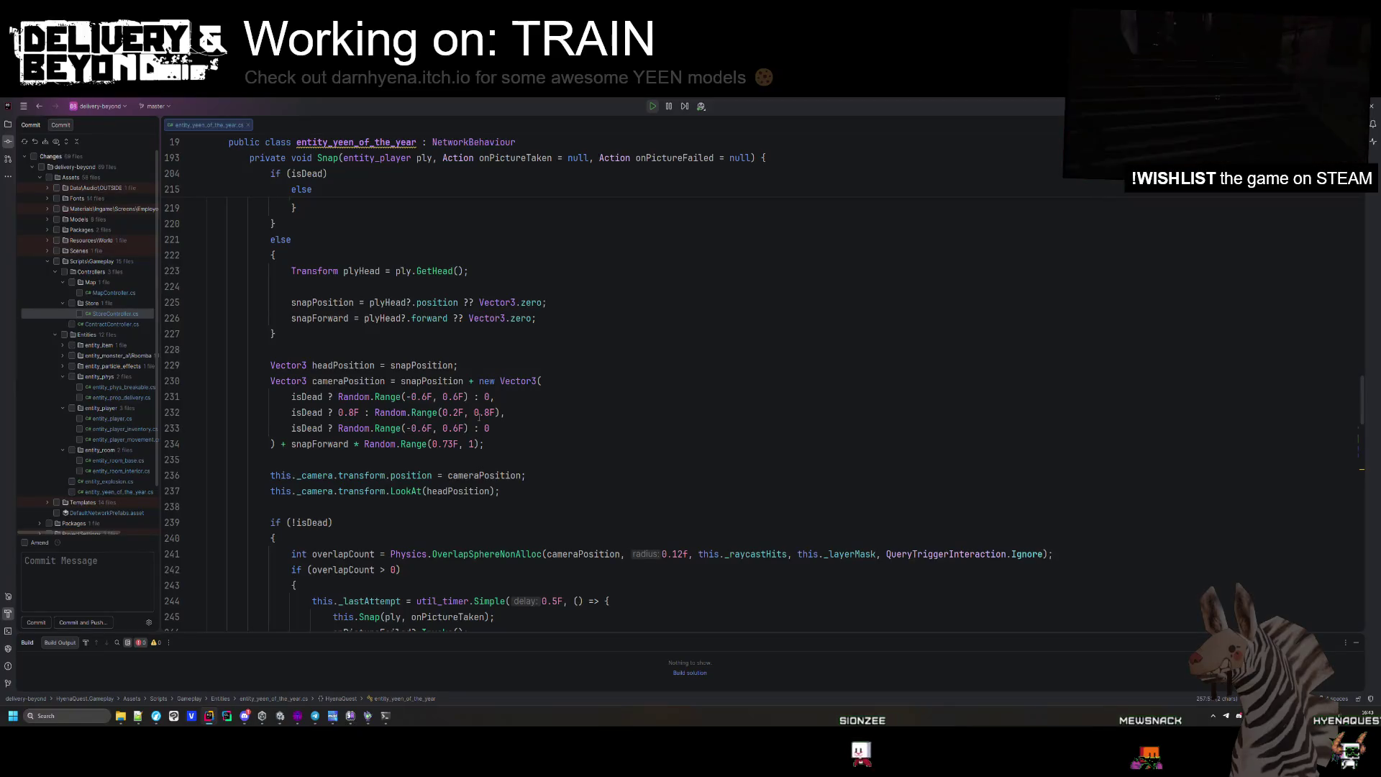
Review Snap's code, delete the delayed snapshot timer lines, then undo that deletion.
{"action": "scroll", "coordinate": [486, 432], "scroll_direction": "down", "scroll_amount": 1}
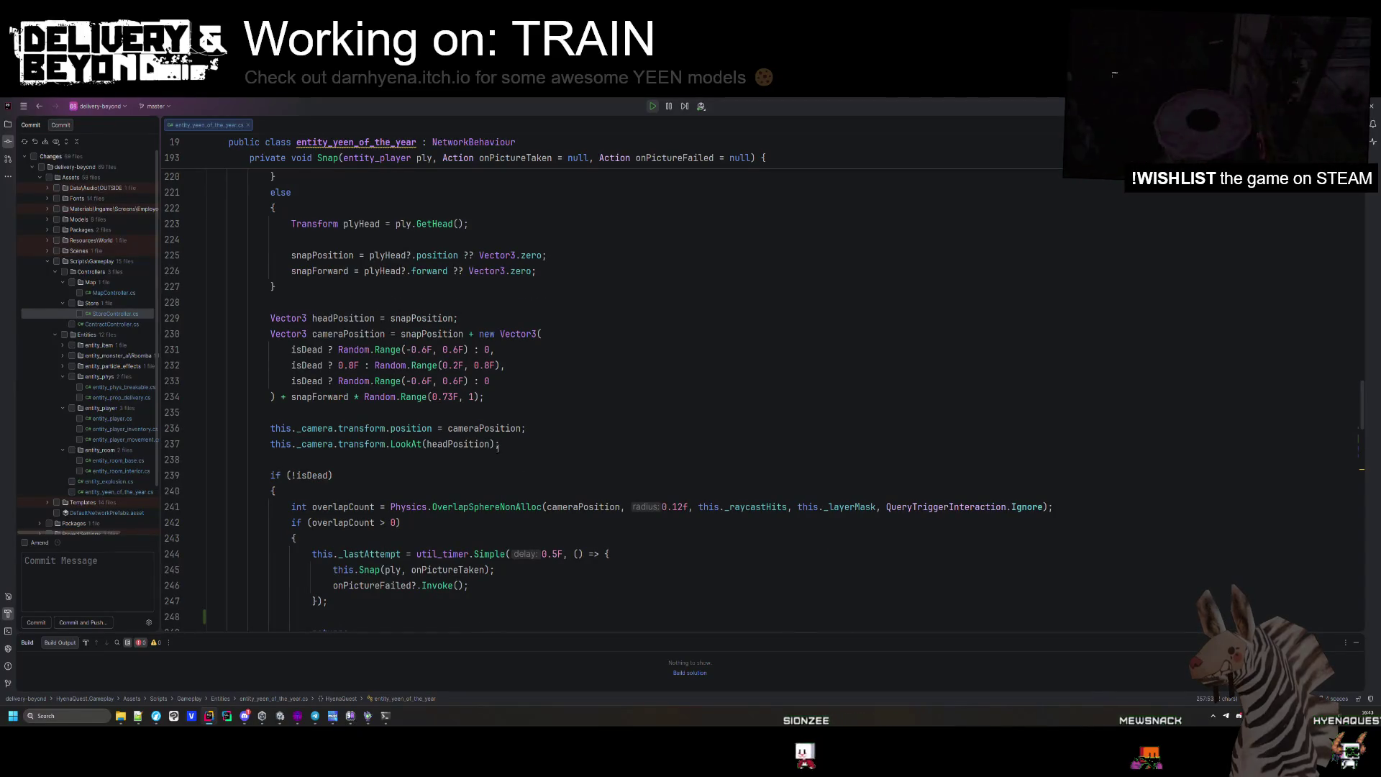
{"action": "scroll", "coordinate": [531, 457], "scroll_direction": "up", "scroll_amount": 3}
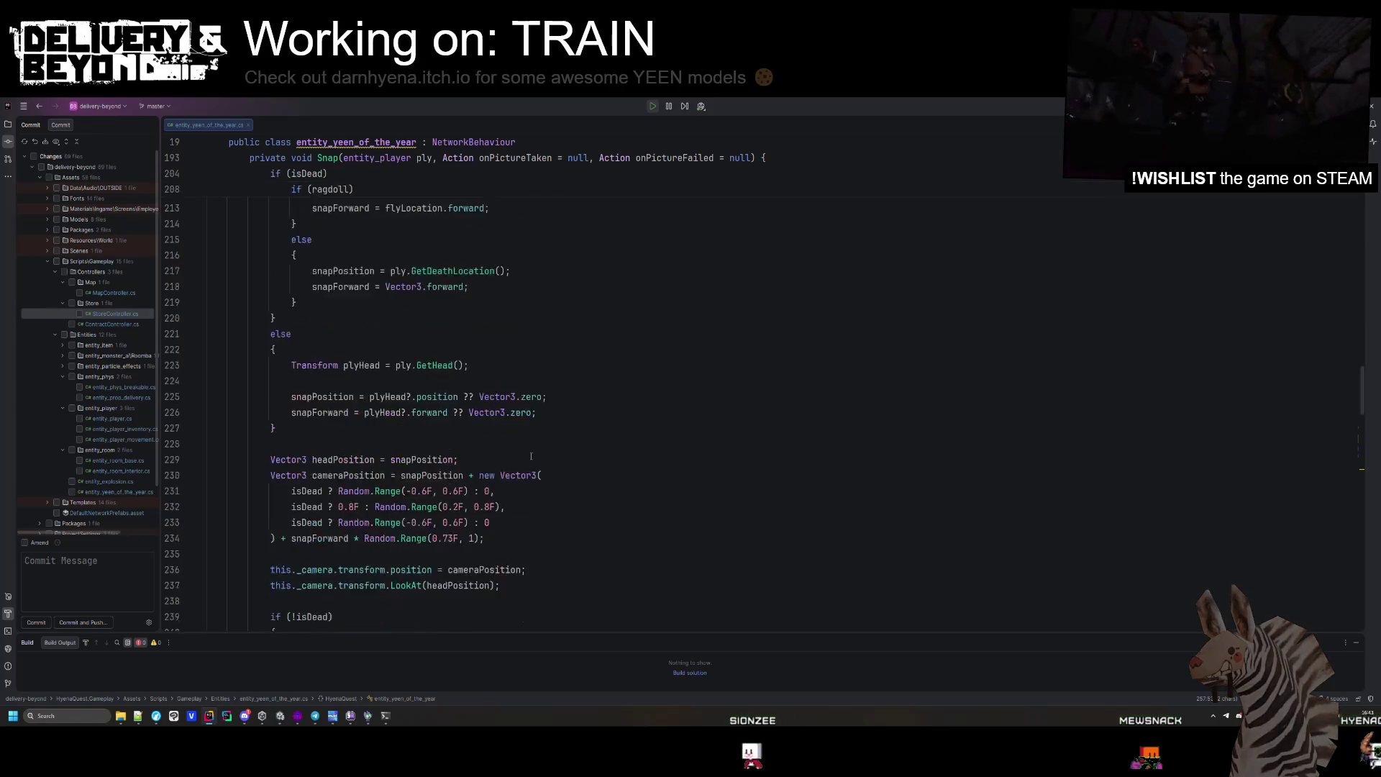
{"action": "scroll", "coordinate": [531, 457], "scroll_direction": "up", "scroll_amount": 8}
{"action": "scroll", "coordinate": [510, 401], "scroll_direction": "down", "scroll_amount": 3, "text": "ctrl"}
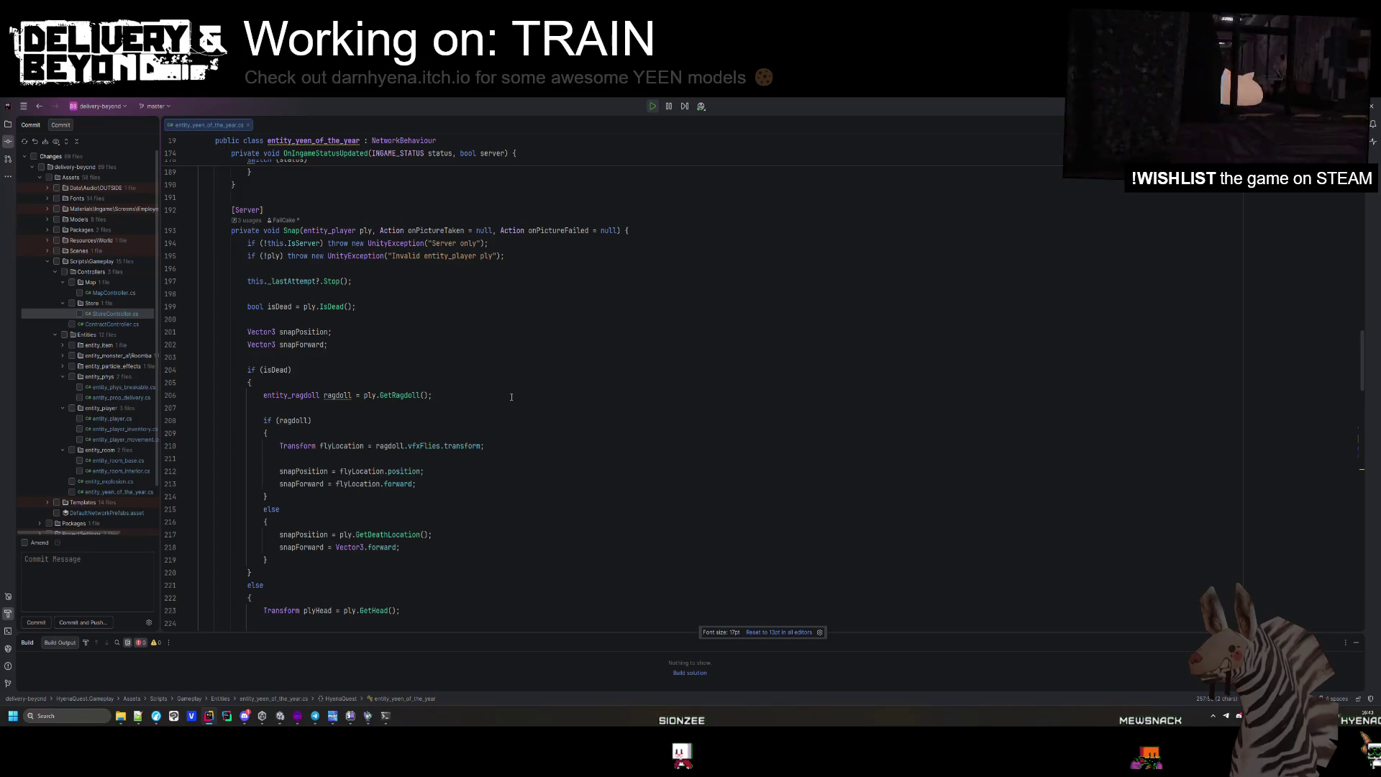
{"action": "scroll", "coordinate": [374, 301], "scroll_direction": "down", "scroll_amount": 12}
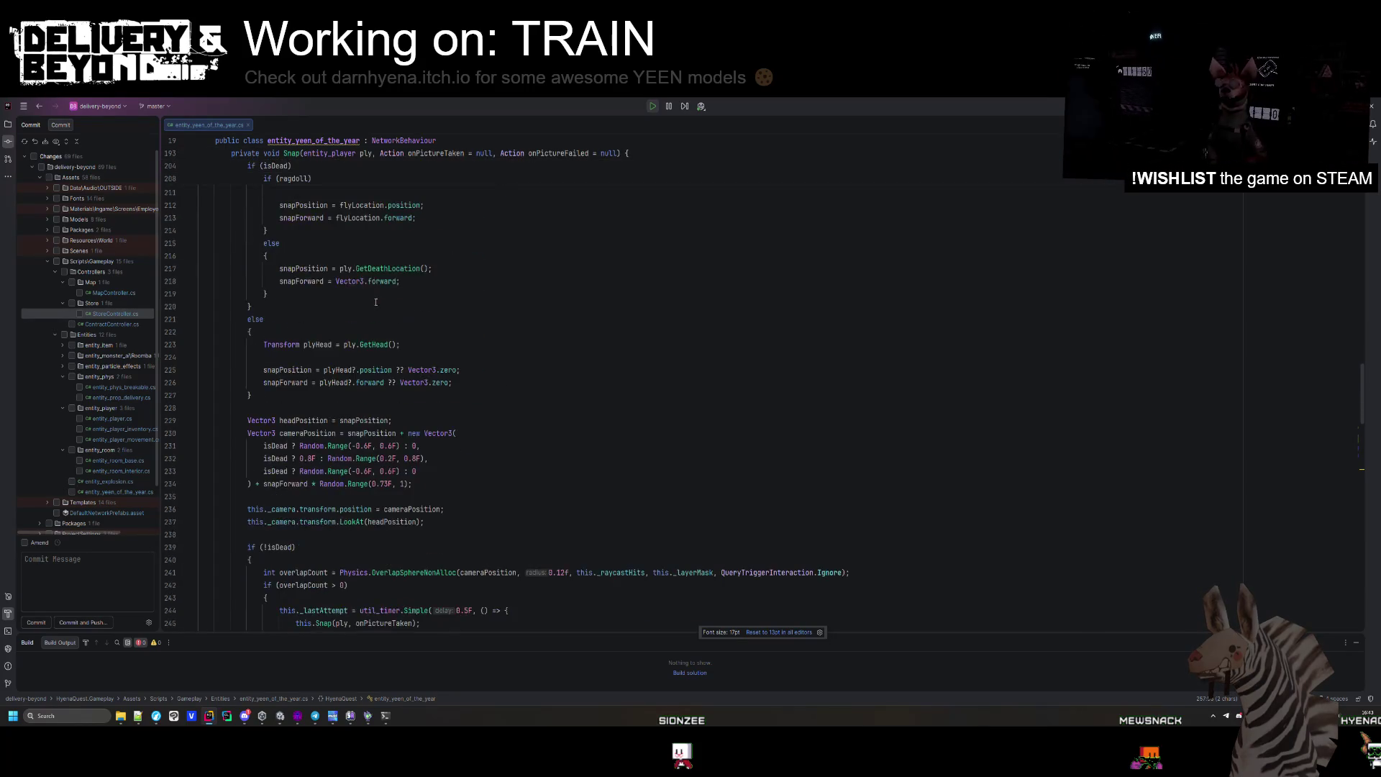
{"action": "scroll", "coordinate": [299, 554], "scroll_direction": "down", "scroll_amount": 3}
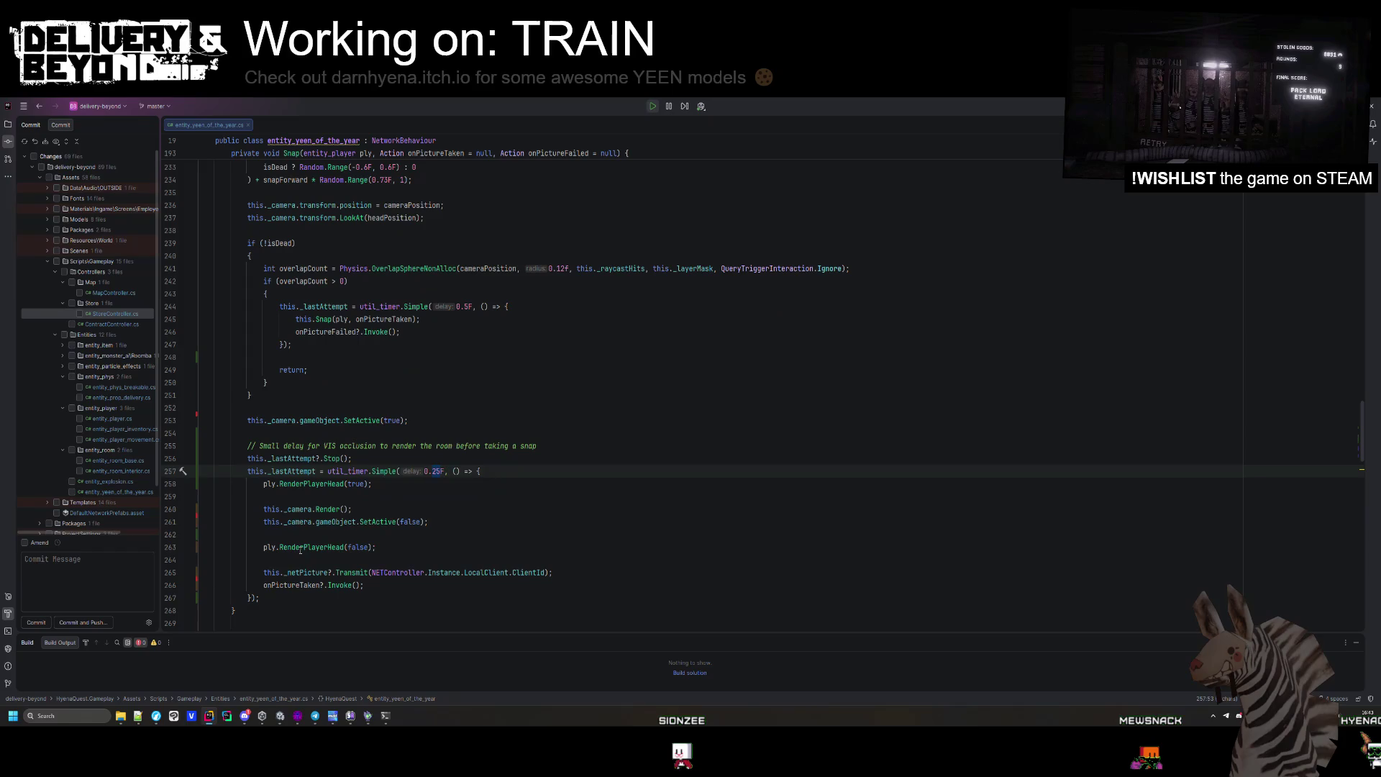
{"action": "mouse_move", "coordinate": [302, 549]}
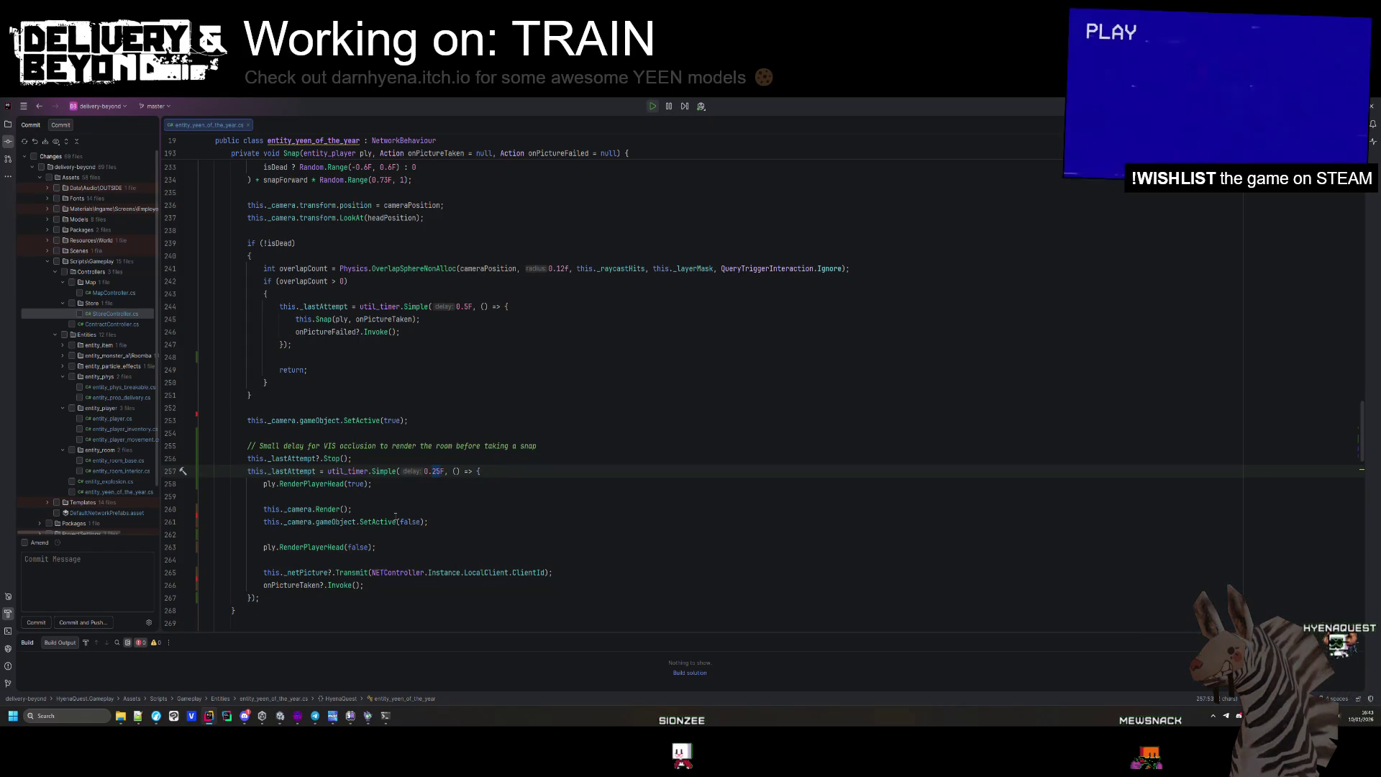
{"action": "scroll", "coordinate": [394, 505], "scroll_direction": "up", "scroll_amount": 3}
{"action": "scroll", "coordinate": [394, 504], "scroll_direction": "up", "scroll_amount": 3}
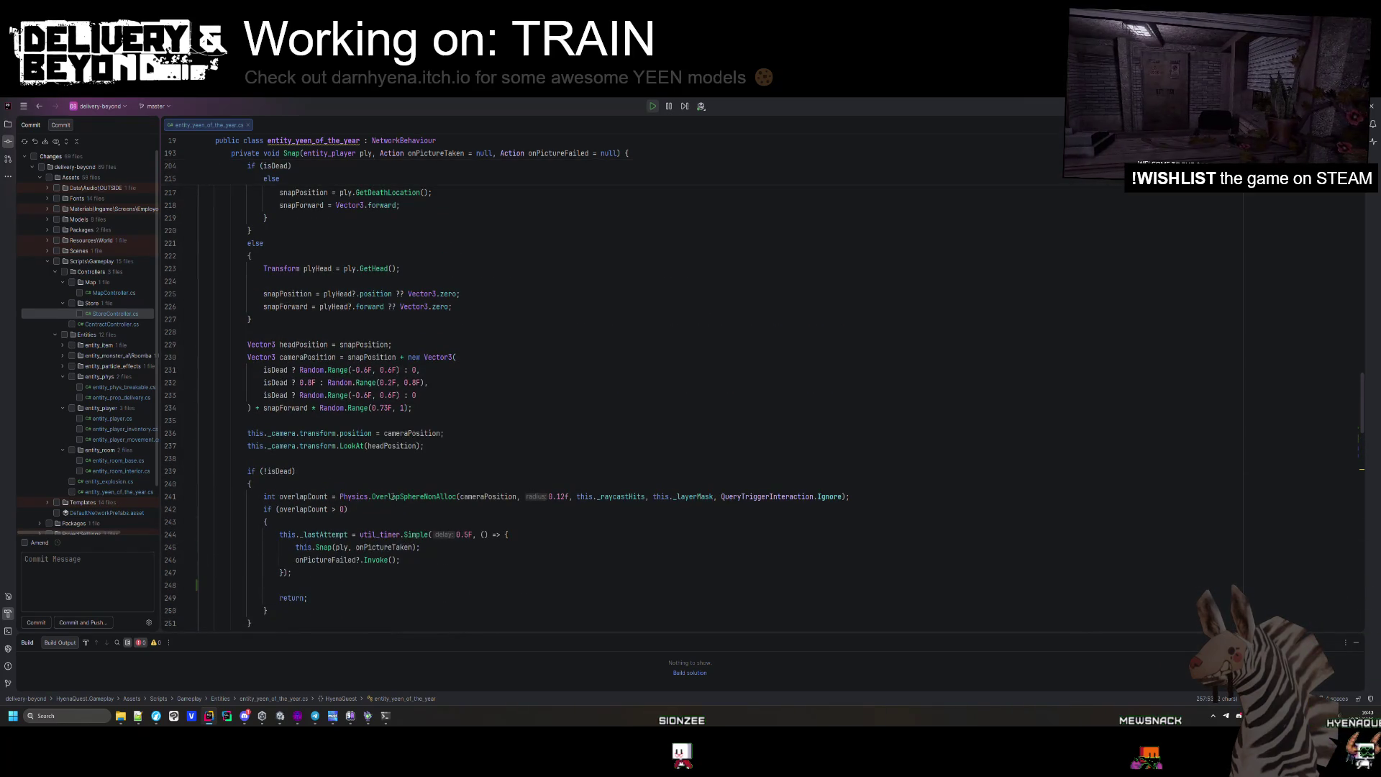
{"action": "scroll", "coordinate": [392, 496], "scroll_direction": "down", "scroll_amount": 4}
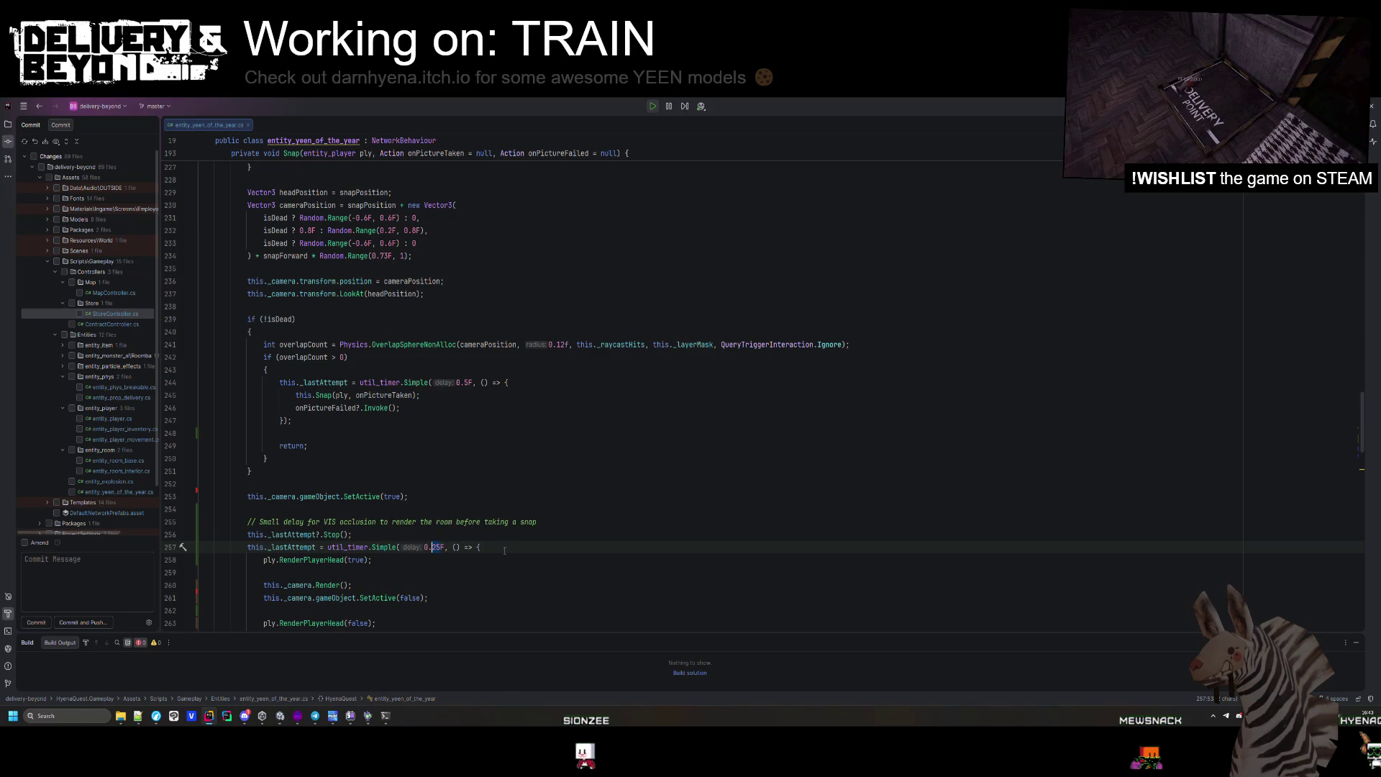
{"action": "left_click_drag", "start_coordinate": [504, 550], "coordinate": [519, 514]}
{"action": "key", "text": "BackSpace"}
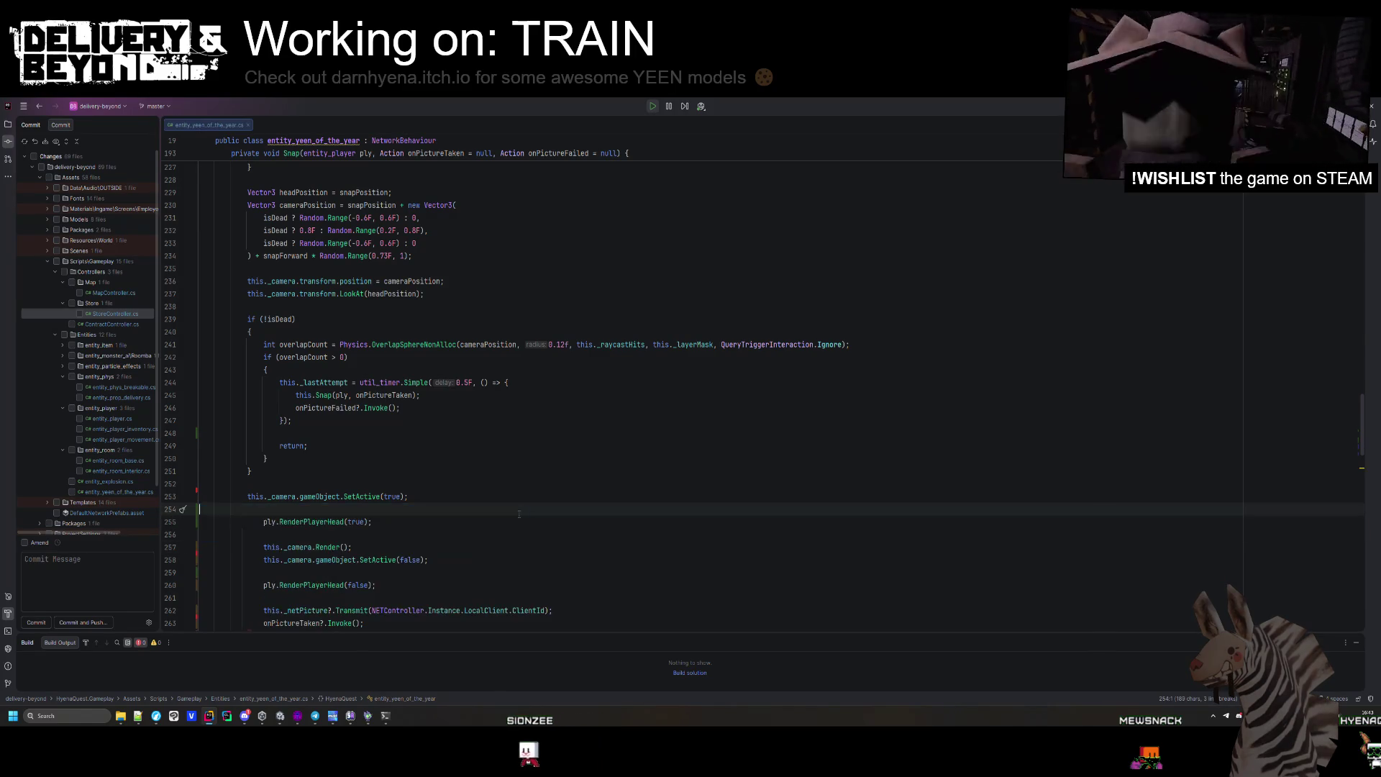
{"action": "scroll", "coordinate": [519, 514], "scroll_direction": "up", "scroll_amount": 8}
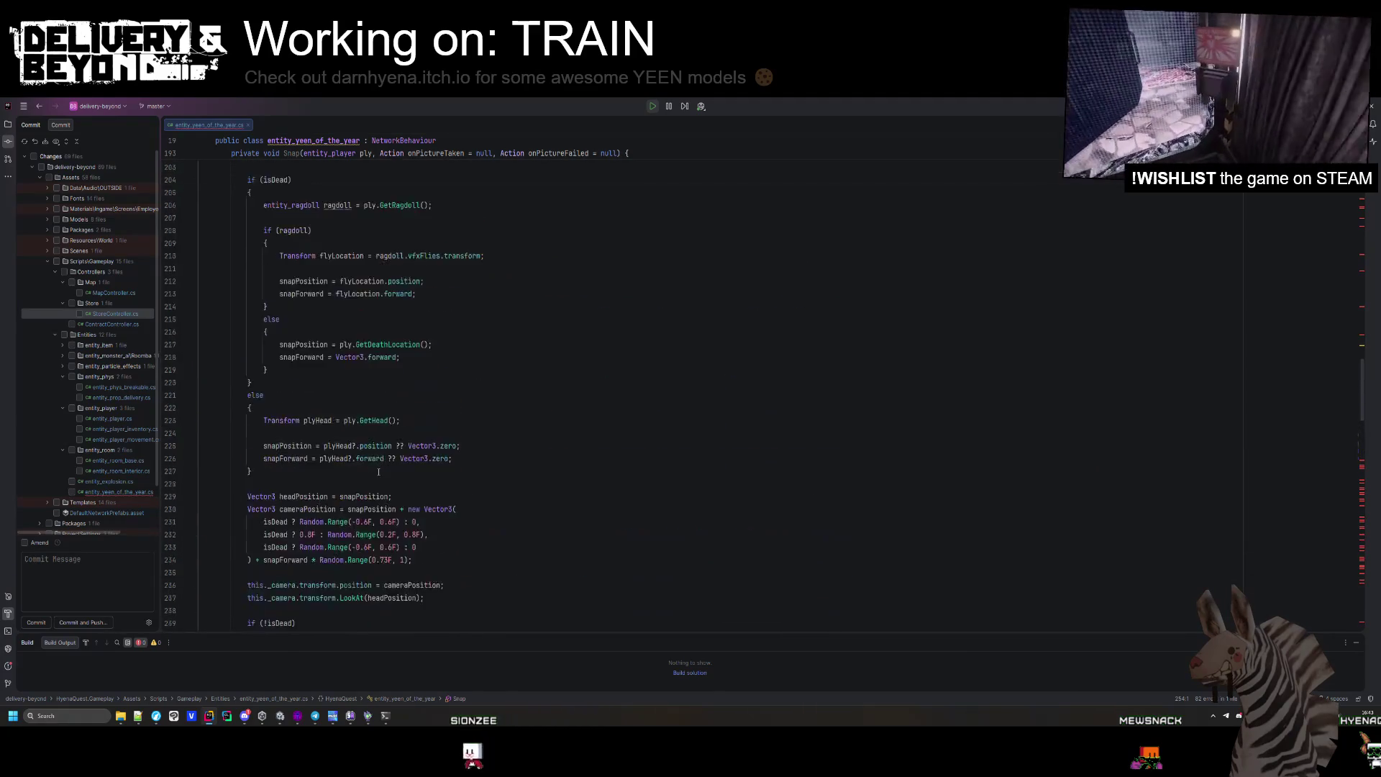
{"action": "scroll", "coordinate": [378, 472], "scroll_direction": "up", "scroll_amount": 5}
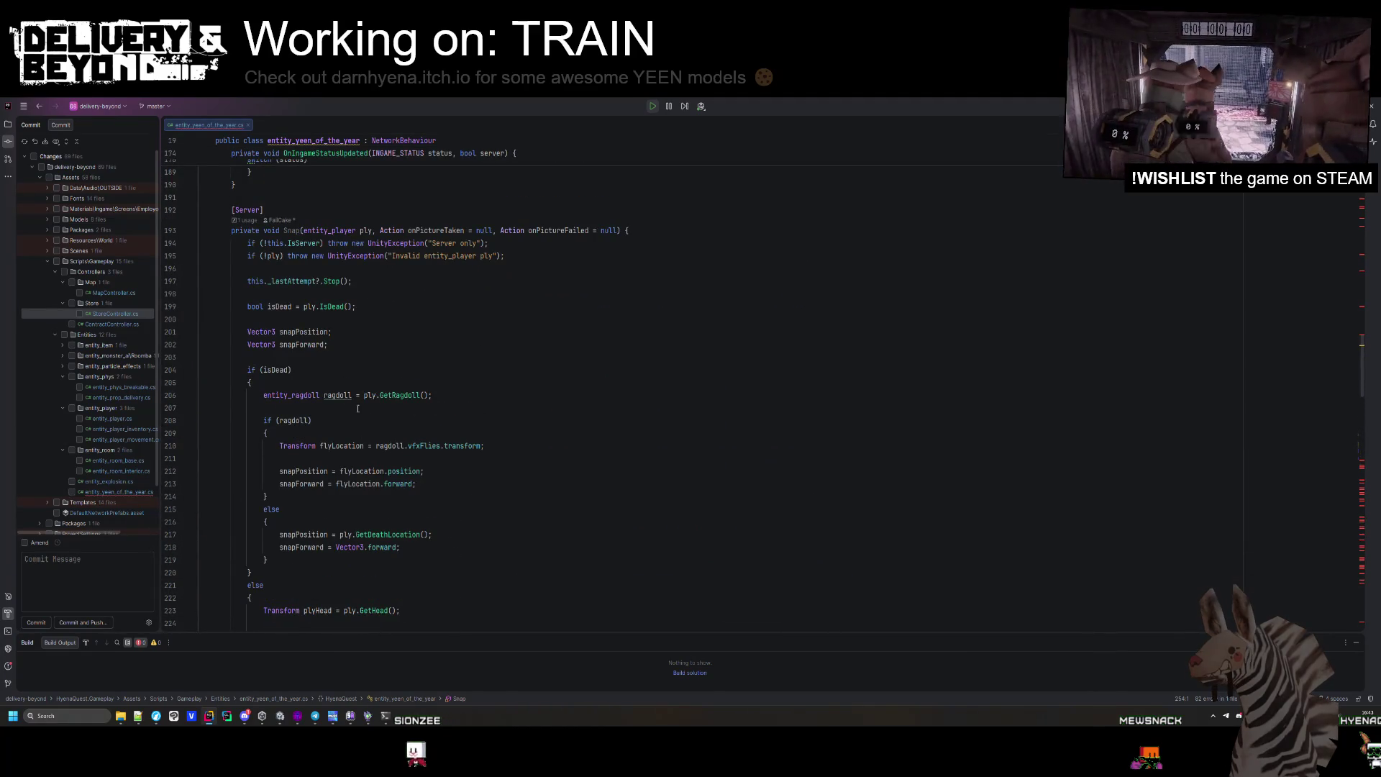
{"action": "scroll", "coordinate": [356, 401], "scroll_direction": "down", "scroll_amount": 3}
{"action": "scroll", "coordinate": [263, 513], "scroll_direction": "down", "scroll_amount": 2}
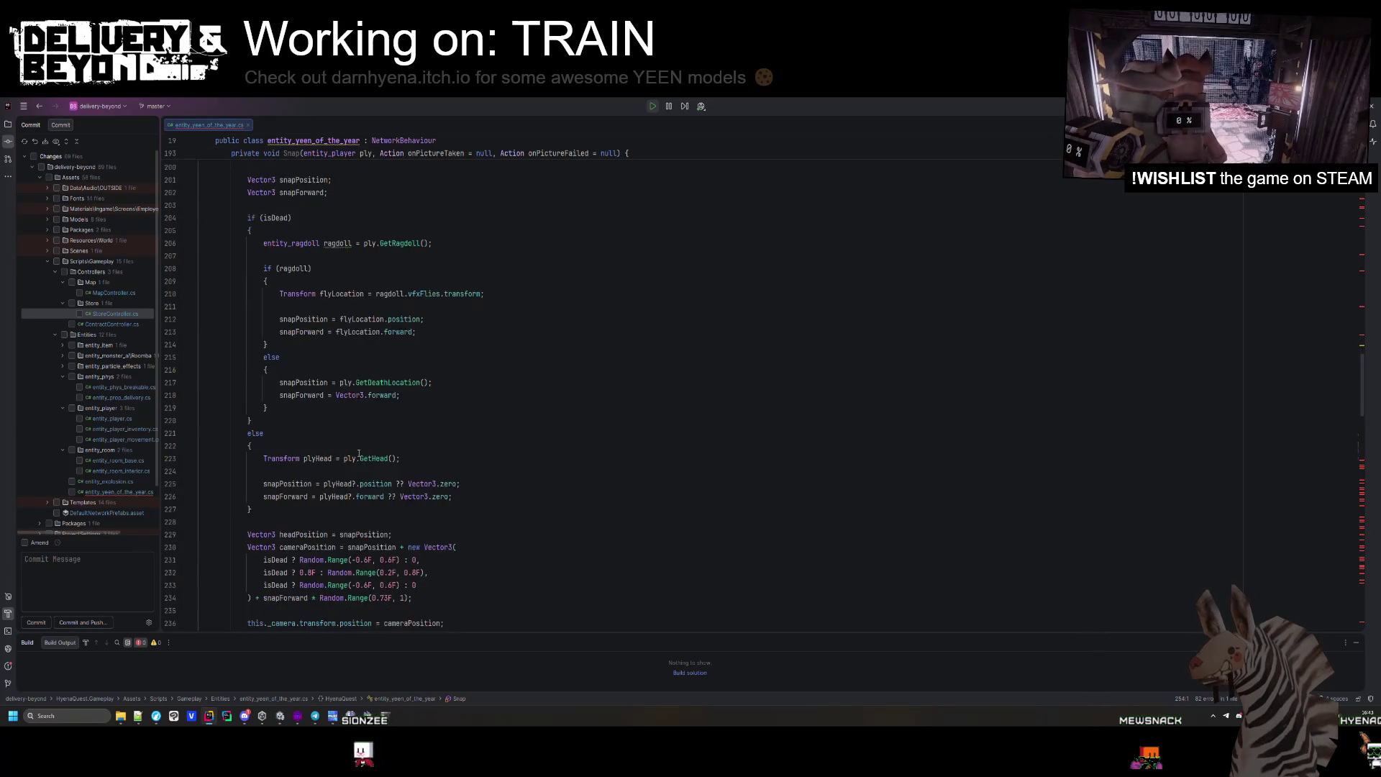
{"action": "scroll", "coordinate": [287, 377], "scroll_direction": "up", "scroll_amount": 1}
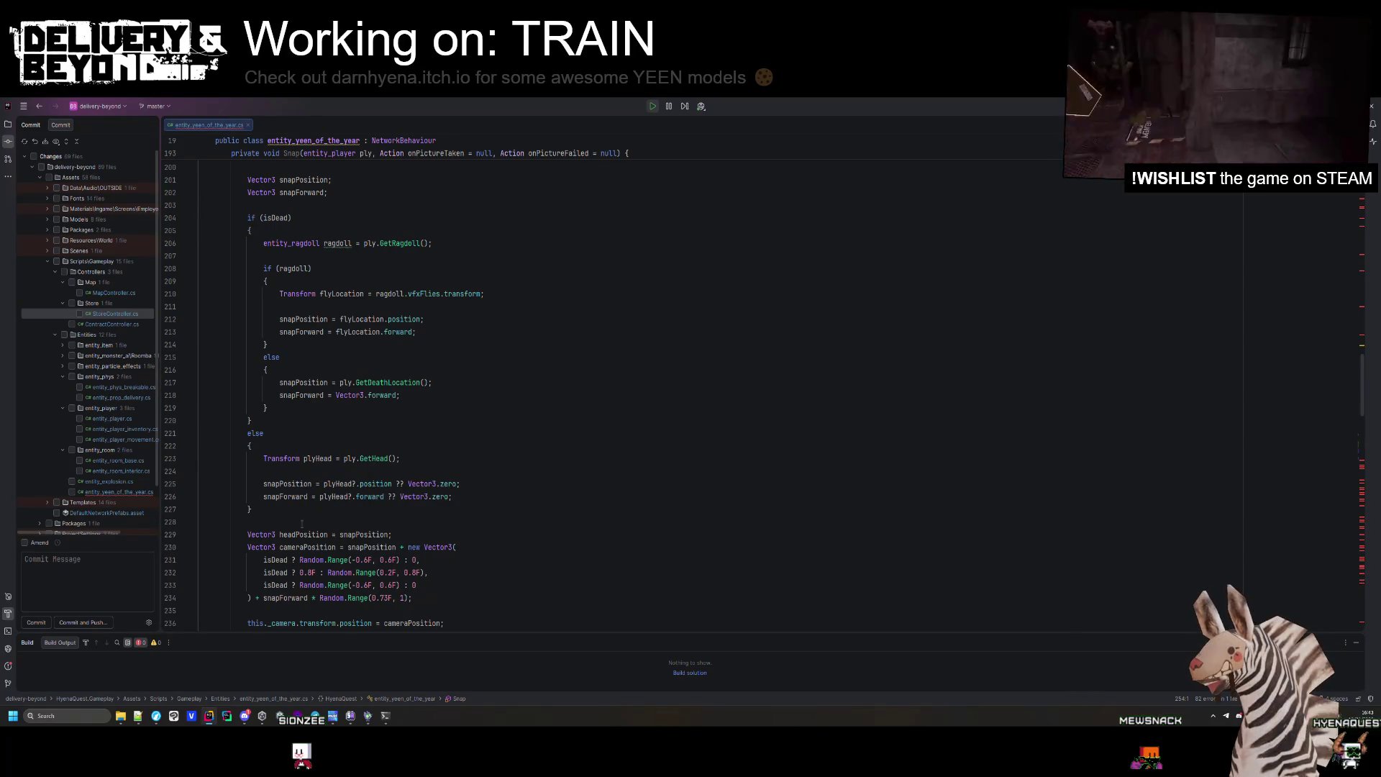
{"action": "scroll", "coordinate": [302, 521], "scroll_direction": "down", "scroll_amount": 9}
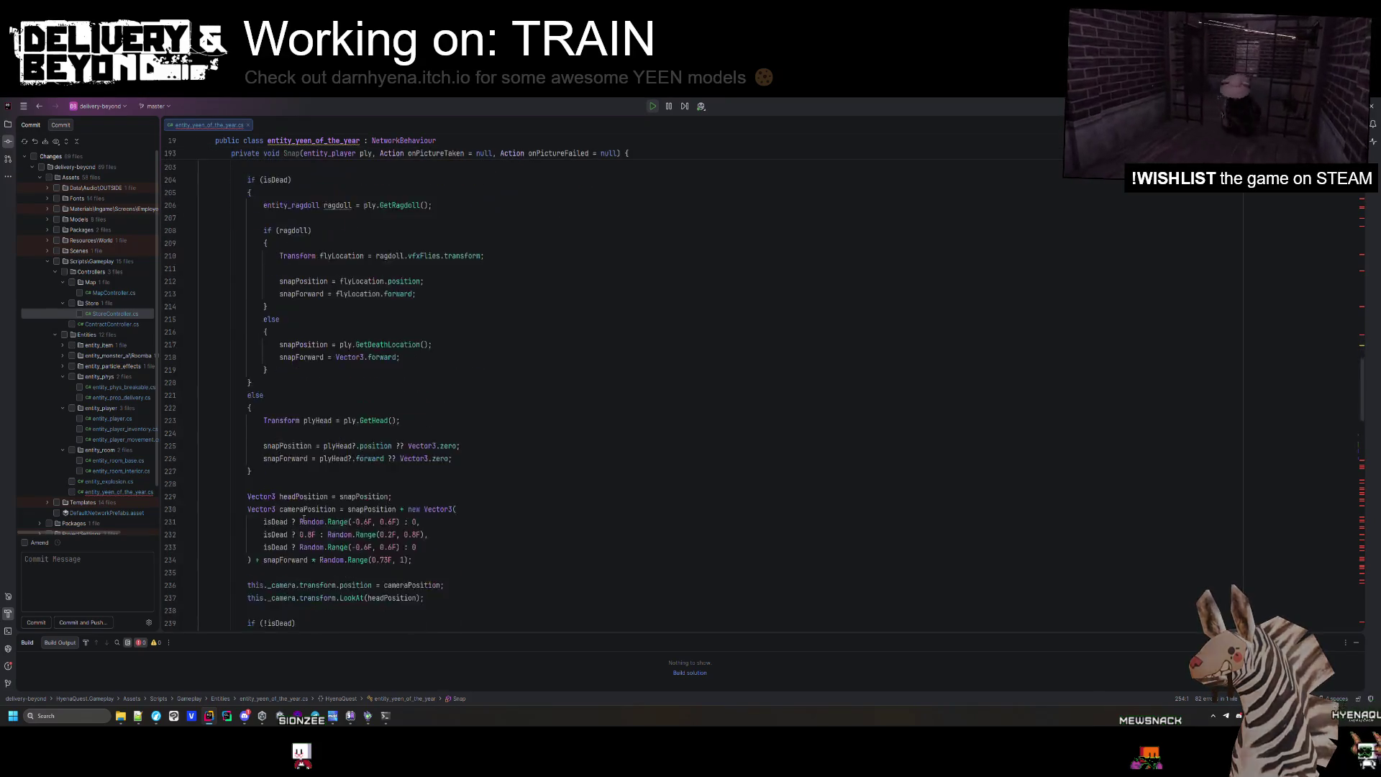
{"action": "key", "text": "ctrl+z"}
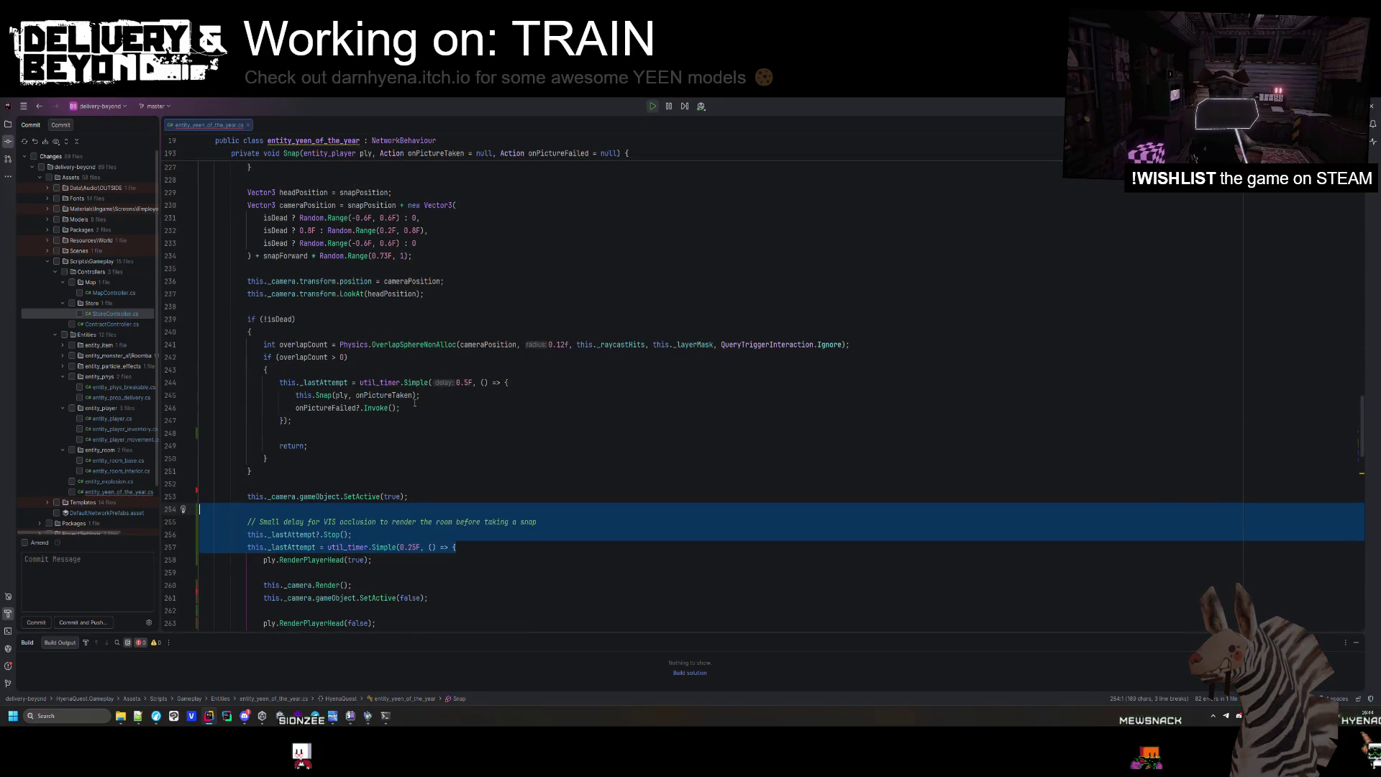
{"action": "scroll", "coordinate": [414, 424], "scroll_direction": "up", "scroll_amount": 7}
{"action": "scroll", "coordinate": [413, 428], "scroll_direction": "up", "scroll_amount": 8}
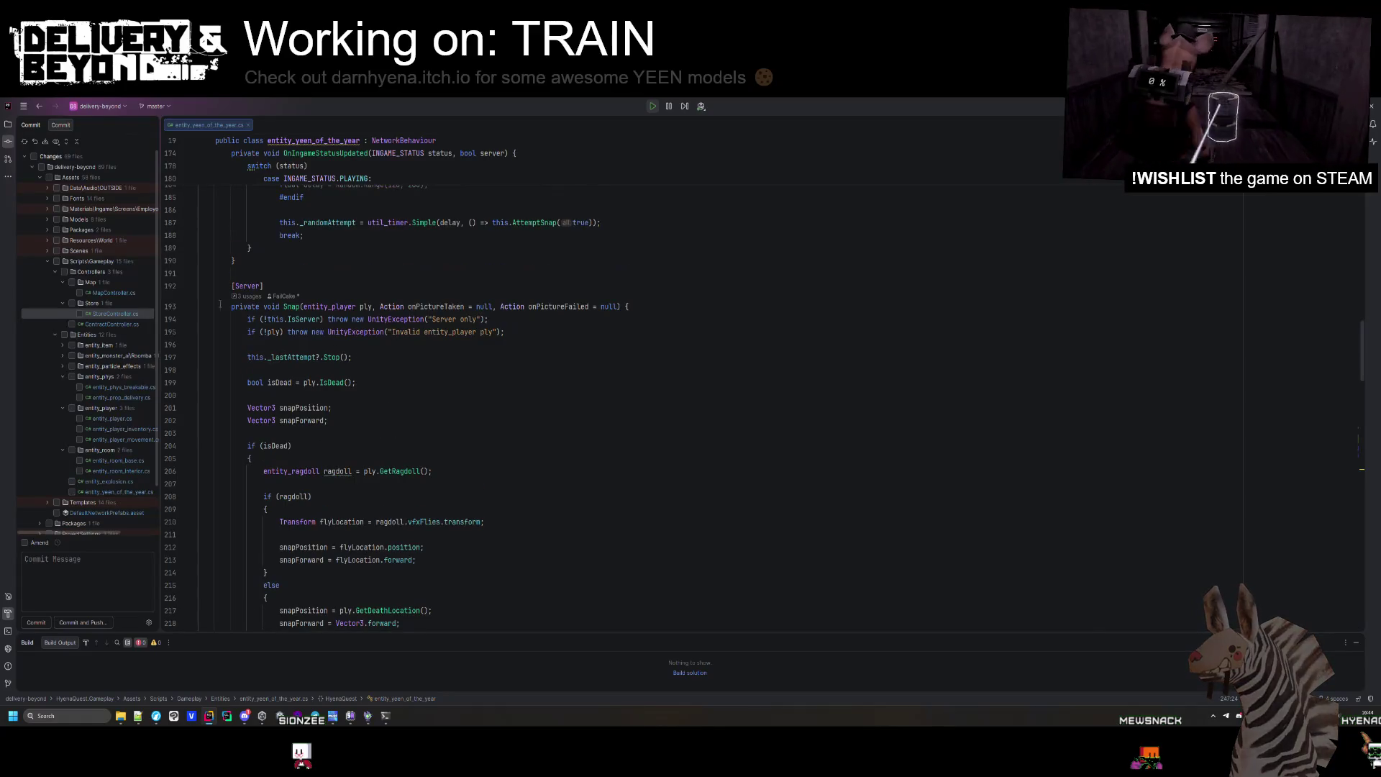
Below the folded Snap method, add an empty private void SnapWithDelay() method.
{"action": "left_click", "coordinate": [189, 306]}
{"action": "left_click", "coordinate": [221, 317]}
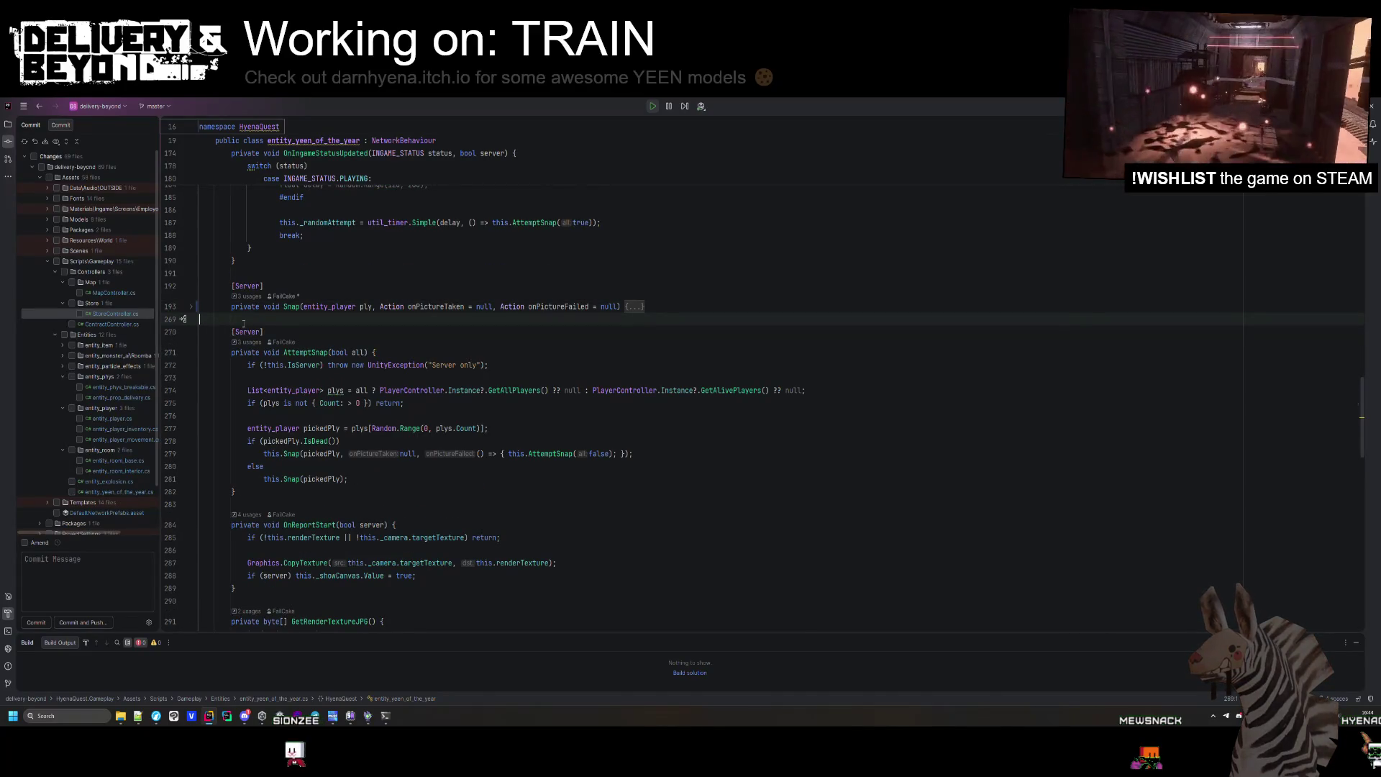
{"action": "key", "text": "Return"}
{"action": "key", "text": "Return"}
{"action": "key", "text": "Up"}
{"action": "type", "text": "private void"}
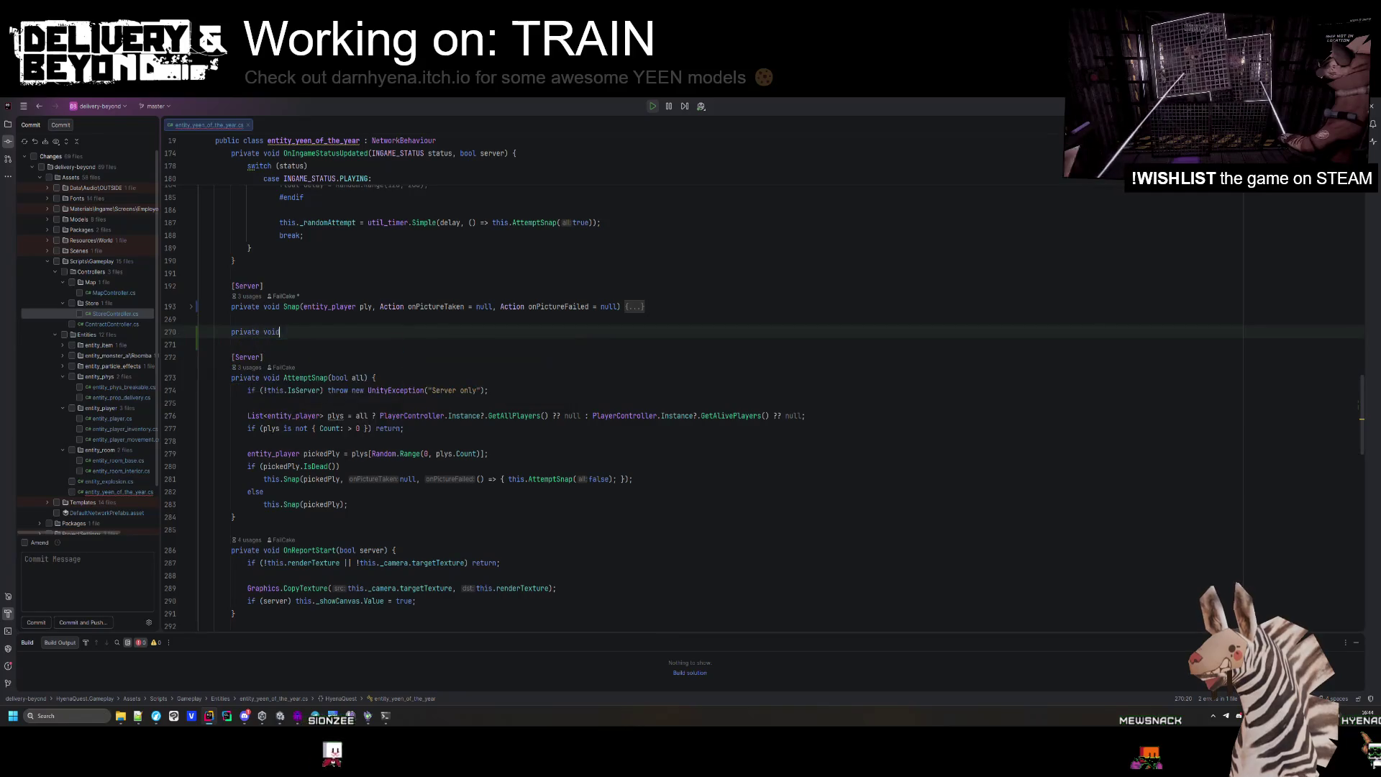
{"action": "type", "text": " SnapWithDelay"}
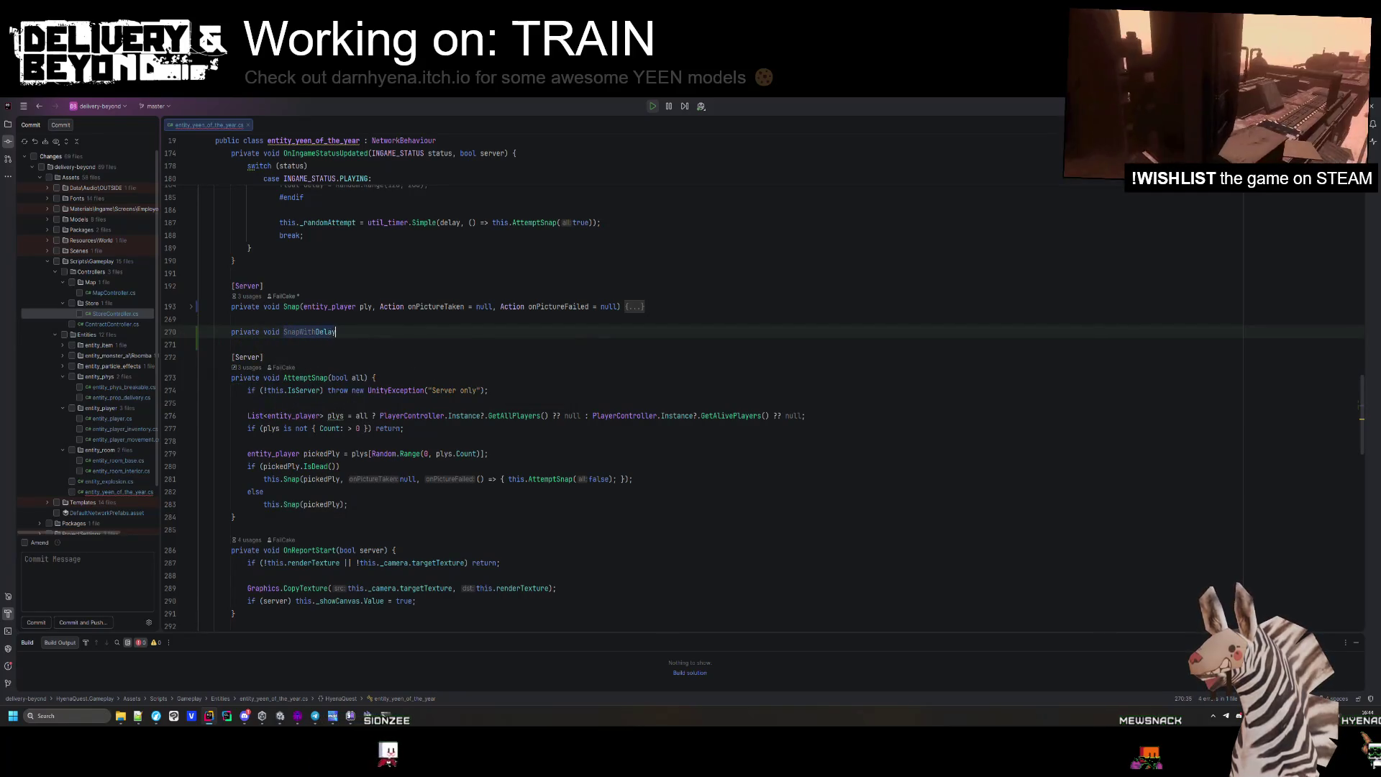
{"action": "type", "text": "() {"}
{"action": "key", "text": "Return"}
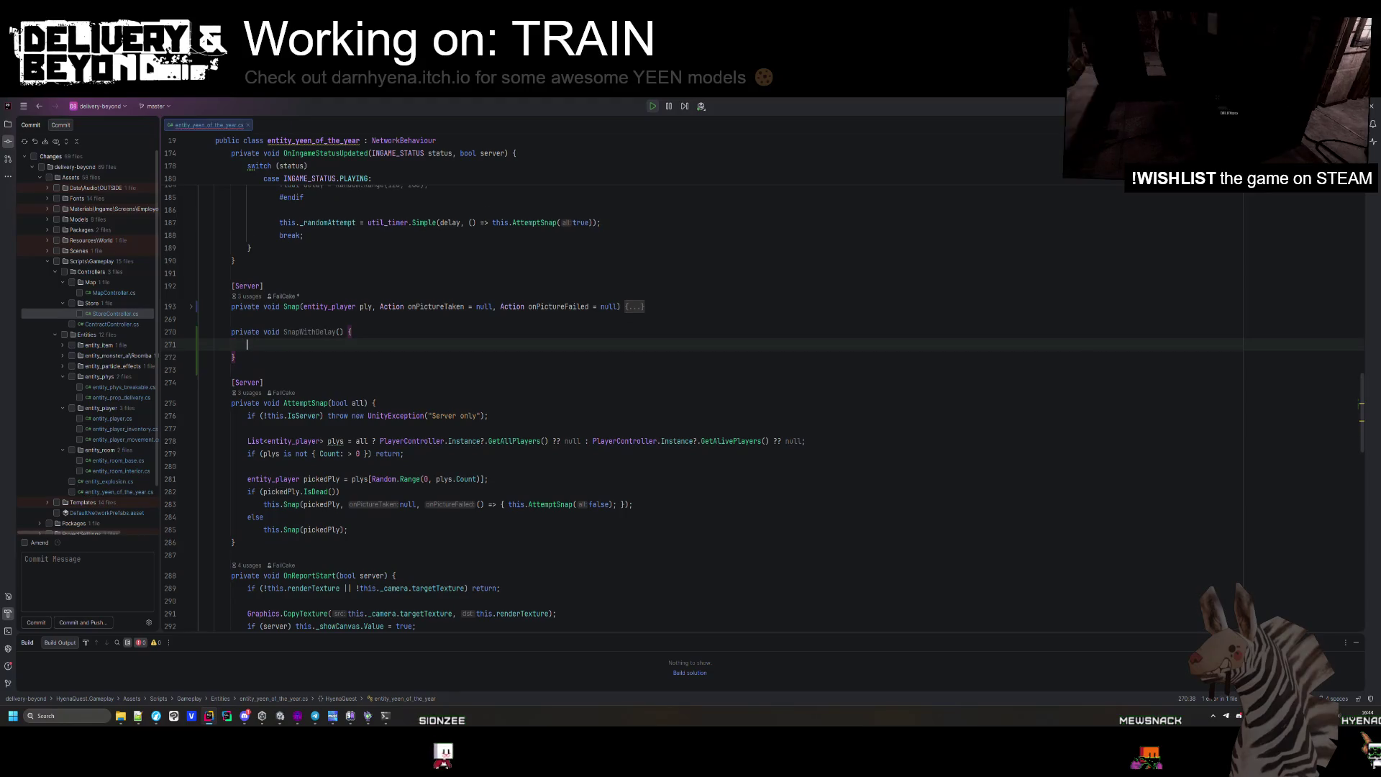
{"action": "left_click", "coordinate": [191, 306]}
Locate and select the snapPosition and snapForward Vector3 declarations in Snap.
{"action": "scroll", "coordinate": [275, 337], "scroll_direction": "down", "scroll_amount": 4}
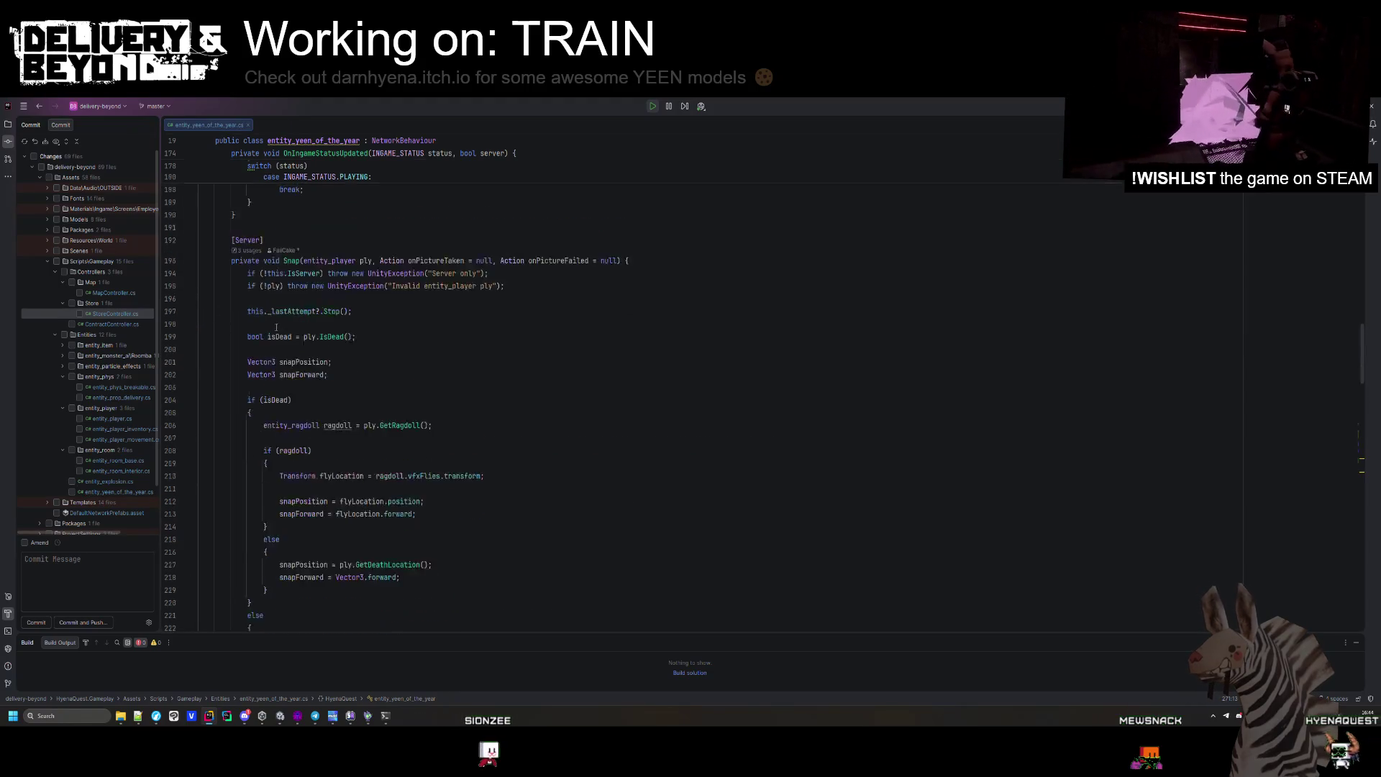
{"action": "scroll", "coordinate": [307, 375], "scroll_direction": "down", "scroll_amount": 5}
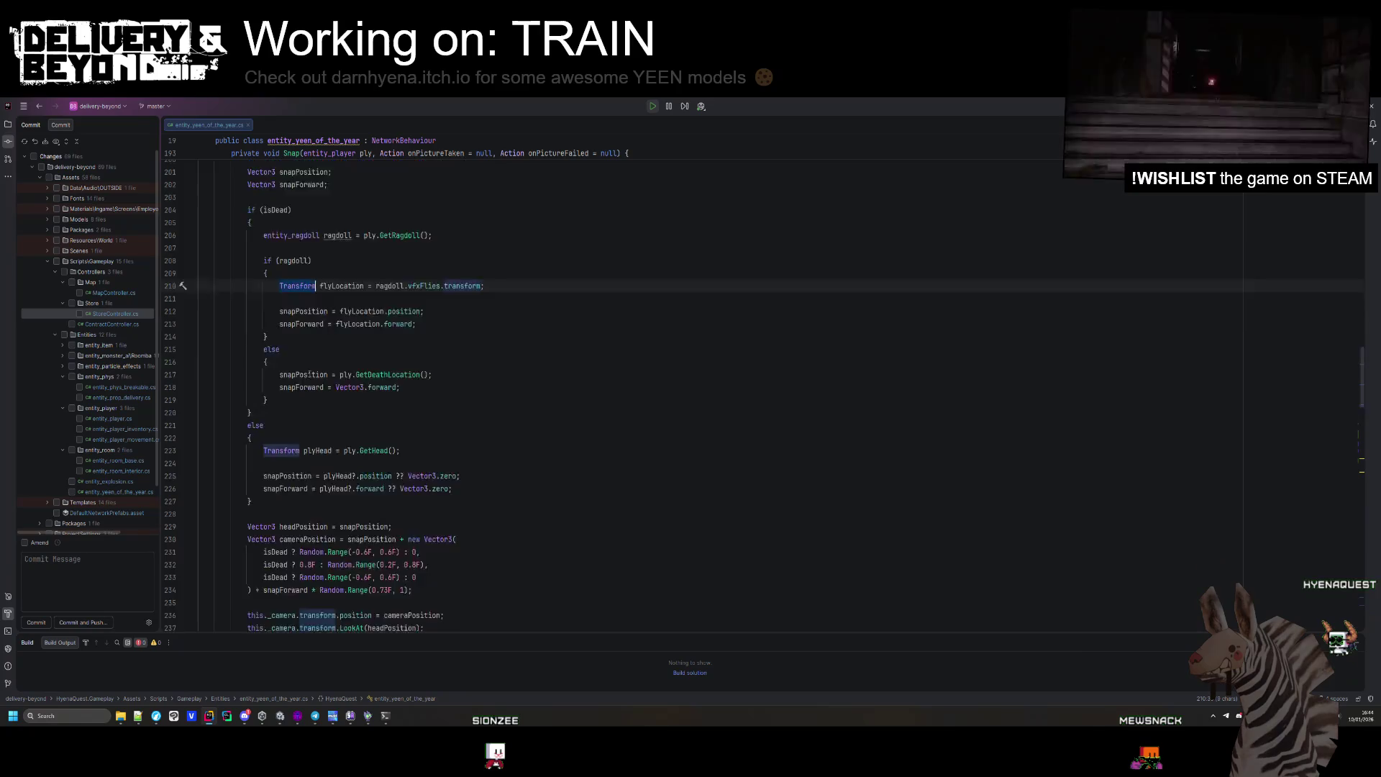
{"action": "scroll", "coordinate": [308, 375], "scroll_direction": "down", "scroll_amount": 2}
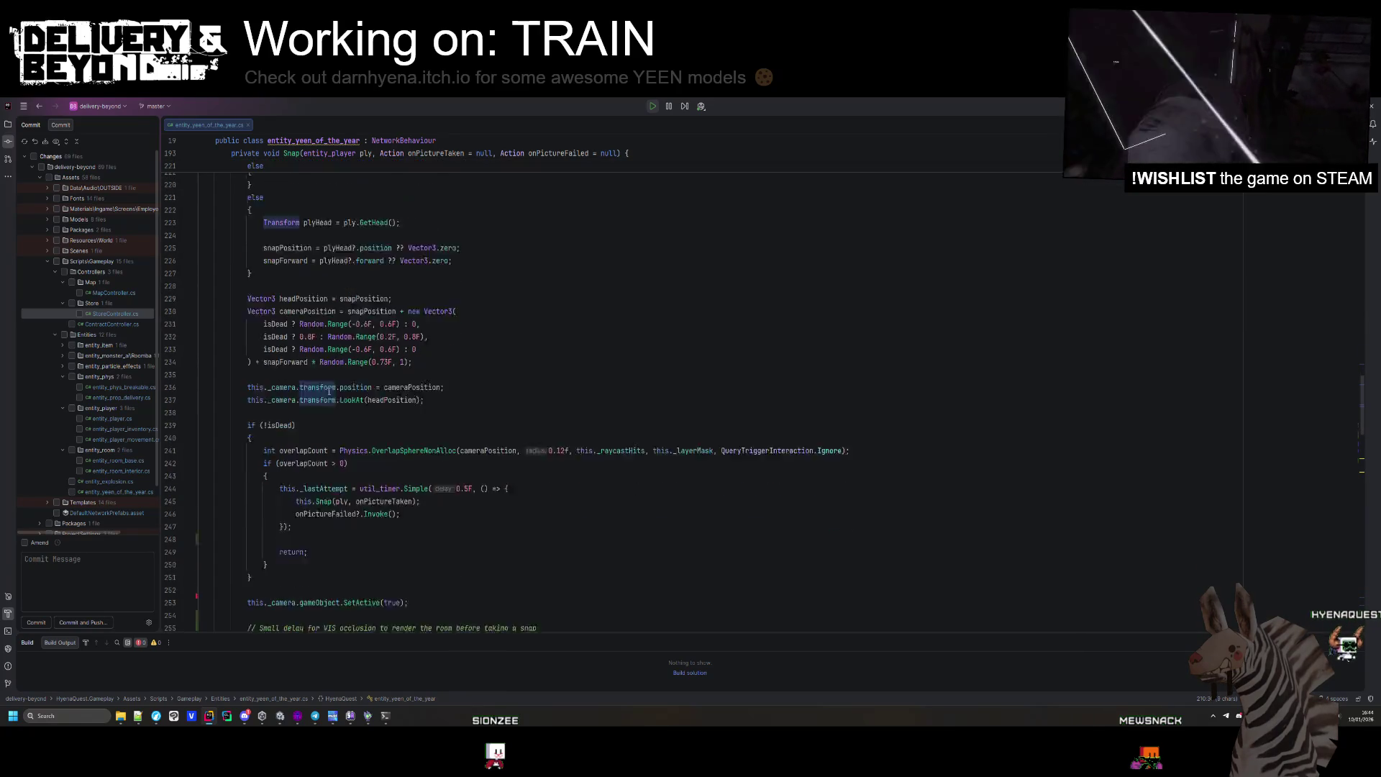
{"action": "scroll", "coordinate": [324, 446], "scroll_direction": "up", "scroll_amount": 2}
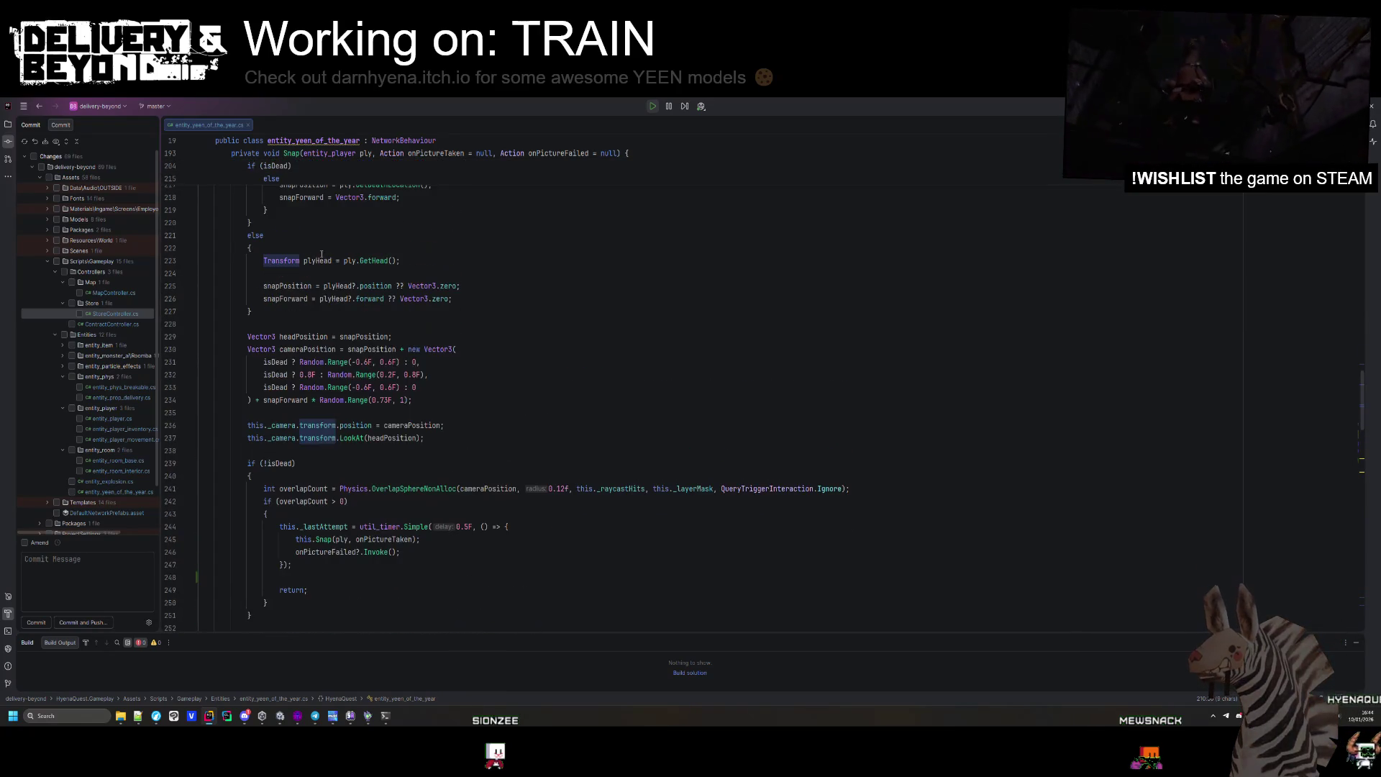
{"action": "double_click", "coordinate": [288, 286]}
{"action": "double_click", "coordinate": [288, 299]}
{"action": "scroll", "coordinate": [287, 298], "scroll_direction": "up", "scroll_amount": 4}
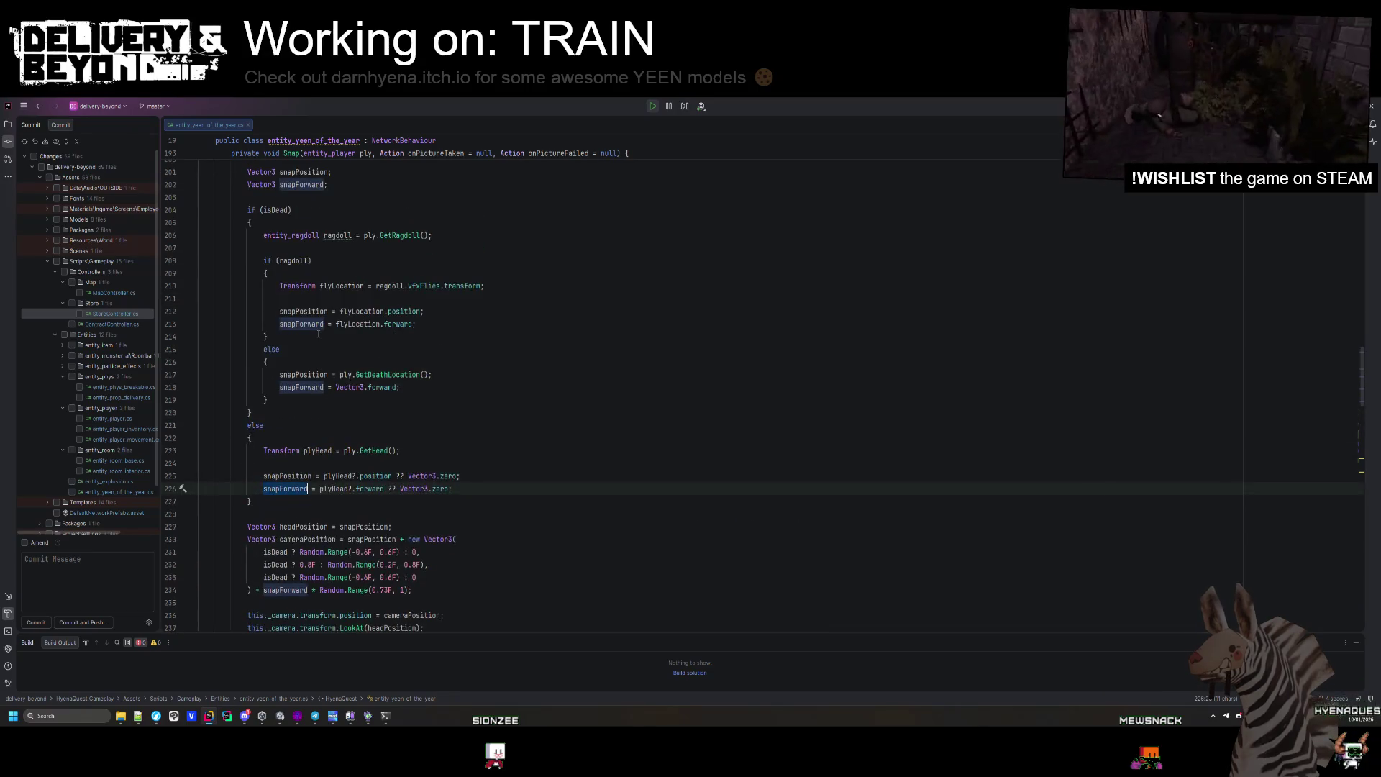
{"action": "left_click_drag", "start_coordinate": [328, 222], "coordinate": [243, 210]}
{"action": "key", "text": "ctrl+c"}
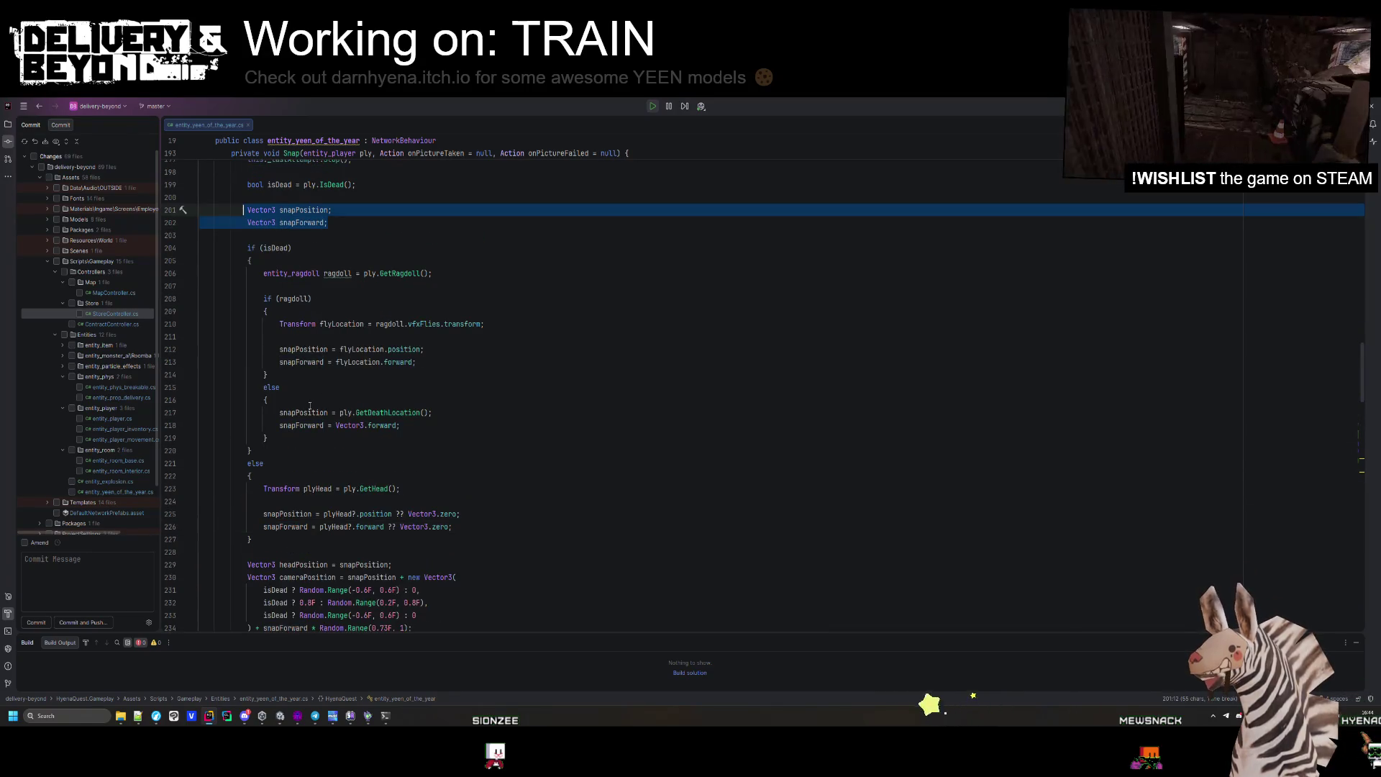
{"action": "scroll", "coordinate": [312, 399], "scroll_direction": "down", "scroll_amount": 6}
{"action": "scroll", "coordinate": [311, 399], "scroll_direction": "down", "scroll_amount": 6}
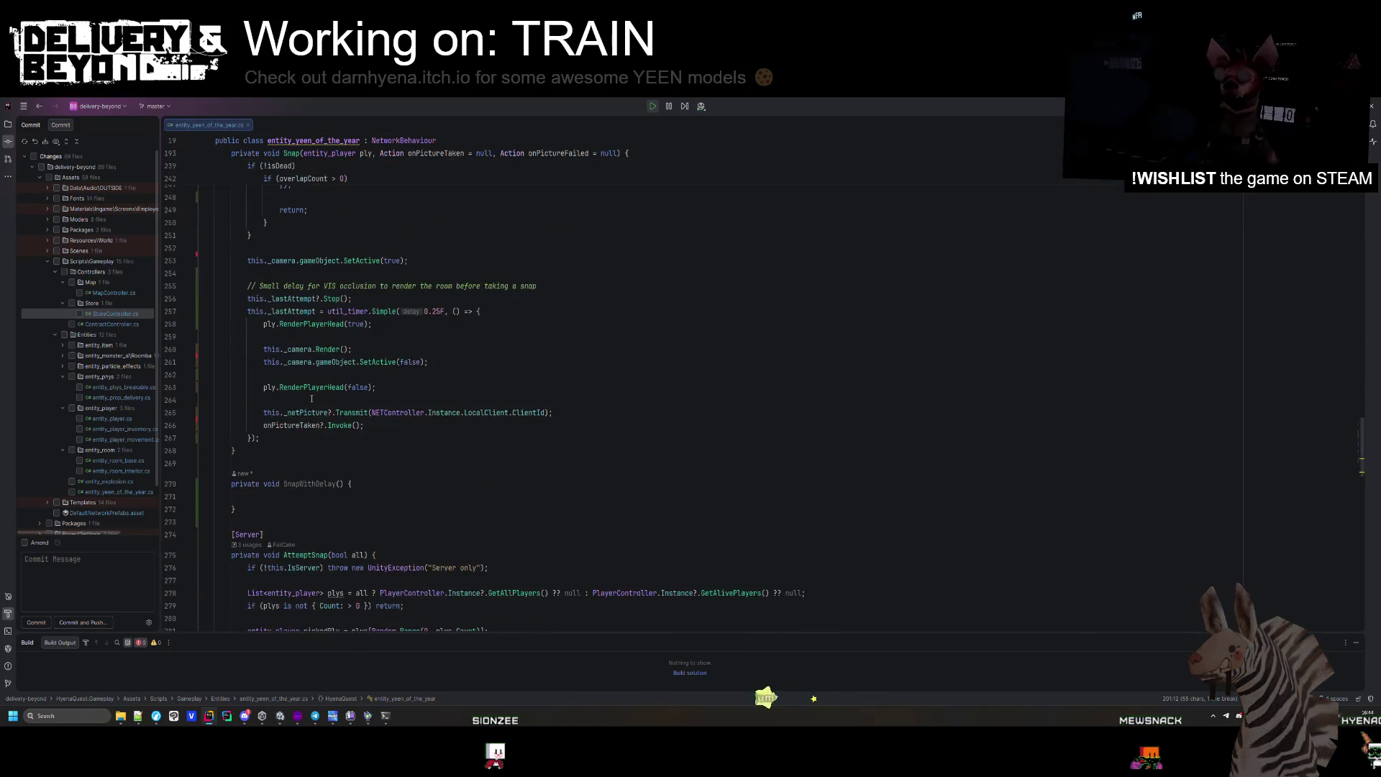
Make Vector3 snapPosition and Vector3 snapForward the parameters of SnapWithDelay.
{"action": "left_click", "coordinate": [330, 458]}
{"action": "key", "text": "ctrl+v"}
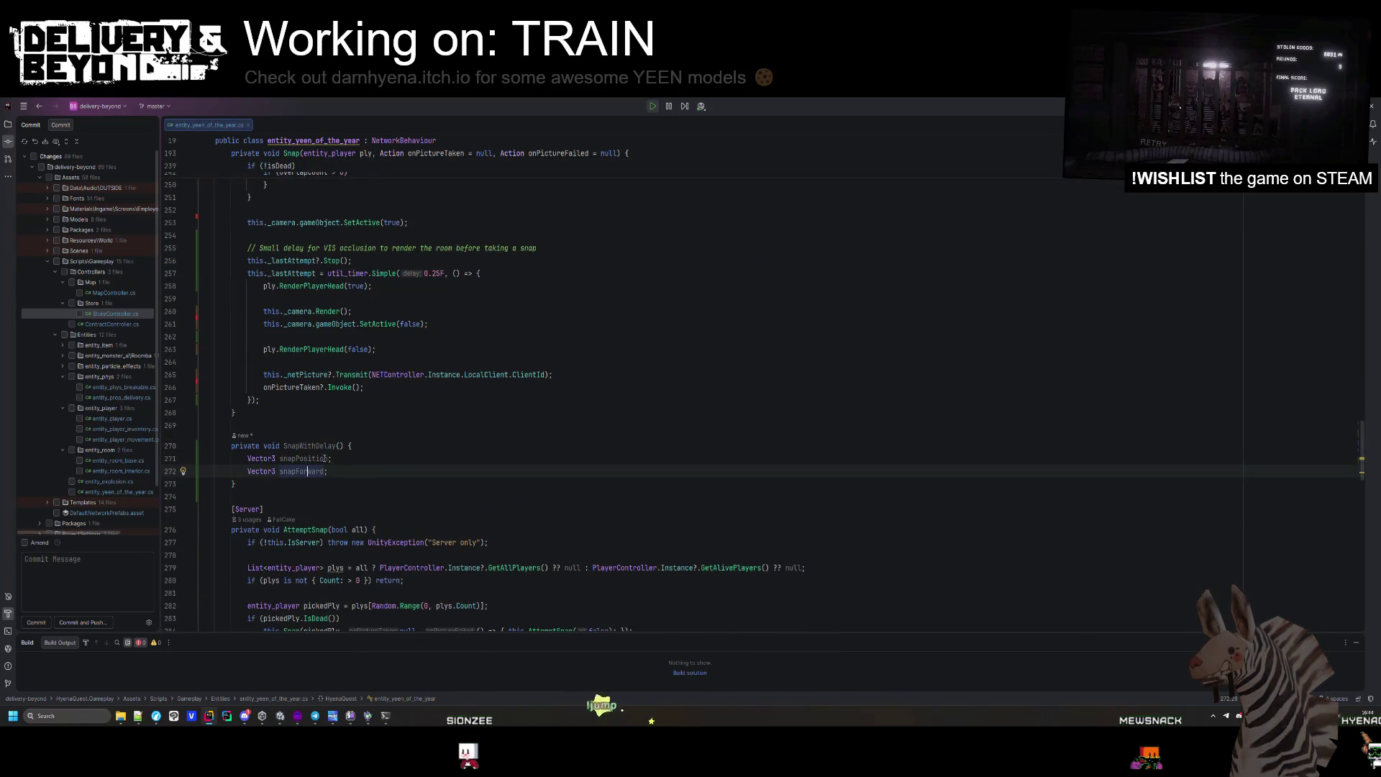
{"action": "left_click", "coordinate": [274, 459]}
{"action": "key", "text": "ctrl+x"}
{"action": "left_click", "coordinate": [340, 446]}
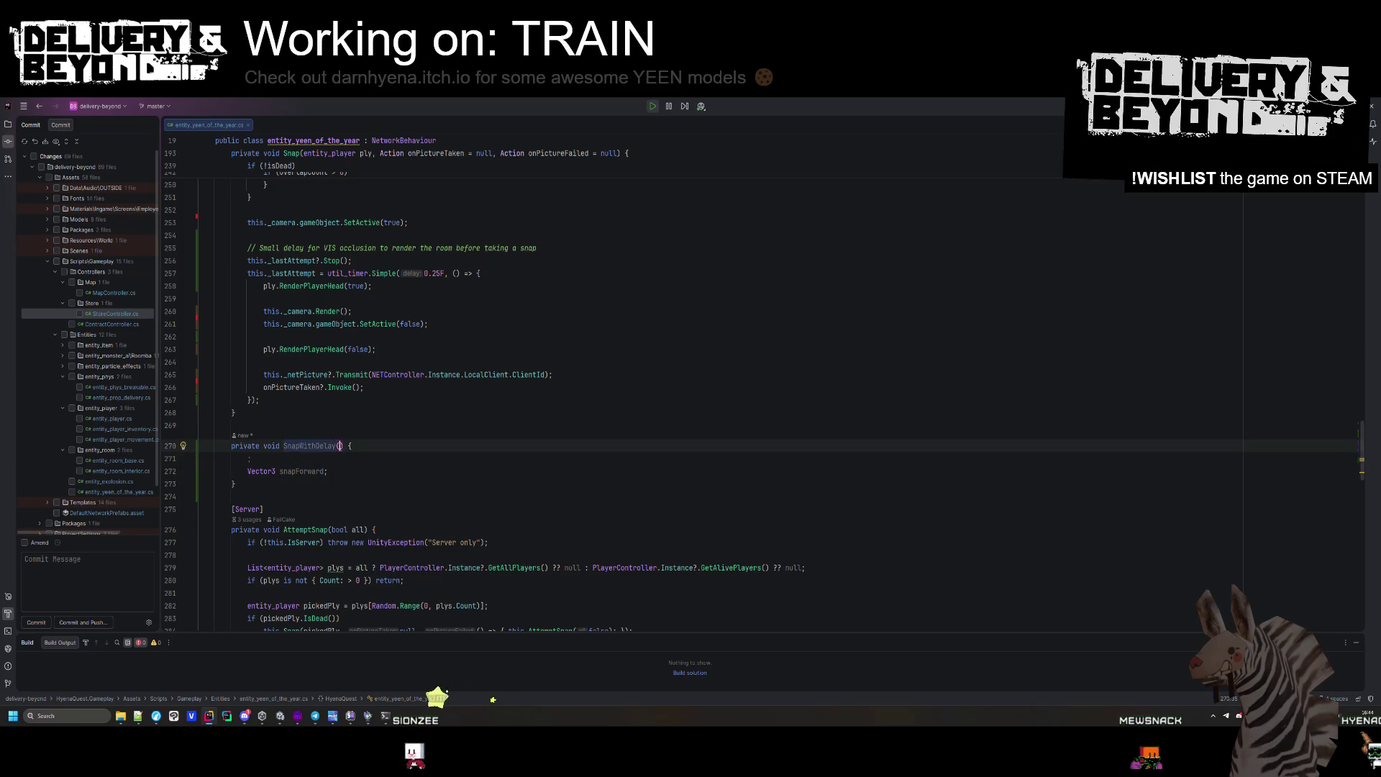
{"action": "left_click_drag", "start_coordinate": [323, 471], "coordinate": [247, 471]}
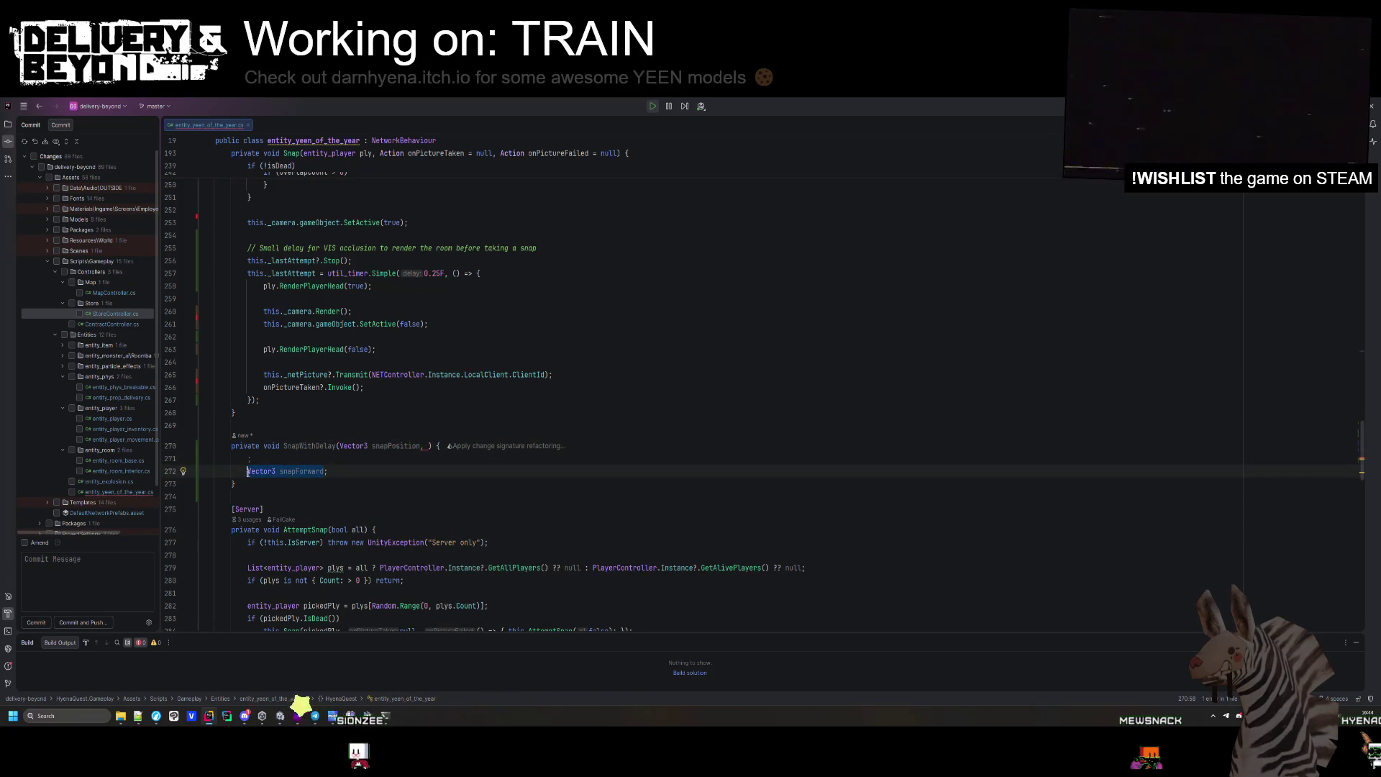
{"action": "left_click", "coordinate": [423, 446]}
{"action": "key", "text": "ctrl+v"}
{"action": "key", "text": "BackSpace"}
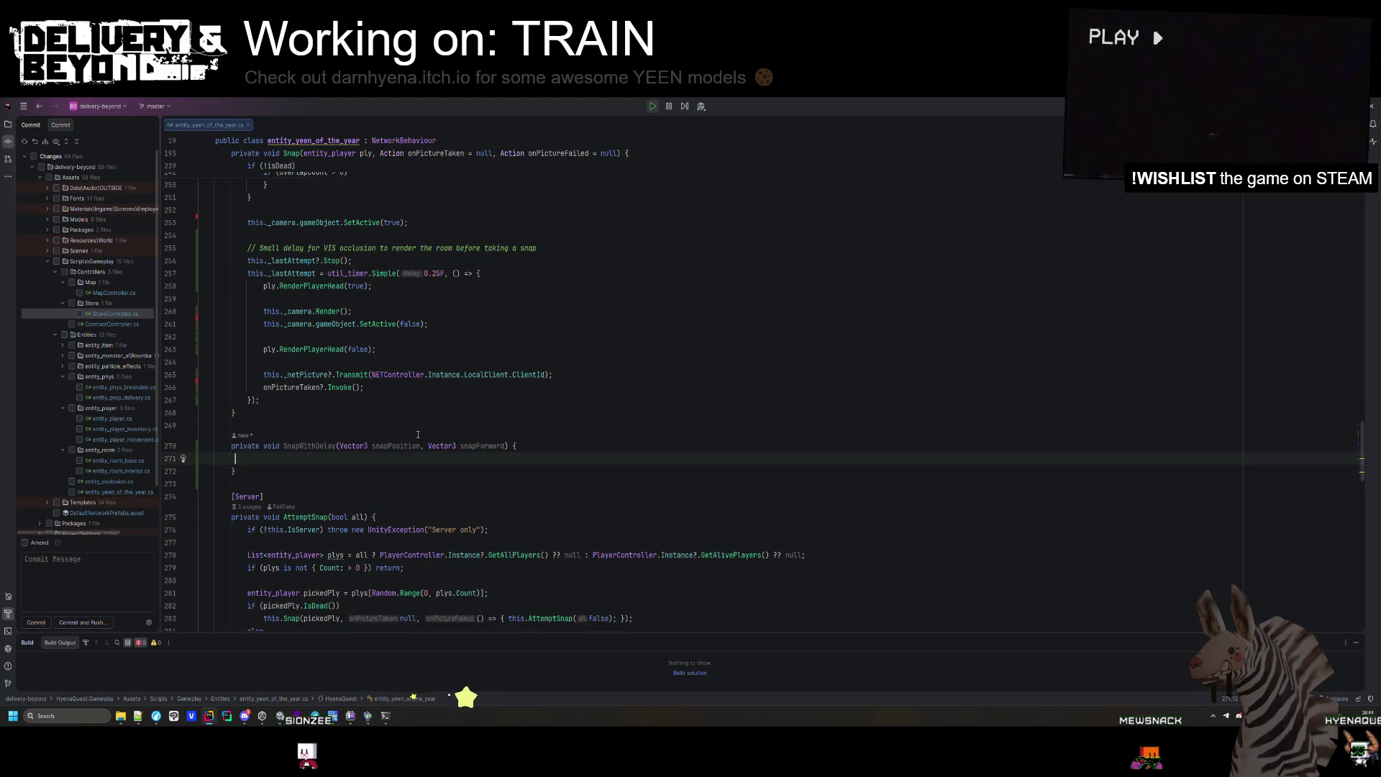
Select the overlap check code under if (!isDead).
{"action": "scroll", "coordinate": [351, 432], "scroll_direction": "up", "scroll_amount": 5}
{"action": "scroll", "coordinate": [351, 432], "scroll_direction": "down", "scroll_amount": 4}
{"action": "mouse_move", "coordinate": [216, 618]}
{"action": "left_mouse_down"}
{"action": "mouse_move", "coordinate": [353, 432]}
{"action": "mouse_move", "coordinate": [431, 461]}
{"action": "mouse_move", "coordinate": [485, 412]}
{"action": "mouse_move", "coordinate": [471, 476]}
{"action": "left_mouse_up"}
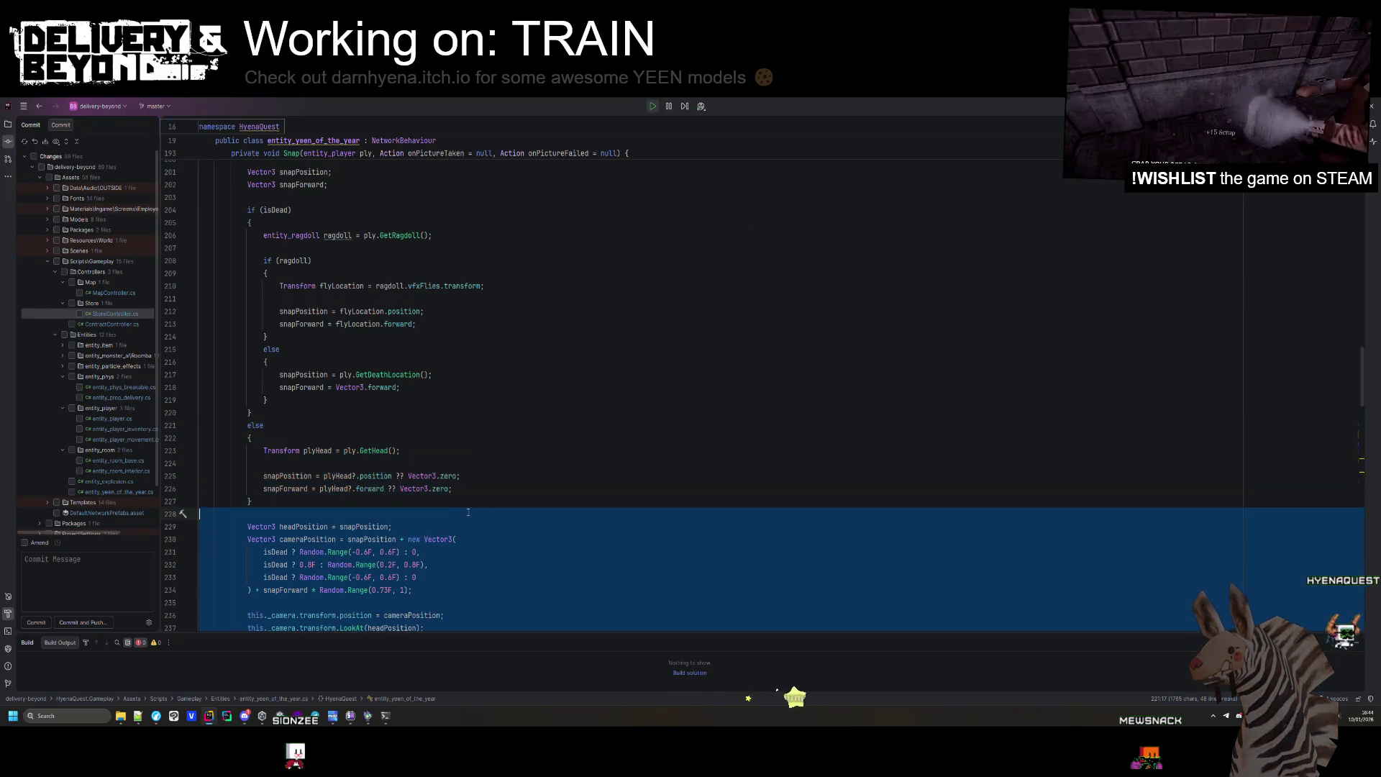
Delete the duplicated camera-snap code left at the end of Snap.
{"action": "scroll", "coordinate": [471, 476], "scroll_direction": "up", "scroll_amount": 1}
{"action": "key", "text": "Delete"}
{"action": "scroll", "coordinate": [431, 468], "scroll_direction": "down", "scroll_amount": 5}
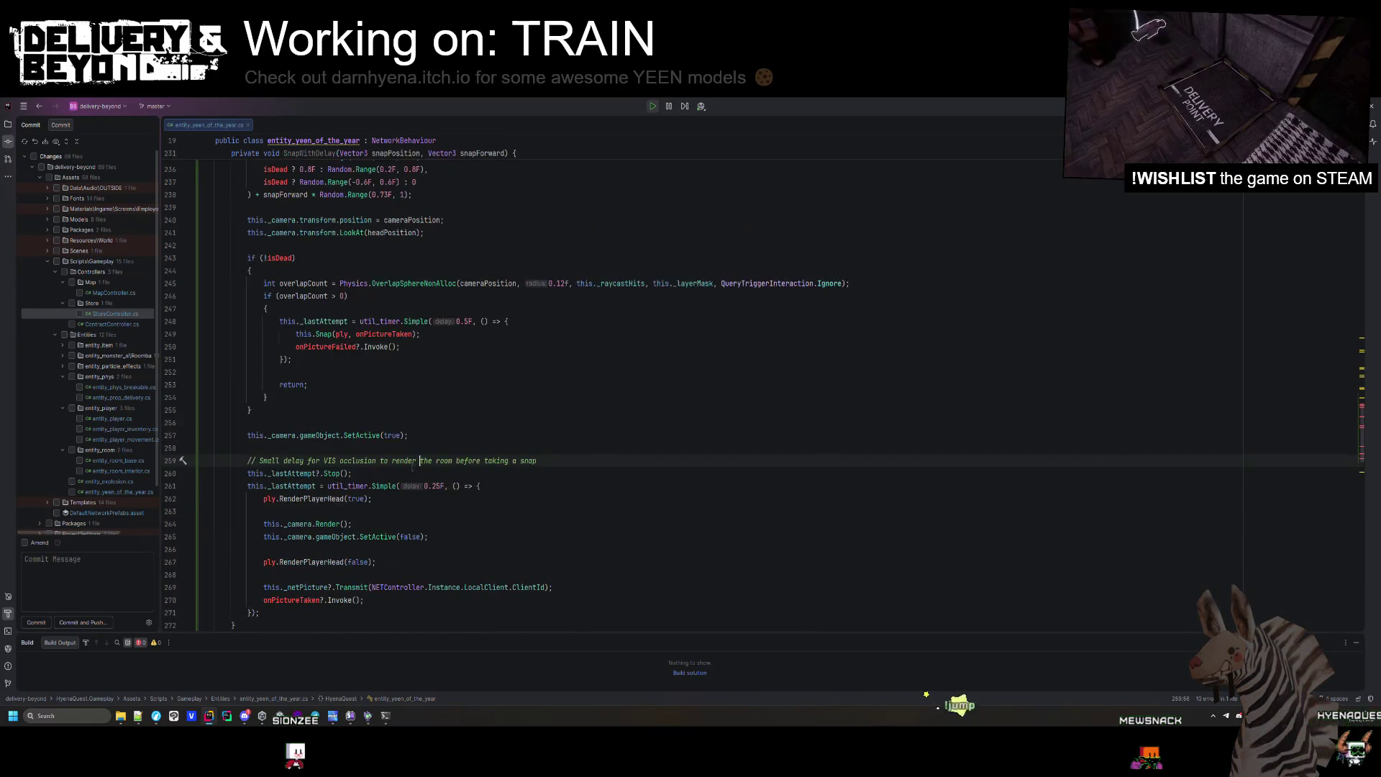
Remove the blank first line of SnapWithDelay and position the caret after Snap's closing brace.
{"action": "left_click", "coordinate": [403, 451]}
{"action": "scroll", "coordinate": [402, 450], "scroll_direction": "up", "scroll_amount": 3}
{"action": "left_click", "coordinate": [521, 372]}
{"action": "key", "text": "Delete"}
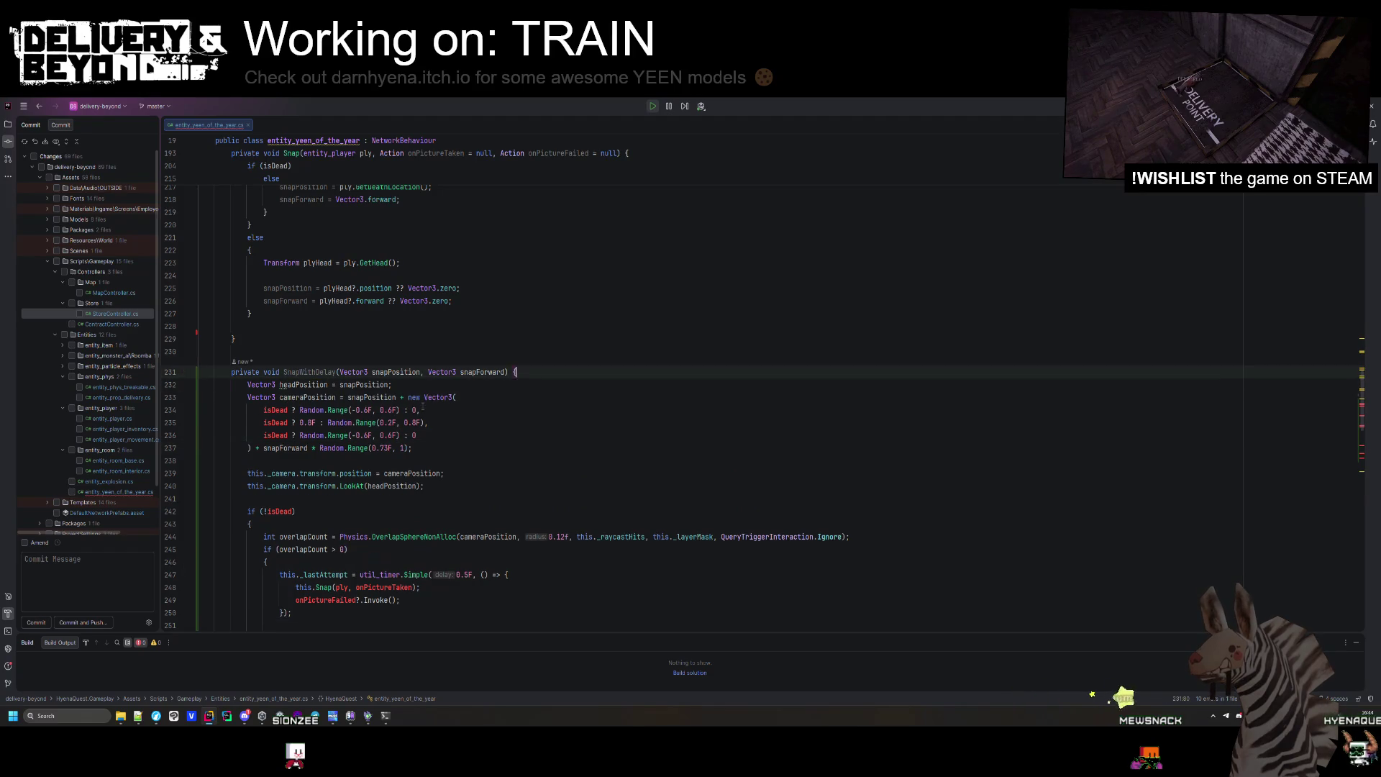
{"action": "left_click", "coordinate": [427, 410]}
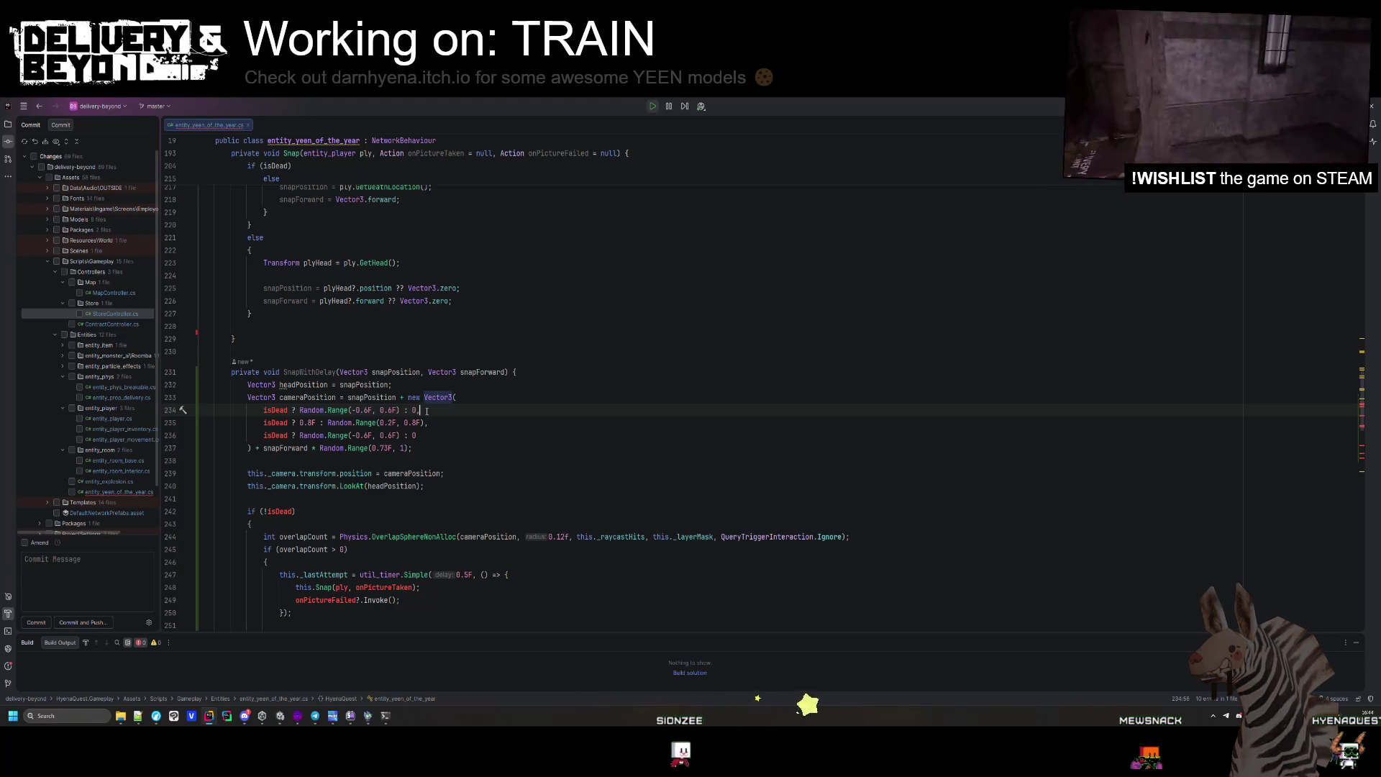
{"action": "scroll", "coordinate": [426, 410], "scroll_direction": "down", "scroll_amount": 4}
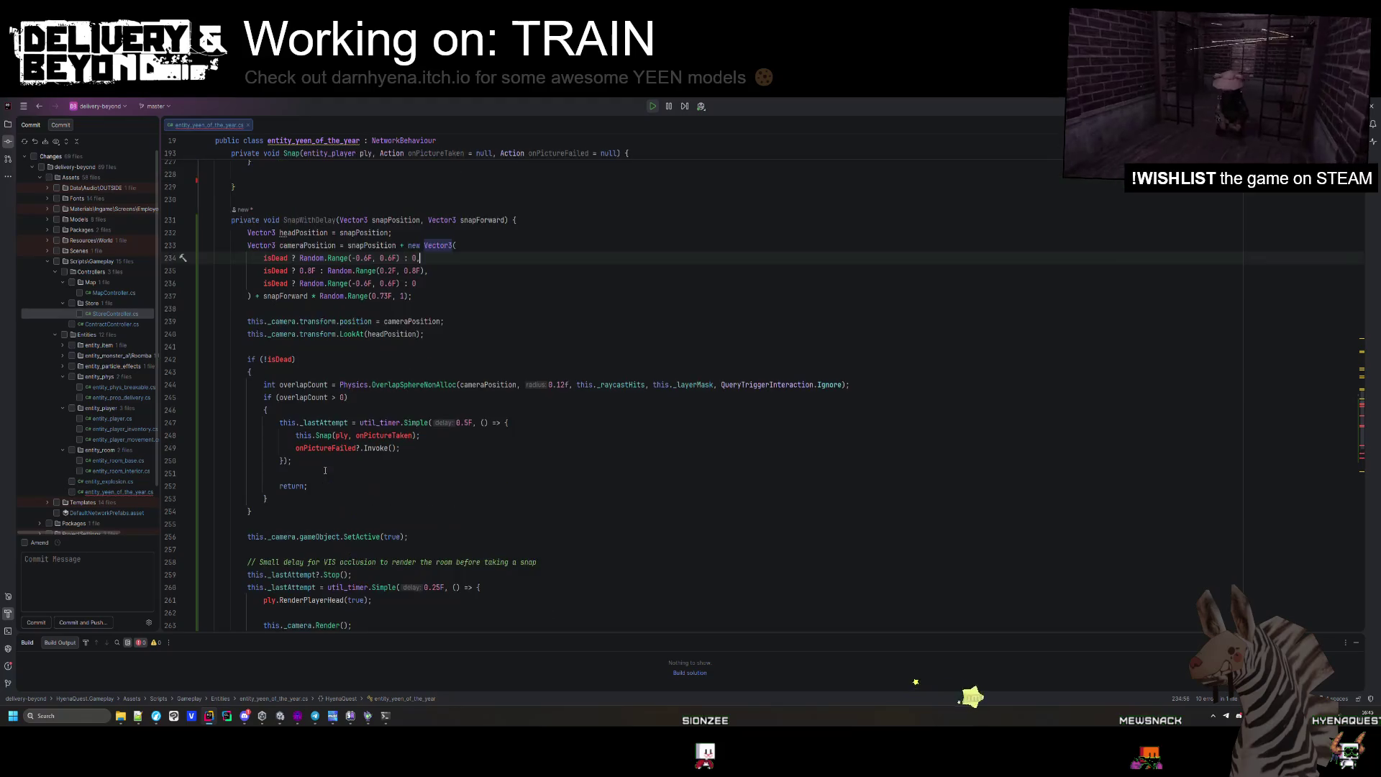
{"action": "scroll", "coordinate": [291, 498], "scroll_direction": "down", "scroll_amount": 5}
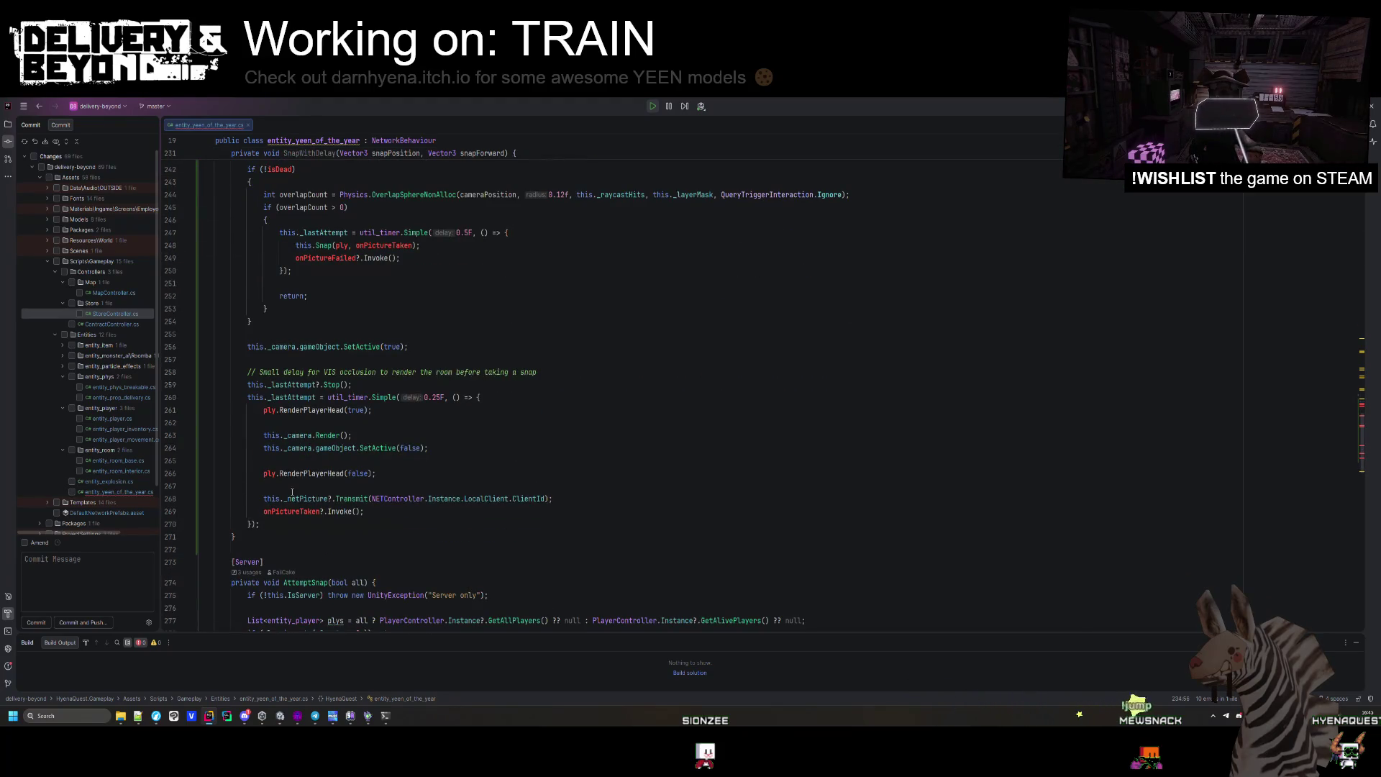
{"action": "scroll", "coordinate": [293, 490], "scroll_direction": "up", "scroll_amount": 9}
{"action": "left_click", "coordinate": [287, 352]}
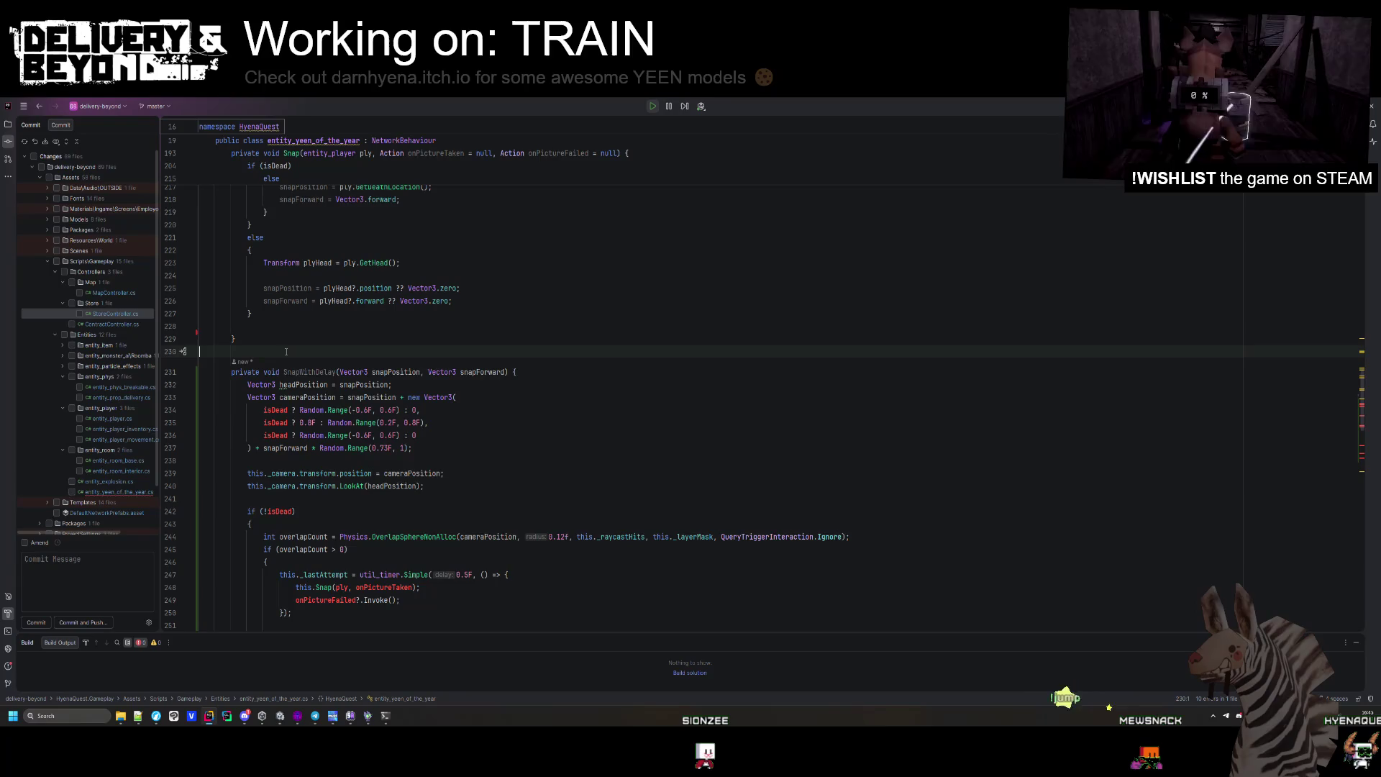
Add a private void SnapInstant method taking the same two Vector3 parameters as SnapWithDelay.
{"action": "key", "text": "Return"}
{"action": "key", "text": "Return"}
{"action": "key", "text": "Up"}
{"action": "type", "text": "pr"}
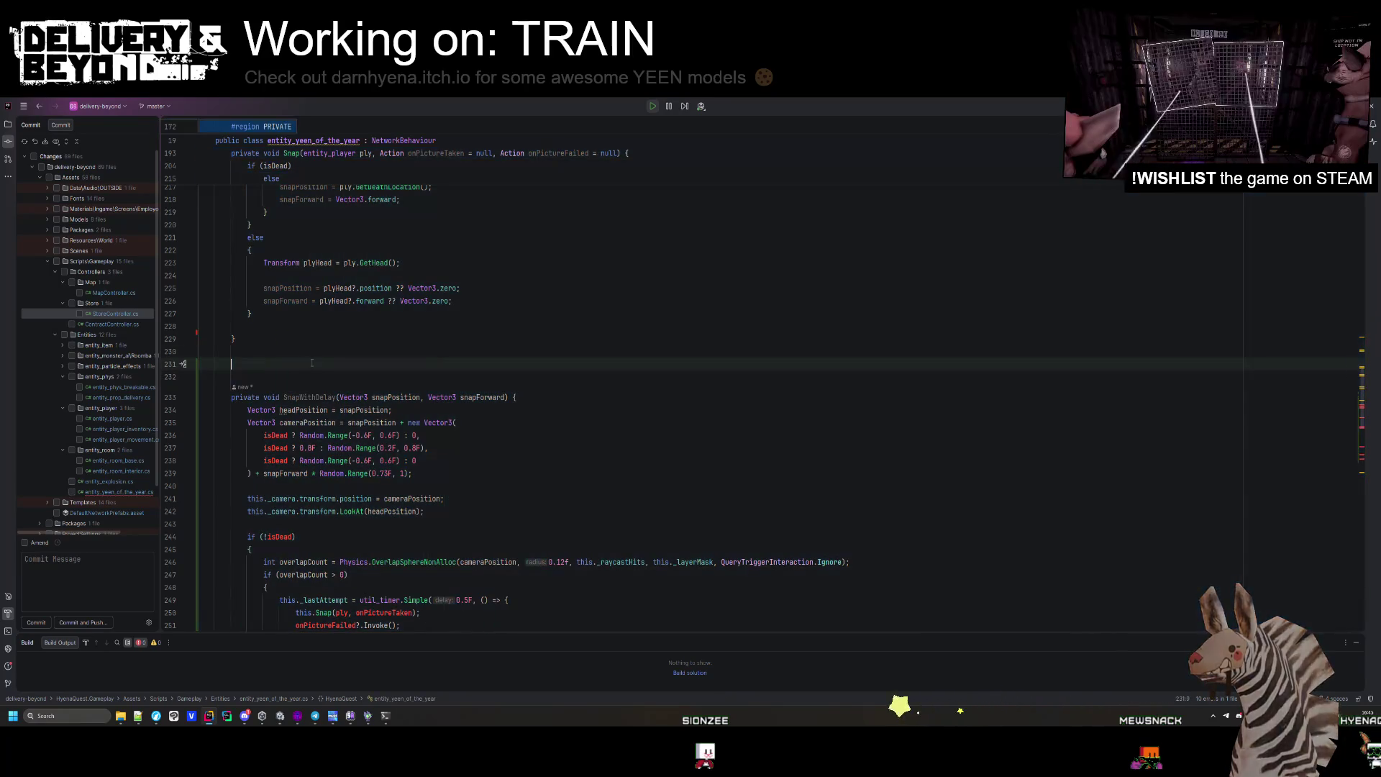
{"action": "type", "text": "ivate void Instant"}
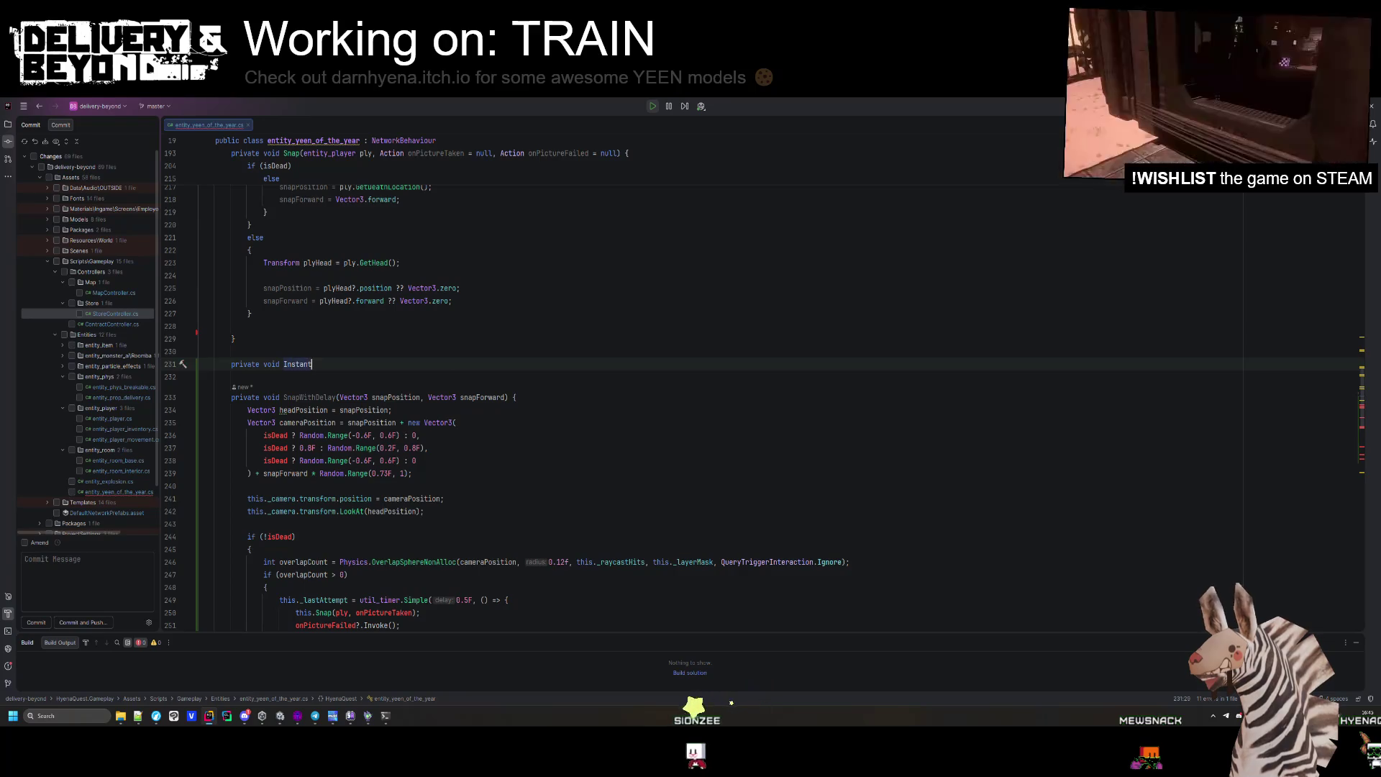
{"action": "key", "text": "ctrl+BackSpace"}
{"action": "type", "text": "Snap"}
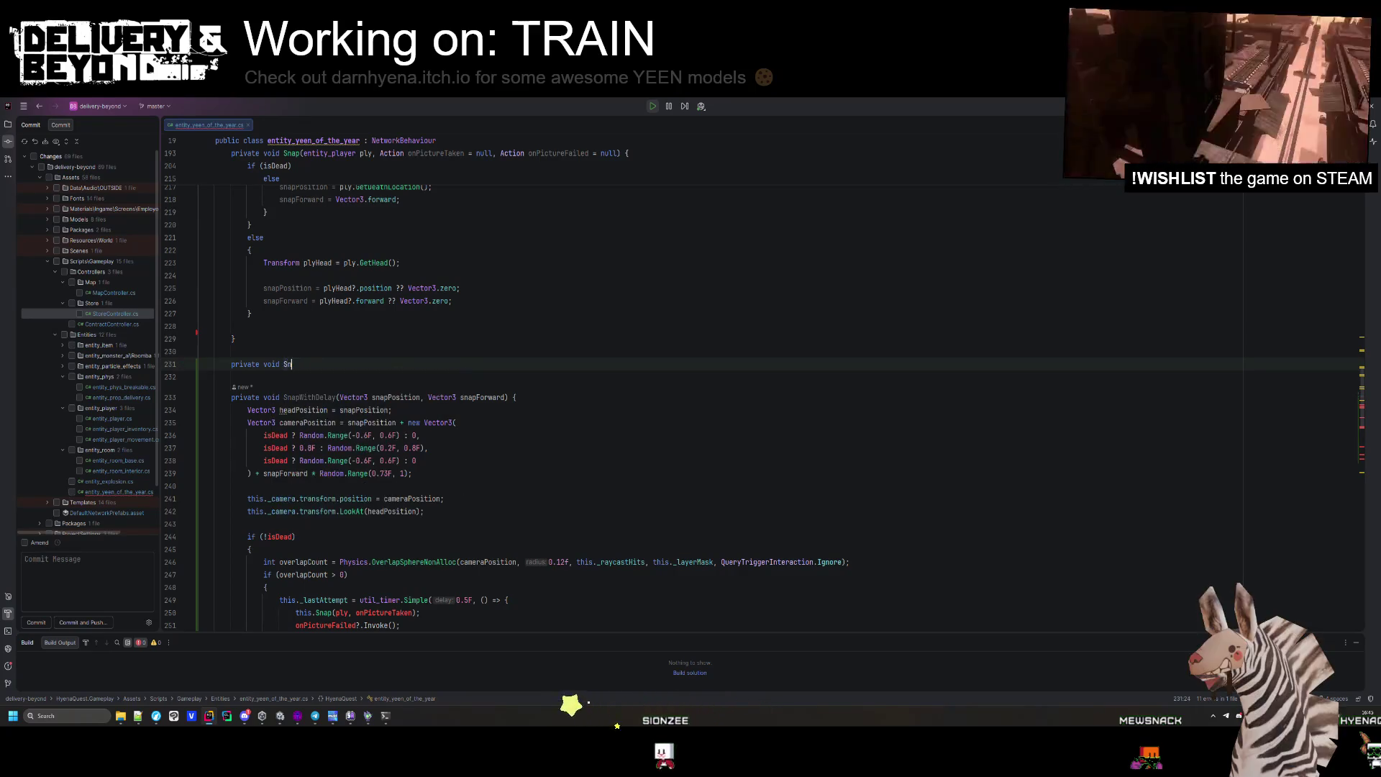
{"action": "type", "text": "Instant("}
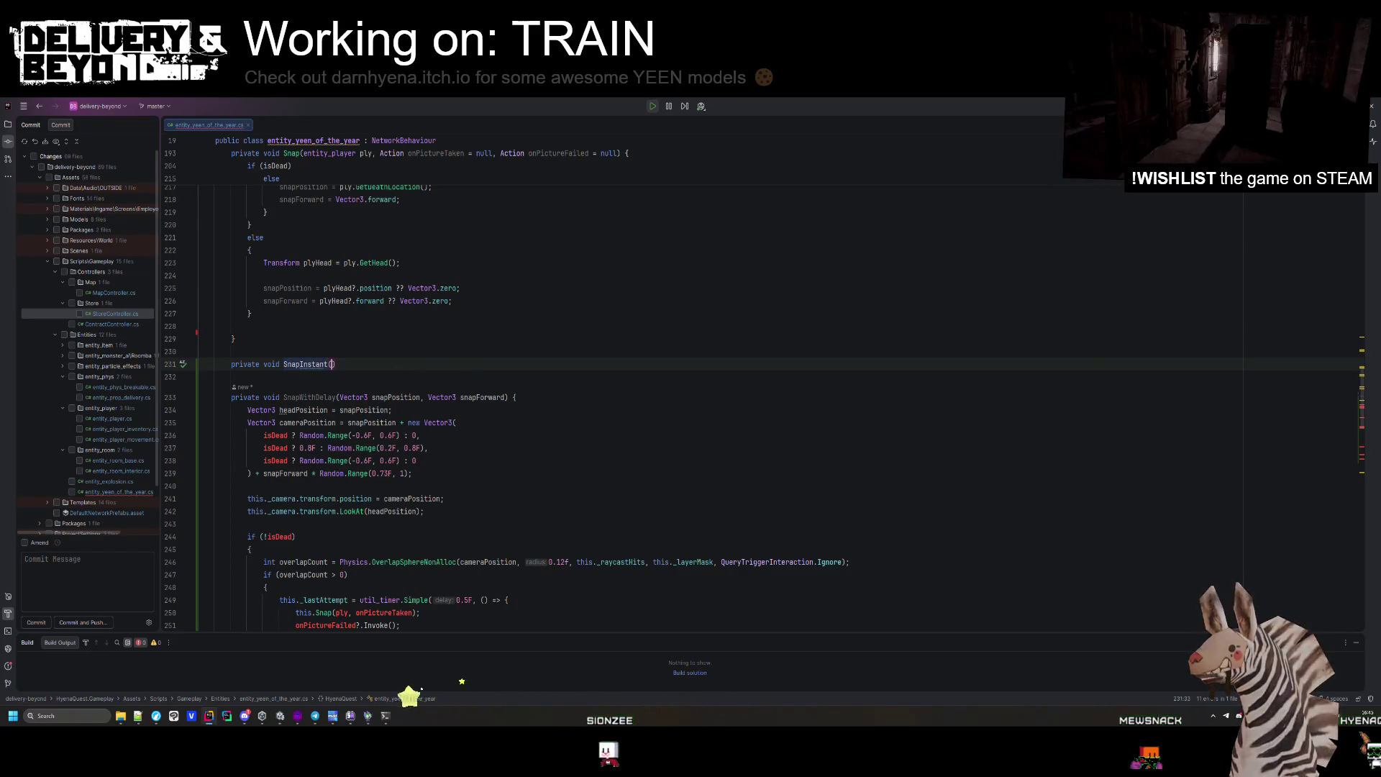
{"action": "key", "text": "Escape"}
{"action": "left_click", "coordinate": [470, 311]}
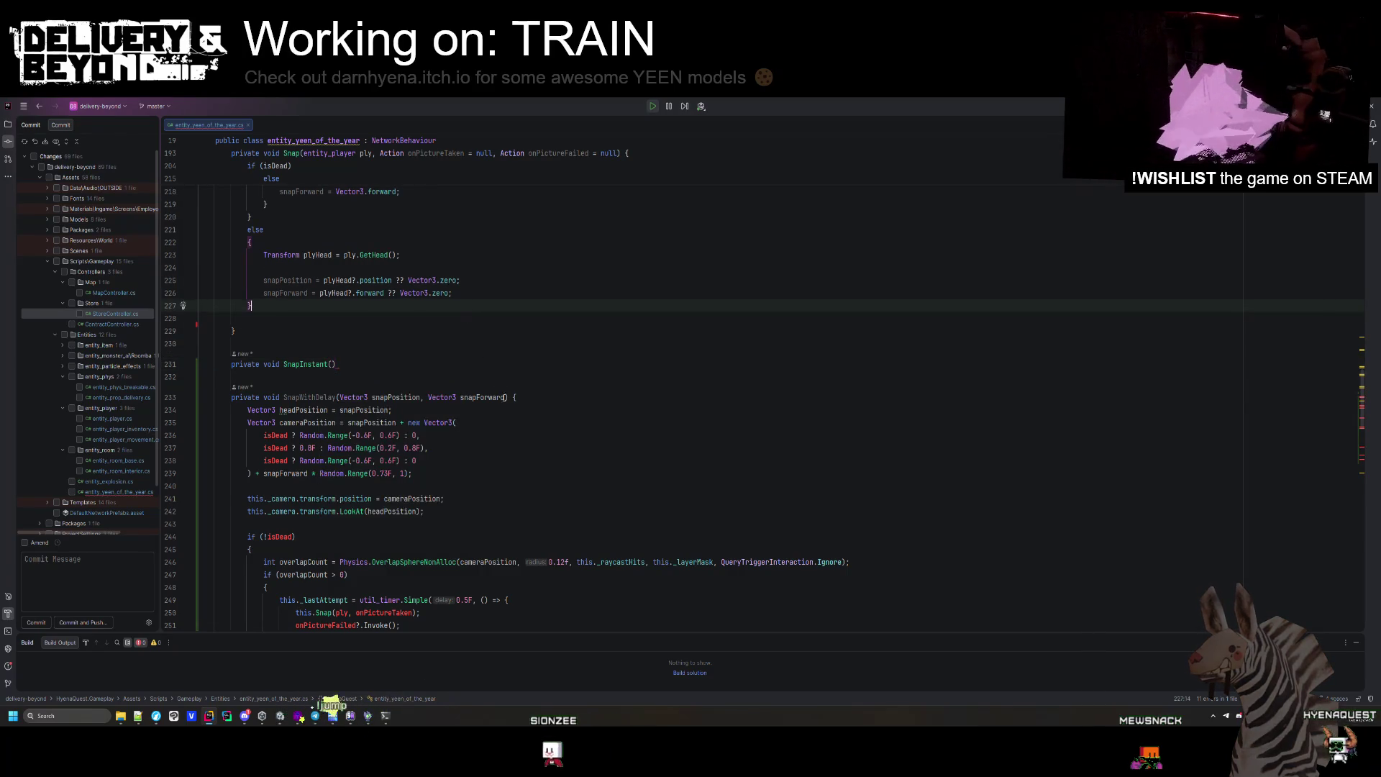
{"action": "left_click_drag", "start_coordinate": [504, 397], "coordinate": [338, 397]}
{"action": "key", "text": "ctrl+c"}
{"action": "left_click", "coordinate": [333, 365]}
{"action": "key", "text": "ctrl+v"}
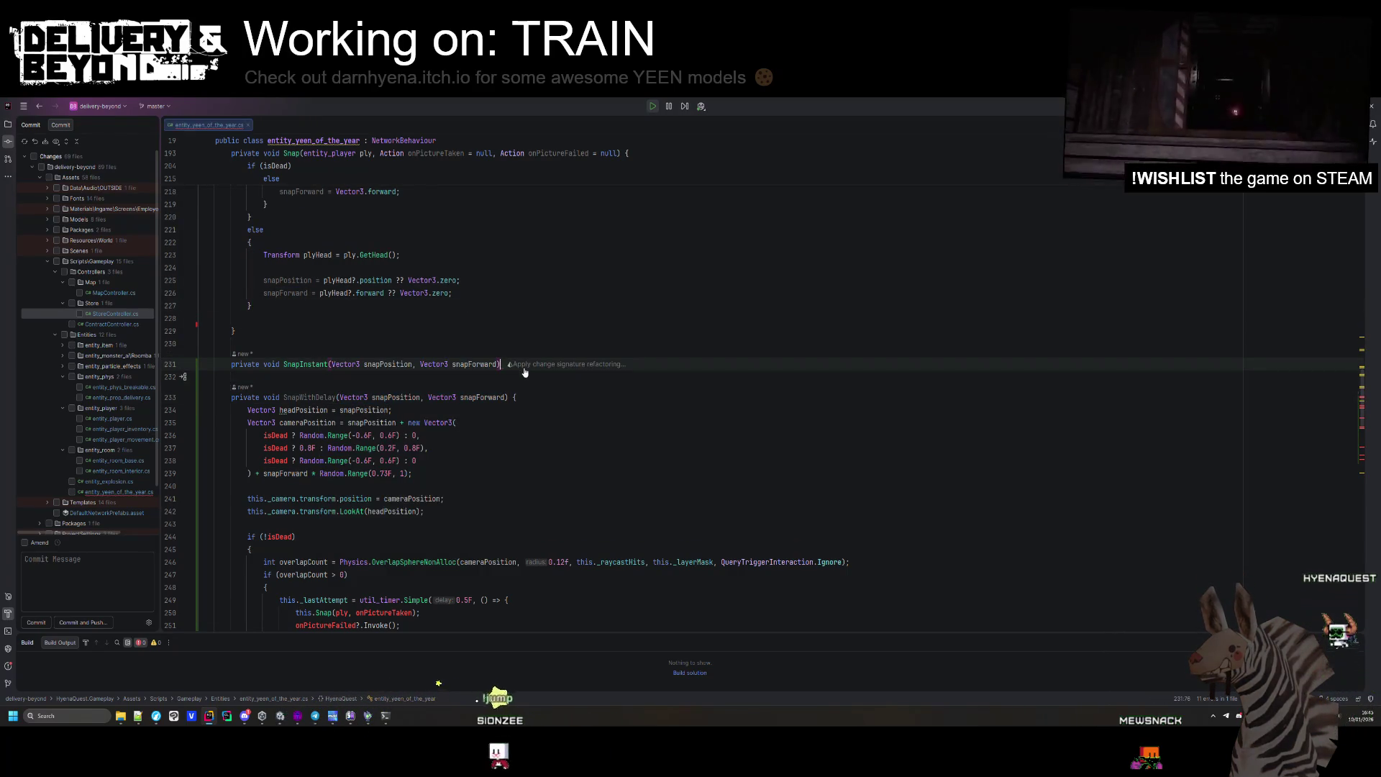
{"action": "key", "text": "Return"}
Undo the edits until Snap's original body returns and SnapWithDelay is gone.
{"action": "scroll", "coordinate": [451, 368], "scroll_direction": "down", "scroll_amount": 9}
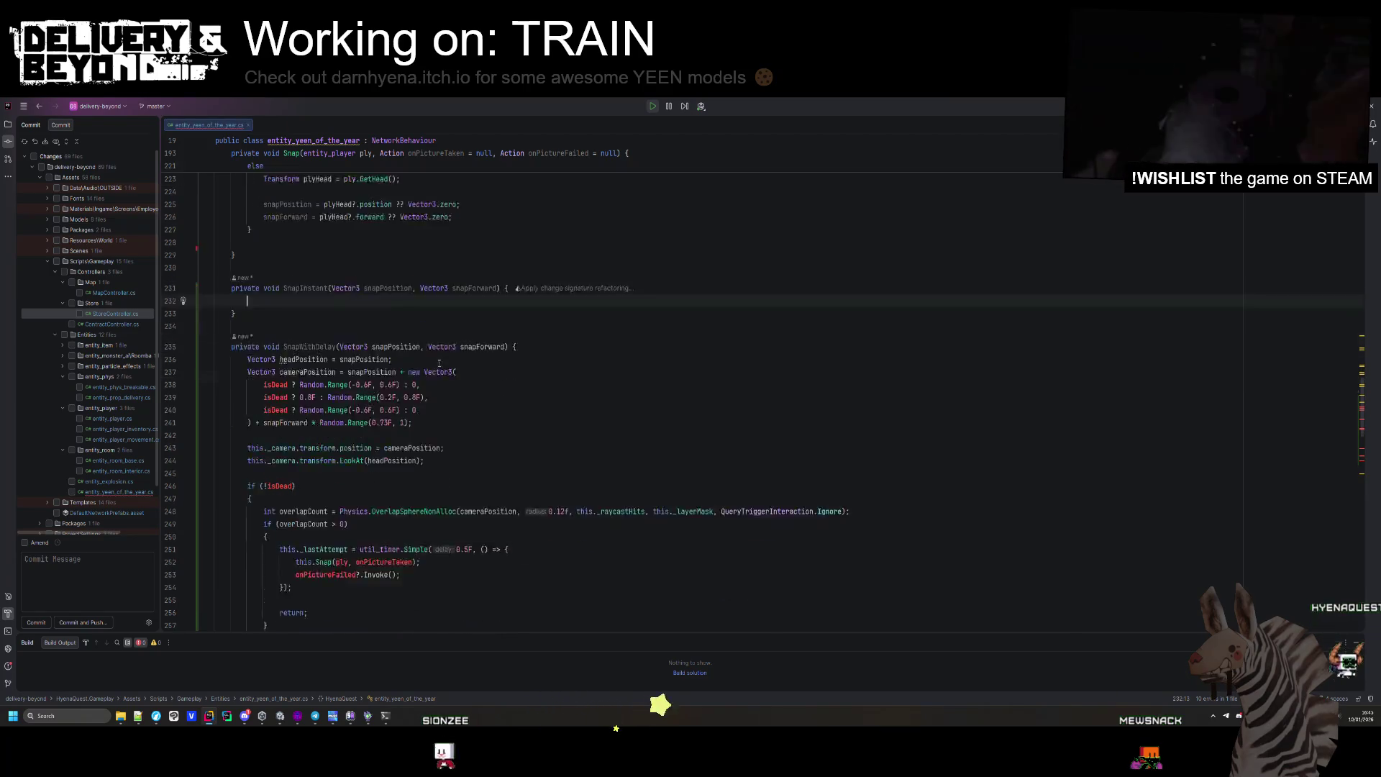
{"action": "scroll", "coordinate": [436, 326], "scroll_direction": "up", "scroll_amount": 2}
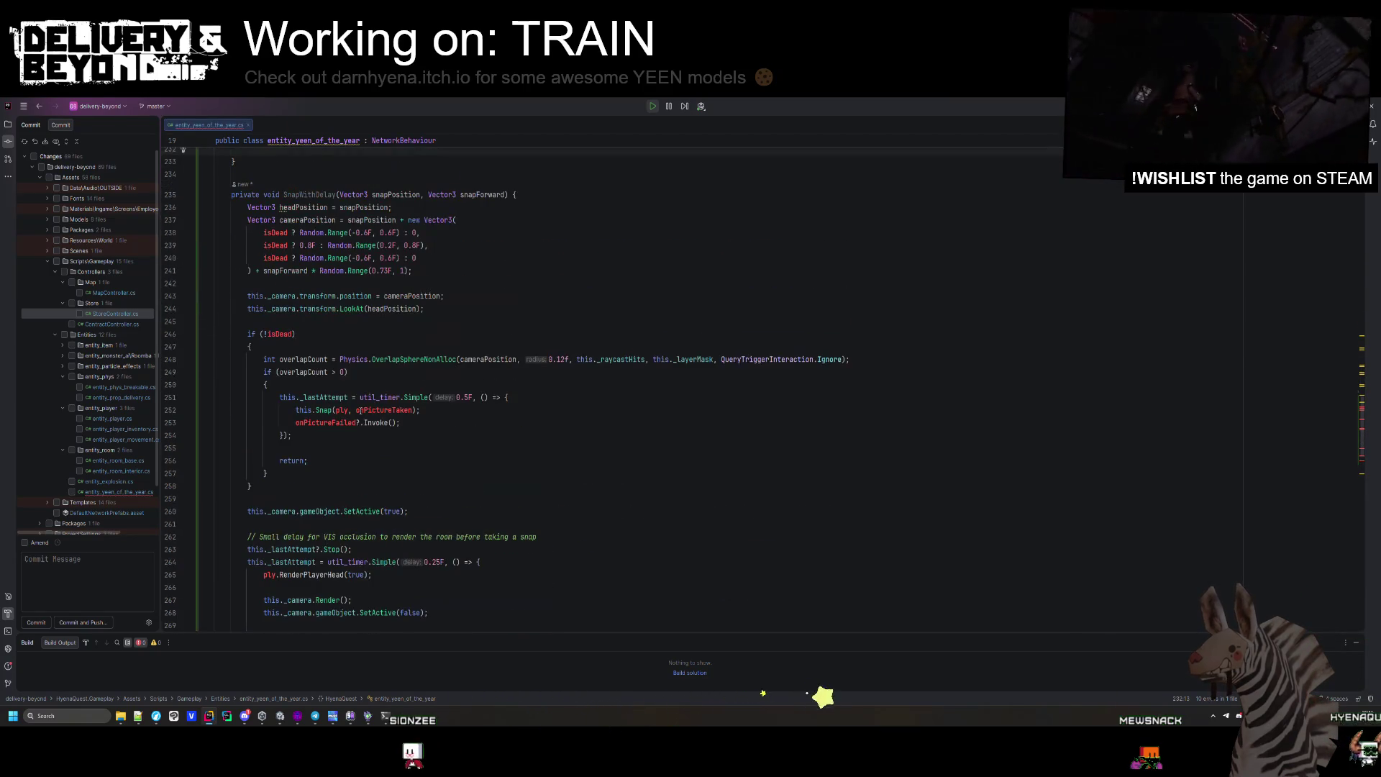
{"action": "key", "text": "ctrl+z"}
{"action": "key", "text": "ctrl+z"}
{"action": "key", "text": "ctrl+z"}
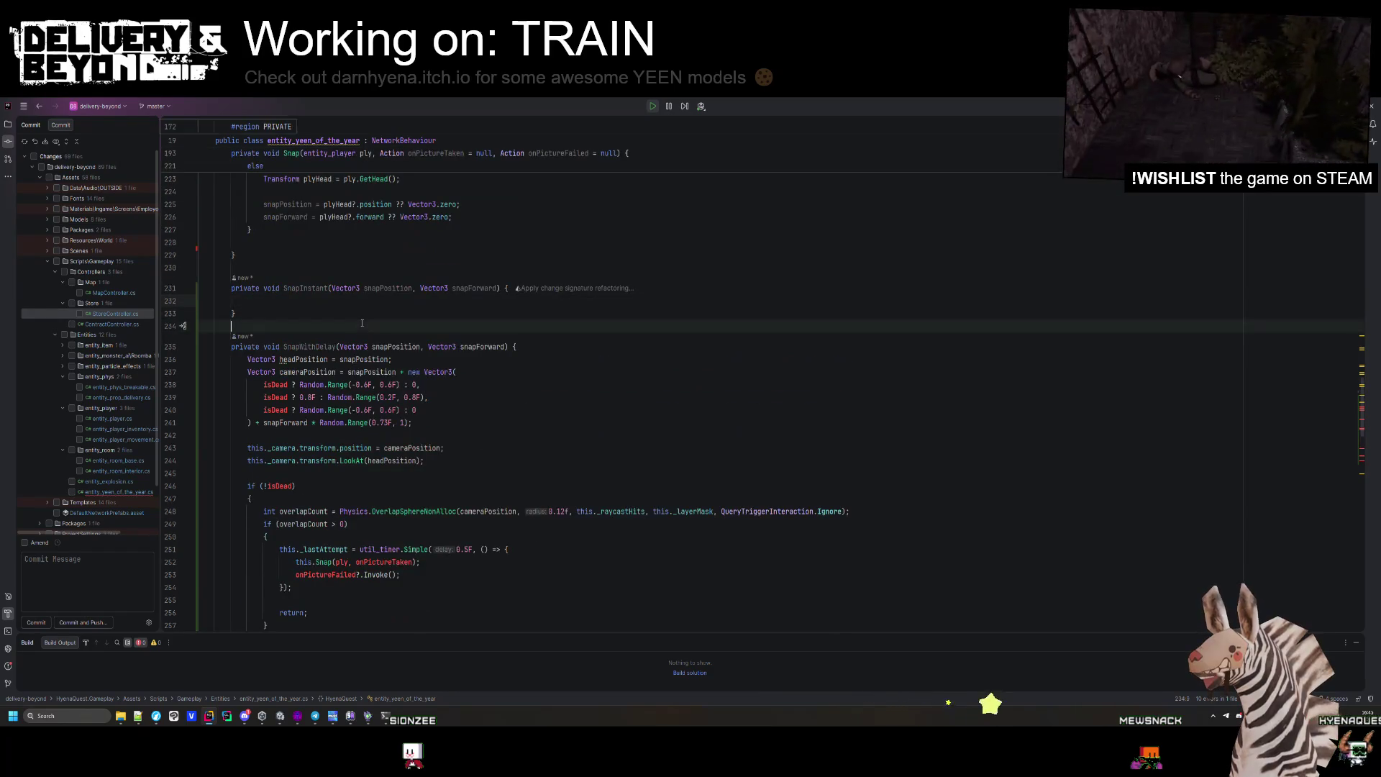
{"action": "key", "text": "ctrl+z"}
{"action": "key", "text": "ctrl+z"}
{"action": "key", "text": "ctrl+z"}
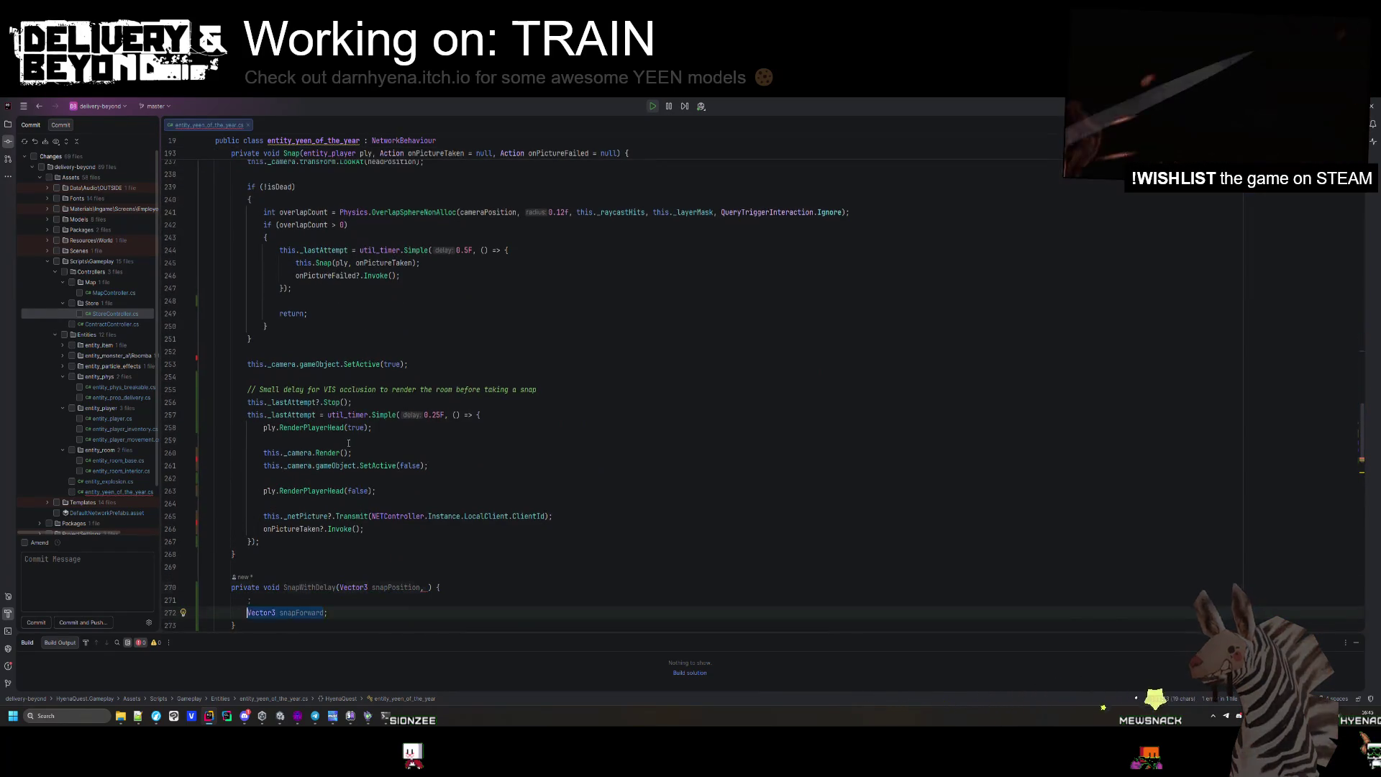
{"action": "key", "text": "ctrl+z"}
{"action": "key", "text": "ctrl+z"}
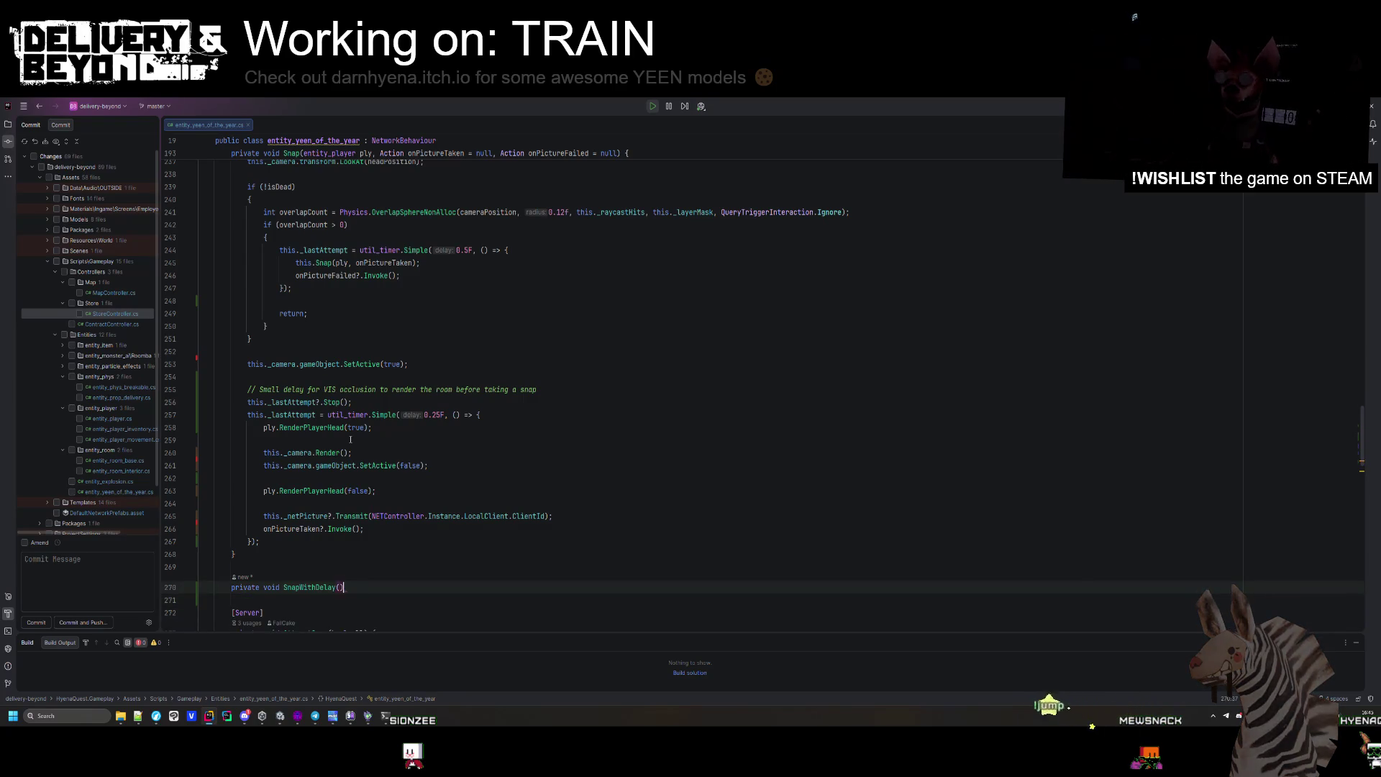
{"action": "key", "text": "ctrl+z"}
{"action": "key", "text": "ctrl+z"}
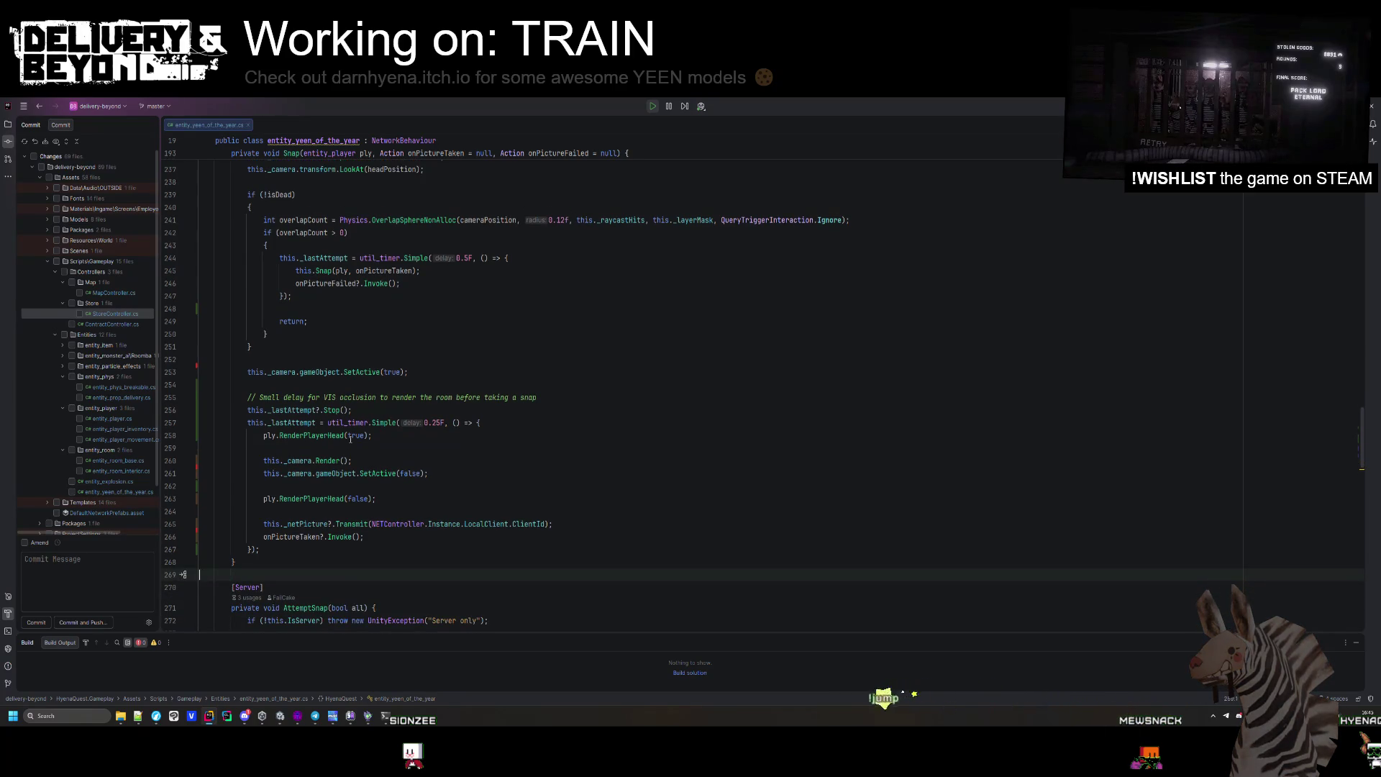
{"action": "key", "text": "ctrl+z"}
{"action": "key", "text": "ctrl+z"}
{"action": "key", "text": "ctrl+z"}
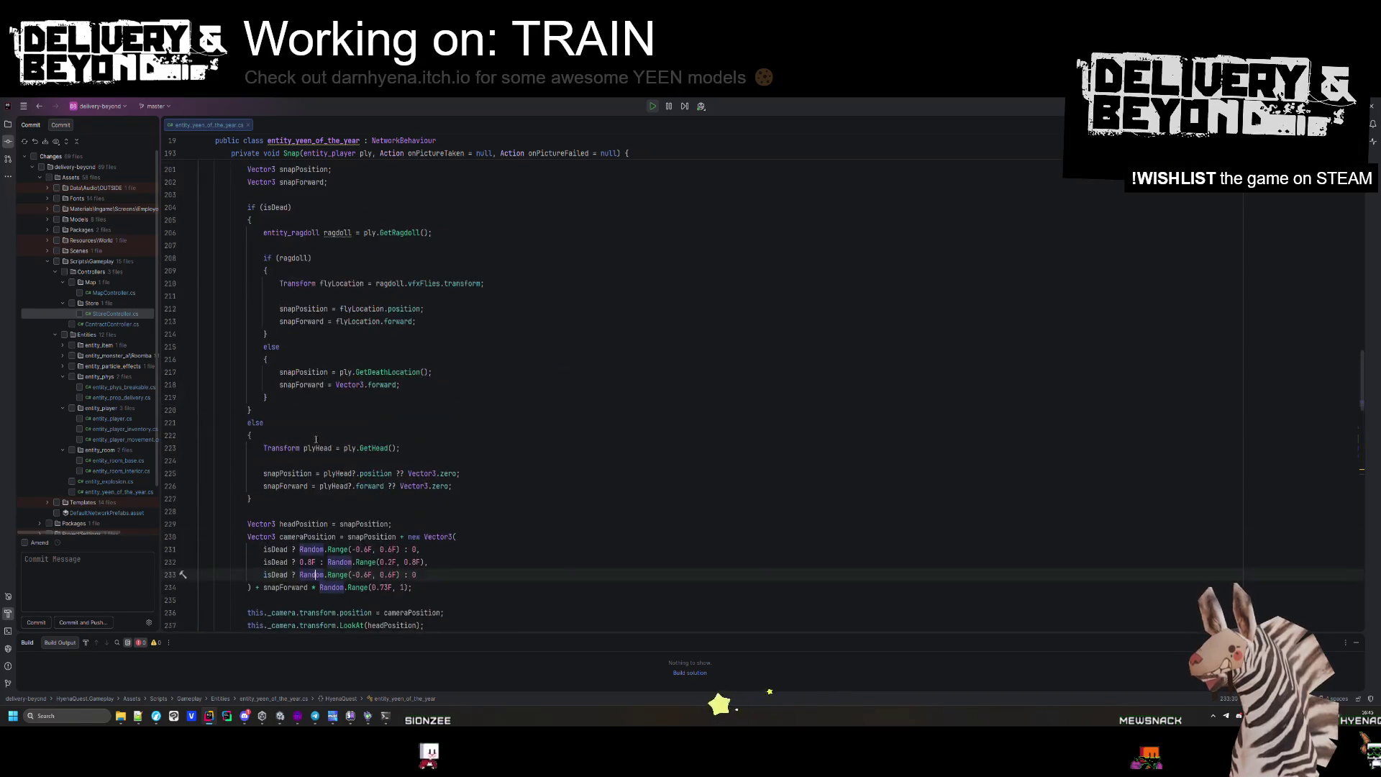
Declare a float snapDelay of 0.25F below the snapForward declaration in Snap.
{"action": "left_click", "coordinate": [329, 334]}
{"action": "key", "text": "Return"}
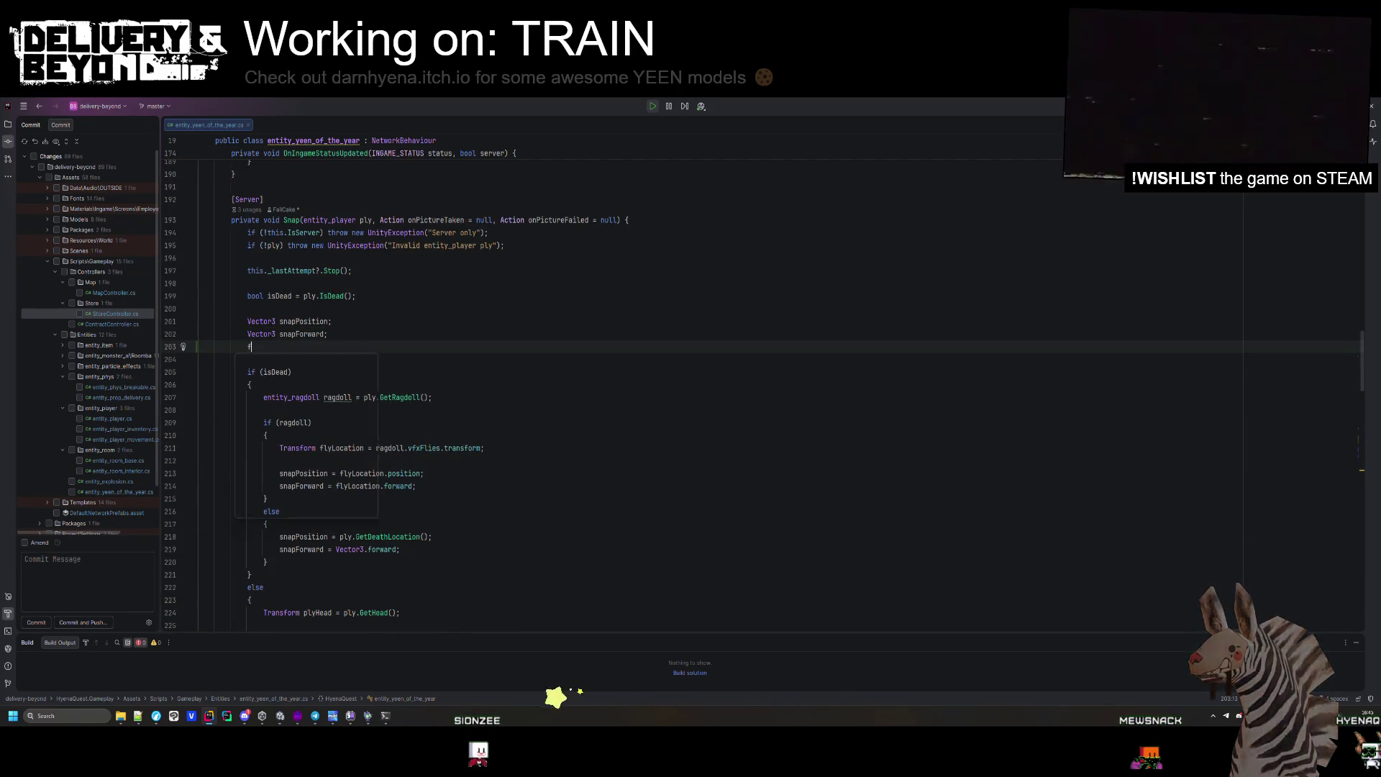
{"action": "type", "text": "flaot d"}
{"action": "key", "text": "BackSpace"}
{"action": "key", "text": "BackSpace"}
{"action": "key", "text": "BackSpace"}
{"action": "type", "text": "oat "}
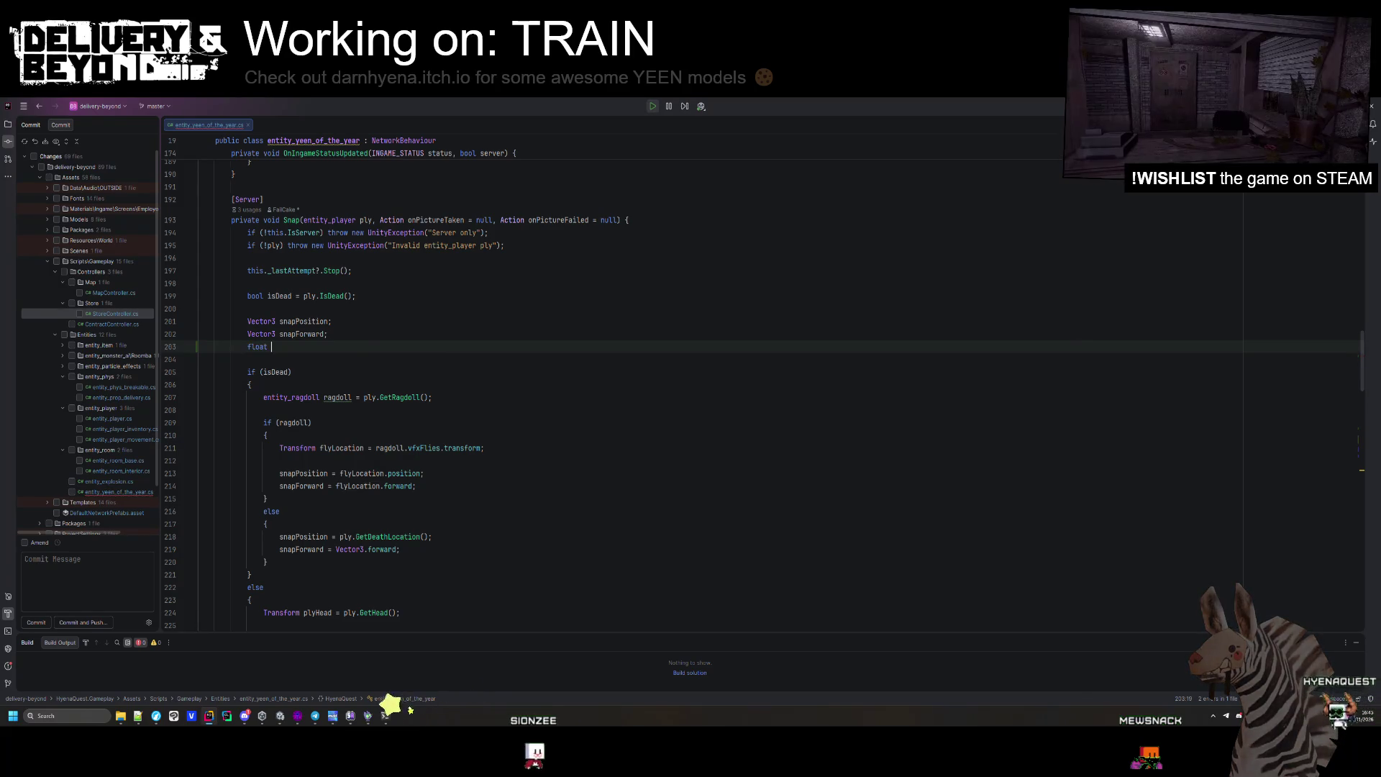
{"action": "type", "text": "snapDelay = 0.25F;"}
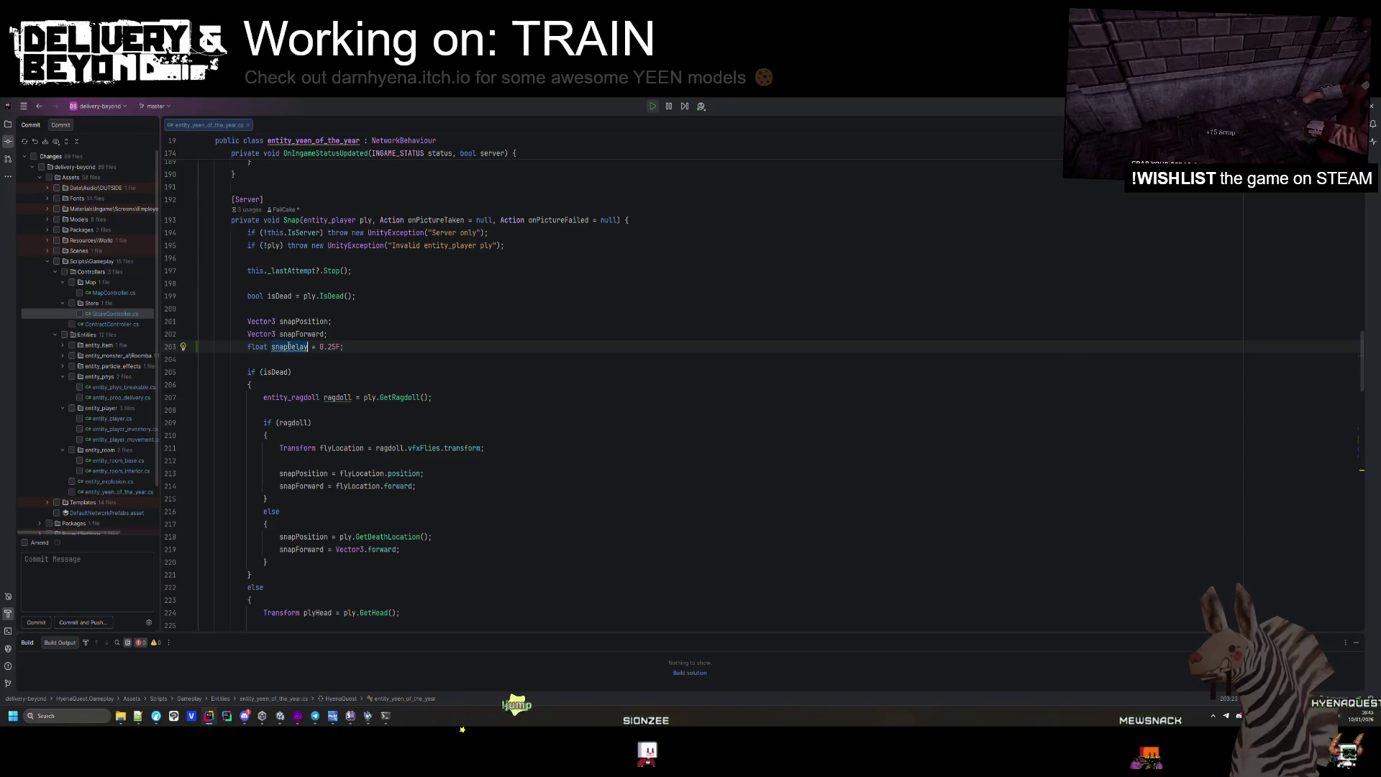
Set snapDelay to 0 in the isDead branch and use snapDelay instead of the 0.25F timer value.
{"action": "scroll", "coordinate": [332, 529], "scroll_direction": "down", "scroll_amount": 1}
{"action": "left_click", "coordinate": [333, 529]}
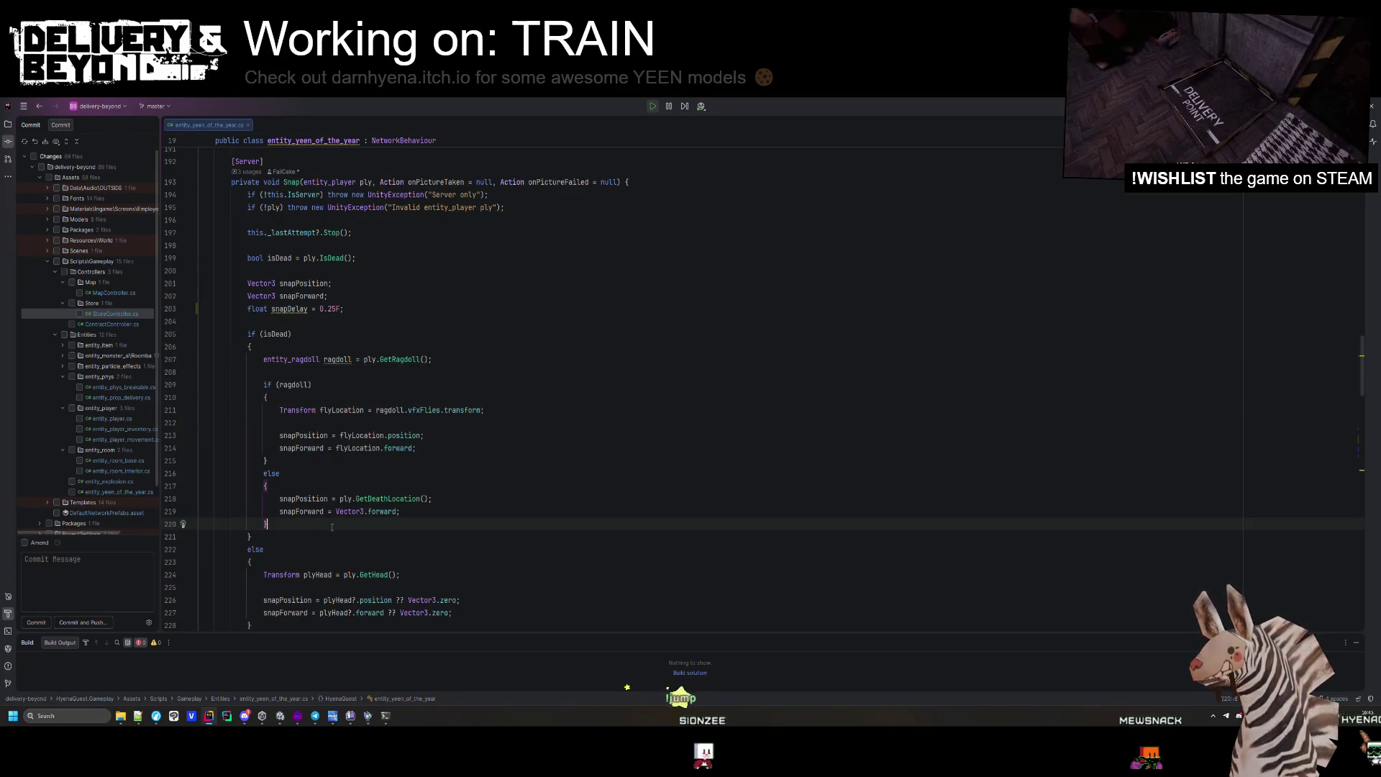
{"action": "key", "text": "Return"}
{"action": "type", "text": "snapDelay "}
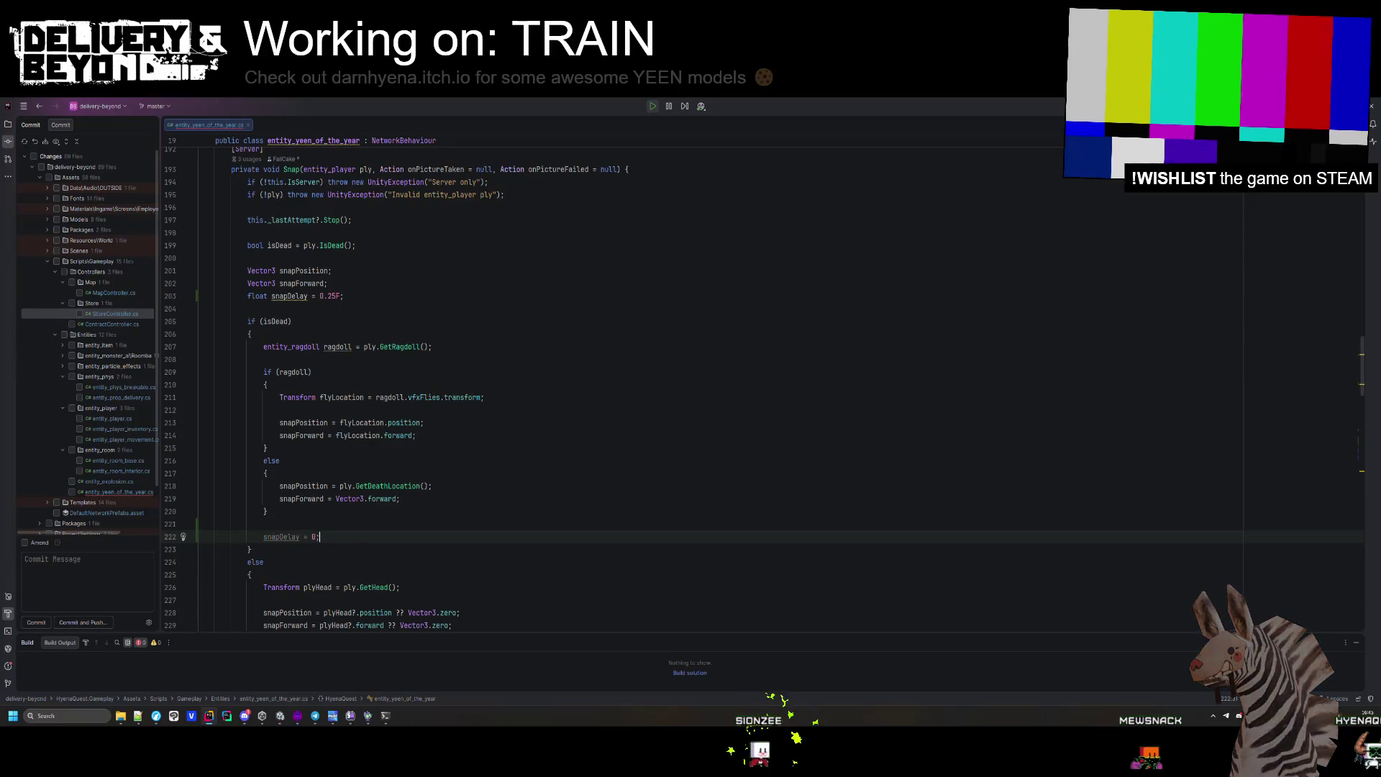
{"action": "type", "text": "= 0"}
{"action": "scroll", "coordinate": [326, 532], "scroll_direction": "down", "scroll_amount": 10}
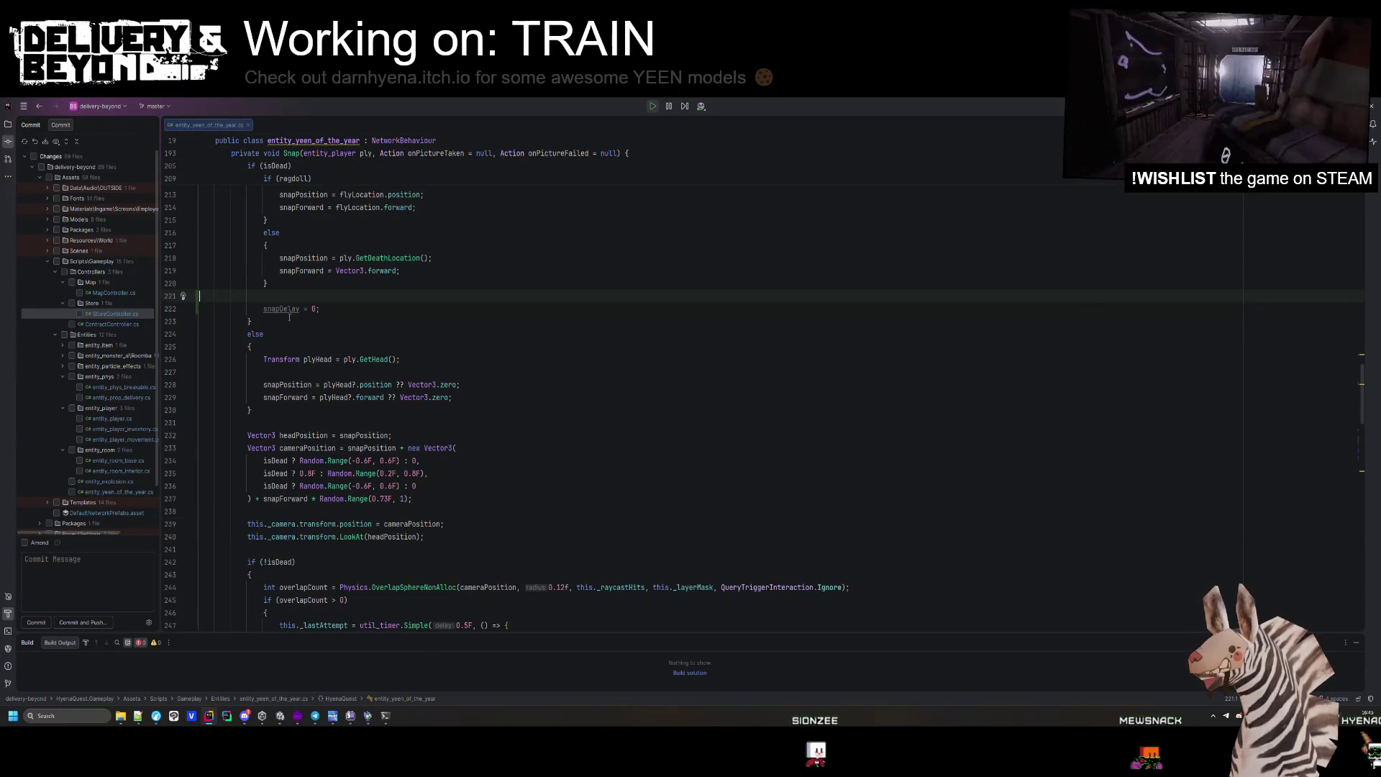
{"action": "scroll", "coordinate": [294, 437], "scroll_direction": "down", "scroll_amount": 2}
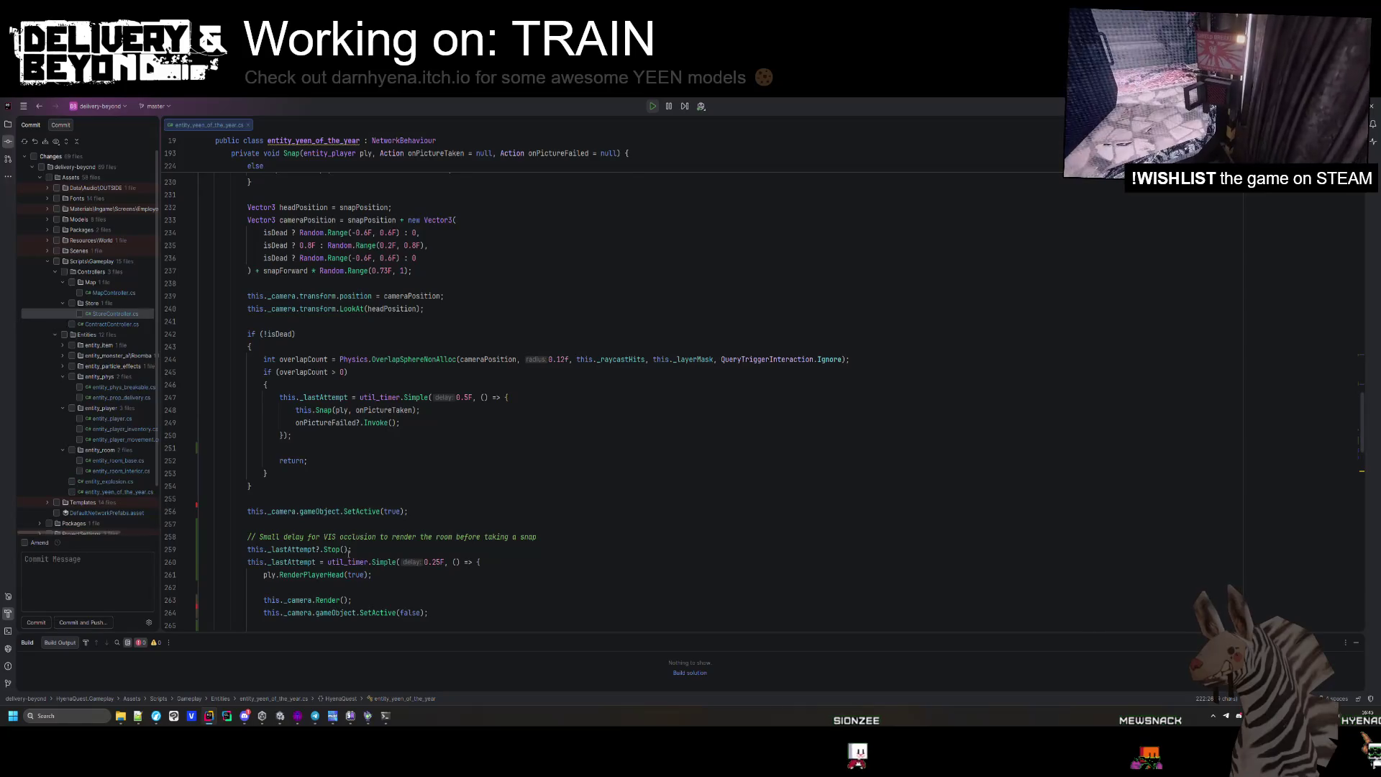
{"action": "double_click", "coordinate": [426, 562]}
{"action": "type", "text": "snapDelay"}
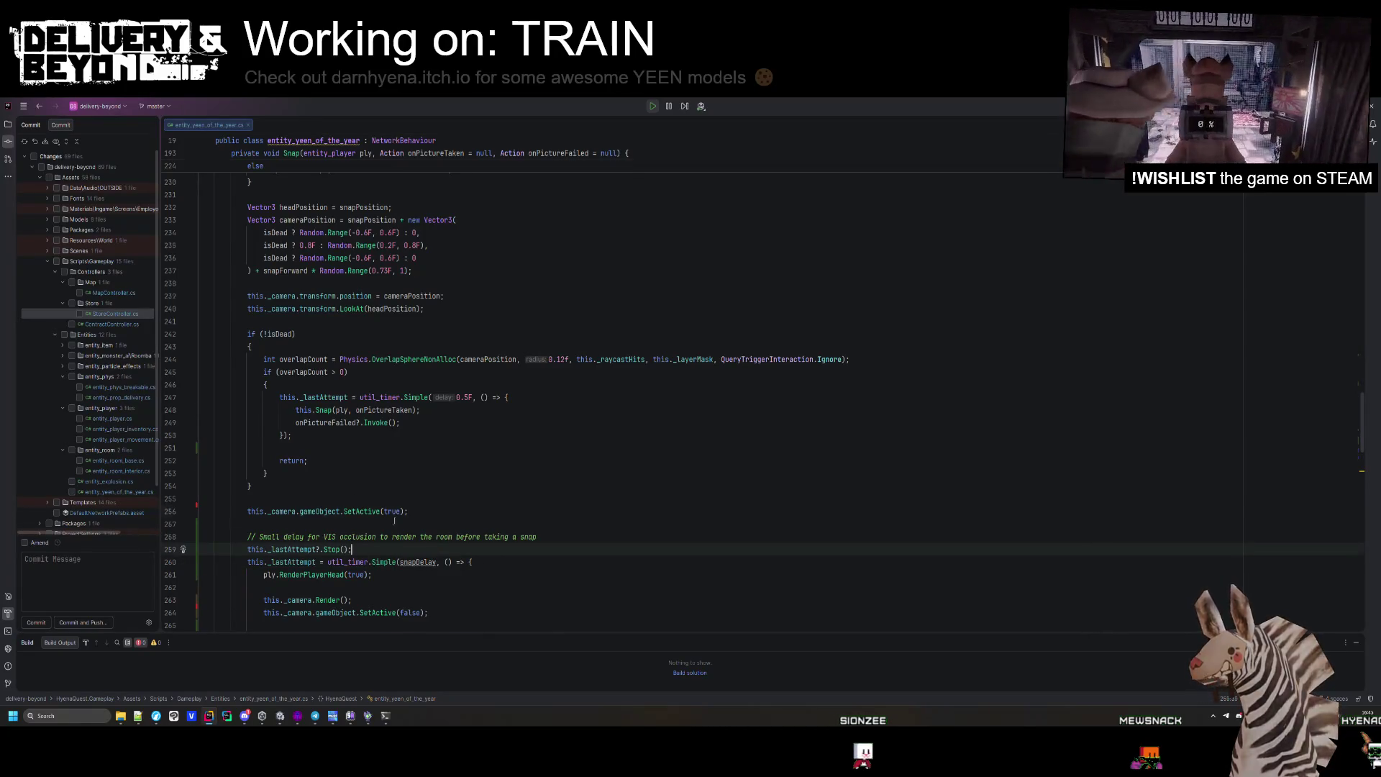
{"action": "key", "text": "Up"}
Add a blank line before headPosition in Snap, then return to Unity to hot-reload.
{"action": "scroll", "coordinate": [273, 434], "scroll_direction": "up", "scroll_amount": 1}
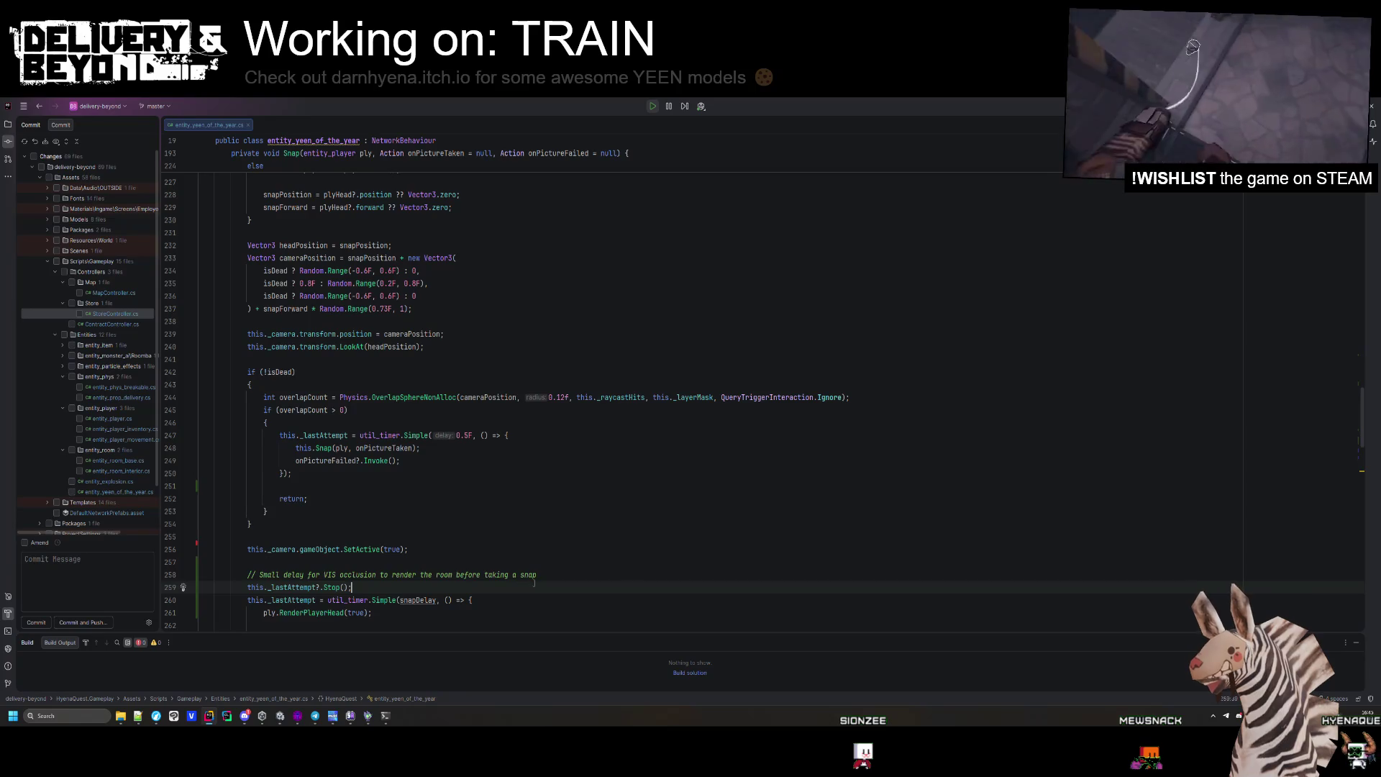
{"action": "left_click_drag", "start_coordinate": [536, 600], "coordinate": [613, 551]}
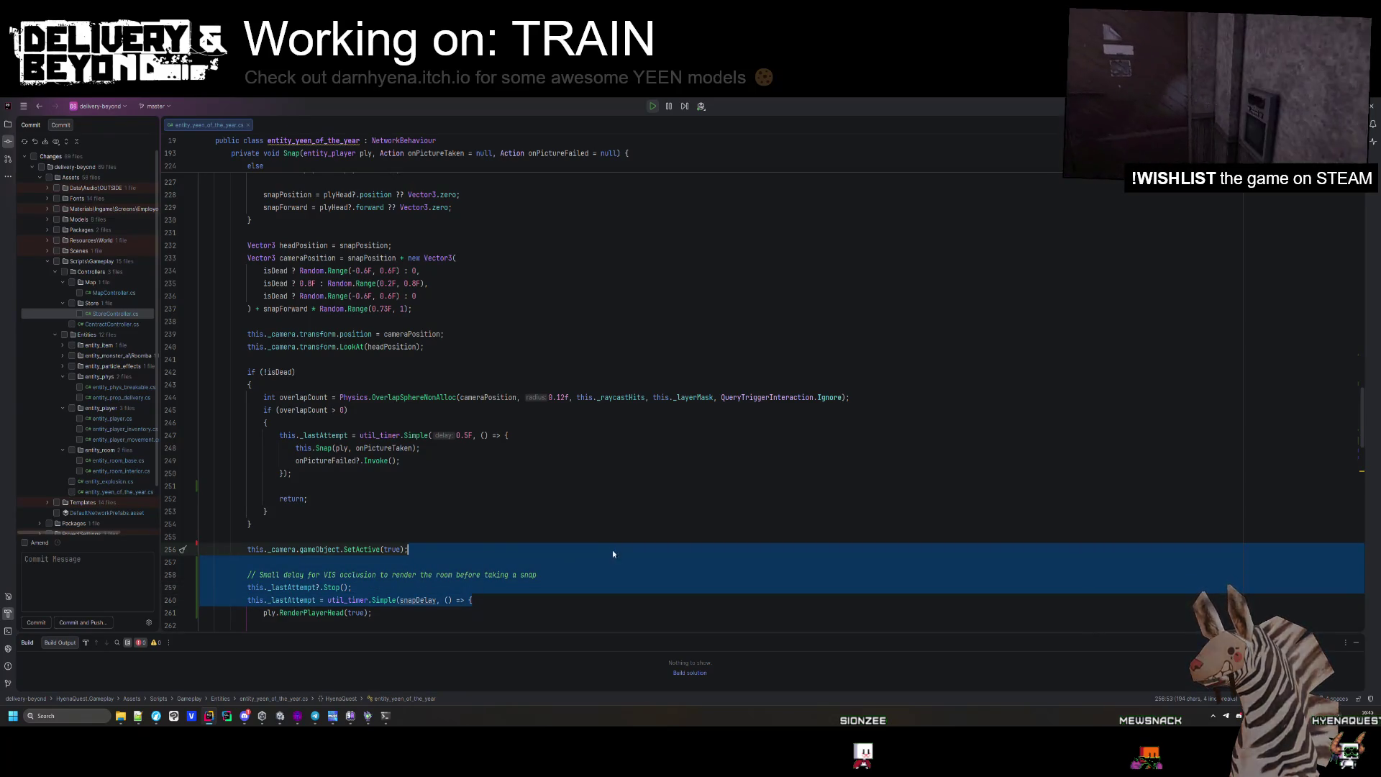
{"action": "left_click", "coordinate": [613, 553]}
{"action": "scroll", "coordinate": [503, 490], "scroll_direction": "up", "scroll_amount": 12}
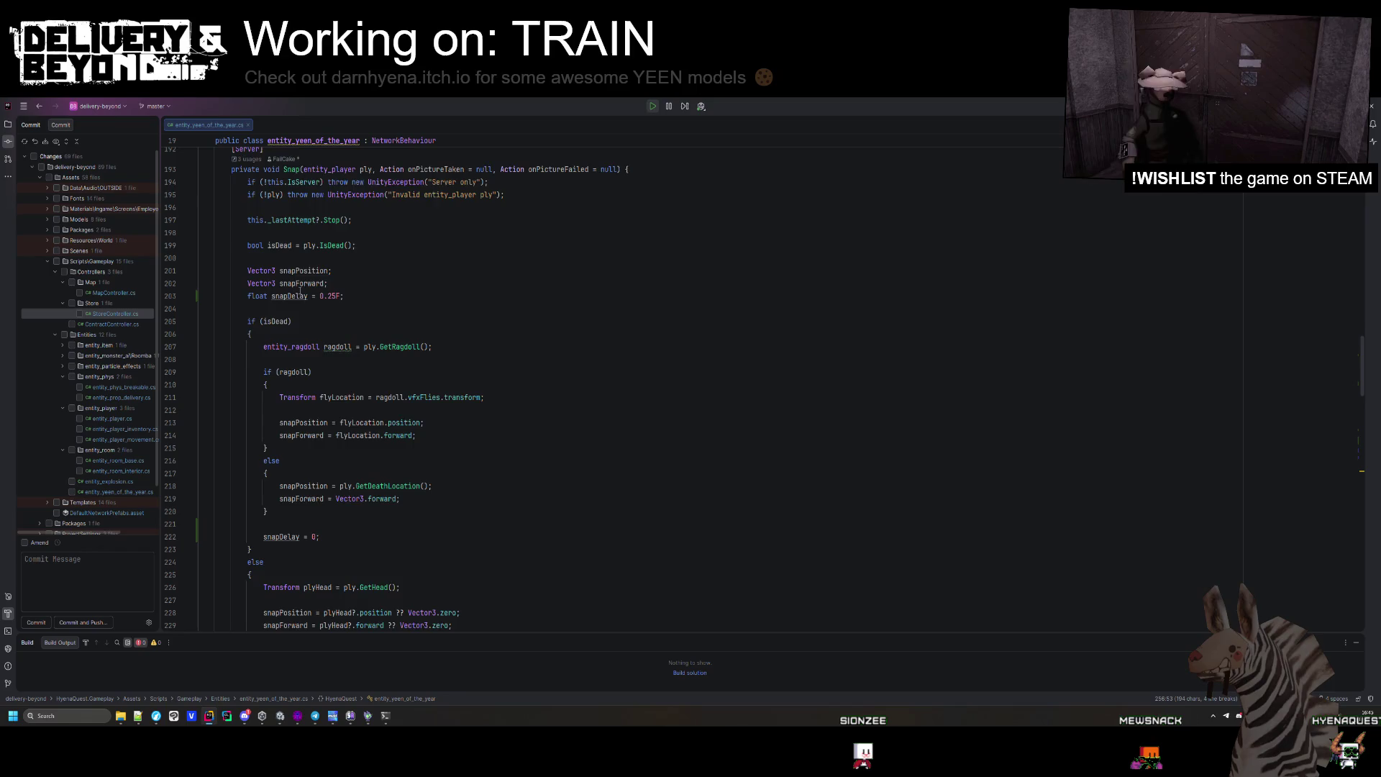
{"action": "scroll", "coordinate": [308, 358], "scroll_direction": "down", "scroll_amount": 4}
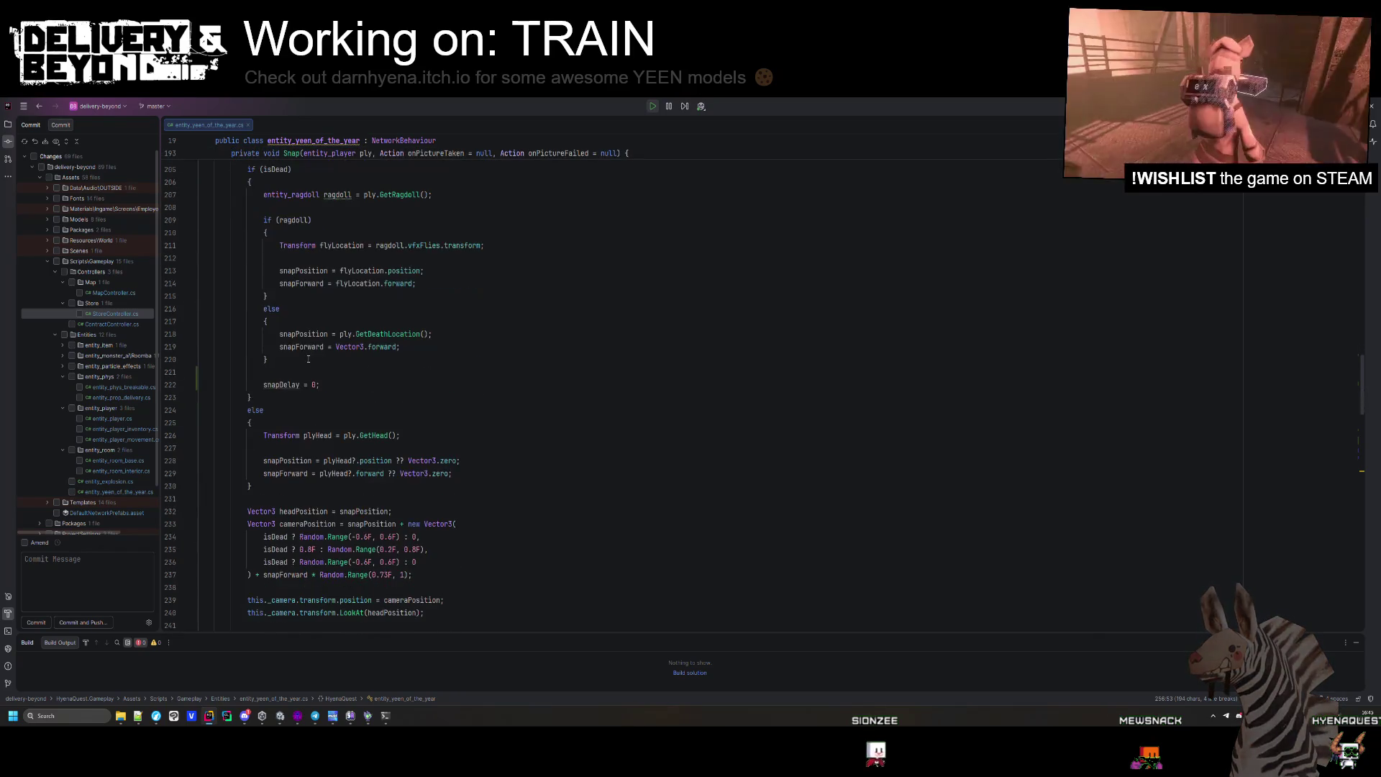
{"action": "left_click", "coordinate": [293, 500]}
{"action": "key", "text": "Return"}
{"action": "key", "text": "Return"}
{"action": "scroll", "coordinate": [294, 498], "scroll_direction": "down", "scroll_amount": 2}
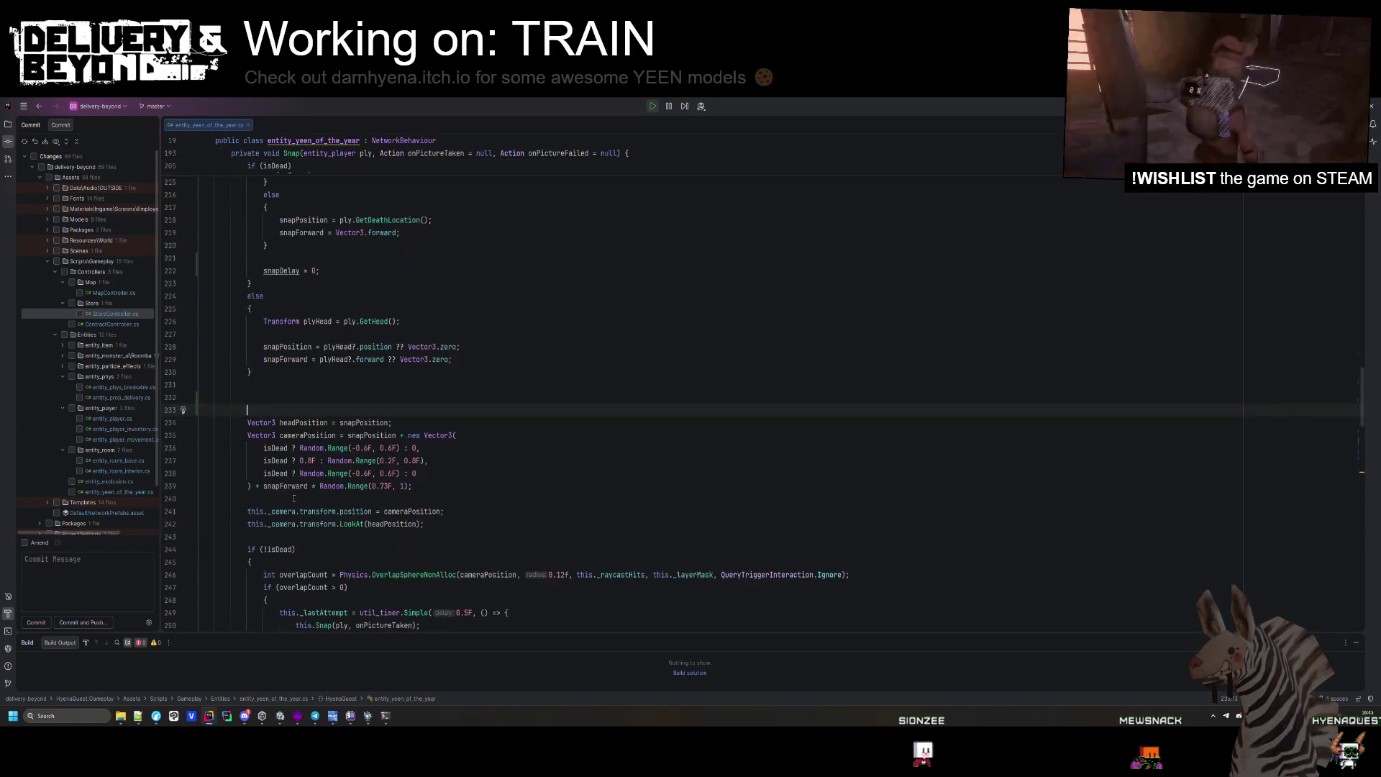
{"action": "scroll", "coordinate": [314, 451], "scroll_direction": "up", "scroll_amount": 4}
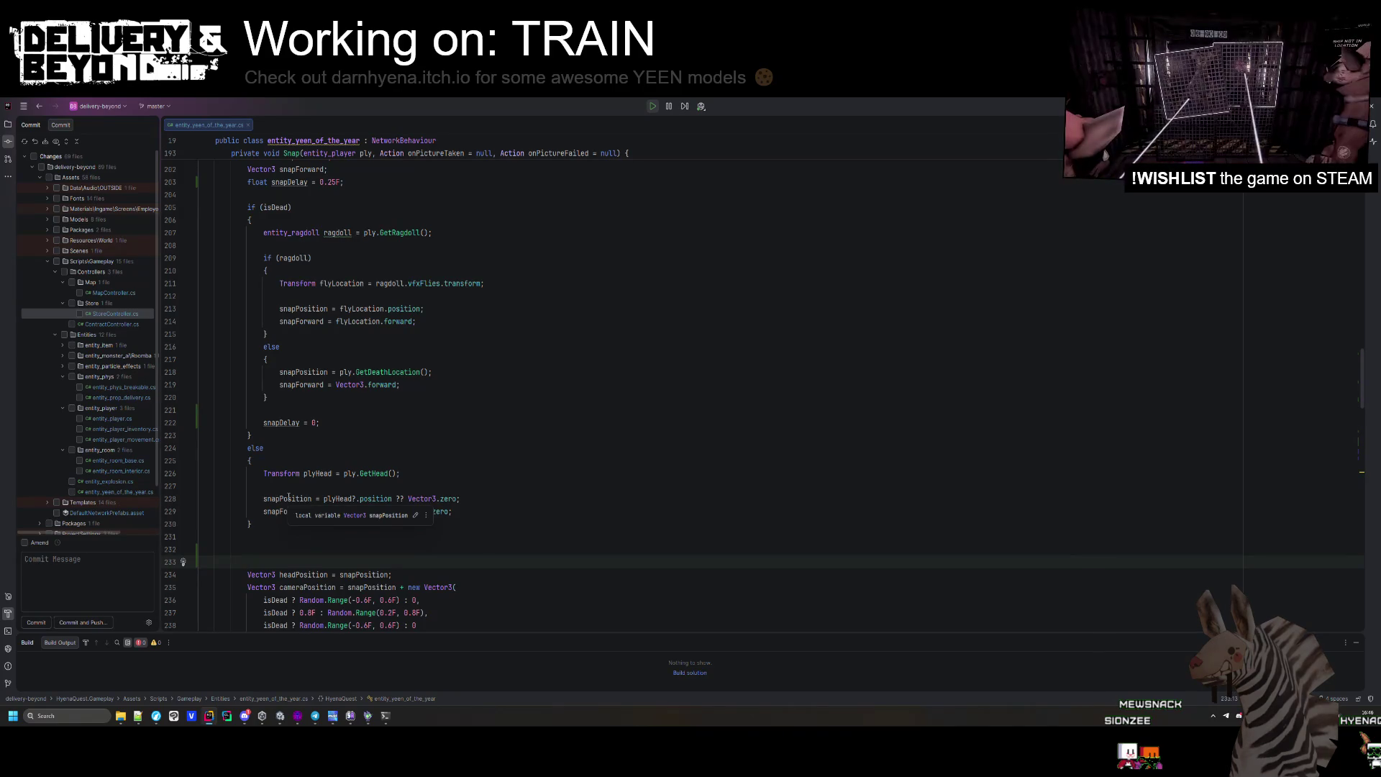
{"action": "scroll", "coordinate": [289, 498], "scroll_direction": "down", "scroll_amount": 10}
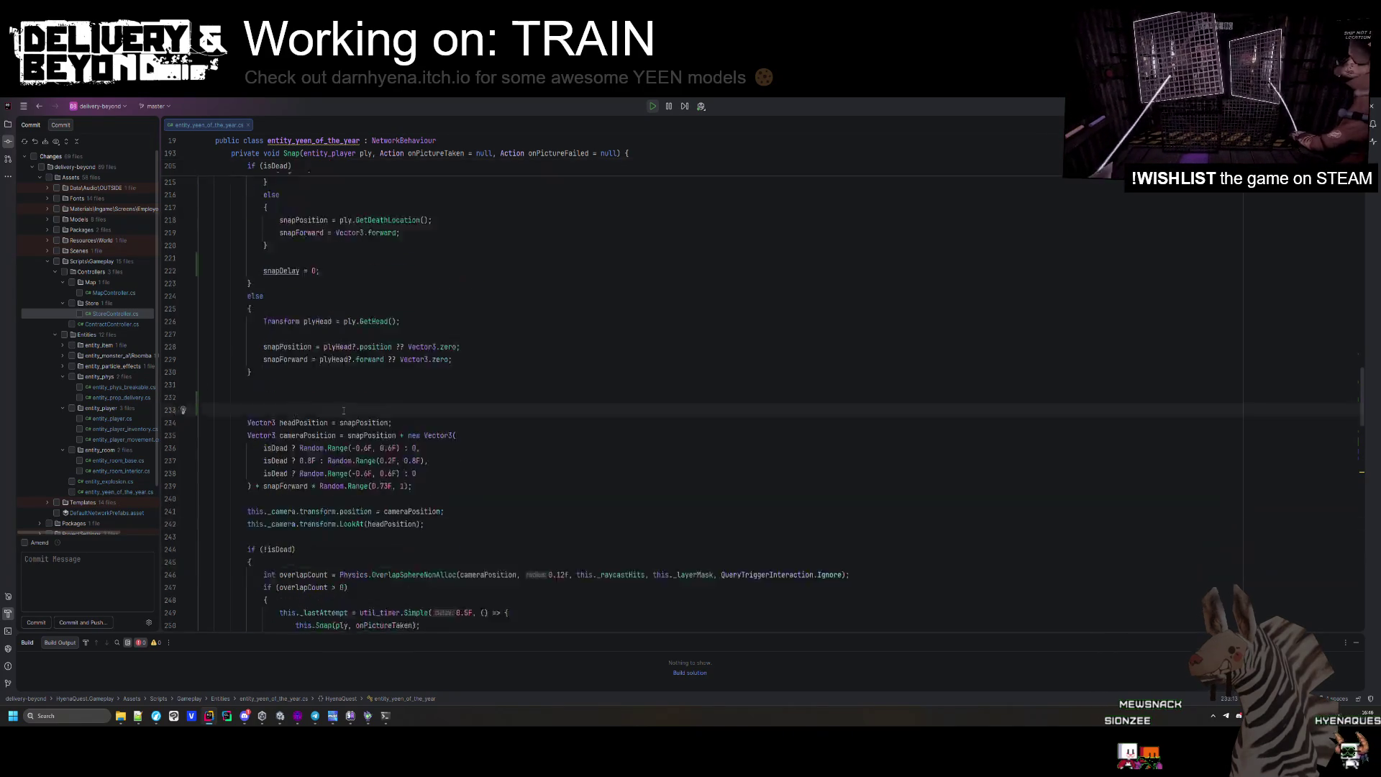
{"action": "scroll", "coordinate": [320, 492], "scroll_direction": "up", "scroll_amount": 7}
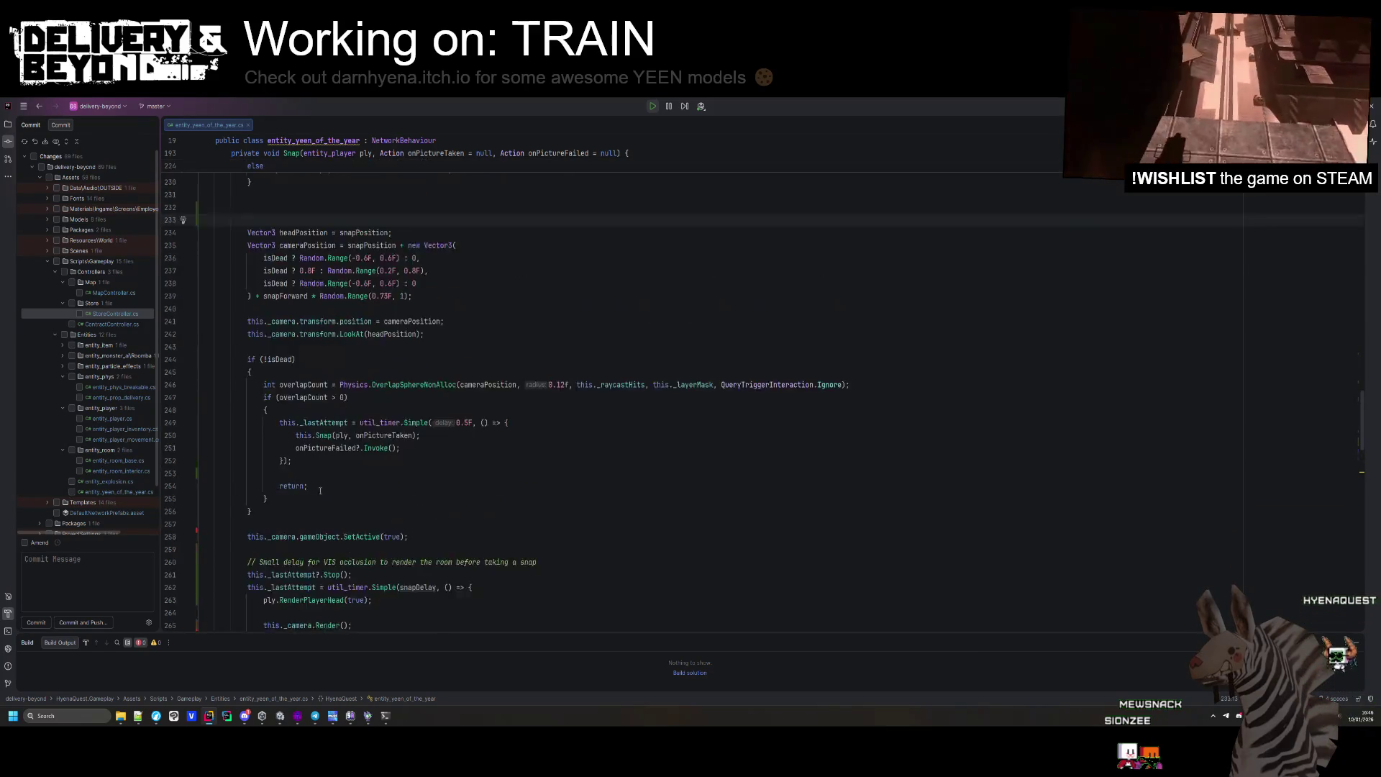
{"action": "scroll", "coordinate": [322, 478], "scroll_direction": "down", "scroll_amount": 6}
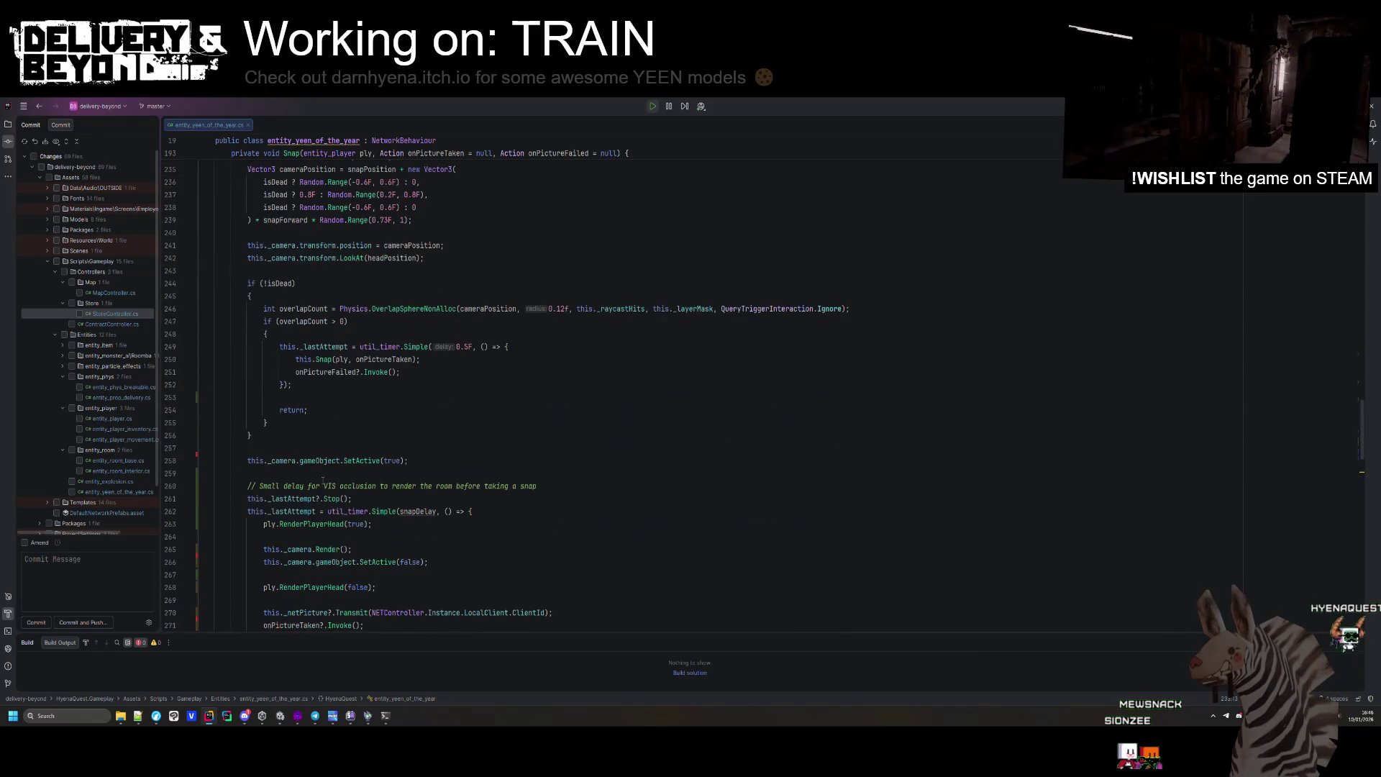
{"action": "scroll", "coordinate": [321, 479], "scroll_direction": "up", "scroll_amount": 8}
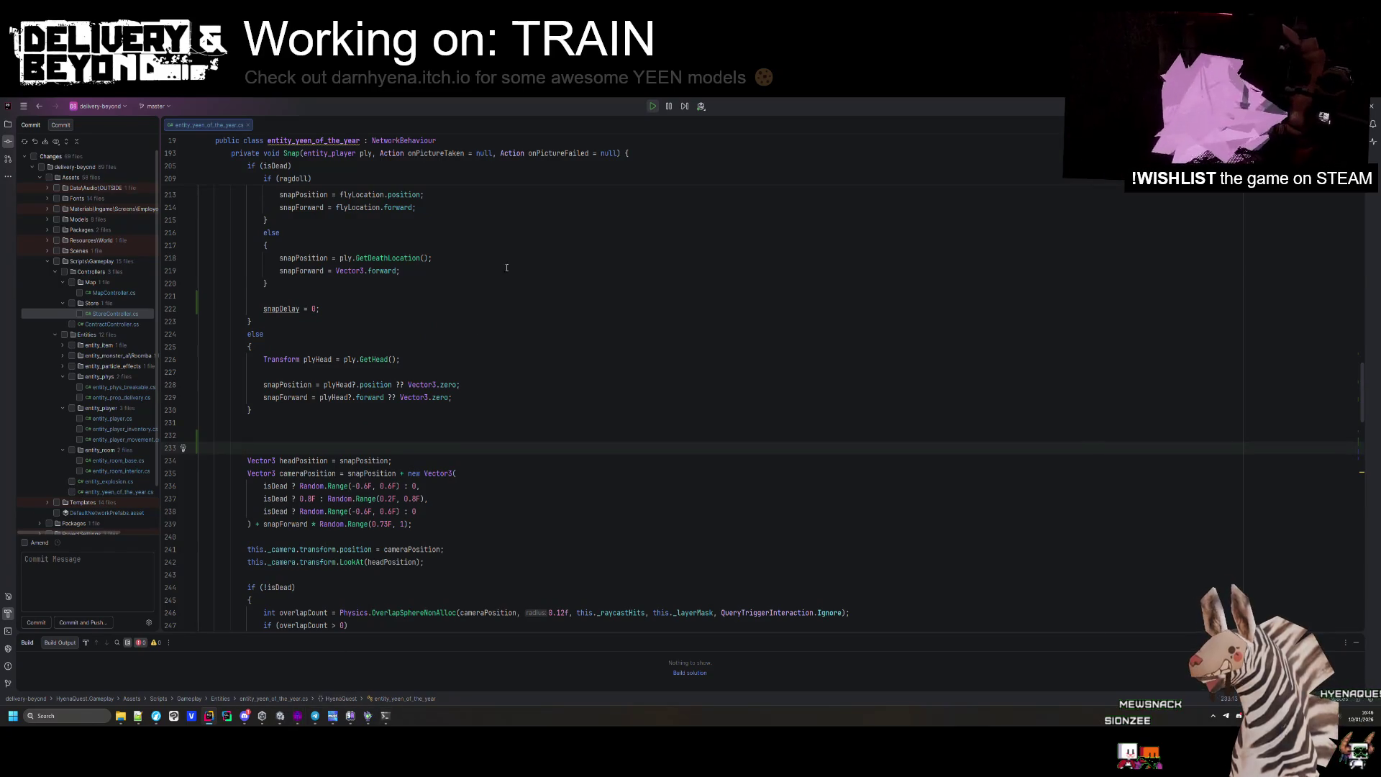
{"action": "key", "text": "alt+Tab"}
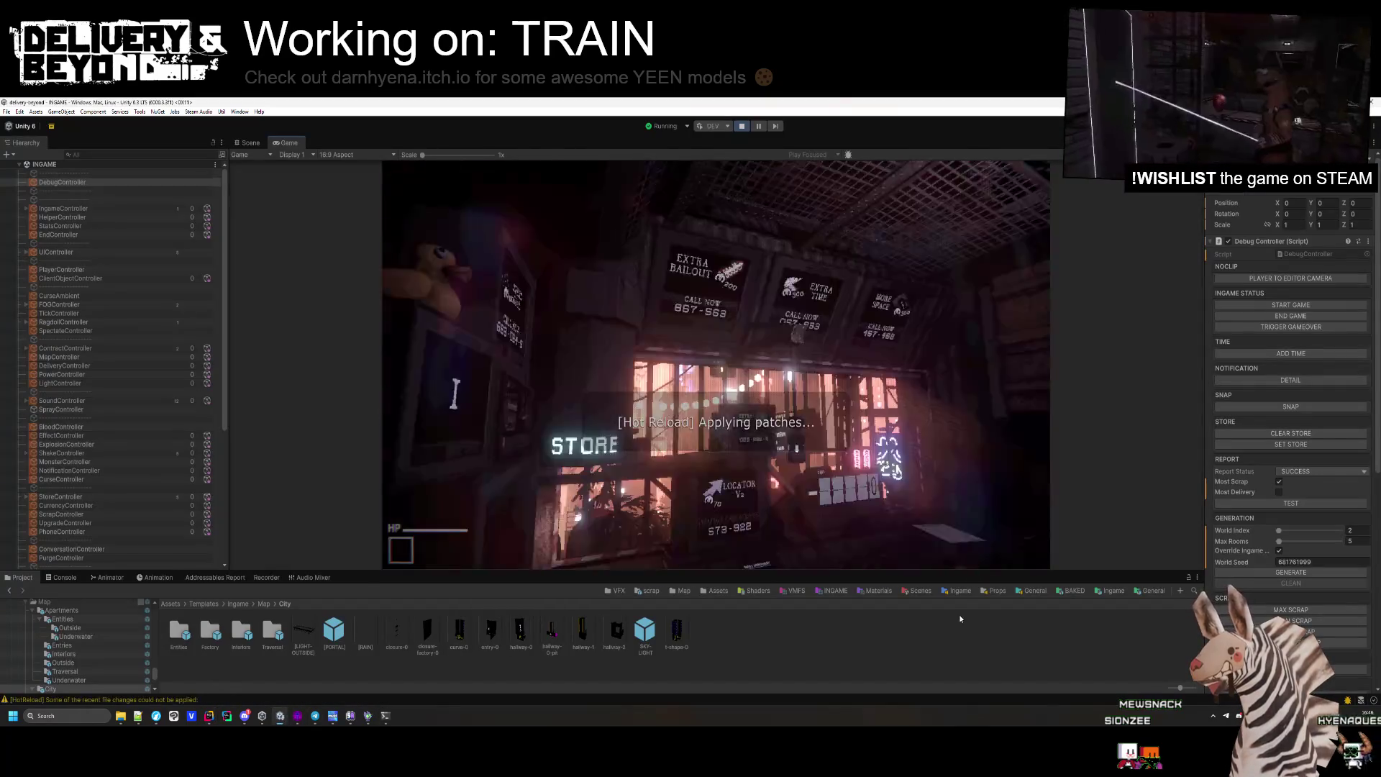
Fly the Scene view camera through the newly generated level to inspect its rooms.
{"action": "key", "text": "w"}
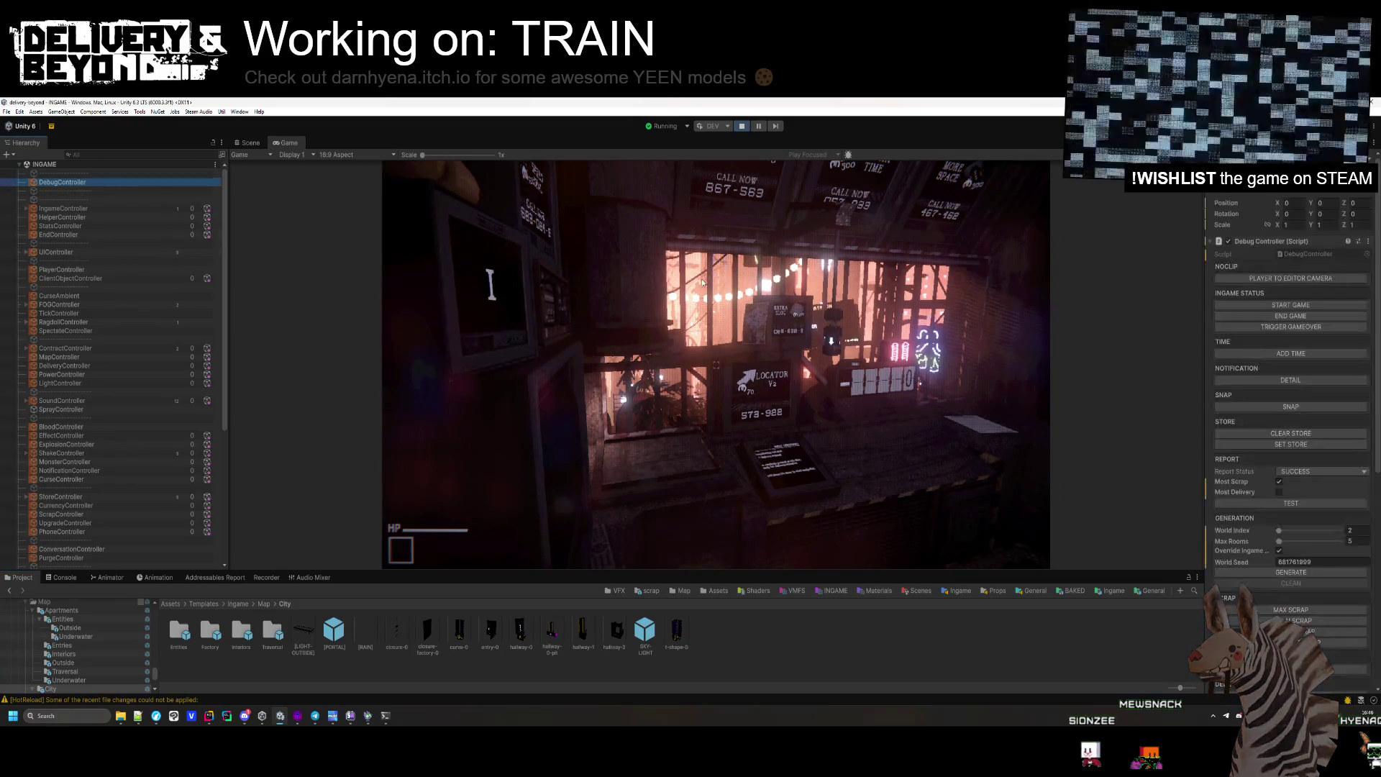
{"action": "scroll", "coordinate": [1325, 541], "scroll_direction": "down", "scroll_amount": 2}
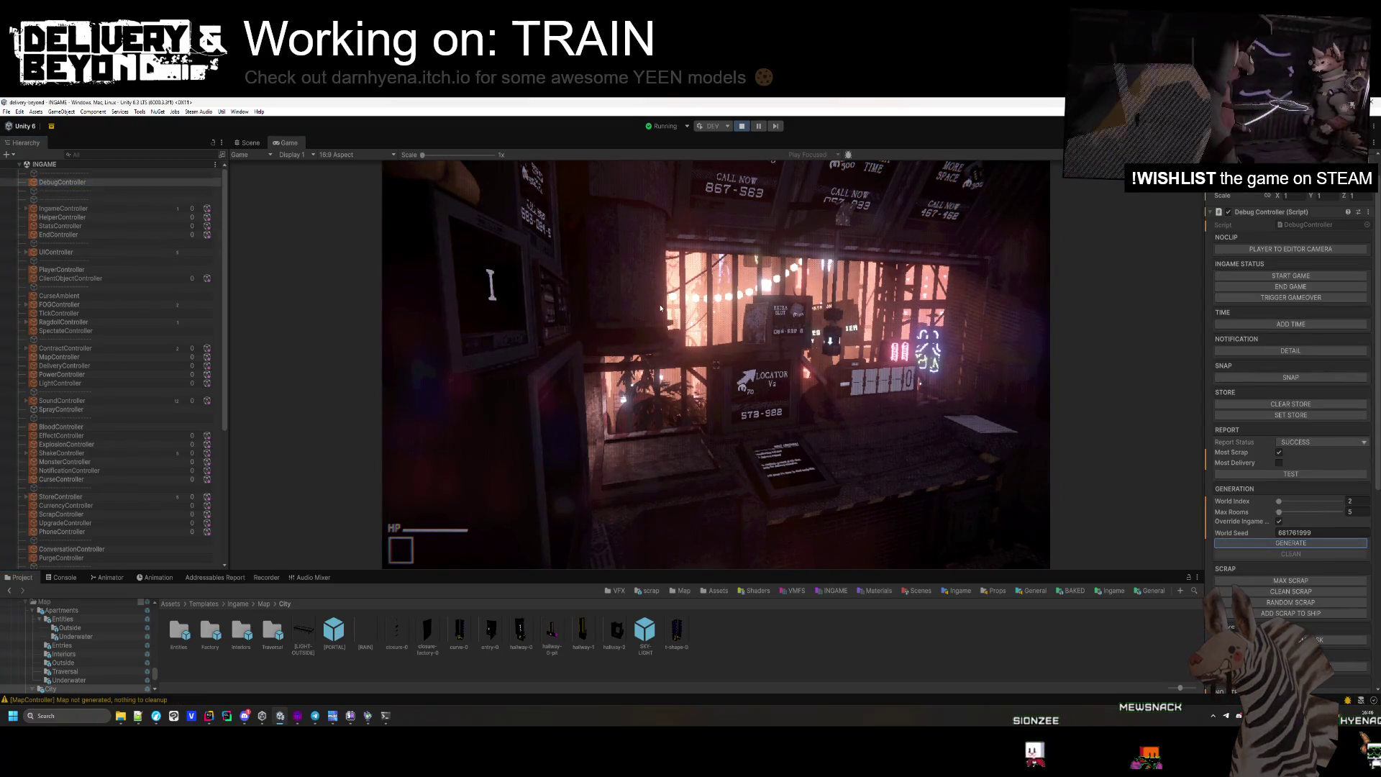
{"action": "key", "text": "ctrl+1"}
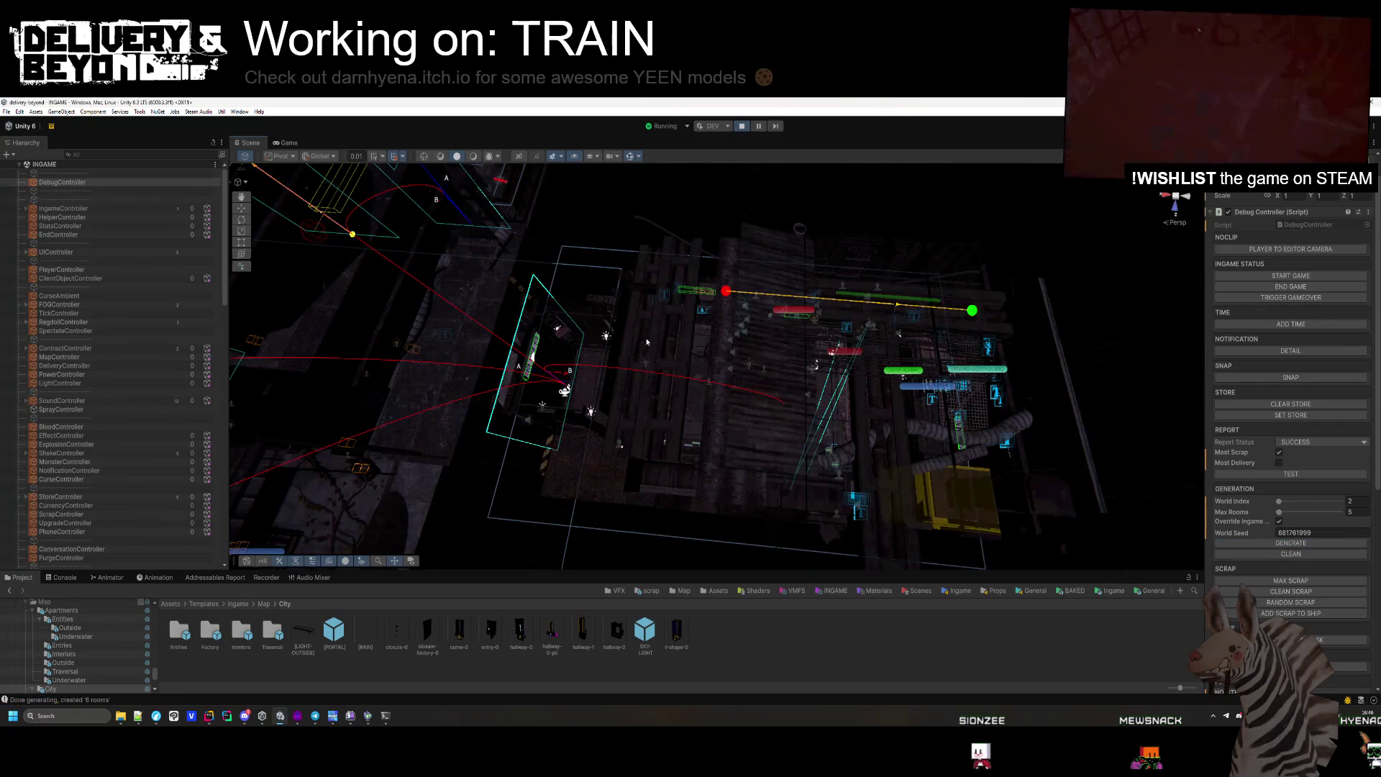
{"action": "key", "text": "w"}
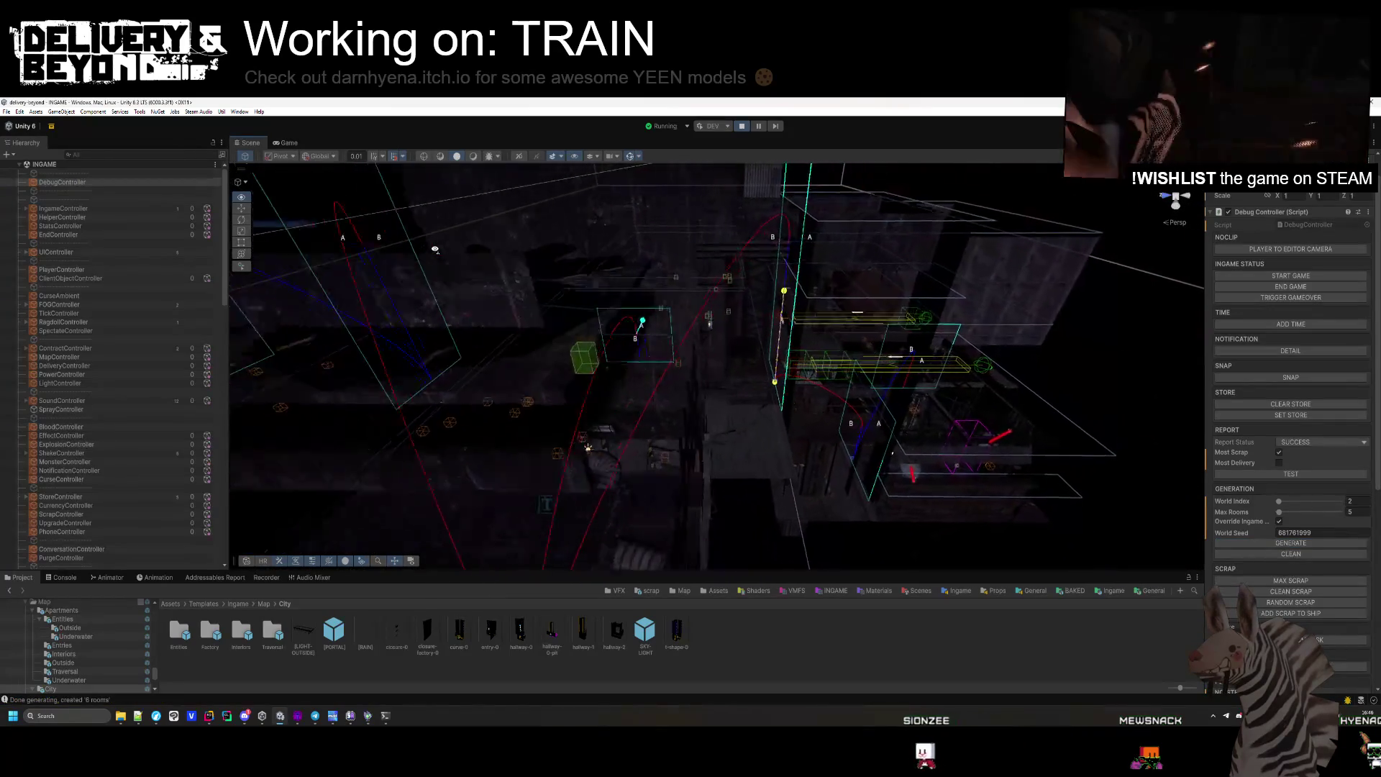
{"action": "key", "text": "w"}
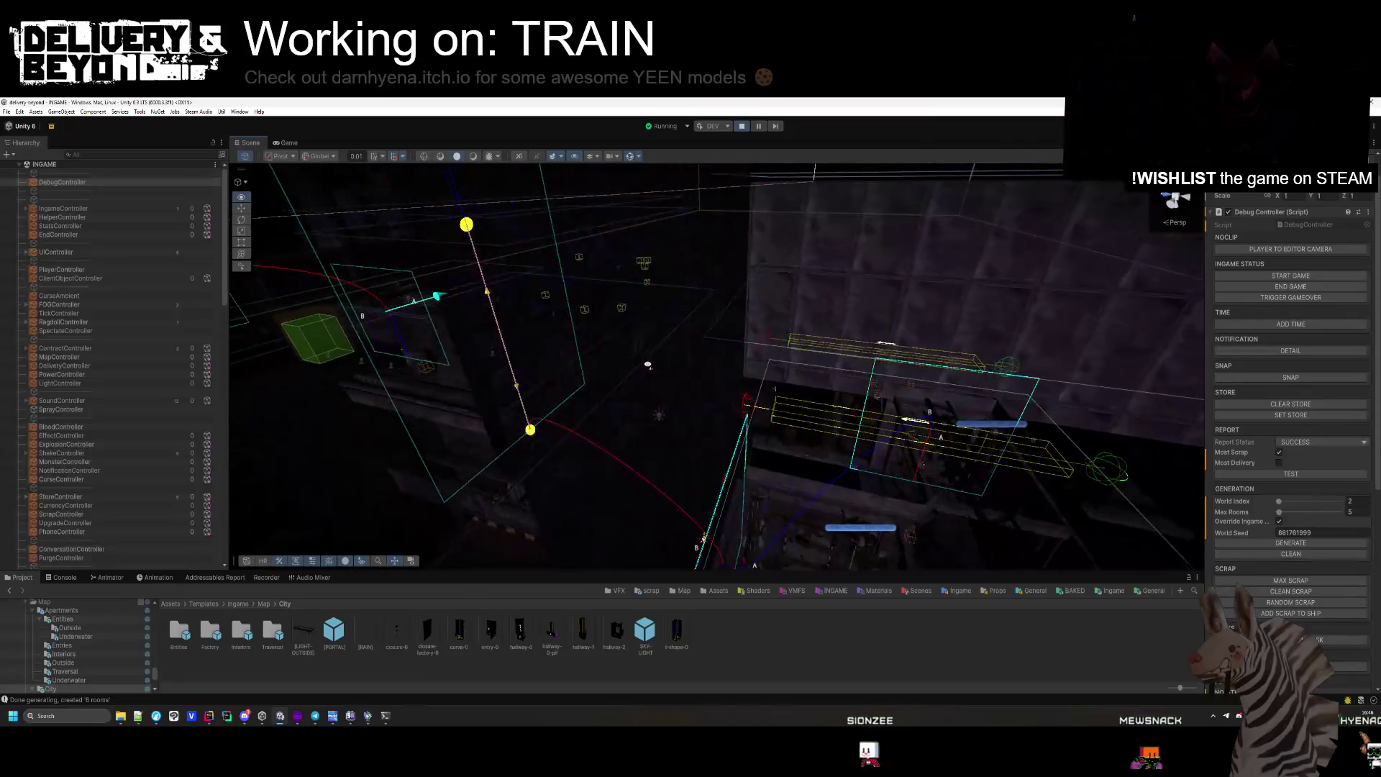
{"action": "key", "text": "w"}
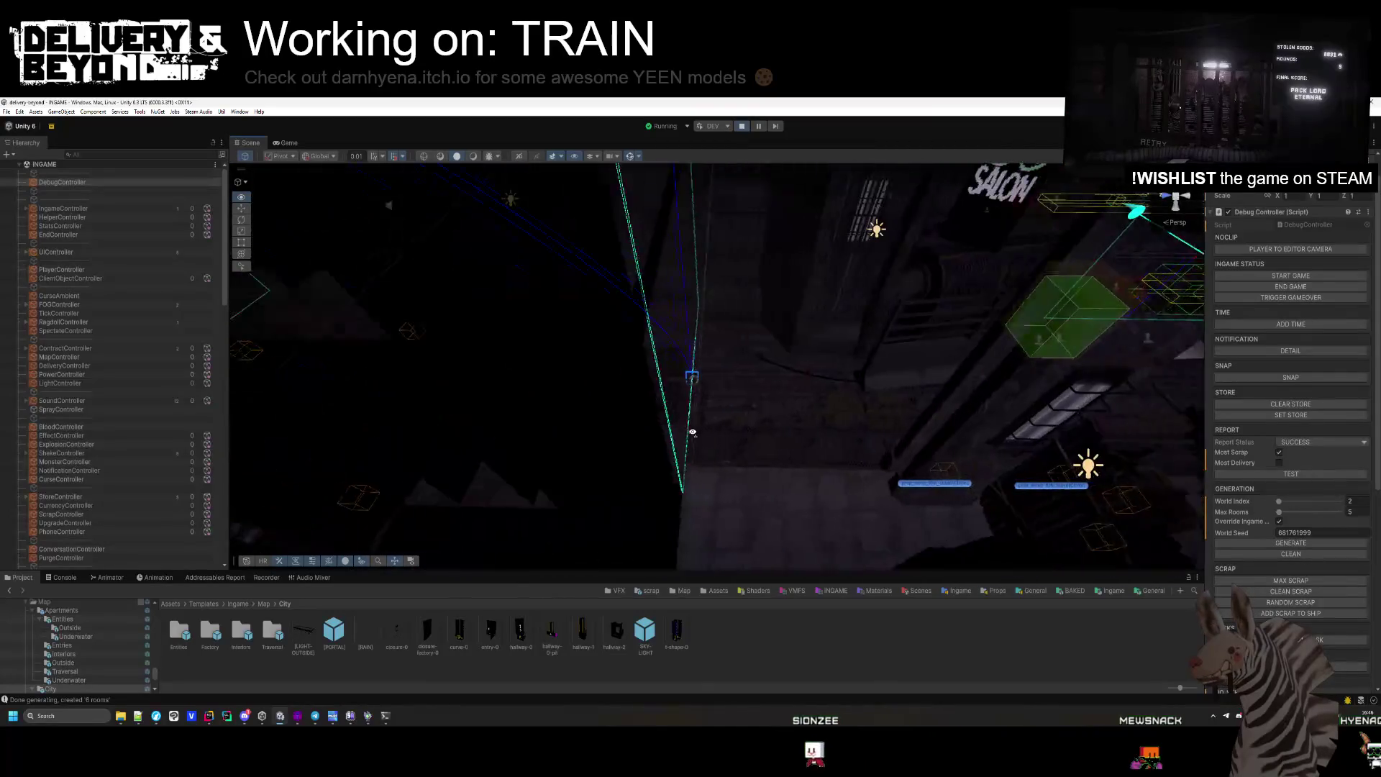
{"action": "mouse_move", "coordinate": [693, 432]}
{"action": "left_mouse_down"}
{"action": "mouse_move", "coordinate": [827, 392]}
{"action": "mouse_move", "coordinate": [690, 432]}
{"action": "mouse_move", "coordinate": [633, 388]}
{"action": "mouse_move", "coordinate": [447, 472]}
{"action": "mouse_move", "coordinate": [297, 451]}
{"action": "mouse_move", "coordinate": [309, 403]}
{"action": "mouse_move", "coordinate": [293, 153]}
{"action": "left_mouse_up"}
Return to the Game view and walk through the generated level's dark hallway.
{"action": "left_click", "coordinate": [288, 143]}
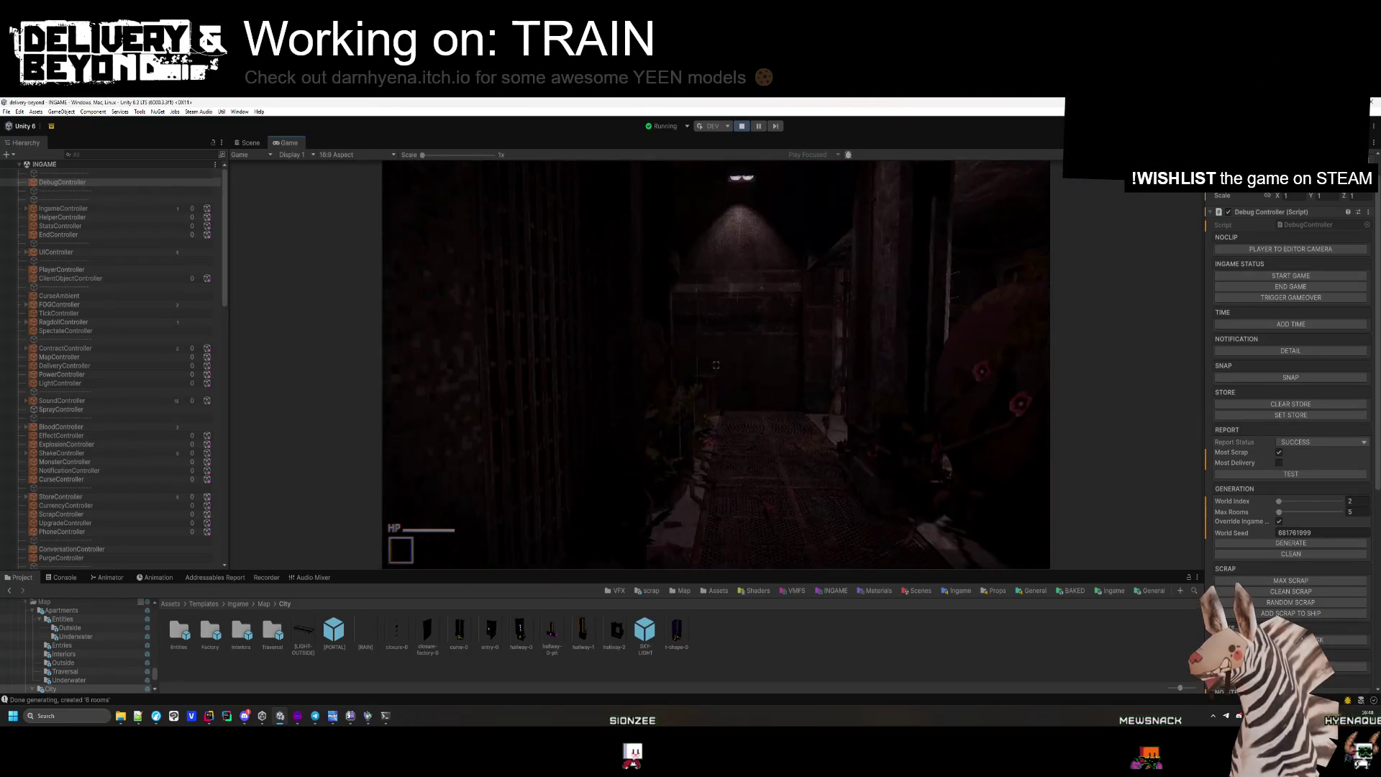
Open and close the in-game Settings menu, then stop play mode.
{"action": "key", "text": "Escape"}
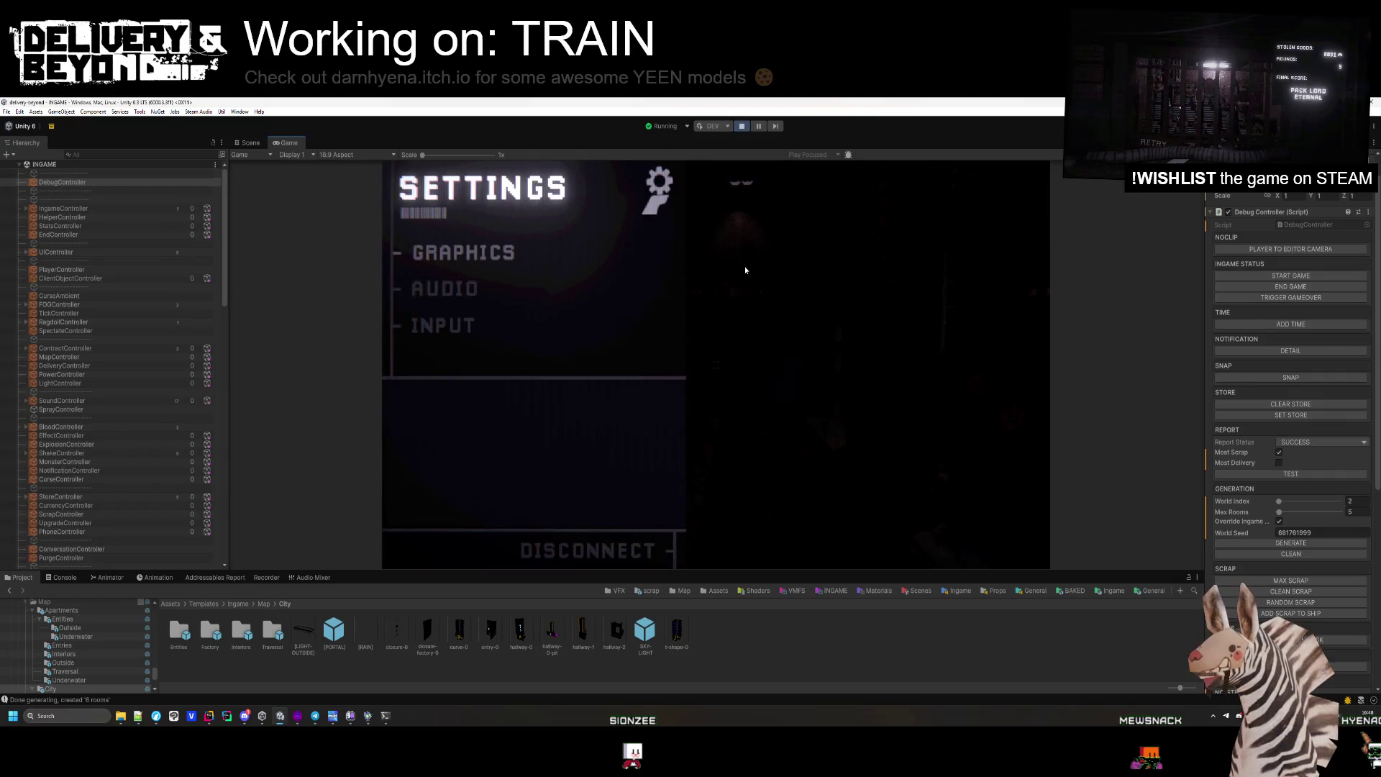
{"action": "key", "text": "Escape"}
{"action": "left_click", "coordinate": [741, 257]}
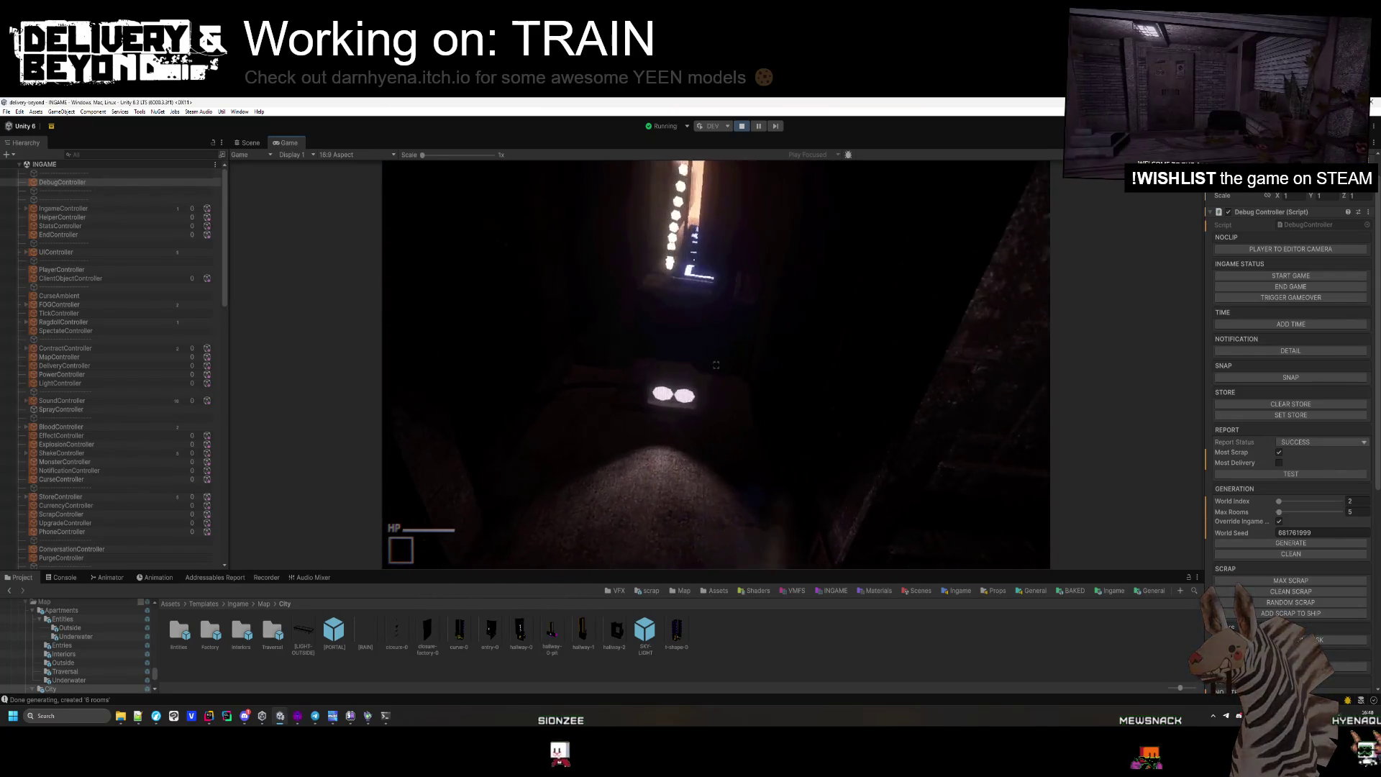
{"action": "key", "text": "Escape"}
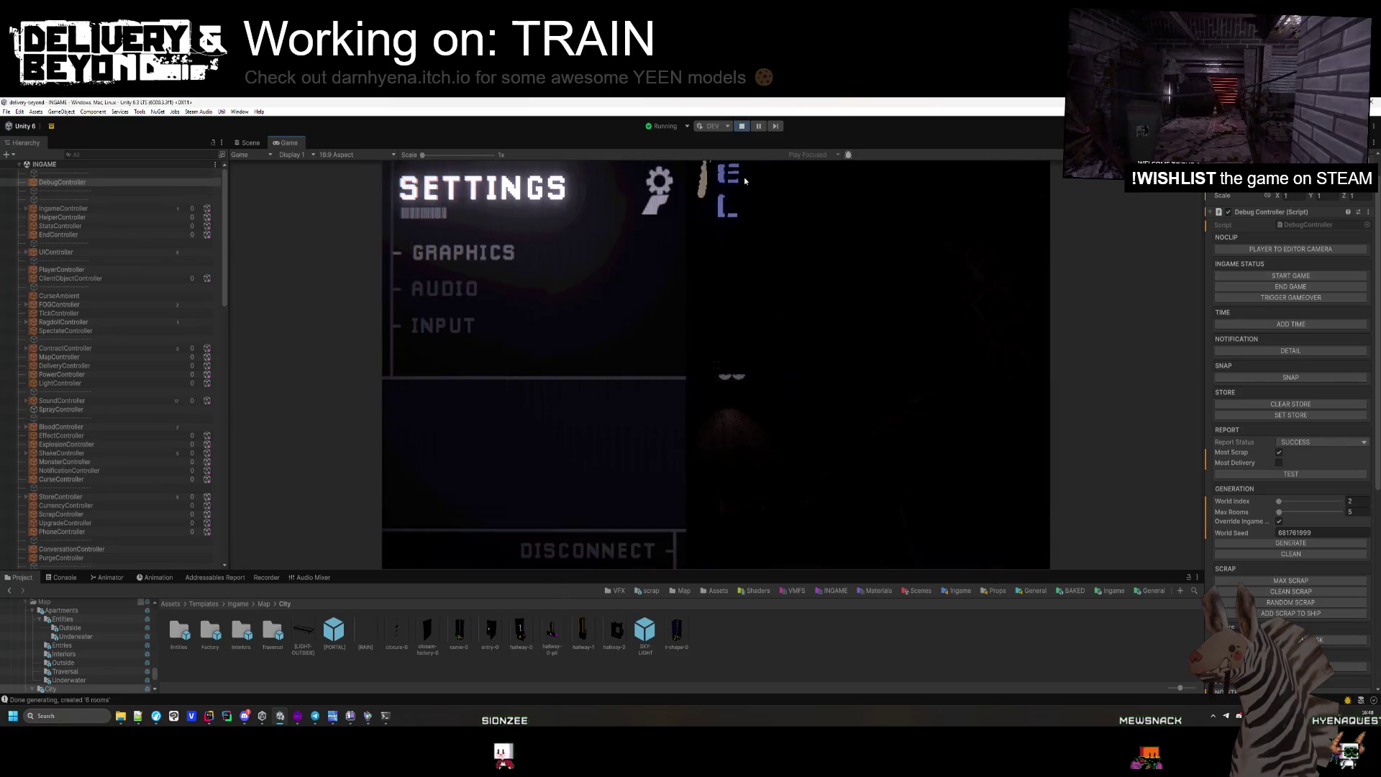
{"action": "left_click", "coordinate": [744, 127]}
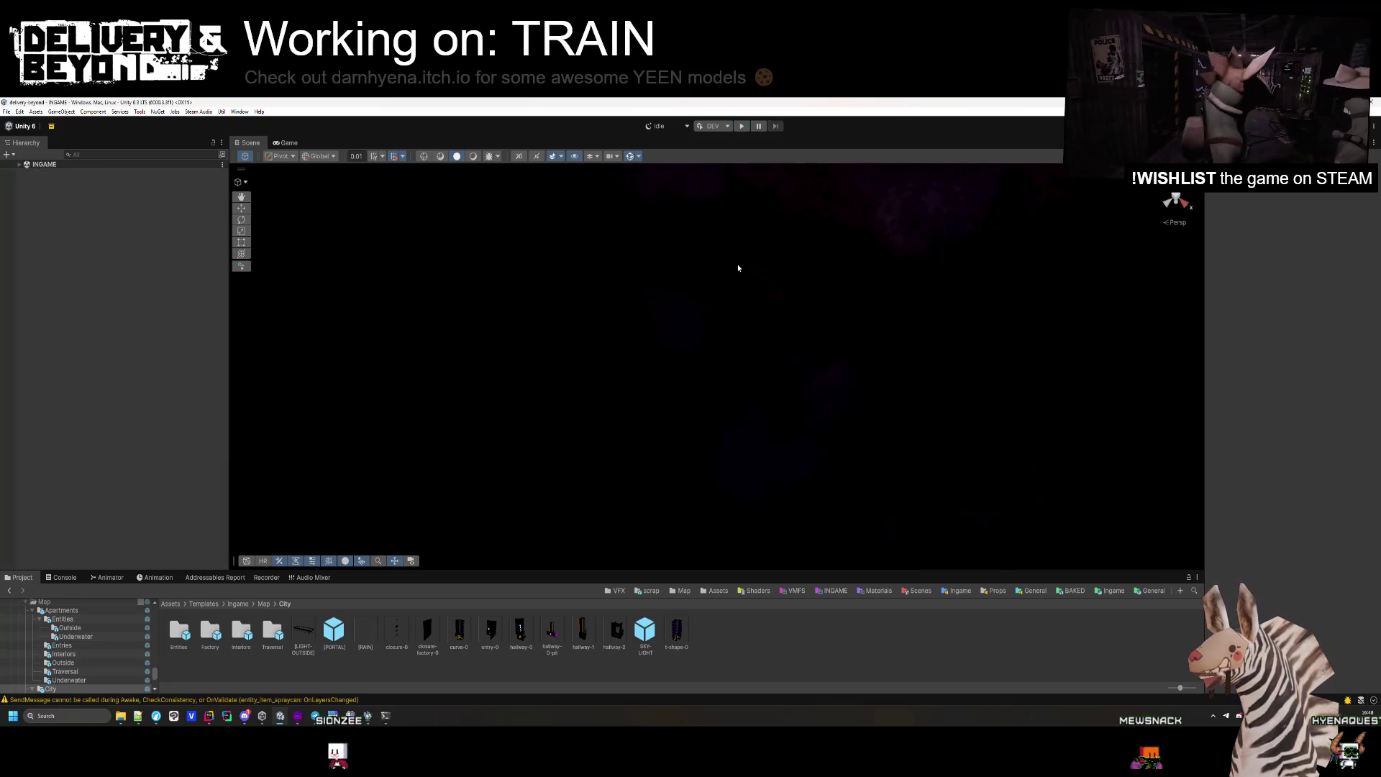
Back in Rider, delete the empty line 198 in the Snap method.
{"action": "key", "text": "alt+Tab"}
{"action": "key", "text": "alt+Tab"}
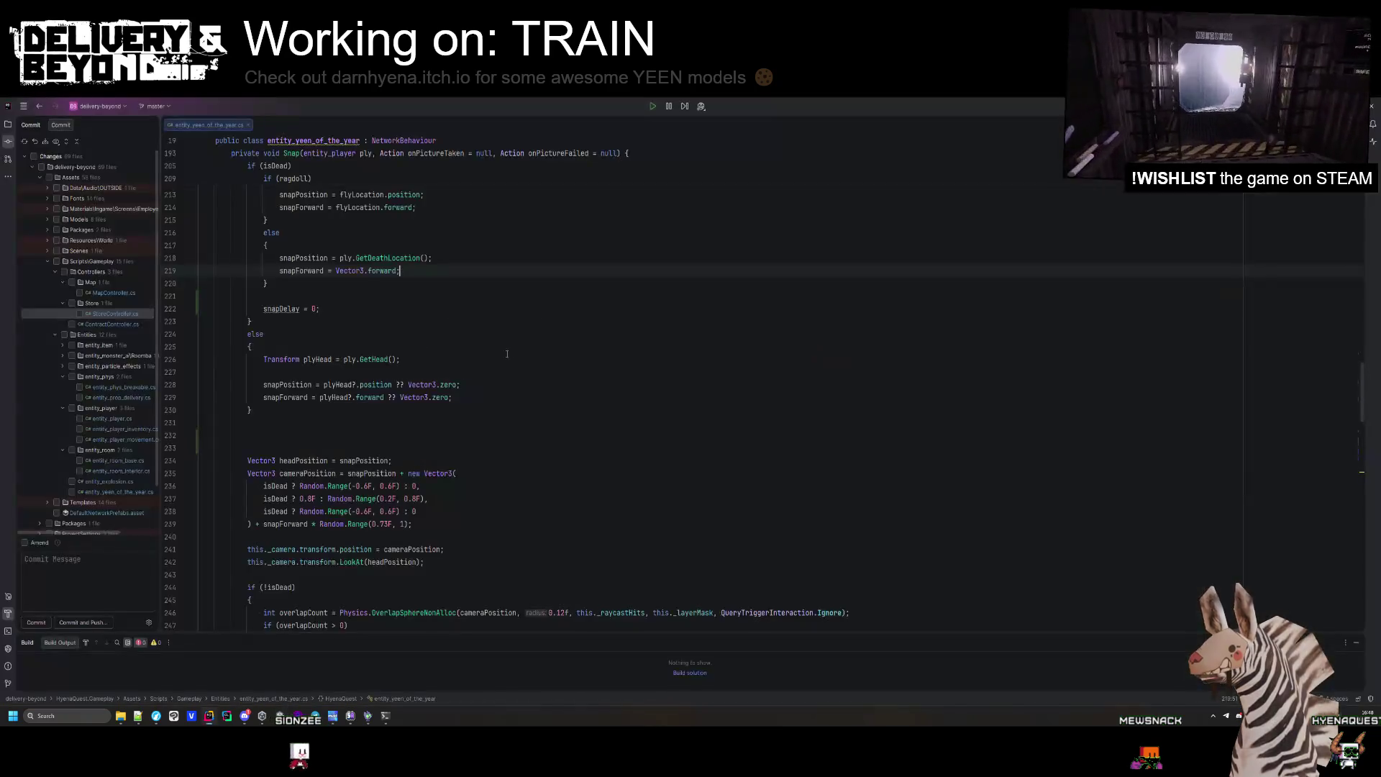
{"action": "scroll", "coordinate": [507, 354], "scroll_direction": "up", "scroll_amount": 20}
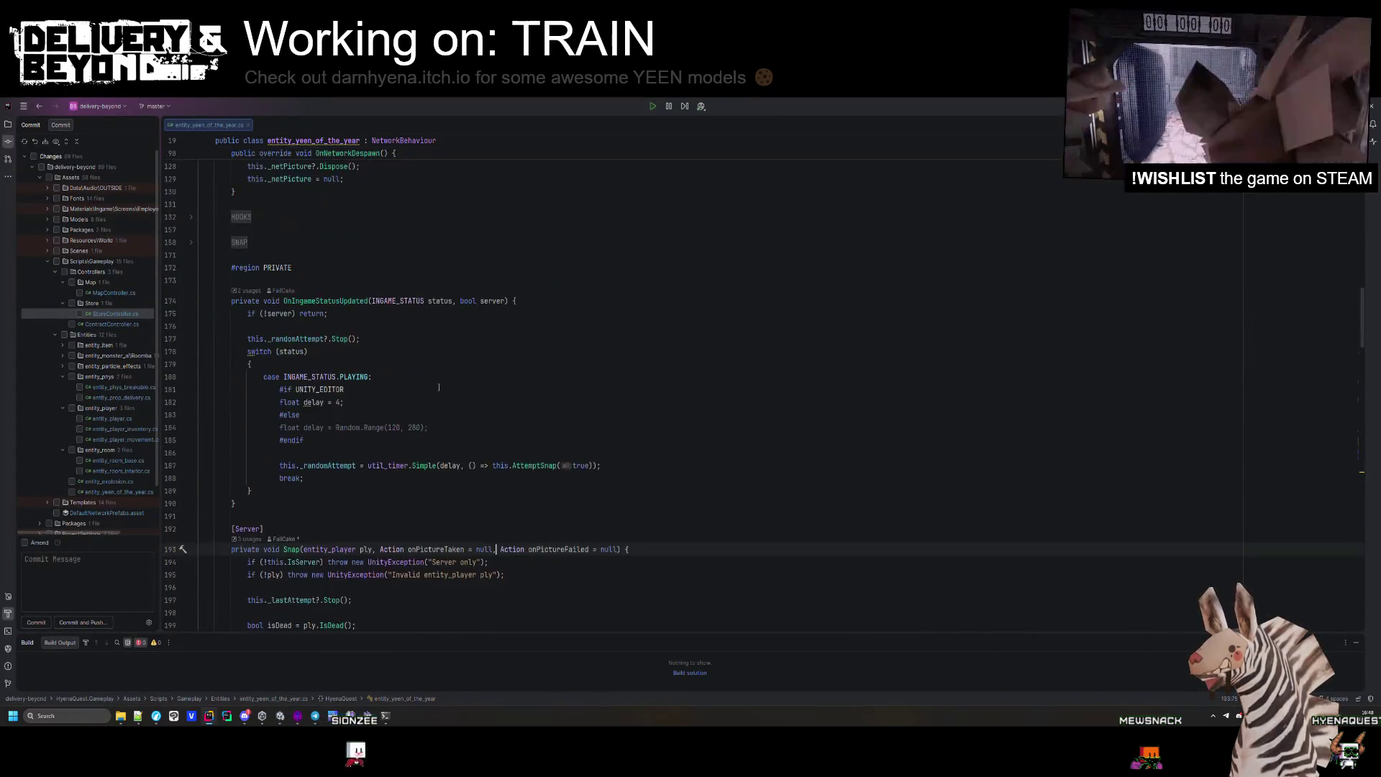
{"action": "scroll", "coordinate": [438, 387], "scroll_direction": "down", "scroll_amount": 15}
{"action": "left_click", "coordinate": [361, 348]}
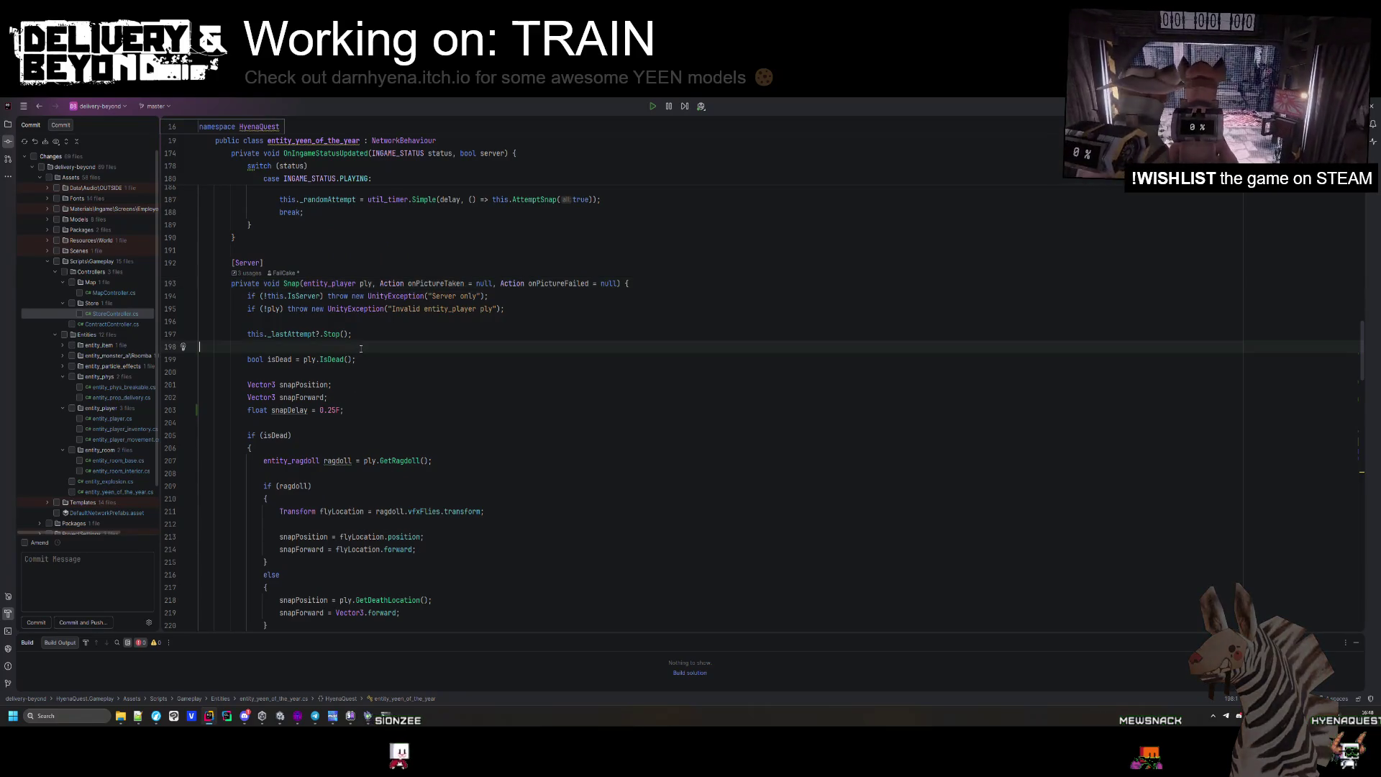
{"action": "key", "text": "BackSpace"}
{"action": "scroll", "coordinate": [374, 360], "scroll_direction": "down", "scroll_amount": 3}
{"action": "left_click", "coordinate": [385, 366]}
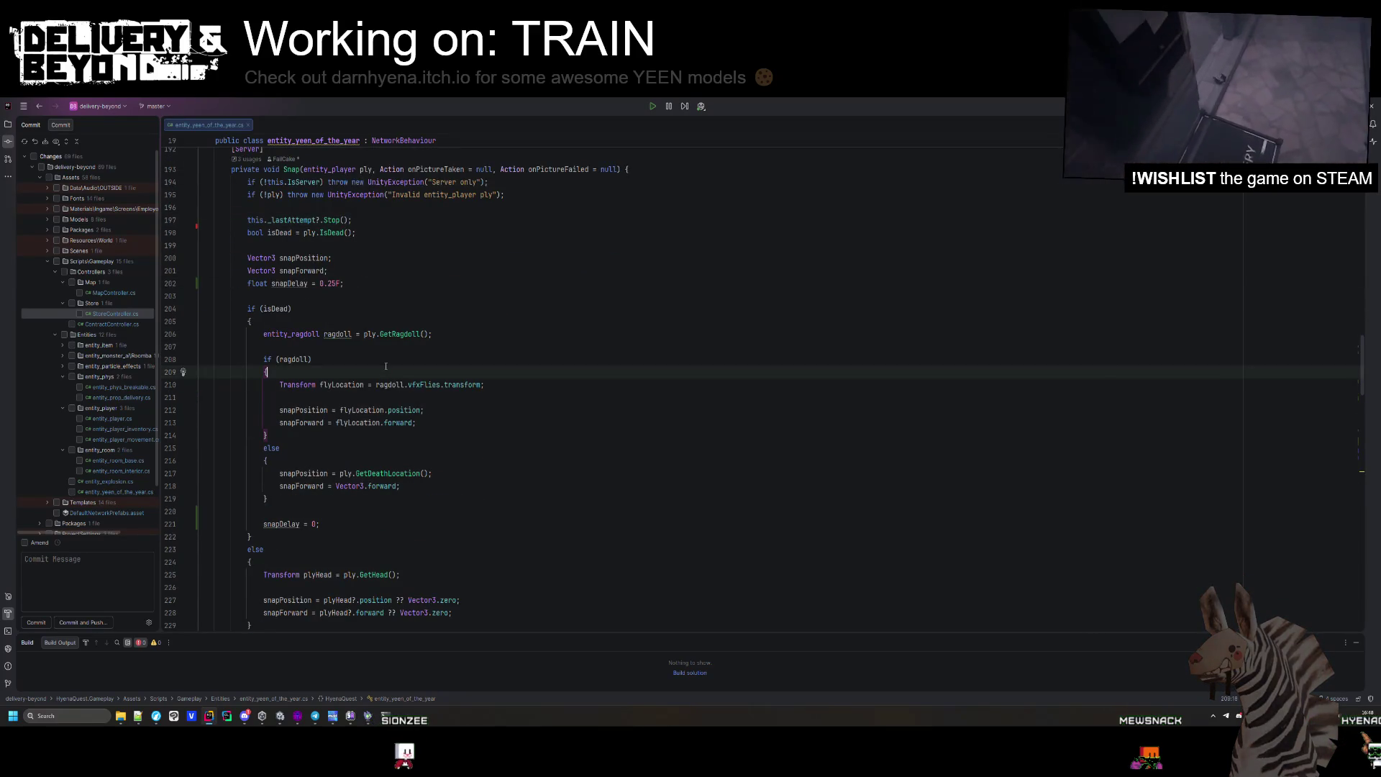
Make snapDelay conditional by prefixing its 0.25F value with 'isDead ? 0 :'.
{"action": "left_click", "coordinate": [350, 277]}
{"action": "scroll", "coordinate": [367, 346], "scroll_direction": "up", "scroll_amount": 1}
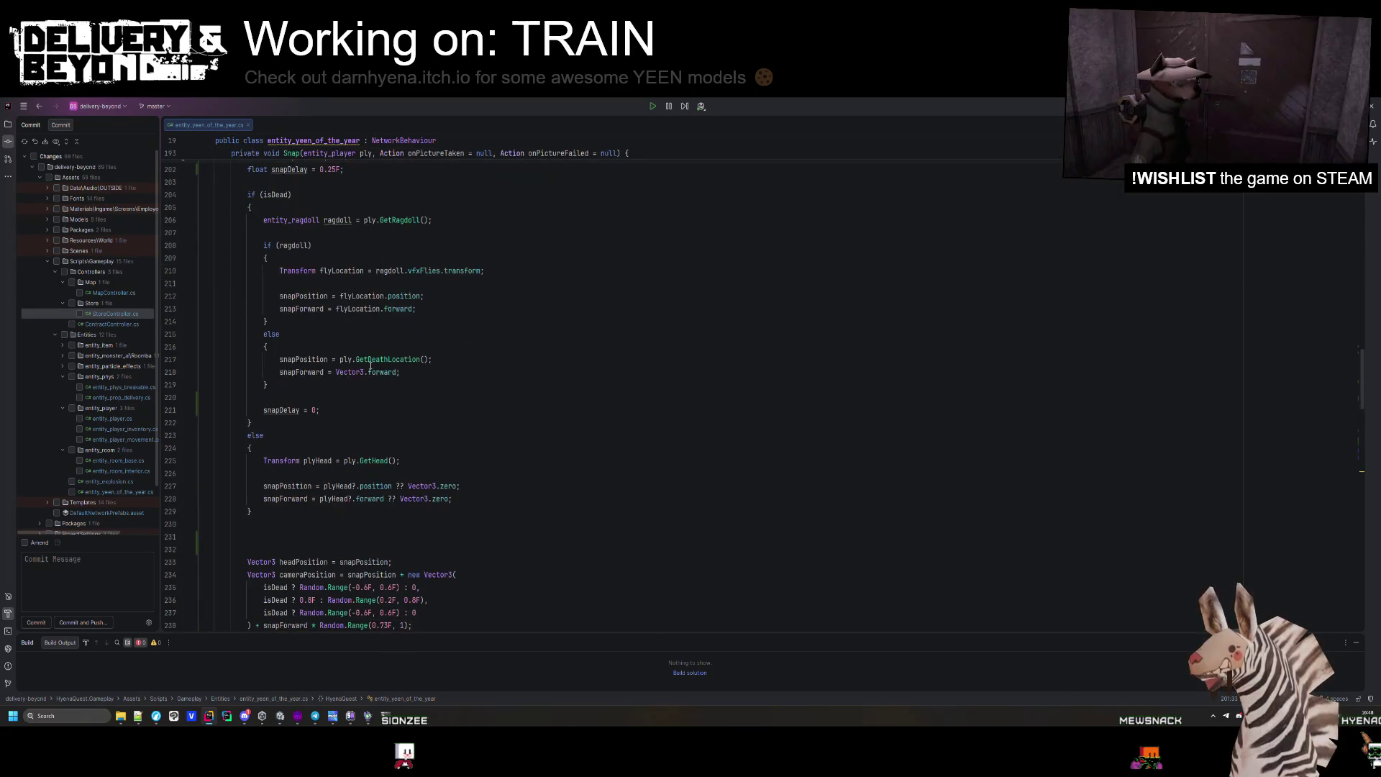
{"action": "left_click", "coordinate": [363, 332]}
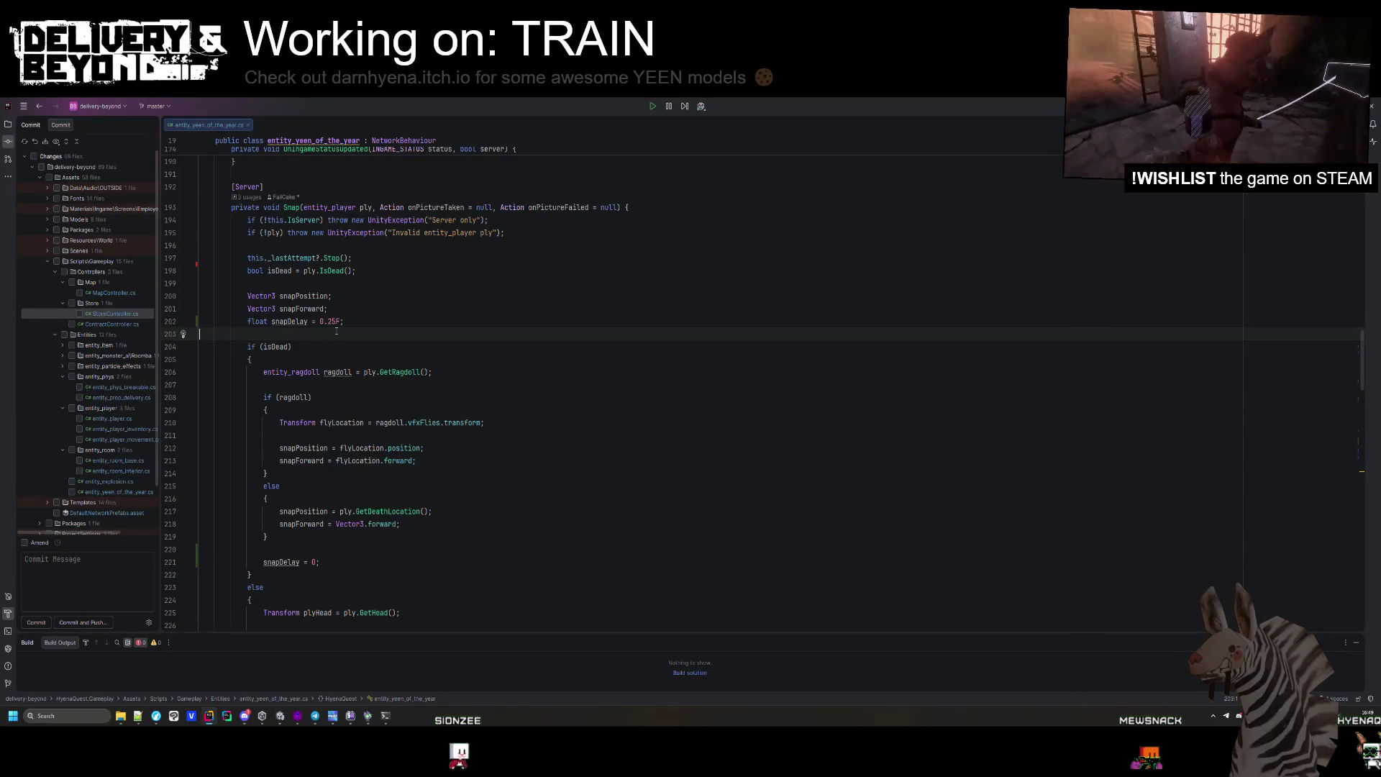
{"action": "key", "text": "Return"}
{"action": "key", "text": "Return"}
{"action": "key", "text": "Return"}
{"action": "key", "text": "Up"}
{"action": "key", "text": "Up"}
{"action": "key", "text": "Up"}
{"action": "left_click", "coordinate": [320, 321]}
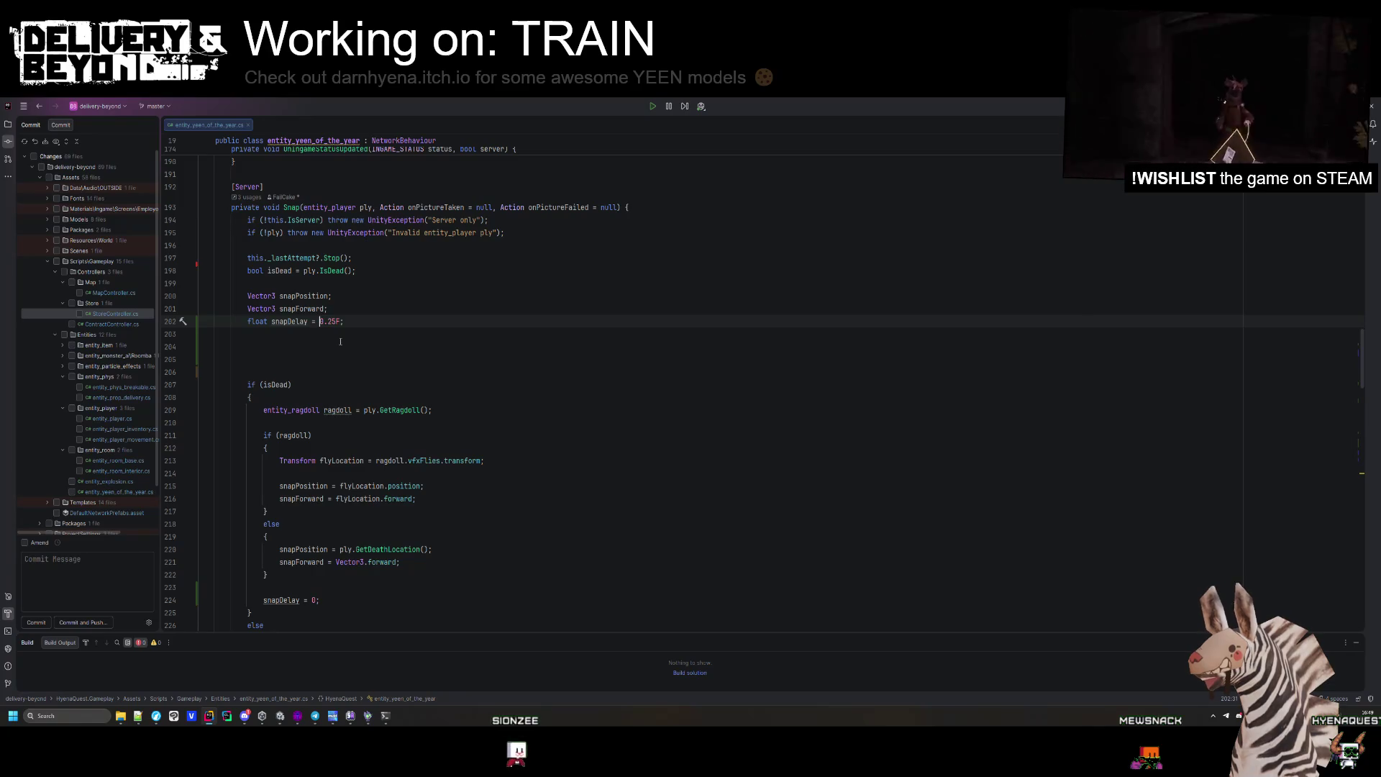
{"action": "type", "text": "isDead ? 0 :"}
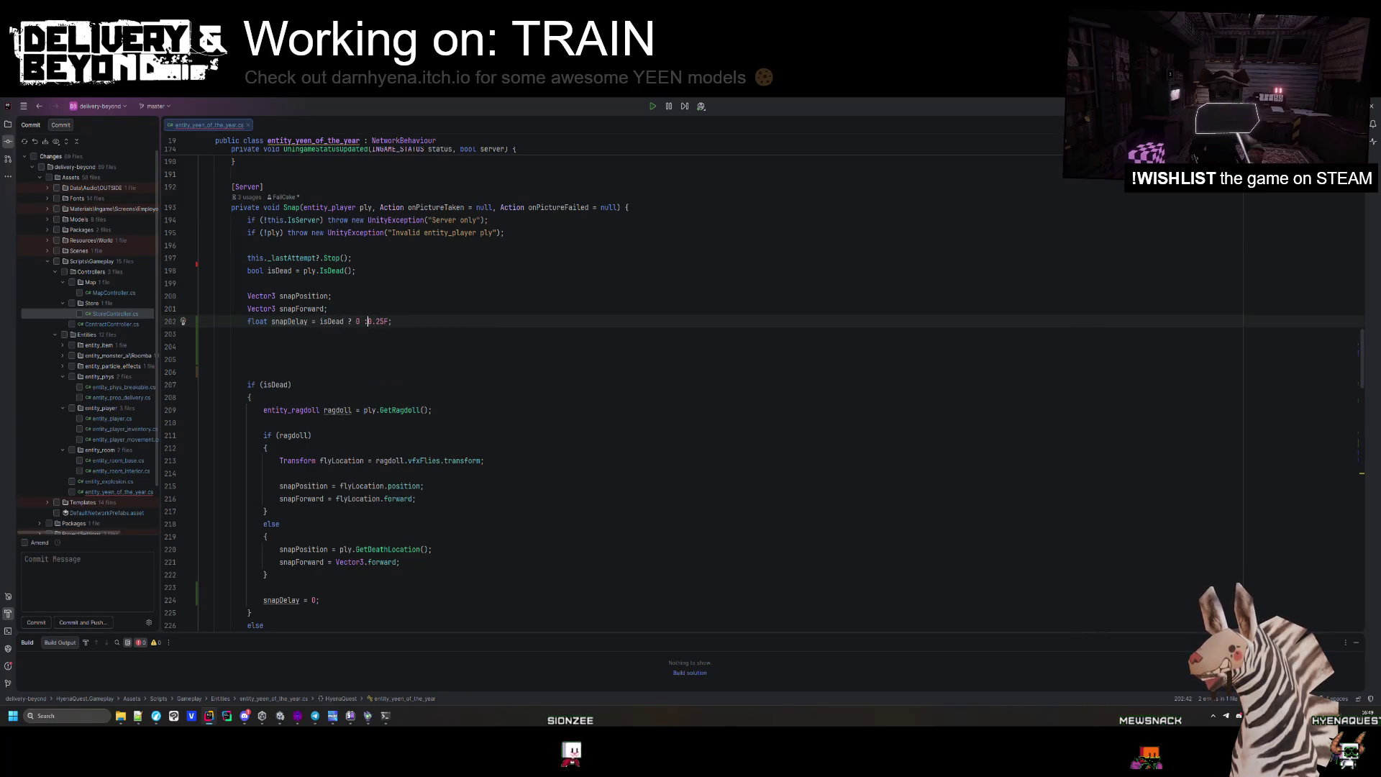
{"action": "left_click", "coordinate": [291, 385]}
Delete the redundant snapDelay = 0; line and its leftover blank line.
{"action": "scroll", "coordinate": [339, 516], "scroll_direction": "down", "scroll_amount": 2}
{"action": "left_click", "coordinate": [319, 524]}
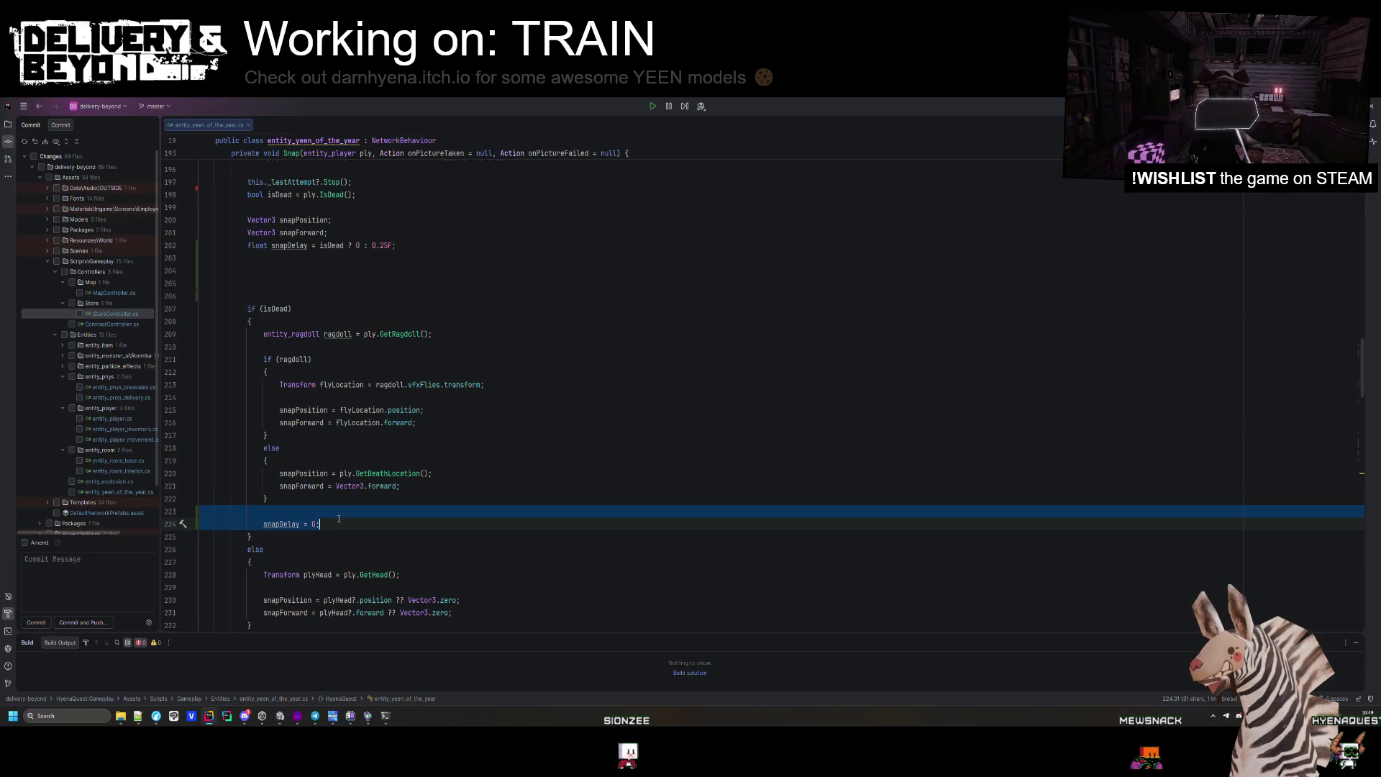
{"action": "key", "text": "shift+Up"}
{"action": "key", "text": "shift+Up"}
{"action": "key", "text": "BackSpace"}
Paste the delayed timer block above if (isDead) and reformat it.
{"action": "scroll", "coordinate": [331, 460], "scroll_direction": "down", "scroll_amount": 8}
{"action": "scroll", "coordinate": [321, 397], "scroll_direction": "down", "scroll_amount": 8}
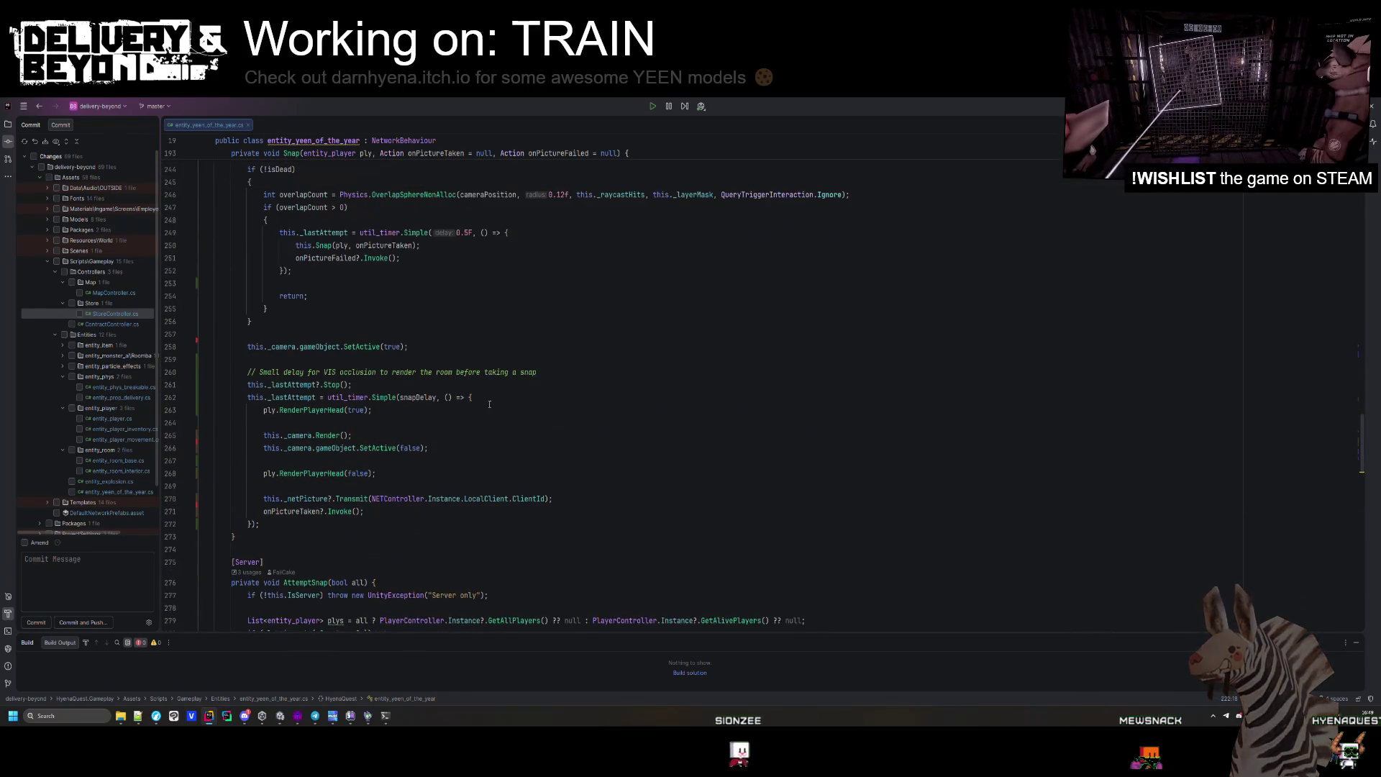
{"action": "scroll", "coordinate": [384, 463], "scroll_direction": "up", "scroll_amount": 10}
{"action": "scroll", "coordinate": [374, 472], "scroll_direction": "up", "scroll_amount": 9}
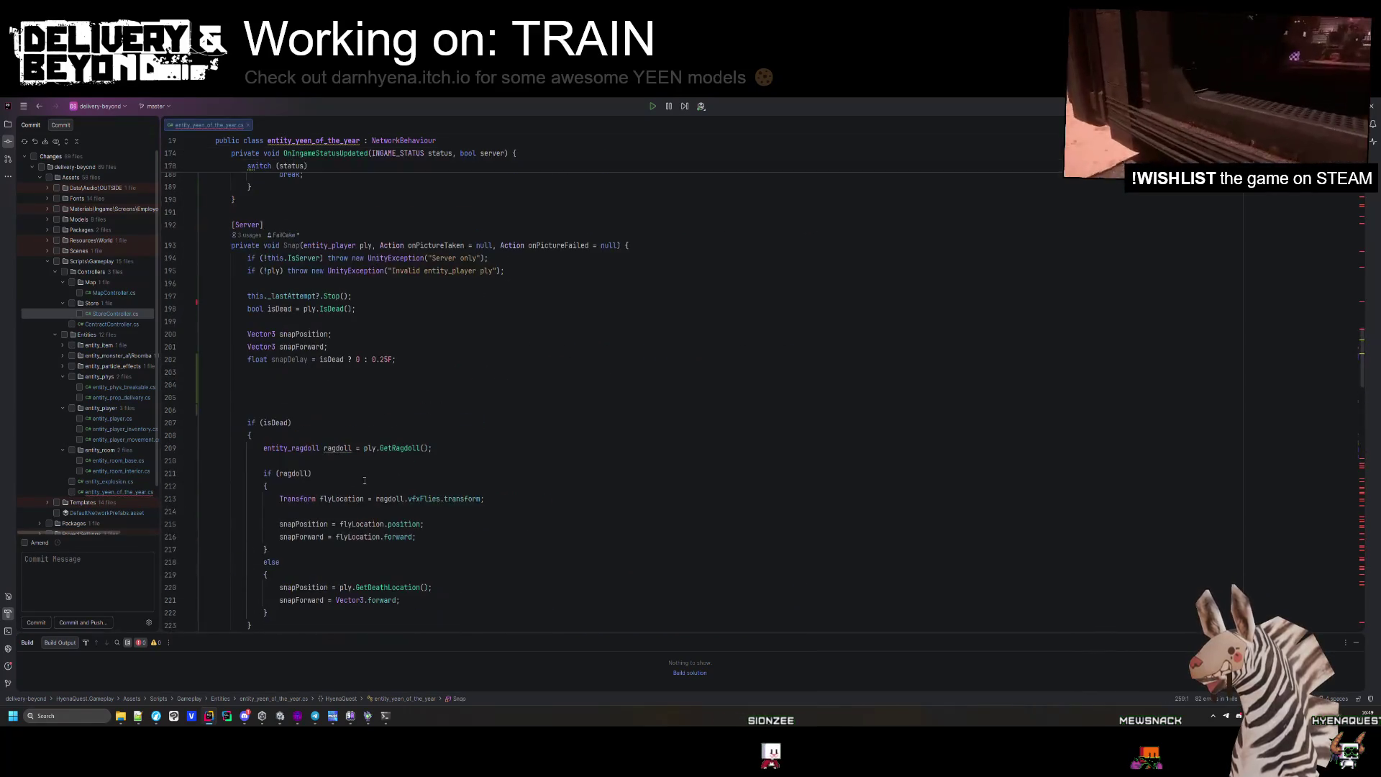
{"action": "type", "text": "// Small delay for VIS occlusion to render the room before taking a snap this._lastAttempt?.Stop(); this._lastAttempt = util_timer.Simple(snapDelay, () => {"}
{"action": "key", "text": "ctrl+alt+l"}
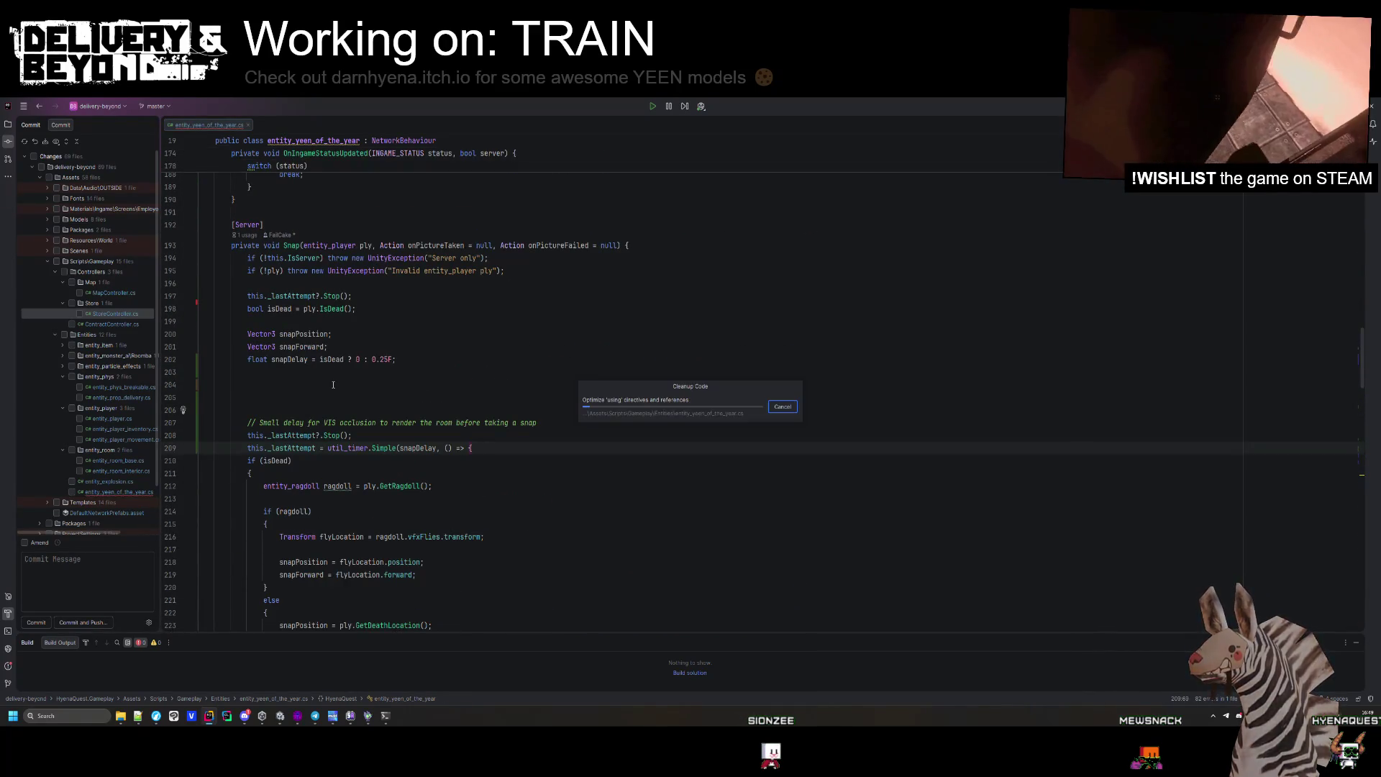
Review the _lastAttempt, ragdoll and isDead checks; a trial blank line above isDead is undone.
{"action": "left_click", "coordinate": [534, 424]}
{"action": "scroll", "coordinate": [534, 423], "scroll_direction": "down", "scroll_amount": 2}
{"action": "left_click", "coordinate": [483, 418]}
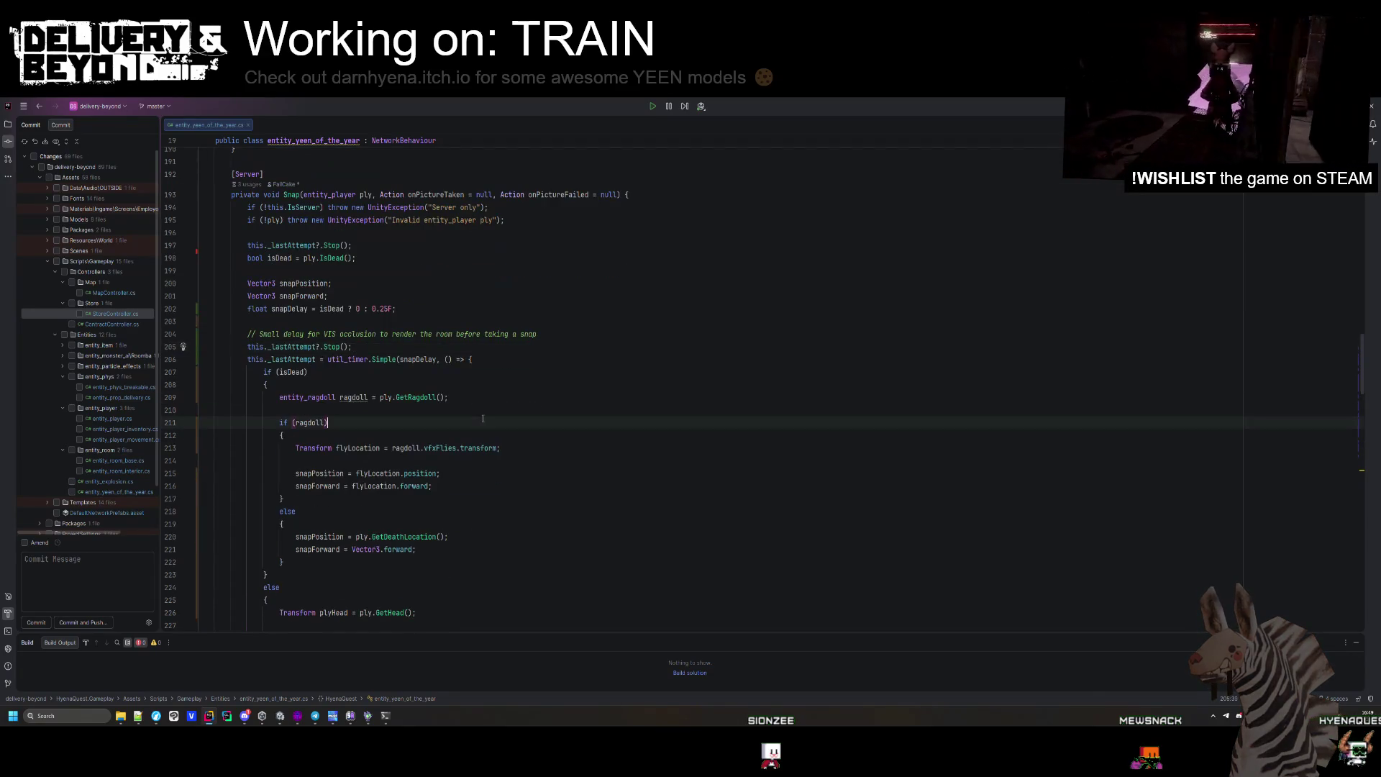
{"action": "left_click", "coordinate": [336, 372]}
{"action": "scroll", "coordinate": [331, 366], "scroll_direction": "down", "scroll_amount": 2}
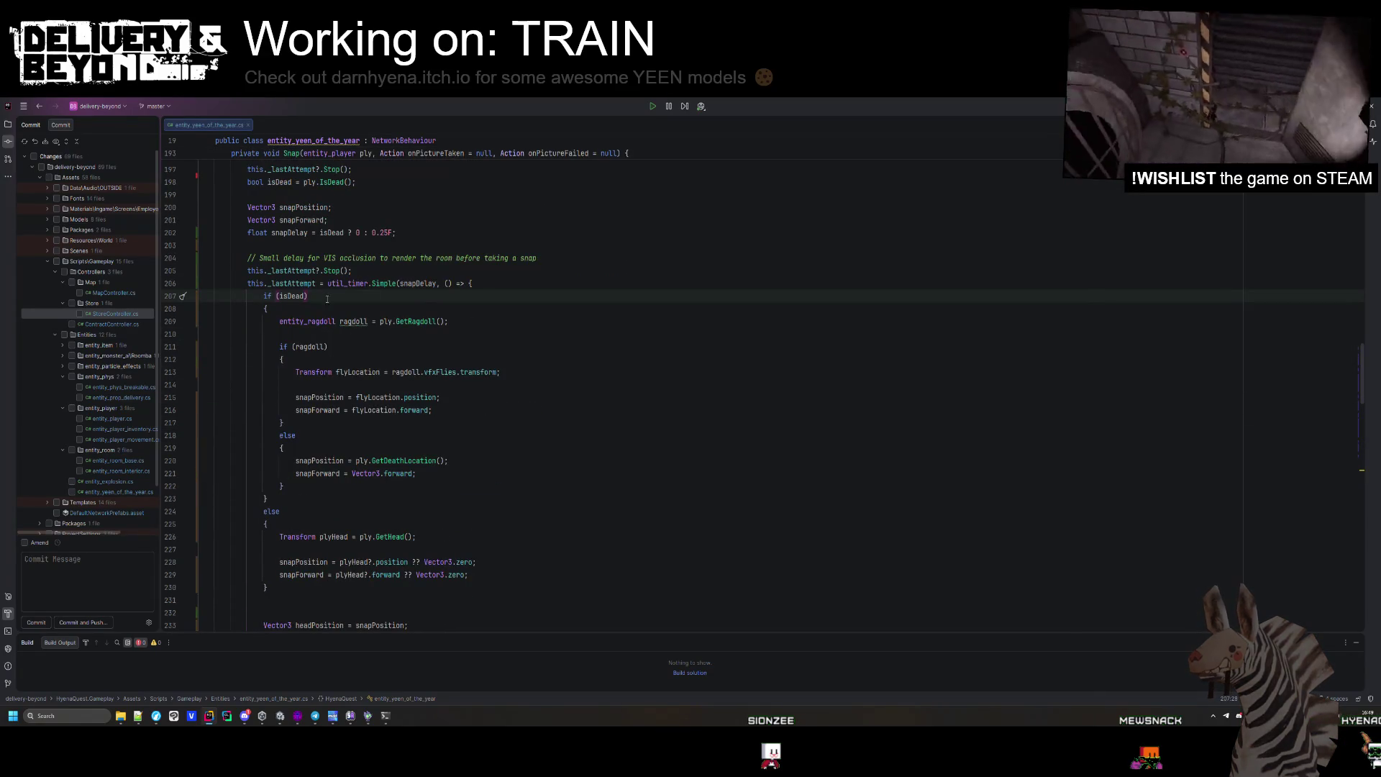
{"action": "scroll", "coordinate": [309, 394], "scroll_direction": "down", "scroll_amount": 2}
{"action": "scroll", "coordinate": [305, 432], "scroll_direction": "up", "scroll_amount": 2}
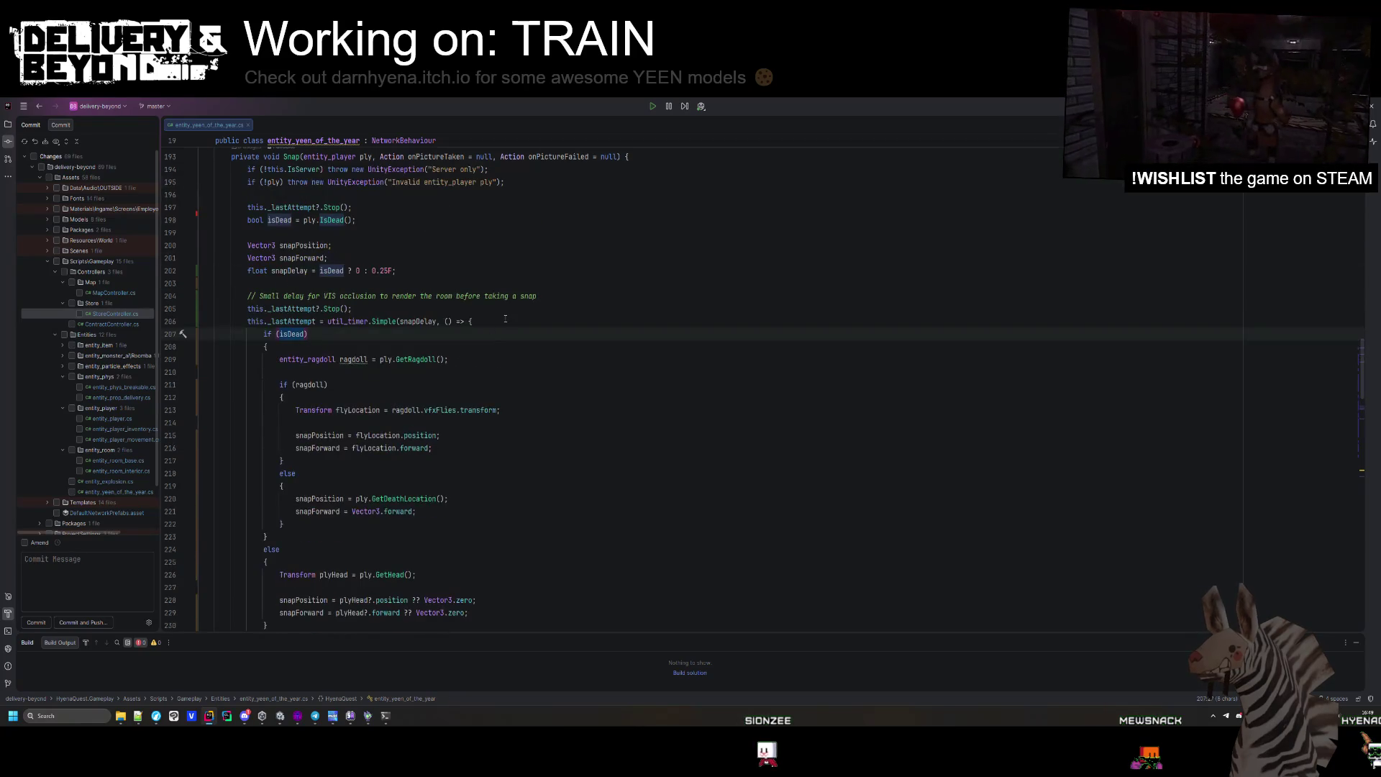
{"action": "key", "text": "ctrl+alt+Return"}
{"action": "scroll", "coordinate": [296, 550], "scroll_direction": "down", "scroll_amount": 2}
{"action": "key", "text": "ctrl+z"}
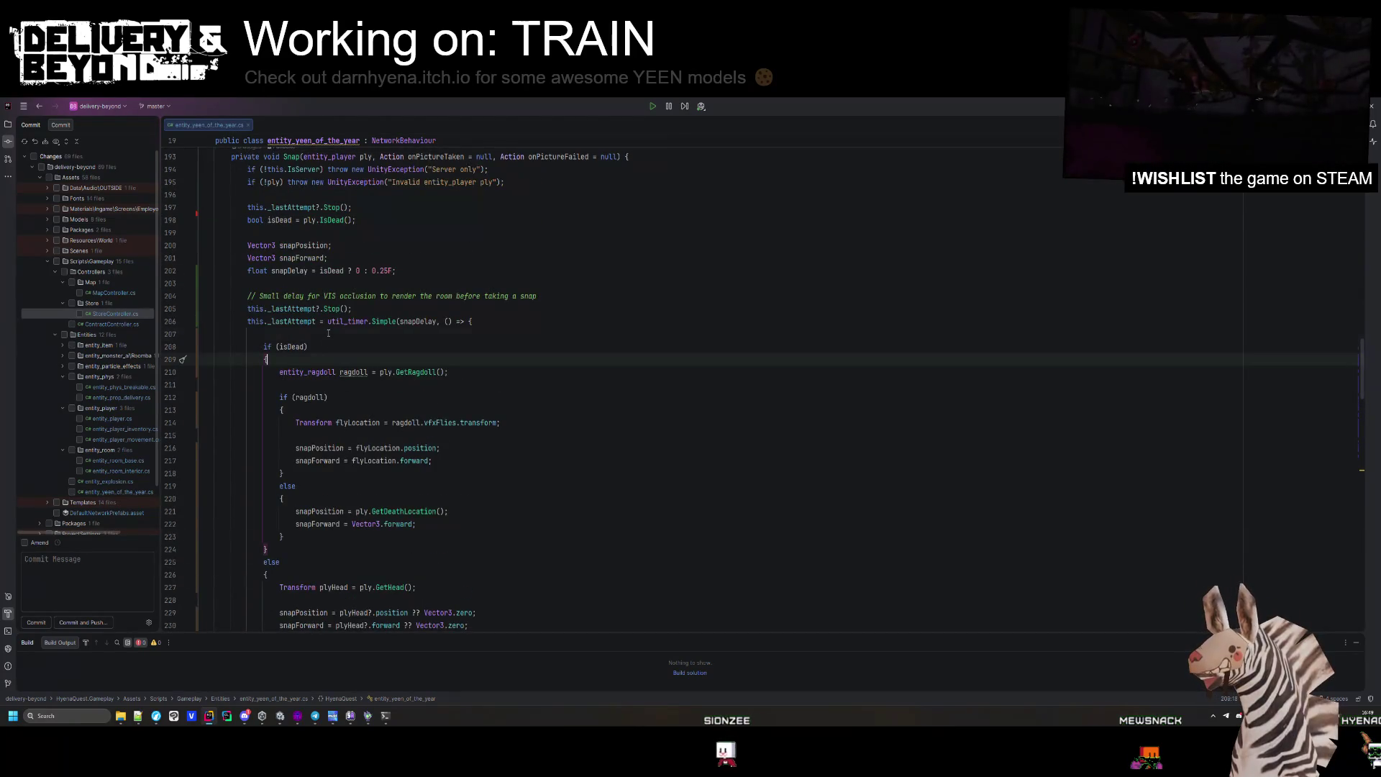
{"action": "scroll", "coordinate": [291, 431], "scroll_direction": "down", "scroll_amount": 4}
Inspect the snap position, retry timer, OverlapSphereNonAlloc and onPictureTaken usages up to RenderPlayerHead.
{"action": "left_click", "coordinate": [289, 397]}
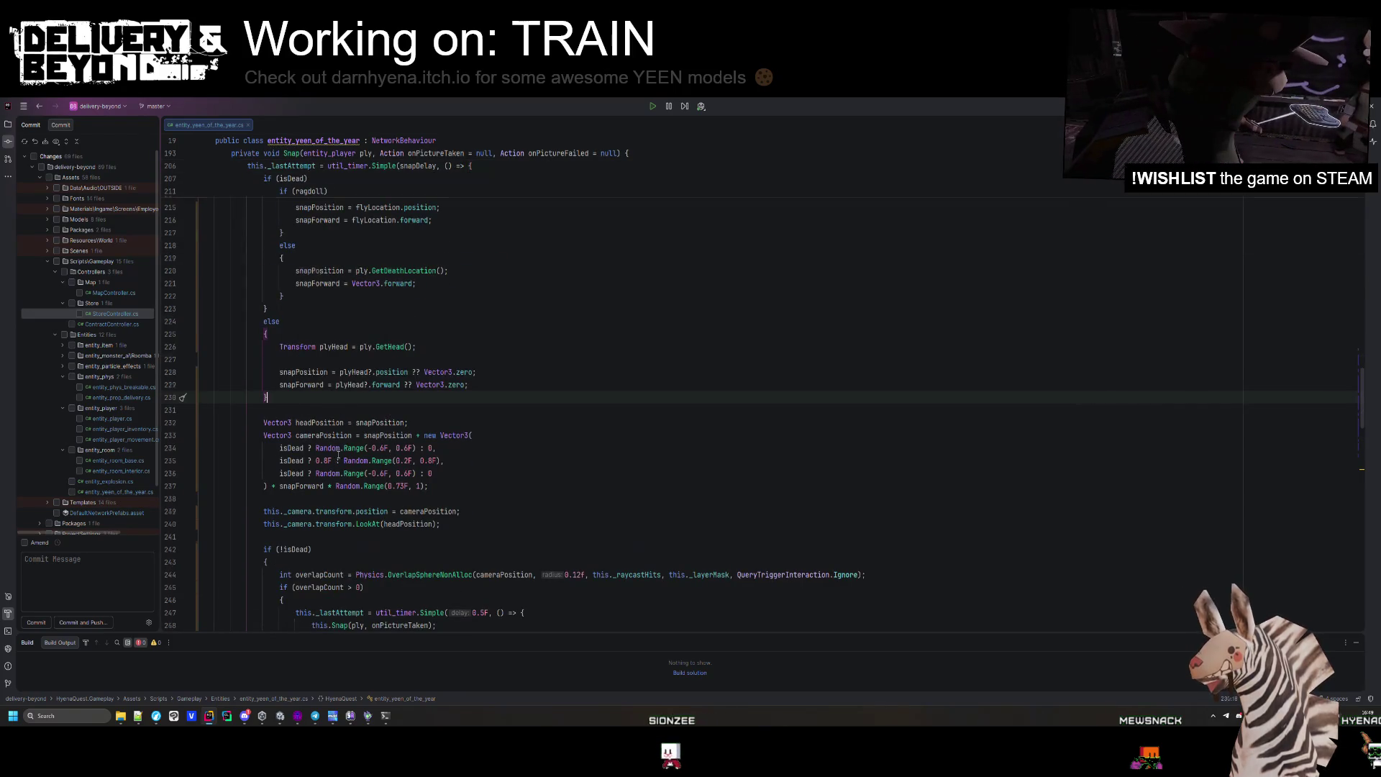
{"action": "scroll", "coordinate": [310, 467], "scroll_direction": "down", "scroll_amount": 3}
{"action": "left_click", "coordinate": [280, 499]}
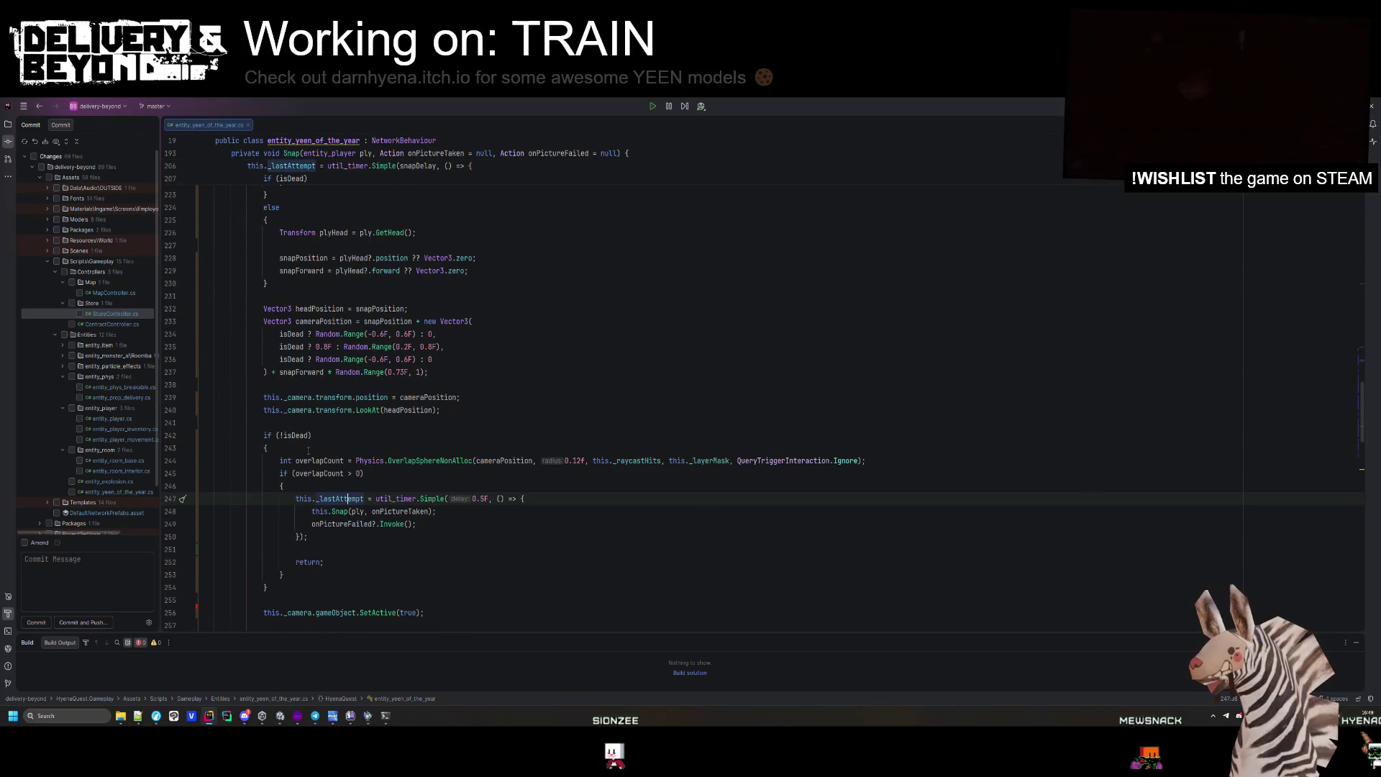
{"action": "double_click", "coordinate": [430, 460]}
{"action": "left_click", "coordinate": [396, 511]}
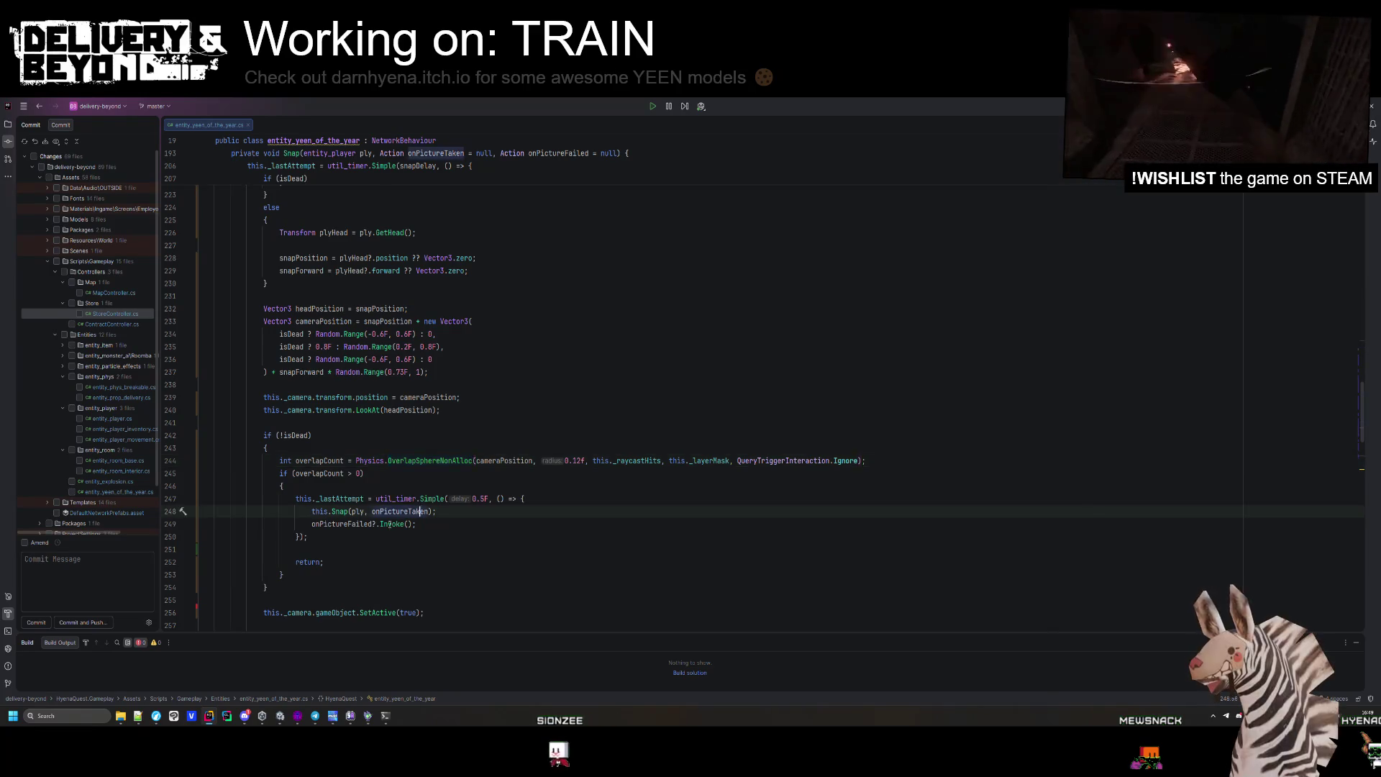
{"action": "scroll", "coordinate": [360, 497], "scroll_direction": "down", "scroll_amount": 4}
{"action": "left_click", "coordinate": [354, 496]}
{"action": "left_click", "coordinate": [300, 485]}
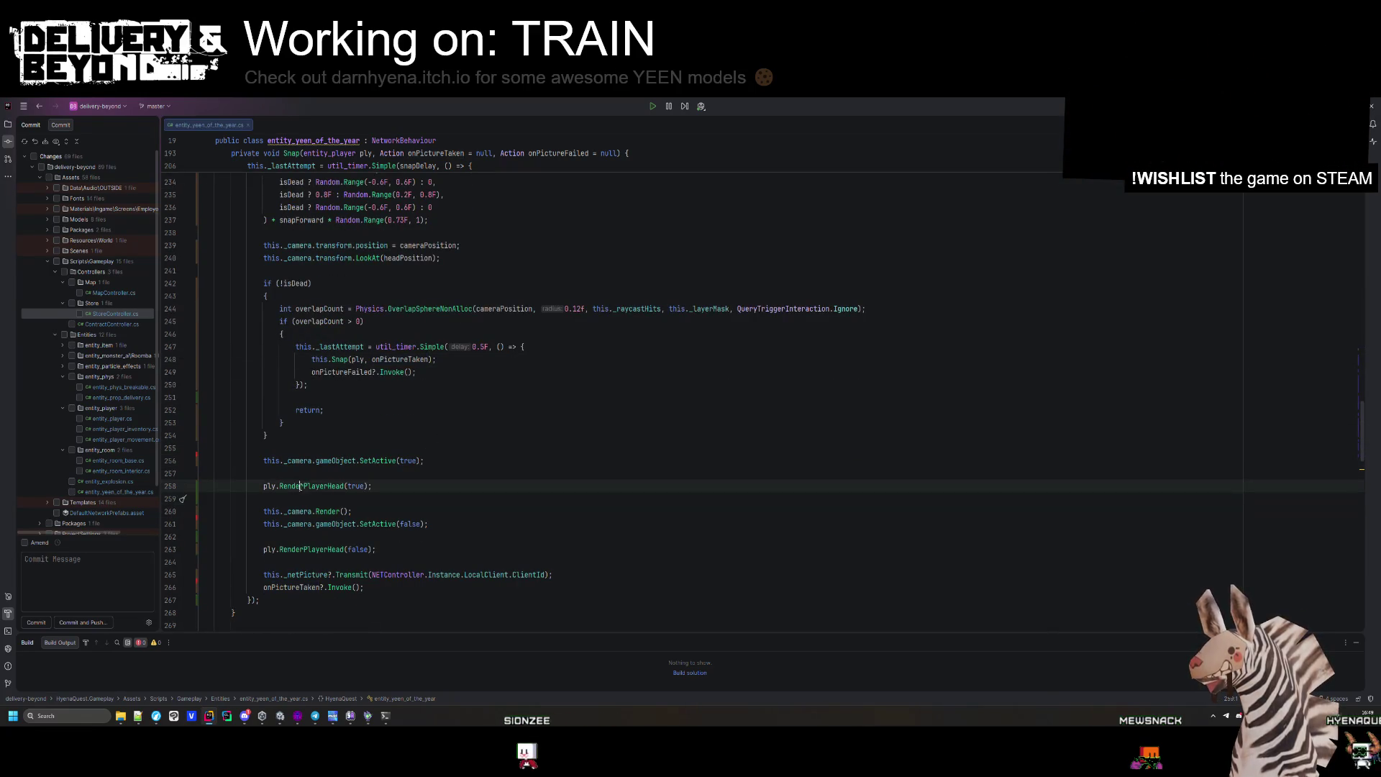
Place the camera SetActive(true) line before the timer, with the VIS delay comment below it.
{"action": "key", "text": "Up"}
{"action": "key", "text": "Up"}
{"action": "key", "text": "Up"}
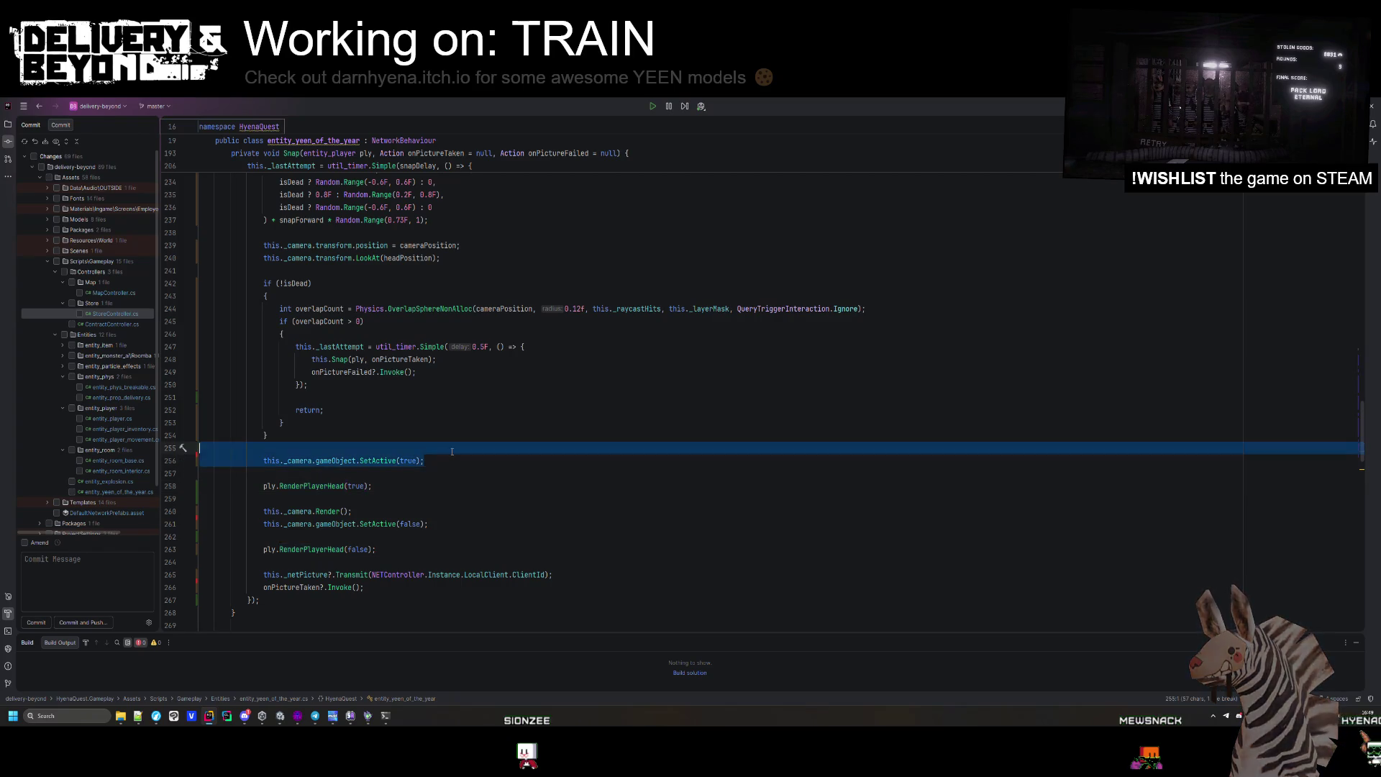
{"action": "scroll", "coordinate": [397, 469], "scroll_direction": "up", "scroll_amount": 4}
{"action": "scroll", "coordinate": [585, 536], "scroll_direction": "up", "scroll_amount": 13}
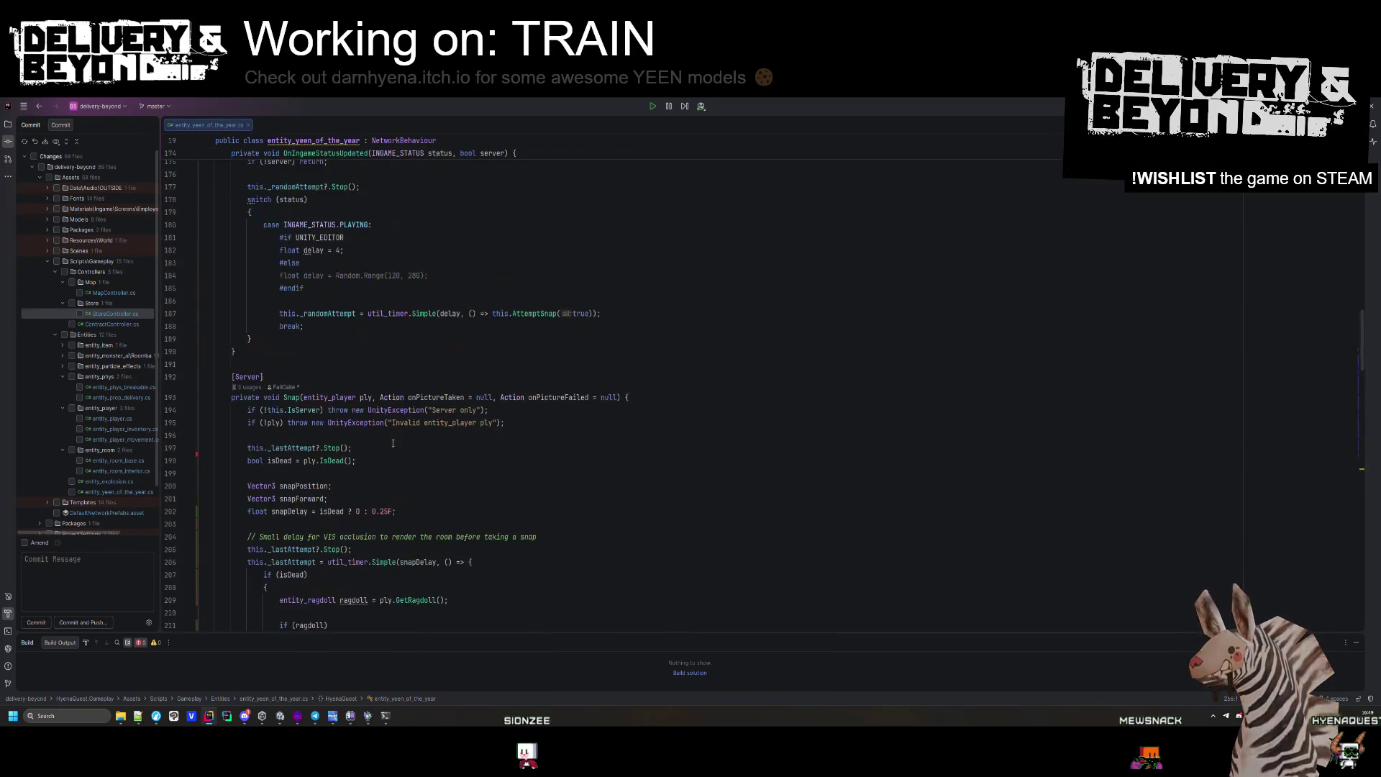
{"action": "left_click", "coordinate": [585, 535]}
{"action": "key", "text": "Return"}
{"action": "type", "text": "this._camera.gameObject.SetActive(true);"}
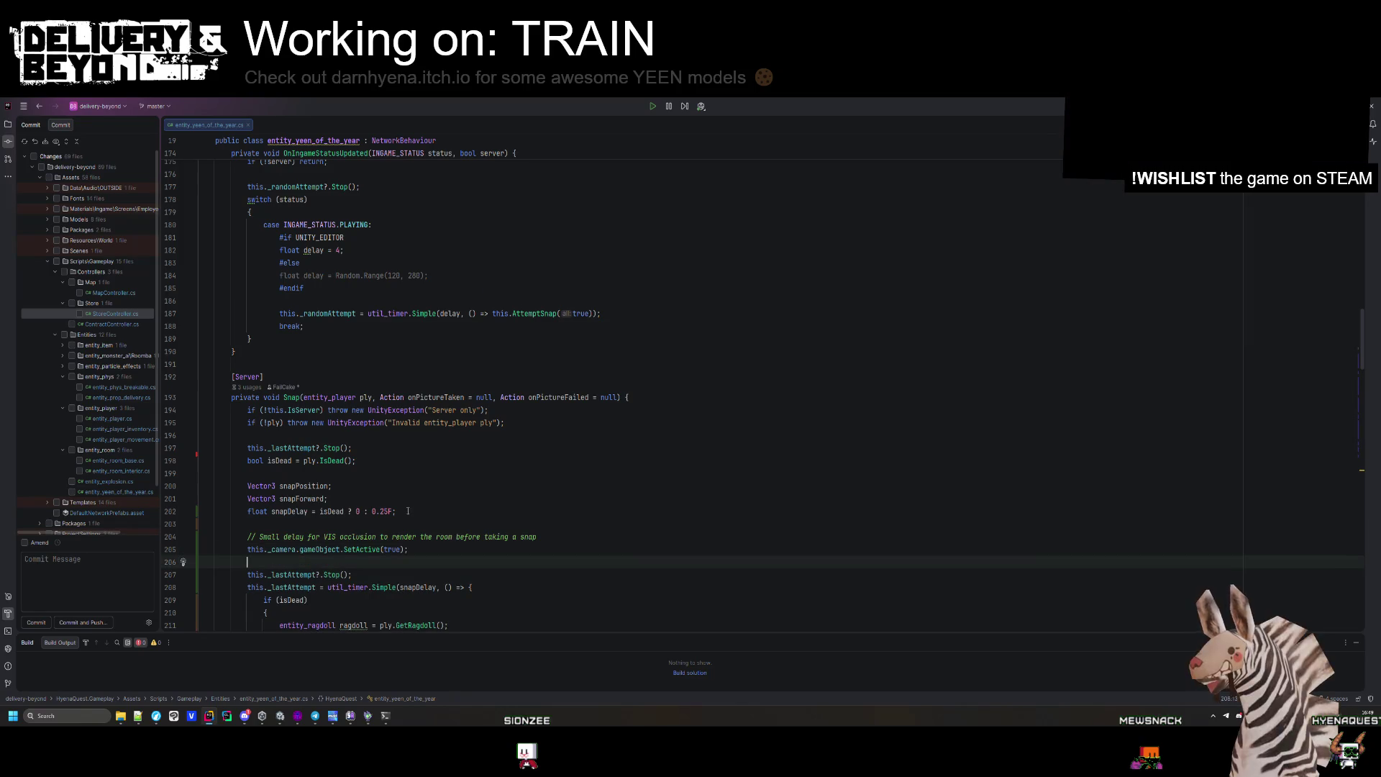
{"action": "scroll", "coordinate": [408, 511], "scroll_direction": "down", "scroll_amount": 2}
{"action": "mouse_move", "coordinate": [547, 461]}
{"action": "left_mouse_down"}
{"action": "mouse_move", "coordinate": [607, 460]}
{"action": "mouse_move", "coordinate": [606, 449]}
{"action": "left_mouse_up"}
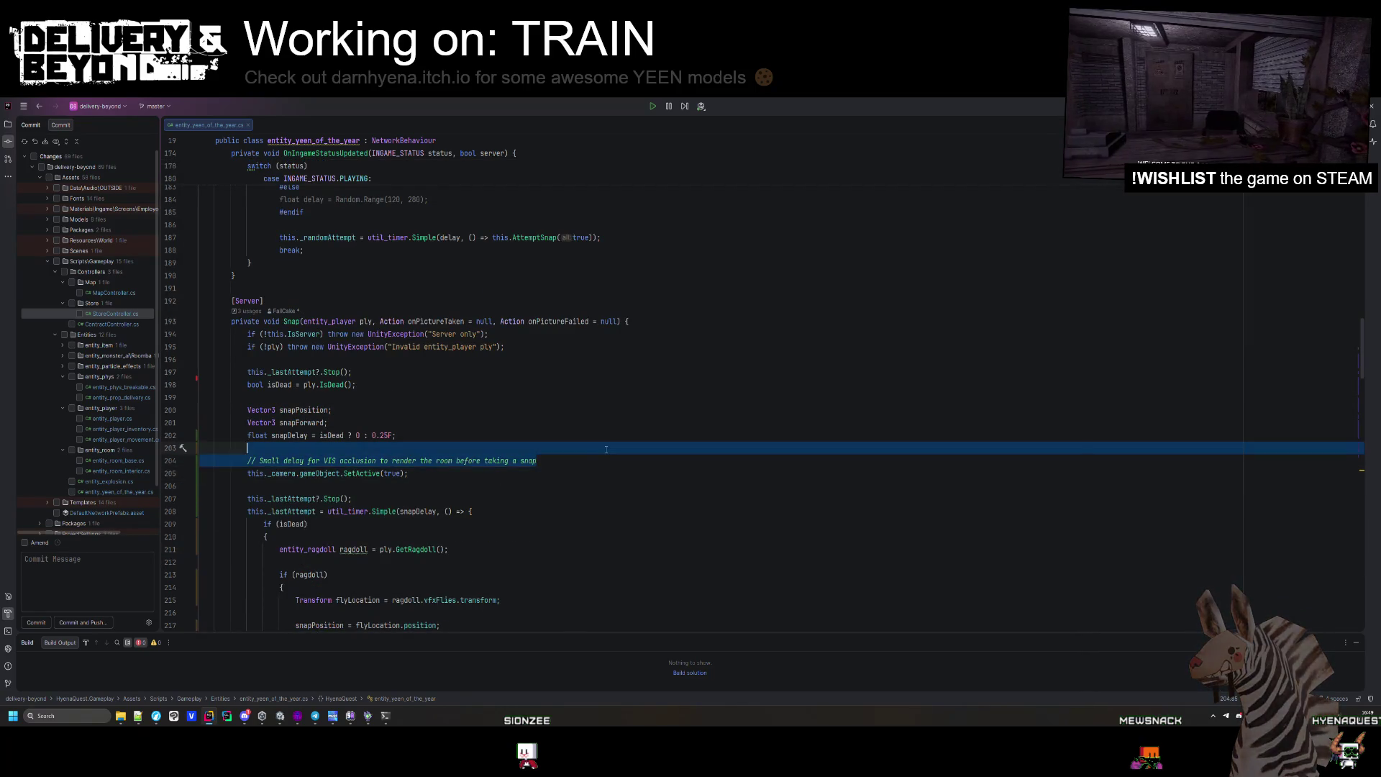
{"action": "key", "text": "alt+shift+Down"}
{"action": "key", "text": "alt+shift+Down"}
Copy the camera SetActive(false) line after the retry this.Snap(...) call, followed by a blank line.
{"action": "scroll", "coordinate": [497, 482], "scroll_direction": "down", "scroll_amount": 1}
{"action": "left_click", "coordinate": [497, 482]}
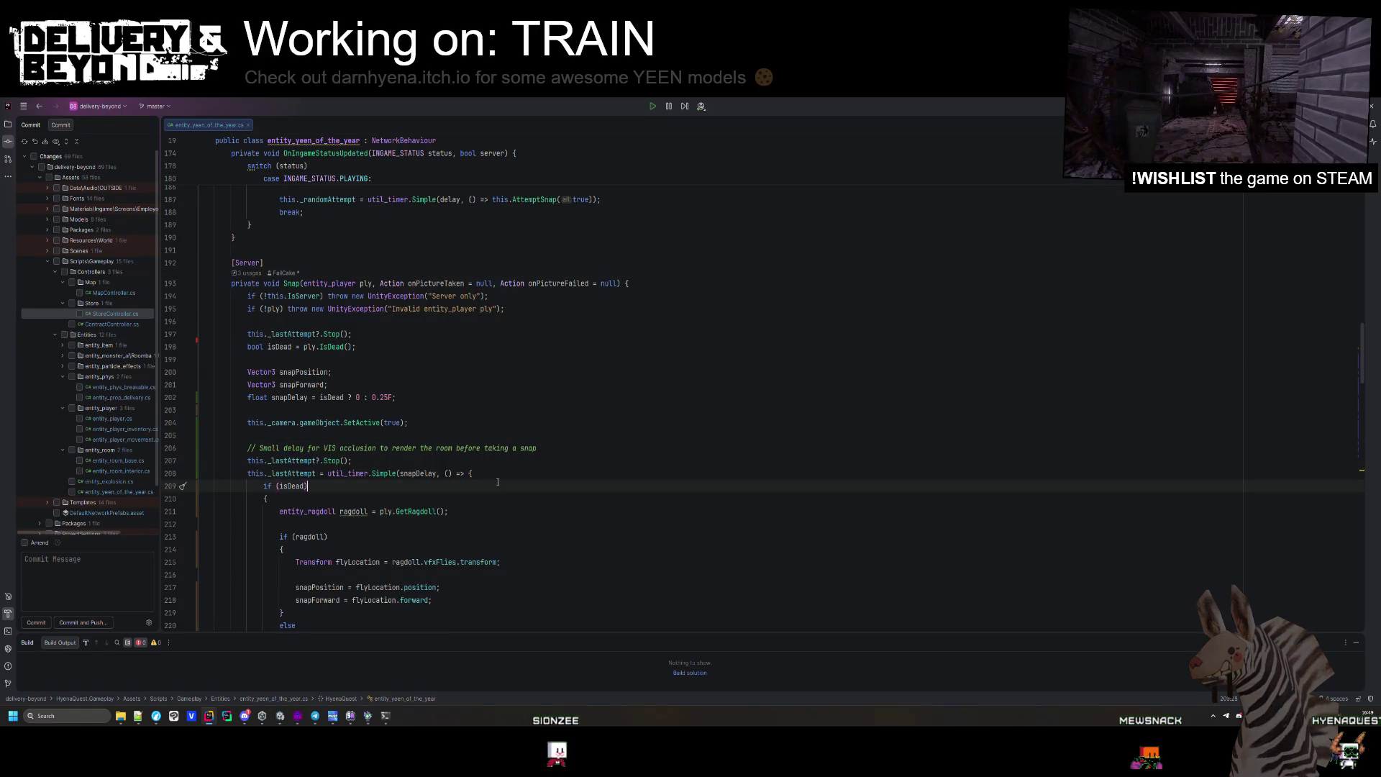
{"action": "scroll", "coordinate": [497, 482], "scroll_direction": "down", "scroll_amount": 15}
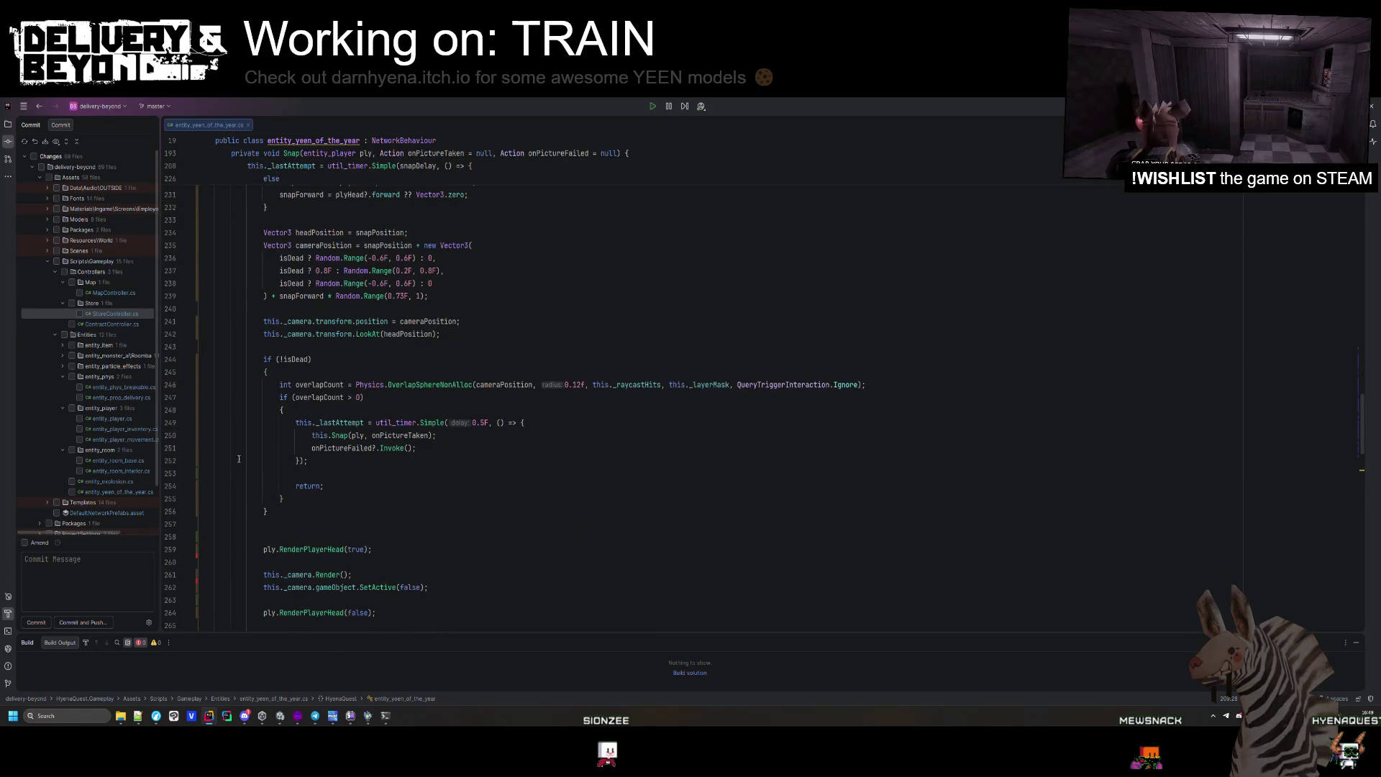
{"action": "scroll", "coordinate": [442, 514], "scroll_direction": "down", "scroll_amount": 2}
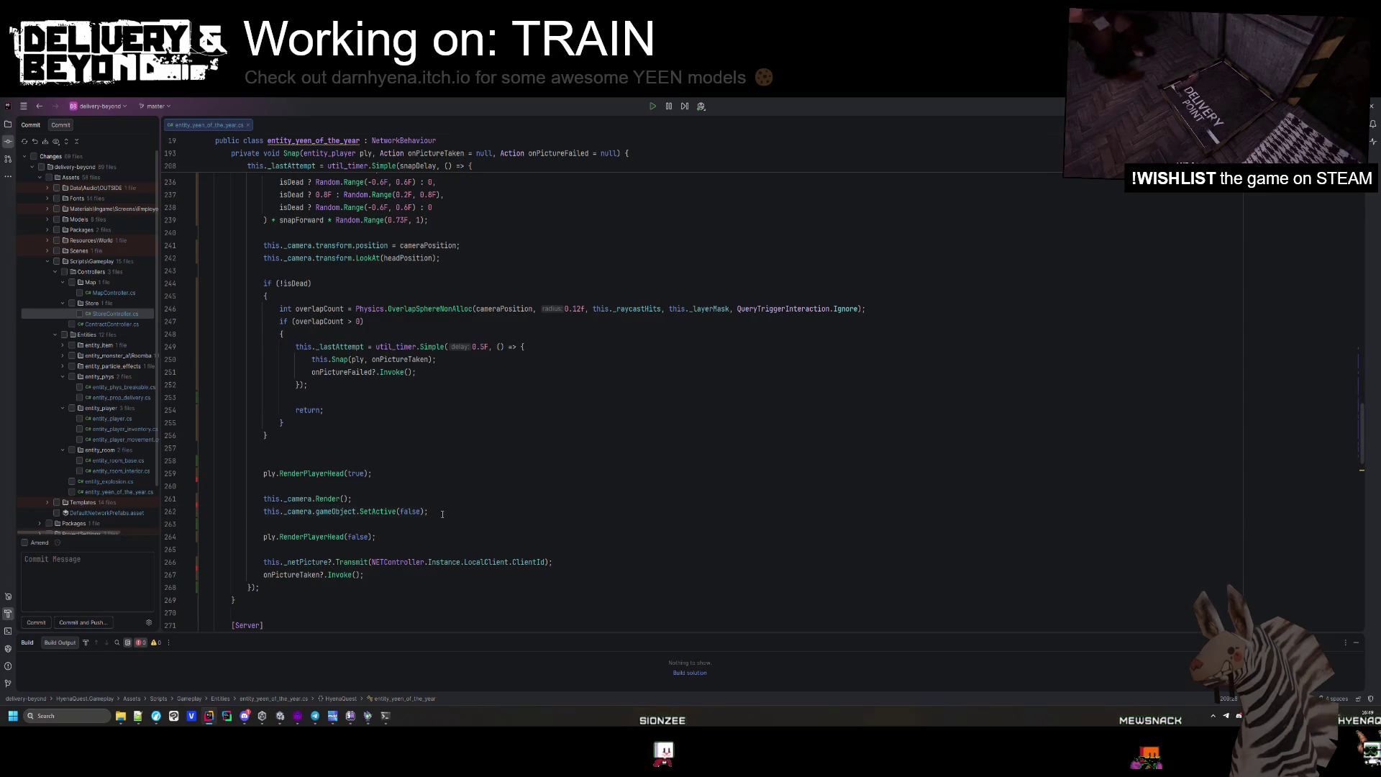
{"action": "left_click_drag", "start_coordinate": [442, 514], "coordinate": [444, 503]}
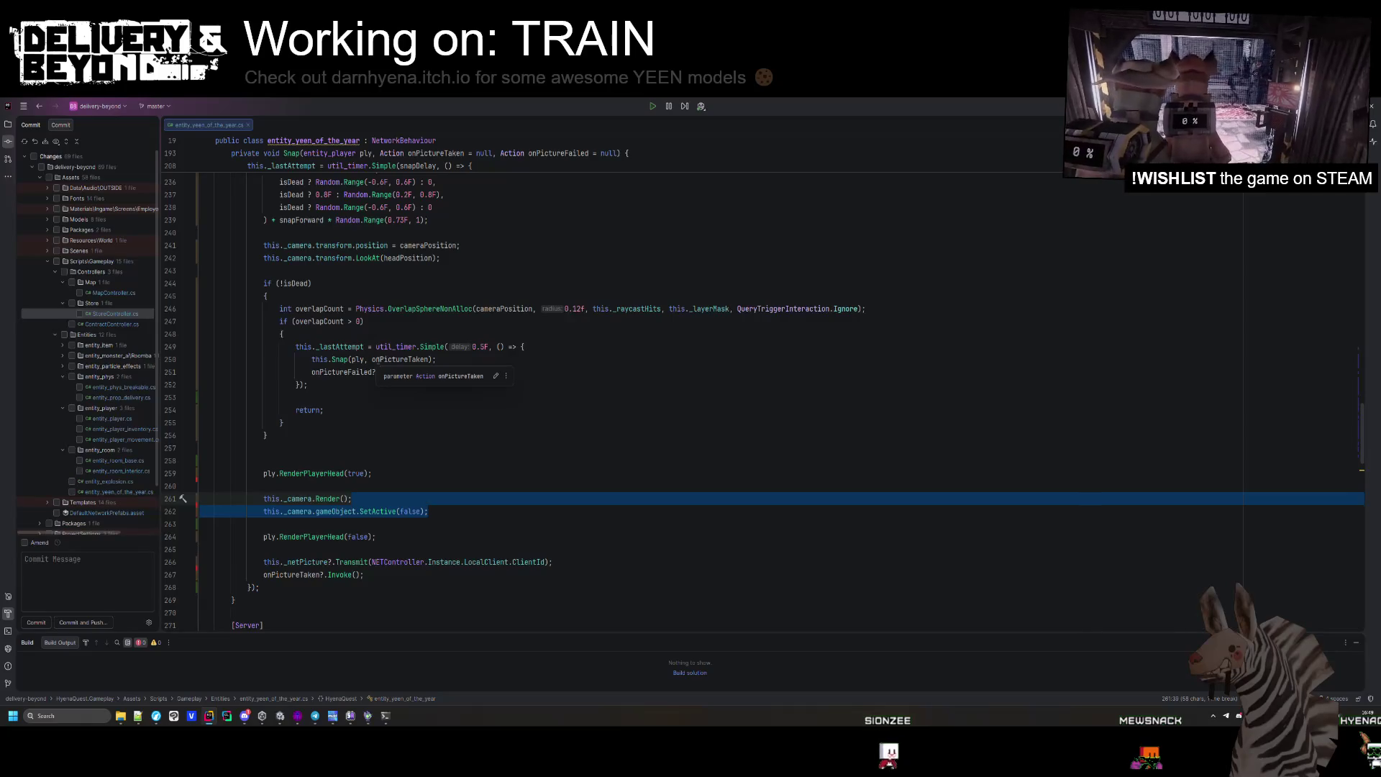
{"action": "key", "text": "ctrl+c"}
{"action": "left_click", "coordinate": [460, 359]}
{"action": "key", "text": "ctrl+v"}
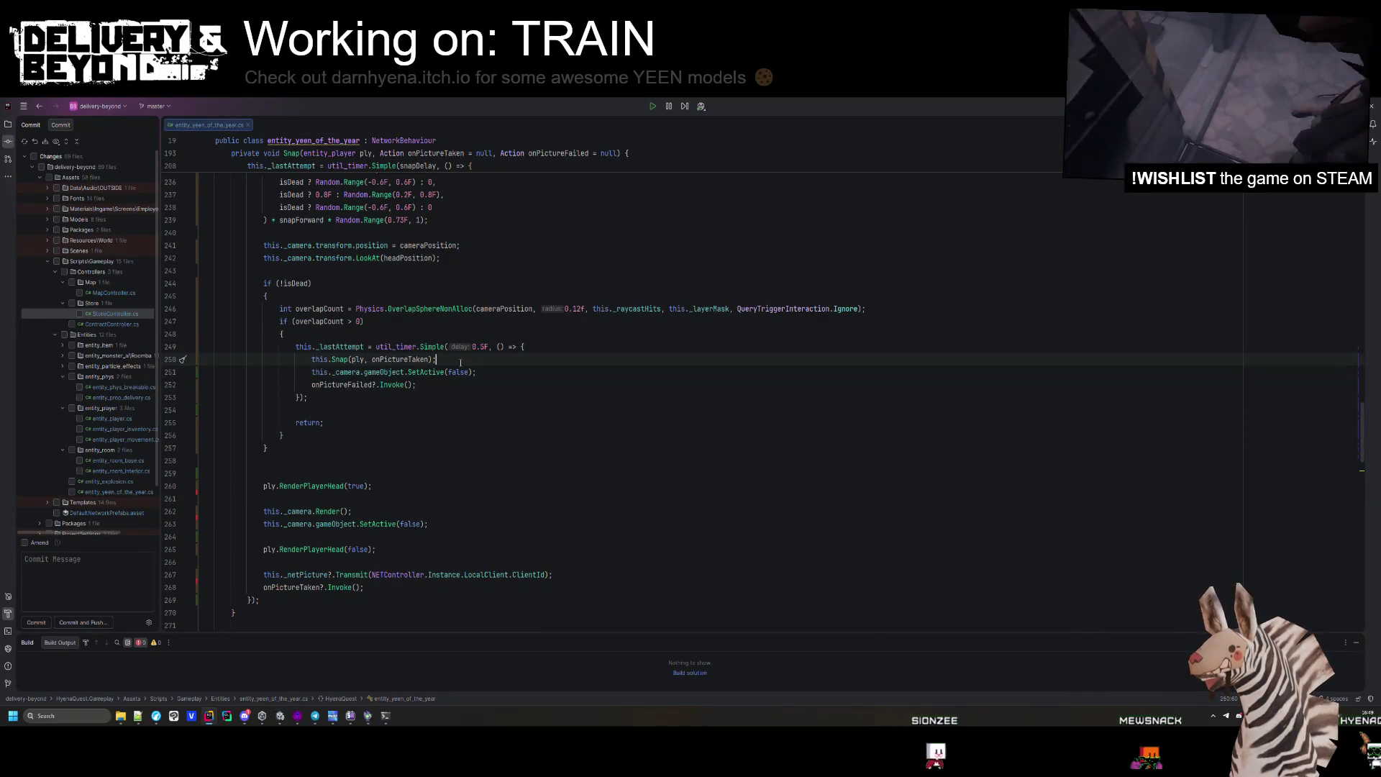
{"action": "left_click", "coordinate": [479, 371]}
{"action": "key", "text": "Return"}
Remove the extra blank line before ply.RenderPlayerHead(true).
{"action": "left_click_drag", "start_coordinate": [428, 537], "coordinate": [439, 526]}
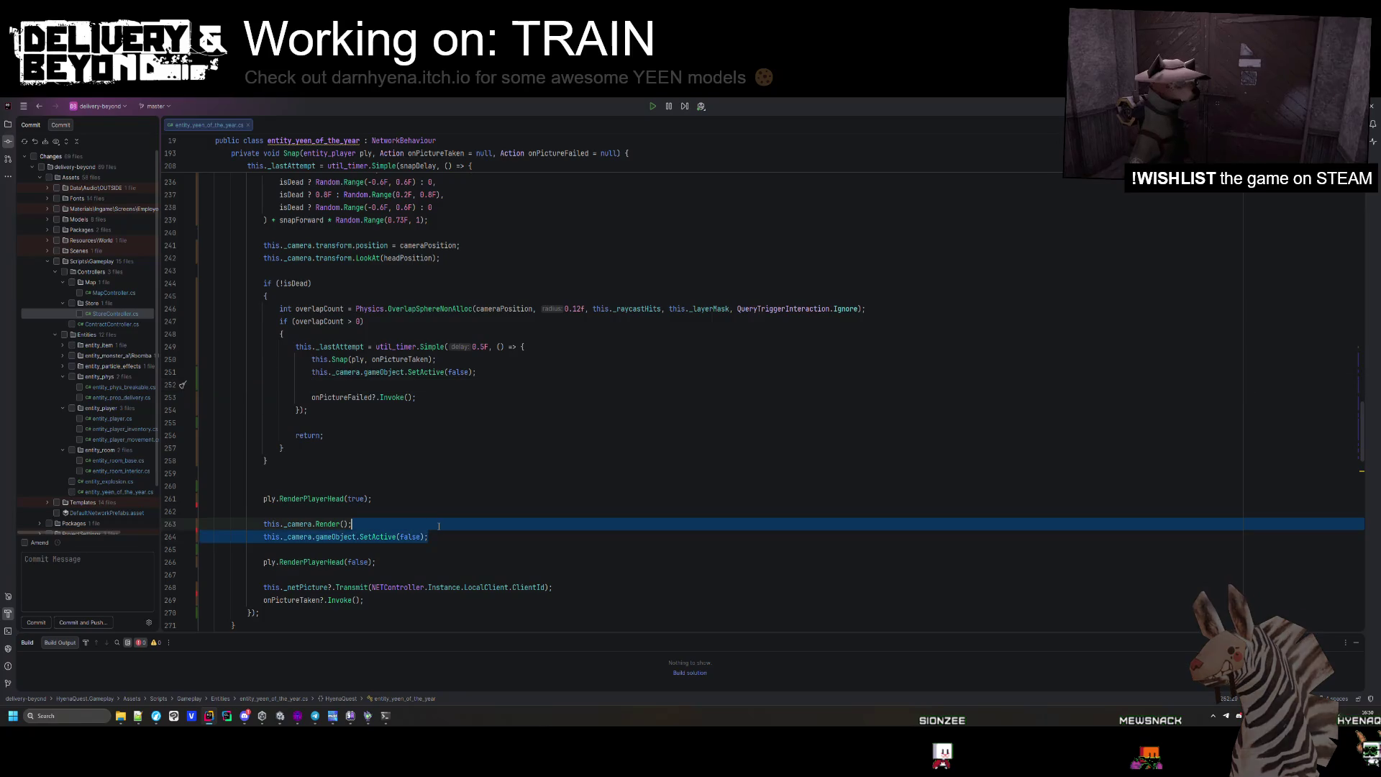
{"action": "left_click", "coordinate": [430, 537]}
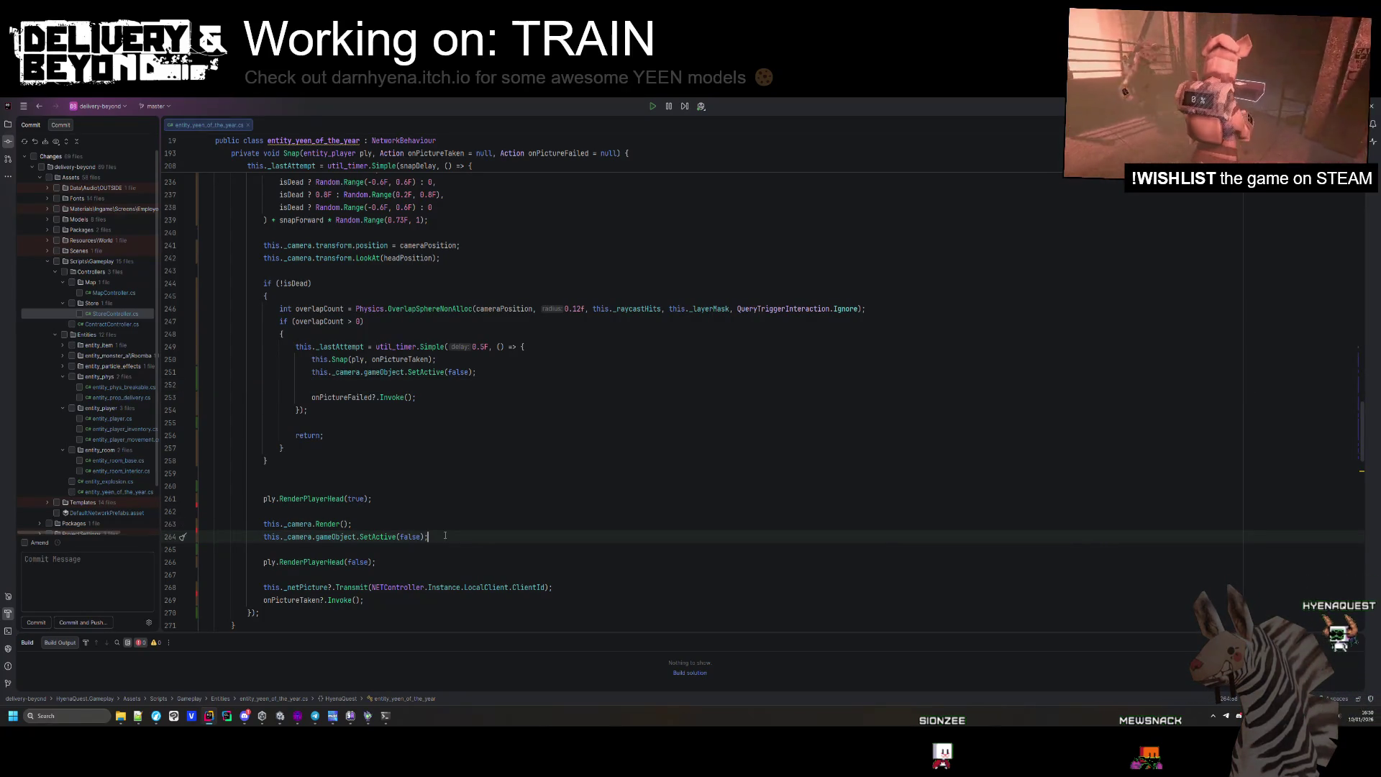
{"action": "left_click", "coordinate": [407, 487]}
{"action": "key", "text": "BackSpace"}
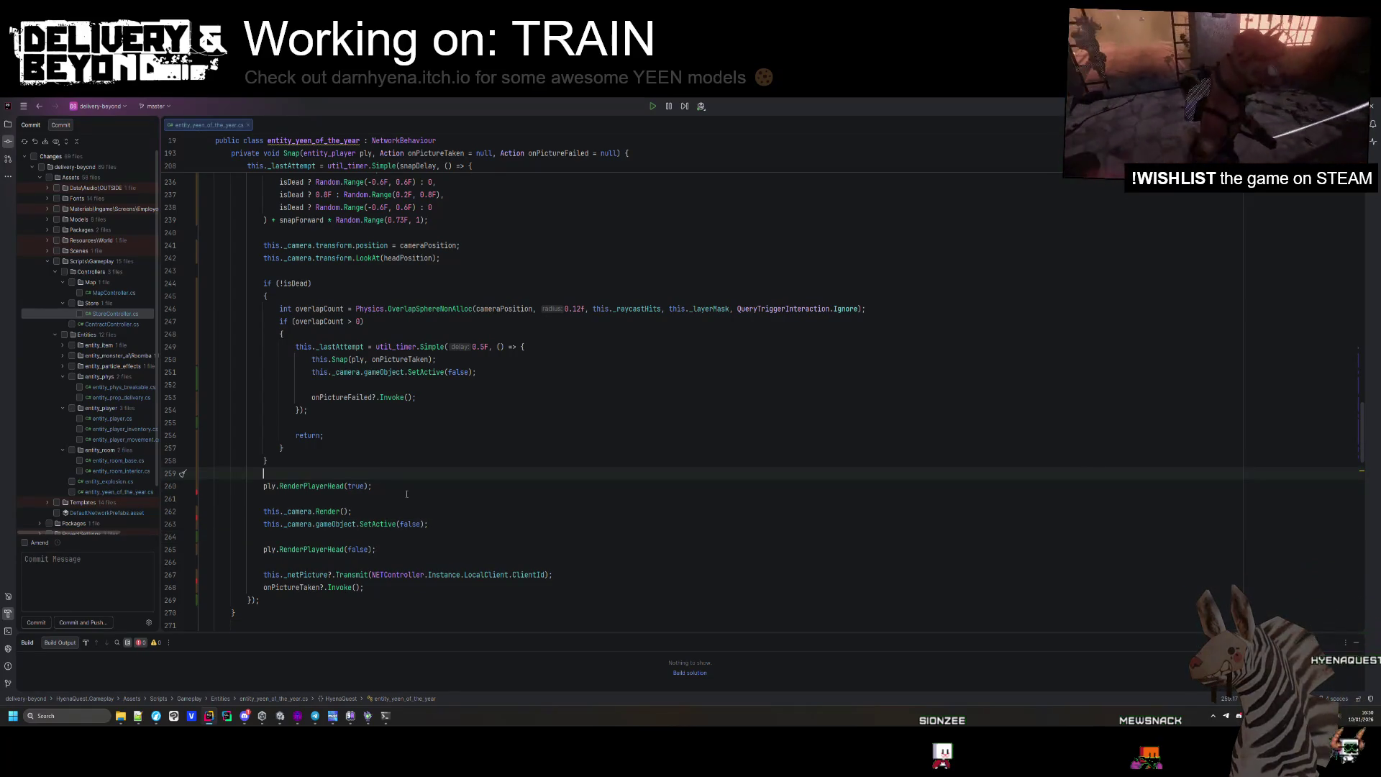
{"action": "key", "text": "Home"}
{"action": "scroll", "coordinate": [421, 482], "scroll_direction": "up", "scroll_amount": 15}
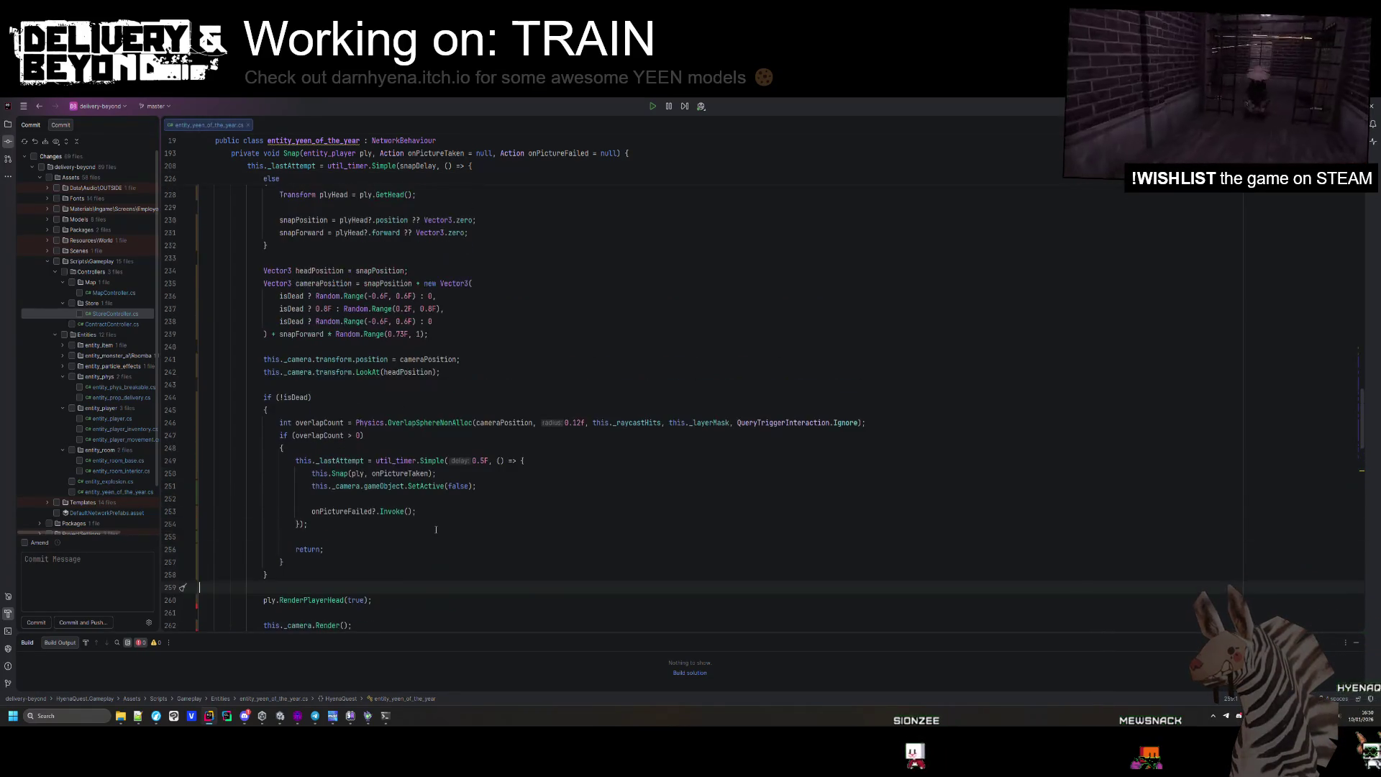
{"action": "left_click", "coordinate": [436, 529]}
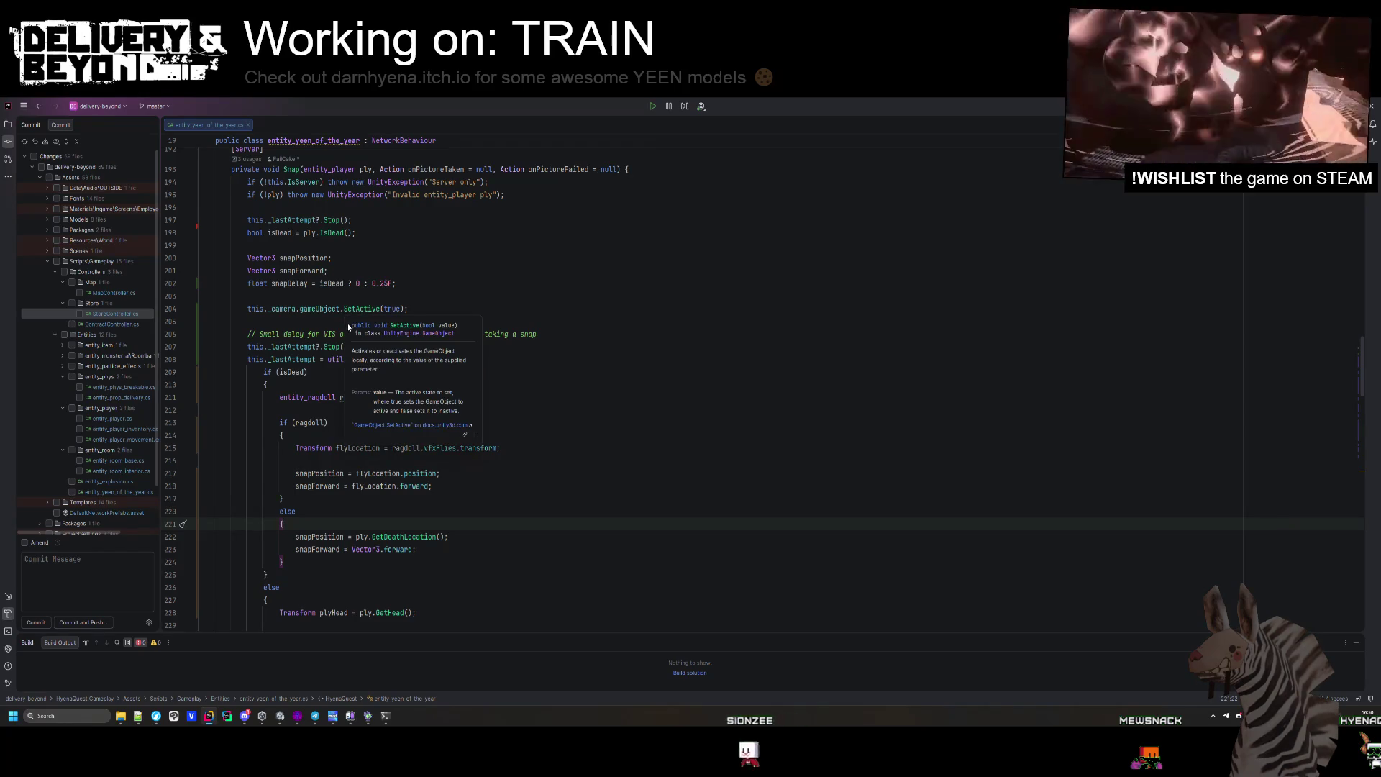
Bring Hammer++ to the front and fly through the hallway-0 map in the 3D view.
{"action": "left_click", "coordinate": [284, 723]}
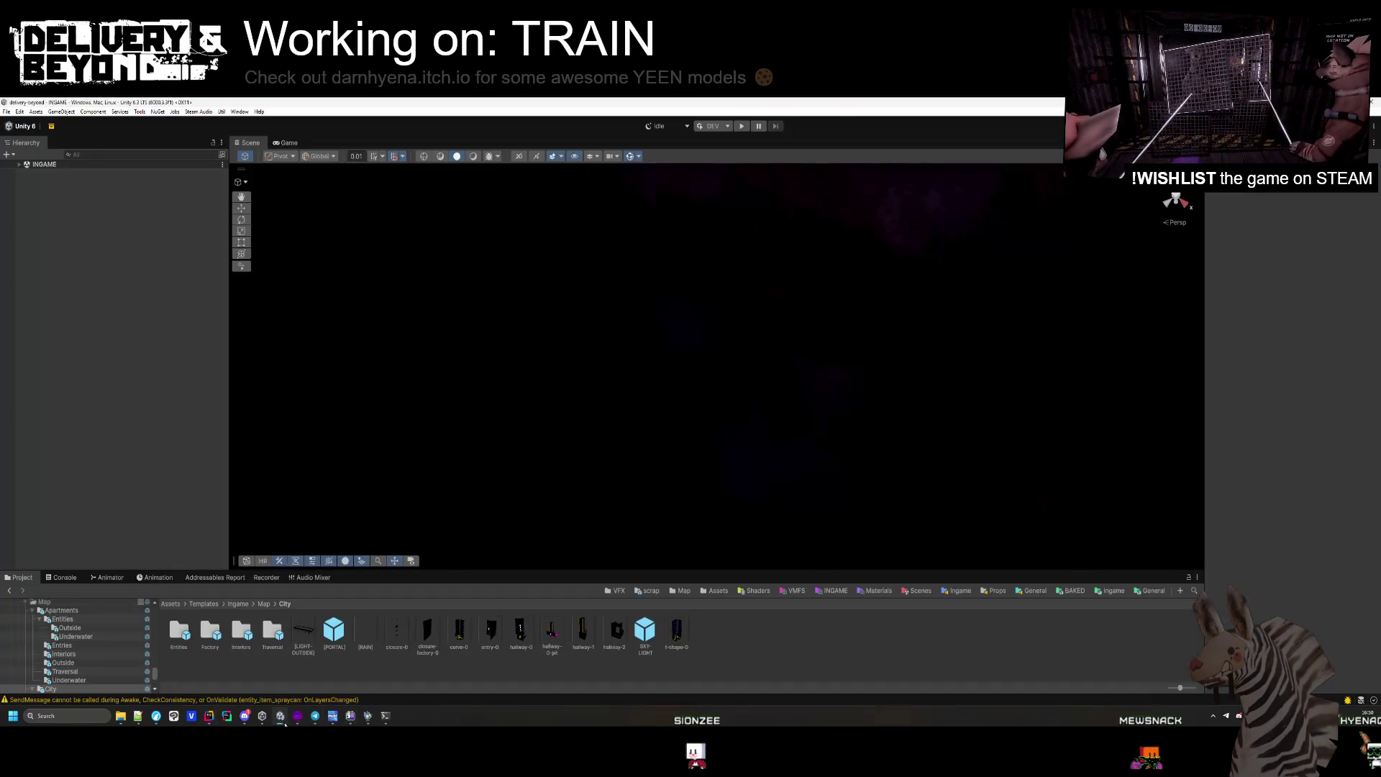
{"action": "left_click", "coordinate": [335, 716]}
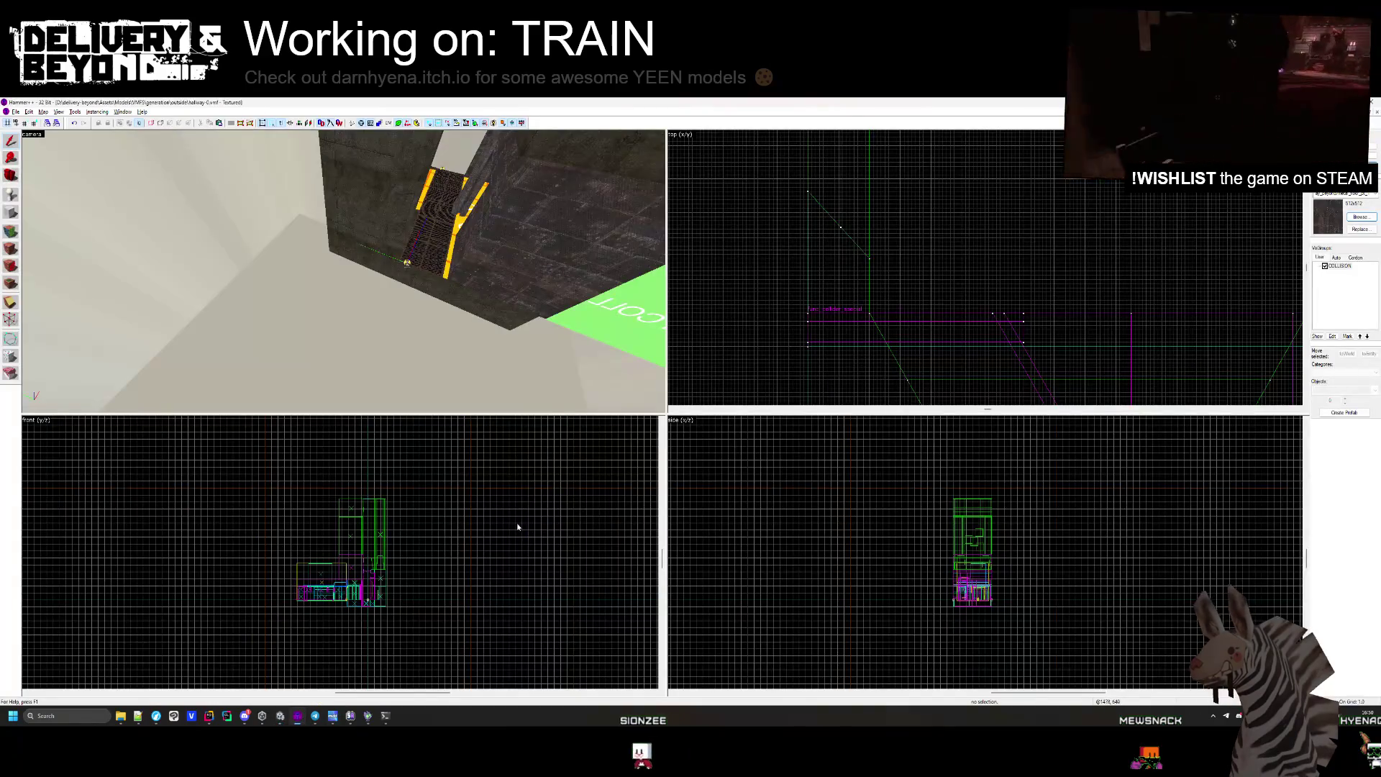
{"action": "key", "text": "z"}
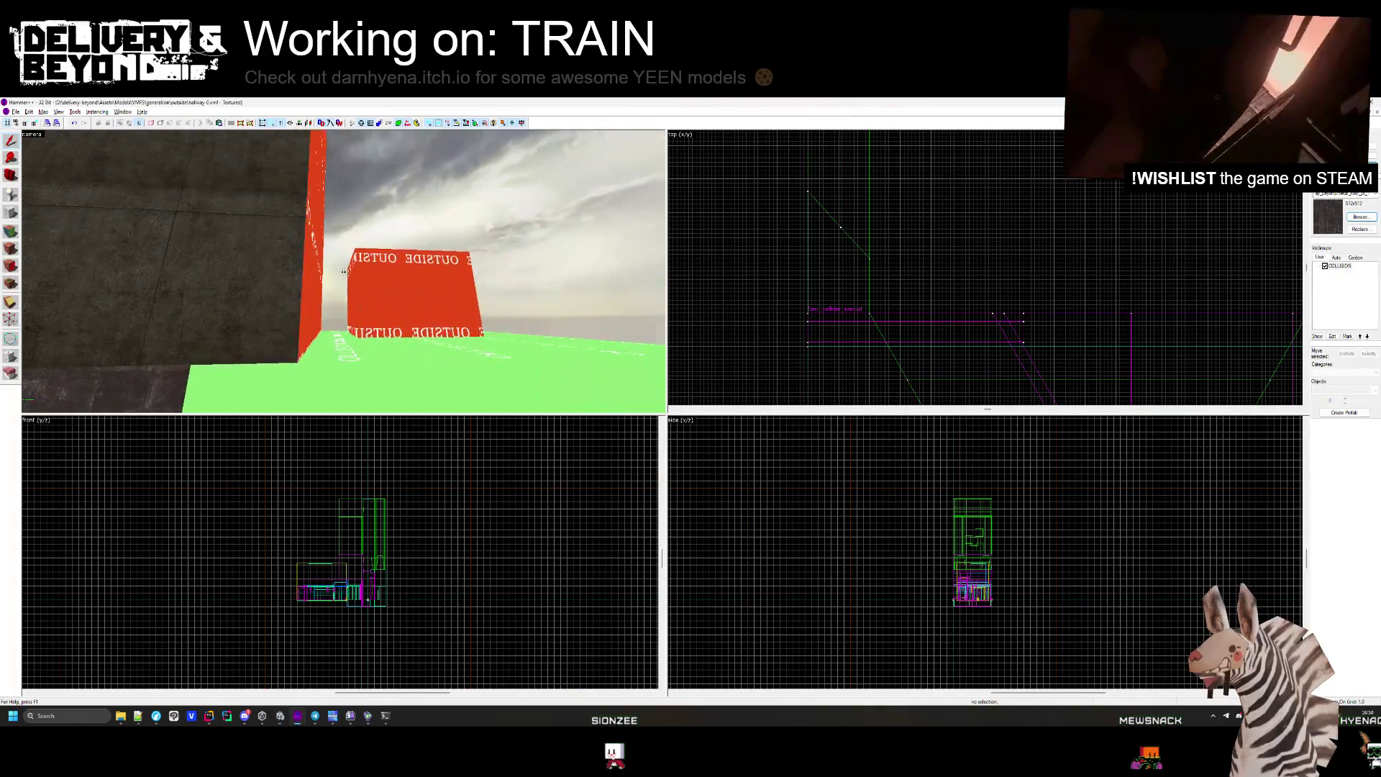
{"action": "key", "text": "w"}
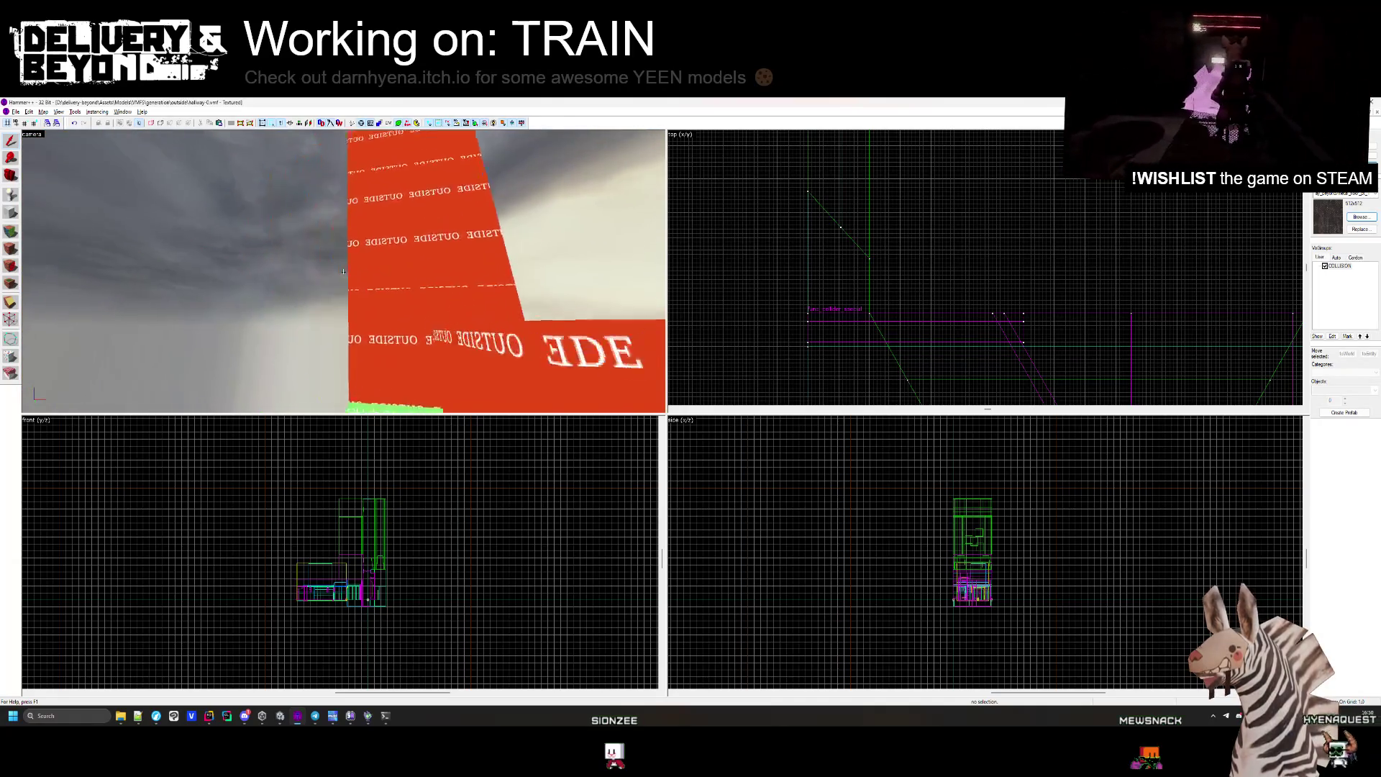
{"action": "key", "text": "z"}
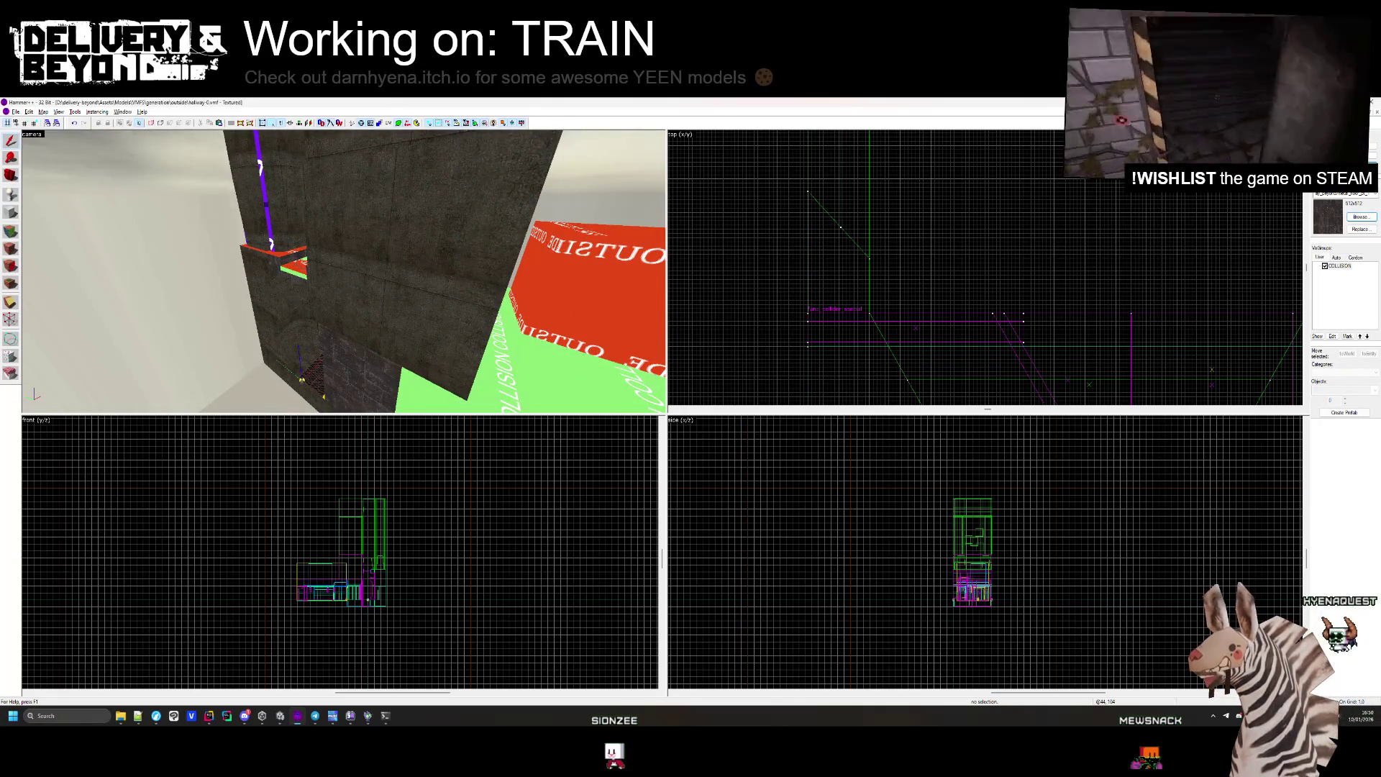
Close hallway-0.vmf and load hallway-0-pit.vmf from File > Open.
{"action": "left_click", "coordinate": [1376, 112]}
{"action": "left_click", "coordinate": [16, 112]}
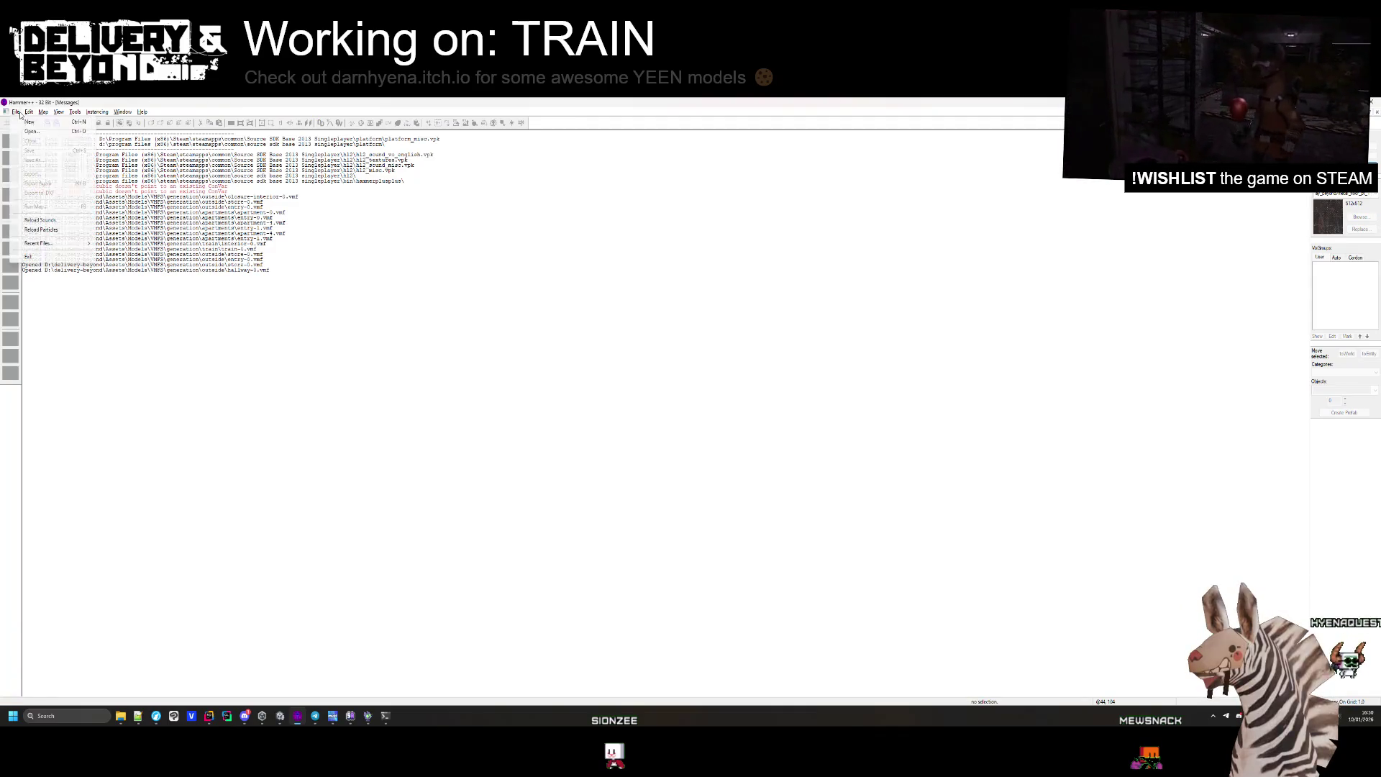
{"action": "left_click", "coordinate": [127, 270]}
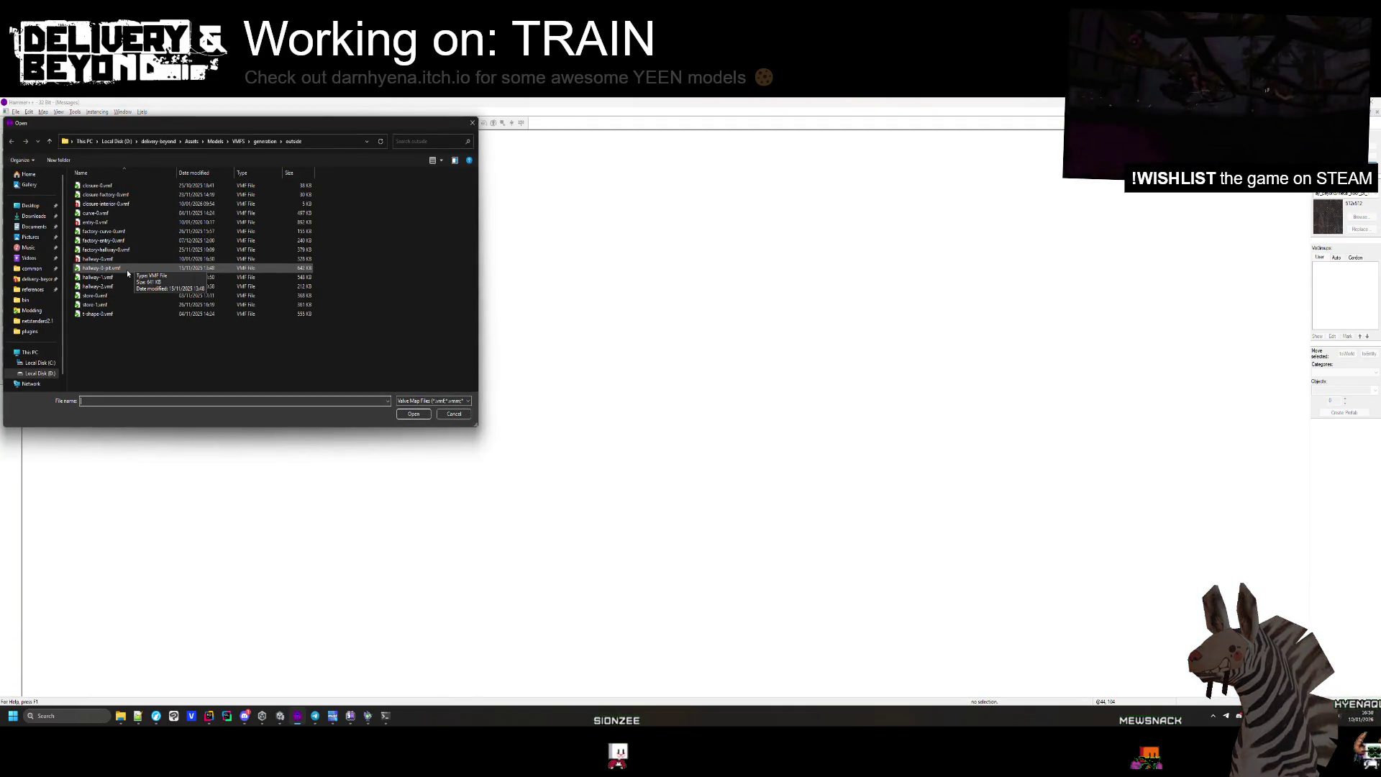
{"action": "double_click", "coordinate": [127, 269]}
{"action": "key", "text": "z"}
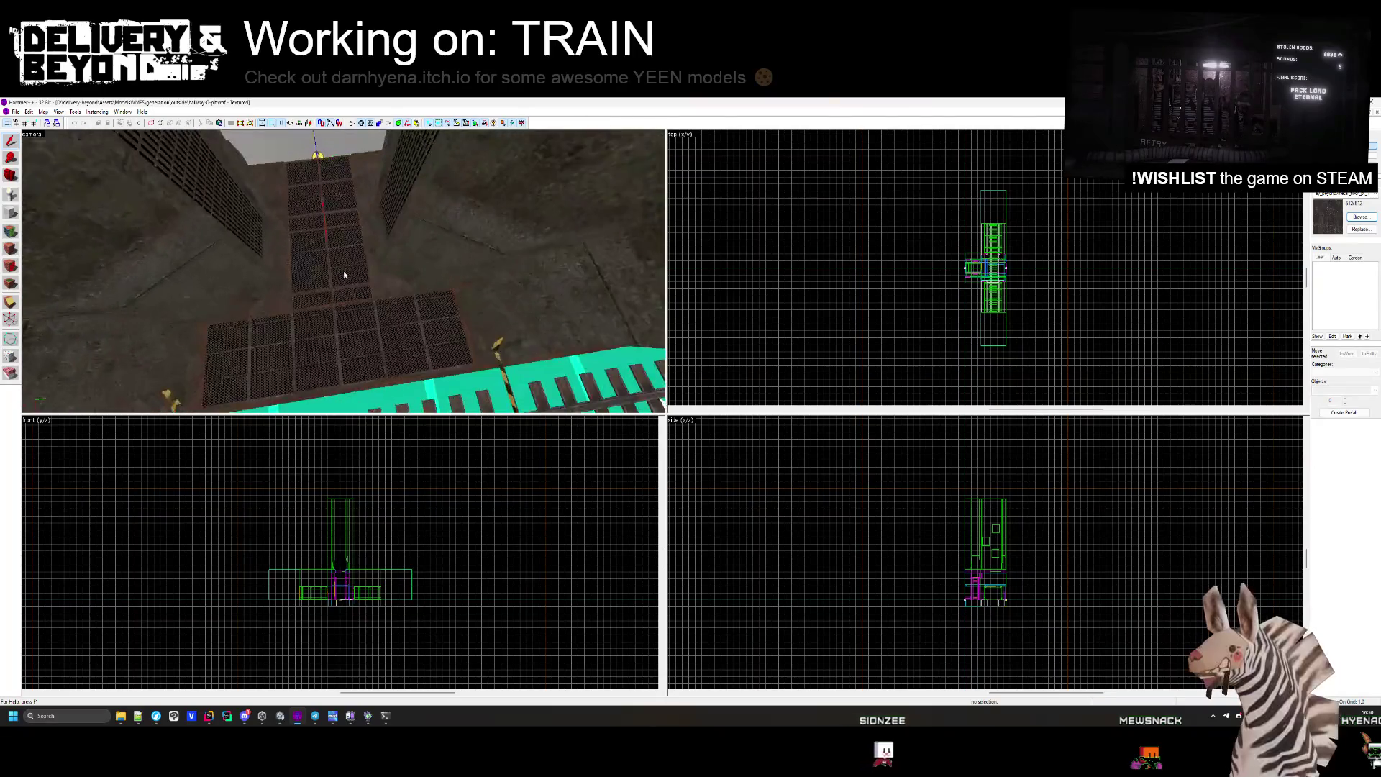
Fly the 3D camera around the track pit and grating, selecting brushes beside the grating.
{"action": "left_click", "coordinate": [375, 280]}
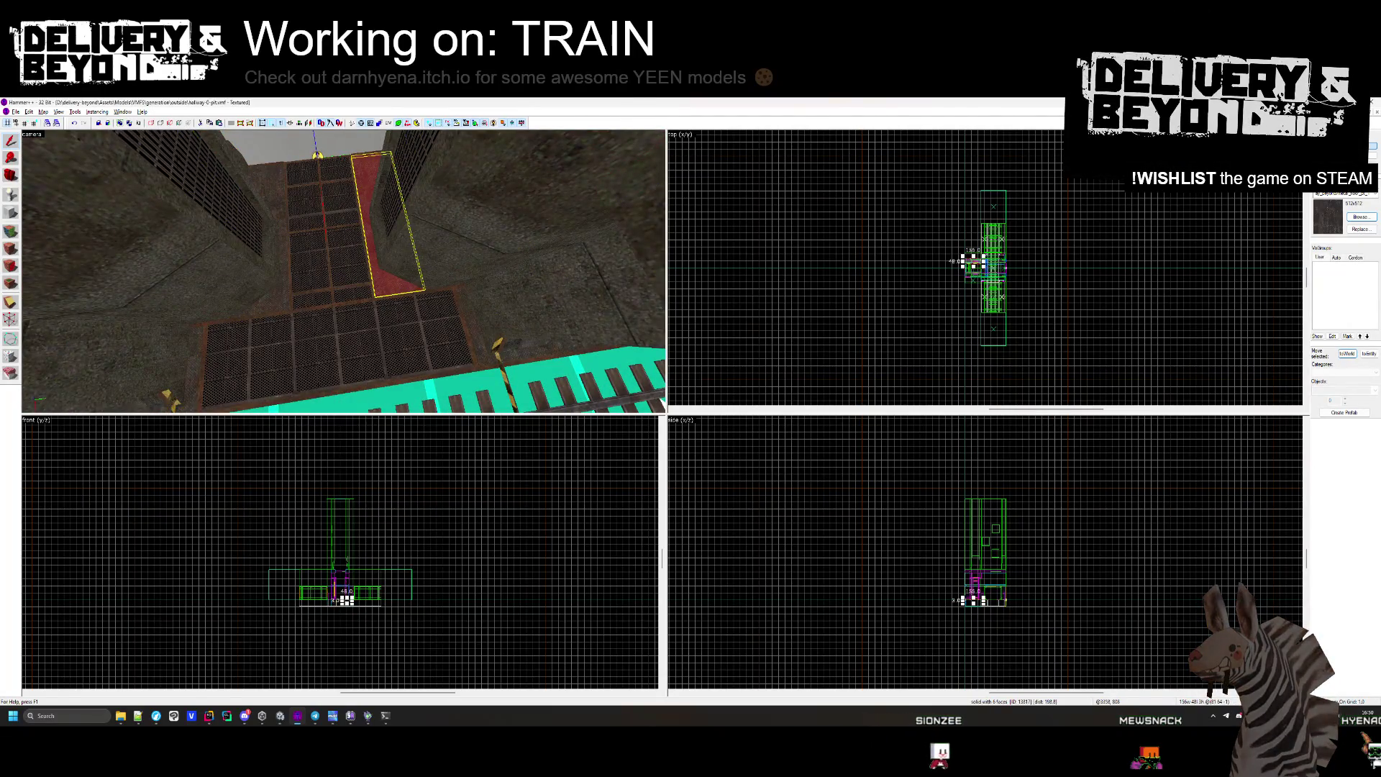
{"action": "key", "text": "z"}
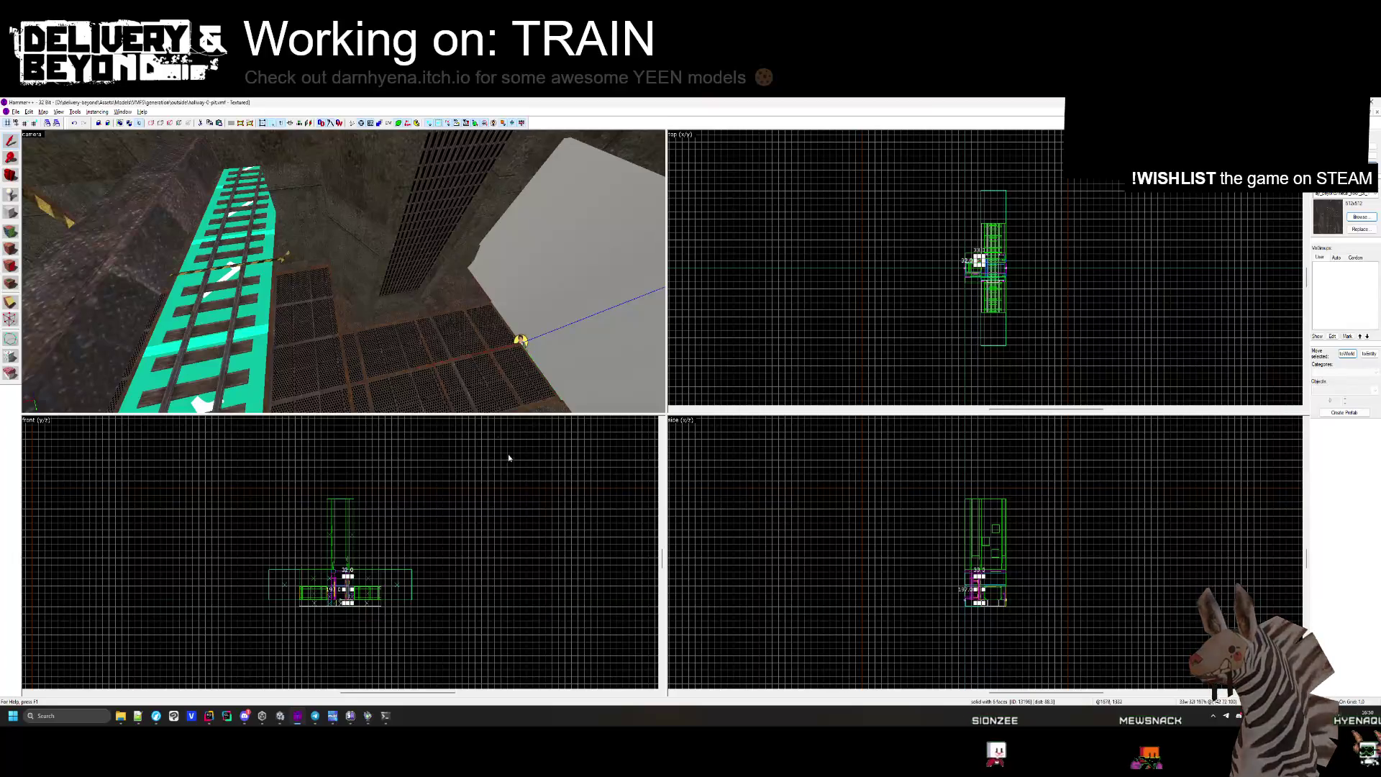
{"action": "key", "text": "w"}
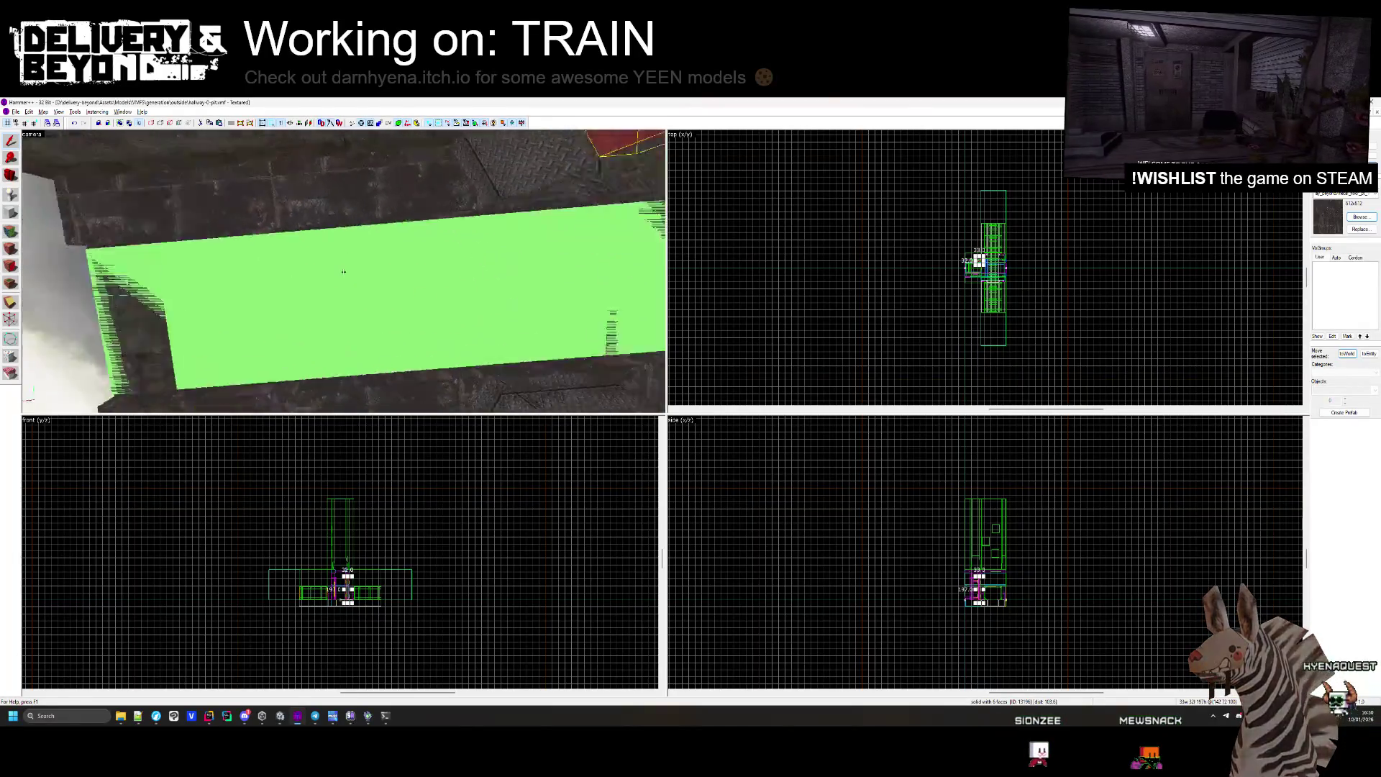
{"action": "key", "text": "s"}
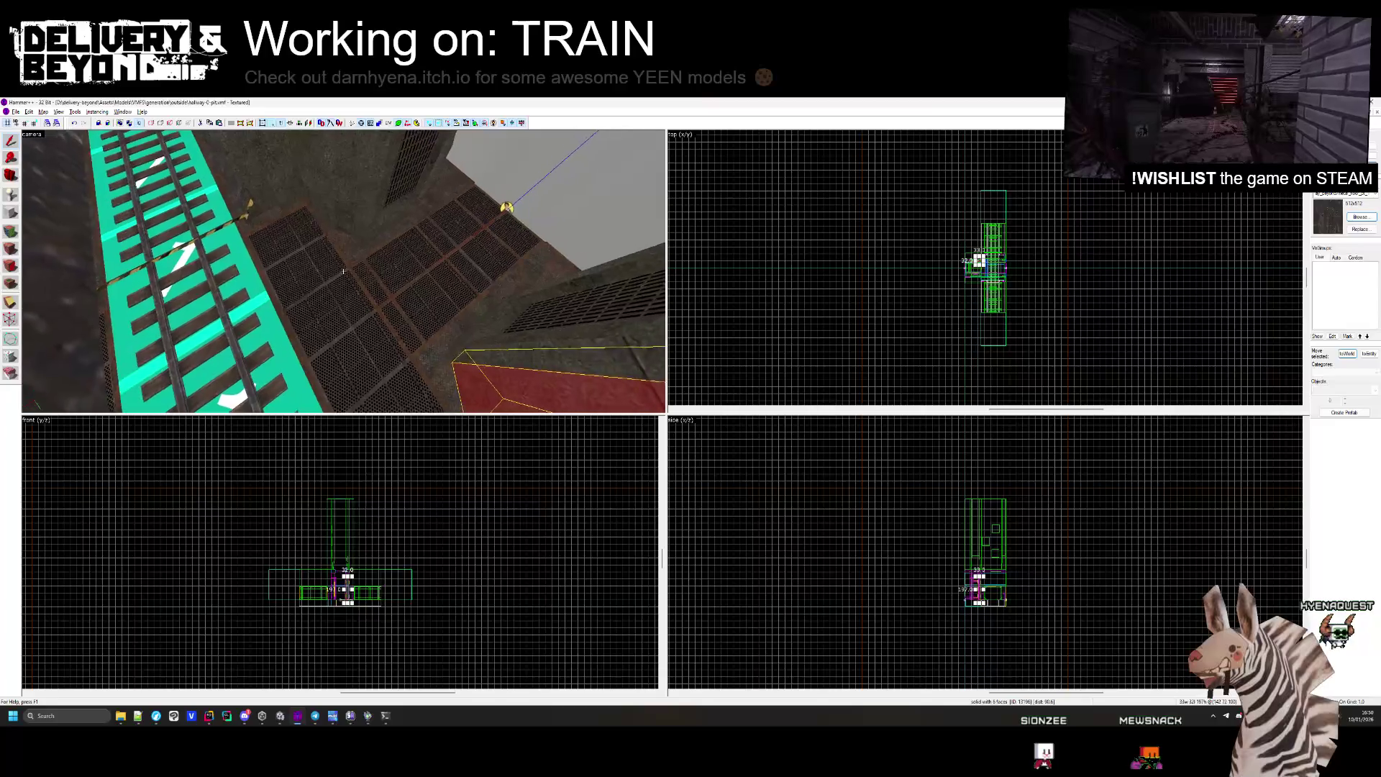
{"action": "key", "text": "w"}
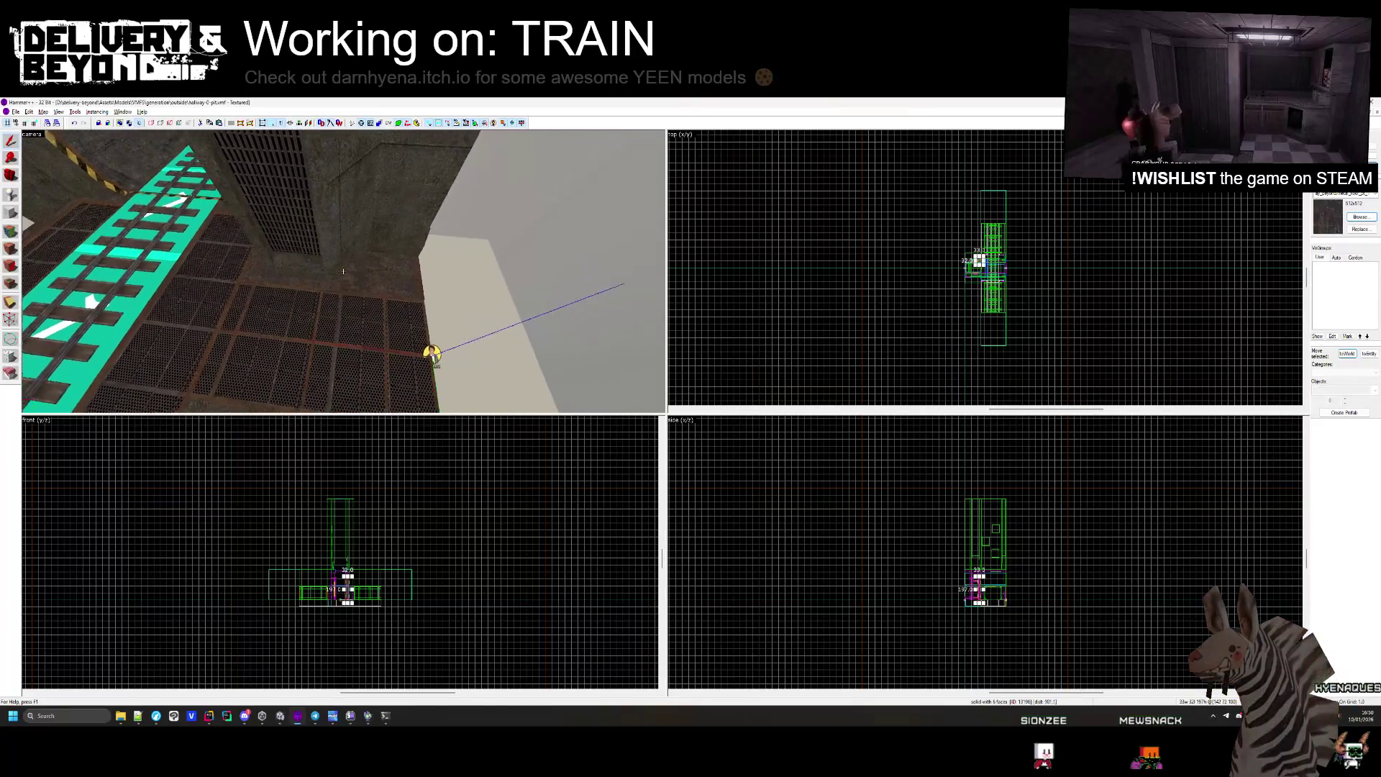
{"action": "key", "text": "Left"}
{"action": "left_click", "coordinate": [343, 271]}
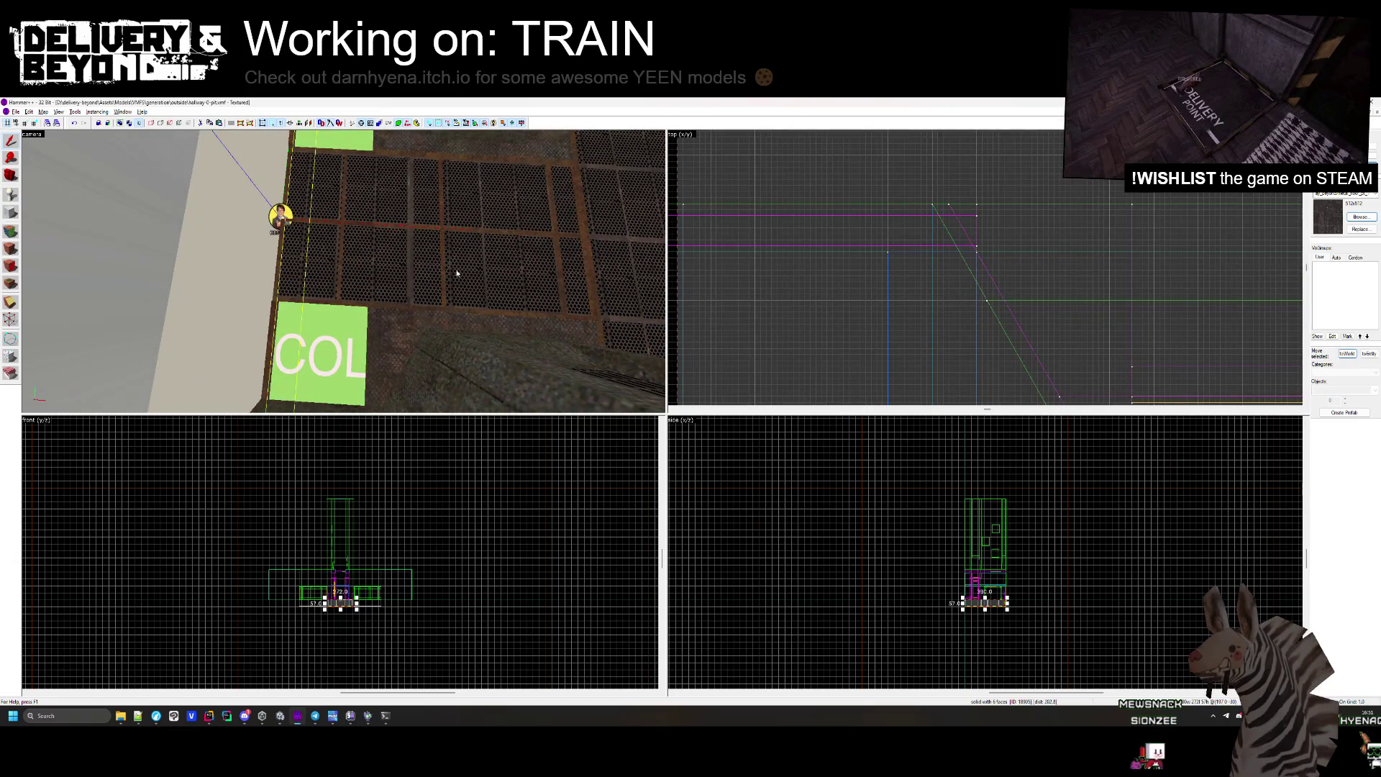
{"action": "key", "text": "s"}
Zoom the Top view and select the floor brush at the pit edge.
{"action": "scroll", "coordinate": [775, 197], "scroll_direction": "down", "scroll_amount": 4}
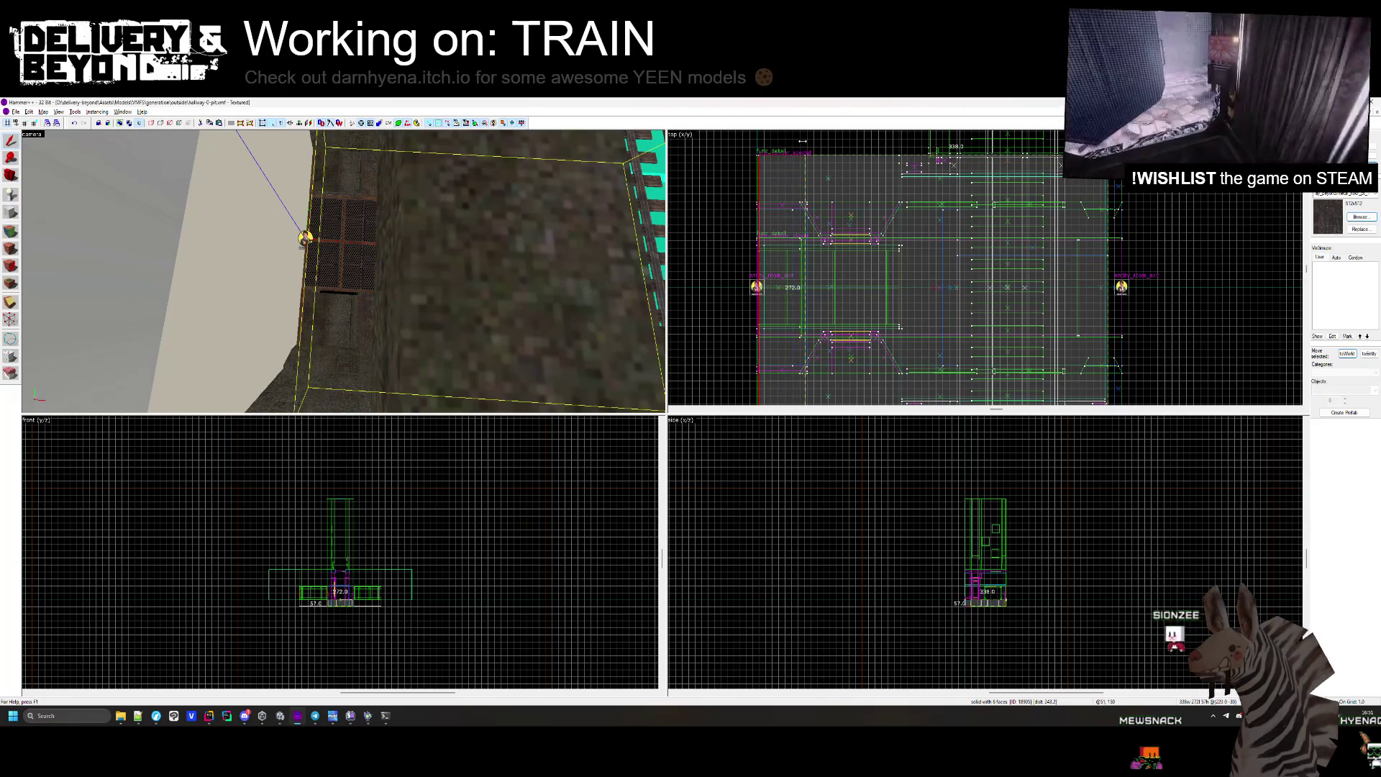
{"action": "scroll", "coordinate": [802, 141], "scroll_direction": "up", "scroll_amount": 3}
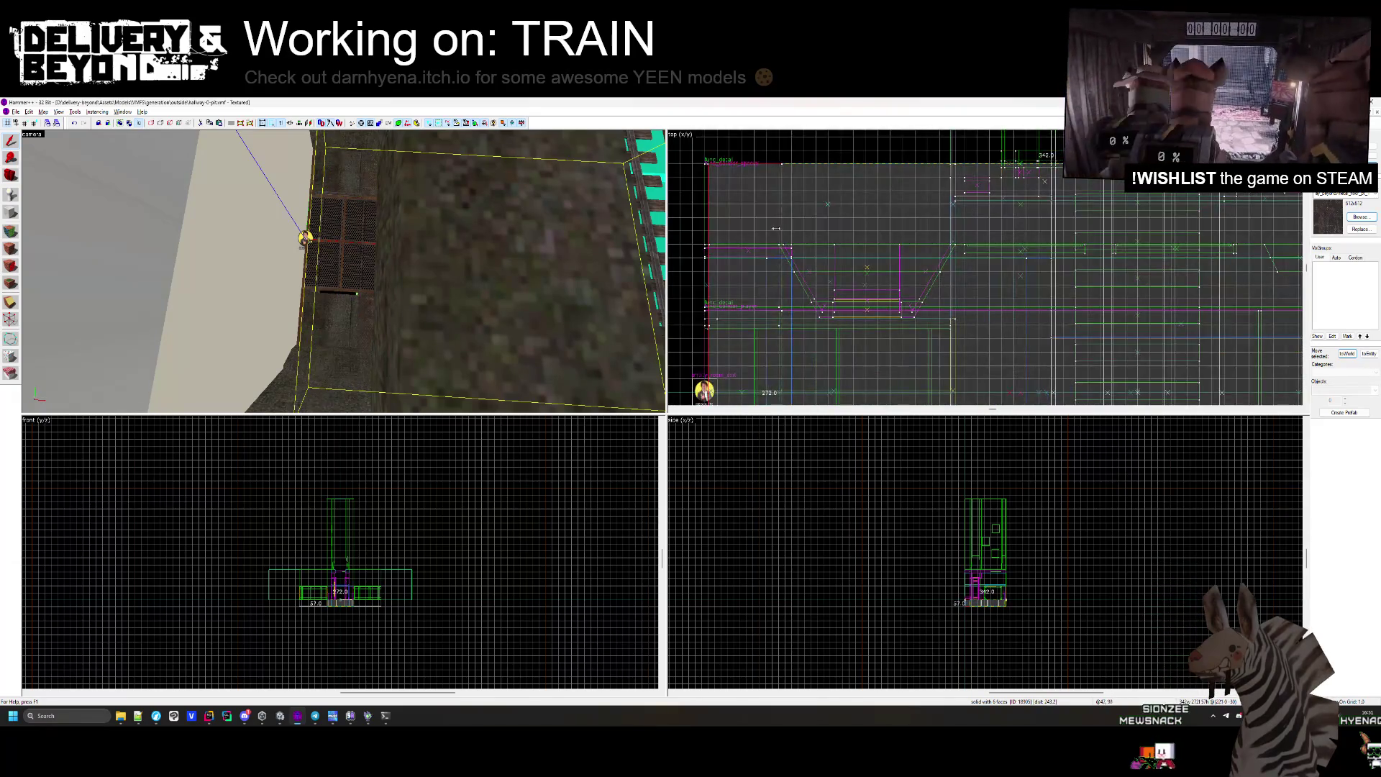
{"action": "scroll", "coordinate": [761, 237], "scroll_direction": "up", "scroll_amount": 3}
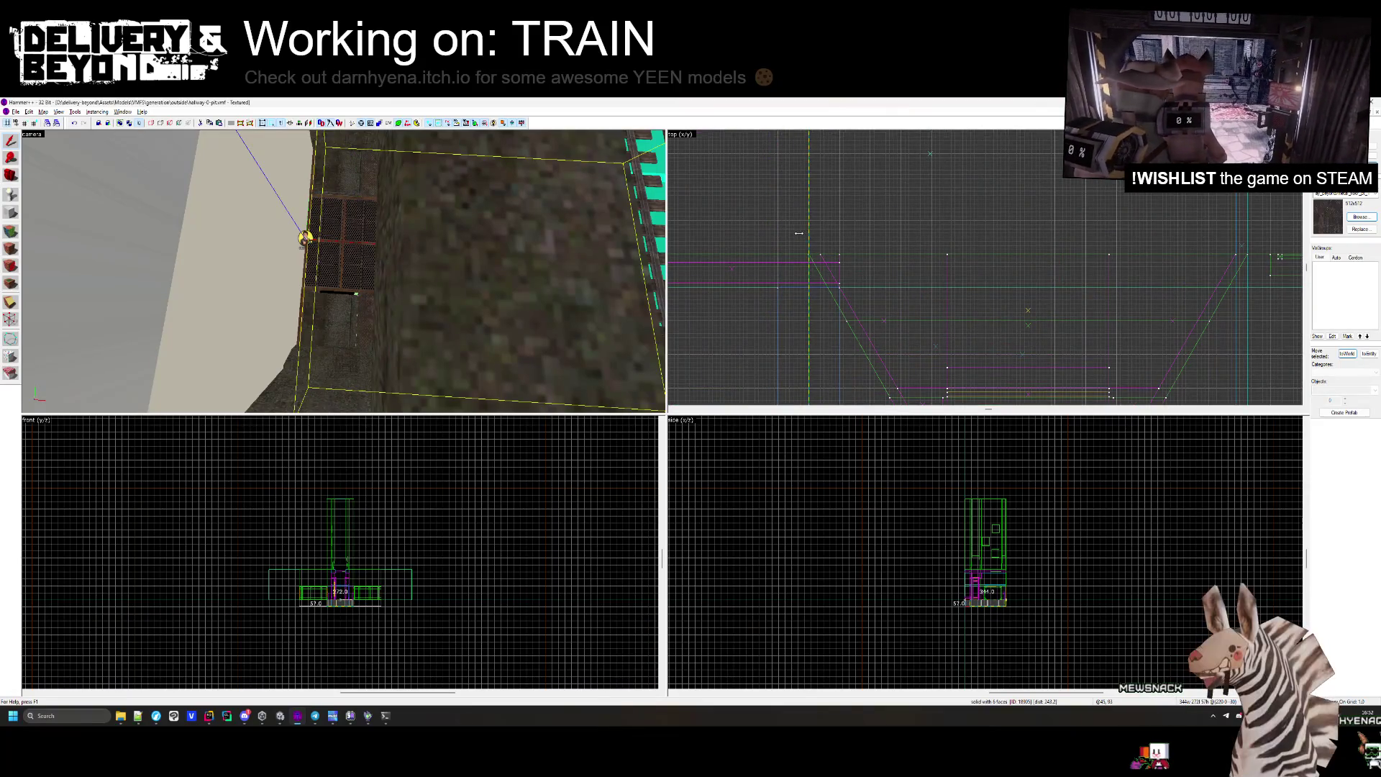
{"action": "key", "text": "Escape"}
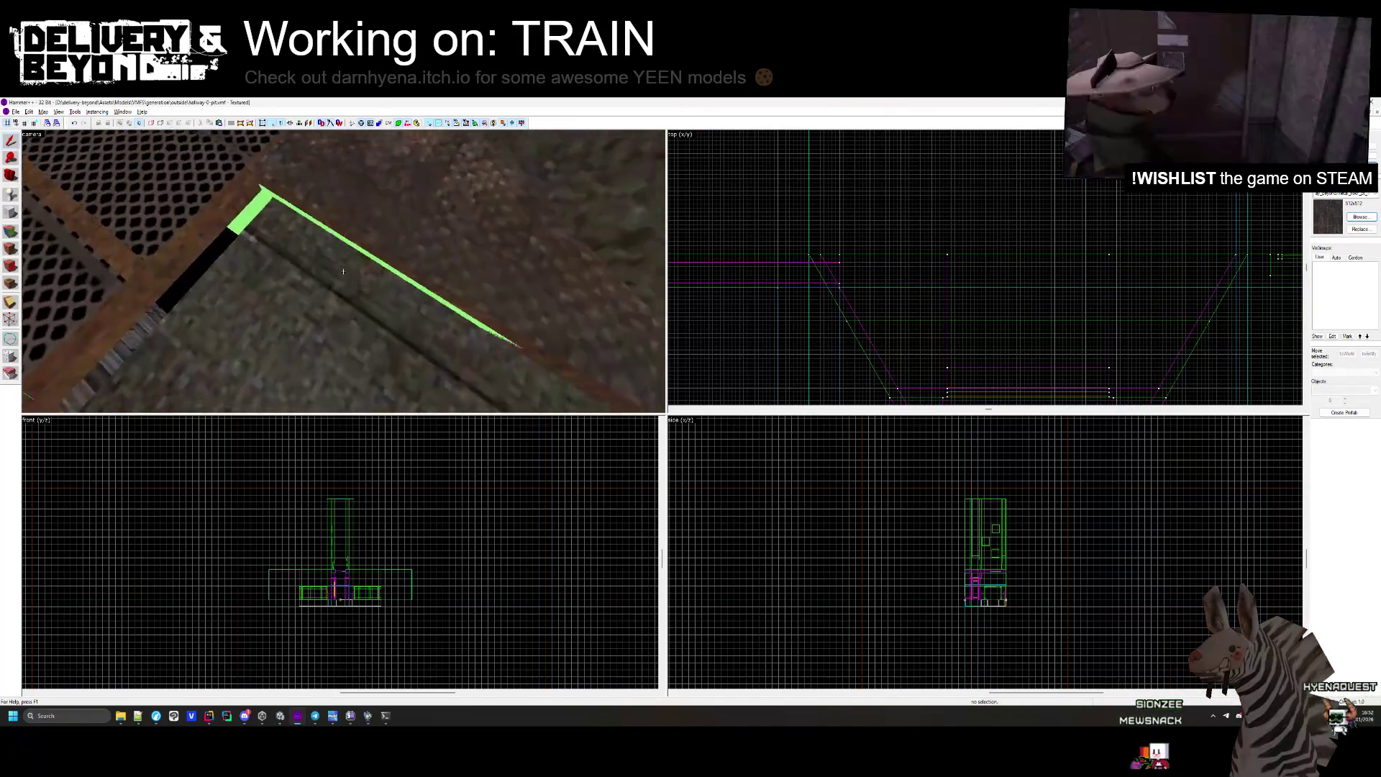
{"action": "left_click", "coordinate": [334, 271]}
{"action": "scroll", "coordinate": [792, 331], "scroll_direction": "down", "scroll_amount": 3}
Narrow the selected floor brush from 152 to 114 units in the Top view.
{"action": "scroll", "coordinate": [792, 331], "scroll_direction": "up", "scroll_amount": 3}
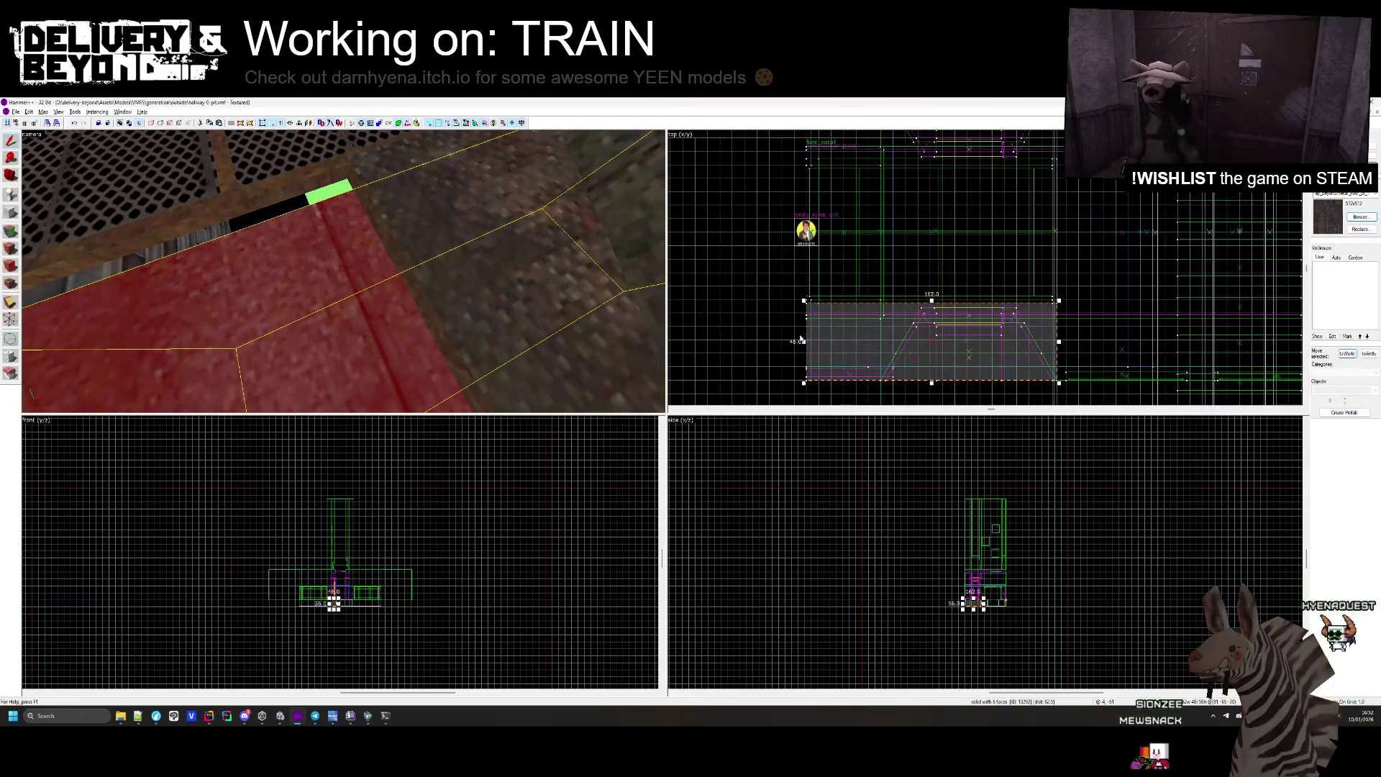
{"action": "left_click_drag", "start_coordinate": [804, 341], "coordinate": [879, 346]}
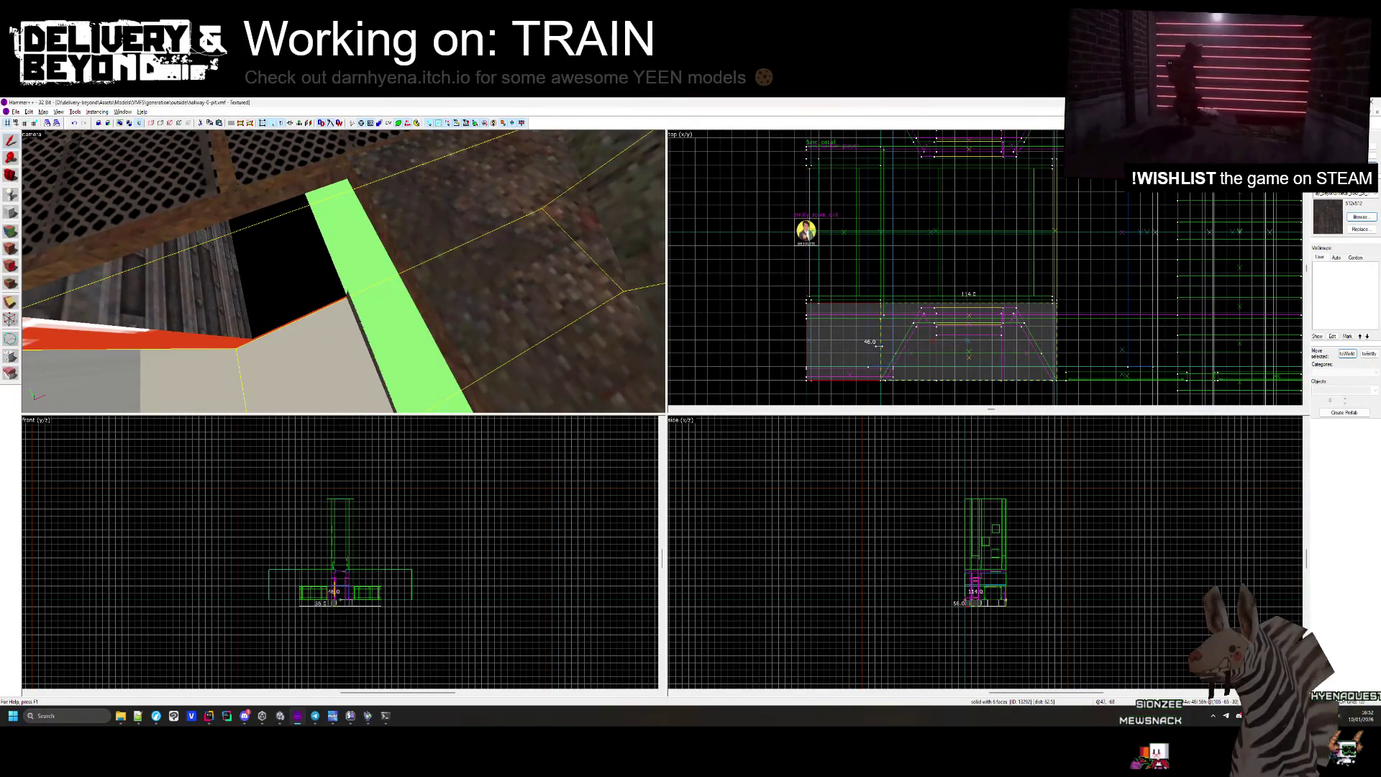
{"action": "key", "text": "Escape"}
{"action": "key", "text": "z"}
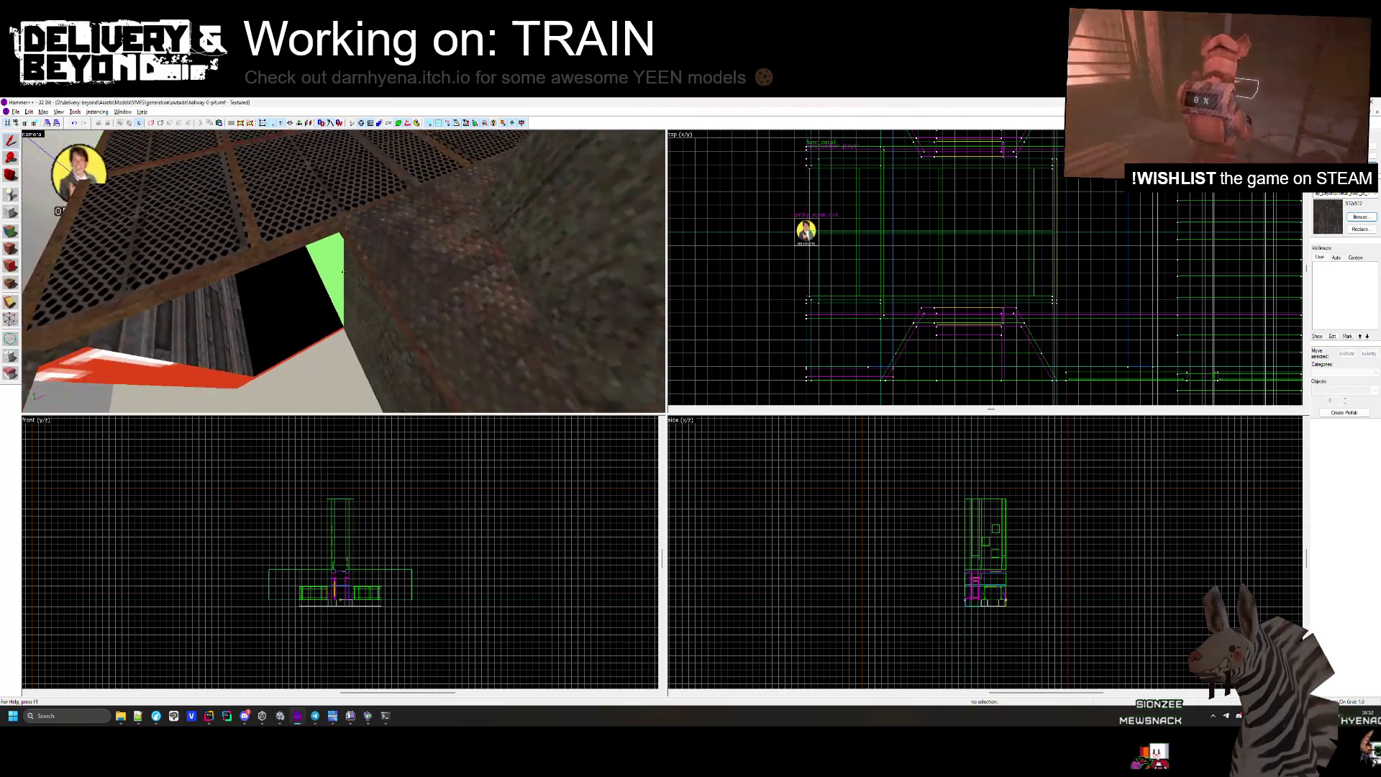
Narrow the wall brush beside the pit from its left side.
{"action": "left_click", "coordinate": [344, 271]}
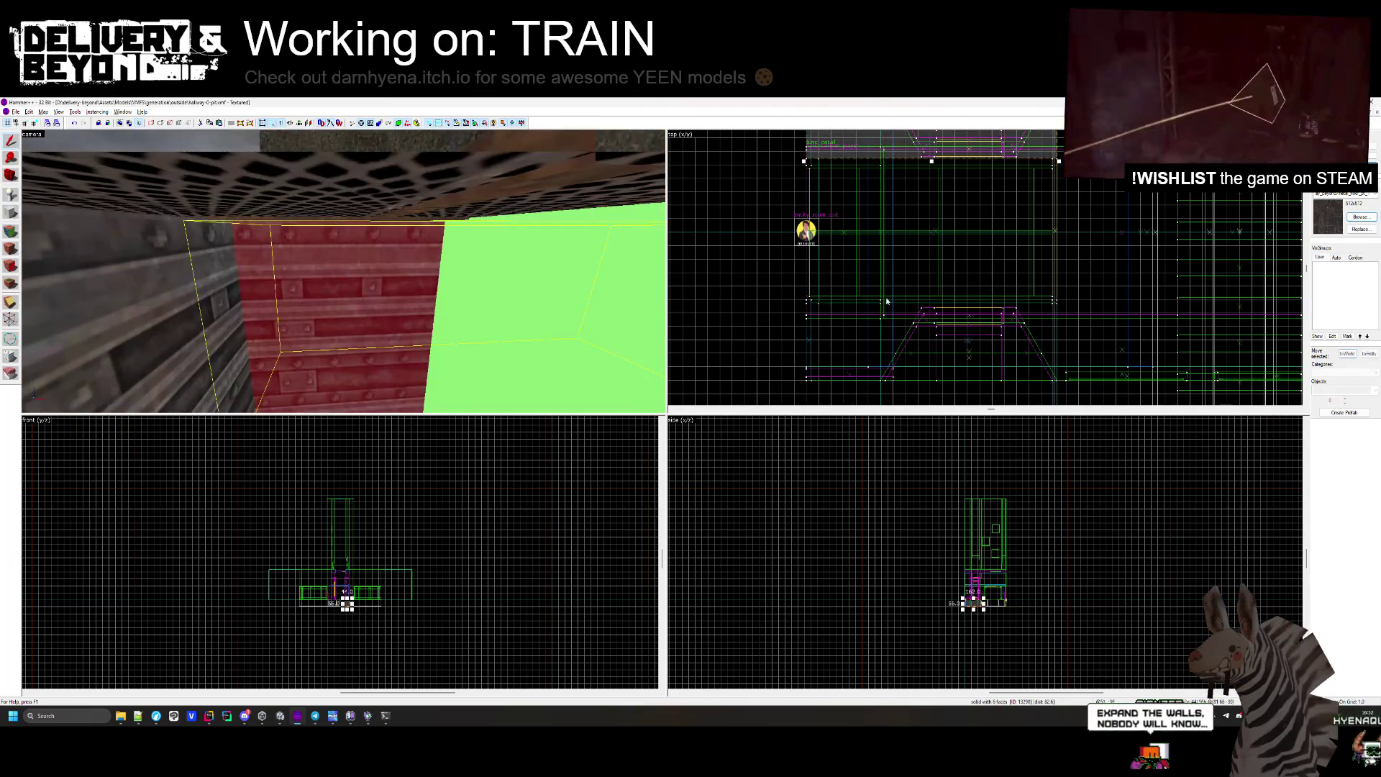
{"action": "scroll", "coordinate": [848, 204], "scroll_direction": "up", "scroll_amount": 3}
{"action": "left_click_drag", "start_coordinate": [848, 205], "coordinate": [973, 206]}
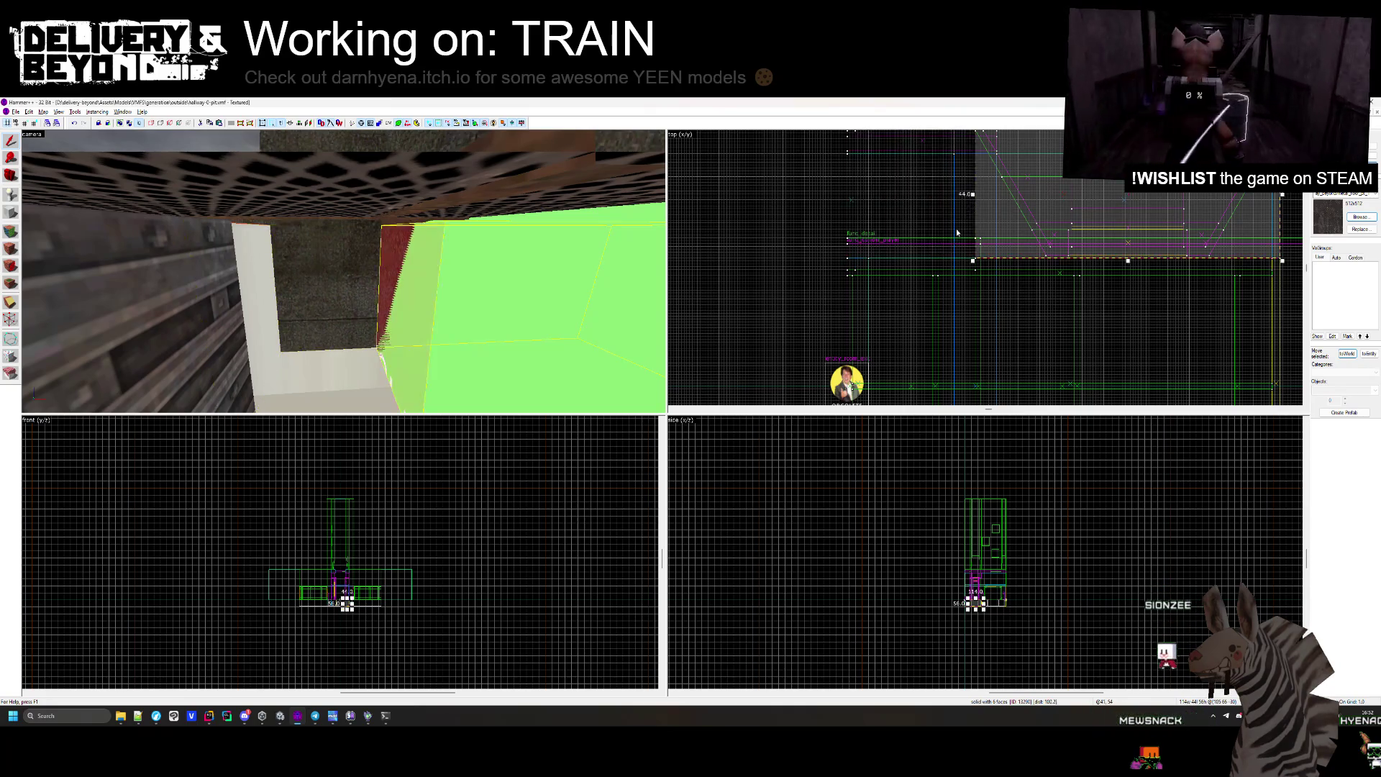
{"action": "left_click", "coordinate": [350, 245]}
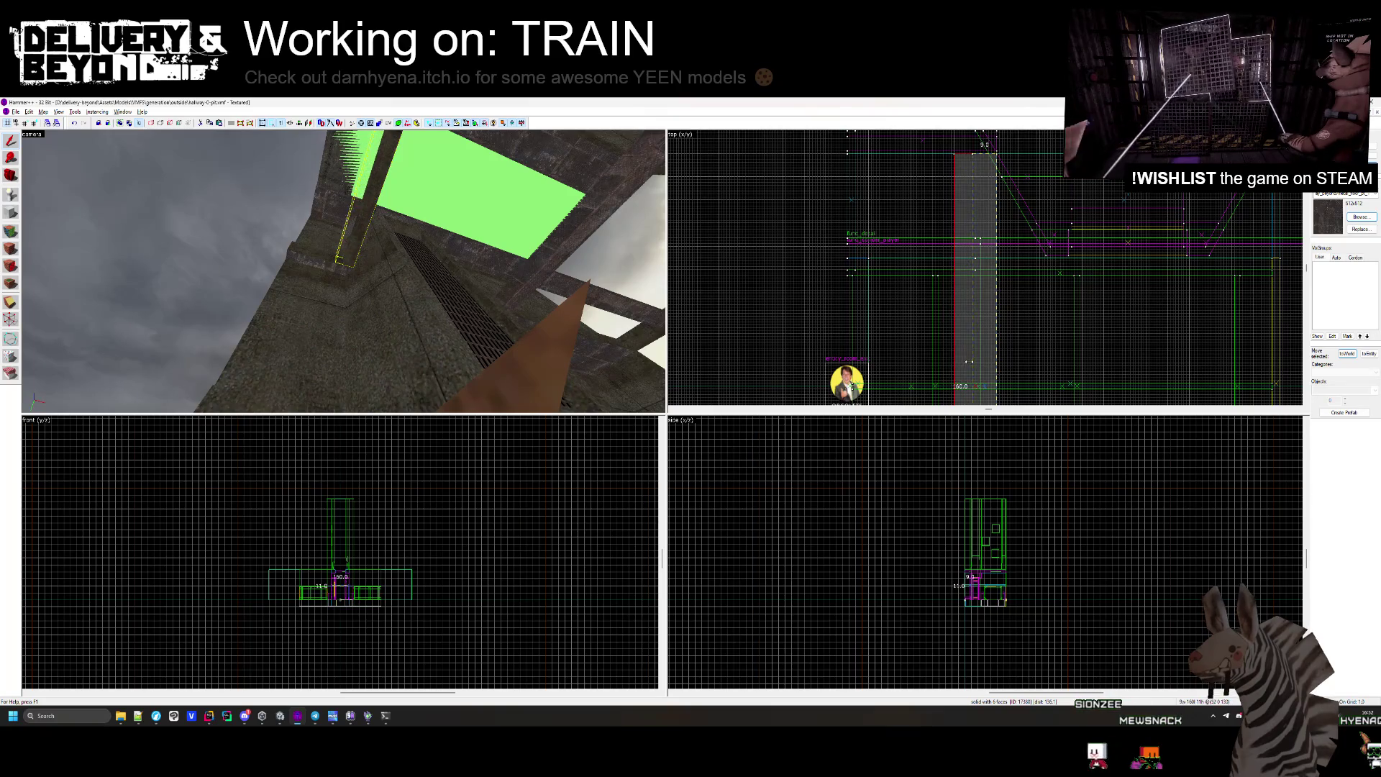
{"action": "key", "text": "Escape"}
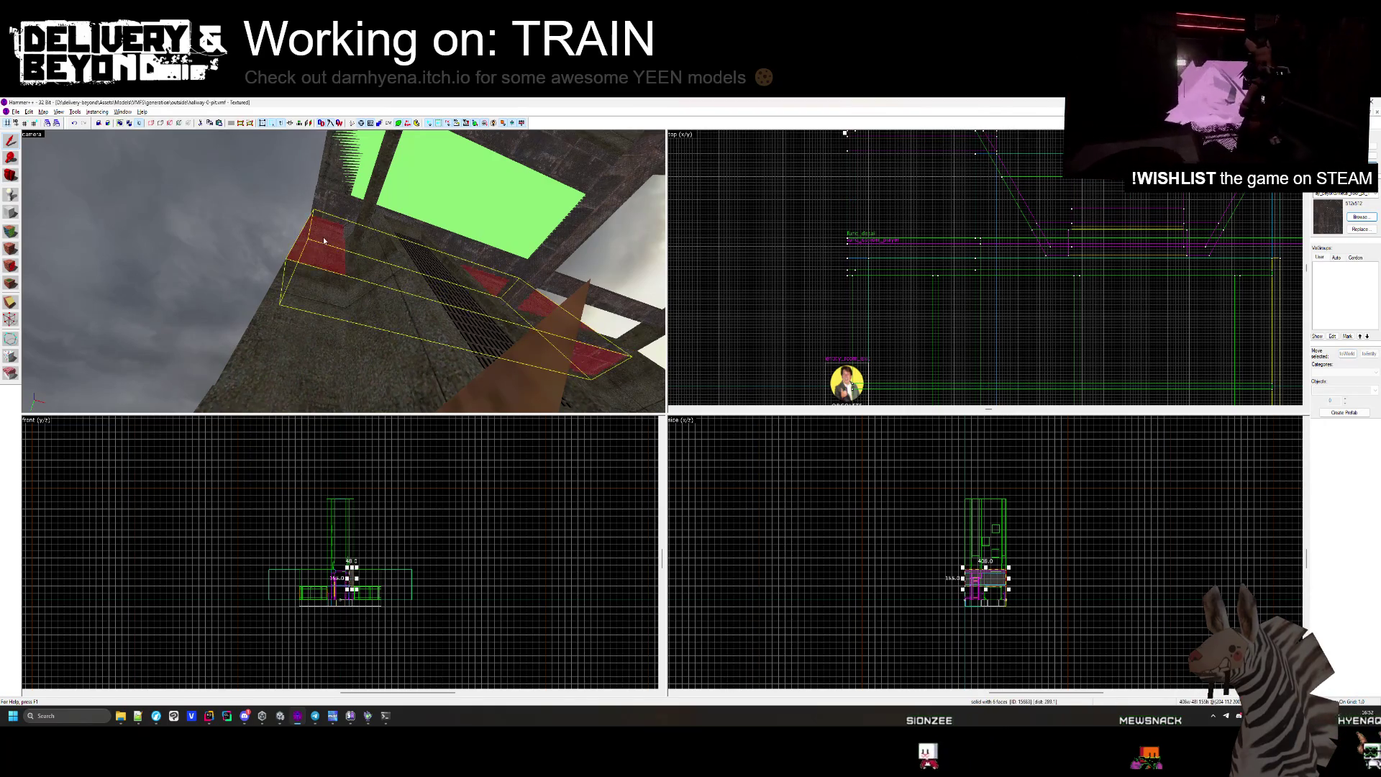
Shrink the next solid beside the pit from its left side.
{"action": "scroll", "coordinate": [962, 204], "scroll_direction": "up", "scroll_amount": 2}
{"action": "left_click_drag", "start_coordinate": [961, 204], "coordinate": [856, 238]}
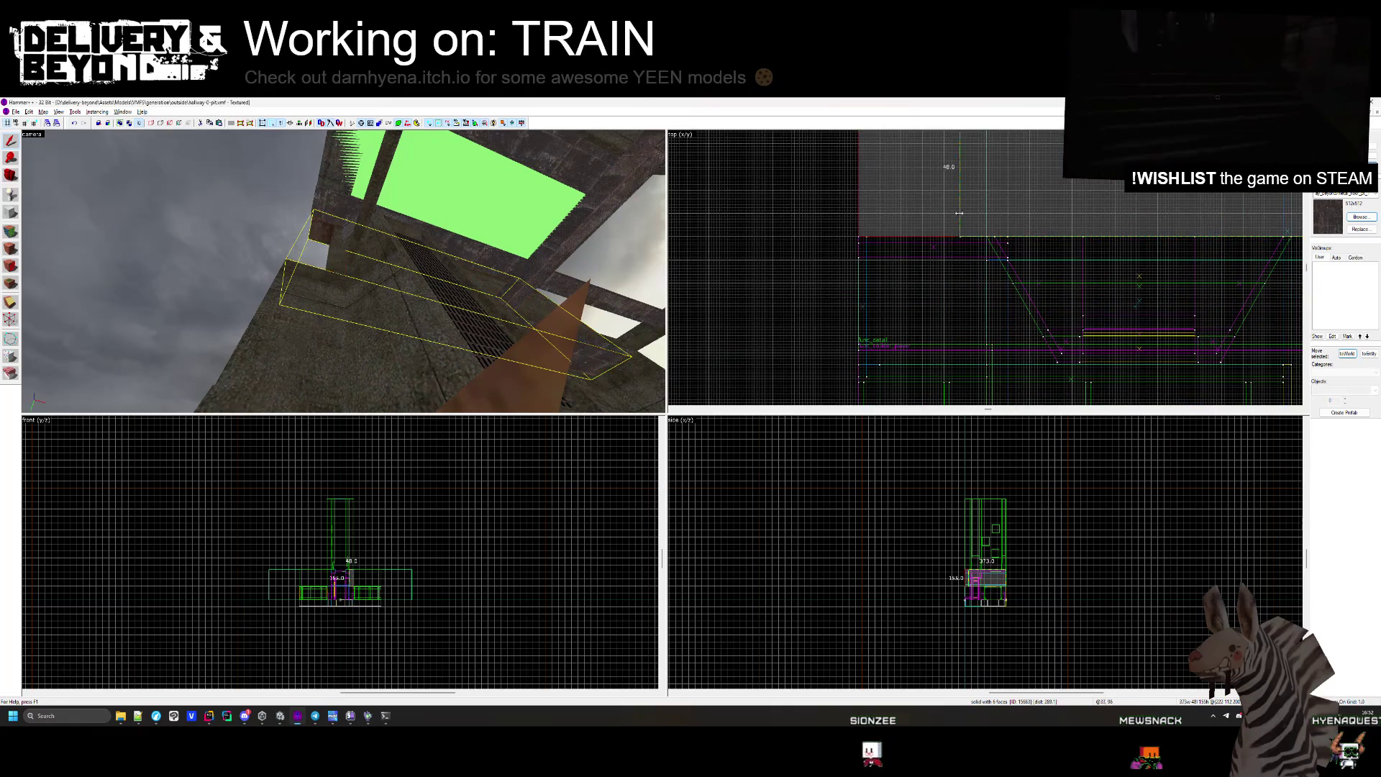
{"action": "left_click", "coordinate": [532, 277]}
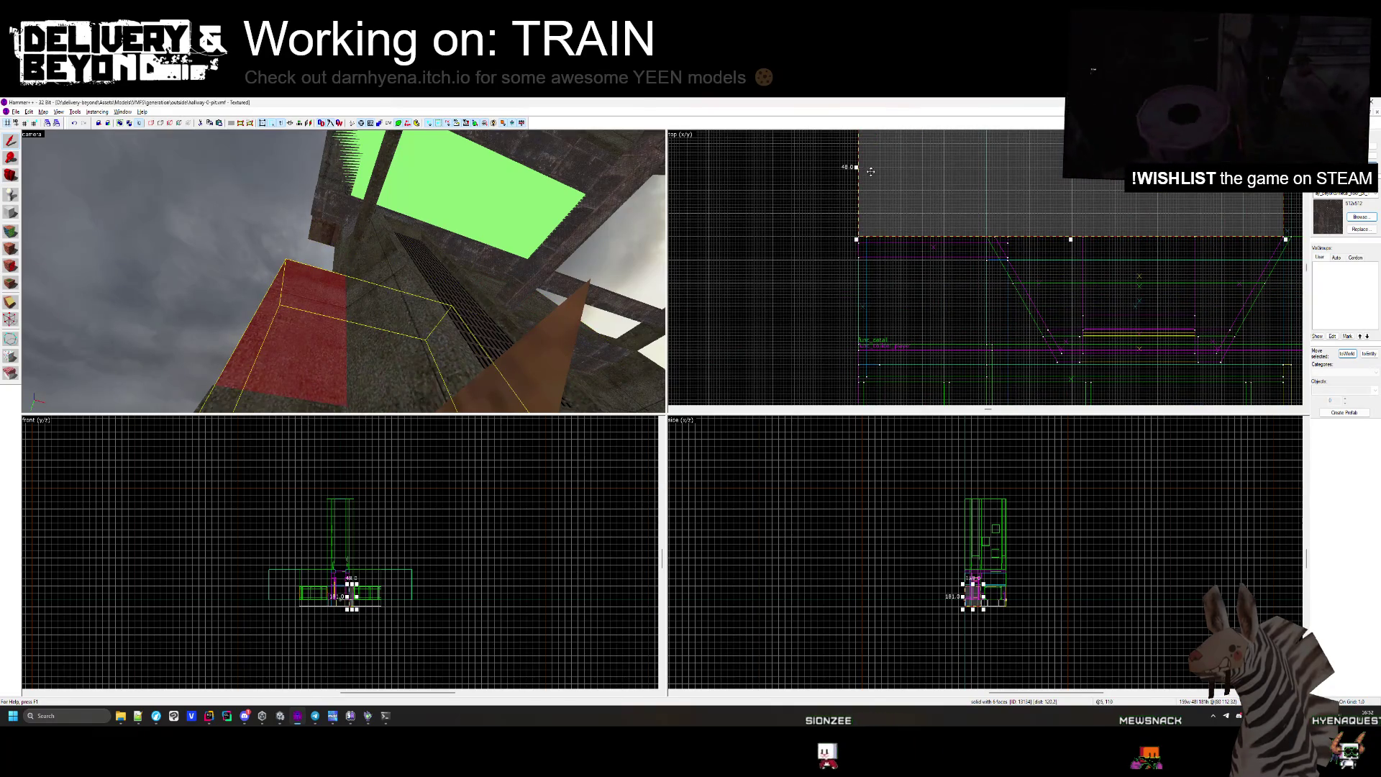
{"action": "left_click_drag", "start_coordinate": [858, 238], "coordinate": [986, 238]}
Delete the stray solid beside the wall.
{"action": "left_click_drag", "start_coordinate": [402, 223], "coordinate": [309, 287]}
{"action": "left_click", "coordinate": [252, 338]}
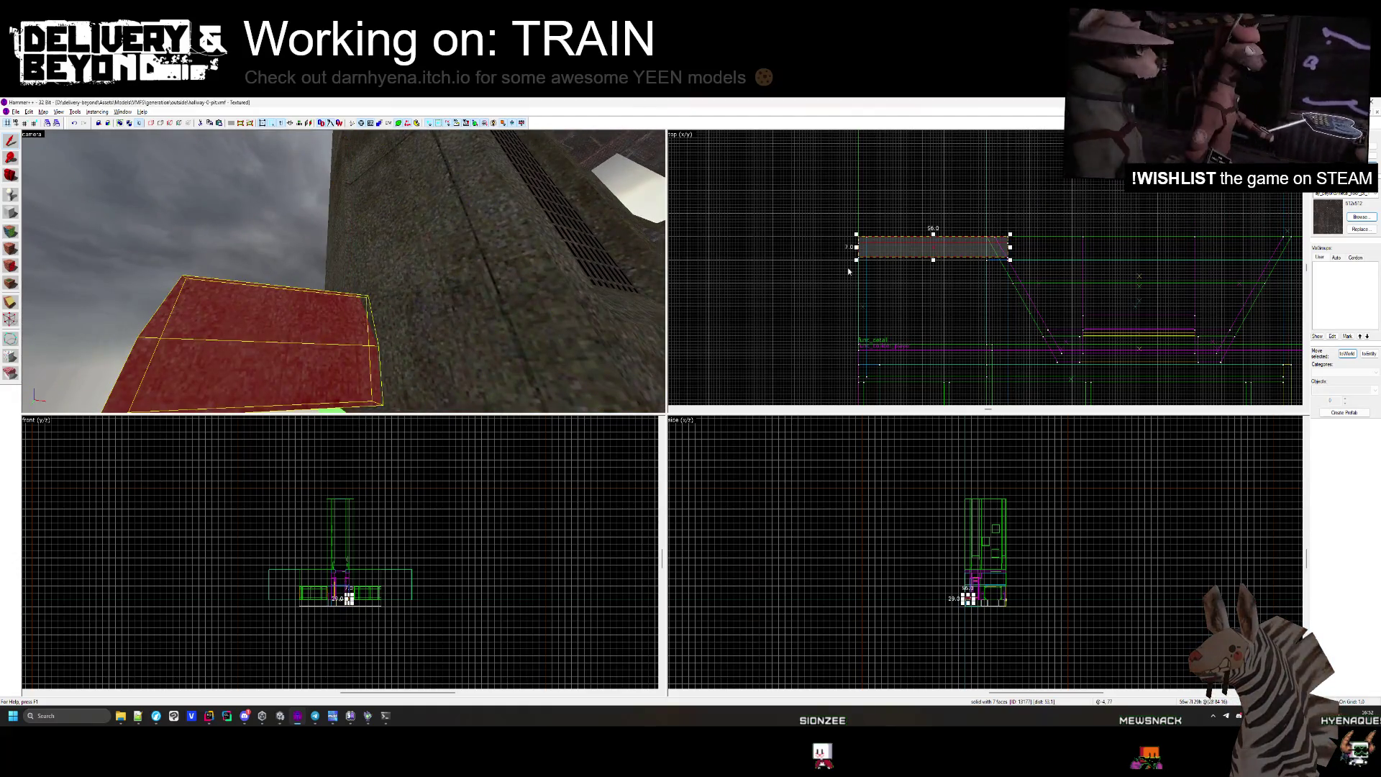
{"action": "scroll", "coordinate": [814, 252], "scroll_direction": "up", "scroll_amount": 2}
{"action": "key", "text": "Delete"}
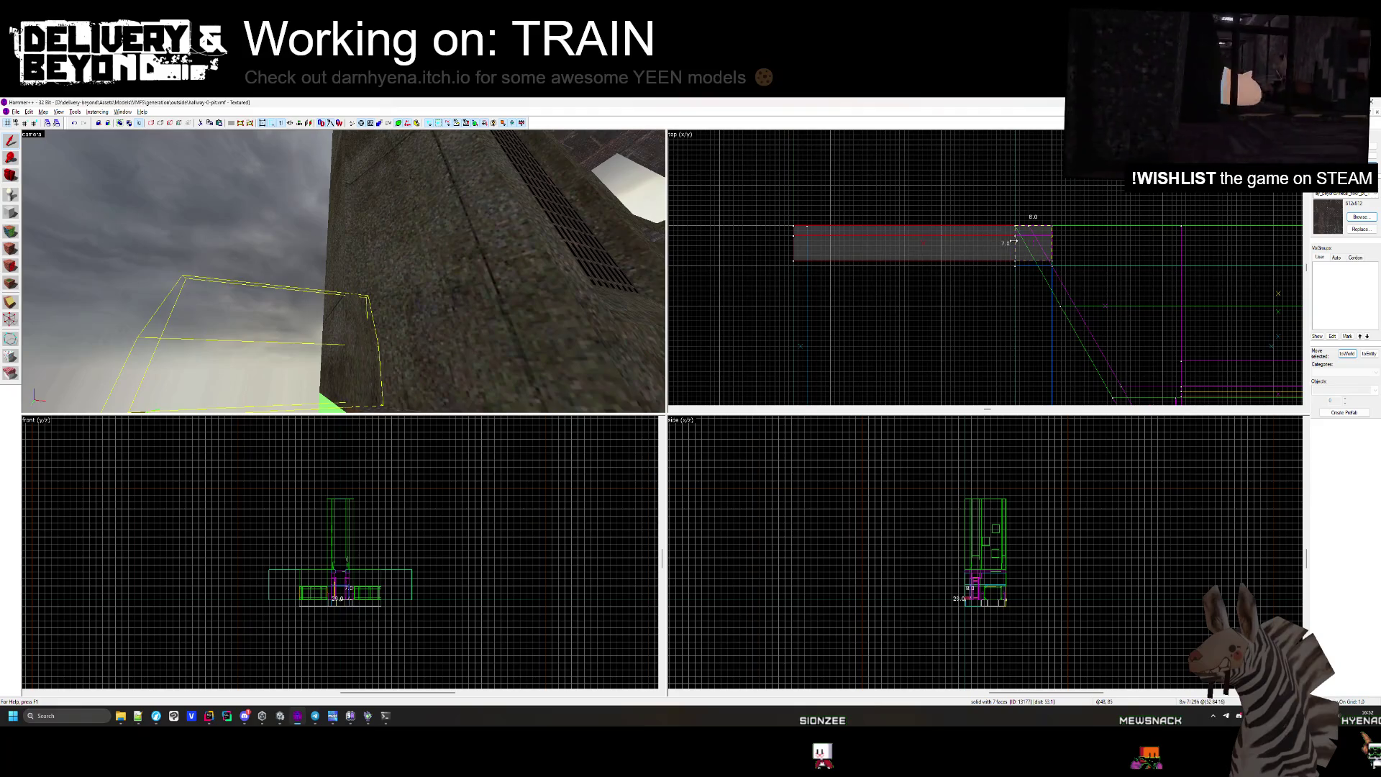
Inspect the small wall solid, the large solid behind it and the neighbouring 105-by-48 solid.
{"action": "left_click_drag", "start_coordinate": [474, 263], "coordinate": [331, 274]}
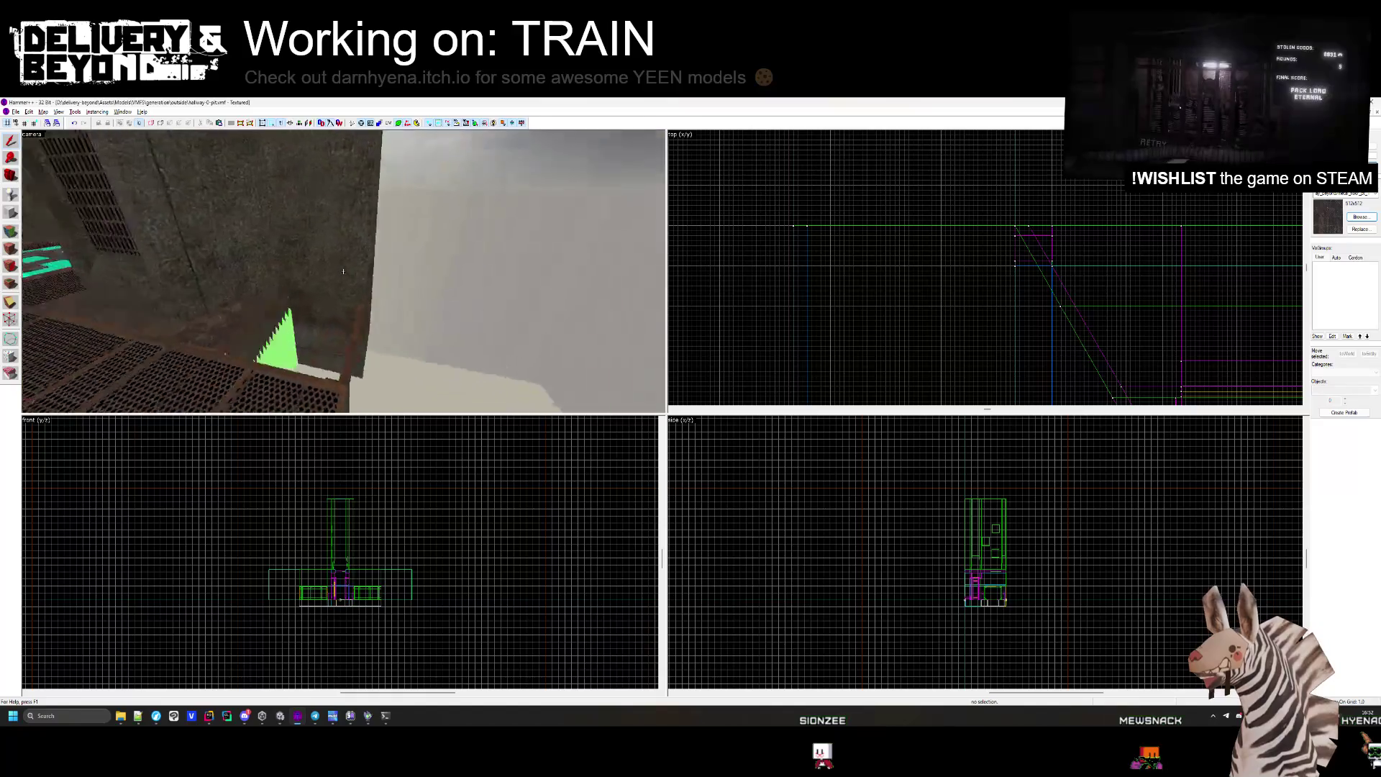
{"action": "left_click", "coordinate": [313, 270]}
{"action": "scroll", "coordinate": [929, 263], "scroll_direction": "down", "scroll_amount": 2}
{"action": "scroll", "coordinate": [928, 262], "scroll_direction": "up", "scroll_amount": 5}
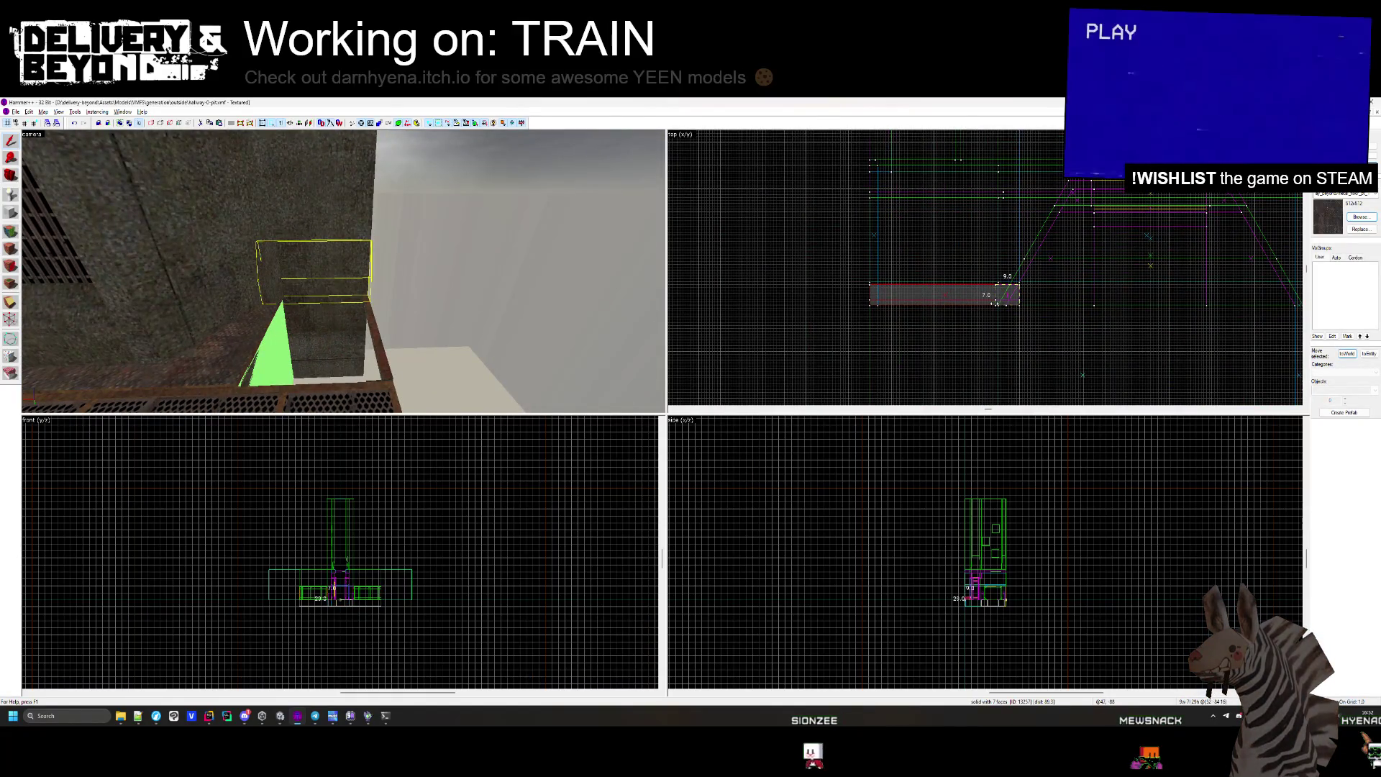
{"action": "left_click", "coordinate": [323, 307]}
{"action": "left_click", "coordinate": [1034, 283]}
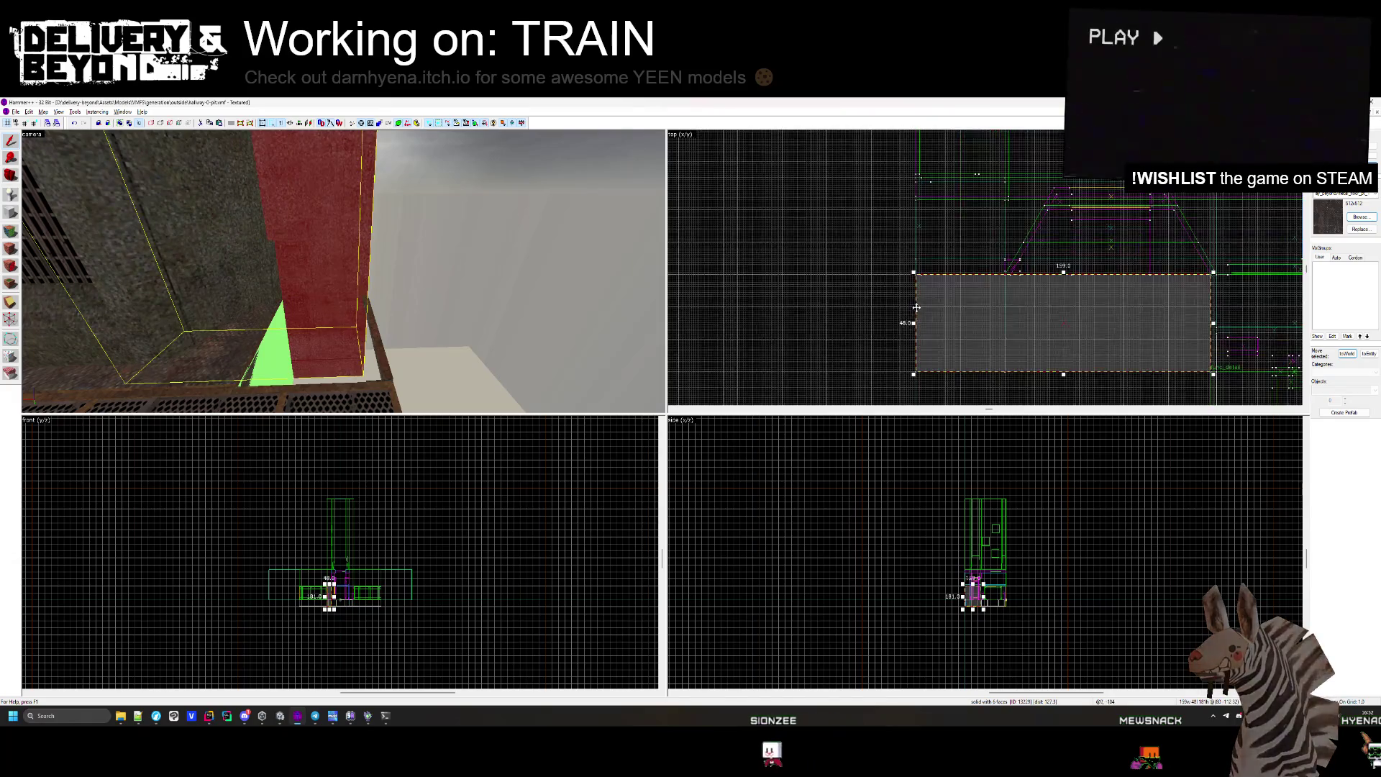
{"action": "key", "text": "Escape"}
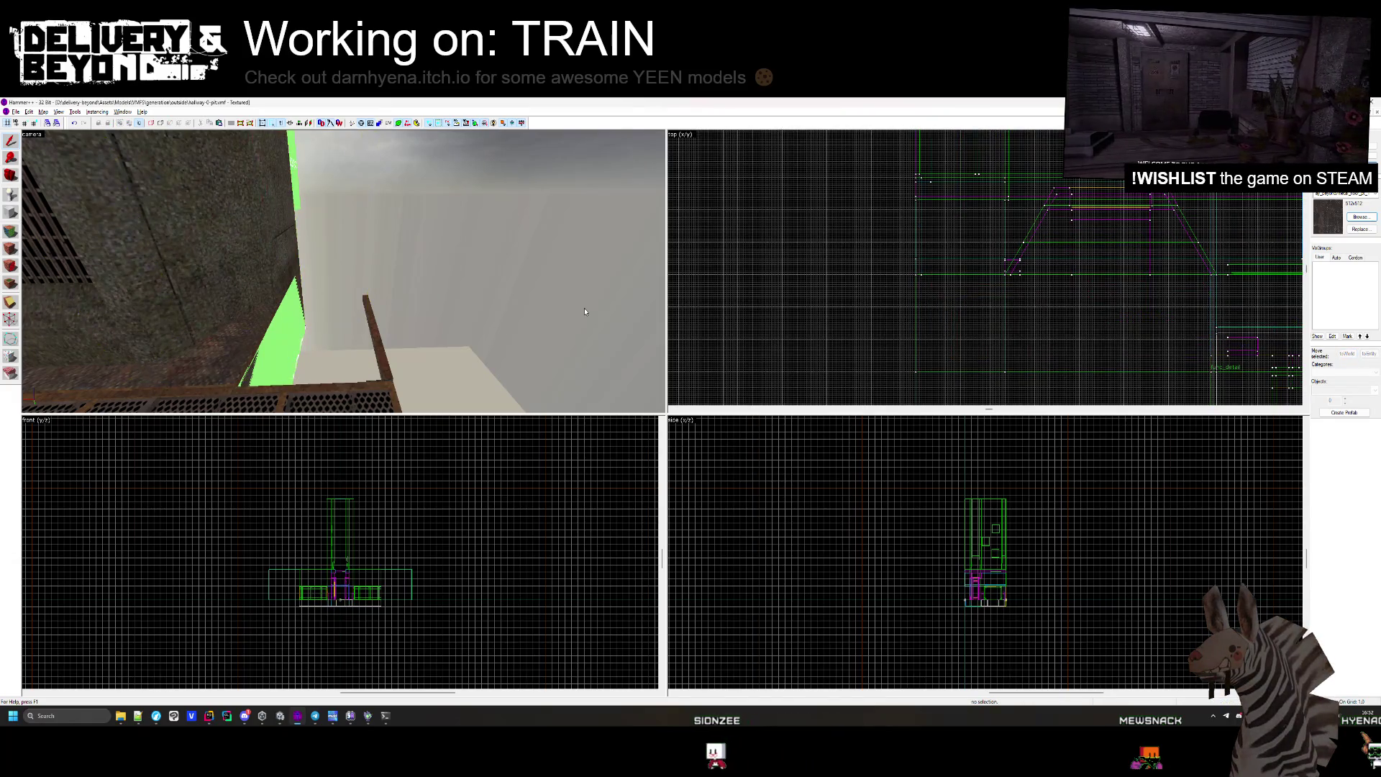
Inspect the wall-edge solid, long thin solid, upper beam and small vertical post.
{"action": "left_click_drag", "start_coordinate": [403, 288], "coordinate": [352, 309]}
{"action": "left_click", "coordinate": [352, 310]}
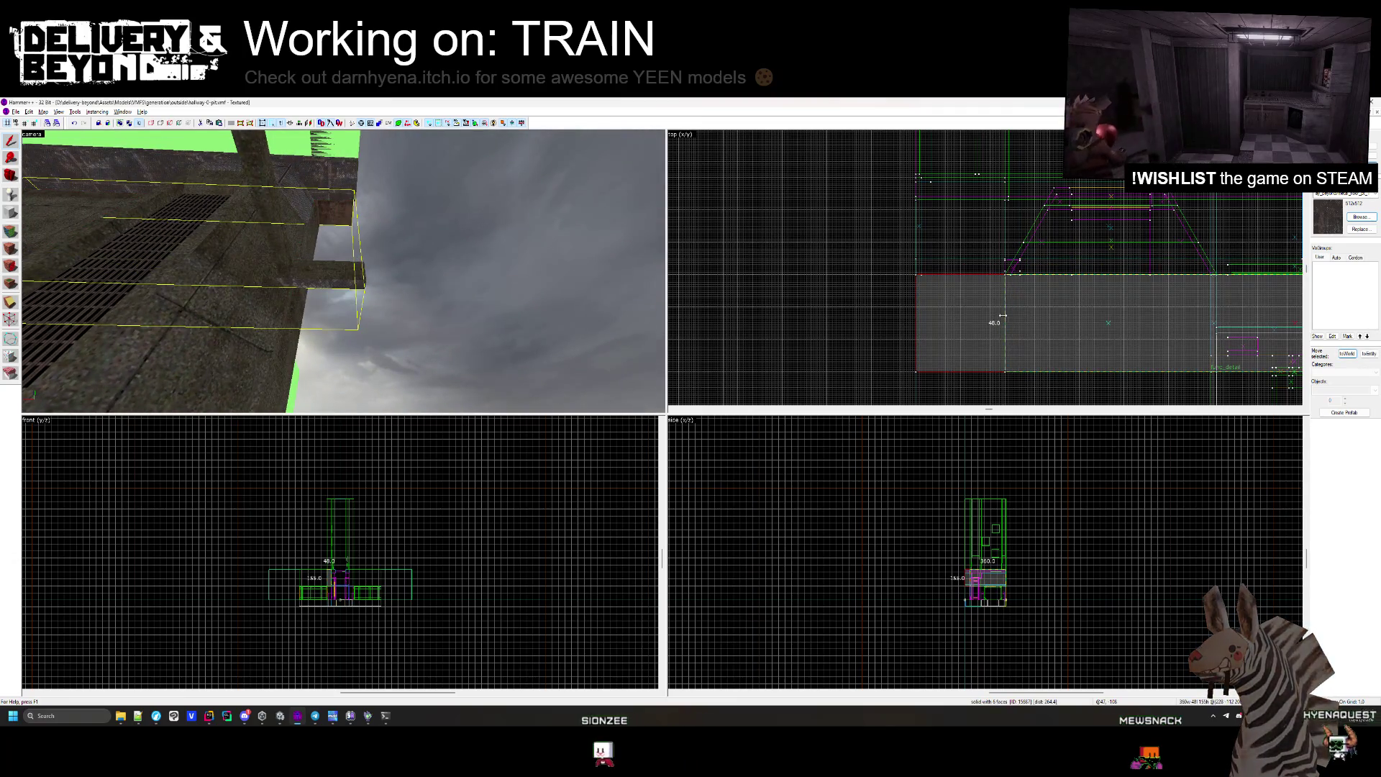
{"action": "left_click", "coordinate": [951, 257]}
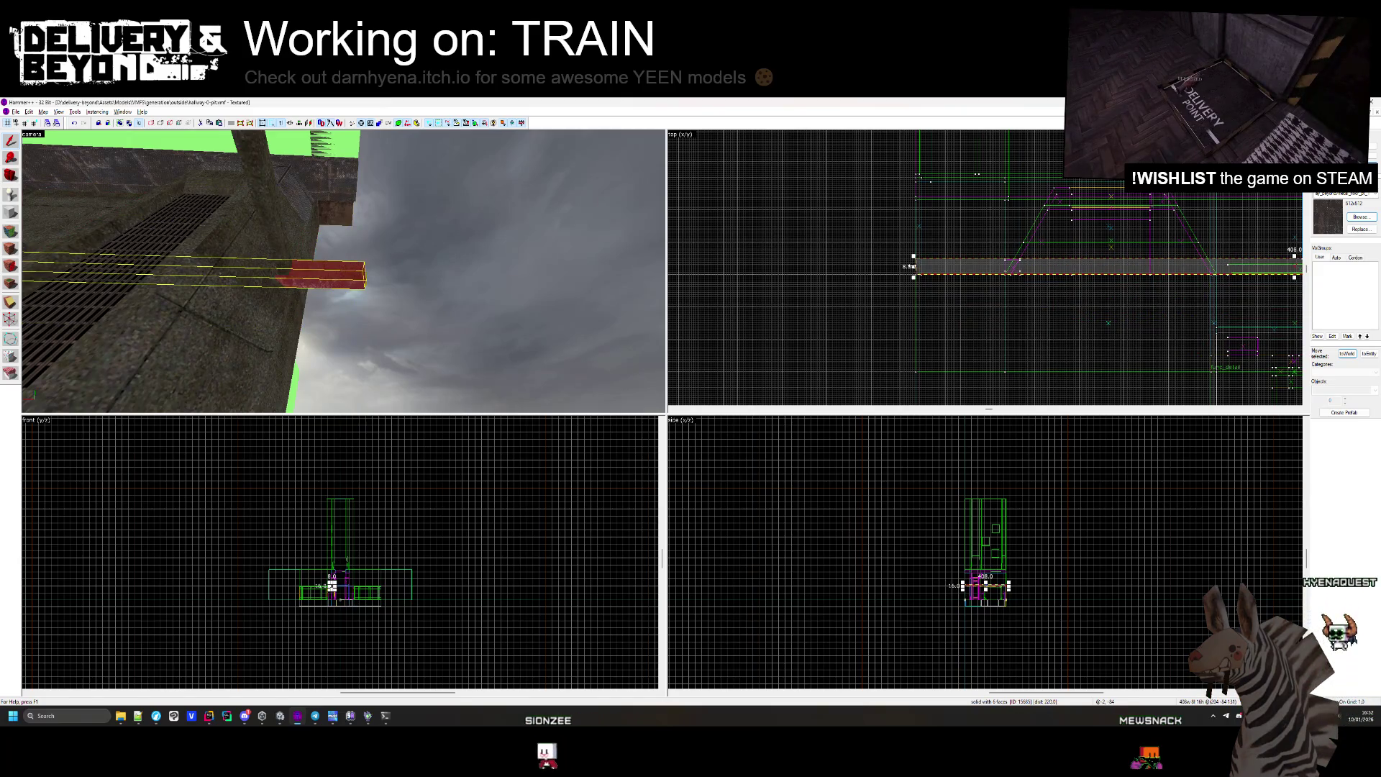
{"action": "left_click", "coordinate": [333, 220]}
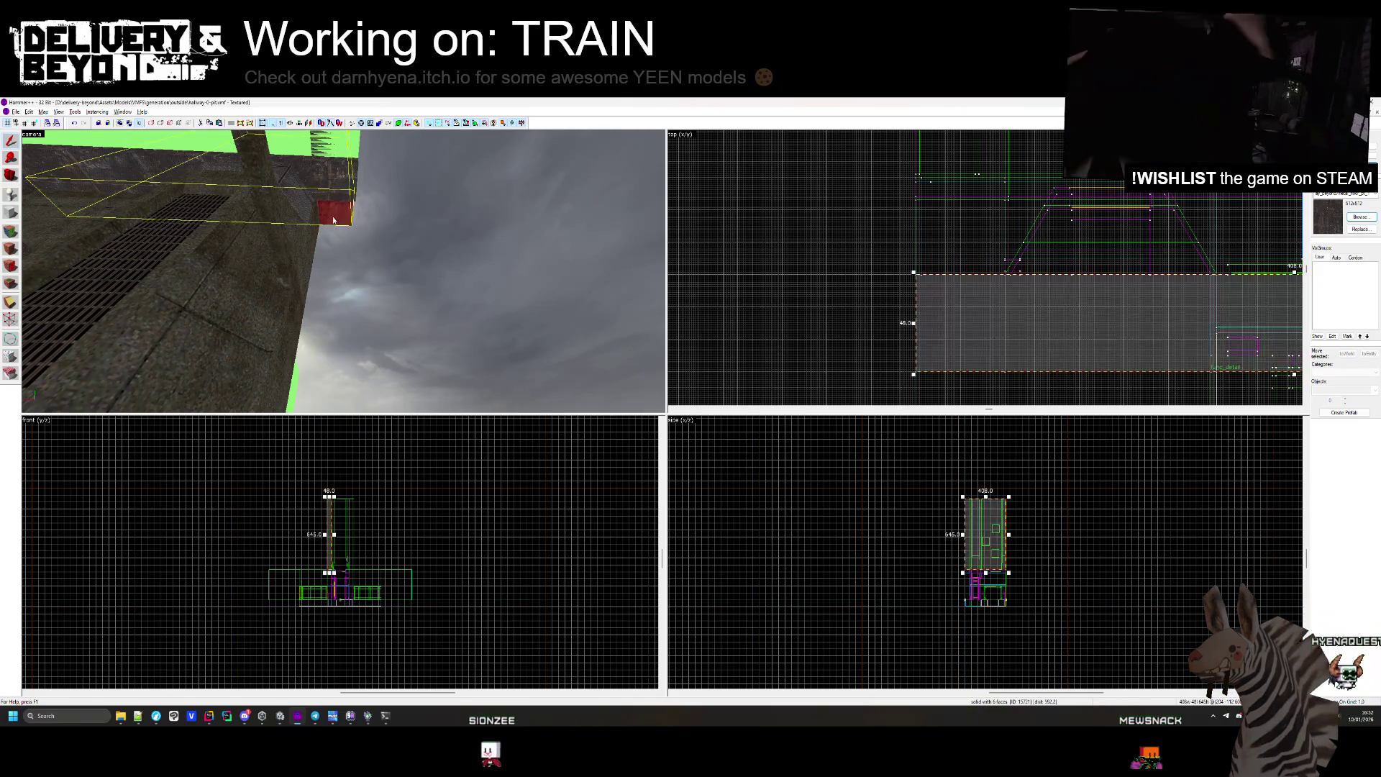
{"action": "left_click", "coordinate": [320, 210]}
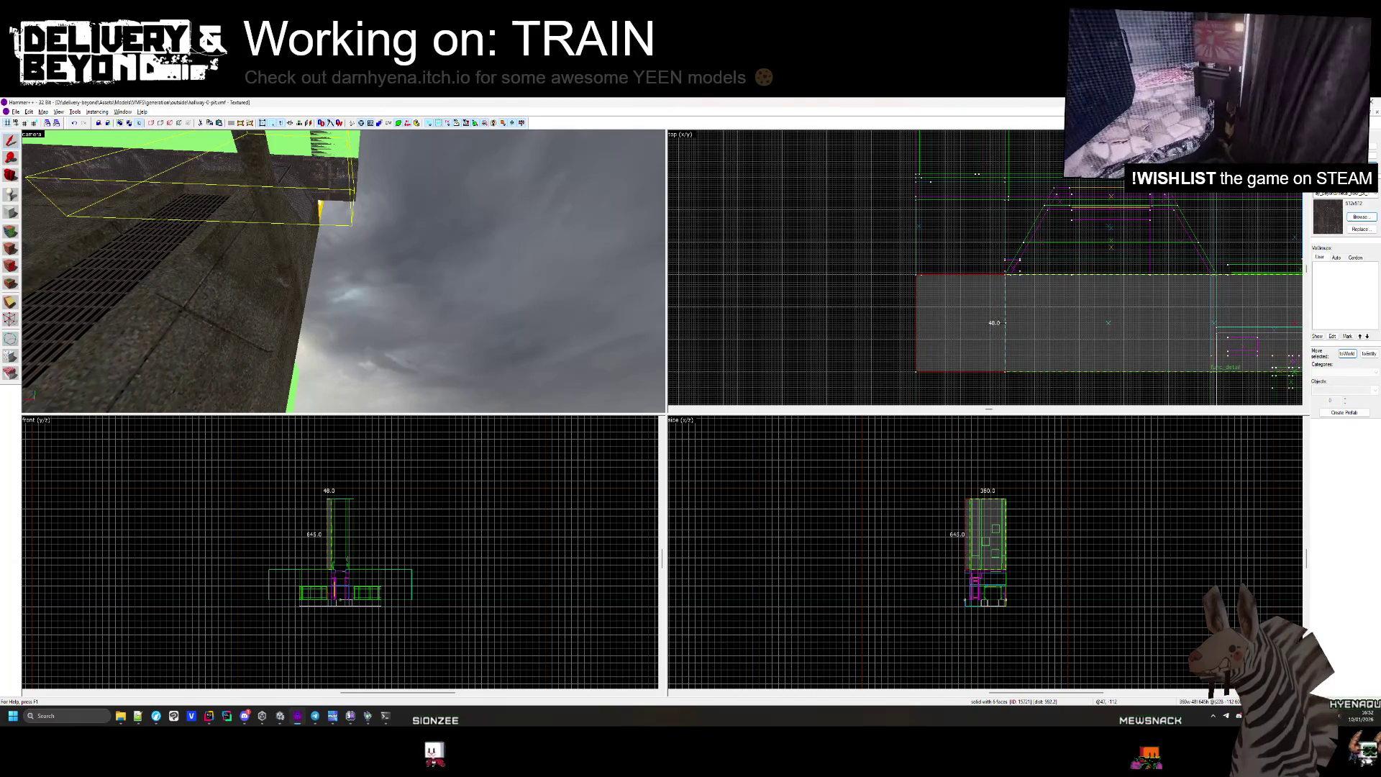
{"action": "left_click", "coordinate": [324, 184]}
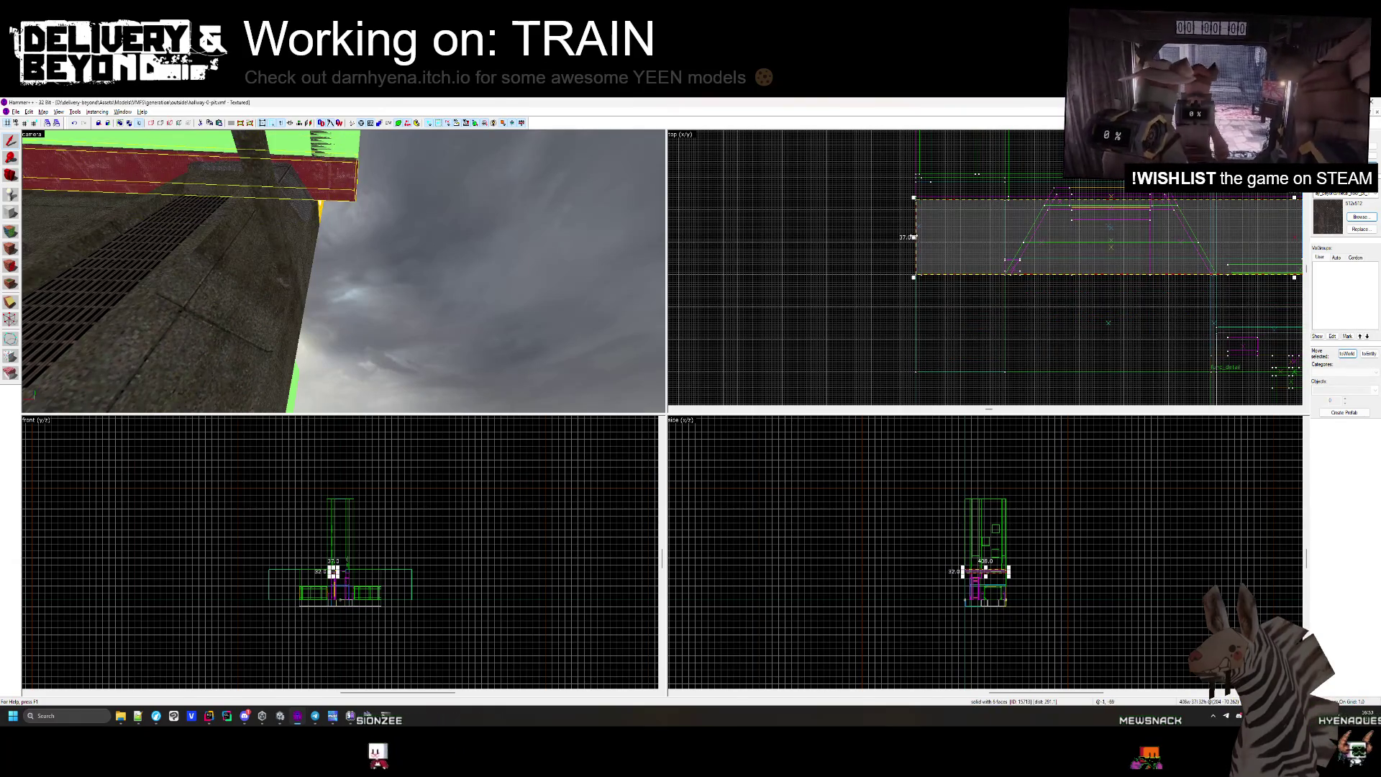
{"action": "left_click", "coordinate": [342, 177]}
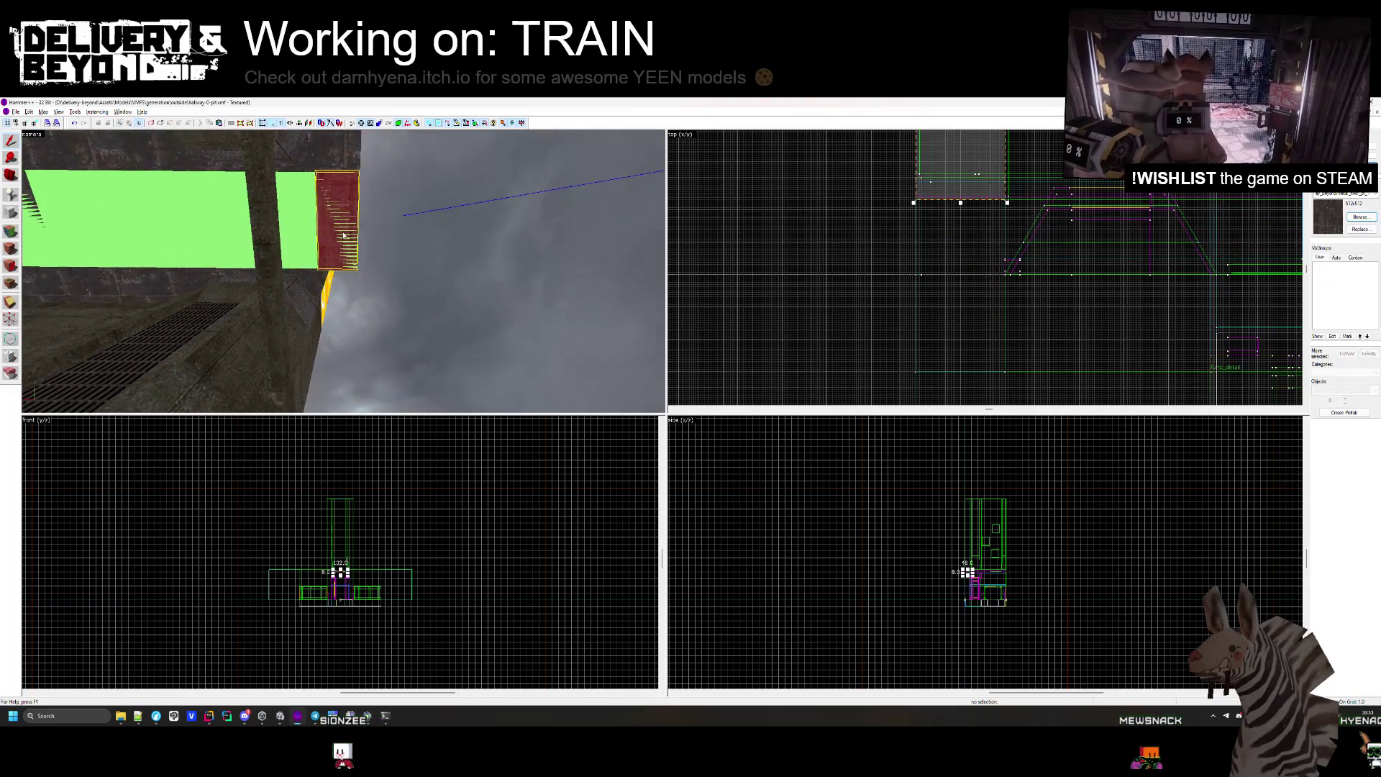
{"action": "scroll", "coordinate": [891, 244], "scroll_direction": "up", "scroll_amount": 3}
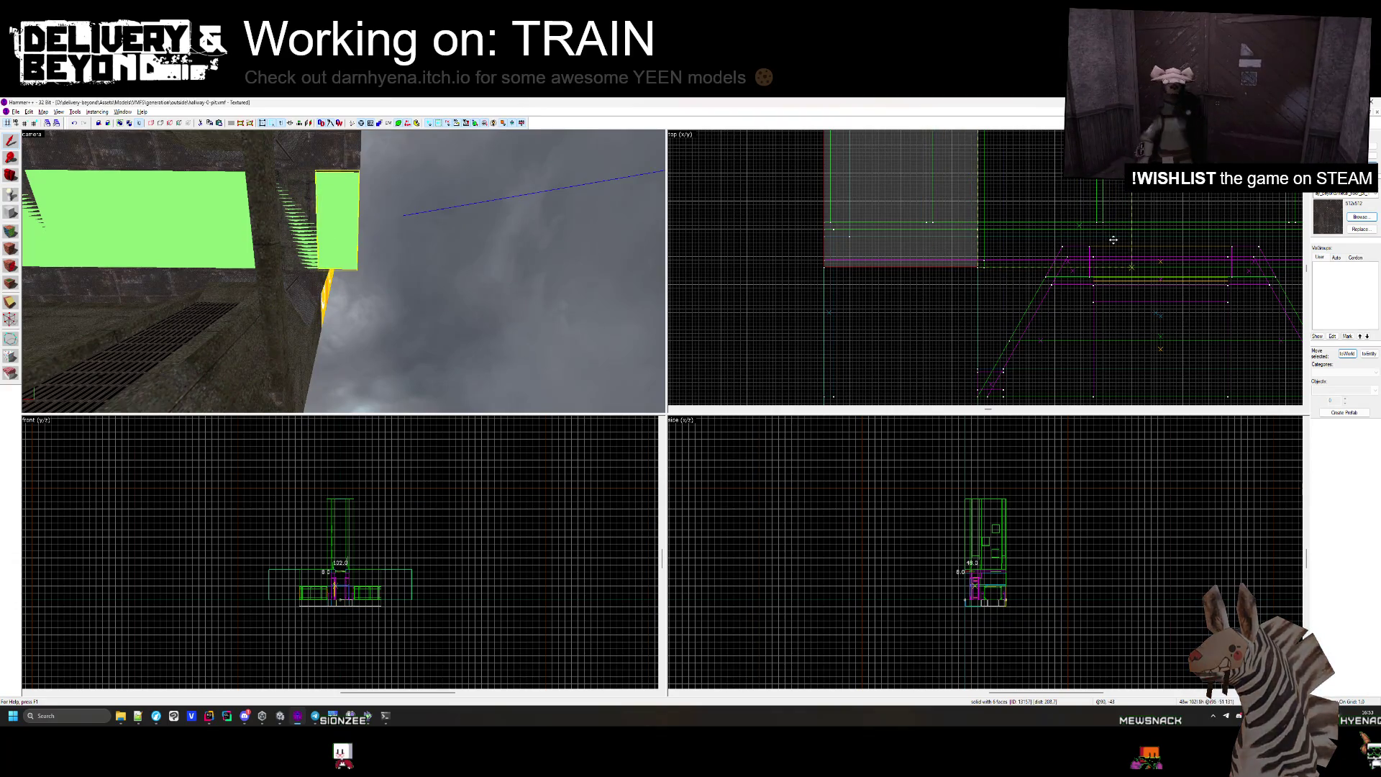
{"action": "left_click_drag", "start_coordinate": [1106, 240], "coordinate": [906, 279]}
{"action": "scroll", "coordinate": [869, 188], "scroll_direction": "down", "scroll_amount": 1}
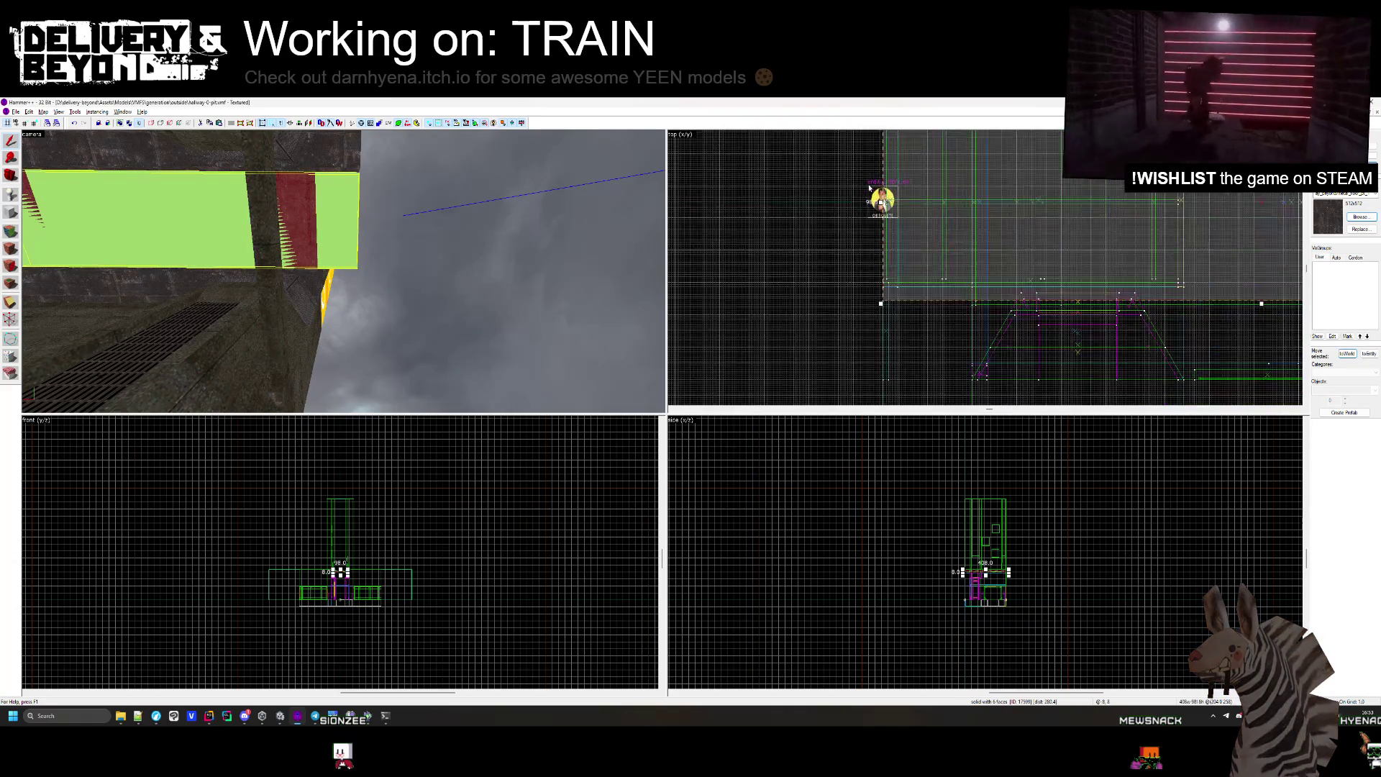
{"action": "left_click_drag", "start_coordinate": [882, 203], "coordinate": [905, 210]}
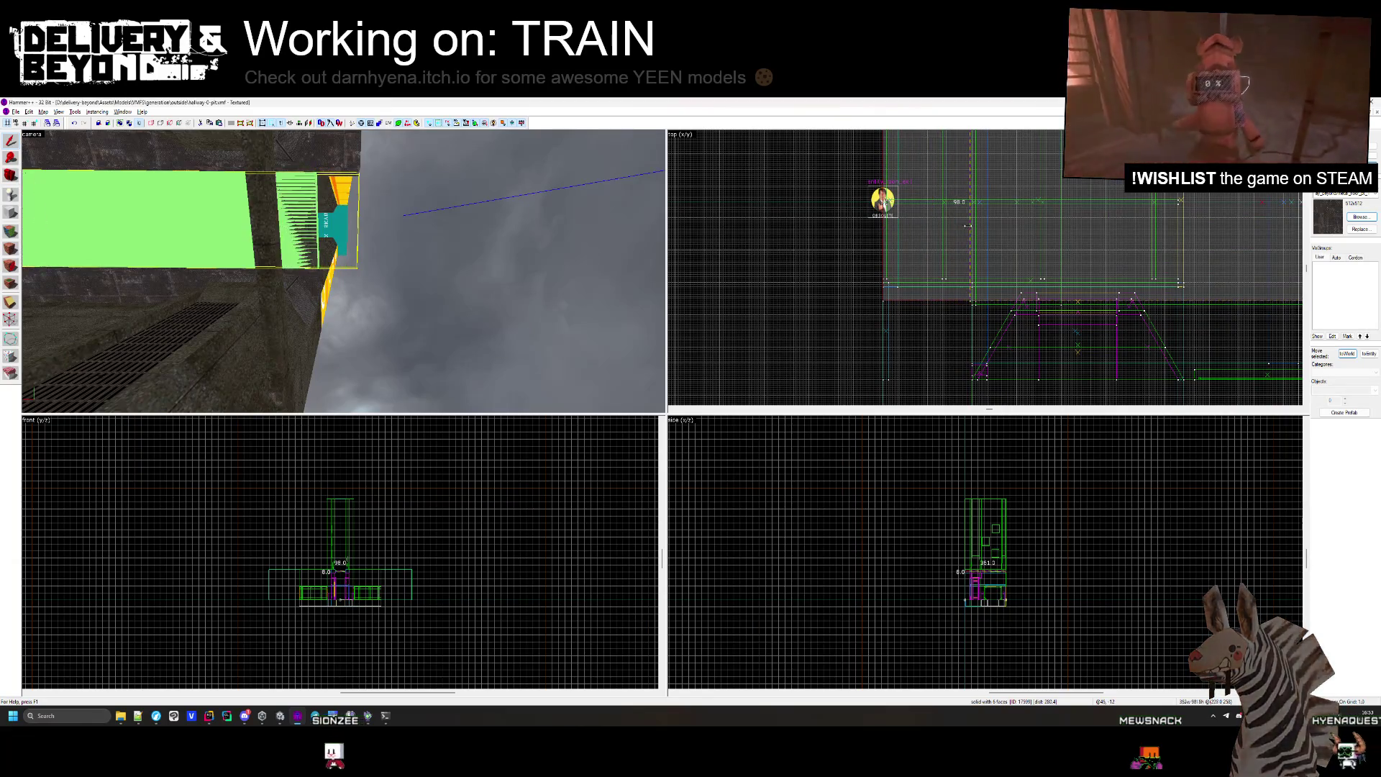
{"action": "scroll", "coordinate": [964, 226], "scroll_direction": "up", "scroll_amount": 1}
{"action": "left_click", "coordinate": [771, 261]}
{"action": "key", "text": "z"}
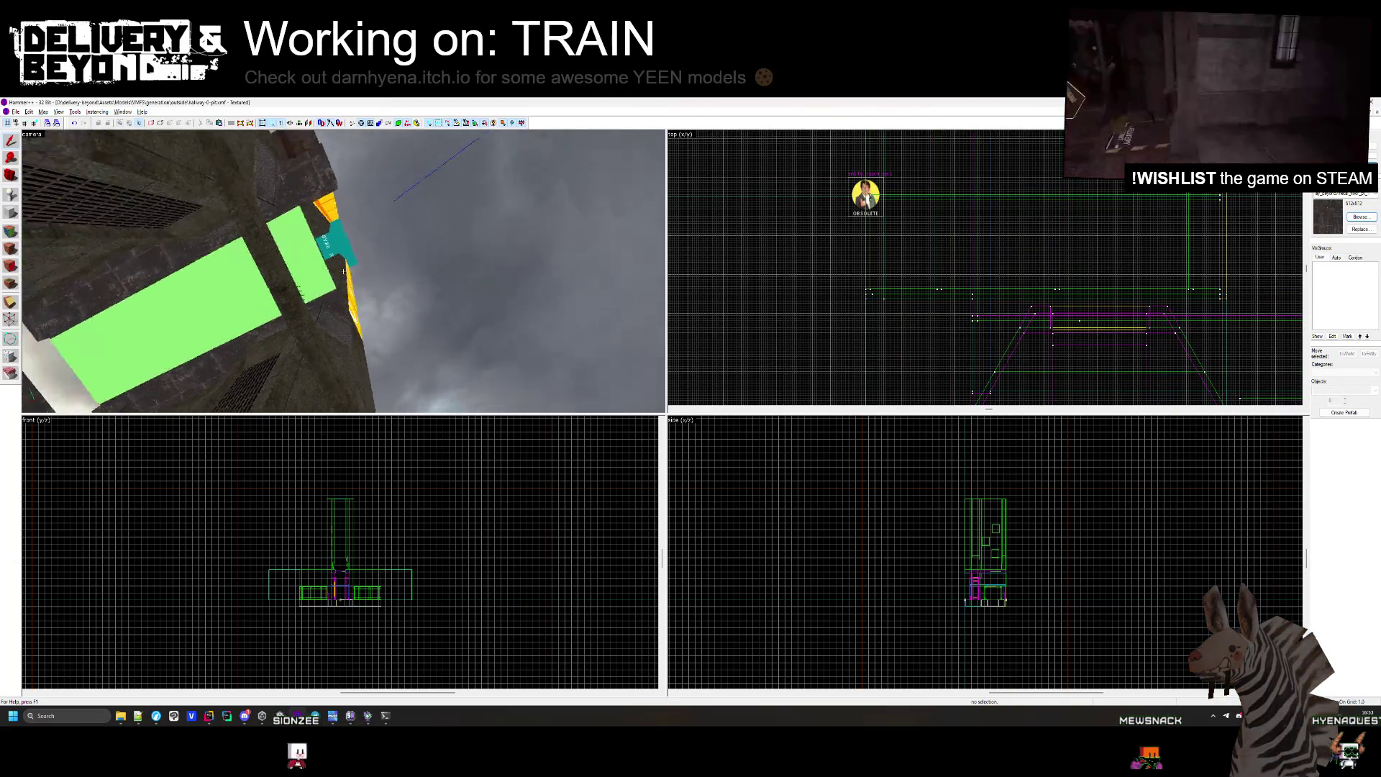
{"action": "left_click", "coordinate": [344, 271]}
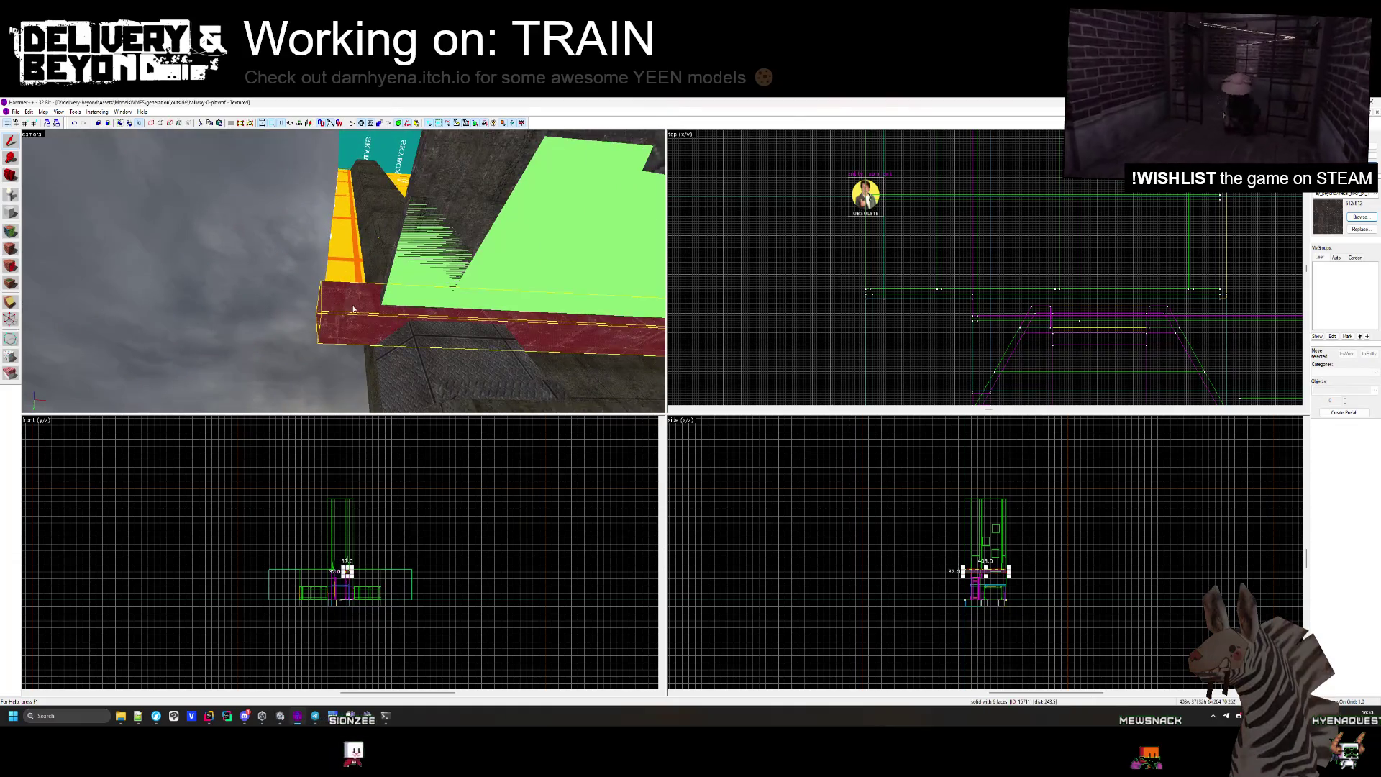
{"action": "key", "text": "ctrl+shift+e"}
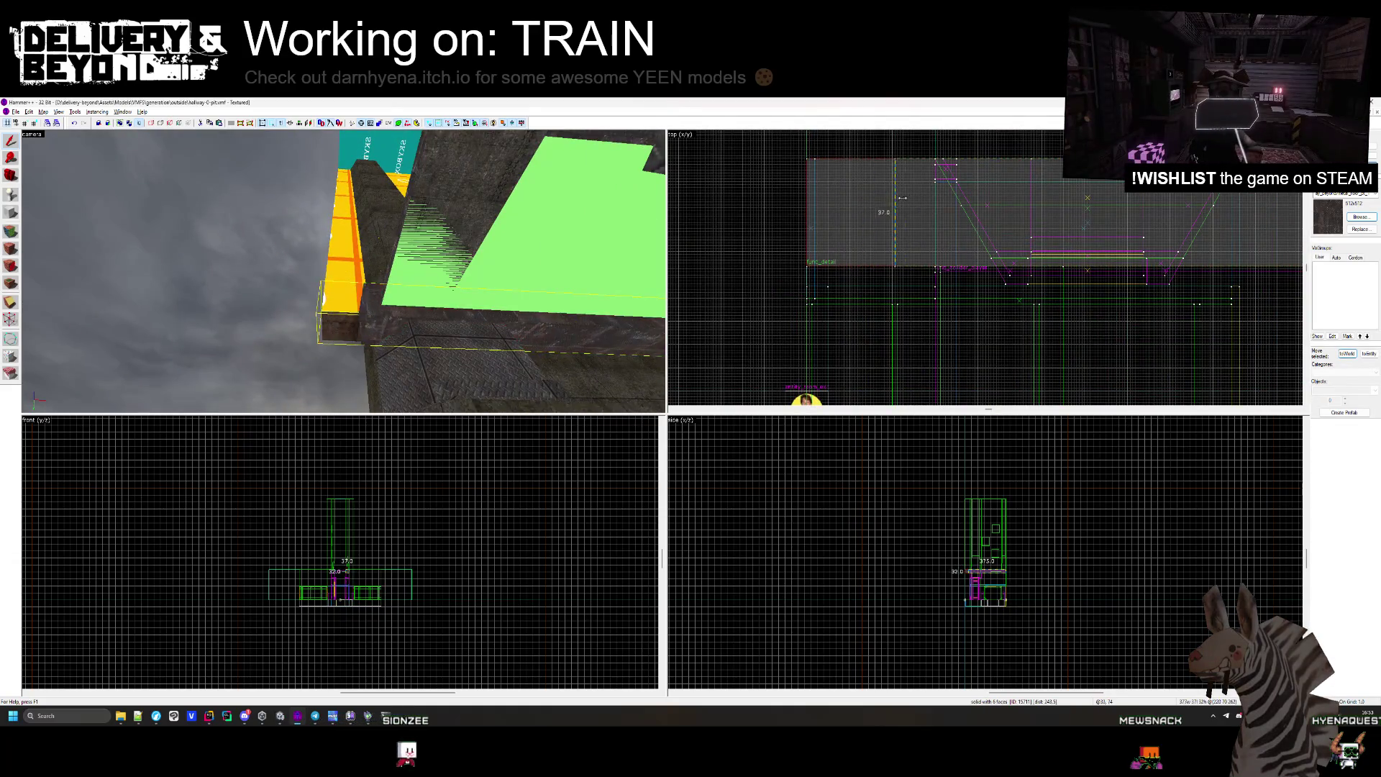
{"action": "left_click", "coordinate": [381, 291]}
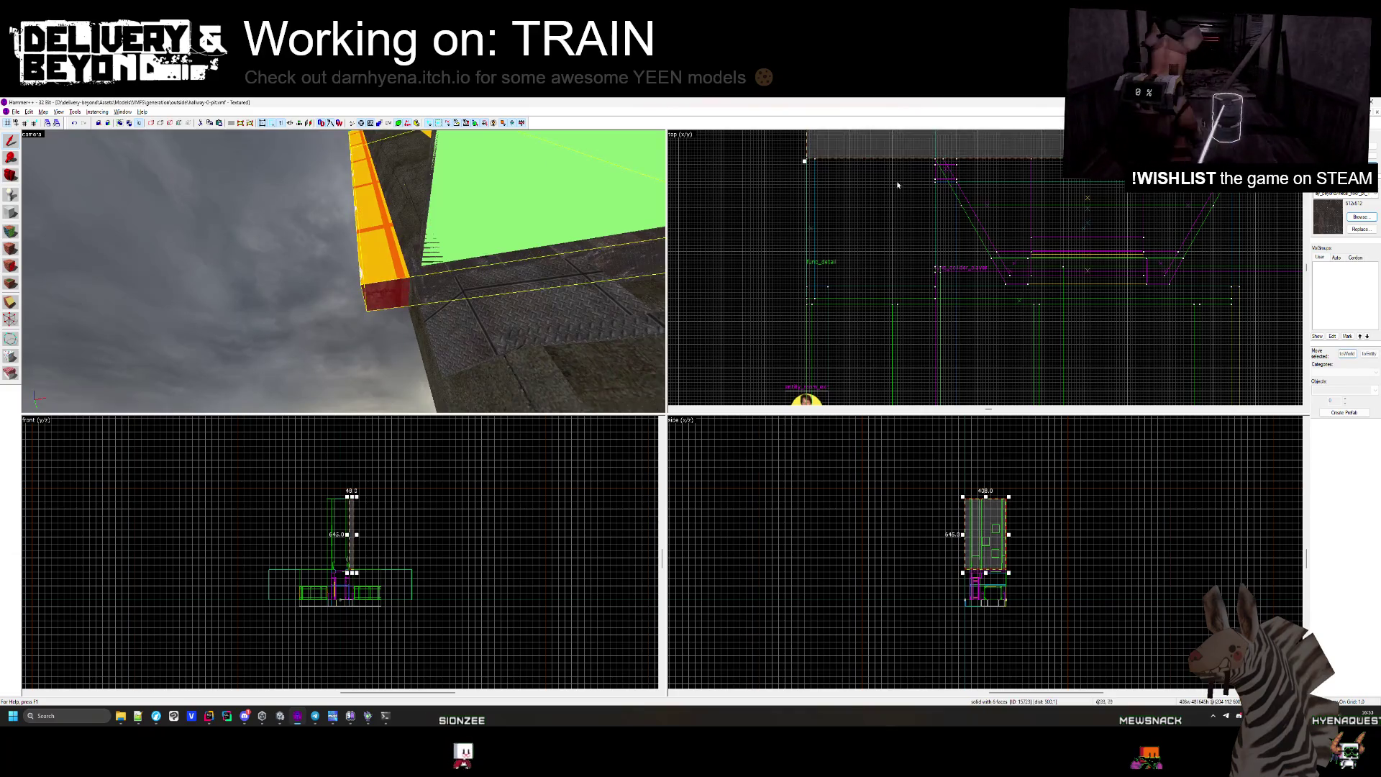
{"action": "scroll", "coordinate": [843, 164], "scroll_direction": "down", "scroll_amount": 2}
{"action": "scroll", "coordinate": [840, 169], "scroll_direction": "up", "scroll_amount": 3}
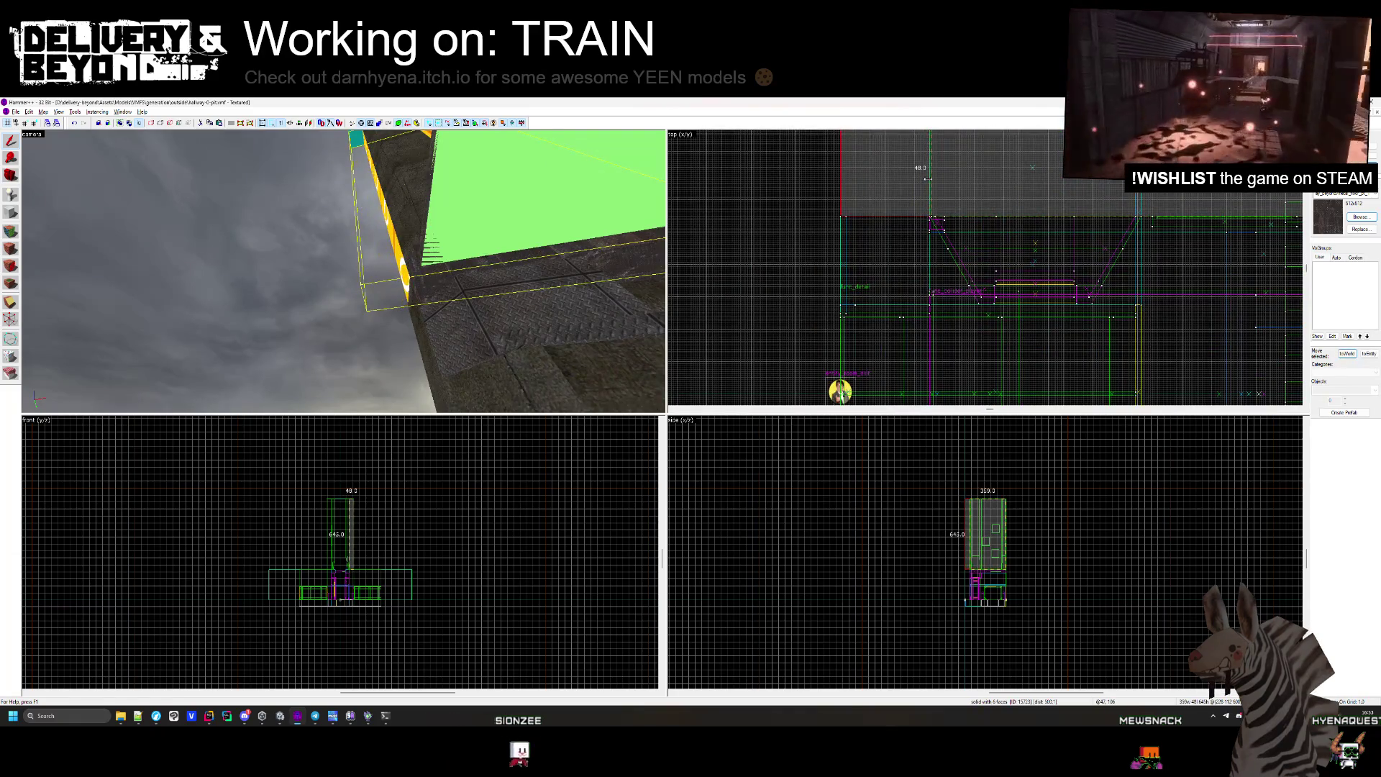
{"action": "left_click", "coordinate": [389, 215]}
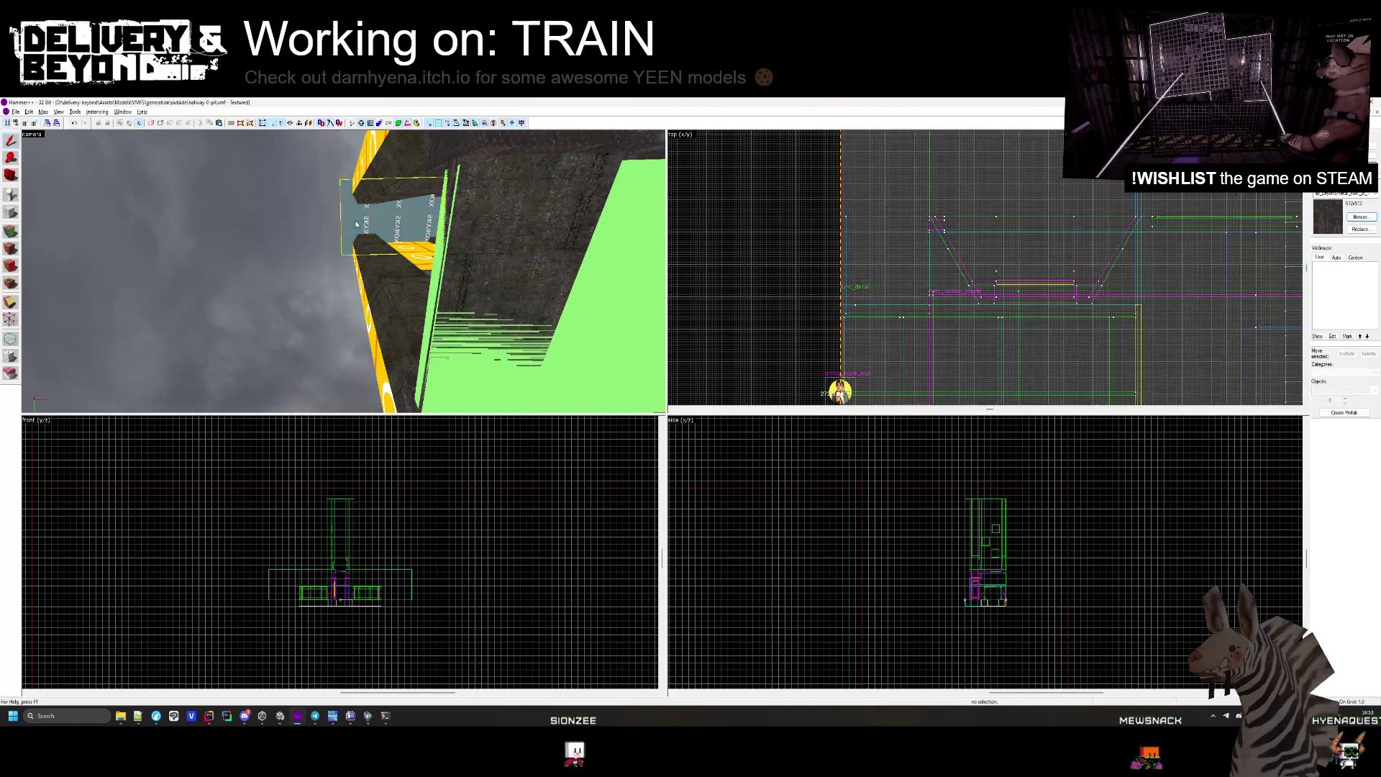
{"action": "key", "text": "ctrl+shift+e"}
{"action": "key", "text": "ctrl+shift+e"}
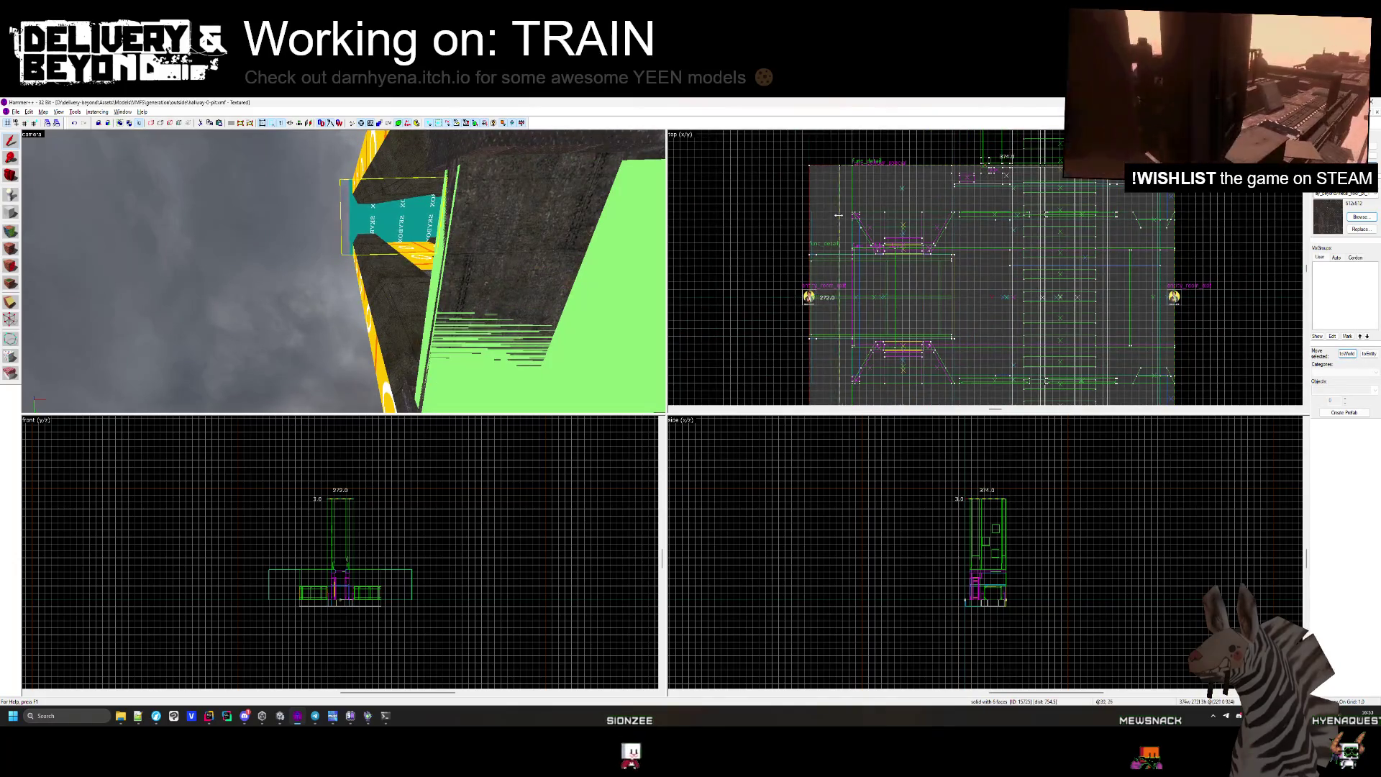
{"action": "scroll", "coordinate": [839, 215], "scroll_direction": "up", "scroll_amount": 2}
{"action": "key", "text": "Escape"}
{"action": "key", "text": "z"}
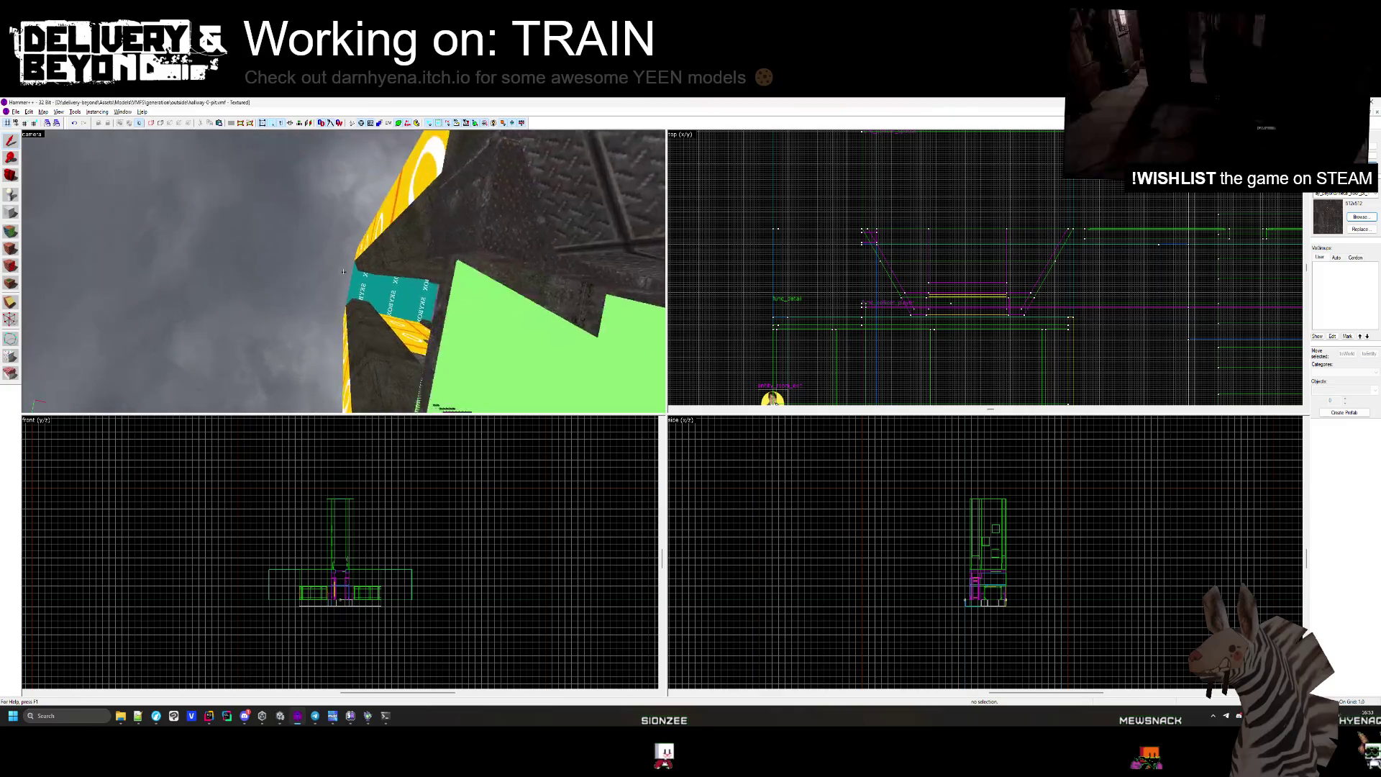
{"action": "mouse_move", "coordinate": [344, 271]}
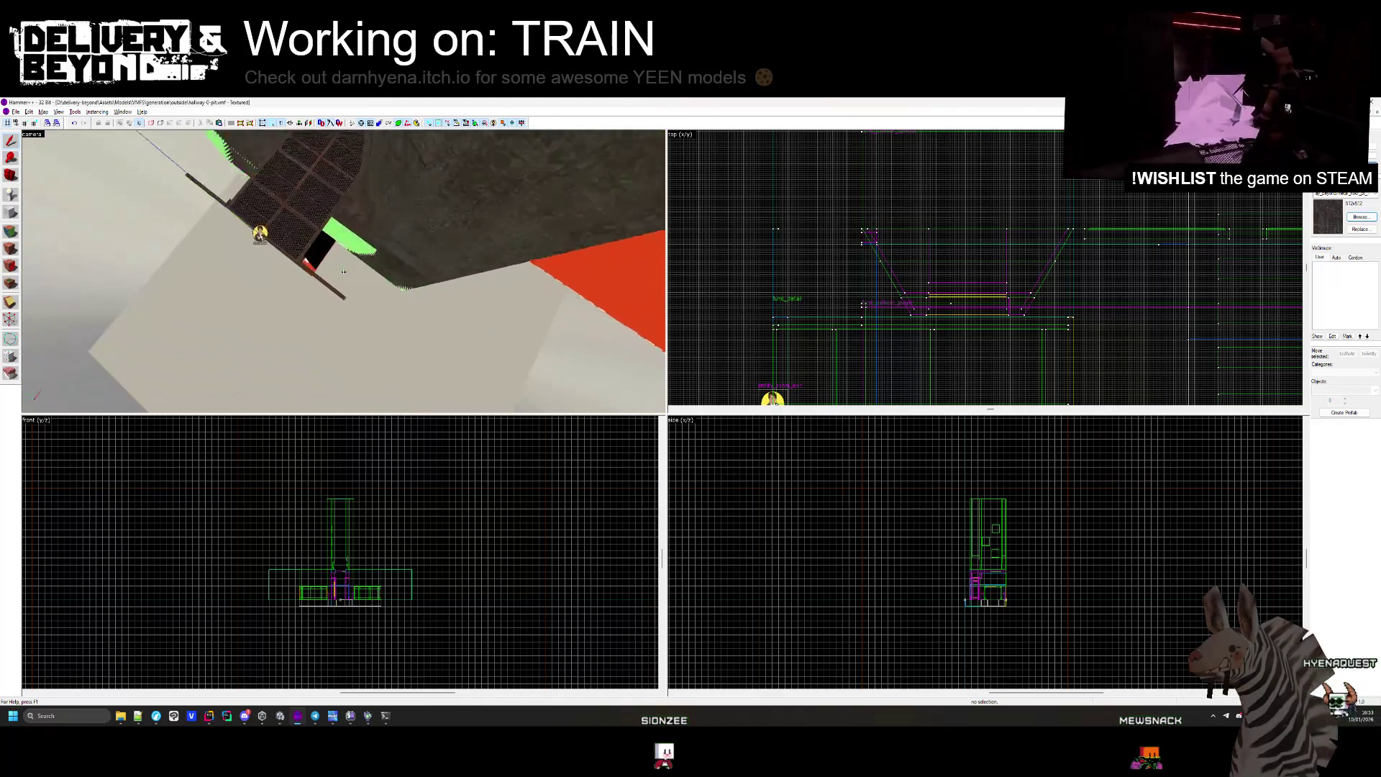
Center the views on the red grating brush and look down into the pit.
{"action": "left_click", "coordinate": [343, 271]}
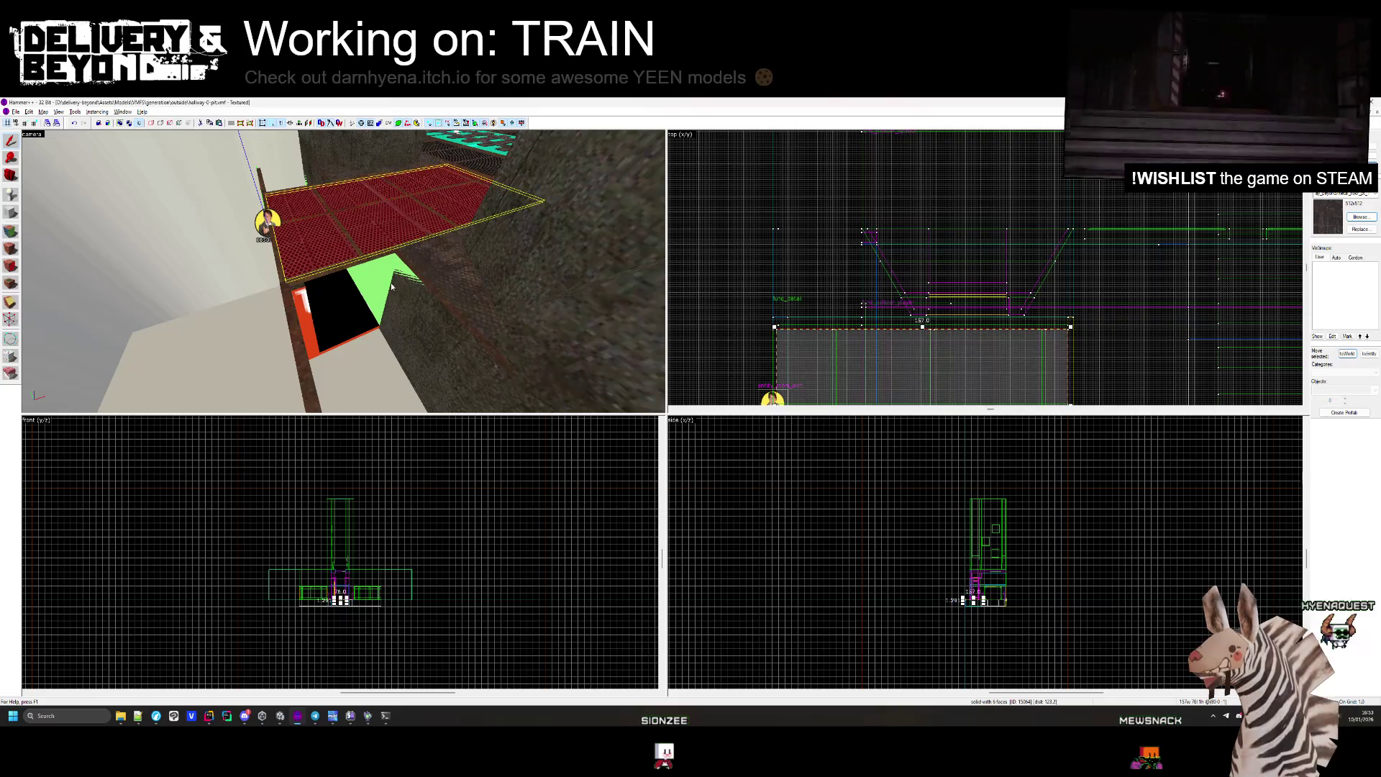
{"action": "key", "text": "ctrl+shift+e"}
{"action": "scroll", "coordinate": [800, 282], "scroll_direction": "up", "scroll_amount": 2}
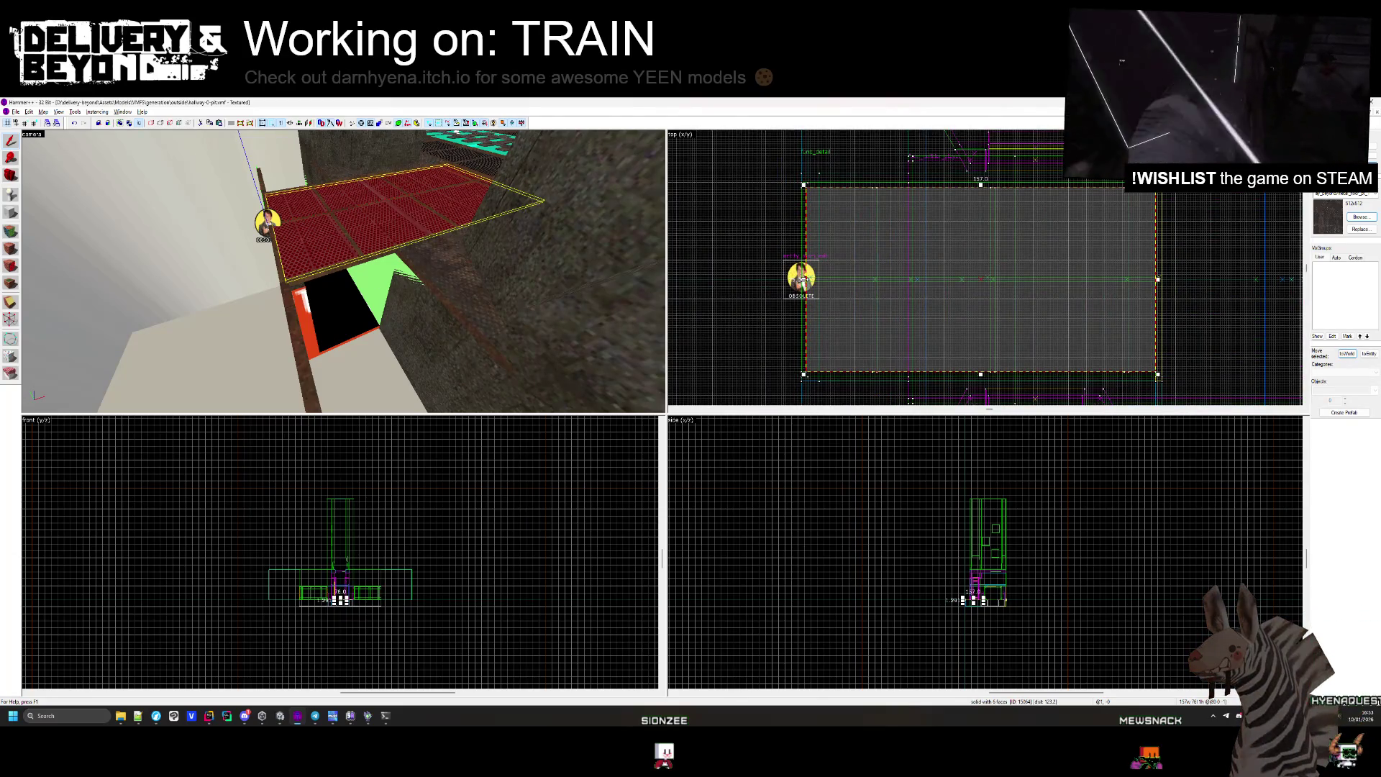
{"action": "left_click", "coordinate": [800, 280]}
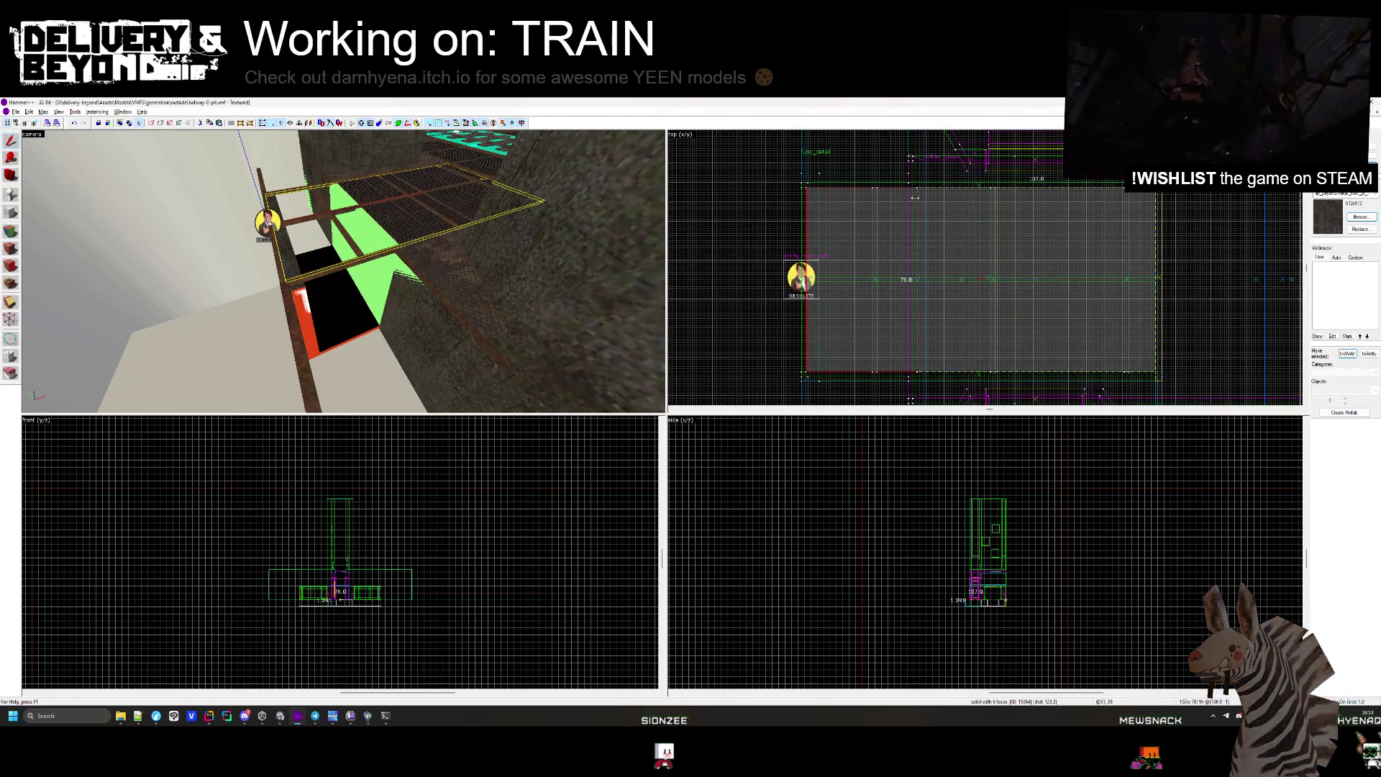
{"action": "scroll", "coordinate": [911, 287], "scroll_direction": "up", "scroll_amount": 5}
{"action": "key", "text": "z"}
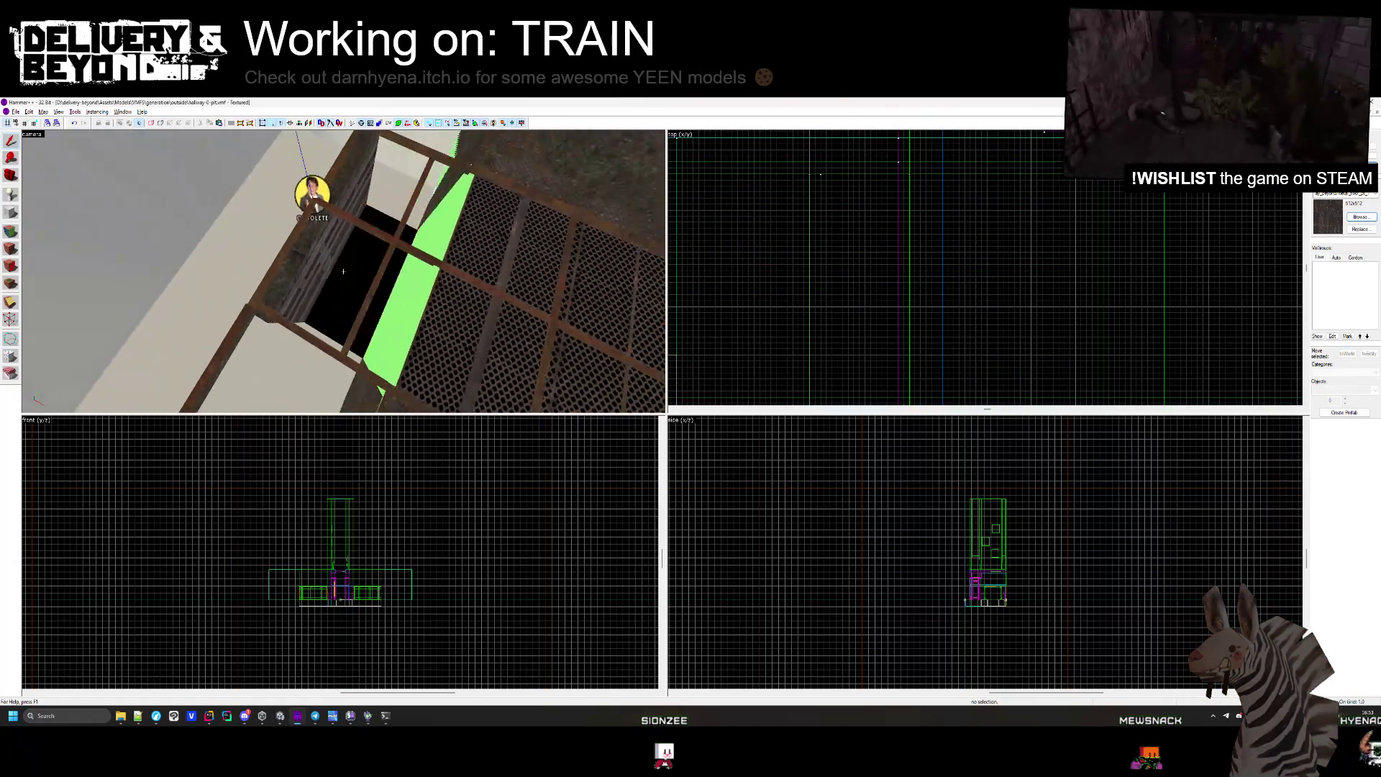
{"action": "key", "text": "z"}
Resize the two diagonal support beams together in the Top view.
{"action": "left_click", "coordinate": [320, 245]}
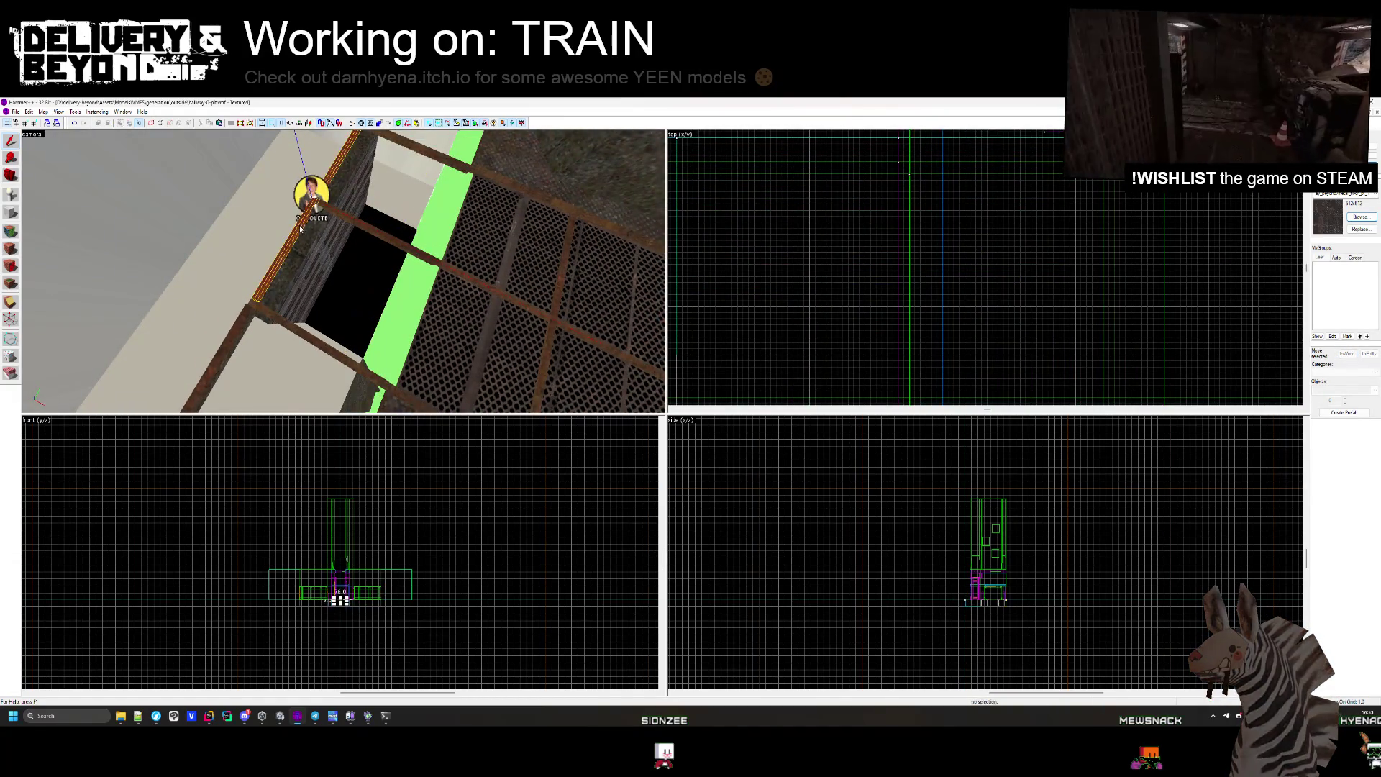
{"action": "left_click", "coordinate": [359, 228]}
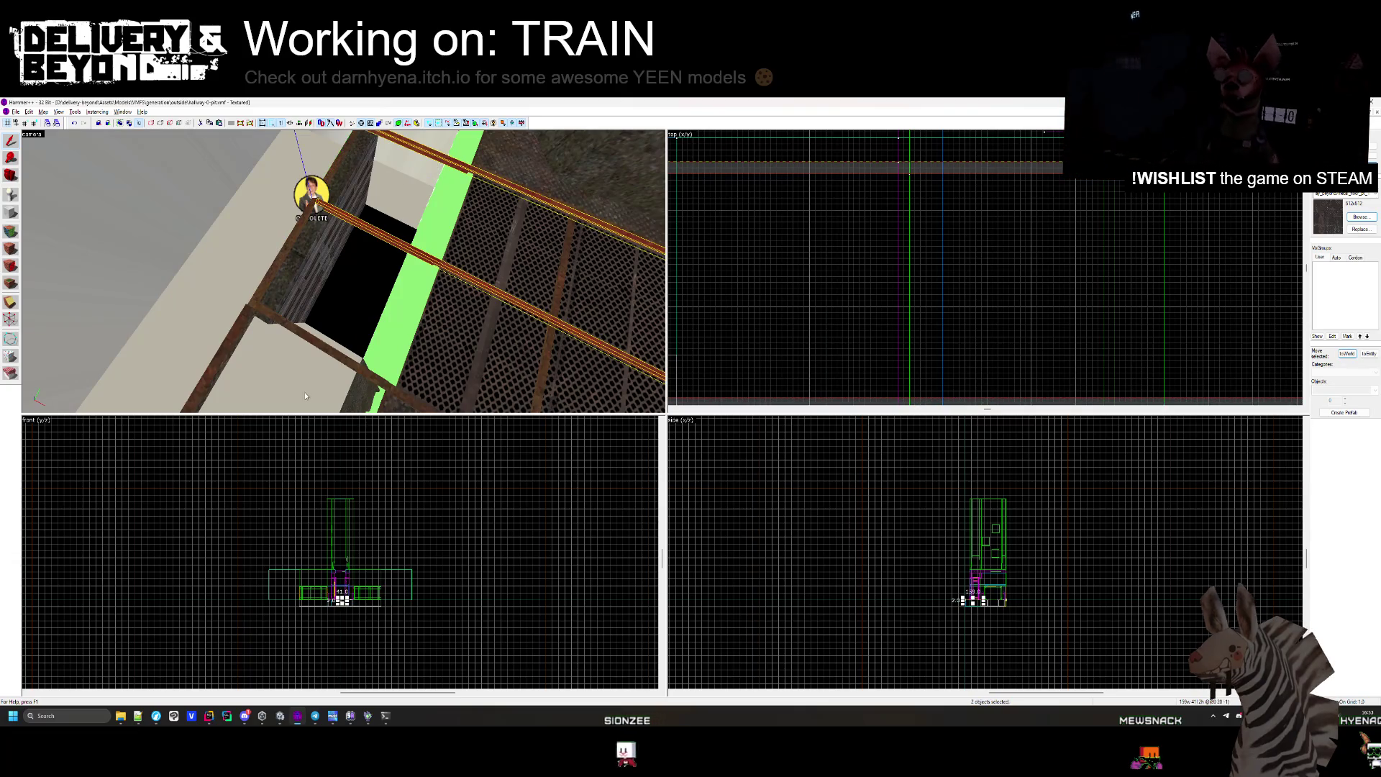
{"action": "left_click", "coordinate": [324, 347], "text": "ctrl"}
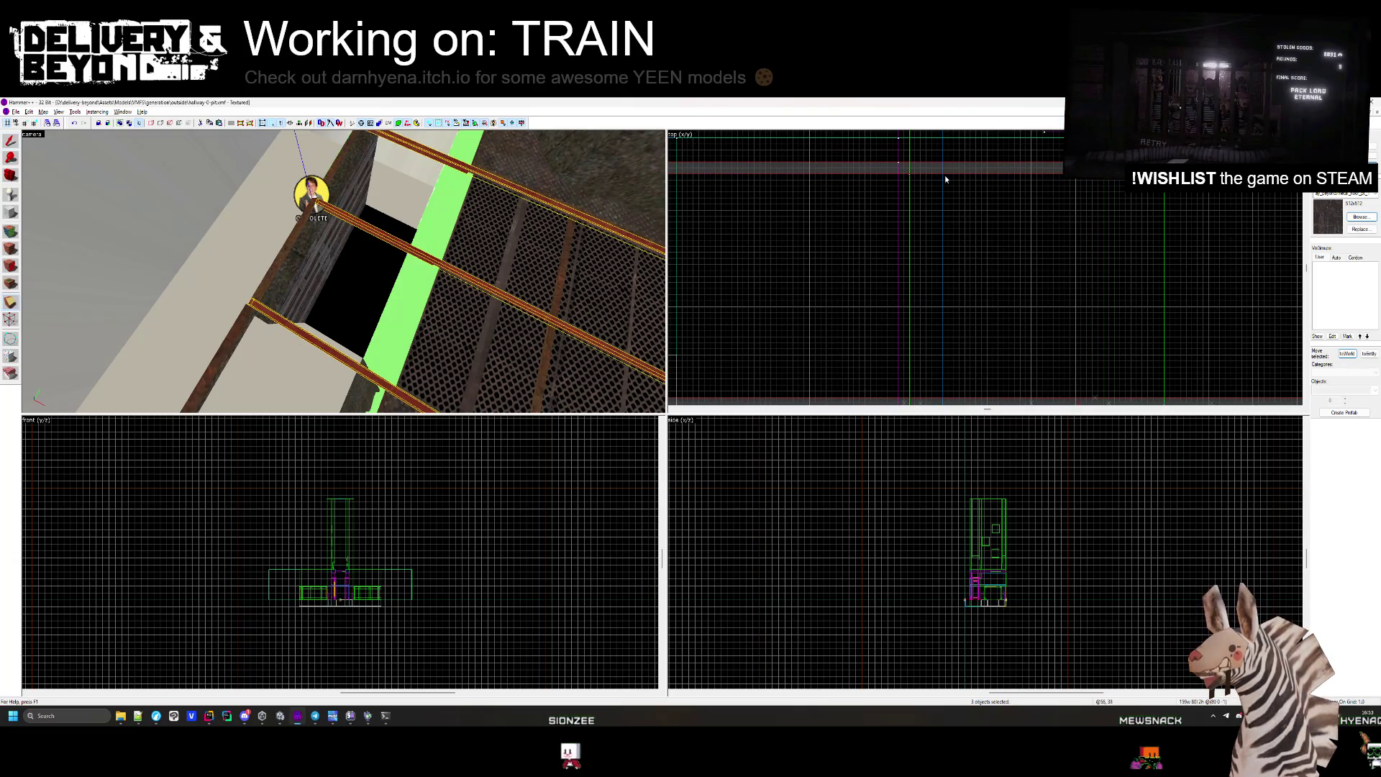
{"action": "mouse_move", "coordinate": [946, 180]}
{"action": "left_mouse_down"}
{"action": "mouse_move", "coordinate": [913, 171]}
{"action": "mouse_move", "coordinate": [946, 180]}
{"action": "left_mouse_up"}
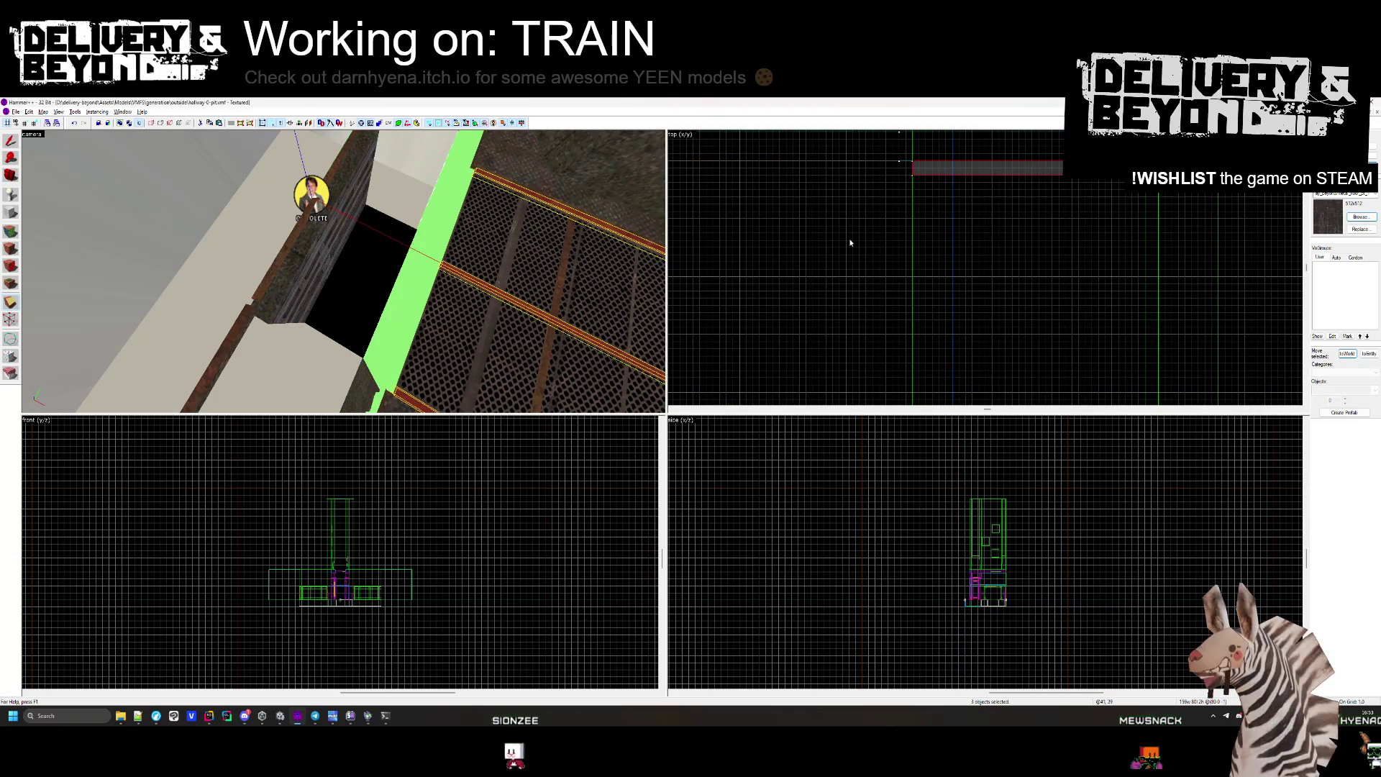
Move the wall block into place along the edge of the train pit.
{"action": "left_click", "coordinate": [309, 274]}
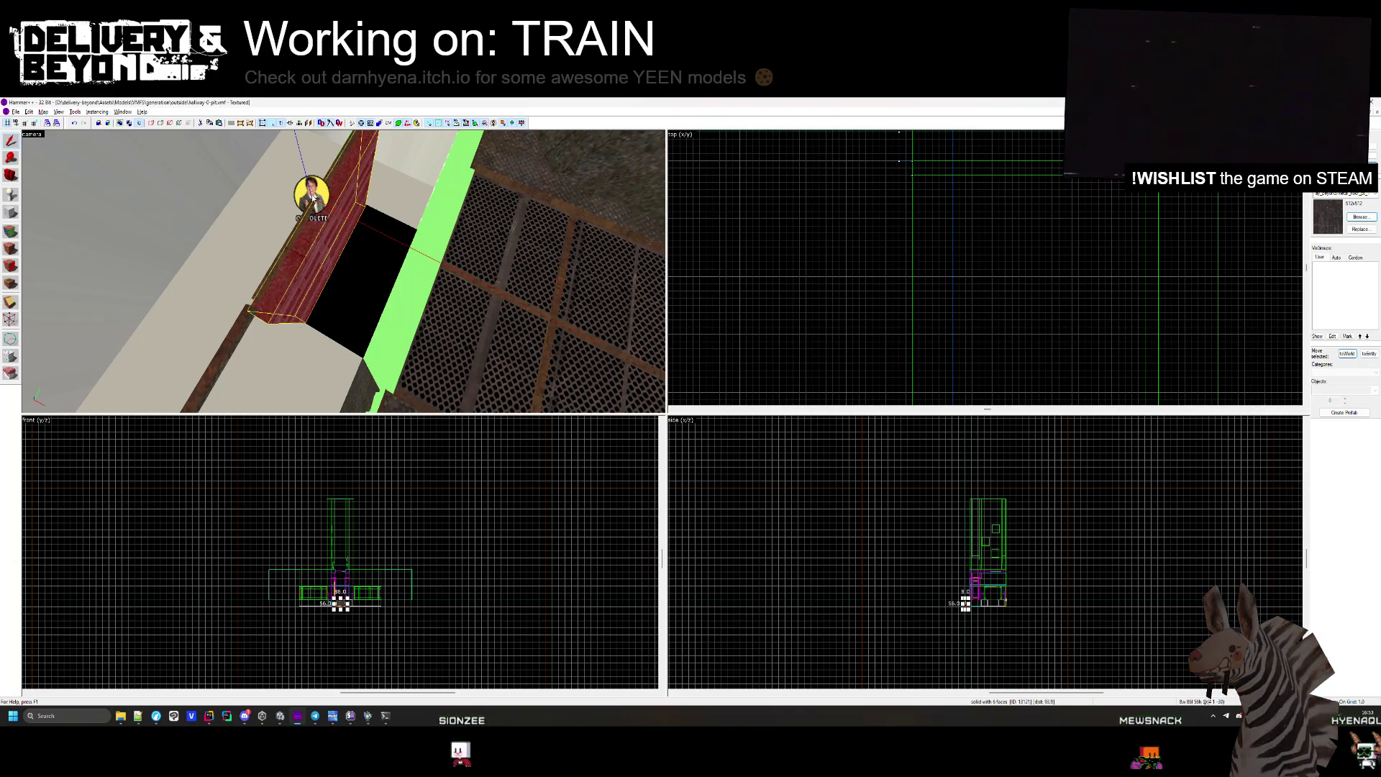
{"action": "left_click_drag", "start_coordinate": [239, 336], "coordinate": [366, 193]}
{"action": "scroll", "coordinate": [919, 231], "scroll_direction": "up", "scroll_amount": 3}
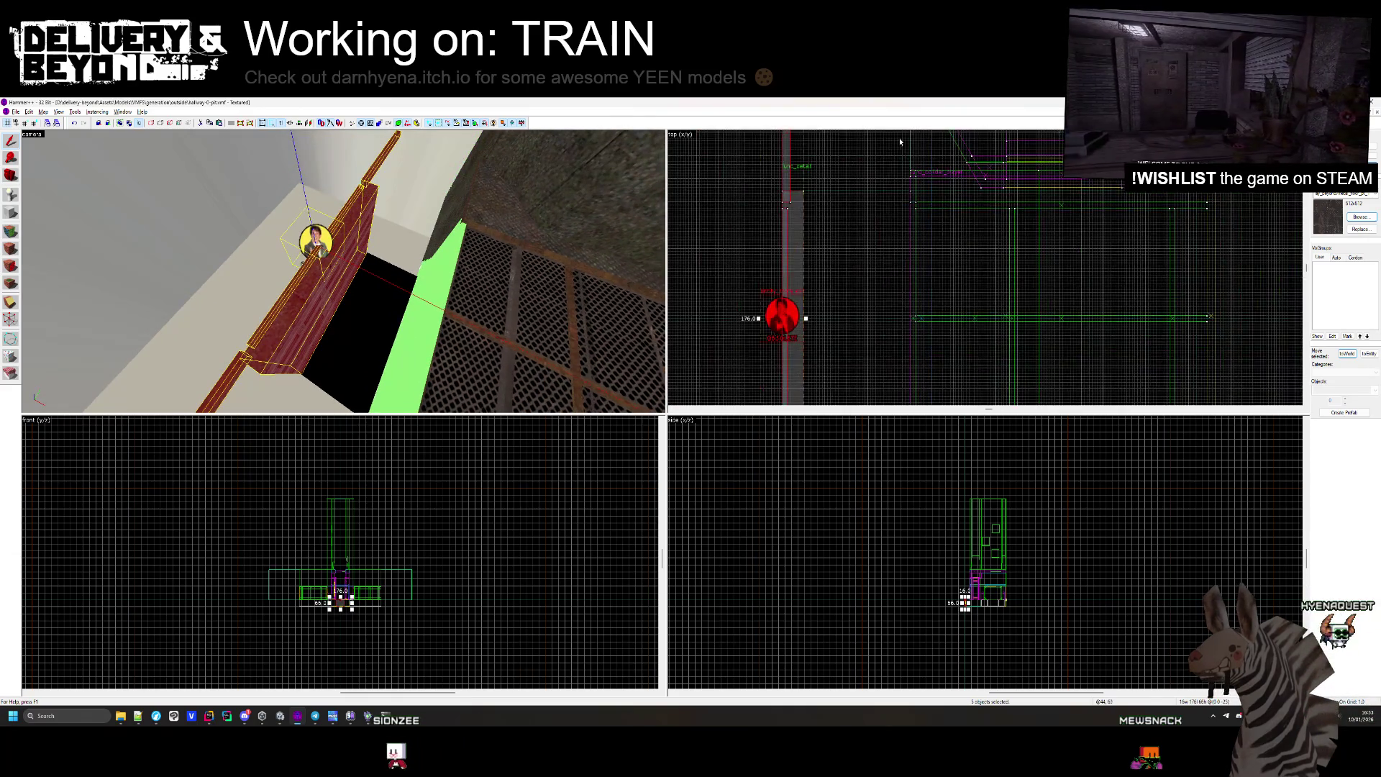
{"action": "mouse_move", "coordinate": [783, 314]}
{"action": "left_mouse_down"}
{"action": "mouse_move", "coordinate": [933, 204]}
{"action": "mouse_move", "coordinate": [1051, 208]}
{"action": "left_mouse_up"}
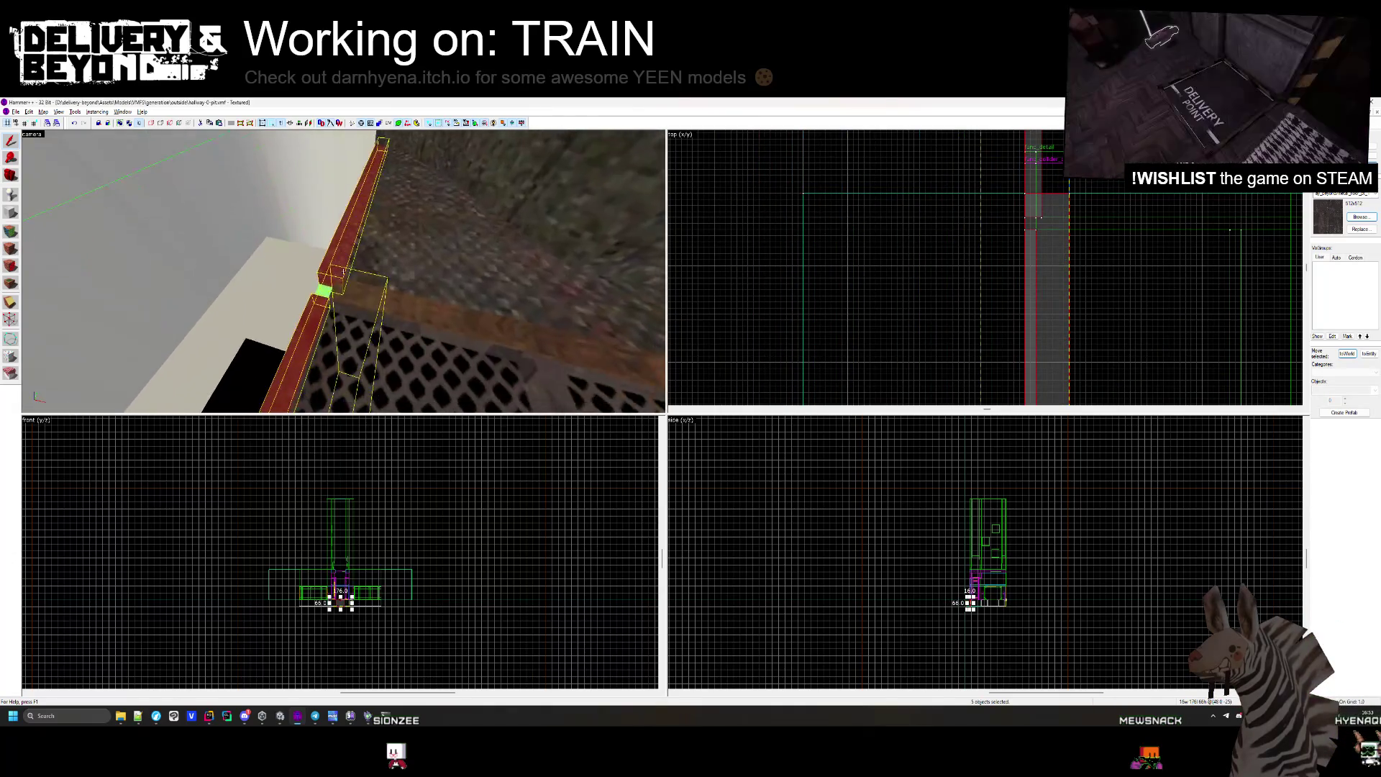
{"action": "key", "text": "w"}
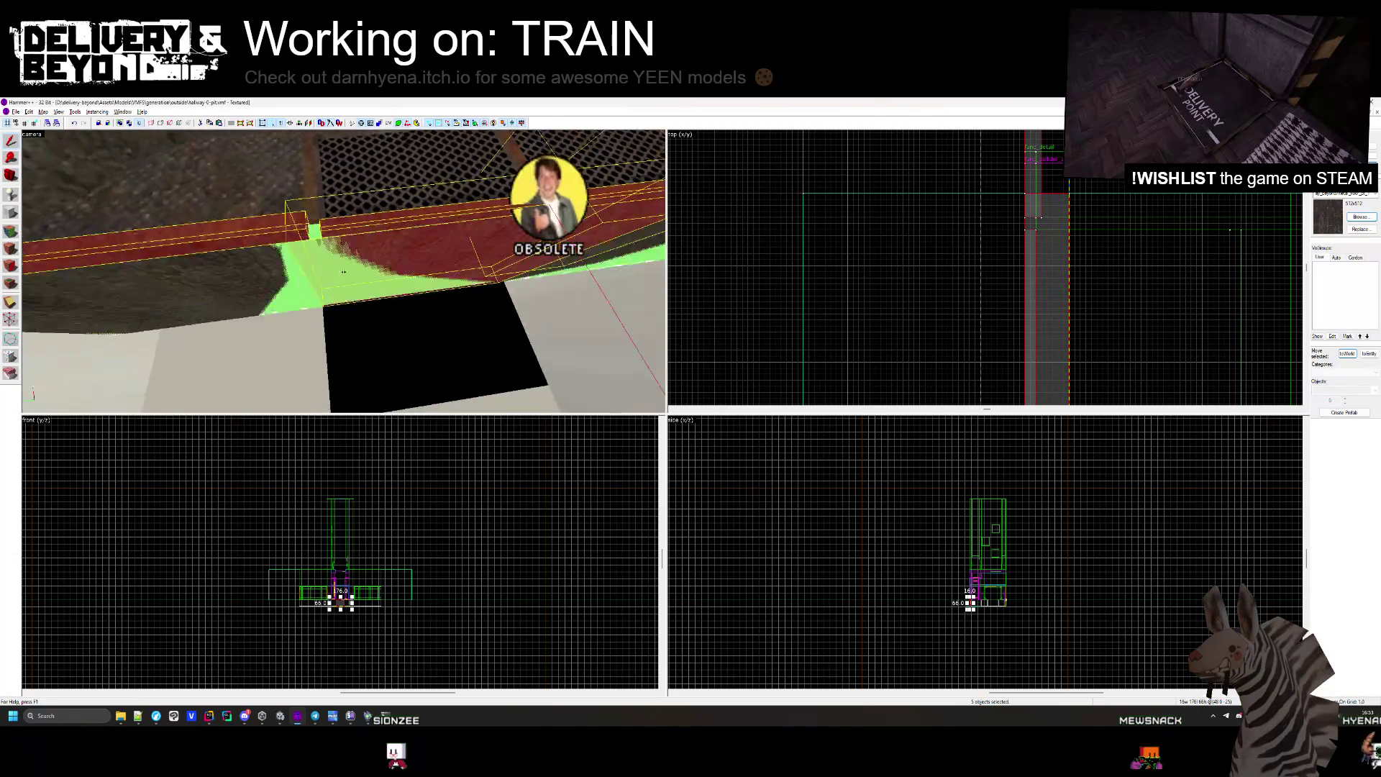
{"action": "left_click", "coordinate": [388, 323]}
{"action": "scroll", "coordinate": [873, 226], "scroll_direction": "down", "scroll_amount": 2}
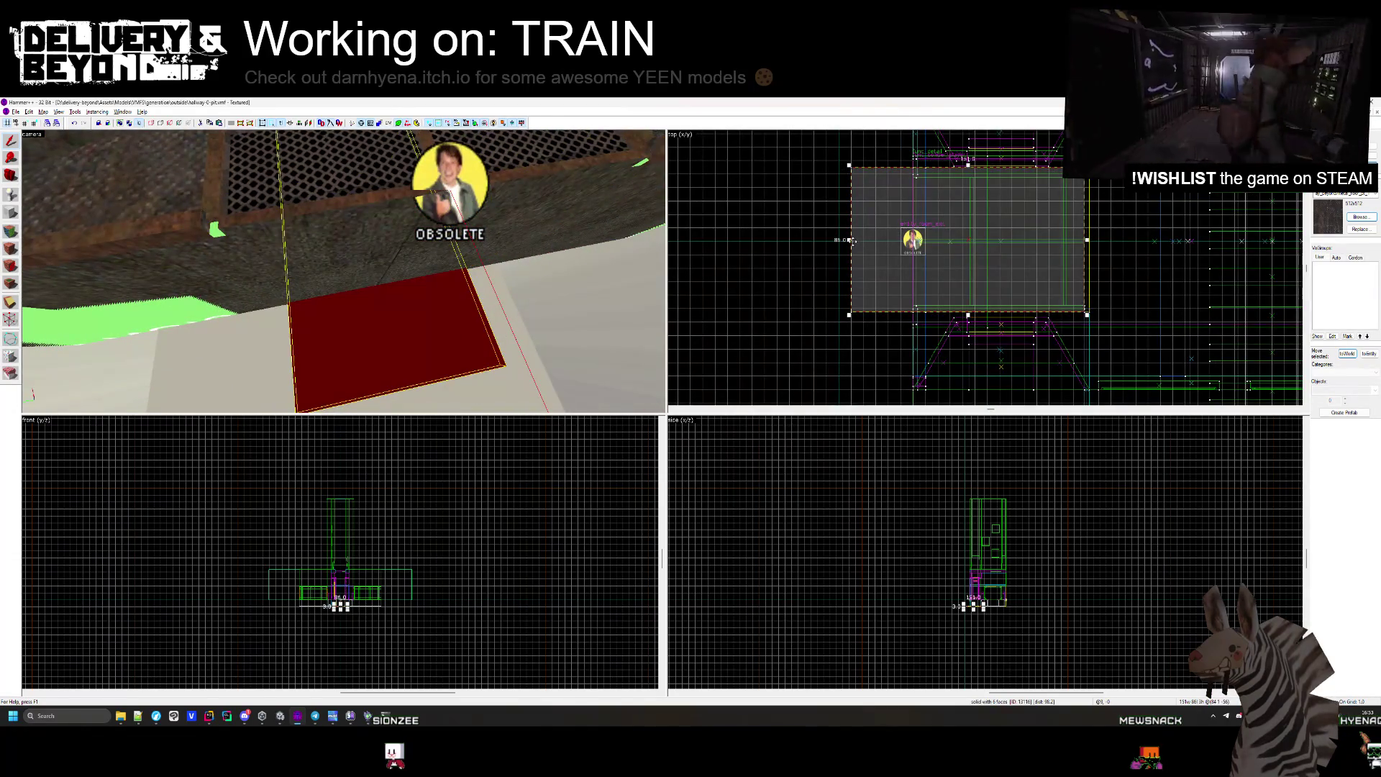
{"action": "key", "text": "Escape"}
{"action": "scroll", "coordinate": [791, 237], "scroll_direction": "up", "scroll_amount": 3}
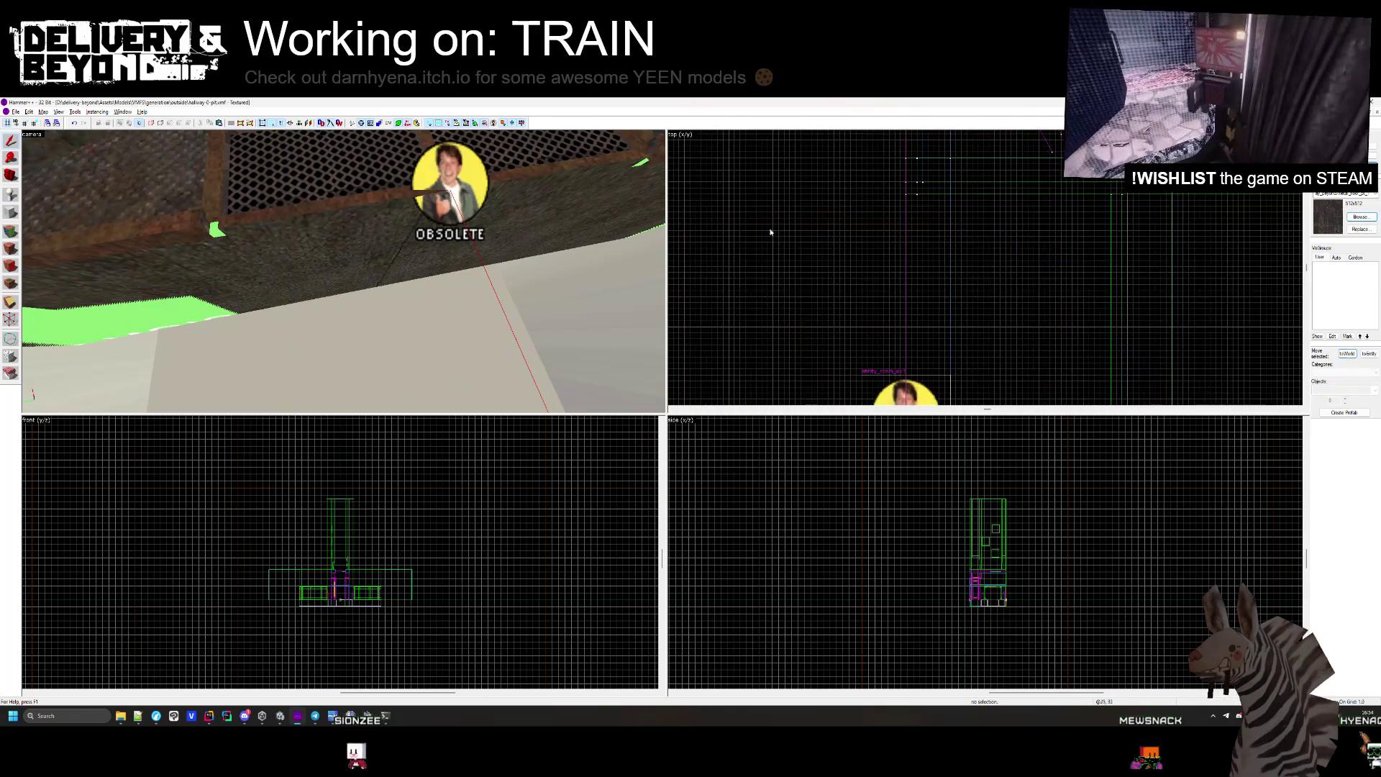
{"action": "left_click_drag", "start_coordinate": [431, 274], "coordinate": [345, 271]}
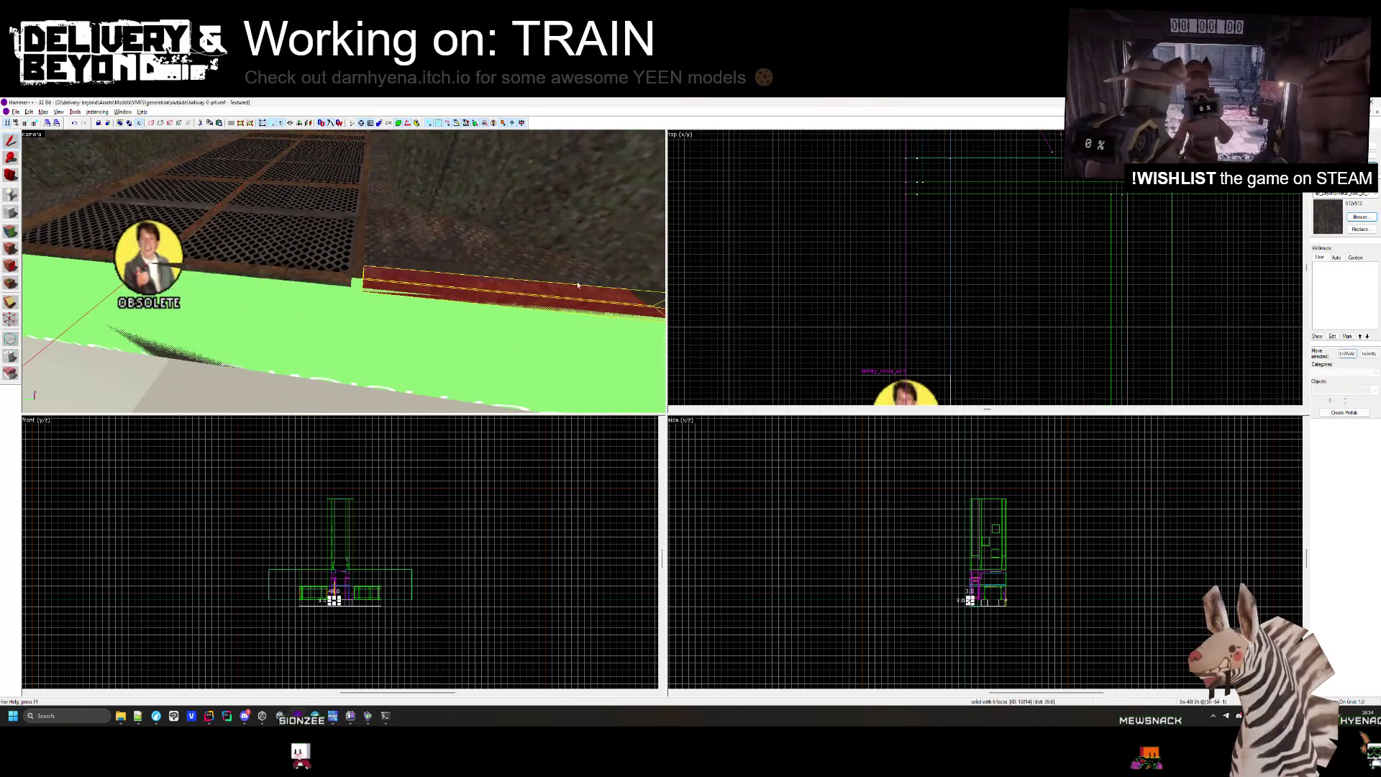
{"action": "left_click_drag", "start_coordinate": [578, 285], "coordinate": [504, 274]}
{"action": "scroll", "coordinate": [862, 224], "scroll_direction": "down", "scroll_amount": 2}
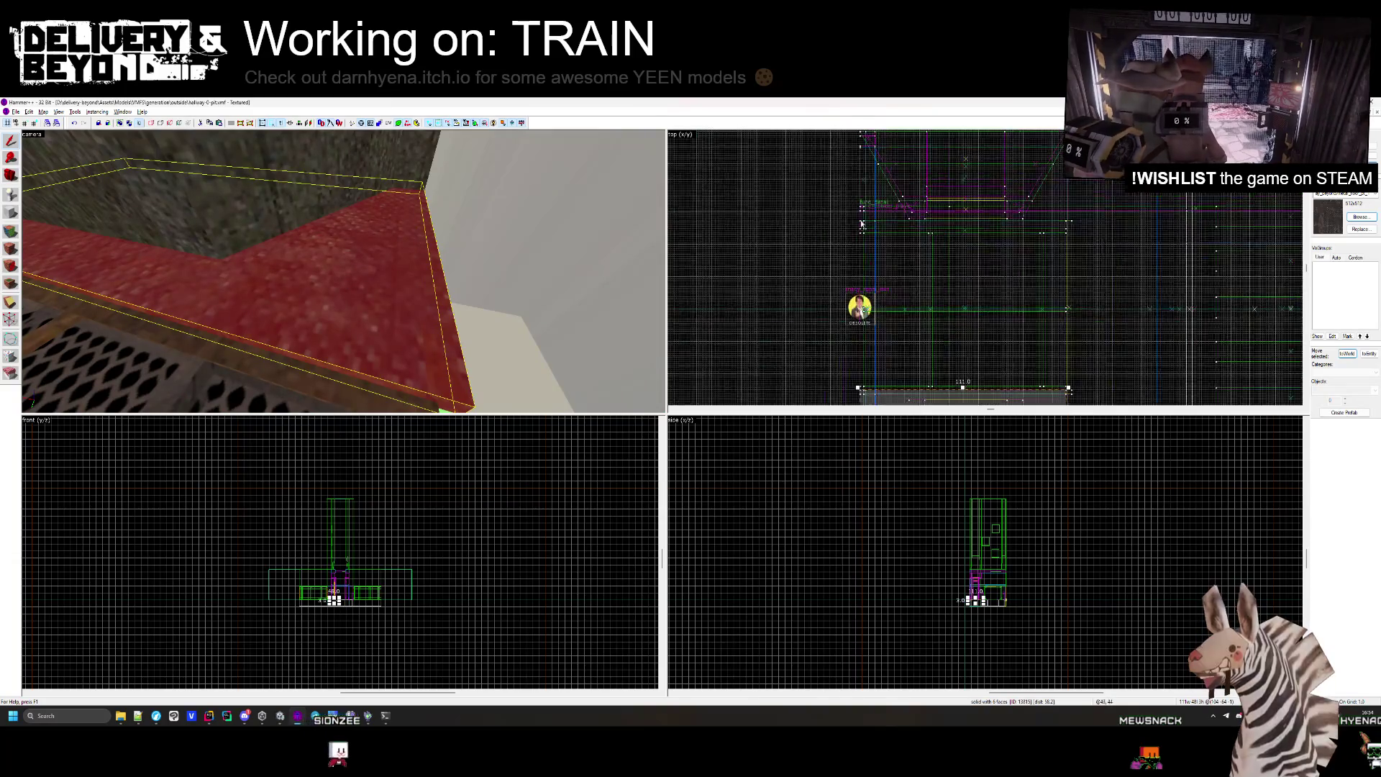
{"action": "scroll", "coordinate": [862, 223], "scroll_direction": "up", "scroll_amount": 4}
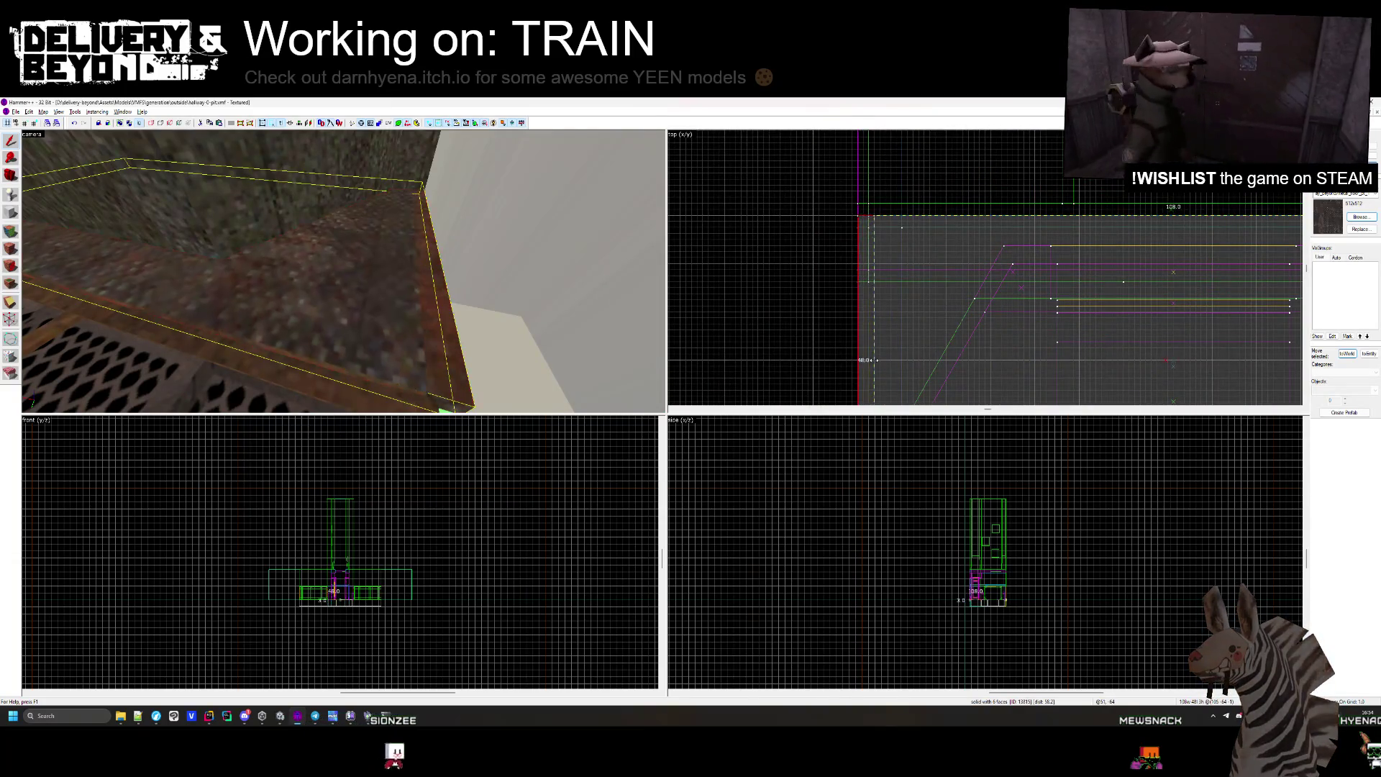
{"action": "left_click", "coordinate": [351, 273]}
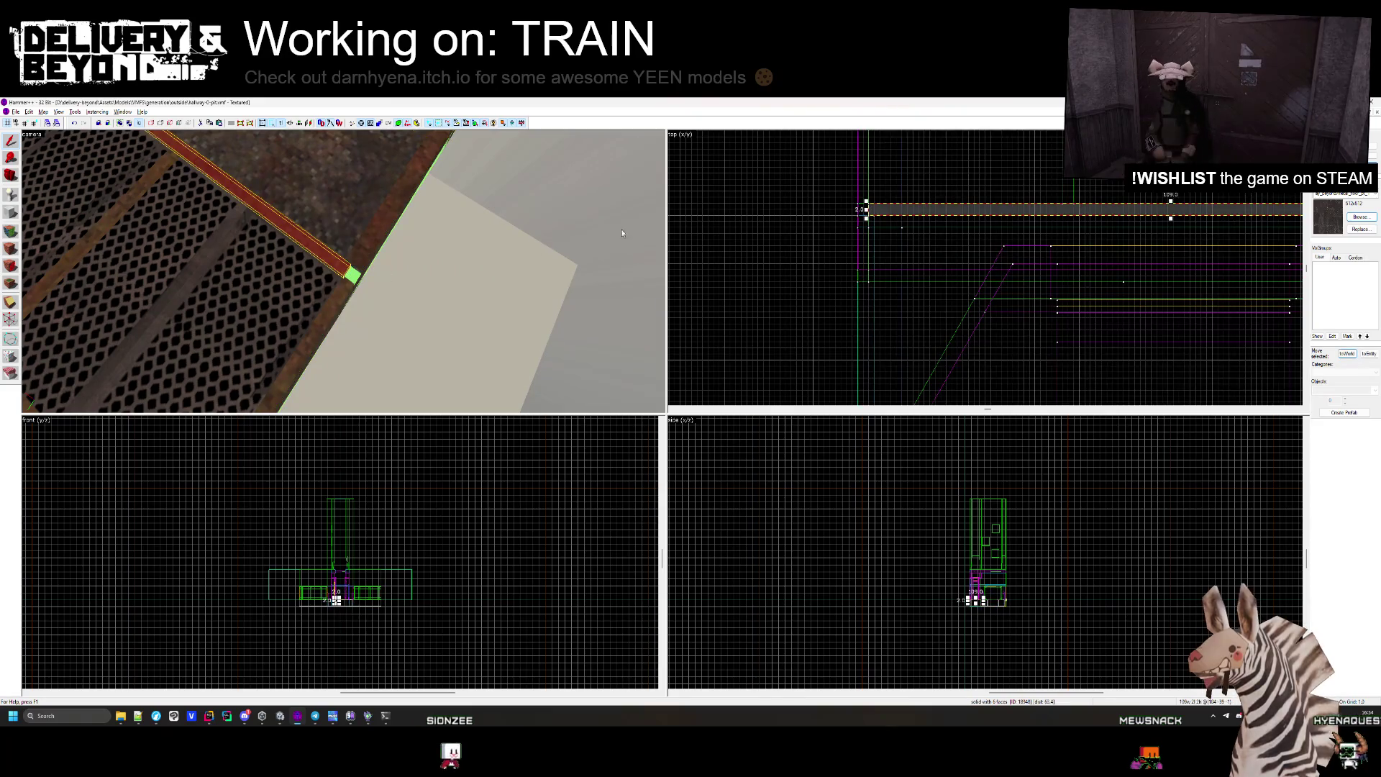
{"action": "scroll", "coordinate": [851, 200], "scroll_direction": "up", "scroll_amount": 1}
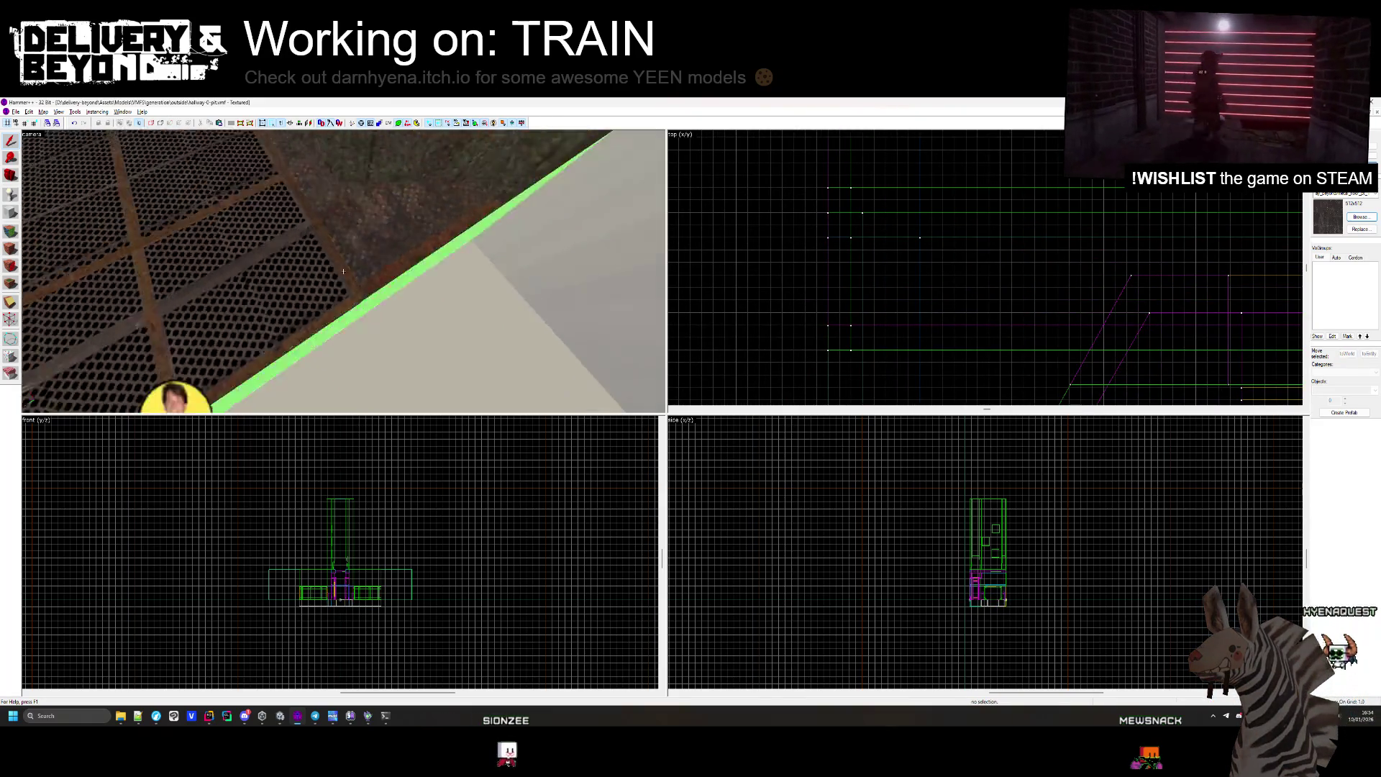
{"action": "left_click_drag", "start_coordinate": [170, 395], "coordinate": [377, 382]}
{"action": "left_click", "coordinate": [366, 282]}
{"action": "scroll", "coordinate": [835, 252], "scroll_direction": "up", "scroll_amount": 5}
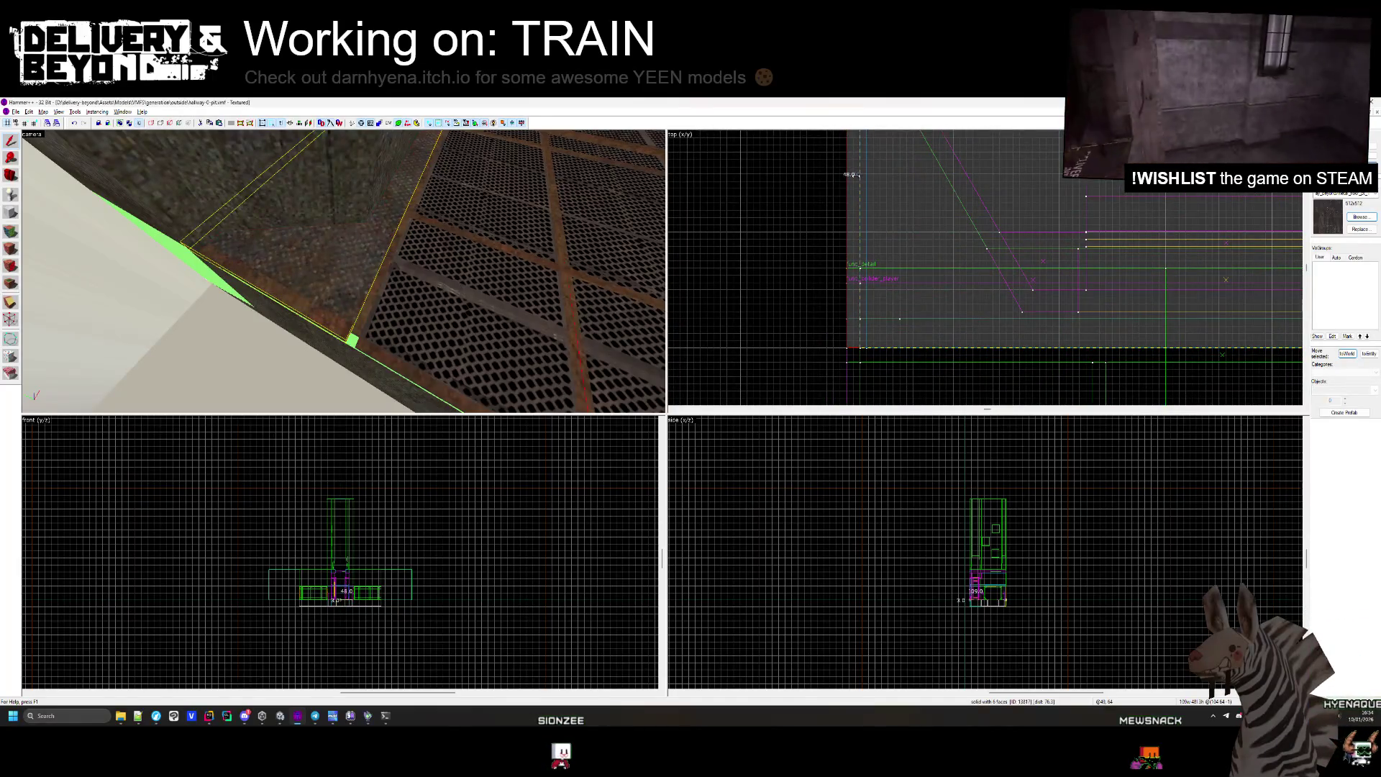
{"action": "key", "text": "Escape"}
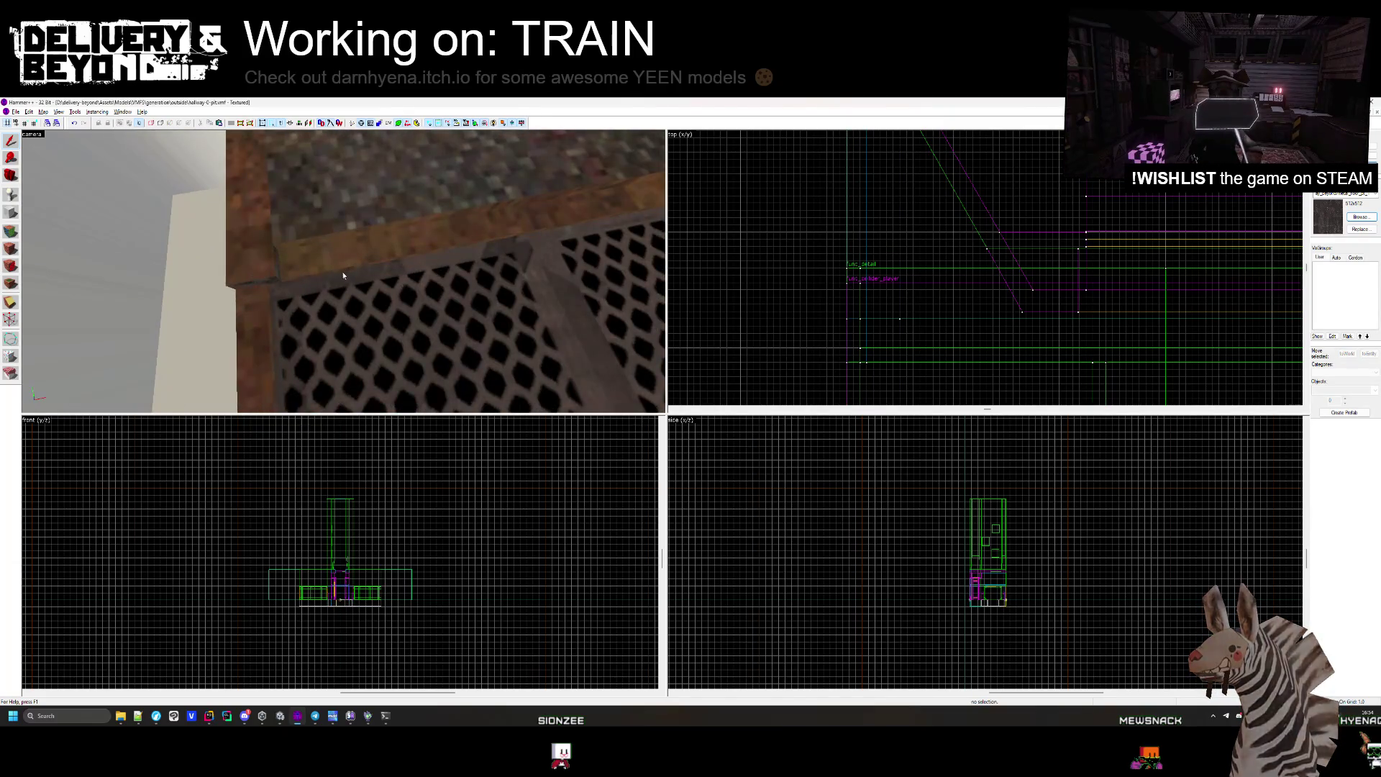
{"action": "left_click", "coordinate": [306, 272]}
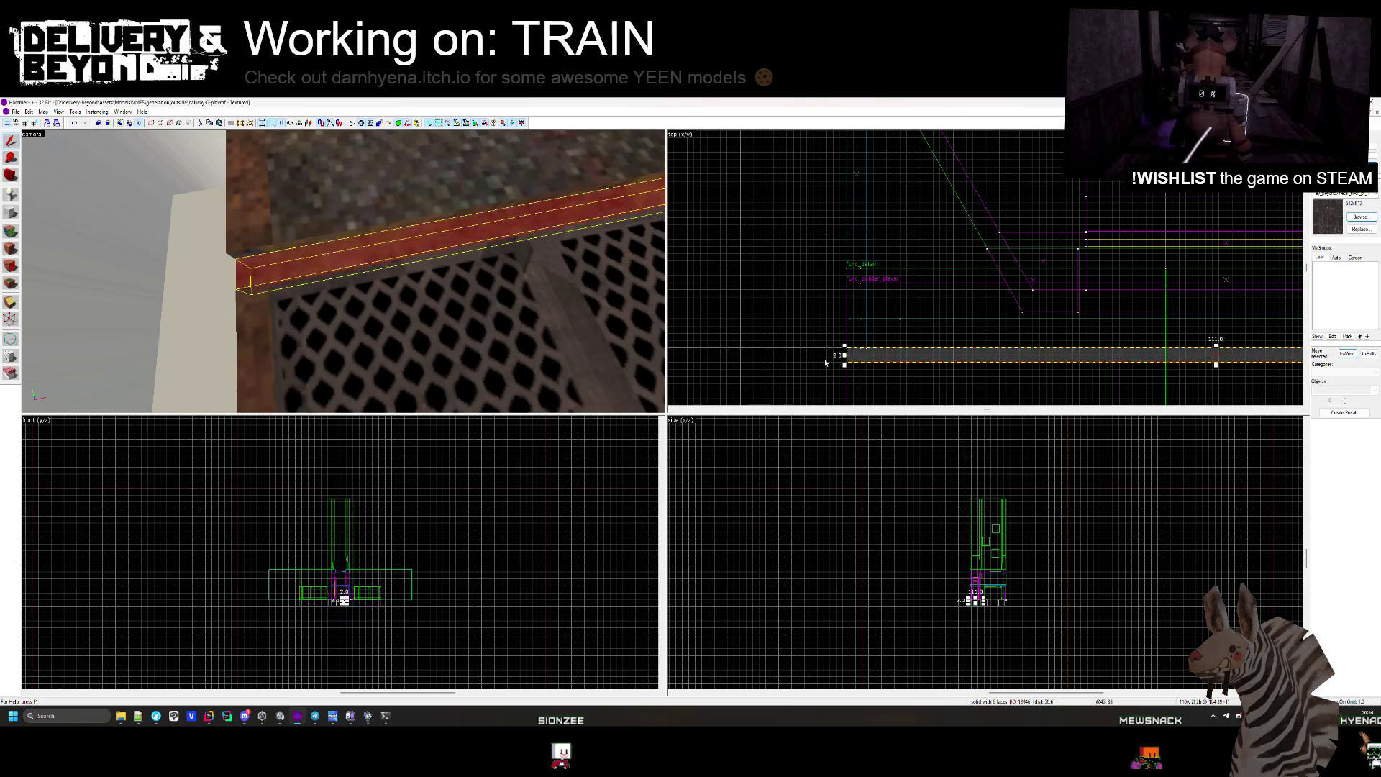
{"action": "left_click", "coordinate": [393, 278]}
{"action": "left_click", "coordinate": [374, 248]}
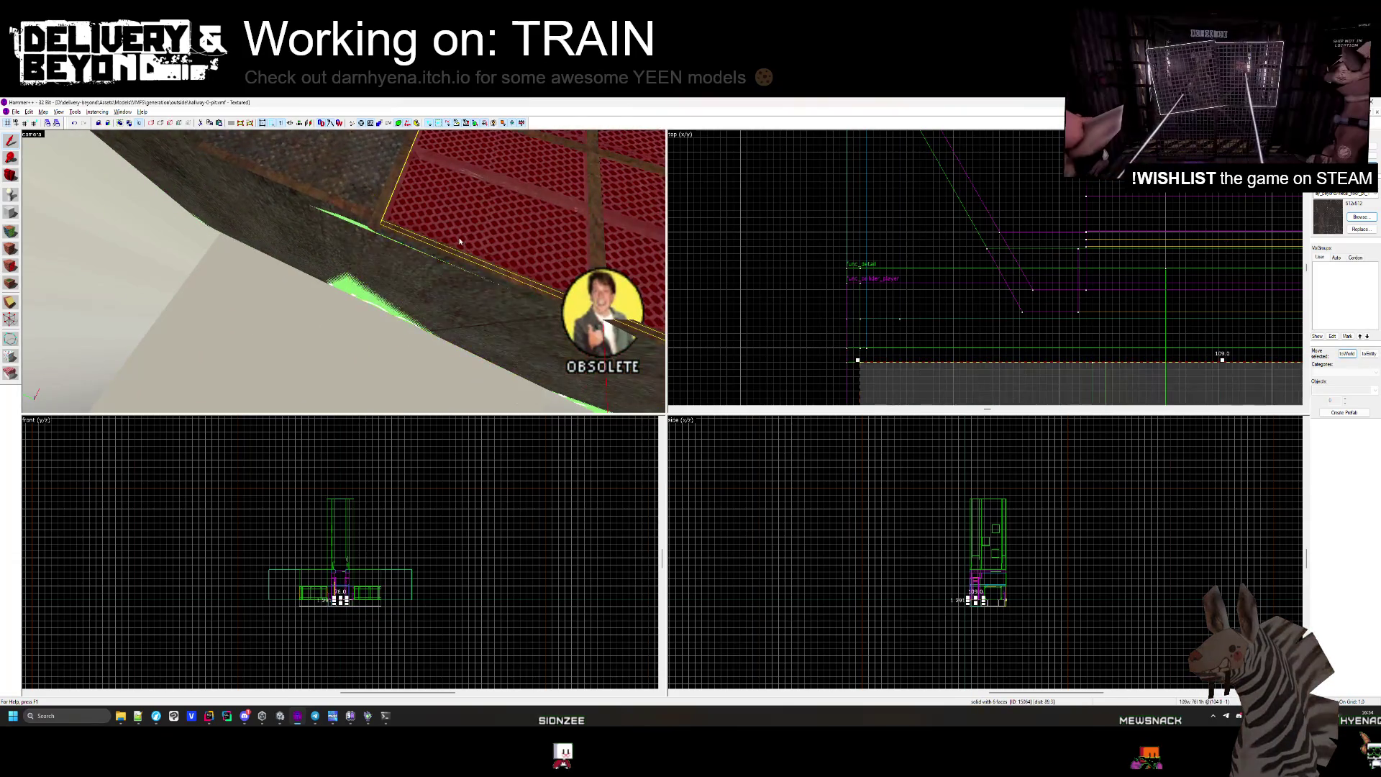
{"action": "left_click", "coordinate": [362, 230]}
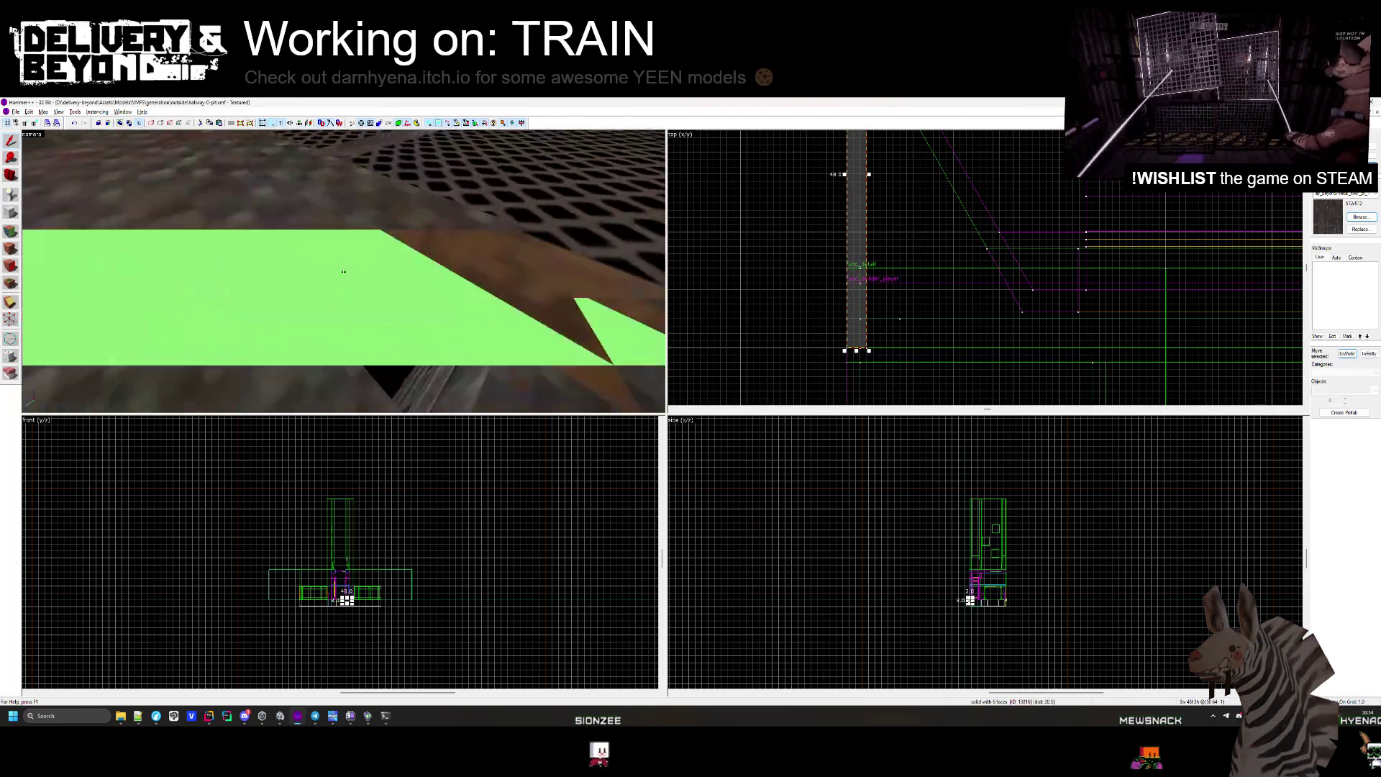
{"action": "left_click", "coordinate": [550, 271]}
{"action": "key", "text": "ctrl+shift+e"}
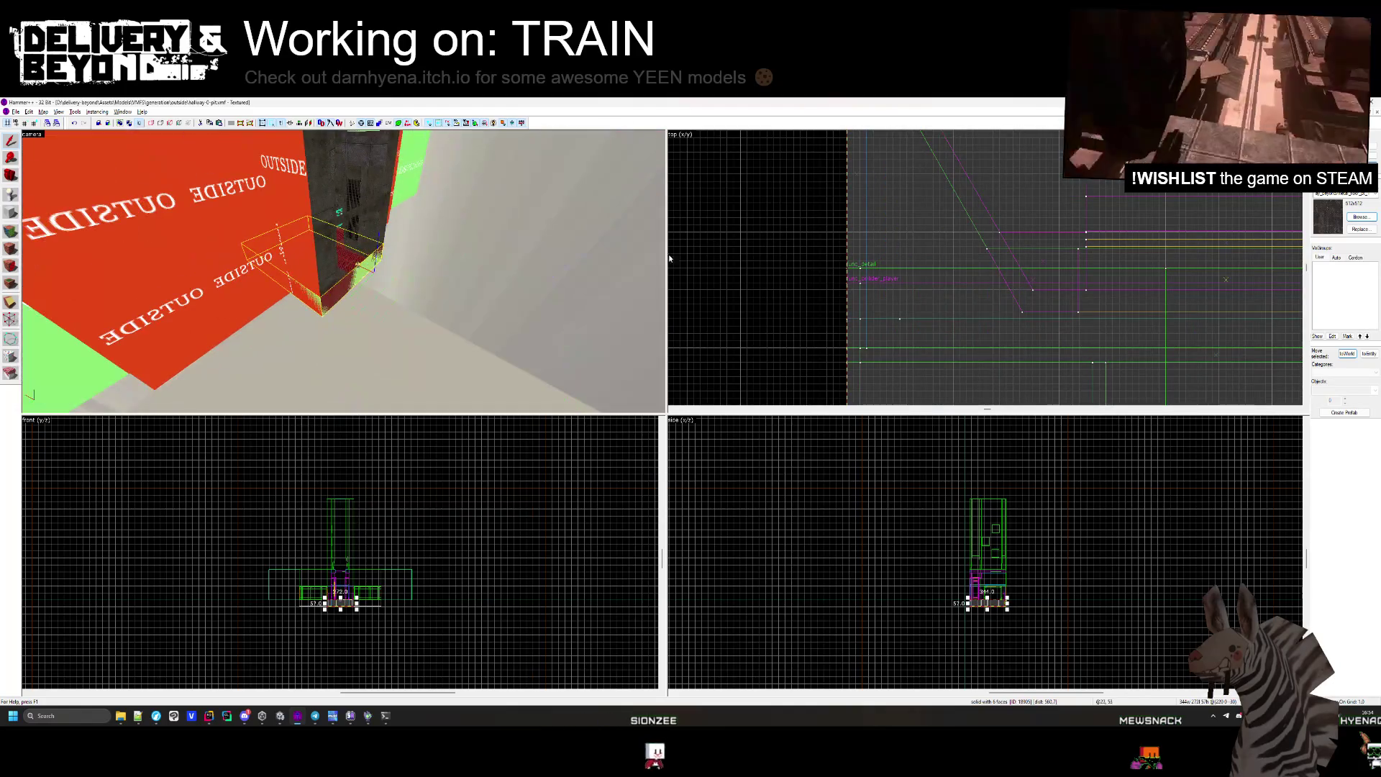
{"action": "scroll", "coordinate": [869, 328], "scroll_direction": "up", "scroll_amount": 5}
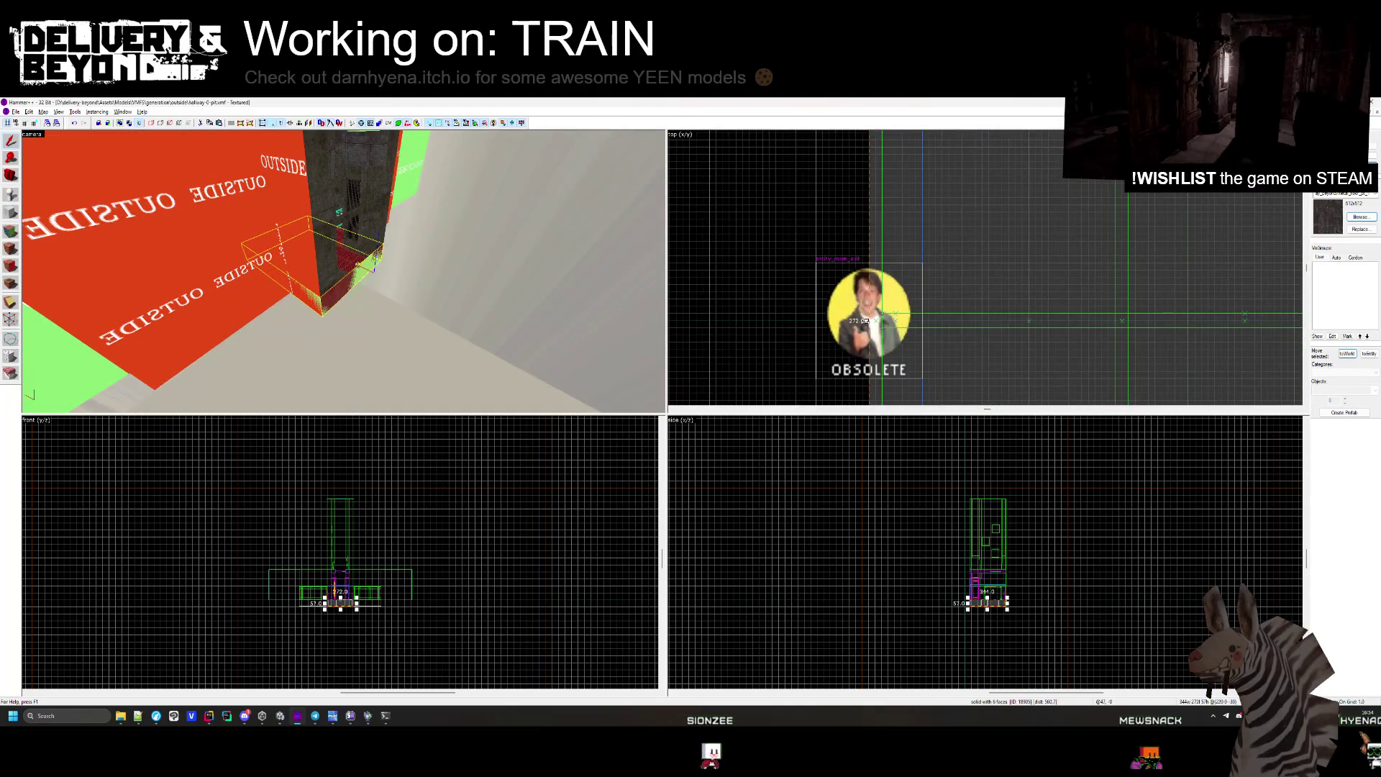
Select the entire hallway geometry with Ctrl+A.
{"action": "key", "text": "Escape"}
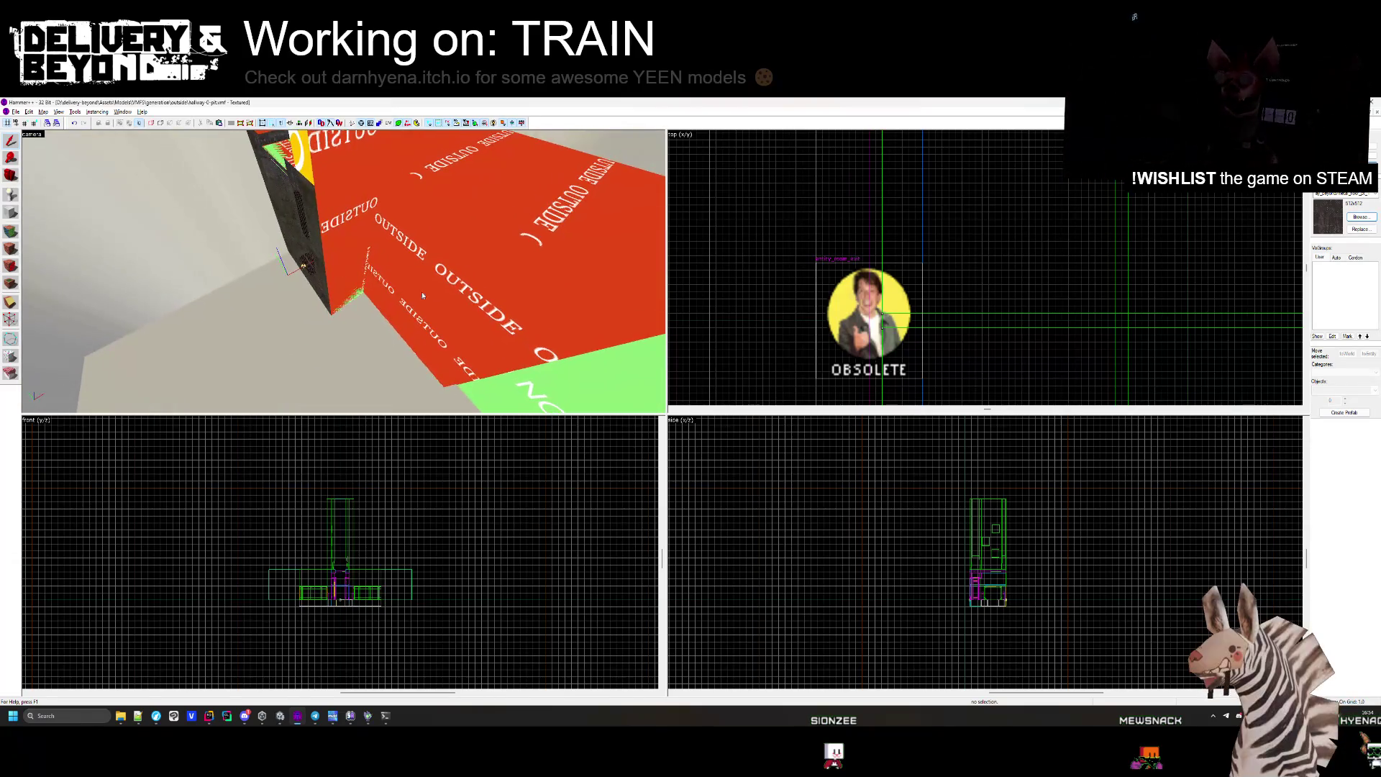
{"action": "scroll", "coordinate": [800, 253], "scroll_direction": "down", "scroll_amount": 4}
{"action": "scroll", "coordinate": [800, 253], "scroll_direction": "down", "scroll_amount": 3}
{"action": "key", "text": "ctrl+a"}
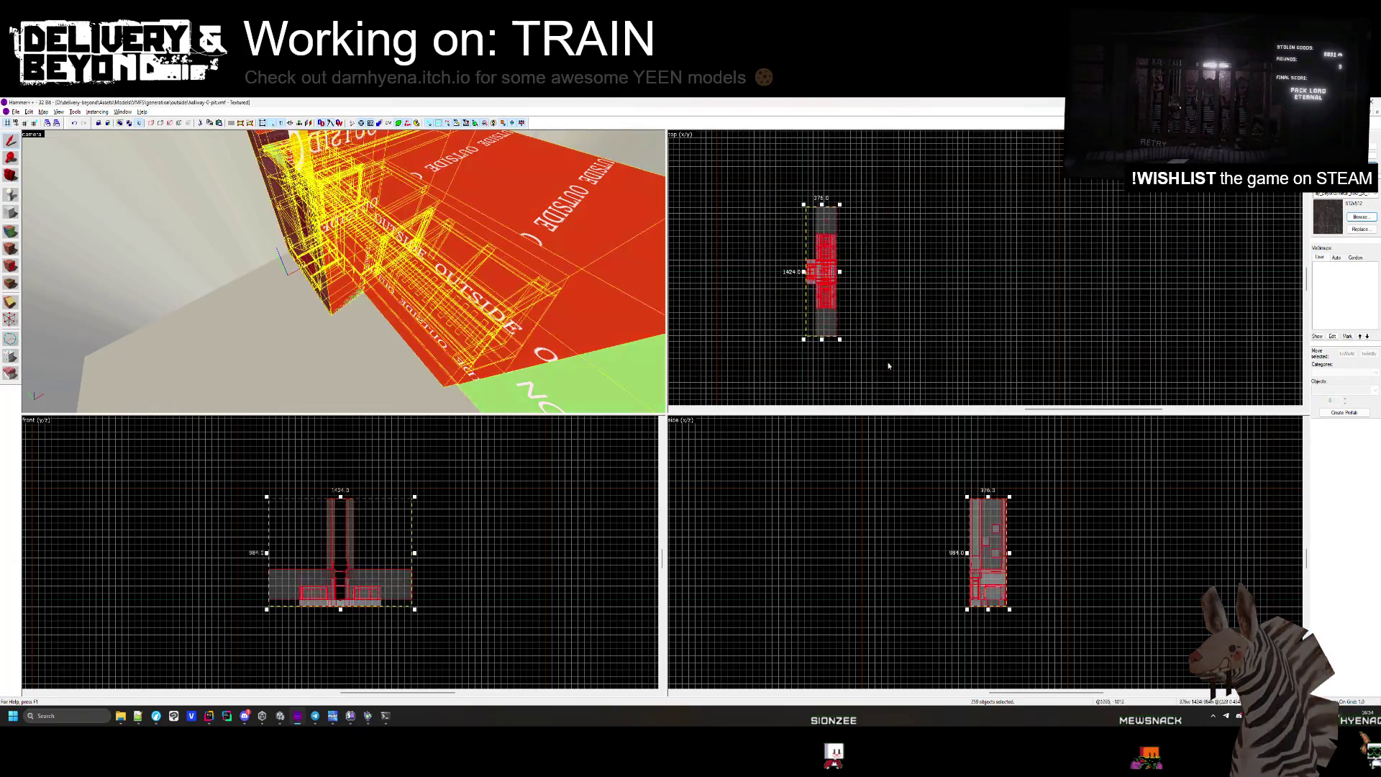
{"action": "scroll", "coordinate": [815, 253], "scroll_direction": "up", "scroll_amount": 5}
{"action": "scroll", "coordinate": [812, 263], "scroll_direction": "up", "scroll_amount": 6}
Slide the hallway left in the Top view, view the grated pit, and switch to Unity.
{"action": "key", "text": "Escape"}
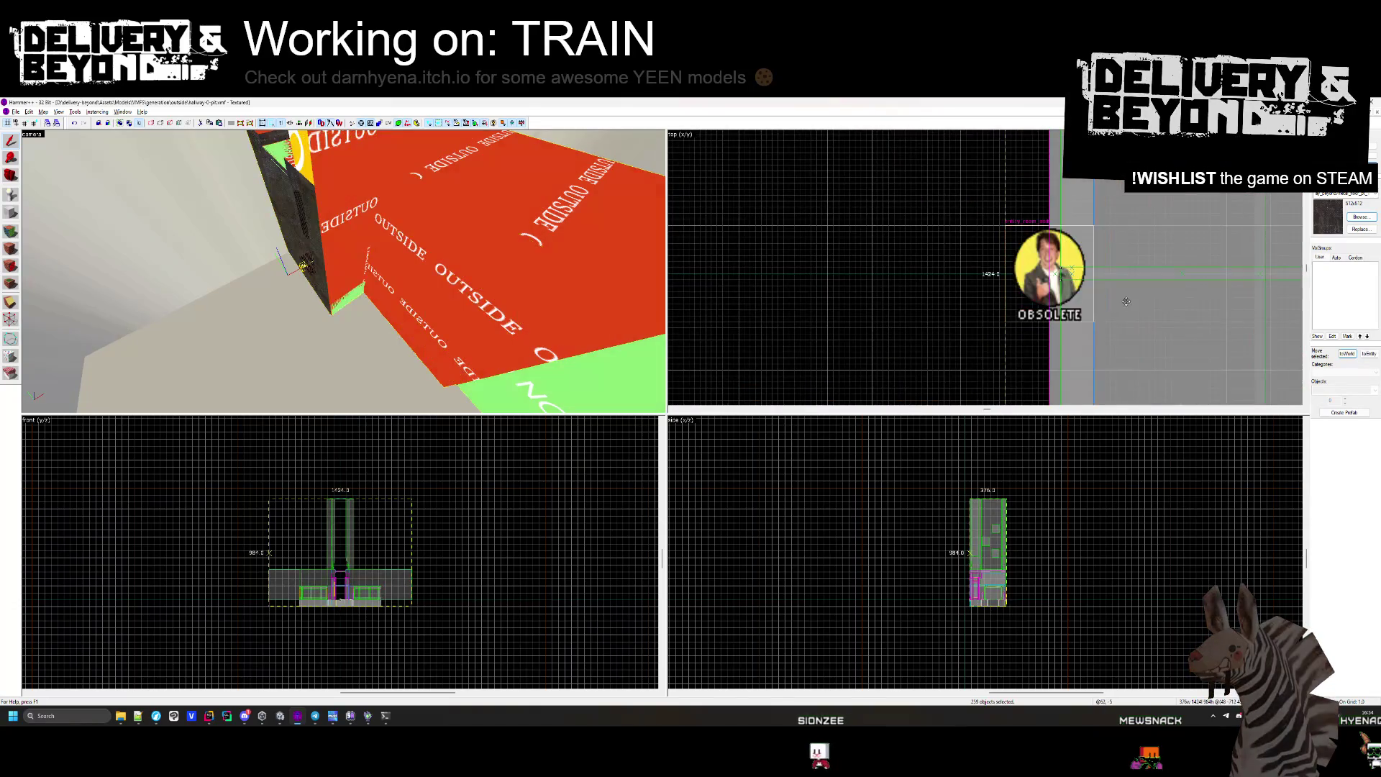
{"action": "left_click_drag", "start_coordinate": [1096, 301], "coordinate": [864, 302]}
{"action": "scroll", "coordinate": [745, 272], "scroll_direction": "up", "scroll_amount": 2}
{"action": "scroll", "coordinate": [748, 277], "scroll_direction": "down", "scroll_amount": 8}
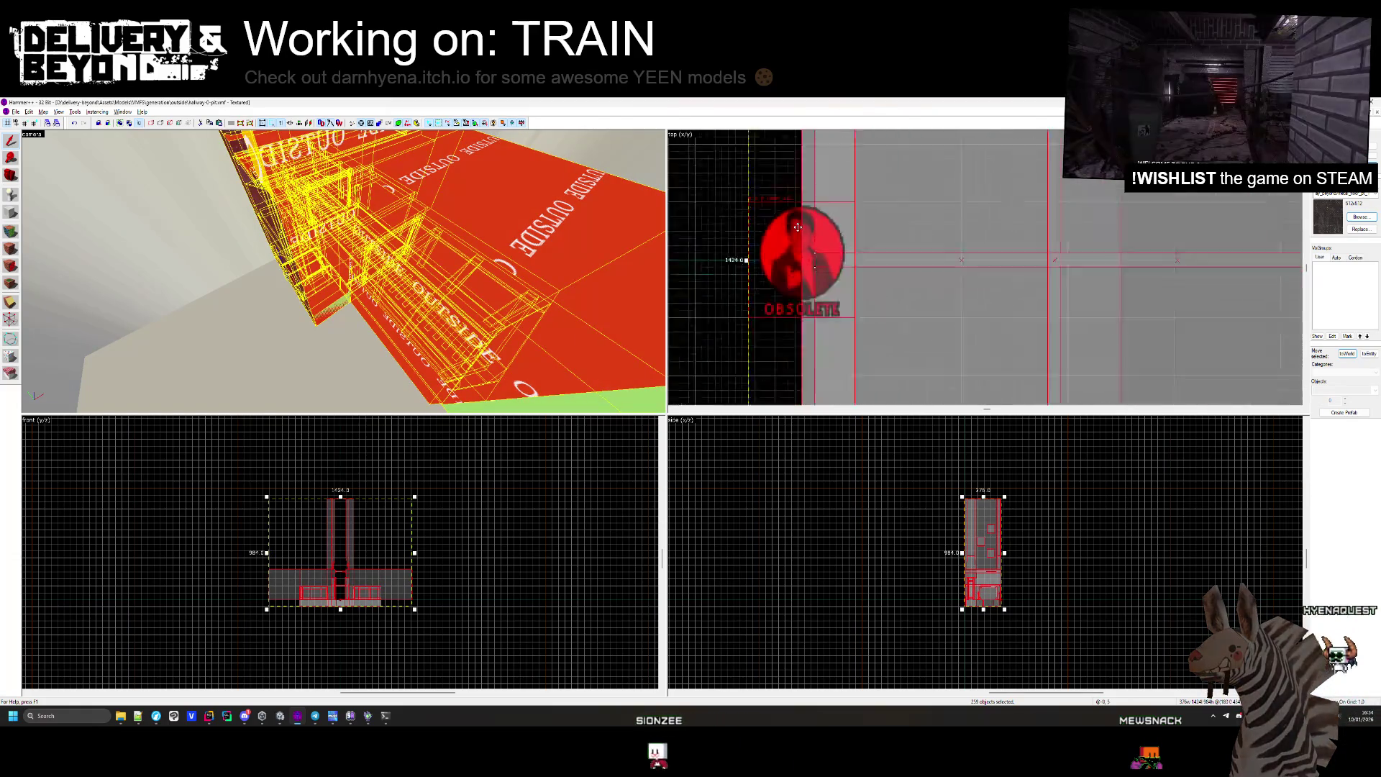
{"action": "key", "text": "Escape"}
{"action": "left_click_drag", "start_coordinate": [343, 271], "coordinate": [352, 280]}
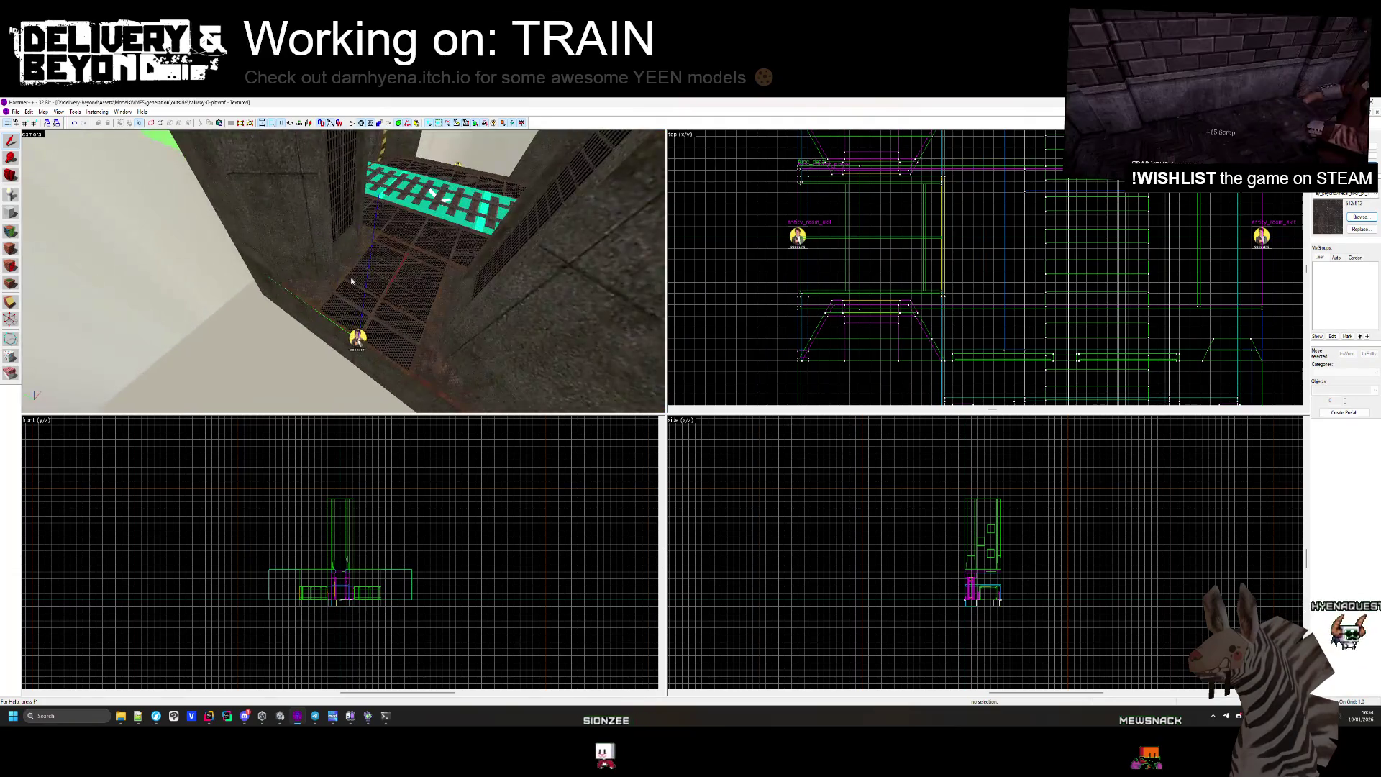
{"action": "key", "text": "alt+Tab"}
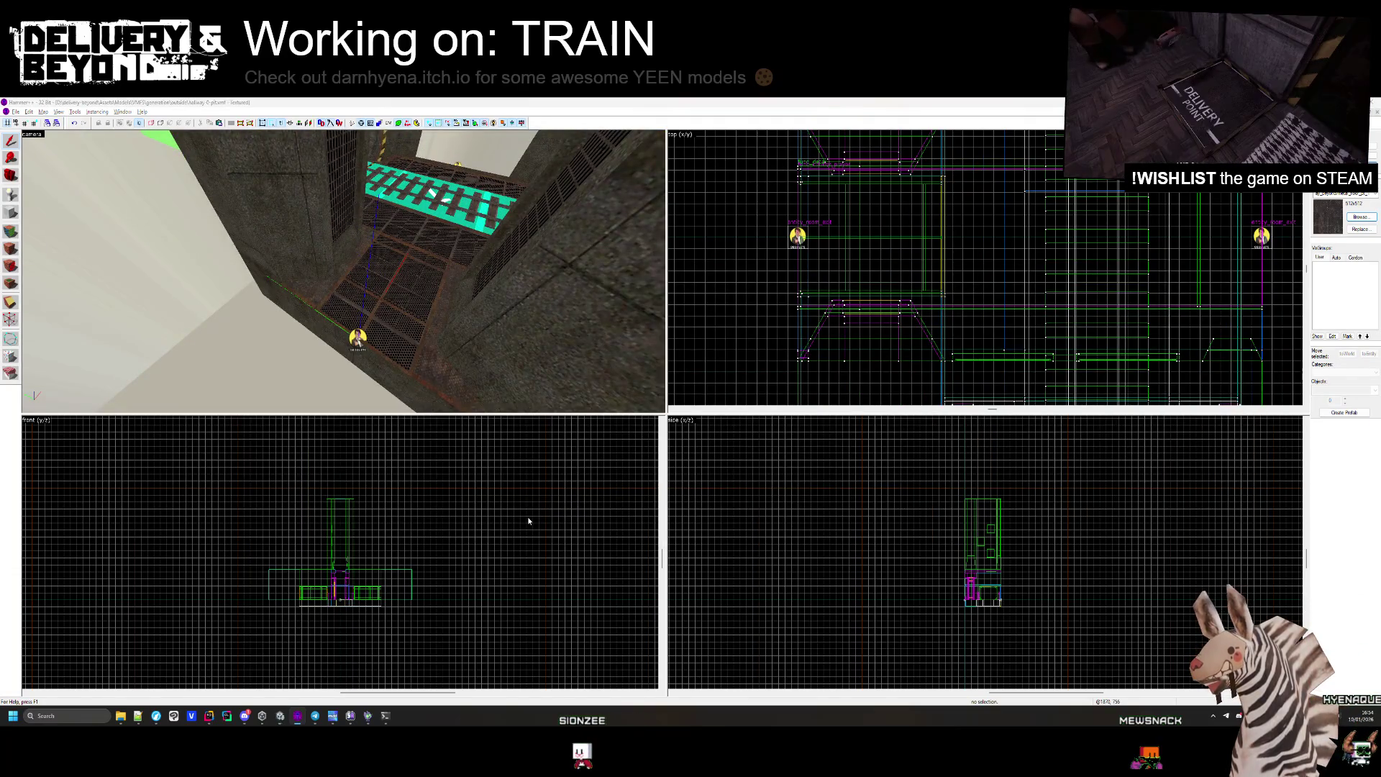
{"action": "key", "text": "alt+Tab"}
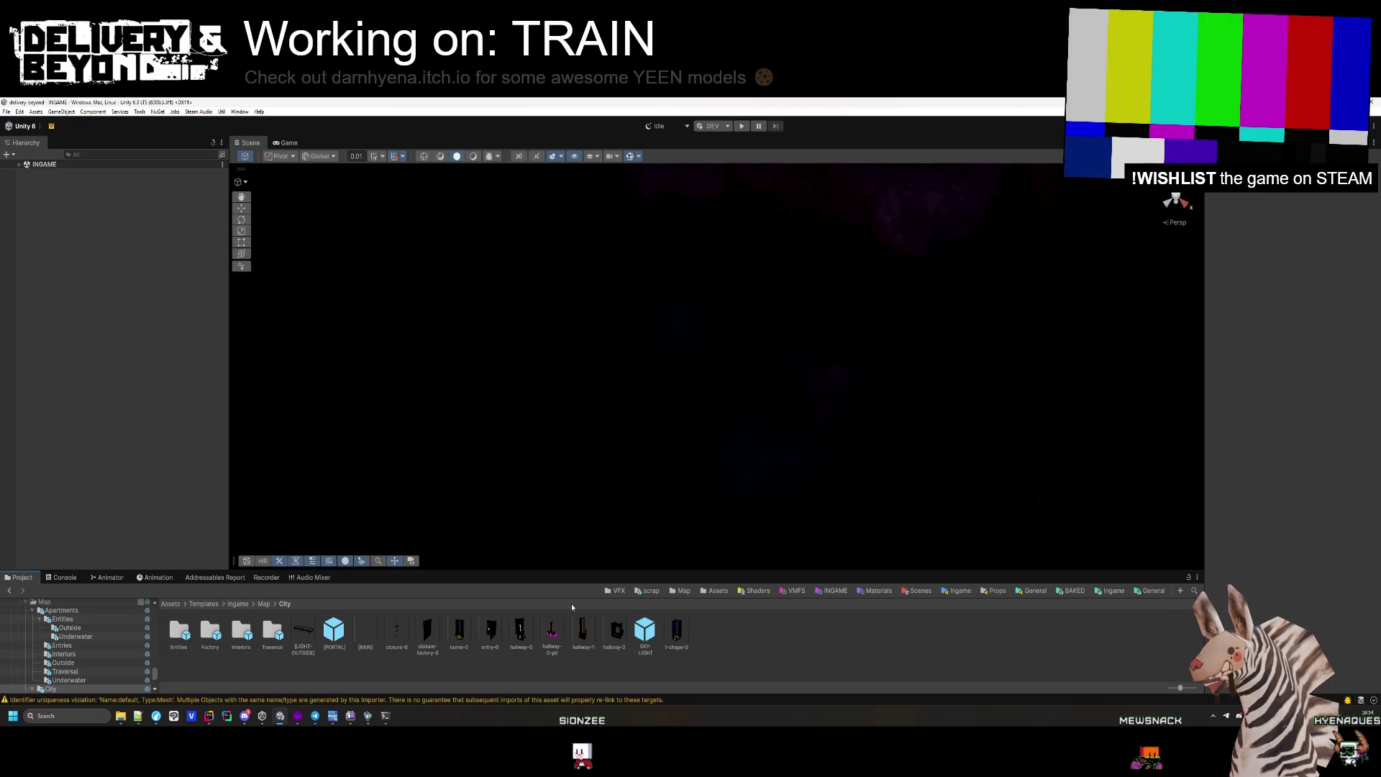
Open the hallway-0-pit prefab and orbit around its pit edge and lit rail track.
{"action": "left_click", "coordinate": [554, 633]}
{"action": "key", "text": "Return"}
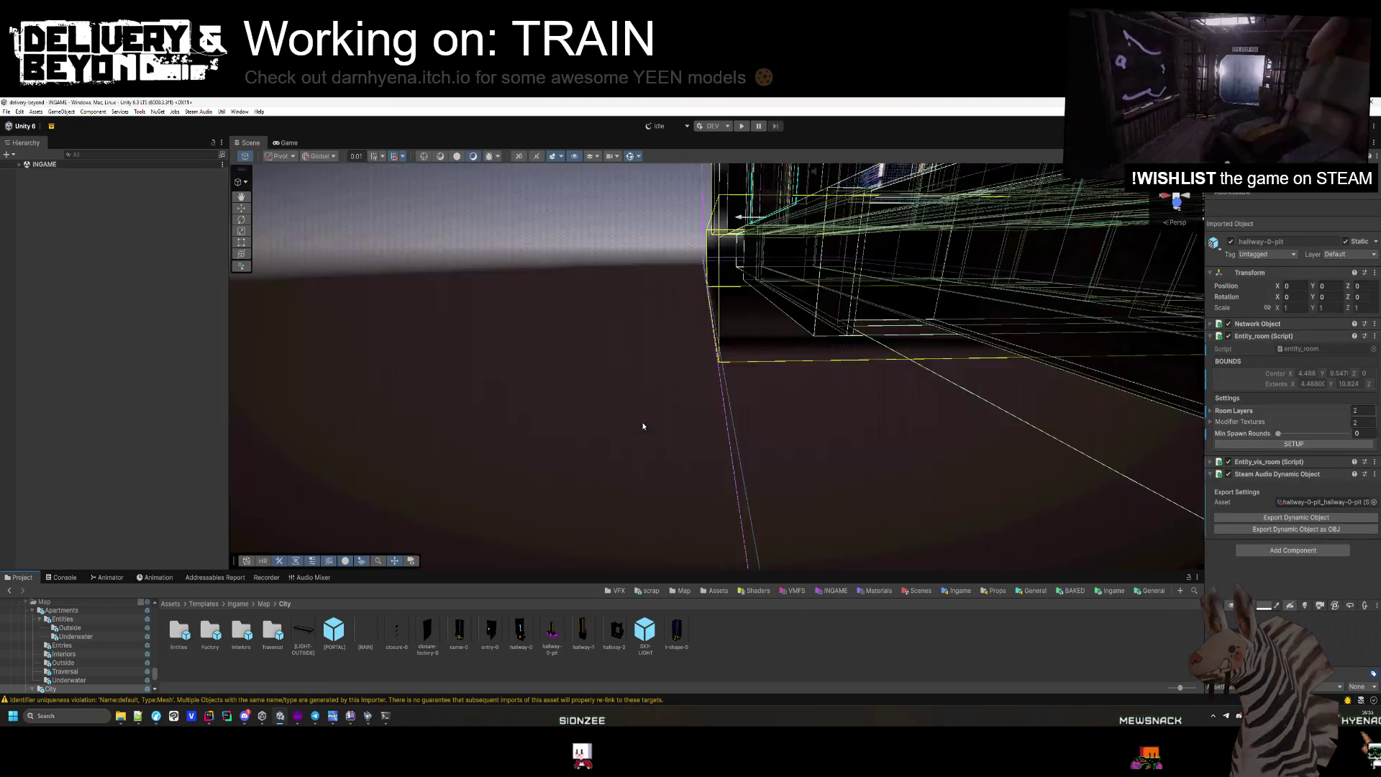
{"action": "mouse_move", "coordinate": [641, 425]}
{"action": "left_mouse_down"}
{"action": "mouse_move", "coordinate": [749, 453]}
{"action": "mouse_move", "coordinate": [783, 527]}
{"action": "mouse_move", "coordinate": [879, 465]}
{"action": "mouse_move", "coordinate": [768, 486]}
{"action": "mouse_move", "coordinate": [729, 421]}
{"action": "mouse_move", "coordinate": [751, 456]}
{"action": "left_mouse_up"}
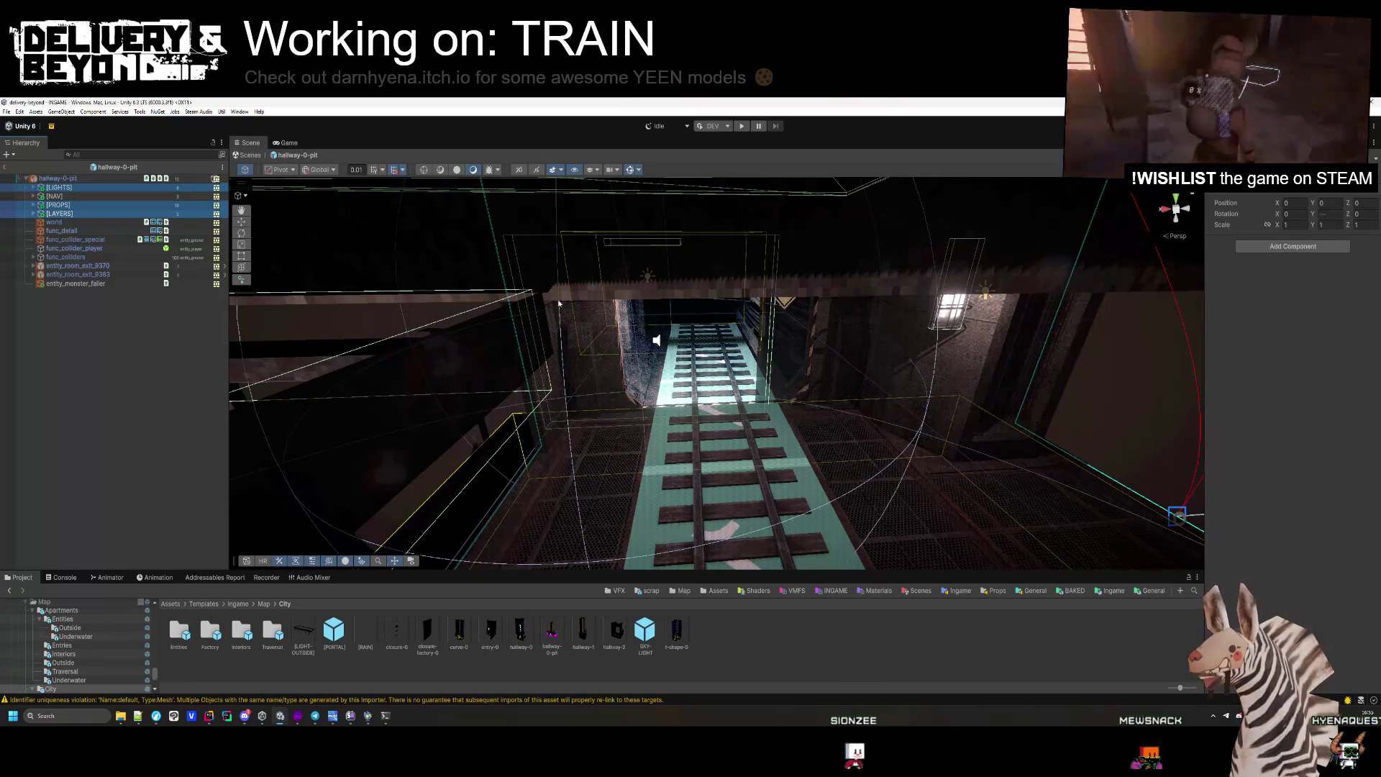
{"action": "mouse_move", "coordinate": [559, 304]}
{"action": "left_mouse_down"}
{"action": "mouse_move", "coordinate": [736, 355]}
{"action": "mouse_move", "coordinate": [1008, 358]}
{"action": "left_mouse_up"}
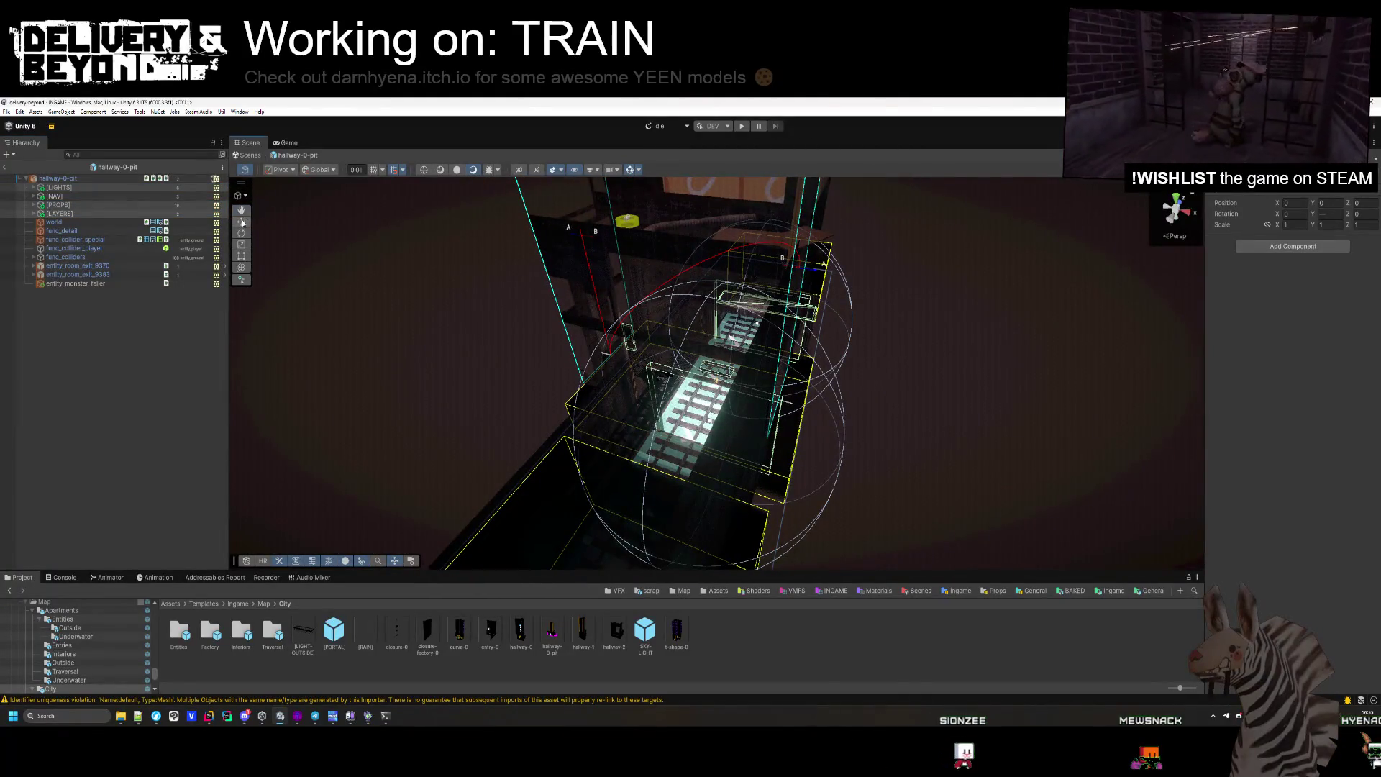
{"action": "mouse_move", "coordinate": [611, 389]}
{"action": "left_mouse_down"}
{"action": "mouse_move", "coordinate": [663, 379]}
{"action": "mouse_move", "coordinate": [749, 395]}
{"action": "left_mouse_up"}
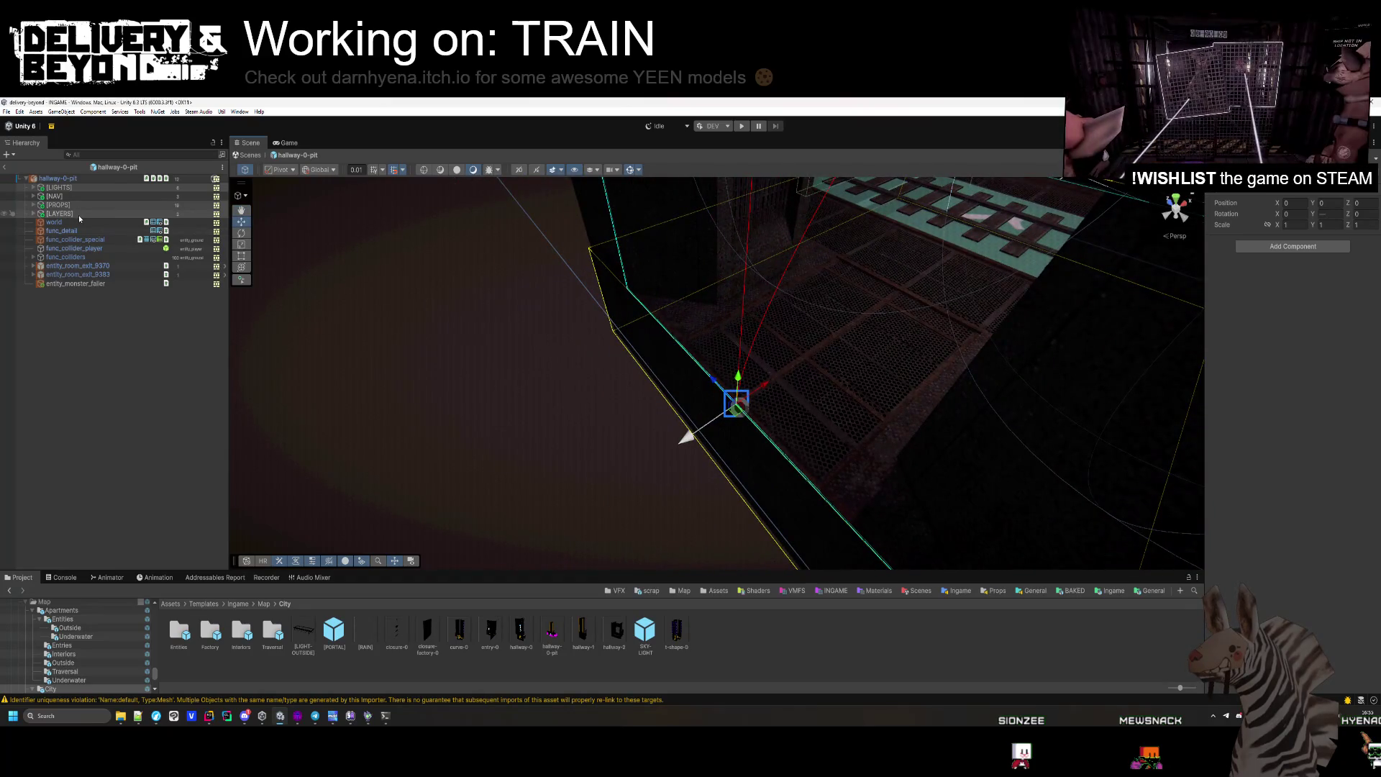
{"action": "mouse_move", "coordinate": [900, 346]}
{"action": "left_mouse_down"}
{"action": "mouse_move", "coordinate": [1001, 286]}
{"action": "mouse_move", "coordinate": [974, 314]}
{"action": "mouse_move", "coordinate": [1094, 427]}
{"action": "mouse_move", "coordinate": [1061, 431]}
{"action": "mouse_move", "coordinate": [1081, 430]}
{"action": "mouse_move", "coordinate": [989, 483]}
{"action": "mouse_move", "coordinate": [548, 493]}
{"action": "mouse_move", "coordinate": [523, 391]}
{"action": "mouse_move", "coordinate": [339, 382]}
{"action": "mouse_move", "coordinate": [563, 442]}
{"action": "mouse_move", "coordinate": [701, 430]}
{"action": "mouse_move", "coordinate": [765, 447]}
{"action": "left_mouse_up"}
Shrink the DARK-VOLUME (2) fog box along X.
{"action": "left_click", "coordinate": [701, 431]}
{"action": "key", "text": "f"}
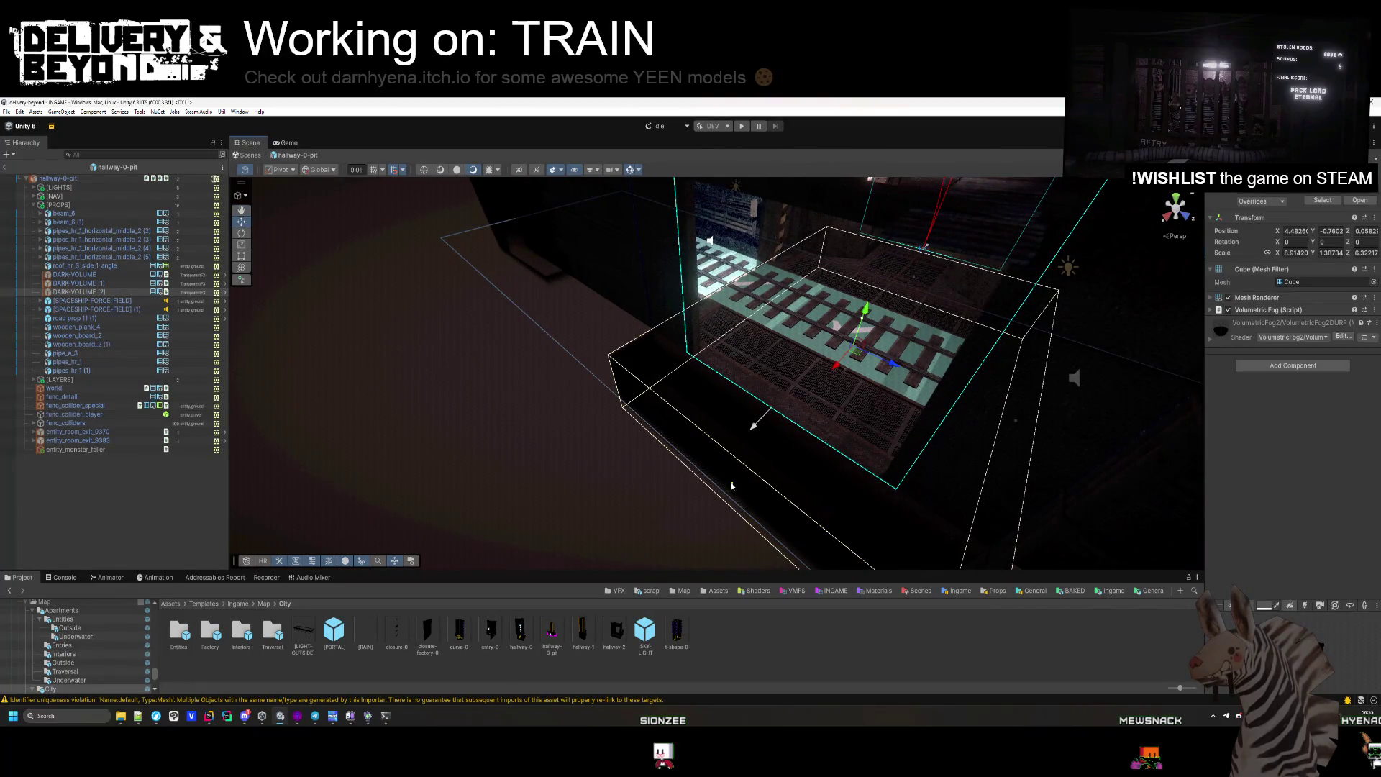
{"action": "mouse_move", "coordinate": [753, 426]}
{"action": "left_mouse_down"}
{"action": "mouse_move", "coordinate": [792, 454]}
{"action": "mouse_move", "coordinate": [841, 346]}
{"action": "mouse_move", "coordinate": [478, 431]}
{"action": "mouse_move", "coordinate": [688, 417]}
{"action": "mouse_move", "coordinate": [645, 429]}
{"action": "mouse_move", "coordinate": [663, 357]}
{"action": "left_mouse_up"}
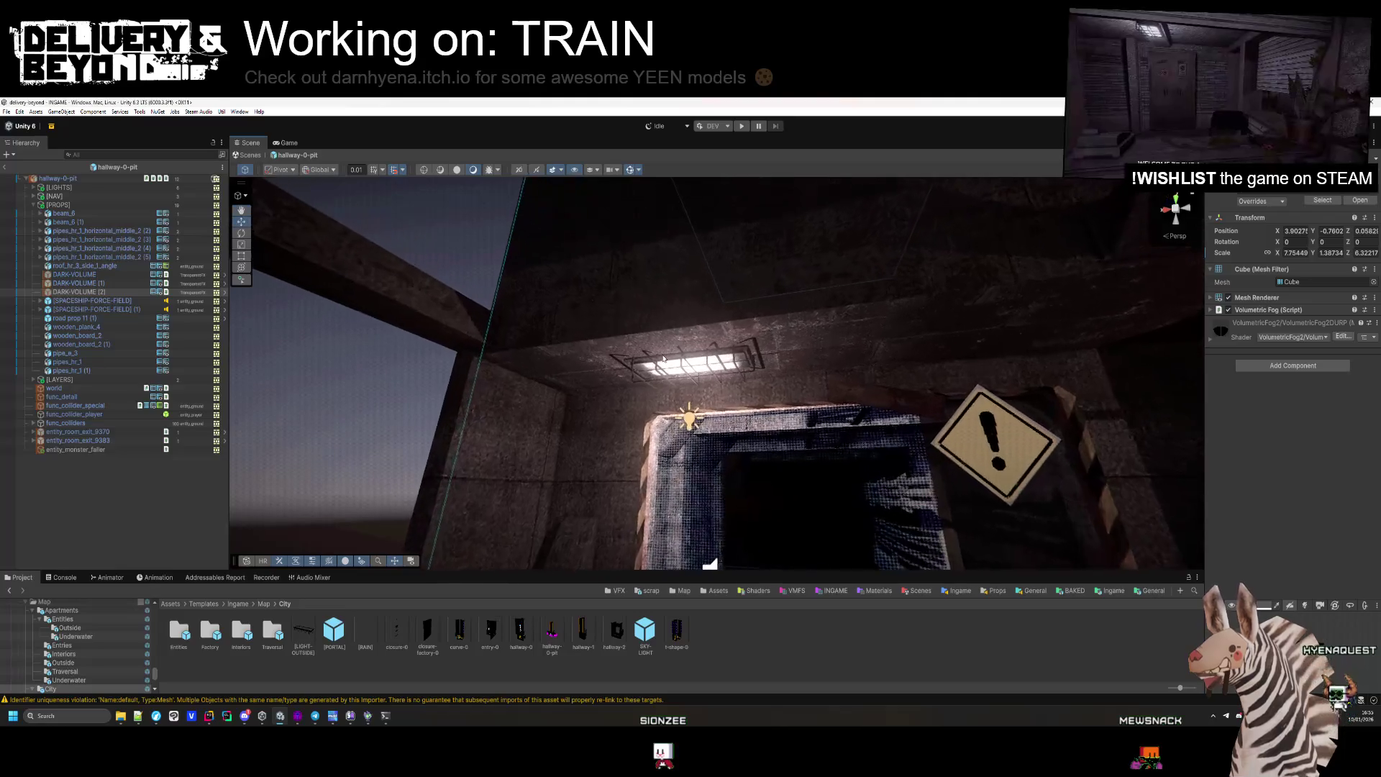
Move the LIGHT-OUTSIDE light along the wall beside the barred window to Z 1.3.
{"action": "left_click", "coordinate": [33, 187]}
{"action": "left_click", "coordinate": [64, 196]}
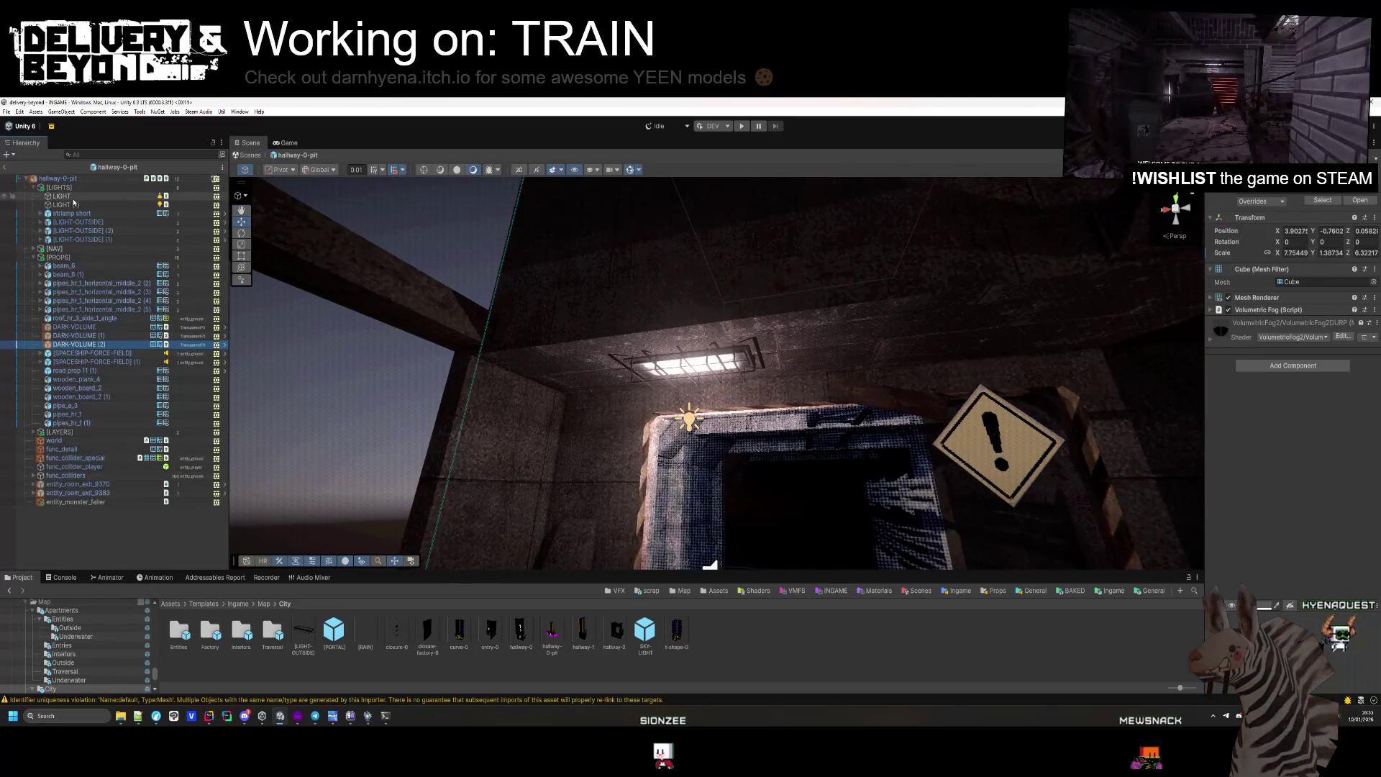
{"action": "mouse_move", "coordinate": [595, 353]}
{"action": "left_mouse_down"}
{"action": "mouse_move", "coordinate": [632, 352]}
{"action": "mouse_move", "coordinate": [337, 319]}
{"action": "left_mouse_up"}
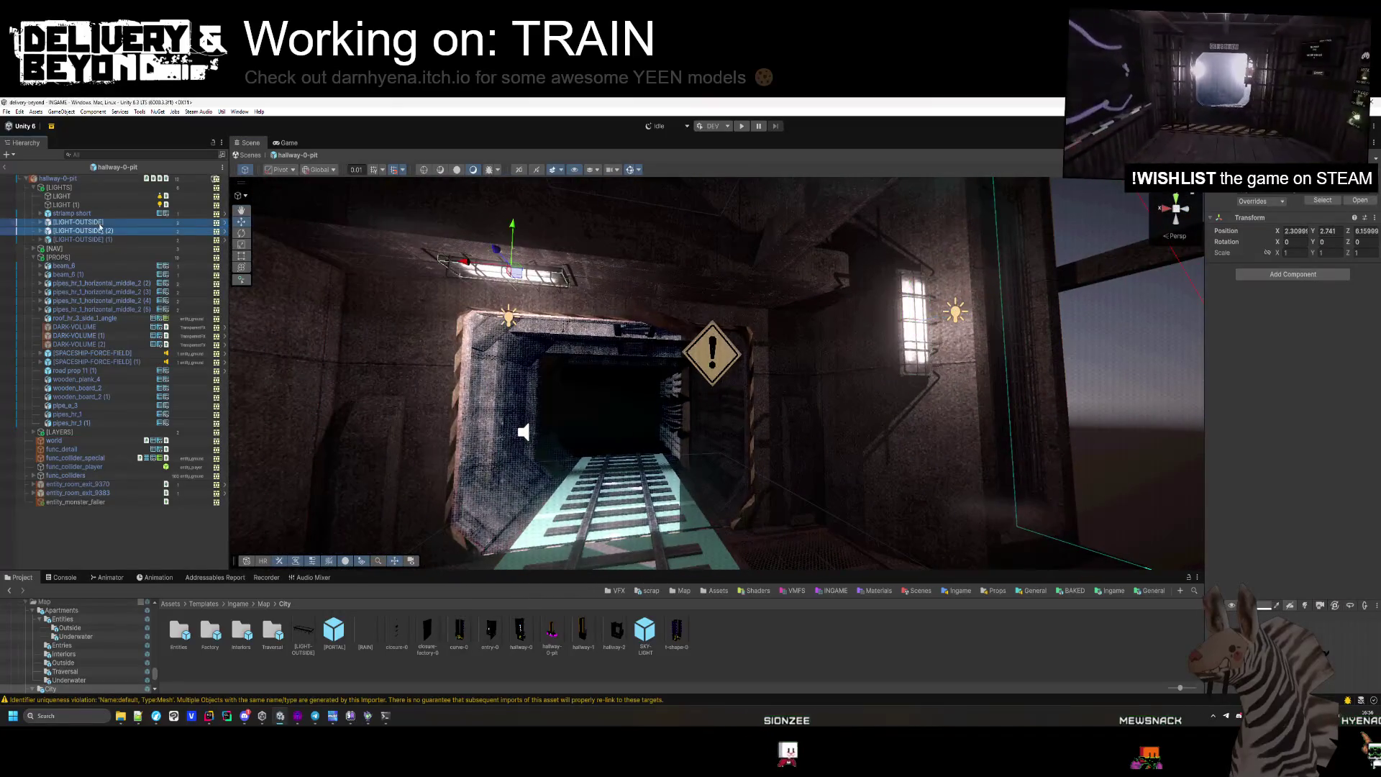
{"action": "mouse_move", "coordinate": [624, 312]}
{"action": "left_mouse_down"}
{"action": "mouse_move", "coordinate": [605, 145]}
{"action": "mouse_move", "coordinate": [696, 489]}
{"action": "left_mouse_up"}
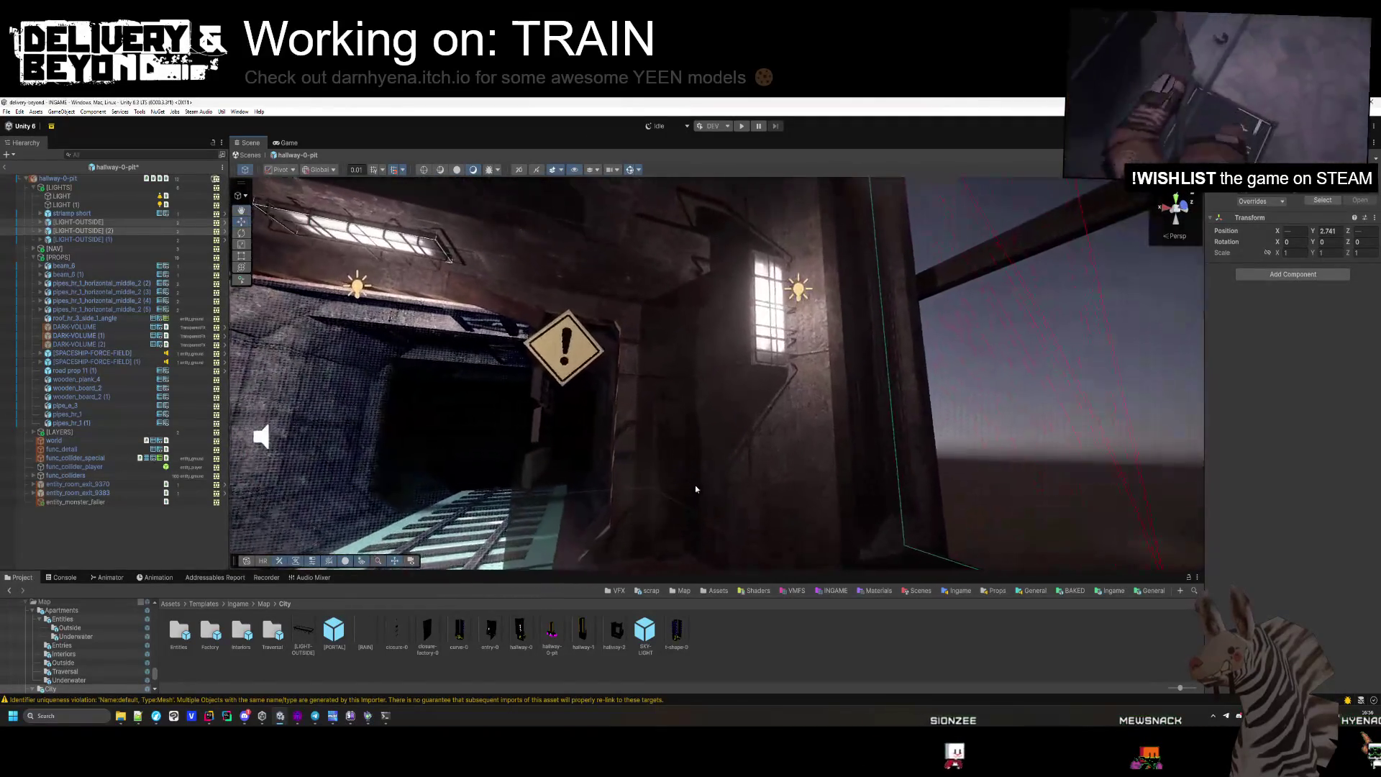
{"action": "left_click_drag", "start_coordinate": [734, 304], "coordinate": [791, 319]}
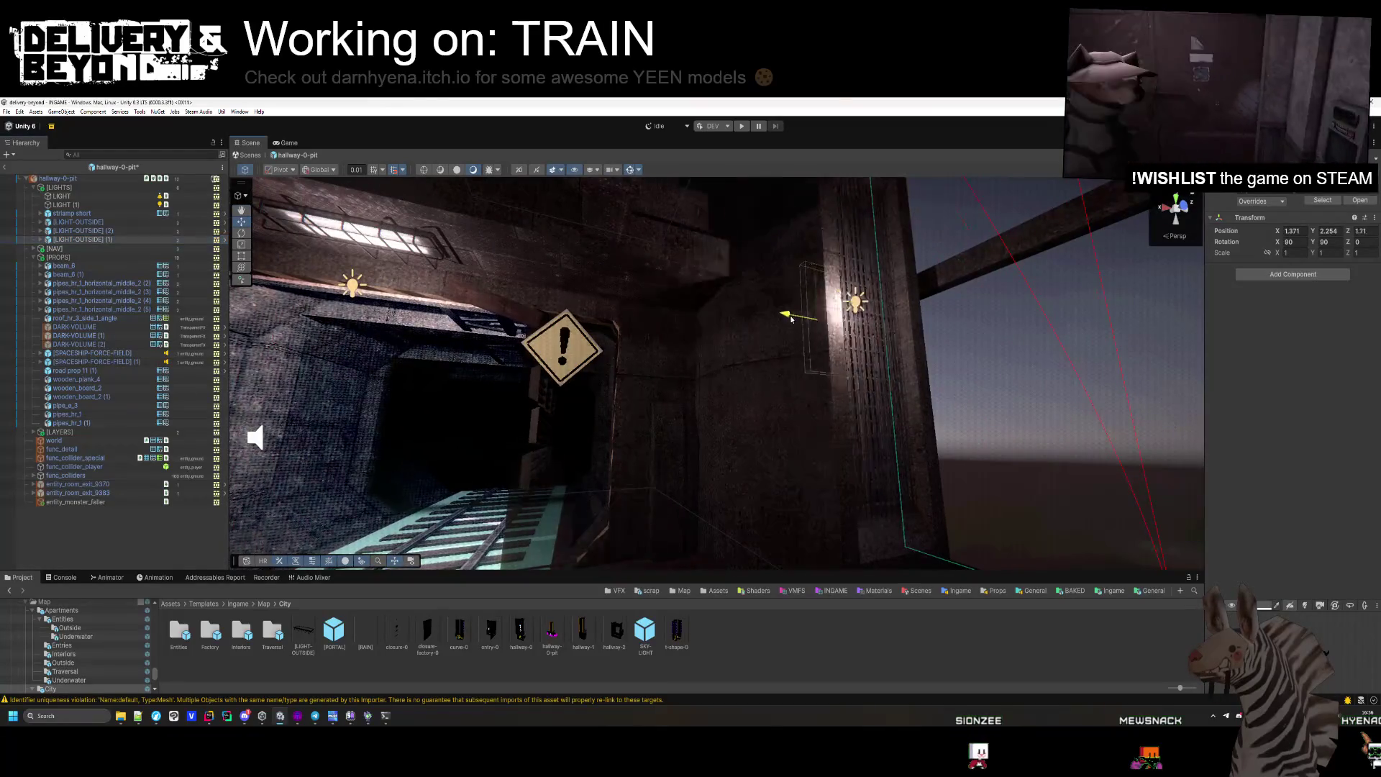
{"action": "key", "text": "f"}
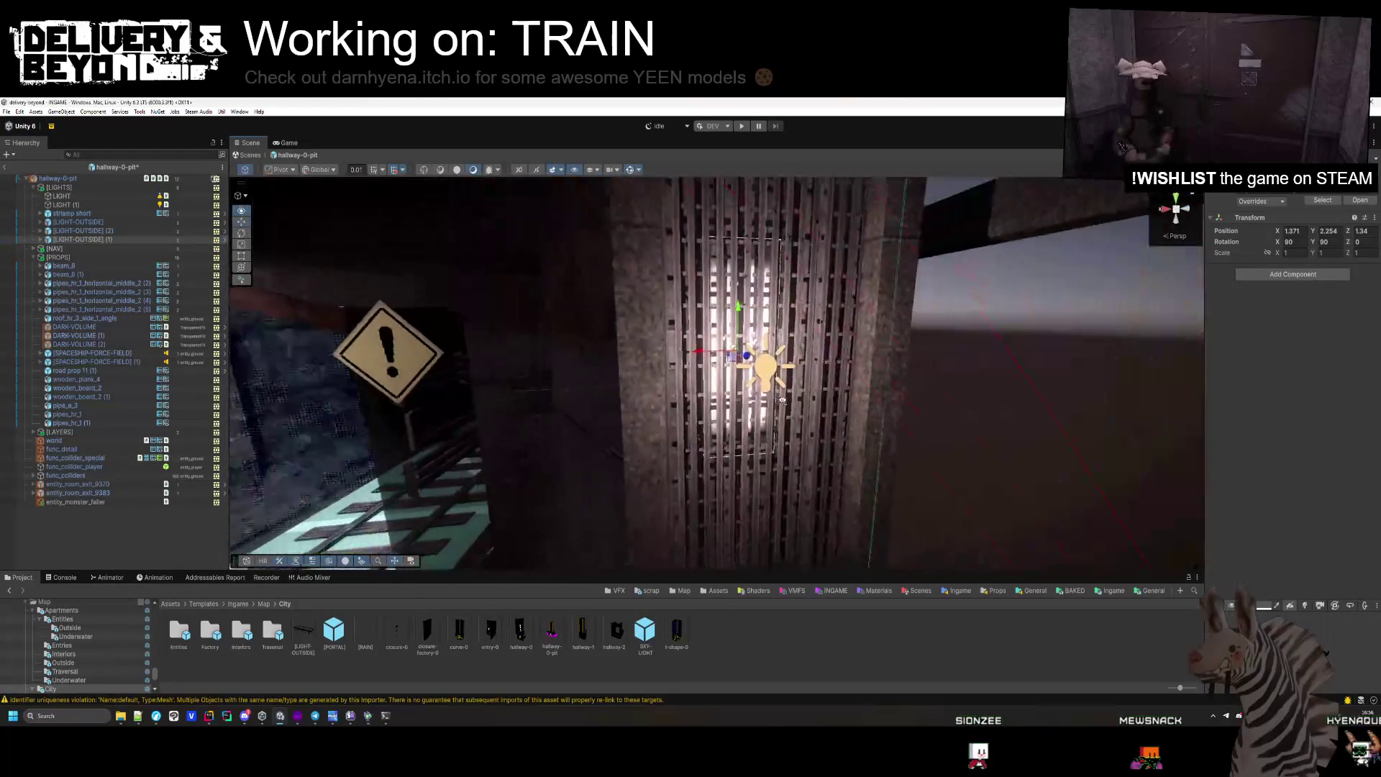
{"action": "left_click_drag", "start_coordinate": [699, 354], "coordinate": [685, 356]}
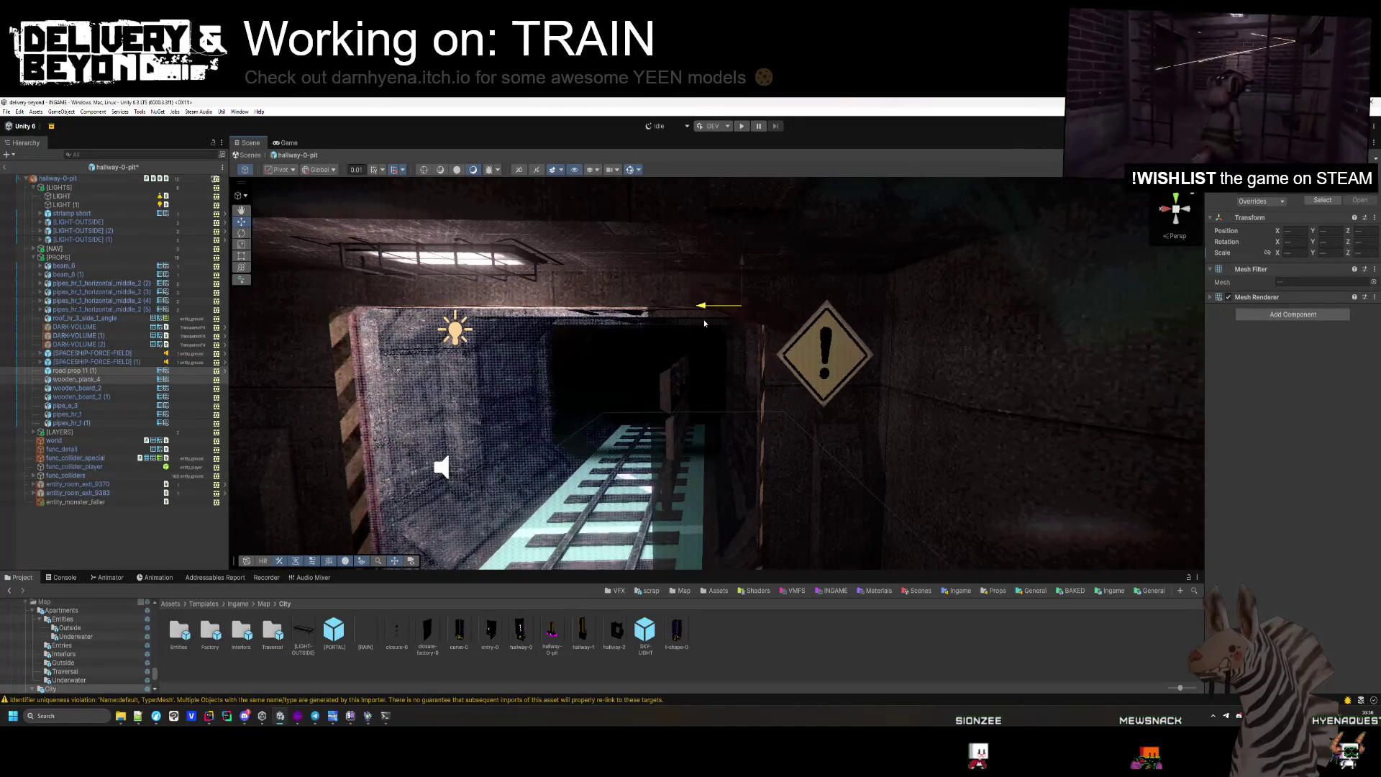
Move the tunnel audio source along X to 5.07, then view the tunnel opening.
{"action": "left_click_drag", "start_coordinate": [706, 319], "coordinate": [719, 273]}
{"action": "left_click_drag", "start_coordinate": [675, 378], "coordinate": [632, 407]}
{"action": "left_click", "coordinate": [158, 362]}
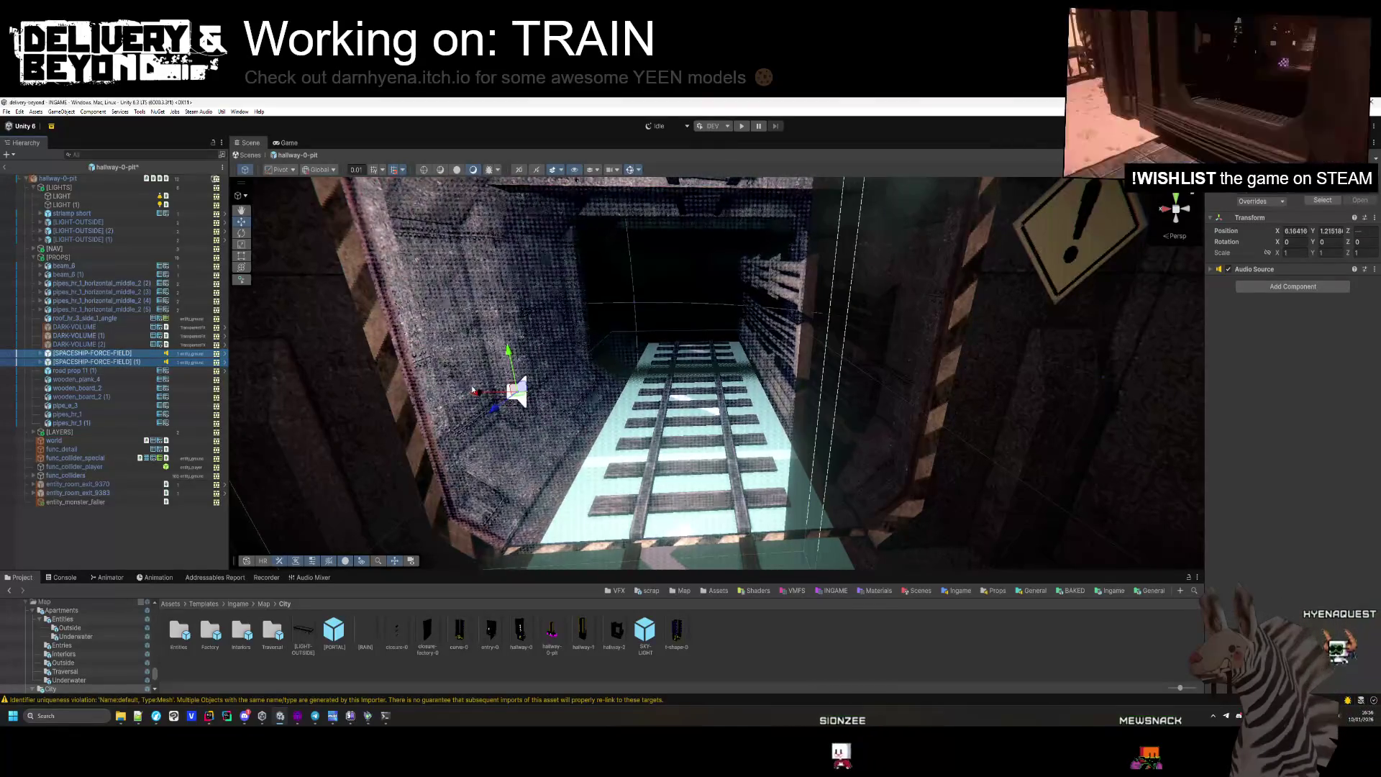
{"action": "left_click_drag", "start_coordinate": [606, 405], "coordinate": [656, 406]}
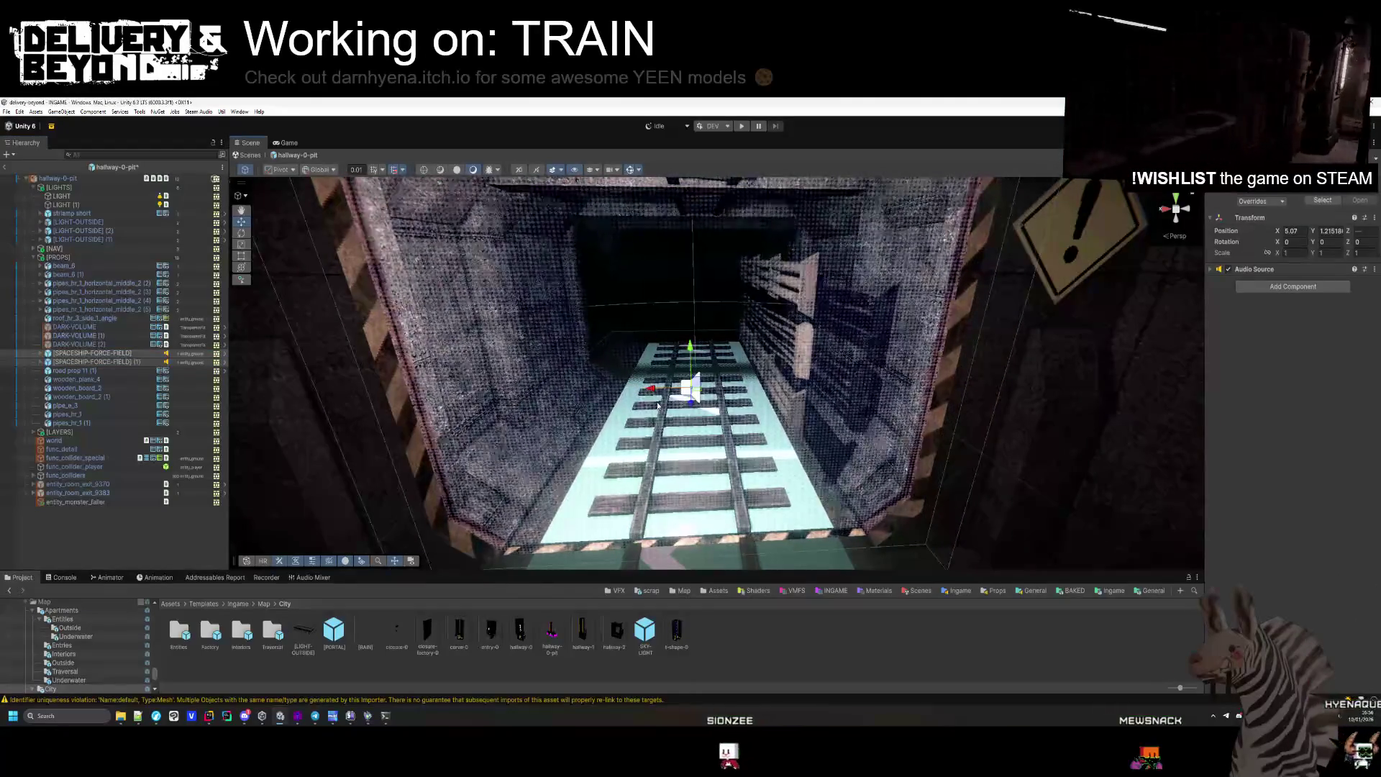
{"action": "scroll", "coordinate": [656, 407], "scroll_direction": "down", "scroll_amount": 5}
{"action": "mouse_move", "coordinate": [1157, 385]}
{"action": "left_mouse_down"}
{"action": "mouse_move", "coordinate": [674, 389]}
{"action": "mouse_move", "coordinate": [666, 324]}
{"action": "left_mouse_up"}
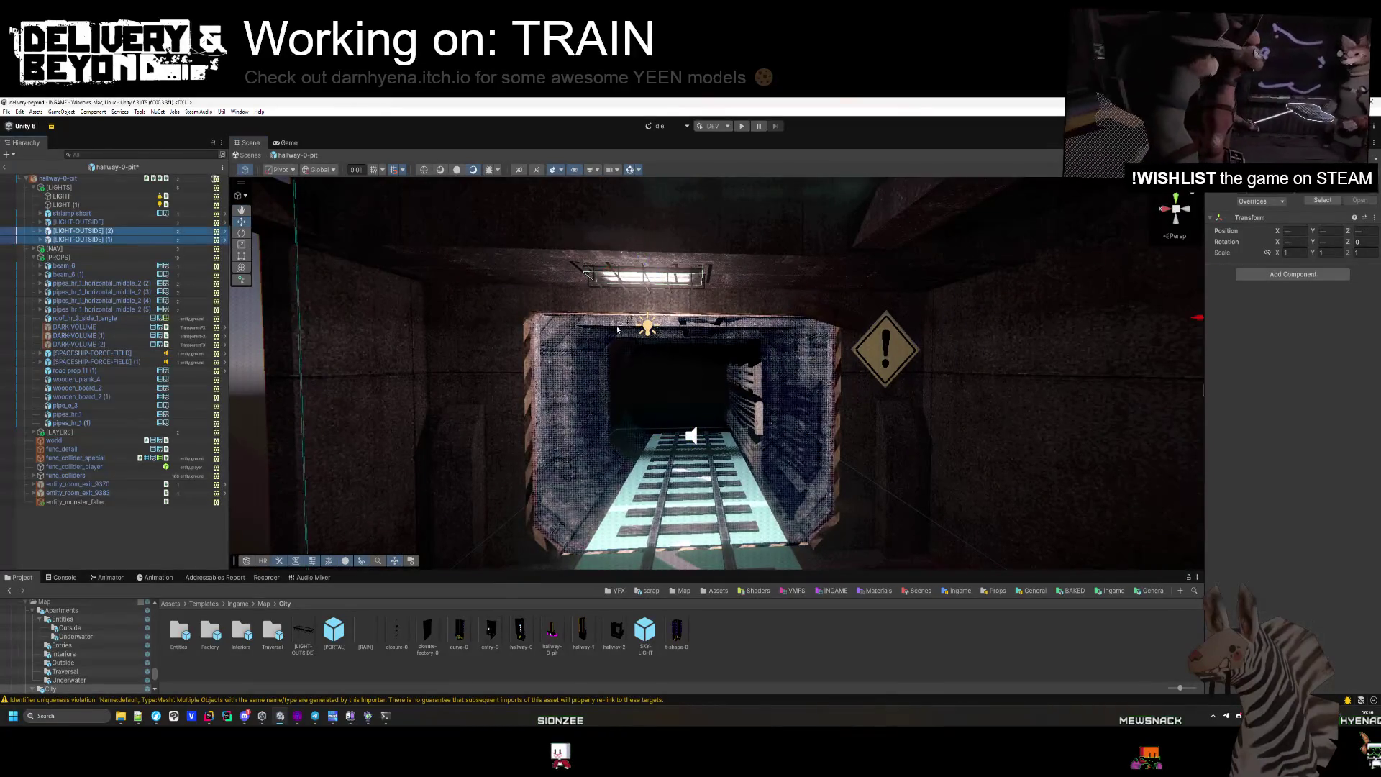
{"action": "left_click_drag", "start_coordinate": [632, 274], "coordinate": [834, 293]}
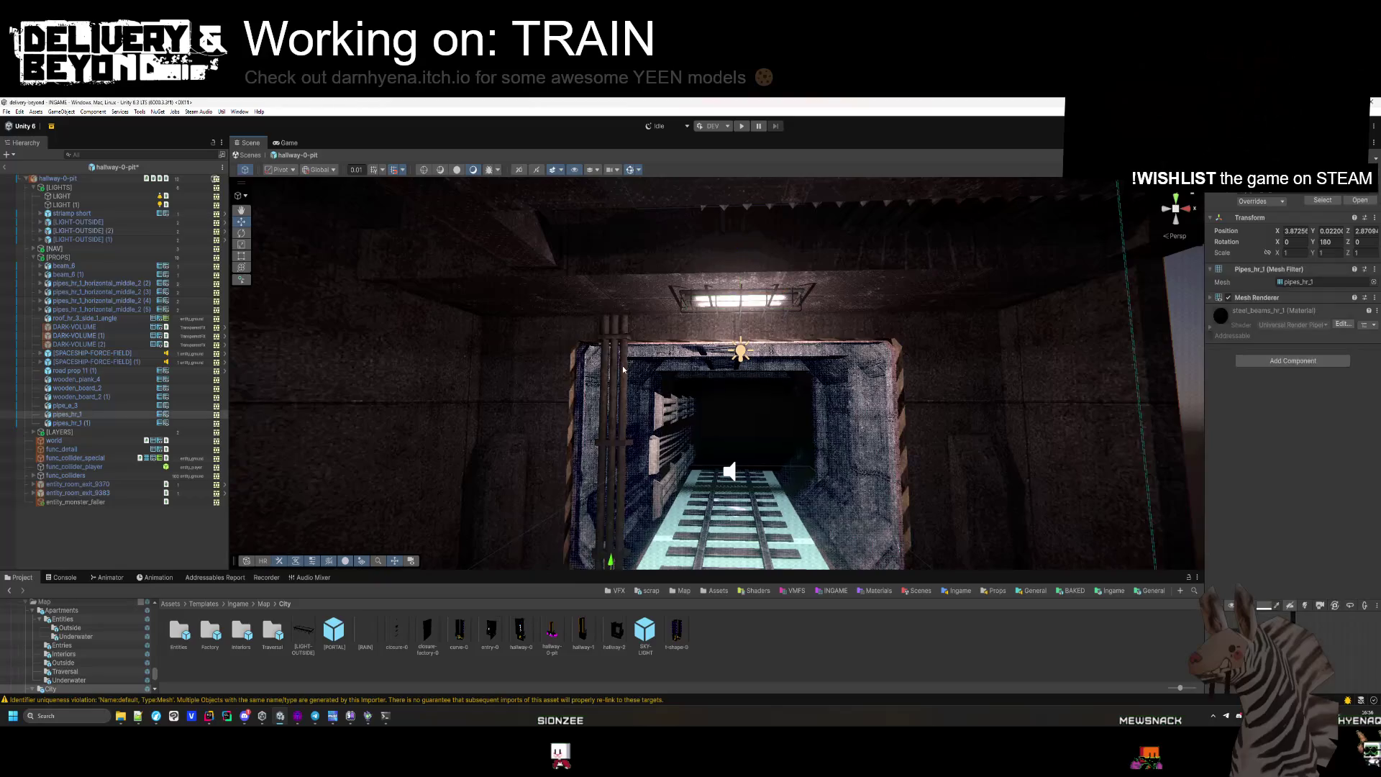
{"action": "mouse_move", "coordinate": [623, 366]}
{"action": "left_mouse_down"}
{"action": "mouse_move", "coordinate": [767, 475]}
{"action": "mouse_move", "coordinate": [705, 475]}
{"action": "mouse_move", "coordinate": [574, 437]}
{"action": "mouse_move", "coordinate": [844, 472]}
{"action": "mouse_move", "coordinate": [734, 493]}
{"action": "mouse_move", "coordinate": [578, 327]}
{"action": "left_mouse_up"}
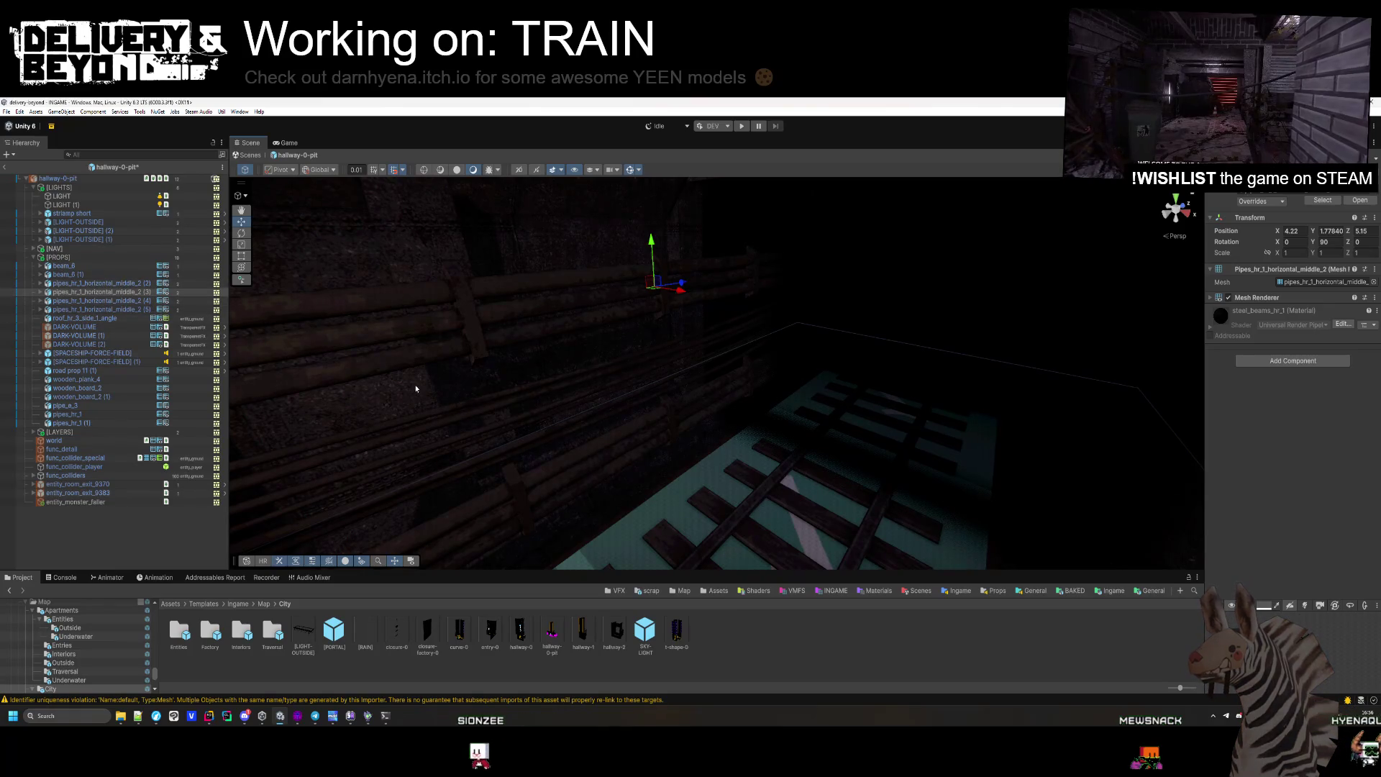
Slide the wall pipe mesh along X from 4.22 to 3.03.
{"action": "left_click", "coordinate": [514, 483]}
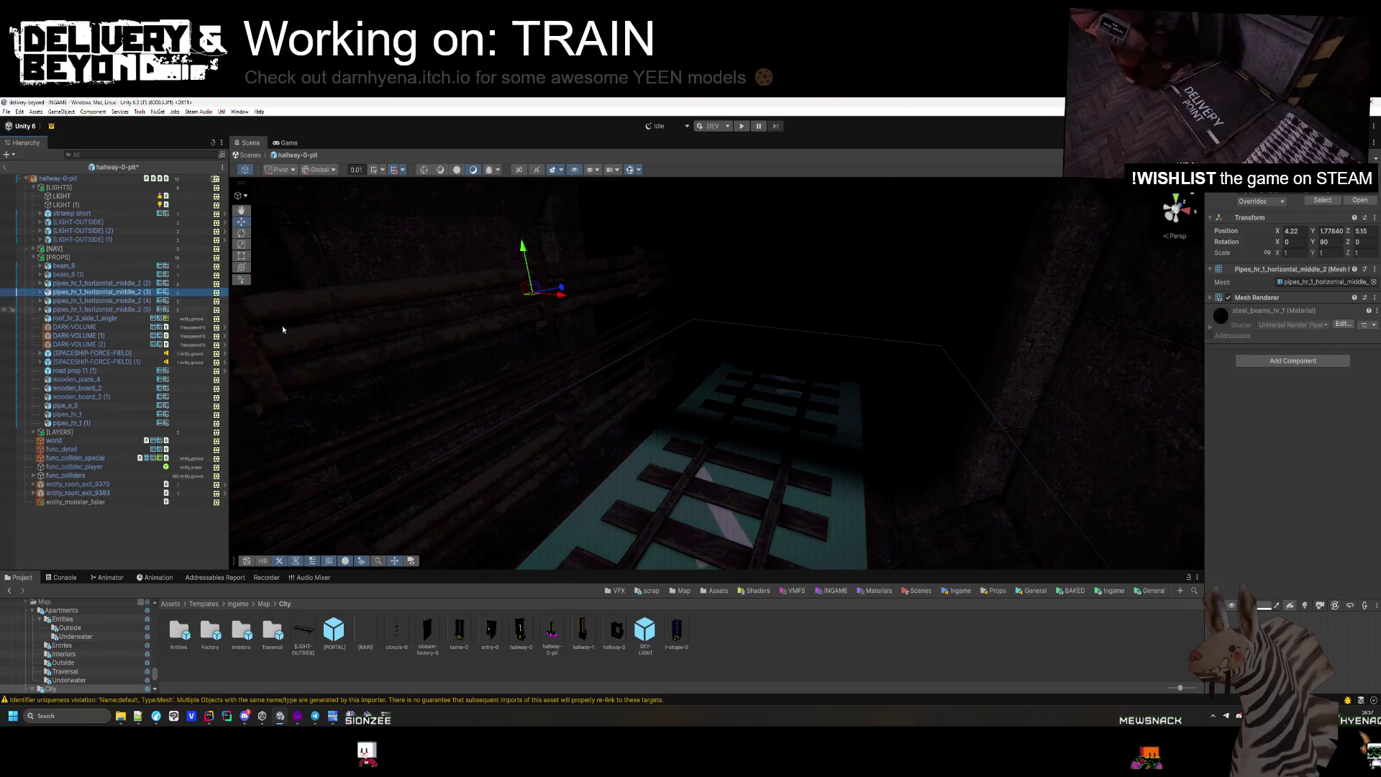
{"action": "left_click_drag", "start_coordinate": [283, 330], "coordinate": [605, 309]}
{"action": "mouse_move", "coordinate": [760, 330]}
{"action": "left_mouse_down"}
{"action": "mouse_move", "coordinate": [662, 323]}
{"action": "mouse_move", "coordinate": [875, 377]}
{"action": "mouse_move", "coordinate": [848, 413]}
{"action": "mouse_move", "coordinate": [989, 279]}
{"action": "mouse_move", "coordinate": [888, 318]}
{"action": "mouse_move", "coordinate": [895, 287]}
{"action": "mouse_move", "coordinate": [740, 338]}
{"action": "mouse_move", "coordinate": [728, 334]}
{"action": "mouse_move", "coordinate": [827, 295]}
{"action": "mouse_move", "coordinate": [619, 302]}
{"action": "mouse_move", "coordinate": [752, 324]}
{"action": "mouse_move", "coordinate": [673, 291]}
{"action": "mouse_move", "coordinate": [724, 309]}
{"action": "mouse_move", "coordinate": [1013, 232]}
{"action": "mouse_move", "coordinate": [839, 425]}
{"action": "left_mouse_up"}
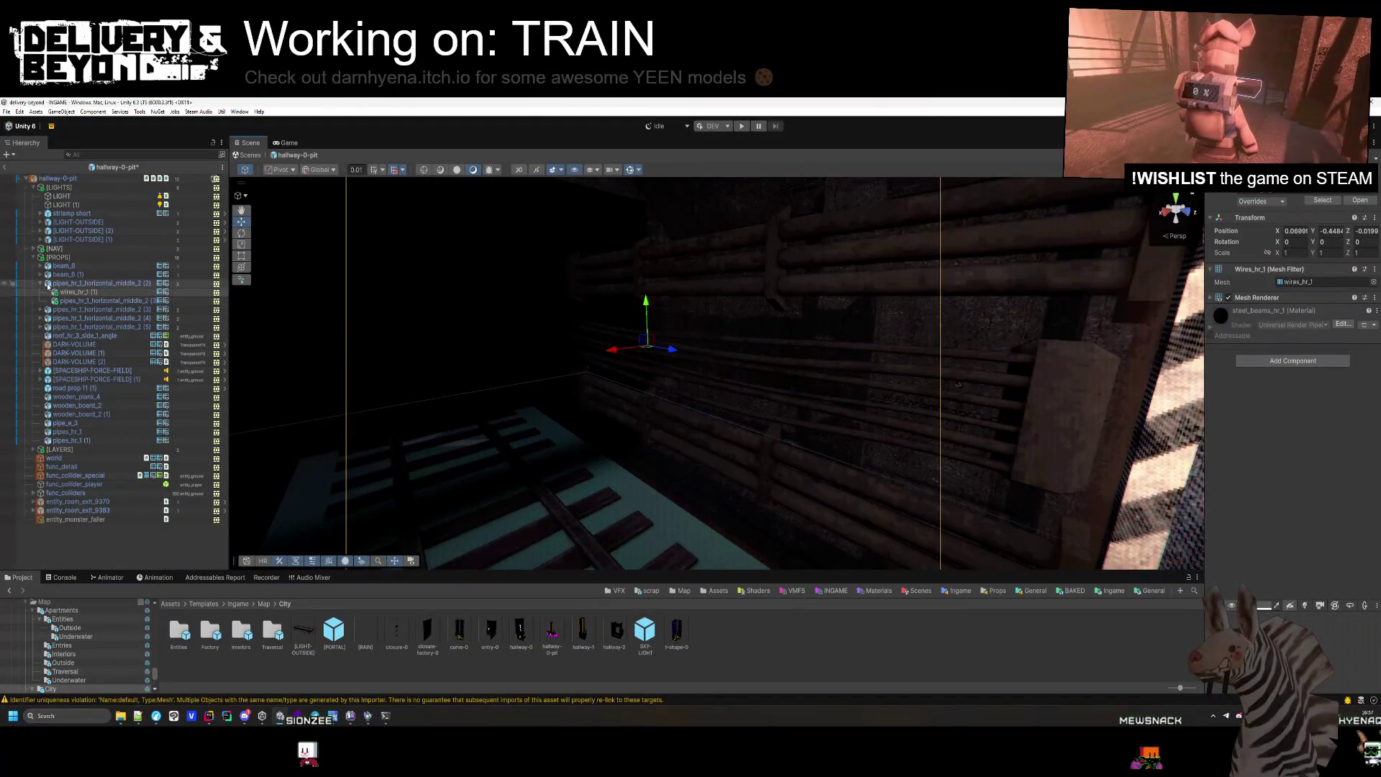
{"action": "mouse_move", "coordinate": [374, 344]}
{"action": "left_mouse_down"}
{"action": "mouse_move", "coordinate": [456, 369]}
{"action": "mouse_move", "coordinate": [437, 391]}
{"action": "mouse_move", "coordinate": [639, 342]}
{"action": "left_mouse_up"}
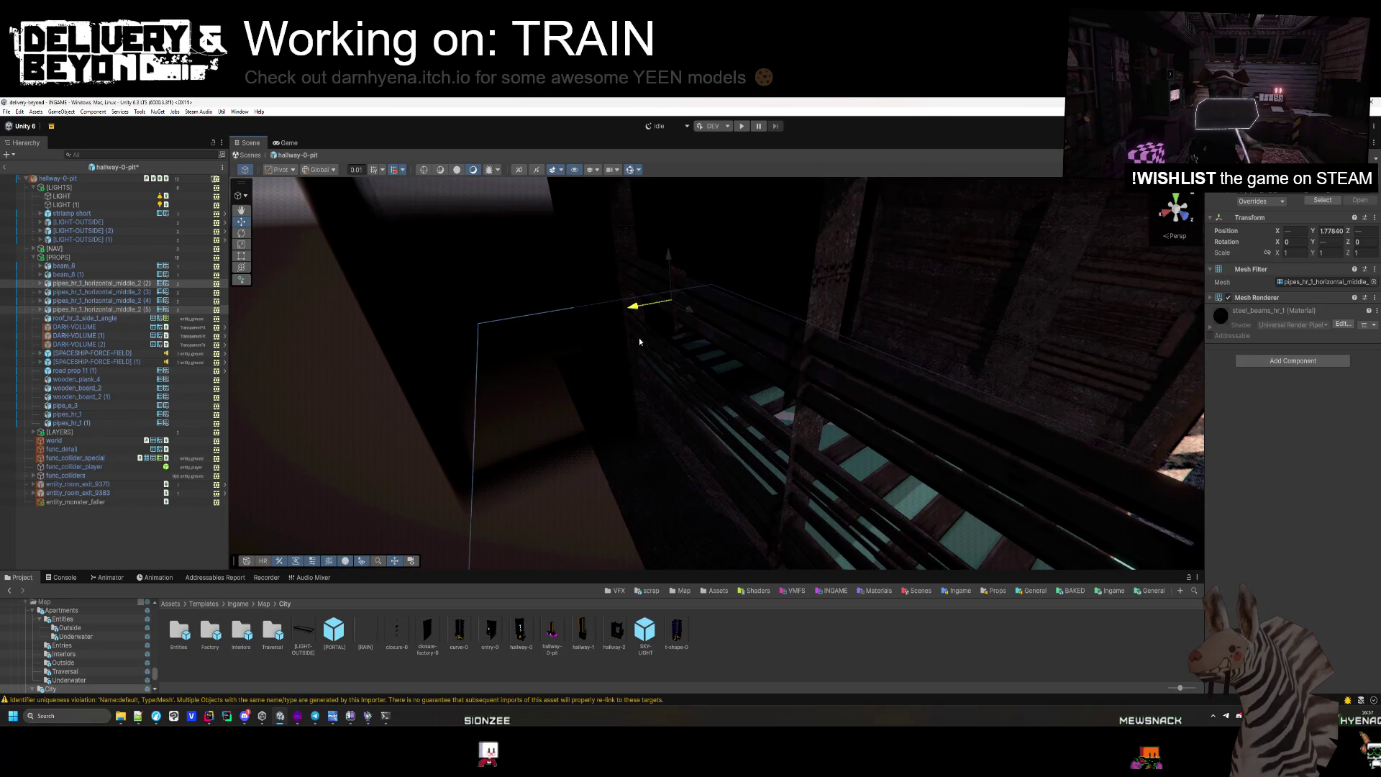
{"action": "mouse_move", "coordinate": [738, 359]}
{"action": "left_mouse_down"}
{"action": "mouse_move", "coordinate": [435, 373]}
{"action": "mouse_move", "coordinate": [832, 348]}
{"action": "mouse_move", "coordinate": [719, 402]}
{"action": "mouse_move", "coordinate": [617, 494]}
{"action": "mouse_move", "coordinate": [862, 455]}
{"action": "left_mouse_up"}
{"action": "left_click", "coordinate": [617, 495]}
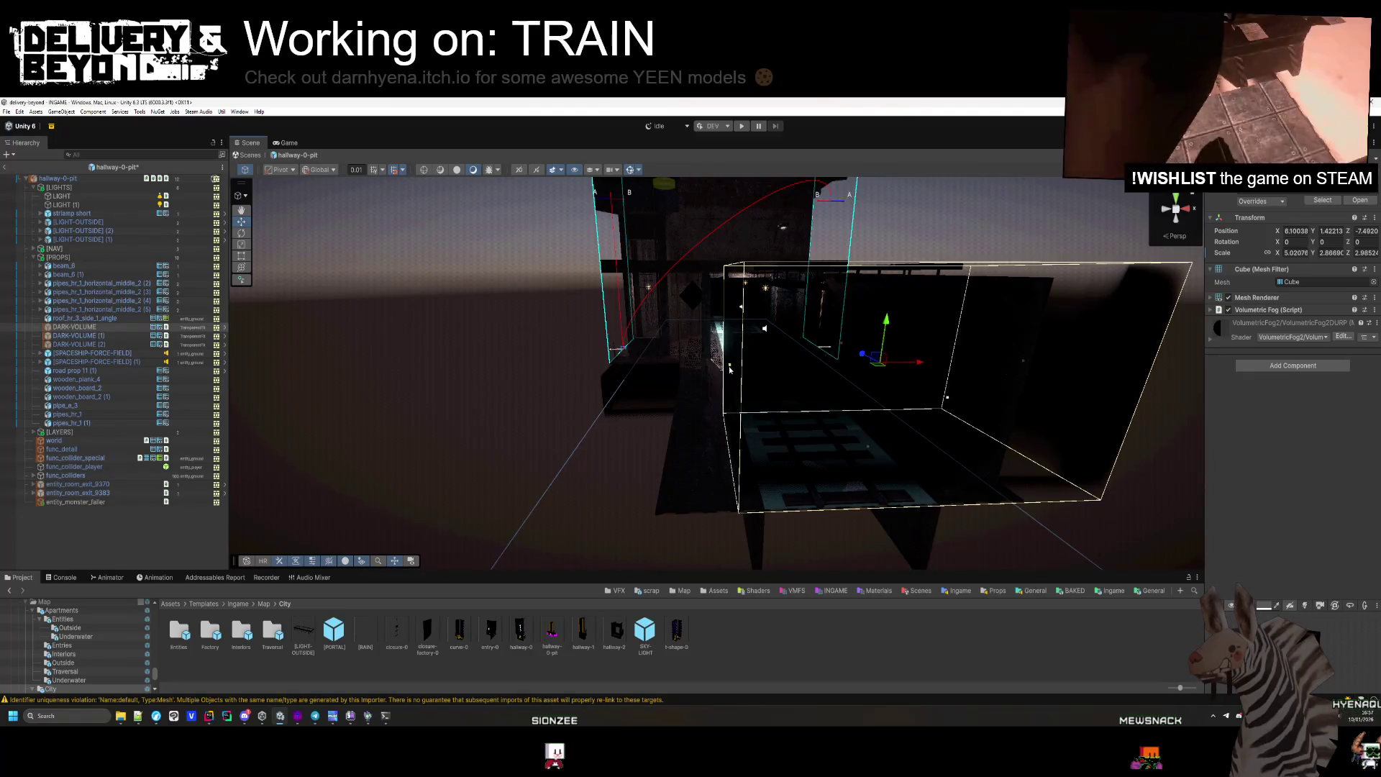
{"action": "left_click_drag", "start_coordinate": [979, 379], "coordinate": [851, 391]}
{"action": "key", "text": "f"}
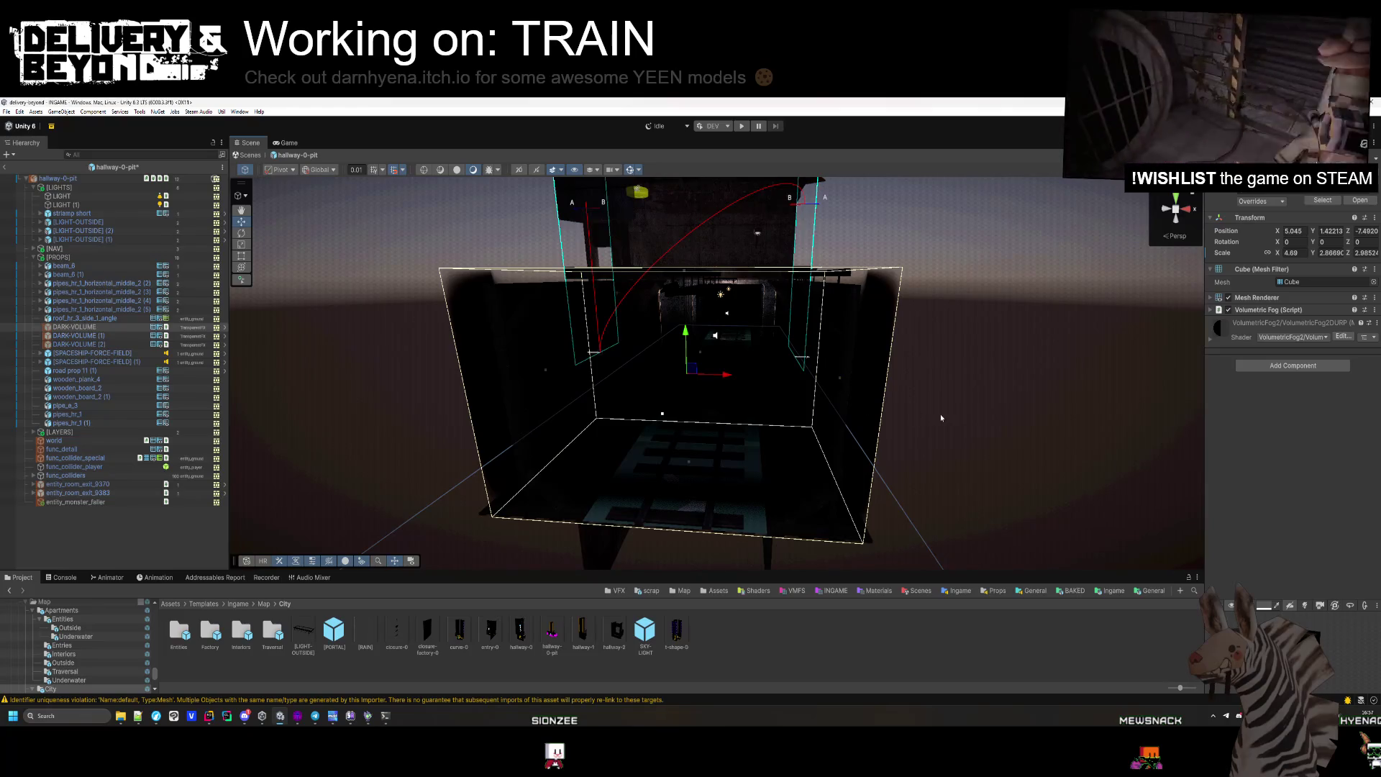
{"action": "left_click_drag", "start_coordinate": [941, 417], "coordinate": [428, 394]}
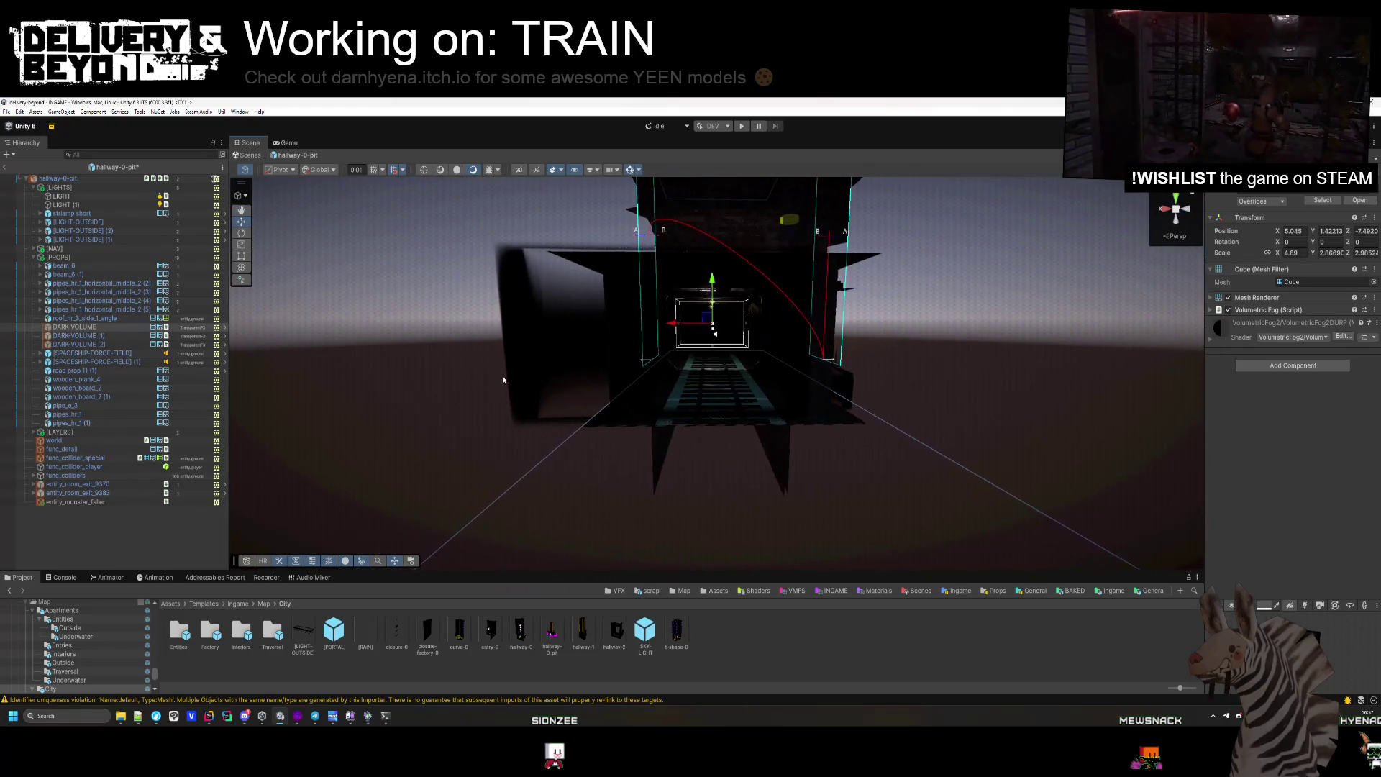
{"action": "mouse_move", "coordinate": [548, 339]}
{"action": "left_mouse_down"}
{"action": "mouse_move", "coordinate": [751, 352]}
{"action": "mouse_move", "coordinate": [734, 425]}
{"action": "mouse_move", "coordinate": [974, 503]}
{"action": "mouse_move", "coordinate": [826, 466]}
{"action": "mouse_move", "coordinate": [819, 370]}
{"action": "left_mouse_up"}
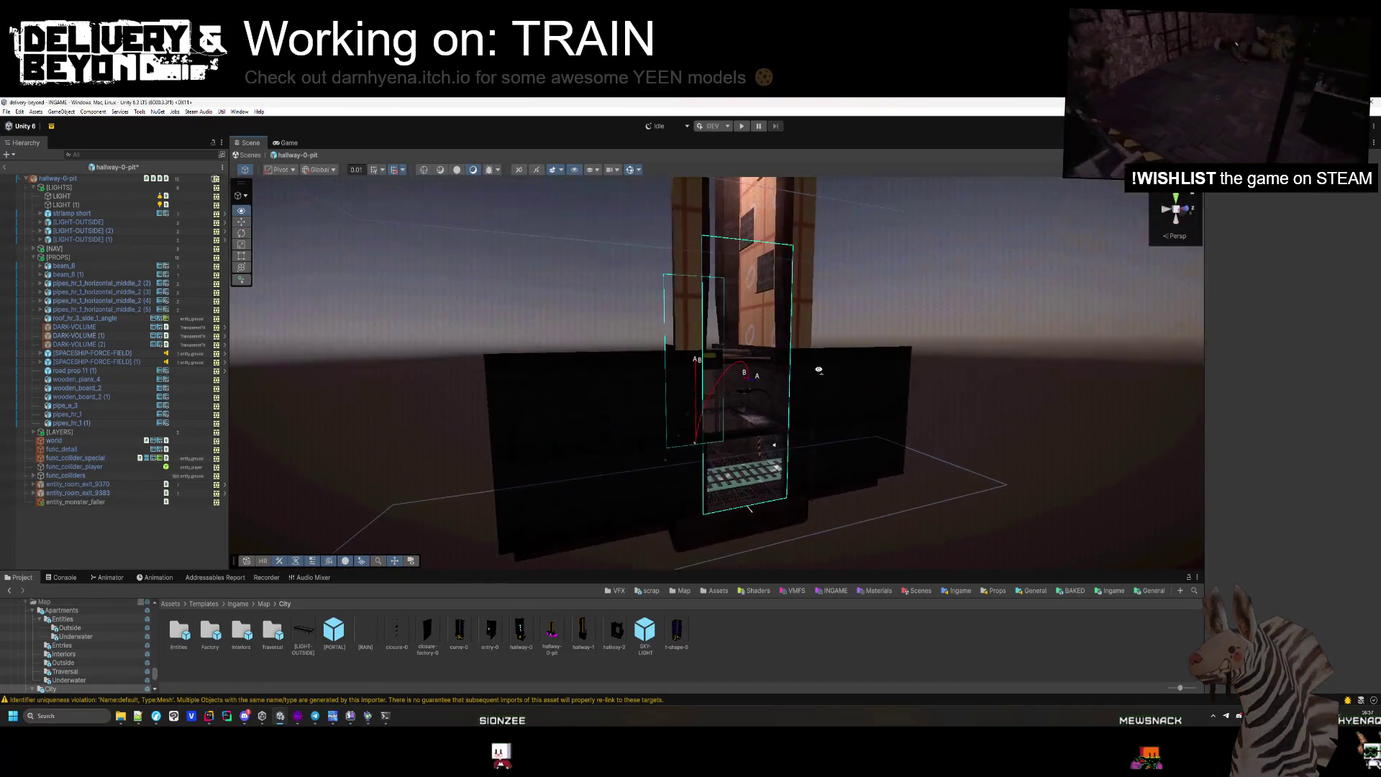
{"action": "scroll", "coordinate": [817, 371], "scroll_direction": "up", "scroll_amount": 6}
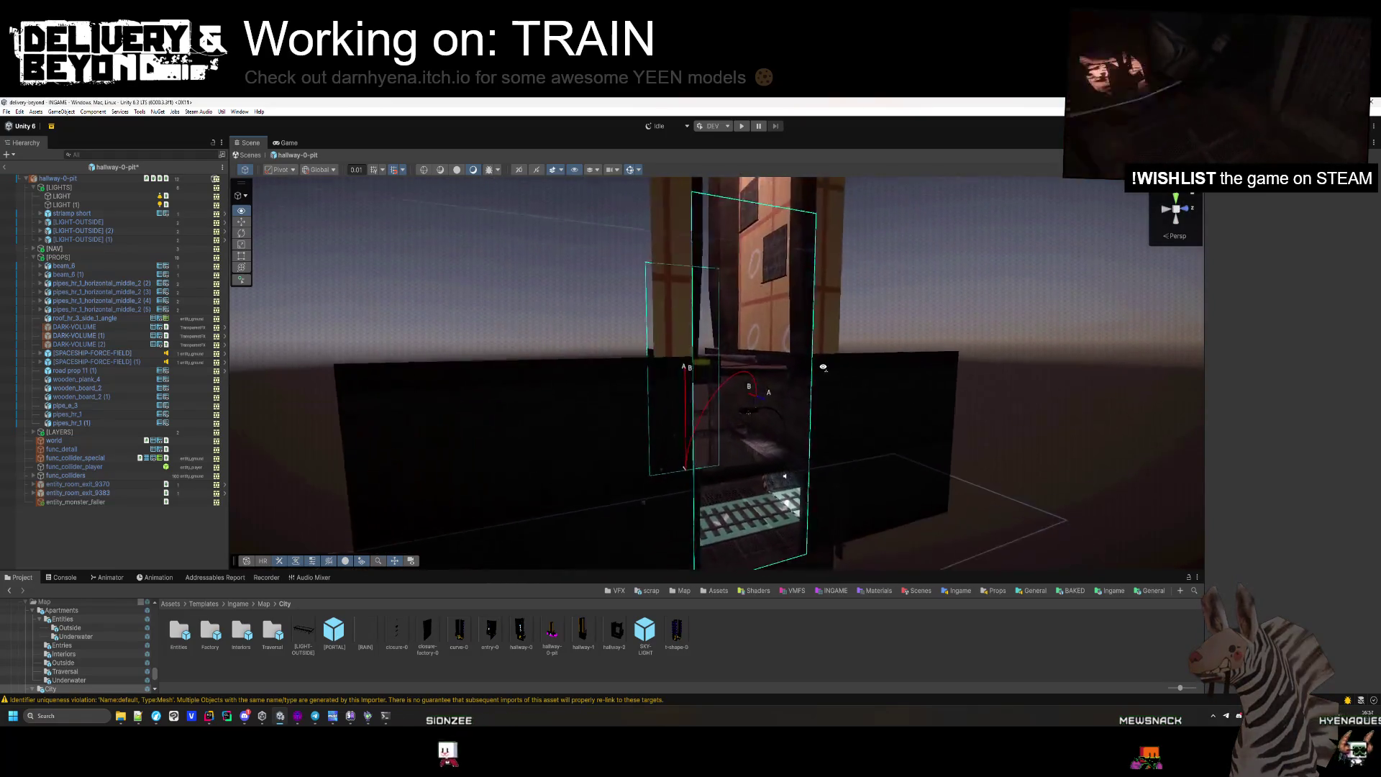
{"action": "left_click_drag", "start_coordinate": [979, 415], "coordinate": [844, 380]}
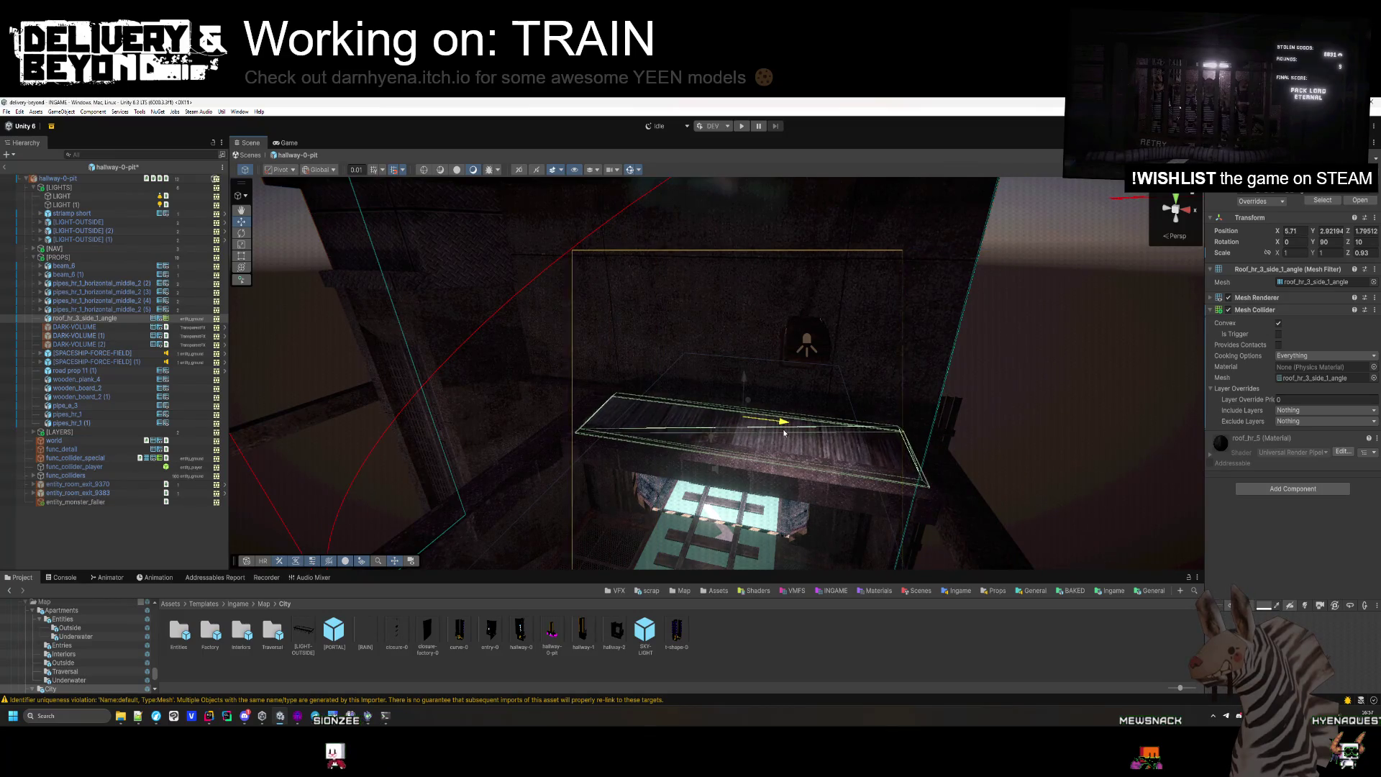
Move the striplamp short wall lamp along its Z axis and check it from below.
{"action": "left_click", "coordinate": [787, 365]}
{"action": "key", "text": "f"}
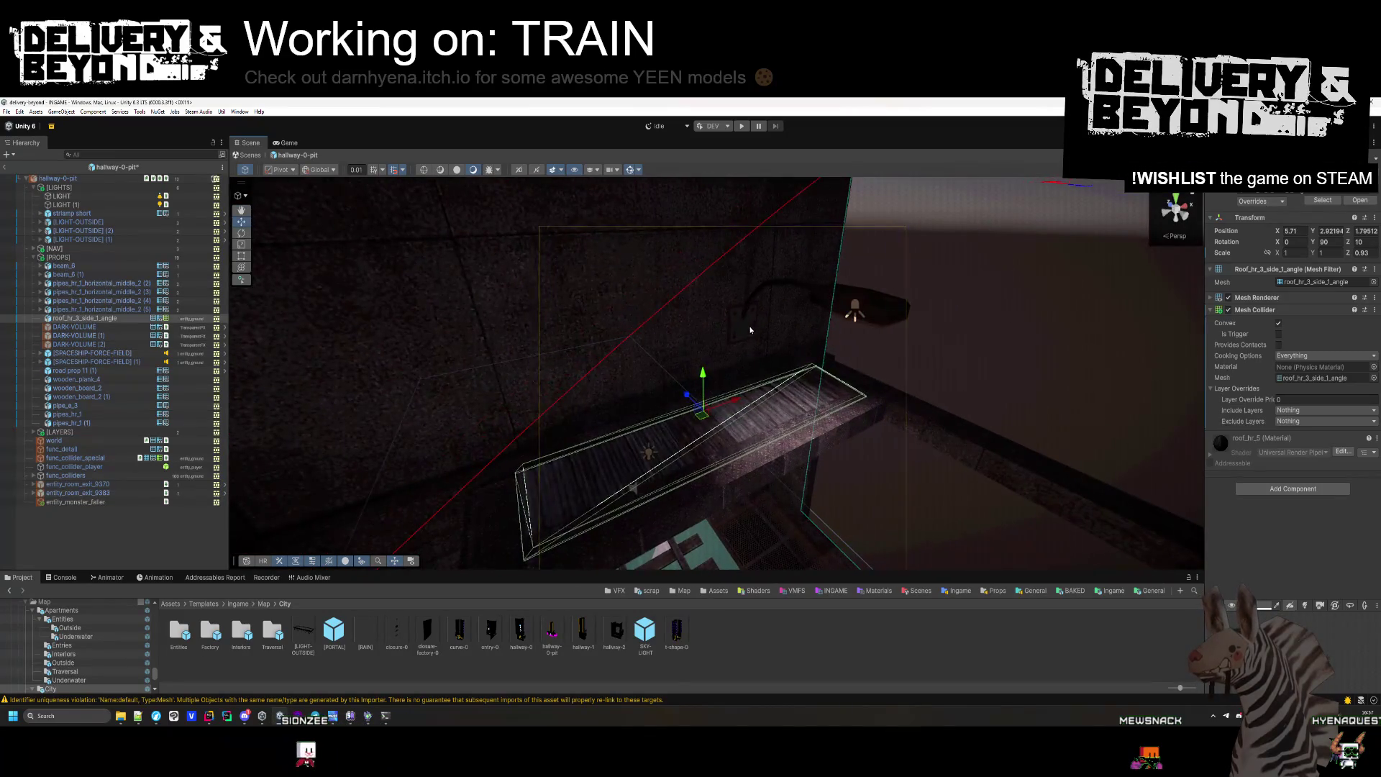
{"action": "mouse_move", "coordinate": [709, 329]}
{"action": "left_mouse_down"}
{"action": "mouse_move", "coordinate": [432, 386]}
{"action": "mouse_move", "coordinate": [506, 436]}
{"action": "mouse_move", "coordinate": [578, 298]}
{"action": "left_mouse_up"}
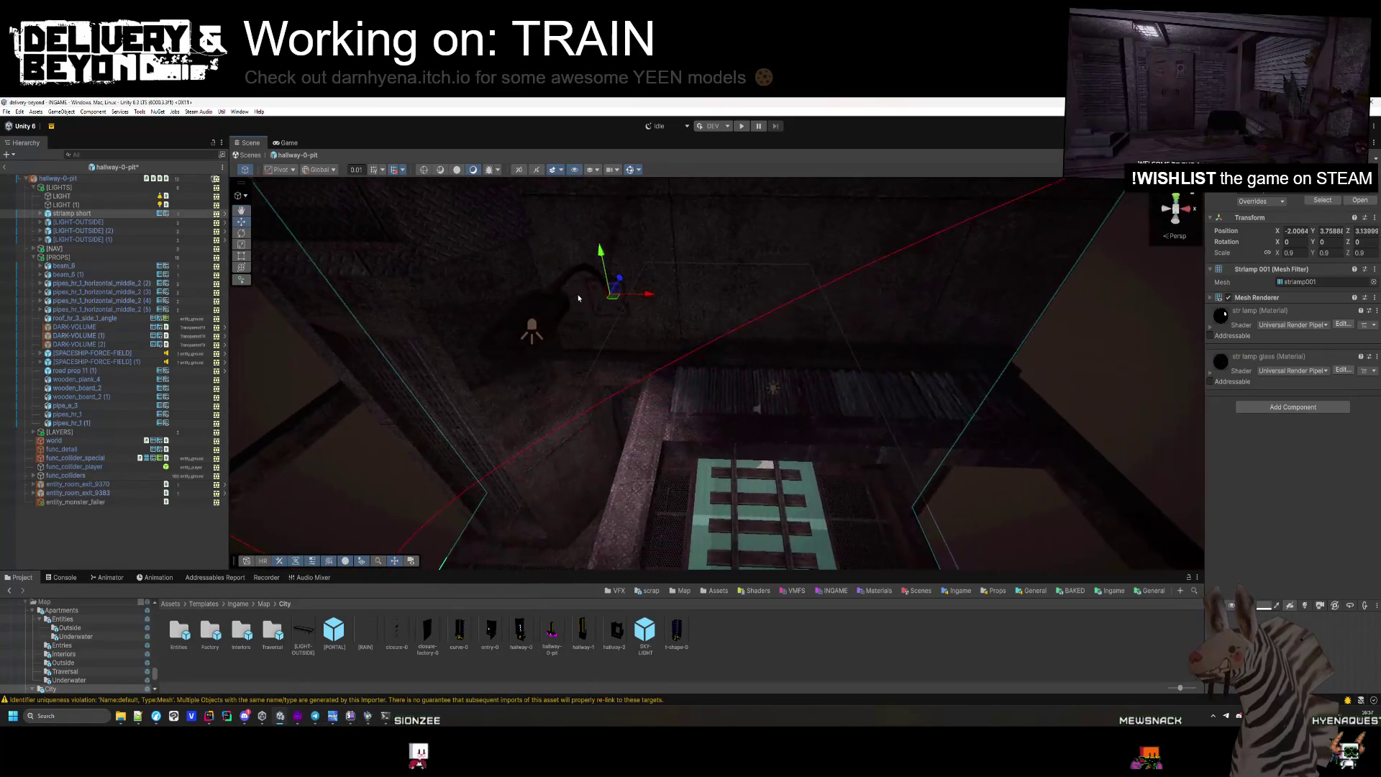
{"action": "mouse_move", "coordinate": [873, 313]}
{"action": "left_mouse_down"}
{"action": "mouse_move", "coordinate": [974, 161]}
{"action": "mouse_move", "coordinate": [729, 427]}
{"action": "left_mouse_up"}
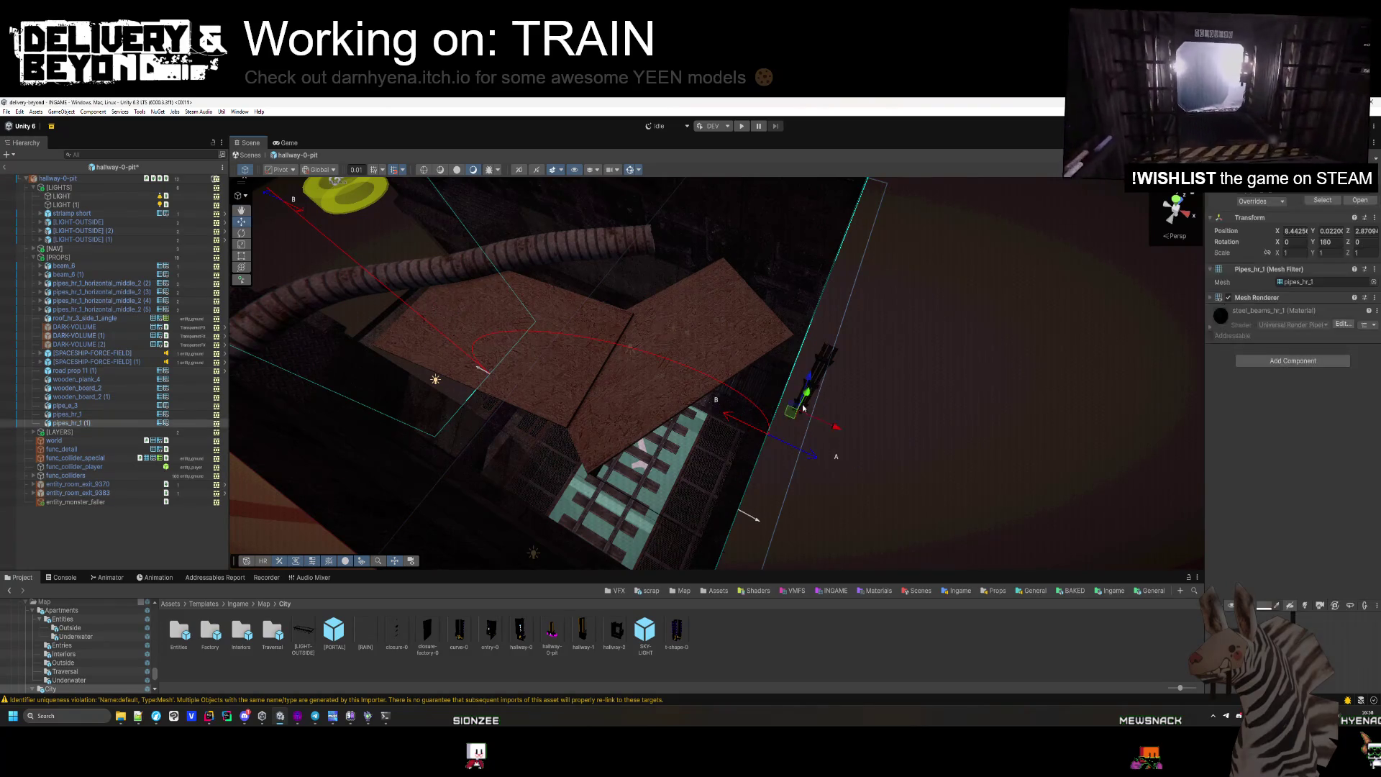
{"action": "mouse_move", "coordinate": [804, 408]}
{"action": "left_mouse_down"}
{"action": "mouse_move", "coordinate": [799, 392]}
{"action": "mouse_move", "coordinate": [833, 466]}
{"action": "mouse_move", "coordinate": [758, 468]}
{"action": "mouse_move", "coordinate": [759, 482]}
{"action": "mouse_move", "coordinate": [803, 490]}
{"action": "mouse_move", "coordinate": [817, 512]}
{"action": "mouse_move", "coordinate": [617, 478]}
{"action": "mouse_move", "coordinate": [681, 475]}
{"action": "mouse_move", "coordinate": [954, 364]}
{"action": "mouse_move", "coordinate": [1060, 371]}
{"action": "mouse_move", "coordinate": [1094, 410]}
{"action": "mouse_move", "coordinate": [854, 388]}
{"action": "mouse_move", "coordinate": [980, 429]}
{"action": "mouse_move", "coordinate": [1241, 358]}
{"action": "mouse_move", "coordinate": [1206, 317]}
{"action": "left_mouse_up"}
{"action": "left_click_drag", "start_coordinate": [857, 426], "coordinate": [858, 302]}
{"action": "left_click", "coordinate": [888, 295]}
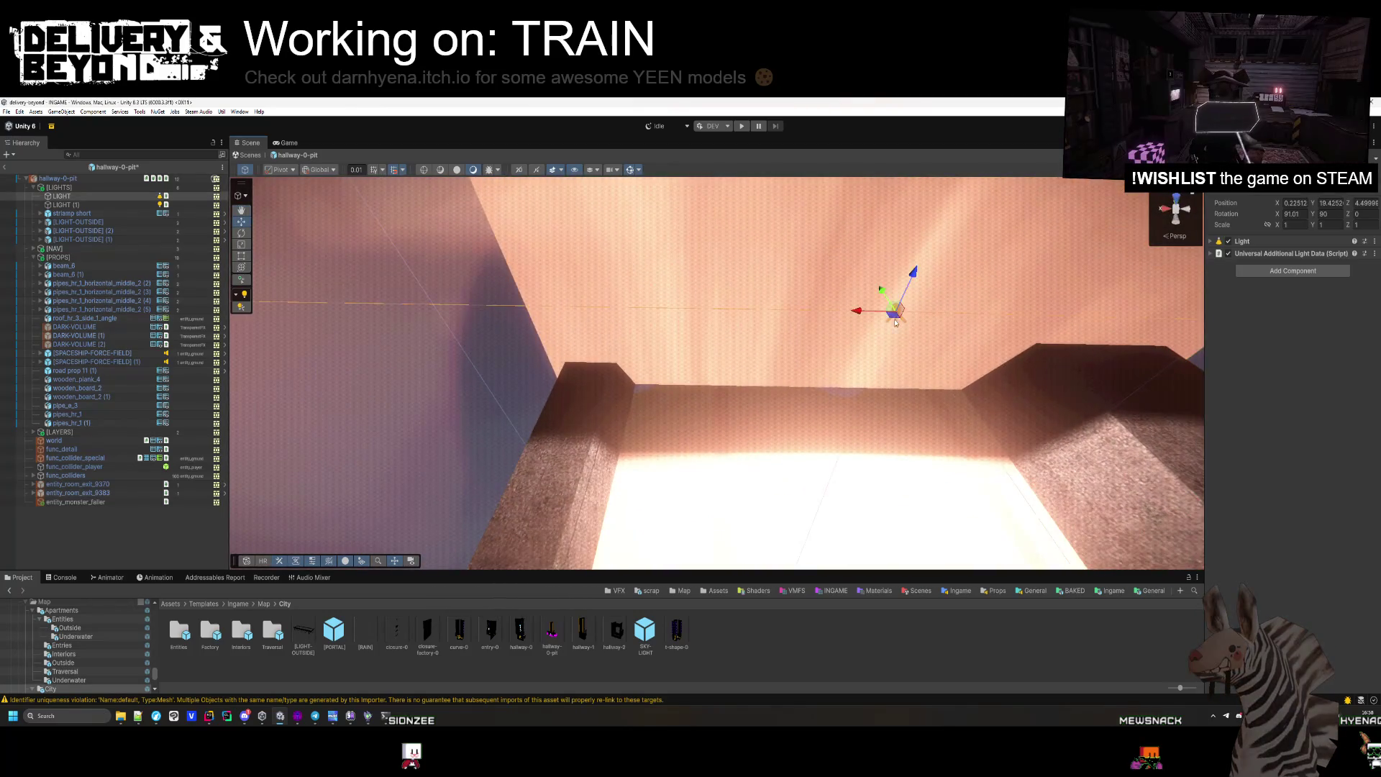
{"action": "key", "text": "f"}
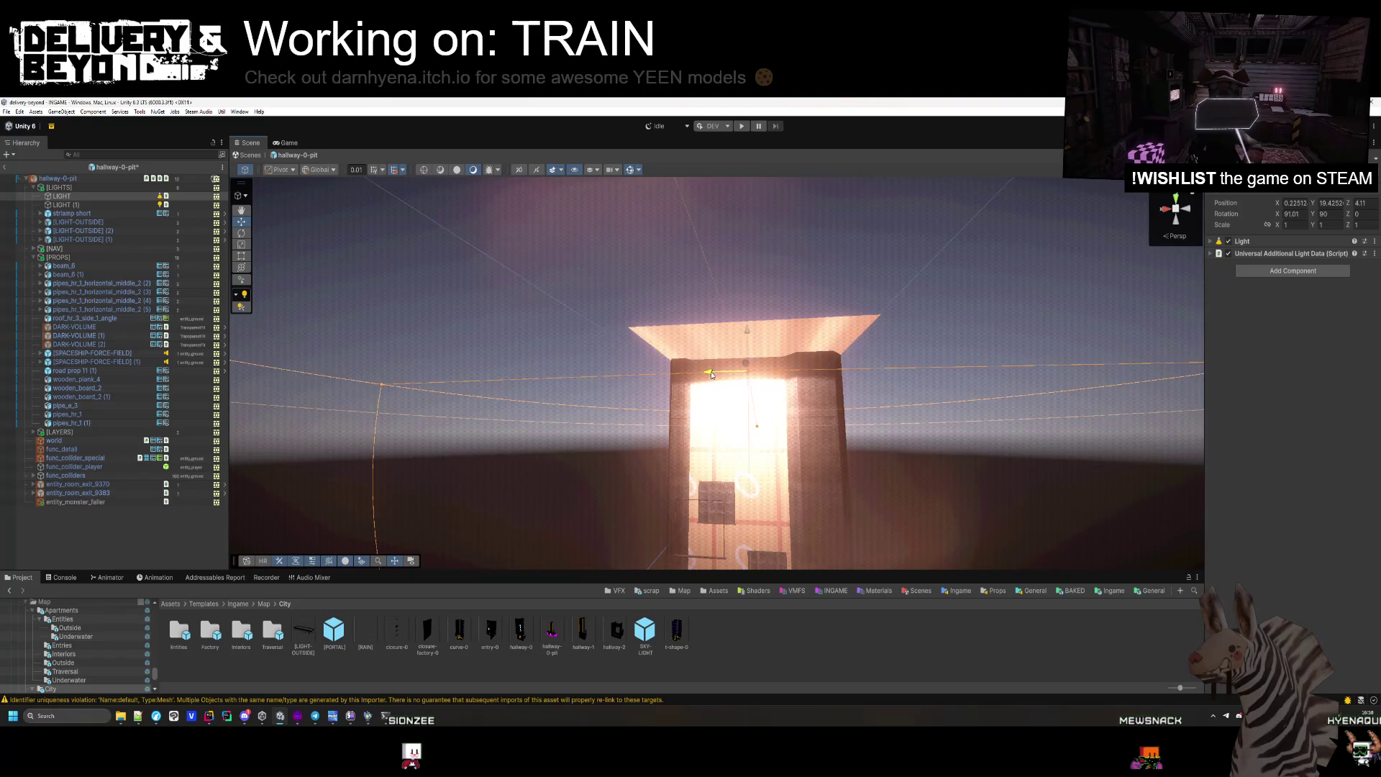
{"action": "mouse_move", "coordinate": [711, 373]}
{"action": "left_mouse_down"}
{"action": "mouse_move", "coordinate": [799, 419]}
{"action": "mouse_move", "coordinate": [777, 431]}
{"action": "mouse_move", "coordinate": [710, 423]}
{"action": "left_mouse_up"}
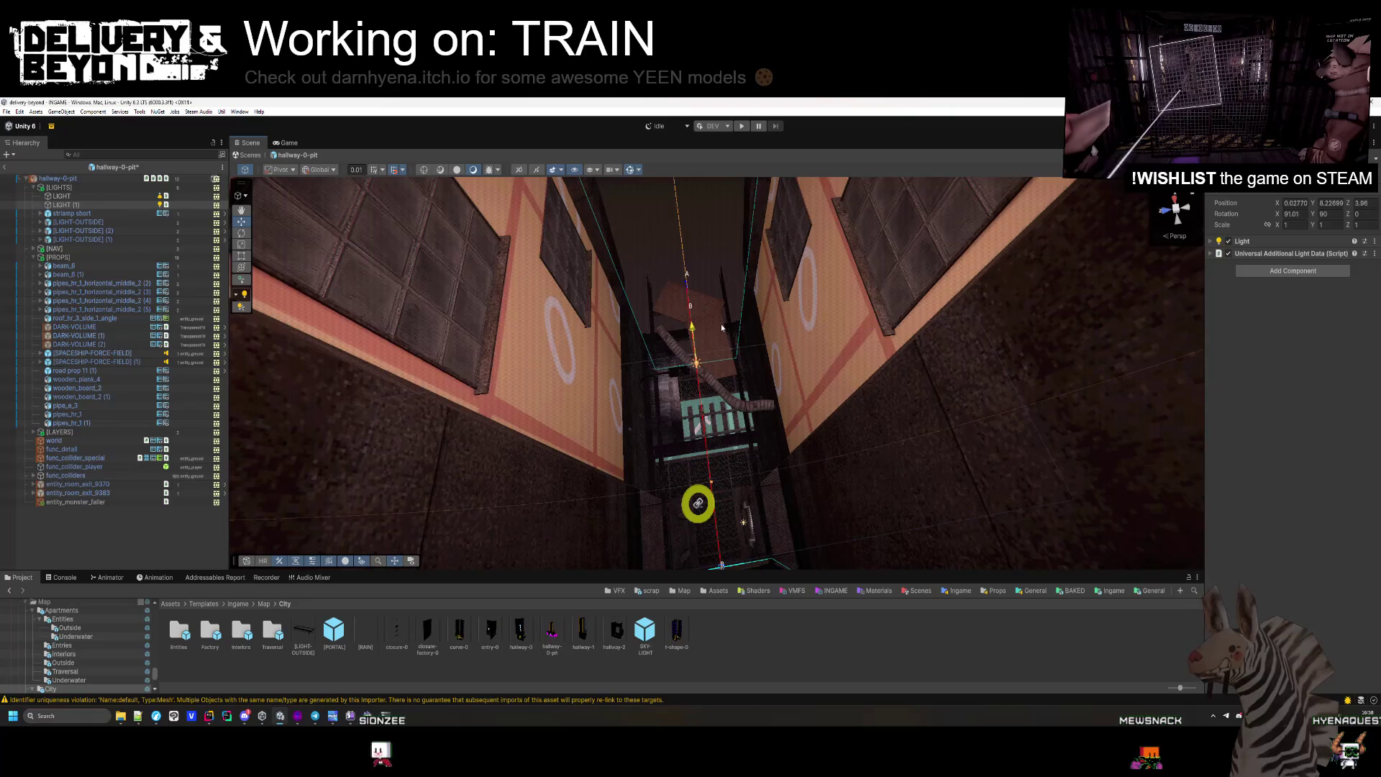
{"action": "mouse_move", "coordinate": [721, 324]}
{"action": "left_mouse_down"}
{"action": "mouse_move", "coordinate": [609, 451]}
{"action": "mouse_move", "coordinate": [672, 420]}
{"action": "left_mouse_up"}
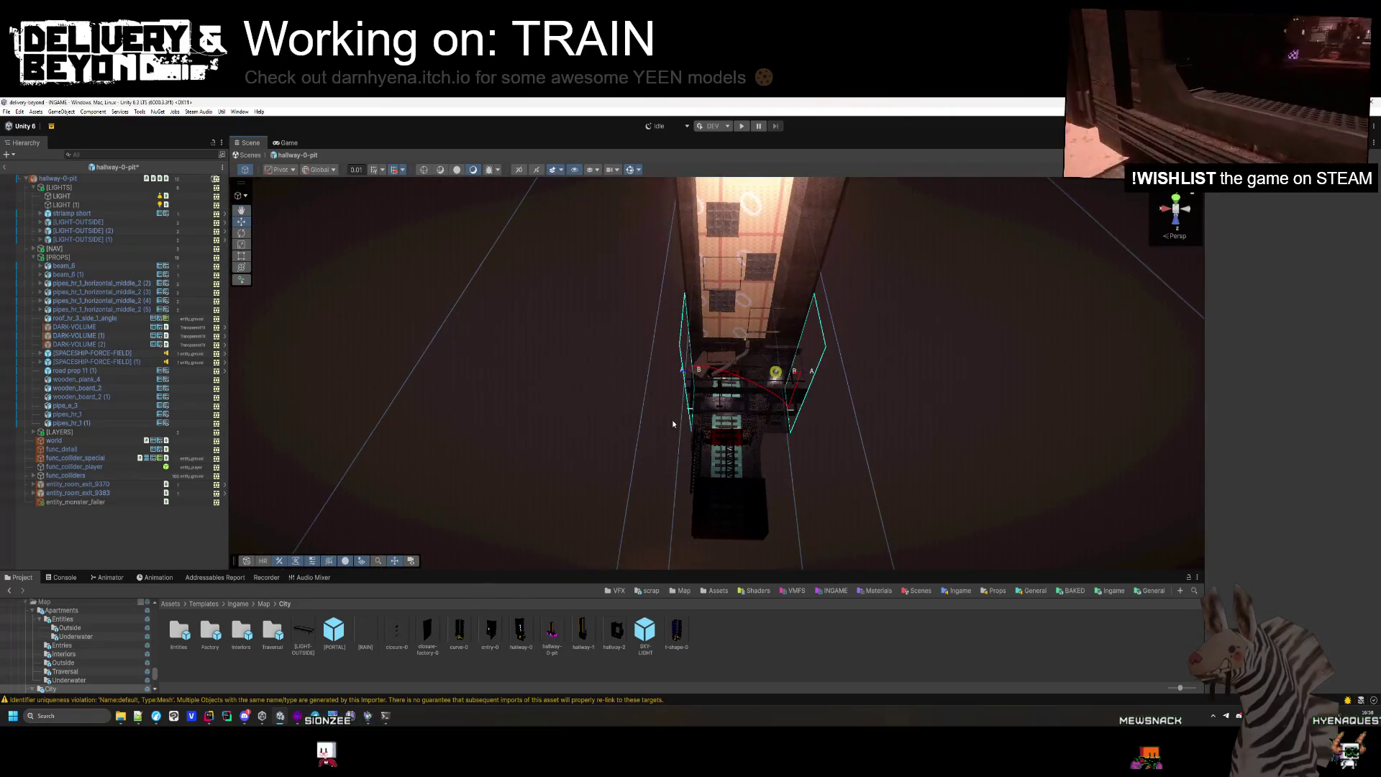
{"action": "mouse_move", "coordinate": [852, 472]}
{"action": "left_mouse_down"}
{"action": "mouse_move", "coordinate": [792, 484]}
{"action": "mouse_move", "coordinate": [867, 461]}
{"action": "mouse_move", "coordinate": [773, 511]}
{"action": "mouse_move", "coordinate": [878, 367]}
{"action": "mouse_move", "coordinate": [777, 463]}
{"action": "mouse_move", "coordinate": [588, 524]}
{"action": "mouse_move", "coordinate": [863, 501]}
{"action": "left_mouse_up"}
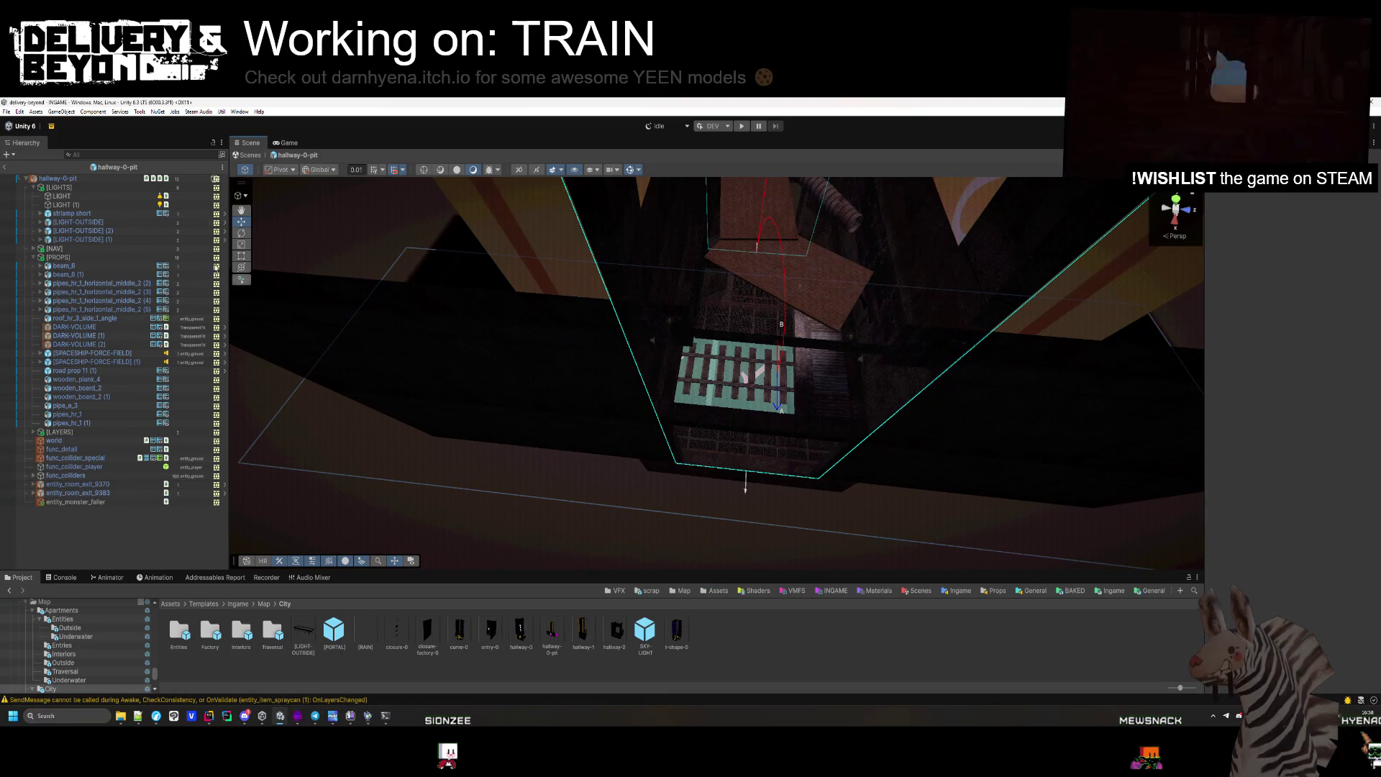
Run Export Dynamic Object on the hallway-0-pit root, then collapse and re-expand [PROPS].
{"action": "left_click", "coordinate": [116, 177]}
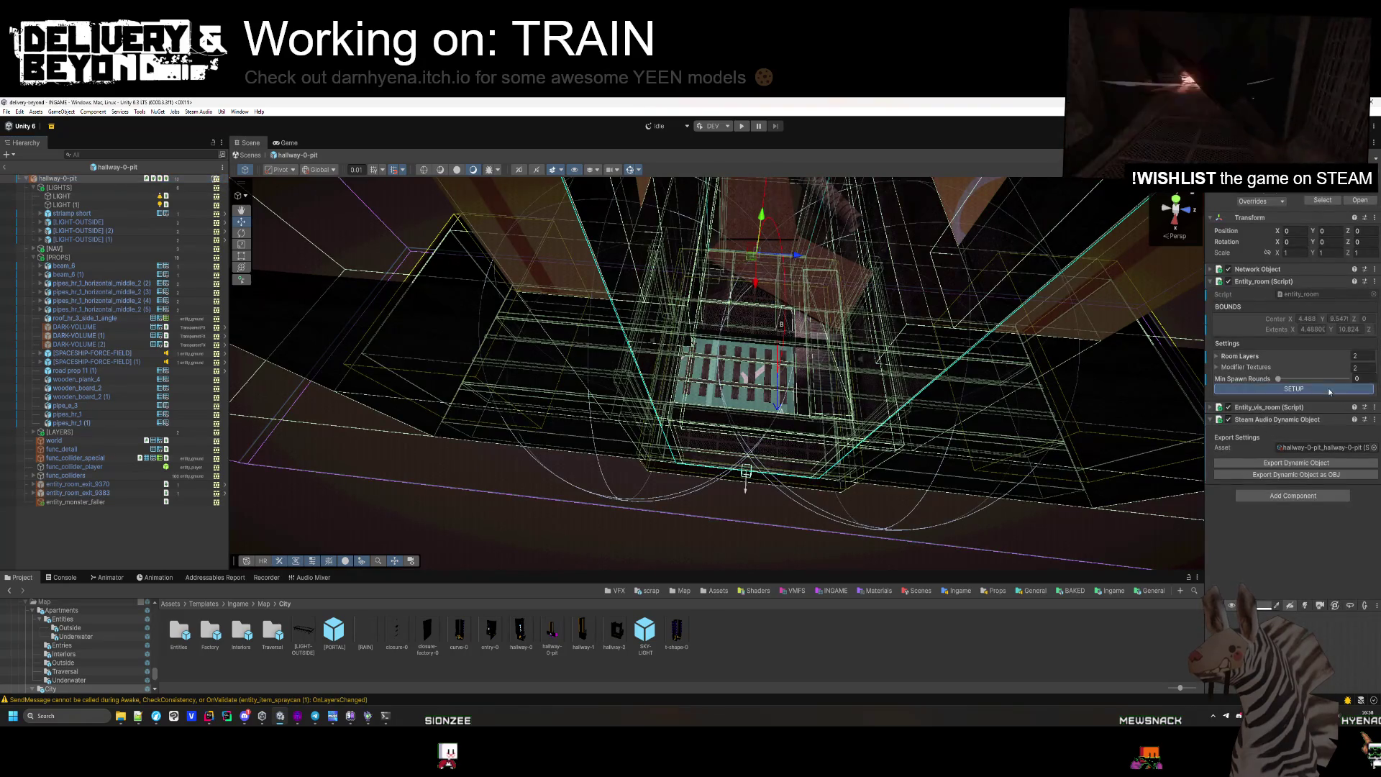
{"action": "left_click", "coordinate": [632, 532]}
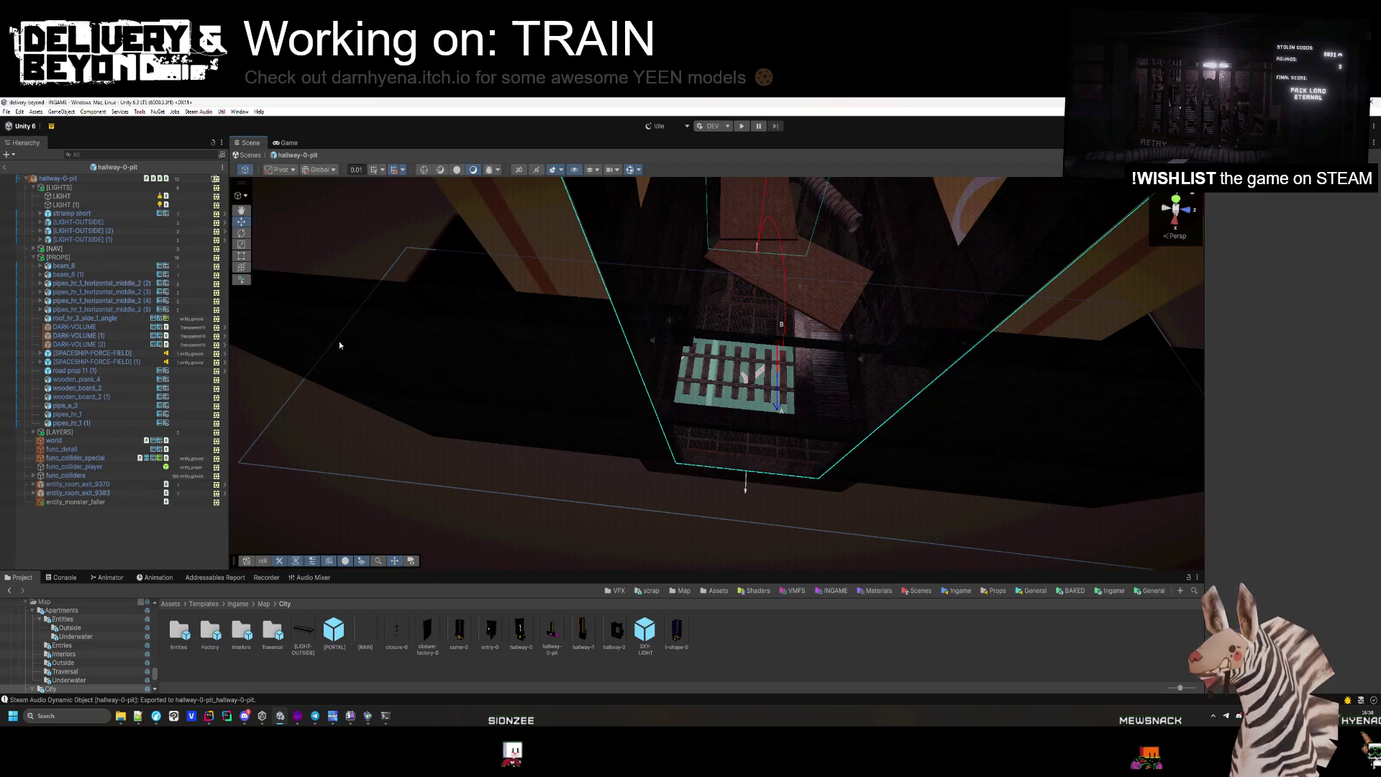
{"action": "scroll", "coordinate": [339, 344], "scroll_direction": "up", "scroll_amount": 3}
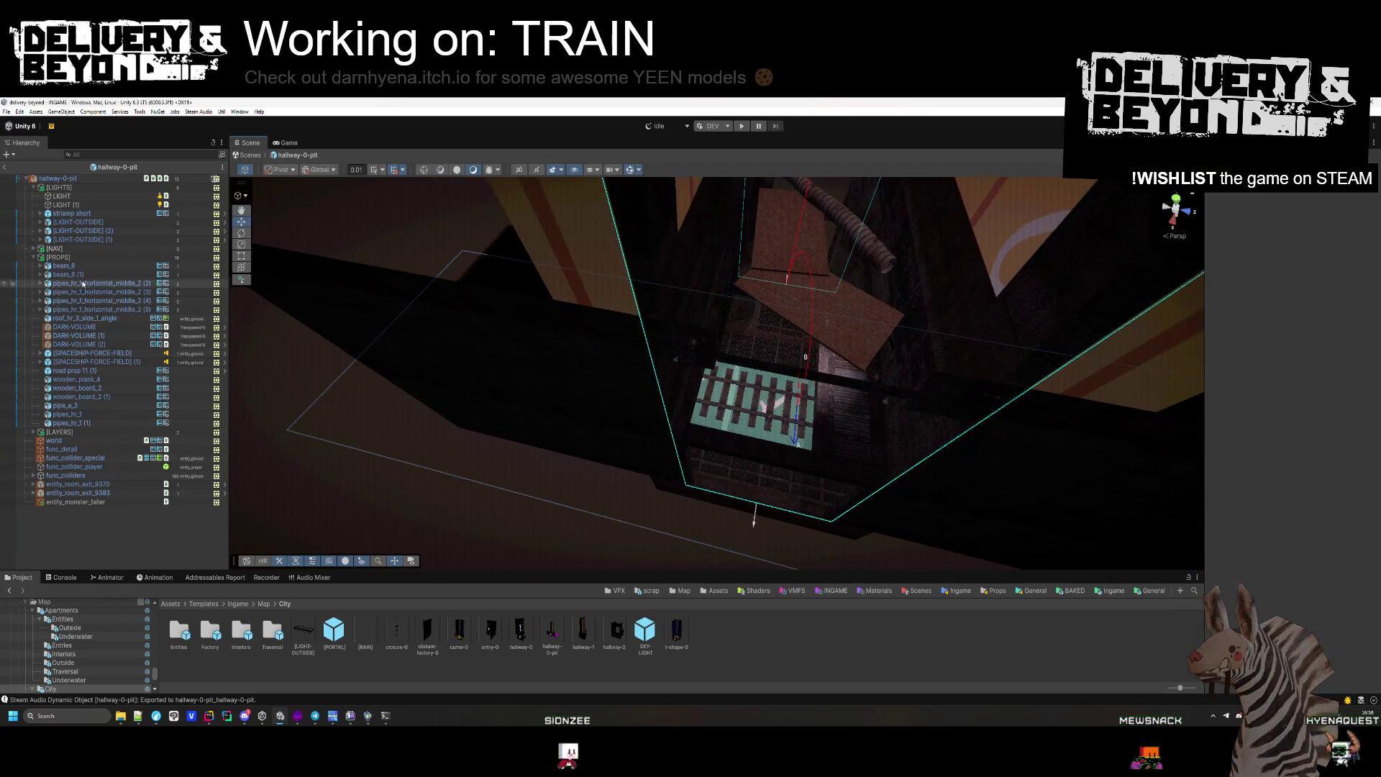
{"action": "left_click", "coordinate": [33, 257]}
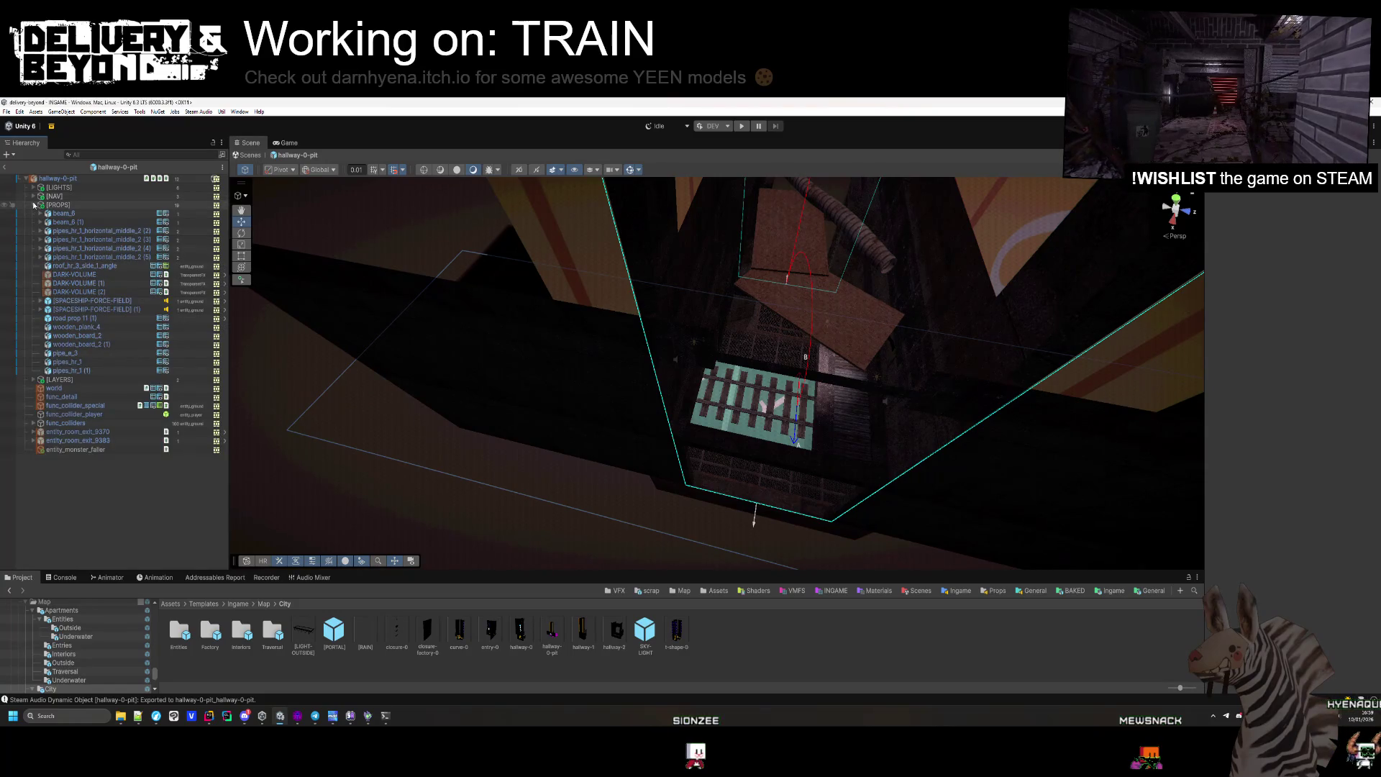
{"action": "left_click", "coordinate": [33, 207]}
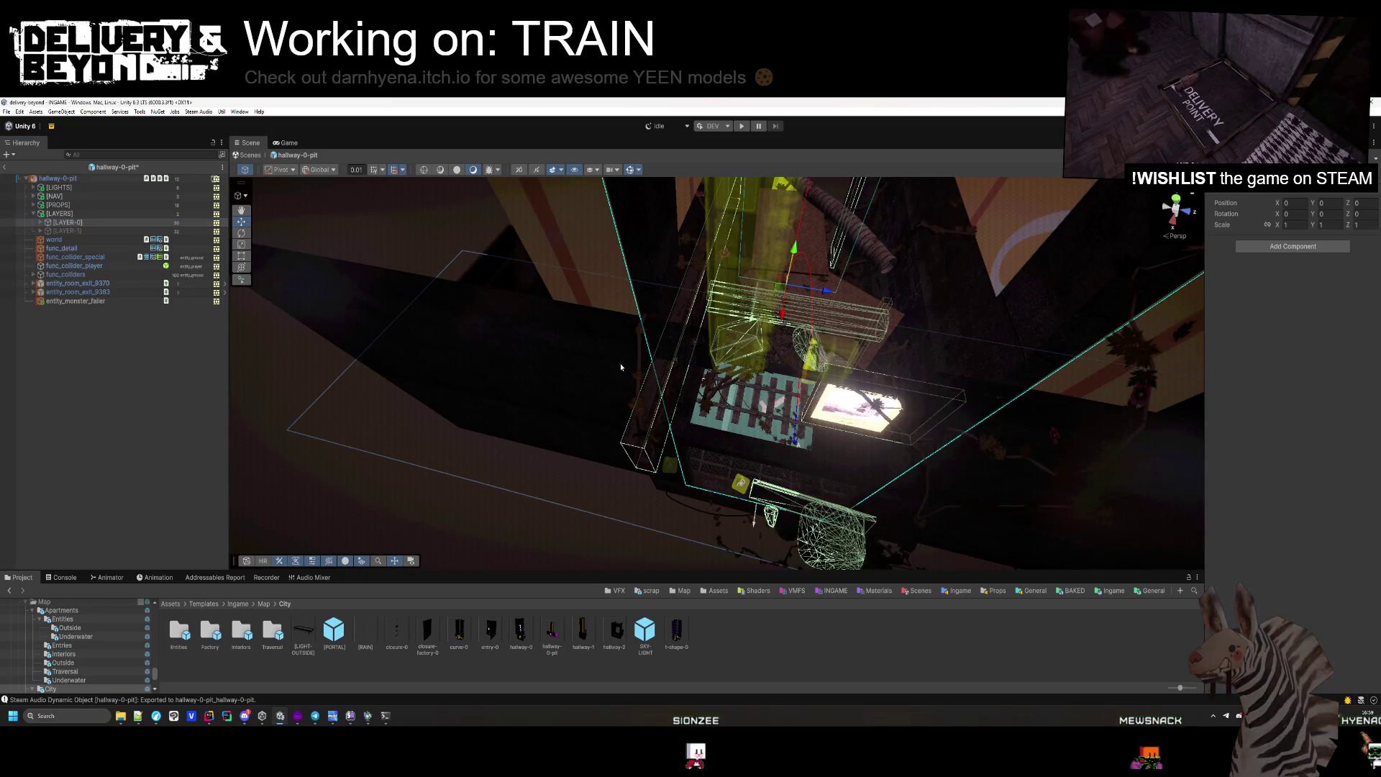
Nudge the vent_1 prop slightly along X.
{"action": "mouse_move", "coordinate": [620, 367]}
{"action": "left_mouse_down"}
{"action": "mouse_move", "coordinate": [672, 422]}
{"action": "mouse_move", "coordinate": [658, 445]}
{"action": "mouse_move", "coordinate": [723, 431]}
{"action": "mouse_move", "coordinate": [862, 307]}
{"action": "mouse_move", "coordinate": [828, 328]}
{"action": "left_mouse_up"}
{"action": "left_click", "coordinate": [661, 380]}
{"action": "key", "text": "f"}
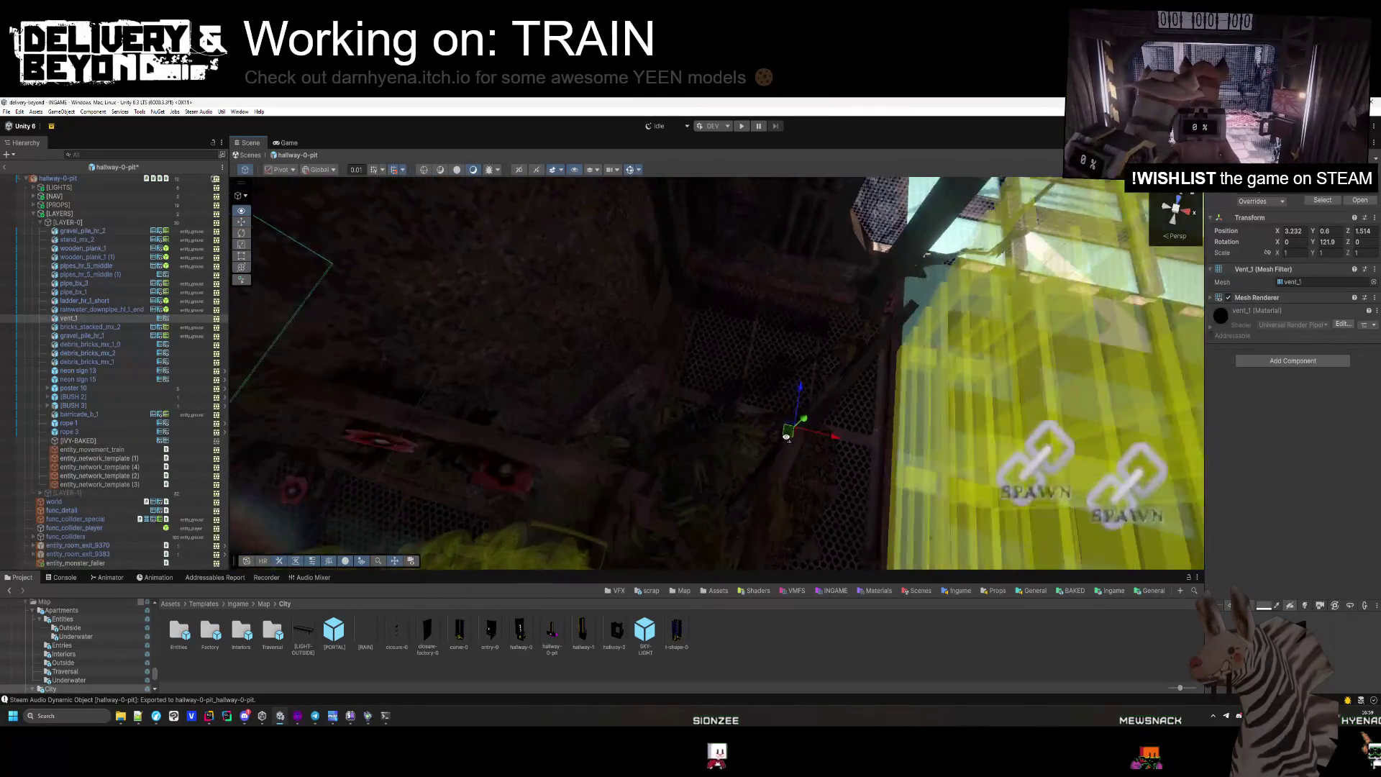
{"action": "scroll", "coordinate": [810, 430], "scroll_direction": "up", "scroll_amount": 5}
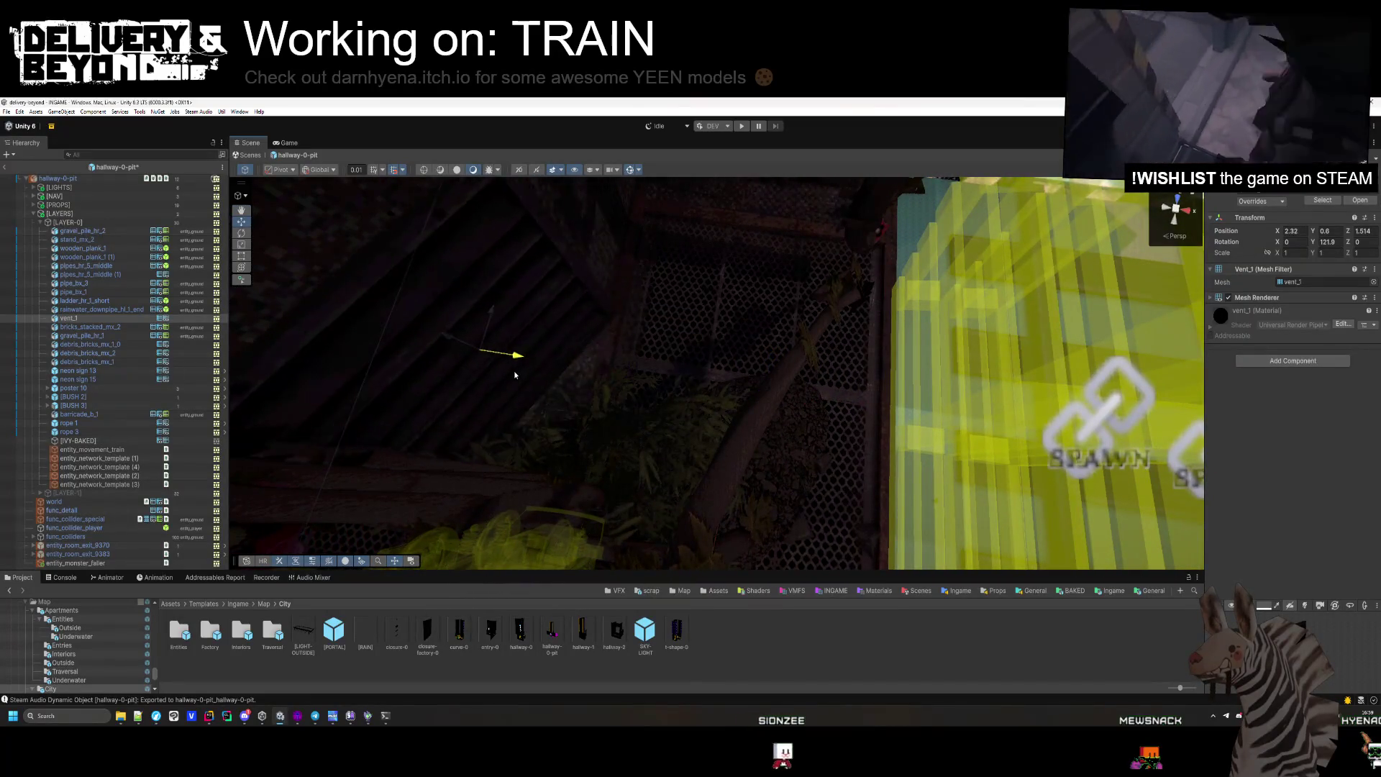
{"action": "mouse_move", "coordinate": [514, 373]}
{"action": "left_mouse_down"}
{"action": "mouse_move", "coordinate": [455, 379]}
{"action": "mouse_move", "coordinate": [705, 411]}
{"action": "left_mouse_up"}
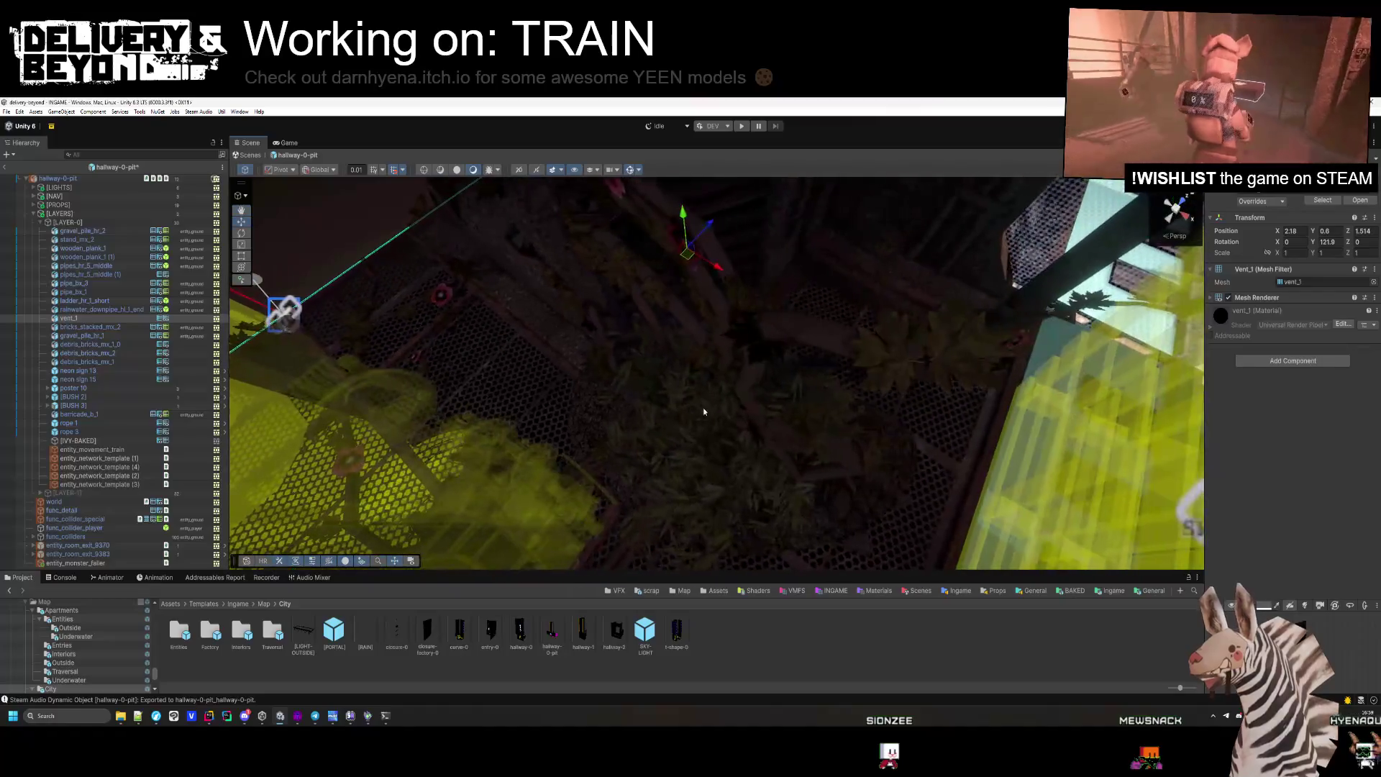
{"action": "left_click", "coordinate": [325, 400]}
{"action": "key", "text": "f"}
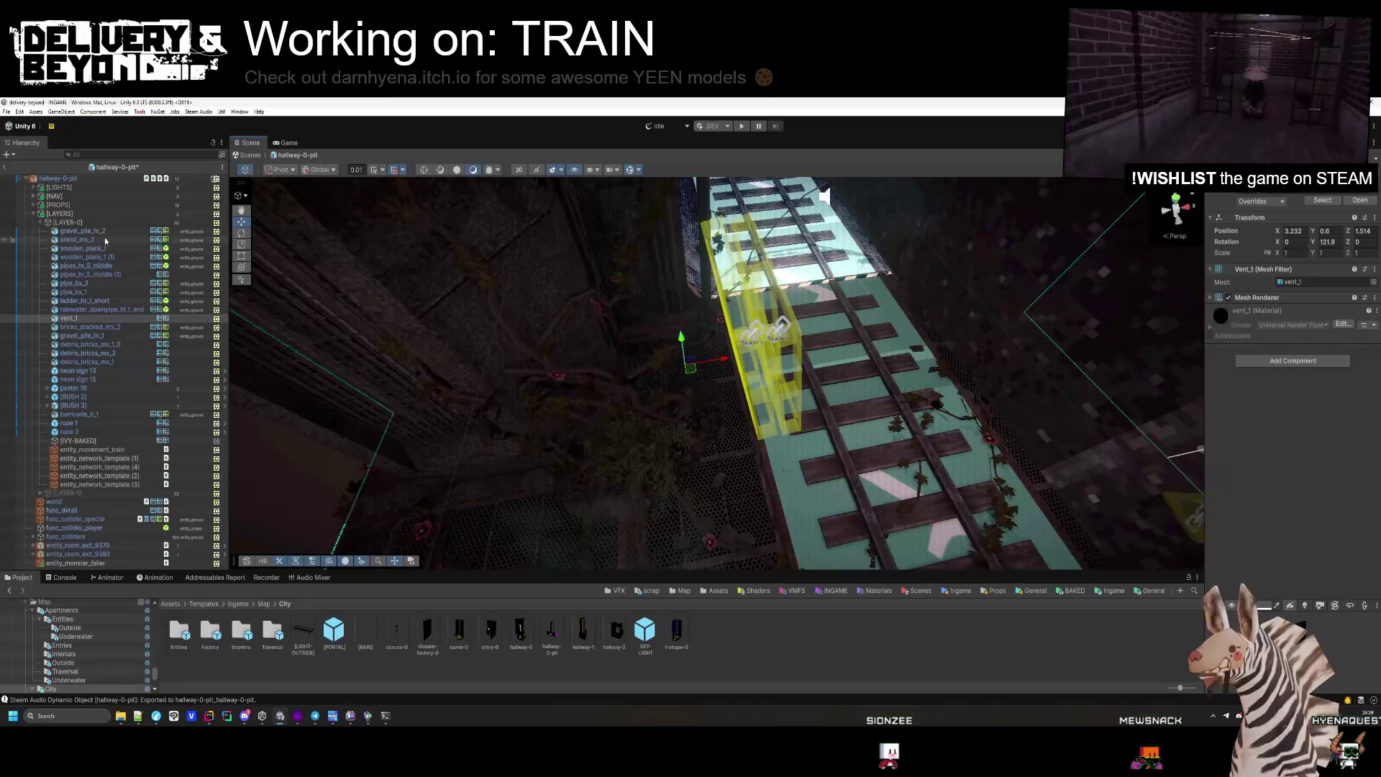
Select LAYER-0 props from gravel_pile_hr_2 to entity_network_template (3) and fly along the tracks.
{"action": "left_click", "coordinate": [158, 230]}
{"action": "left_click", "coordinate": [82, 484], "text": "shift"}
{"action": "key", "text": "f"}
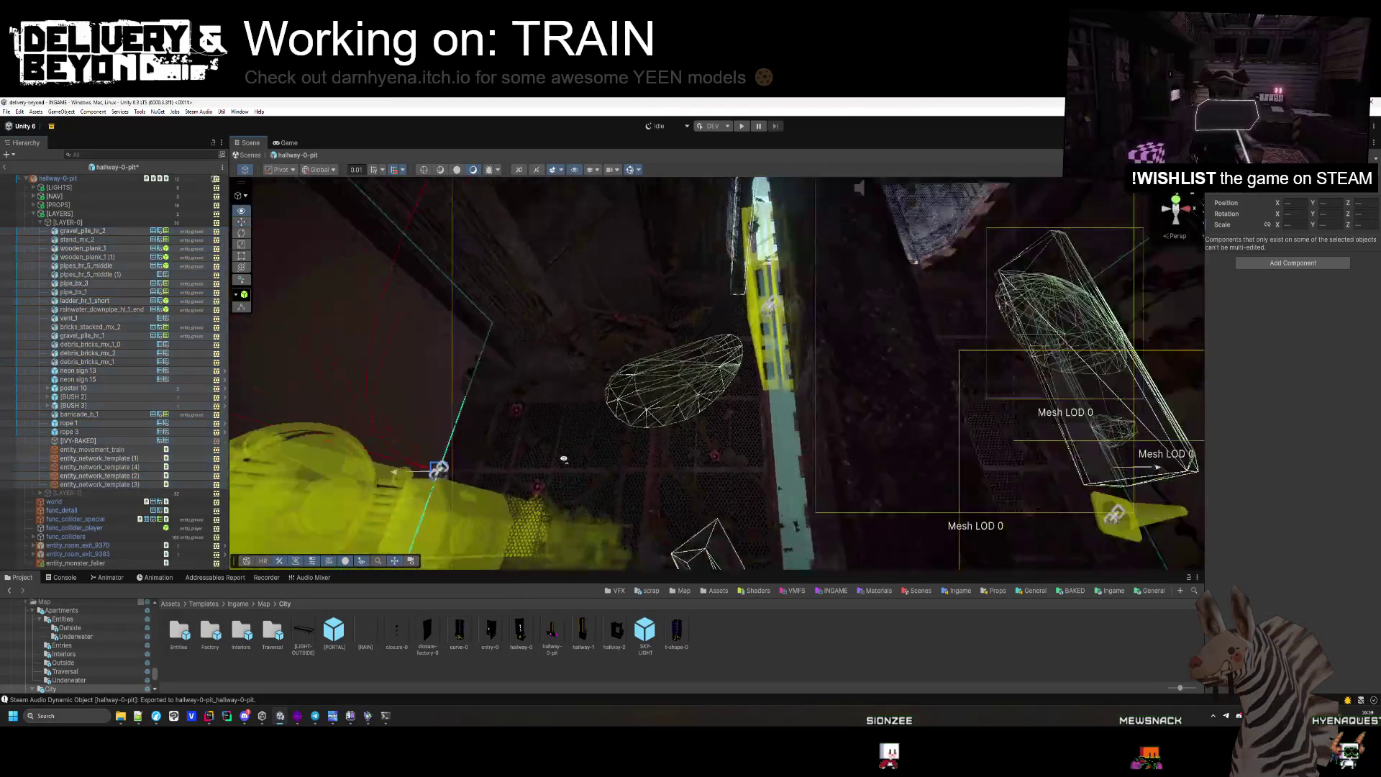
{"action": "mouse_move", "coordinate": [596, 489]}
{"action": "left_mouse_down"}
{"action": "mouse_move", "coordinate": [866, 455]}
{"action": "mouse_move", "coordinate": [618, 405]}
{"action": "mouse_move", "coordinate": [712, 379]}
{"action": "mouse_move", "coordinate": [1091, 384]}
{"action": "mouse_move", "coordinate": [1236, 333]}
{"action": "mouse_move", "coordinate": [1271, 423]}
{"action": "mouse_move", "coordinate": [1334, 409]}
{"action": "mouse_move", "coordinate": [1305, 432]}
{"action": "left_mouse_up"}
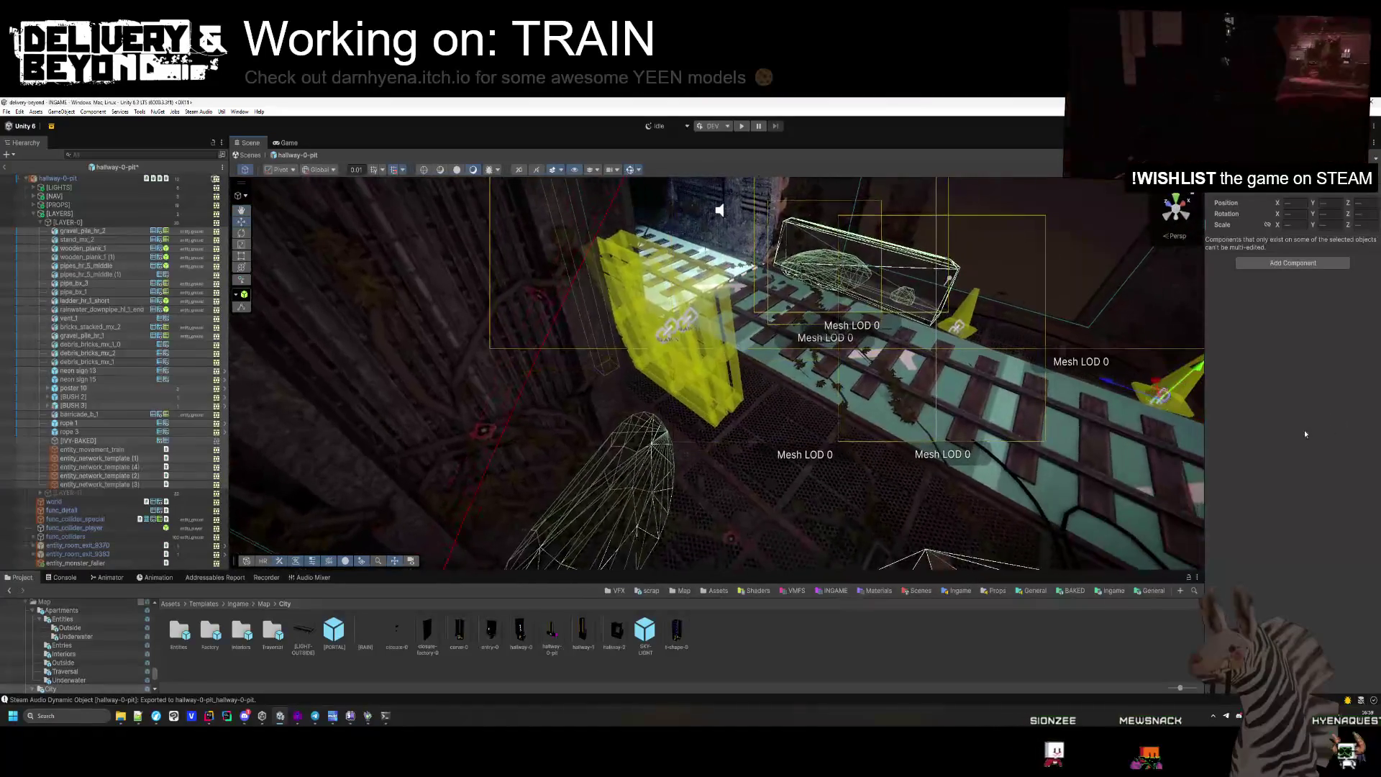
{"action": "mouse_move", "coordinate": [1156, 385]}
{"action": "left_mouse_down"}
{"action": "mouse_move", "coordinate": [741, 422]}
{"action": "mouse_move", "coordinate": [893, 457]}
{"action": "mouse_move", "coordinate": [984, 379]}
{"action": "left_mouse_up"}
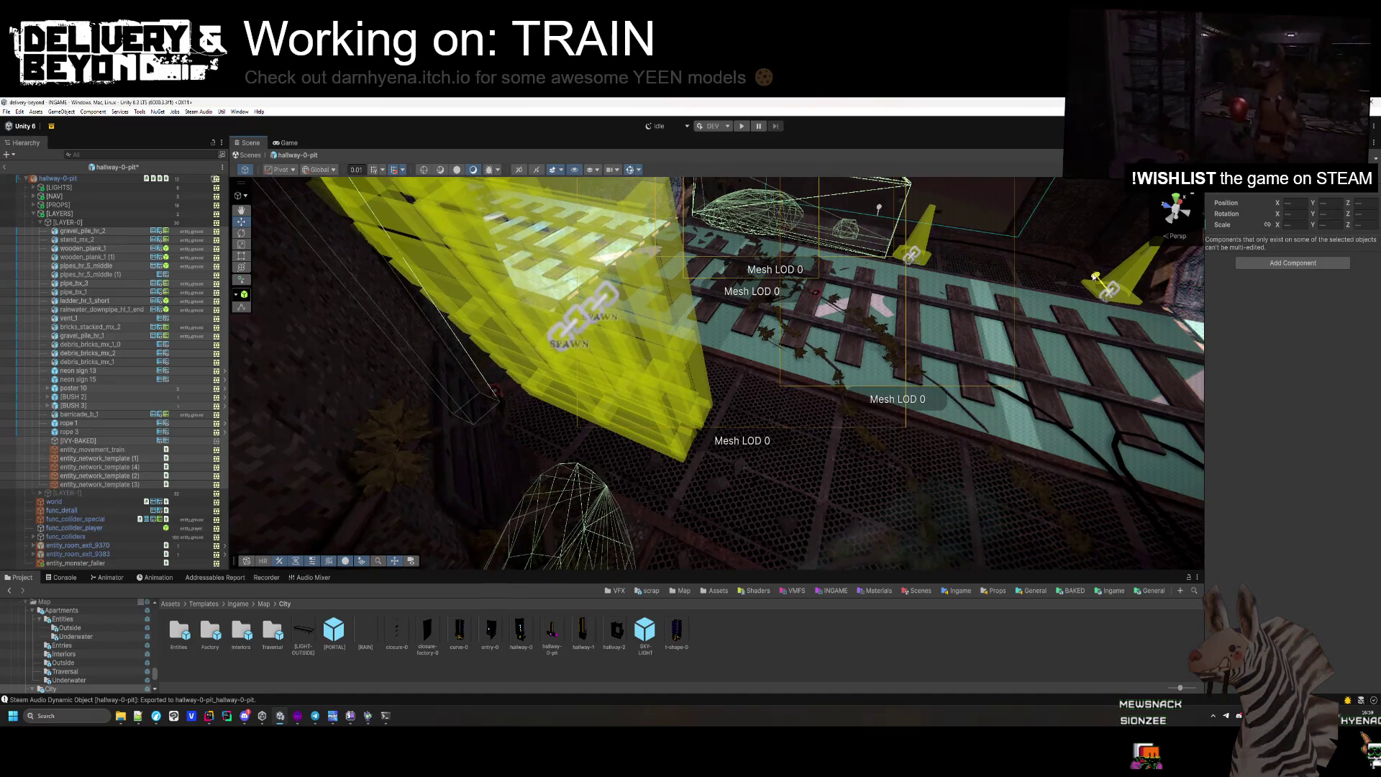
{"action": "mouse_move", "coordinate": [1013, 330]}
{"action": "left_mouse_down"}
{"action": "mouse_move", "coordinate": [1039, 364]}
{"action": "mouse_move", "coordinate": [788, 331]}
{"action": "mouse_move", "coordinate": [757, 575]}
{"action": "mouse_move", "coordinate": [775, 627]}
{"action": "mouse_move", "coordinate": [731, 636]}
{"action": "mouse_move", "coordinate": [719, 637]}
{"action": "mouse_move", "coordinate": [753, 616]}
{"action": "mouse_move", "coordinate": [670, 507]}
{"action": "mouse_move", "coordinate": [234, 478]}
{"action": "mouse_move", "coordinate": [605, 542]}
{"action": "mouse_move", "coordinate": [808, 558]}
{"action": "mouse_move", "coordinate": [764, 614]}
{"action": "left_mouse_up"}
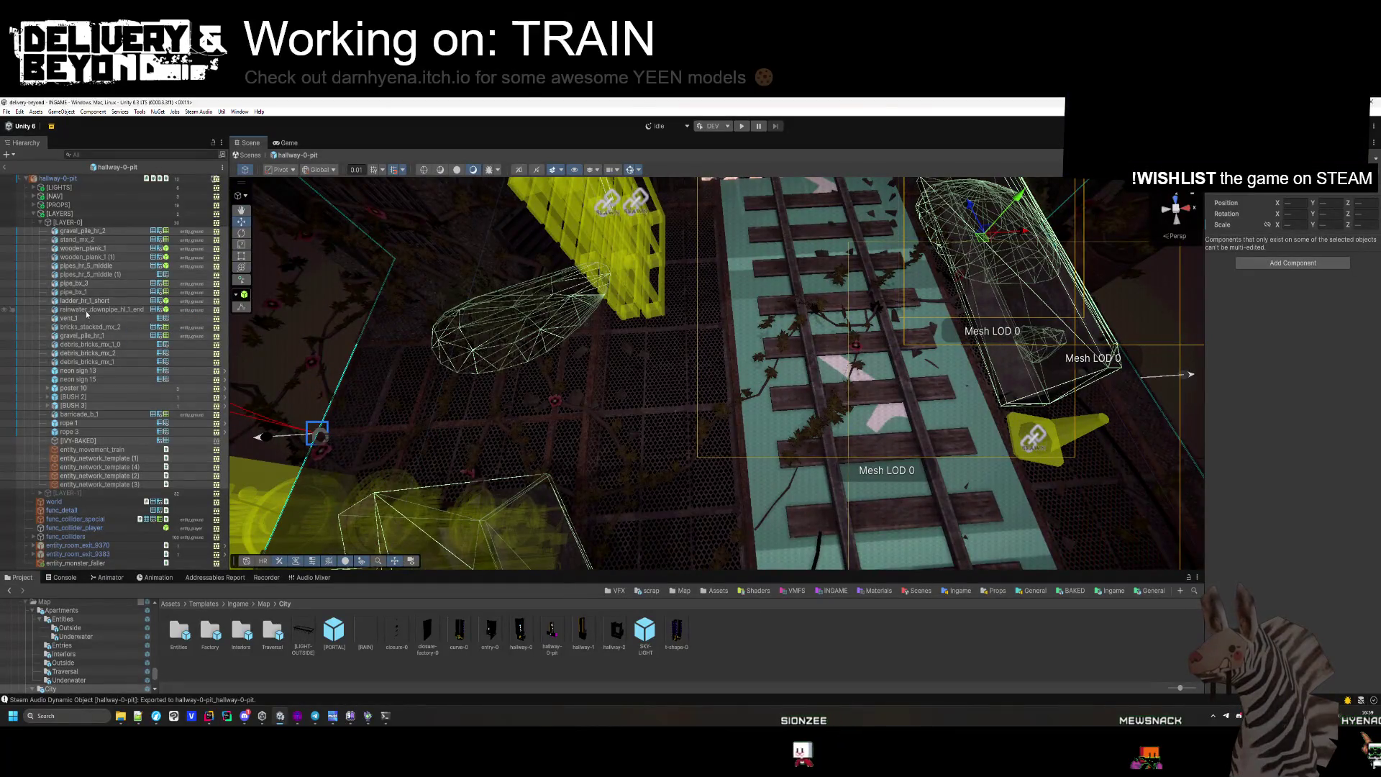
{"action": "left_click", "coordinate": [41, 224]}
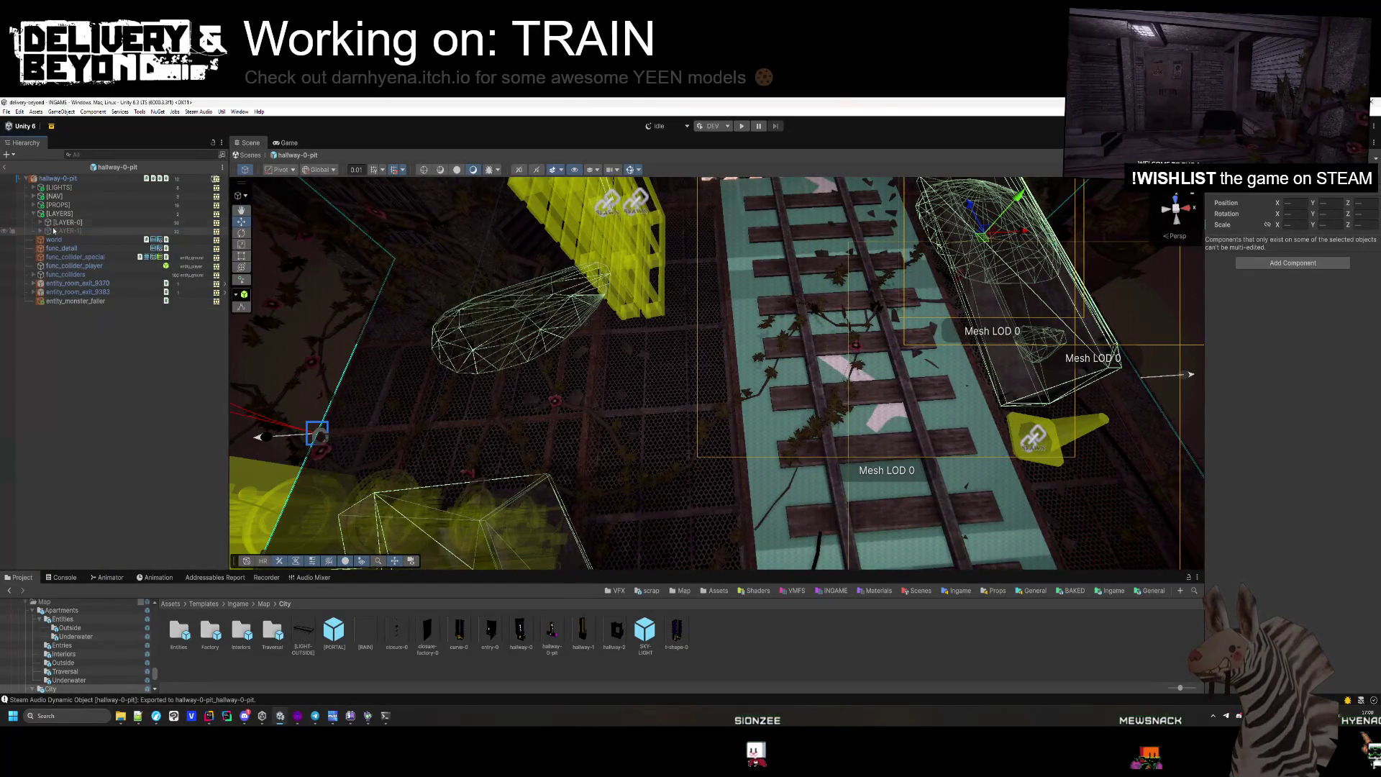
{"action": "left_click_drag", "start_coordinate": [238, 269], "coordinate": [836, 280]}
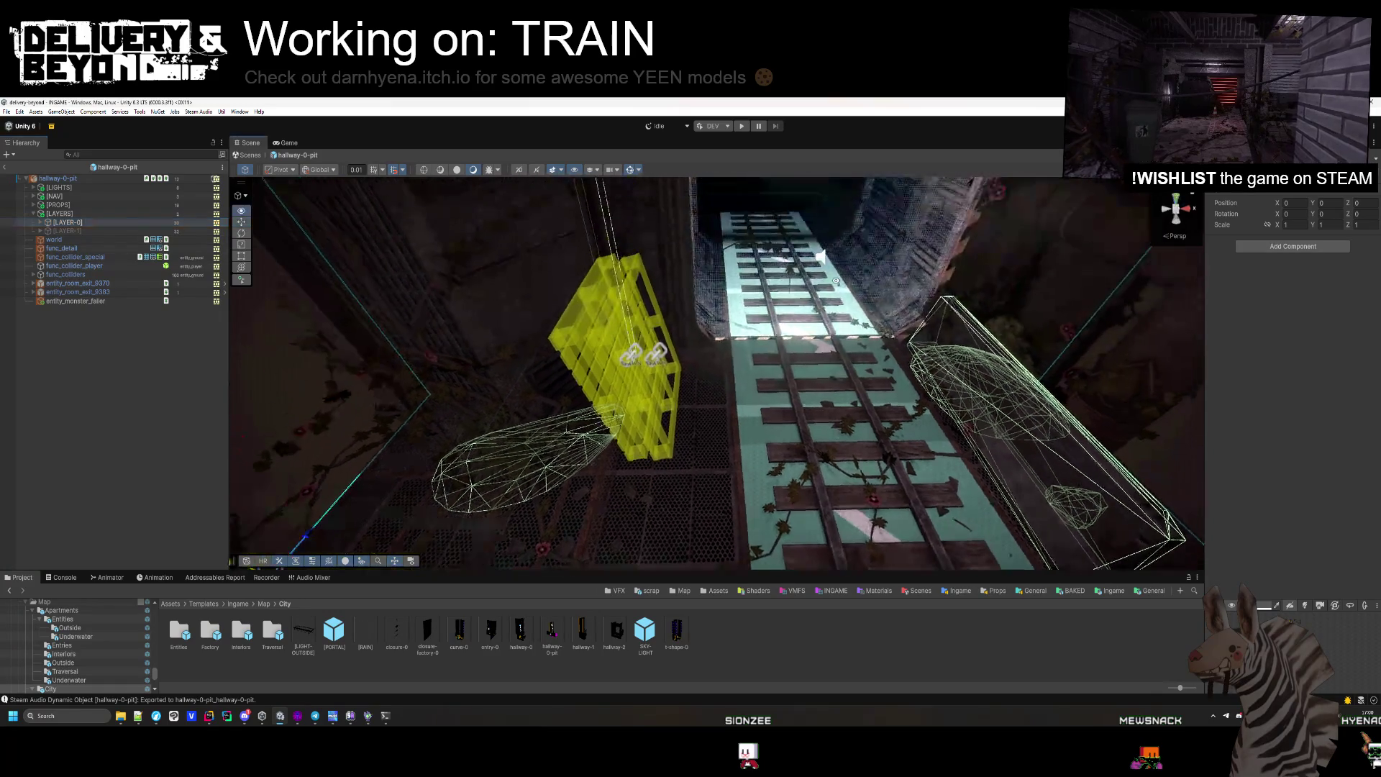
{"action": "key", "text": "alt+shift+a"}
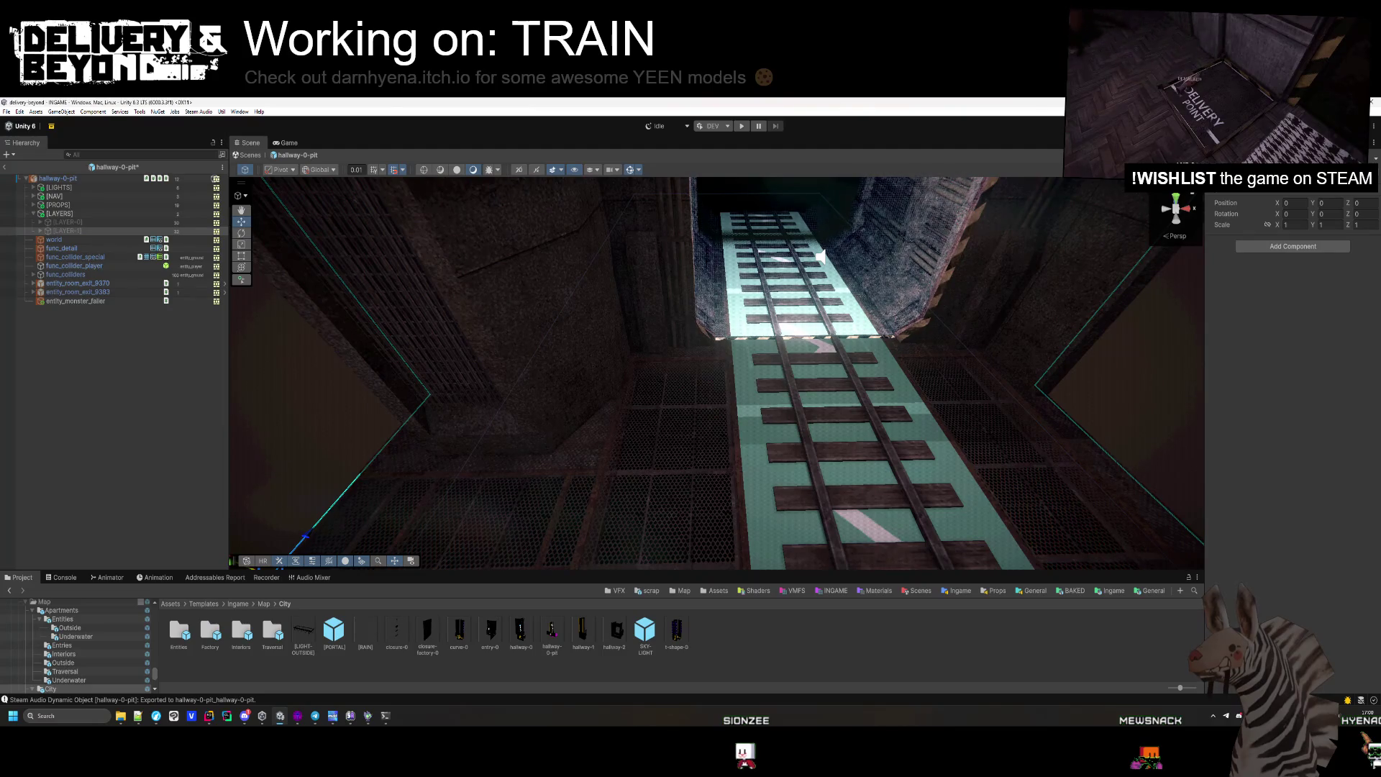
{"action": "left_click", "coordinate": [41, 231]}
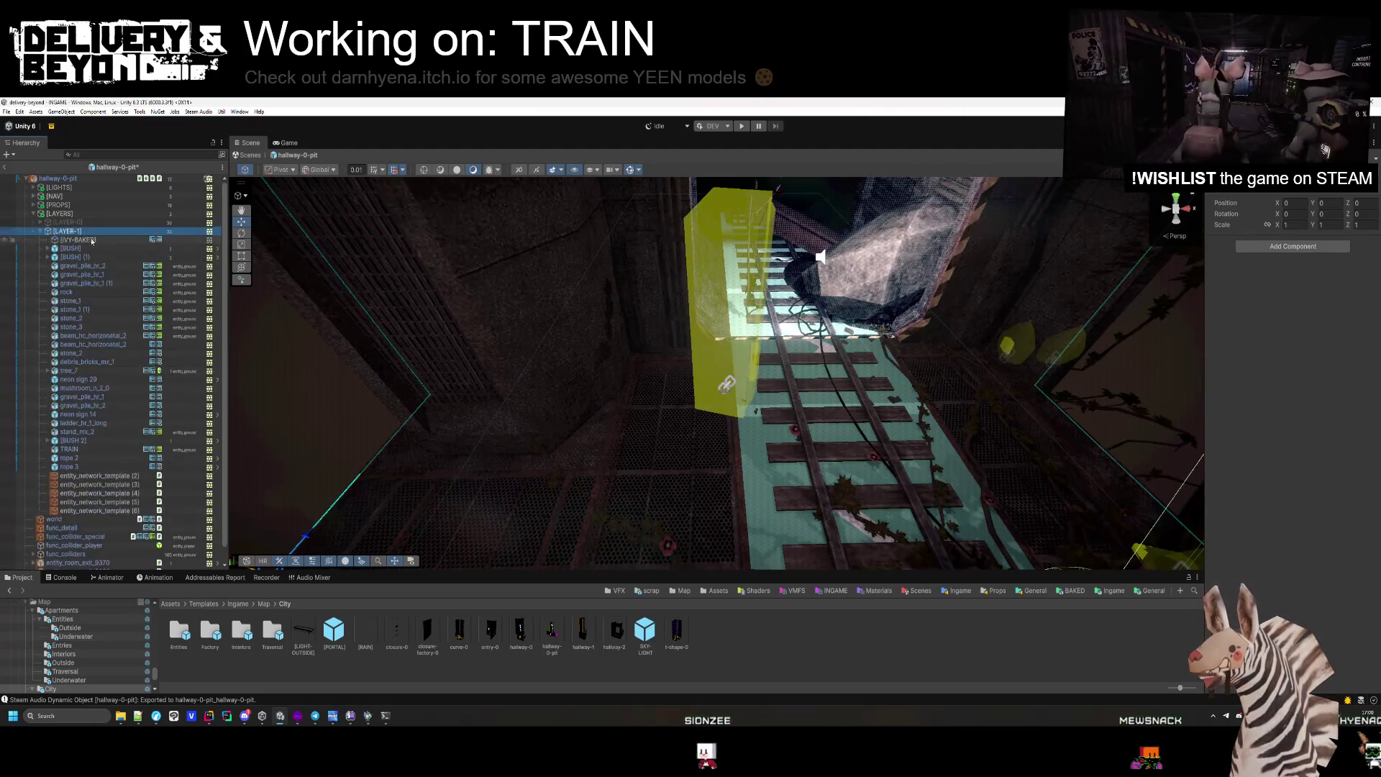
{"action": "left_click", "coordinate": [110, 510], "text": "shift"}
{"action": "mouse_move", "coordinate": [719, 374]}
{"action": "left_mouse_down"}
{"action": "mouse_move", "coordinate": [807, 404]}
{"action": "mouse_move", "coordinate": [737, 439]}
{"action": "mouse_move", "coordinate": [930, 314]}
{"action": "mouse_move", "coordinate": [923, 282]}
{"action": "mouse_move", "coordinate": [1189, 441]}
{"action": "mouse_move", "coordinate": [956, 472]}
{"action": "mouse_move", "coordinate": [599, 246]}
{"action": "left_mouse_up"}
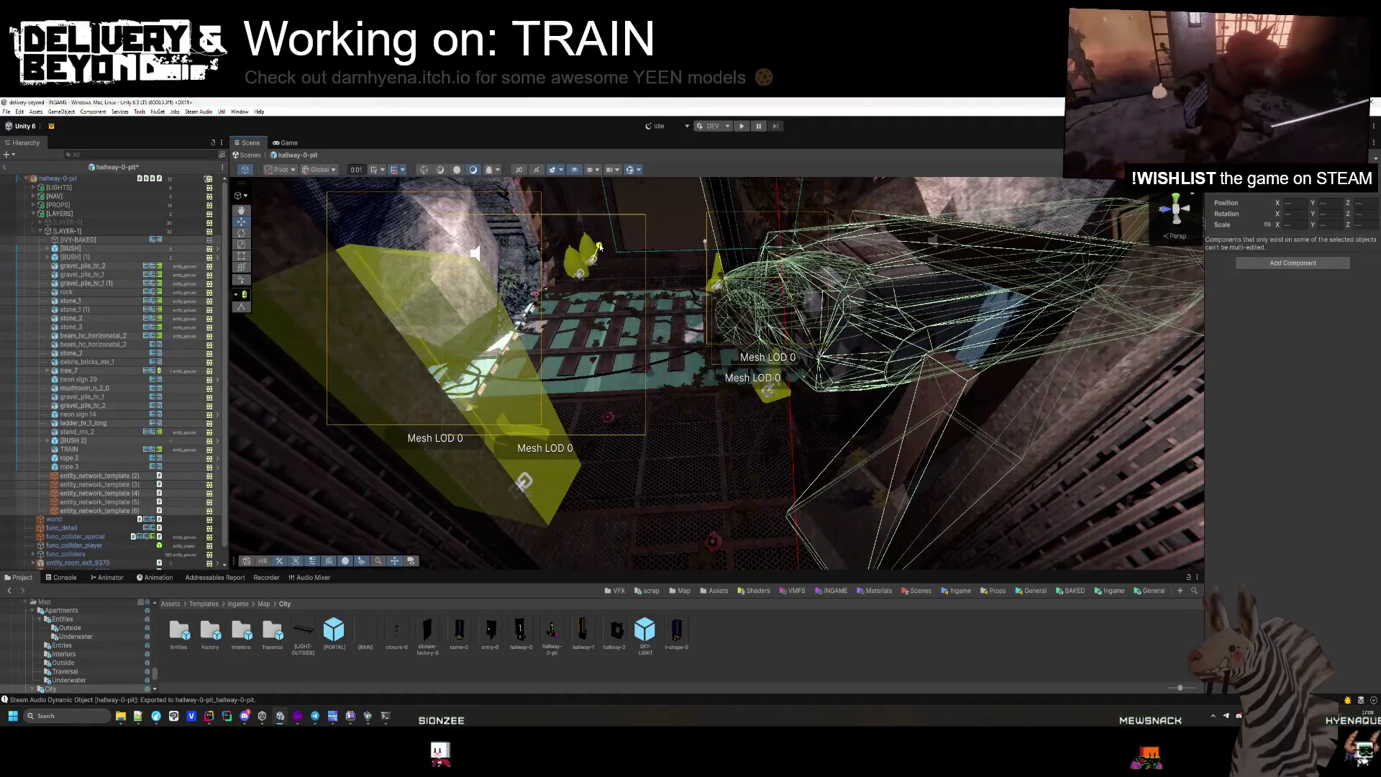
{"action": "mouse_move", "coordinate": [695, 333]}
{"action": "left_mouse_down"}
{"action": "mouse_move", "coordinate": [998, 279]}
{"action": "mouse_move", "coordinate": [652, 505]}
{"action": "mouse_move", "coordinate": [673, 495]}
{"action": "mouse_move", "coordinate": [689, 549]}
{"action": "mouse_move", "coordinate": [701, 480]}
{"action": "mouse_move", "coordinate": [586, 493]}
{"action": "mouse_move", "coordinate": [558, 432]}
{"action": "mouse_move", "coordinate": [520, 414]}
{"action": "mouse_move", "coordinate": [451, 447]}
{"action": "mouse_move", "coordinate": [735, 438]}
{"action": "mouse_move", "coordinate": [632, 395]}
{"action": "mouse_move", "coordinate": [684, 366]}
{"action": "mouse_move", "coordinate": [715, 404]}
{"action": "mouse_move", "coordinate": [755, 418]}
{"action": "mouse_move", "coordinate": [411, 307]}
{"action": "left_mouse_up"}
{"action": "left_click", "coordinate": [652, 505]}
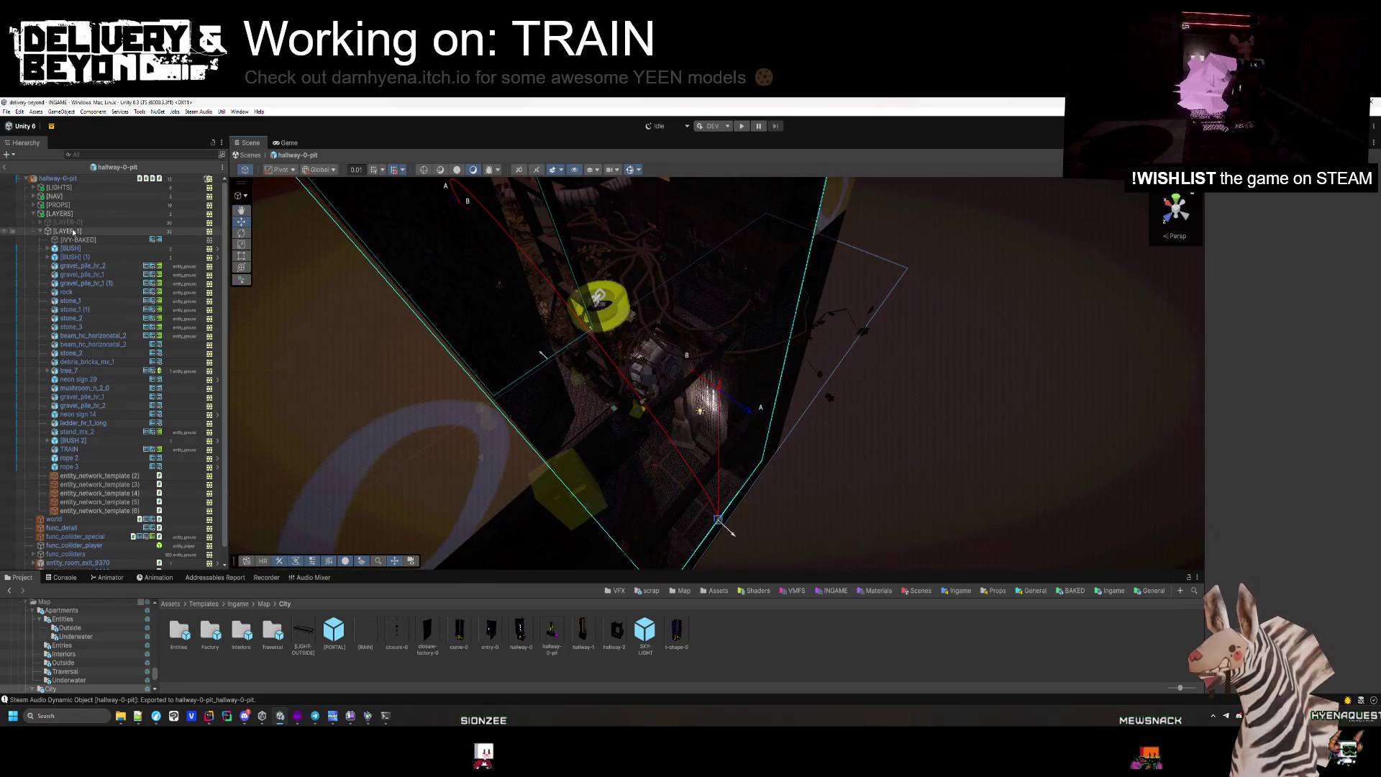
{"action": "left_click", "coordinate": [41, 231]}
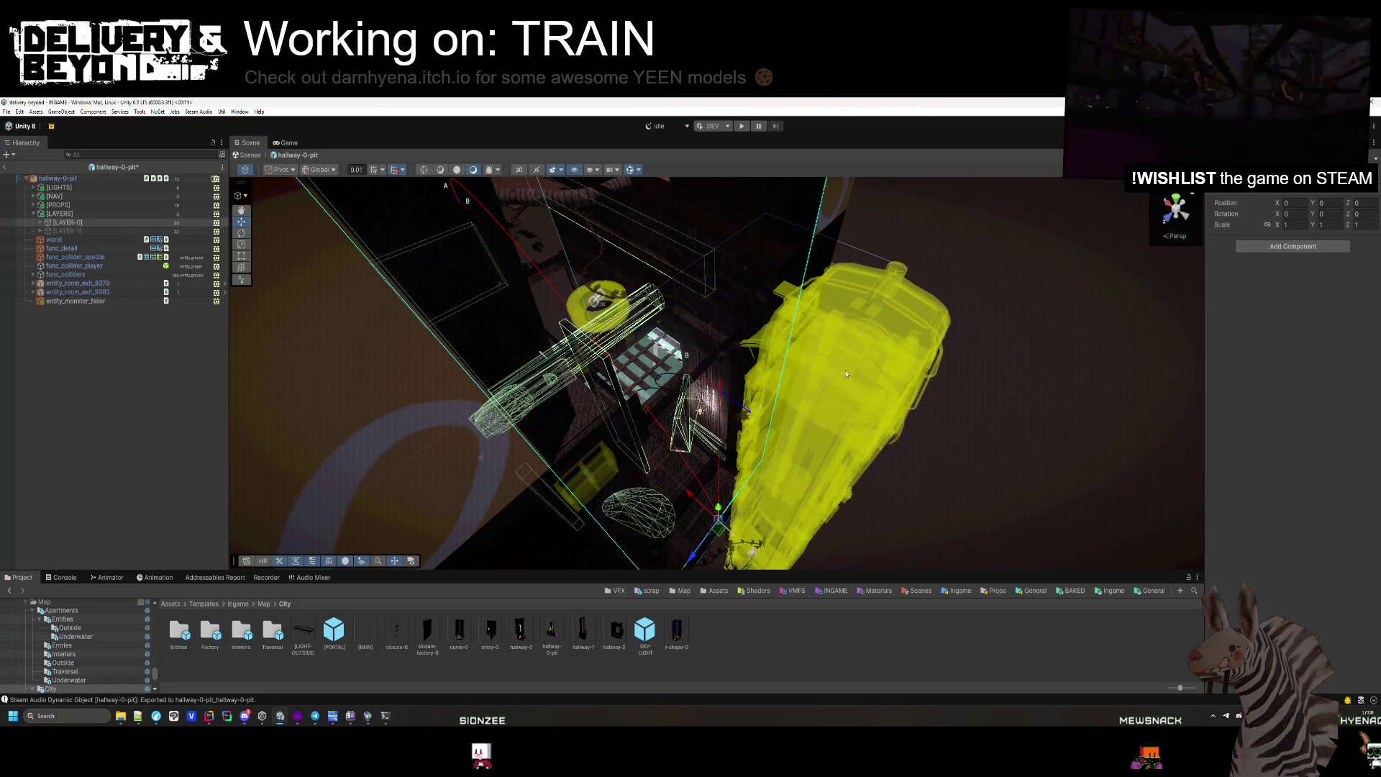
{"action": "mouse_move", "coordinate": [847, 374]}
{"action": "left_mouse_down"}
{"action": "mouse_move", "coordinate": [466, 385]}
{"action": "mouse_move", "coordinate": [814, 480]}
{"action": "mouse_move", "coordinate": [787, 433]}
{"action": "left_mouse_up"}
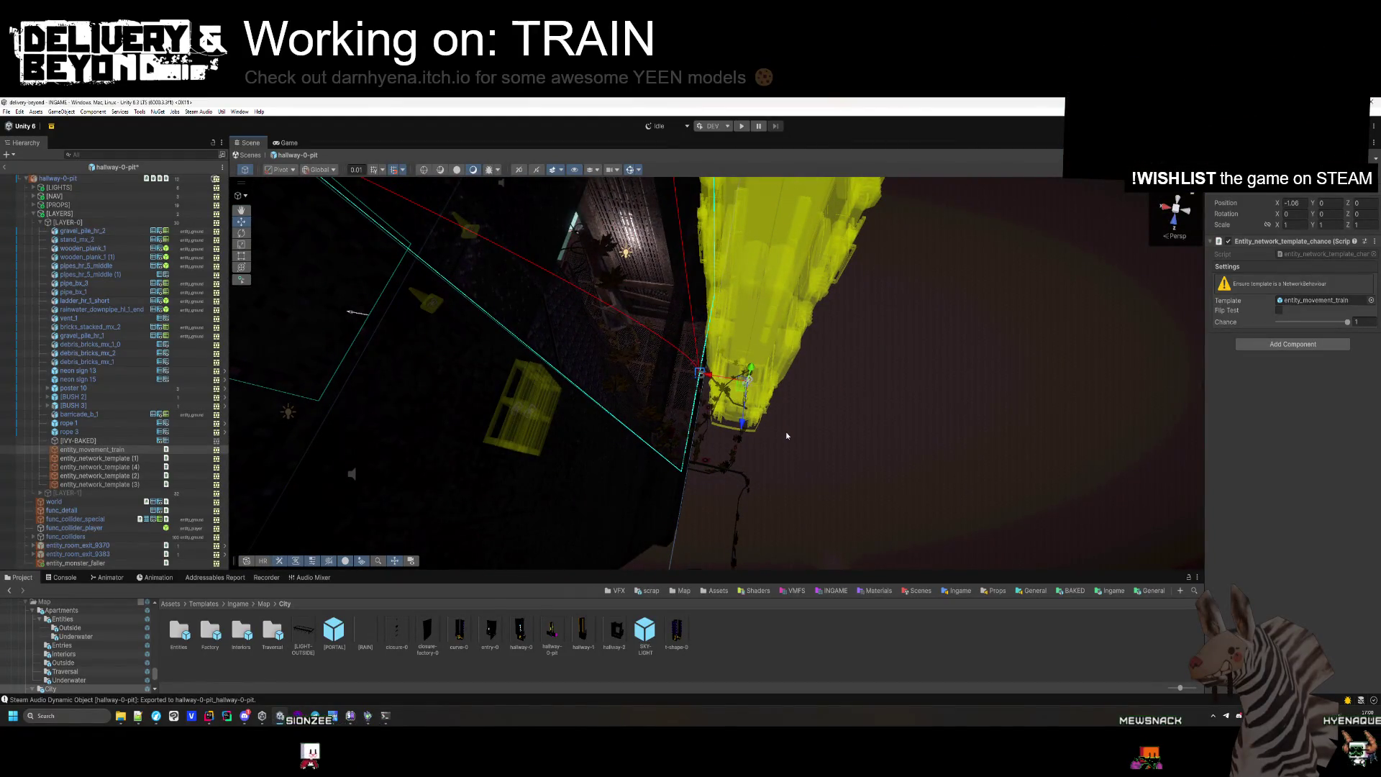
{"action": "key", "text": "w"}
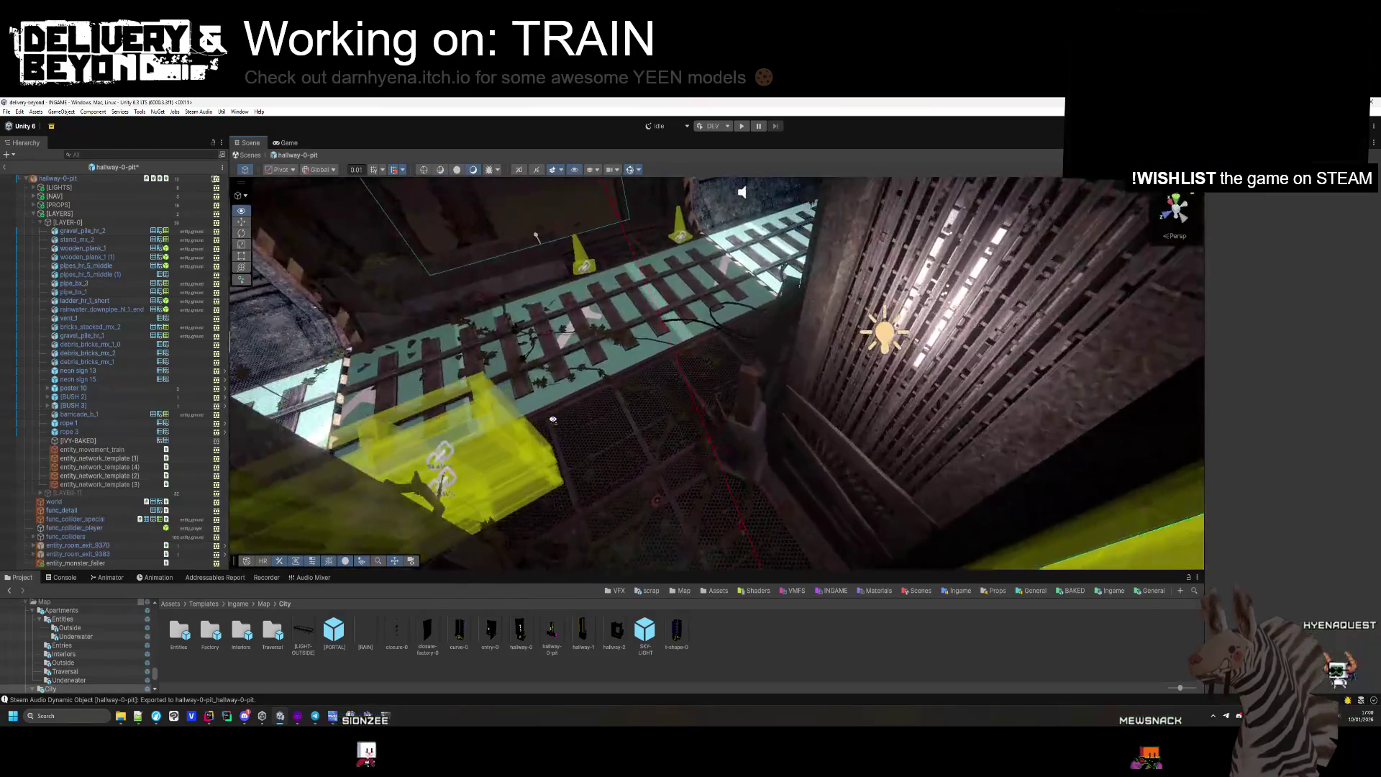
{"action": "mouse_move", "coordinate": [705, 369]}
{"action": "left_mouse_down"}
{"action": "mouse_move", "coordinate": [675, 330]}
{"action": "mouse_move", "coordinate": [916, 364]}
{"action": "mouse_move", "coordinate": [1002, 201]}
{"action": "mouse_move", "coordinate": [431, 421]}
{"action": "mouse_move", "coordinate": [522, 391]}
{"action": "mouse_move", "coordinate": [816, 481]}
{"action": "mouse_move", "coordinate": [627, 485]}
{"action": "mouse_move", "coordinate": [477, 429]}
{"action": "mouse_move", "coordinate": [619, 370]}
{"action": "mouse_move", "coordinate": [825, 390]}
{"action": "left_mouse_up"}
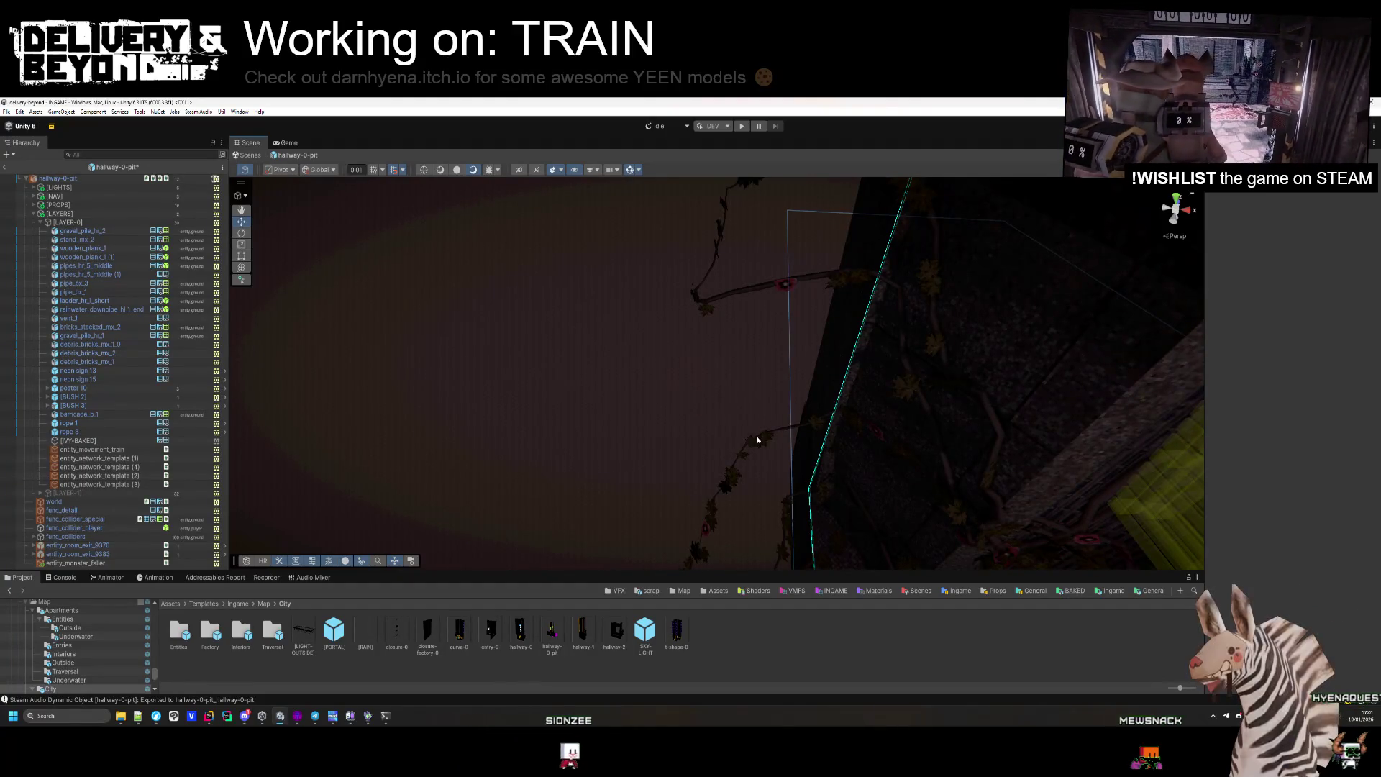
{"action": "mouse_move", "coordinate": [646, 463]}
{"action": "left_mouse_down"}
{"action": "mouse_move", "coordinate": [780, 482]}
{"action": "mouse_move", "coordinate": [917, 271]}
{"action": "mouse_move", "coordinate": [883, 532]}
{"action": "mouse_move", "coordinate": [888, 421]}
{"action": "mouse_move", "coordinate": [710, 323]}
{"action": "left_mouse_up"}
Expand [NAV] and inspect the IGNORE navmesh cut boxes and their Width.
{"action": "left_click", "coordinate": [40, 223]}
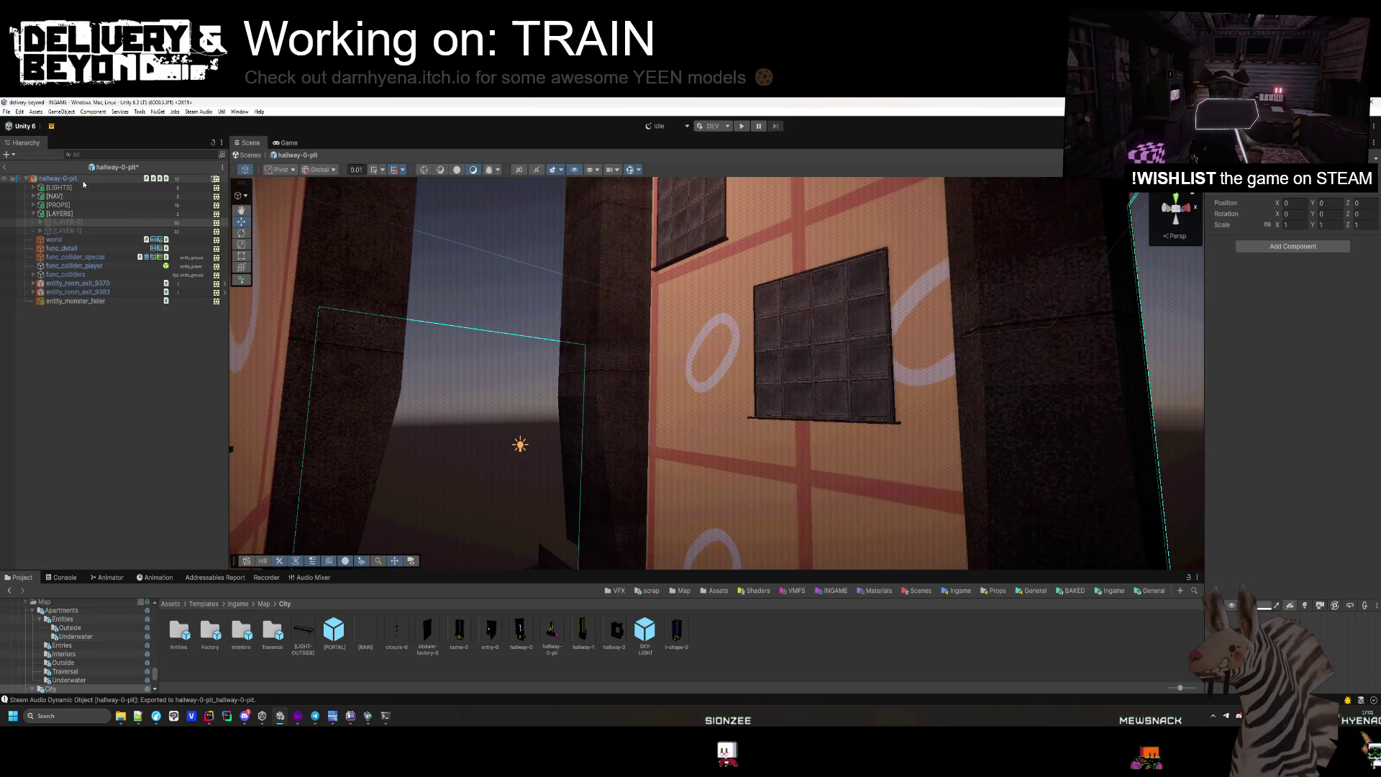
{"action": "left_click", "coordinate": [33, 196]}
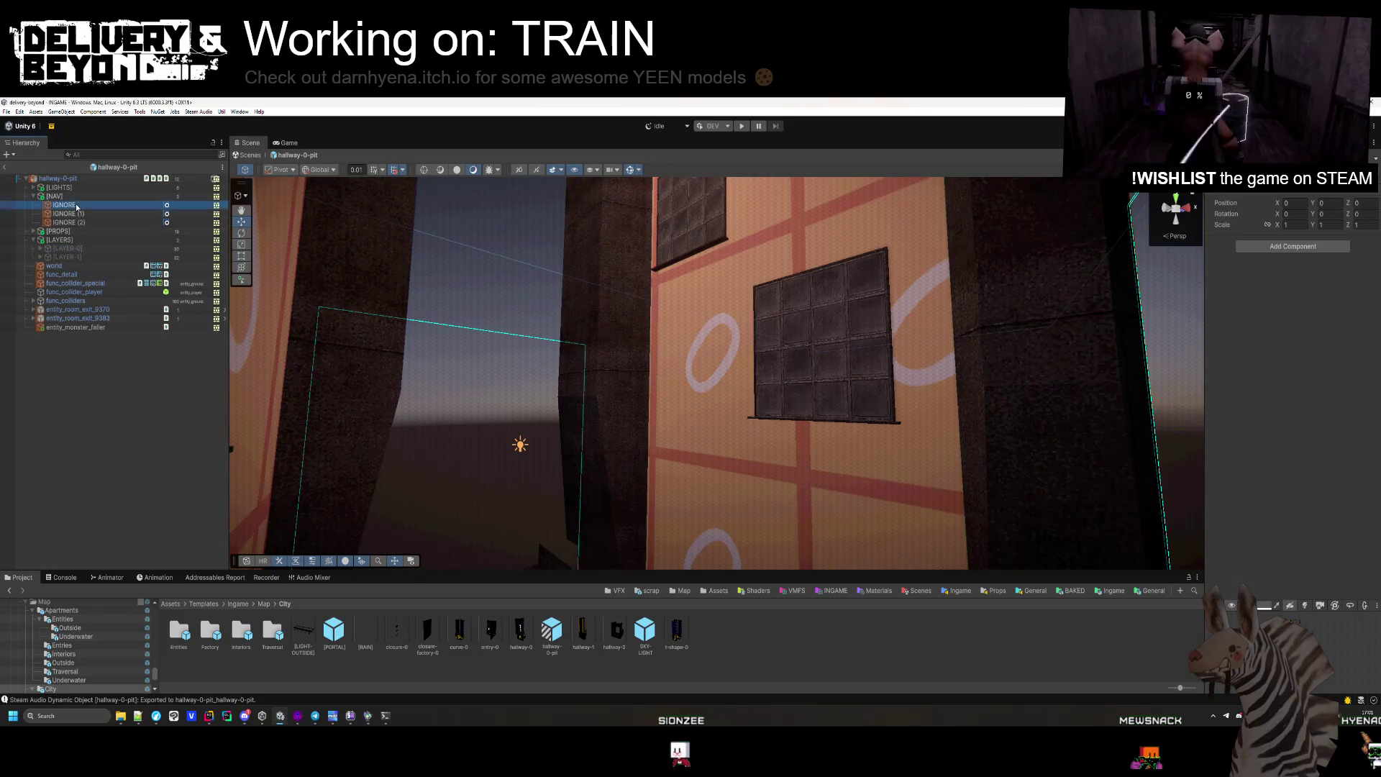
{"action": "double_click", "coordinate": [77, 207]}
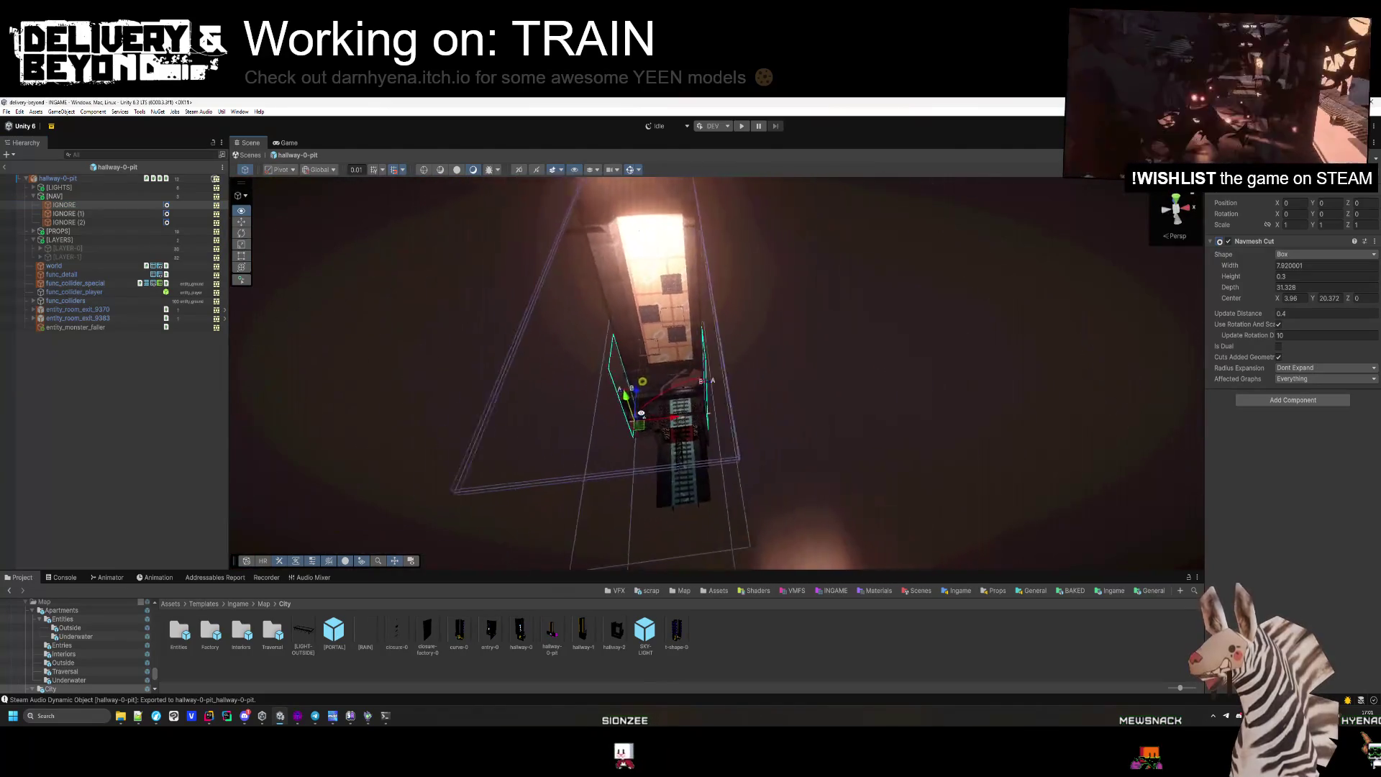
{"action": "left_click_drag", "start_coordinate": [641, 414], "coordinate": [623, 421]}
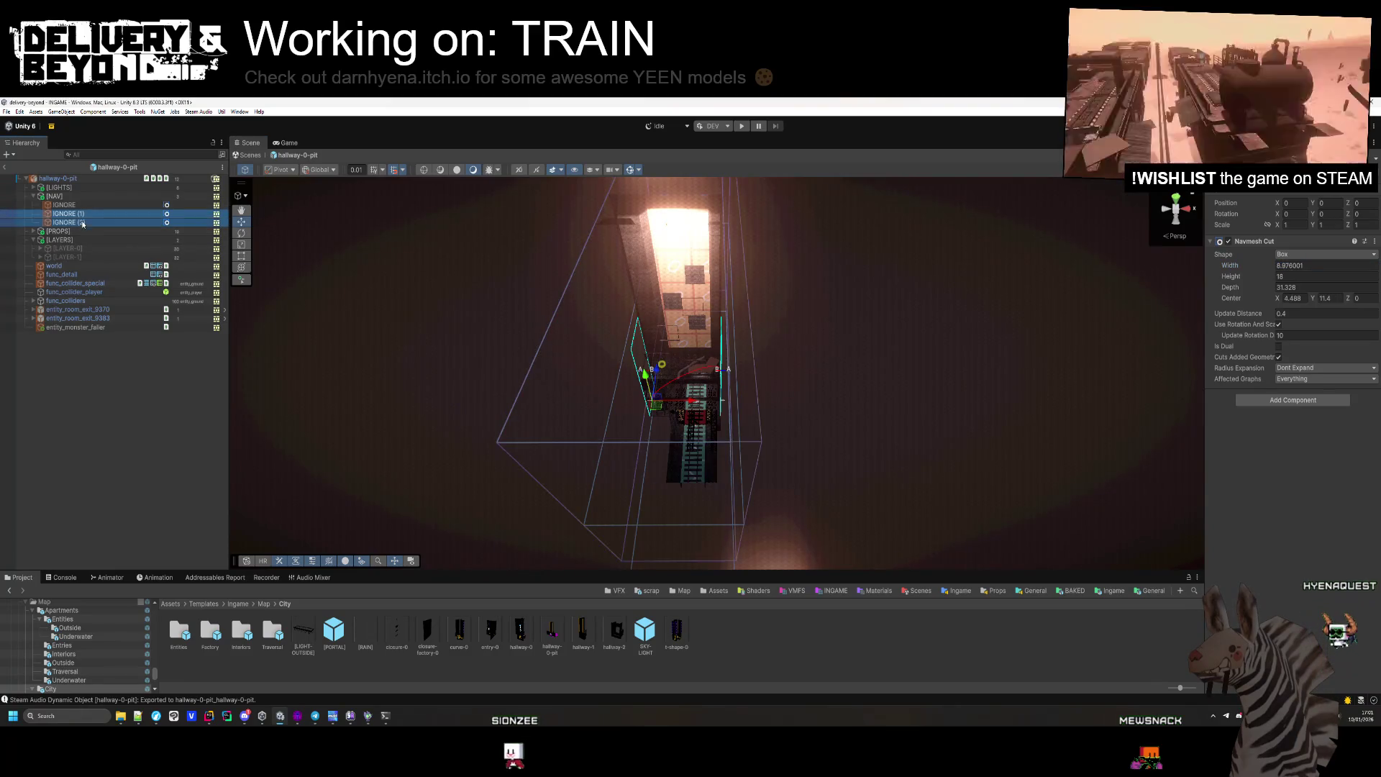
{"action": "left_click", "coordinate": [1295, 266]}
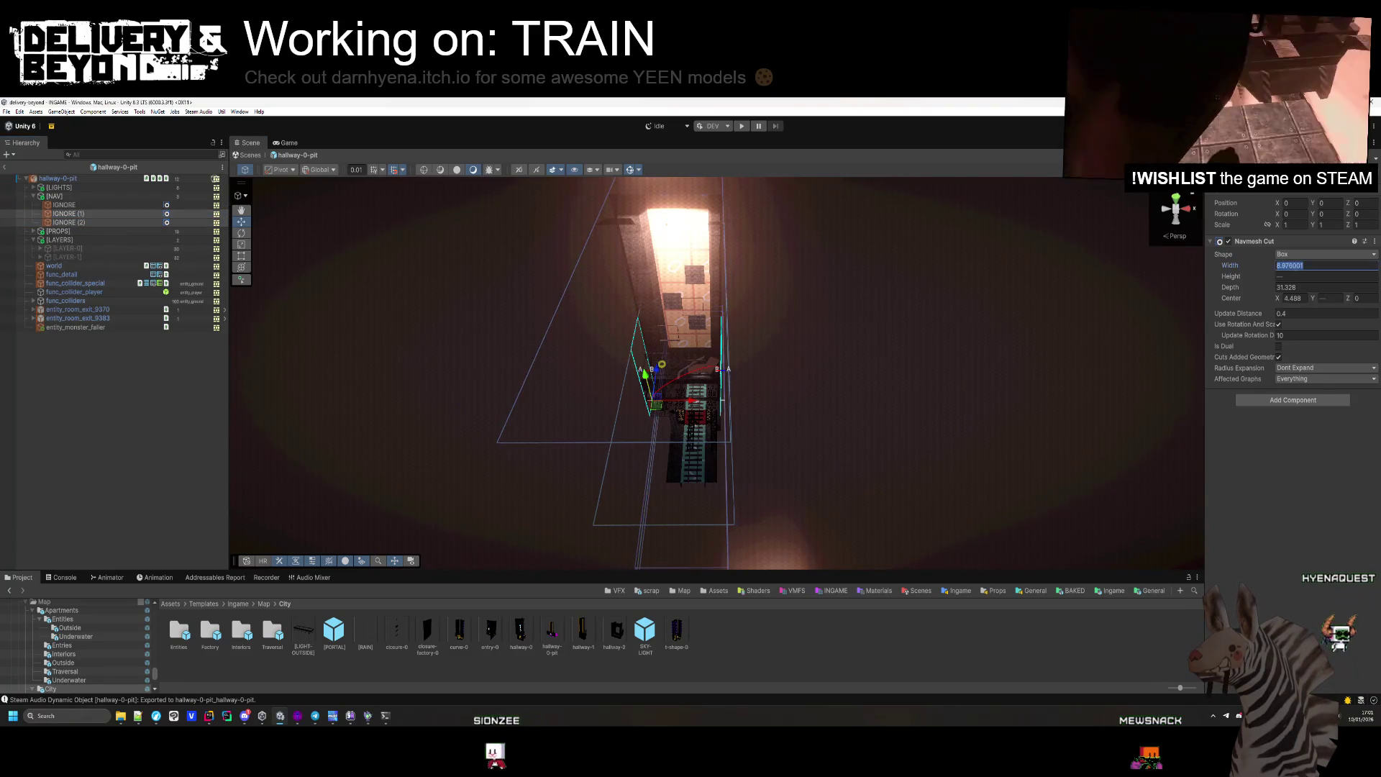
{"action": "left_click", "coordinate": [98, 222], "text": "shift"}
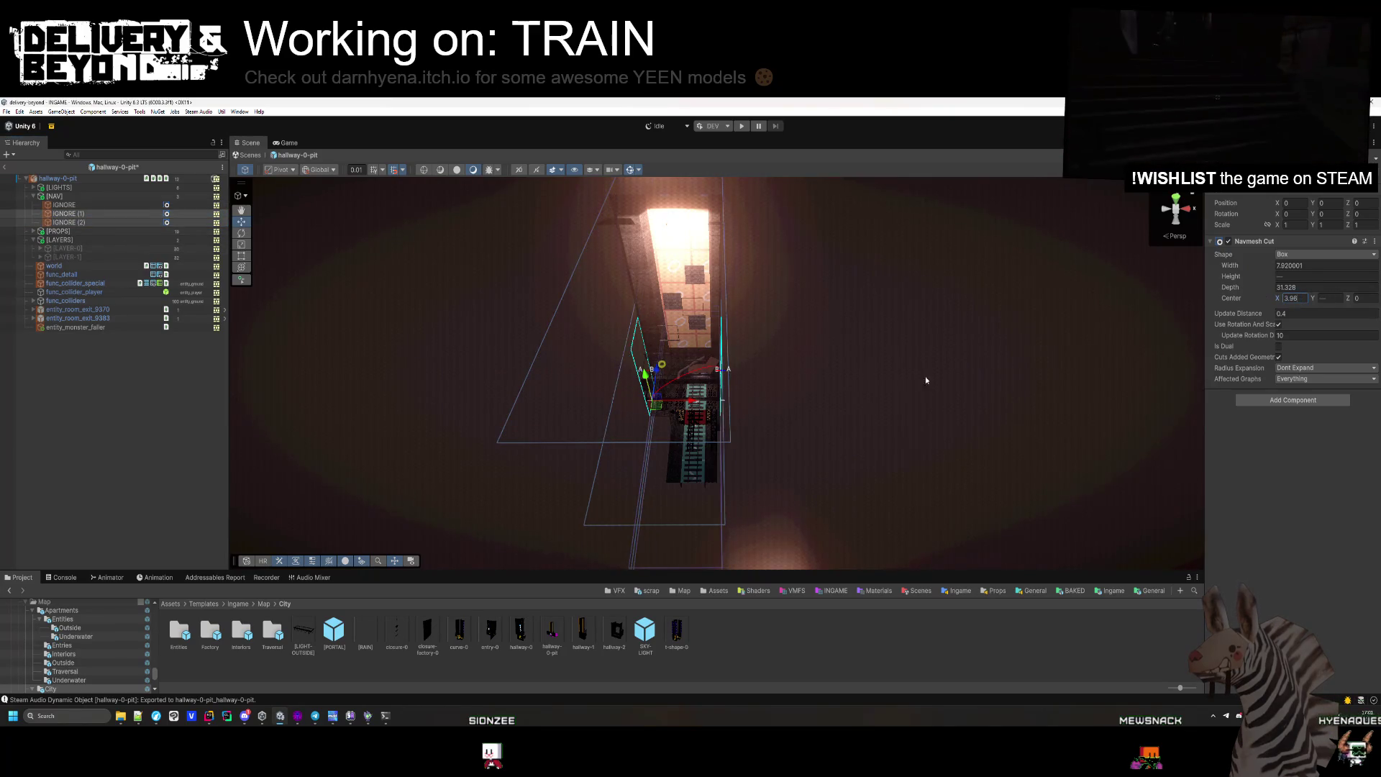
Save the hallway-0-pit prefab and rerun SETUP in the Entity_room inspector.
{"action": "left_click", "coordinate": [118, 179]}
{"action": "key", "text": "ctrl+s"}
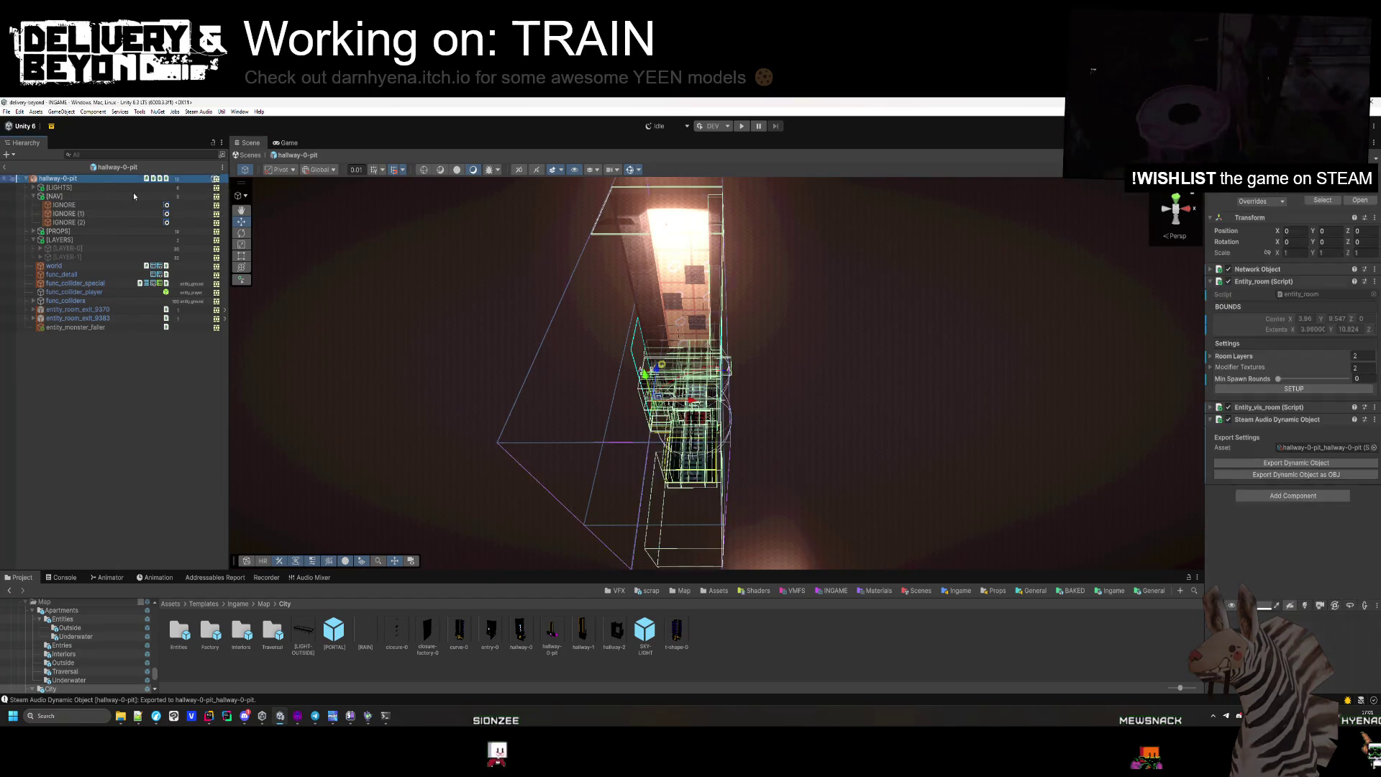
{"action": "left_click", "coordinate": [1298, 387]}
{"action": "mouse_move", "coordinate": [646, 408]}
{"action": "left_mouse_down", "text": "alt"}
{"action": "mouse_move", "coordinate": [626, 441]}
{"action": "mouse_move", "coordinate": [734, 431]}
{"action": "mouse_move", "coordinate": [830, 346]}
{"action": "mouse_move", "coordinate": [962, 357]}
{"action": "mouse_move", "coordinate": [1141, 317]}
{"action": "left_mouse_up", "text": "alt"}
{"action": "mouse_move", "coordinate": [1150, 221]}
{"action": "left_mouse_down", "text": "alt"}
{"action": "mouse_move", "coordinate": [1036, 423]}
{"action": "mouse_move", "coordinate": [1116, 437]}
{"action": "mouse_move", "coordinate": [1133, 286]}
{"action": "mouse_move", "coordinate": [1093, 273]}
{"action": "mouse_move", "coordinate": [950, 377]}
{"action": "mouse_move", "coordinate": [1017, 324]}
{"action": "mouse_move", "coordinate": [1185, 274]}
{"action": "mouse_move", "coordinate": [1174, 216]}
{"action": "mouse_move", "coordinate": [1211, 418]}
{"action": "mouse_move", "coordinate": [1326, 434]}
{"action": "mouse_move", "coordinate": [53, 430]}
{"action": "mouse_move", "coordinate": [144, 432]}
{"action": "left_mouse_up", "text": "alt"}
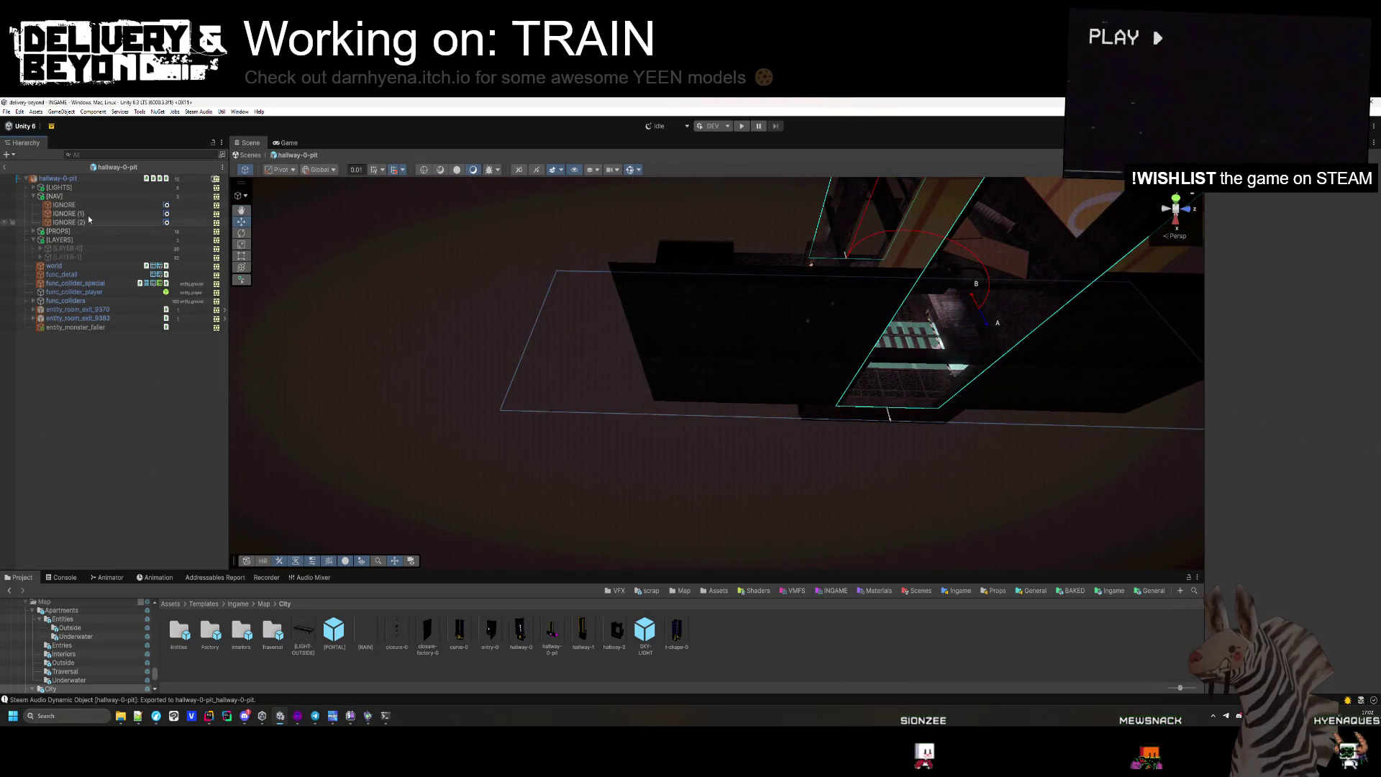
Exit the hallway-0-pit prefab to the INGAME scene and start play mode.
{"action": "left_click", "coordinate": [8, 168]}
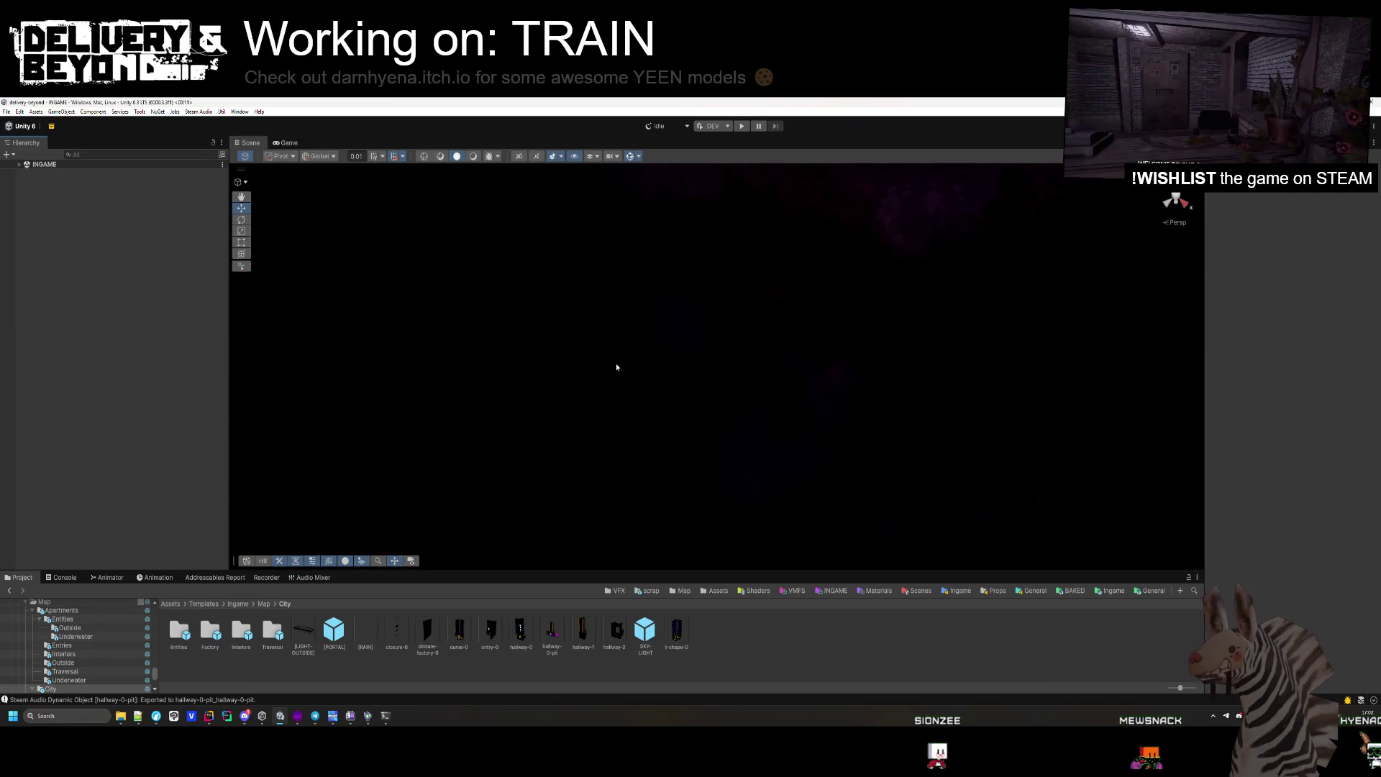
{"action": "left_click", "coordinate": [741, 126]}
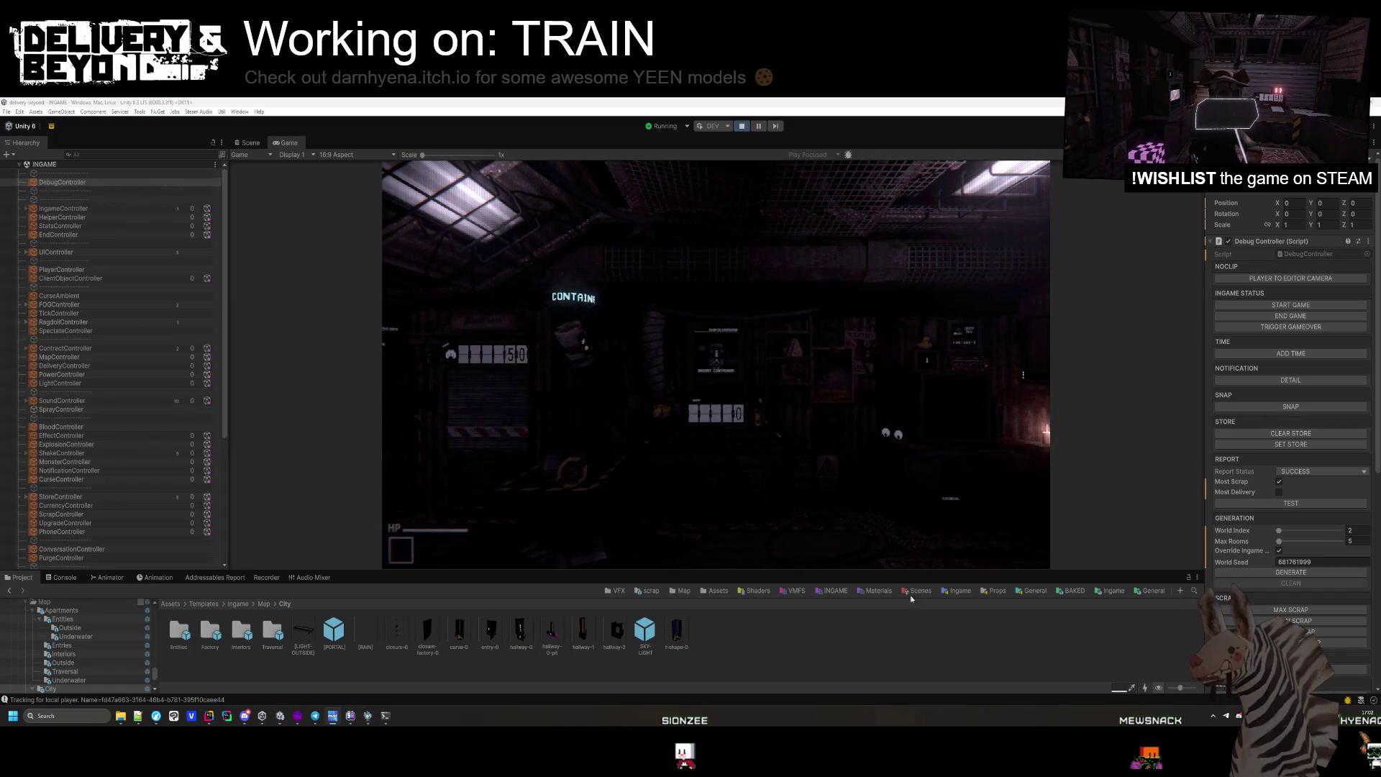
Generate a test map with the Debug Controller, clear and regenerate it, inspect the rooms, then stop playing.
{"action": "left_click", "coordinate": [1269, 573]}
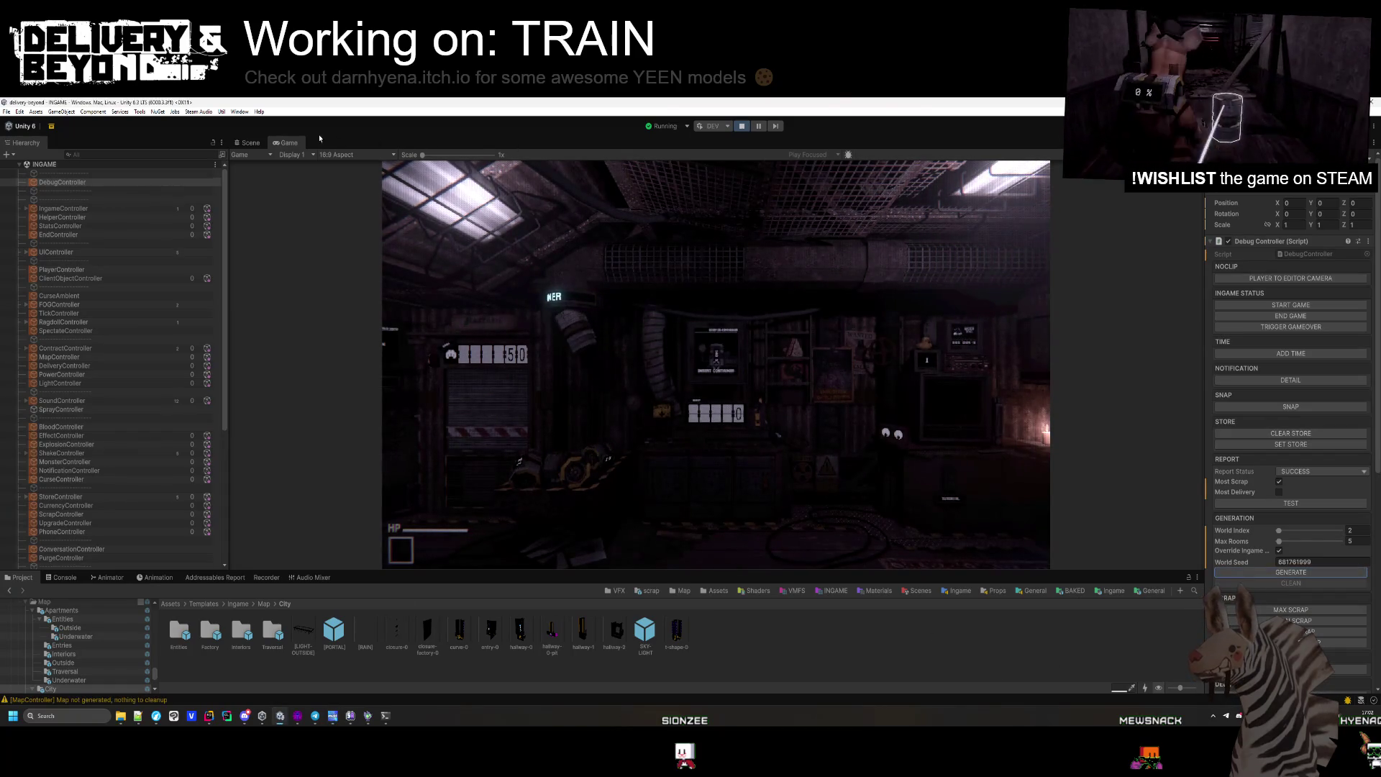
{"action": "mouse_move", "coordinate": [692, 400]}
{"action": "left_mouse_down"}
{"action": "mouse_move", "coordinate": [583, 232]}
{"action": "mouse_move", "coordinate": [1194, 393]}
{"action": "left_mouse_up"}
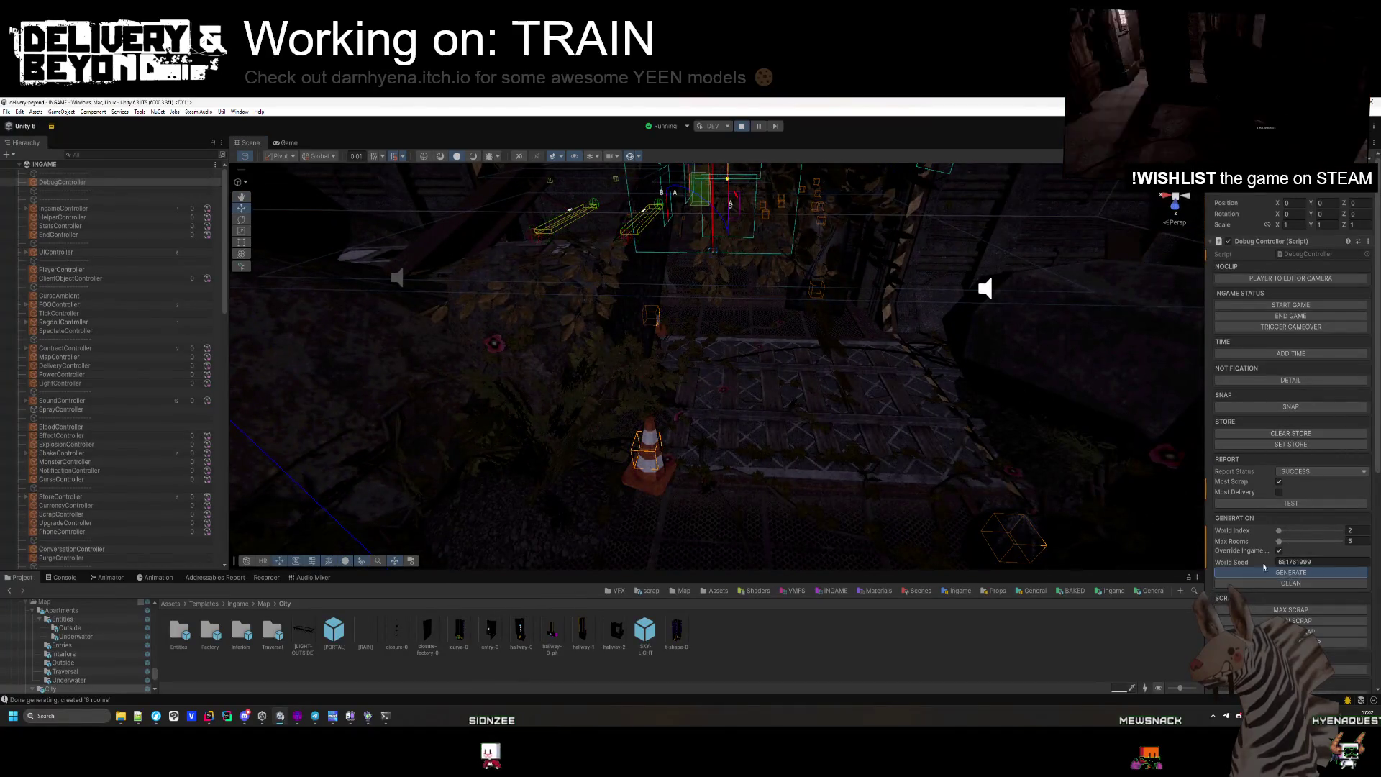
{"action": "left_click", "coordinate": [1264, 570]}
{"action": "mouse_move", "coordinate": [722, 413]}
{"action": "left_mouse_down"}
{"action": "mouse_move", "coordinate": [482, 387]}
{"action": "mouse_move", "coordinate": [475, 410]}
{"action": "mouse_move", "coordinate": [582, 434]}
{"action": "mouse_move", "coordinate": [531, 413]}
{"action": "mouse_move", "coordinate": [478, 364]}
{"action": "mouse_move", "coordinate": [657, 434]}
{"action": "mouse_move", "coordinate": [765, 443]}
{"action": "mouse_move", "coordinate": [980, 389]}
{"action": "mouse_move", "coordinate": [989, 417]}
{"action": "mouse_move", "coordinate": [805, 195]}
{"action": "mouse_move", "coordinate": [949, 278]}
{"action": "mouse_move", "coordinate": [1069, 230]}
{"action": "mouse_move", "coordinate": [1228, 406]}
{"action": "left_mouse_up"}
{"action": "left_click", "coordinate": [1228, 406]}
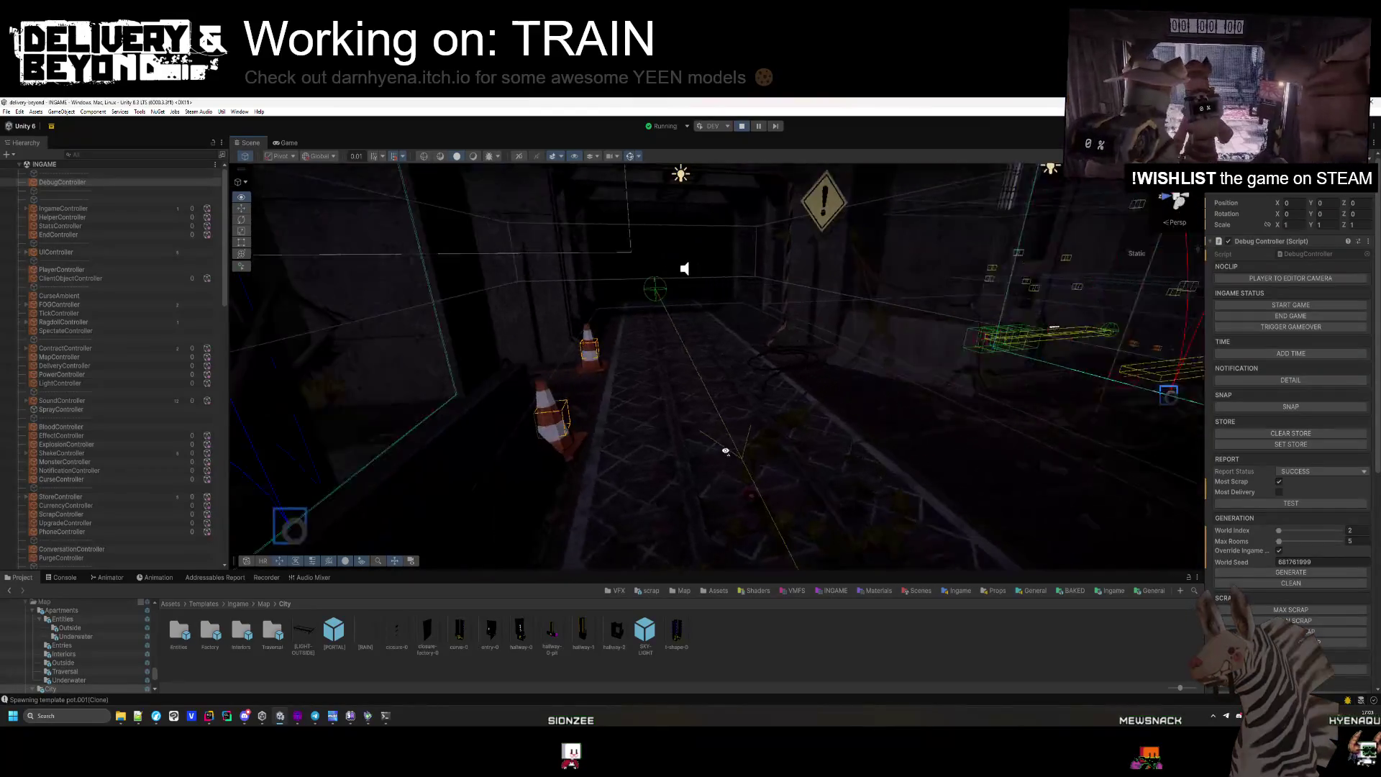
{"action": "mouse_move", "coordinate": [725, 452]}
{"action": "left_mouse_down"}
{"action": "mouse_move", "coordinate": [726, 498]}
{"action": "mouse_move", "coordinate": [849, 472]}
{"action": "mouse_move", "coordinate": [846, 417]}
{"action": "mouse_move", "coordinate": [805, 446]}
{"action": "mouse_move", "coordinate": [791, 431]}
{"action": "left_mouse_up"}
{"action": "left_click", "coordinate": [742, 127]}
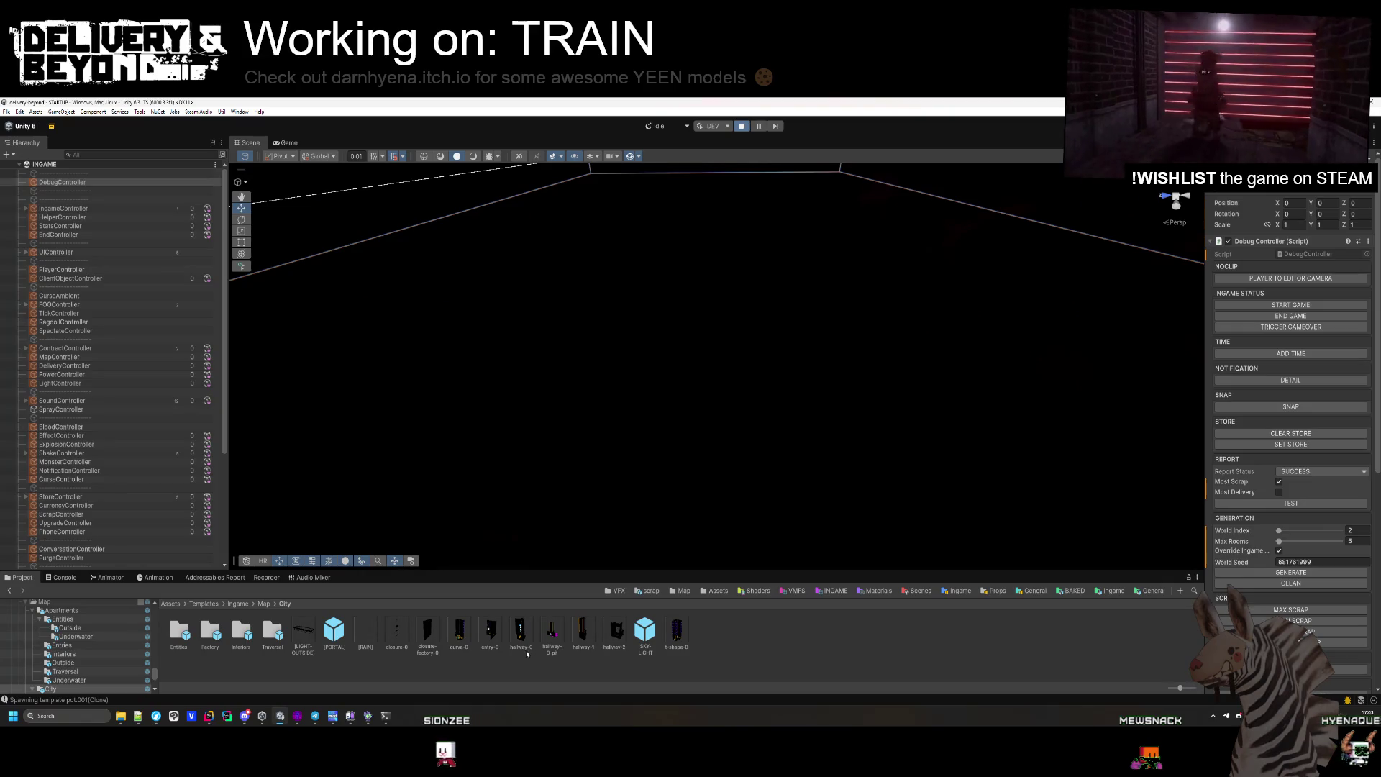
Inspect the hallway-1 prefab from several angles, then open hallway-0-pit in Prefab Mode.
{"action": "double_click", "coordinate": [575, 649]}
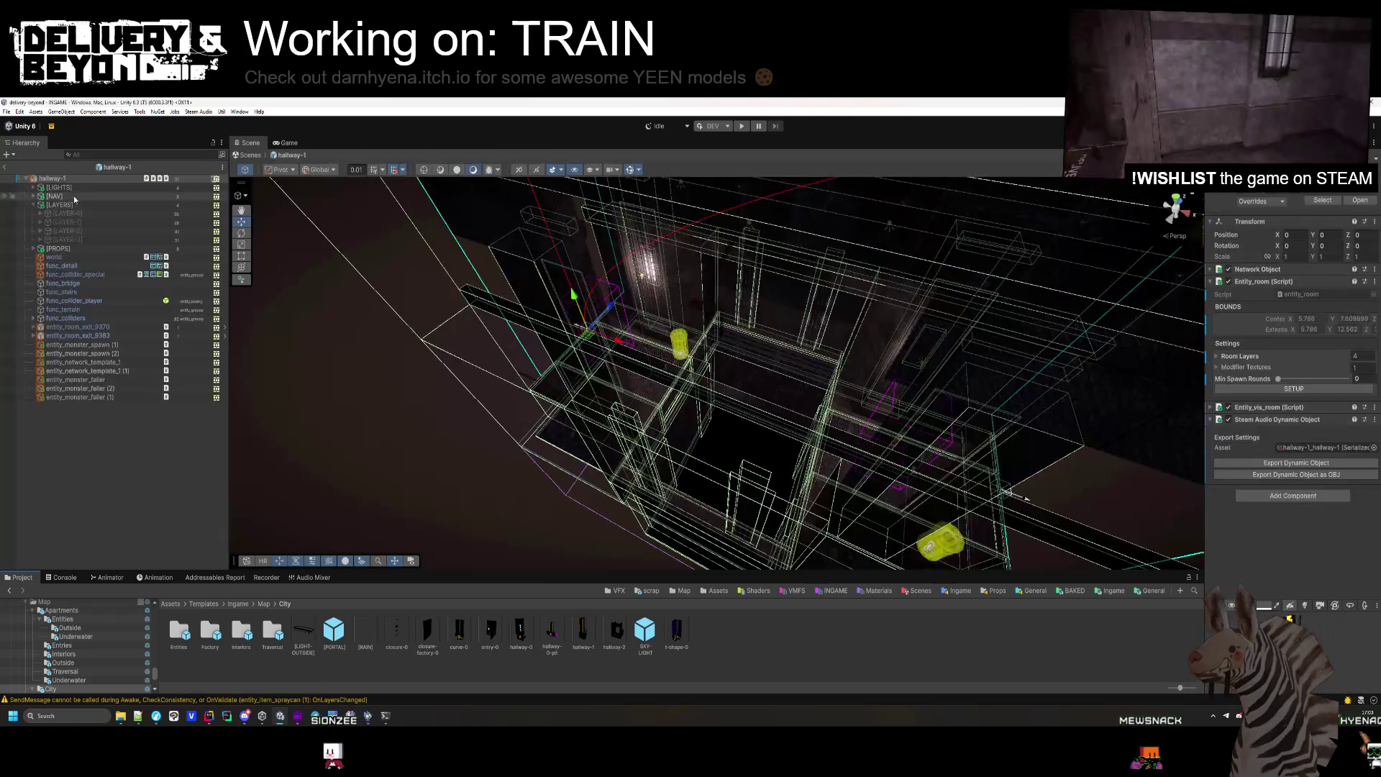
{"action": "left_click", "coordinate": [592, 629]}
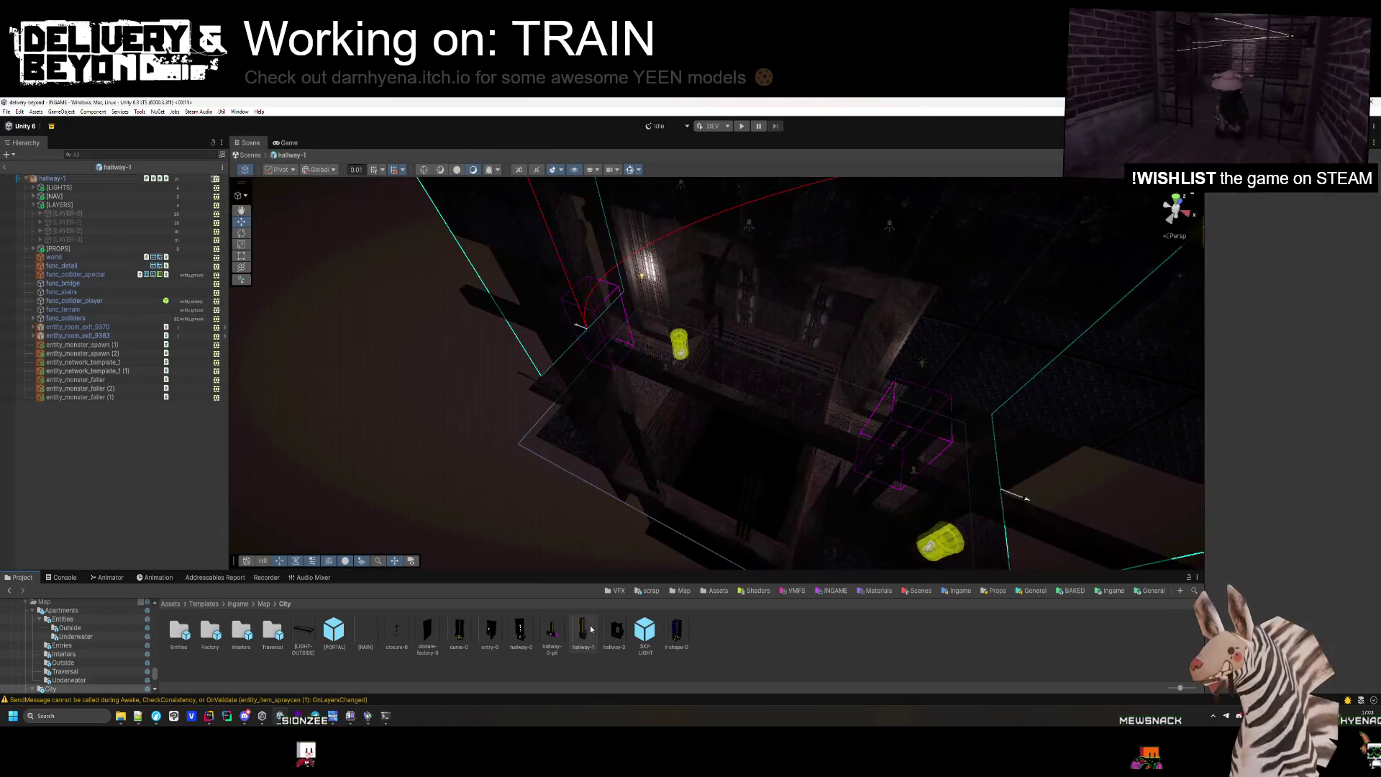
{"action": "mouse_move", "coordinate": [791, 467]}
{"action": "left_mouse_down"}
{"action": "mouse_move", "coordinate": [992, 443]}
{"action": "mouse_move", "coordinate": [949, 478]}
{"action": "mouse_move", "coordinate": [866, 494]}
{"action": "mouse_move", "coordinate": [769, 286]}
{"action": "left_mouse_up"}
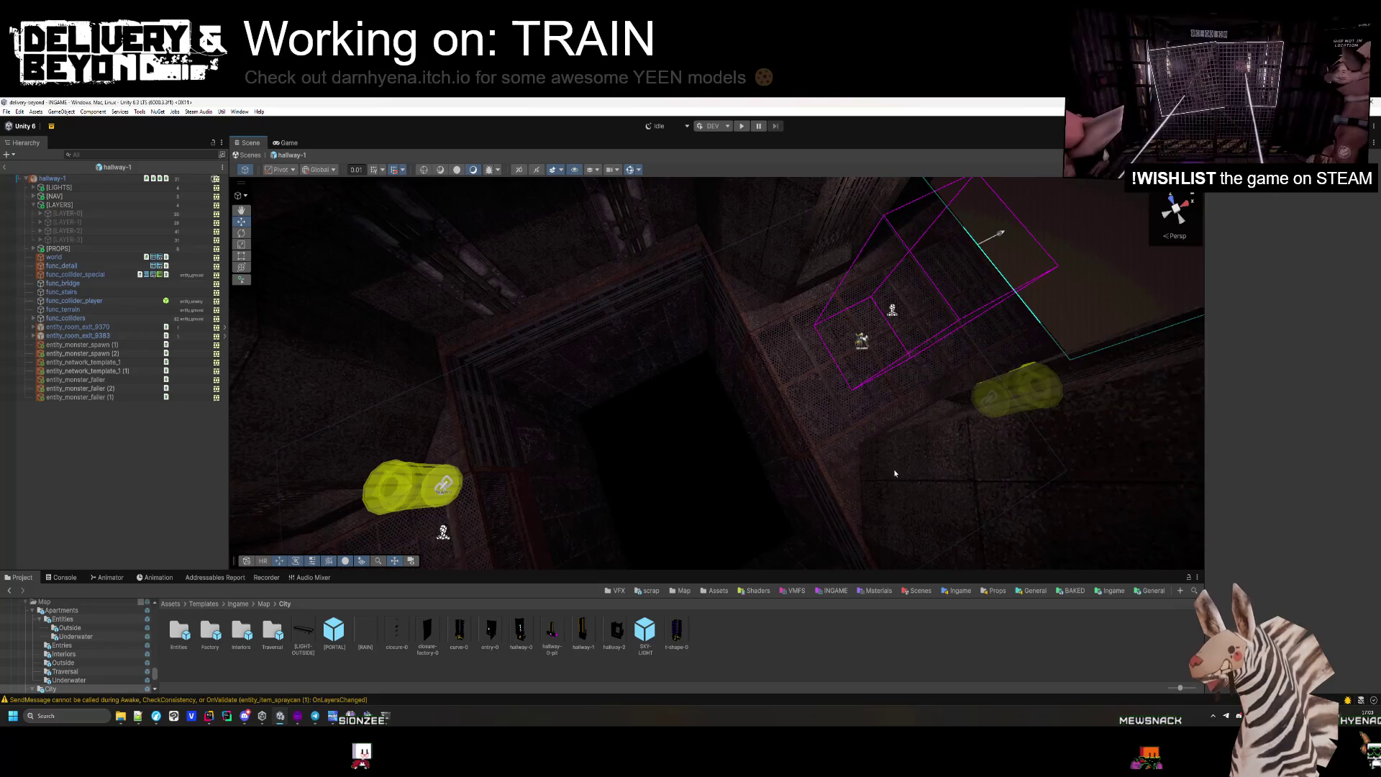
{"action": "mouse_move", "coordinate": [895, 473]}
{"action": "left_mouse_down"}
{"action": "mouse_move", "coordinate": [795, 463]}
{"action": "mouse_move", "coordinate": [698, 255]}
{"action": "left_mouse_up"}
{"action": "mouse_move", "coordinate": [543, 382]}
{"action": "left_mouse_down"}
{"action": "mouse_move", "coordinate": [823, 389]}
{"action": "mouse_move", "coordinate": [798, 547]}
{"action": "mouse_move", "coordinate": [779, 128]}
{"action": "mouse_move", "coordinate": [909, 102]}
{"action": "left_mouse_up"}
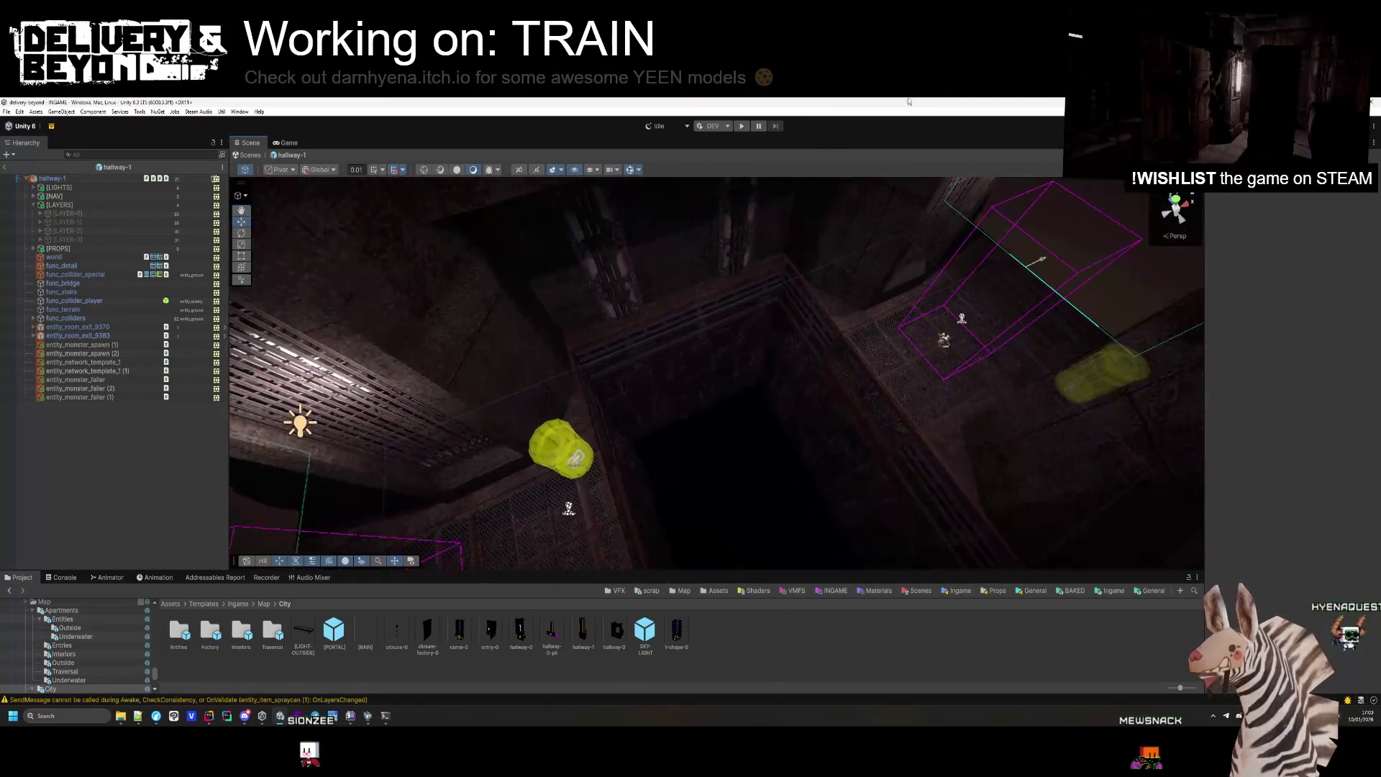
{"action": "left_click_drag", "start_coordinate": [434, 509], "coordinate": [357, 448]}
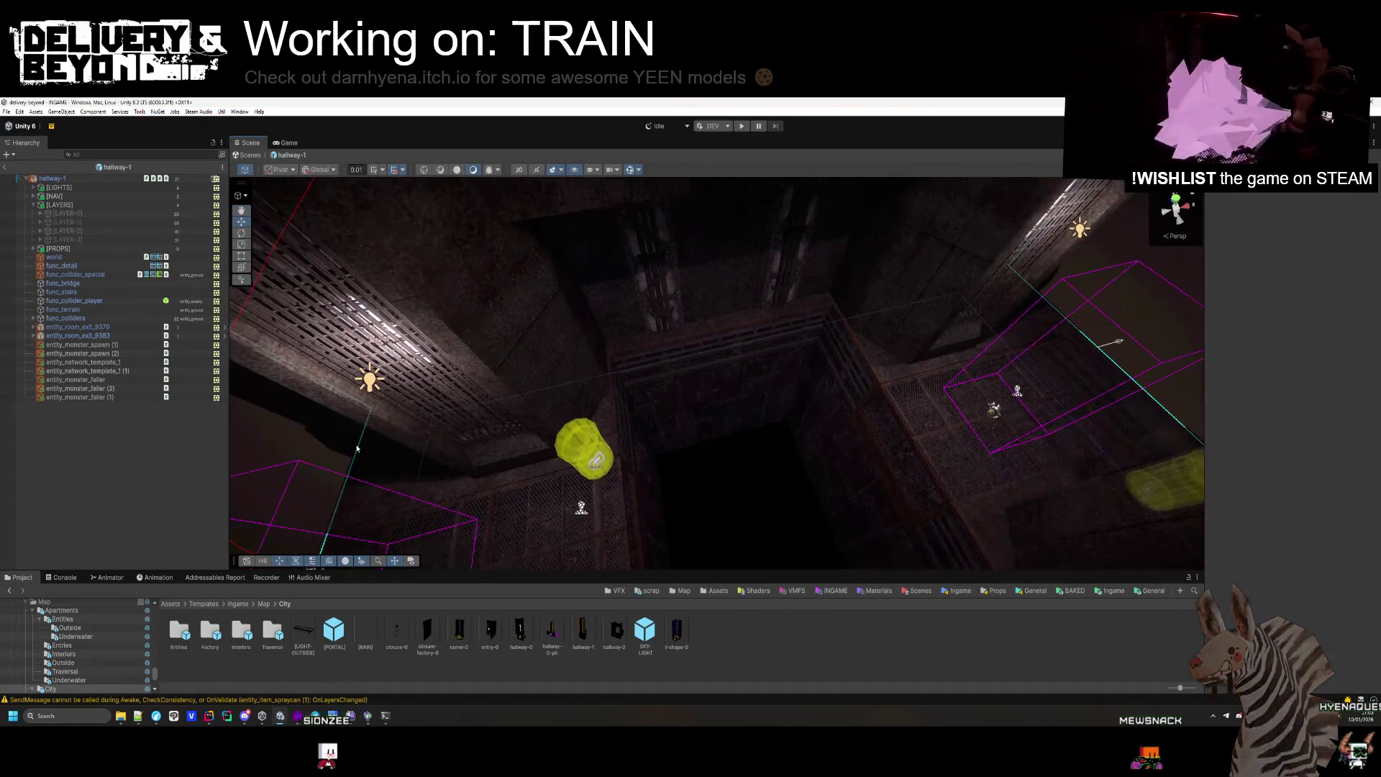
{"action": "double_click", "coordinate": [559, 645]}
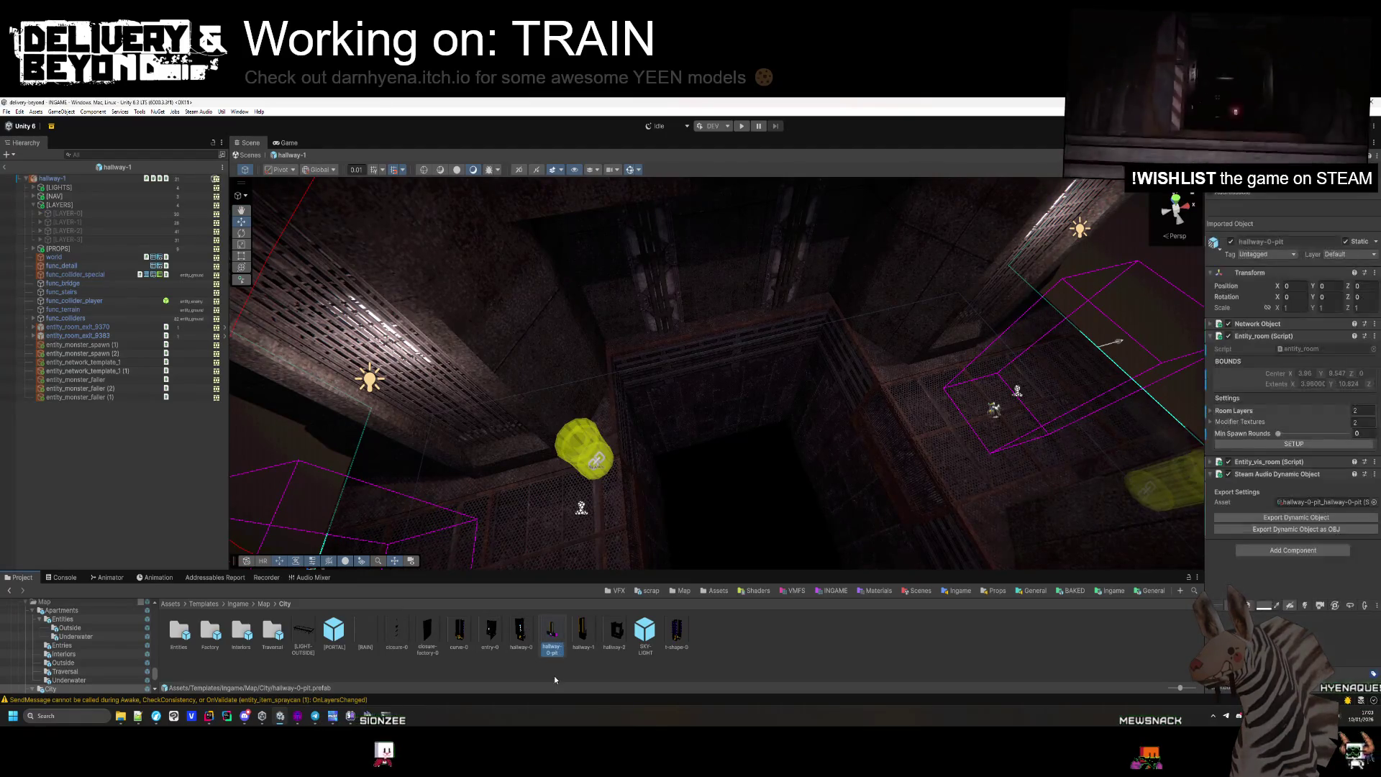
{"action": "left_click_drag", "start_coordinate": [619, 402], "coordinate": [705, 425]}
Expand the LAYER-0 group and select its props from gravel_pile_hr_2 down, viewing them along the tracks.
{"action": "scroll", "coordinate": [705, 424], "scroll_direction": "up", "scroll_amount": 5}
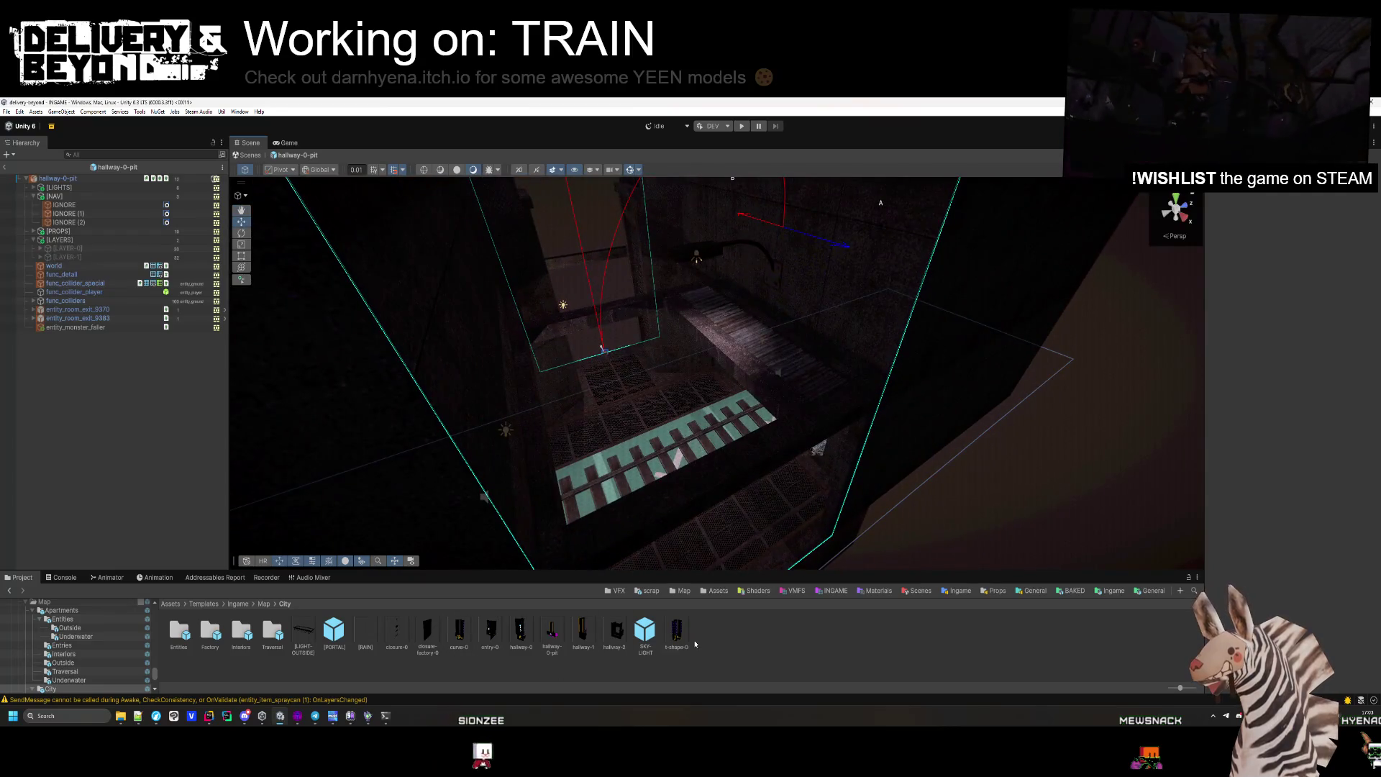
{"action": "left_click_drag", "start_coordinate": [792, 446], "coordinate": [824, 464]}
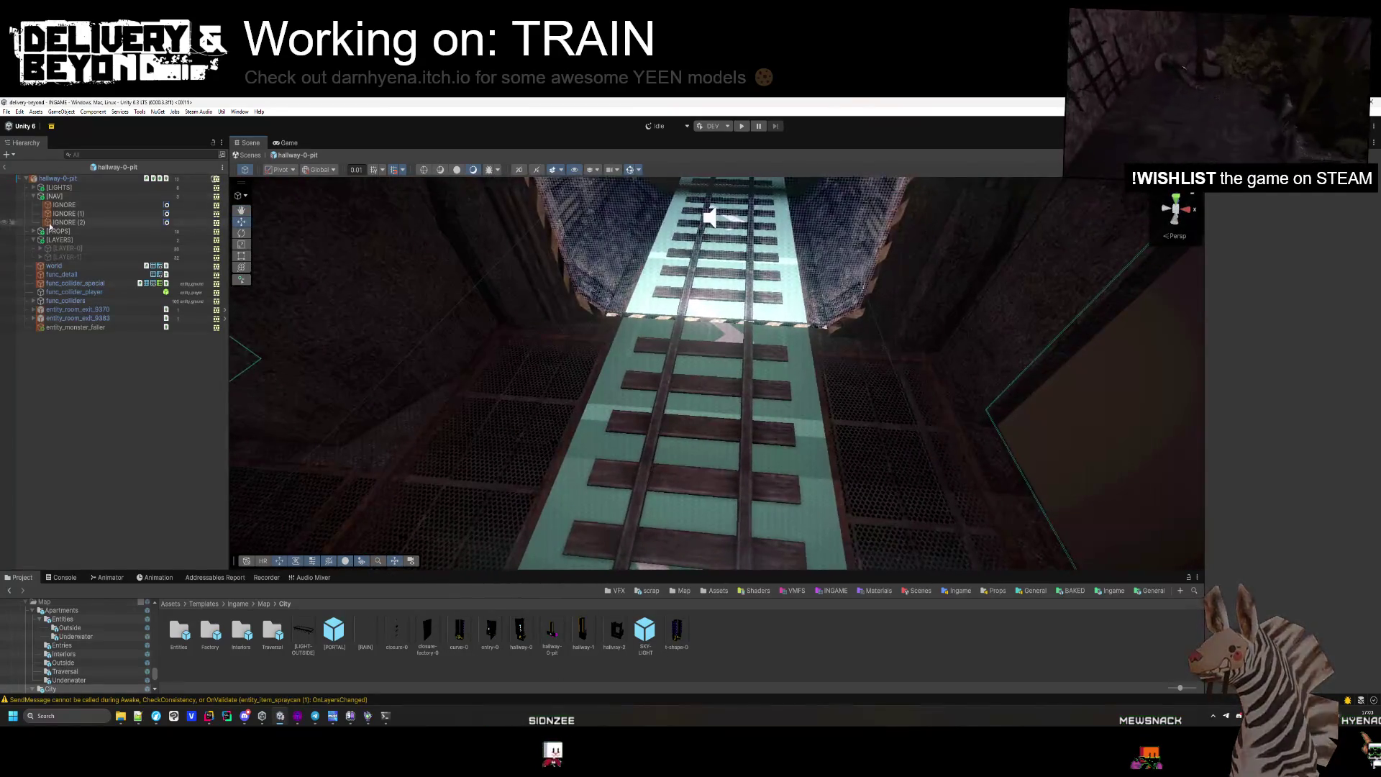
{"action": "double_click", "coordinate": [65, 249]}
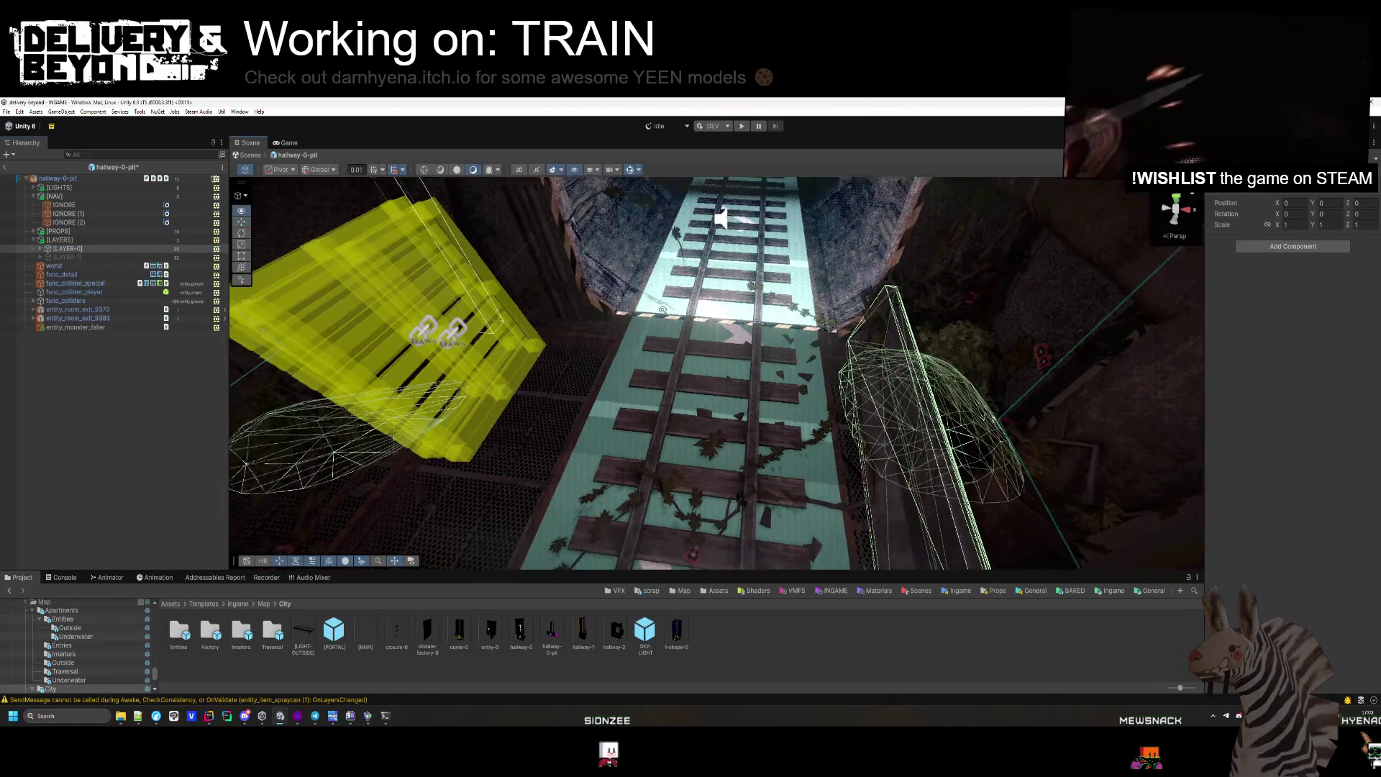
{"action": "left_click", "coordinate": [63, 259]}
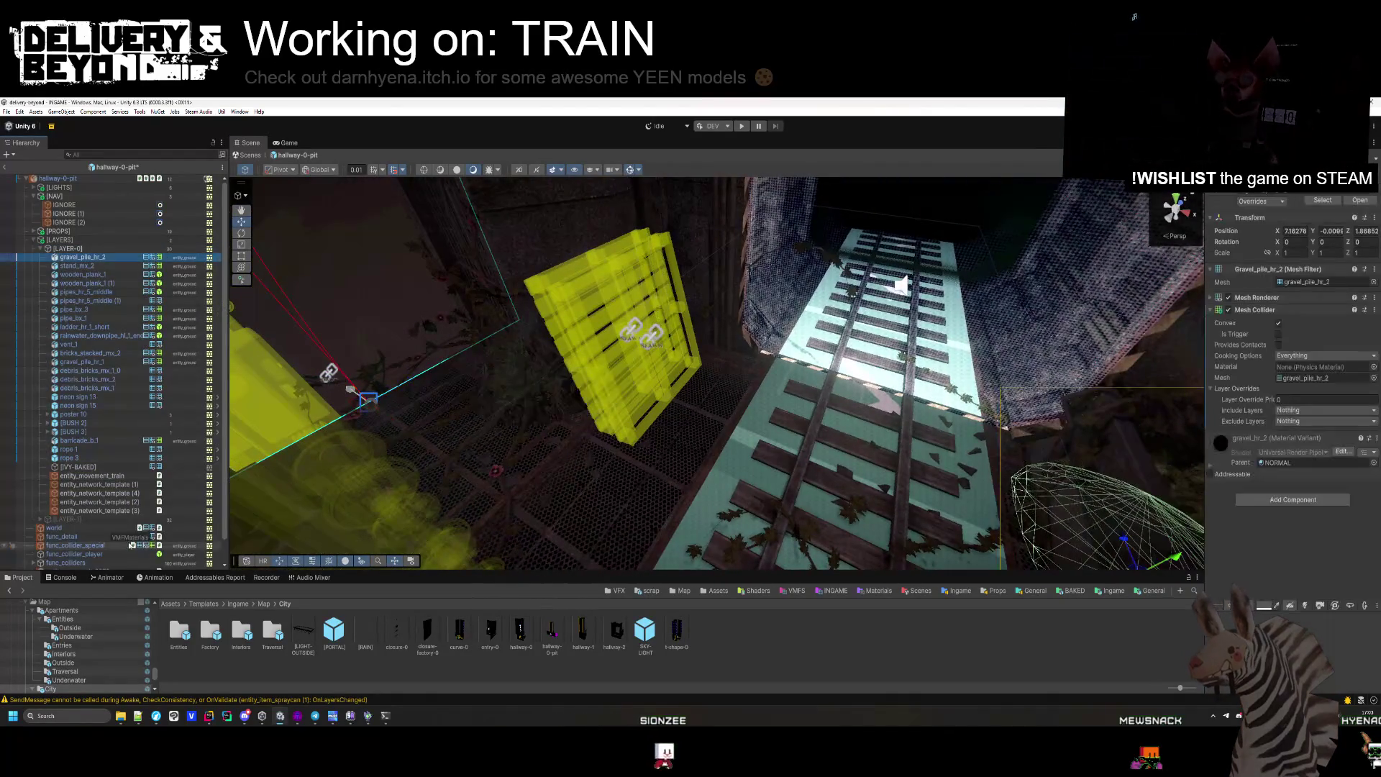
{"action": "left_click", "coordinate": [95, 510], "text": "shift"}
{"action": "mouse_move", "coordinate": [647, 432]}
{"action": "left_mouse_down"}
{"action": "mouse_move", "coordinate": [597, 451]}
{"action": "mouse_move", "coordinate": [1034, 358]}
{"action": "left_mouse_up"}
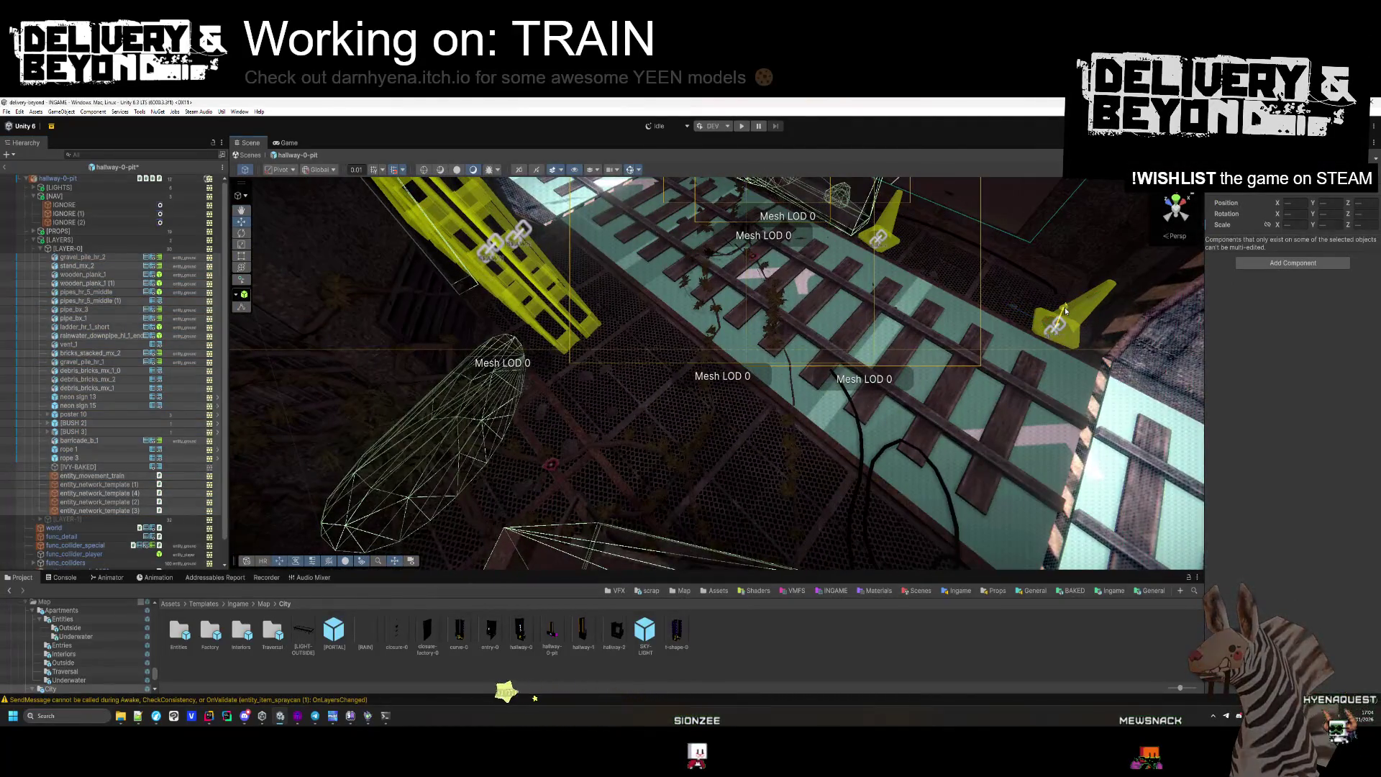
{"action": "key", "text": "w"}
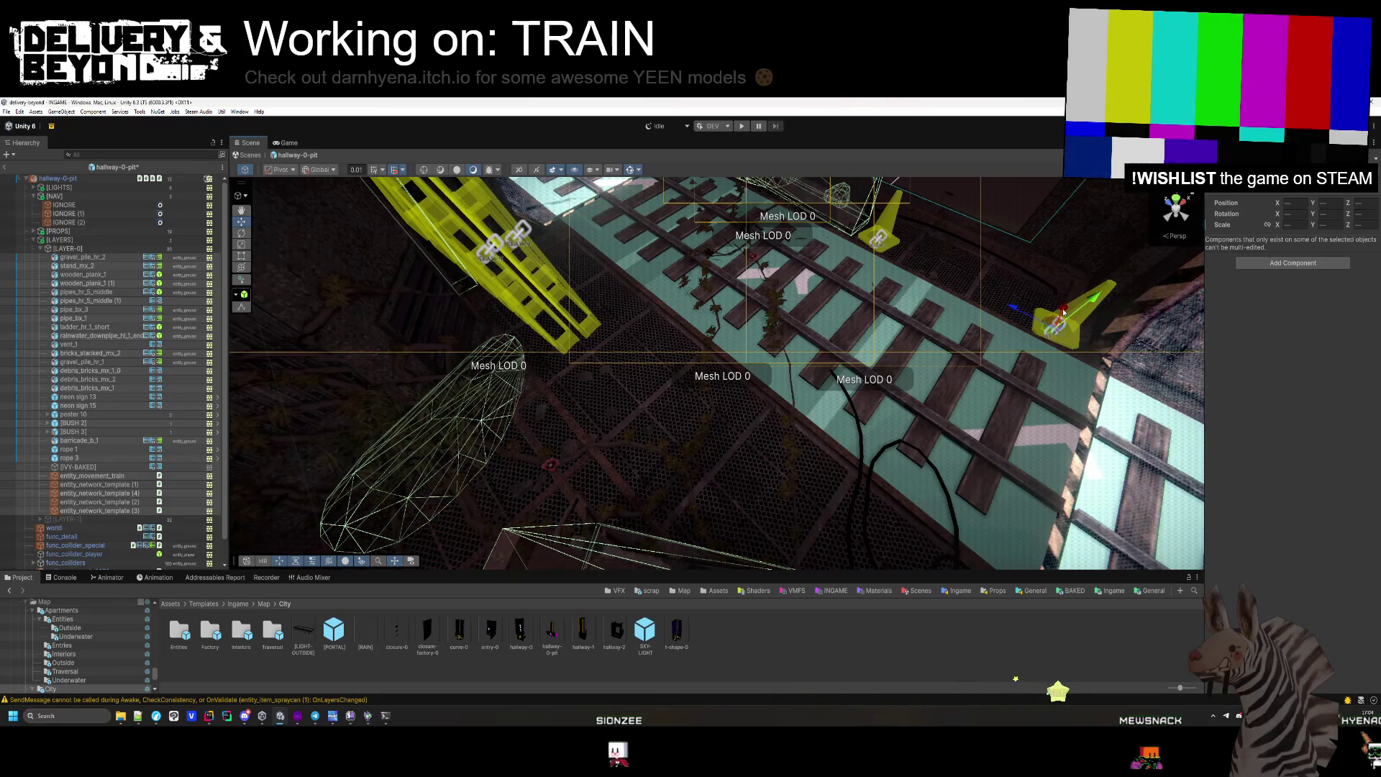
{"action": "left_click_drag", "start_coordinate": [1063, 309], "coordinate": [790, 314]}
{"action": "left_click_drag", "start_coordinate": [788, 313], "coordinate": [784, 380]}
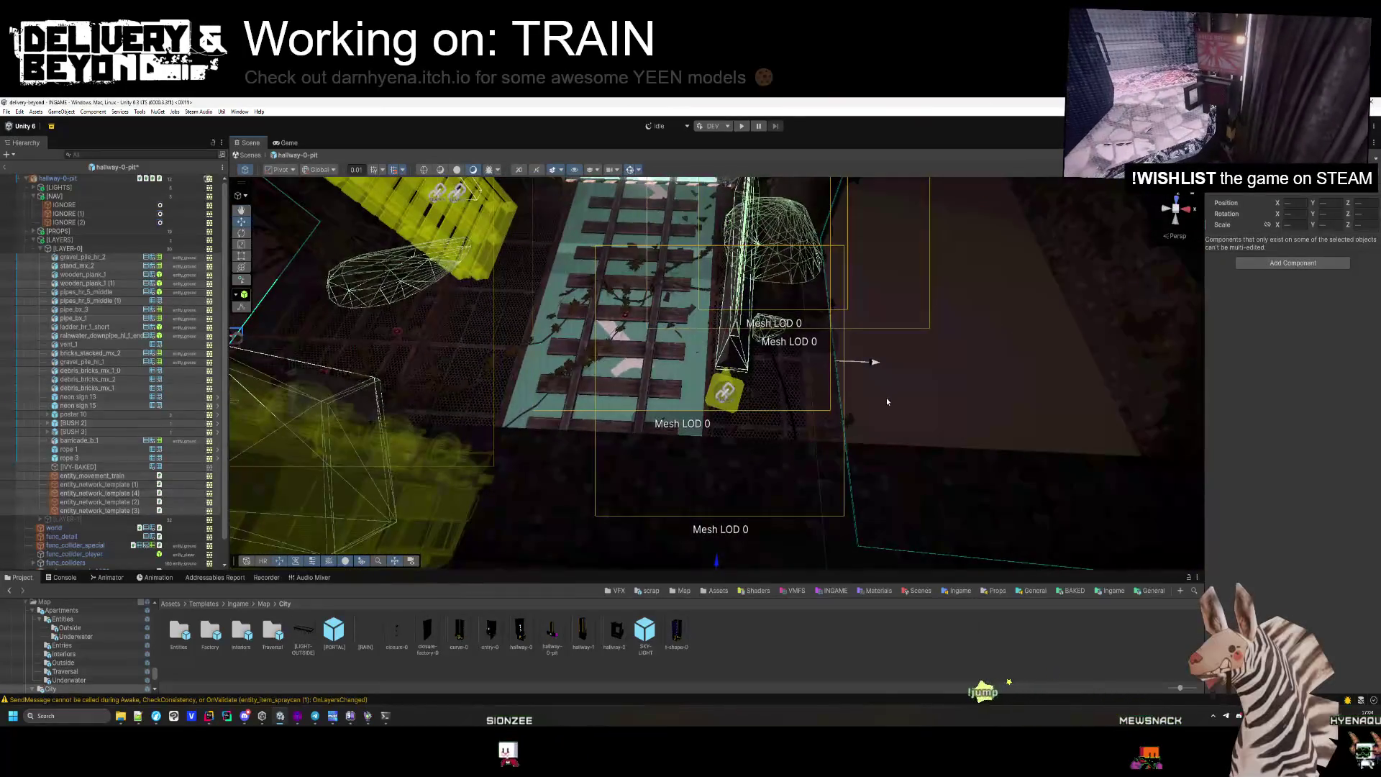
Deactivate the LAYER-0 props group, exit the prefab, and run play mode again.
{"action": "left_click", "coordinate": [40, 249]}
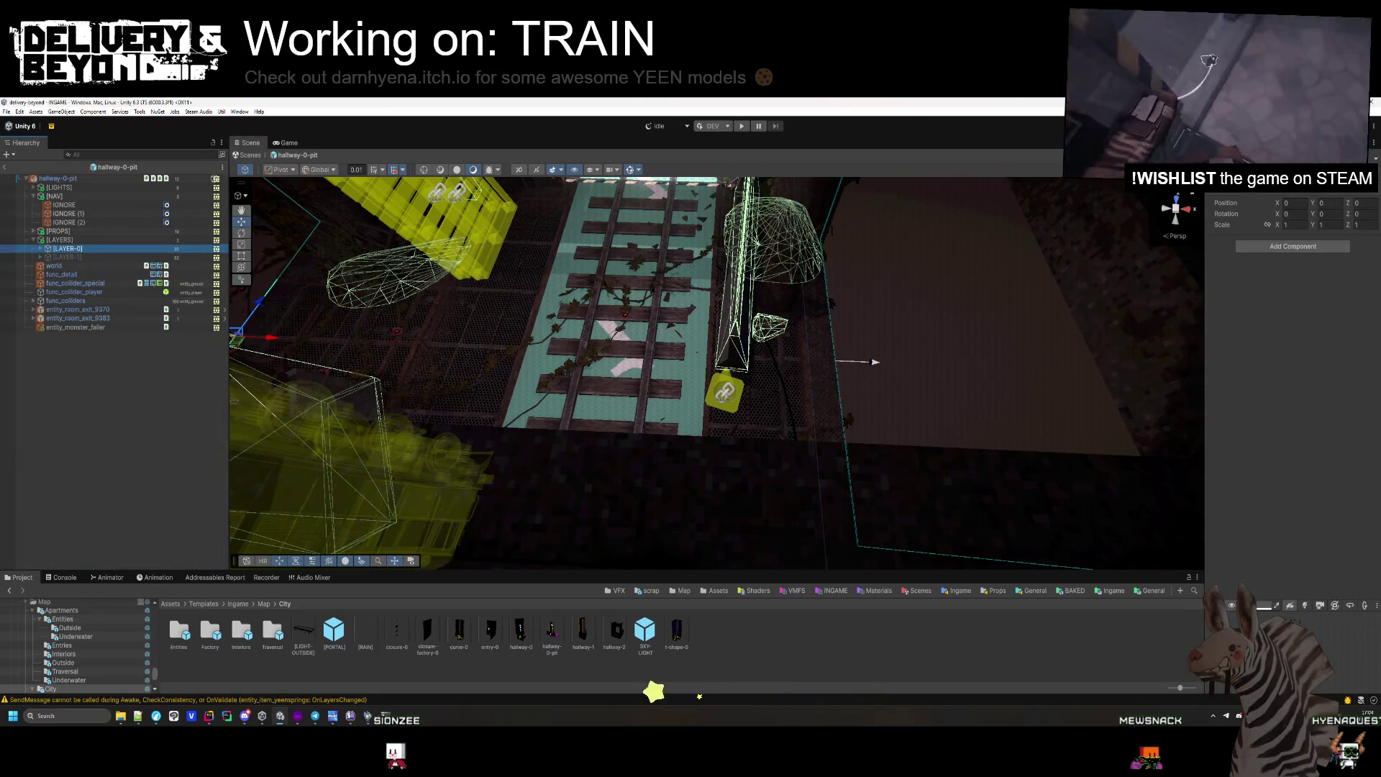
{"action": "key", "text": "alt+shift+a"}
{"action": "left_click", "coordinate": [162, 444]}
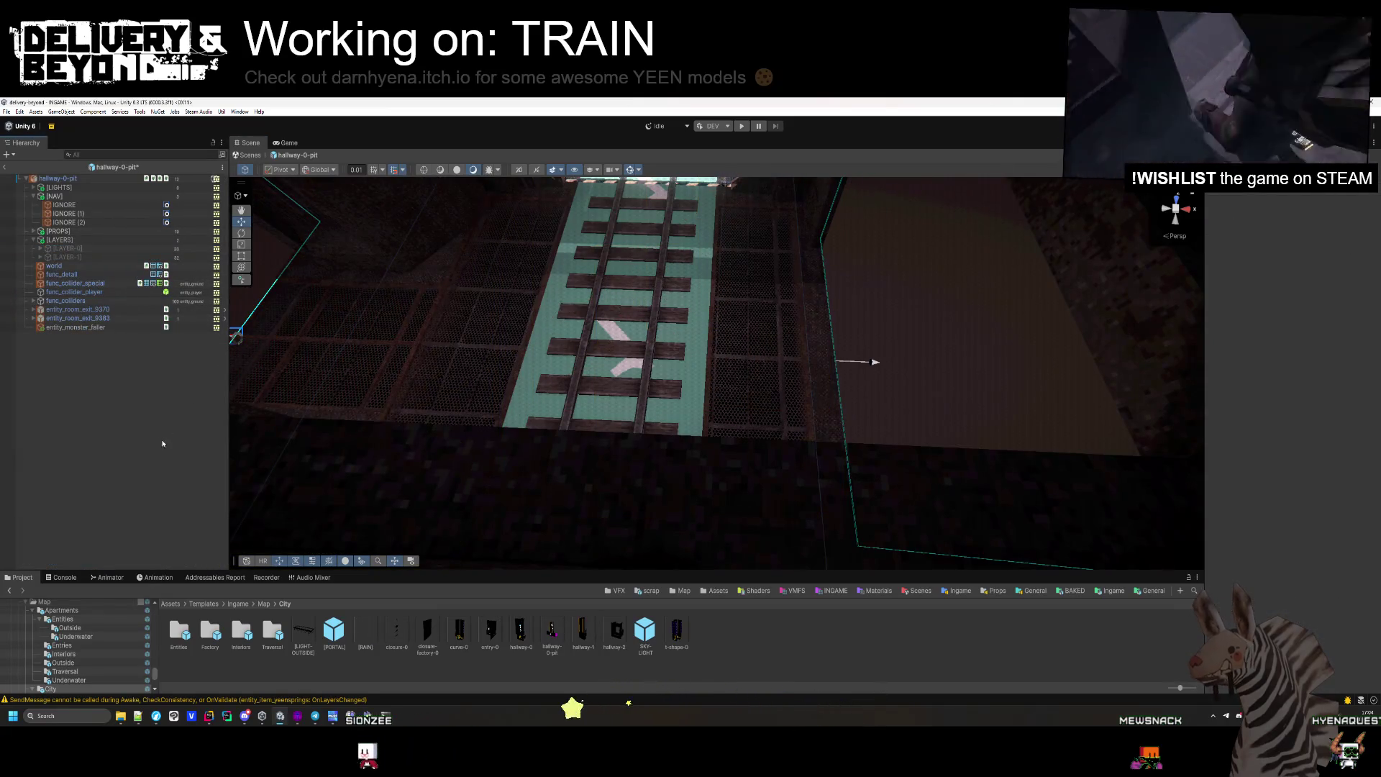
{"action": "left_click", "coordinate": [6, 170]}
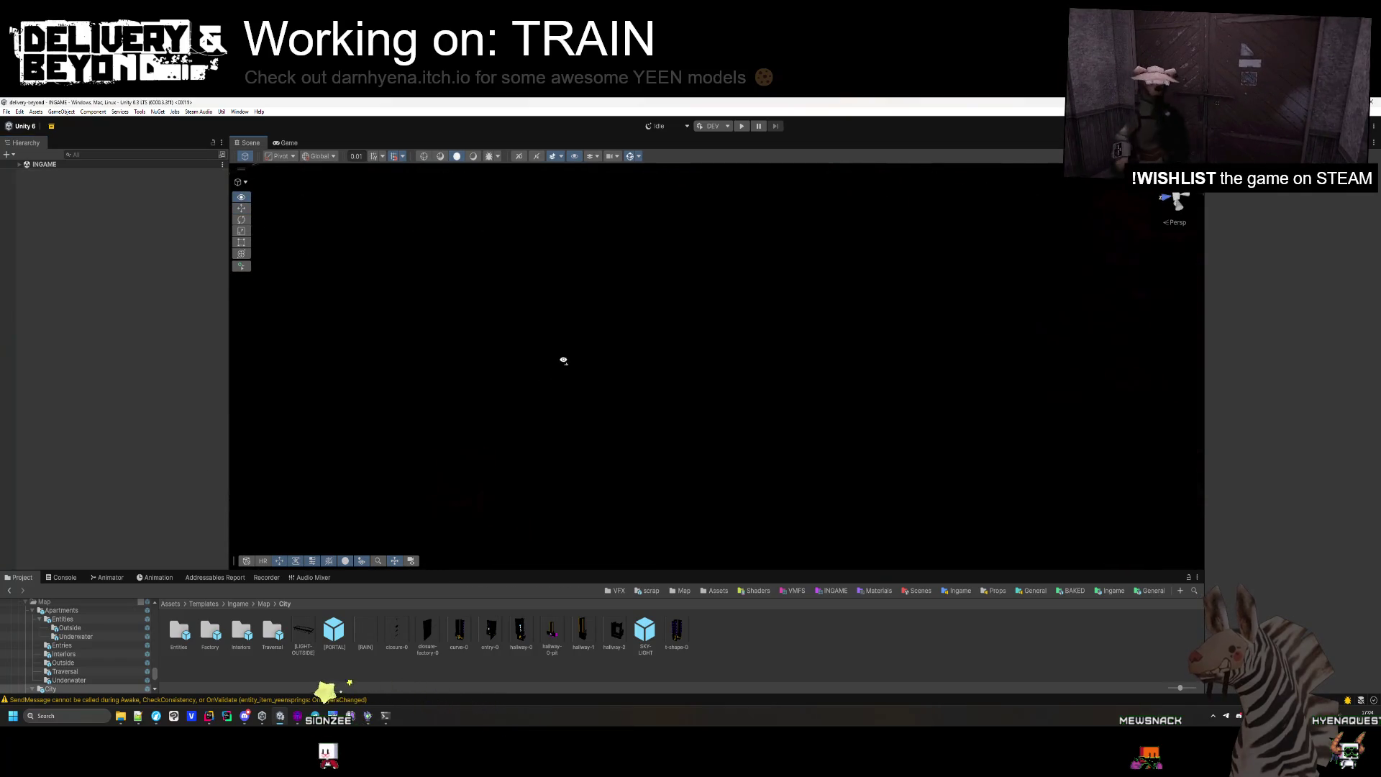
{"action": "left_click", "coordinate": [740, 127]}
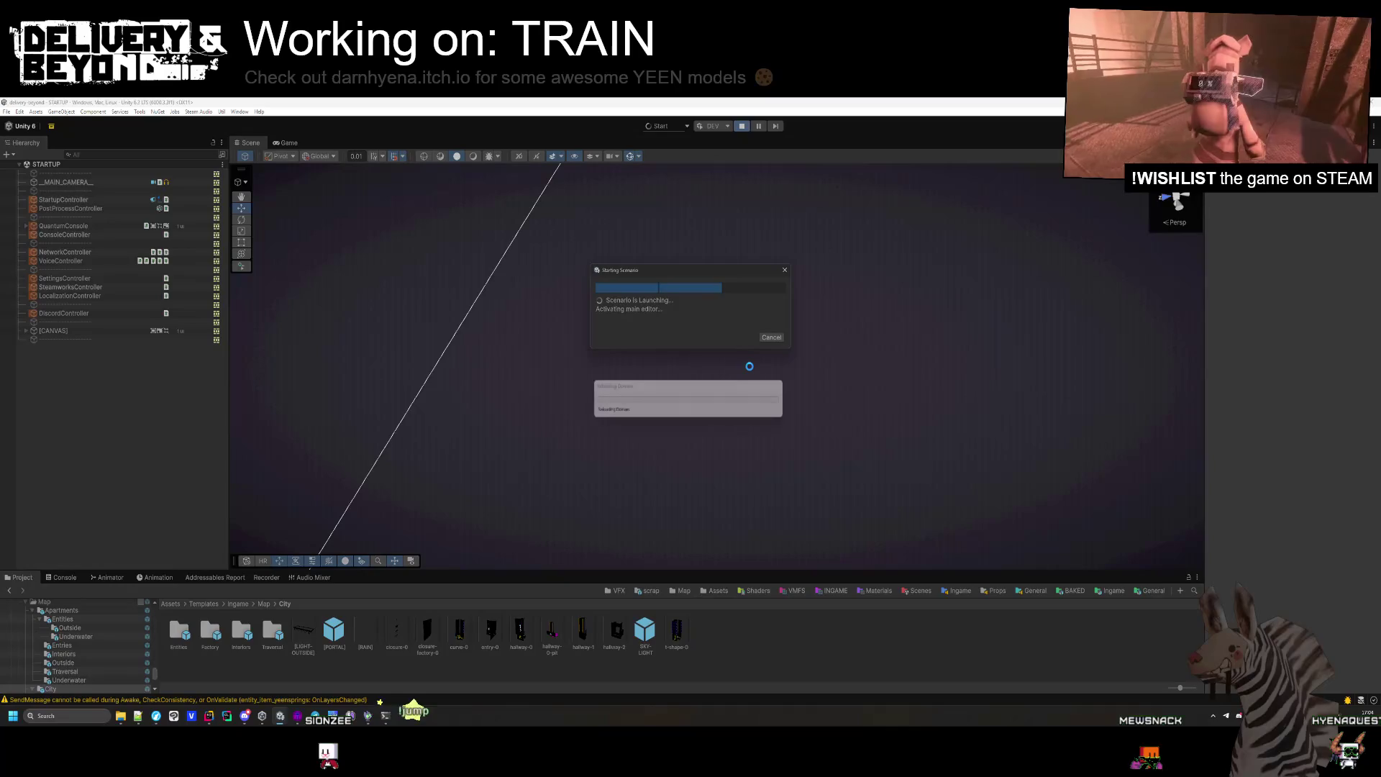
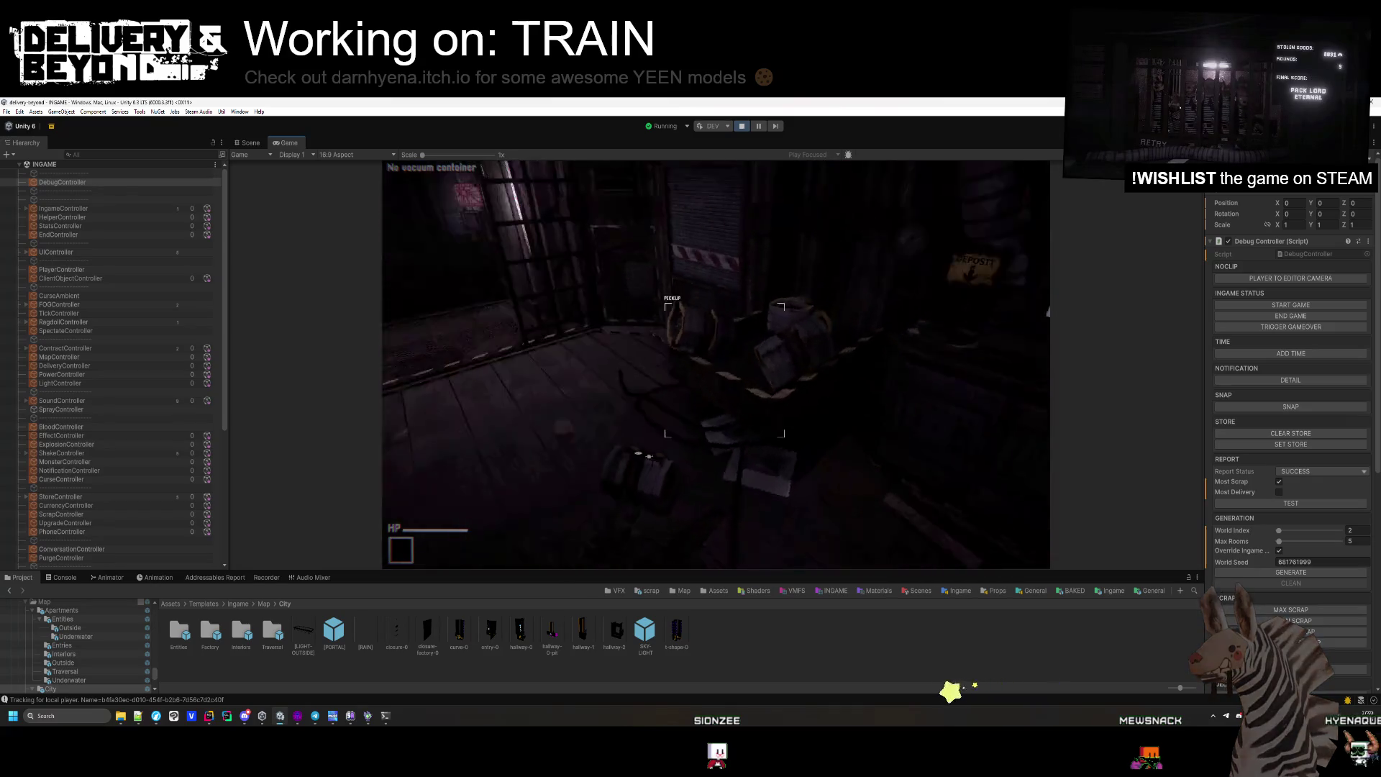
Generate a new six-room level from the Debug Controller and view it at an angle in the Scene view.
{"action": "key", "text": "super"}
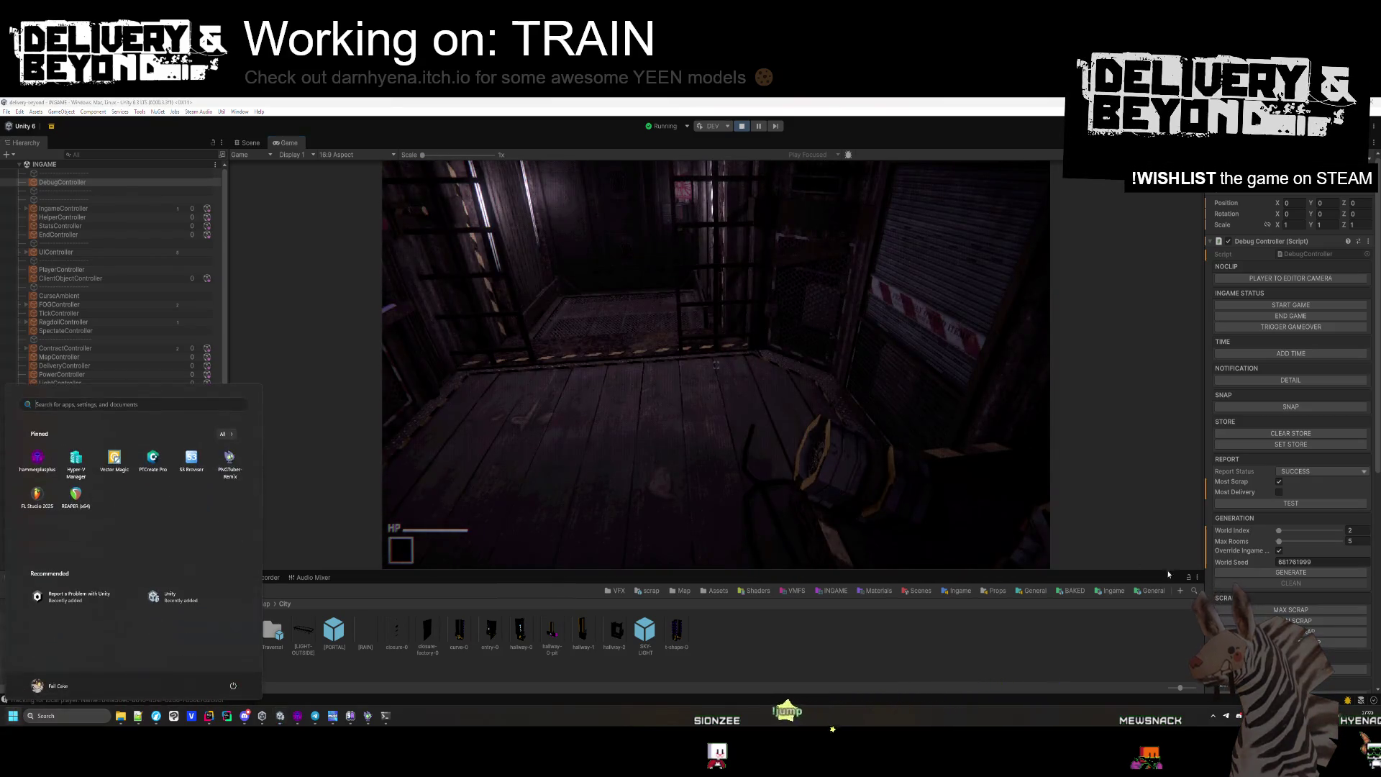
{"action": "left_click", "coordinate": [1246, 572]}
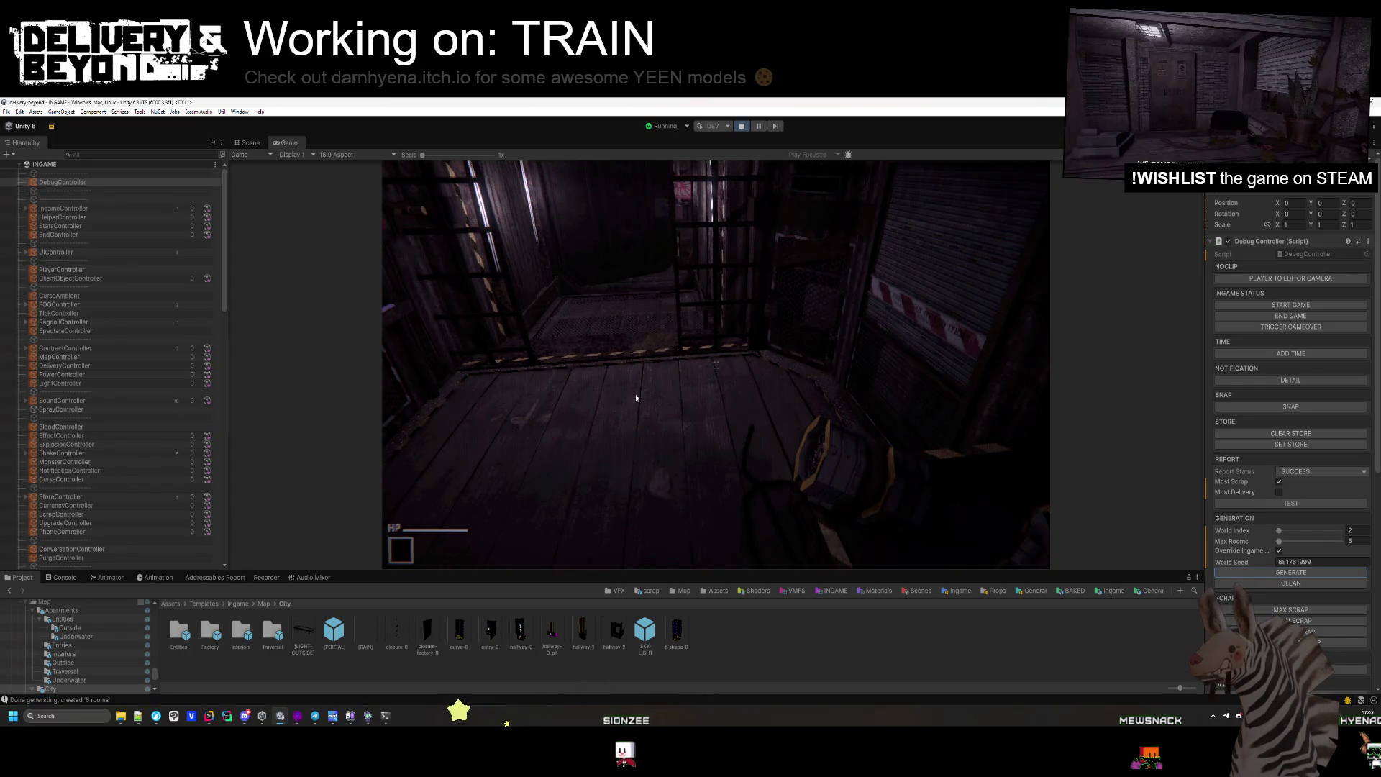
{"action": "key", "text": "ctrl+1"}
{"action": "mouse_move", "coordinate": [761, 466]}
{"action": "left_mouse_down"}
{"action": "mouse_move", "coordinate": [762, 353]}
{"action": "mouse_move", "coordinate": [556, 369]}
{"action": "mouse_move", "coordinate": [648, 410]}
{"action": "mouse_move", "coordinate": [1016, 444]}
{"action": "left_mouse_up"}
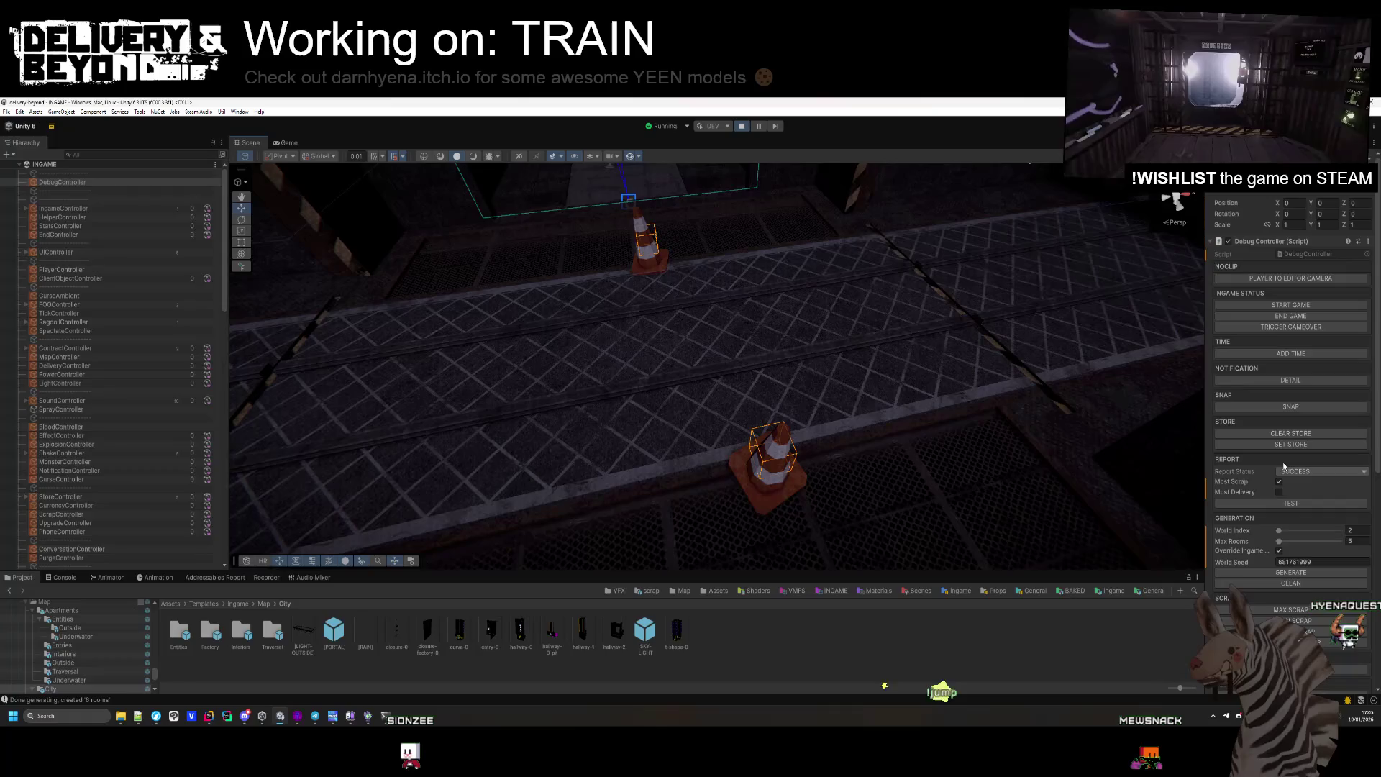
Regenerate the level, fly down the train-track corridor past the cones, and select a wood pallet.
{"action": "left_click", "coordinate": [1291, 573]}
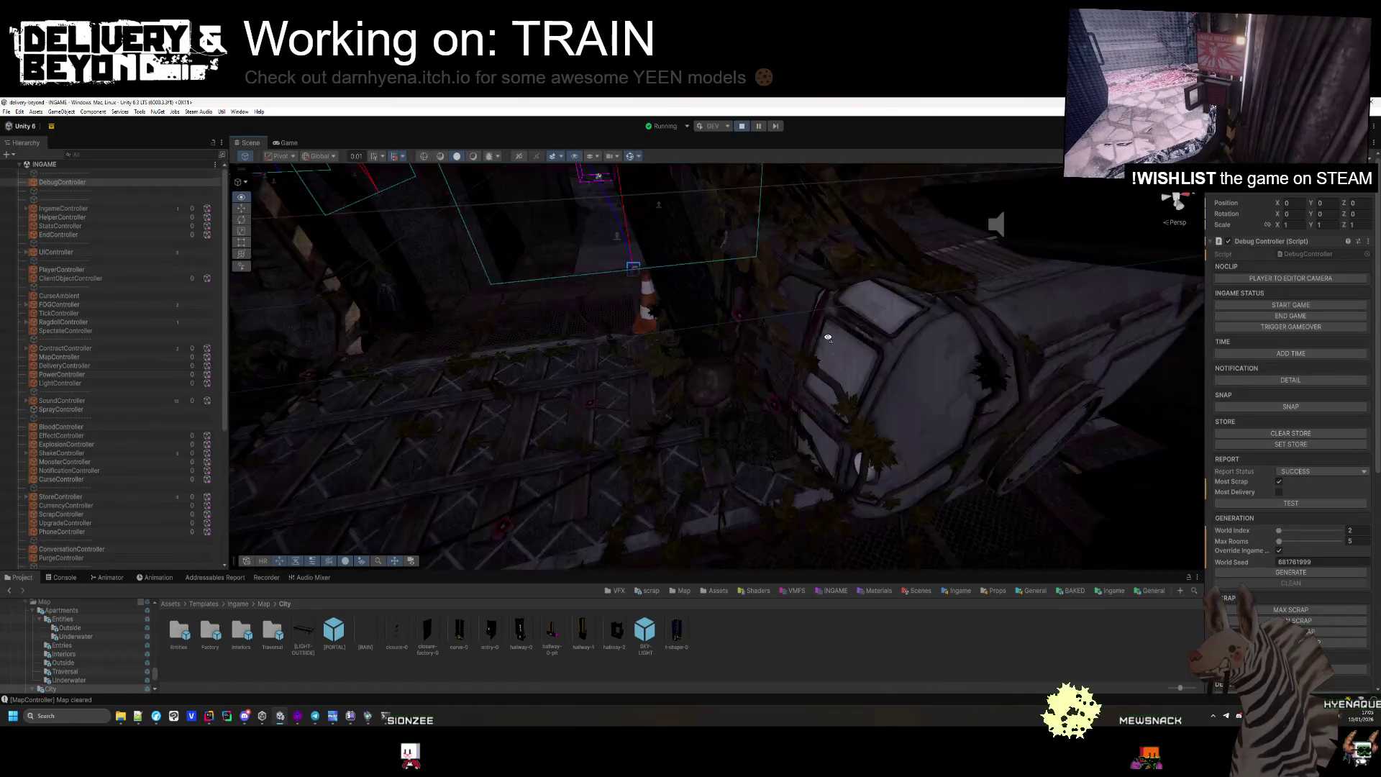
{"action": "left_click_drag", "start_coordinate": [680, 346], "coordinate": [681, 346]}
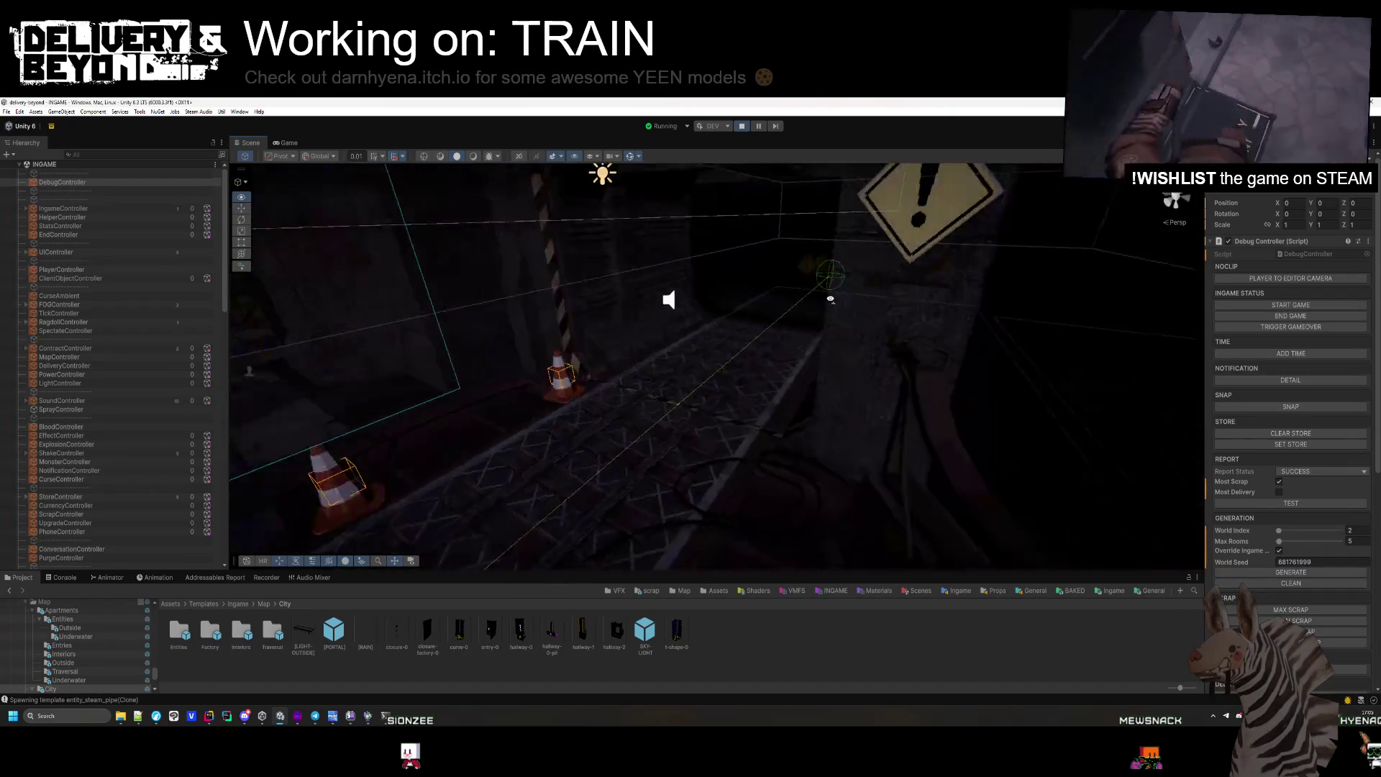
{"action": "left_click_drag", "start_coordinate": [831, 299], "coordinate": [838, 285]}
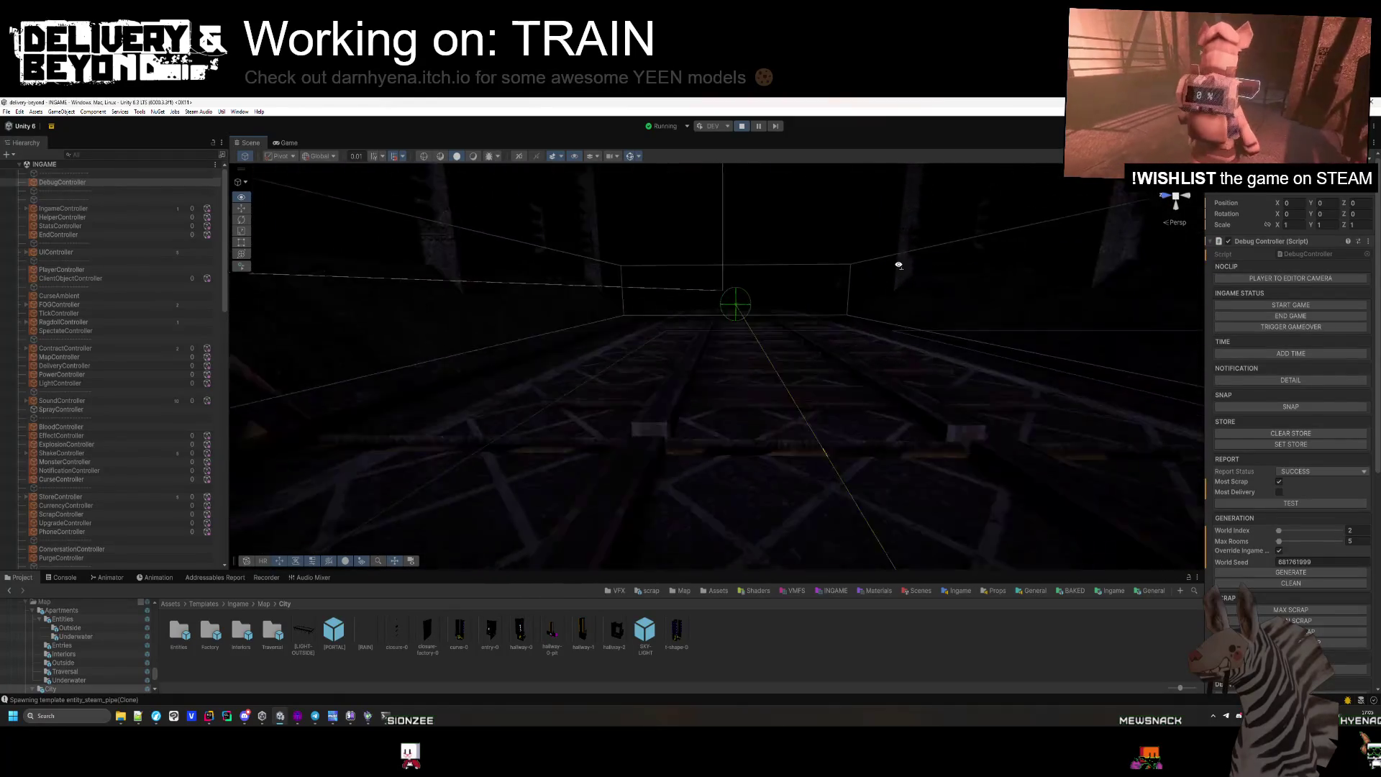
{"action": "mouse_move", "coordinate": [1163, 300]}
{"action": "left_mouse_down"}
{"action": "mouse_move", "coordinate": [691, 247]}
{"action": "mouse_move", "coordinate": [777, 248]}
{"action": "left_mouse_up"}
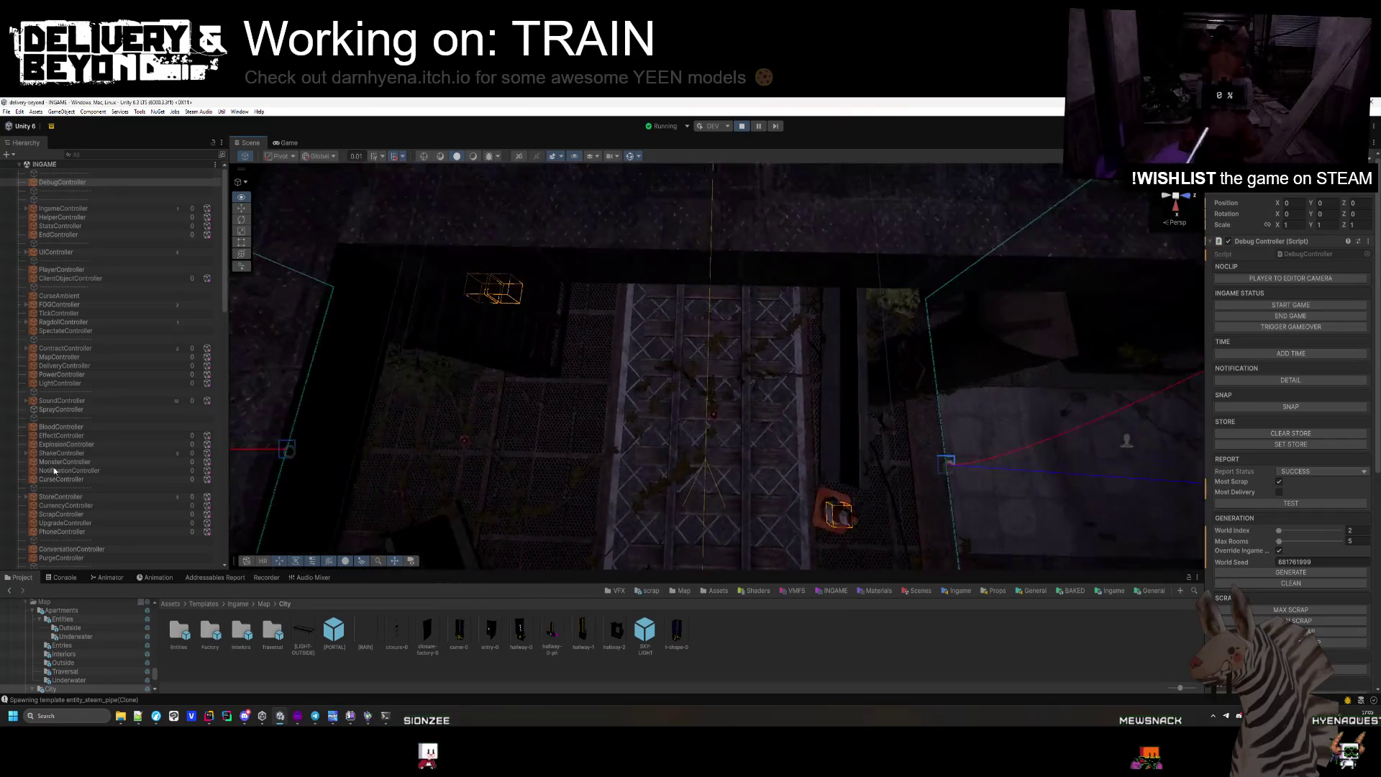
{"action": "mouse_move", "coordinate": [647, 338]}
{"action": "left_mouse_down"}
{"action": "mouse_move", "coordinate": [601, 355]}
{"action": "mouse_move", "coordinate": [687, 325]}
{"action": "mouse_move", "coordinate": [373, 312]}
{"action": "mouse_move", "coordinate": [438, 329]}
{"action": "mouse_move", "coordinate": [437, 348]}
{"action": "mouse_move", "coordinate": [695, 311]}
{"action": "mouse_move", "coordinate": [669, 324]}
{"action": "left_mouse_up"}
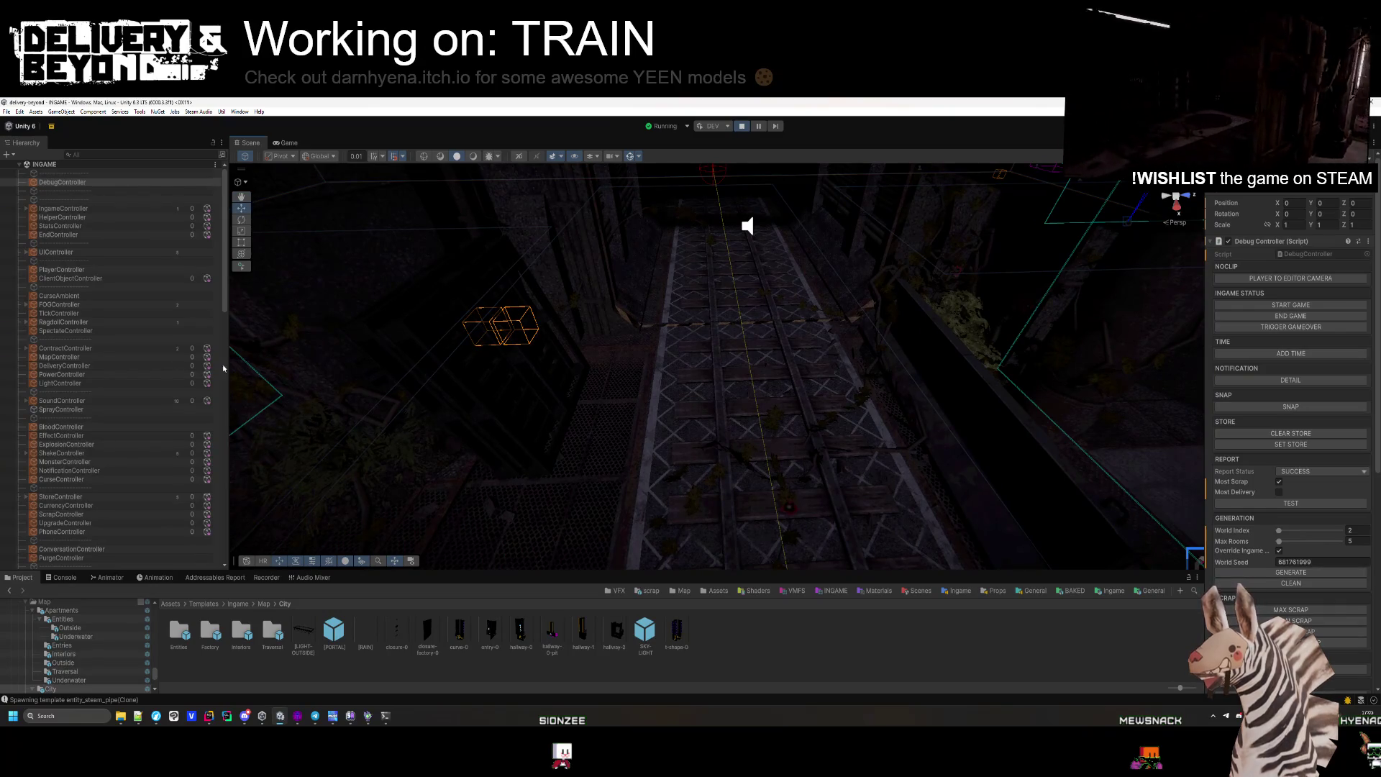
{"action": "left_click", "coordinate": [424, 415]}
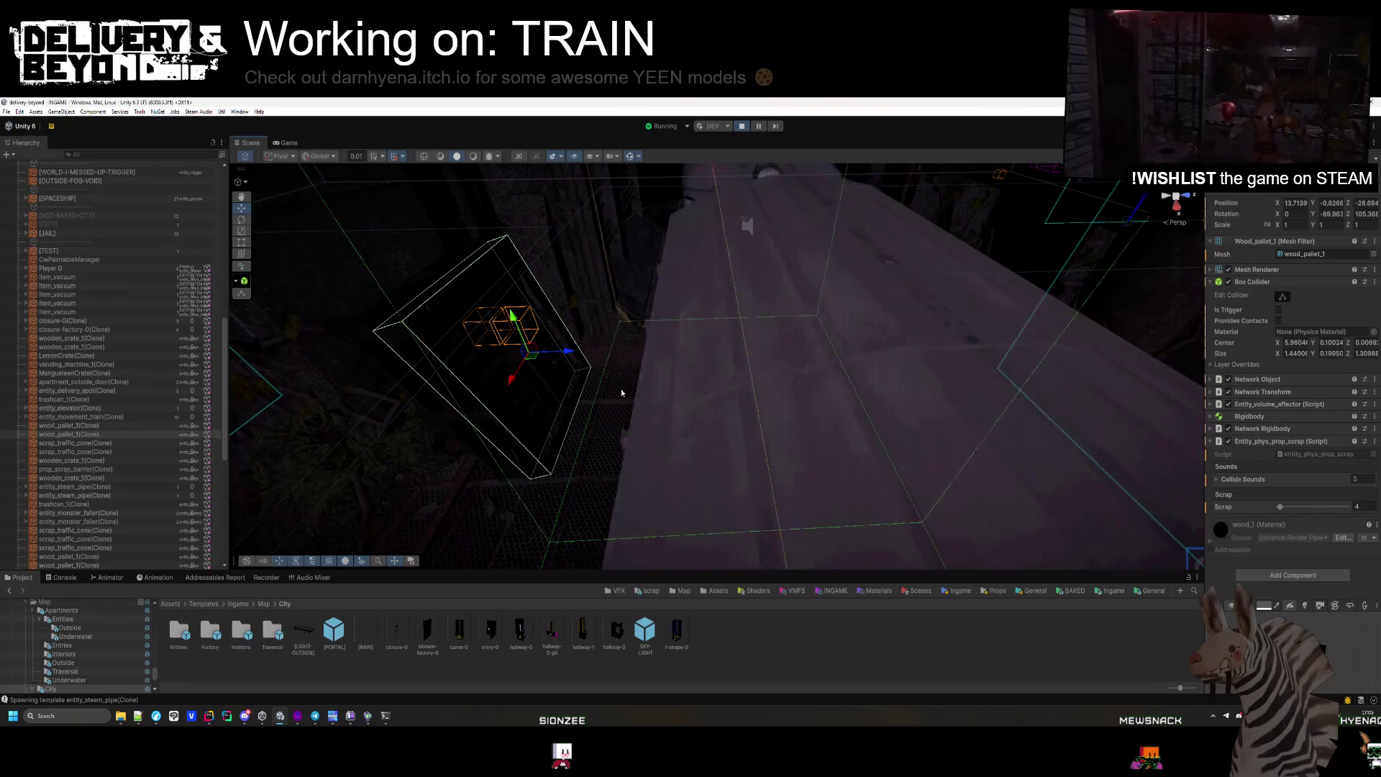
Select gravel_pile_hr_2 through the last network template and toggle Static, children included.
{"action": "left_click", "coordinate": [388, 402]}
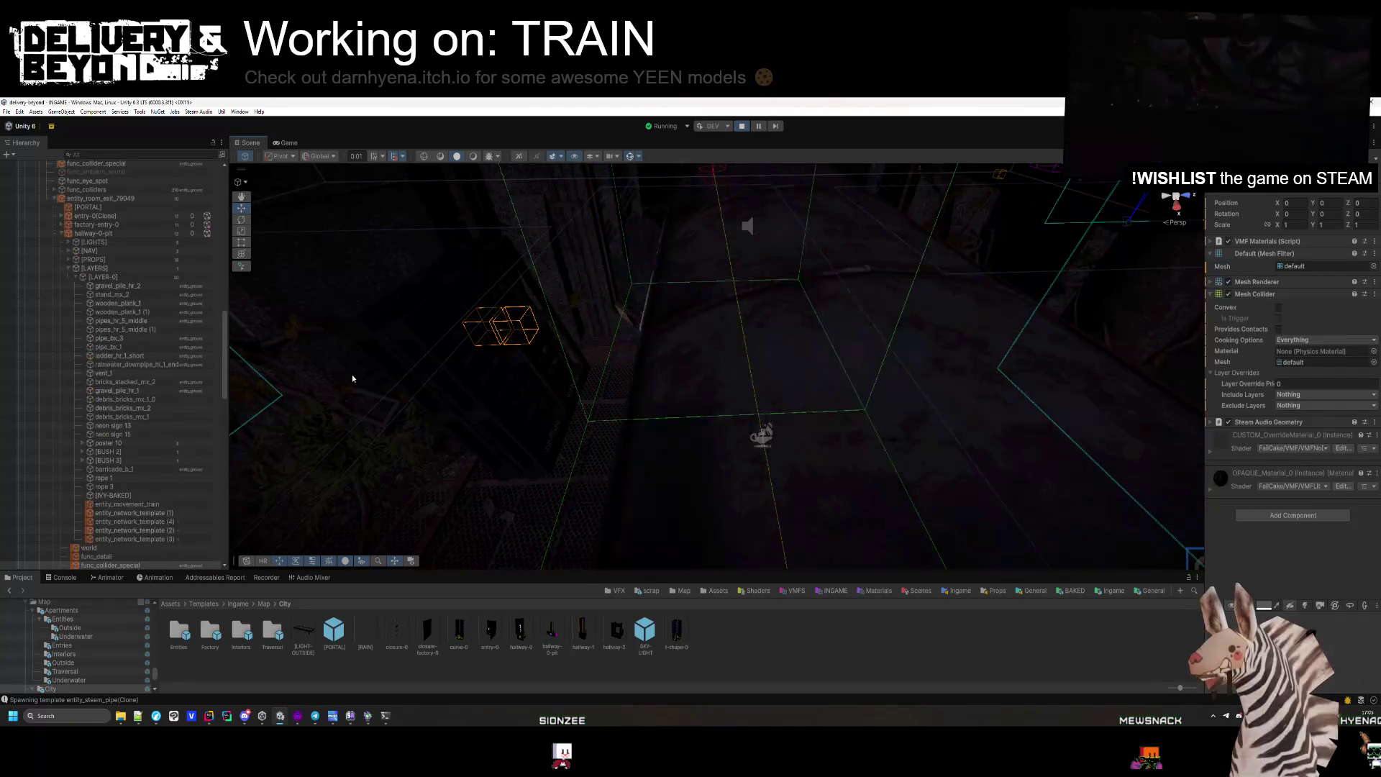
{"action": "left_click", "coordinate": [278, 364]}
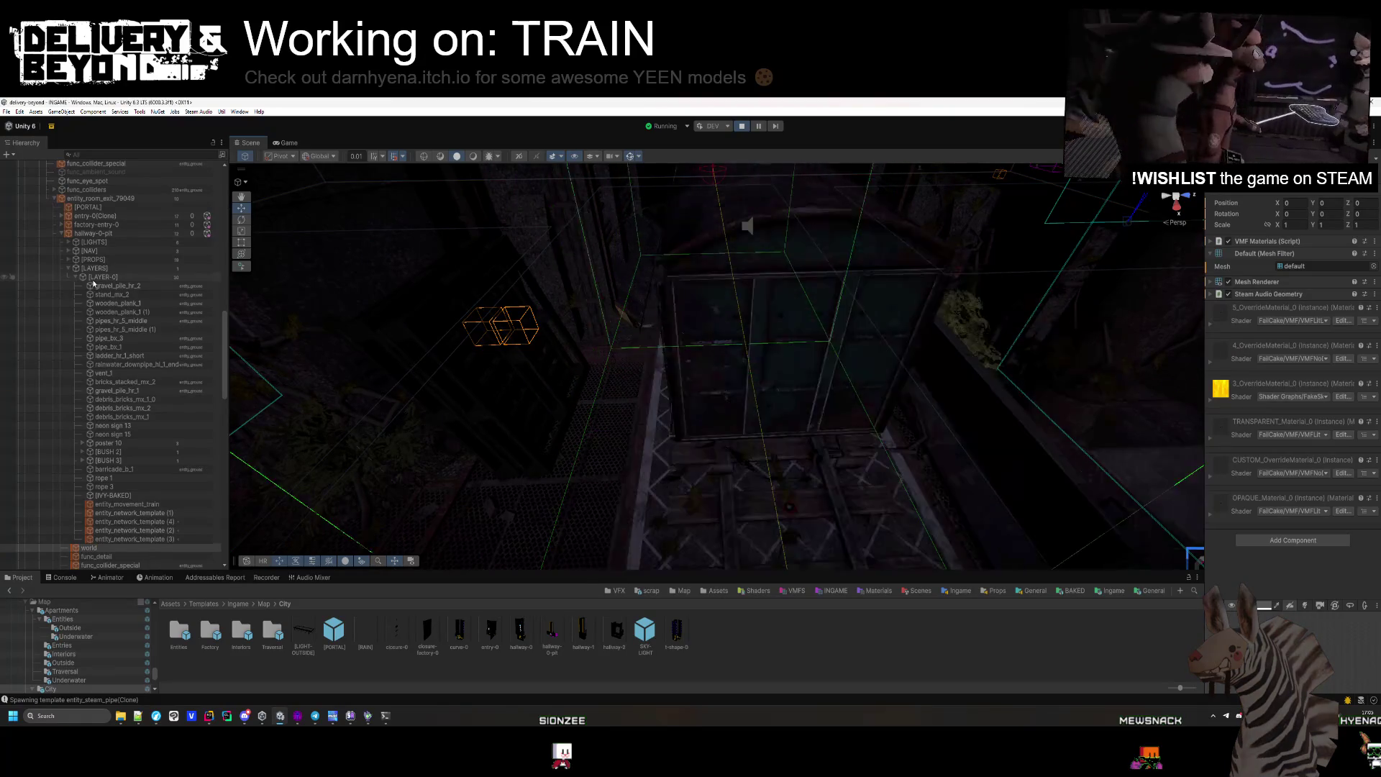
{"action": "left_click", "coordinate": [94, 285]}
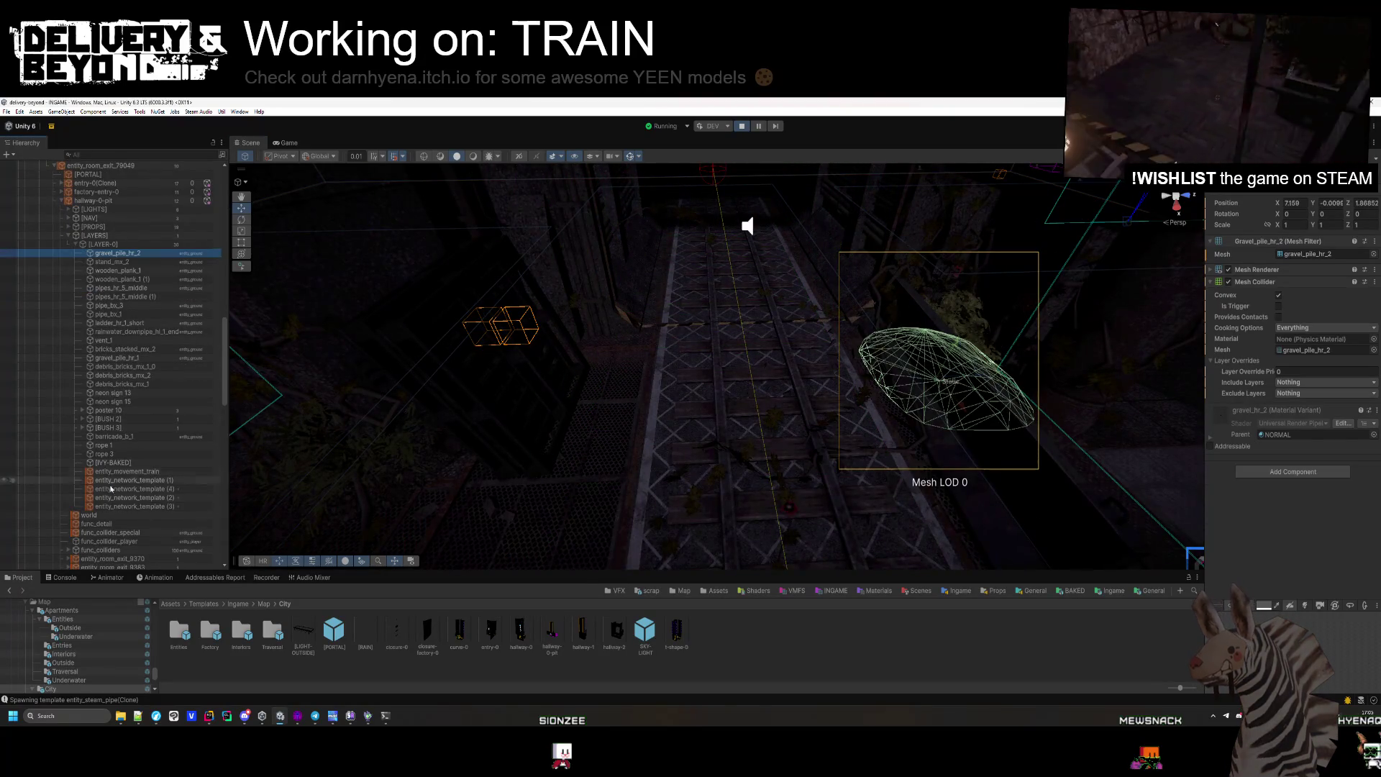
{"action": "left_click", "coordinate": [111, 489], "text": "shift"}
{"action": "left_click", "coordinate": [1336, 167]}
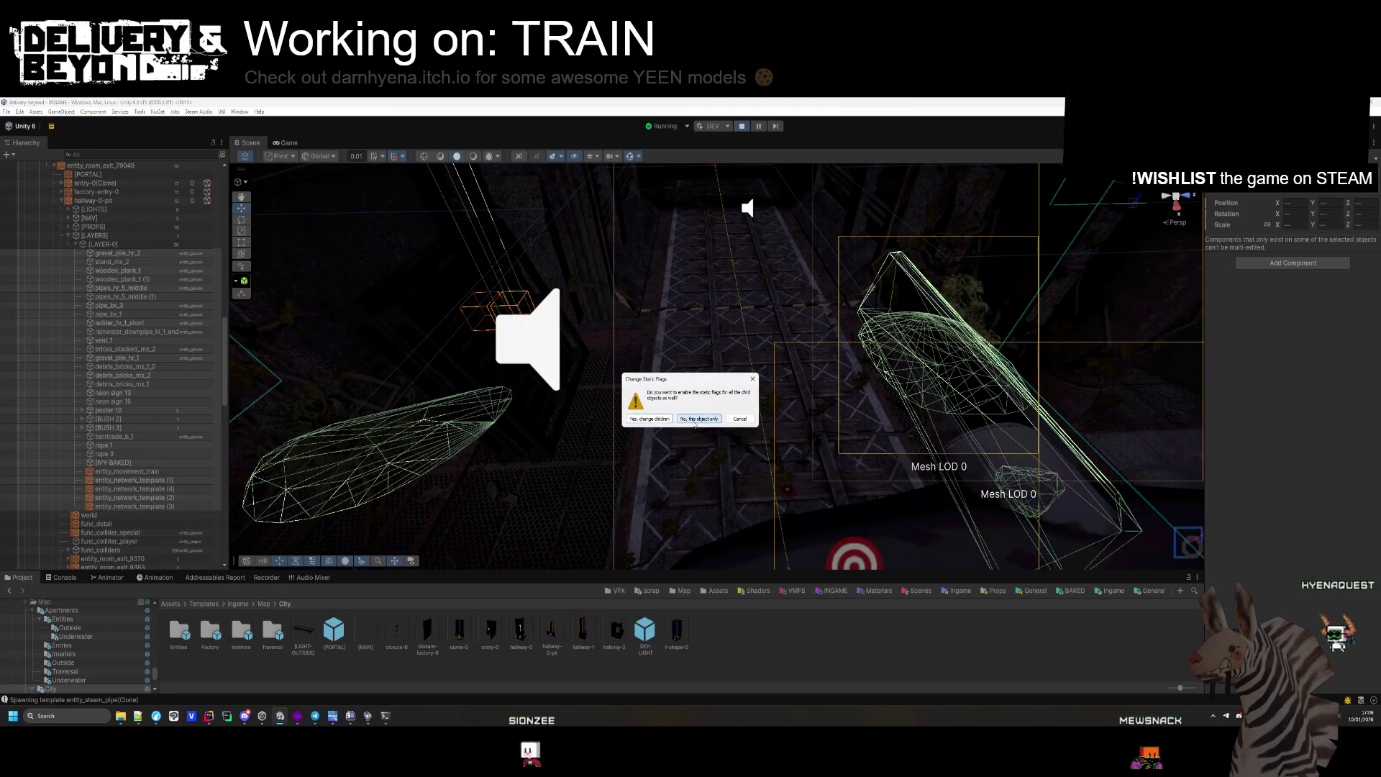
{"action": "left_click", "coordinate": [650, 419]}
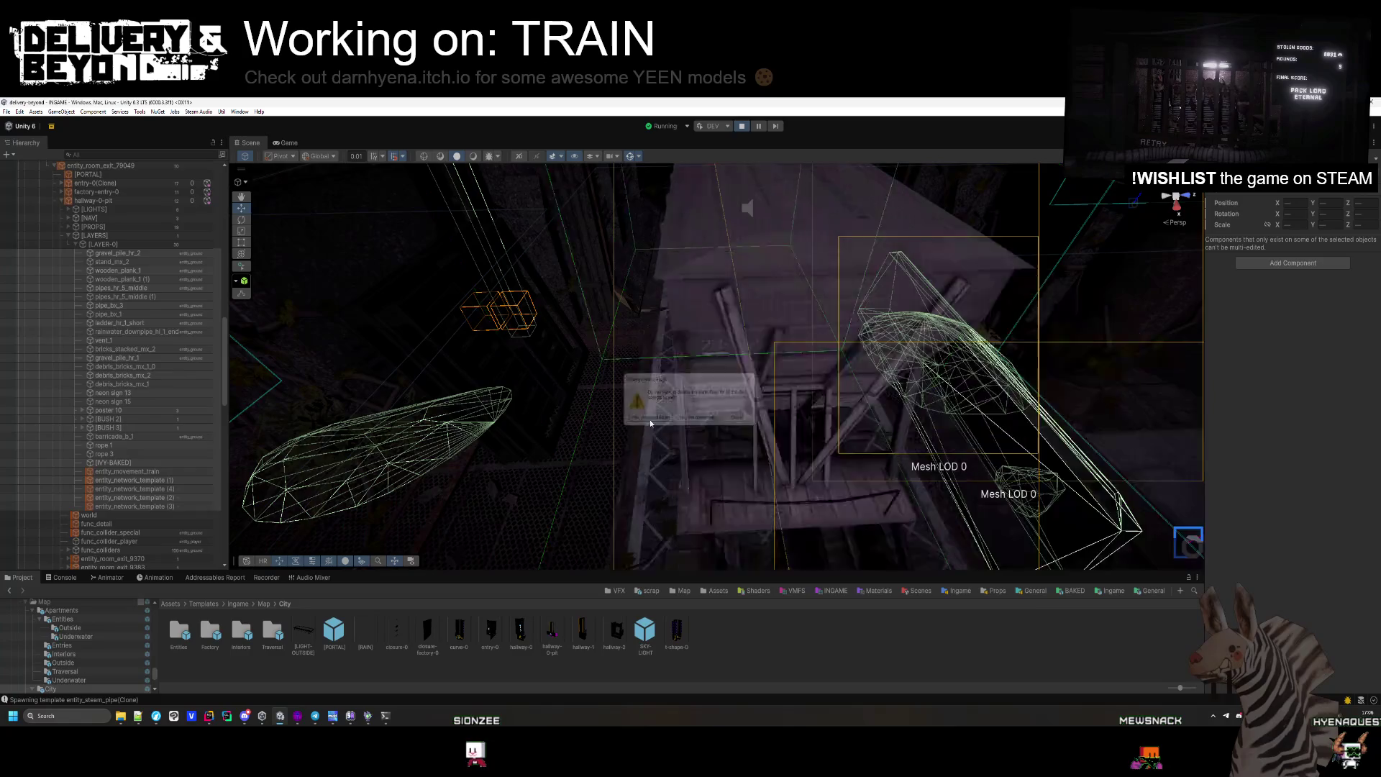
{"action": "mouse_move", "coordinate": [649, 420]}
{"action": "left_mouse_down"}
{"action": "mouse_move", "coordinate": [732, 363]}
{"action": "mouse_move", "coordinate": [623, 416]}
{"action": "mouse_move", "coordinate": [756, 462]}
{"action": "mouse_move", "coordinate": [719, 432]}
{"action": "mouse_move", "coordinate": [755, 484]}
{"action": "mouse_move", "coordinate": [657, 357]}
{"action": "mouse_move", "coordinate": [813, 481]}
{"action": "left_mouse_up"}
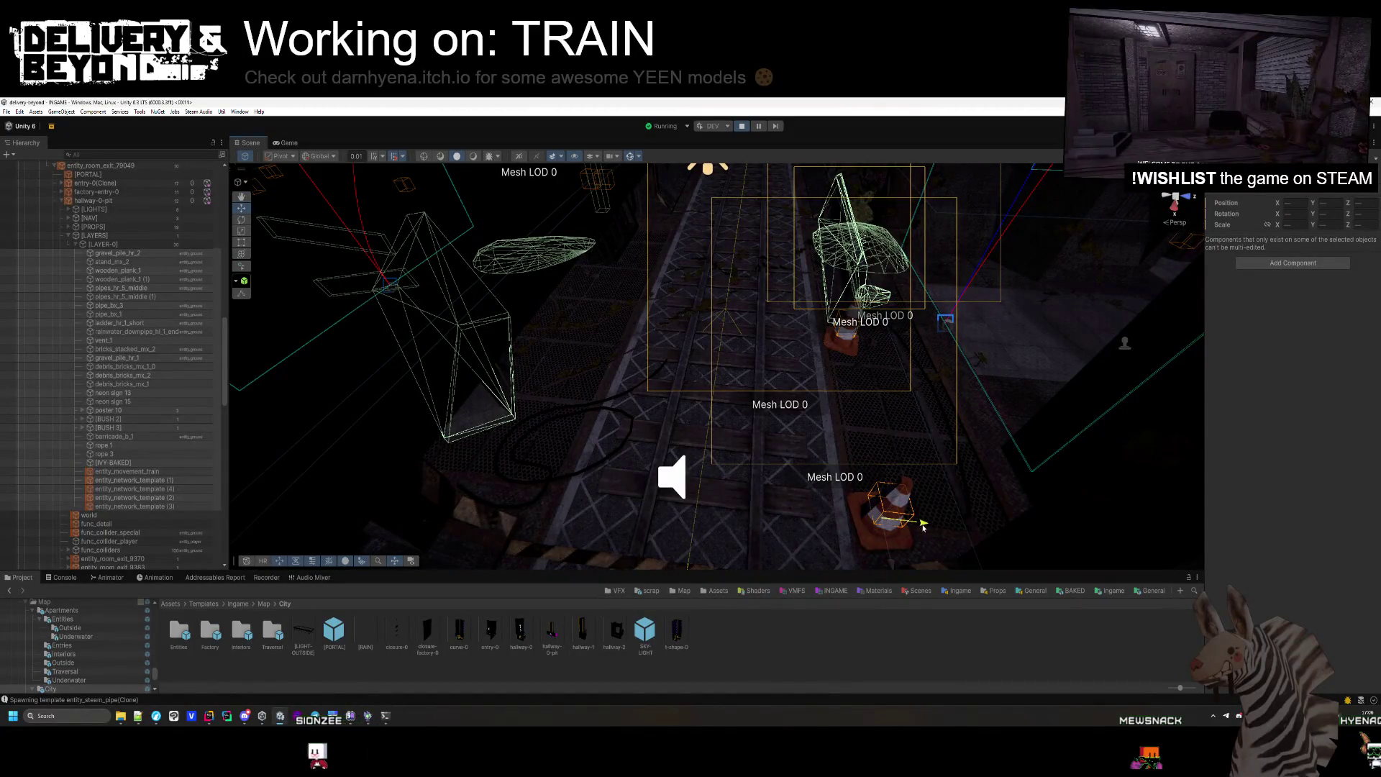
{"action": "mouse_move", "coordinate": [924, 526]}
{"action": "left_mouse_down"}
{"action": "mouse_move", "coordinate": [682, 395]}
{"action": "mouse_move", "coordinate": [804, 418]}
{"action": "mouse_move", "coordinate": [812, 349]}
{"action": "left_mouse_up"}
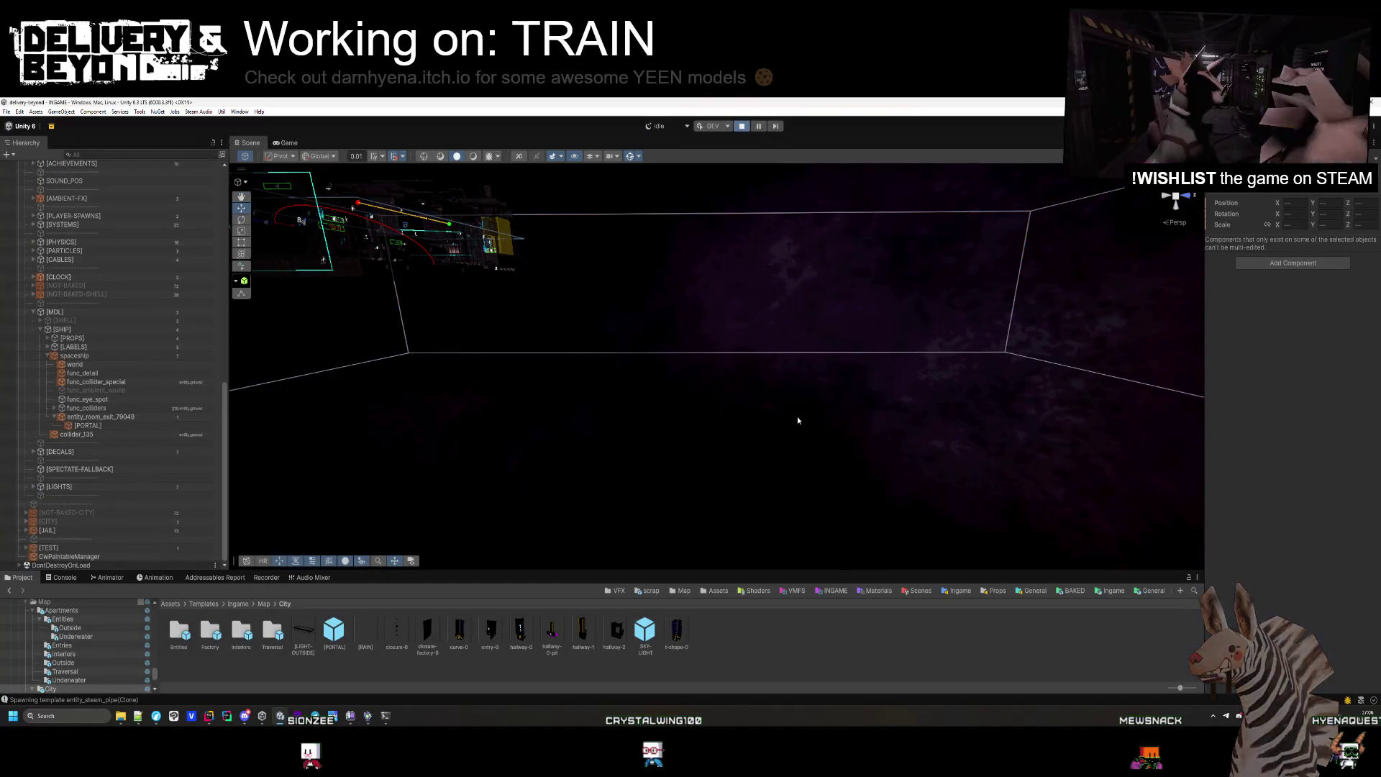
Exit Play mode, open the hallway-0-pit prefab, and activate the [LAYER-0] group.
{"action": "key", "text": "ctrl+p"}
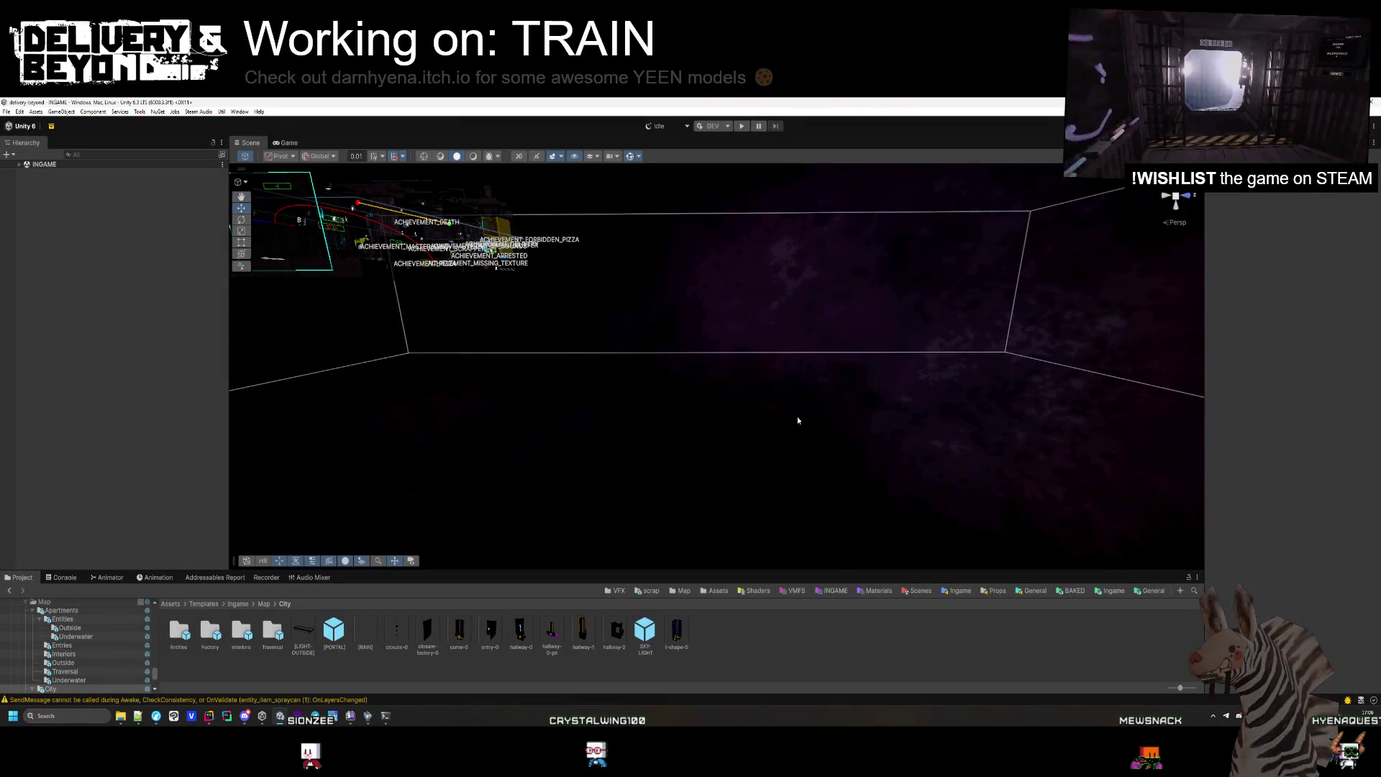
{"action": "double_click", "coordinate": [552, 631]}
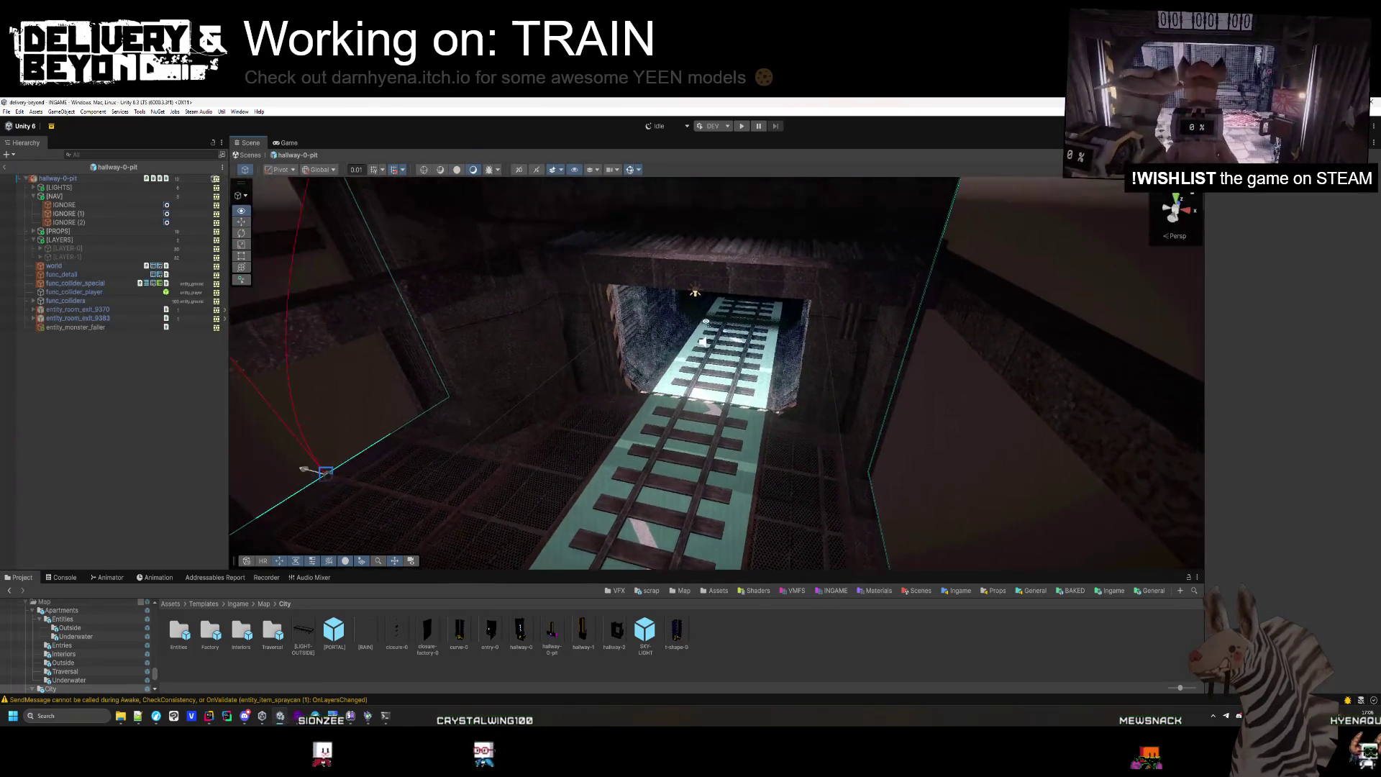
{"action": "key", "text": "w"}
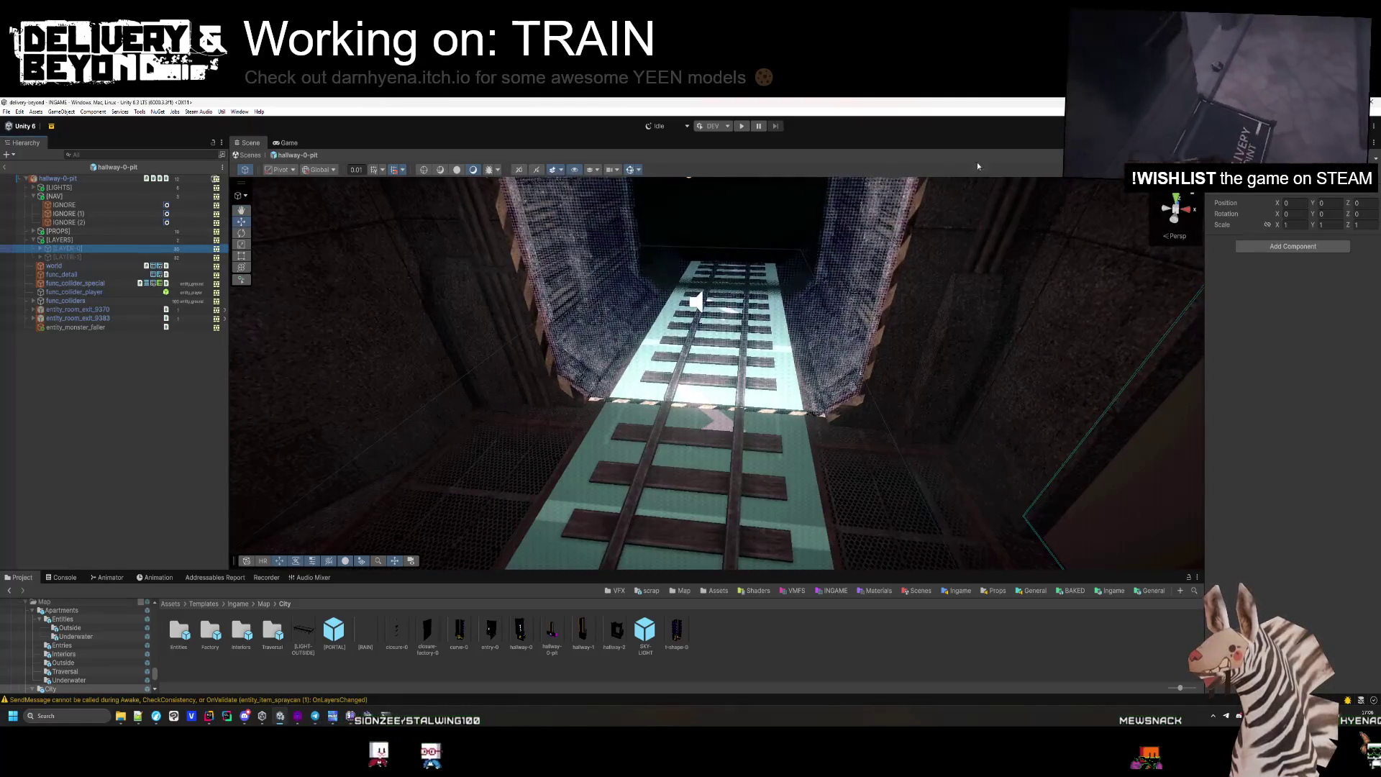
{"action": "key", "text": "alt+shift+a"}
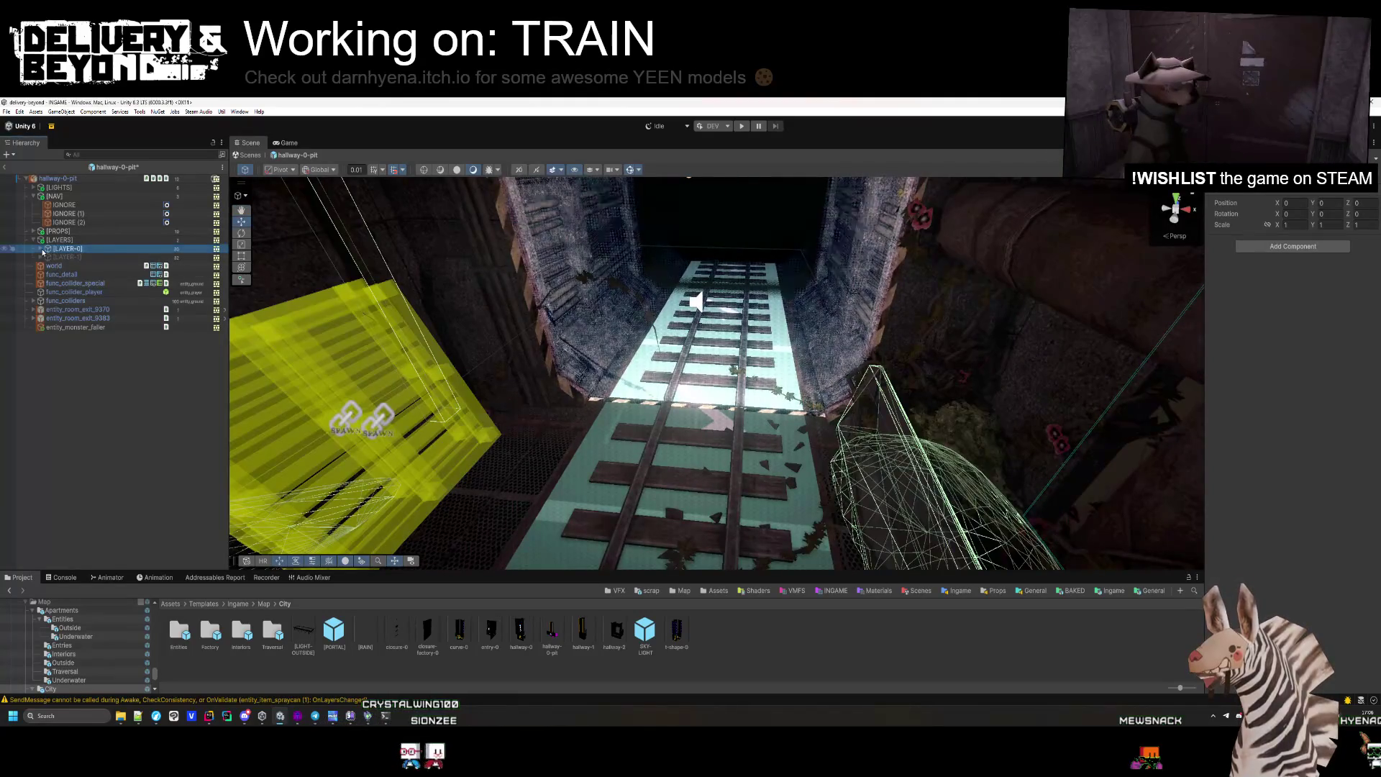
Place an entity_movement_train instance under entity_movement_train and review its prefab overrides.
{"action": "left_click", "coordinate": [41, 249]}
{"action": "left_click", "coordinate": [82, 475]}
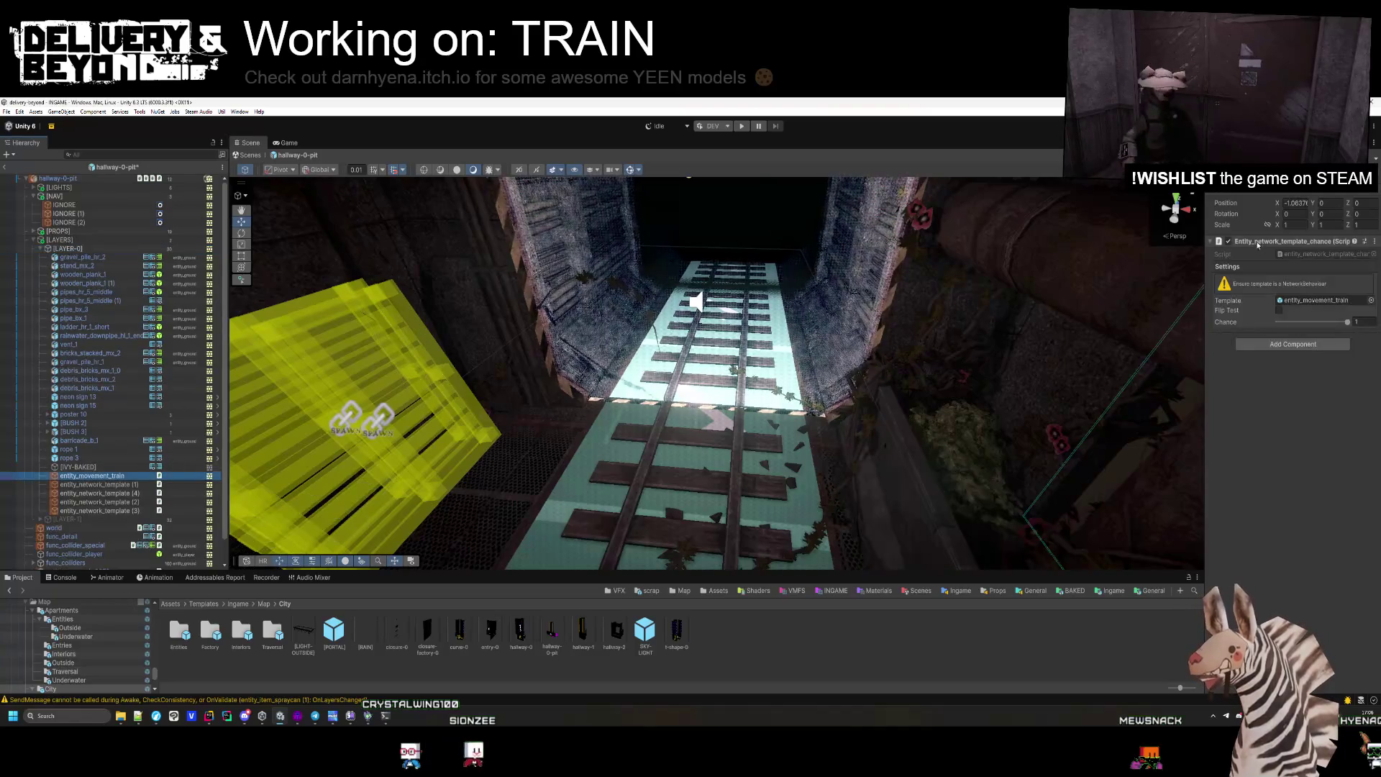
{"action": "left_click", "coordinate": [1294, 298]}
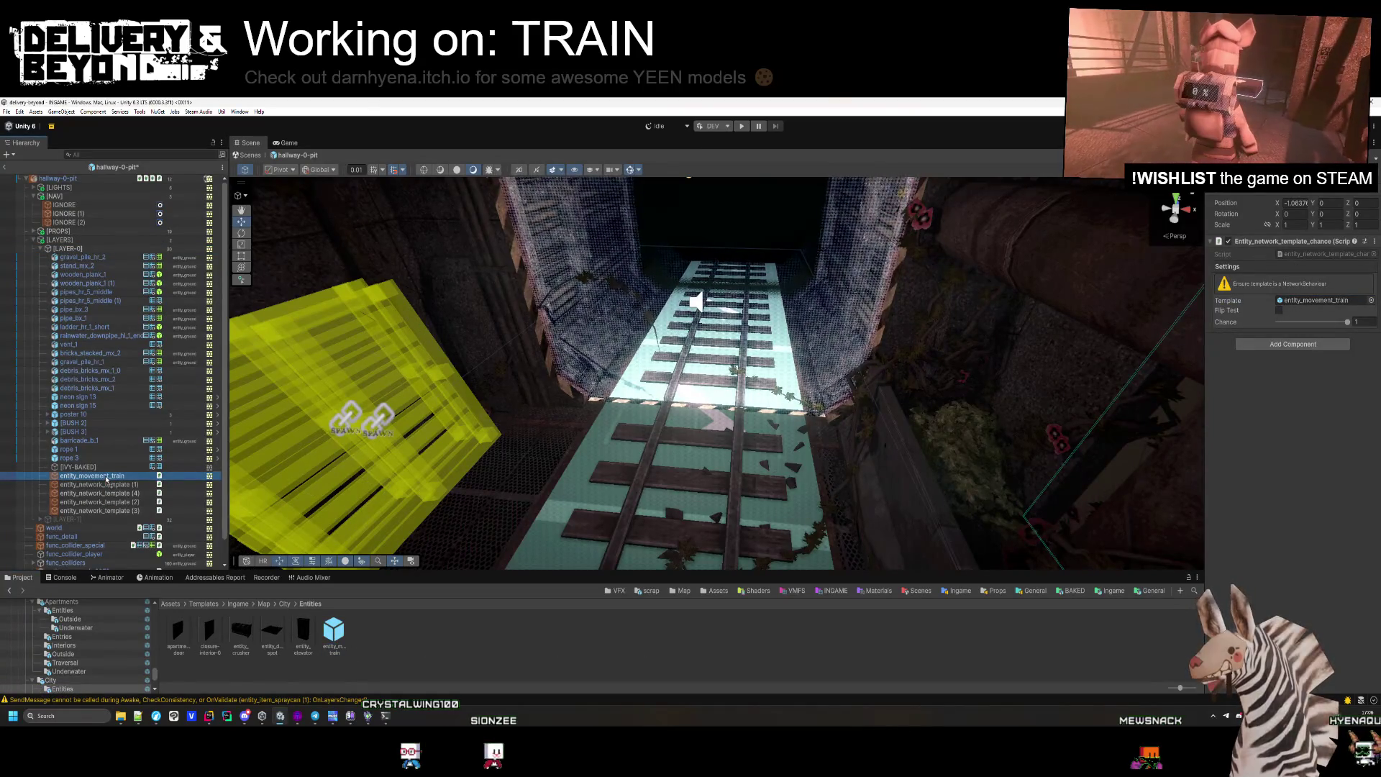
{"action": "left_click_drag", "start_coordinate": [107, 480], "coordinate": [108, 480]}
{"action": "left_click", "coordinate": [1282, 202]}
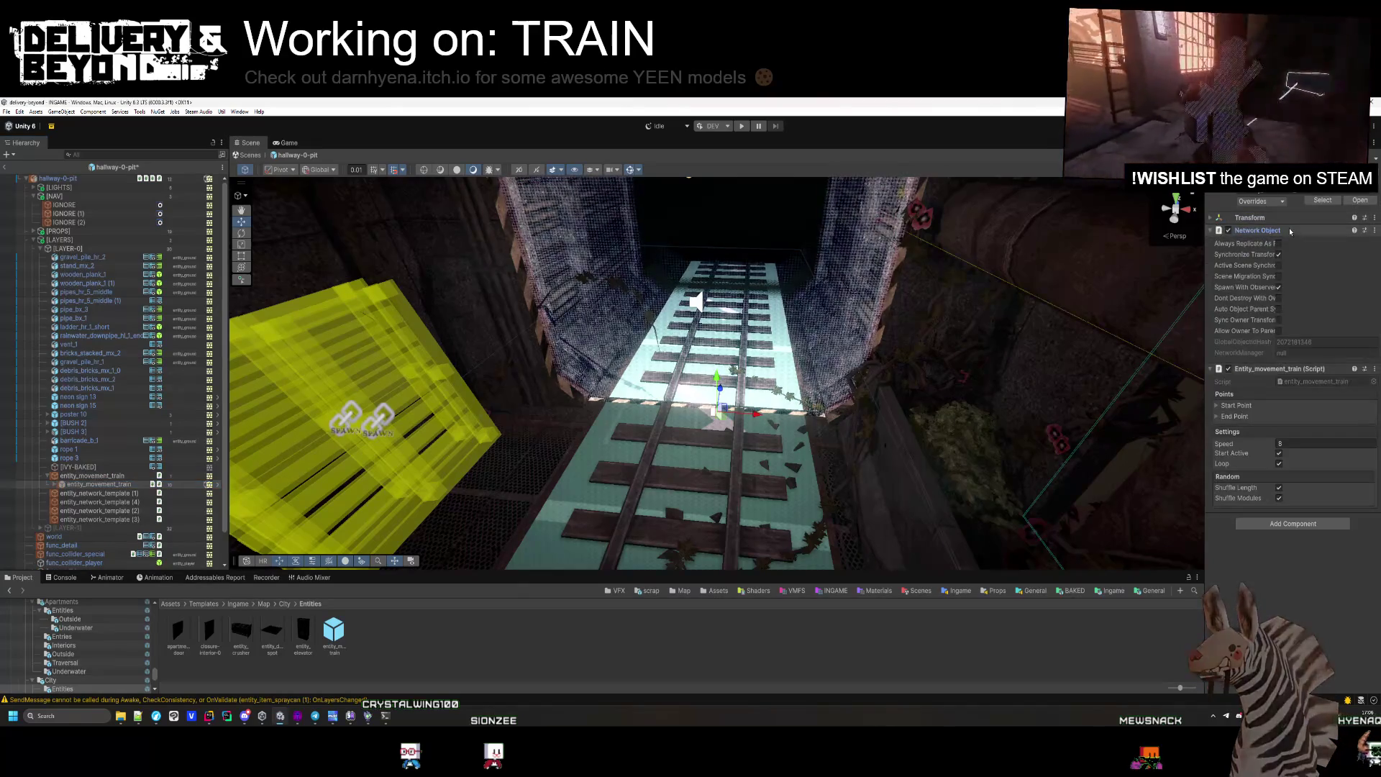
{"action": "left_click", "coordinate": [1297, 230]}
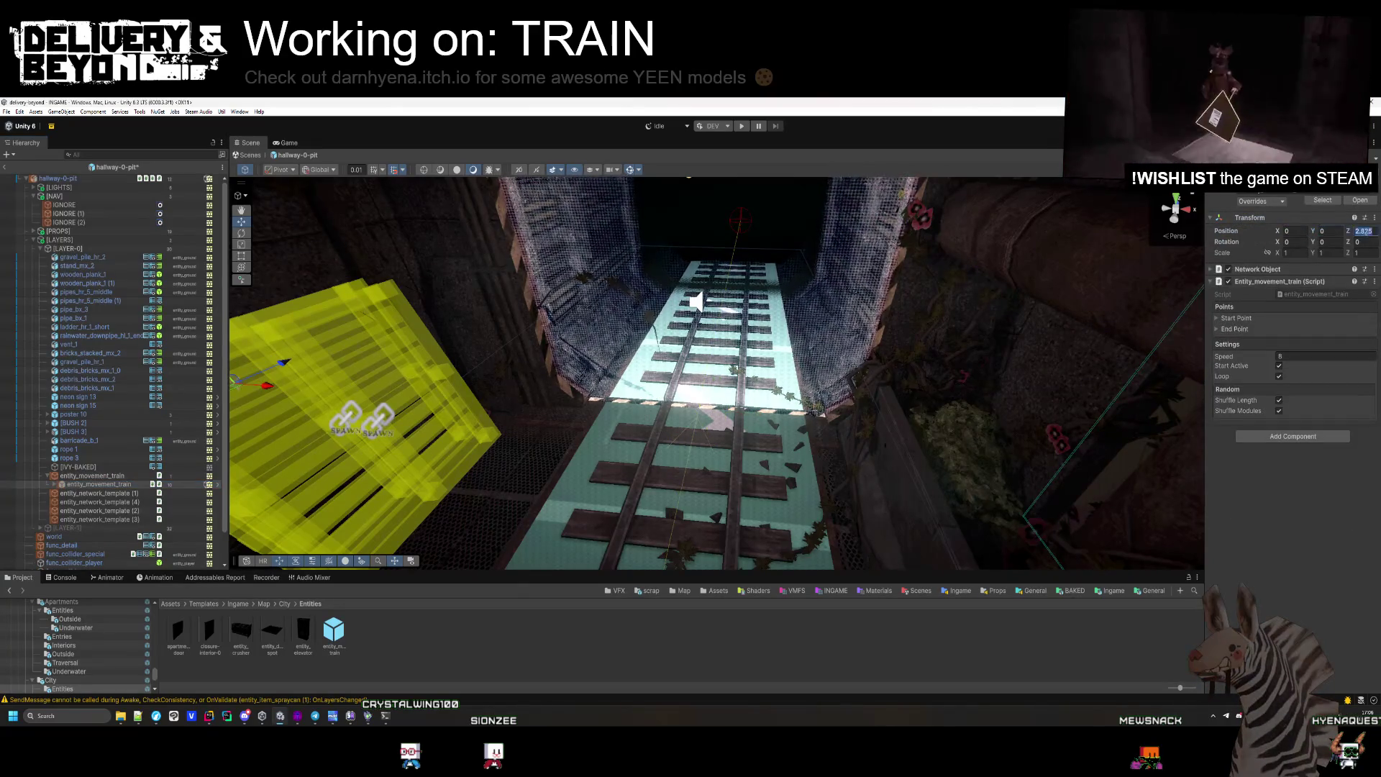
Frame the train, select gravel_pile_hr_2 through entity_network_template (3), and view the track.
{"action": "key", "text": "f"}
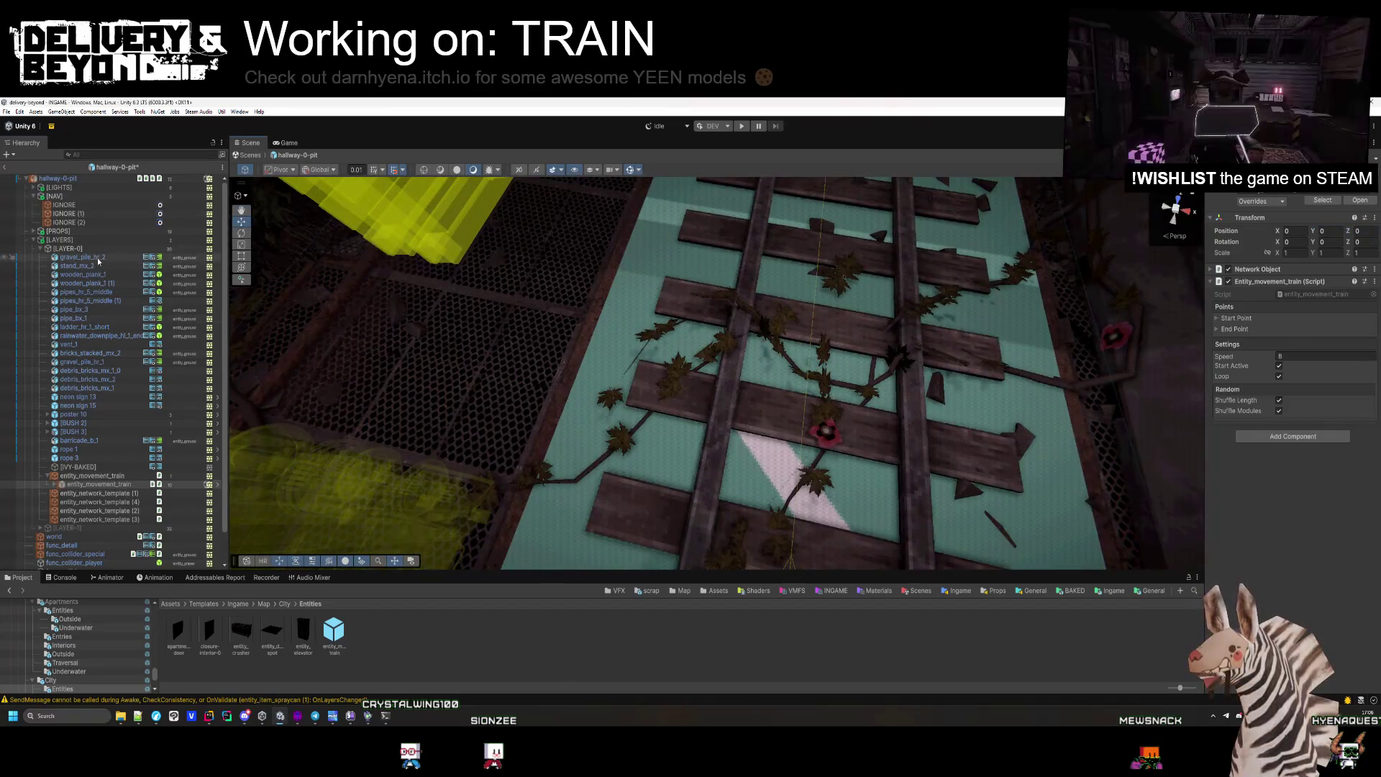
{"action": "left_click", "coordinate": [99, 258]}
{"action": "left_click", "coordinate": [85, 521], "text": "shift"}
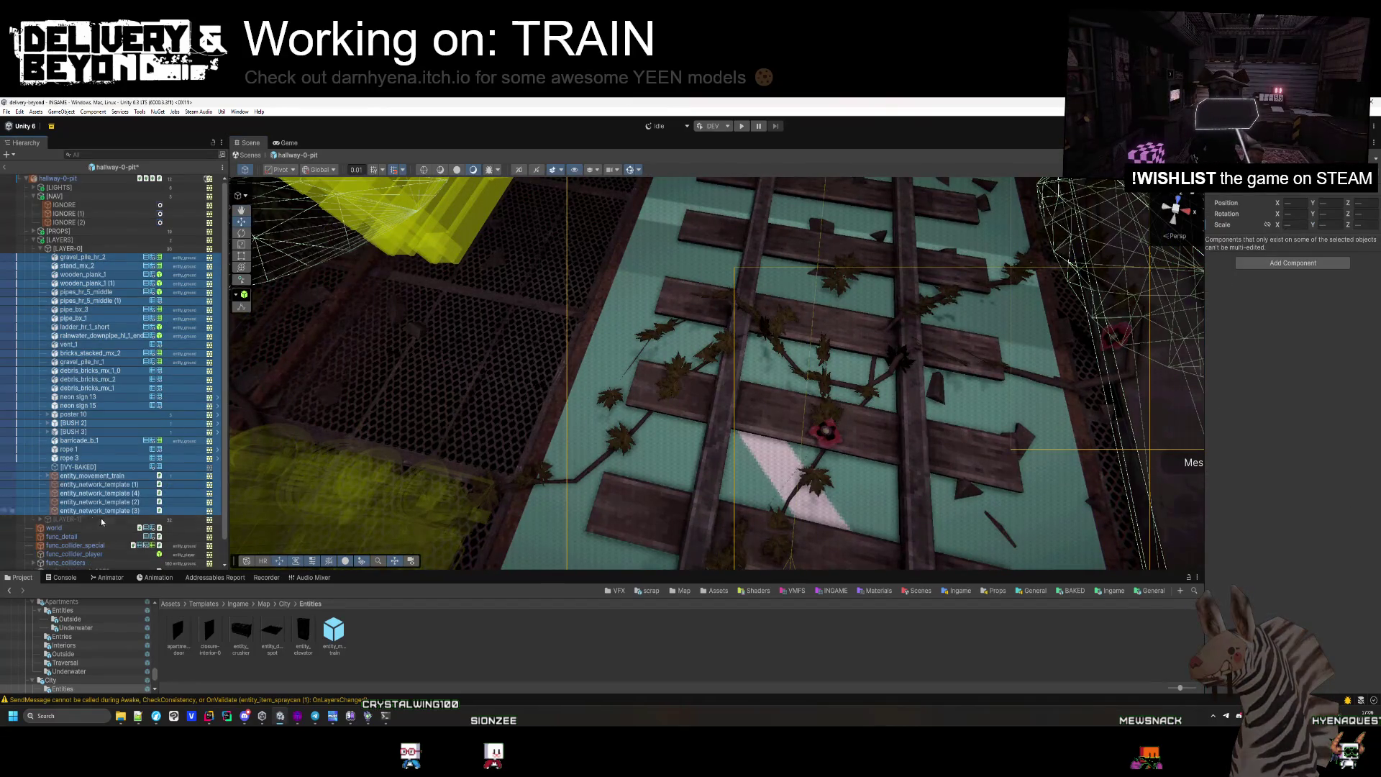
{"action": "mouse_move", "coordinate": [849, 371]}
{"action": "left_mouse_down"}
{"action": "mouse_move", "coordinate": [653, 363]}
{"action": "mouse_move", "coordinate": [834, 391]}
{"action": "left_mouse_up"}
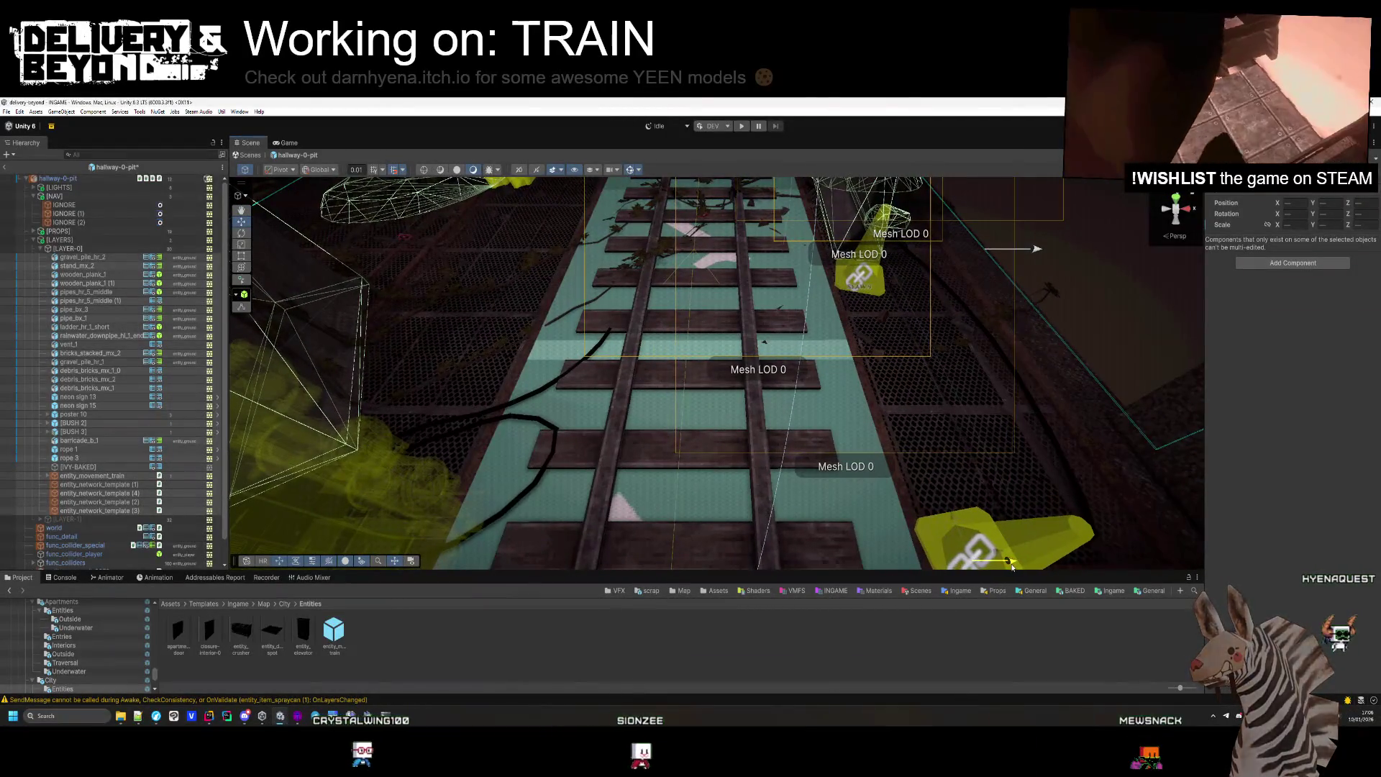
{"action": "left_click_drag", "start_coordinate": [987, 544], "coordinate": [793, 348]}
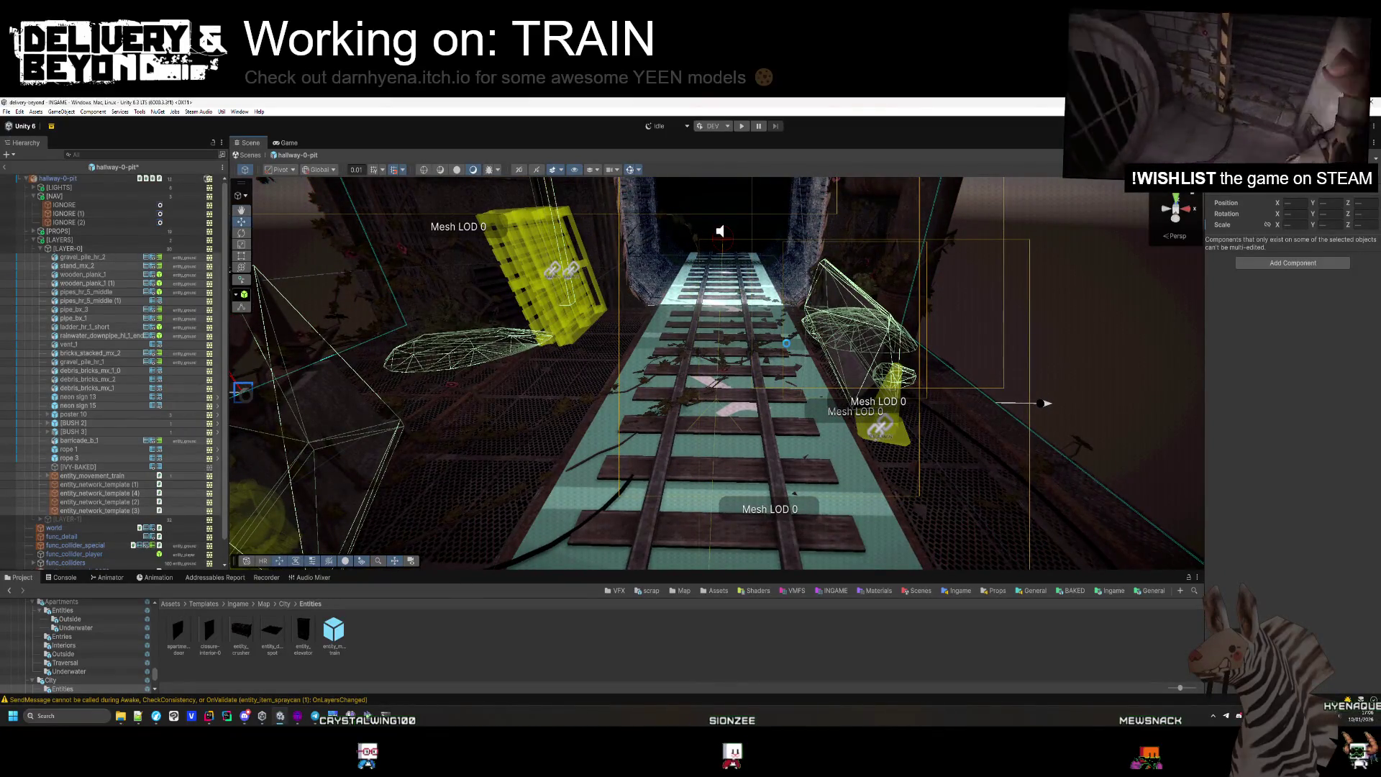
Select TRAIN-FRONT and both TRAIN-CART modules, frame them, and orbit around the track.
{"action": "left_click", "coordinate": [92, 475]}
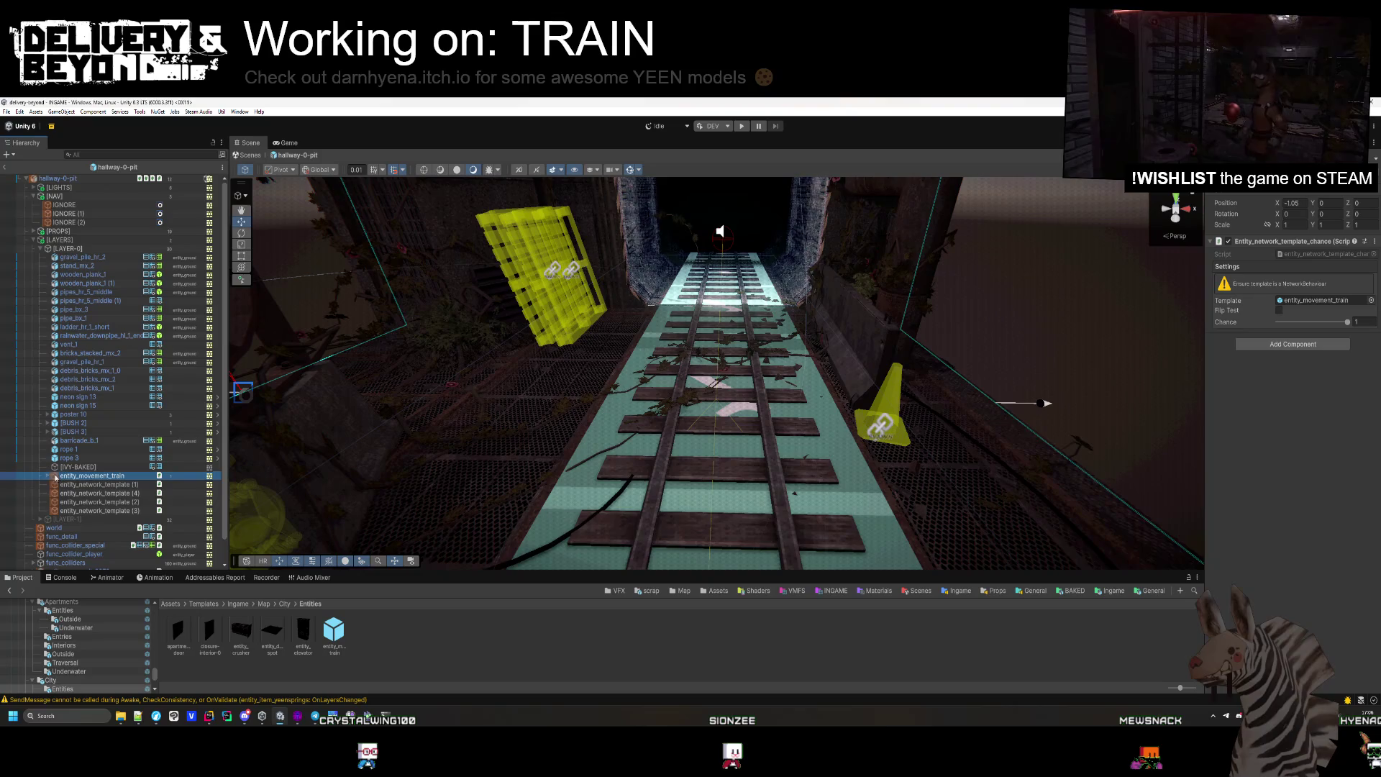
{"action": "left_click", "coordinate": [48, 475]}
{"action": "left_click", "coordinate": [57, 485]}
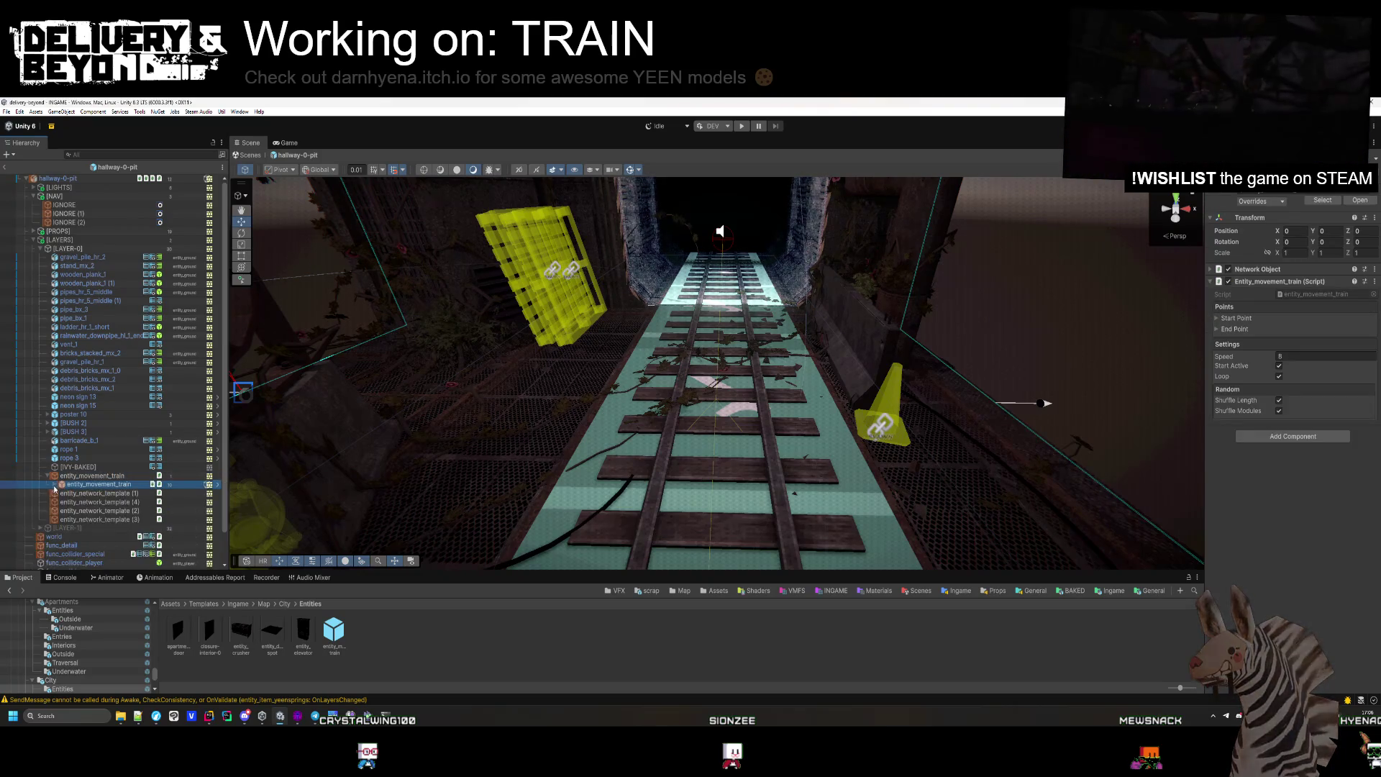
{"action": "left_click", "coordinate": [98, 528], "text": "shift"}
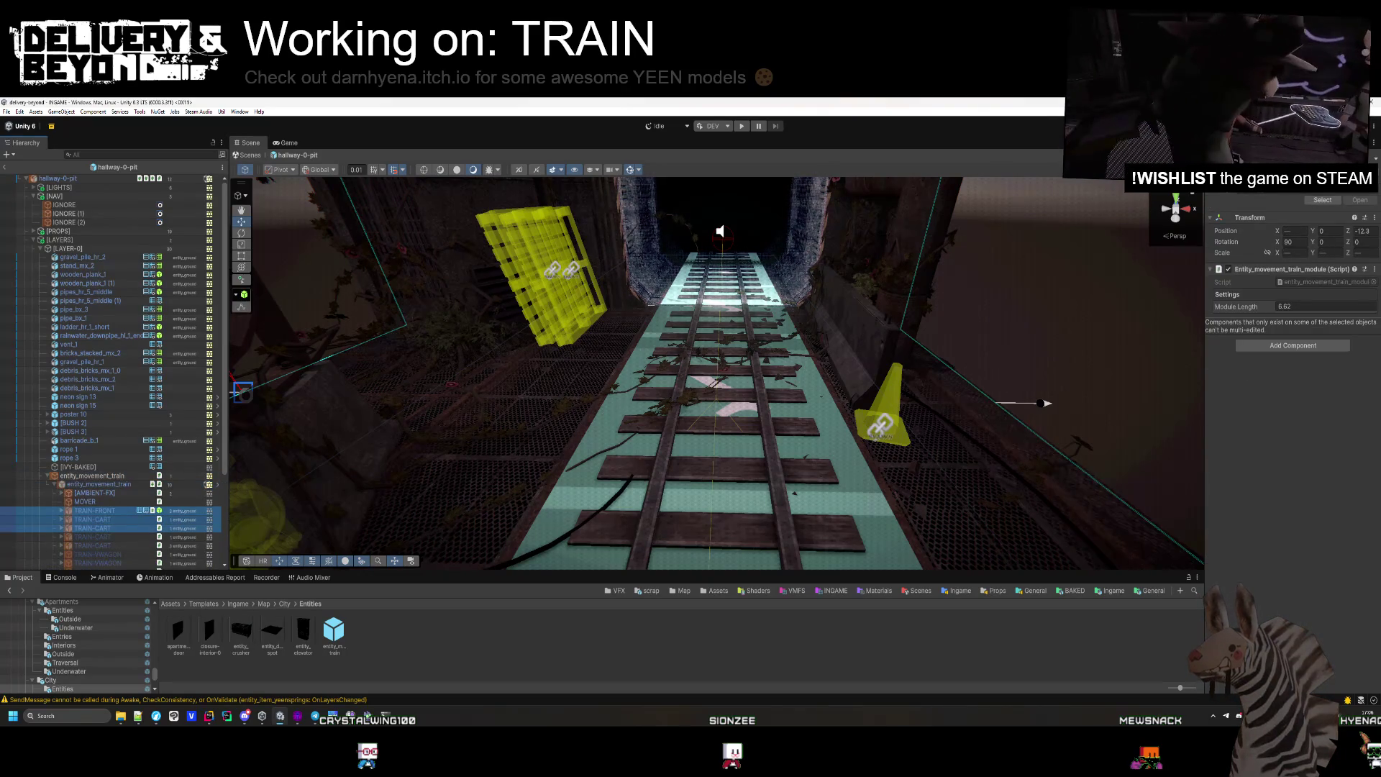
{"action": "key", "text": "f"}
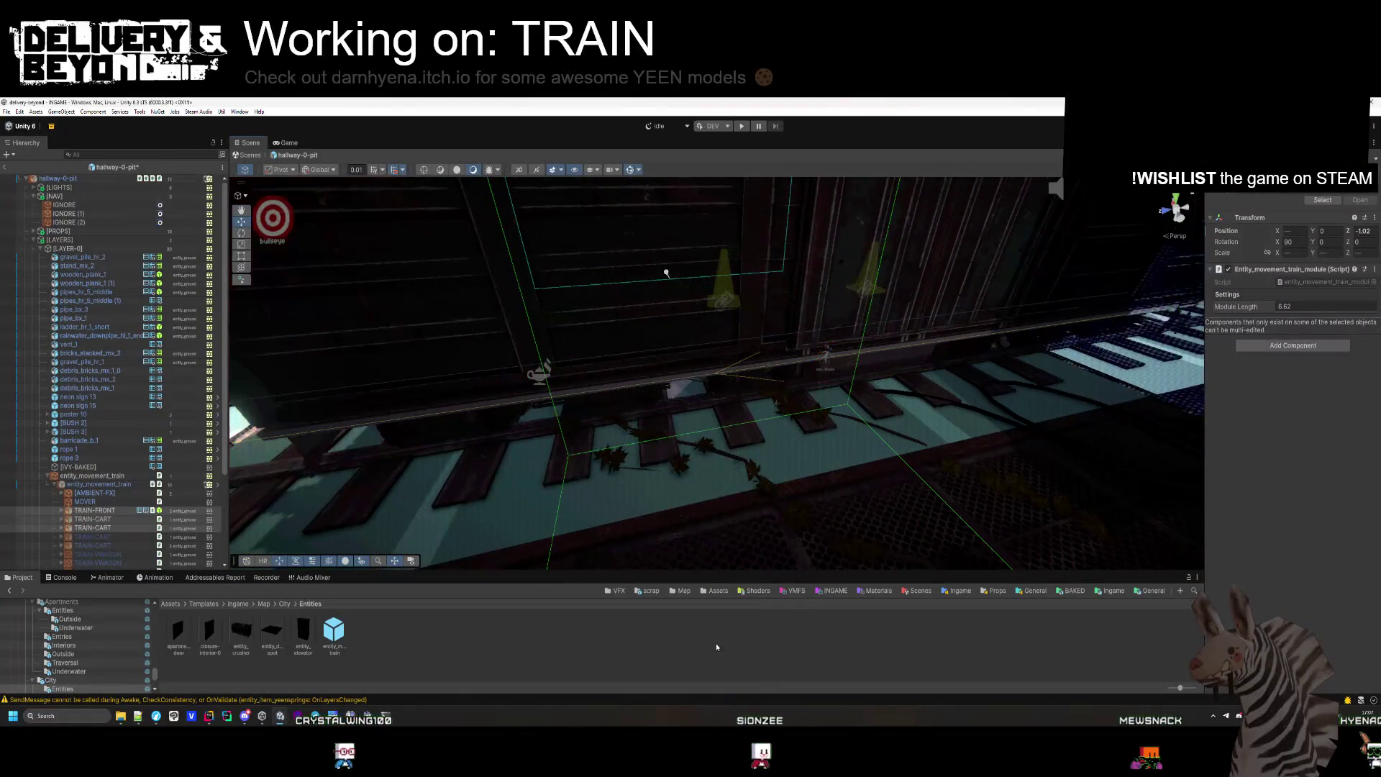
{"action": "mouse_move", "coordinate": [659, 383]}
{"action": "left_mouse_down"}
{"action": "mouse_move", "coordinate": [847, 410]}
{"action": "mouse_move", "coordinate": [958, 333]}
{"action": "left_mouse_up"}
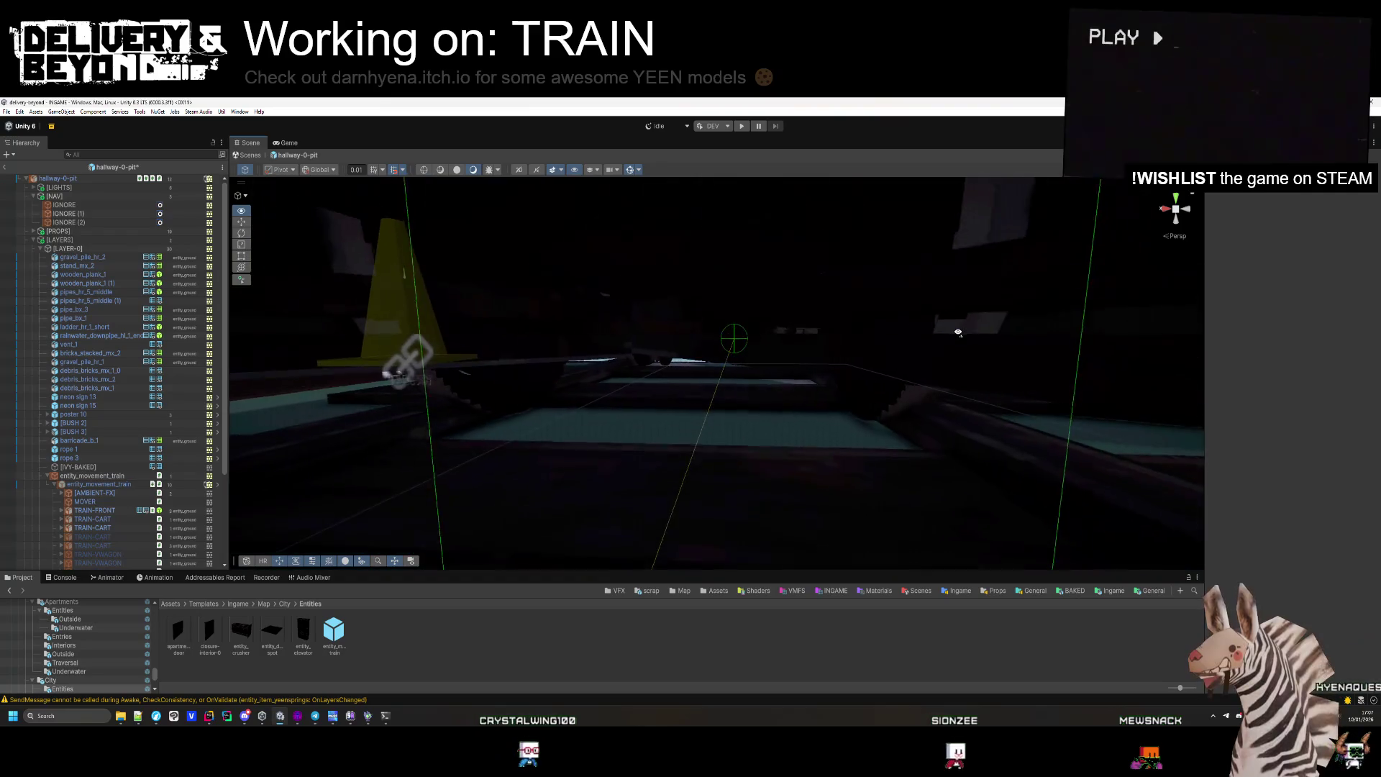
Select gravel_pile_hr_2 through the last network template and fly through the hallway over the pit.
{"action": "left_click", "coordinate": [84, 258]}
{"action": "left_click", "coordinate": [48, 475]}
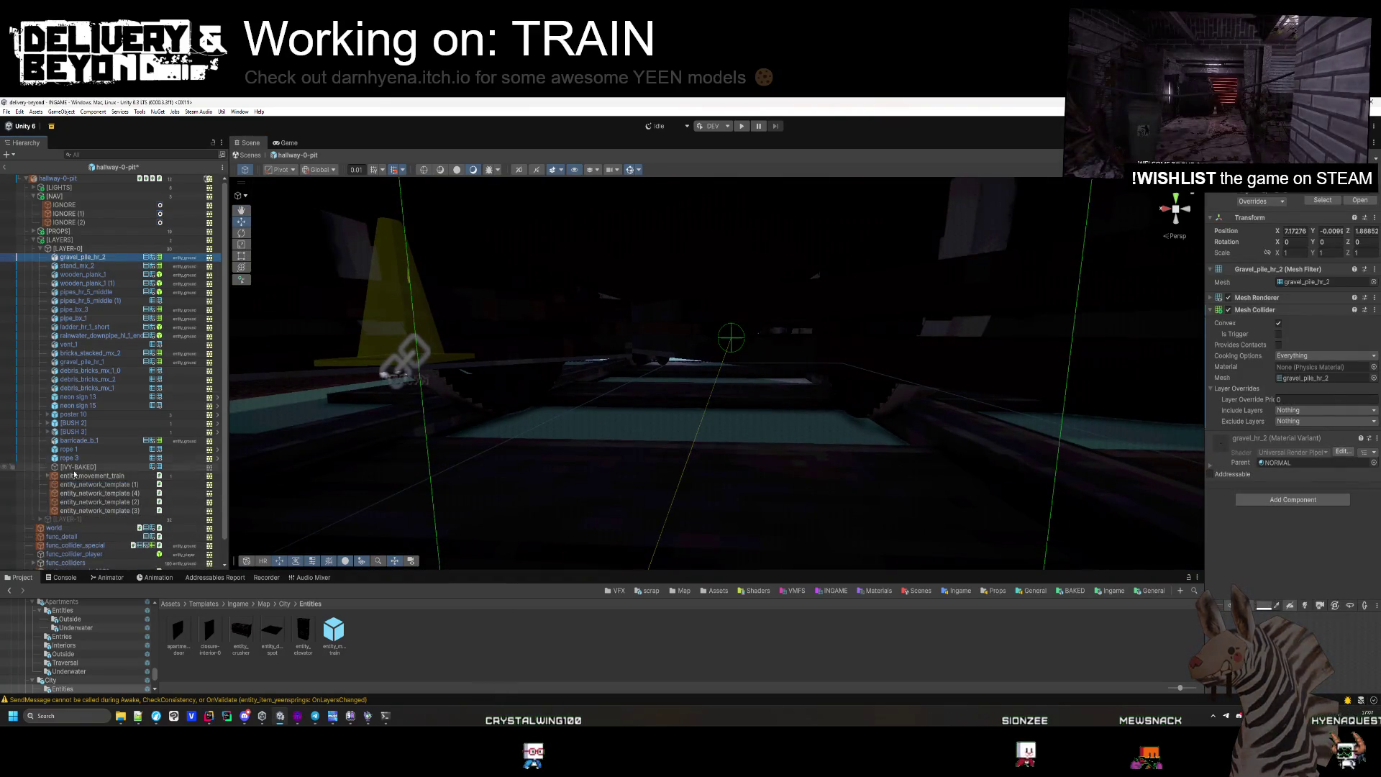
{"action": "left_click", "coordinate": [82, 512], "text": "shift"}
{"action": "left_click_drag", "start_coordinate": [616, 404], "coordinate": [461, 351]}
{"action": "scroll", "coordinate": [466, 350], "scroll_direction": "up", "scroll_amount": 3}
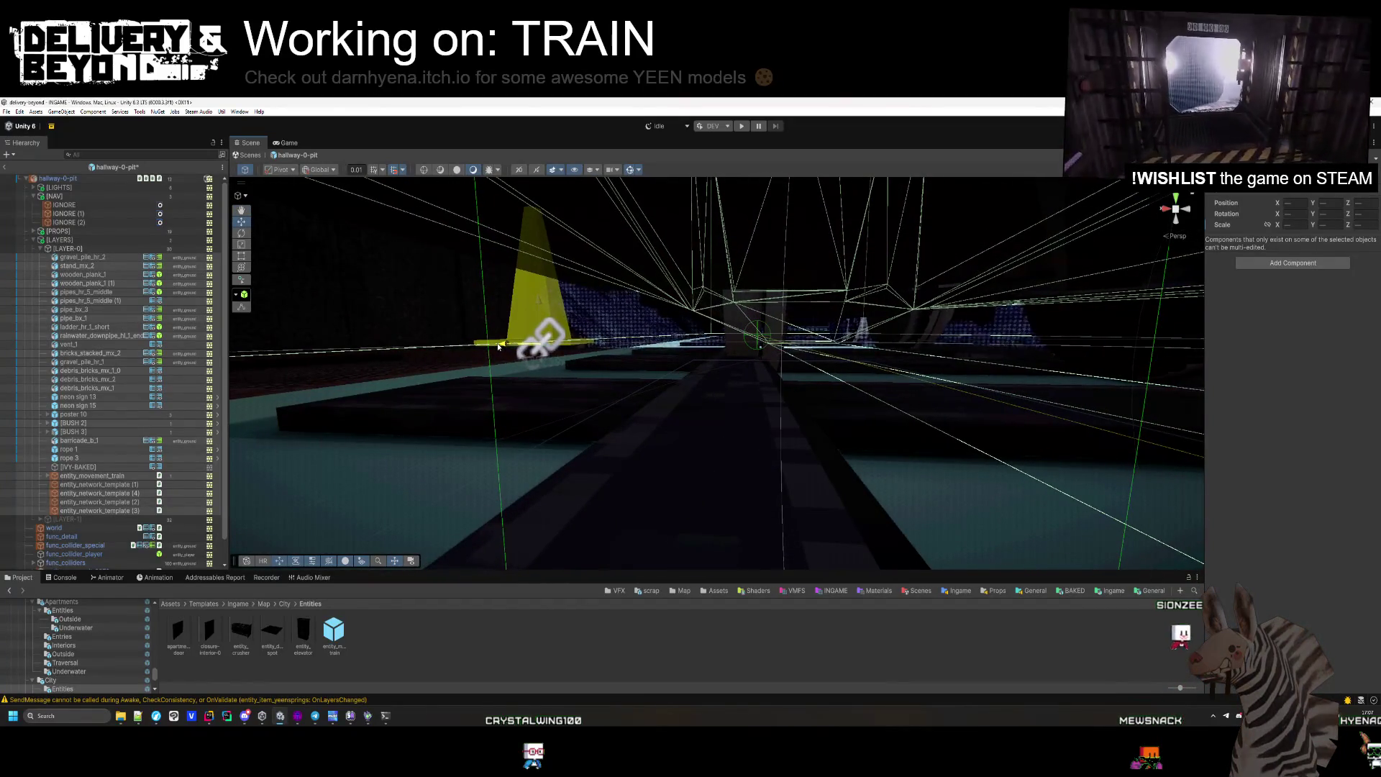
{"action": "mouse_move", "coordinate": [498, 346]}
{"action": "left_mouse_down"}
{"action": "mouse_move", "coordinate": [602, 375]}
{"action": "mouse_move", "coordinate": [589, 380]}
{"action": "left_mouse_up"}
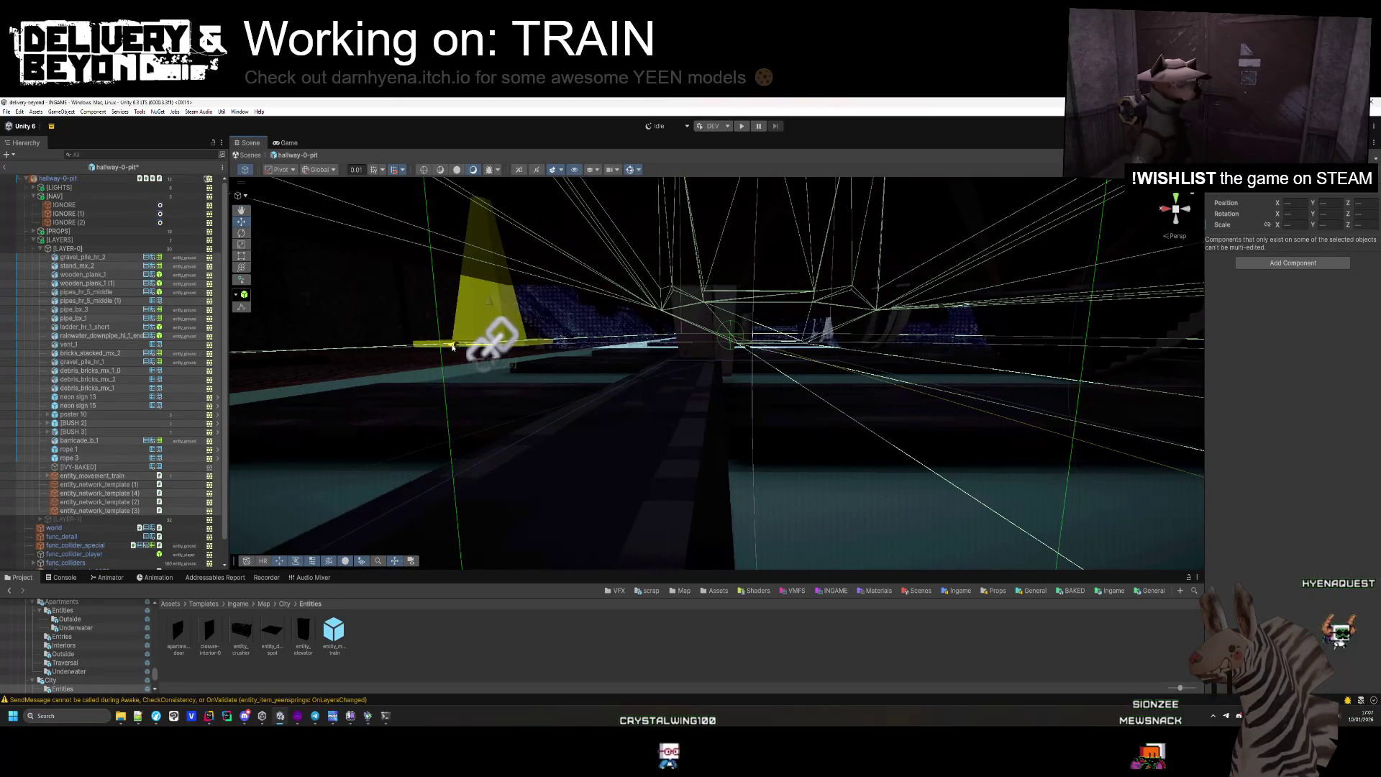
{"action": "left_click_drag", "start_coordinate": [551, 375], "coordinate": [553, 375]}
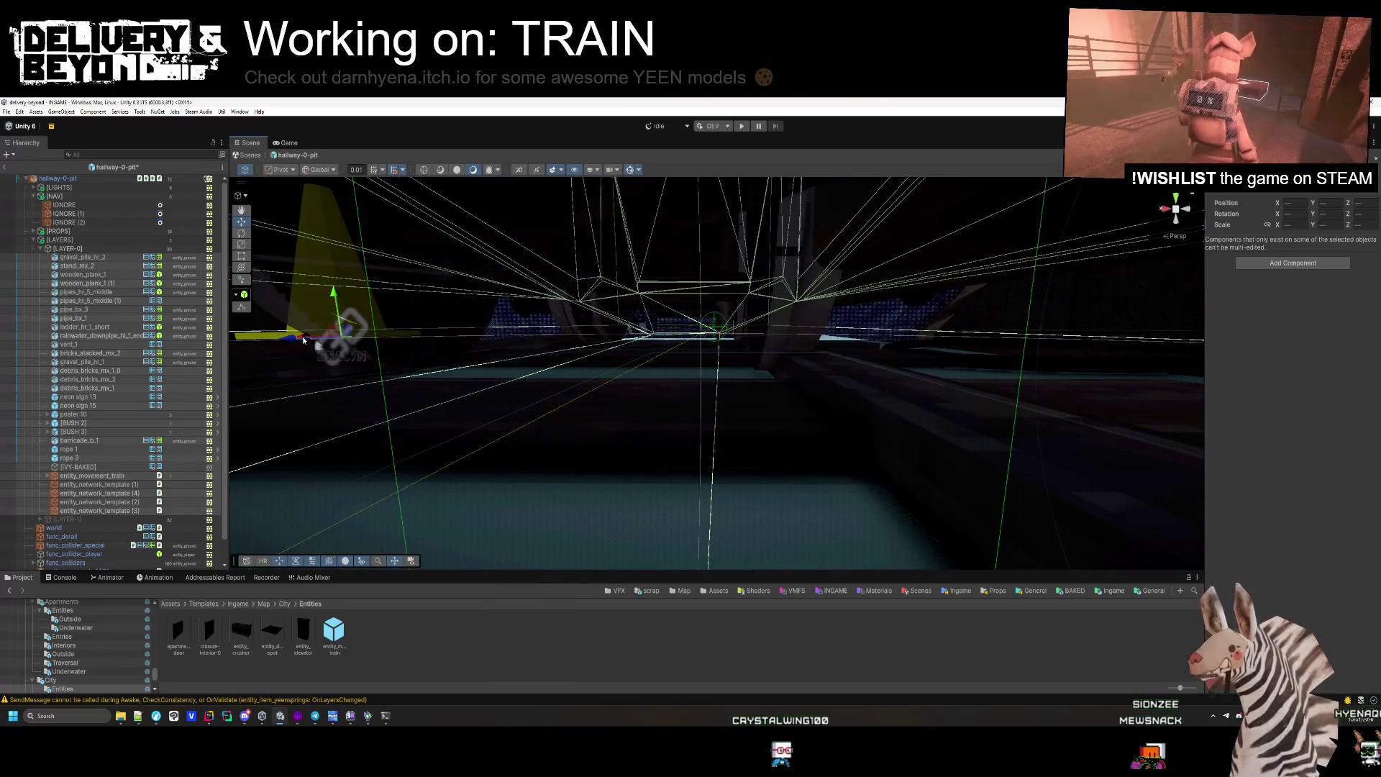
{"action": "mouse_move", "coordinate": [304, 340]}
{"action": "left_mouse_down"}
{"action": "mouse_move", "coordinate": [468, 382]}
{"action": "mouse_move", "coordinate": [545, 461]}
{"action": "left_mouse_up"}
Delete entity_movement_train, then collapse and deactivate the [LAYER-0] group.
{"action": "double_click", "coordinate": [61, 478]}
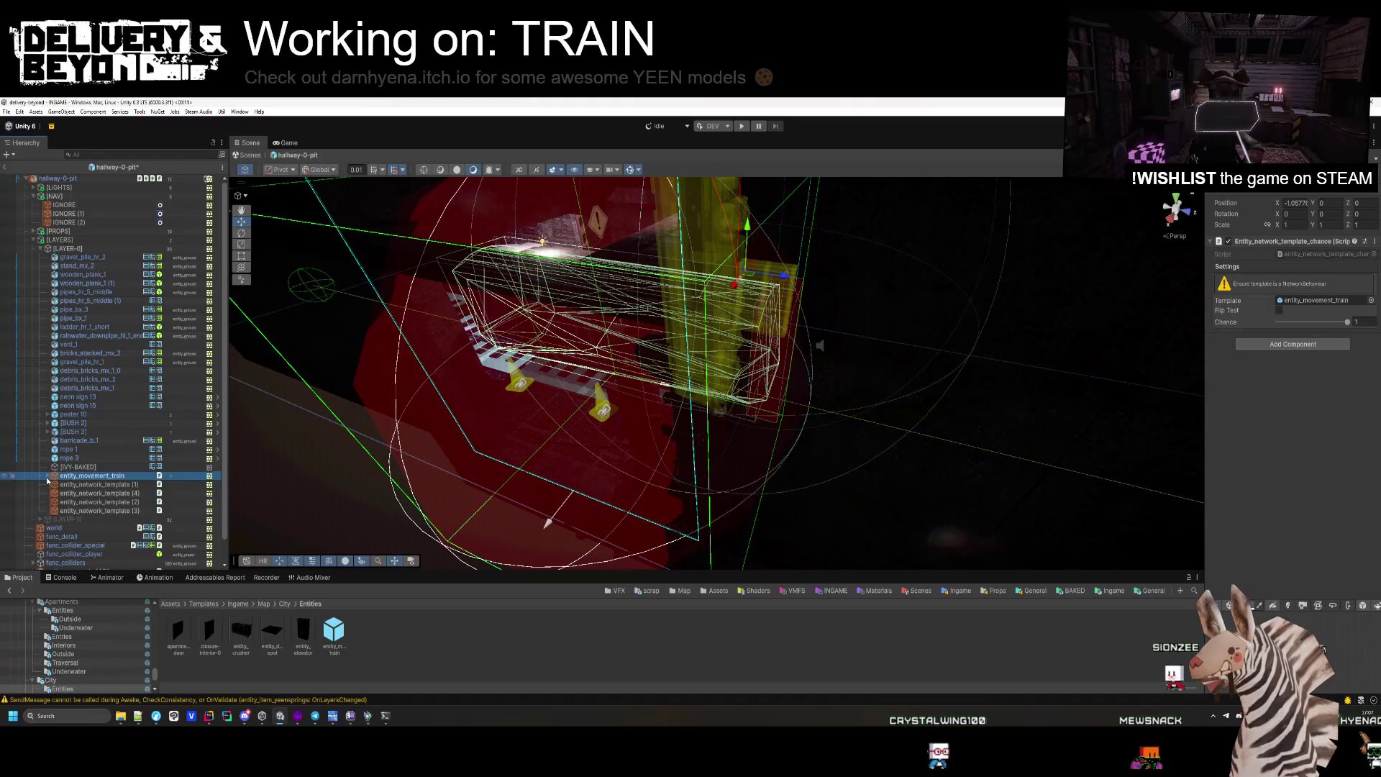
{"action": "key", "text": "Delete"}
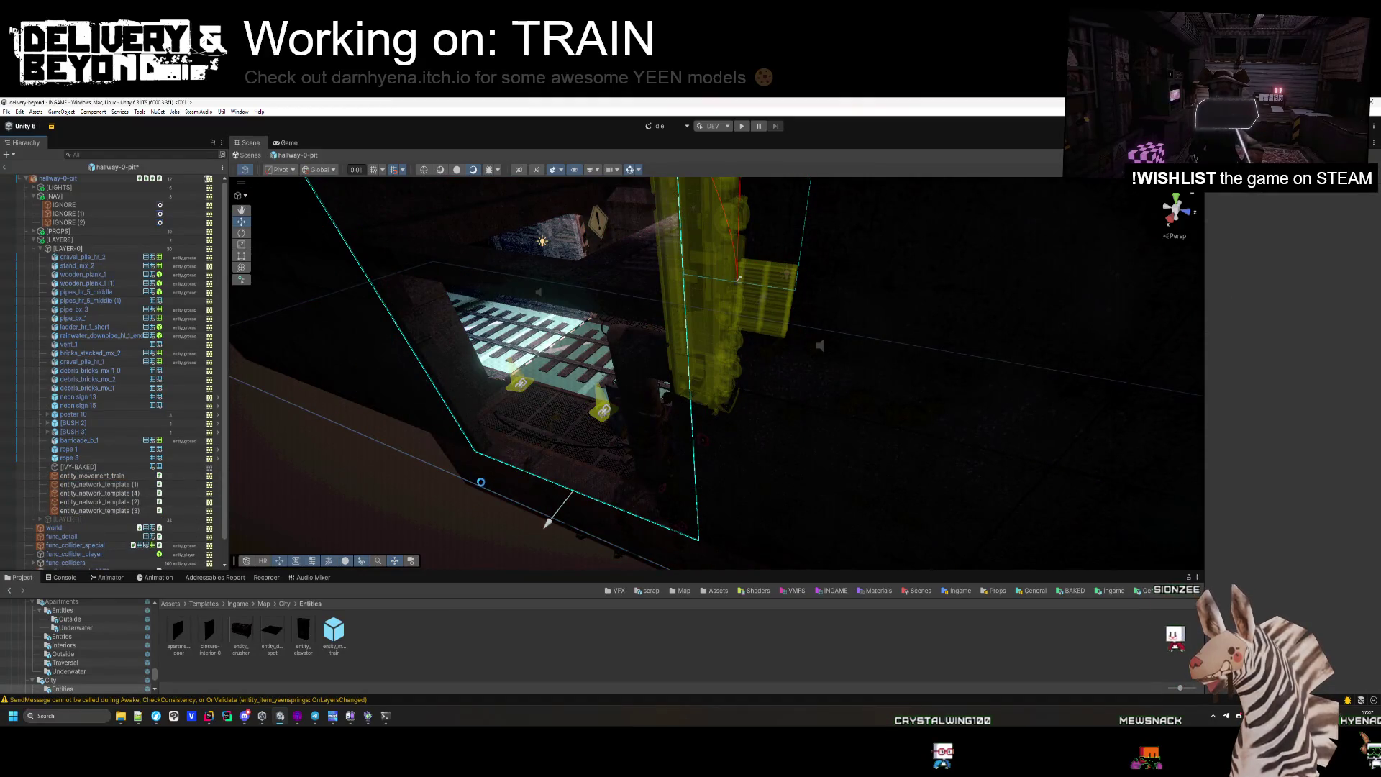
{"action": "left_click", "coordinate": [77, 250]}
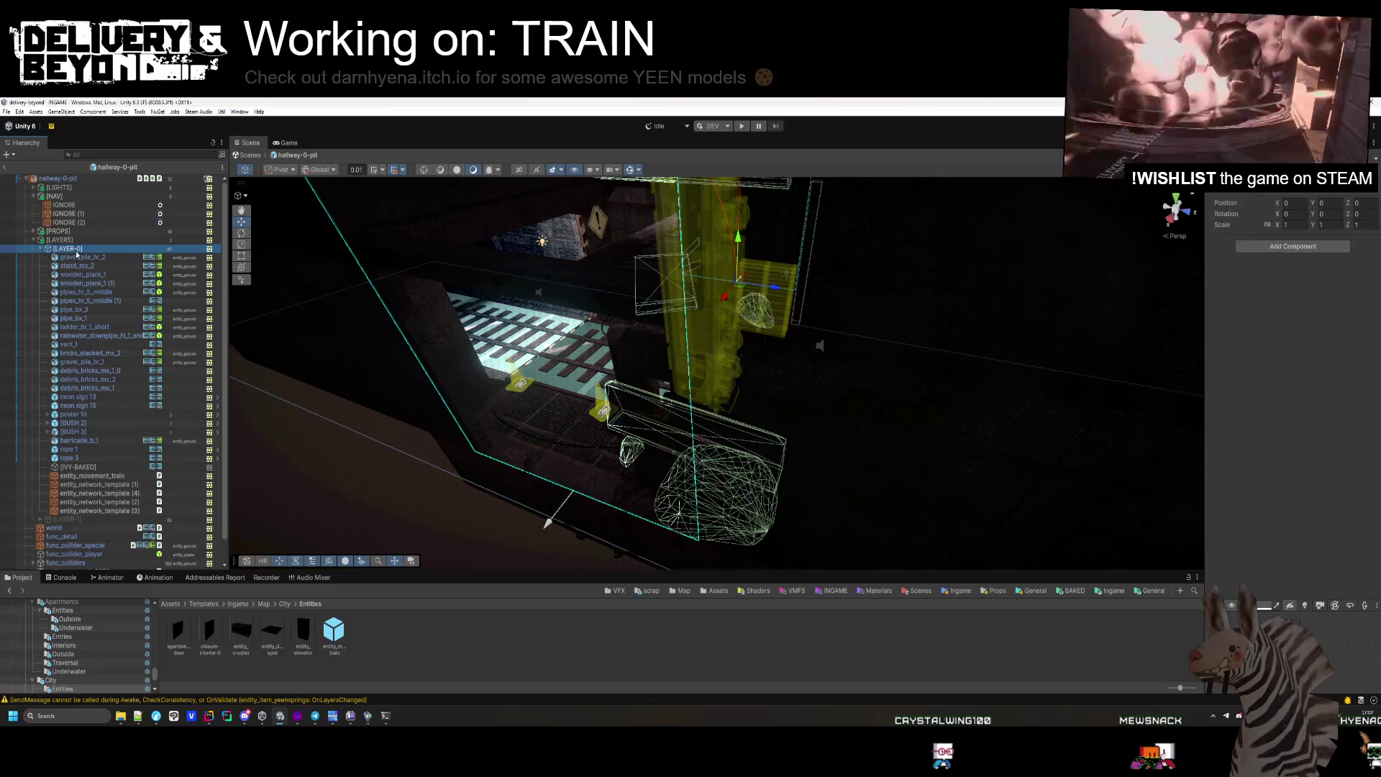
{"action": "left_click", "coordinate": [40, 249]}
{"action": "key", "text": "alt+shift+a"}
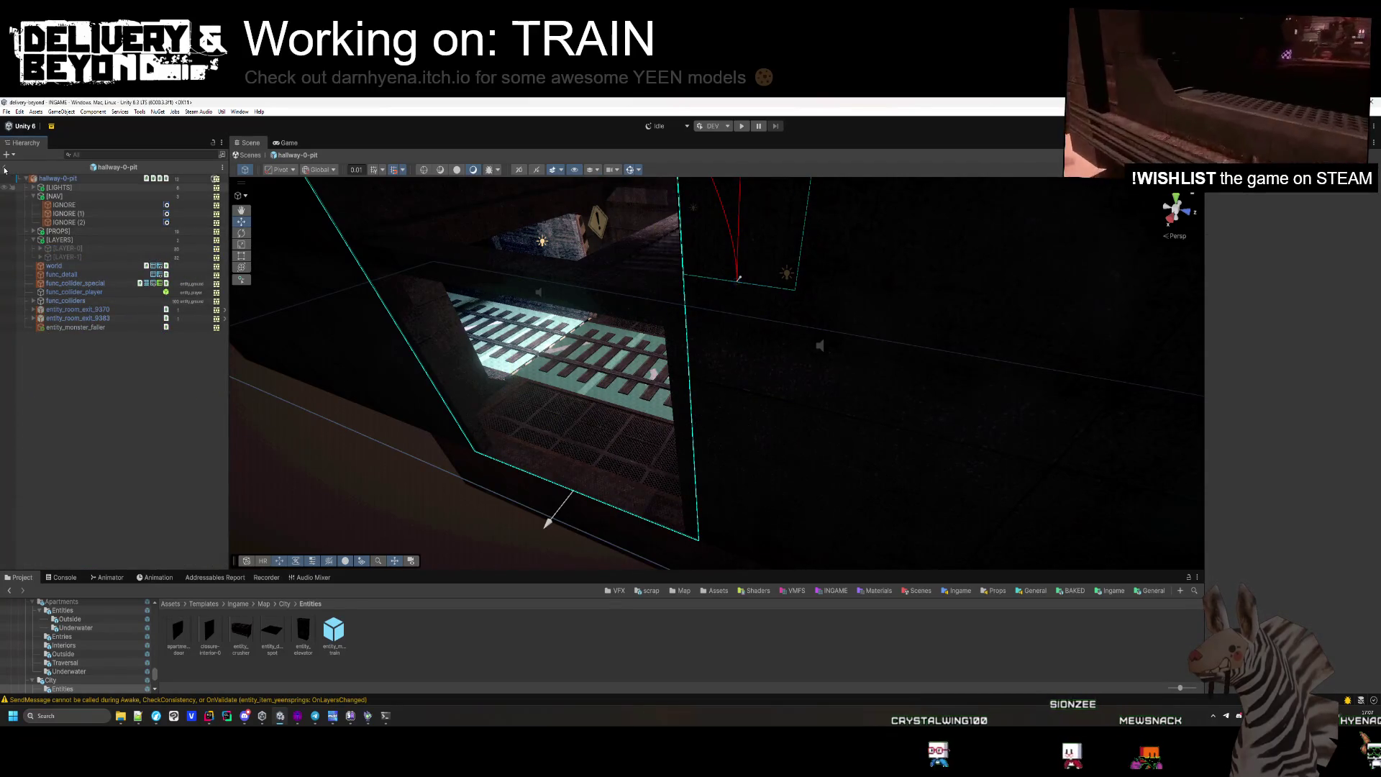
Export hallway-0-pit's Steam Audio dynamic object and go back to the INGAME scene.
{"action": "left_click", "coordinate": [70, 182]}
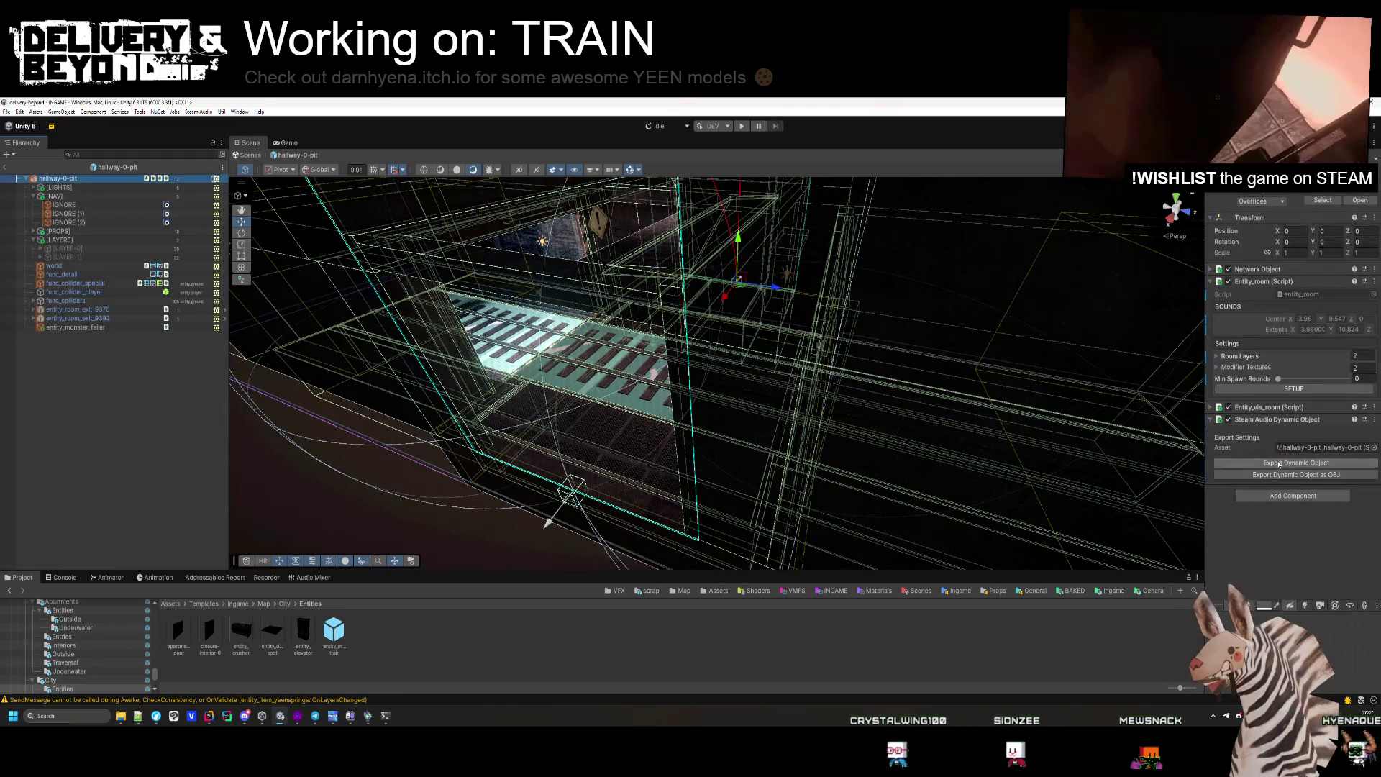
{"action": "left_click", "coordinate": [189, 379]}
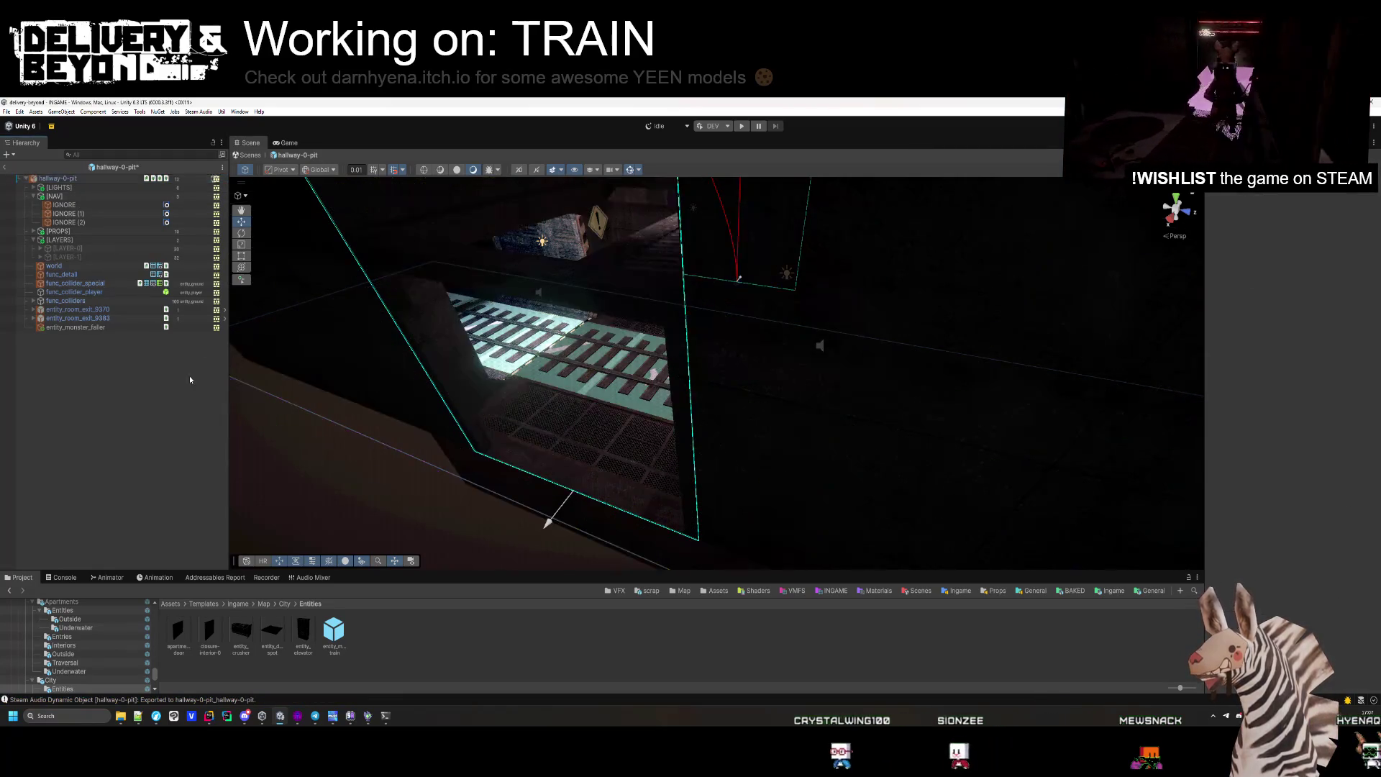
{"action": "left_click", "coordinate": [6, 168]}
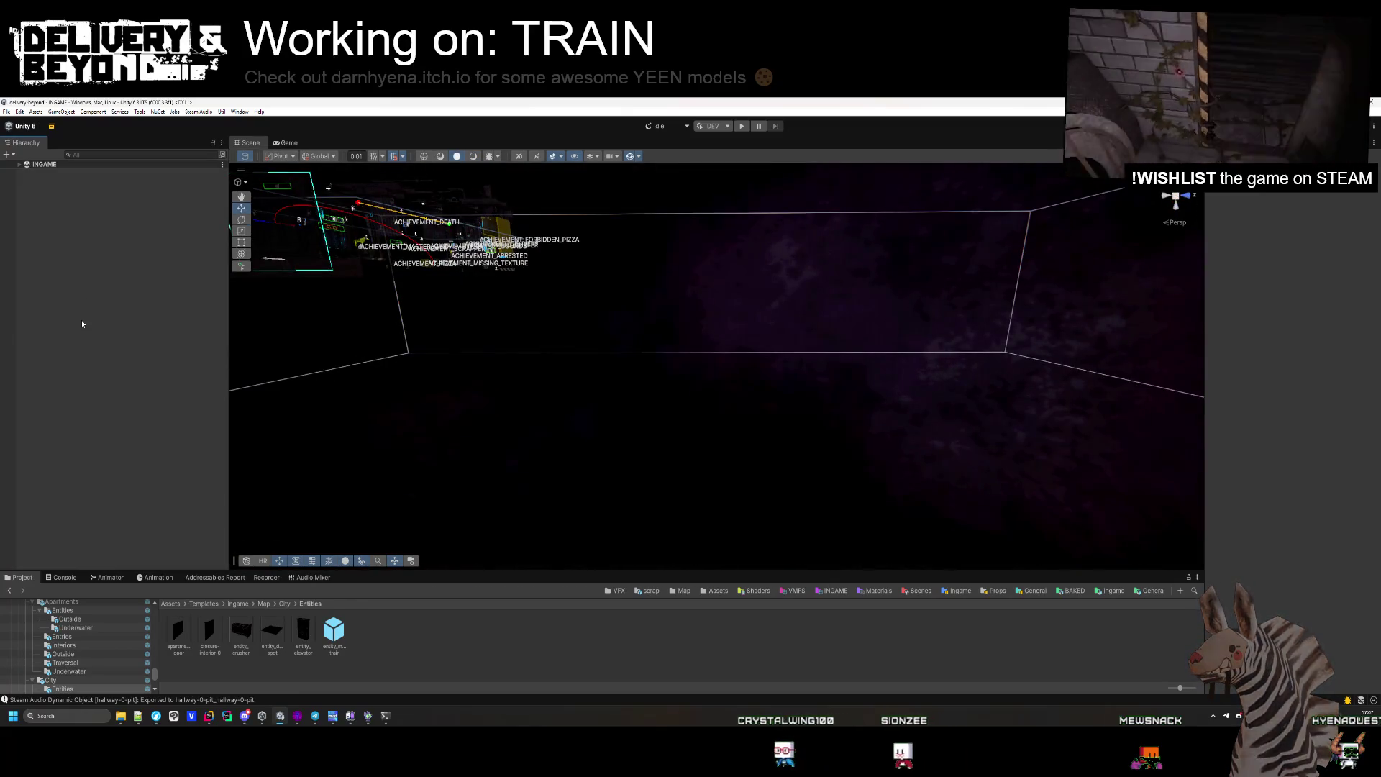
In Hammer++, replace hallway-0-pit with hallway-1.vmf and fly over the grated walkway and shaft.
{"action": "left_click", "coordinate": [302, 722]}
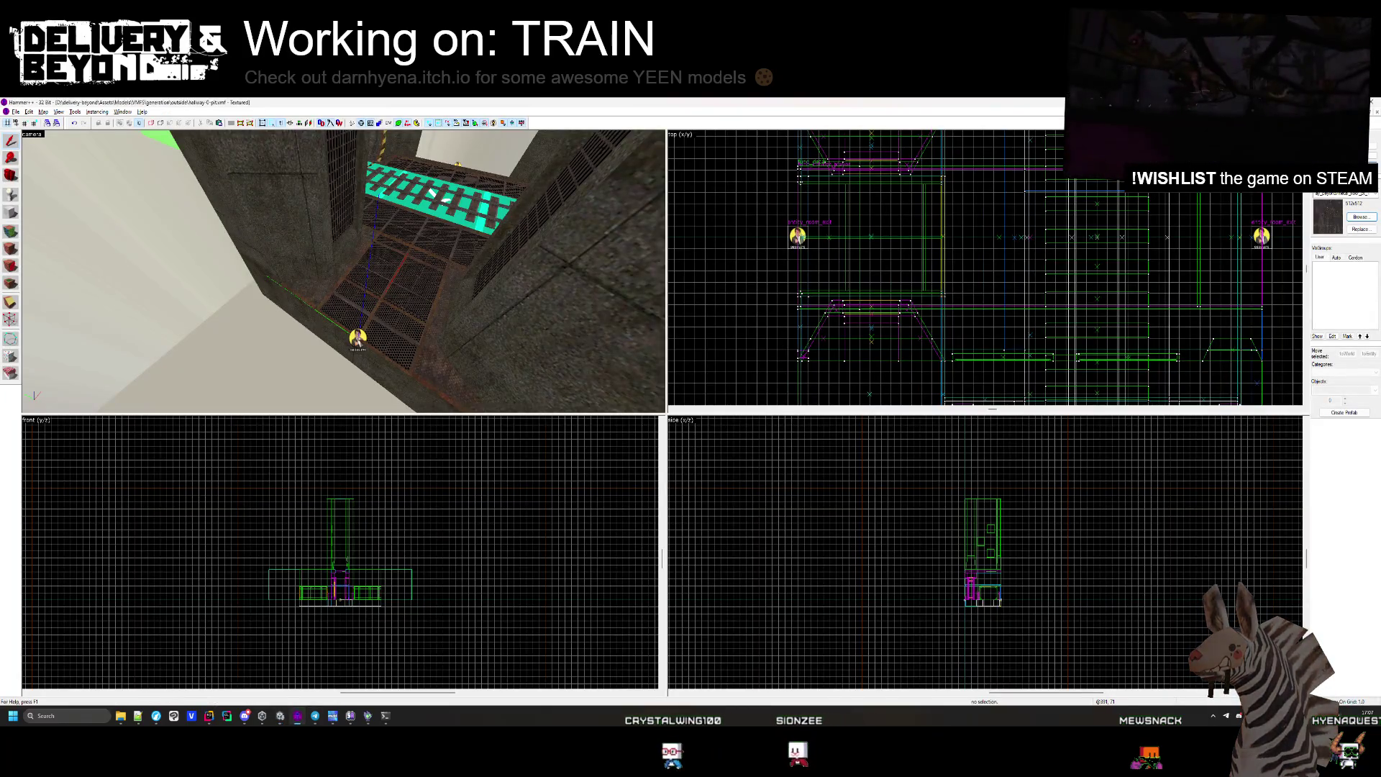
{"action": "key", "text": "ctrl+F4"}
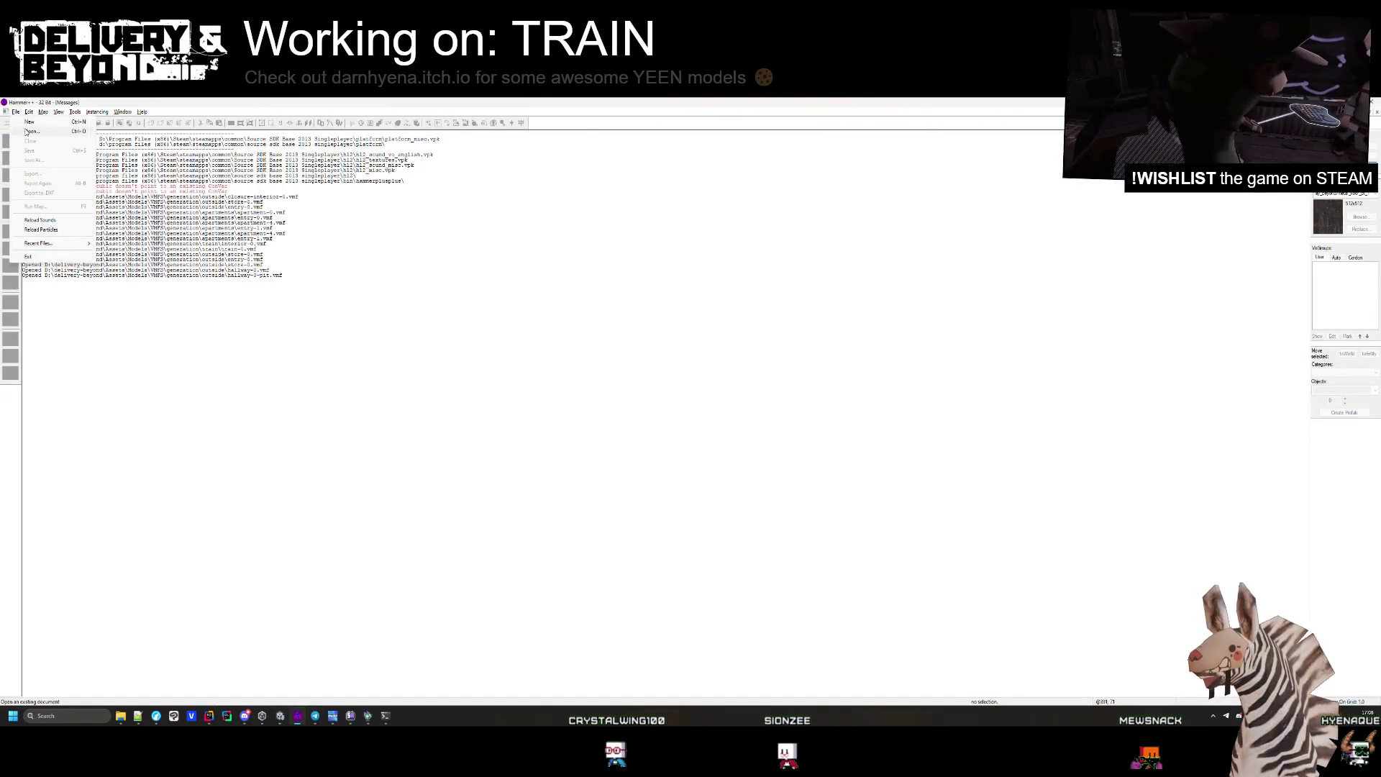
{"action": "left_click", "coordinate": [29, 131]}
{"action": "double_click", "coordinate": [136, 277]}
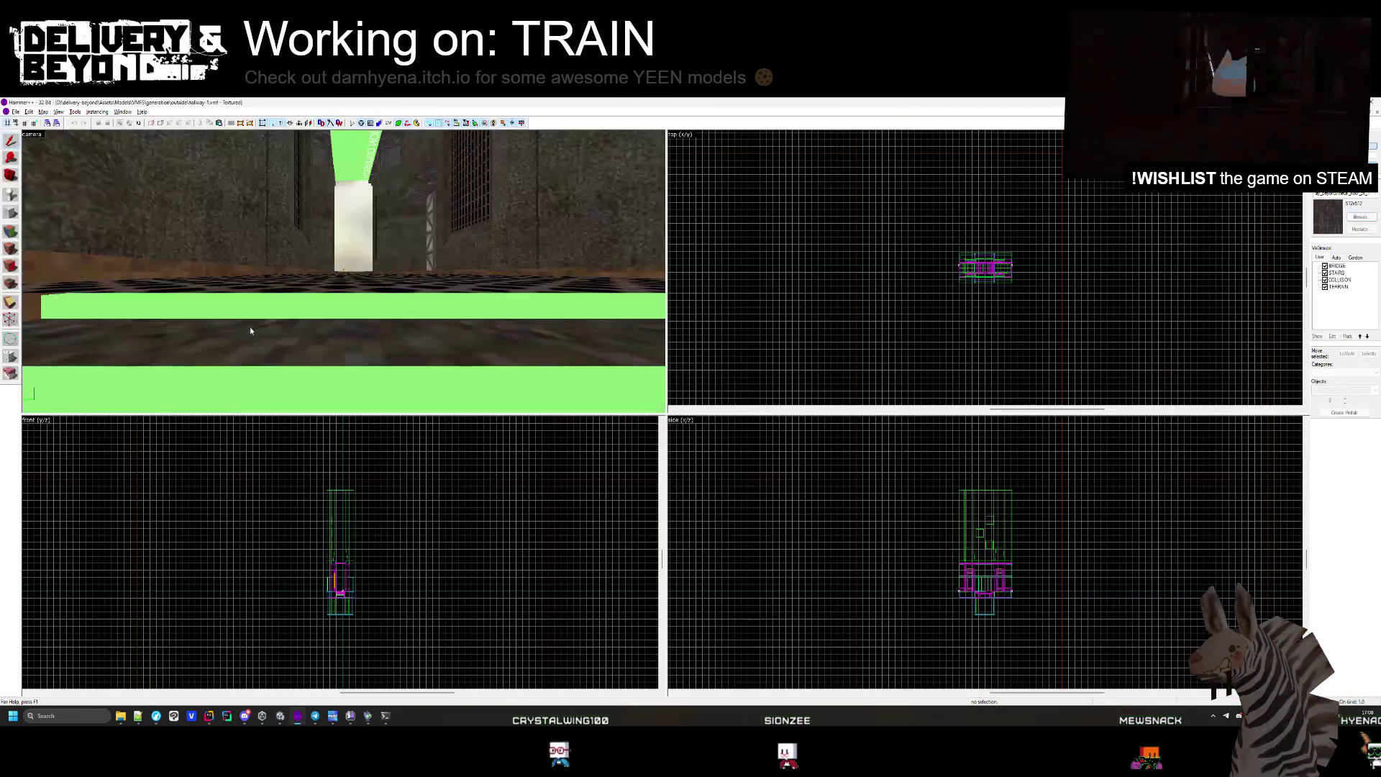
{"action": "key", "text": "z"}
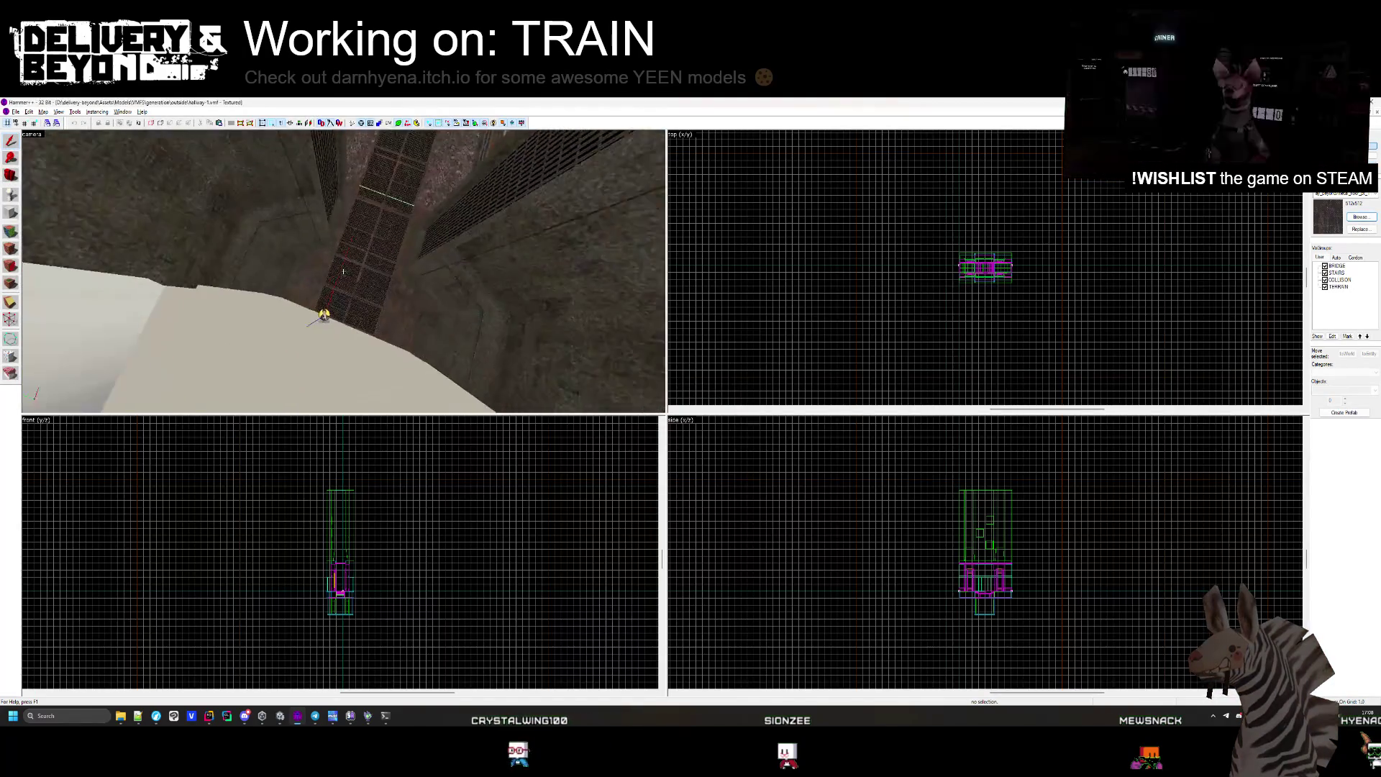
{"action": "key", "text": "z"}
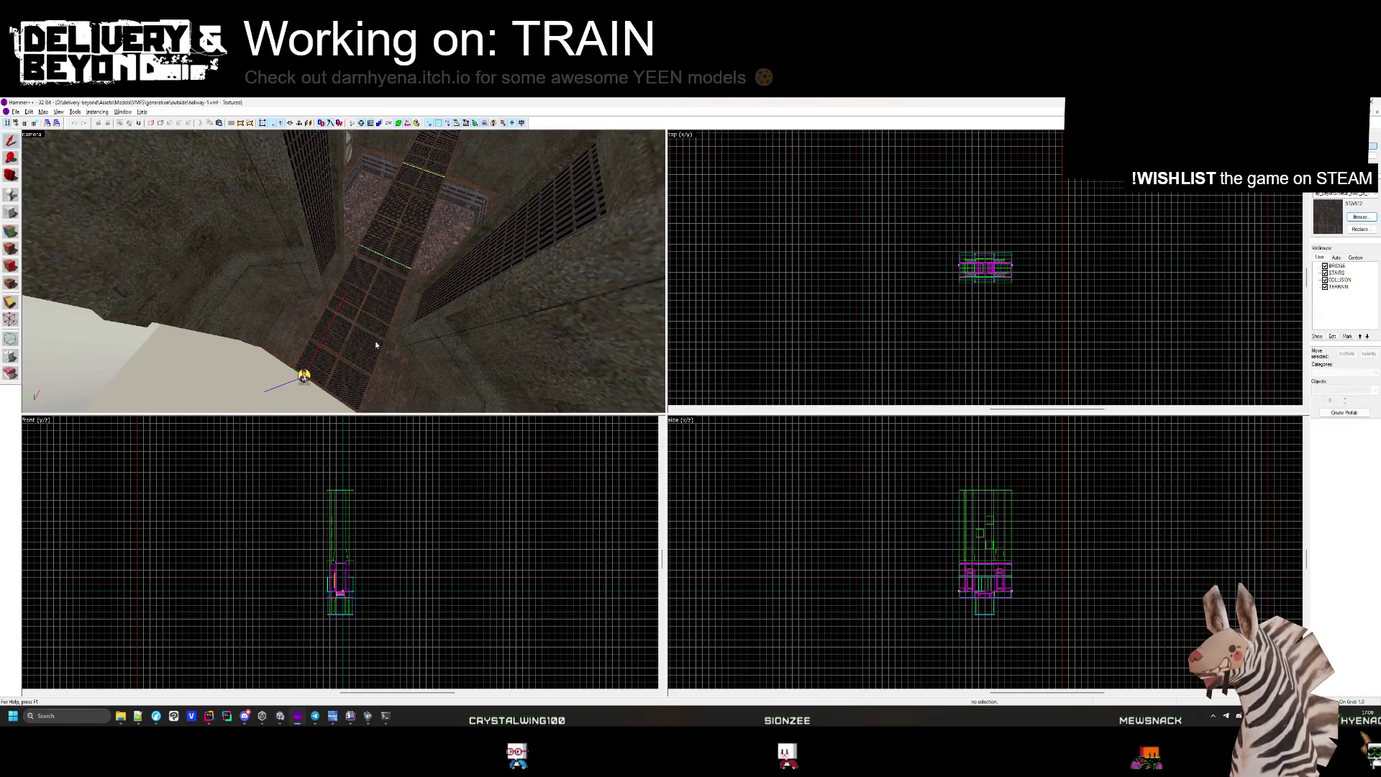
{"action": "key", "text": "z"}
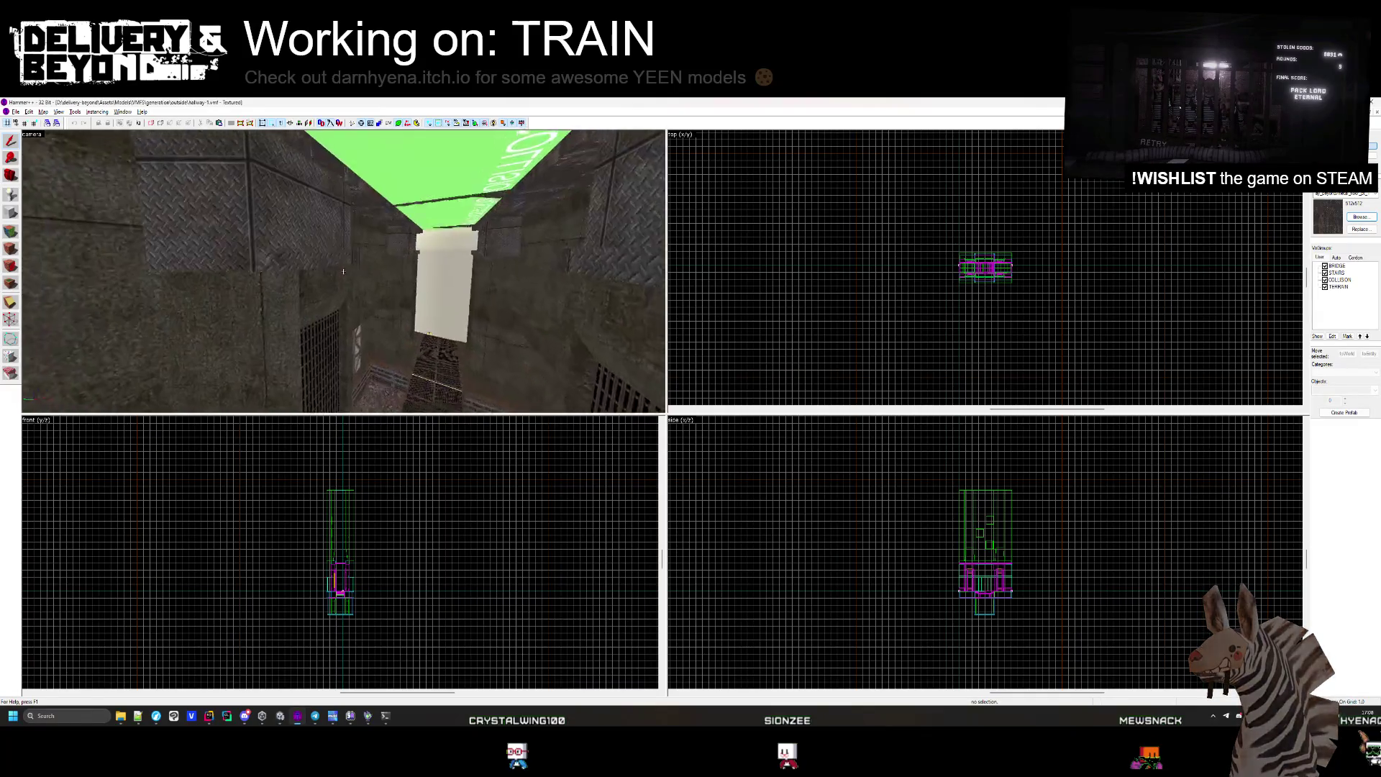
{"action": "key", "text": "d"}
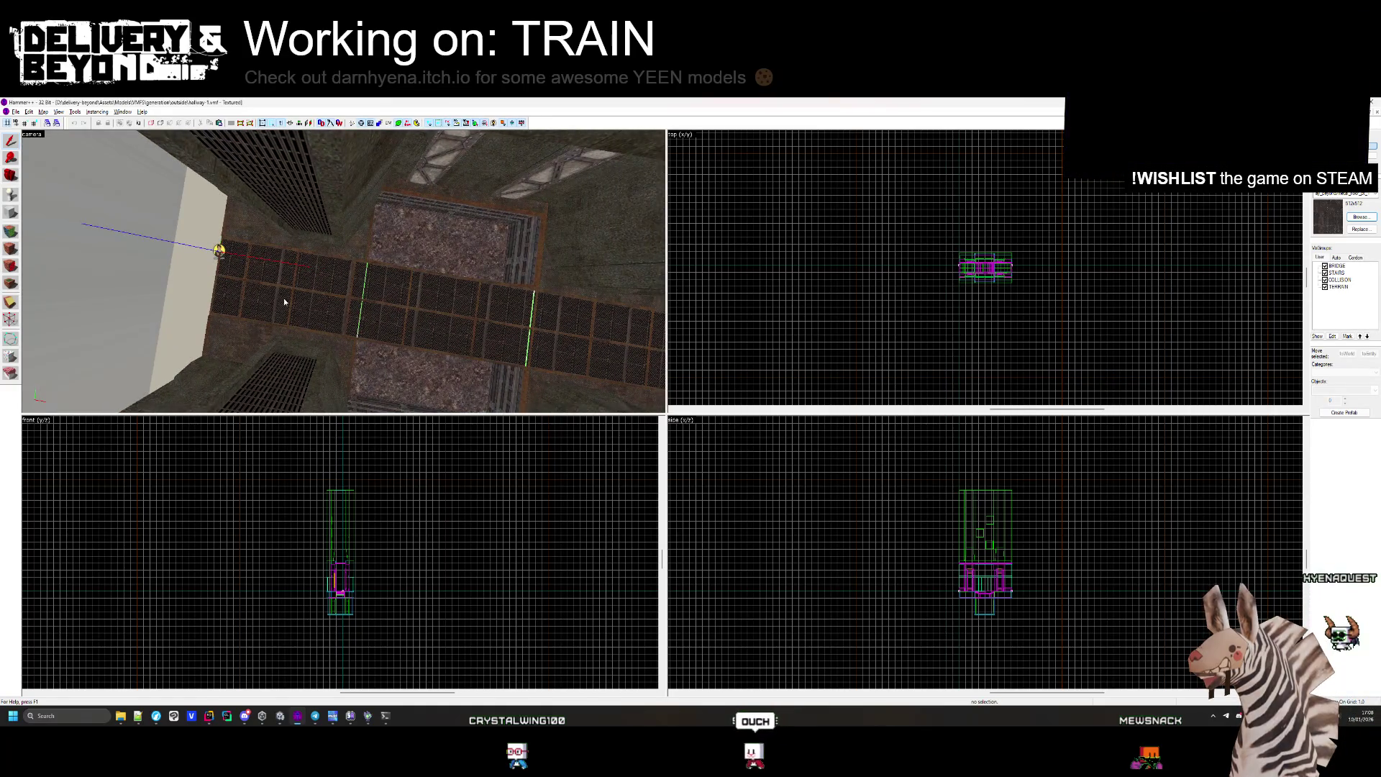
{"action": "left_click_drag", "start_coordinate": [515, 313], "coordinate": [445, 283]}
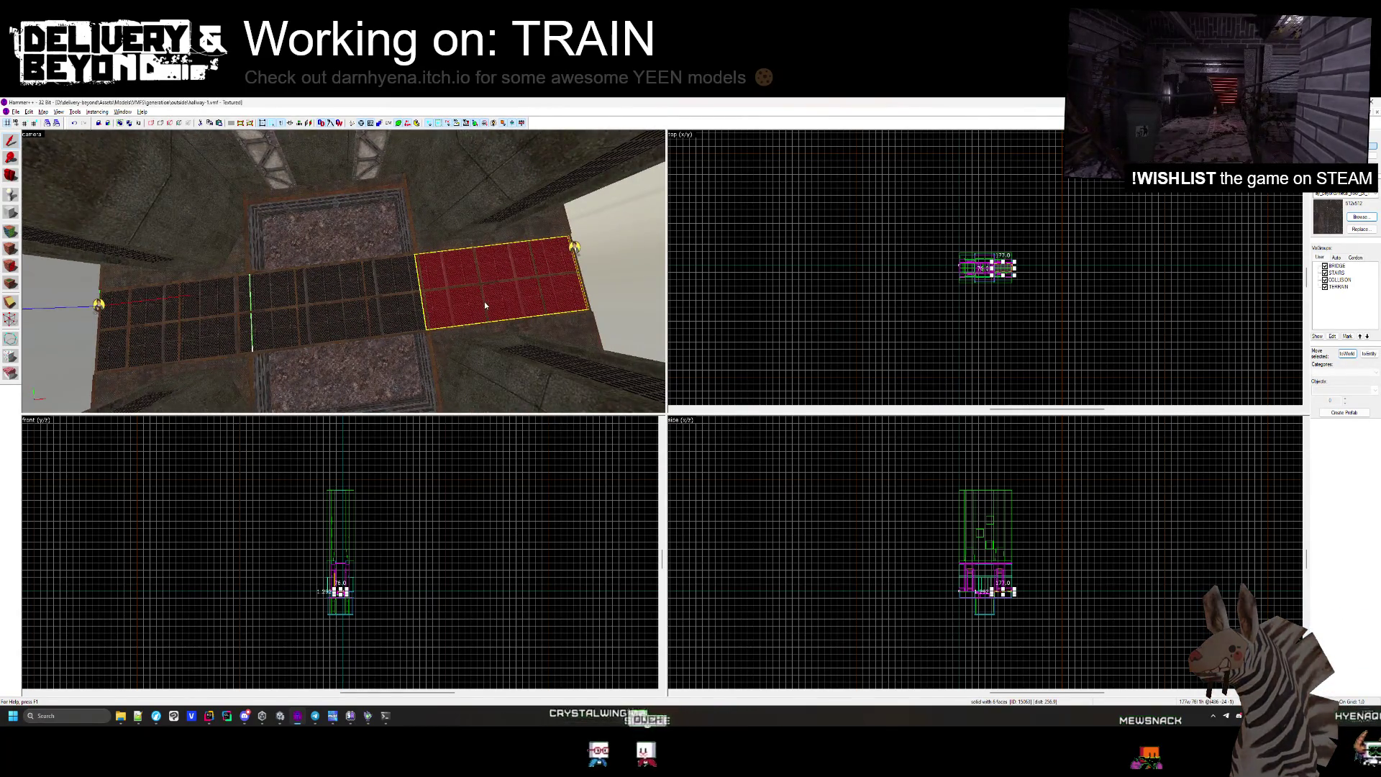
{"action": "key", "text": "z"}
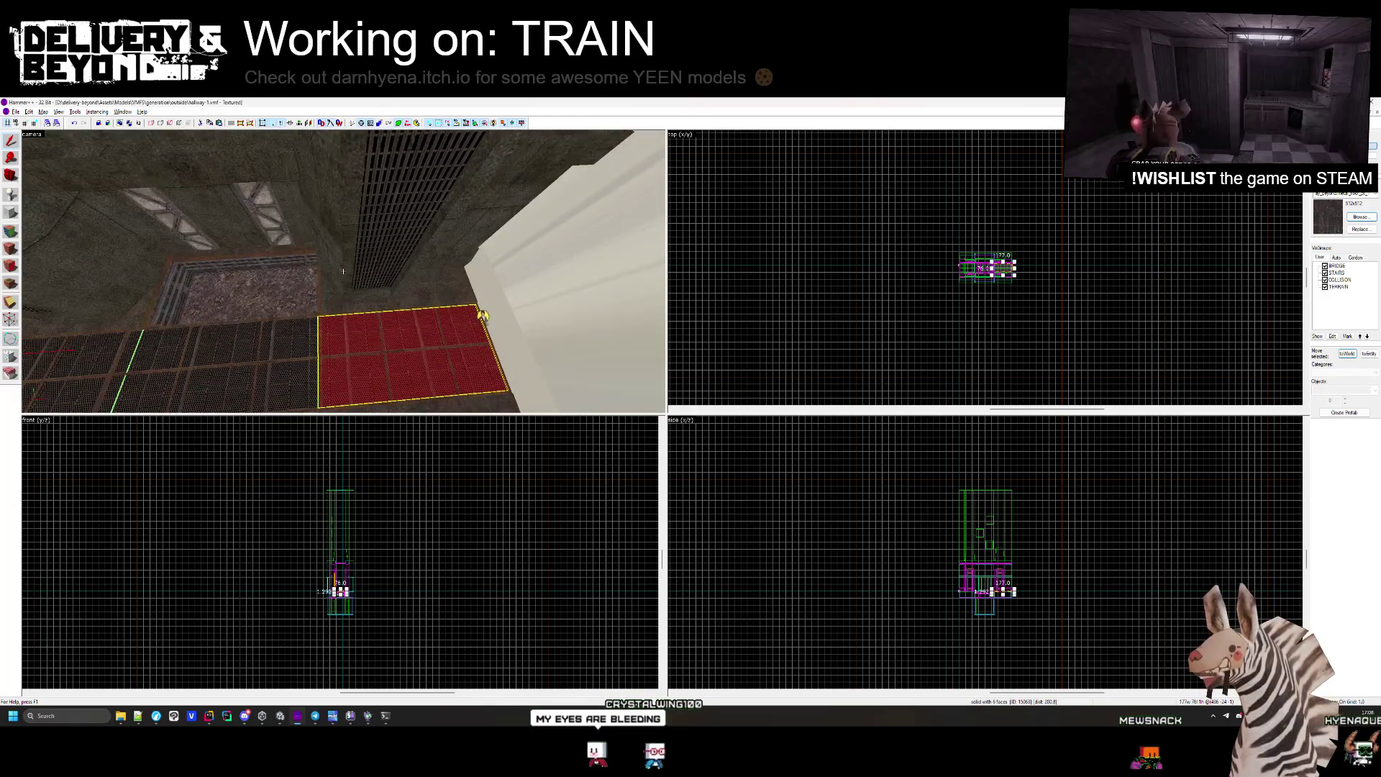
{"action": "key", "text": "z"}
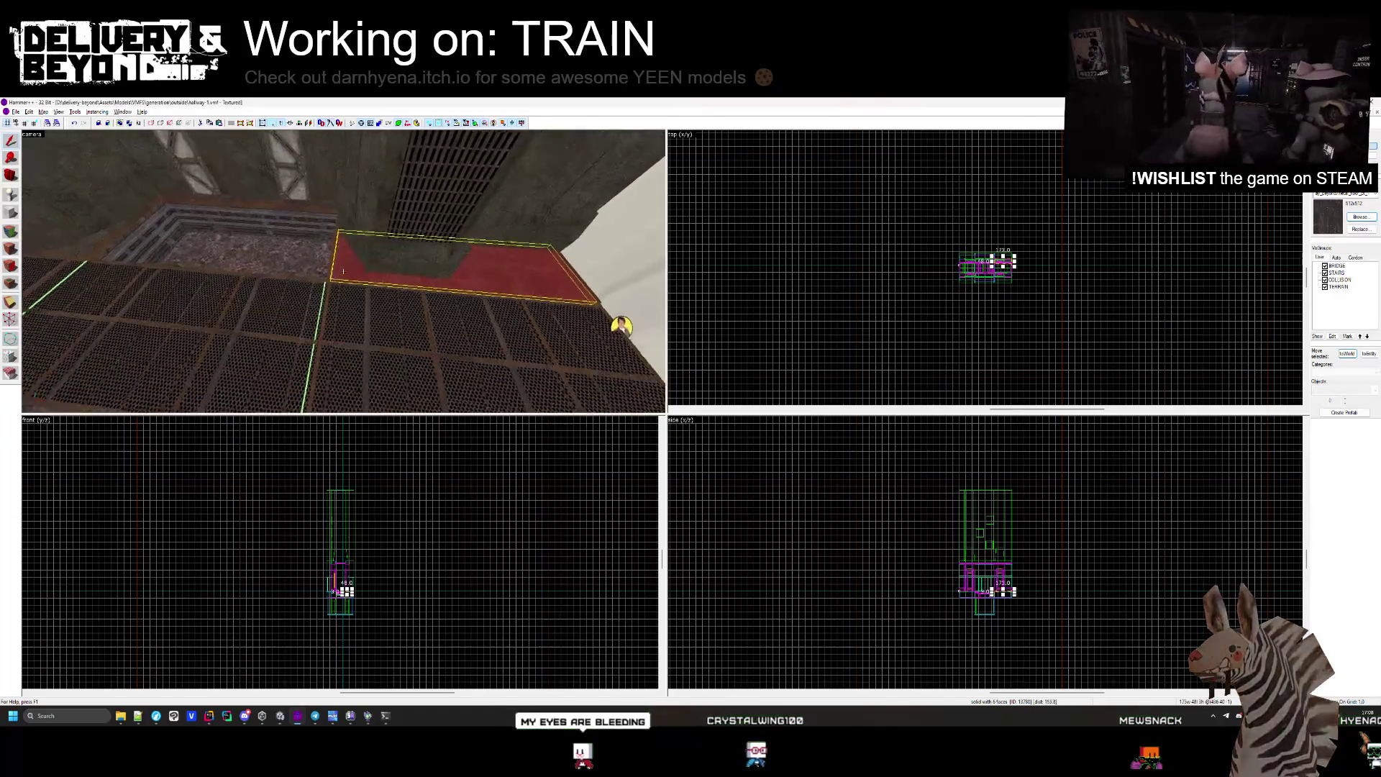
{"action": "key", "text": "z"}
{"action": "left_click", "coordinate": [157, 136]}
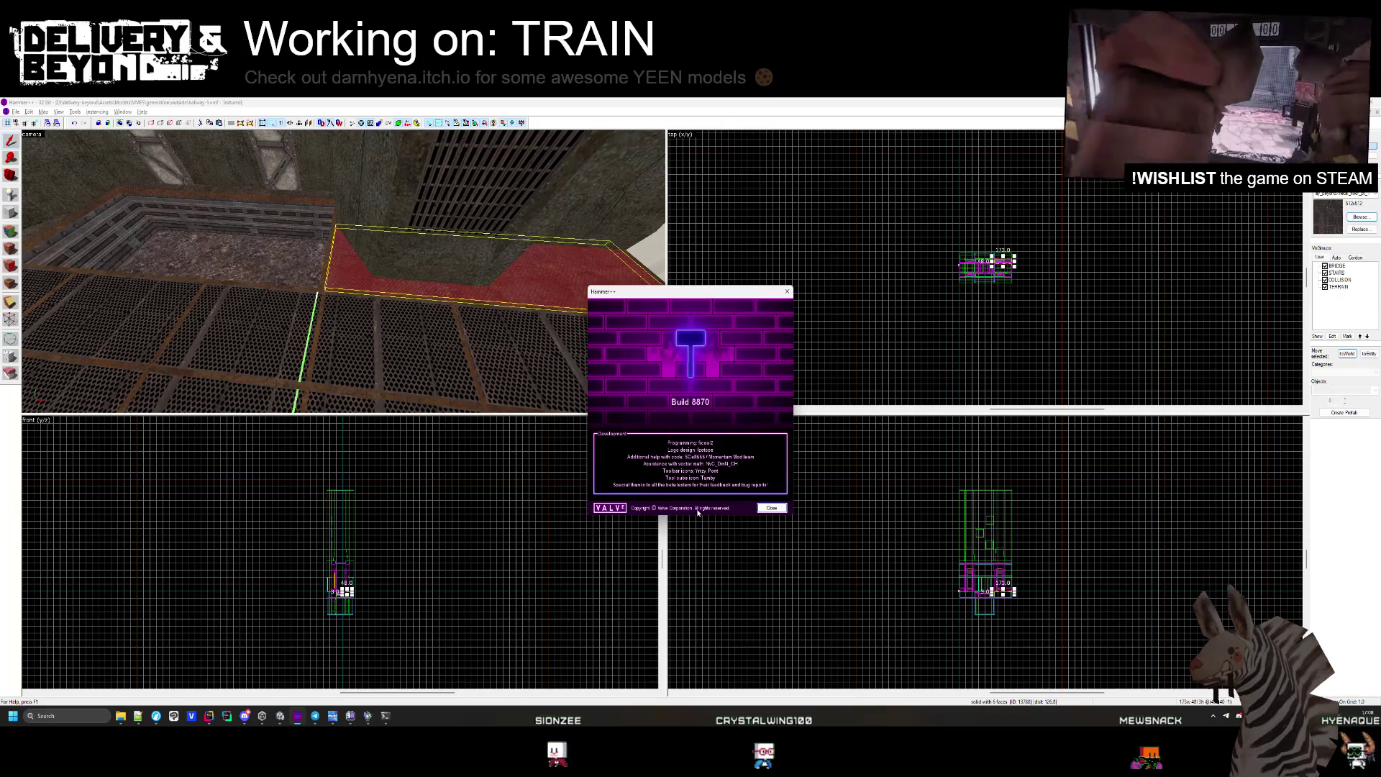
{"action": "left_click", "coordinate": [785, 294]}
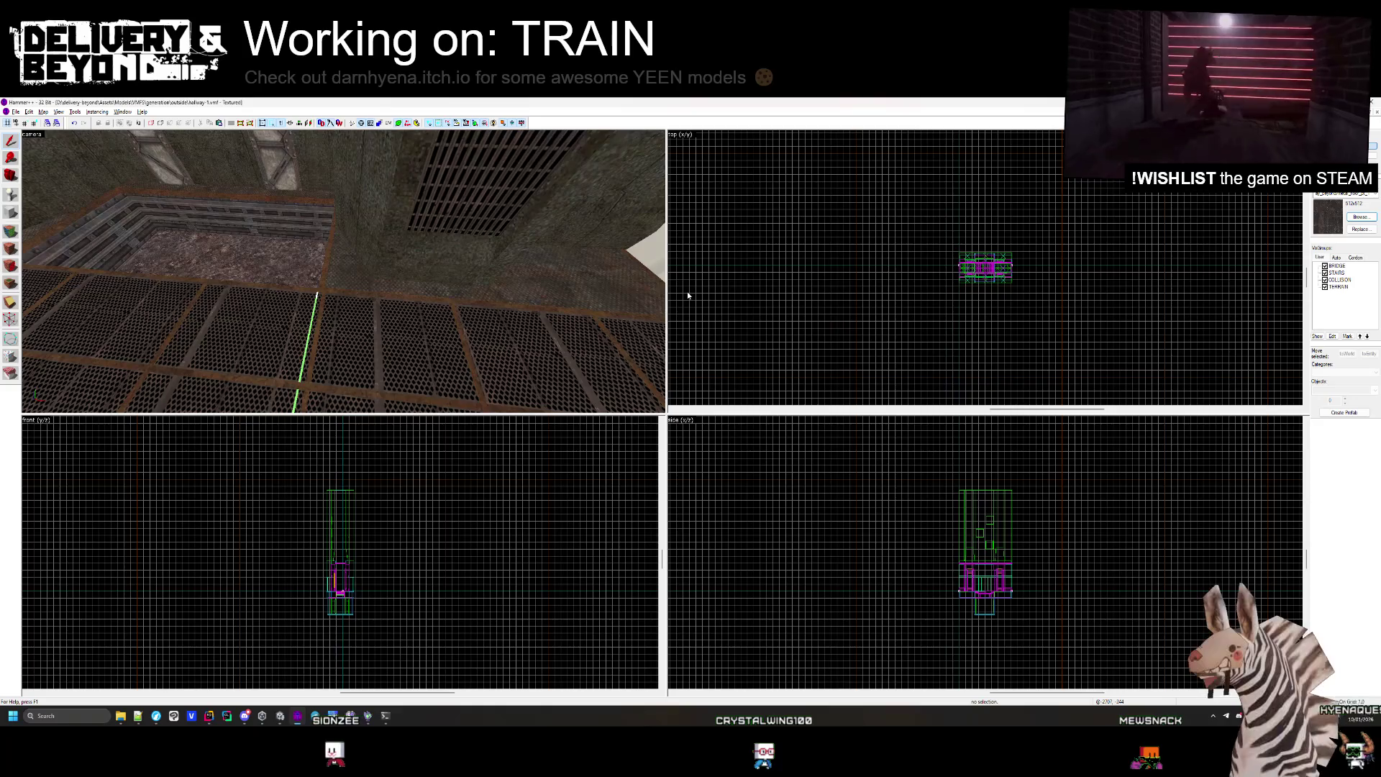
{"action": "key", "text": "z"}
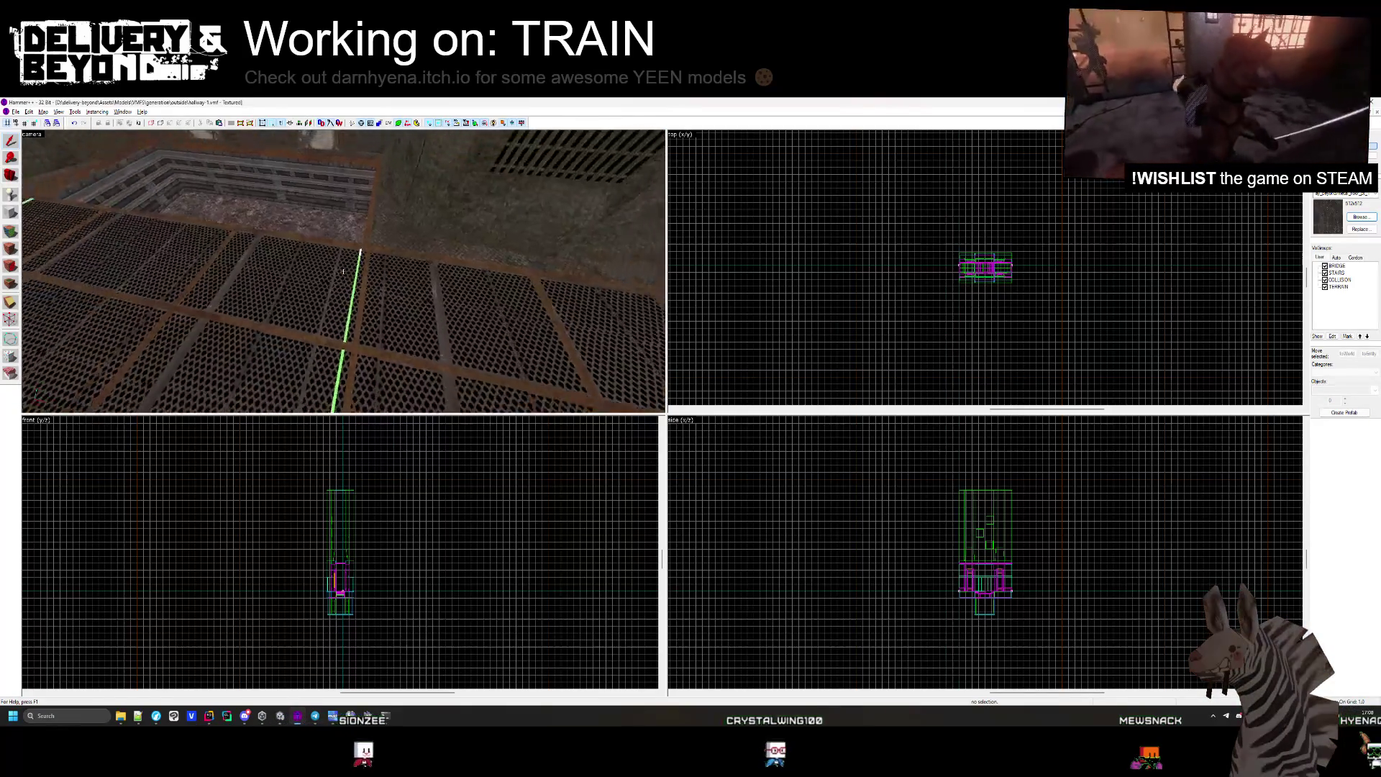
{"action": "key", "text": "z"}
{"action": "left_click", "coordinate": [418, 325]}
{"action": "scroll", "coordinate": [1027, 267], "scroll_direction": "up", "scroll_amount": 5}
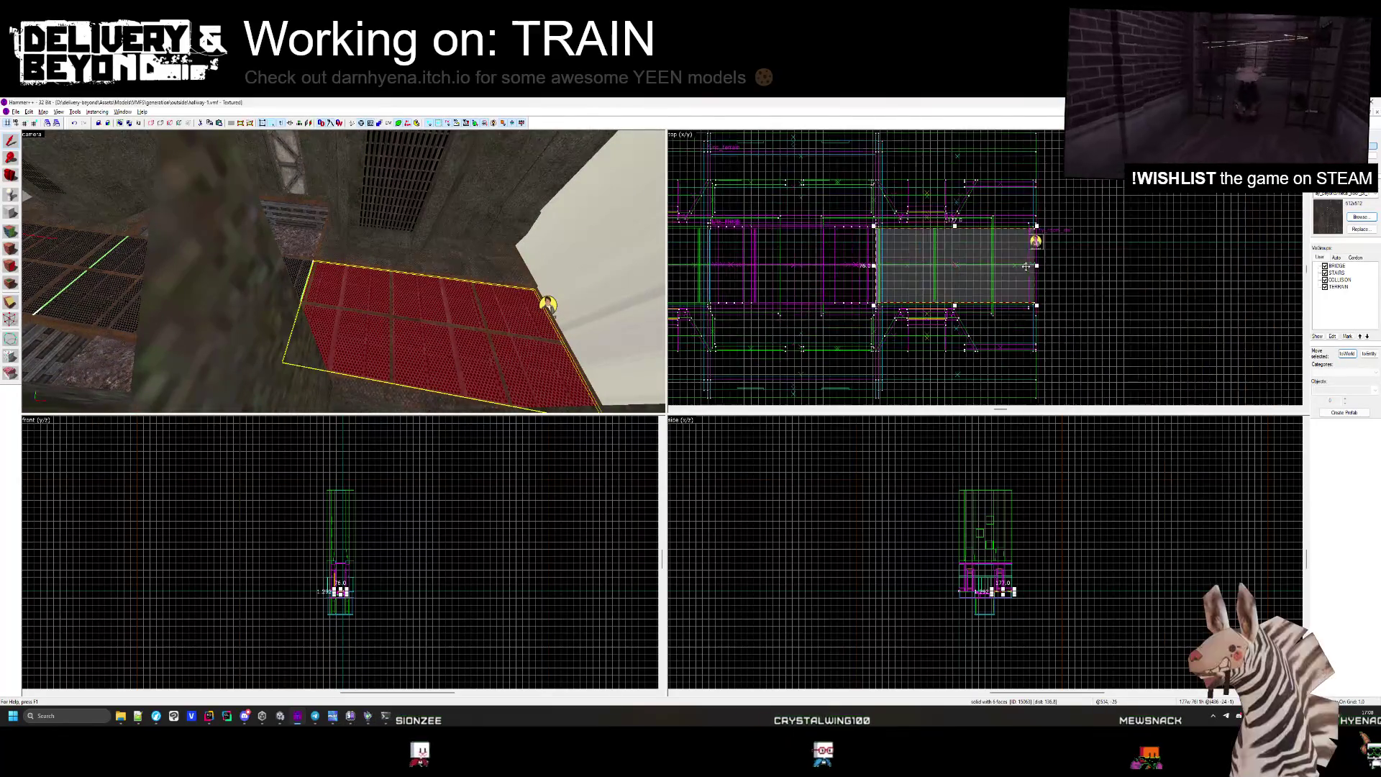
{"action": "key", "text": "shift+t"}
{"action": "scroll", "coordinate": [899, 239], "scroll_direction": "up", "scroll_amount": 6}
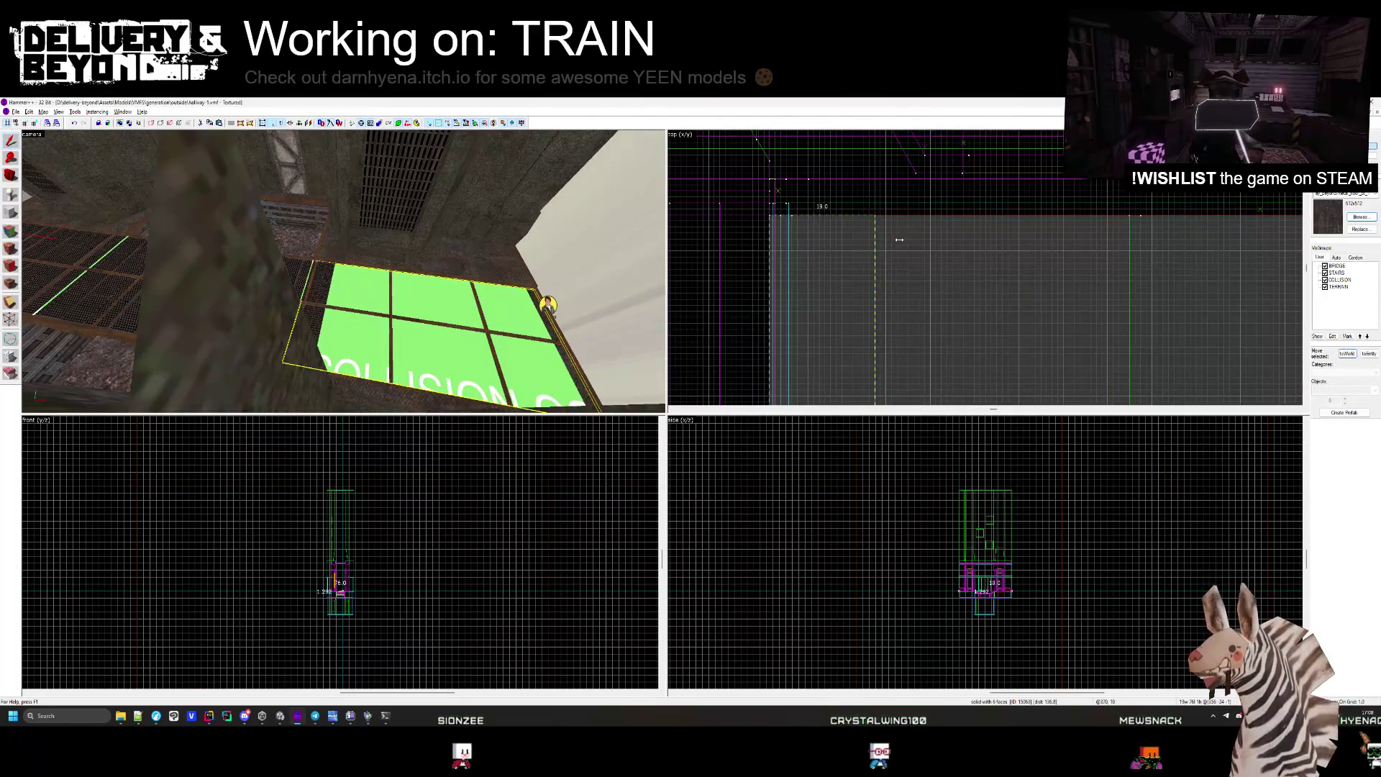
{"action": "left_click_drag", "start_coordinate": [865, 242], "coordinate": [844, 242]}
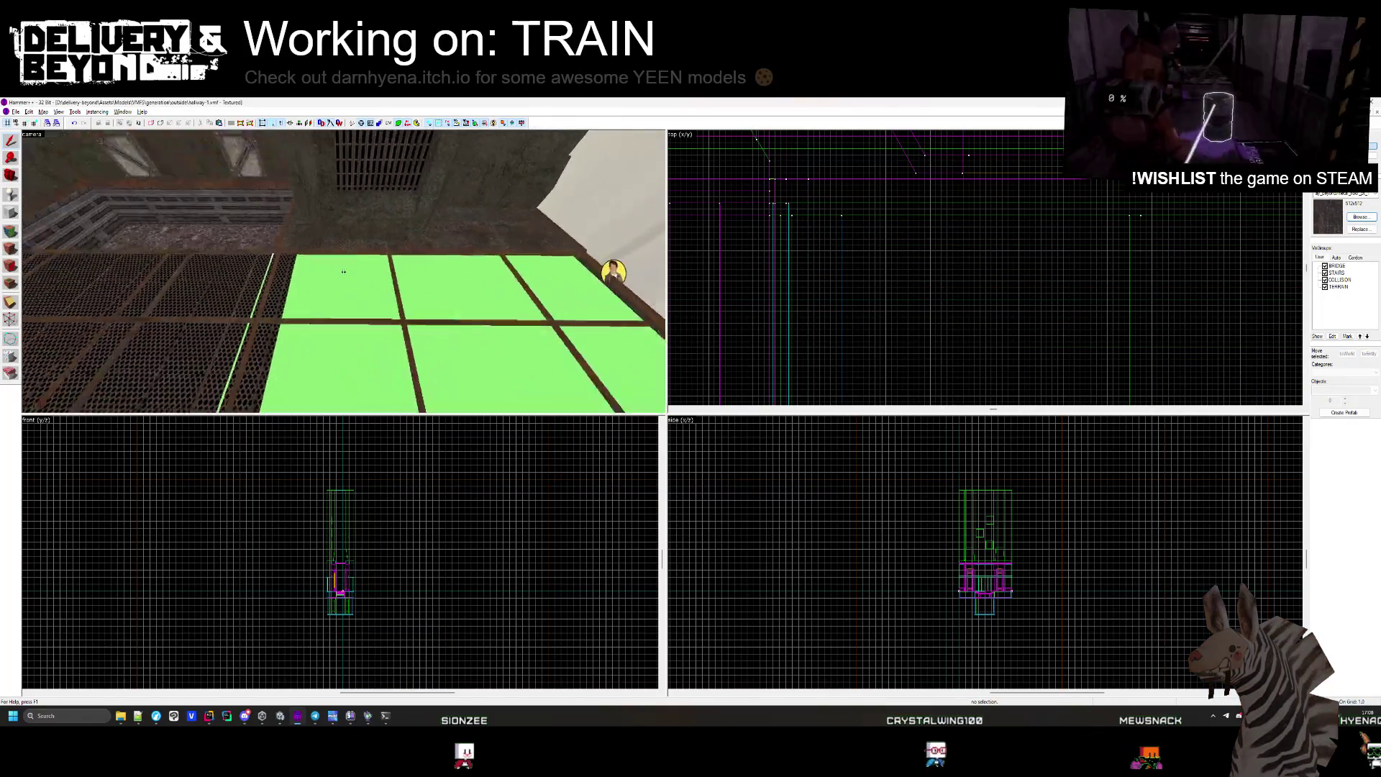
{"action": "scroll", "coordinate": [840, 277], "scroll_direction": "down", "scroll_amount": 5}
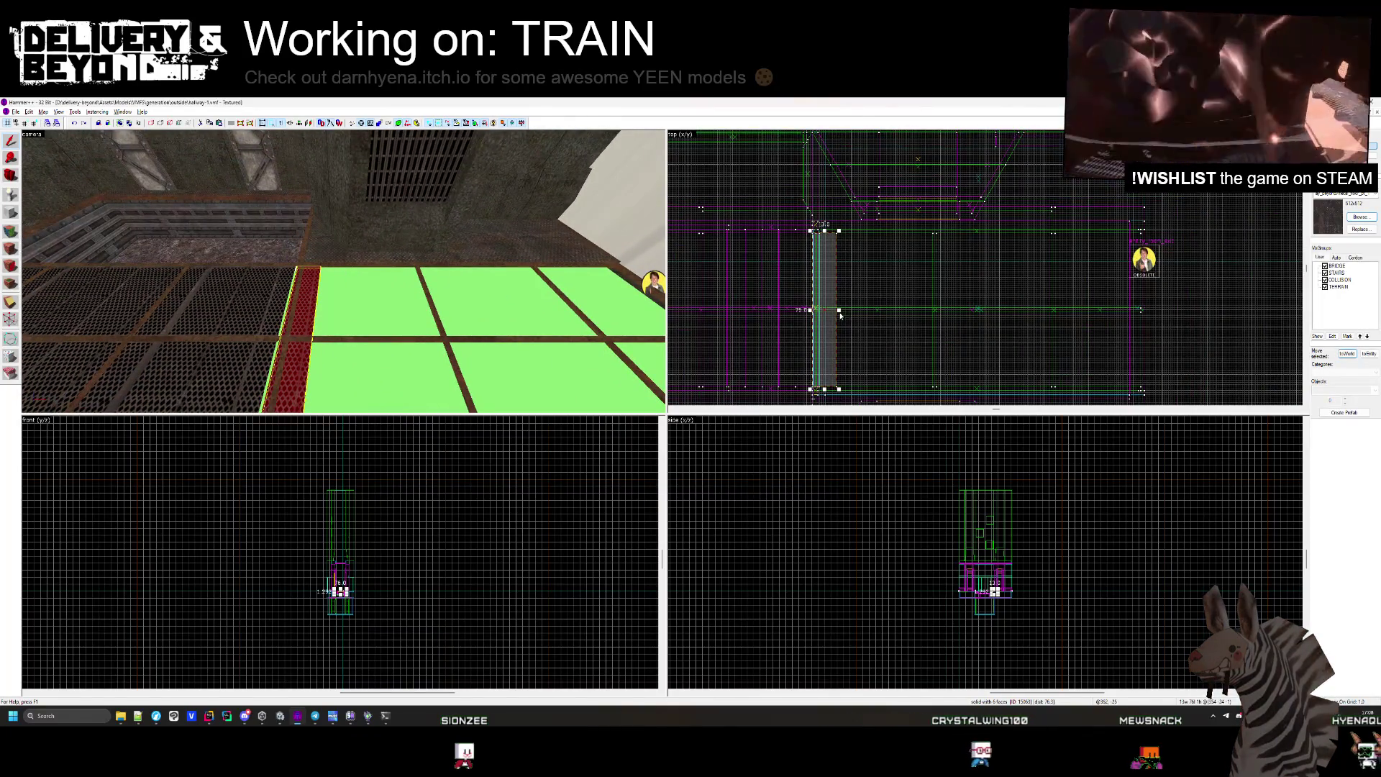
{"action": "scroll", "coordinate": [859, 282], "scroll_direction": "up", "scroll_amount": 5}
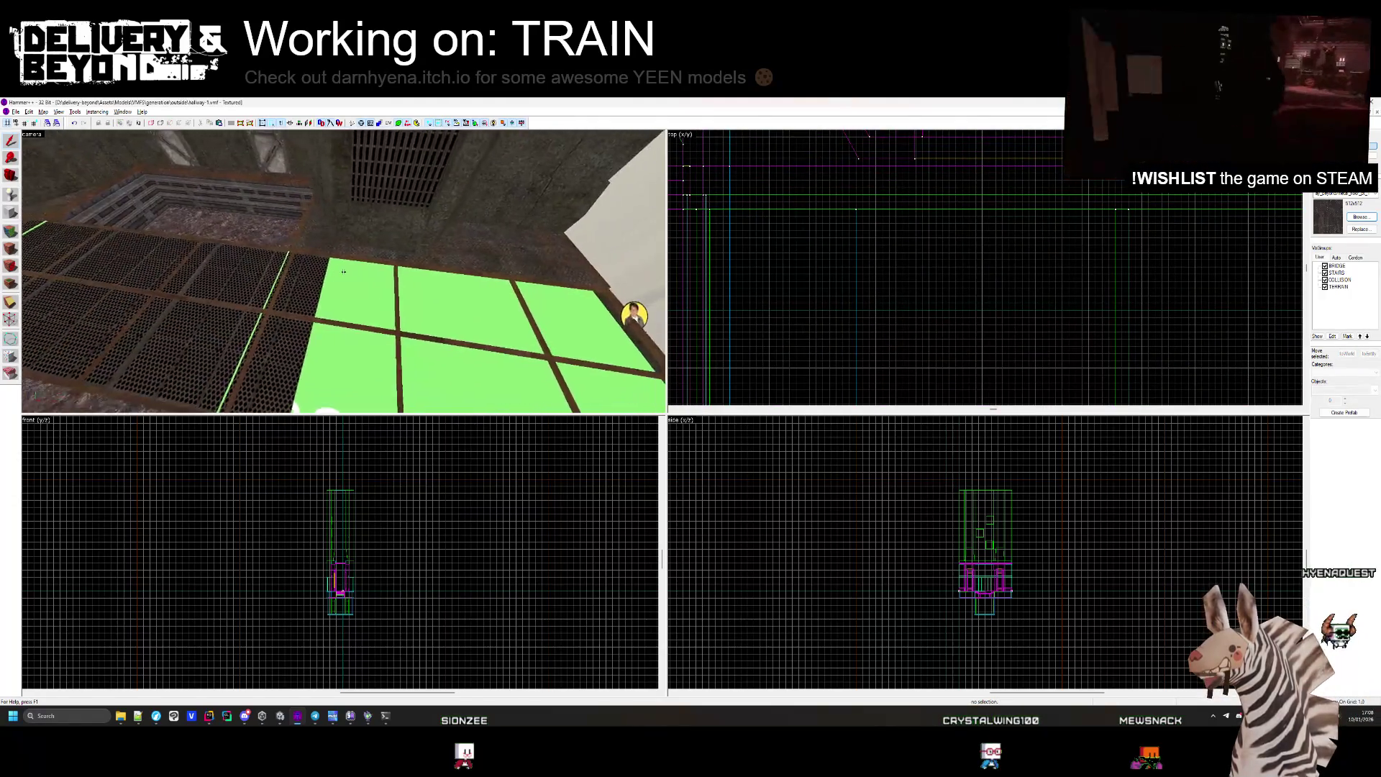
{"action": "key", "text": "z"}
{"action": "left_click", "coordinate": [449, 220]}
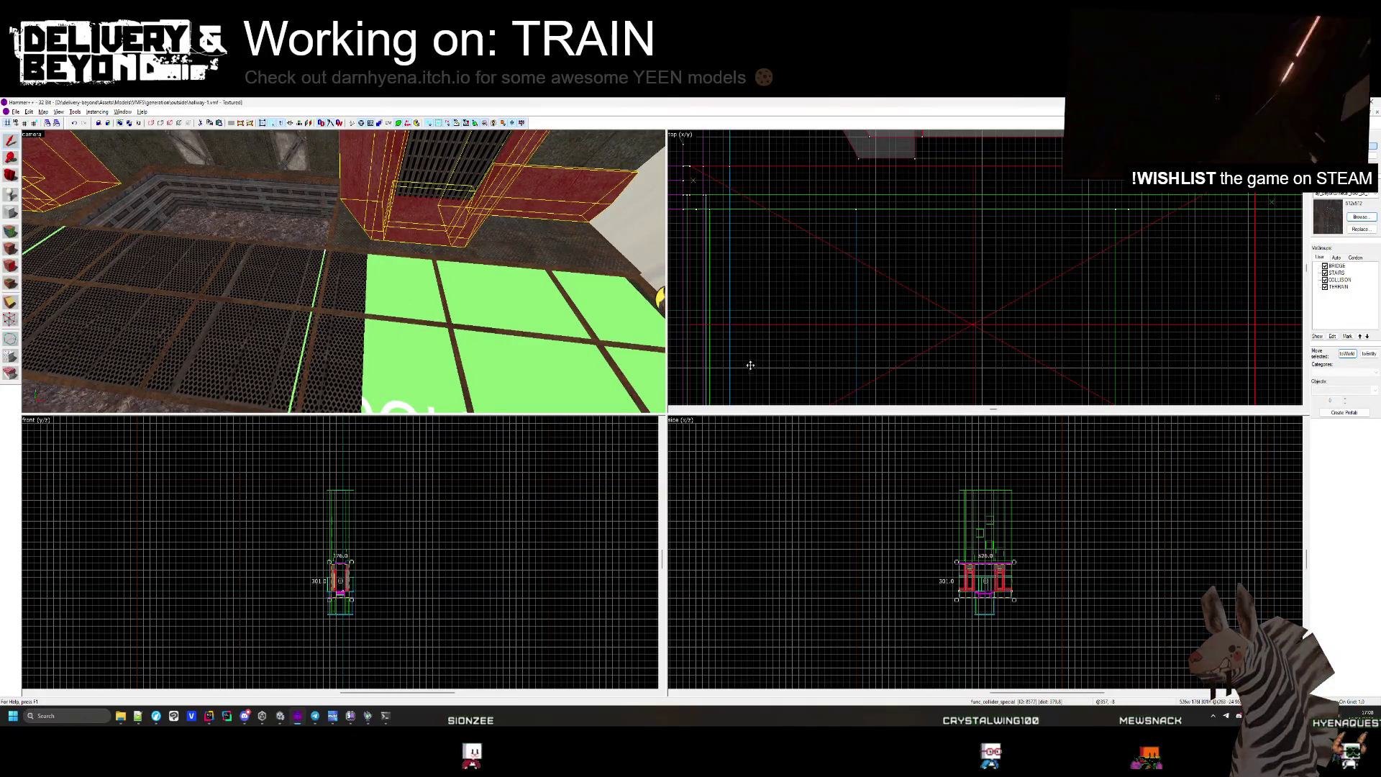
{"action": "scroll", "coordinate": [959, 175], "scroll_direction": "down", "scroll_amount": 3}
{"action": "left_click", "coordinate": [1207, 305]}
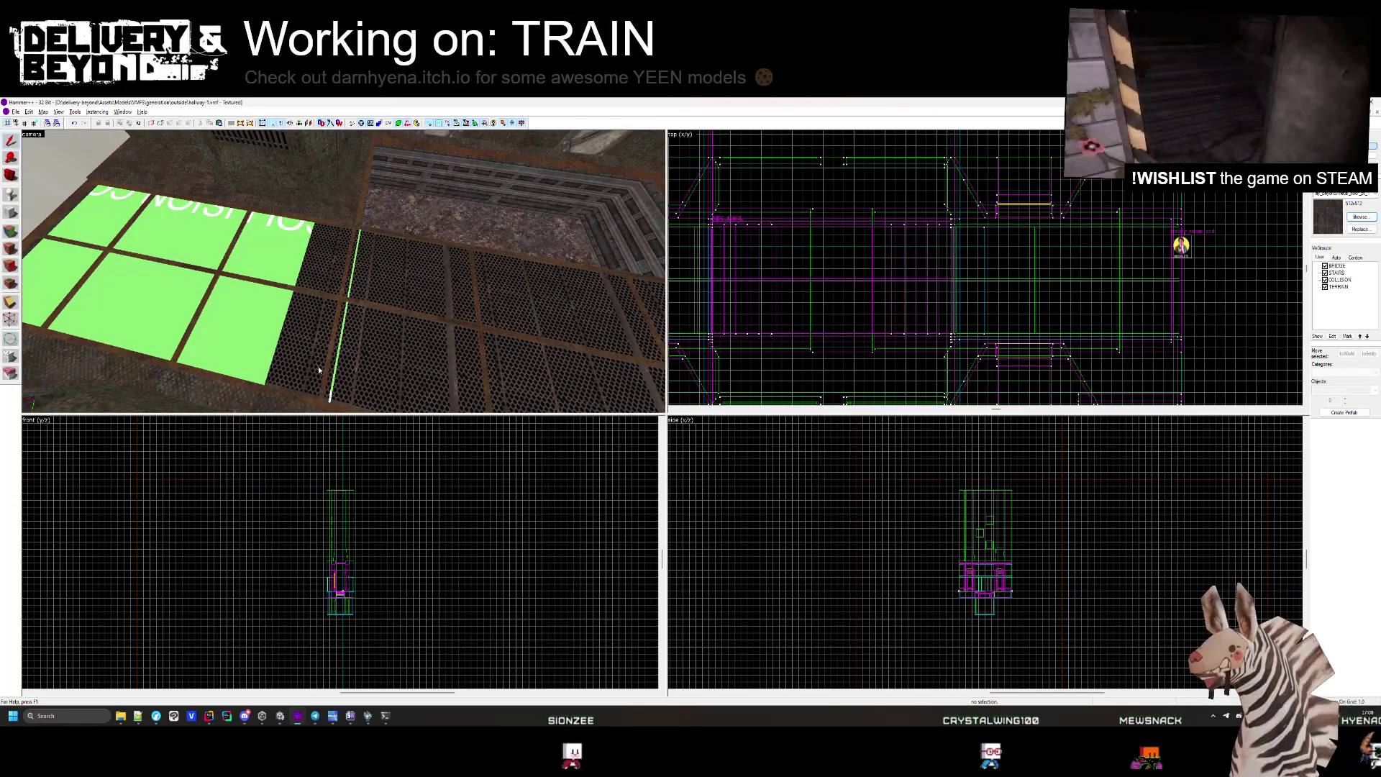
{"action": "mouse_move", "coordinate": [319, 370]}
{"action": "left_mouse_down"}
{"action": "mouse_move", "coordinate": [333, 228]}
{"action": "mouse_move", "coordinate": [475, 302]}
{"action": "left_mouse_up"}
{"action": "left_click", "coordinate": [374, 331]}
{"action": "scroll", "coordinate": [947, 270], "scroll_direction": "down", "scroll_amount": 3}
{"action": "scroll", "coordinate": [947, 269], "scroll_direction": "up", "scroll_amount": 5}
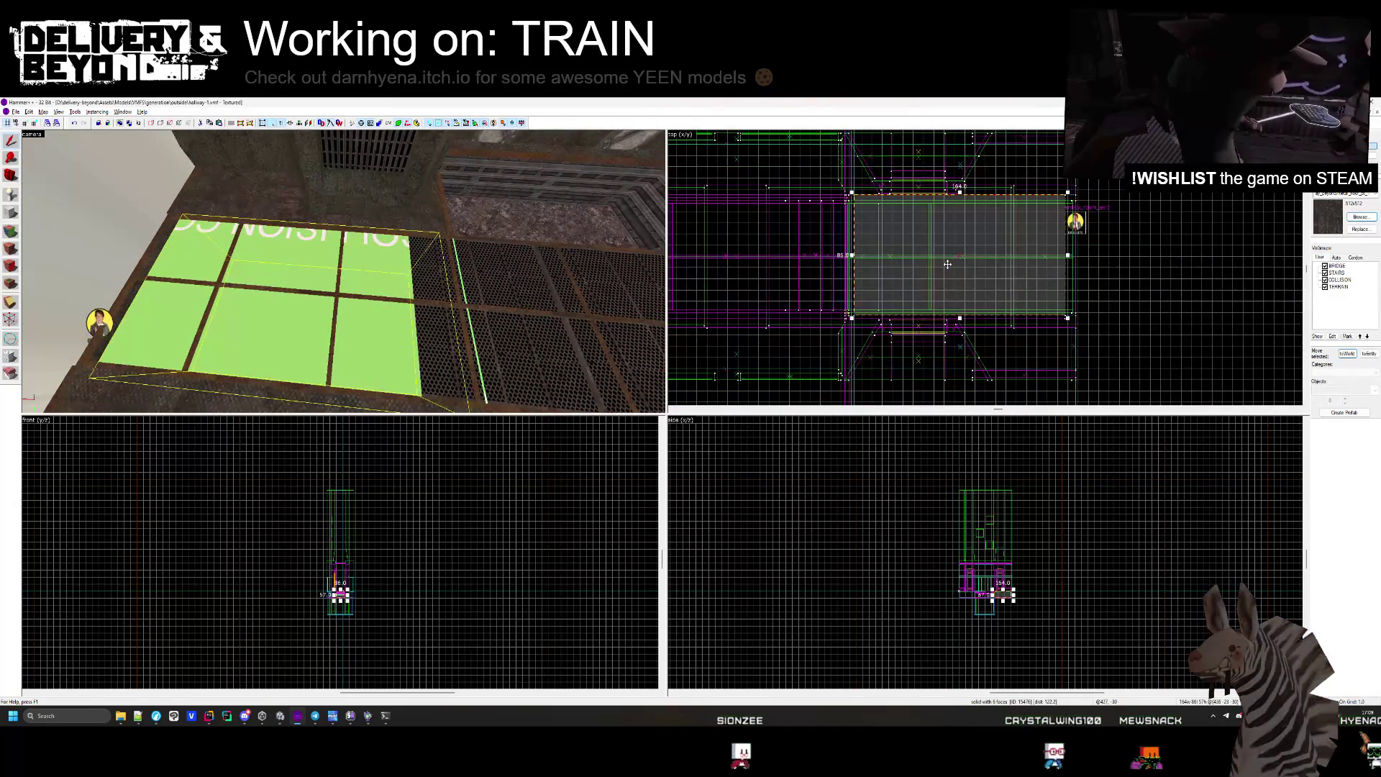
{"action": "key", "text": "Delete"}
{"action": "mouse_move", "coordinate": [394, 361]}
{"action": "left_mouse_down"}
{"action": "mouse_move", "coordinate": [343, 270]}
{"action": "mouse_move", "coordinate": [501, 242]}
{"action": "left_mouse_up"}
{"action": "left_click", "coordinate": [502, 242]}
Select the grating and remove it to expose the green surface.
{"action": "key", "text": "Escape"}
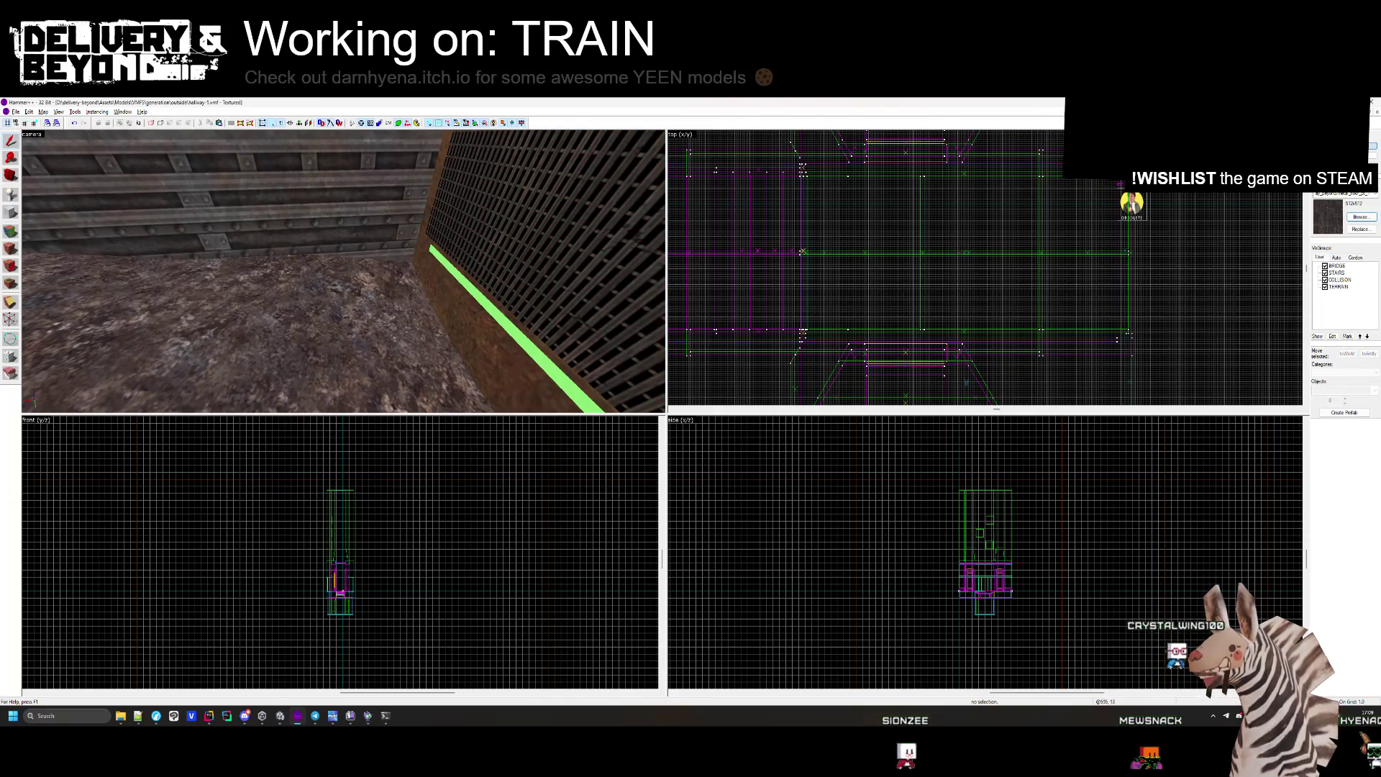
{"action": "left_click", "coordinate": [525, 253]}
{"action": "key", "text": "h"}
Move the thin red end-wall brush left to the hallway's far end.
{"action": "left_click_drag", "start_coordinate": [525, 253], "coordinate": [345, 272]}
{"action": "left_click", "coordinate": [345, 273]}
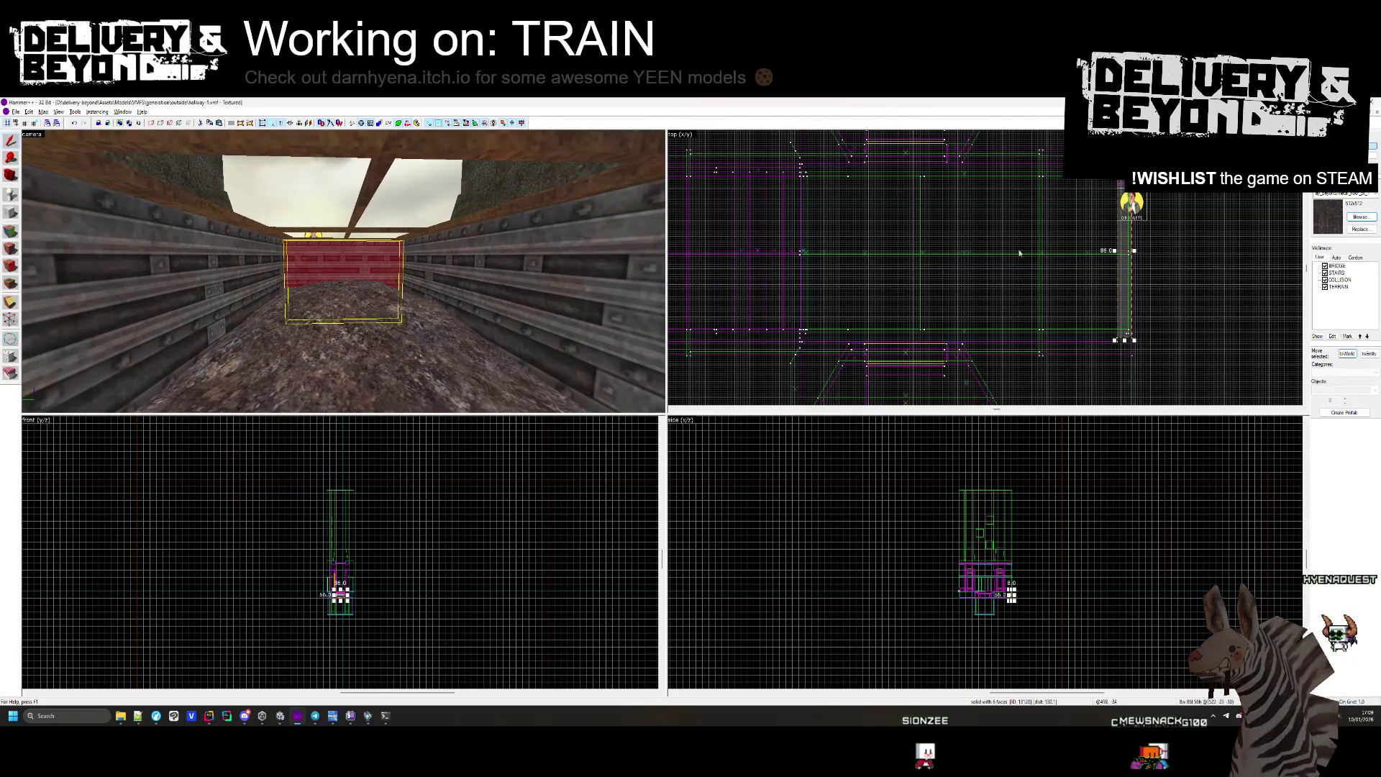
{"action": "mouse_move", "coordinate": [1124, 215]}
{"action": "left_mouse_down"}
{"action": "mouse_move", "coordinate": [1122, 230]}
{"action": "mouse_move", "coordinate": [817, 199]}
{"action": "left_mouse_up"}
{"action": "left_click_drag", "start_coordinate": [343, 271], "coordinate": [343, 270]}
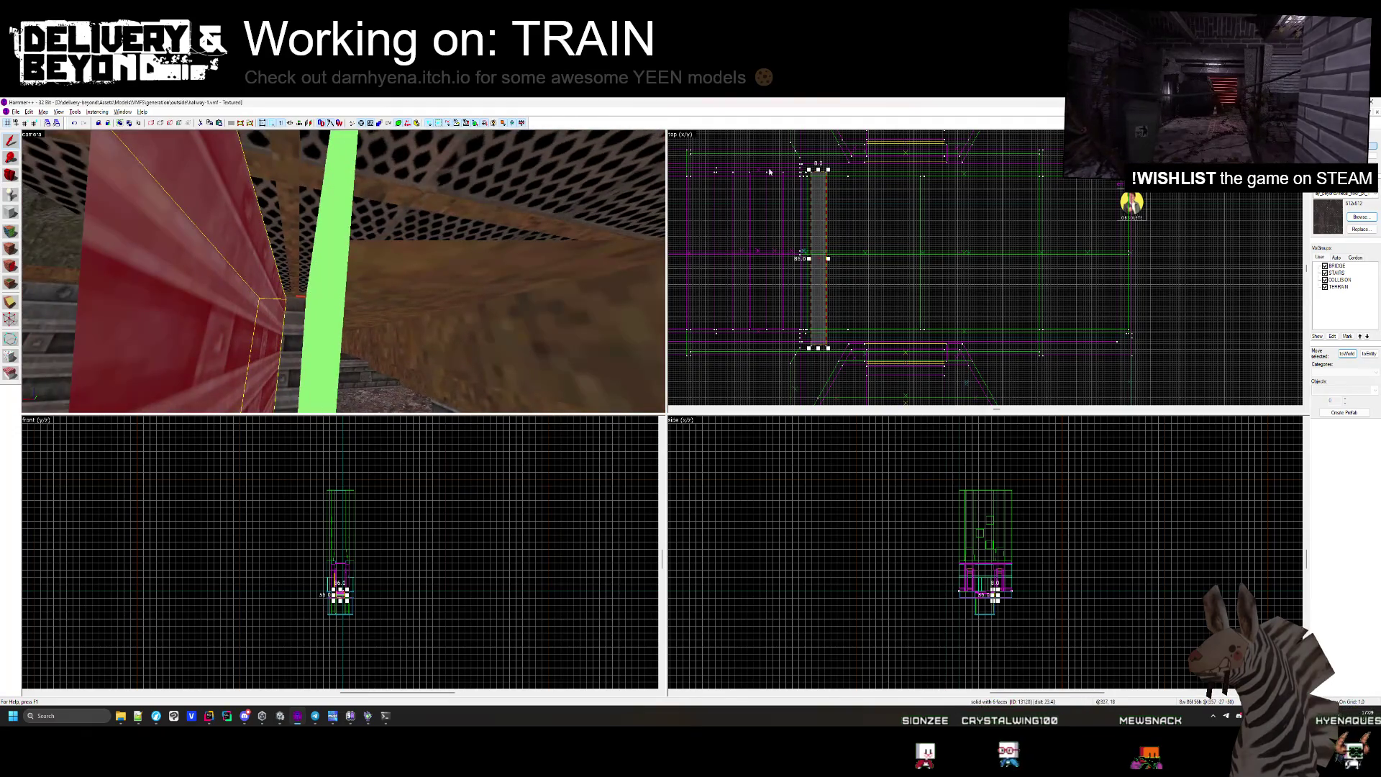
{"action": "scroll", "coordinate": [769, 171], "scroll_direction": "up", "scroll_amount": 3}
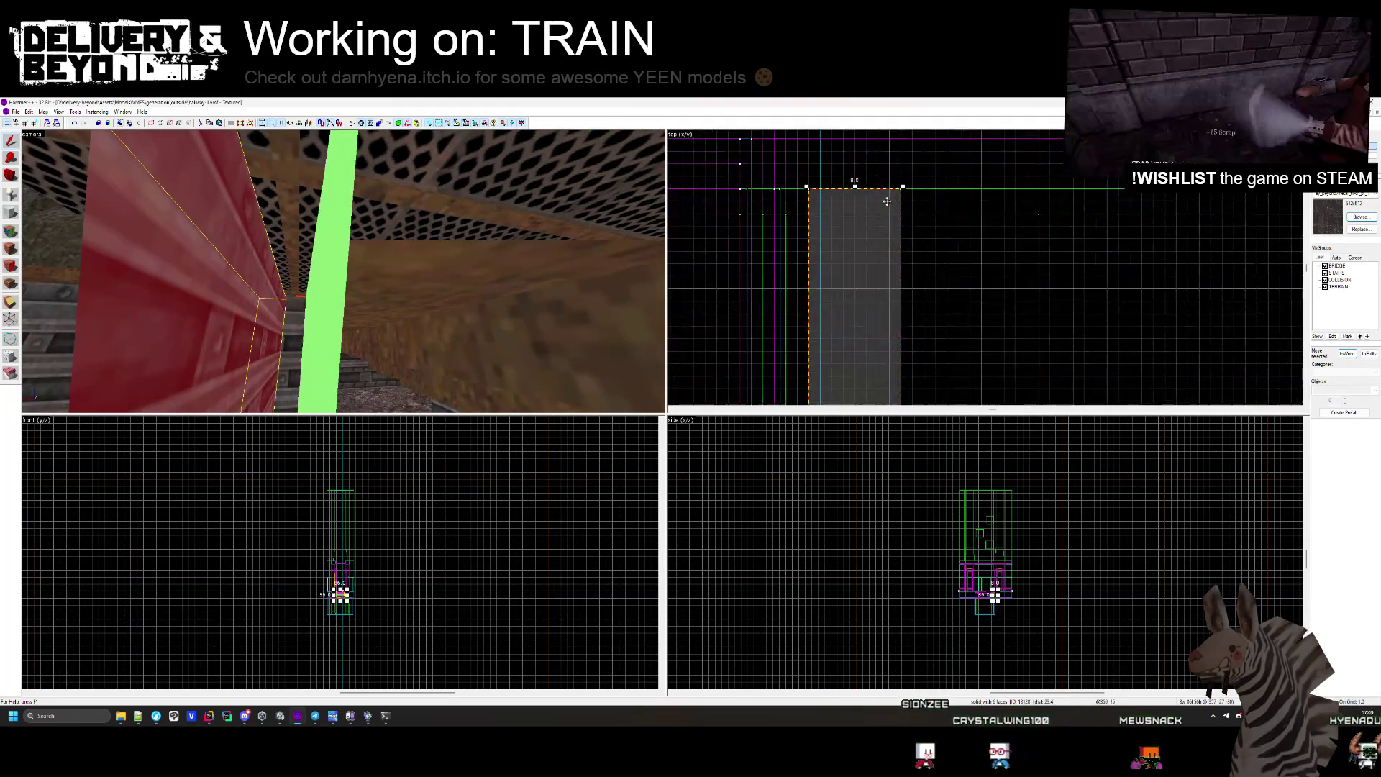
{"action": "left_click", "coordinate": [806, 213]}
Pick out the smaller floor brush in the corridor and delete it.
{"action": "left_click_drag", "start_coordinate": [343, 271], "coordinate": [343, 271]}
{"action": "left_click", "coordinate": [343, 271]}
{"action": "left_click", "coordinate": [326, 261]}
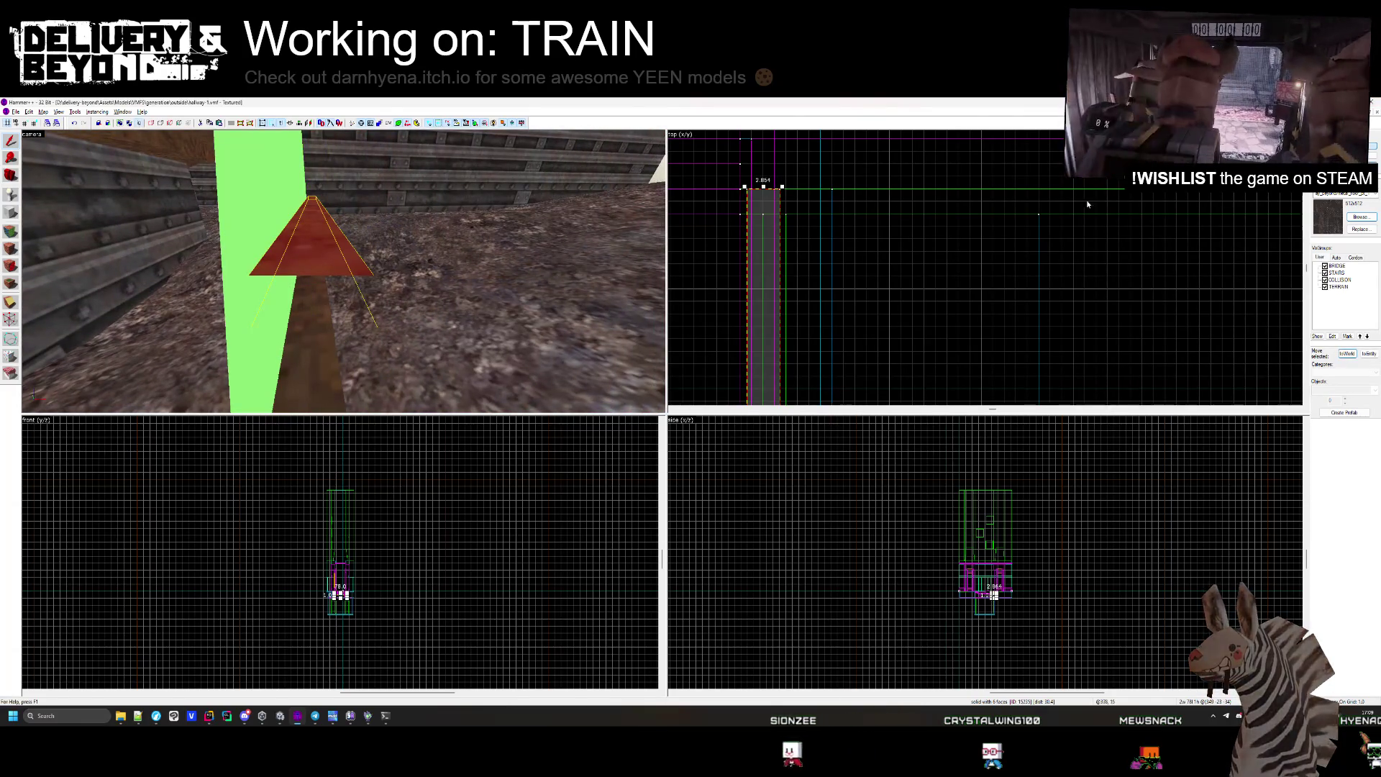
{"action": "left_click", "coordinate": [325, 271]}
{"action": "left_click_drag", "start_coordinate": [344, 270], "coordinate": [344, 274]}
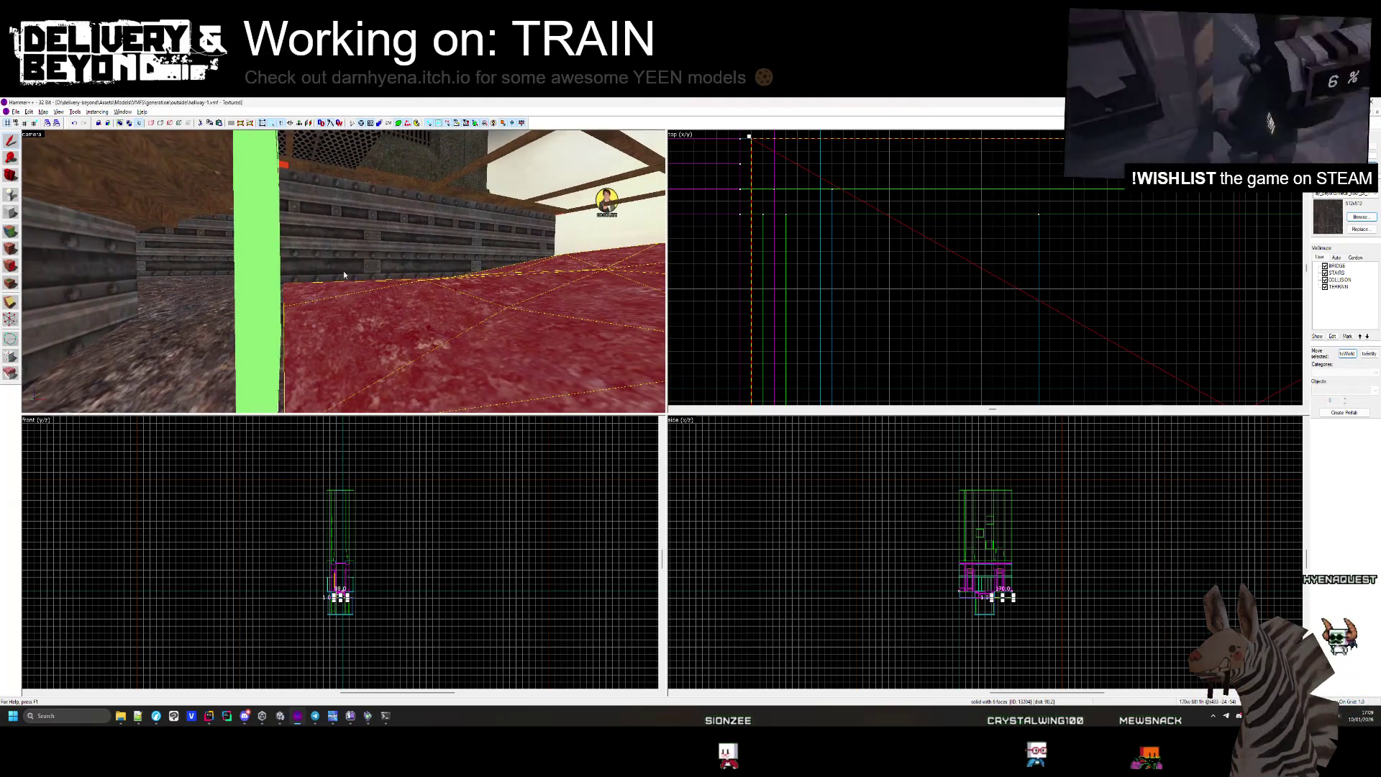
{"action": "left_click", "coordinate": [371, 333]}
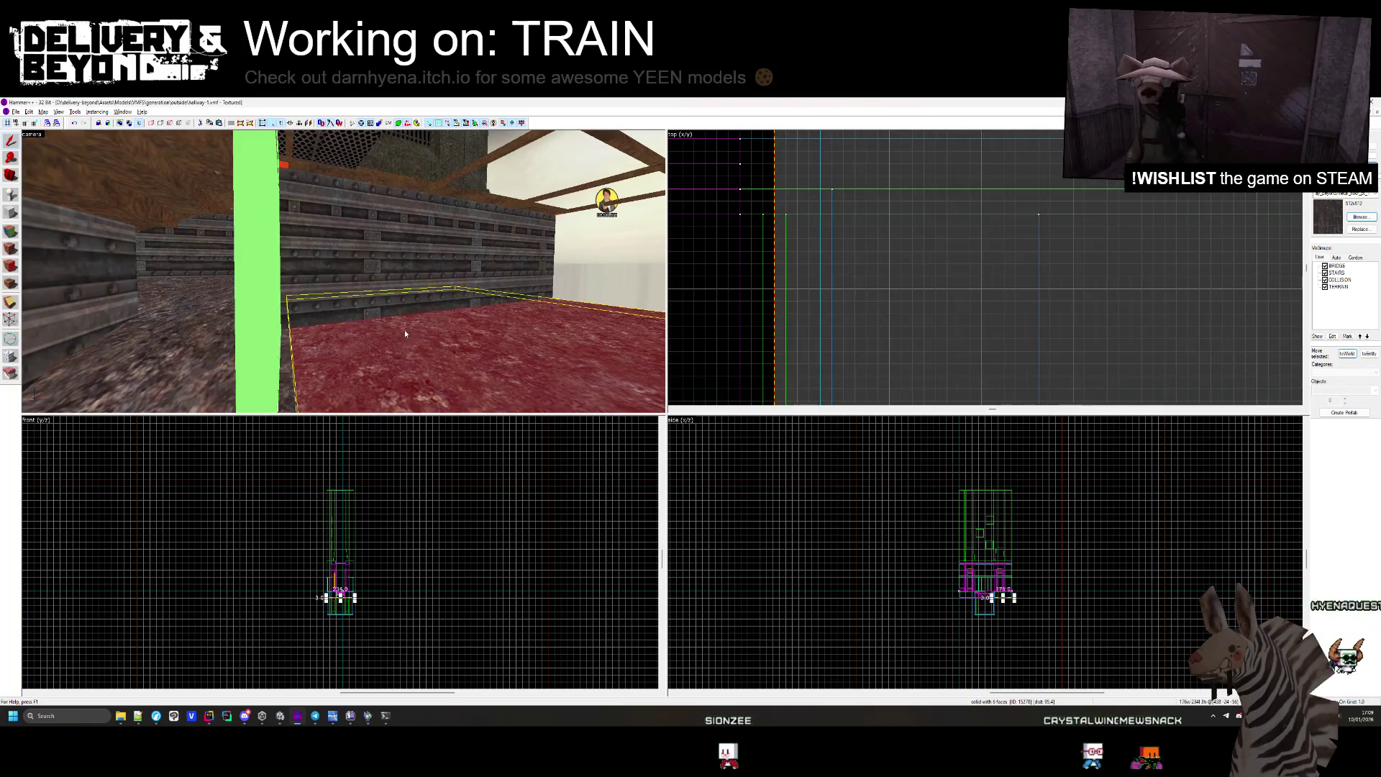
{"action": "key", "text": "Delete"}
Select the red brushes beside the green pillar and by the beams.
{"action": "left_click_drag", "start_coordinate": [389, 339], "coordinate": [343, 271]}
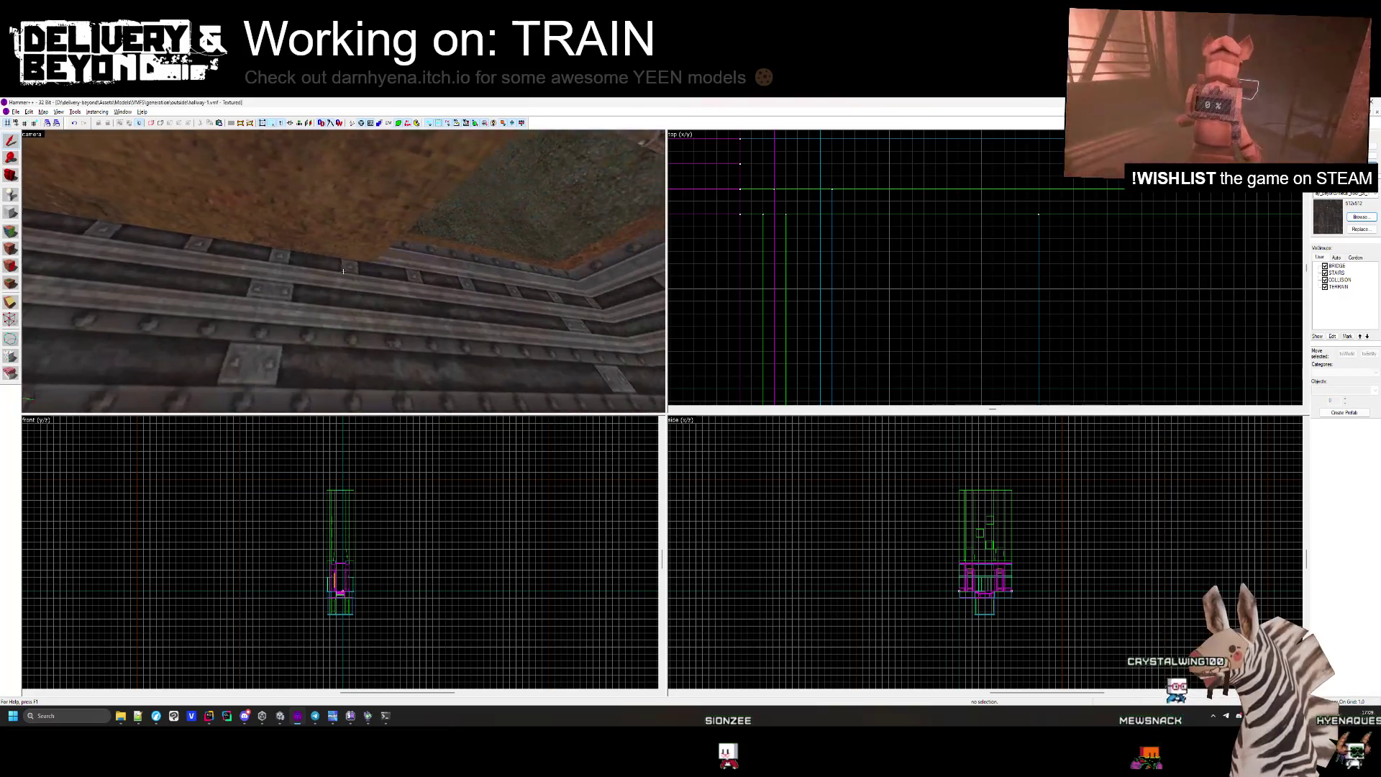
{"action": "left_click", "coordinate": [343, 270]}
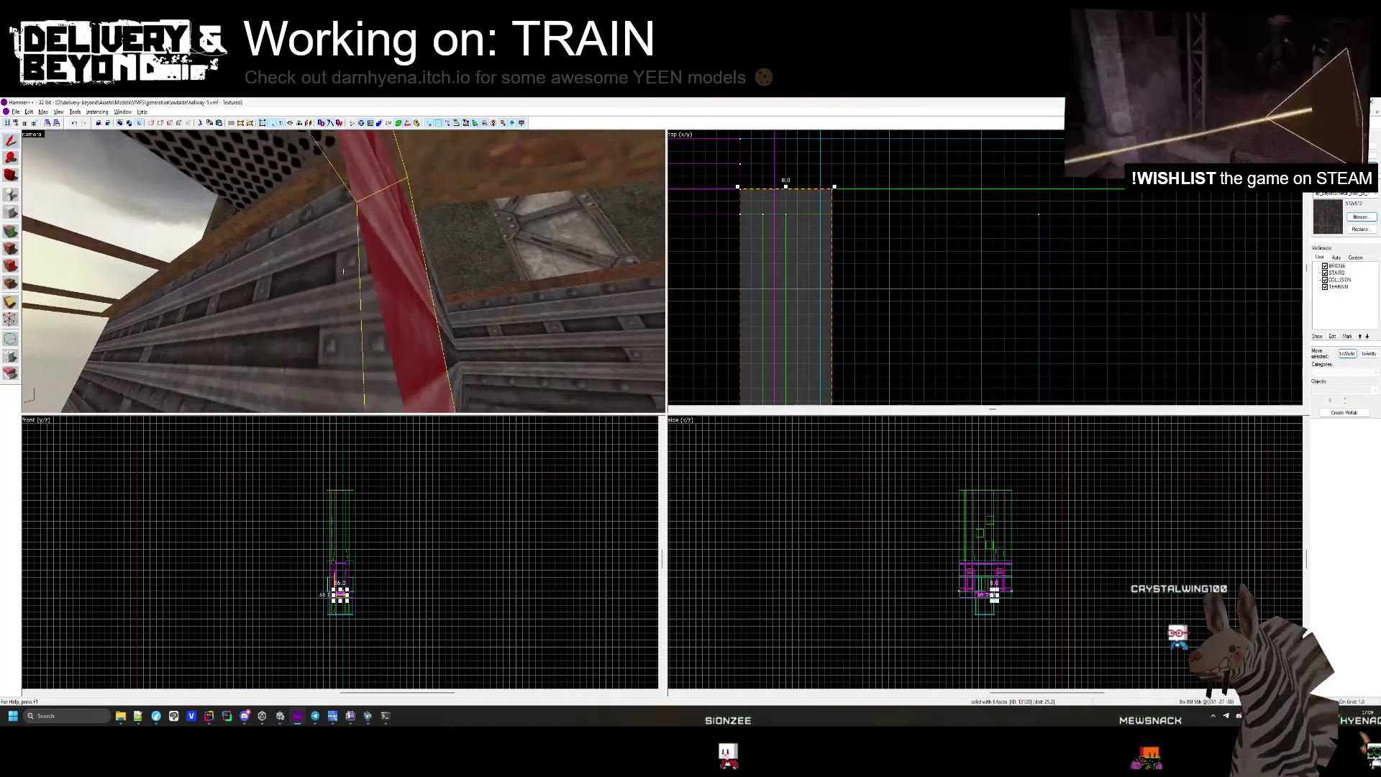
{"action": "key", "text": "z"}
{"action": "left_click", "coordinate": [315, 301]}
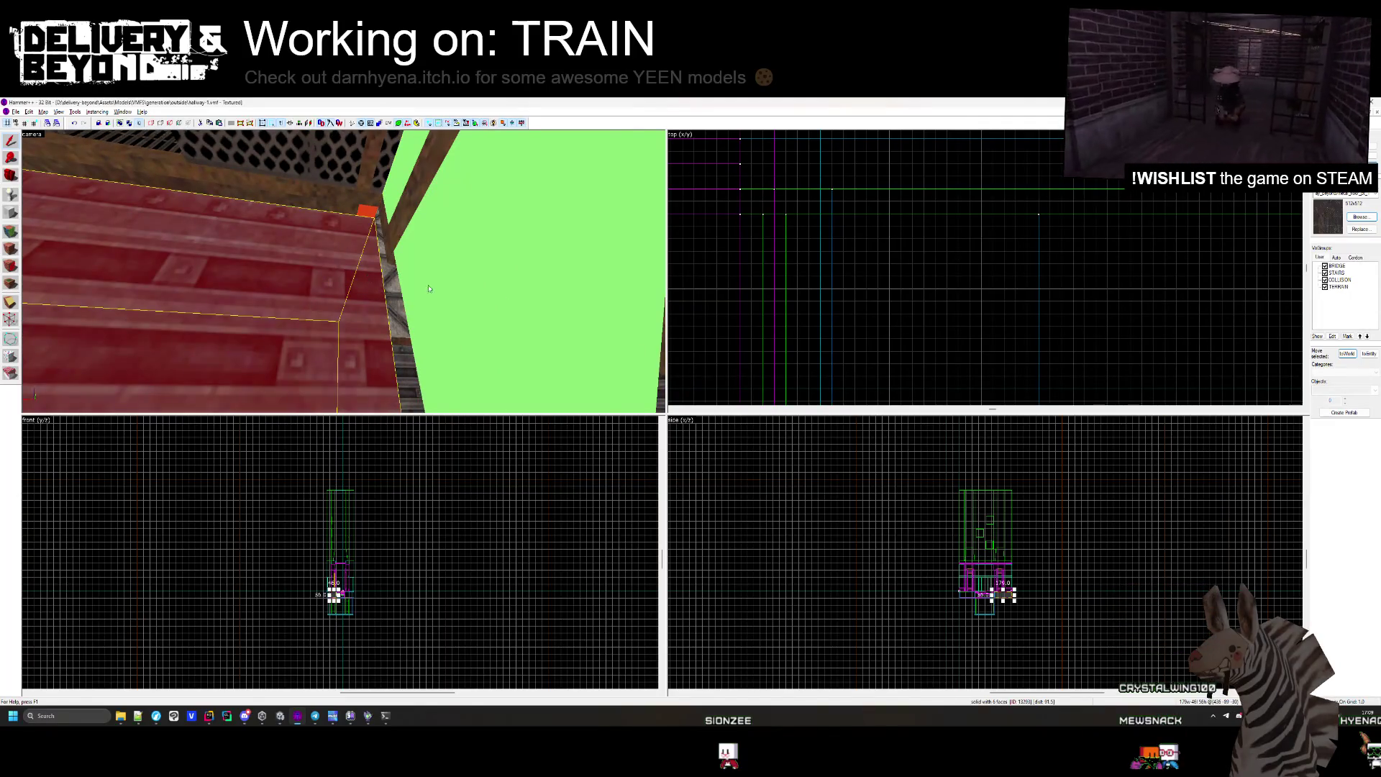
{"action": "key", "text": "Escape"}
{"action": "key", "text": "z"}
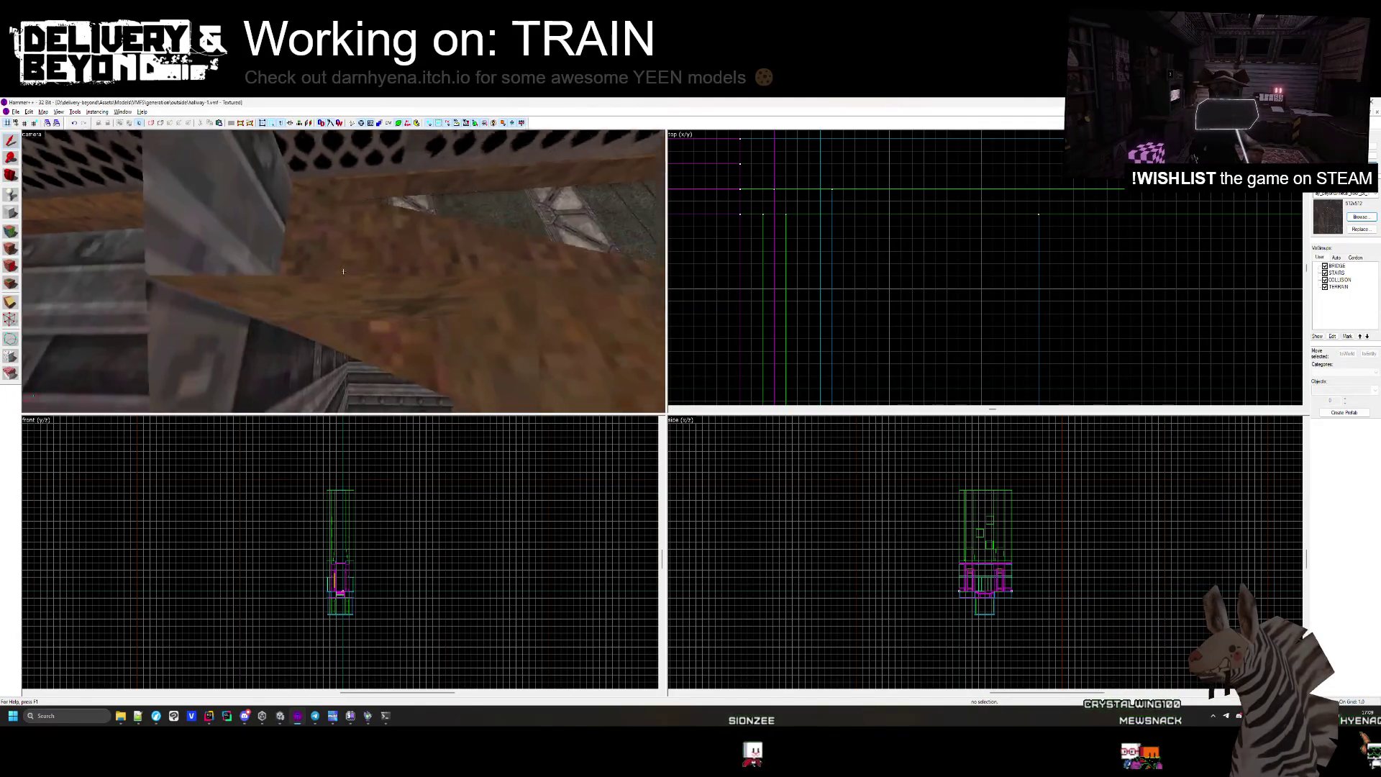
{"action": "left_click", "coordinate": [343, 270]}
Shorten the selected brush from 85 to 84 units.
{"action": "key", "text": "z"}
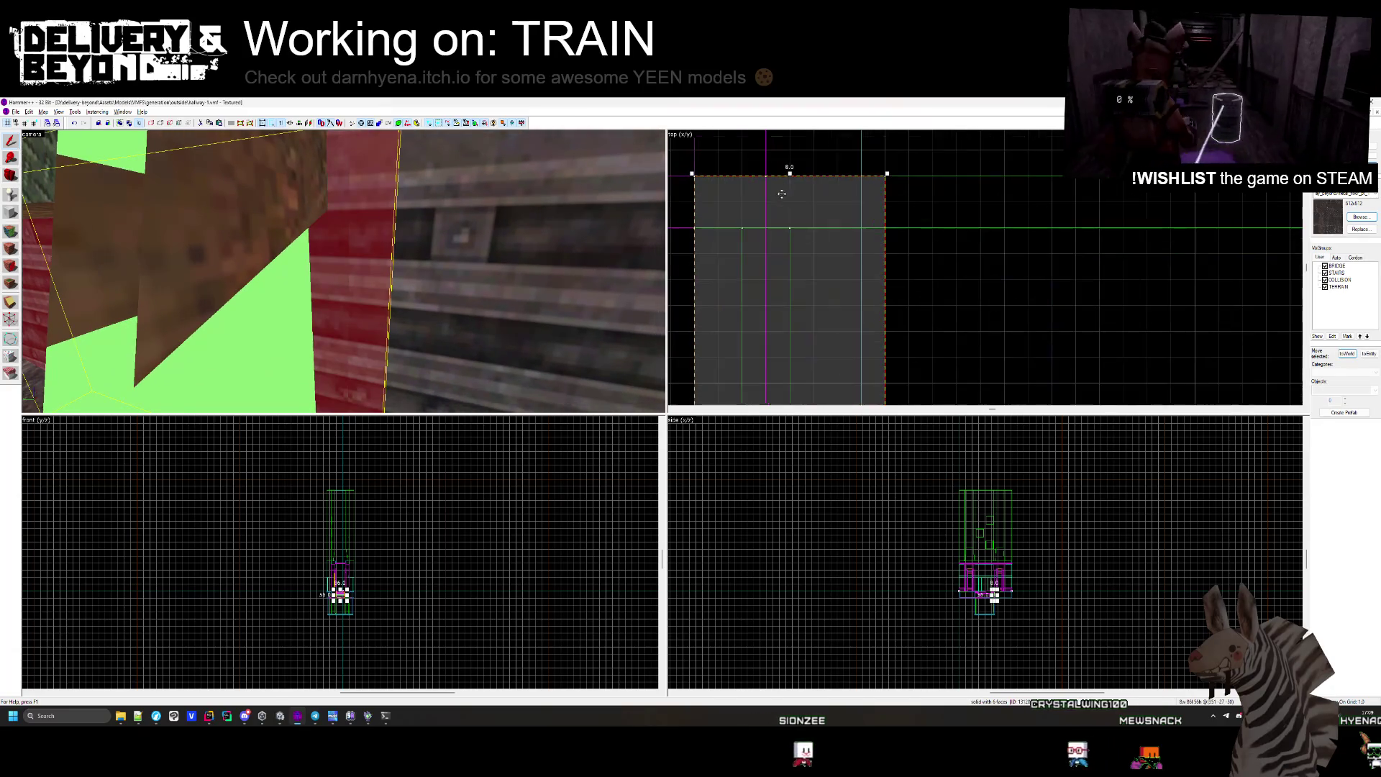
{"action": "left_click_drag", "start_coordinate": [790, 212], "coordinate": [790, 213]}
{"action": "scroll", "coordinate": [798, 223], "scroll_direction": "down", "scroll_amount": 6}
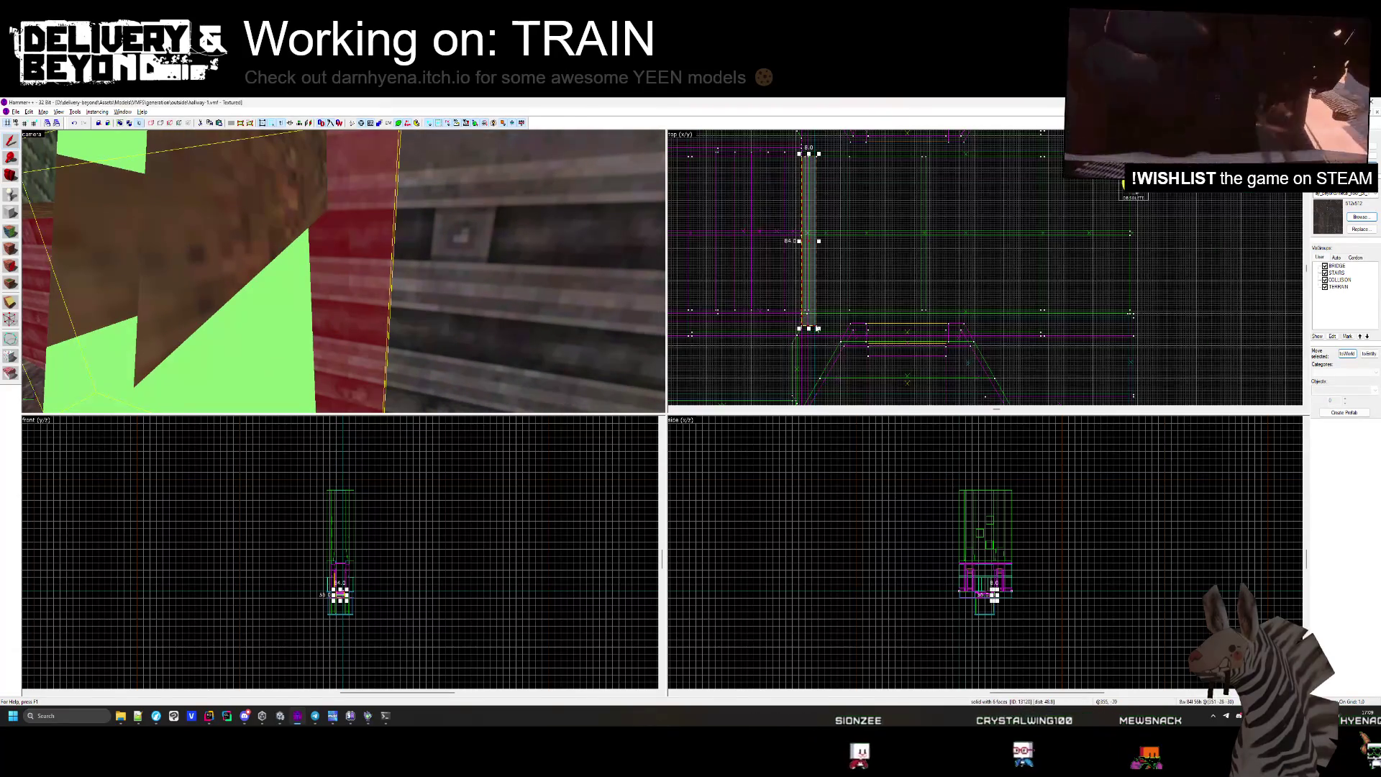
{"action": "scroll", "coordinate": [806, 314], "scroll_direction": "up", "scroll_amount": 4}
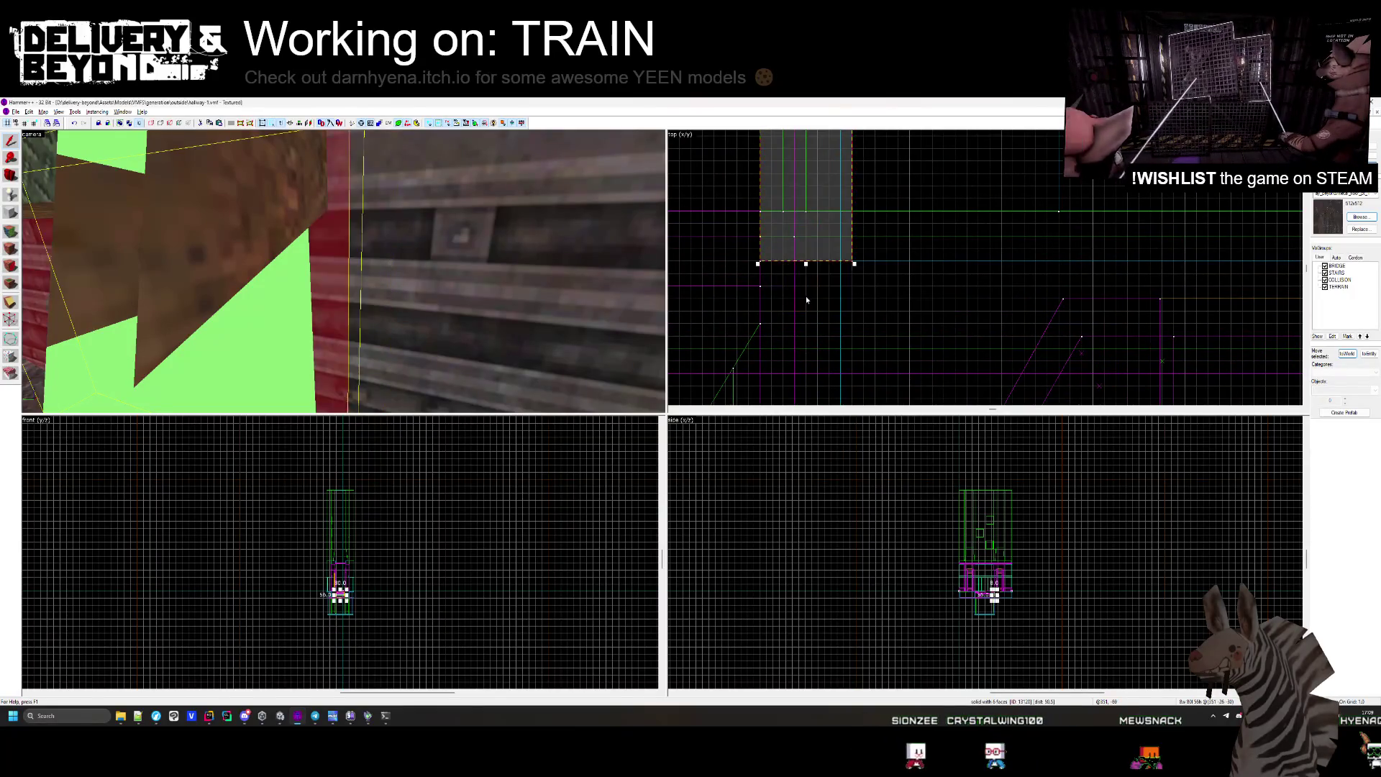
{"action": "scroll", "coordinate": [760, 312], "scroll_direction": "down", "scroll_amount": 1}
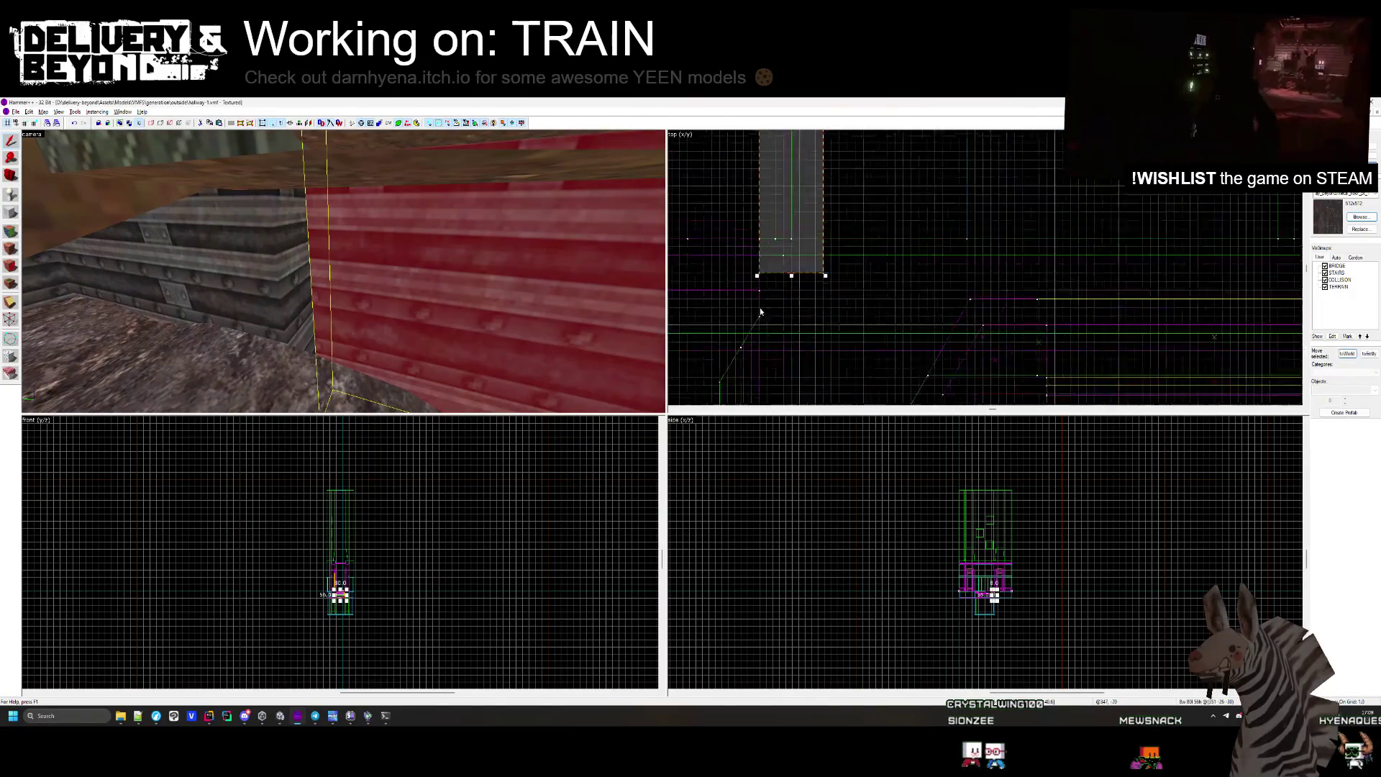
{"action": "scroll", "coordinate": [760, 311], "scroll_direction": "down", "scroll_amount": 2}
{"action": "scroll", "coordinate": [795, 169], "scroll_direction": "up", "scroll_amount": 3}
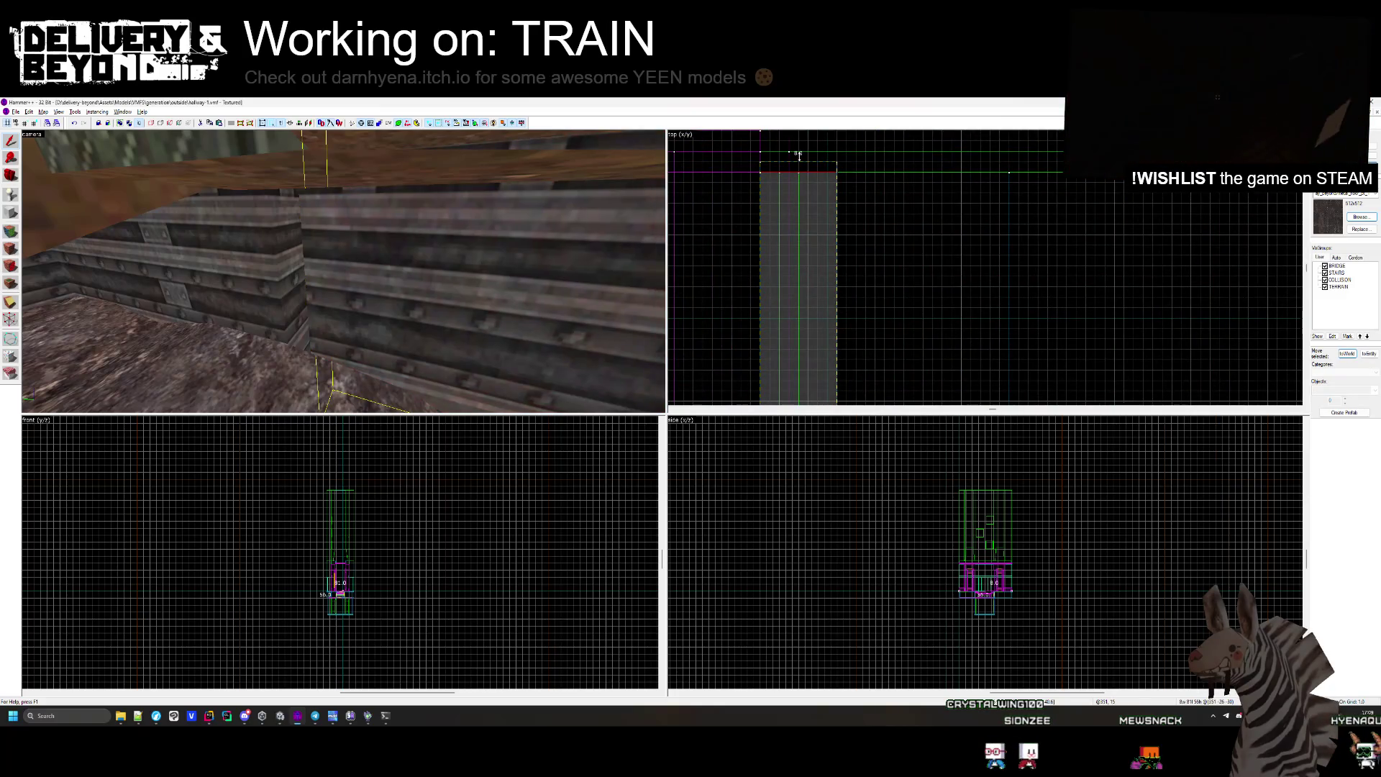
{"action": "key", "text": "Escape"}
Fly down to the red-sign floor brush, select it and delete it.
{"action": "key", "text": "z"}
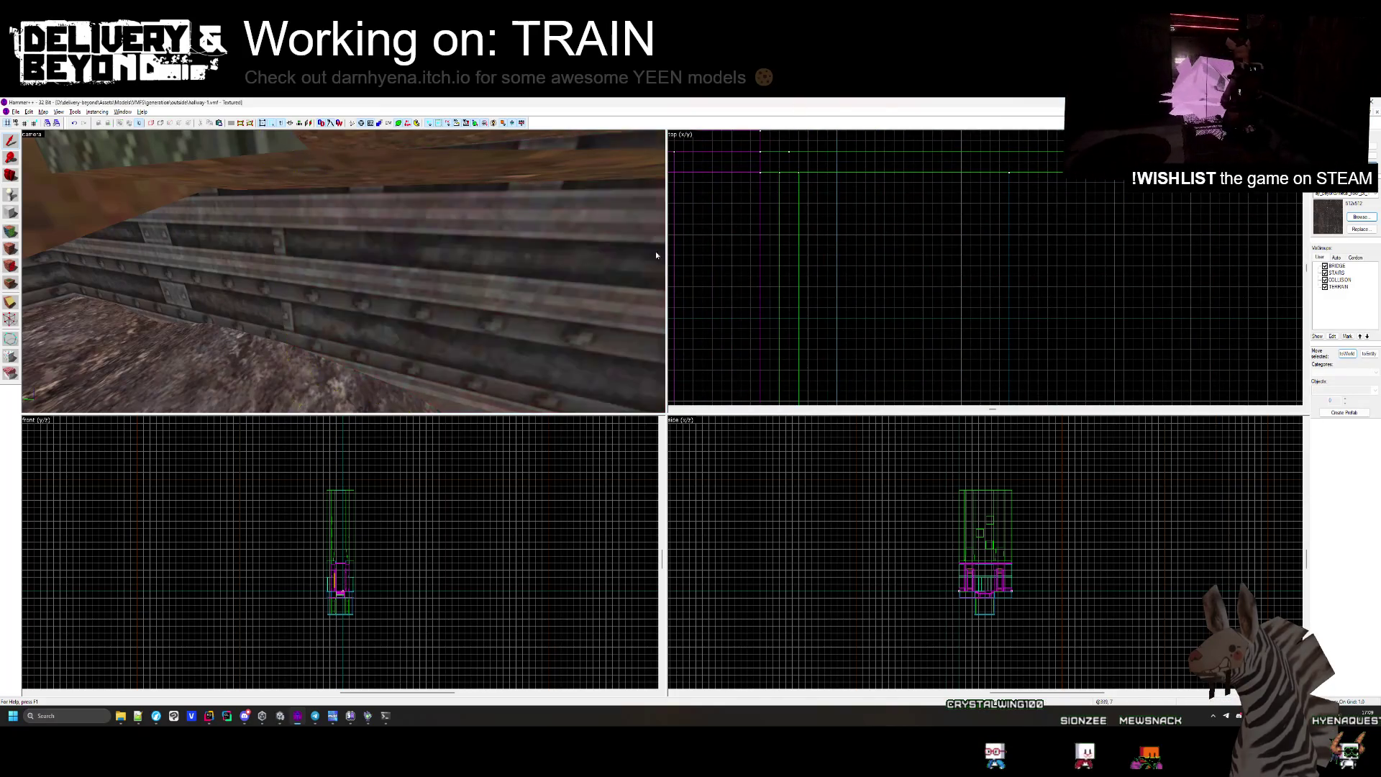
{"action": "key", "text": "s"}
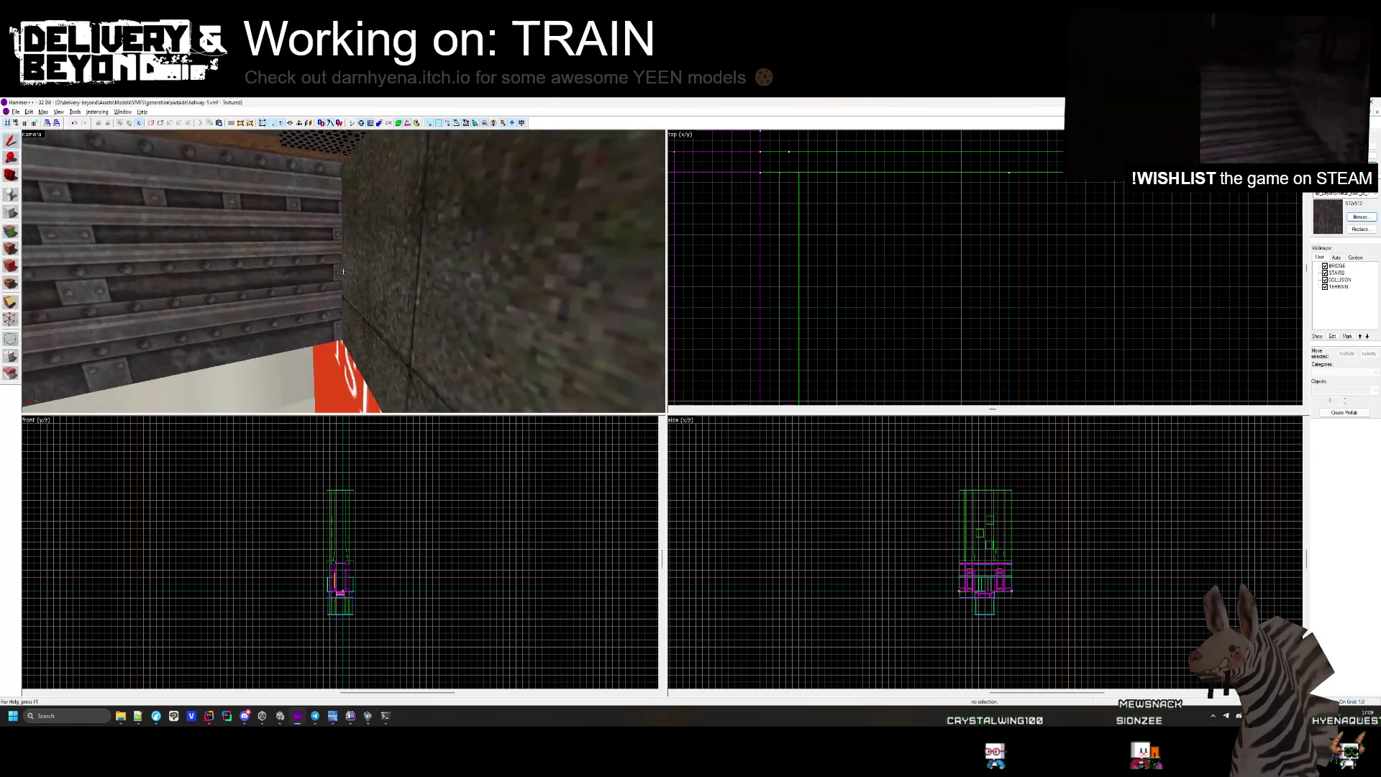
{"action": "key", "text": "w"}
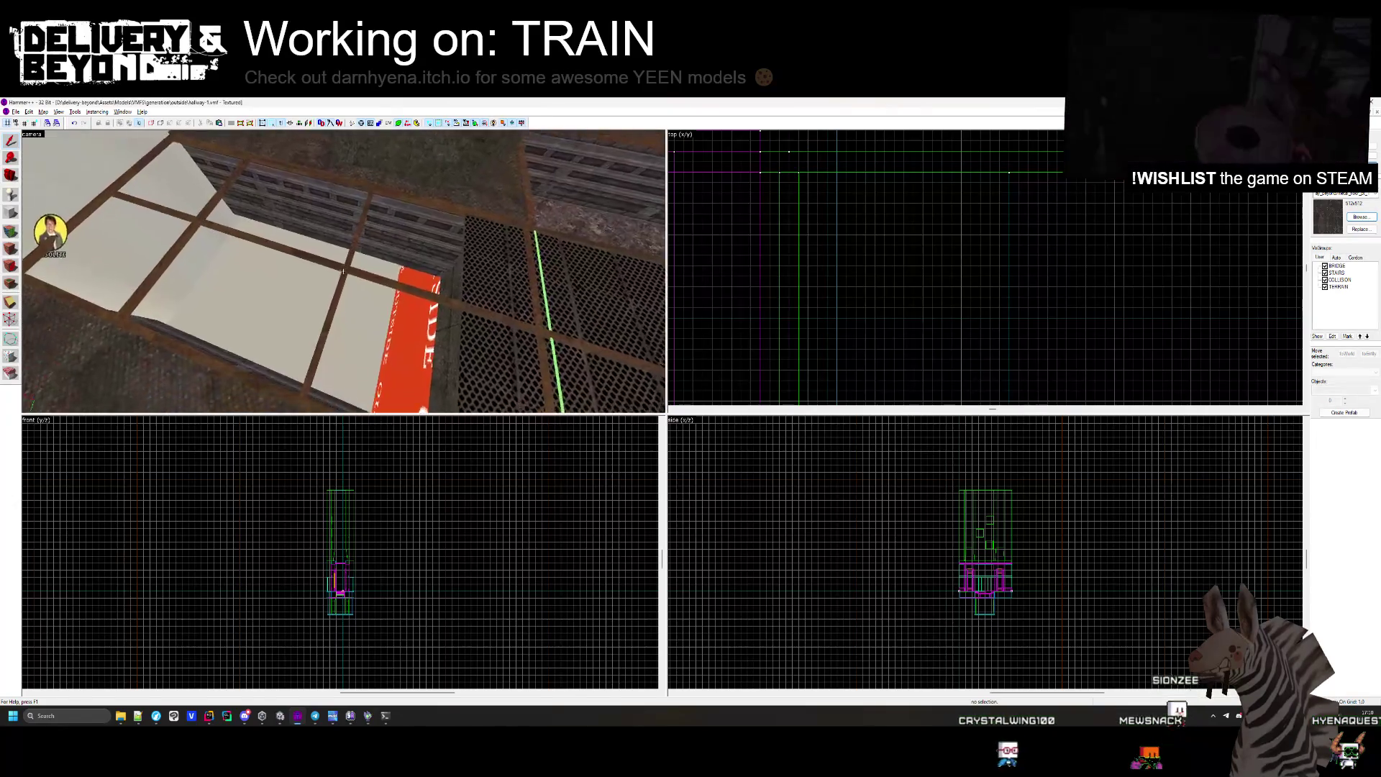
{"action": "key", "text": "z"}
{"action": "left_click", "coordinate": [764, 251]}
{"action": "scroll", "coordinate": [764, 251], "scroll_direction": "down", "scroll_amount": 2}
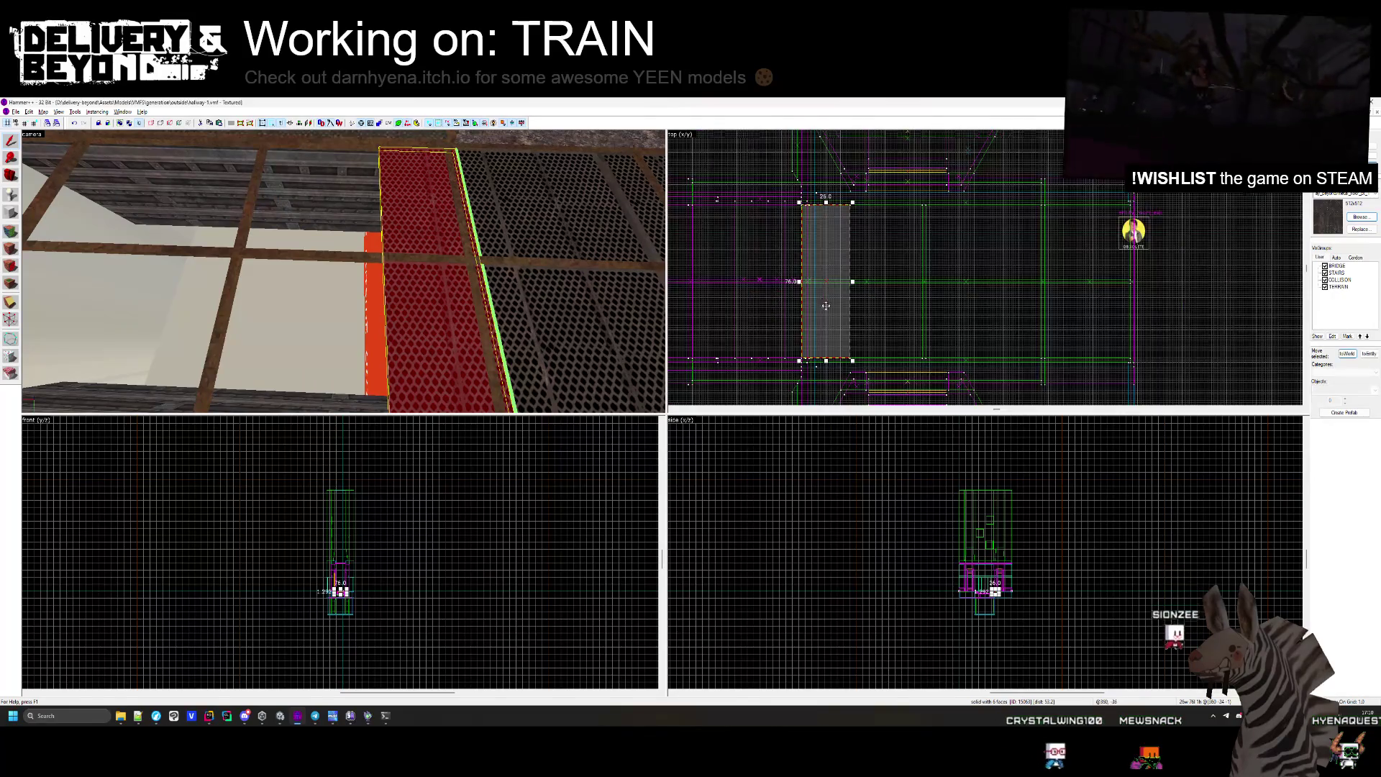
{"action": "scroll", "coordinate": [864, 288], "scroll_direction": "up", "scroll_amount": 5}
{"action": "key", "text": "Delete"}
Restore the red-sign floor brush and narrow it to a thin strip ending near x=1160.
{"action": "key", "text": "z"}
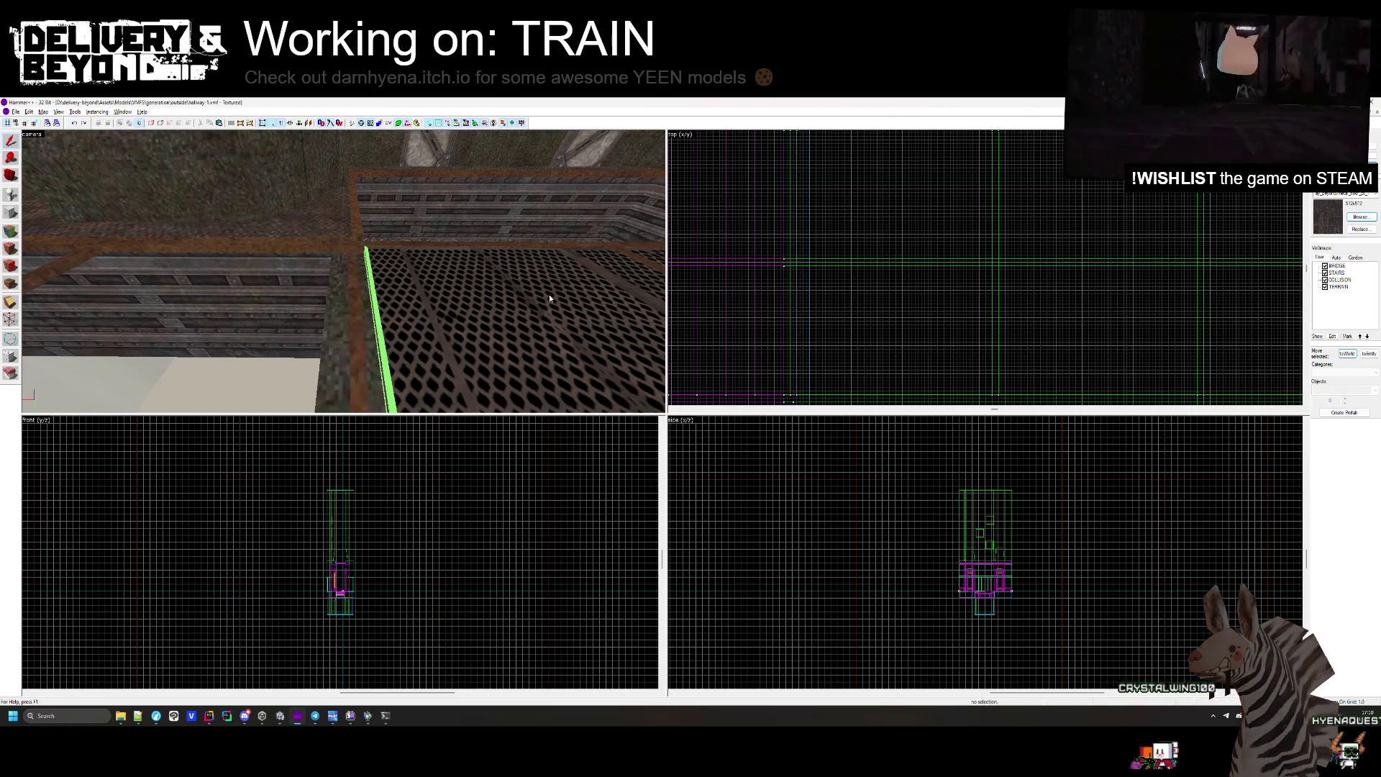
{"action": "key", "text": "ctrl+z"}
{"action": "scroll", "coordinate": [923, 248], "scroll_direction": "down", "scroll_amount": 2}
{"action": "scroll", "coordinate": [886, 253], "scroll_direction": "up", "scroll_amount": 2}
{"action": "left_click_drag", "start_coordinate": [892, 248], "coordinate": [838, 237]}
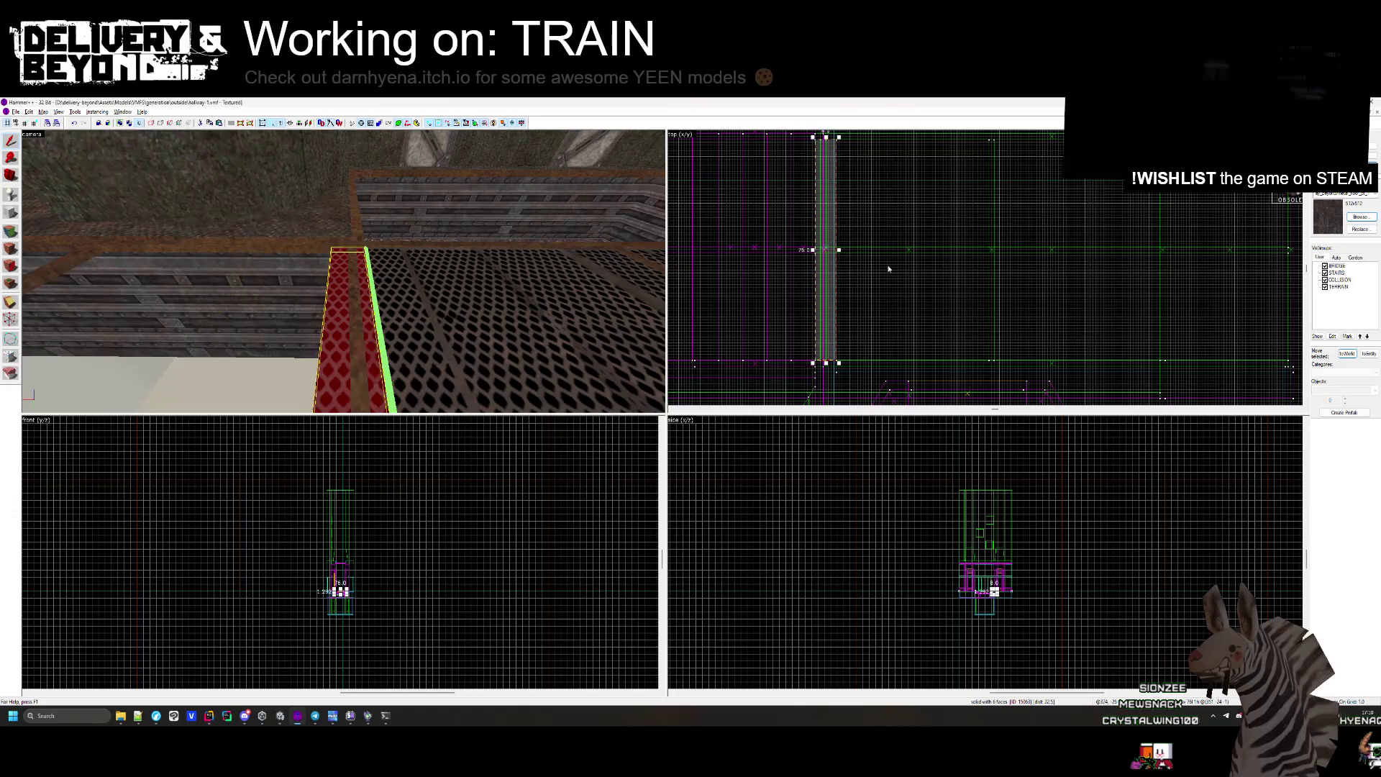
{"action": "key", "text": "z"}
{"action": "scroll", "coordinate": [830, 239], "scroll_direction": "up", "scroll_amount": 2}
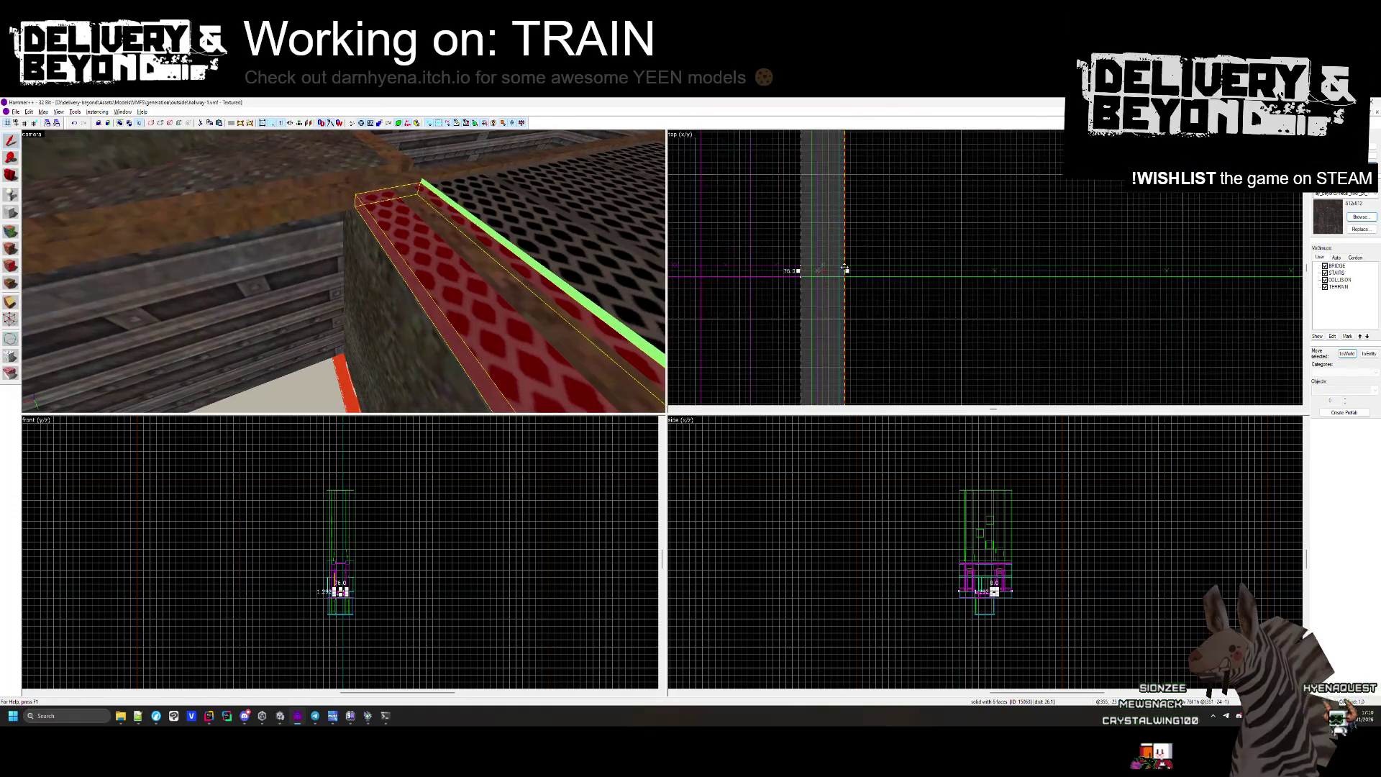
{"action": "left_click_drag", "start_coordinate": [847, 272], "coordinate": [829, 270]}
{"action": "key", "text": "Escape"}
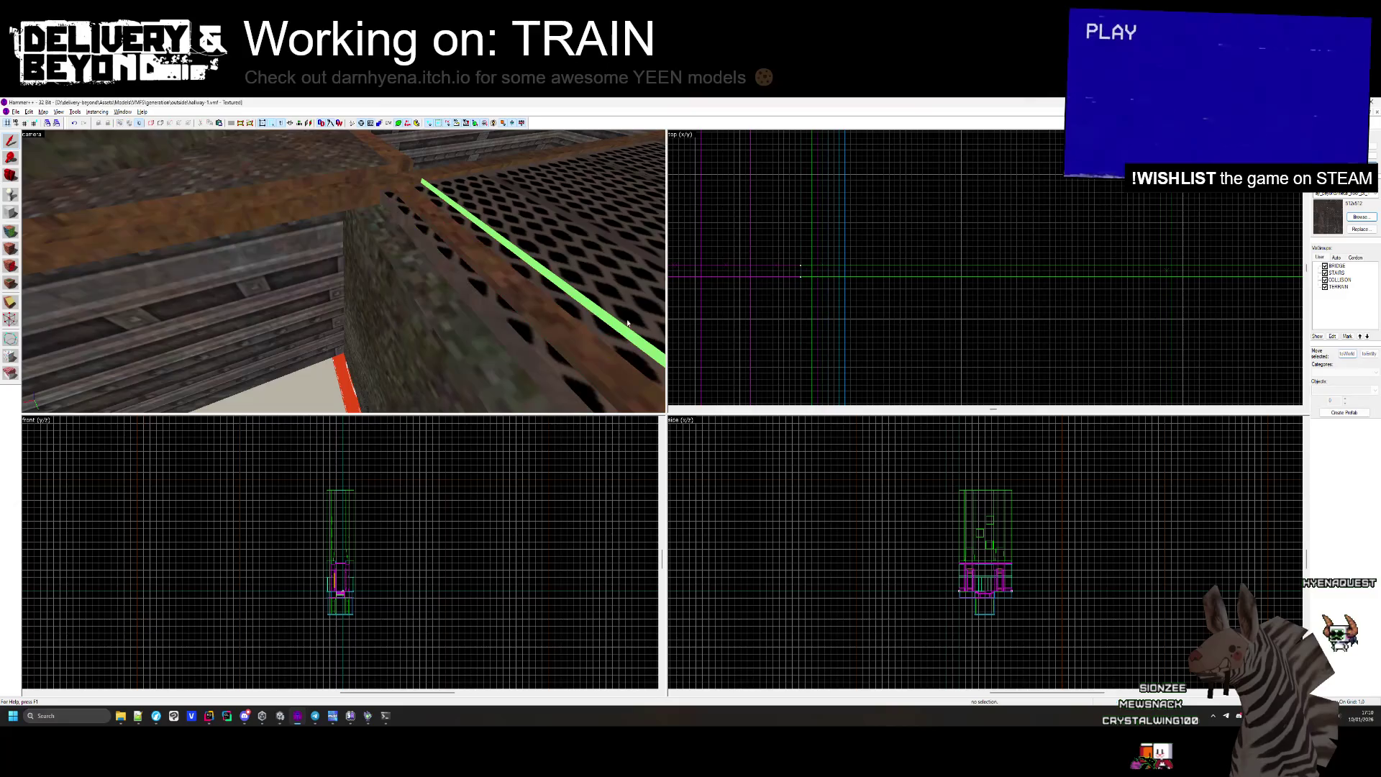
Move the vertical beam brush down and to the right.
{"action": "key", "text": "z"}
{"action": "scroll", "coordinate": [874, 273], "scroll_direction": "down", "scroll_amount": 3}
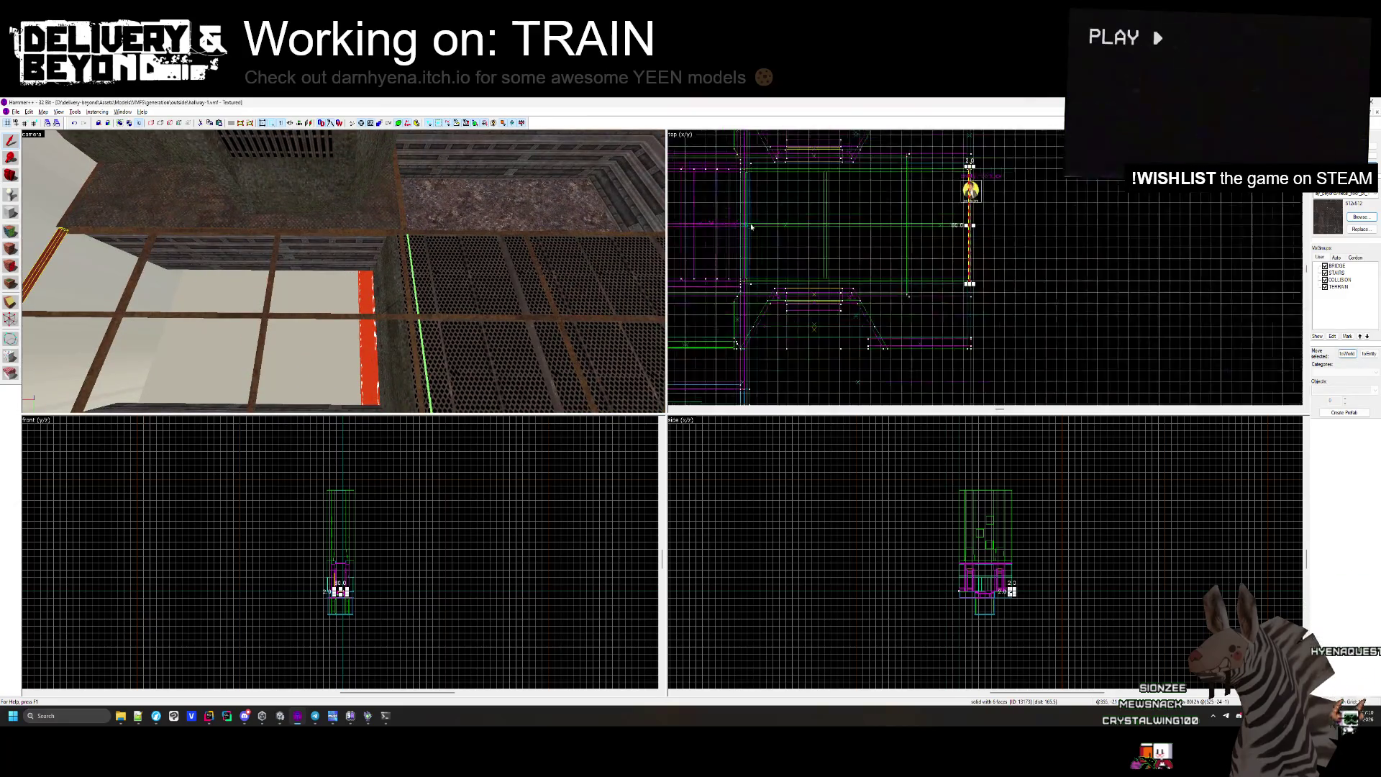
{"action": "scroll", "coordinate": [875, 213], "scroll_direction": "up", "scroll_amount": 5}
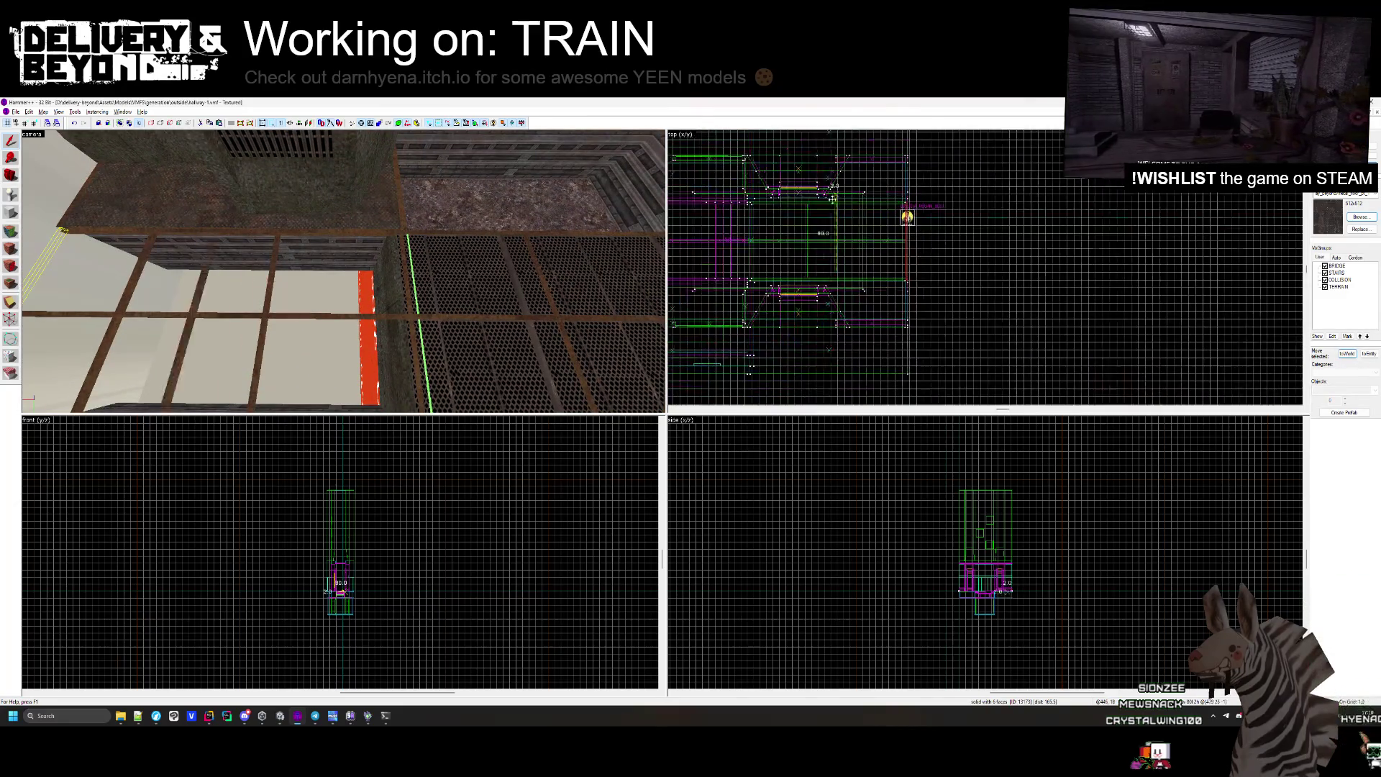
{"action": "left_click", "coordinate": [752, 211]}
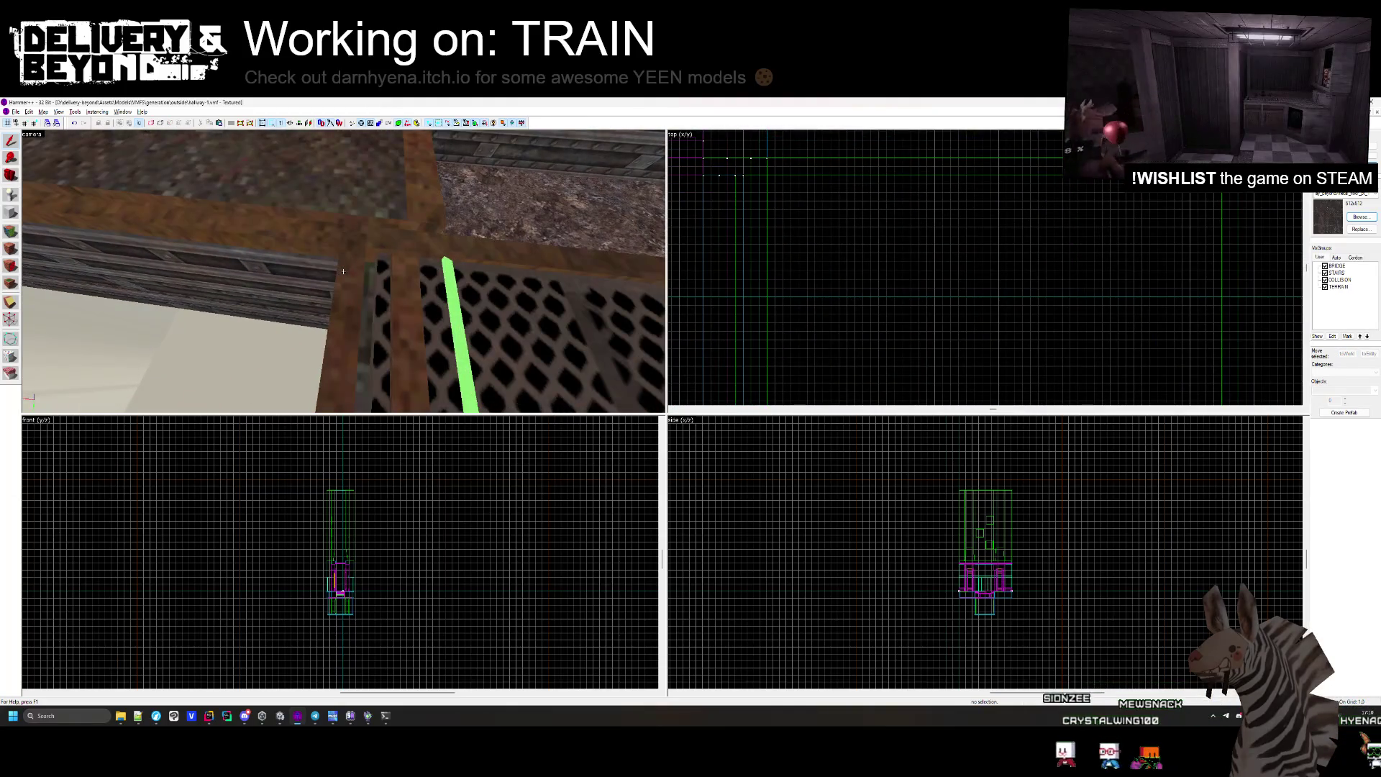
{"action": "left_click", "coordinate": [343, 271]}
{"action": "mouse_move", "coordinate": [757, 162]}
{"action": "left_mouse_down"}
{"action": "mouse_move", "coordinate": [767, 178]}
{"action": "mouse_move", "coordinate": [738, 167]}
{"action": "left_mouse_up"}
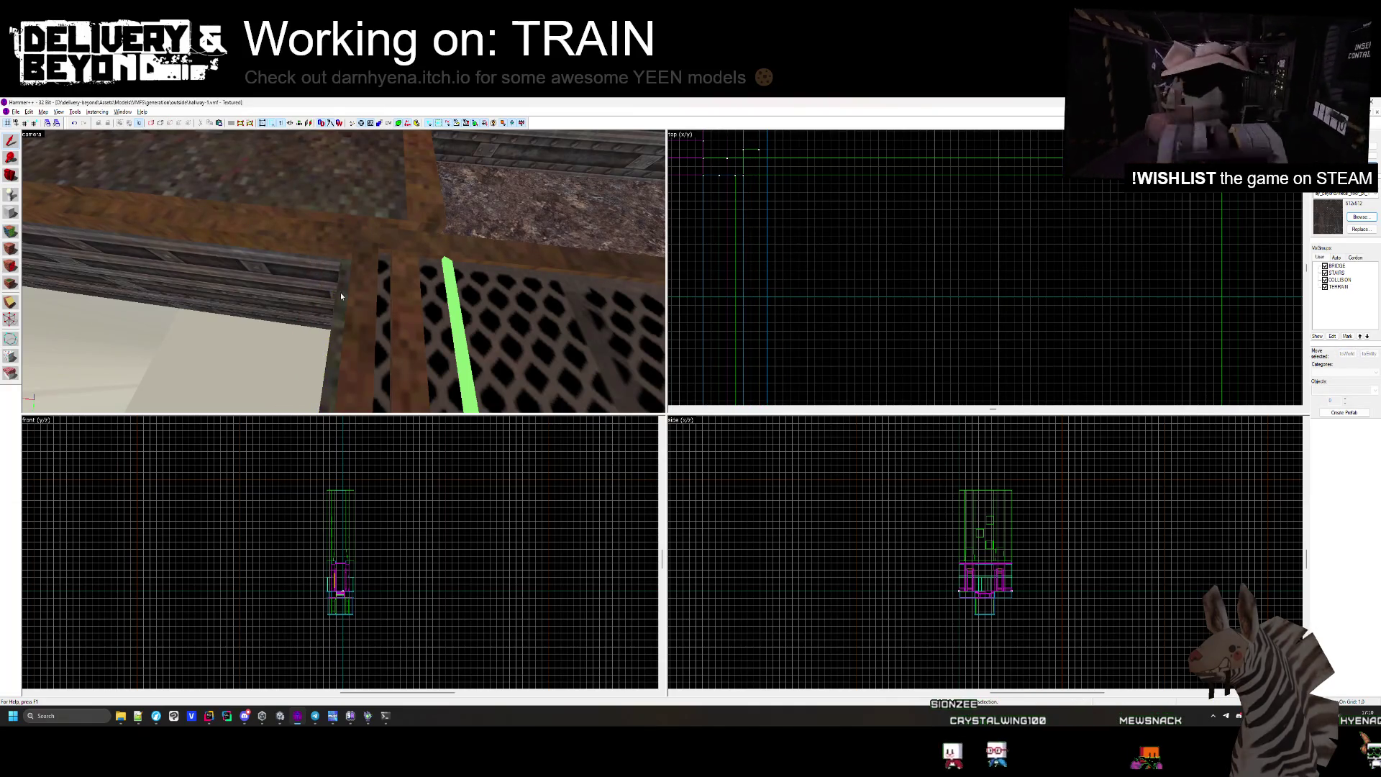
{"action": "key", "text": "Escape"}
Rebuild the rail beam along the grating thinner, narrowing it from 5 to 4 units, then 3.
{"action": "key", "text": "z"}
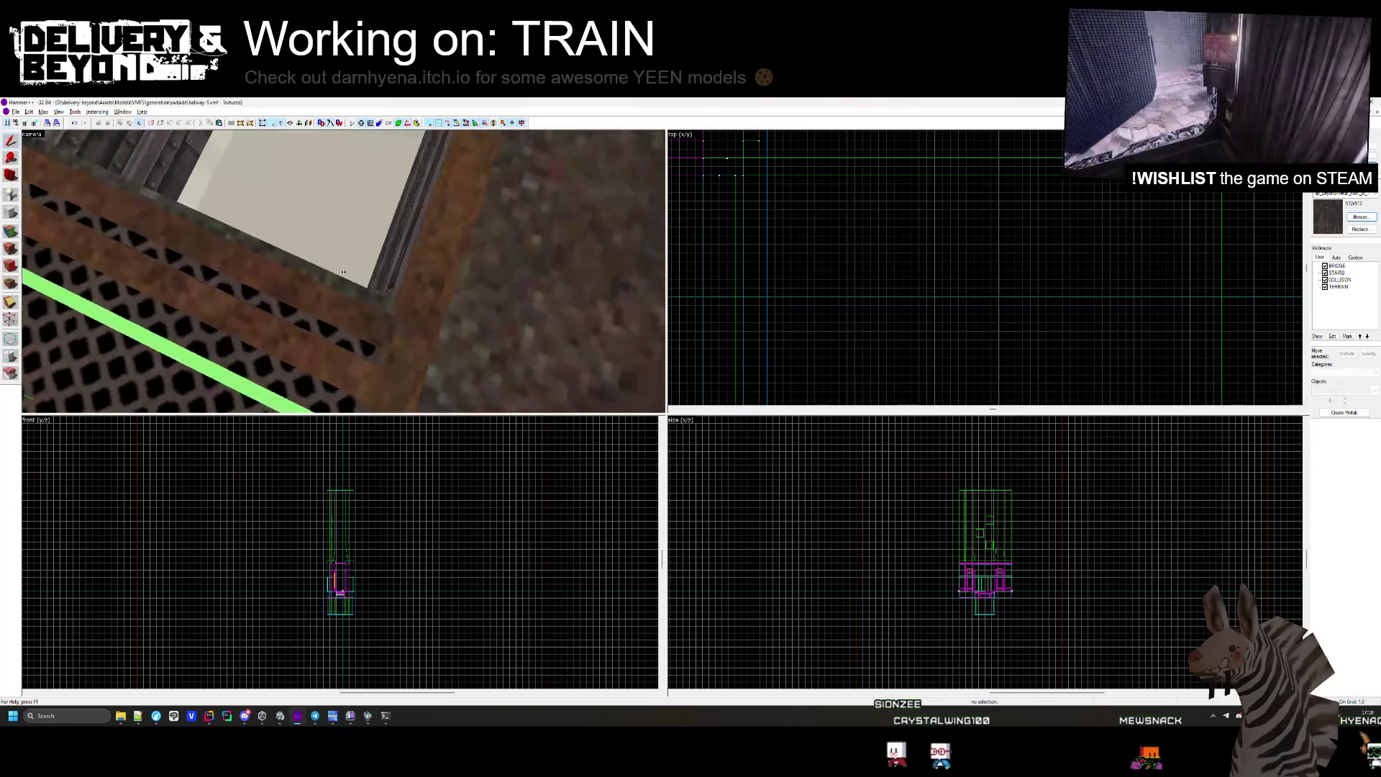
{"action": "key", "text": "z"}
{"action": "left_click", "coordinate": [387, 261]}
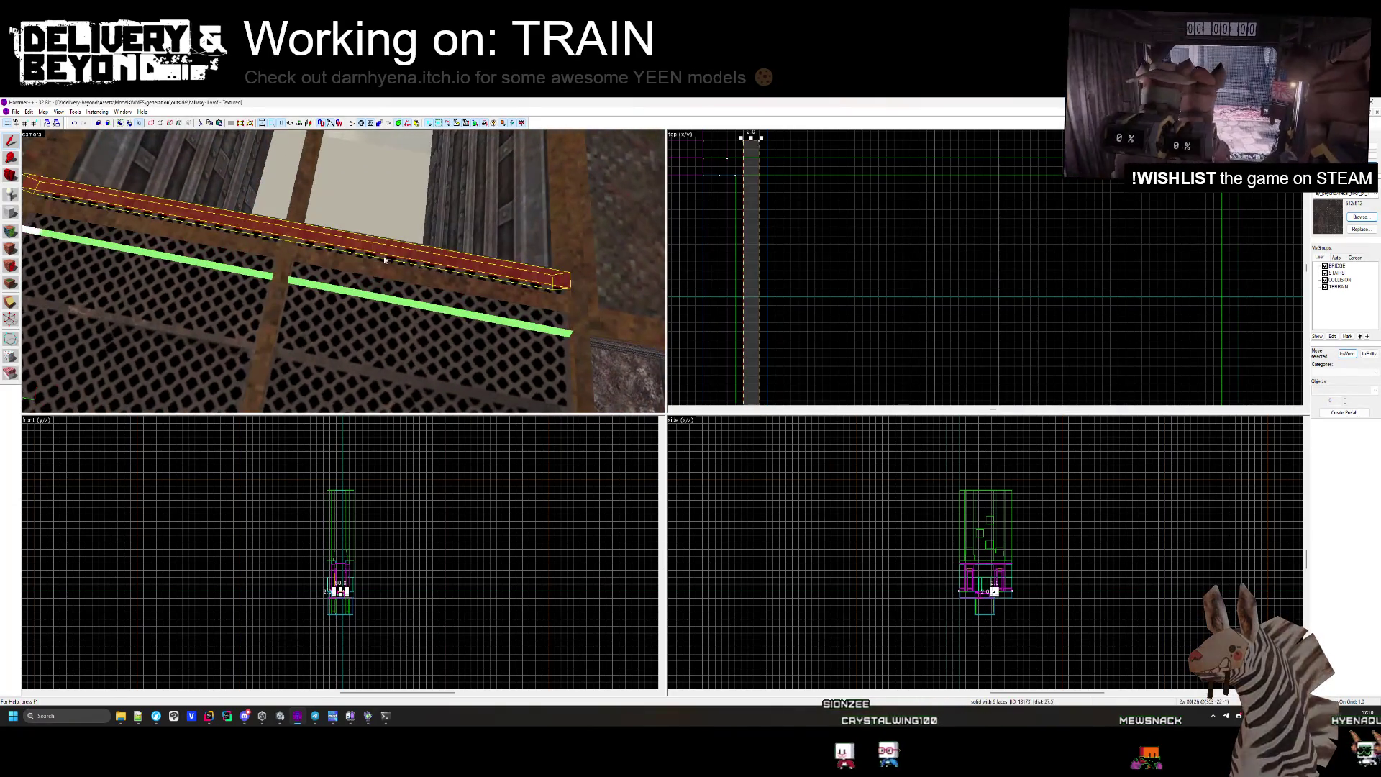
{"action": "scroll", "coordinate": [745, 182], "scroll_direction": "down", "scroll_amount": 2}
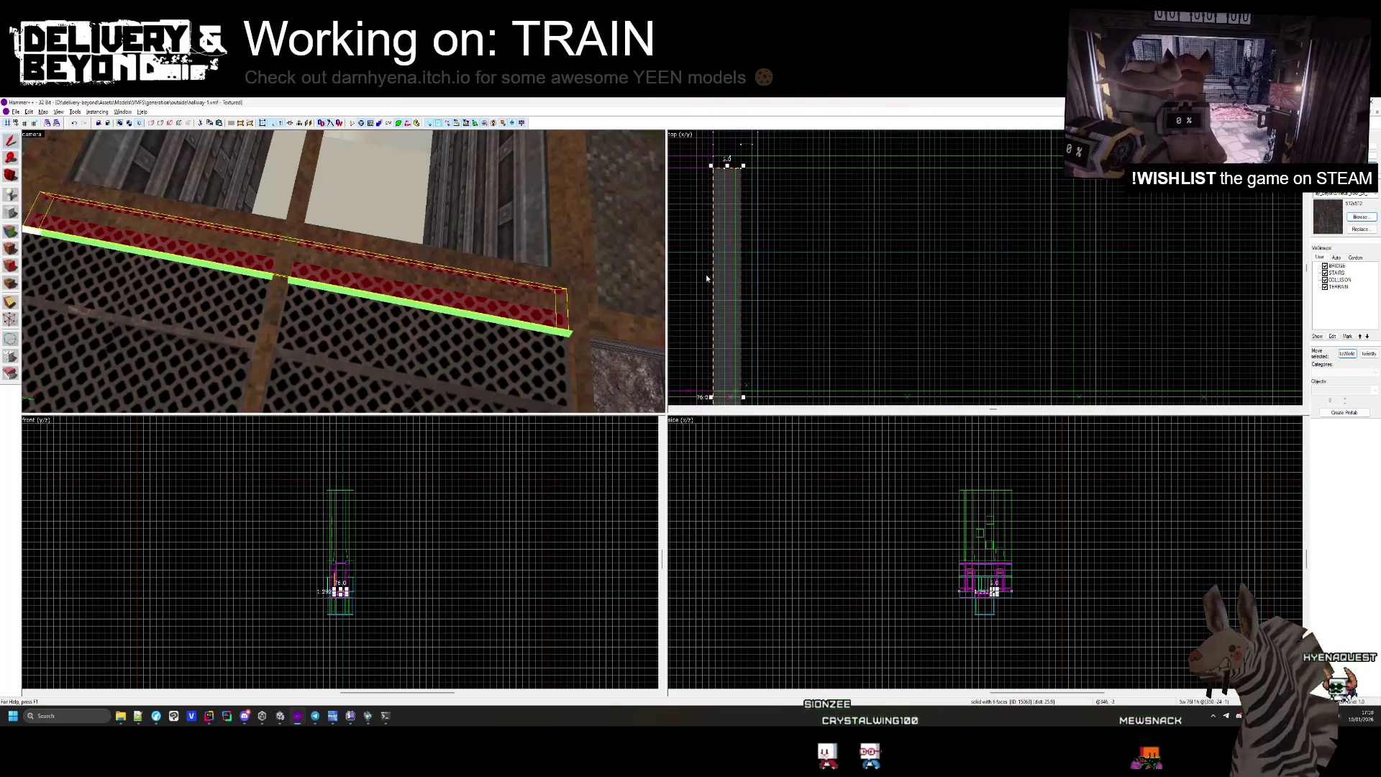
{"action": "left_click_drag", "start_coordinate": [743, 166], "coordinate": [739, 166]}
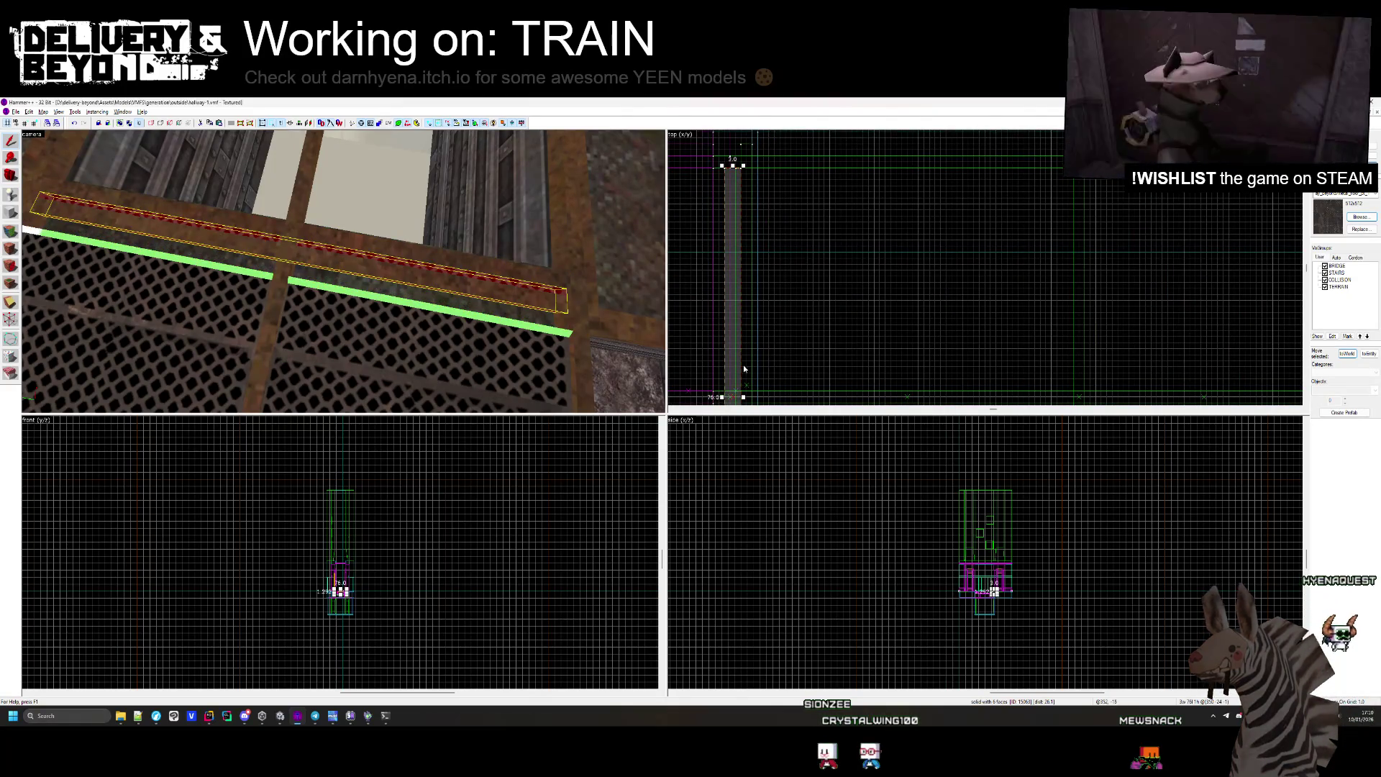
{"action": "key", "text": "Delete"}
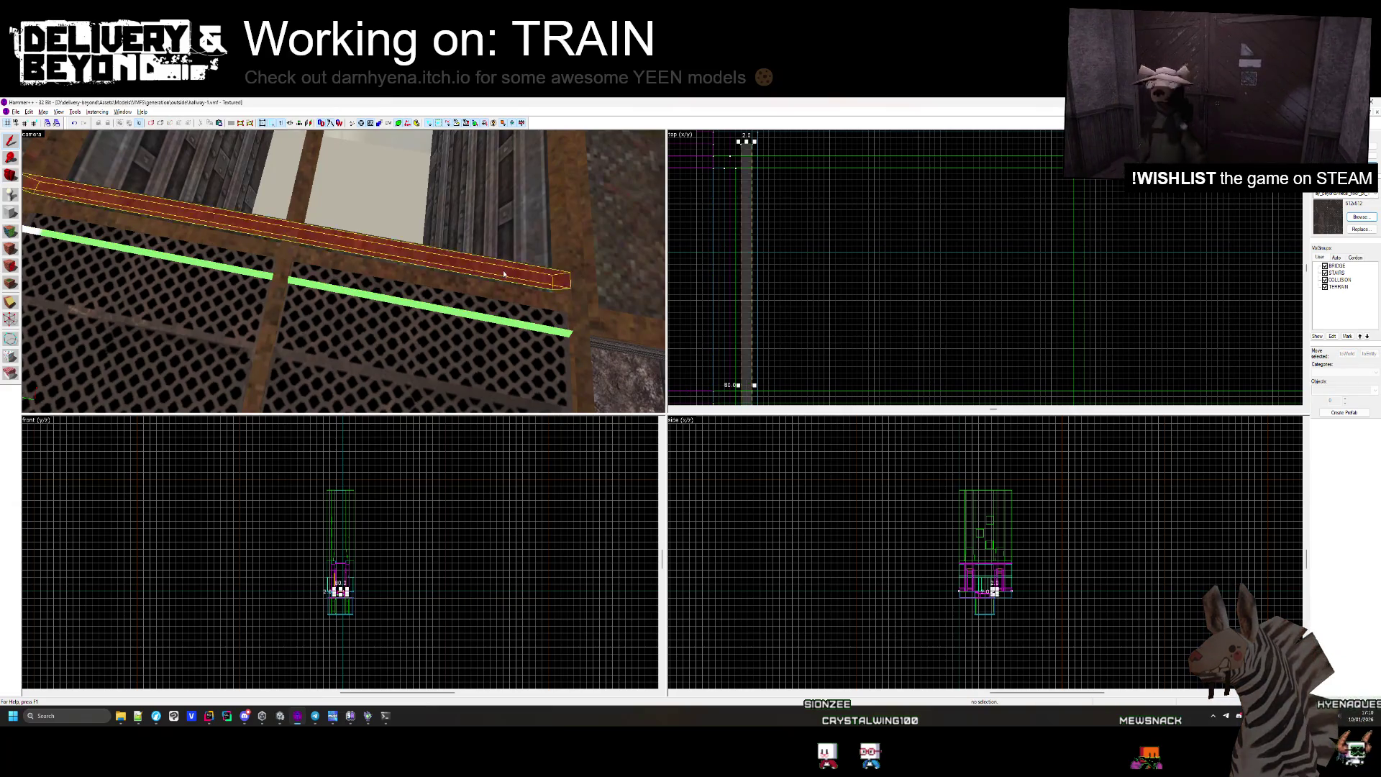
{"action": "key", "text": "ctrl+z"}
{"action": "scroll", "coordinate": [757, 344], "scroll_direction": "down", "scroll_amount": 2}
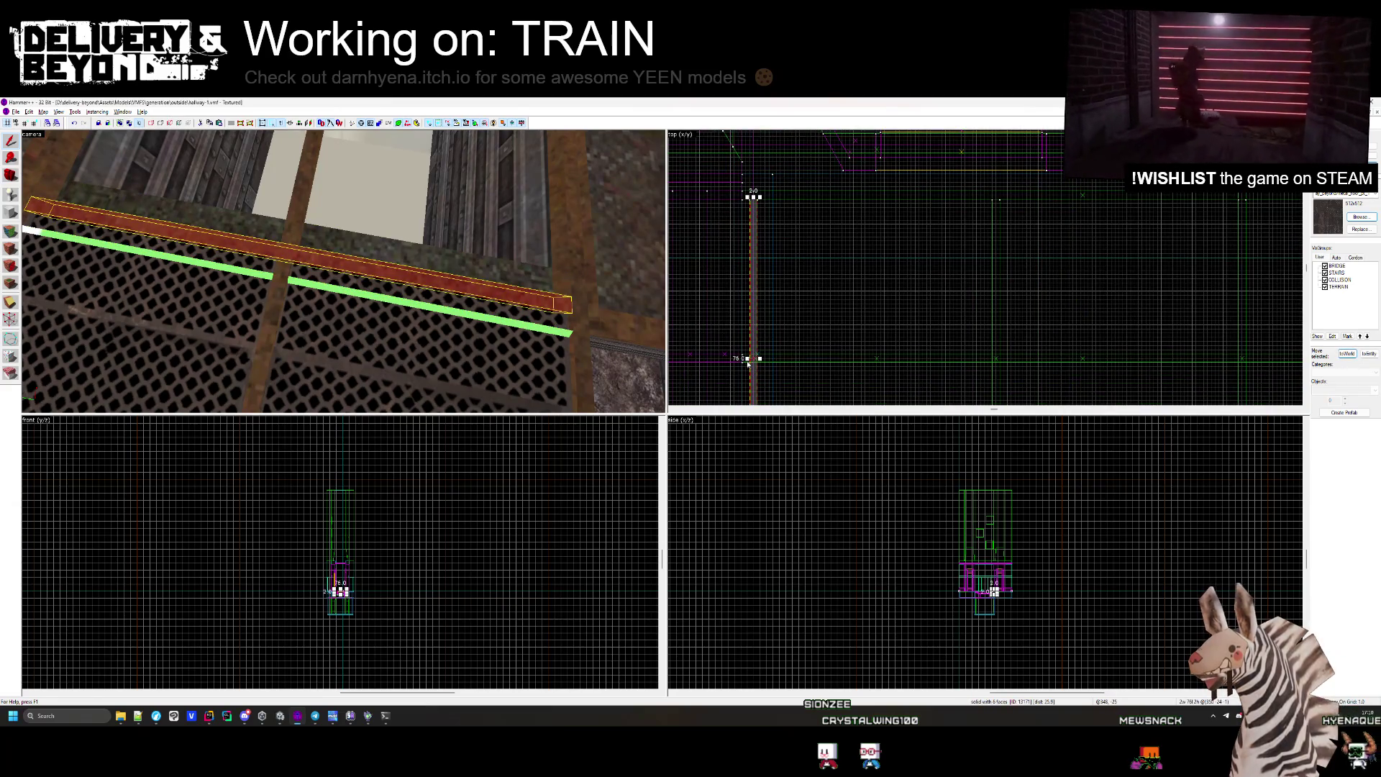
{"action": "left_click_drag", "start_coordinate": [749, 365], "coordinate": [744, 365]}
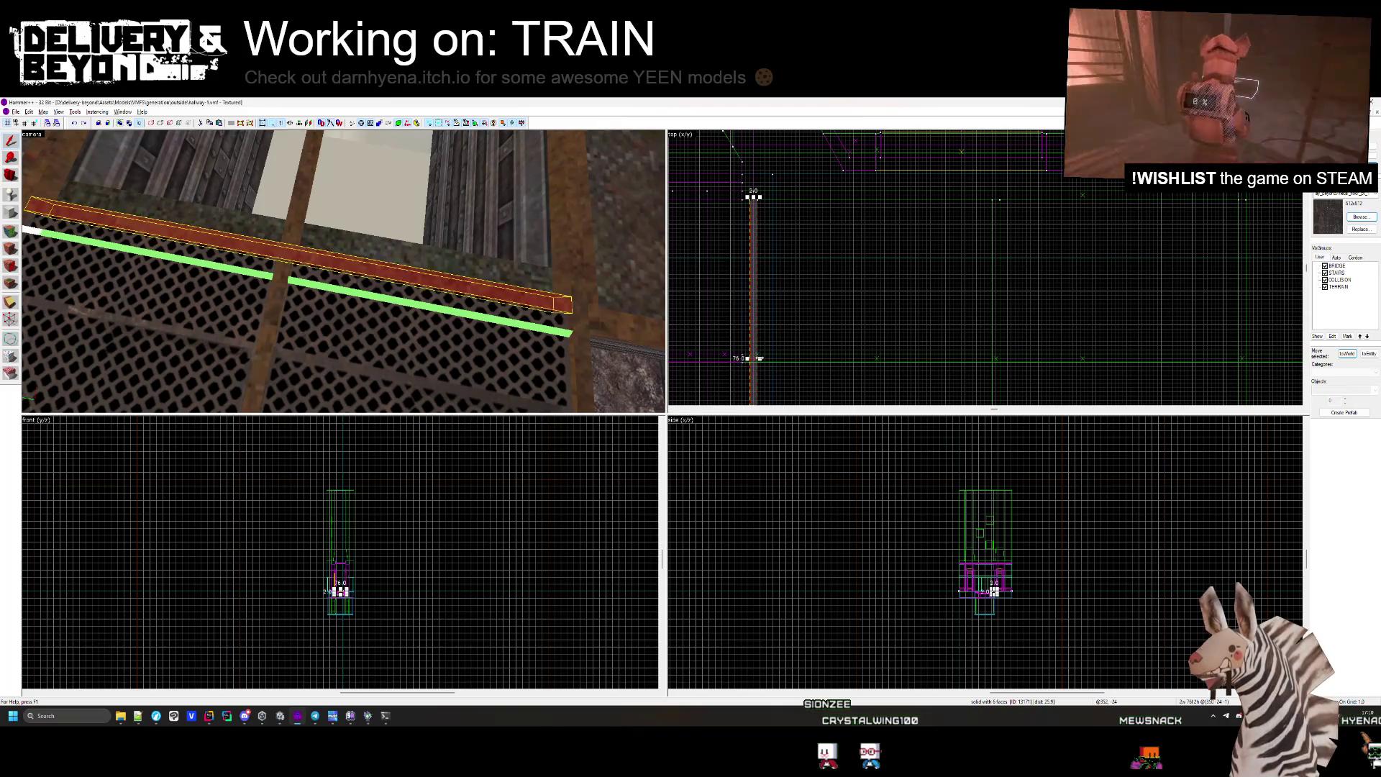
Fly the 3D camera down over the floor grating to inspect the slimmer rail.
{"action": "key", "text": "Escape"}
{"action": "key", "text": "z"}
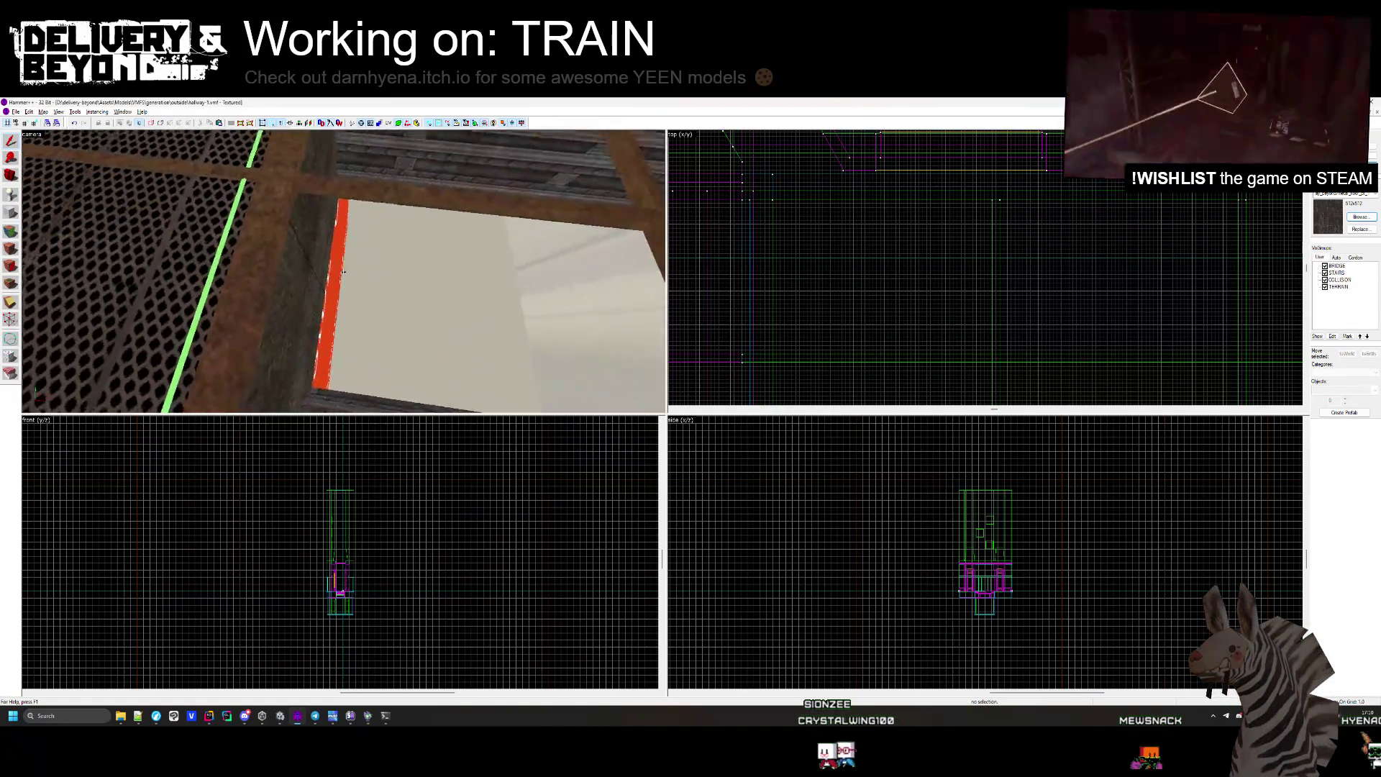
{"action": "key", "text": "w"}
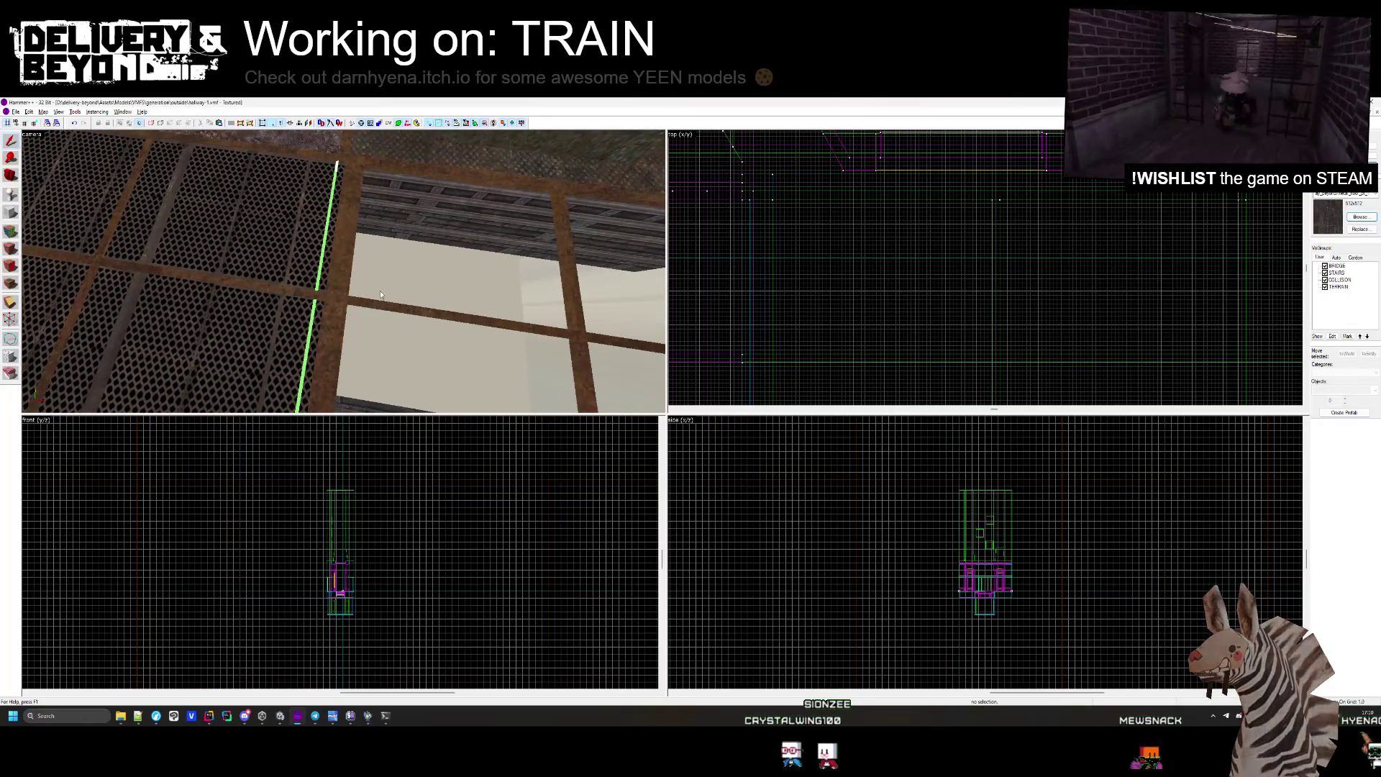
{"action": "key", "text": "Escape"}
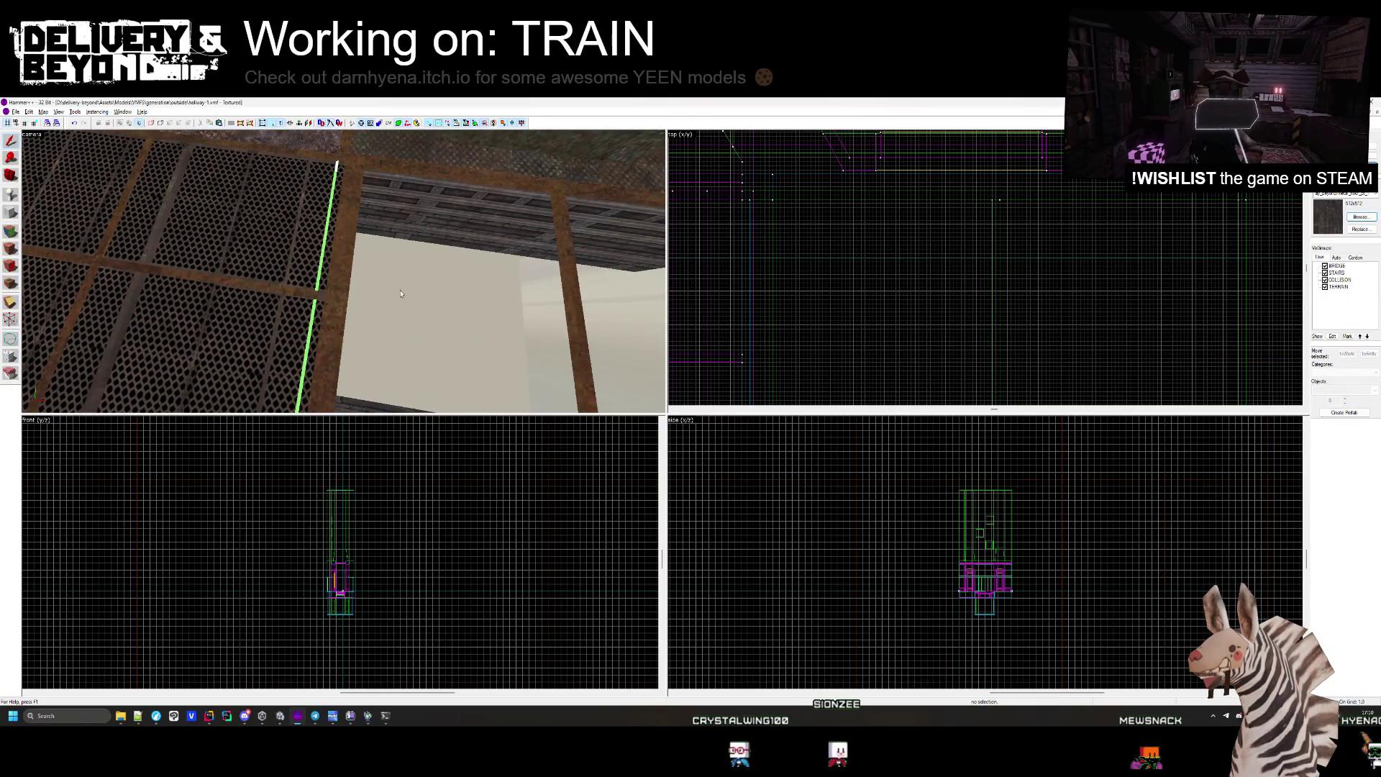
{"action": "key", "text": "z"}
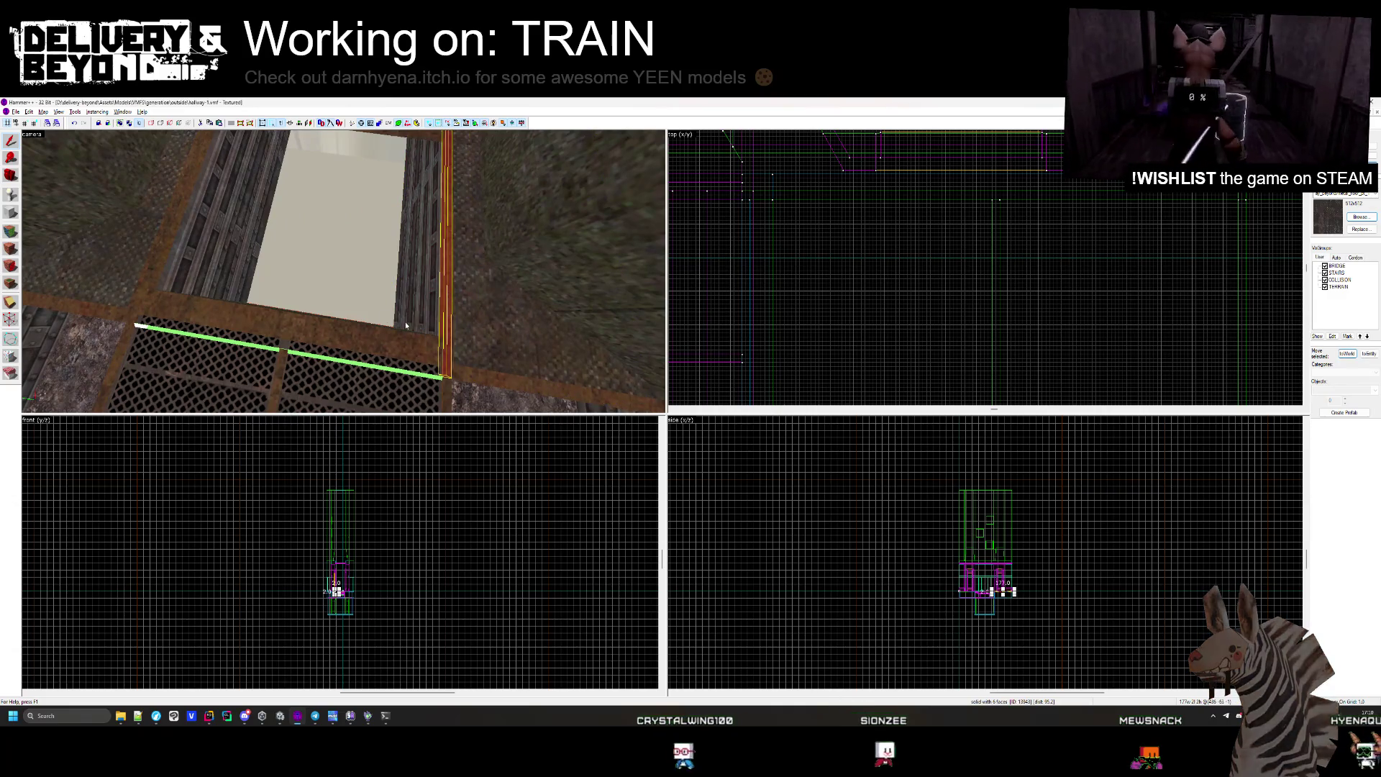
{"action": "key", "text": "Escape"}
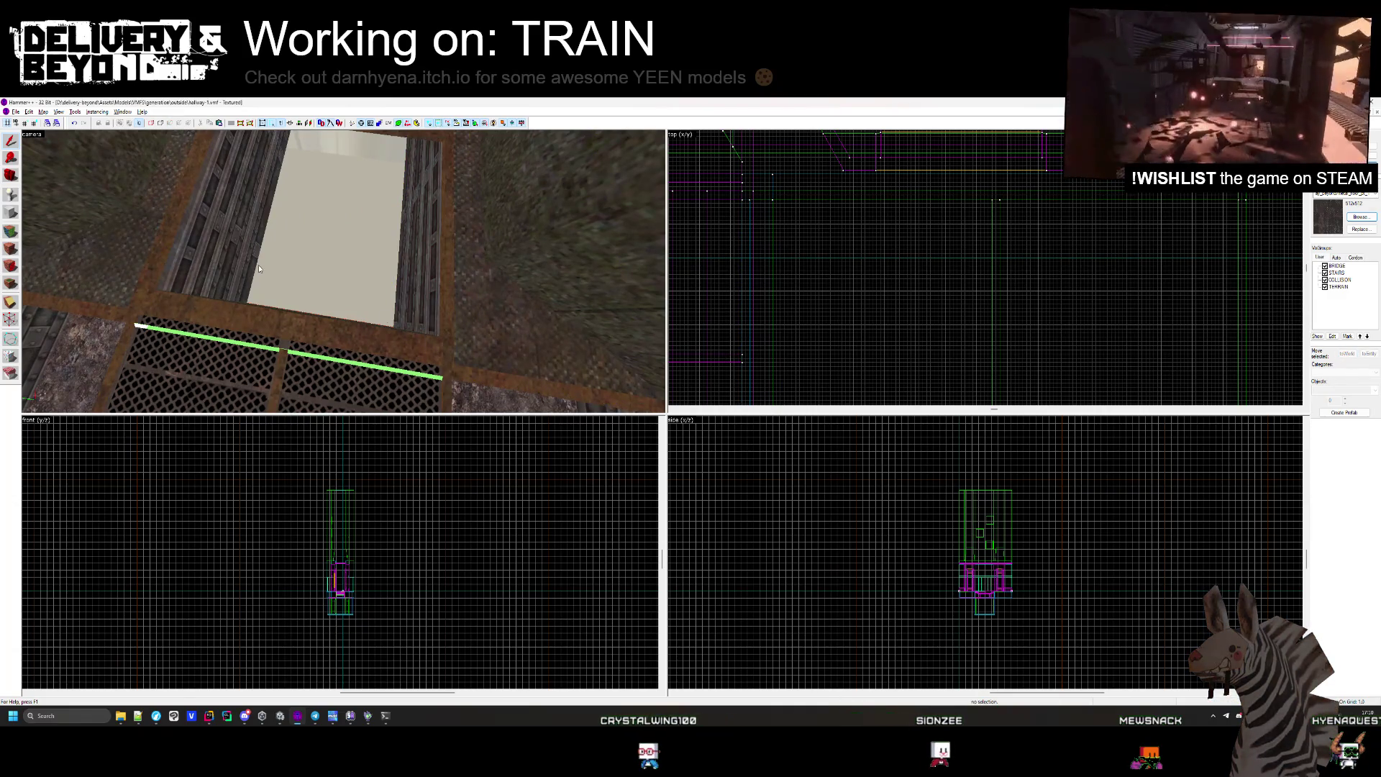
{"action": "key", "text": "z"}
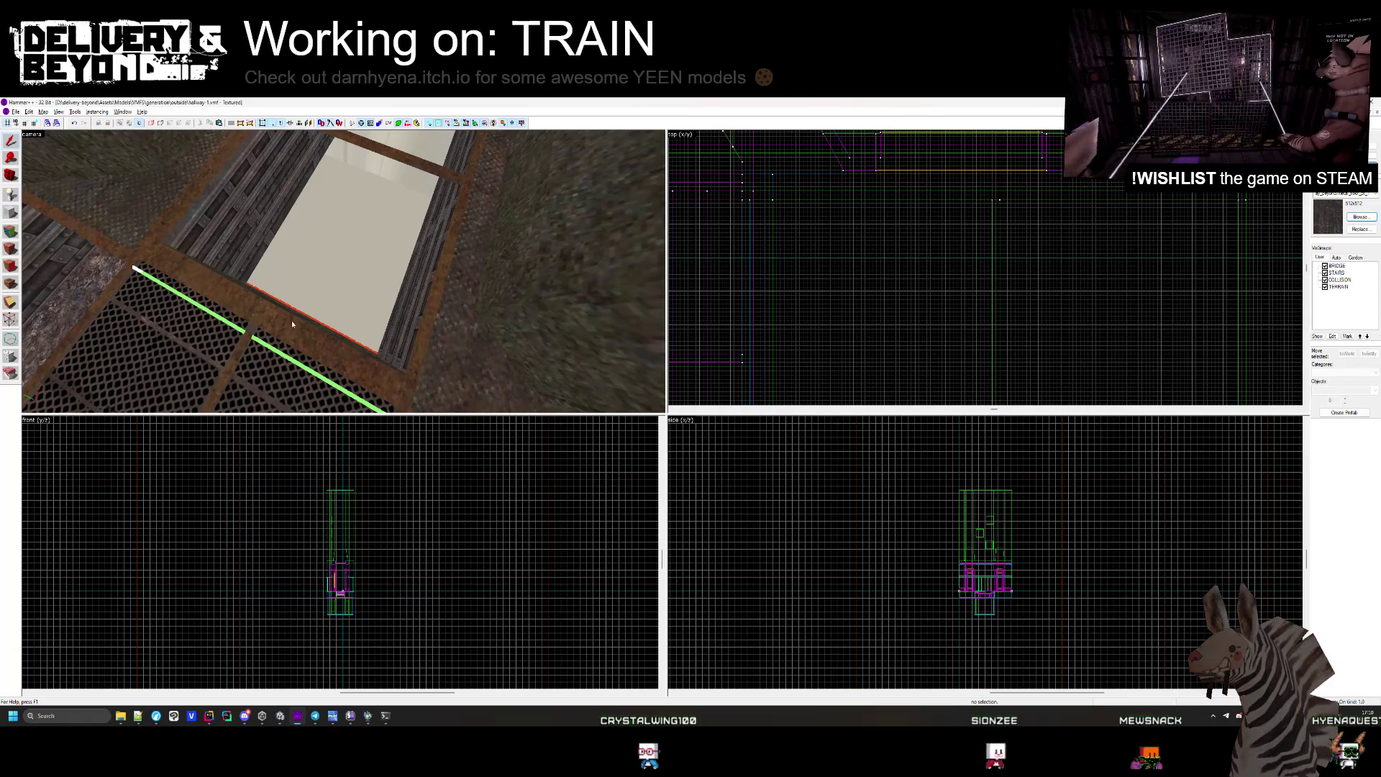
{"action": "key", "text": "z"}
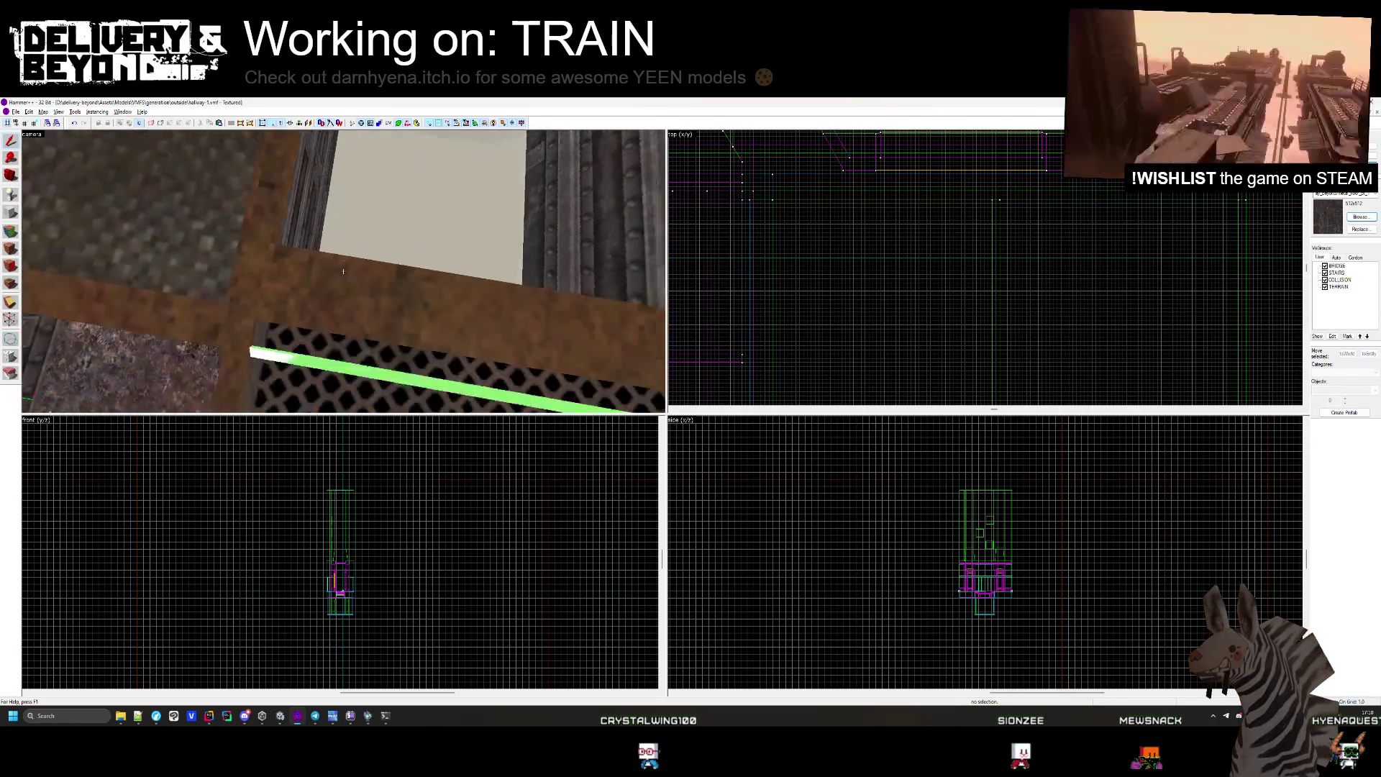
{"action": "mouse_move", "coordinate": [343, 271]}
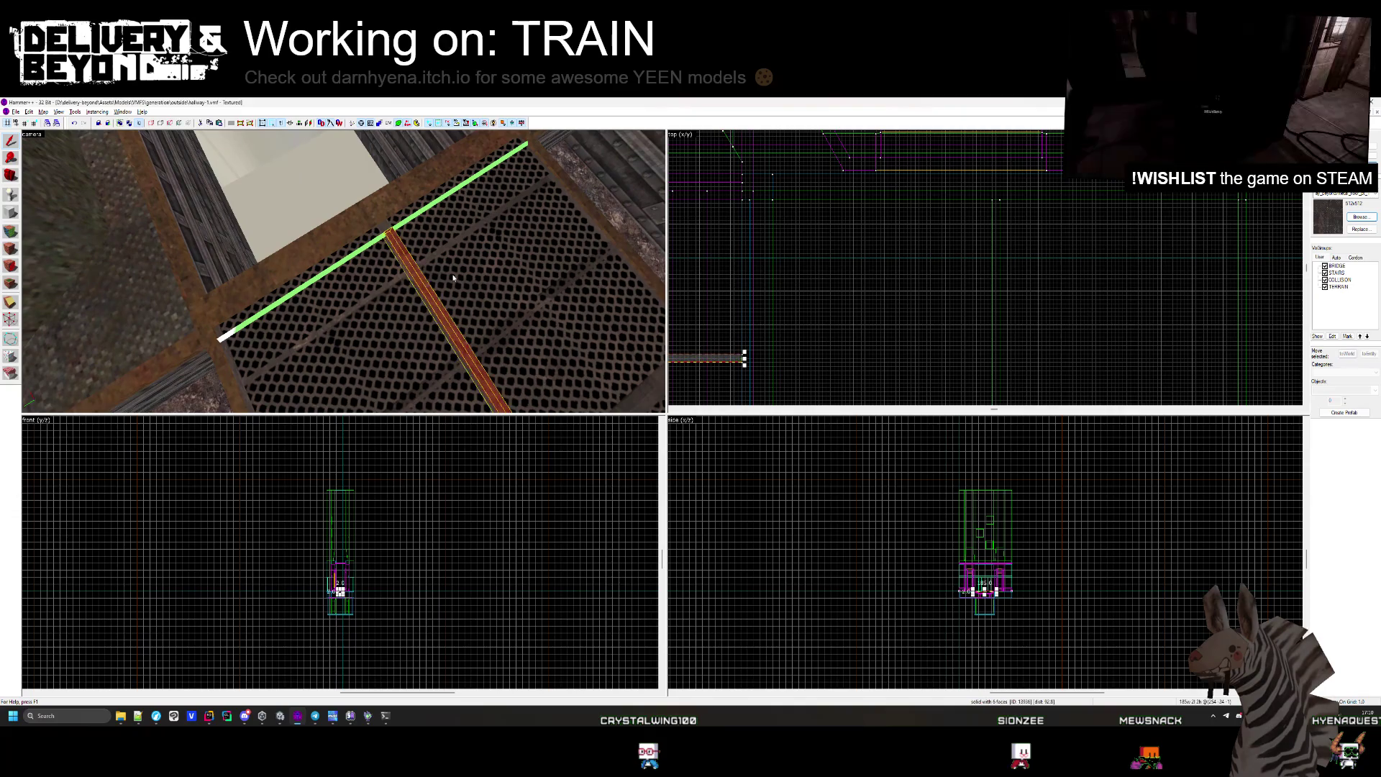
{"action": "scroll", "coordinate": [746, 363], "scroll_direction": "up", "scroll_amount": 3}
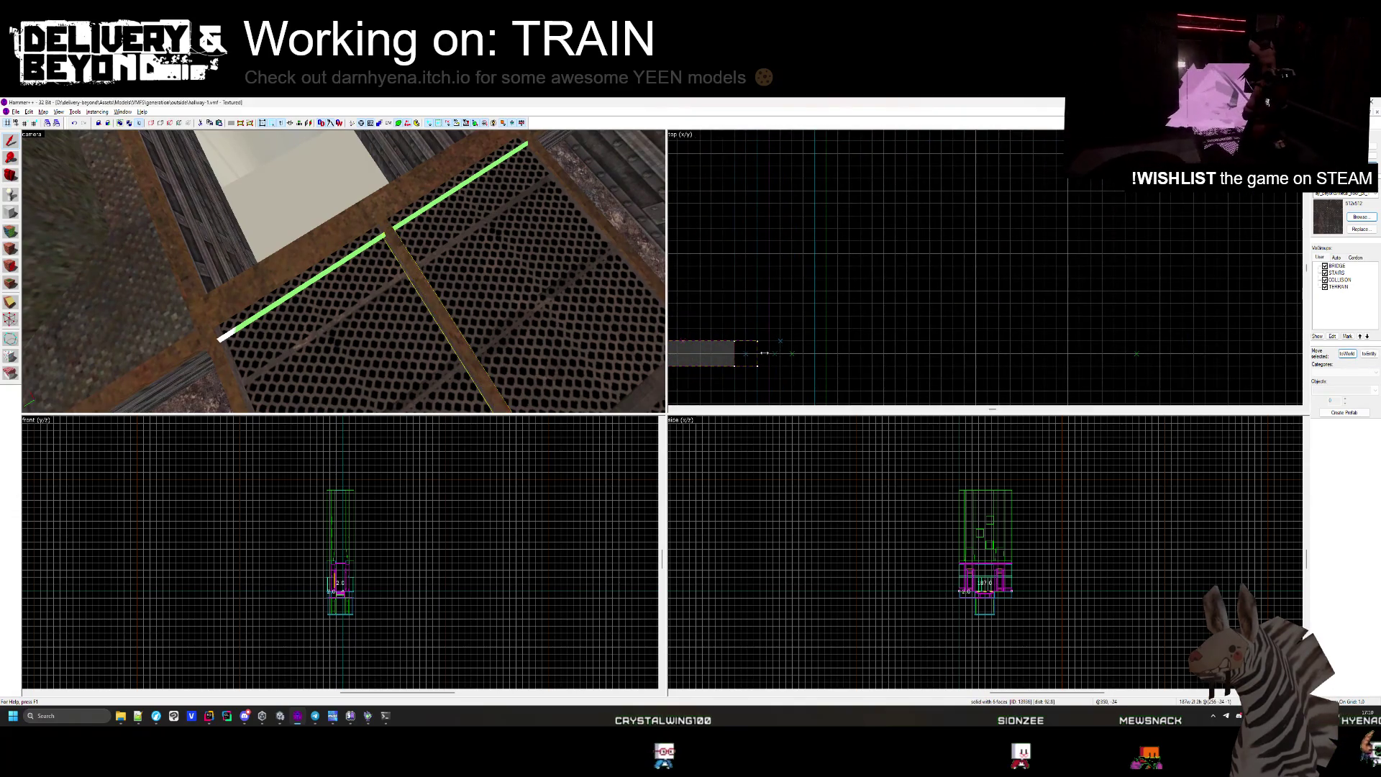
{"action": "left_click", "coordinate": [416, 277]}
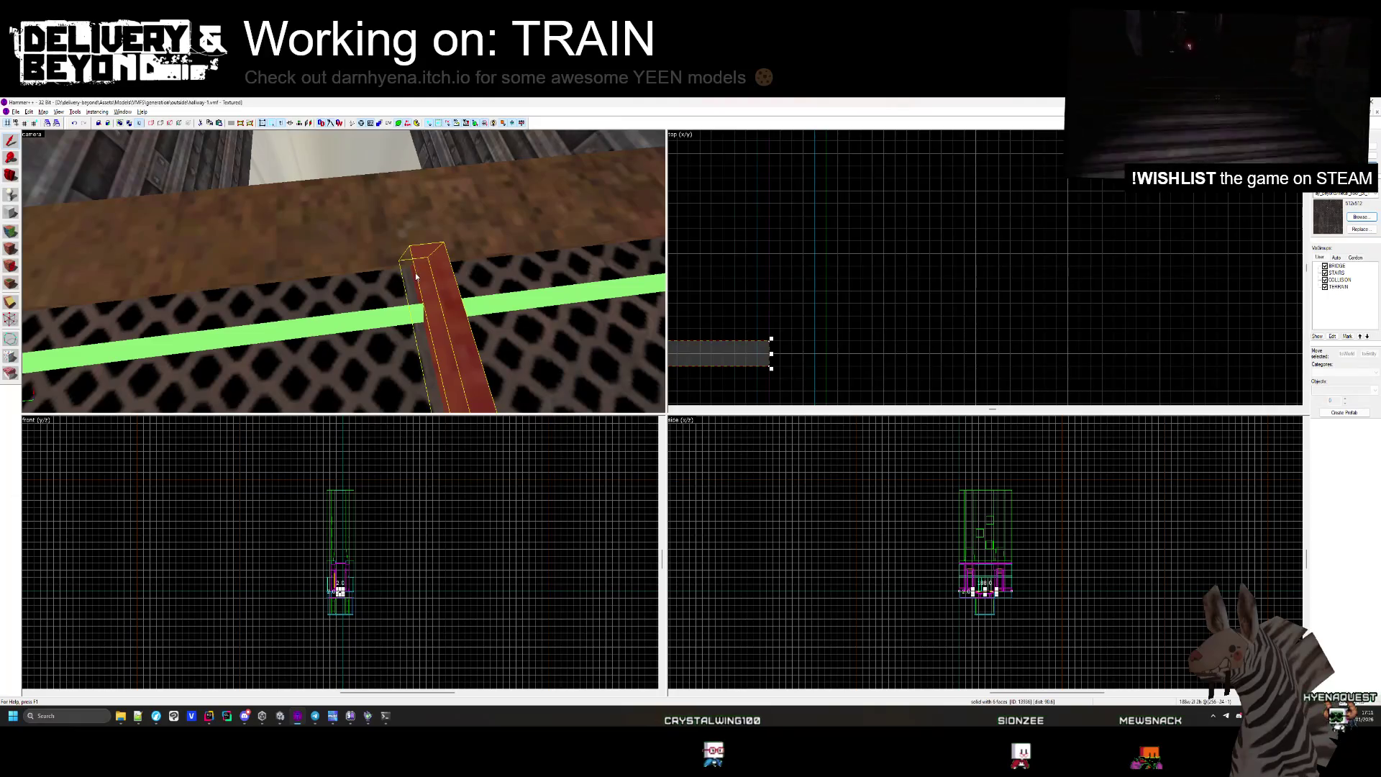
{"action": "left_click", "coordinate": [771, 353]}
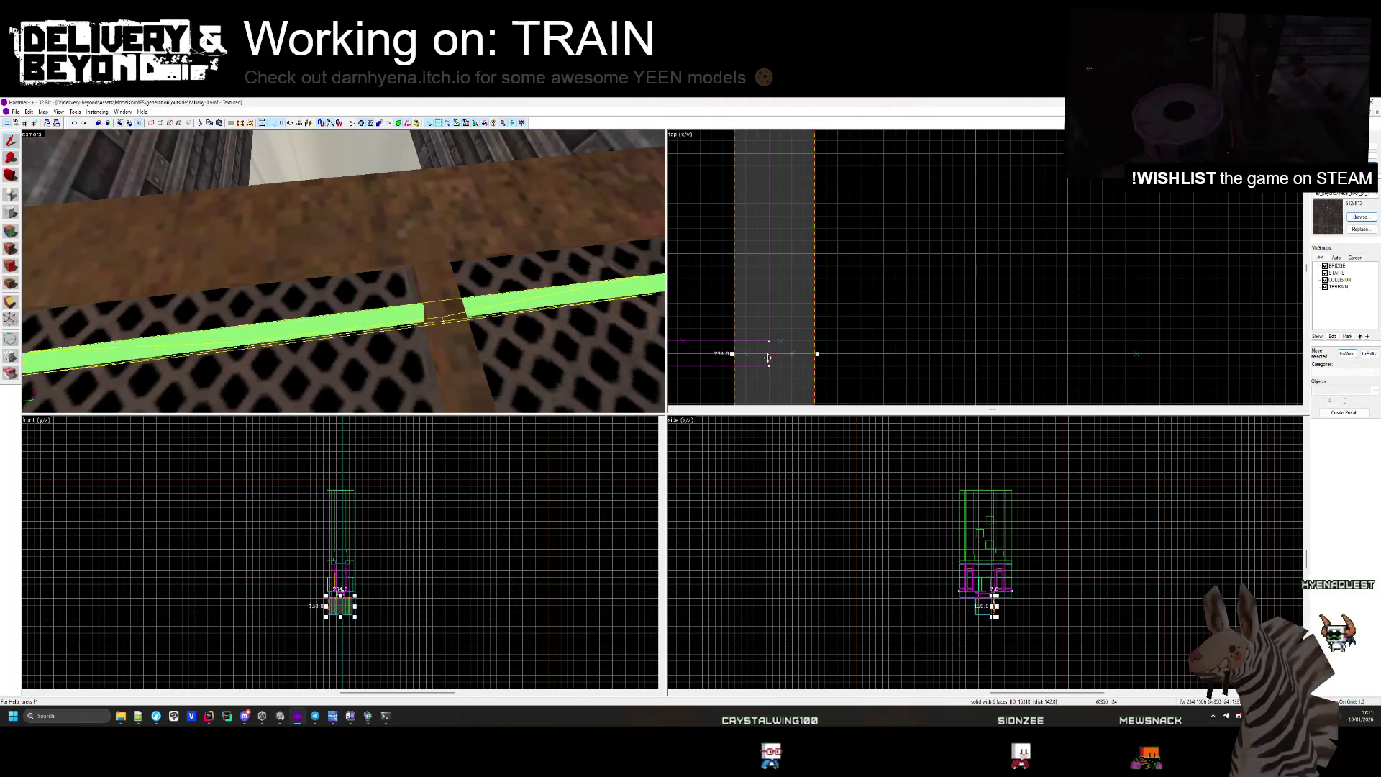
{"action": "left_click", "coordinate": [772, 354]}
{"action": "key", "text": "Escape"}
{"action": "key", "text": "z"}
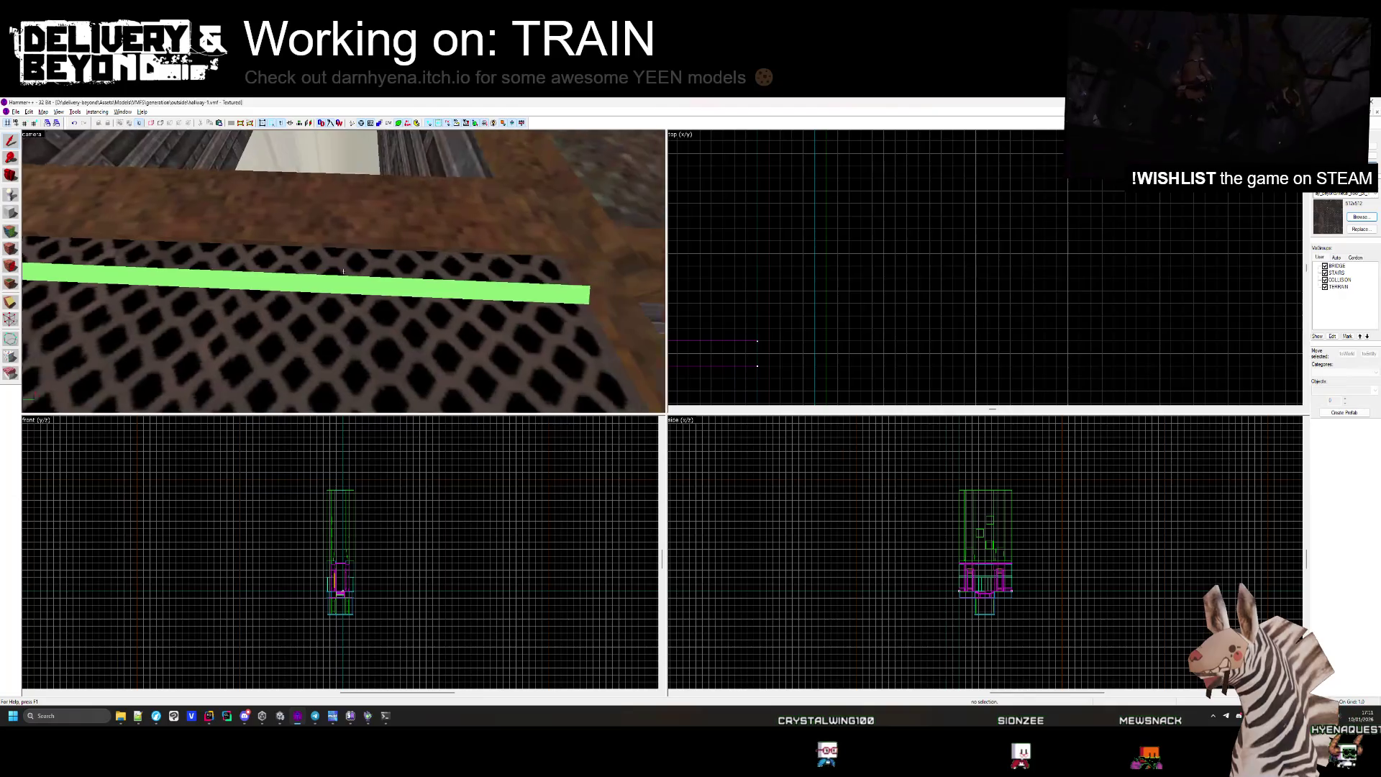
{"action": "key", "text": "z"}
{"action": "key", "text": "s"}
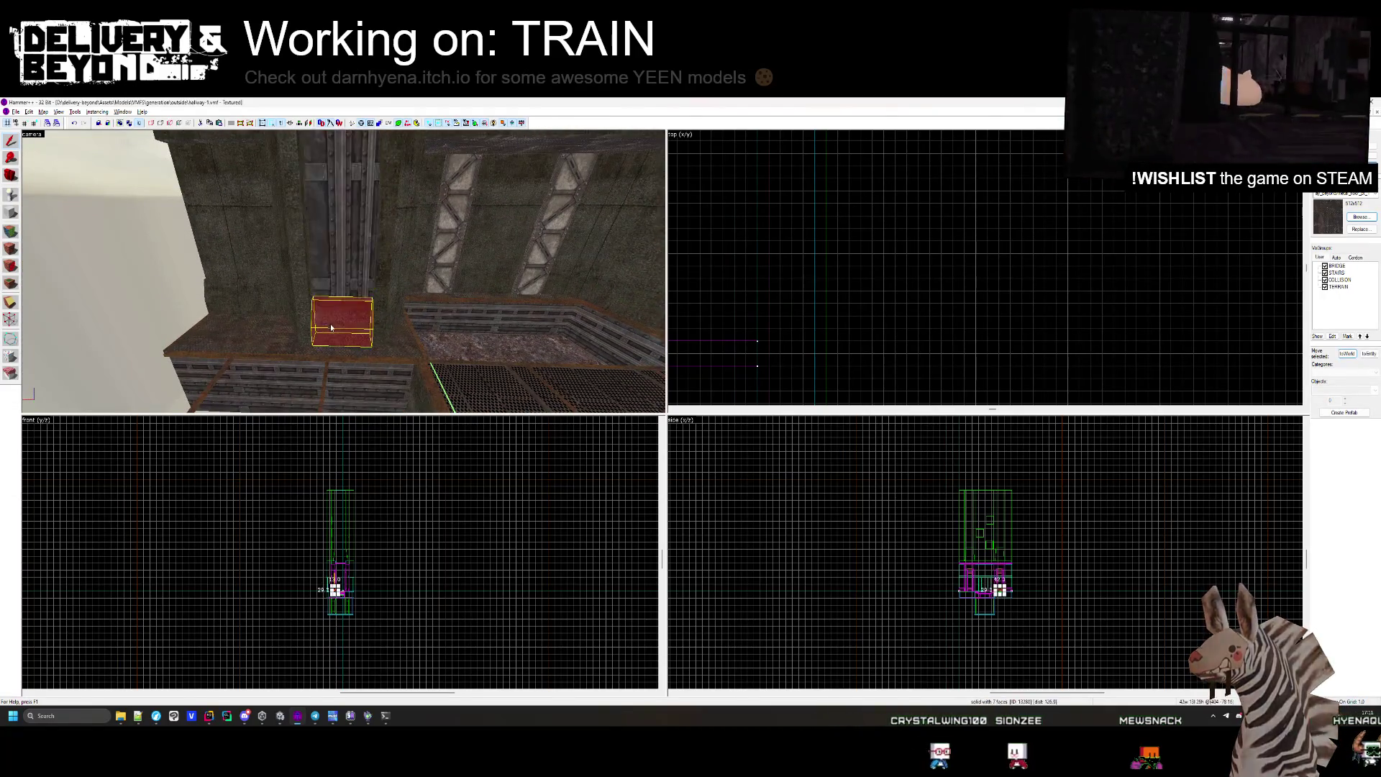
Delete the thin red pillar and the small red box brushes from the shaft wall.
{"action": "key", "text": "z"}
{"action": "left_click", "coordinate": [339, 291]}
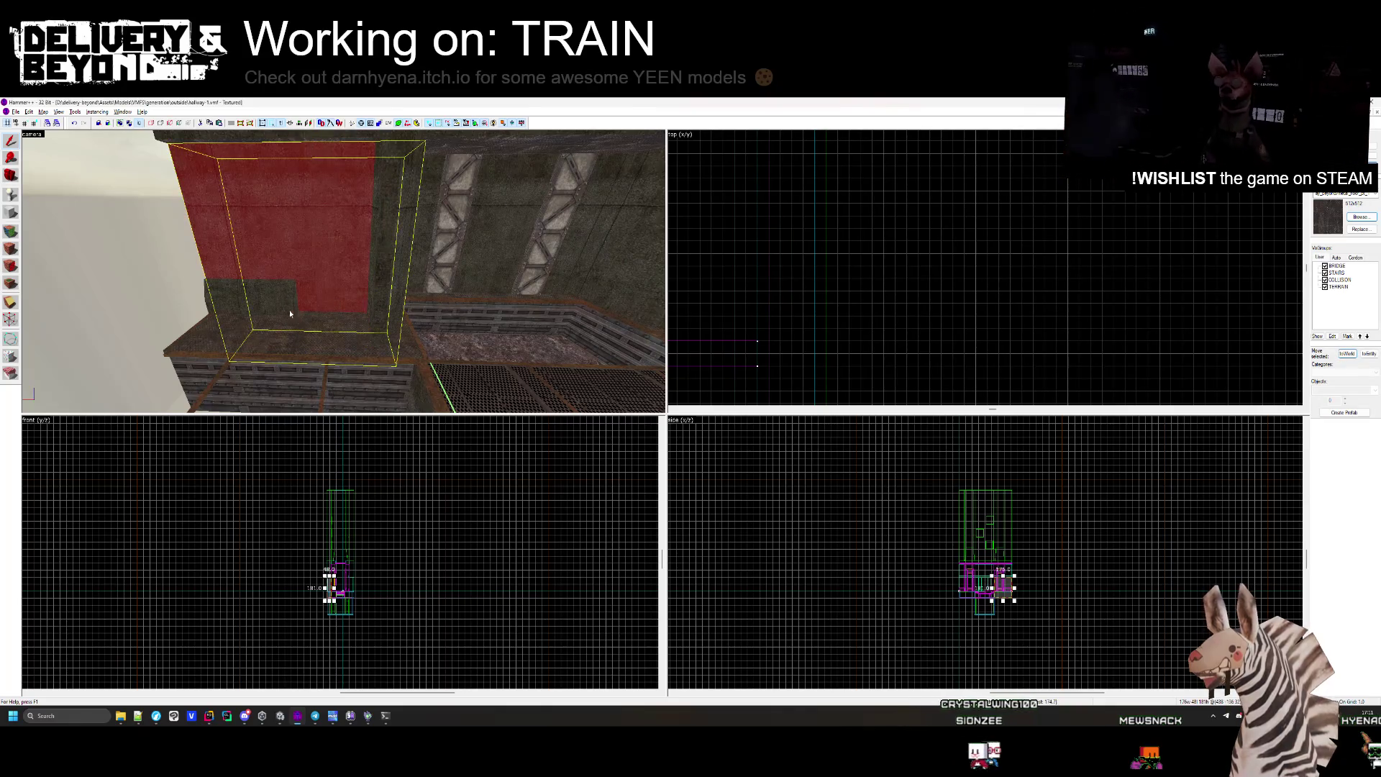
{"action": "left_click", "coordinate": [307, 315]}
{"action": "key", "text": "z"}
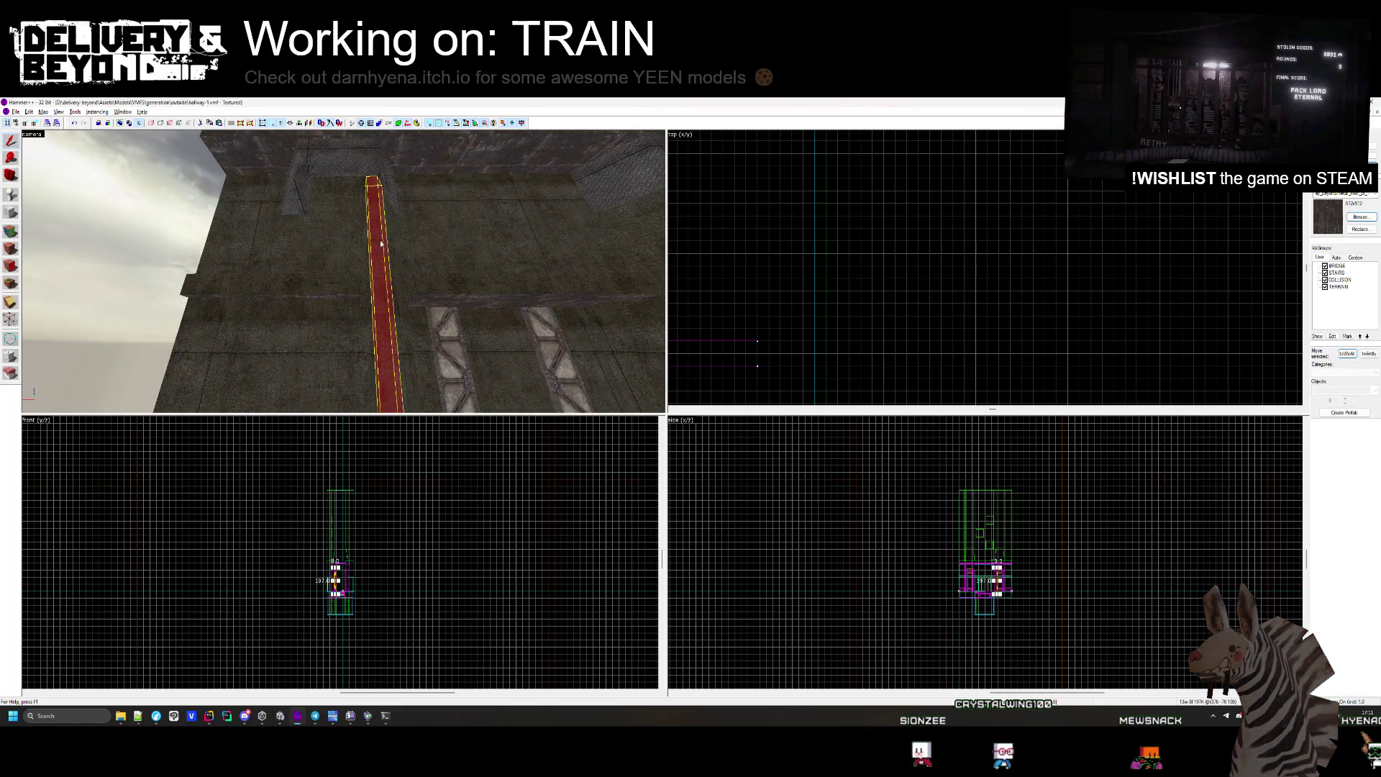
{"action": "key", "text": "Delete"}
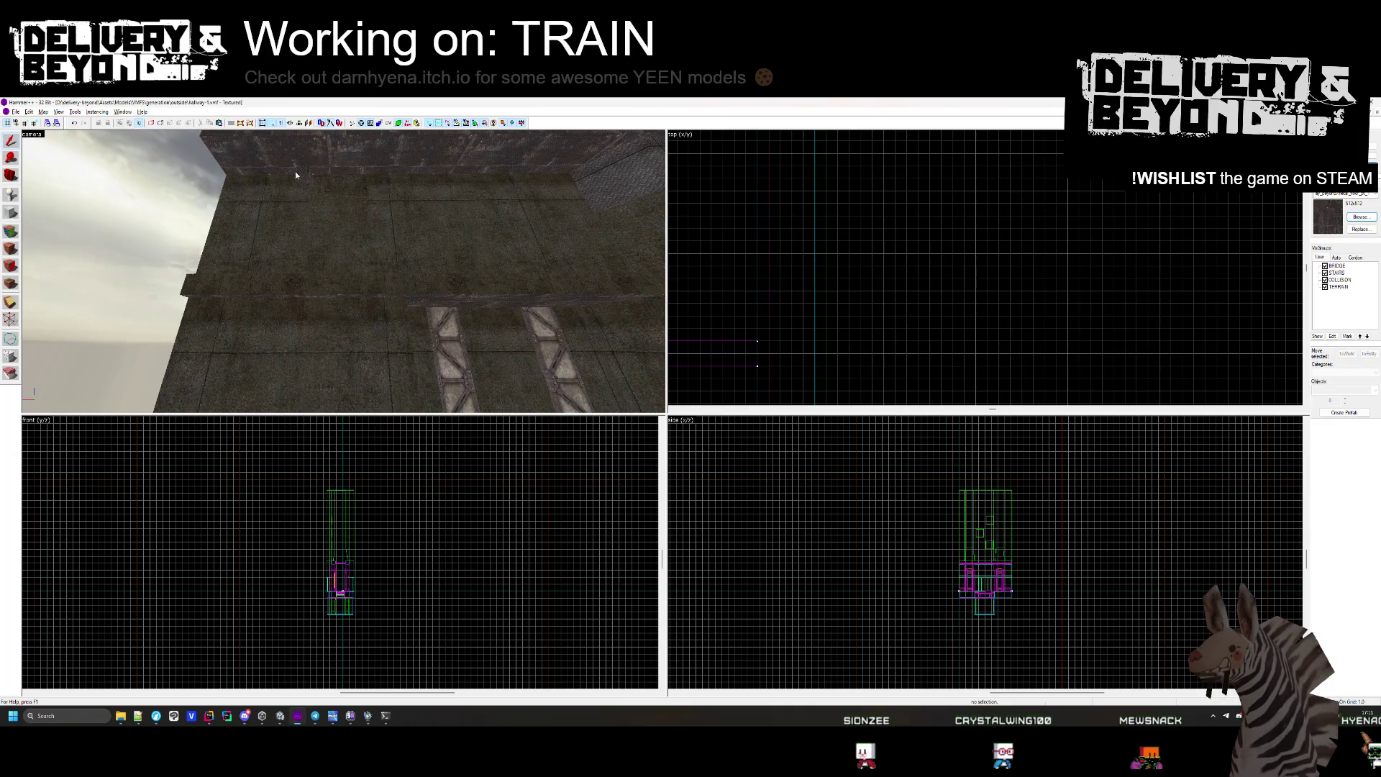
{"action": "key", "text": "z"}
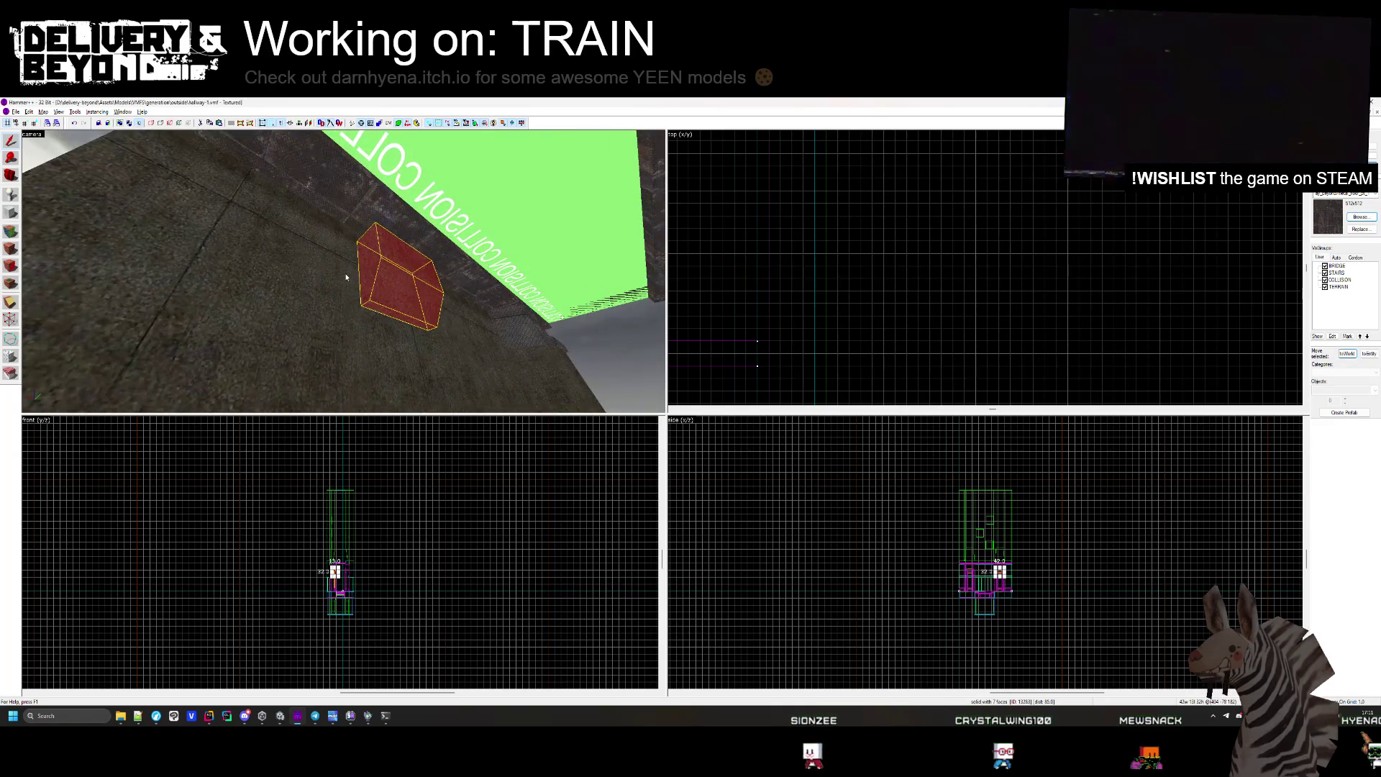
{"action": "key", "text": "Delete"}
Select the red wall box, then the red ledge brushes beside the shaft.
{"action": "key", "text": "s"}
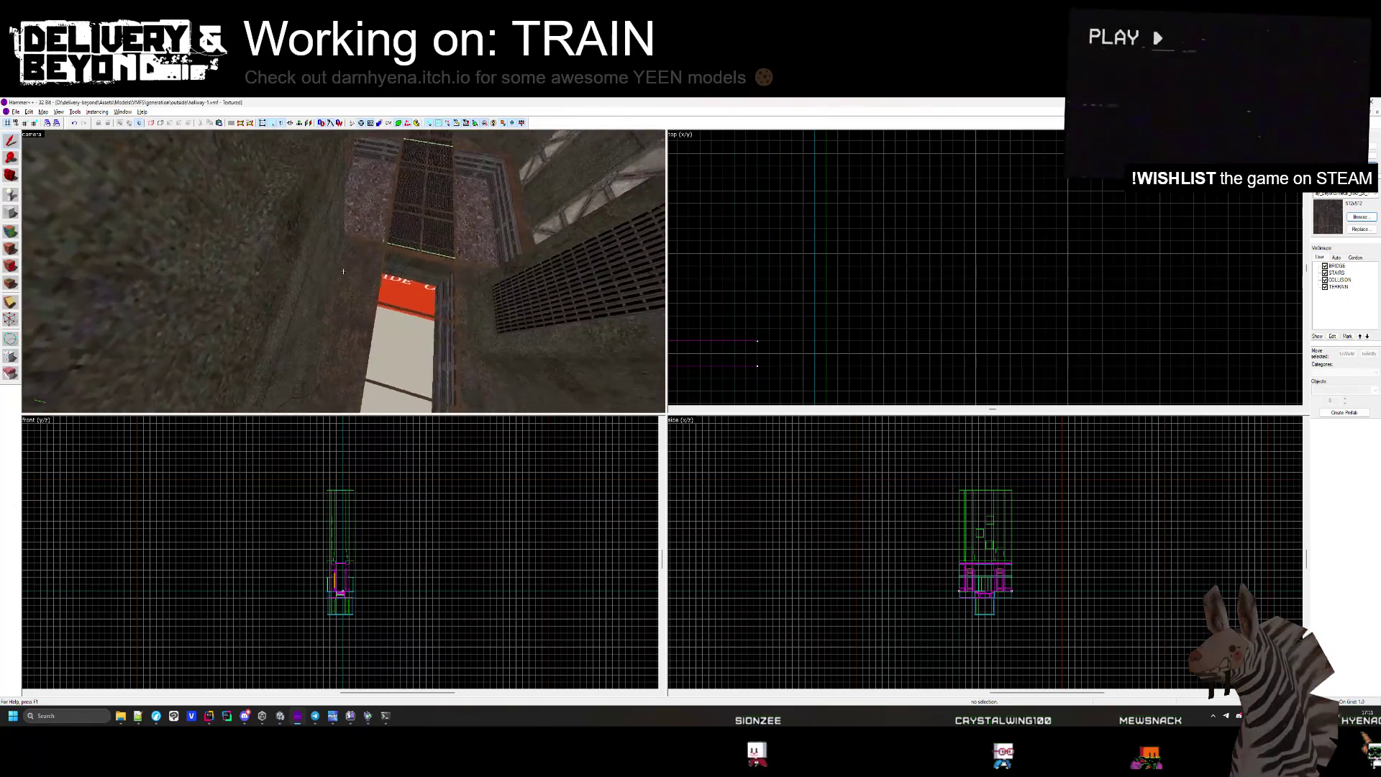
{"action": "key", "text": "z"}
{"action": "left_click", "coordinate": [343, 252]}
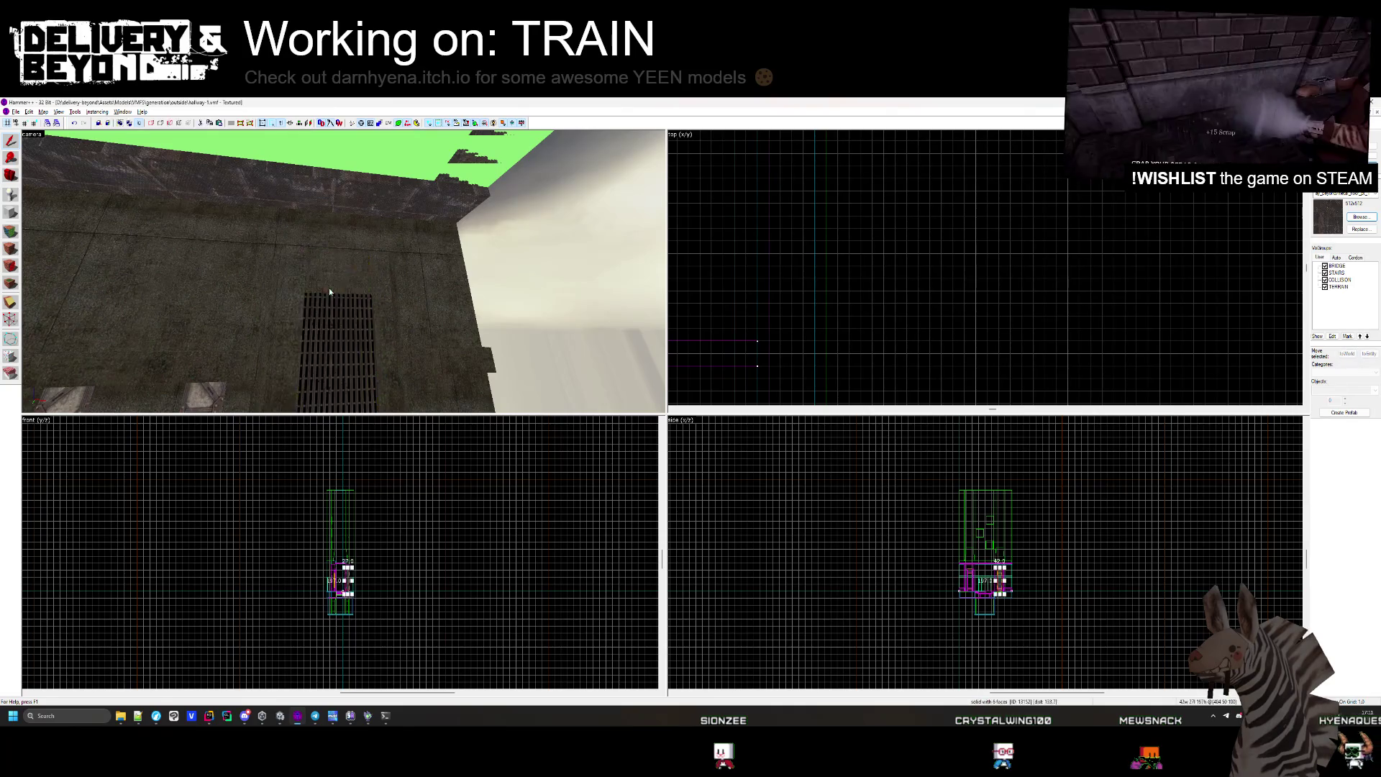
{"action": "key", "text": "z"}
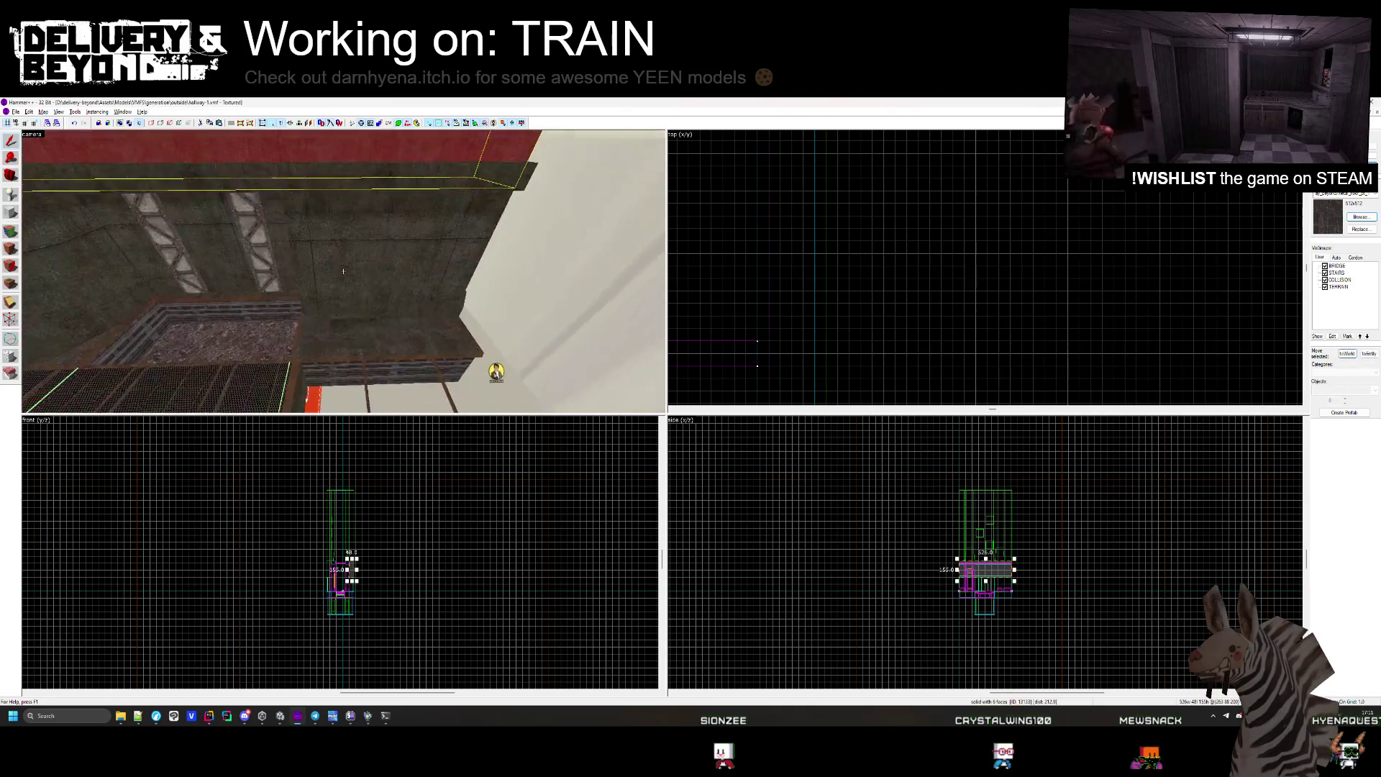
{"action": "key", "text": "z"}
{"action": "left_click", "coordinate": [343, 366]}
{"action": "key", "text": "z"}
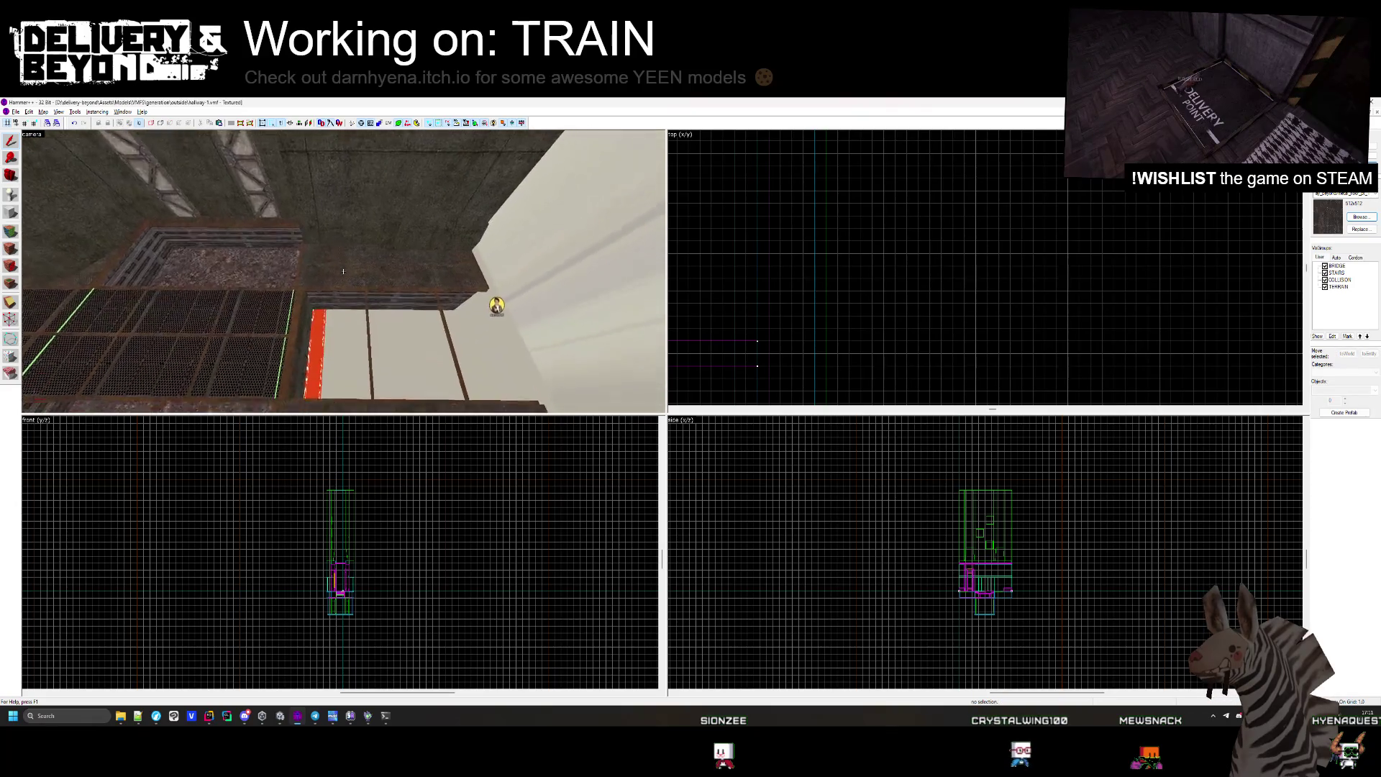
{"action": "key", "text": "z"}
{"action": "left_click", "coordinate": [348, 249]}
{"action": "key", "text": "z"}
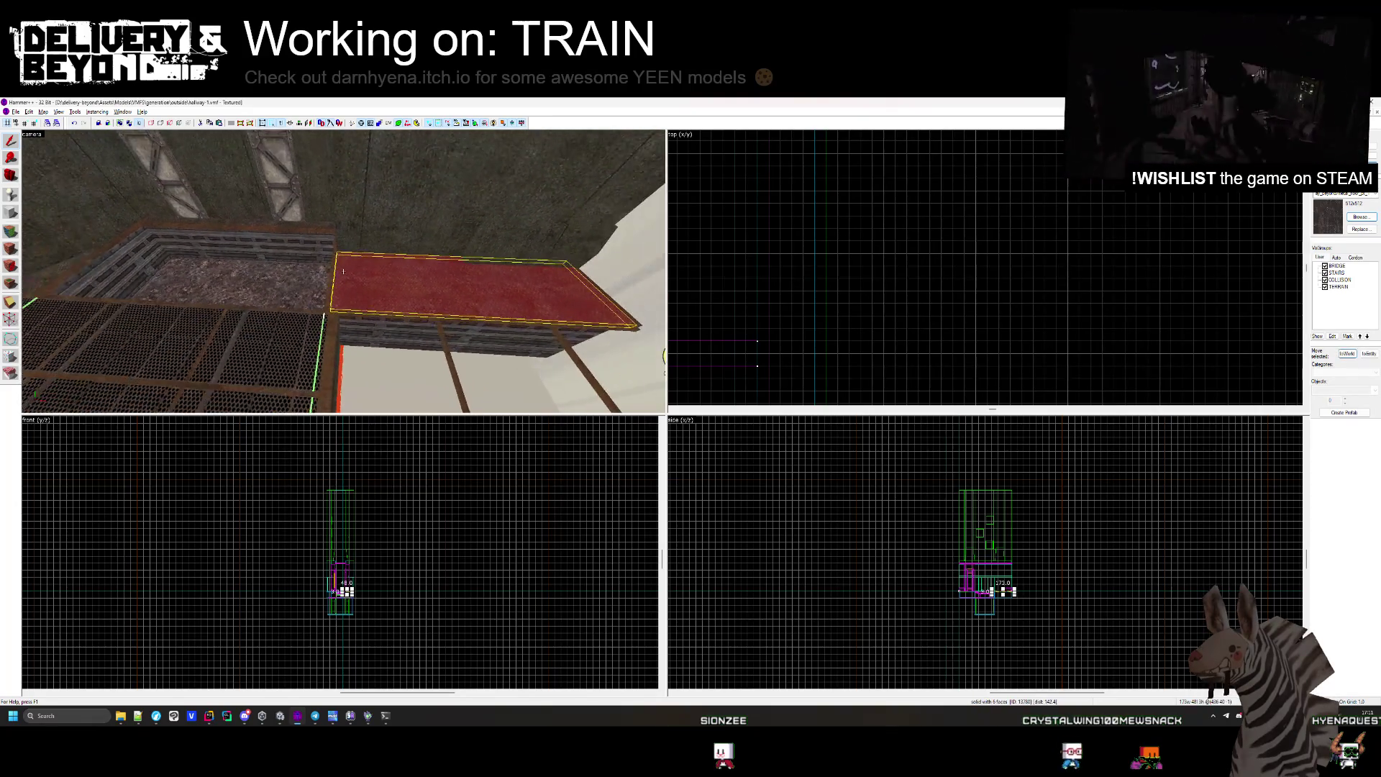
{"action": "key", "text": "z"}
{"action": "left_click", "coordinate": [553, 247]}
{"action": "key", "text": "ctrl+shift+e"}
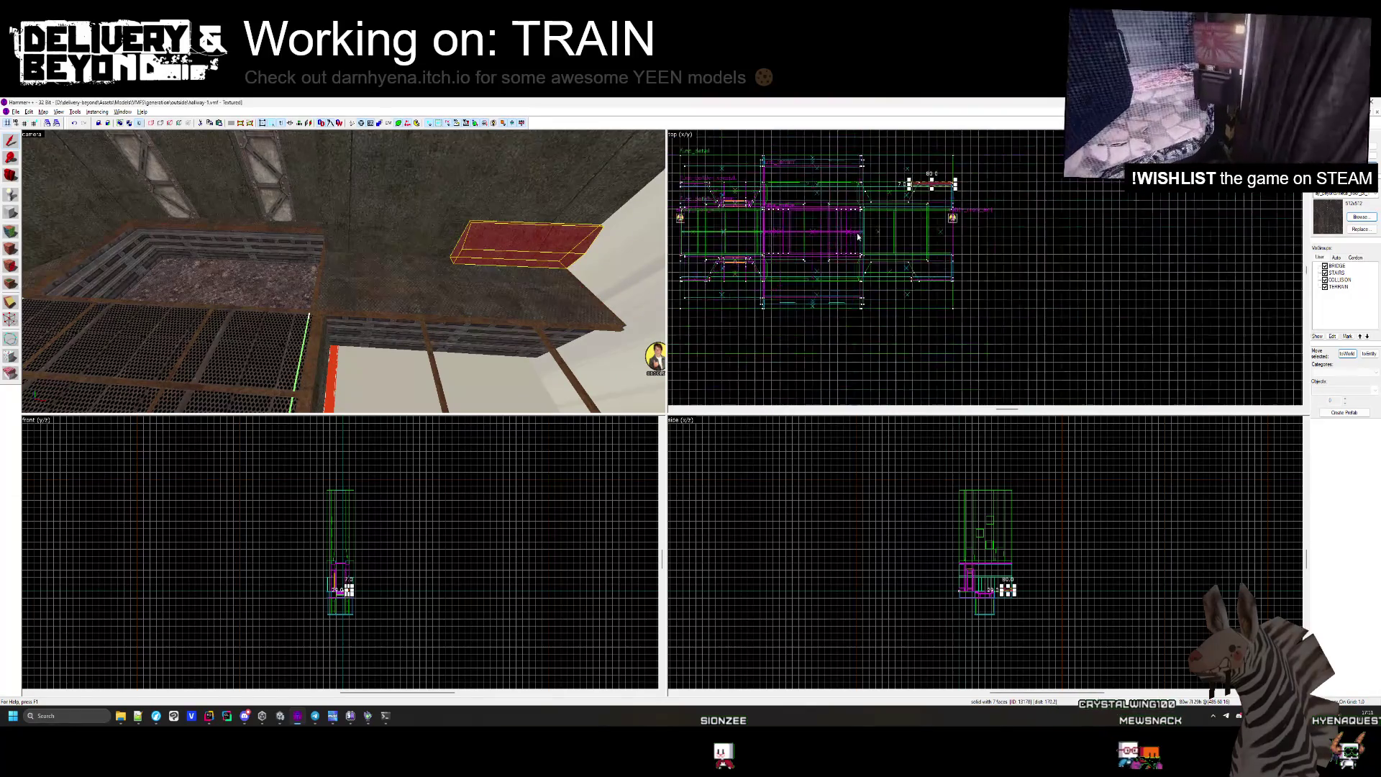
{"action": "scroll", "coordinate": [920, 192], "scroll_direction": "up", "scroll_amount": 3}
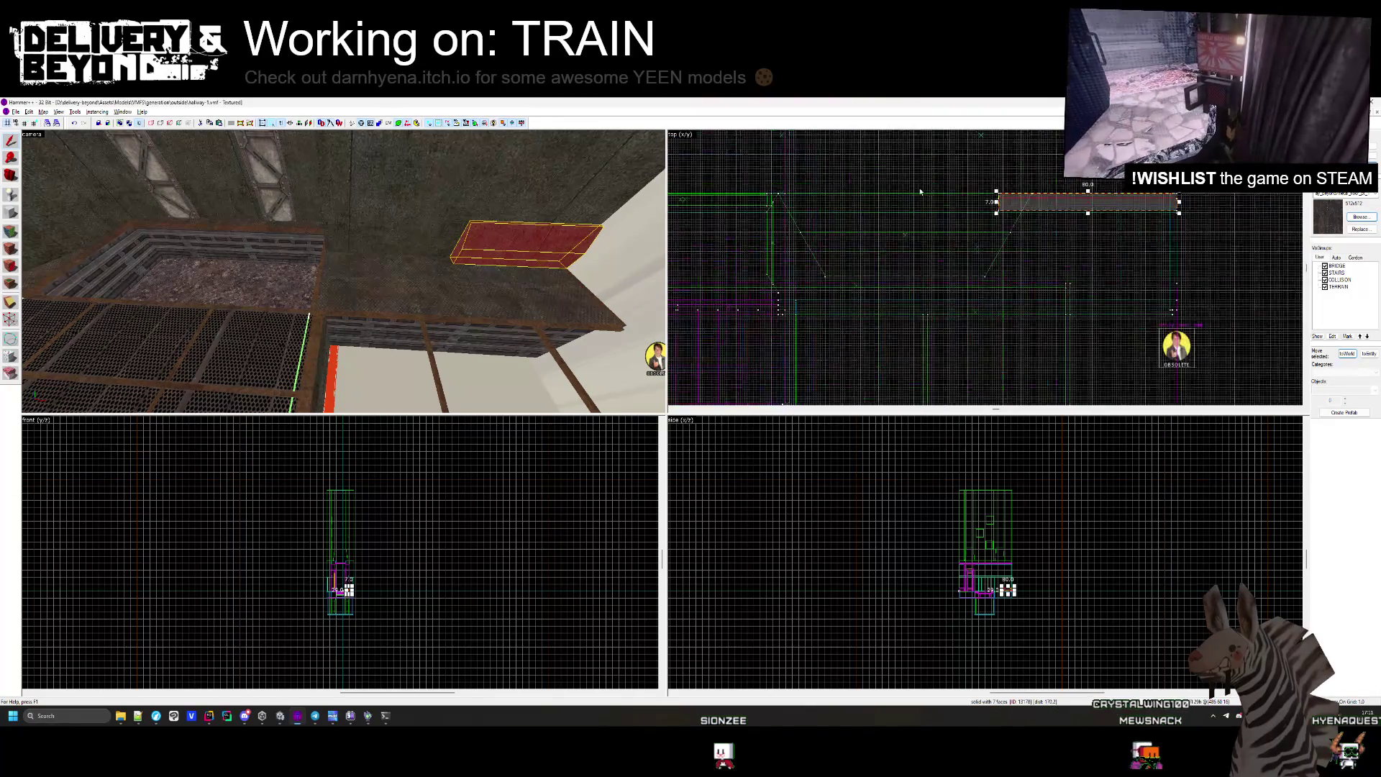
{"action": "left_click", "coordinate": [996, 201]}
{"action": "scroll", "coordinate": [774, 193], "scroll_direction": "up", "scroll_amount": 3}
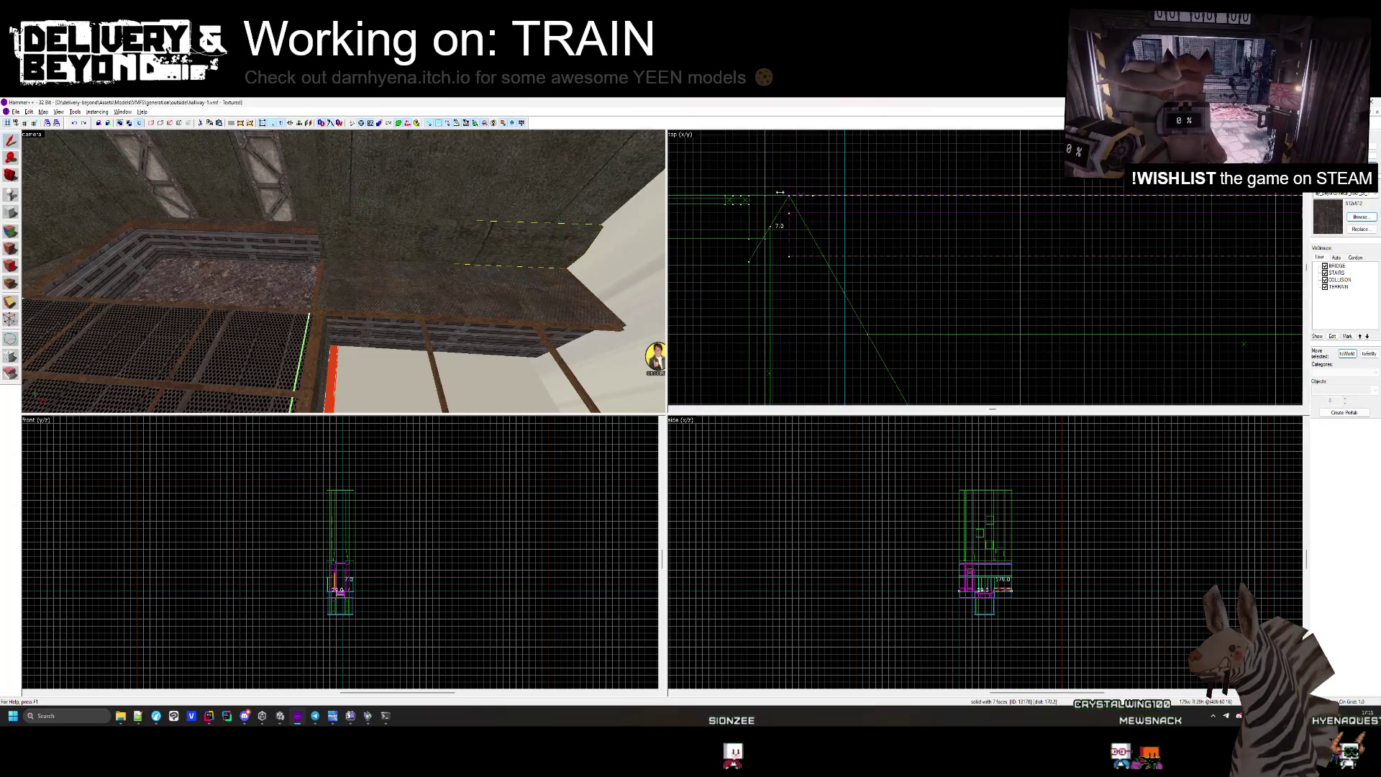
{"action": "left_click", "coordinate": [806, 195]}
{"action": "scroll", "coordinate": [789, 207], "scroll_direction": "down", "scroll_amount": 2}
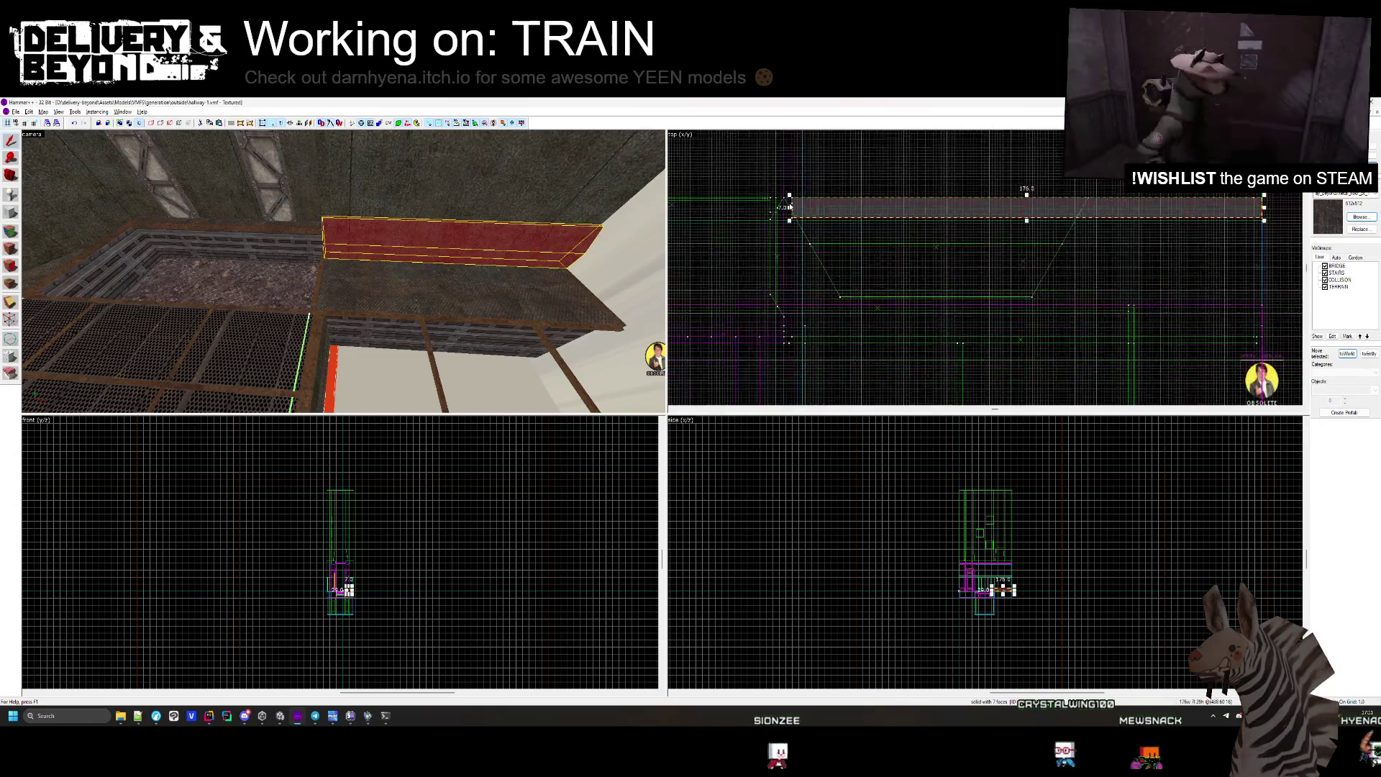
{"action": "scroll", "coordinate": [852, 210], "scroll_direction": "up", "scroll_amount": 3}
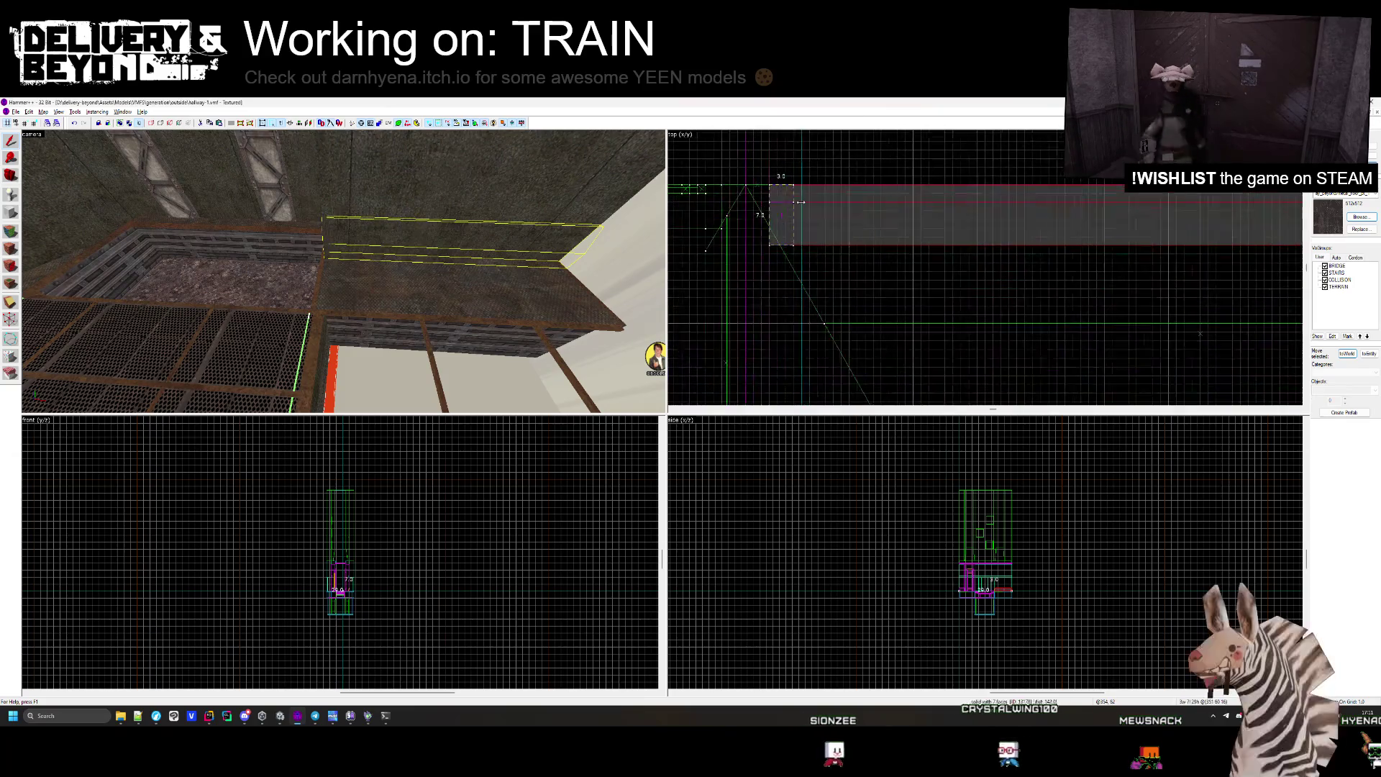
{"action": "key", "text": "Escape"}
{"action": "key", "text": "z"}
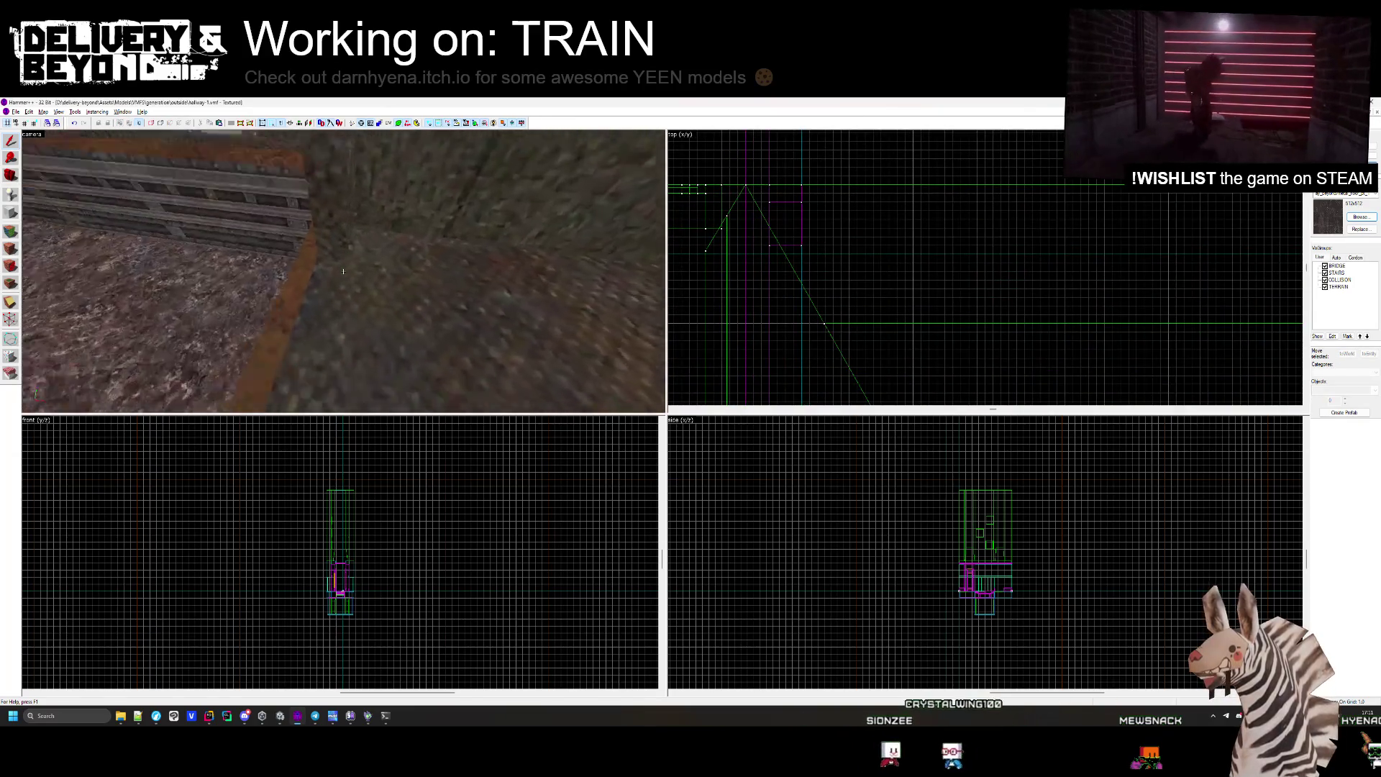
{"action": "key", "text": "z"}
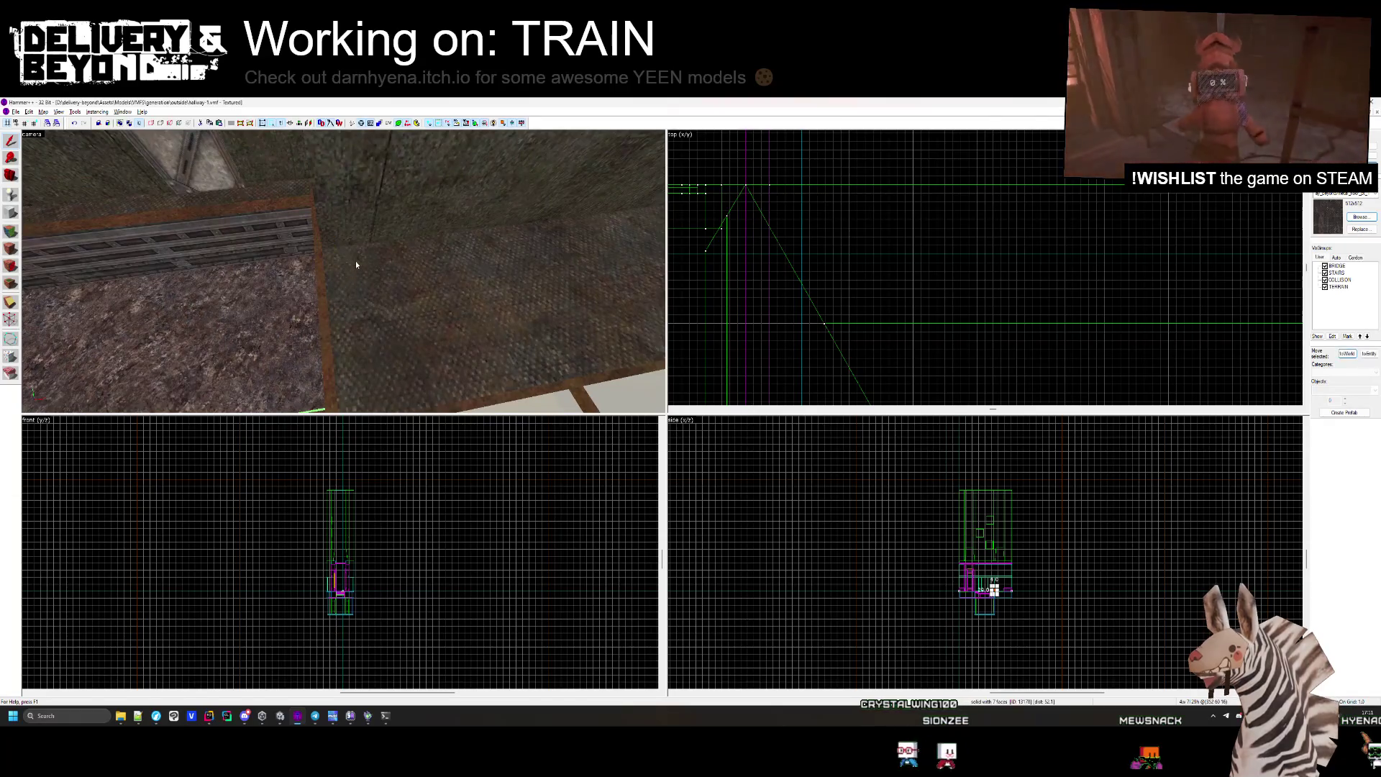
{"action": "key", "text": "z"}
{"action": "key", "text": "z"}
{"action": "key", "text": "Escape"}
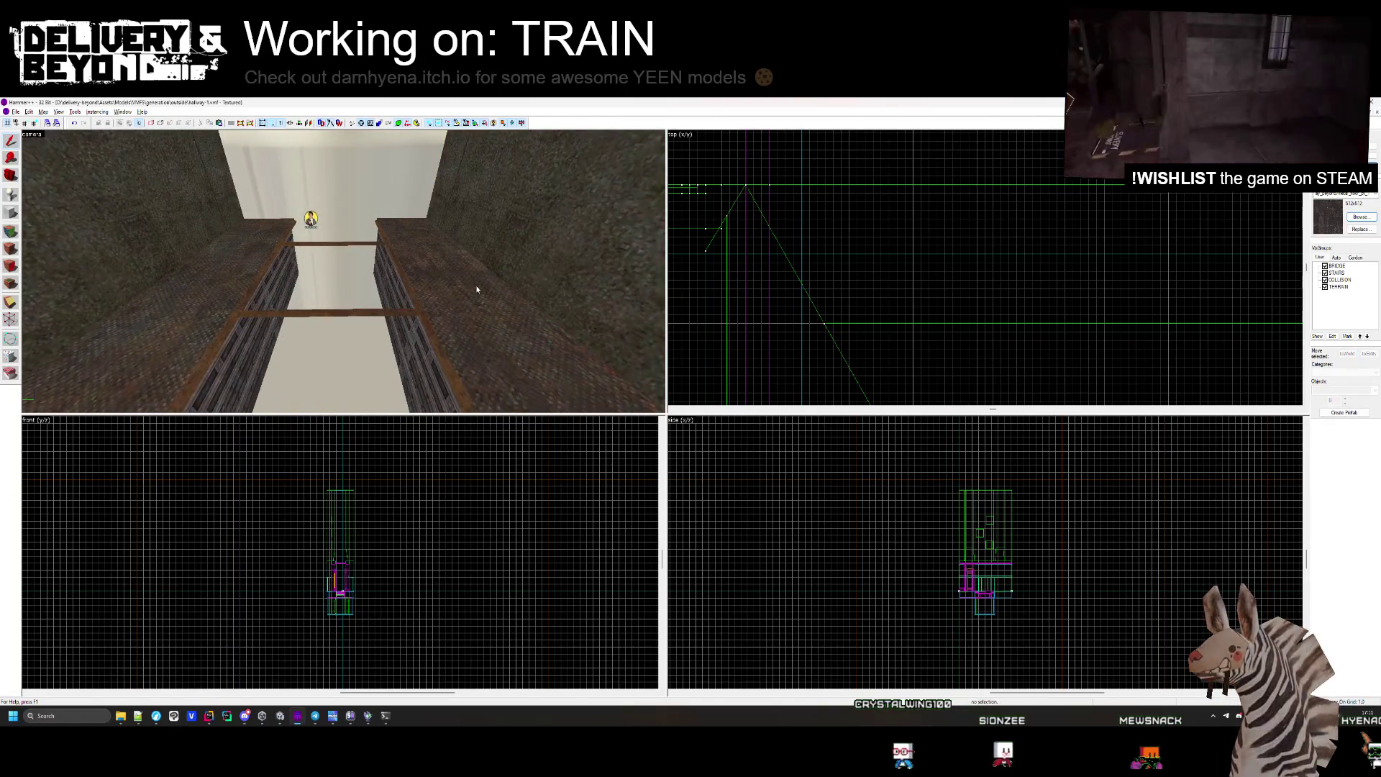
{"action": "key", "text": "z"}
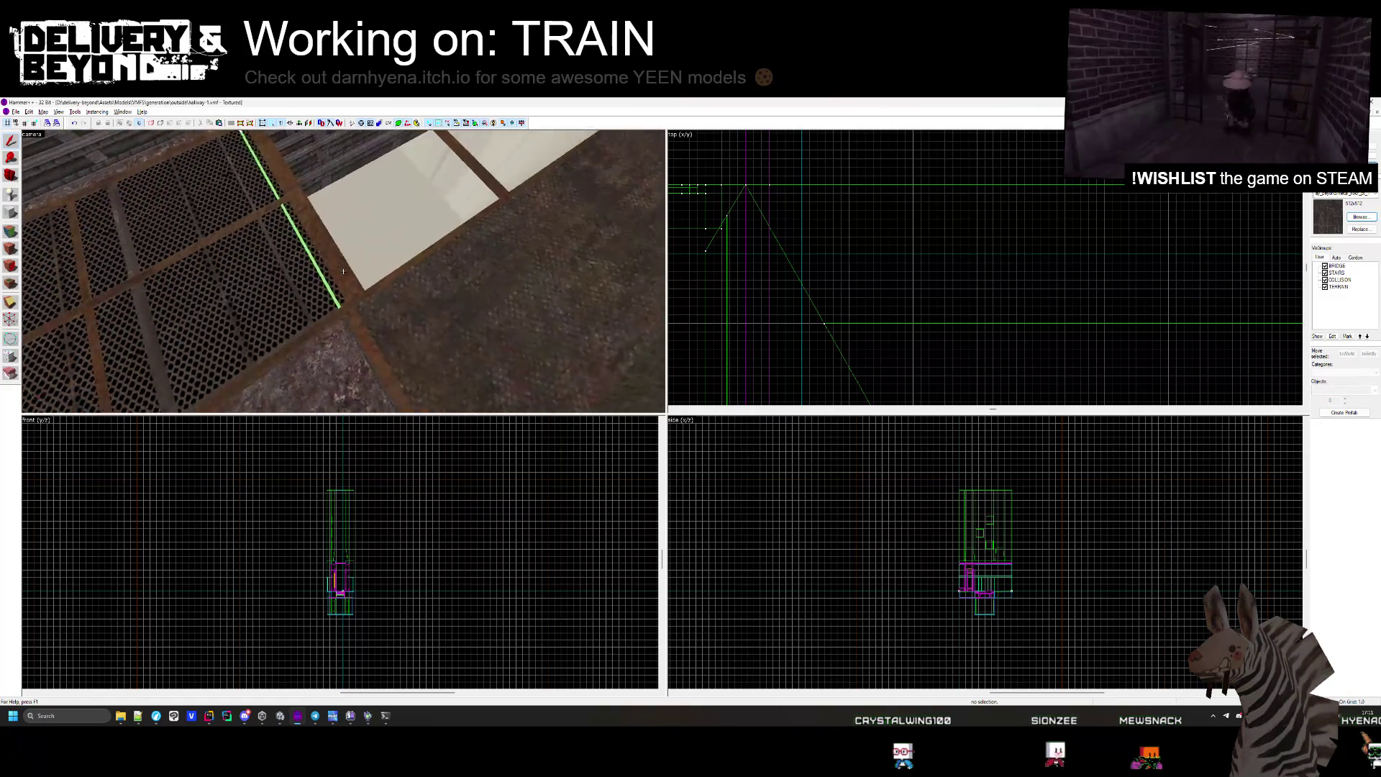
{"action": "left_click", "coordinate": [344, 272]}
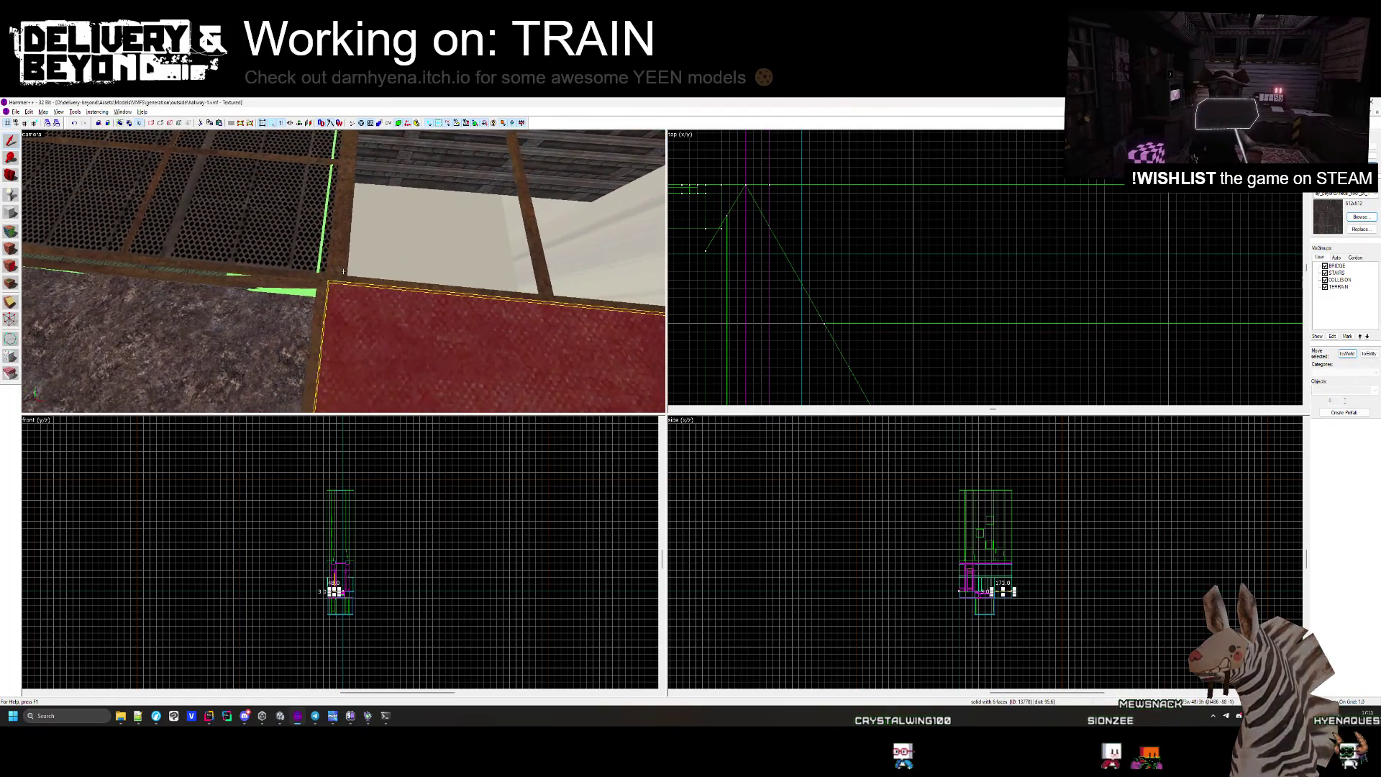
Flatten the walkway-edge box brush to 4 units thick, then undo it.
{"action": "left_click", "coordinate": [368, 271]}
{"action": "key", "text": "z"}
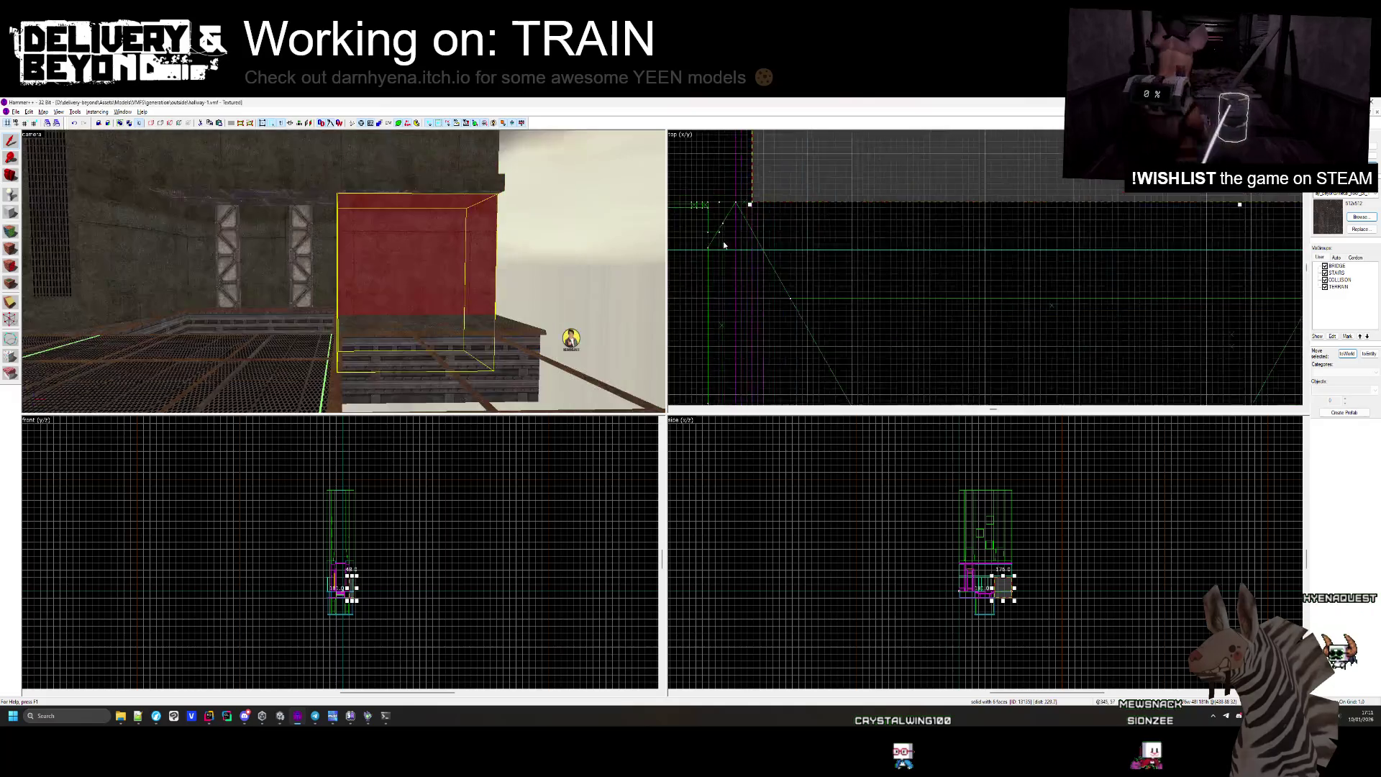
{"action": "scroll", "coordinate": [775, 284], "scroll_direction": "down", "scroll_amount": 2}
{"action": "left_click_drag", "start_coordinate": [1040, 203], "coordinate": [755, 185]}
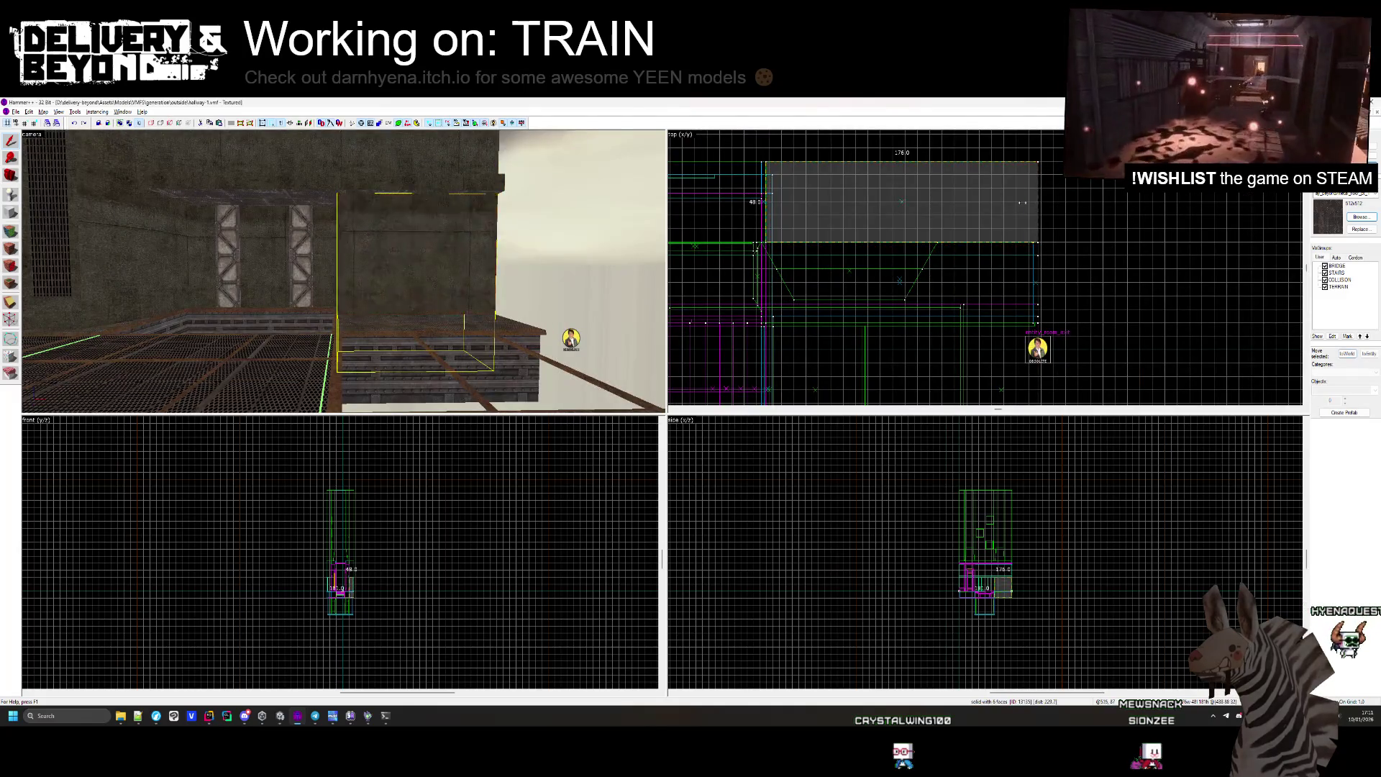
{"action": "scroll", "coordinate": [755, 184], "scroll_direction": "up", "scroll_amount": 3}
{"action": "scroll", "coordinate": [754, 184], "scroll_direction": "down", "scroll_amount": 3}
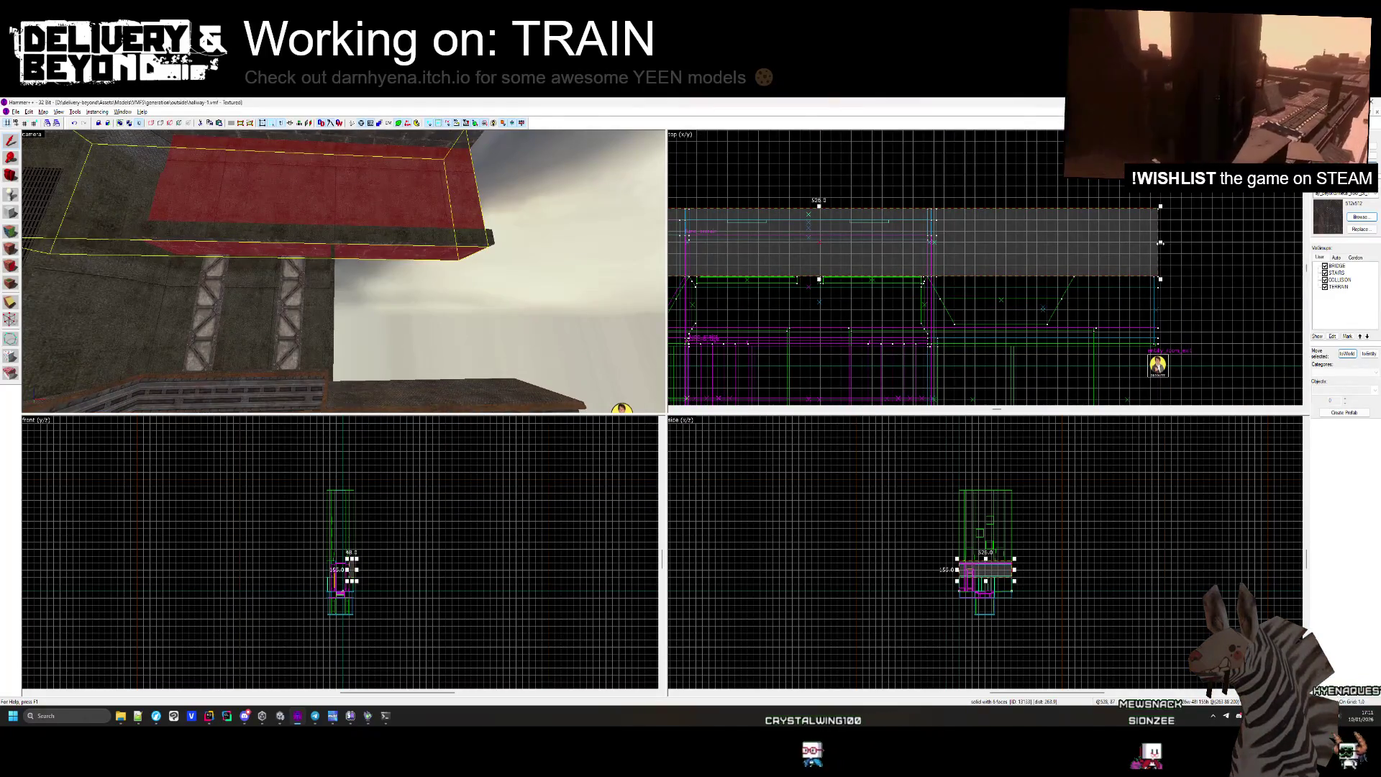
{"action": "key", "text": "ctrl+z"}
{"action": "scroll", "coordinate": [1160, 243], "scroll_direction": "up", "scroll_amount": 3}
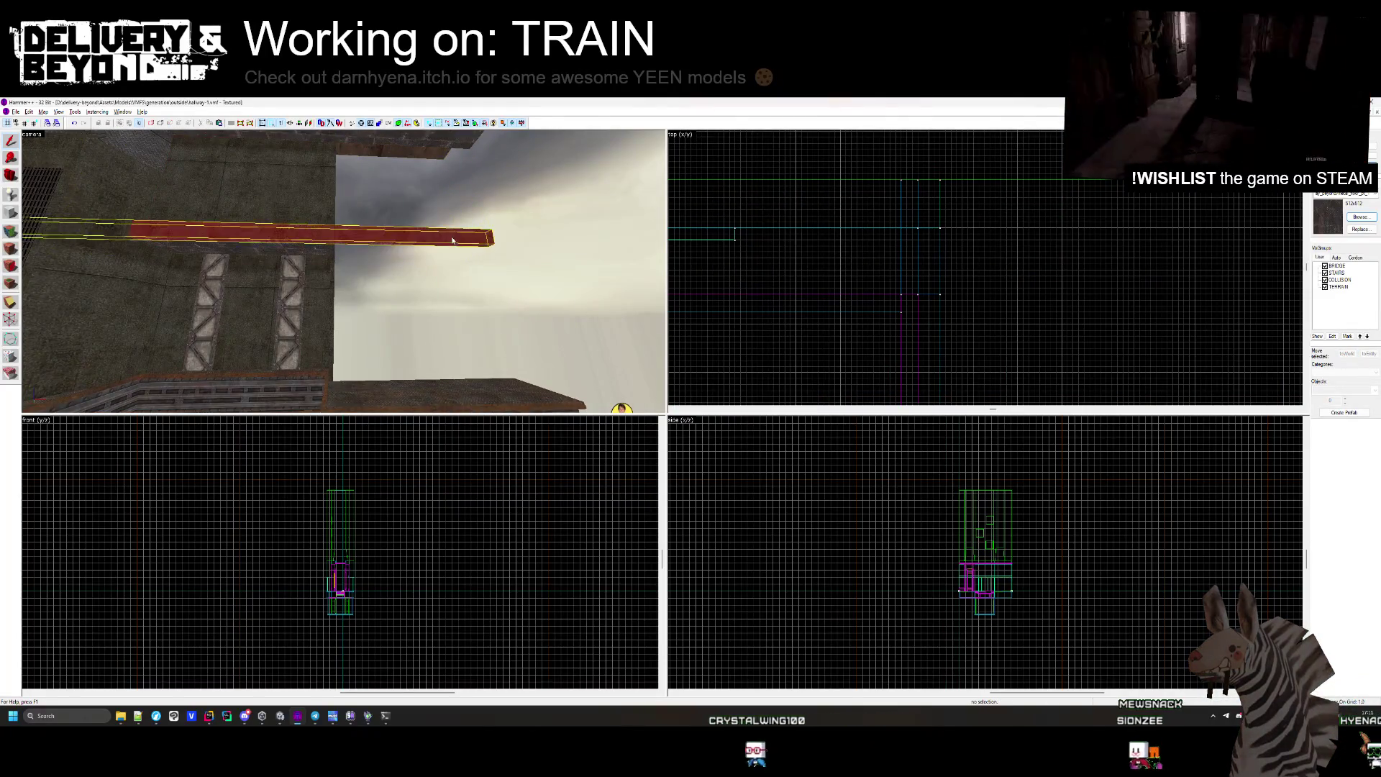
Inspect the thin bar brush and the bridge brush, then clear the selection.
{"action": "left_click", "coordinate": [453, 239]}
{"action": "scroll", "coordinate": [886, 183], "scroll_direction": "down", "scroll_amount": 3}
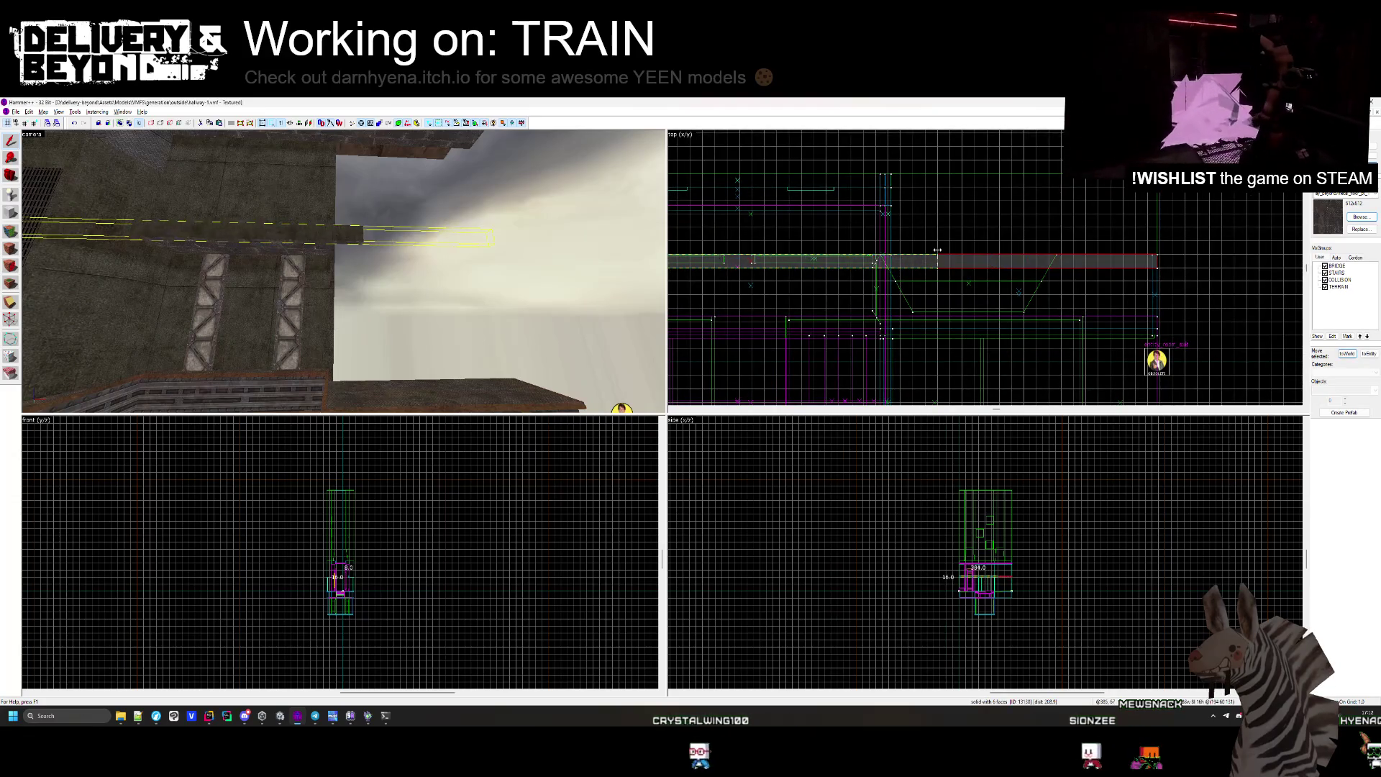
{"action": "scroll", "coordinate": [937, 250], "scroll_direction": "up", "scroll_amount": 2}
{"action": "key", "text": "z"}
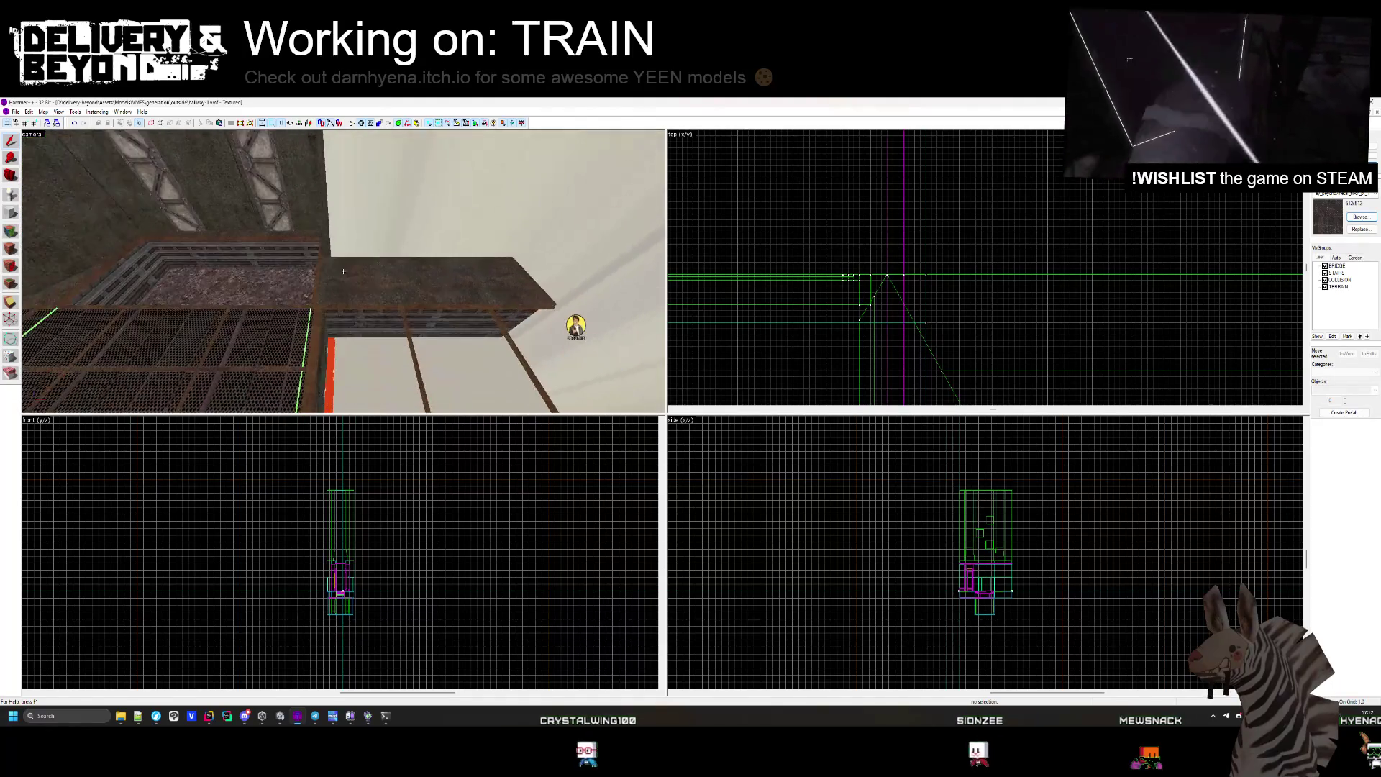
{"action": "left_click", "coordinate": [346, 276]}
{"action": "key", "text": "z"}
{"action": "scroll", "coordinate": [993, 257], "scroll_direction": "down", "scroll_amount": 3}
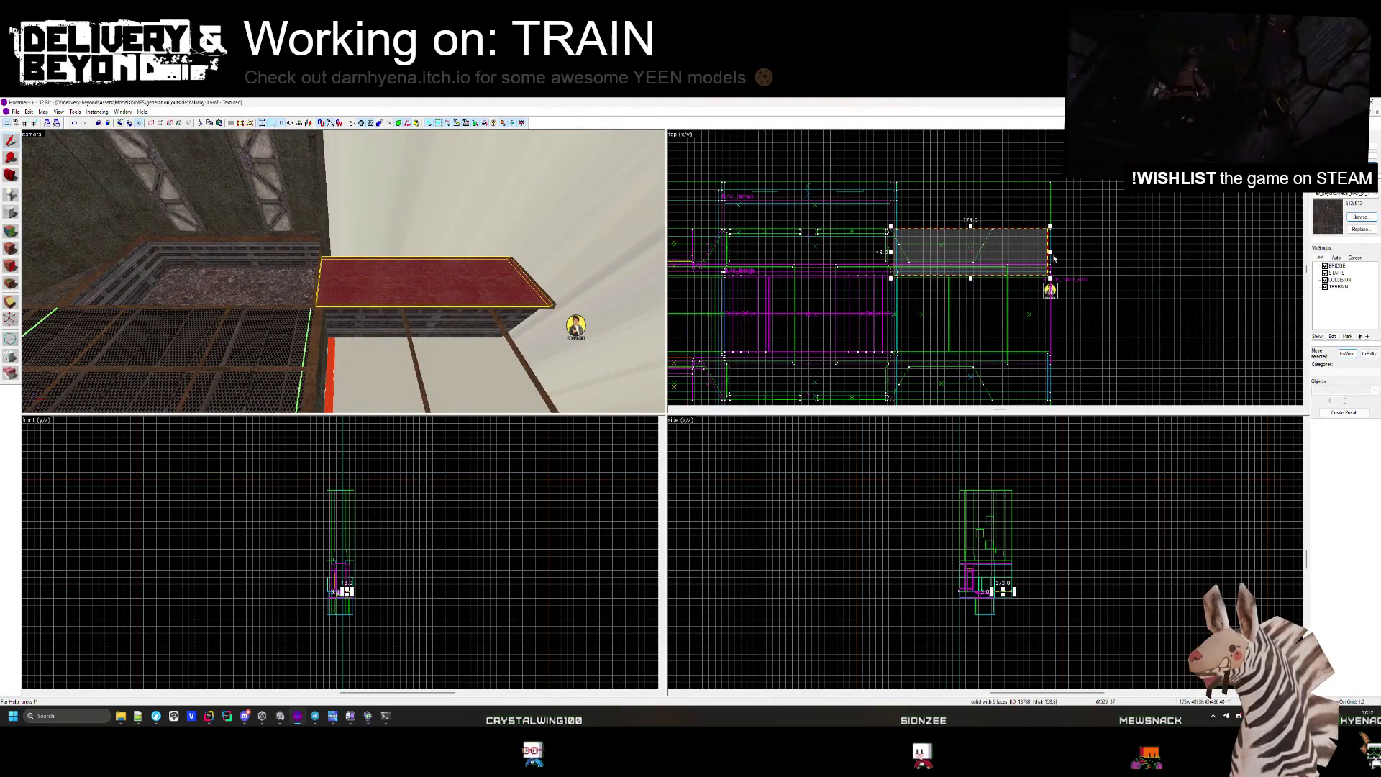
{"action": "scroll", "coordinate": [1034, 249], "scroll_direction": "up", "scroll_amount": 5}
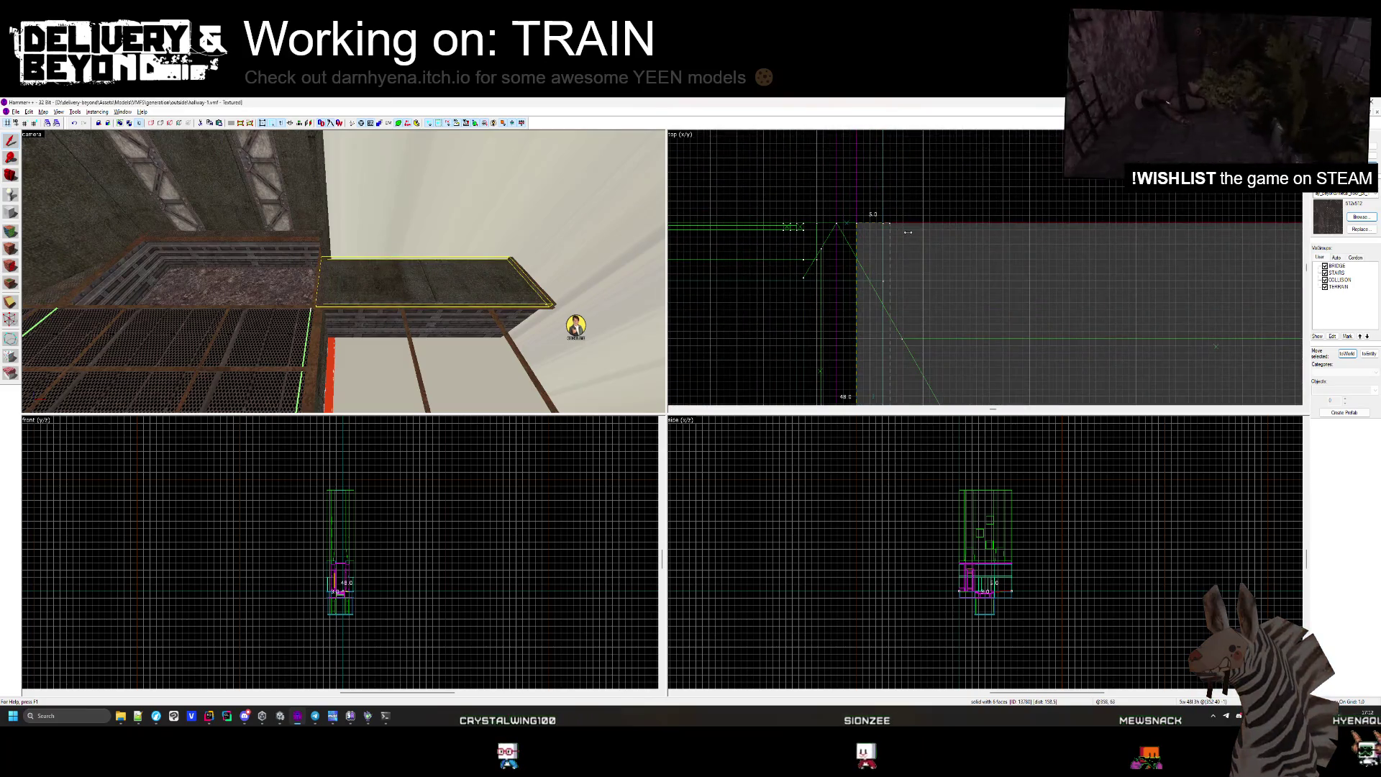
{"action": "left_click", "coordinate": [669, 249]}
Narrow the walkway-edge brush from 179 to 16 units wide.
{"action": "key", "text": "z"}
{"action": "key", "text": "w"}
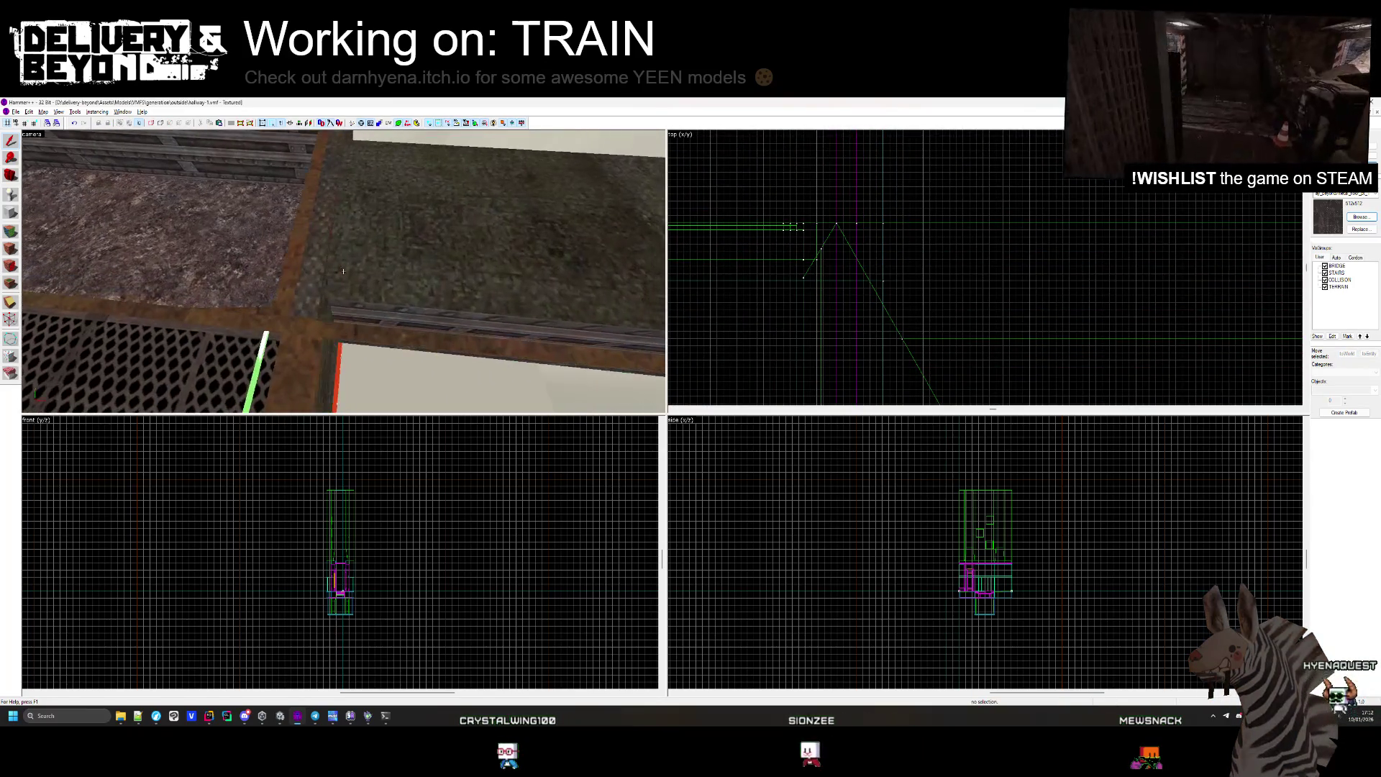
{"action": "left_click", "coordinate": [343, 271]}
{"action": "scroll", "coordinate": [1049, 246], "scroll_direction": "down", "scroll_amount": 3}
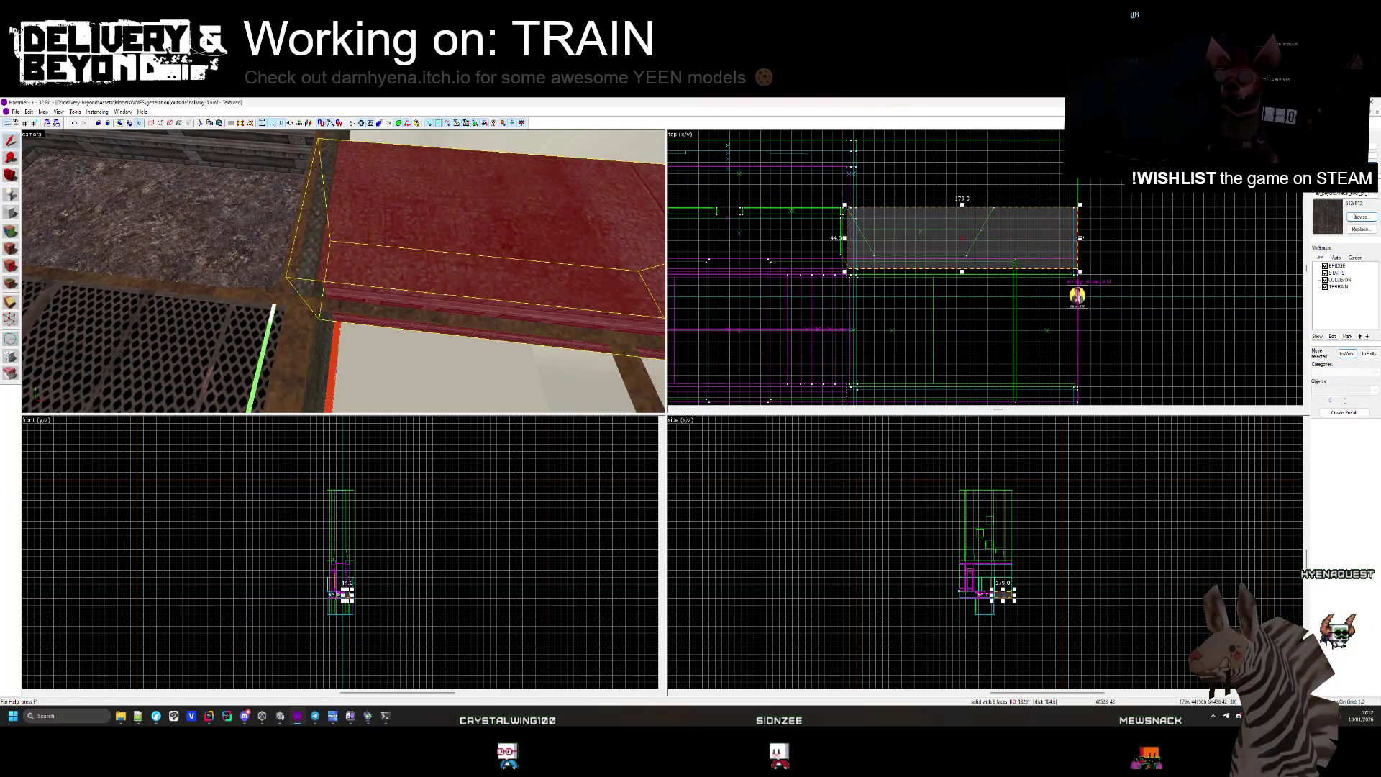
{"action": "left_click_drag", "start_coordinate": [1079, 238], "coordinate": [869, 244]}
{"action": "scroll", "coordinate": [858, 245], "scroll_direction": "up", "scroll_amount": 4}
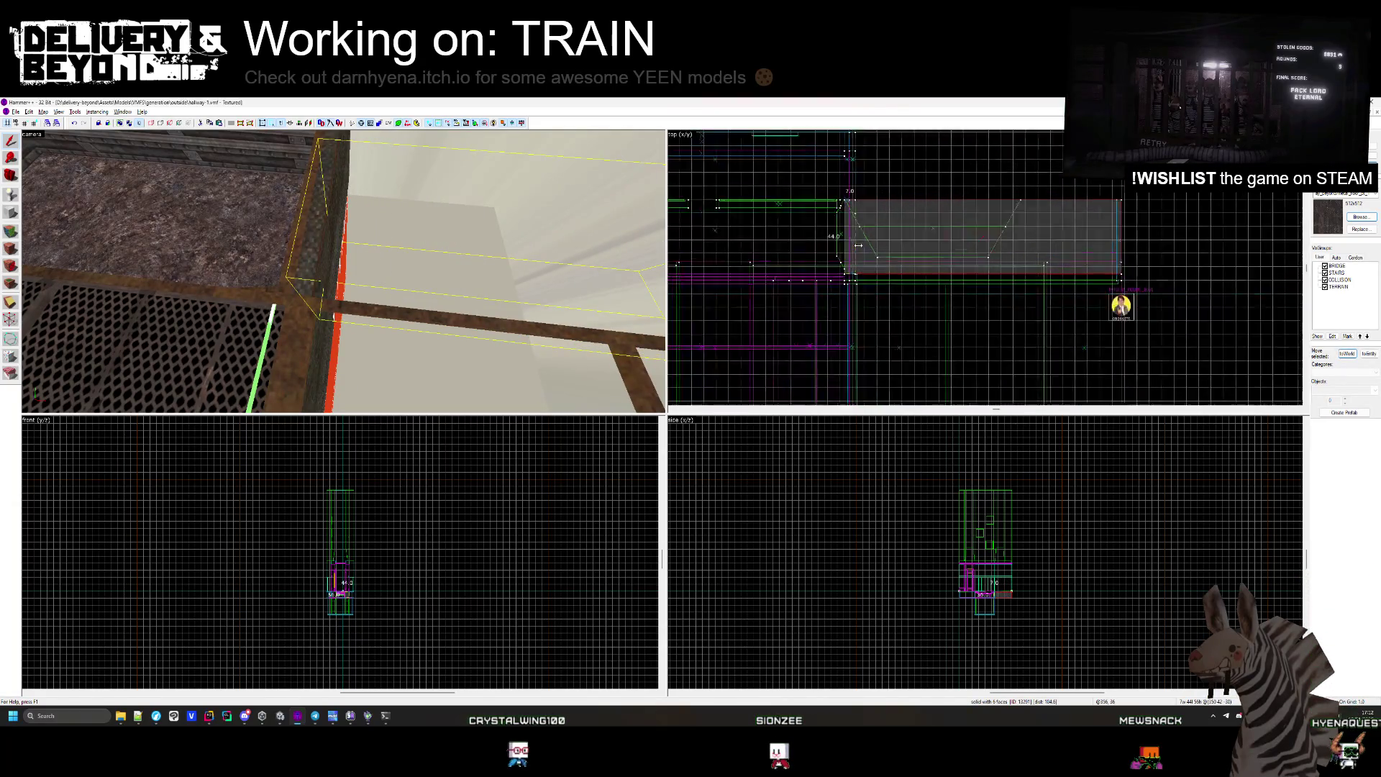
{"action": "key", "text": "Escape"}
Survey the hallway, planter box and OUTSIDE floor, briefly checking the brush below.
{"action": "key", "text": "z"}
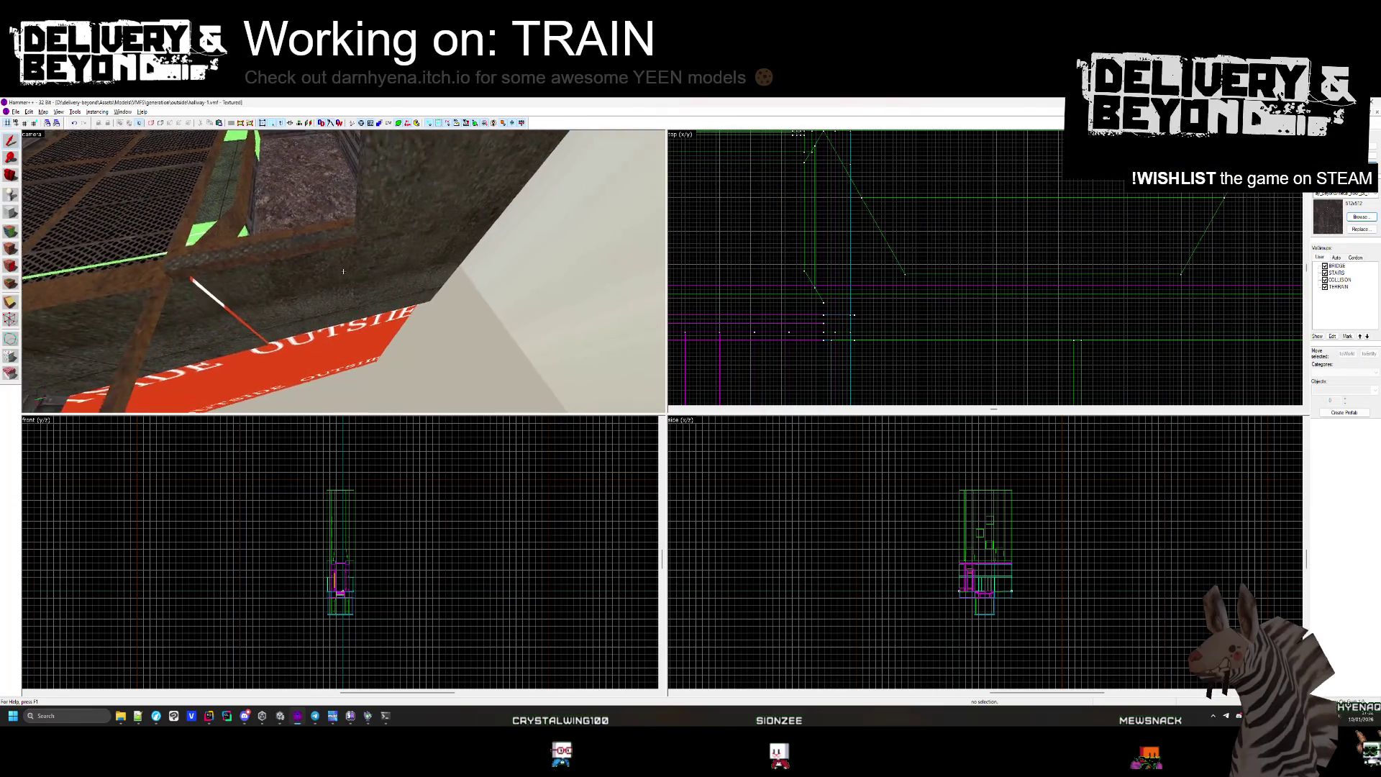
{"action": "key", "text": "s"}
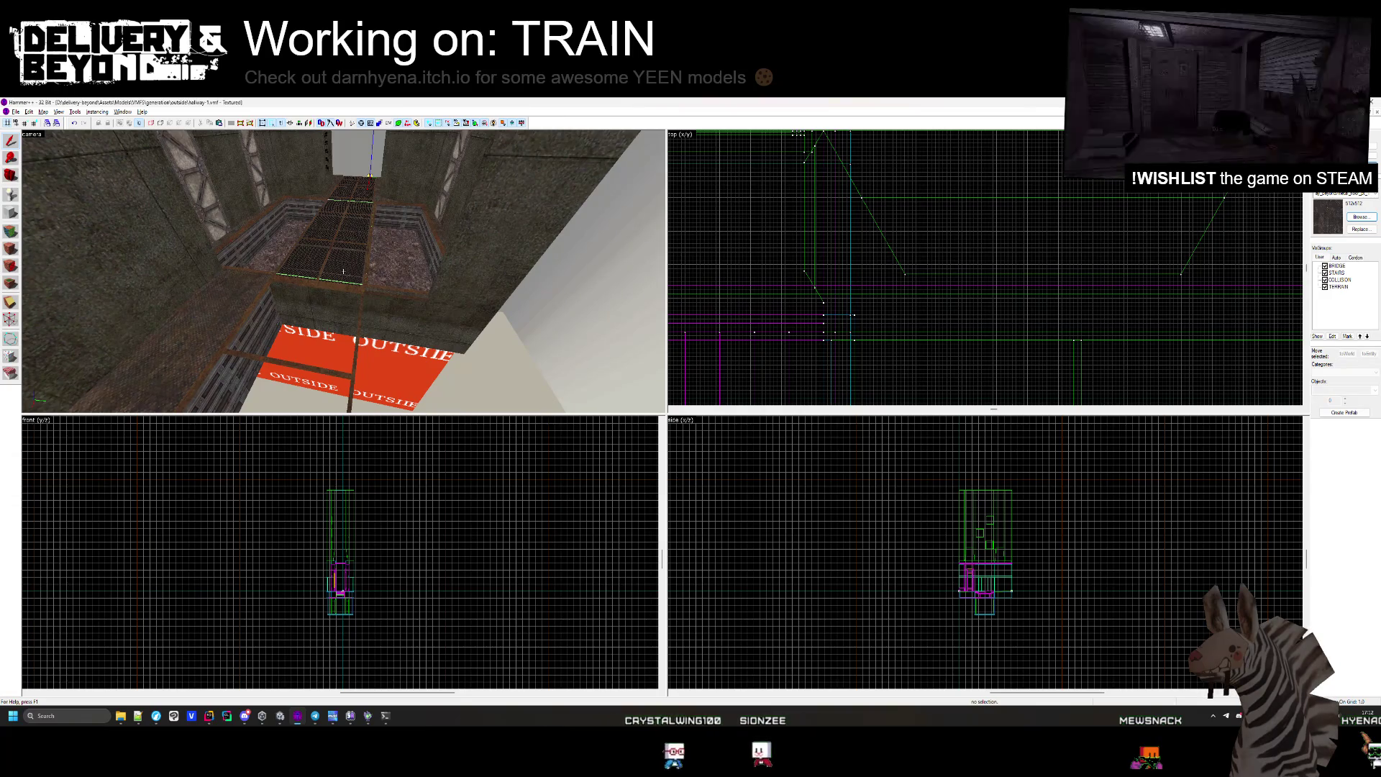
{"action": "key", "text": "w"}
{"action": "key", "text": "z"}
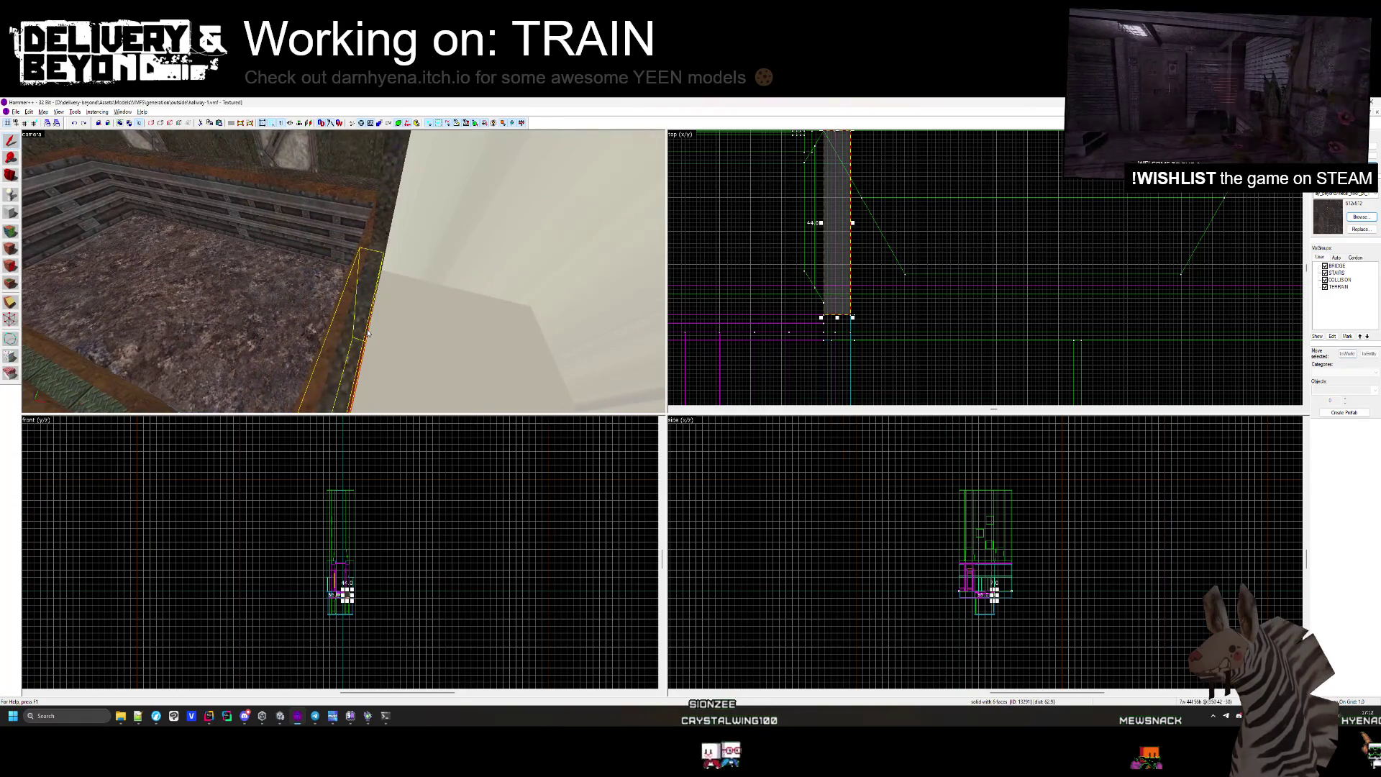
{"action": "key", "text": "s"}
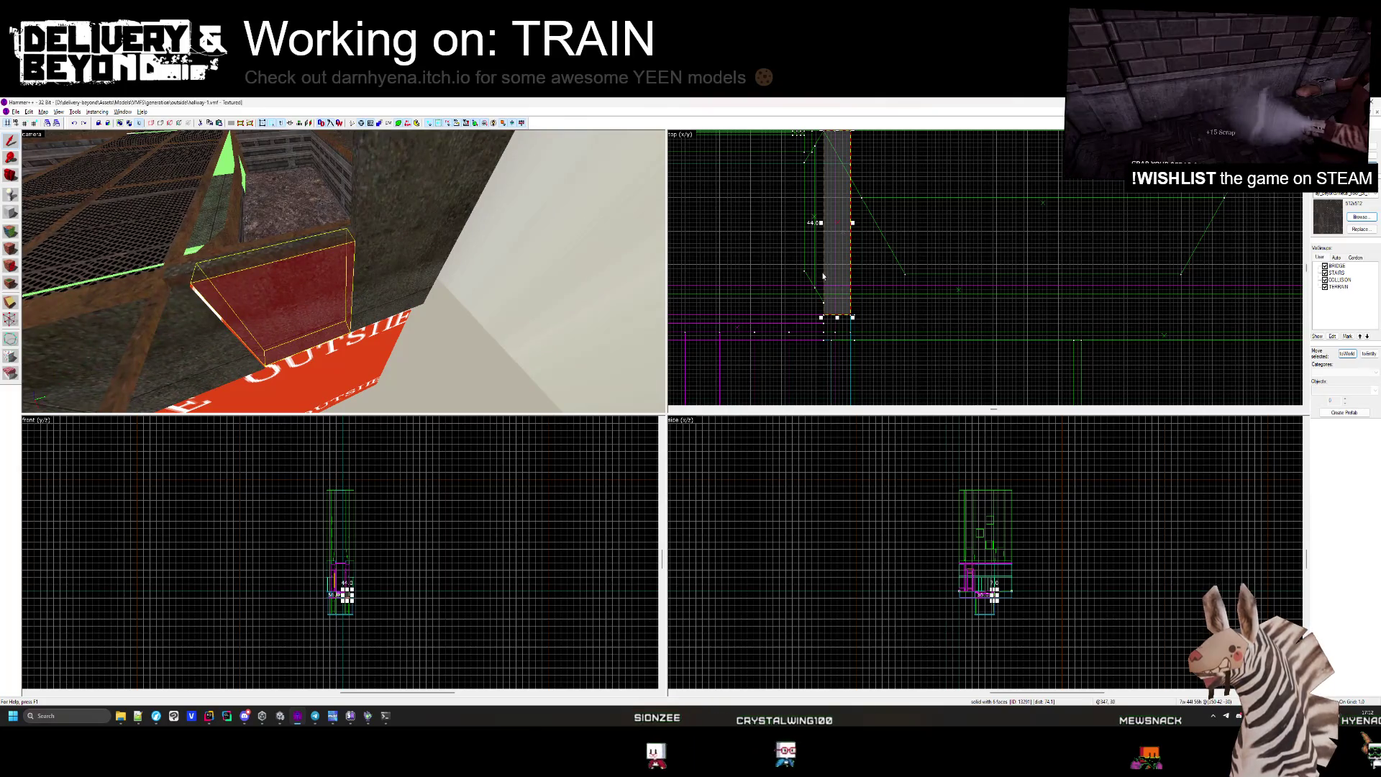
{"action": "left_click", "coordinate": [206, 315]}
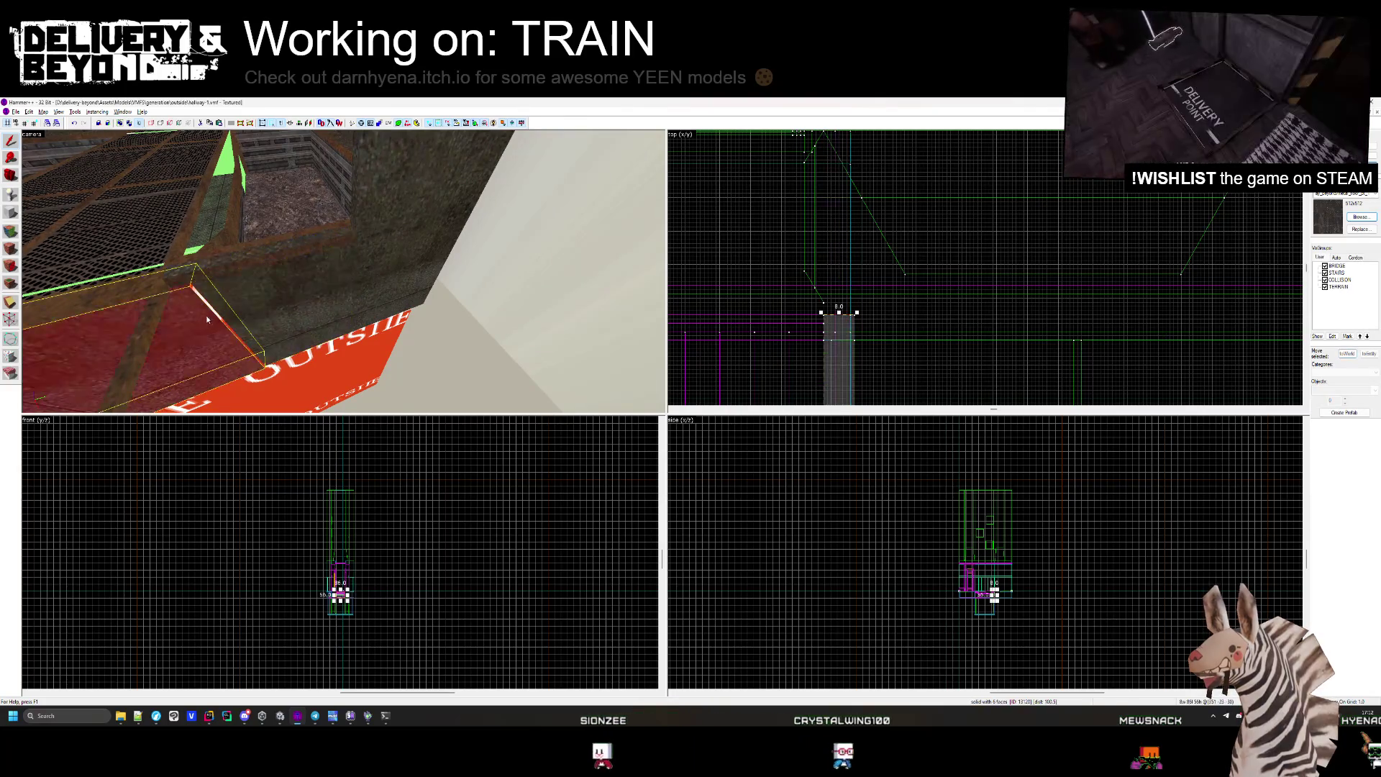
{"action": "key", "text": "z"}
{"action": "key", "text": "z"}
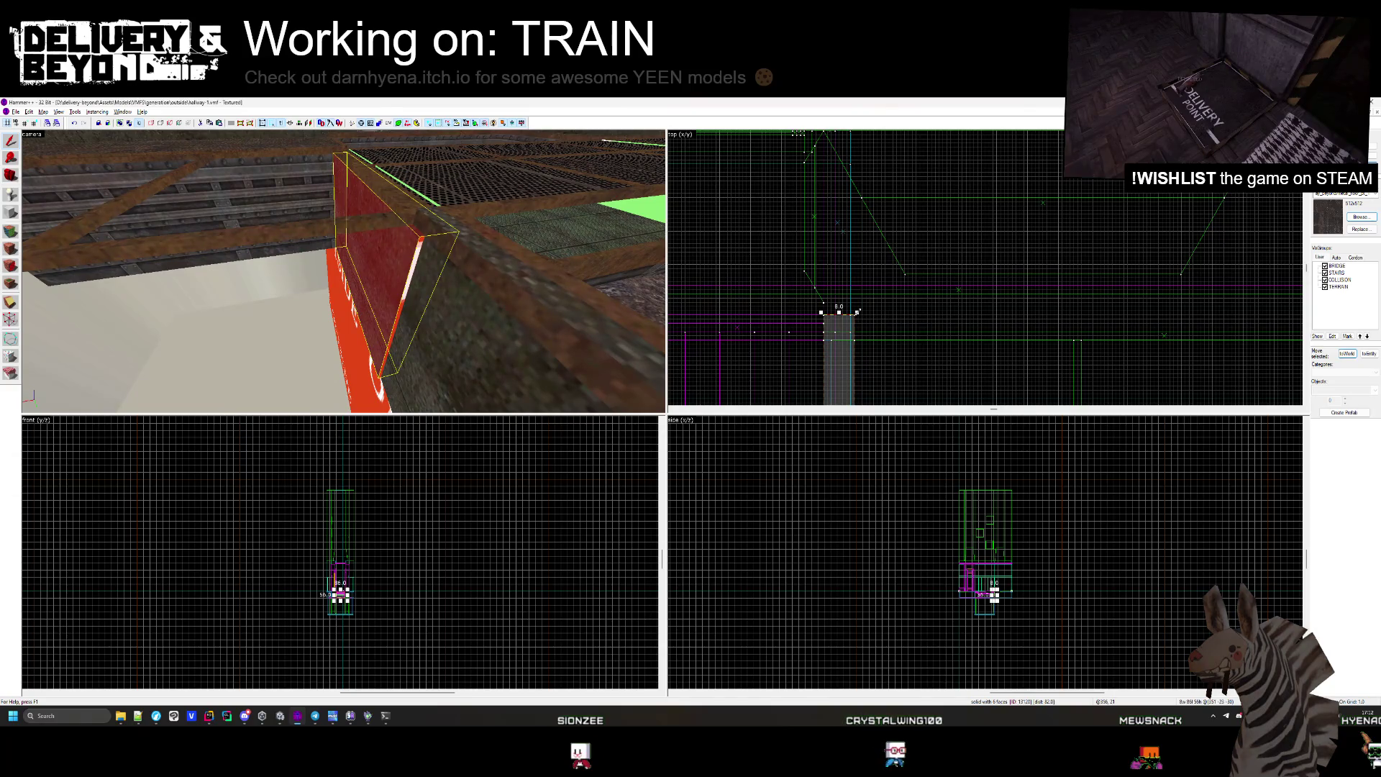
{"action": "key", "text": "Escape"}
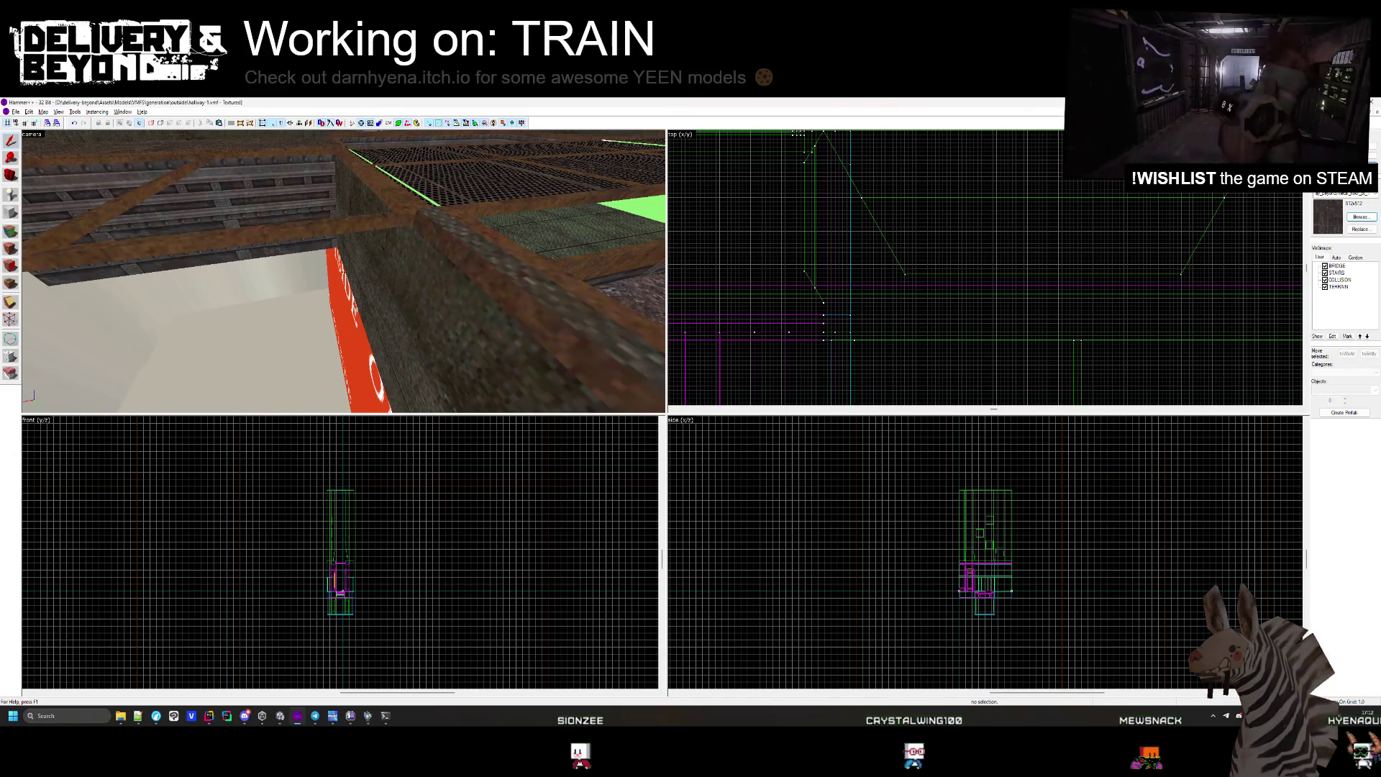
{"action": "key", "text": "z"}
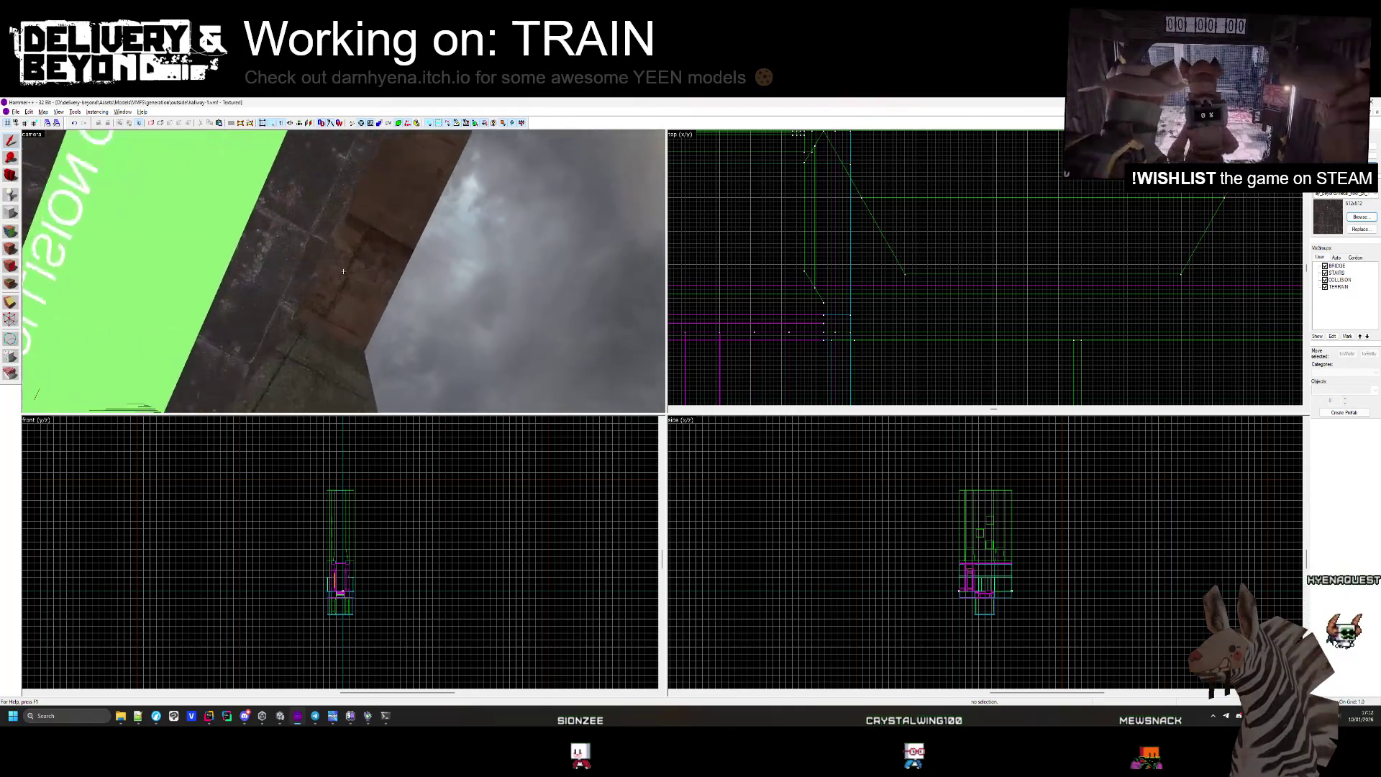
{"action": "key", "text": "z"}
Shrink the ledge brush from 173 to 8 units wide.
{"action": "left_click", "coordinate": [344, 275]}
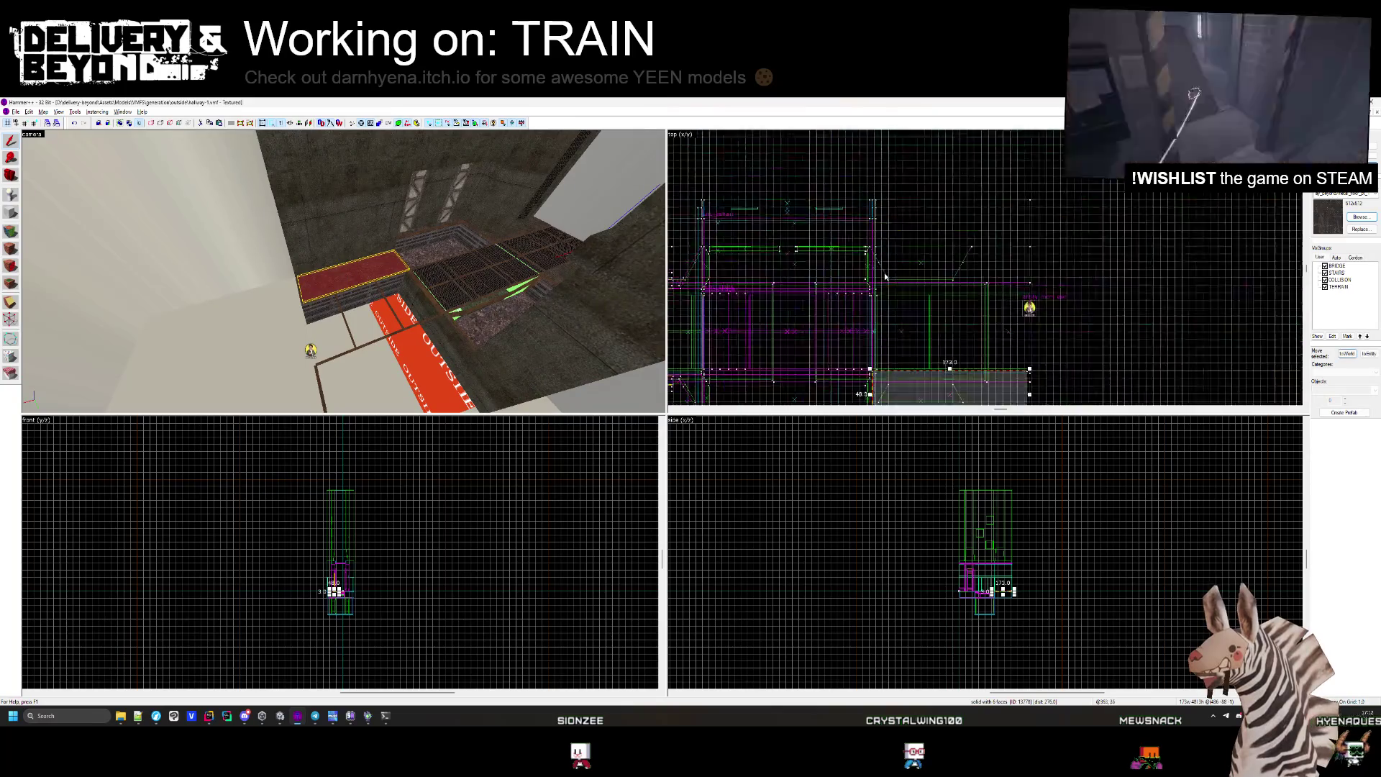
{"action": "scroll", "coordinate": [1060, 318], "scroll_direction": "up", "scroll_amount": 3}
{"action": "left_click_drag", "start_coordinate": [1056, 322], "coordinate": [741, 273]}
{"action": "scroll", "coordinate": [741, 273], "scroll_direction": "up", "scroll_amount": 2}
{"action": "key", "text": "Escape"}
{"action": "key", "text": "z"}
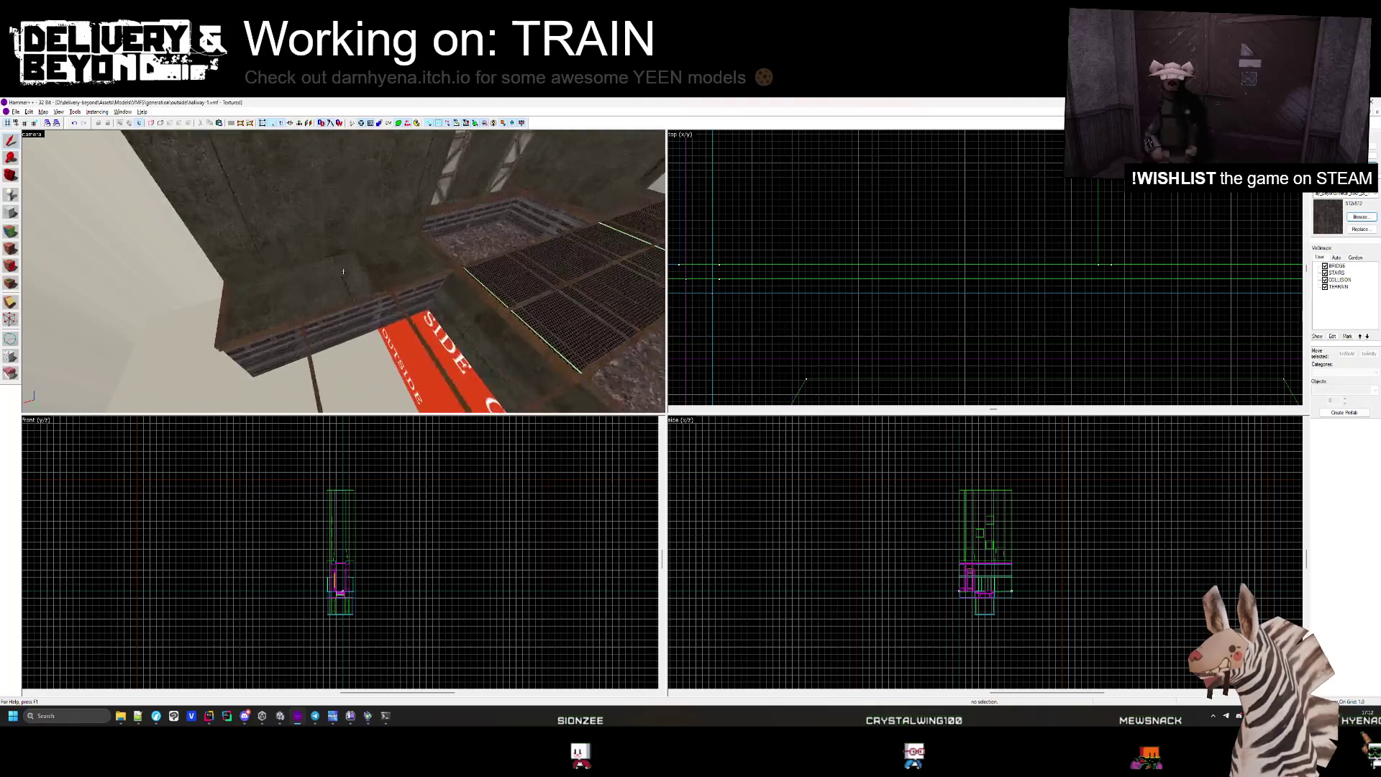
{"action": "key", "text": "z"}
Narrow the red ledge brush to 26 units wide and deselect it.
{"action": "left_click", "coordinate": [343, 244]}
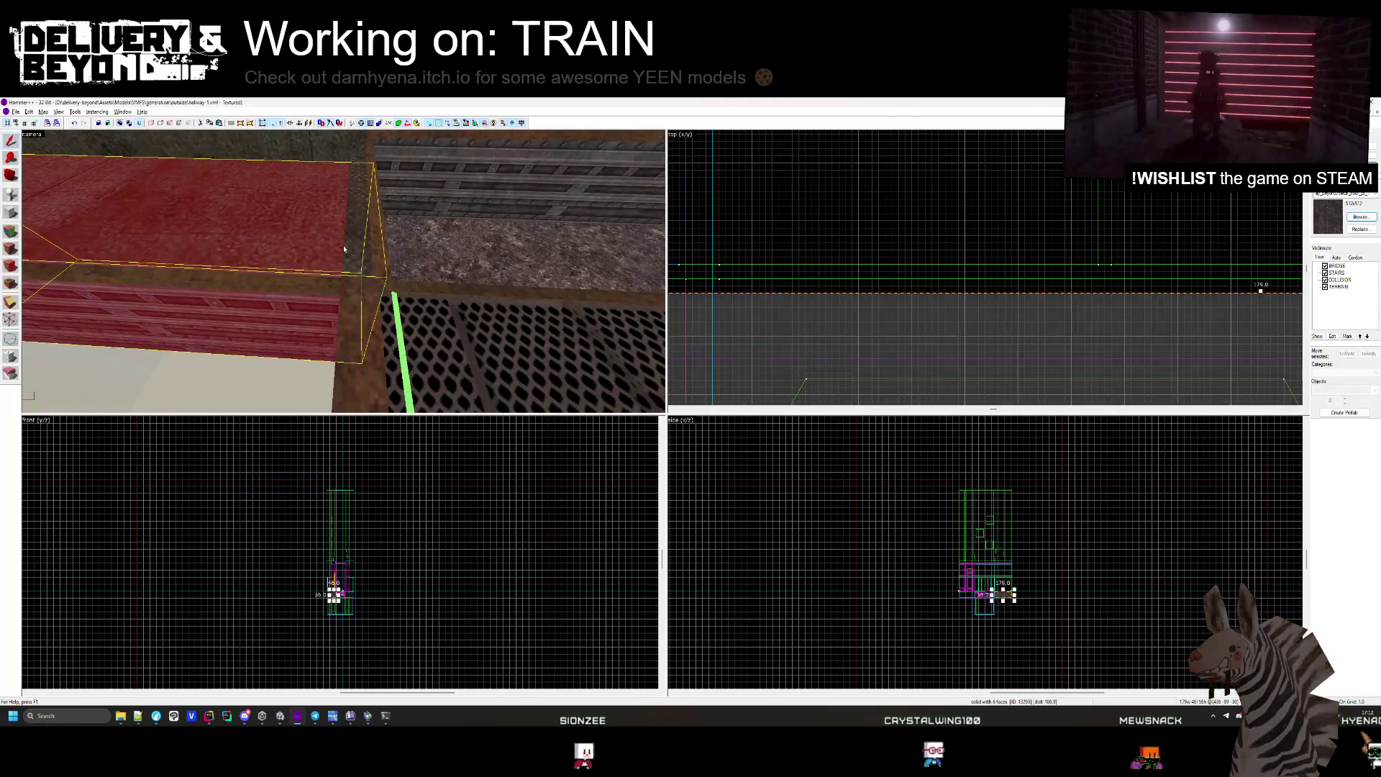
{"action": "scroll", "coordinate": [1015, 238], "scroll_direction": "up", "scroll_amount": 2}
{"action": "left_click_drag", "start_coordinate": [1088, 283], "coordinate": [888, 248]}
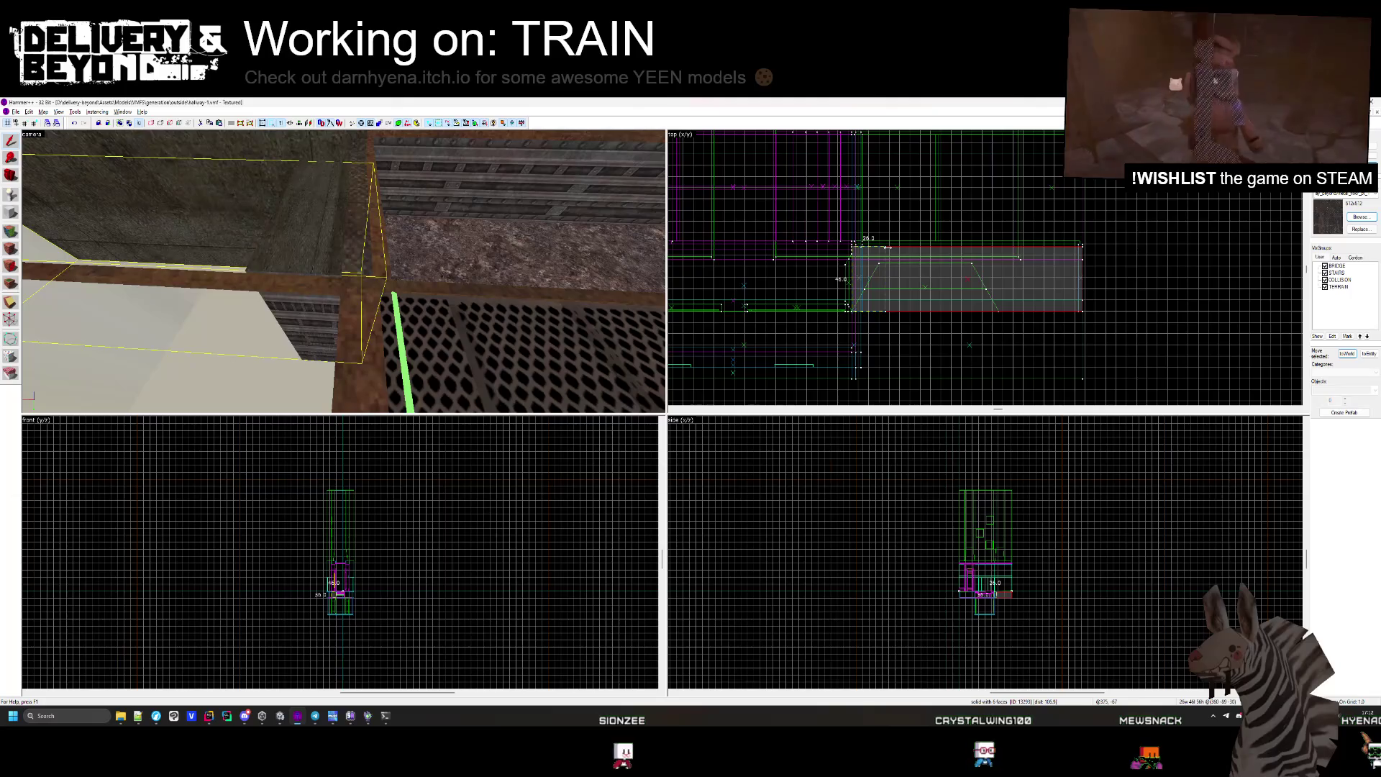
{"action": "scroll", "coordinate": [863, 246], "scroll_direction": "up", "scroll_amount": 5}
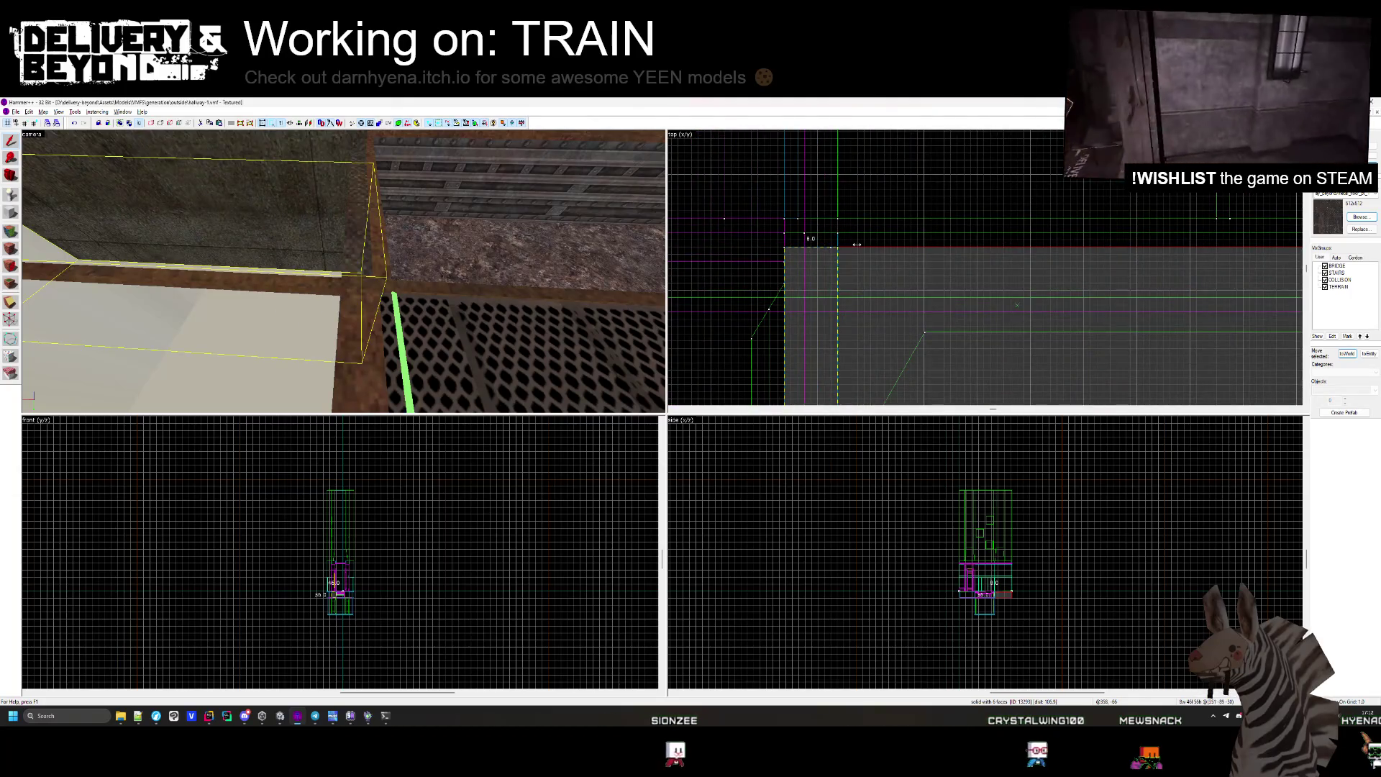
{"action": "key", "text": "Escape"}
{"action": "key", "text": "z"}
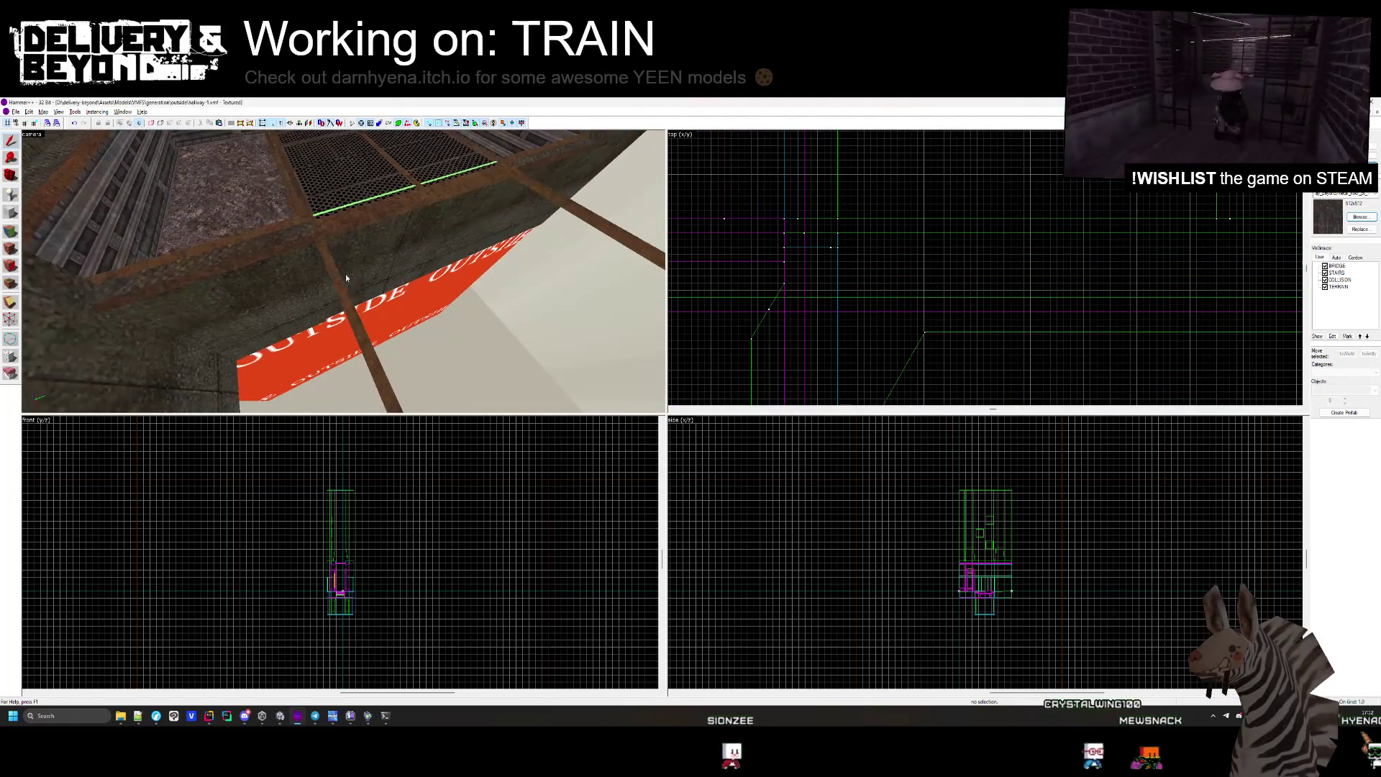
{"action": "key", "text": "Escape"}
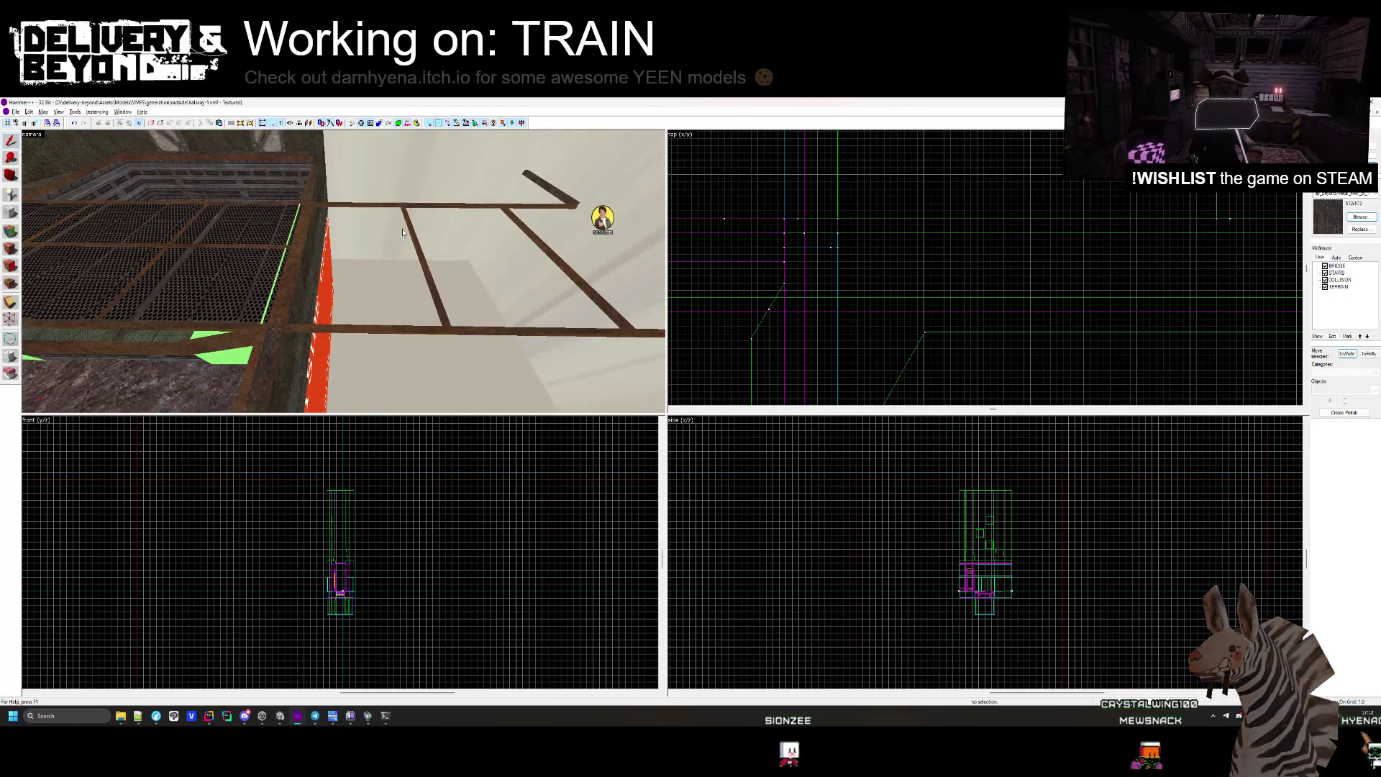
{"action": "left_click", "coordinate": [568, 191]}
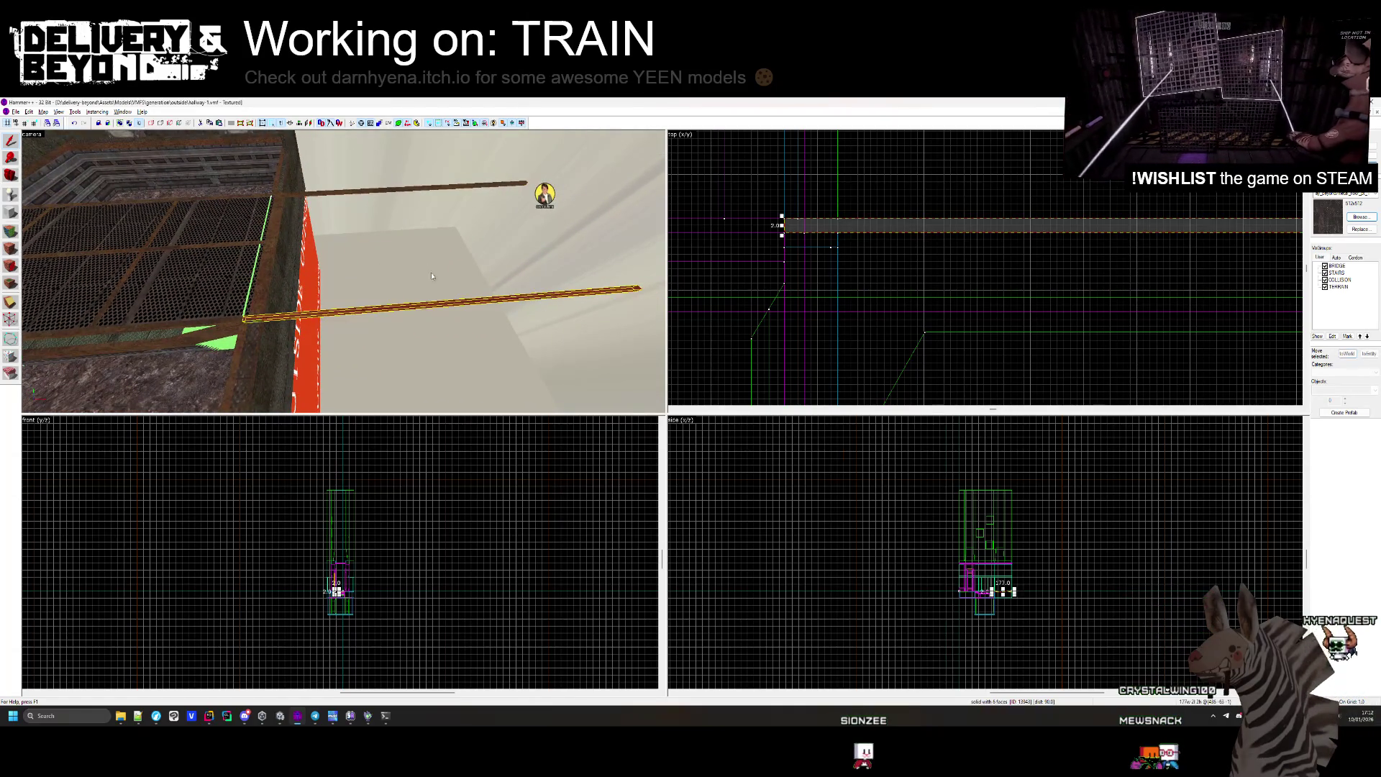
{"action": "scroll", "coordinate": [840, 287], "scroll_direction": "down", "scroll_amount": 3}
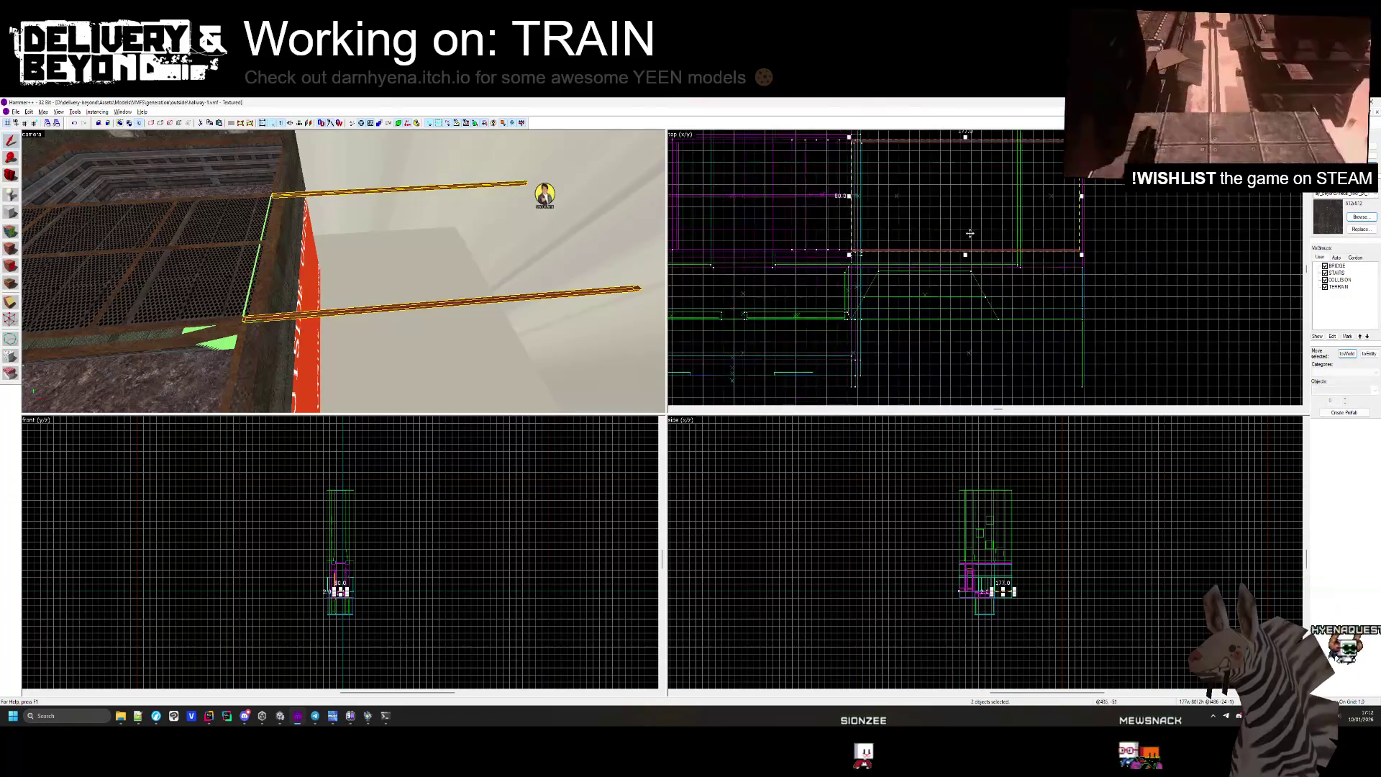
{"action": "scroll", "coordinate": [942, 171], "scroll_direction": "up", "scroll_amount": 5}
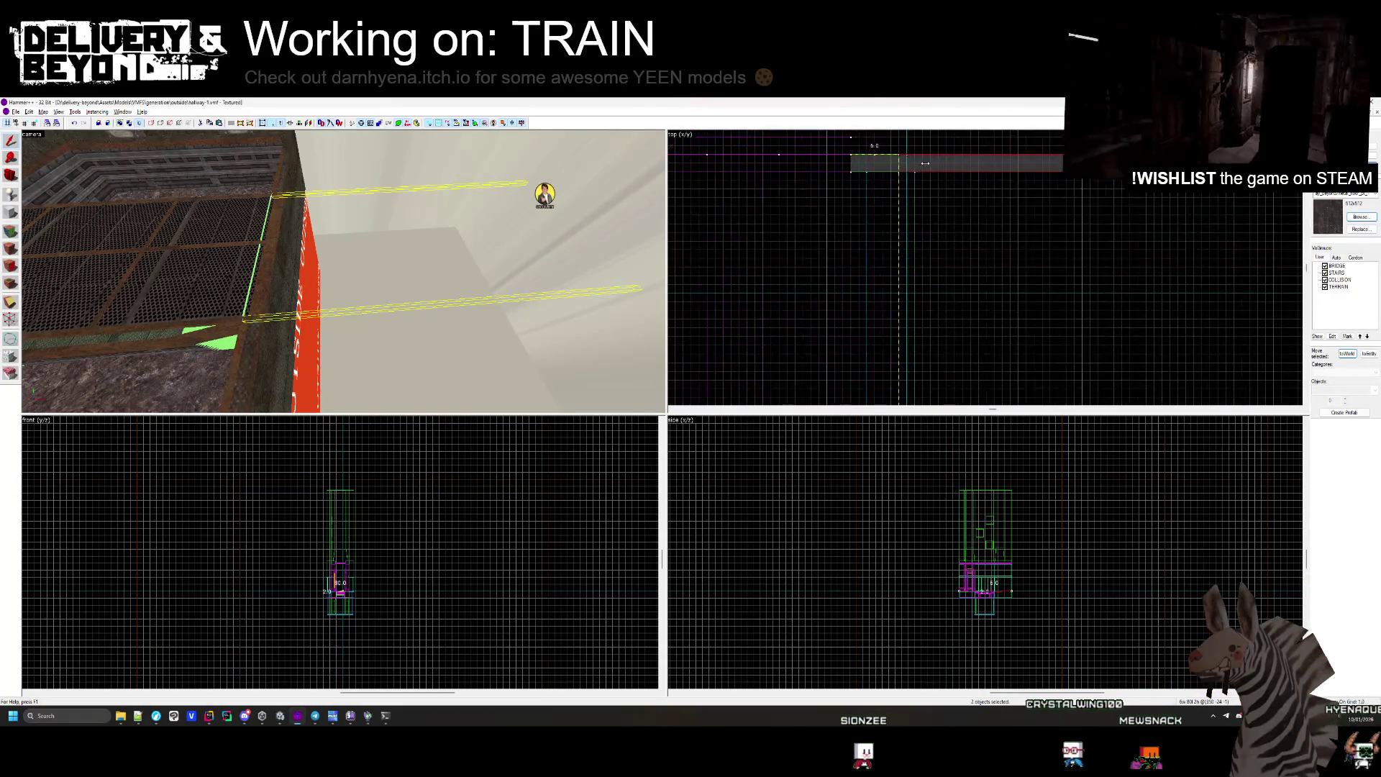
{"action": "key", "text": "z"}
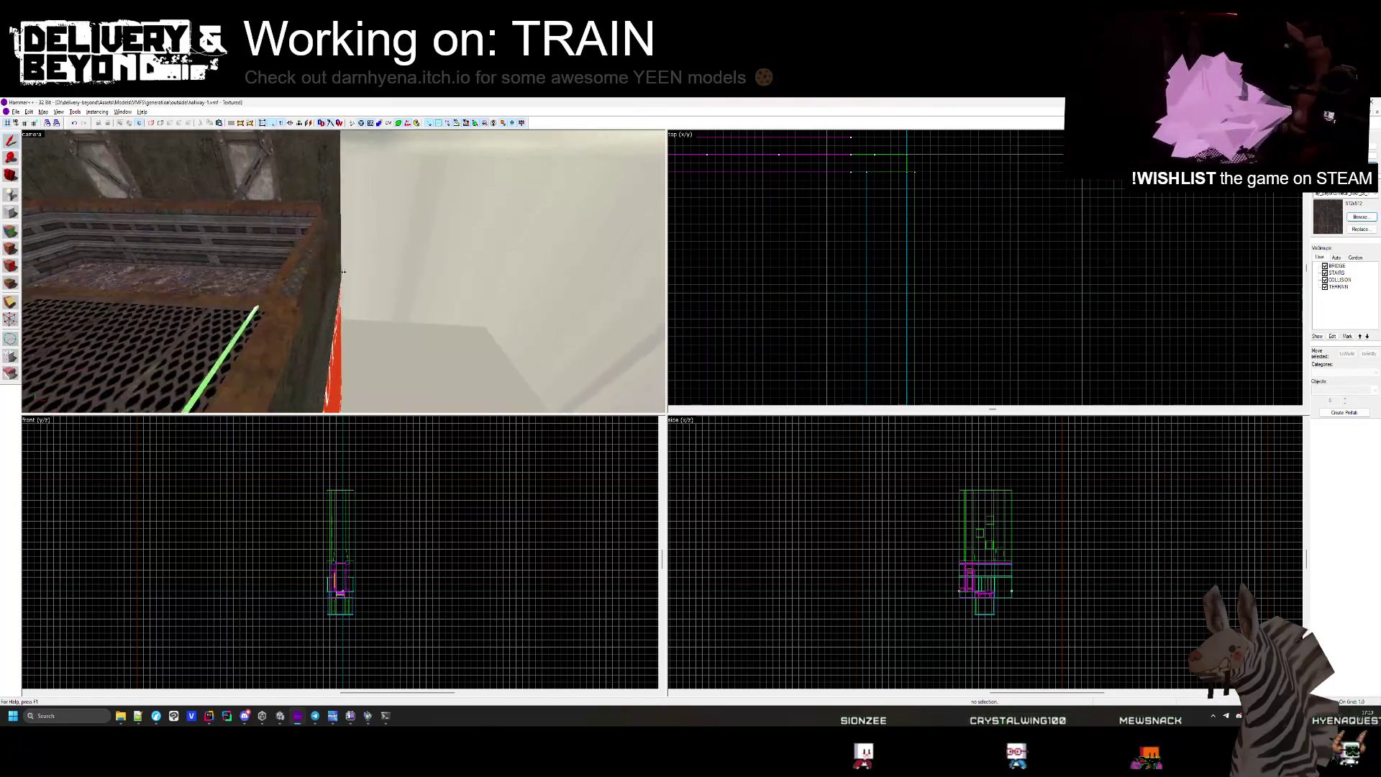
{"action": "key", "text": "z"}
{"action": "left_click", "coordinate": [344, 275]}
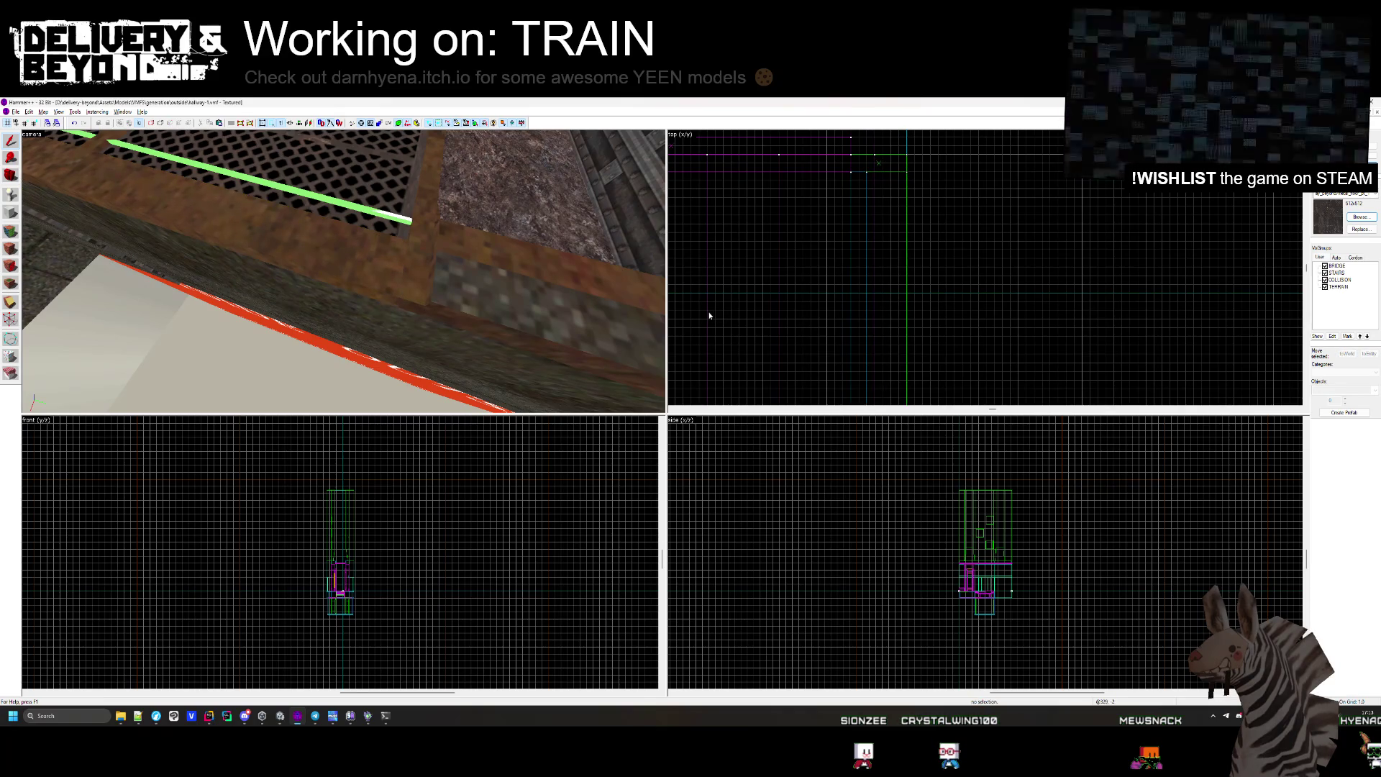
{"action": "key", "text": "z"}
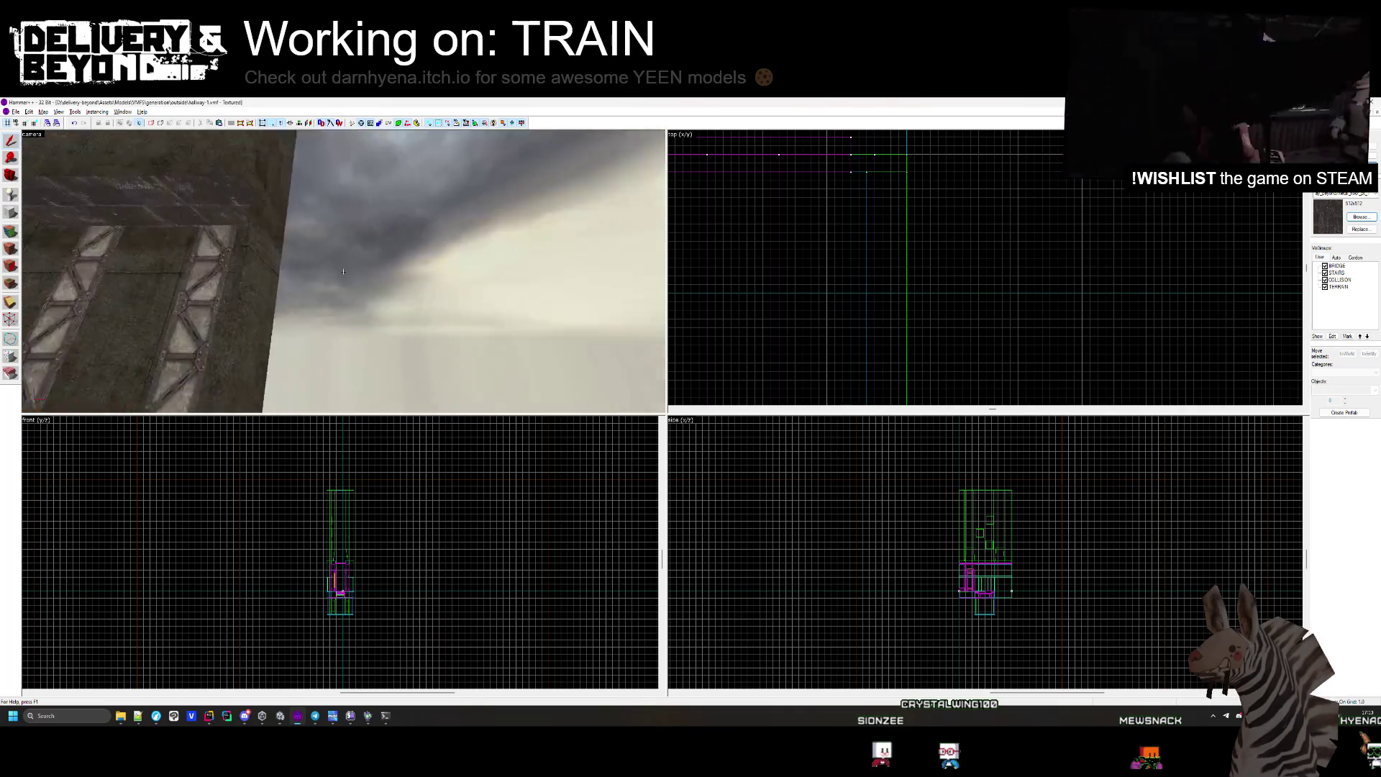
{"action": "key", "text": "w"}
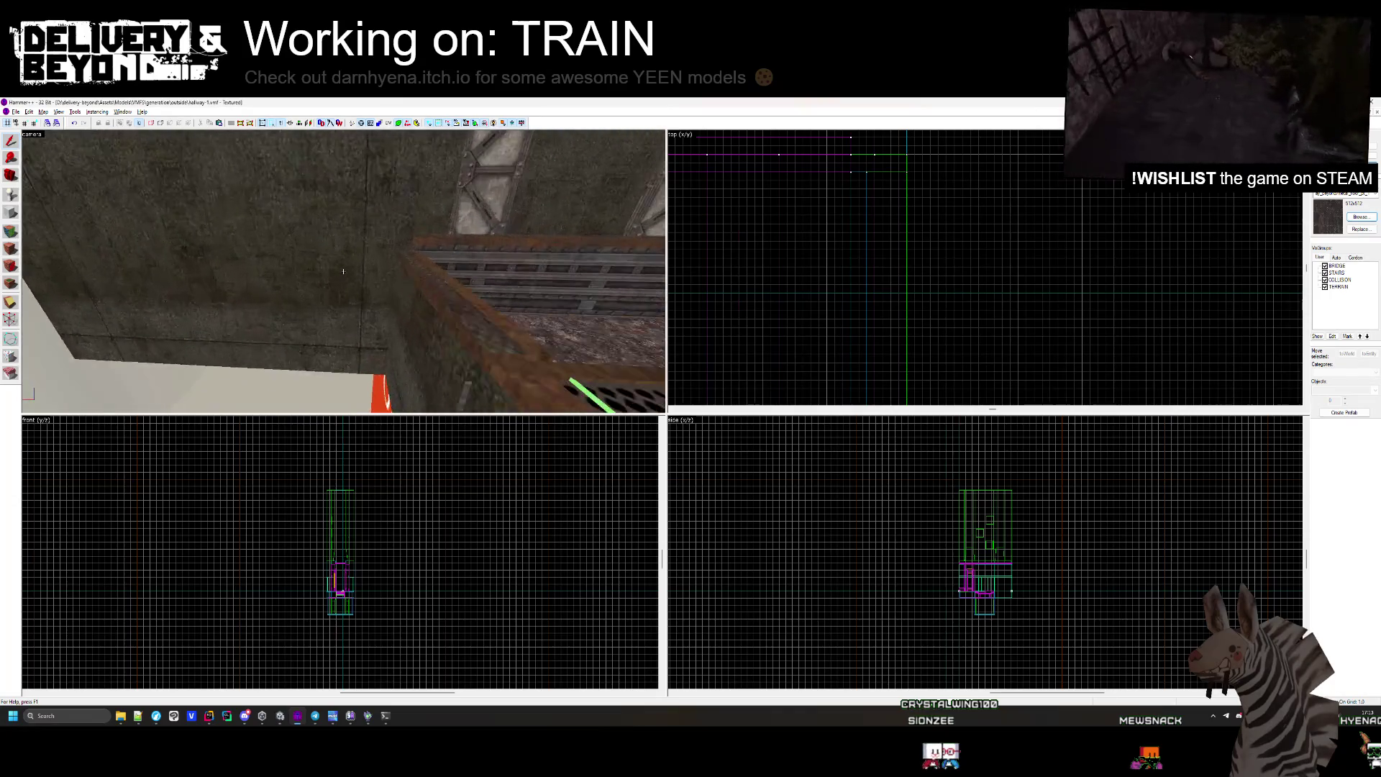
{"action": "left_click", "coordinate": [343, 272]}
{"action": "scroll", "coordinate": [933, 230], "scroll_direction": "up", "scroll_amount": 3}
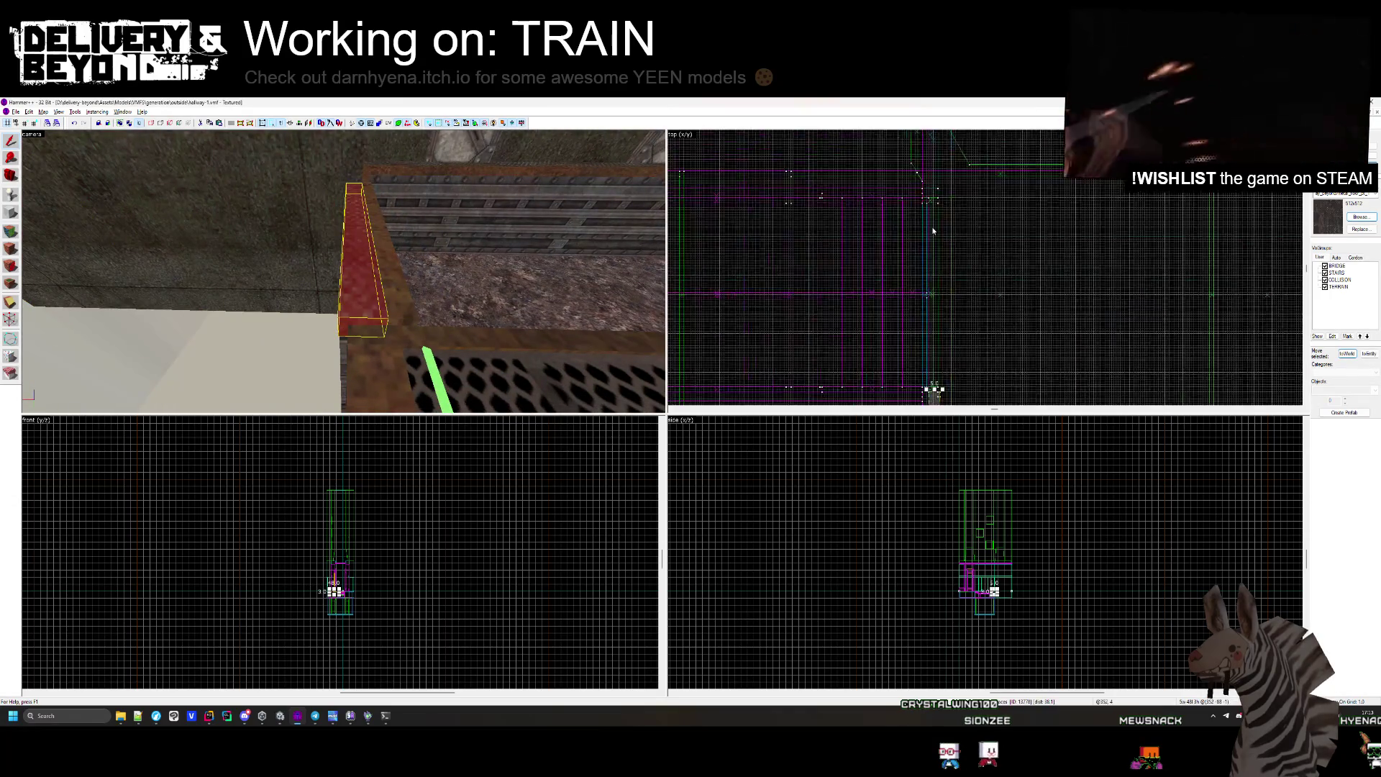
{"action": "scroll", "coordinate": [933, 230], "scroll_direction": "up", "scroll_amount": 5}
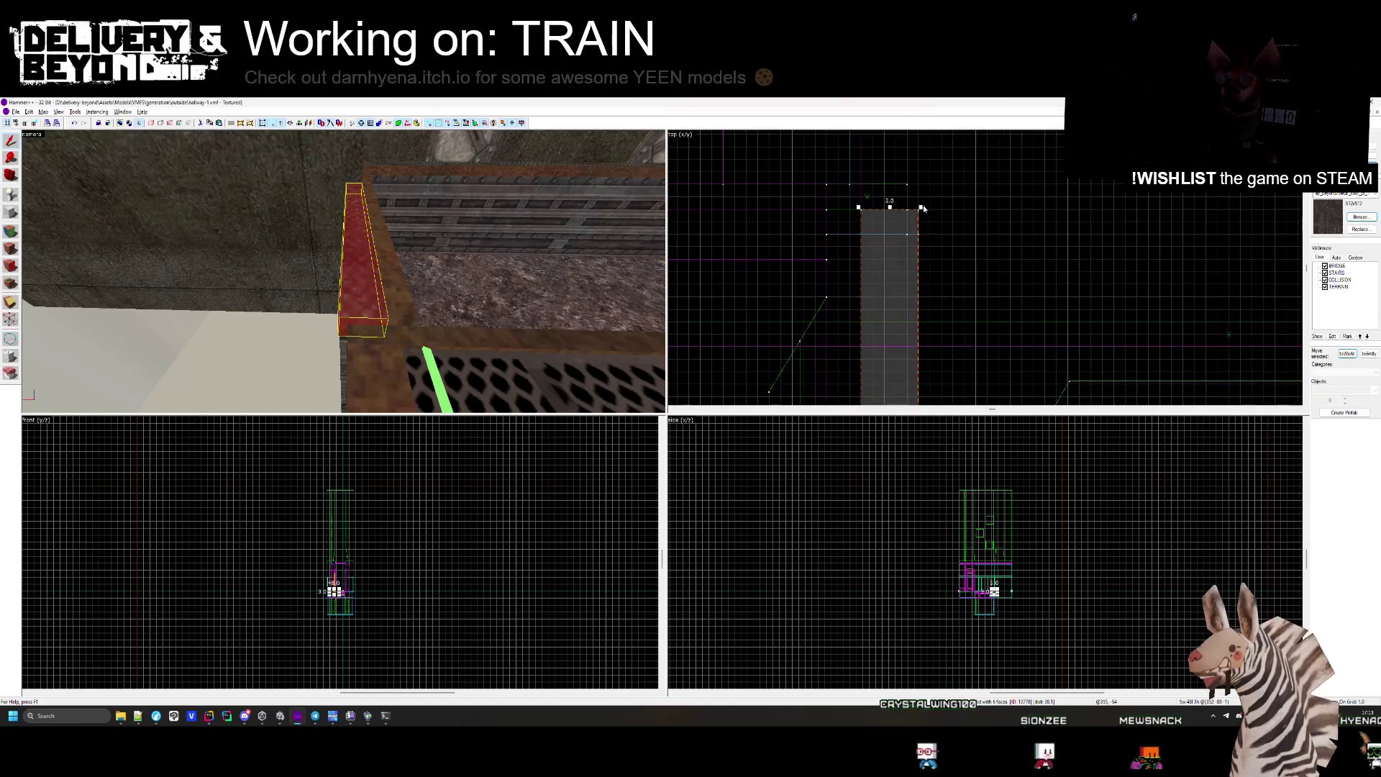
{"action": "left_click", "coordinate": [915, 207]}
{"action": "left_click", "coordinate": [916, 229]}
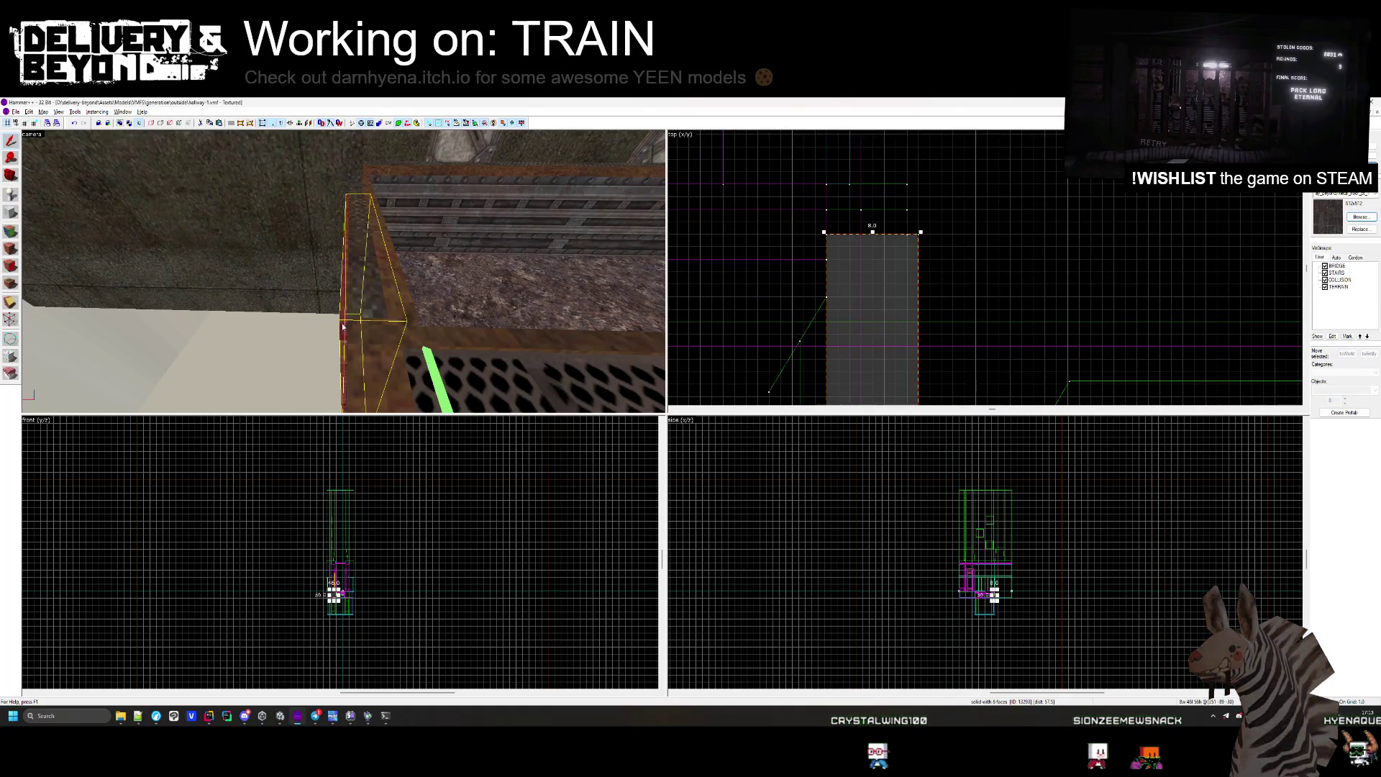
{"action": "left_click", "coordinate": [823, 247]}
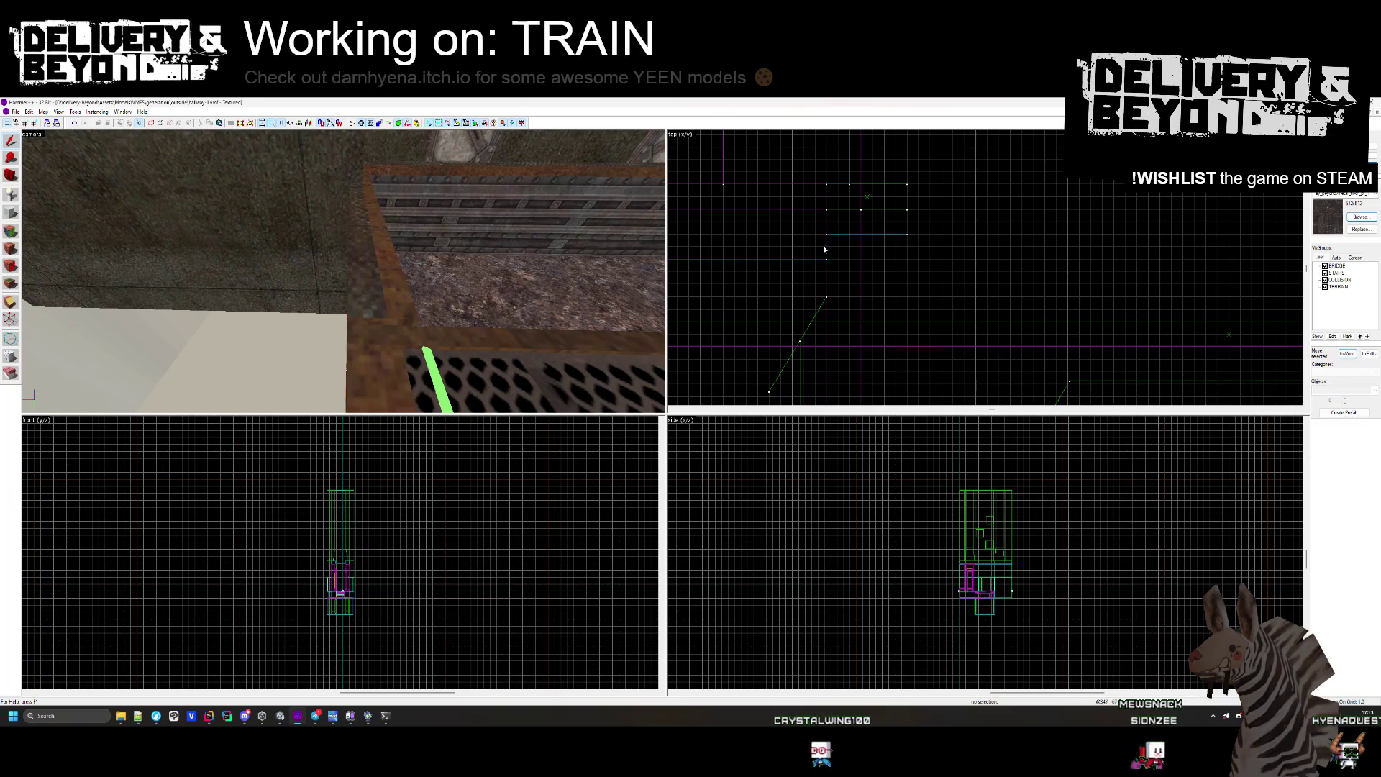
Try deleting the red brush and shortening it from 526 to 367 units, undoing both.
{"action": "scroll", "coordinate": [873, 243], "scroll_direction": "down", "scroll_amount": 3}
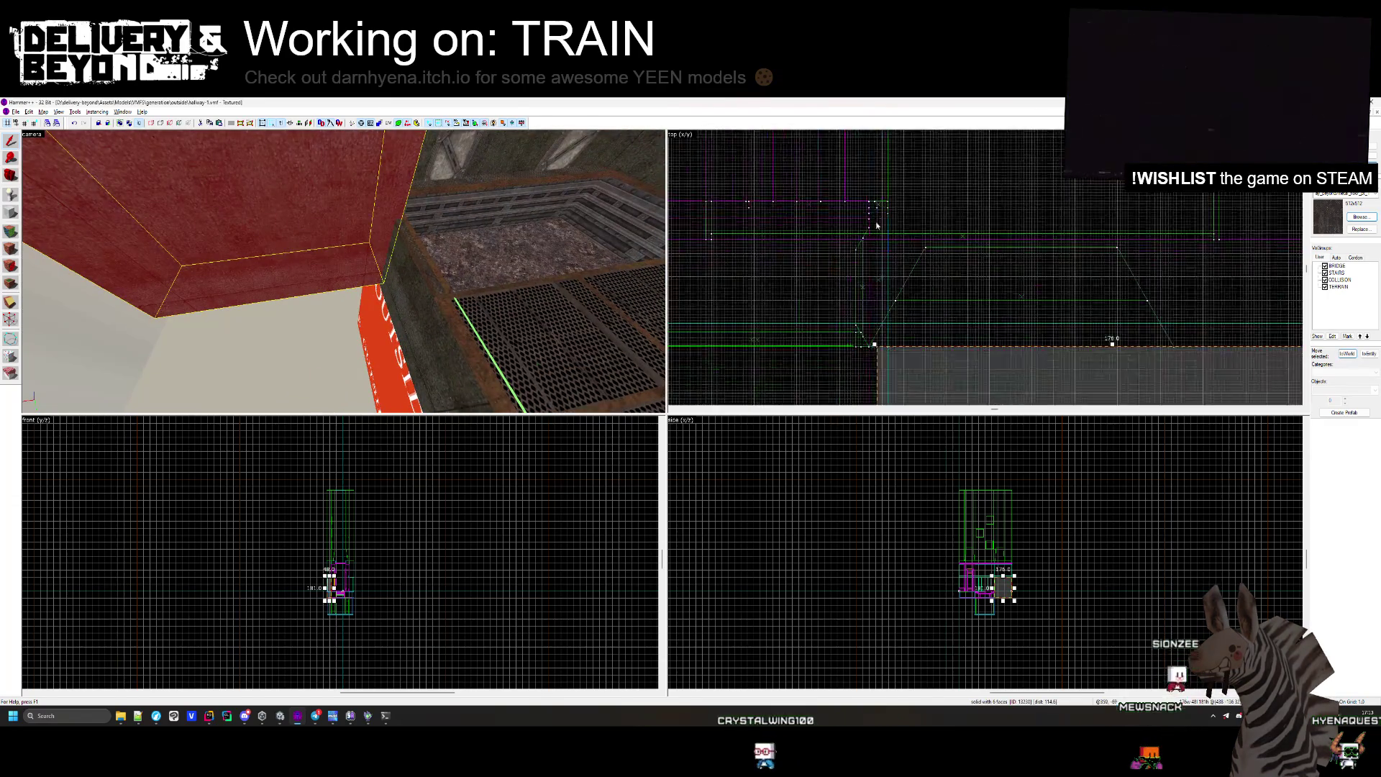
{"action": "key", "text": "Delete"}
{"action": "scroll", "coordinate": [794, 288], "scroll_direction": "up", "scroll_amount": 5}
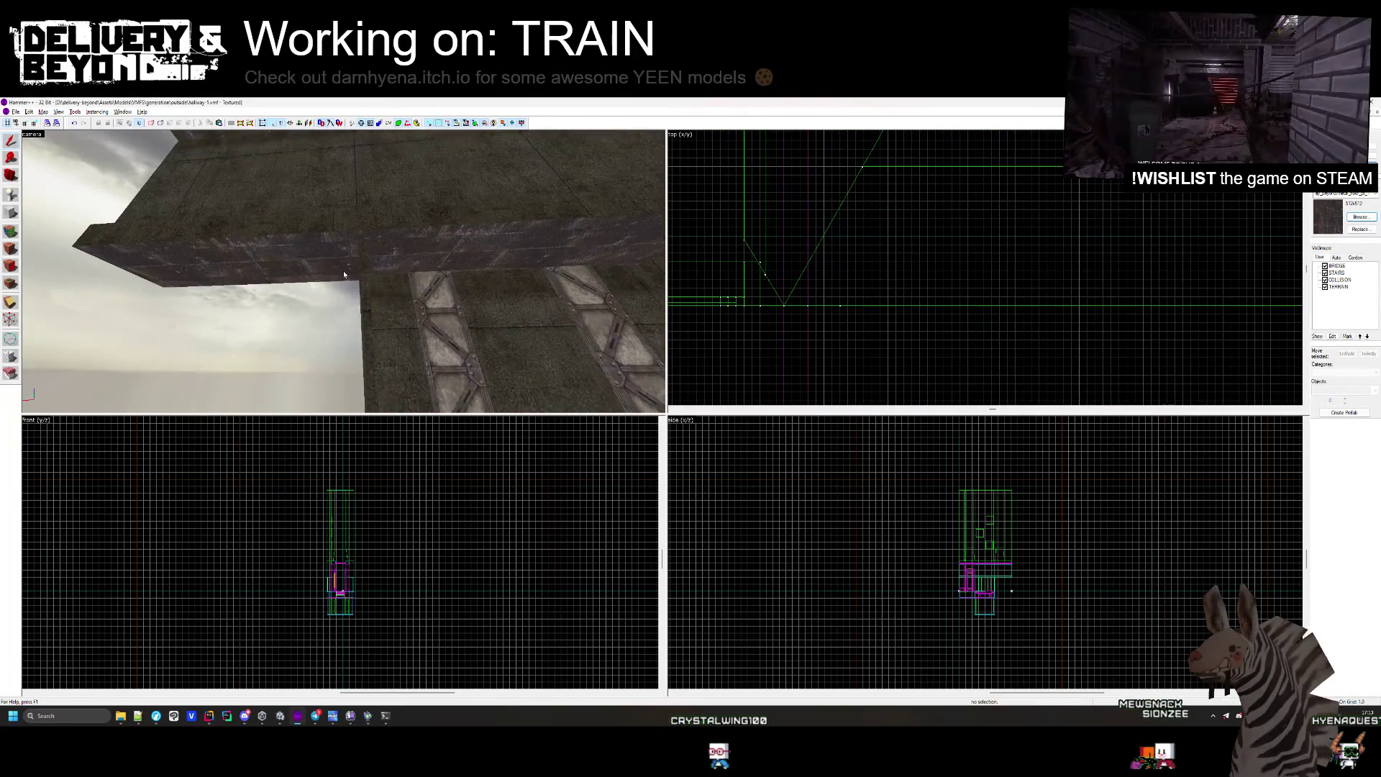
{"action": "key", "text": "ctrl+z"}
{"action": "scroll", "coordinate": [1118, 308], "scroll_direction": "down", "scroll_amount": 3}
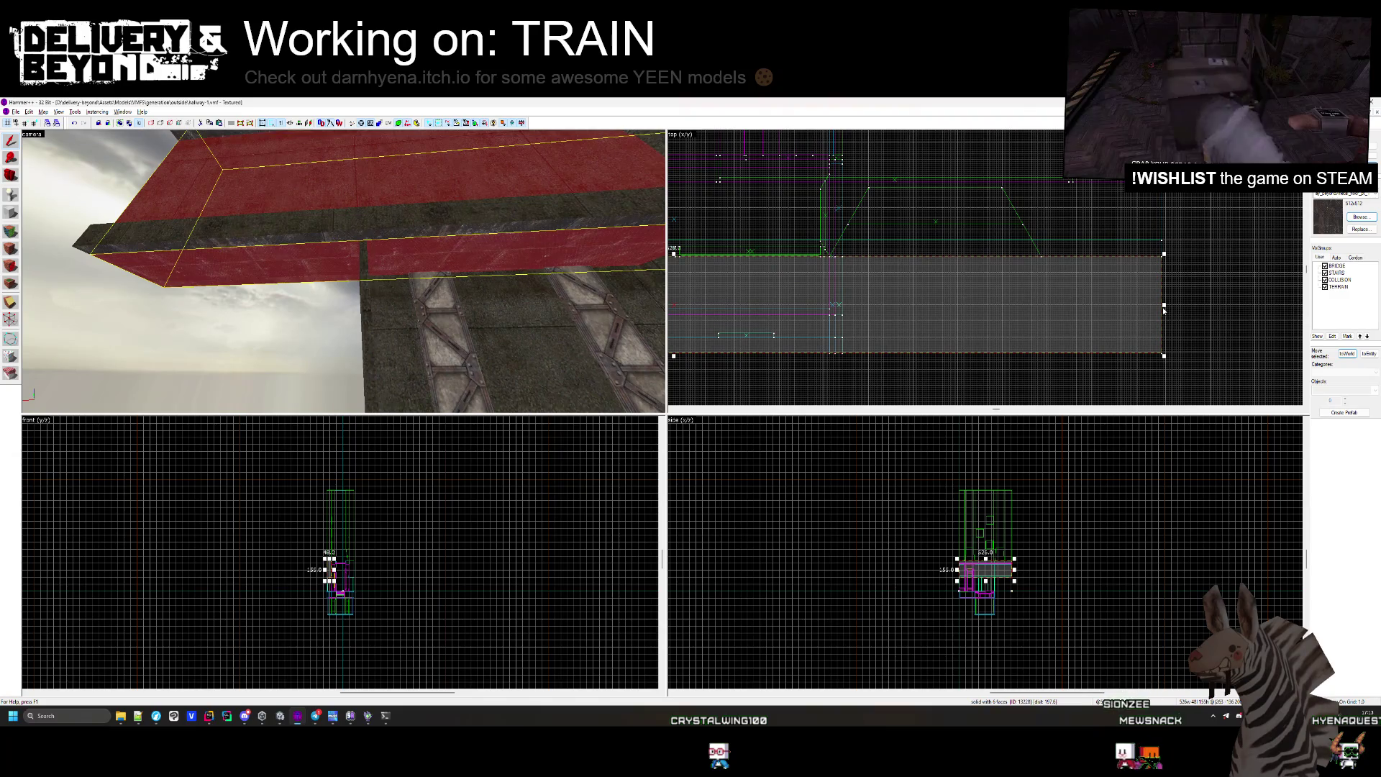
{"action": "left_click_drag", "start_coordinate": [1164, 311], "coordinate": [1016, 310]}
{"action": "scroll", "coordinate": [838, 257], "scroll_direction": "up", "scroll_amount": 5}
{"action": "key", "text": "ctrl+z"}
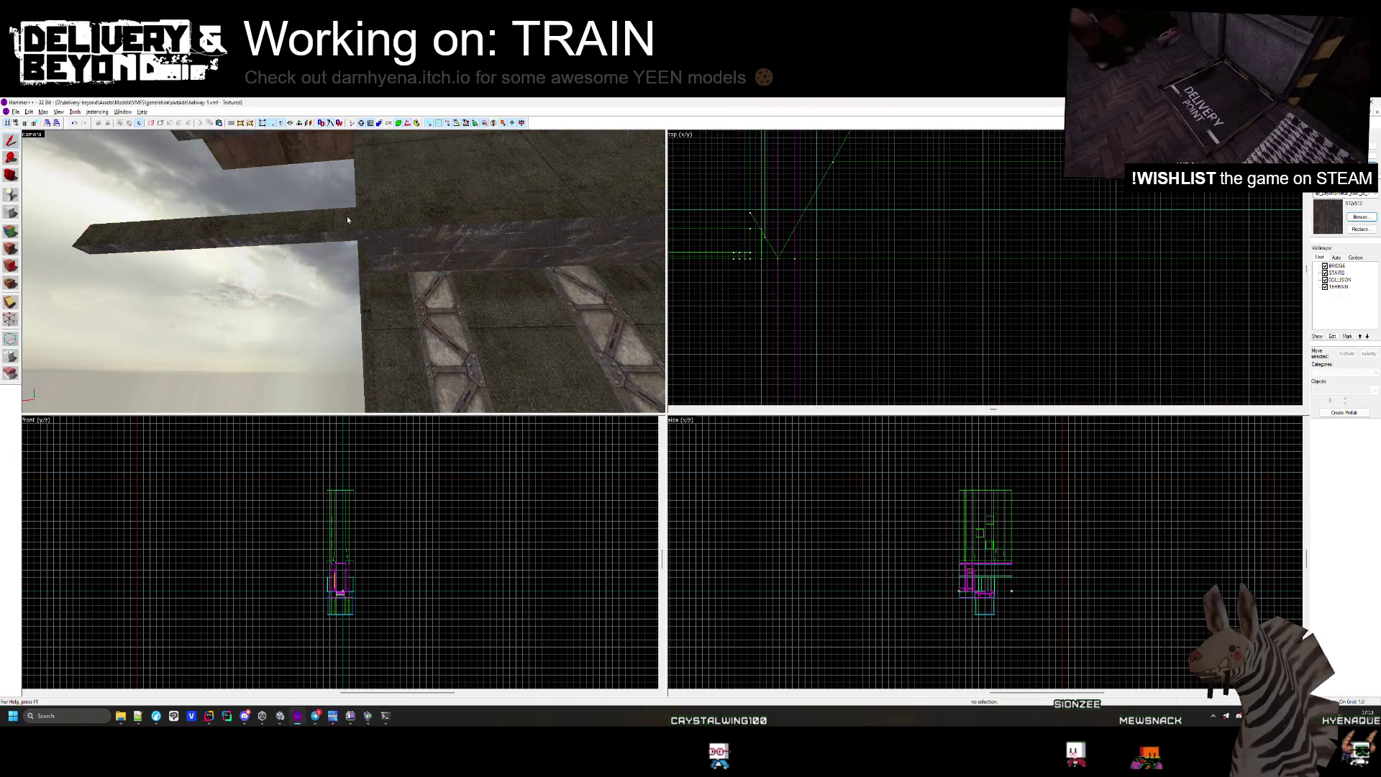
Shorten the brush slightly to 365 units, then undo that change.
{"action": "scroll", "coordinate": [910, 255], "scroll_direction": "down", "scroll_amount": 5}
{"action": "left_click_drag", "start_coordinate": [856, 244], "coordinate": [811, 244]}
{"action": "scroll", "coordinate": [812, 245], "scroll_direction": "up", "scroll_amount": 3}
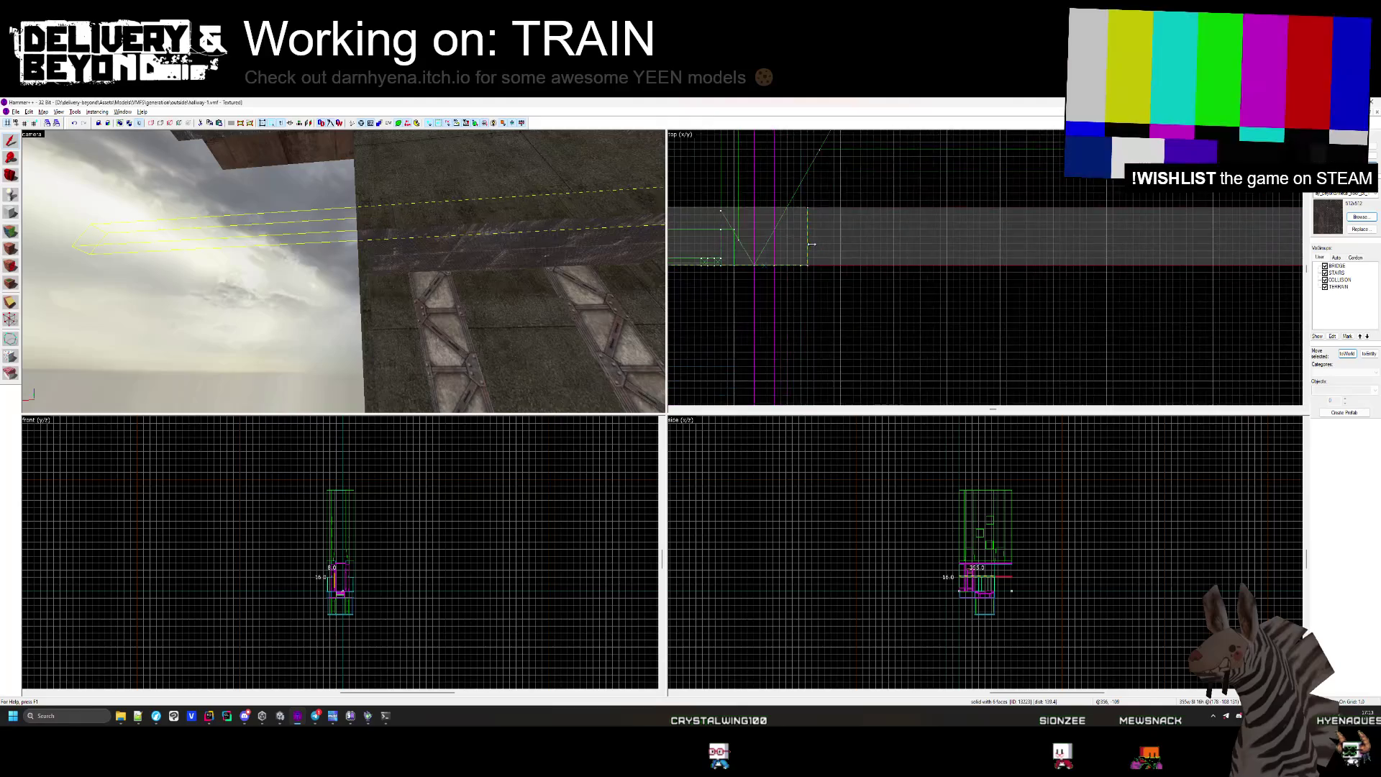
{"action": "key", "text": "z"}
{"action": "key", "text": "z"}
{"action": "key", "text": "ctrl+z"}
{"action": "scroll", "coordinate": [1079, 288], "scroll_direction": "down", "scroll_amount": 4}
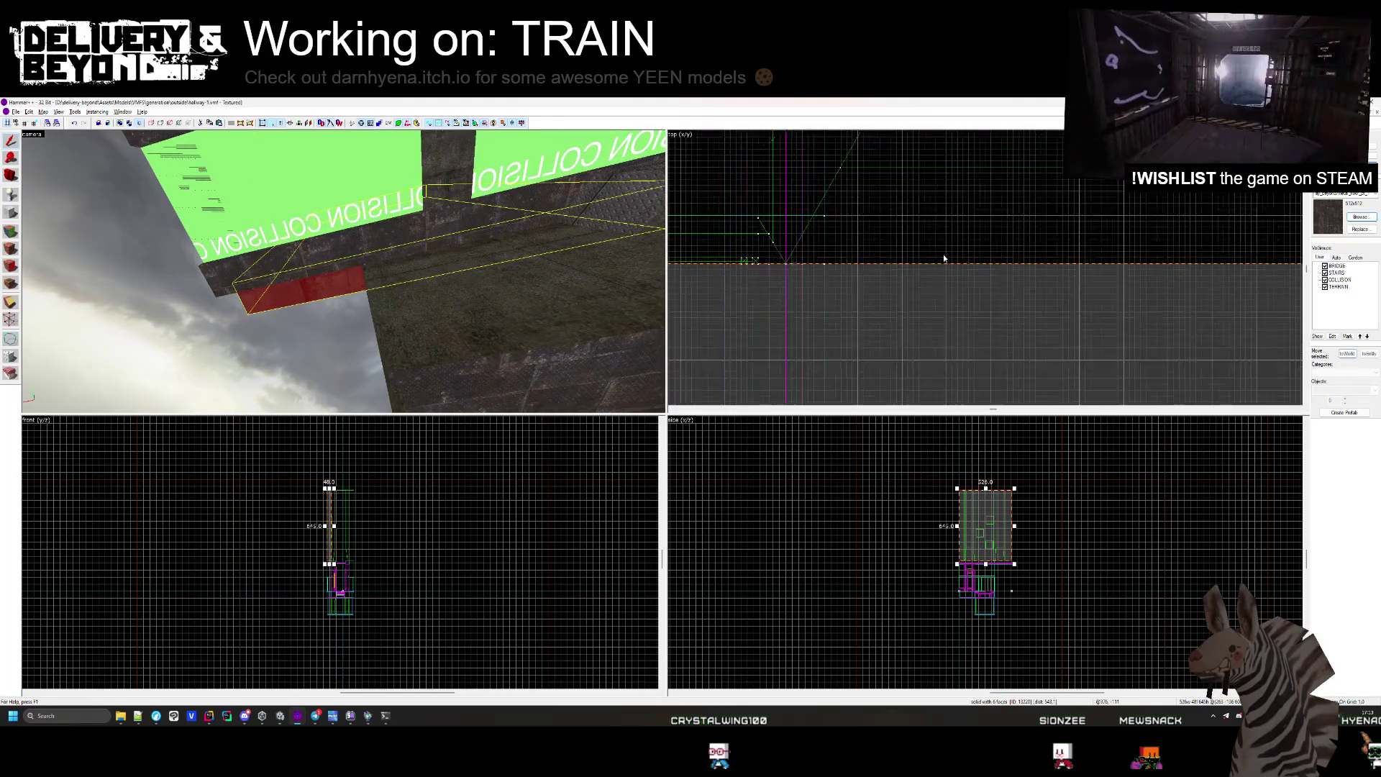
{"action": "scroll", "coordinate": [1140, 286], "scroll_direction": "up", "scroll_amount": 5}
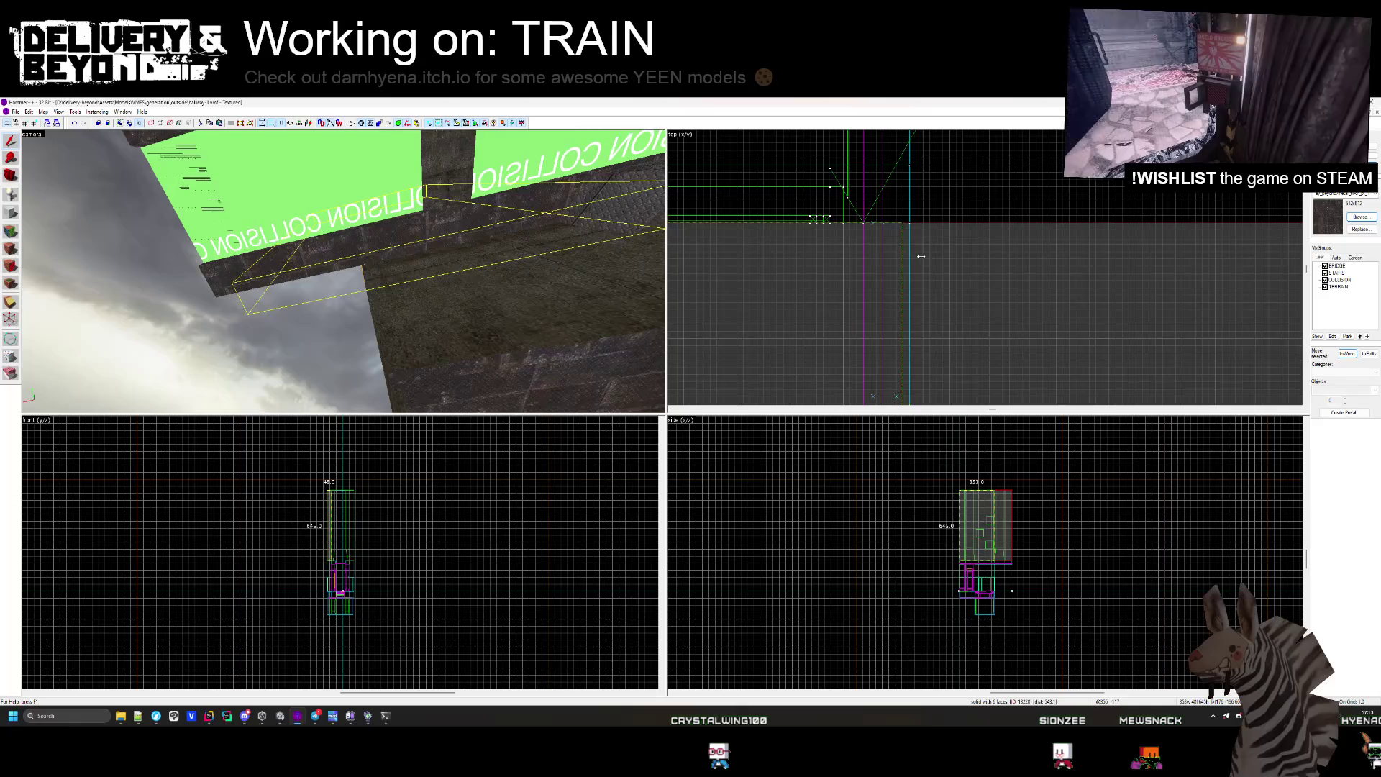
Delete the 32-unit-tall brush.
{"action": "left_click", "coordinate": [320, 249]}
{"action": "scroll", "coordinate": [1018, 226], "scroll_direction": "down", "scroll_amount": 3}
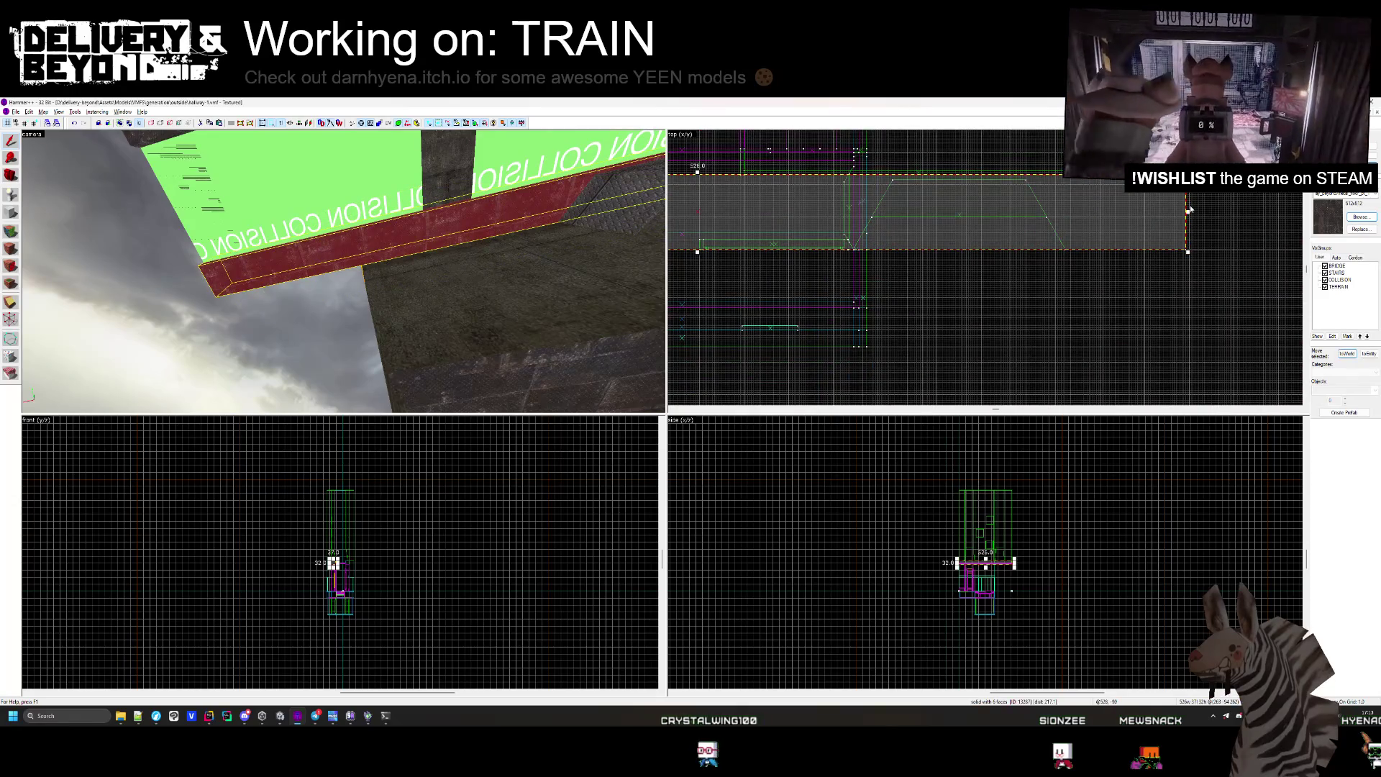
{"action": "scroll", "coordinate": [883, 172], "scroll_direction": "up", "scroll_amount": 5}
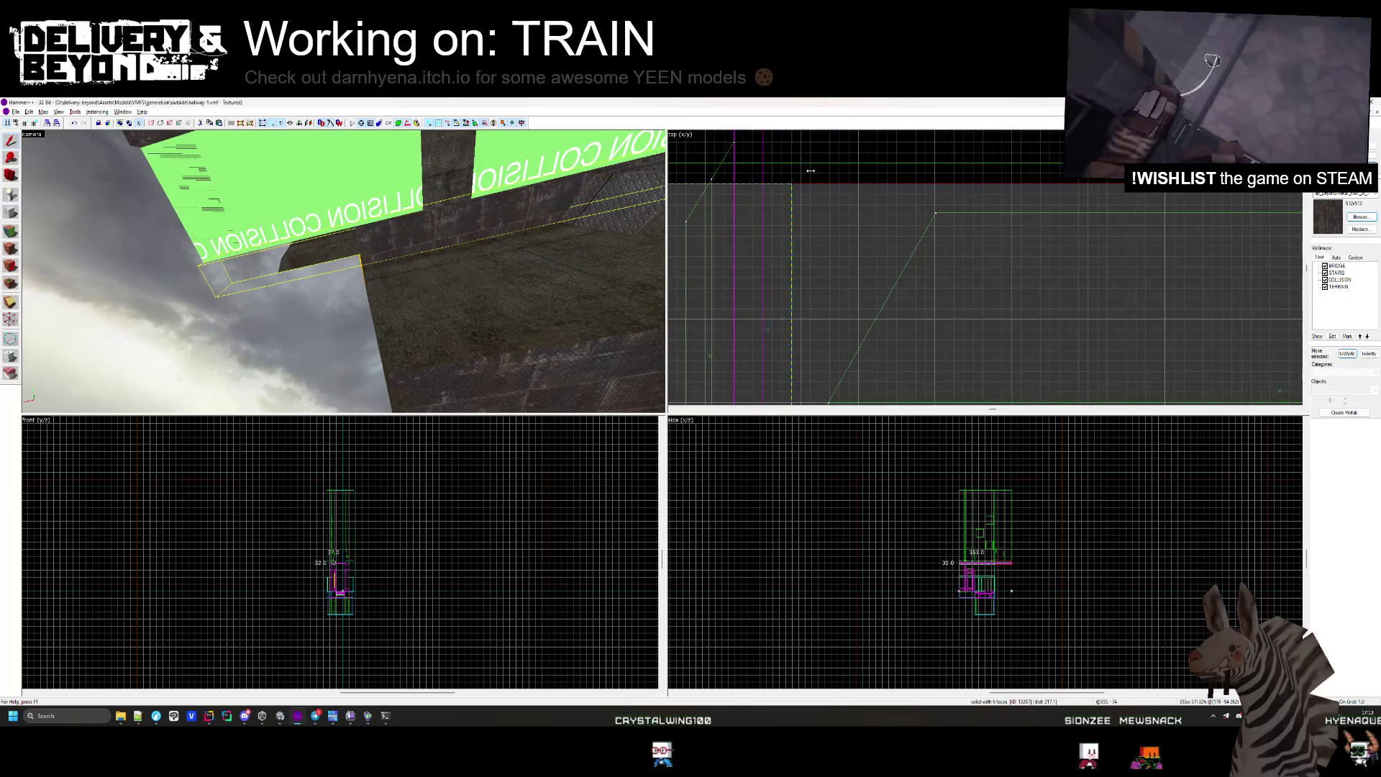
{"action": "key", "text": "Delete"}
Inspect the sloped solids and the dark red wall solid, then clear the selection.
{"action": "left_click", "coordinate": [345, 266]}
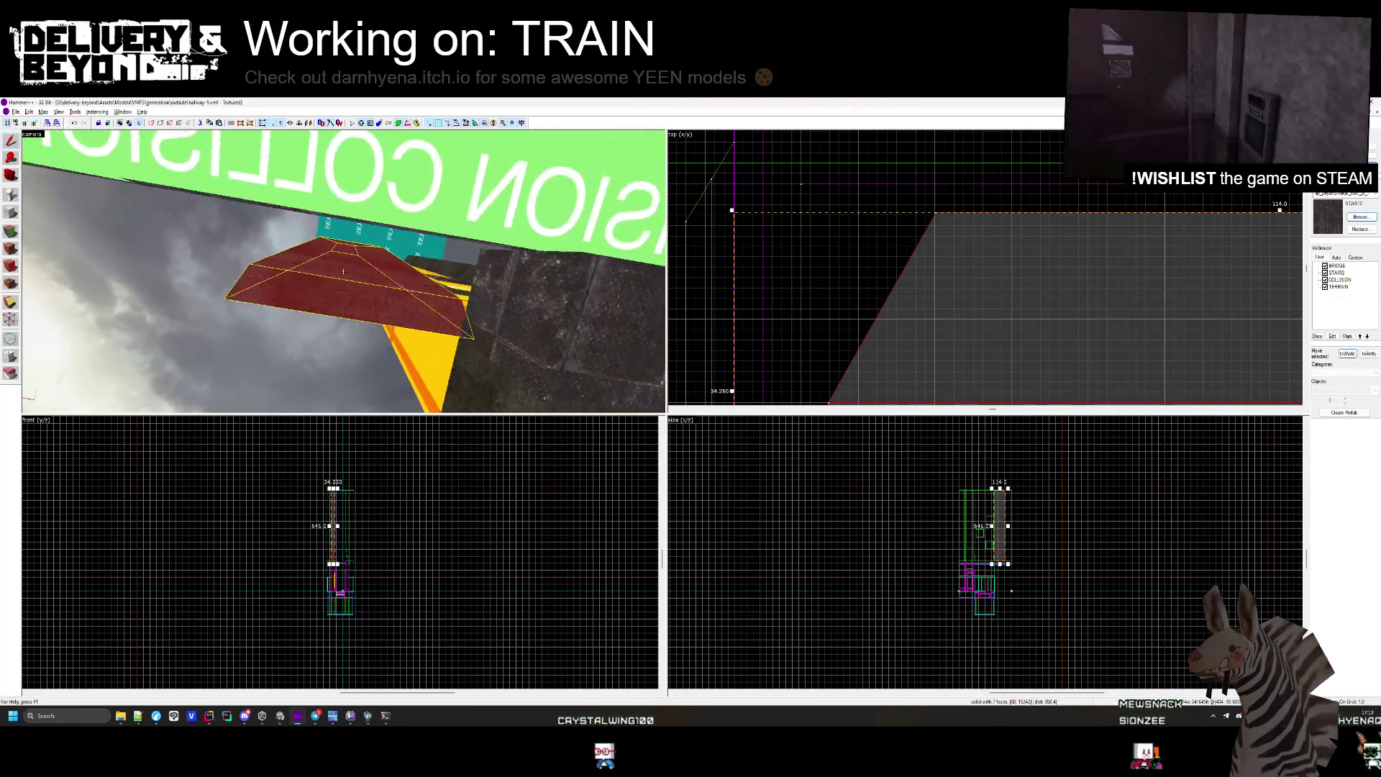
{"action": "key", "text": "s"}
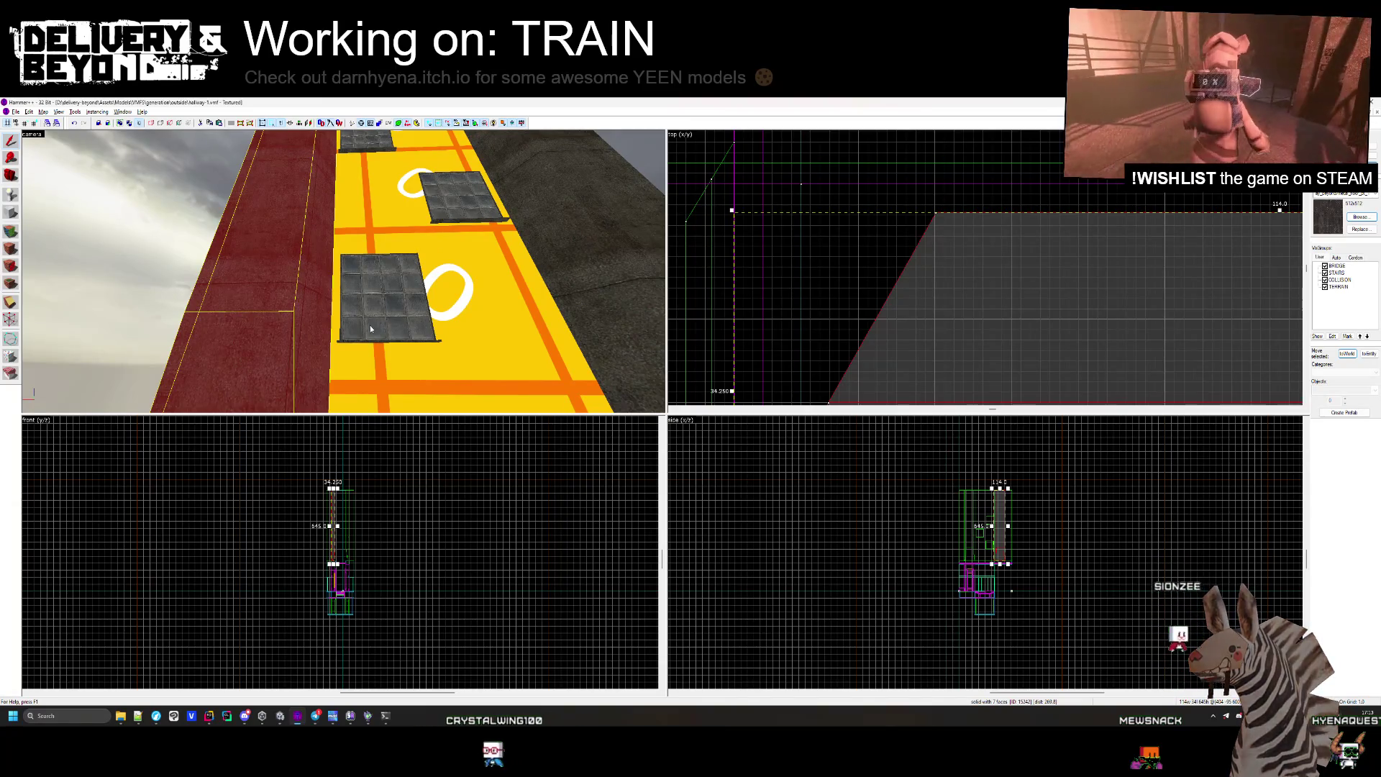
{"action": "left_click", "coordinate": [458, 311]}
{"action": "key", "text": "z"}
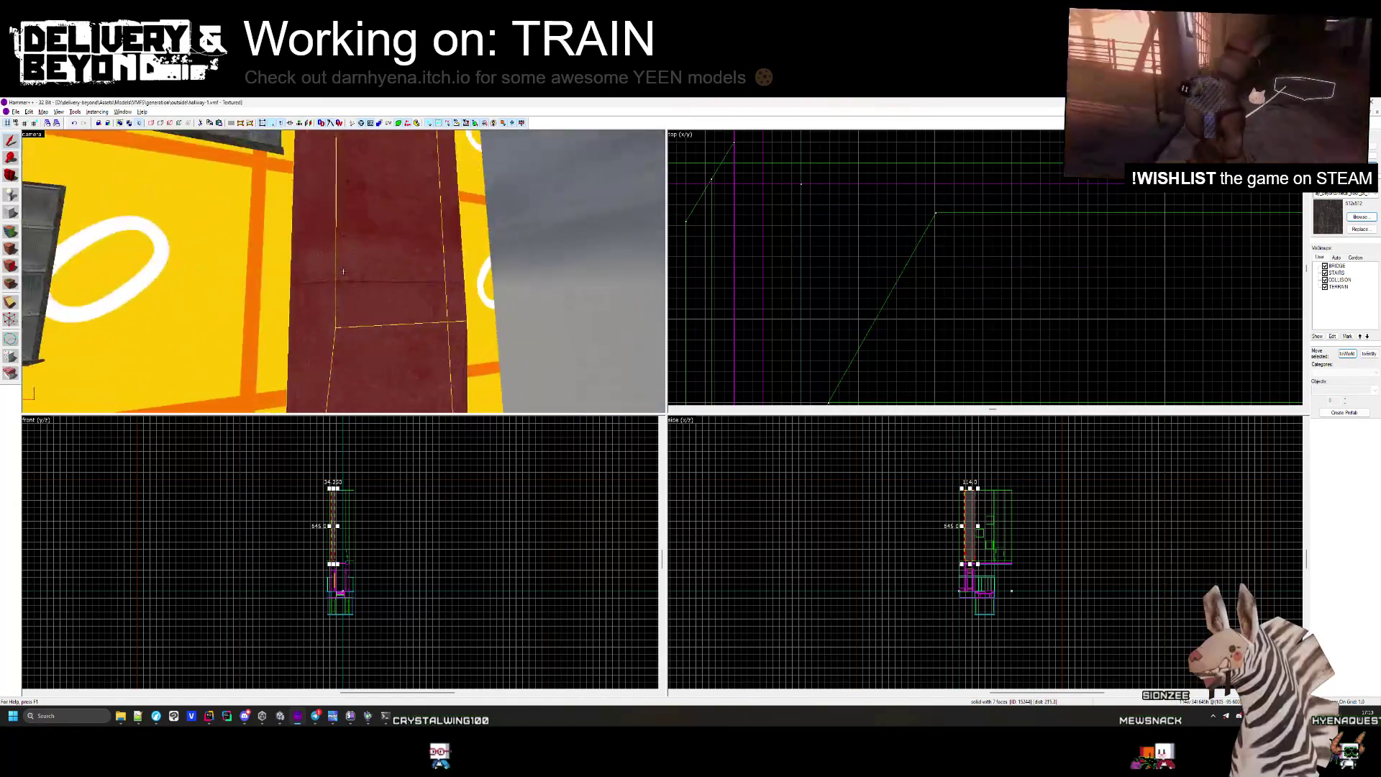
{"action": "mouse_move", "coordinate": [343, 271]}
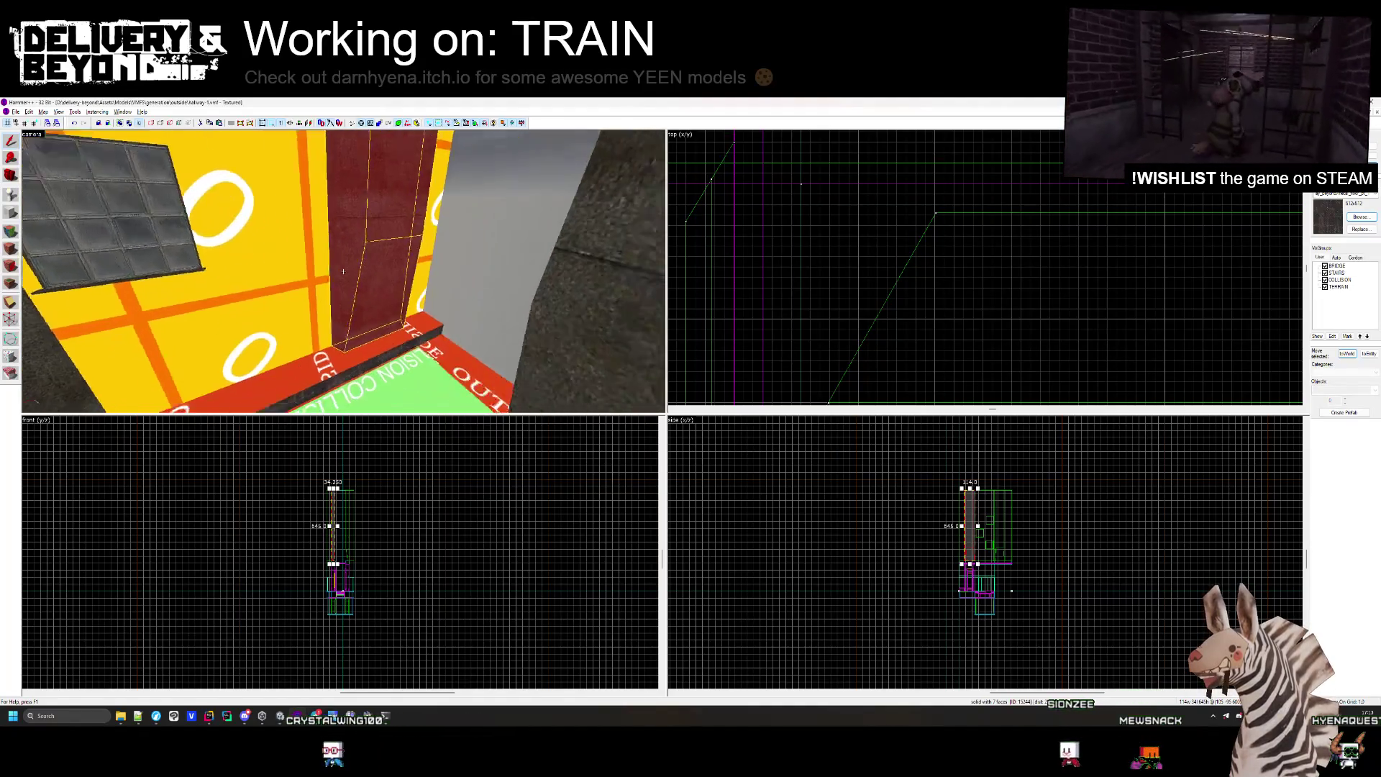
{"action": "scroll", "coordinate": [876, 338], "scroll_direction": "down", "scroll_amount": 5}
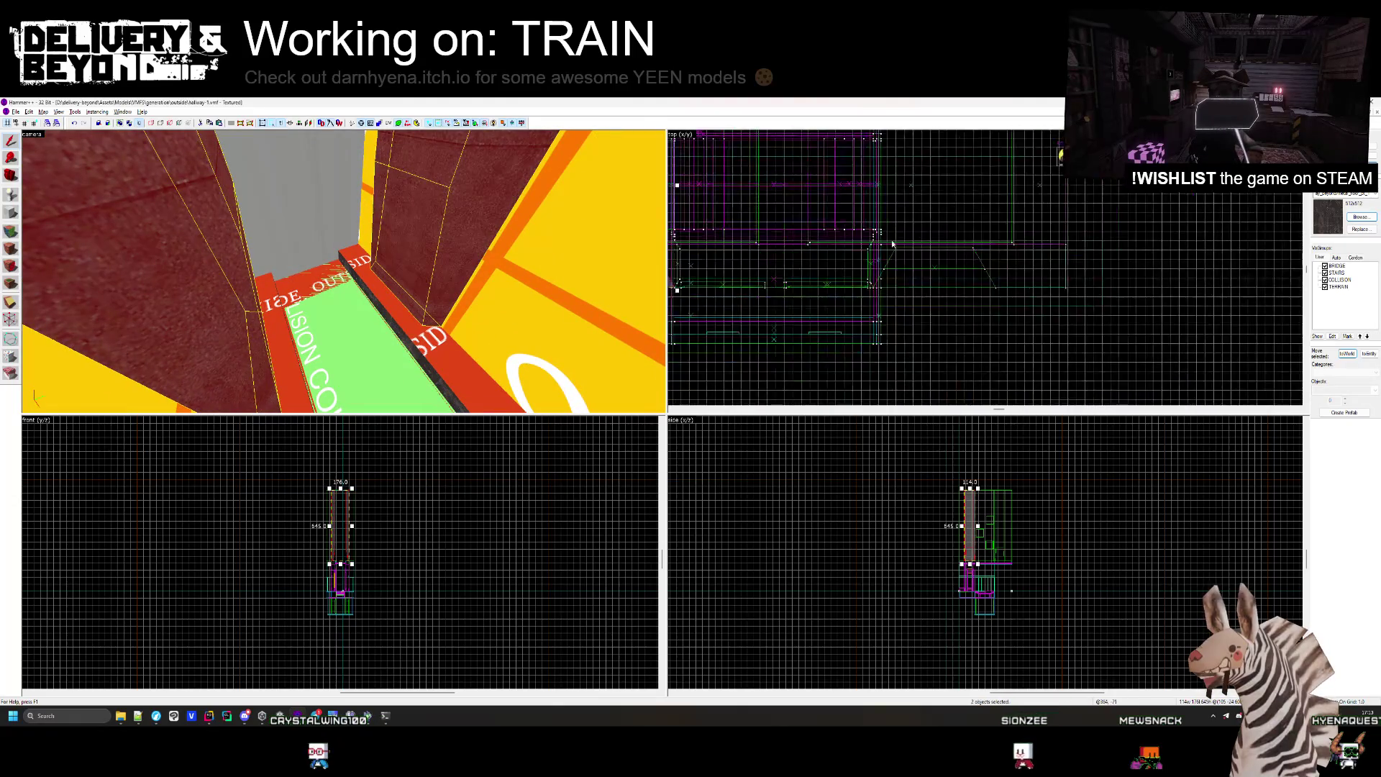
{"action": "scroll", "coordinate": [839, 360], "scroll_direction": "up", "scroll_amount": 5}
{"action": "left_click", "coordinate": [1031, 170]}
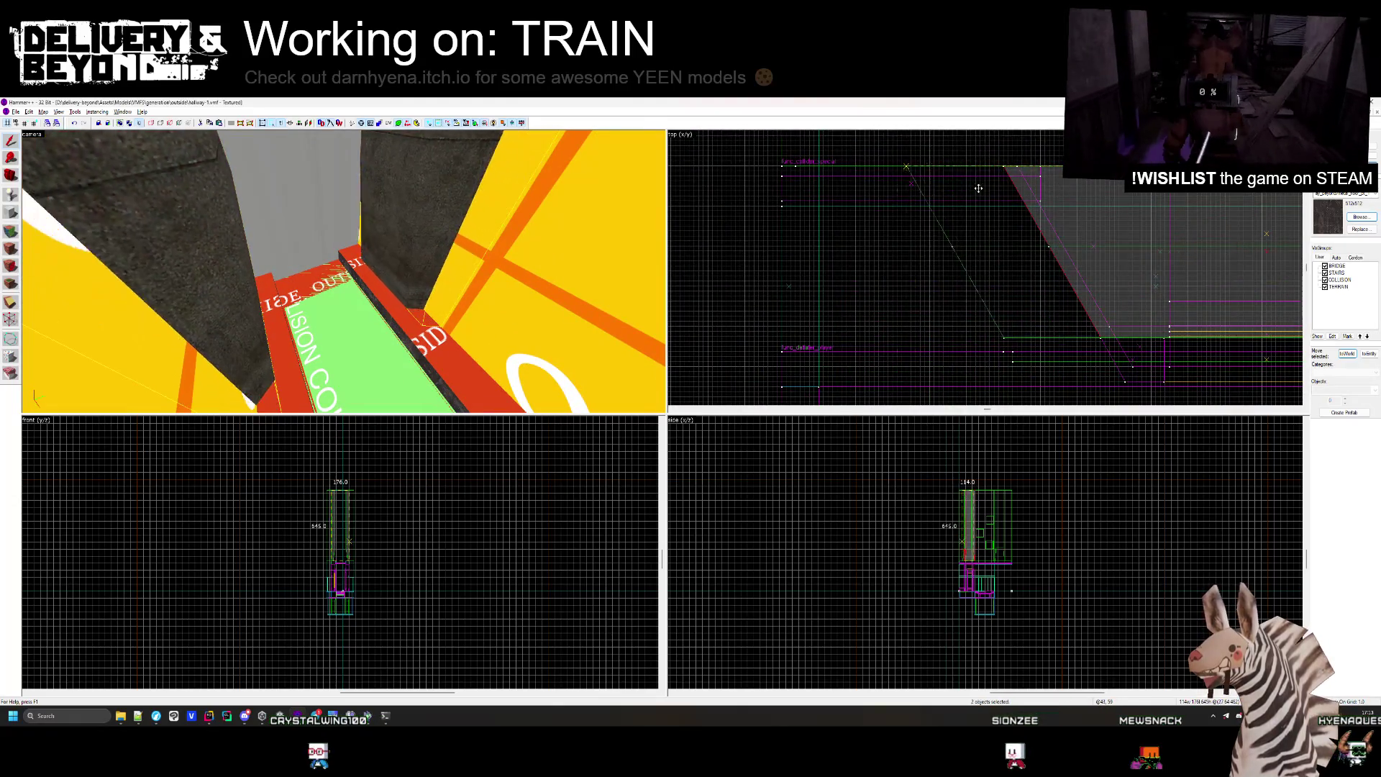
{"action": "left_click", "coordinate": [898, 191]}
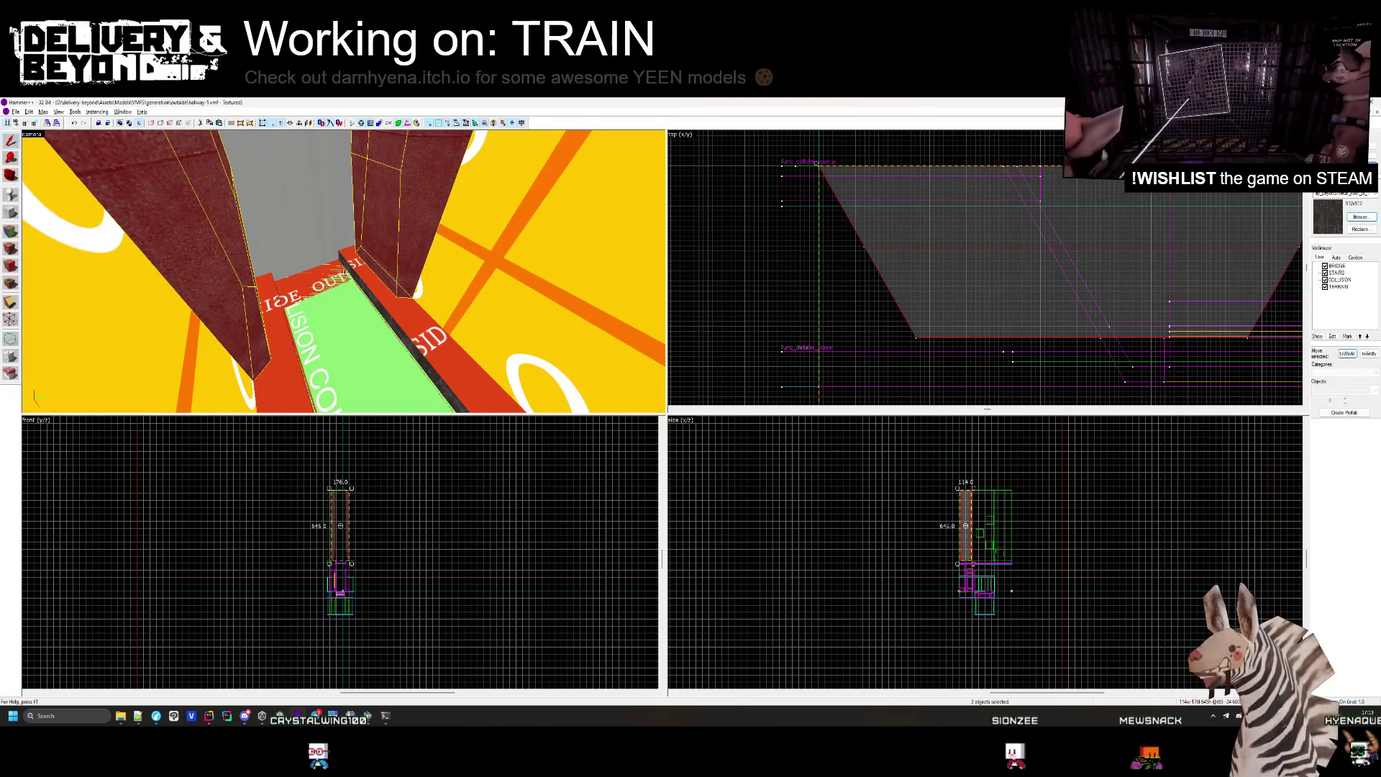
{"action": "left_click", "coordinate": [761, 315]}
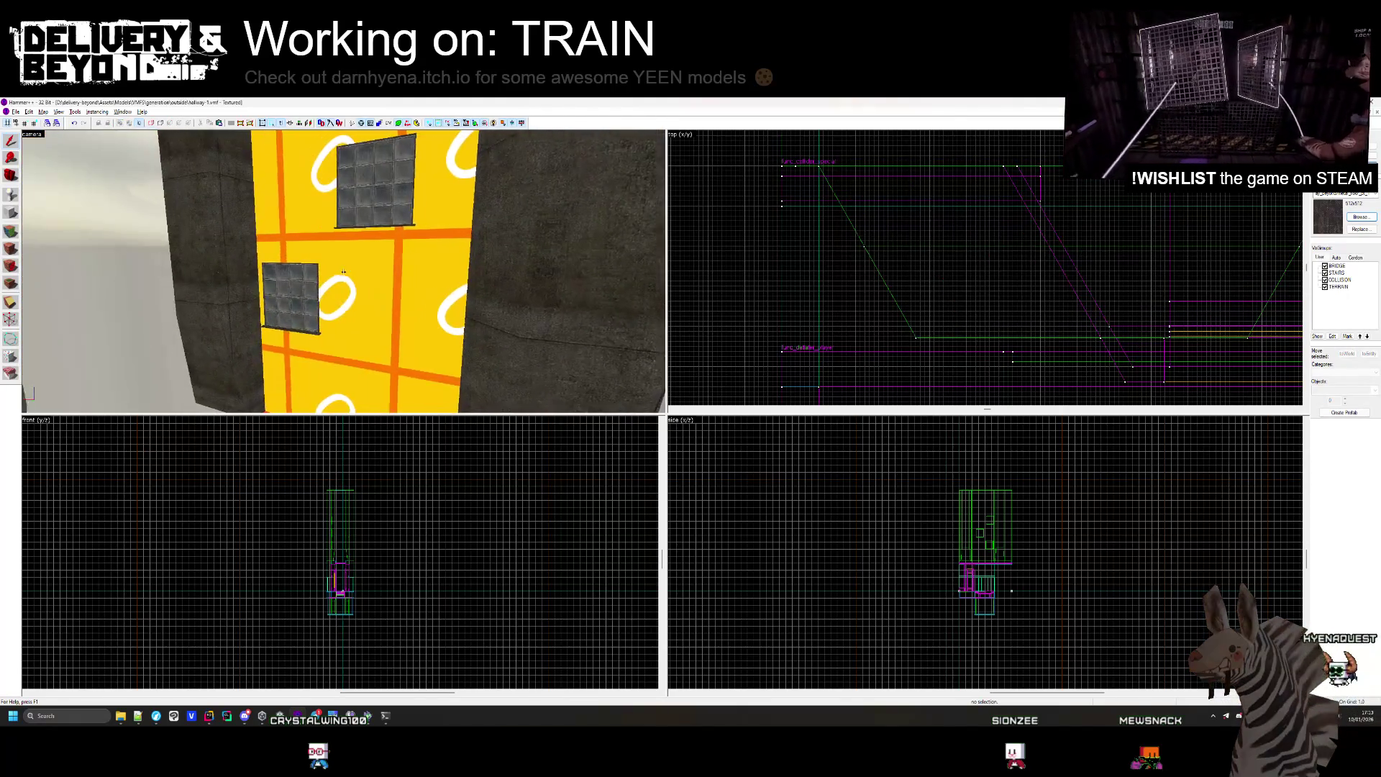
Select the grey and red tiled wall panels and shift them sideways in the Top view.
{"action": "mouse_move", "coordinate": [345, 340]}
{"action": "left_mouse_down"}
{"action": "mouse_move", "coordinate": [383, 211]}
{"action": "mouse_move", "coordinate": [343, 271]}
{"action": "left_mouse_up"}
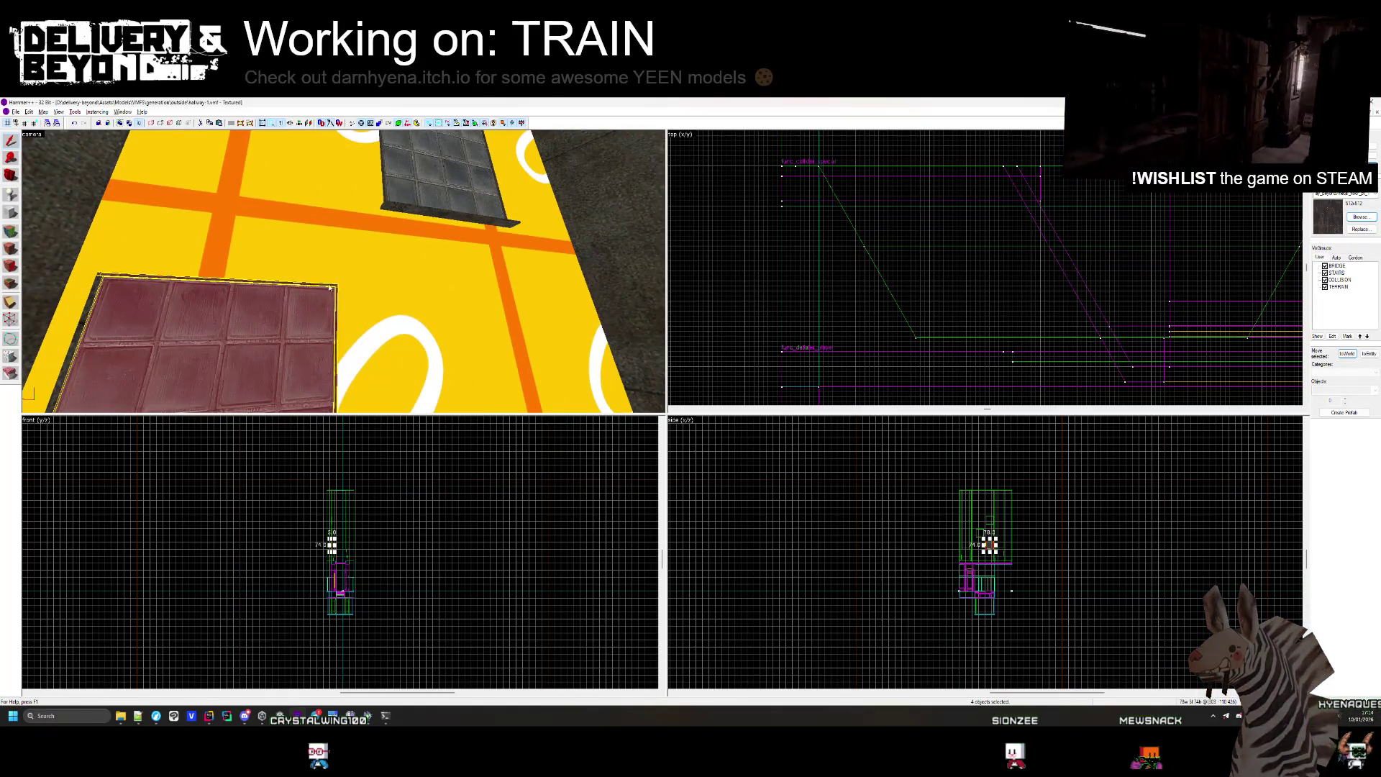
{"action": "mouse_move", "coordinate": [96, 291]}
{"action": "left_mouse_down"}
{"action": "mouse_move", "coordinate": [328, 296]}
{"action": "mouse_move", "coordinate": [367, 267]}
{"action": "mouse_move", "coordinate": [442, 266]}
{"action": "left_mouse_up"}
{"action": "left_click", "coordinate": [293, 266], "text": "ctrl"}
{"action": "left_click", "coordinate": [344, 272], "text": "ctrl"}
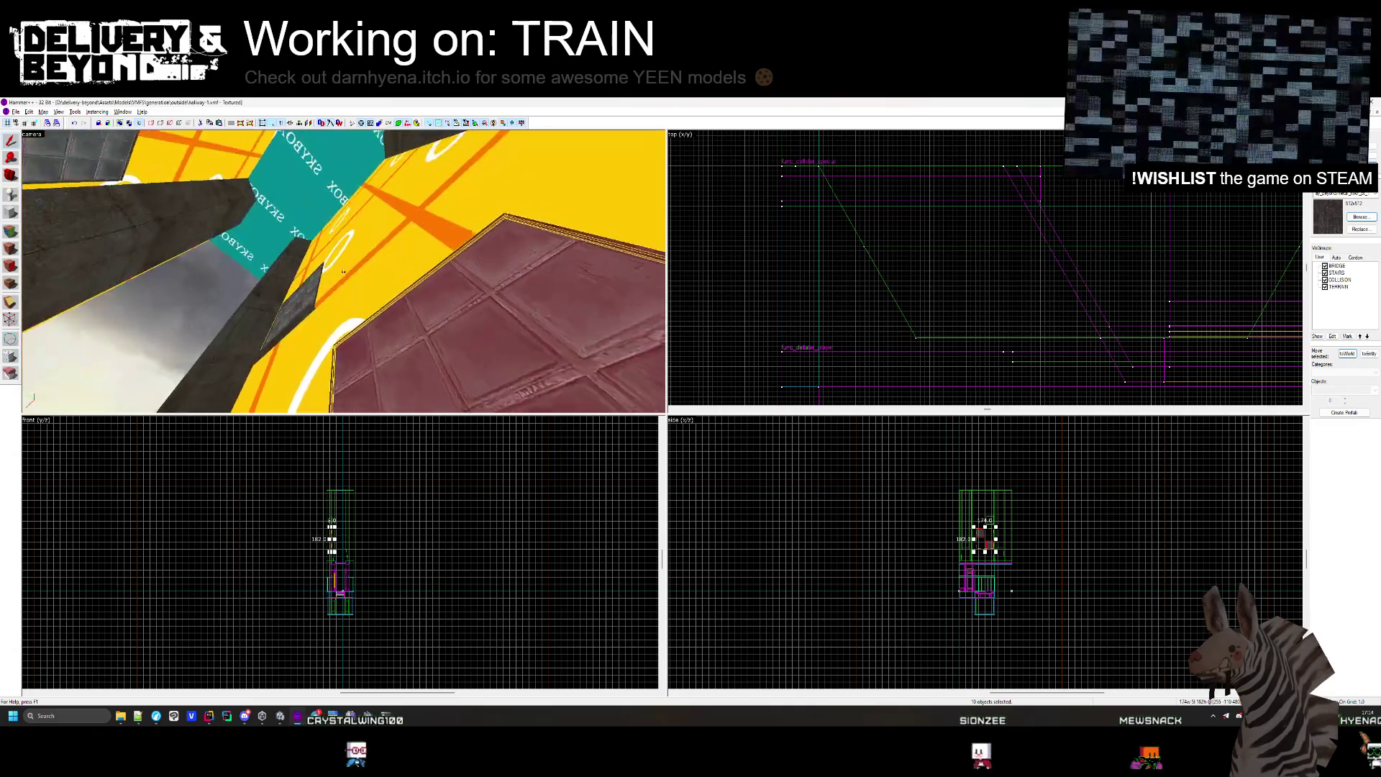
{"action": "mouse_move", "coordinate": [420, 315]}
{"action": "left_mouse_down"}
{"action": "mouse_move", "coordinate": [308, 269]}
{"action": "mouse_move", "coordinate": [347, 243]}
{"action": "left_mouse_up"}
{"action": "left_click", "coordinate": [346, 240], "text": "ctrl"}
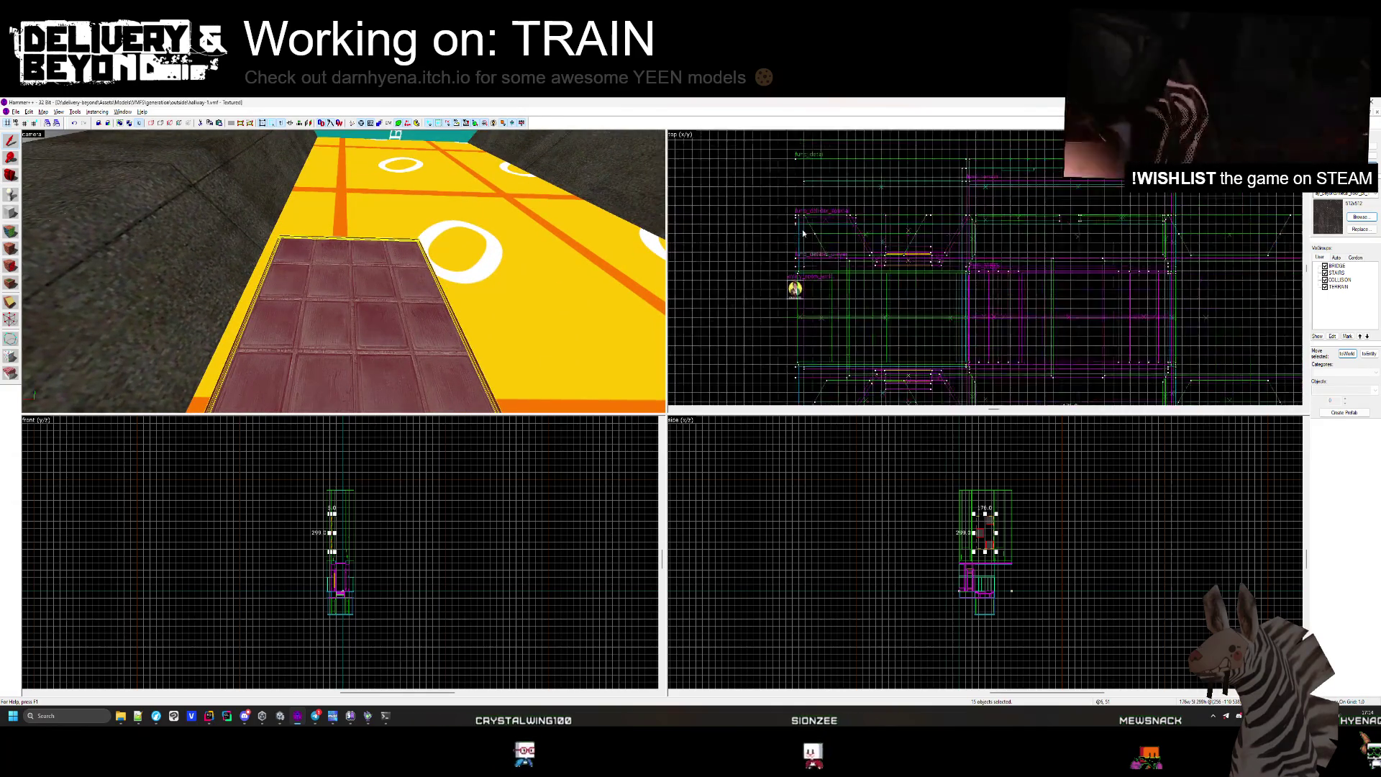
{"action": "scroll", "coordinate": [855, 302], "scroll_direction": "up", "scroll_amount": 5}
{"action": "scroll", "coordinate": [1163, 310], "scroll_direction": "up", "scroll_amount": 4}
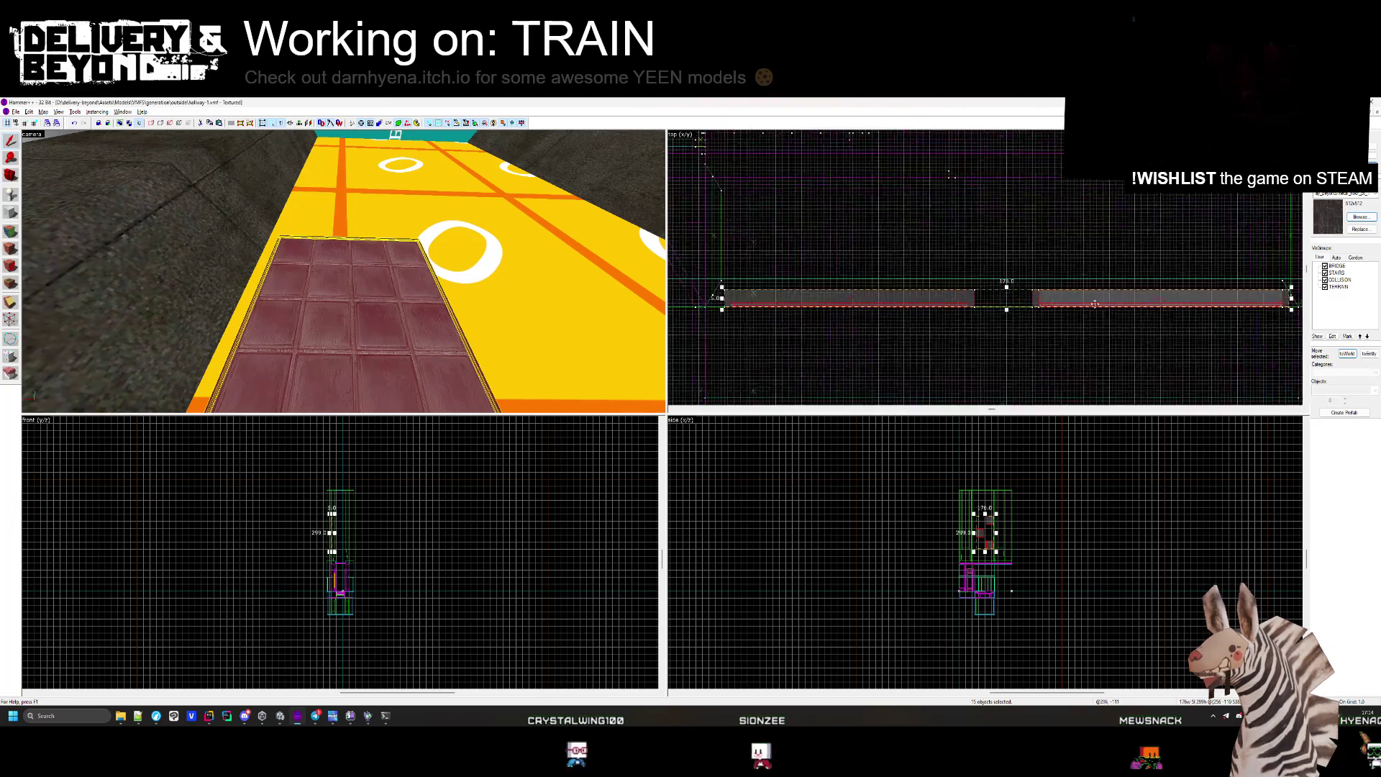
{"action": "left_click_drag", "start_coordinate": [1114, 299], "coordinate": [1028, 298]}
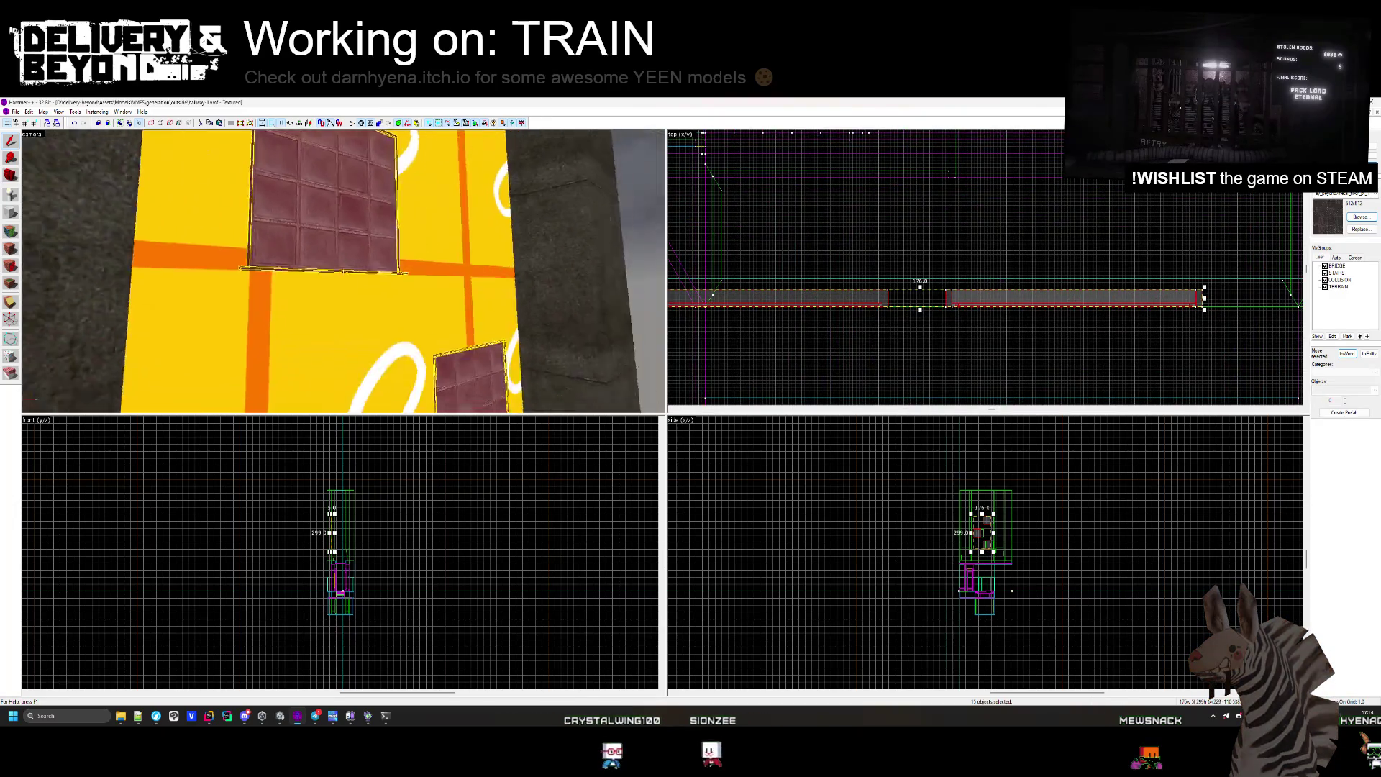
{"action": "scroll", "coordinate": [1157, 300], "scroll_direction": "up", "scroll_amount": 2}
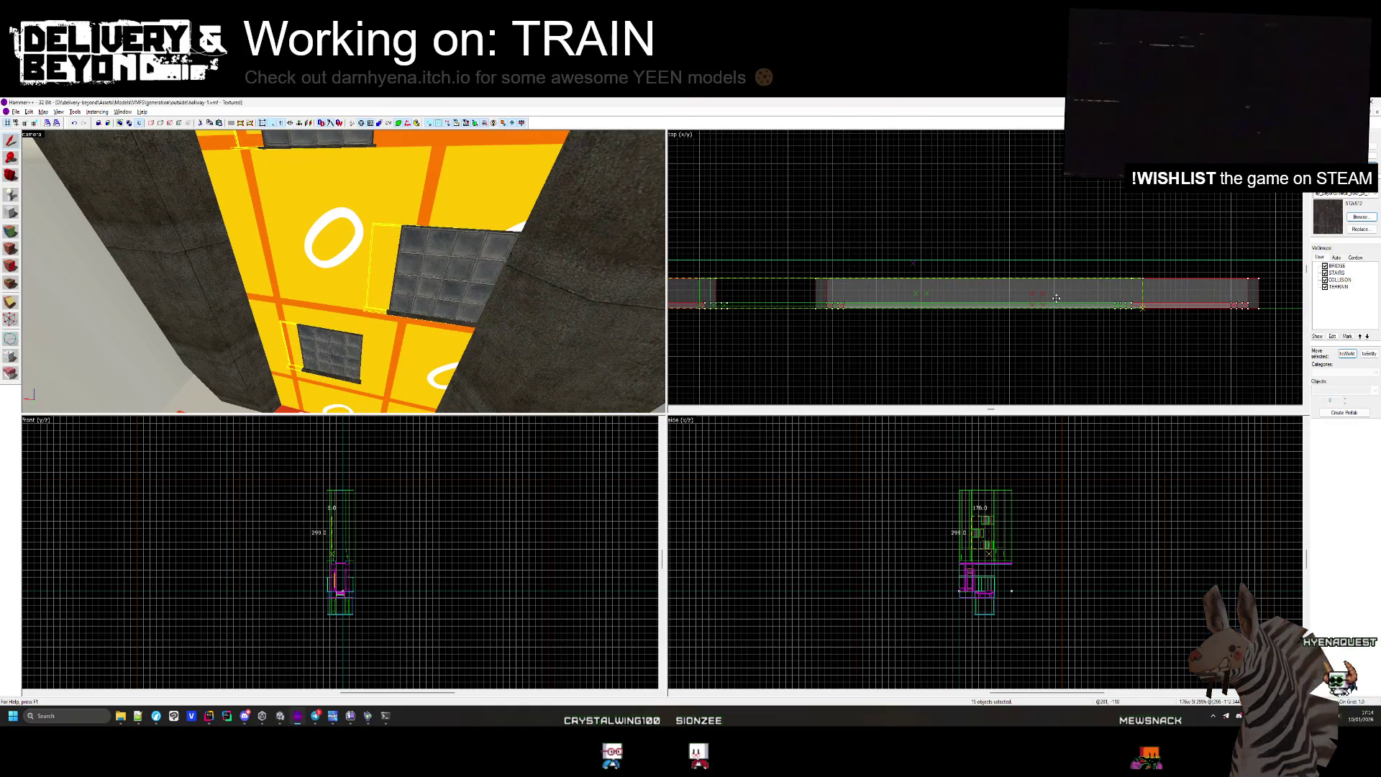
{"action": "left_click", "coordinate": [335, 290]}
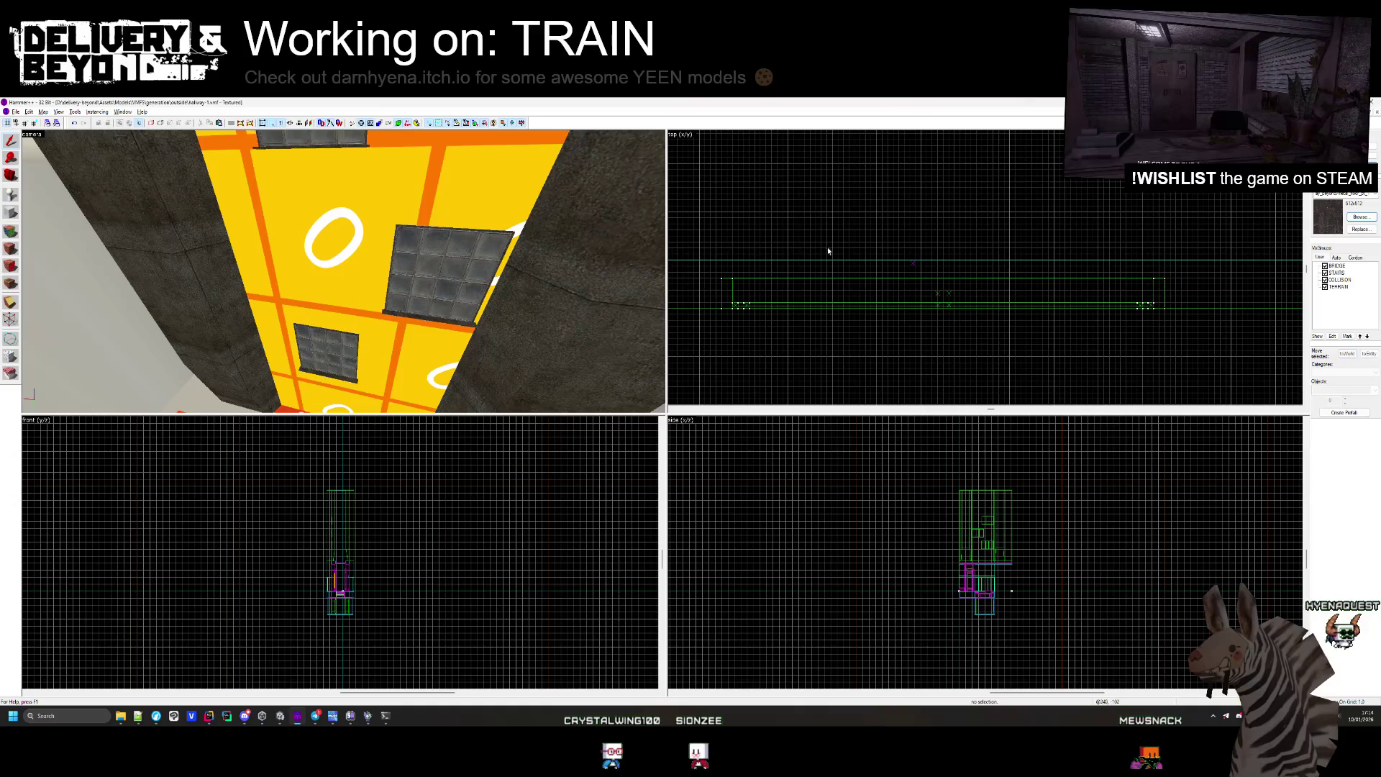
{"action": "scroll", "coordinate": [923, 257], "scroll_direction": "up", "scroll_amount": 6}
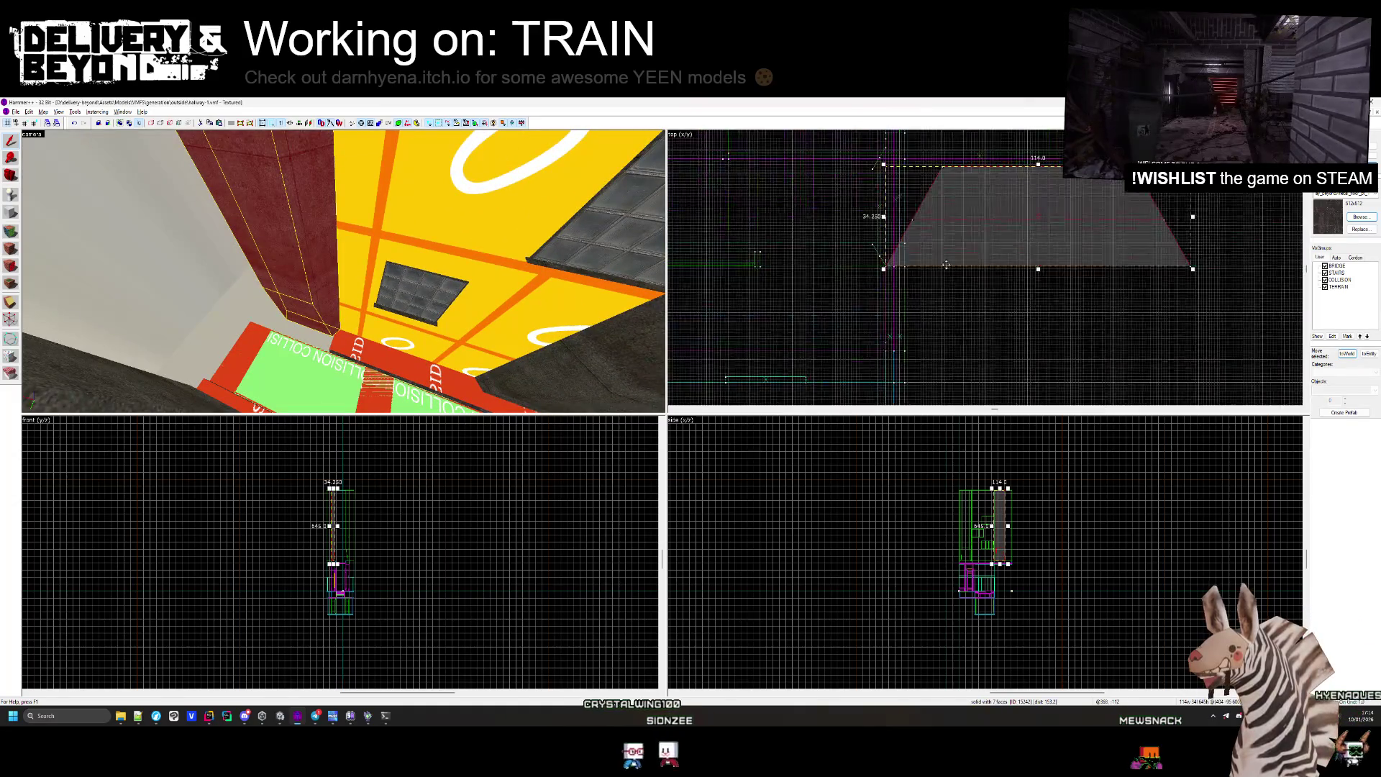
{"action": "scroll", "coordinate": [924, 258], "scroll_direction": "down", "scroll_amount": 3}
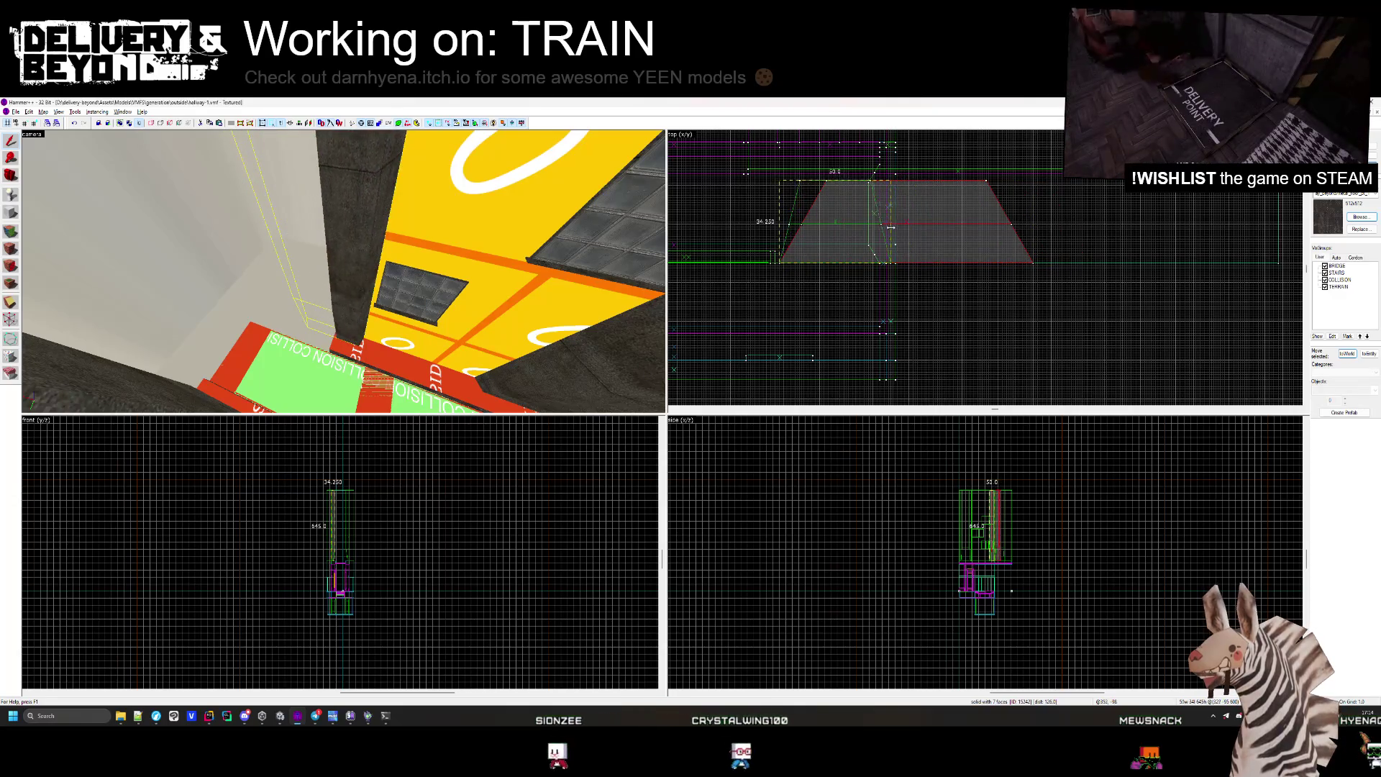
{"action": "left_click_drag", "start_coordinate": [541, 283], "coordinate": [343, 272]}
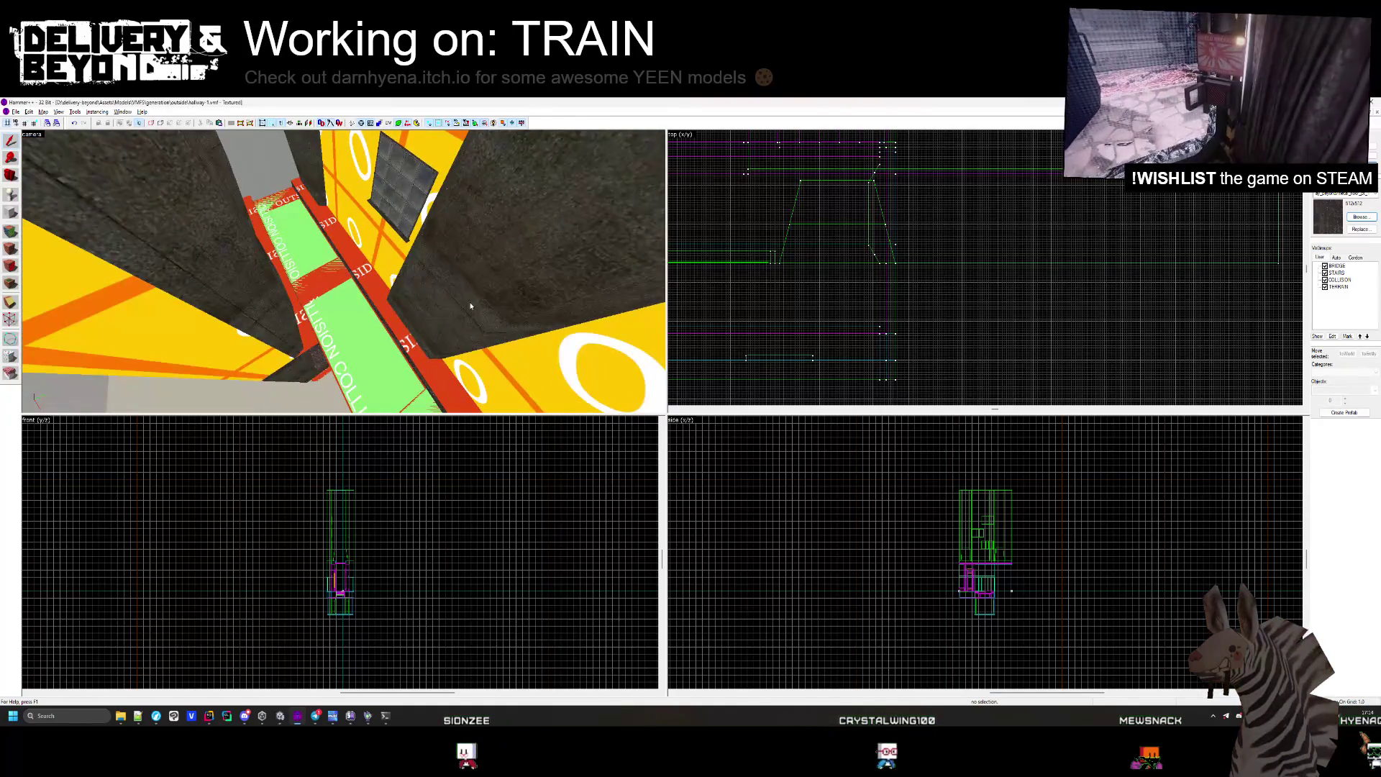
{"action": "left_click", "coordinate": [517, 245]}
{"action": "scroll", "coordinate": [857, 152], "scroll_direction": "up", "scroll_amount": 8}
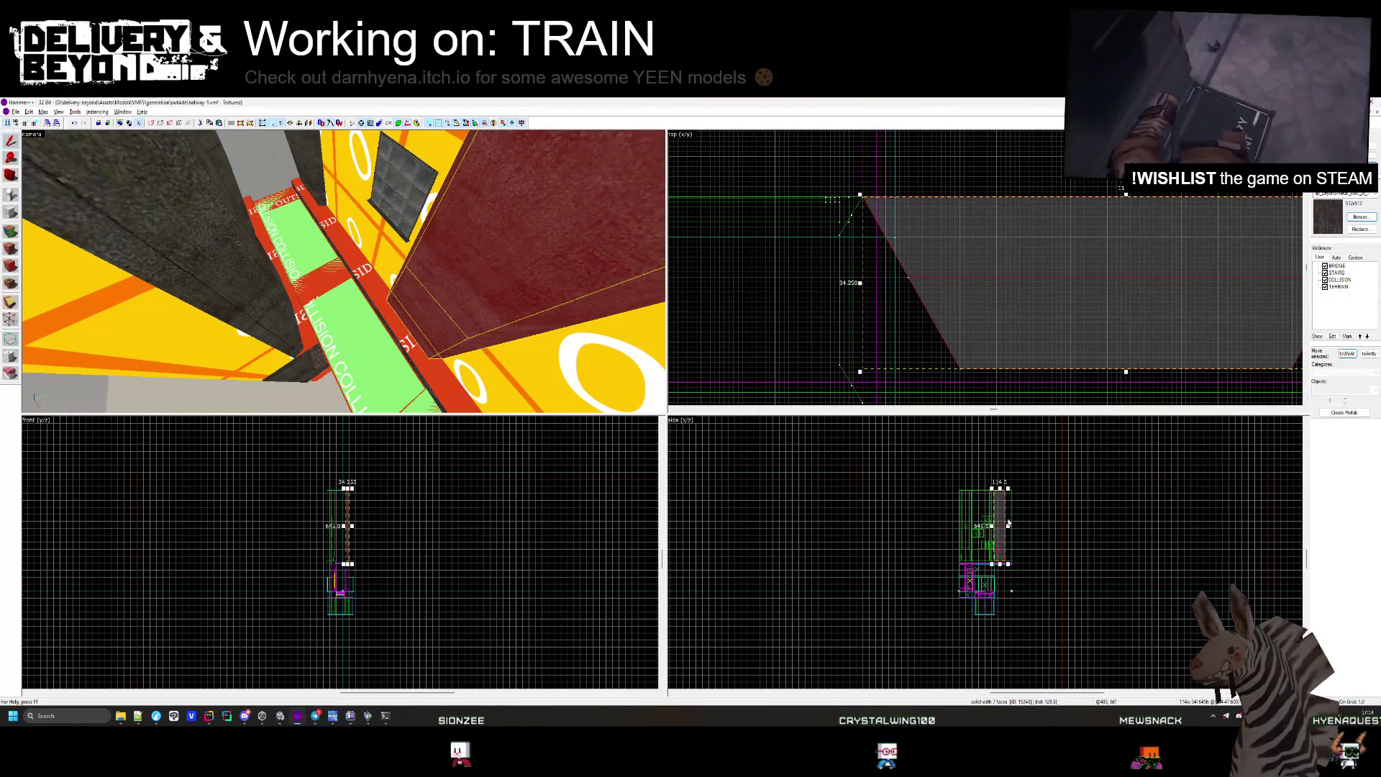
{"action": "scroll", "coordinate": [279, 505], "scroll_direction": "up", "scroll_amount": 4}
{"action": "scroll", "coordinate": [978, 574], "scroll_direction": "up", "scroll_amount": 7}
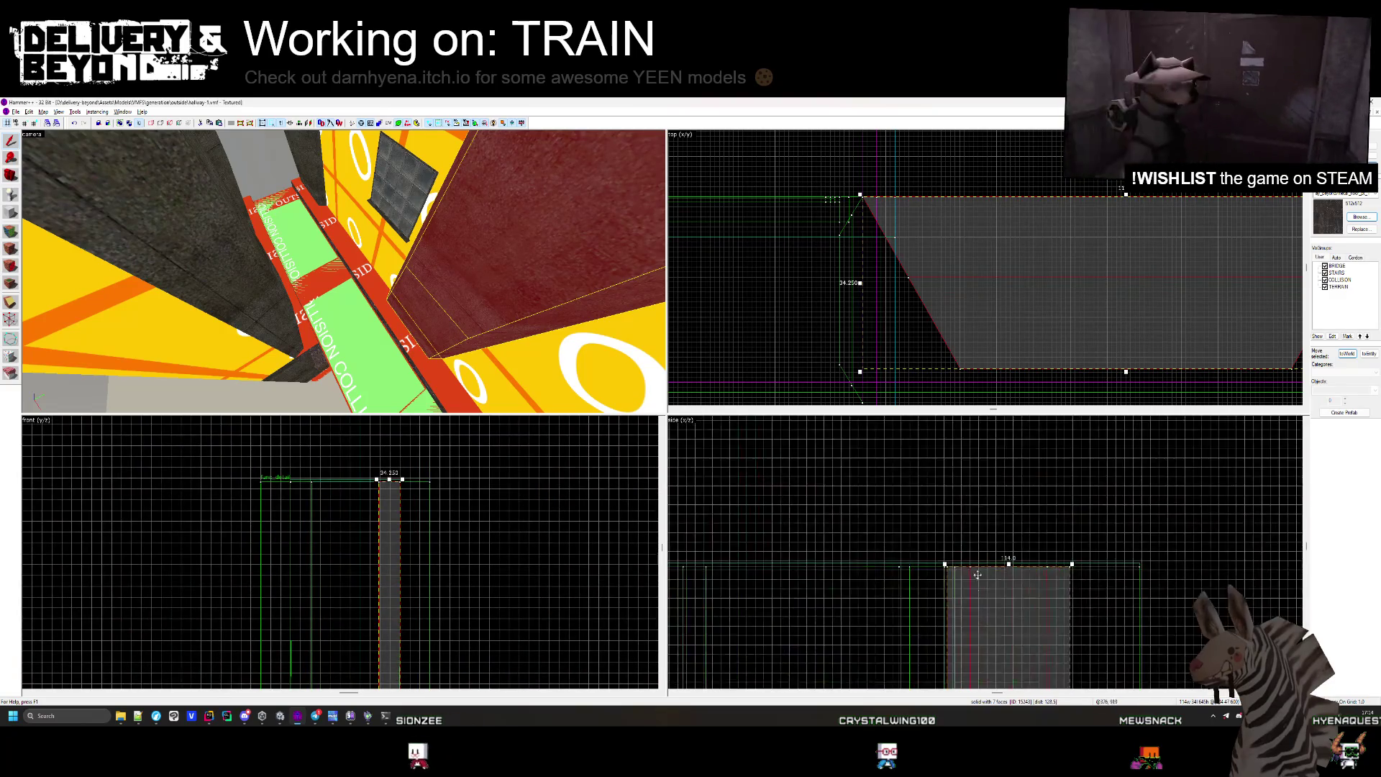
{"action": "scroll", "coordinate": [978, 575], "scroll_direction": "up", "scroll_amount": 4}
{"action": "left_click_drag", "start_coordinate": [343, 271], "coordinate": [343, 271]}
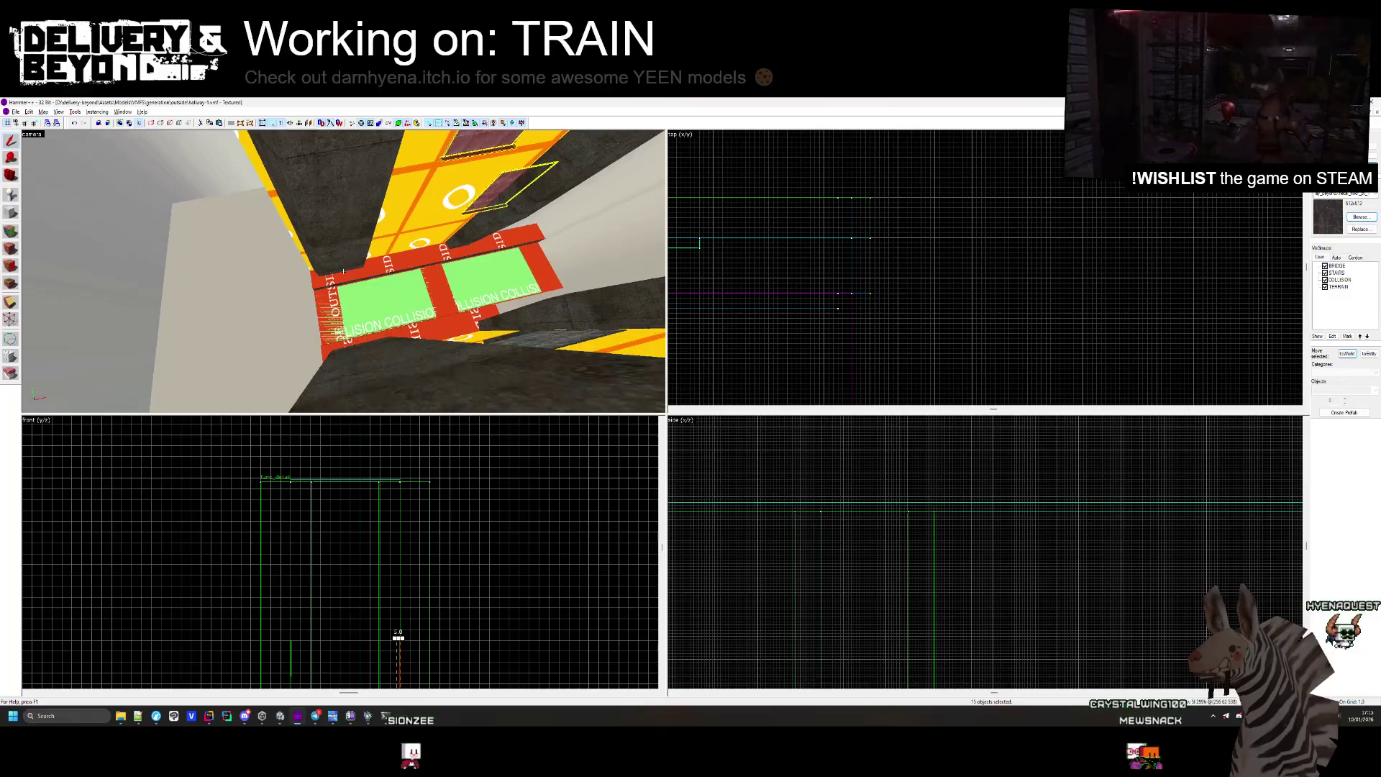
{"action": "scroll", "coordinate": [932, 250], "scroll_direction": "up", "scroll_amount": 6}
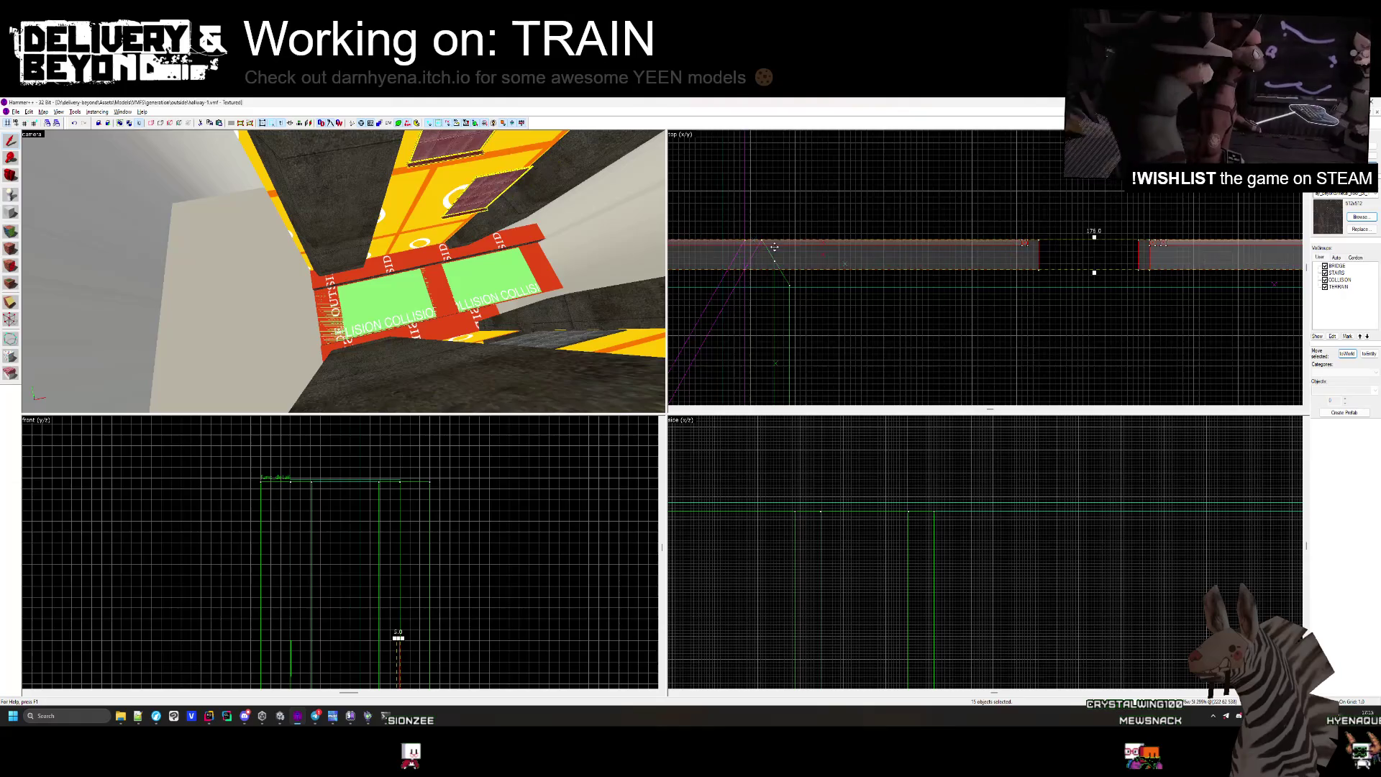
{"action": "scroll", "coordinate": [774, 247], "scroll_direction": "down", "scroll_amount": 3}
{"action": "left_click_drag", "start_coordinate": [450, 179], "coordinate": [403, 259]}
{"action": "scroll", "coordinate": [924, 297], "scroll_direction": "up", "scroll_amount": 10}
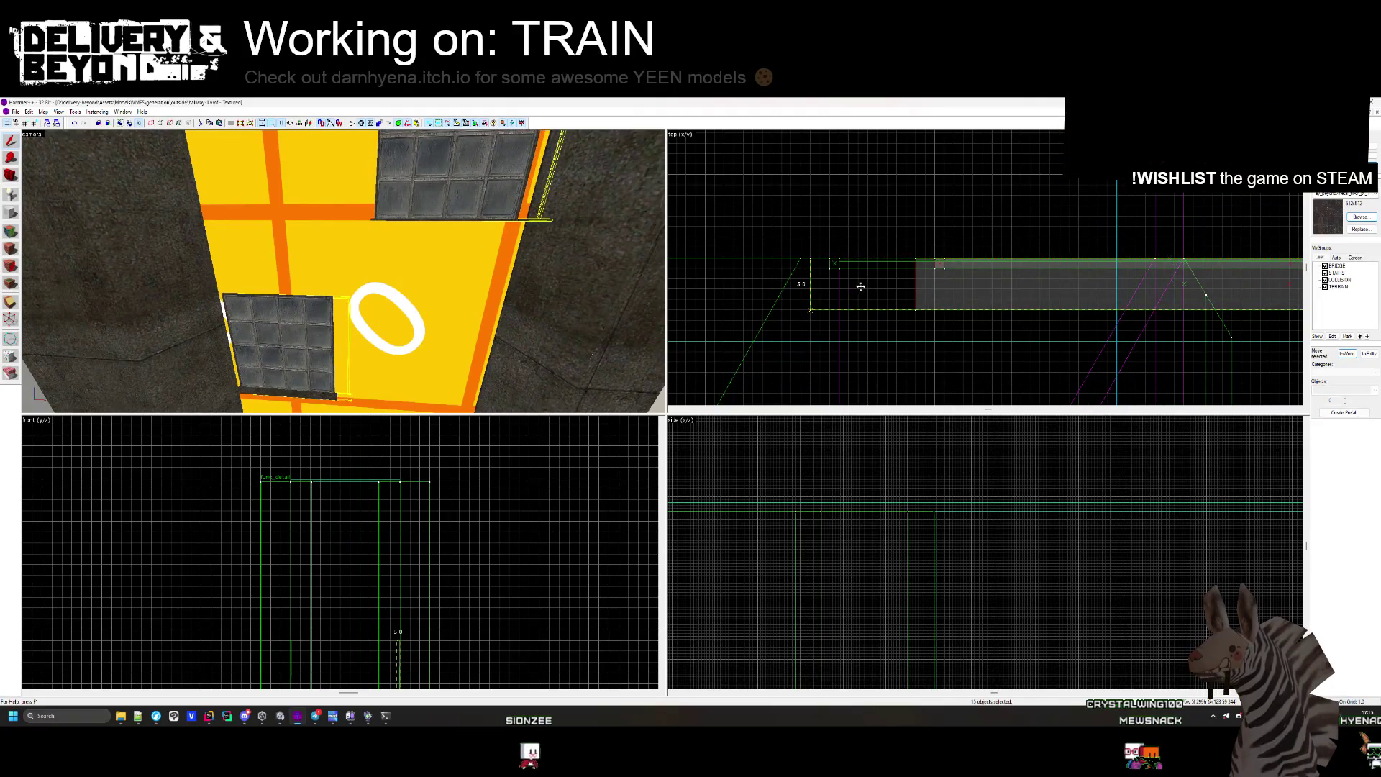
{"action": "key", "text": "Escape"}
{"action": "left_click_drag", "start_coordinate": [403, 259], "coordinate": [344, 275]}
{"action": "key", "text": "s"}
{"action": "left_click", "coordinate": [343, 272]}
Clear the skybox selection and pick out the green COLLISION brush.
{"action": "scroll", "coordinate": [1012, 280], "scroll_direction": "up", "scroll_amount": 3}
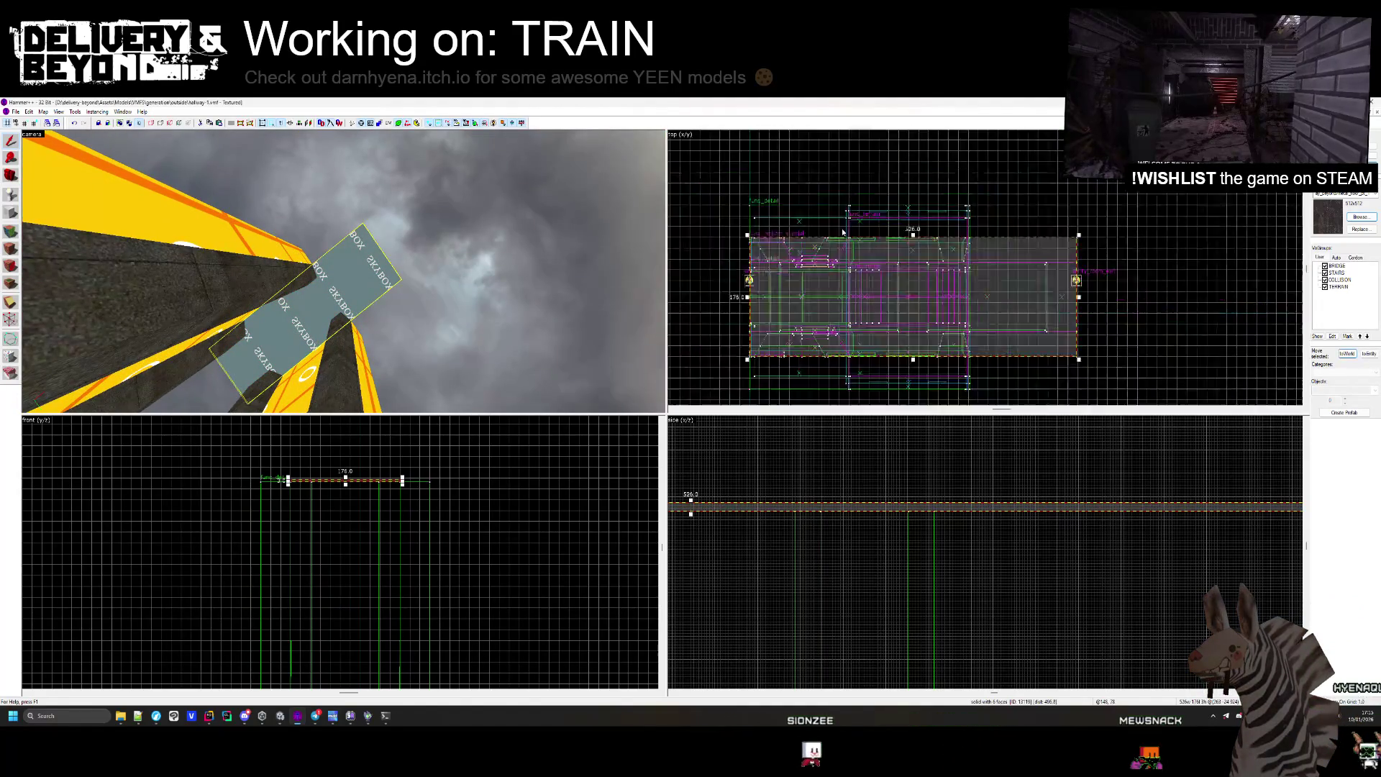
{"action": "scroll", "coordinate": [954, 233], "scroll_direction": "up", "scroll_amount": 5}
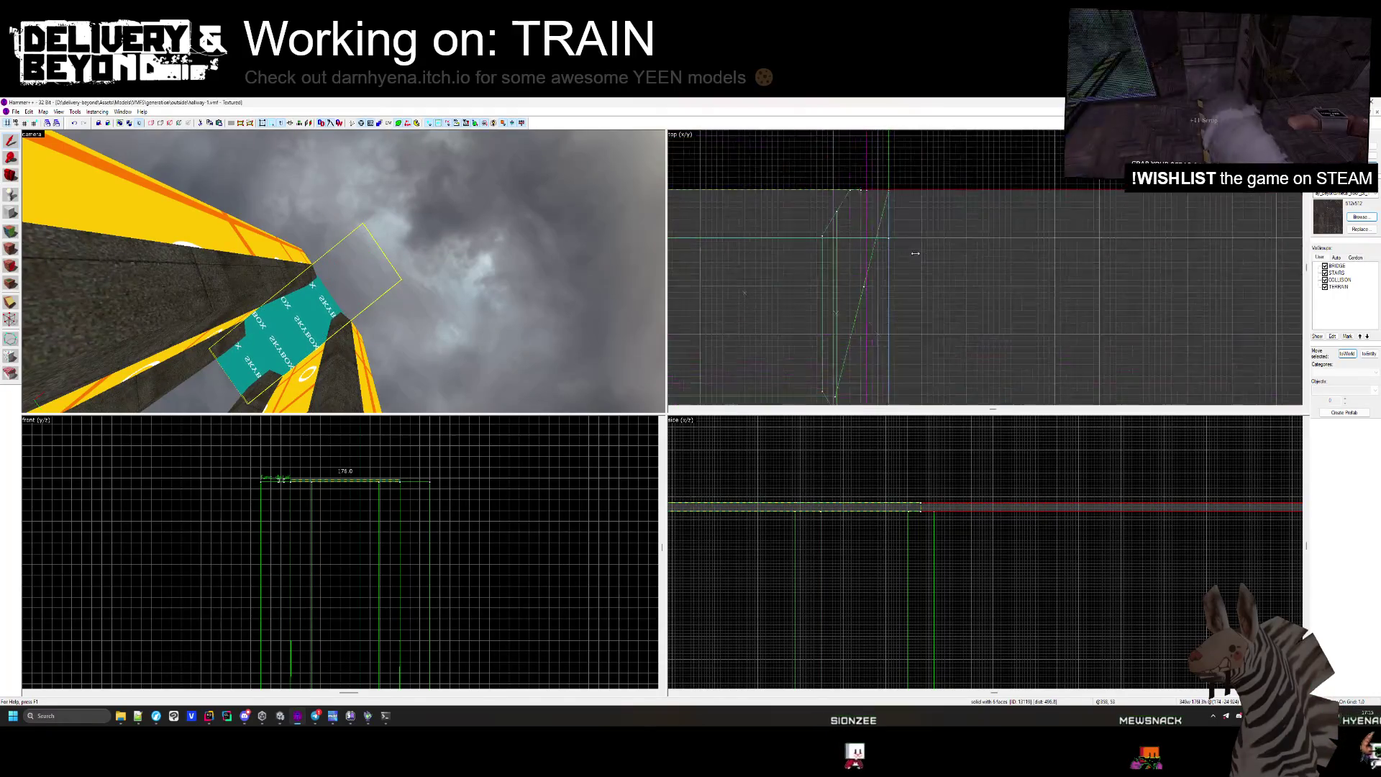
{"action": "key", "text": "Escape"}
{"action": "left_click_drag", "start_coordinate": [343, 271], "coordinate": [343, 271]}
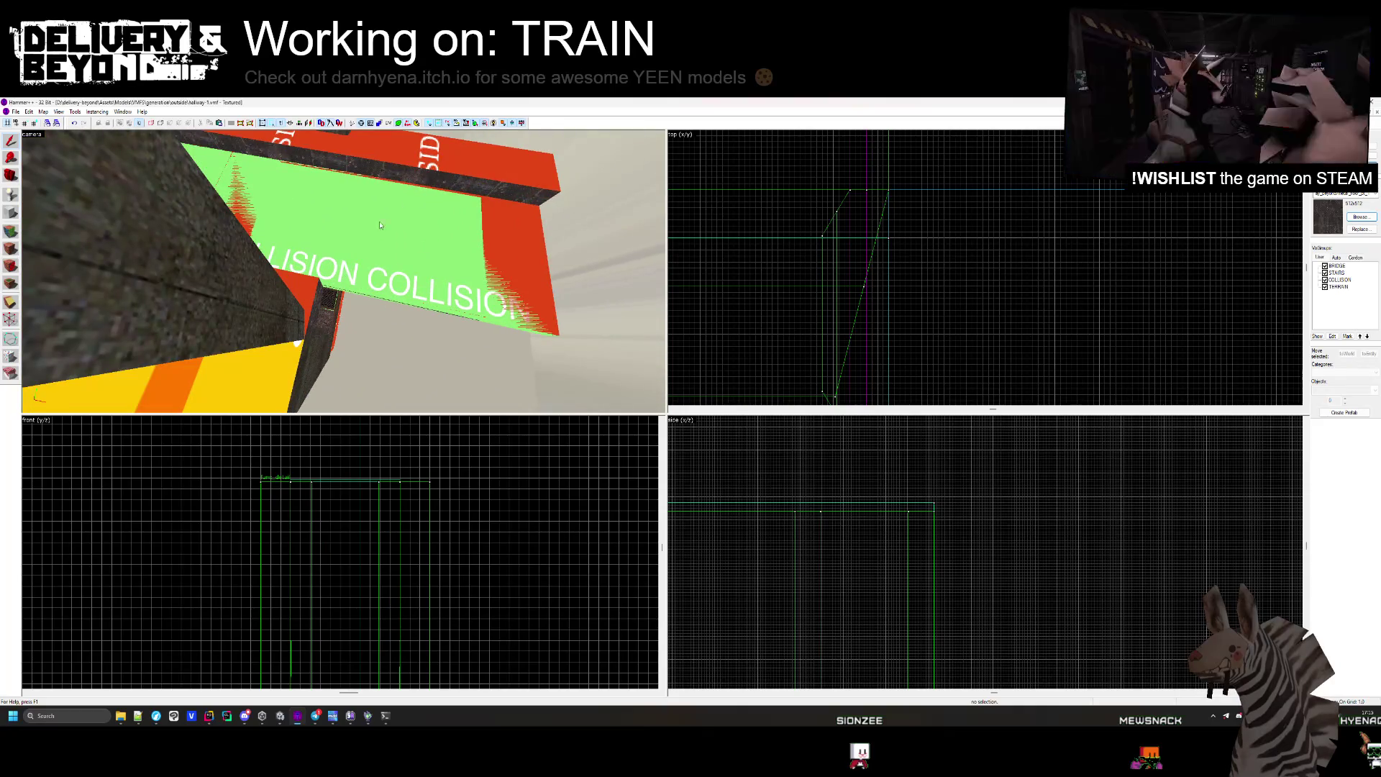
{"action": "left_click", "coordinate": [343, 272]}
{"action": "key", "text": "z"}
{"action": "scroll", "coordinate": [959, 239], "scroll_direction": "down", "scroll_amount": 5}
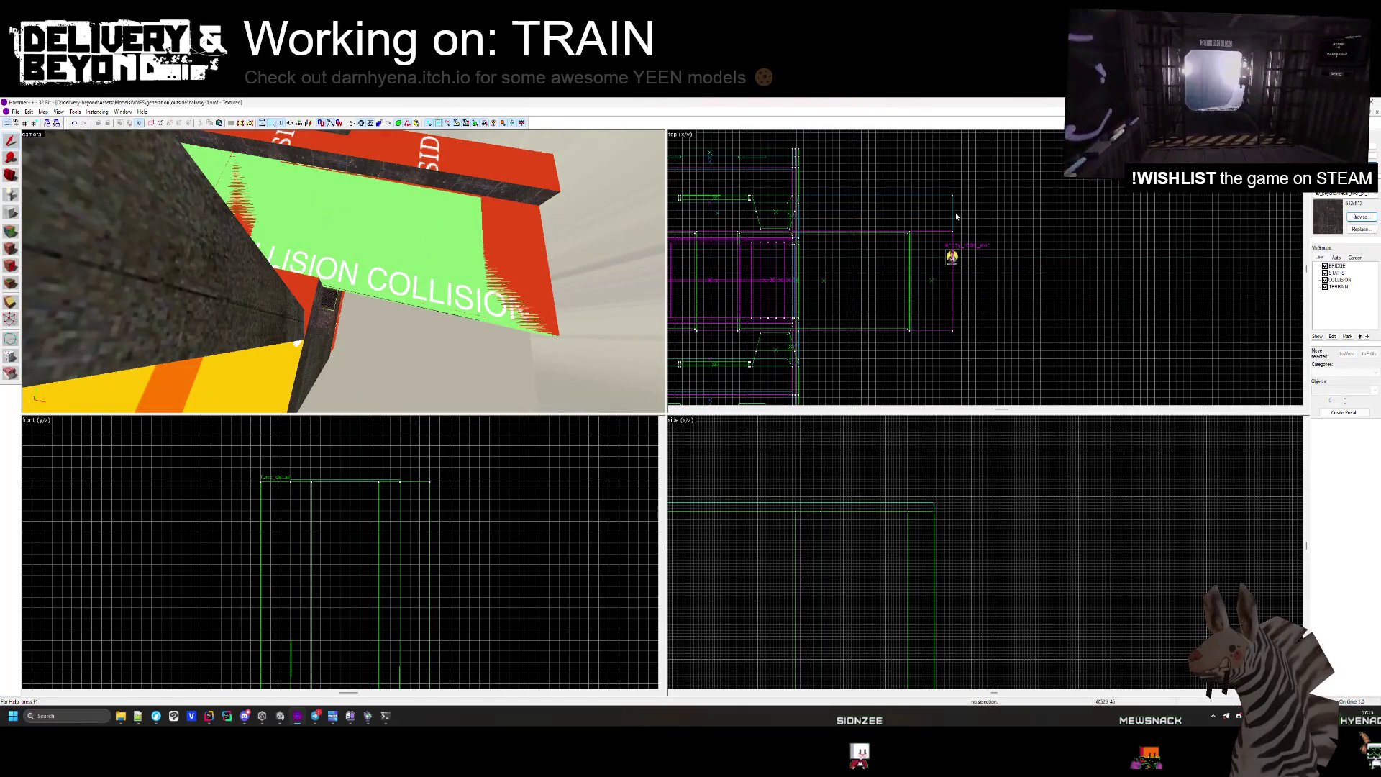
{"action": "scroll", "coordinate": [986, 267], "scroll_direction": "up", "scroll_amount": 5}
{"action": "key", "text": "Escape"}
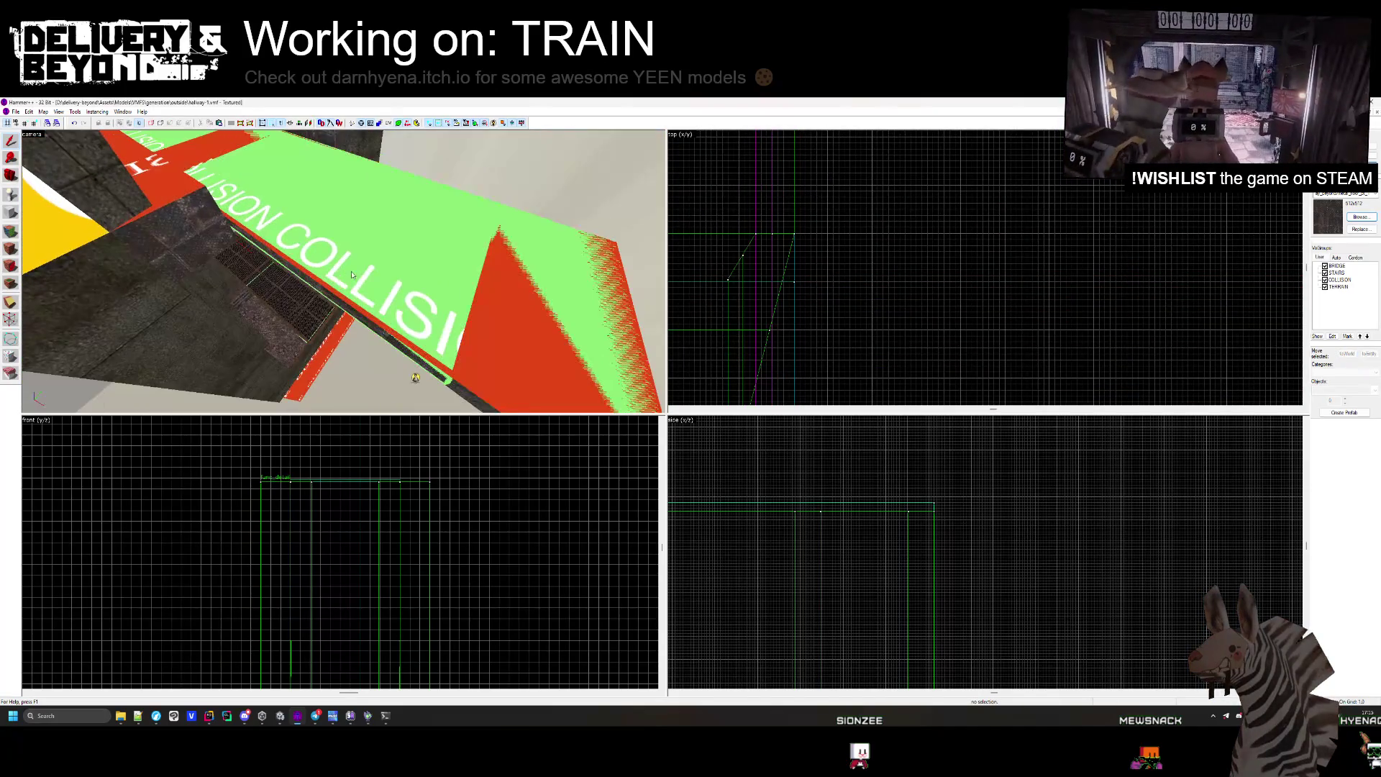
Shorten the green COLLISION brush from 526 to 322 units.
{"action": "left_click", "coordinate": [343, 272]}
{"action": "key", "text": "z"}
{"action": "scroll", "coordinate": [809, 245], "scroll_direction": "down", "scroll_amount": 5}
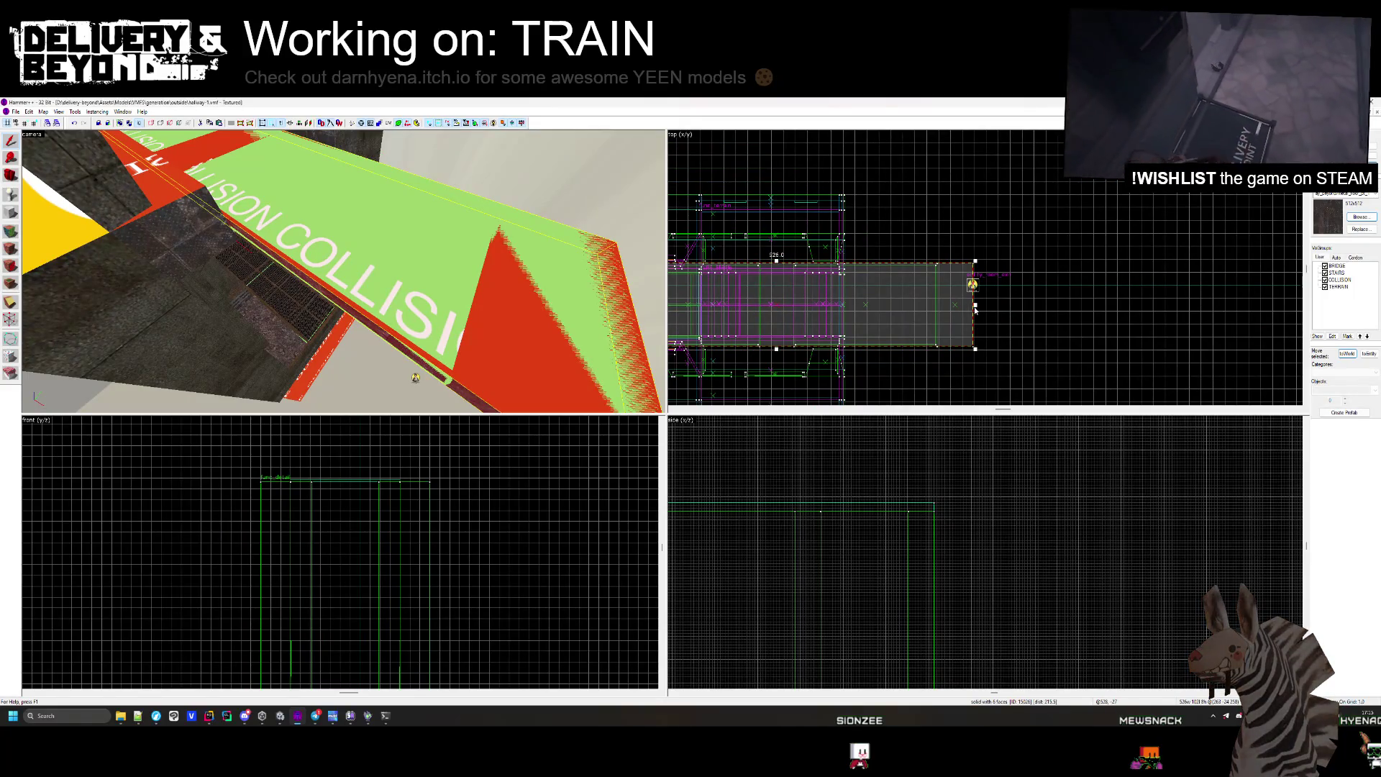
{"action": "left_click_drag", "start_coordinate": [975, 305], "coordinate": [822, 284]}
{"action": "scroll", "coordinate": [831, 280], "scroll_direction": "up", "scroll_amount": 5}
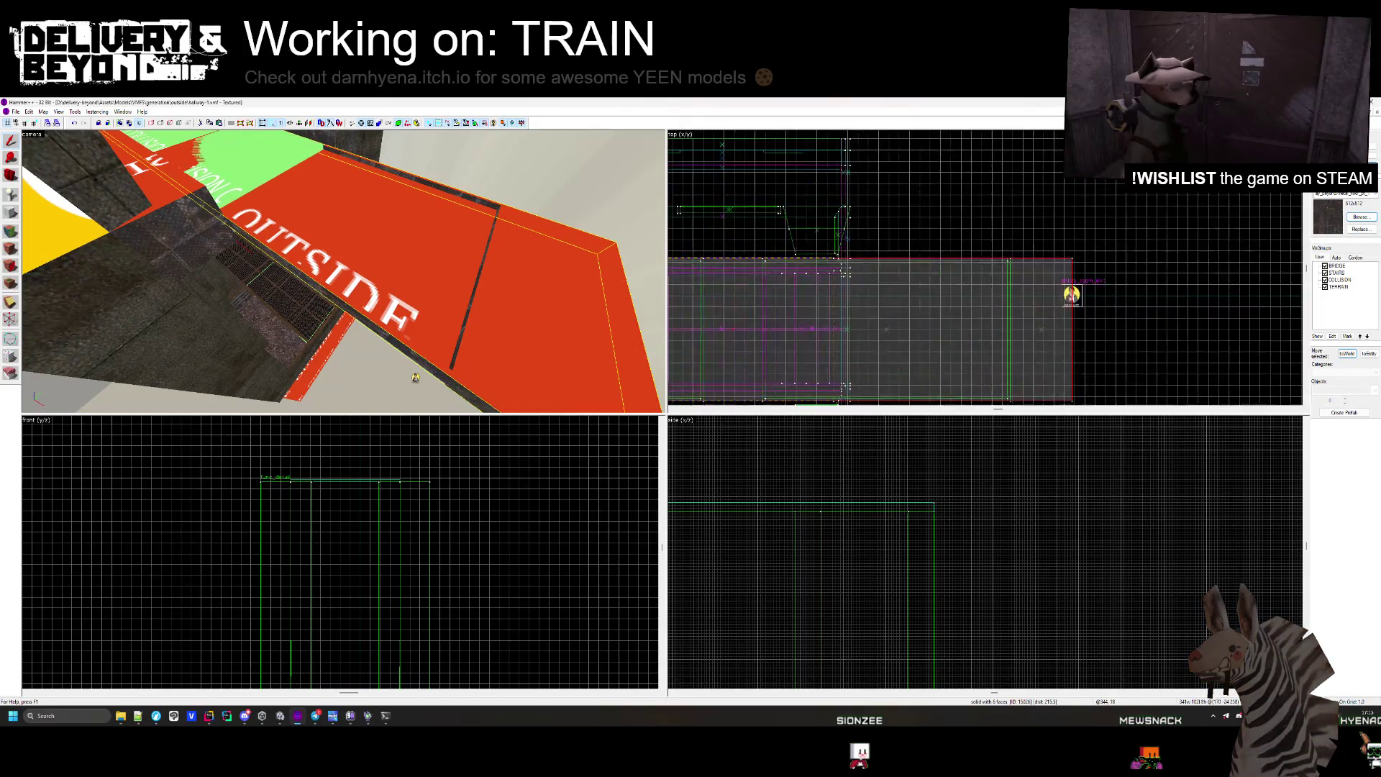
{"action": "key", "text": "Escape"}
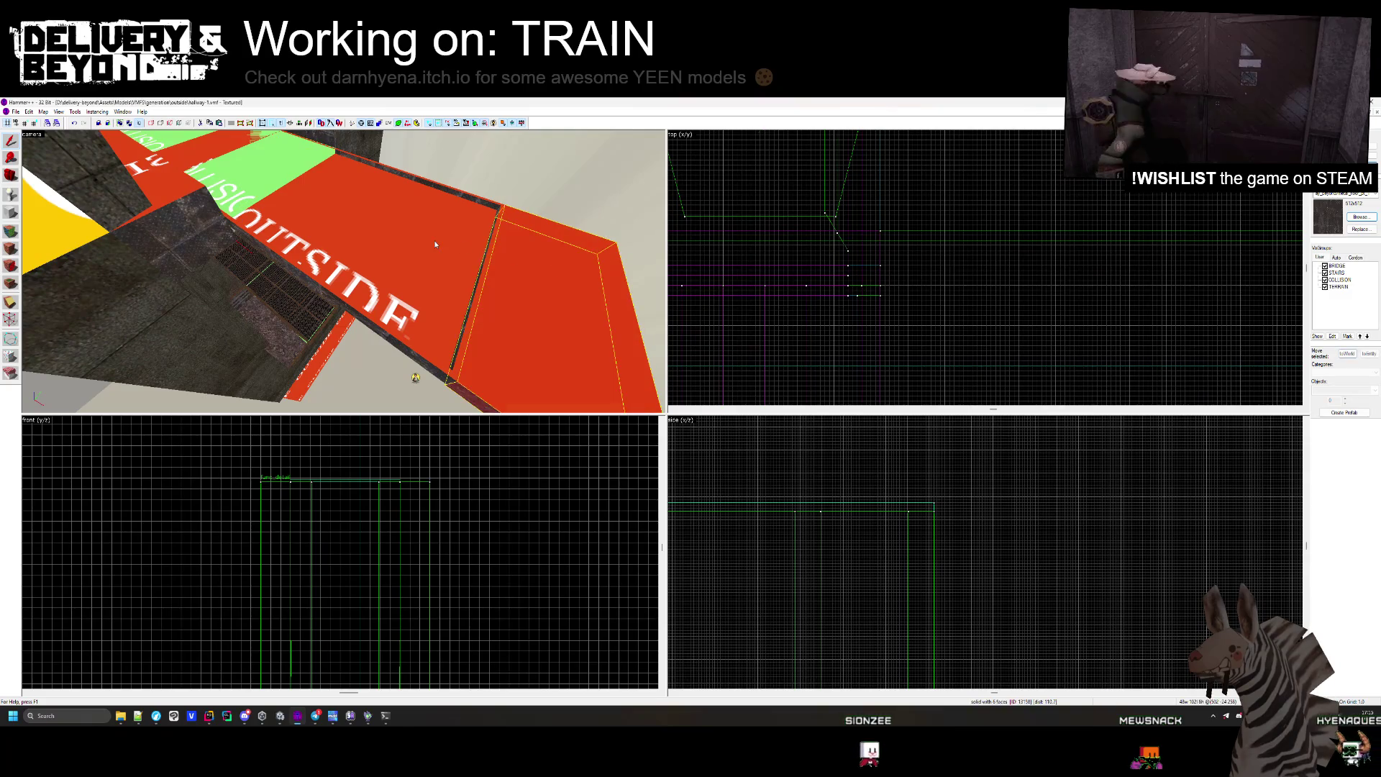
Narrow the red OUTSIDE brush from 188 to 59 units.
{"action": "left_click", "coordinate": [435, 245]}
{"action": "scroll", "coordinate": [875, 208], "scroll_direction": "down", "scroll_amount": 3}
{"action": "left_click_drag", "start_coordinate": [1034, 284], "coordinate": [870, 228]}
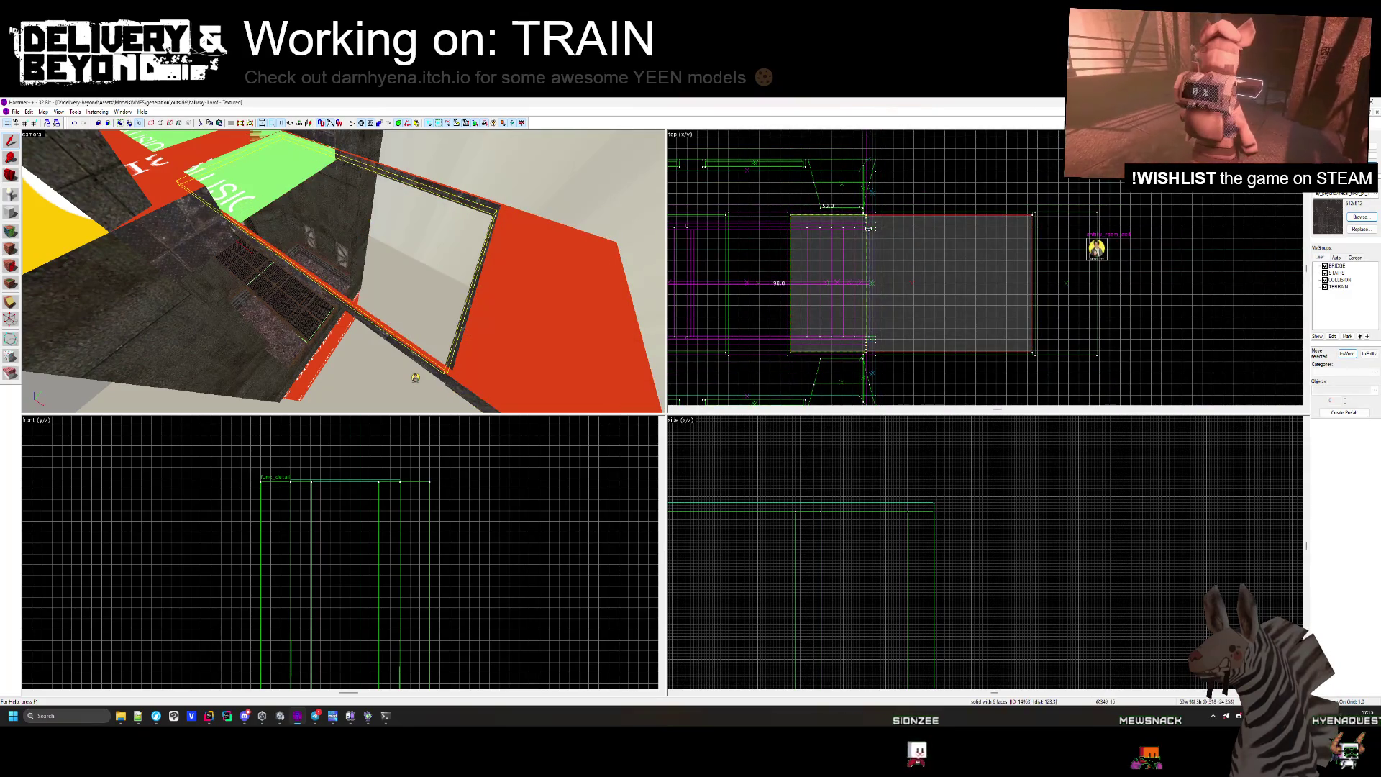
{"action": "scroll", "coordinate": [831, 227], "scroll_direction": "up", "scroll_amount": 2}
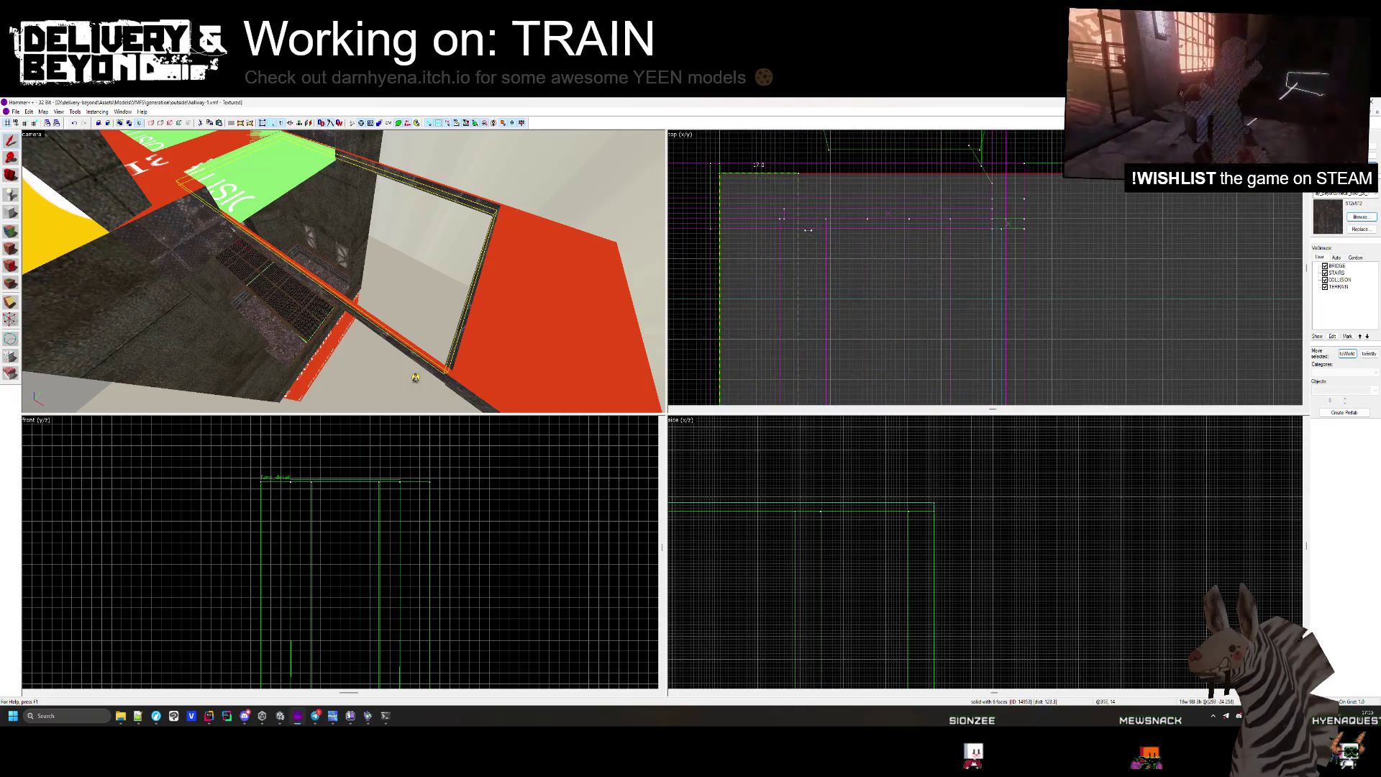
Move the neighbouring brush left and reposition it onto the green strip.
{"action": "left_click", "coordinate": [642, 238]}
{"action": "scroll", "coordinate": [1067, 217], "scroll_direction": "up", "scroll_amount": 2}
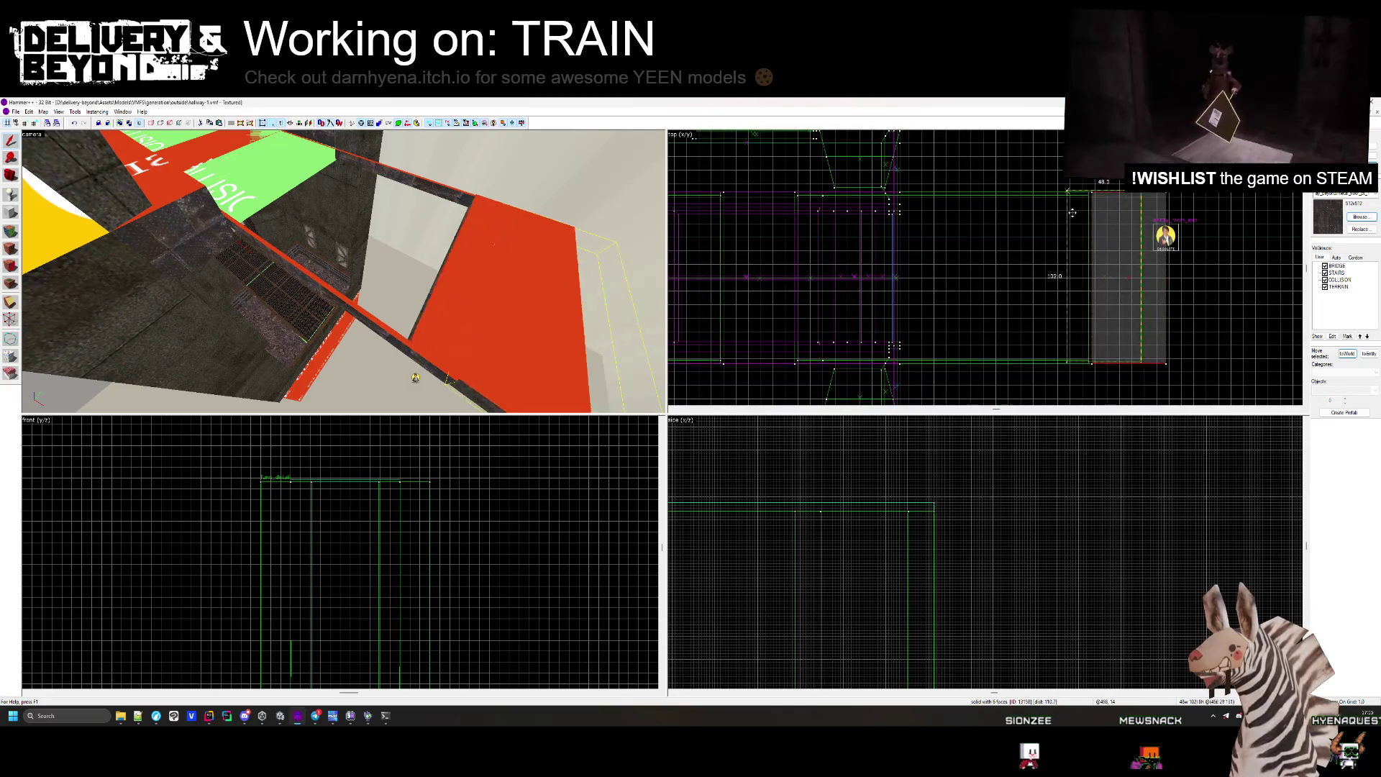
{"action": "left_click_drag", "start_coordinate": [1072, 212], "coordinate": [930, 209]}
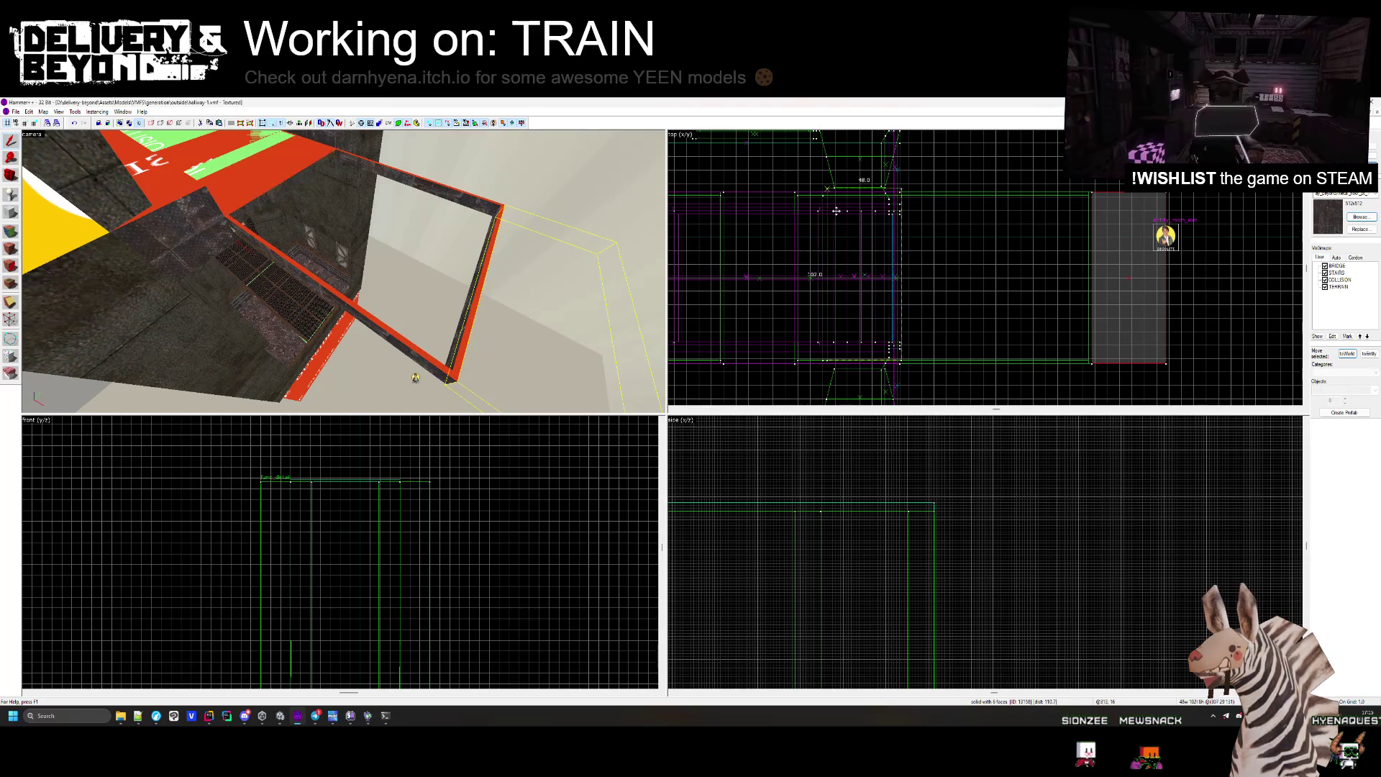
{"action": "scroll", "coordinate": [833, 214], "scroll_direction": "up", "scroll_amount": 3}
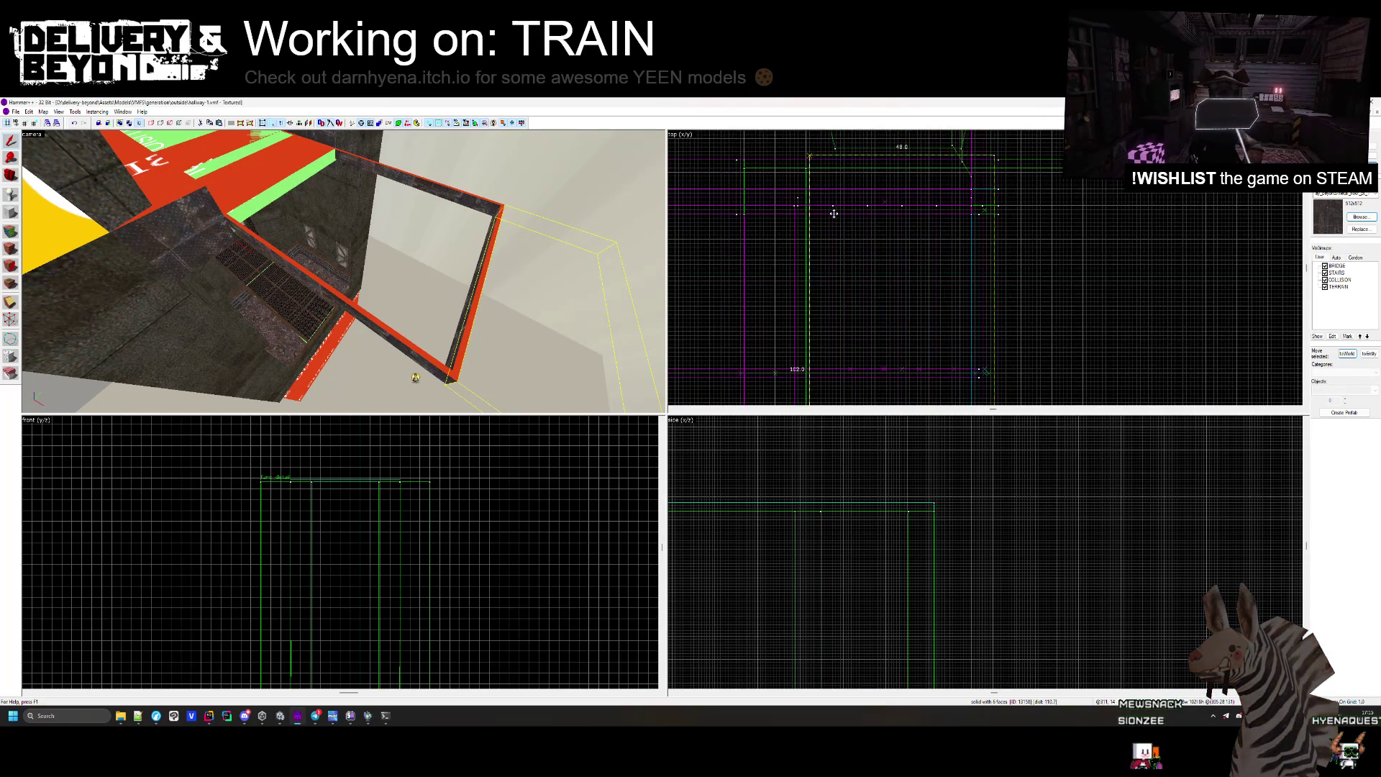
{"action": "left_click_drag", "start_coordinate": [836, 215], "coordinate": [1006, 207]}
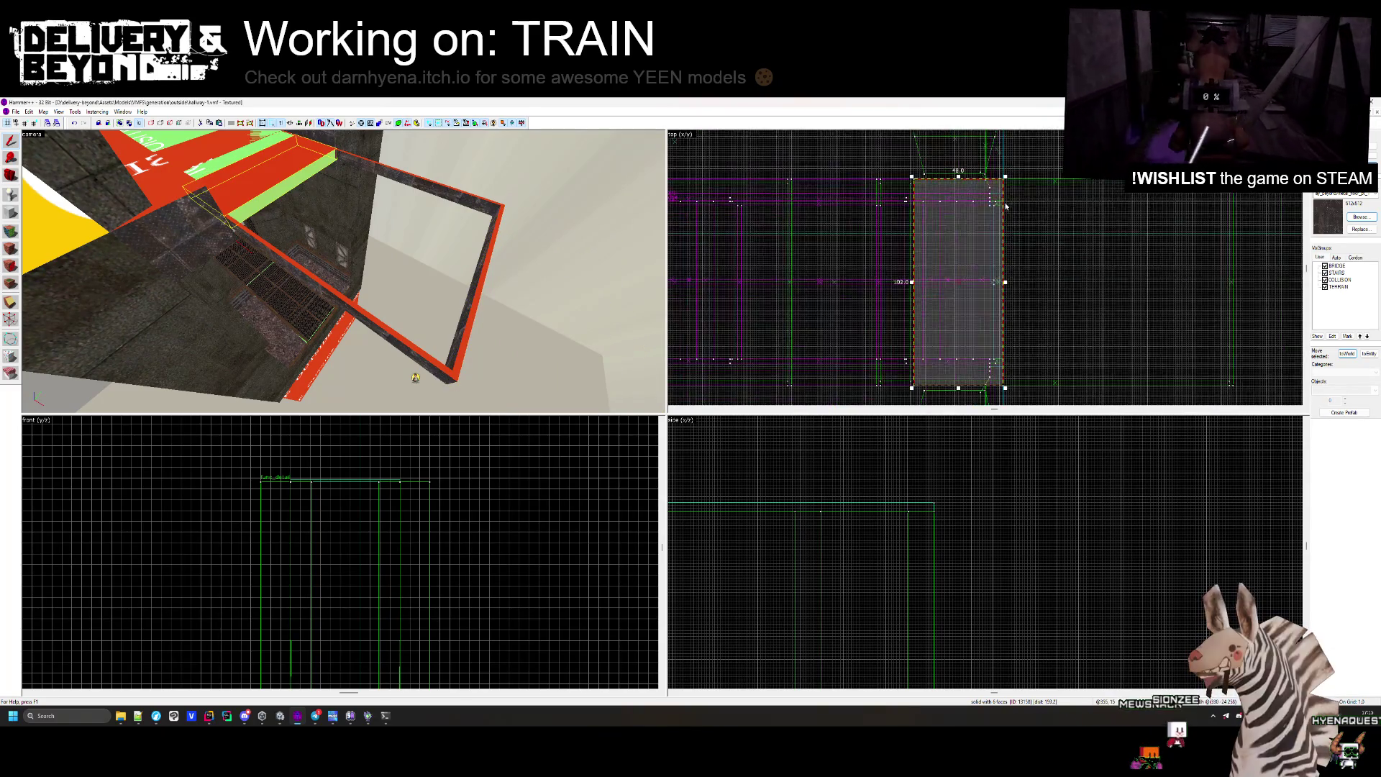
{"action": "left_click", "coordinate": [1060, 230]}
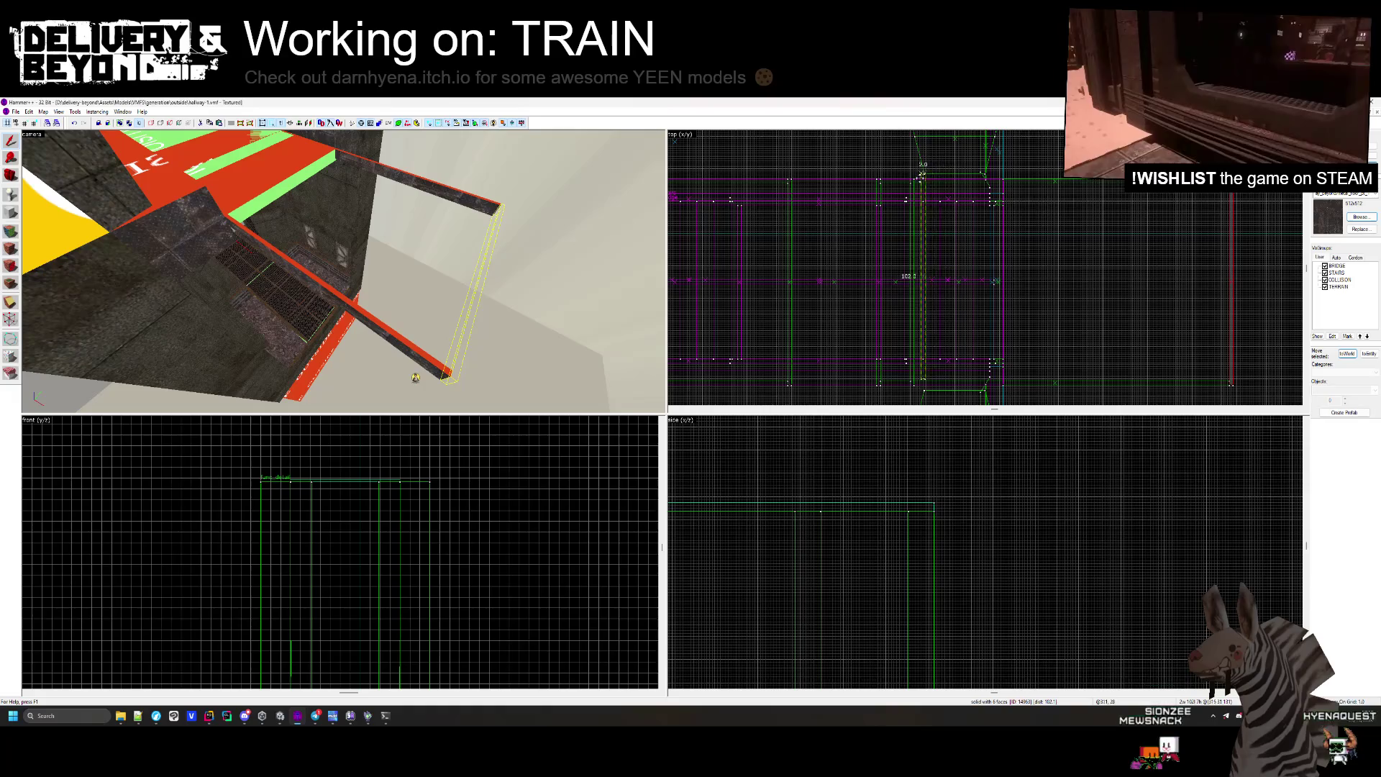
{"action": "scroll", "coordinate": [914, 183], "scroll_direction": "up", "scroll_amount": 3}
{"action": "key", "text": "z"}
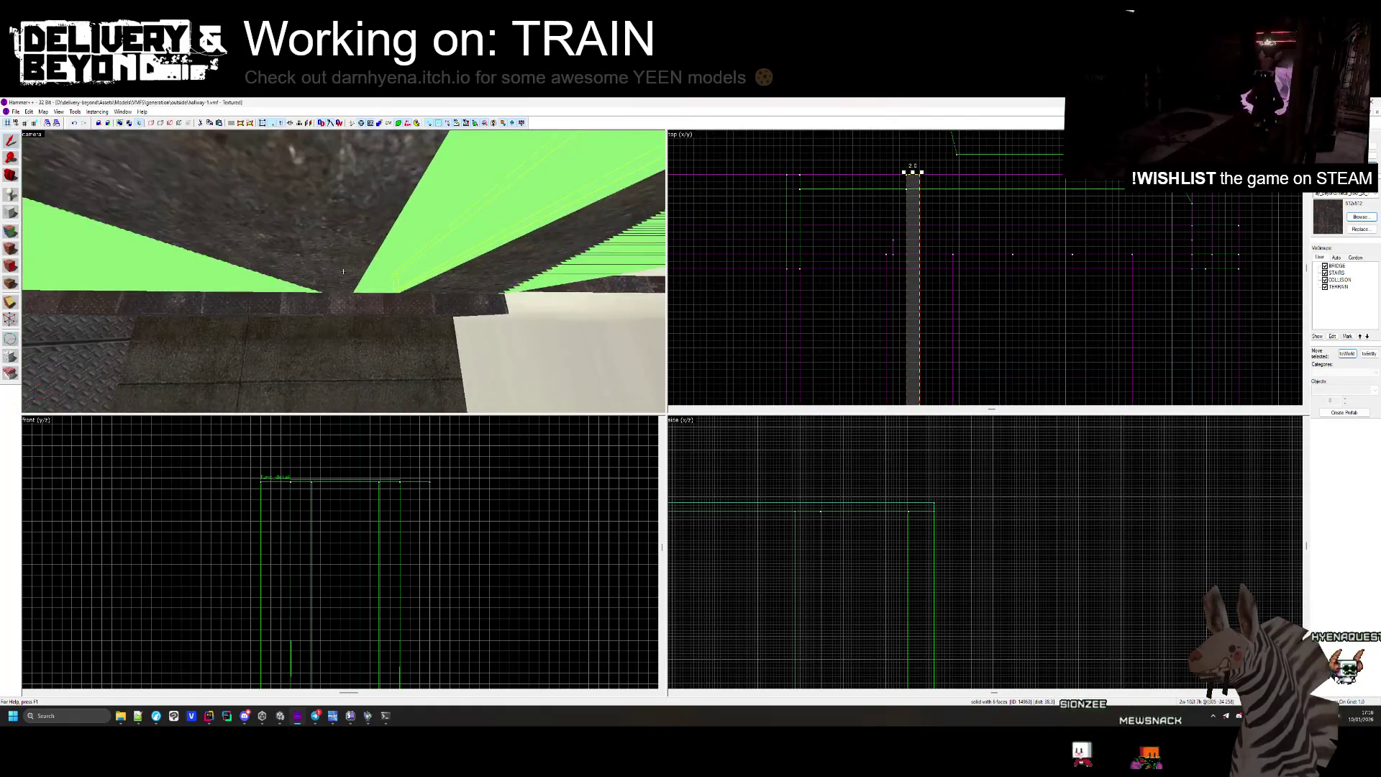
Delete the stray brush picked in the 3D view.
{"action": "key", "text": "z"}
{"action": "left_click", "coordinate": [333, 313]}
{"action": "key", "text": "Delete"}
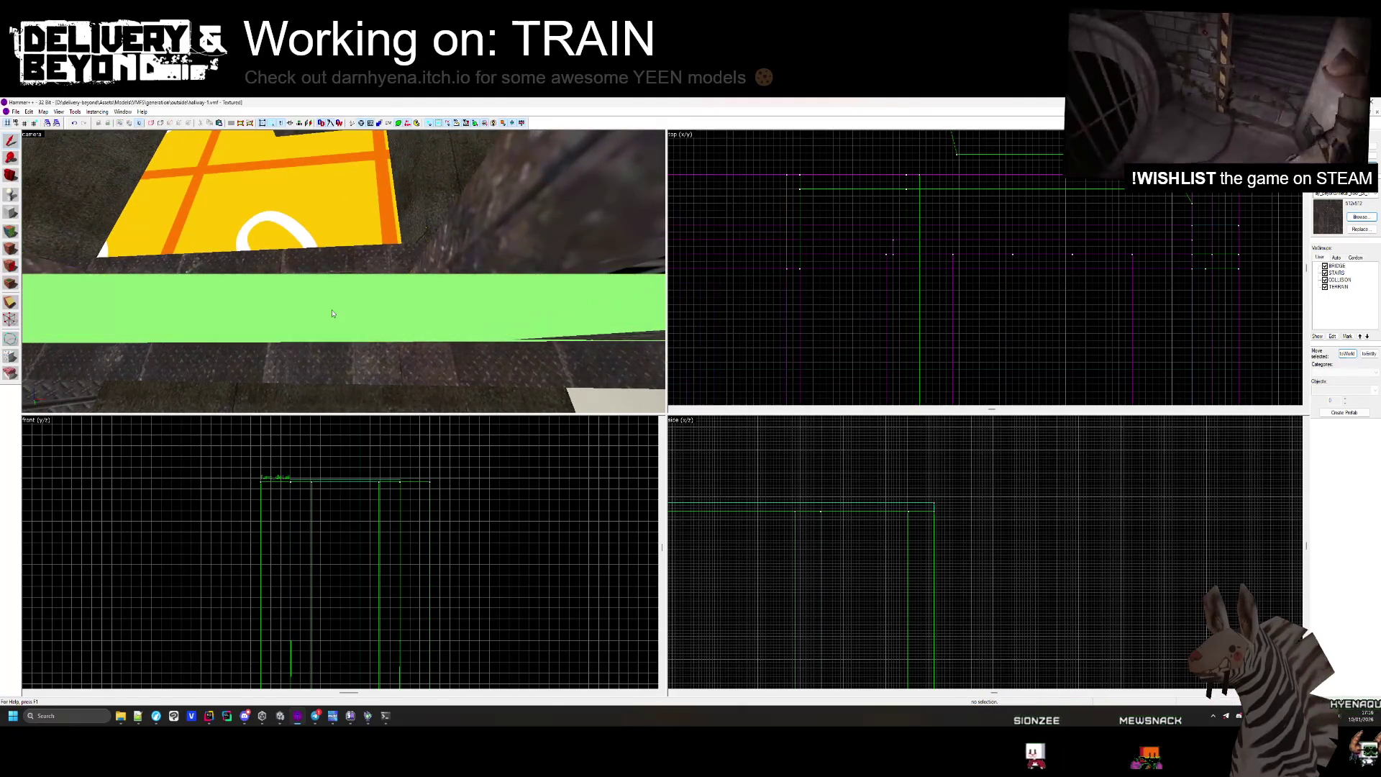
Fly past the grey wall, metal-plated wall and ceiling beams to the yellow block.
{"action": "key", "text": "z"}
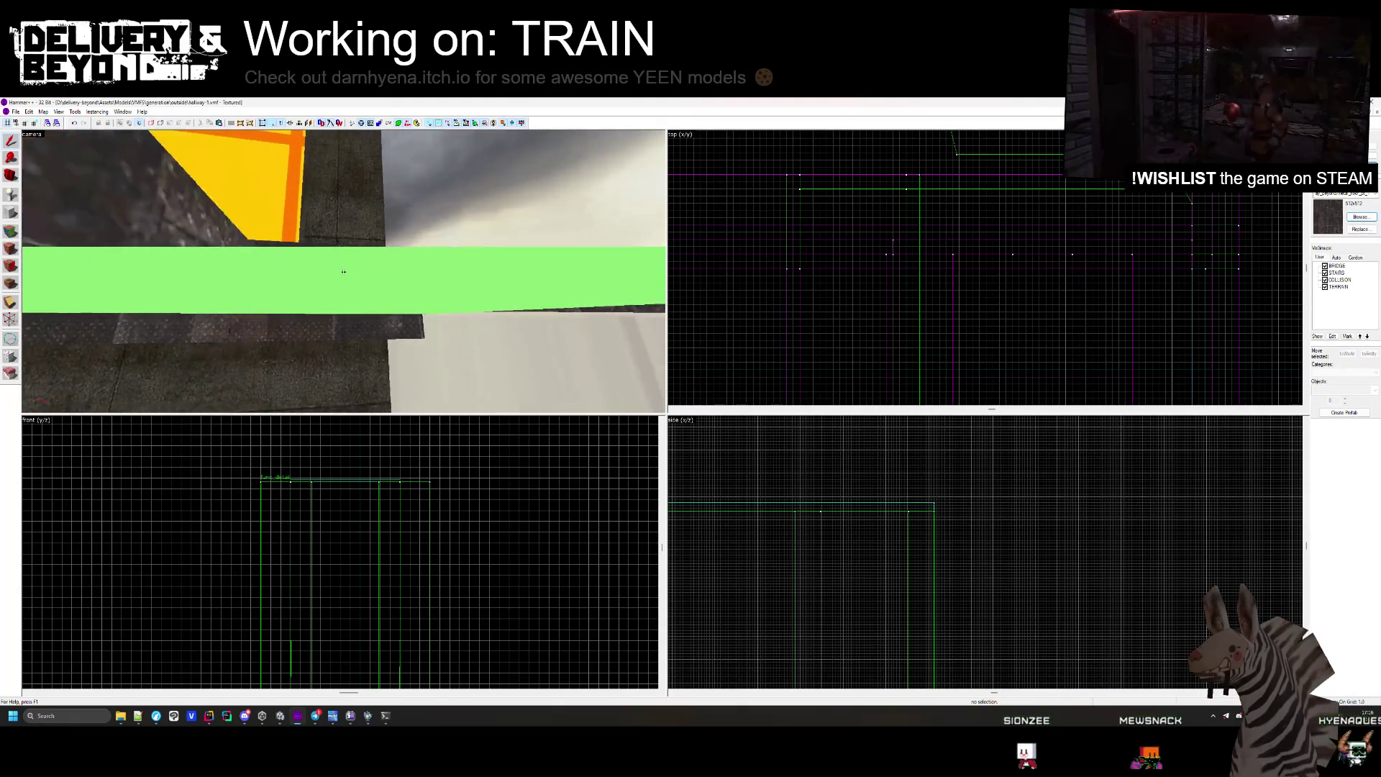
{"action": "key", "text": "w"}
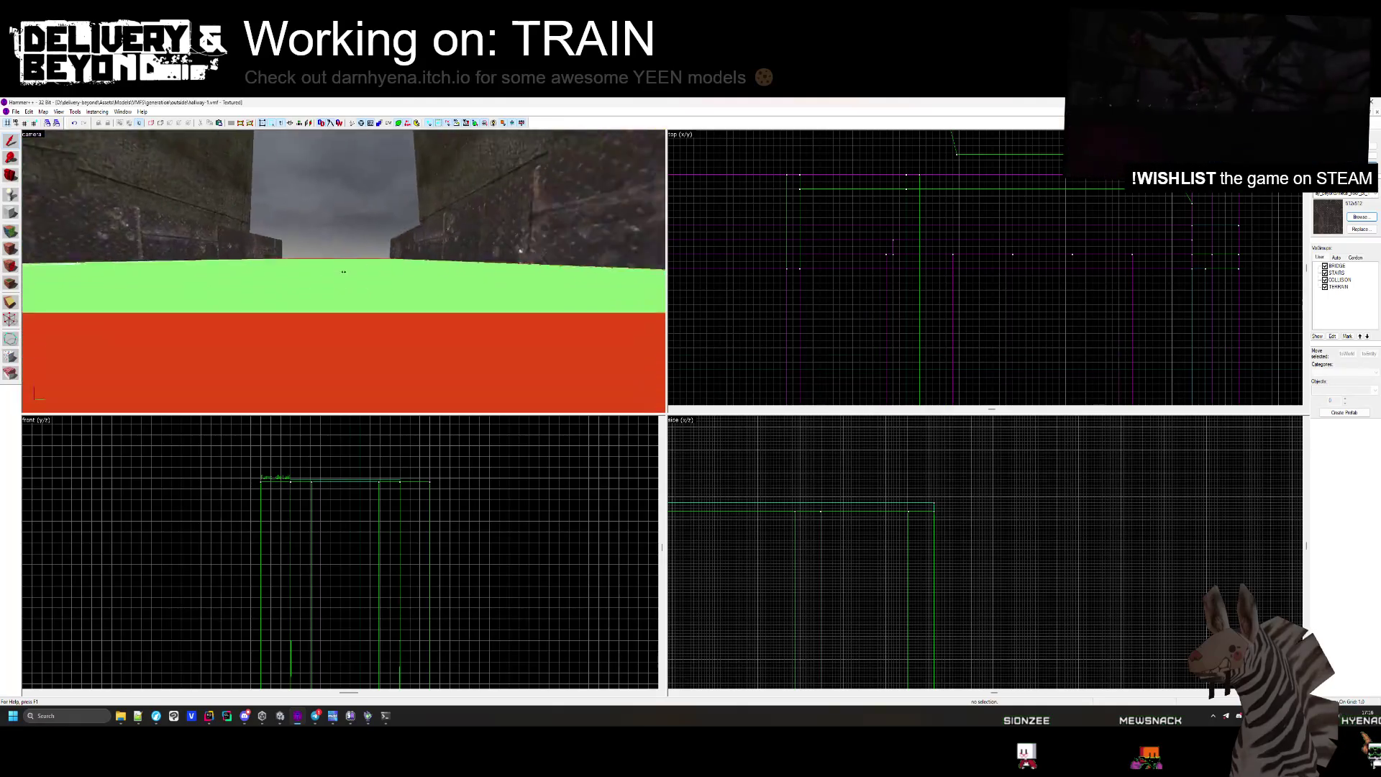
{"action": "key", "text": "w"}
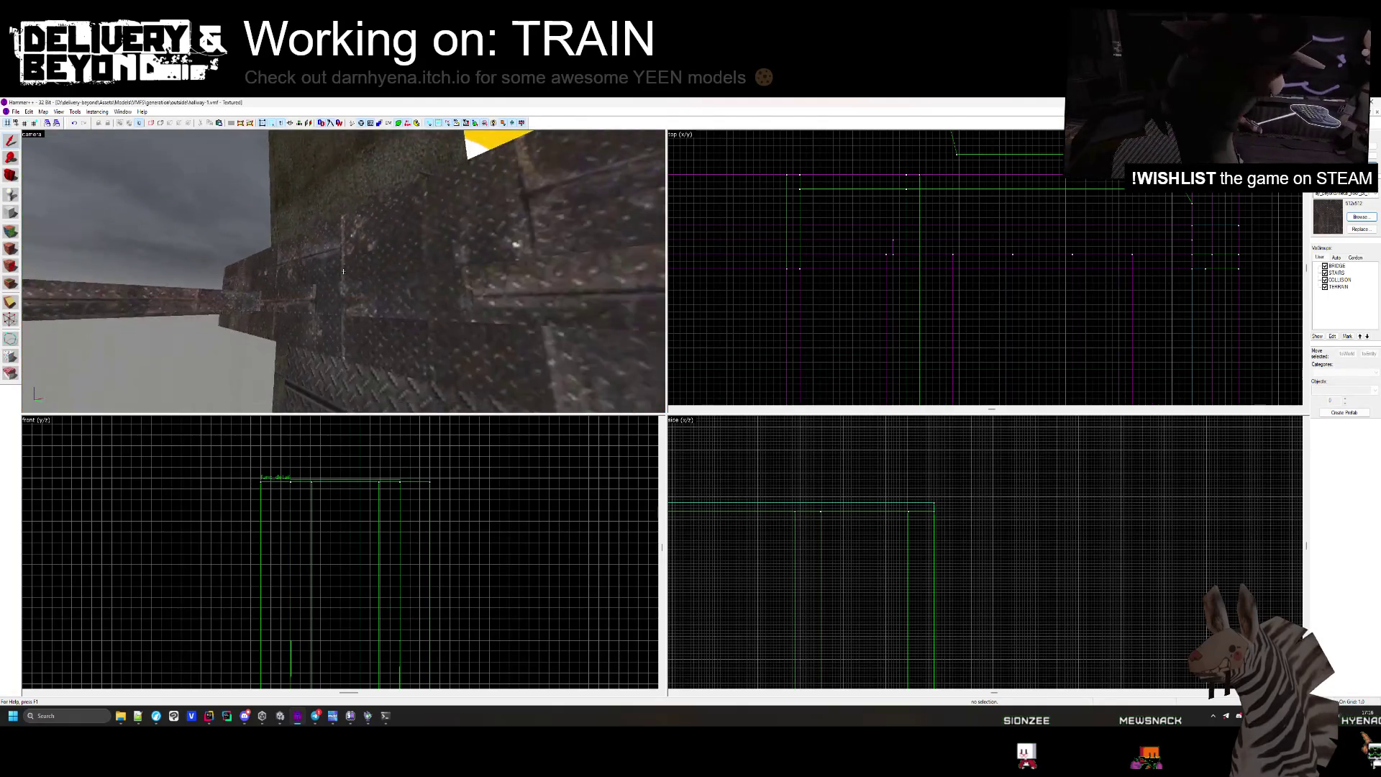
{"action": "key", "text": "w"}
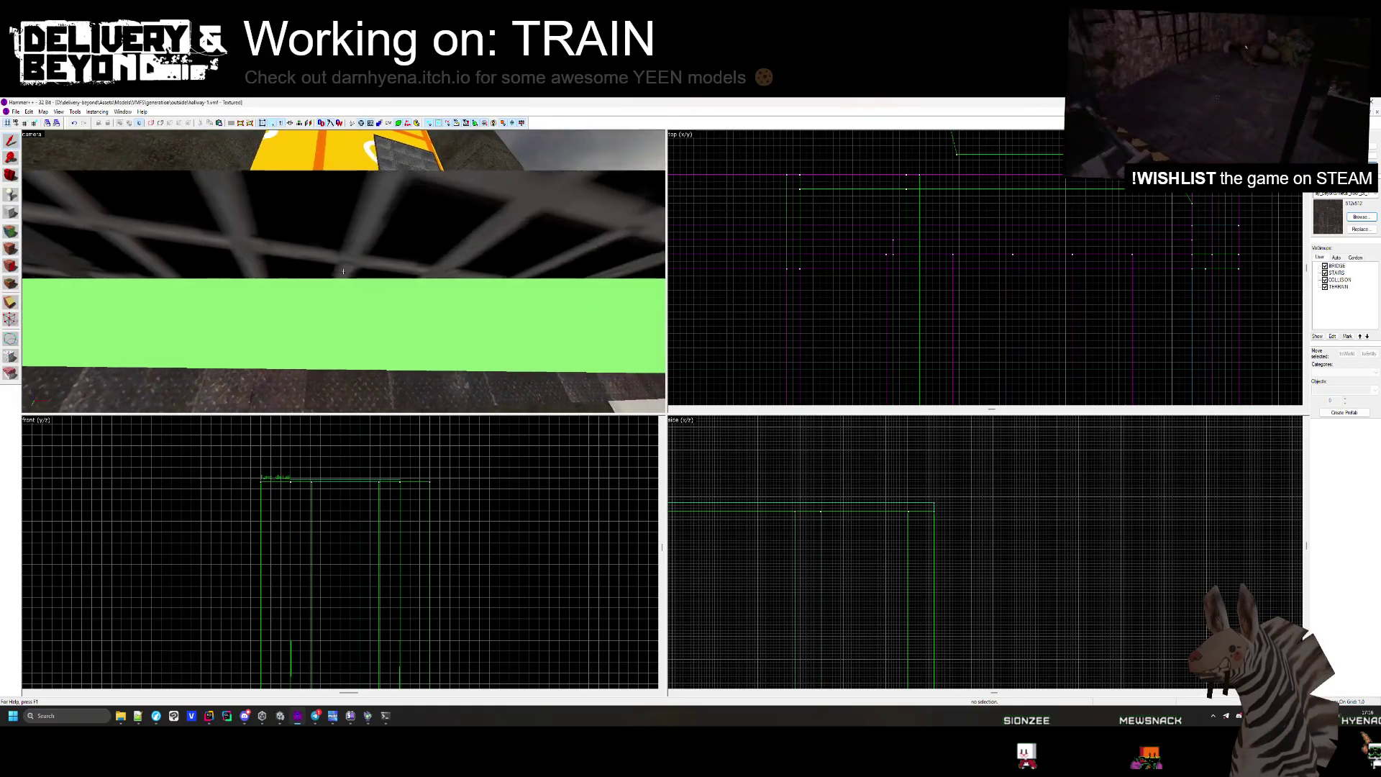
{"action": "key", "text": "z"}
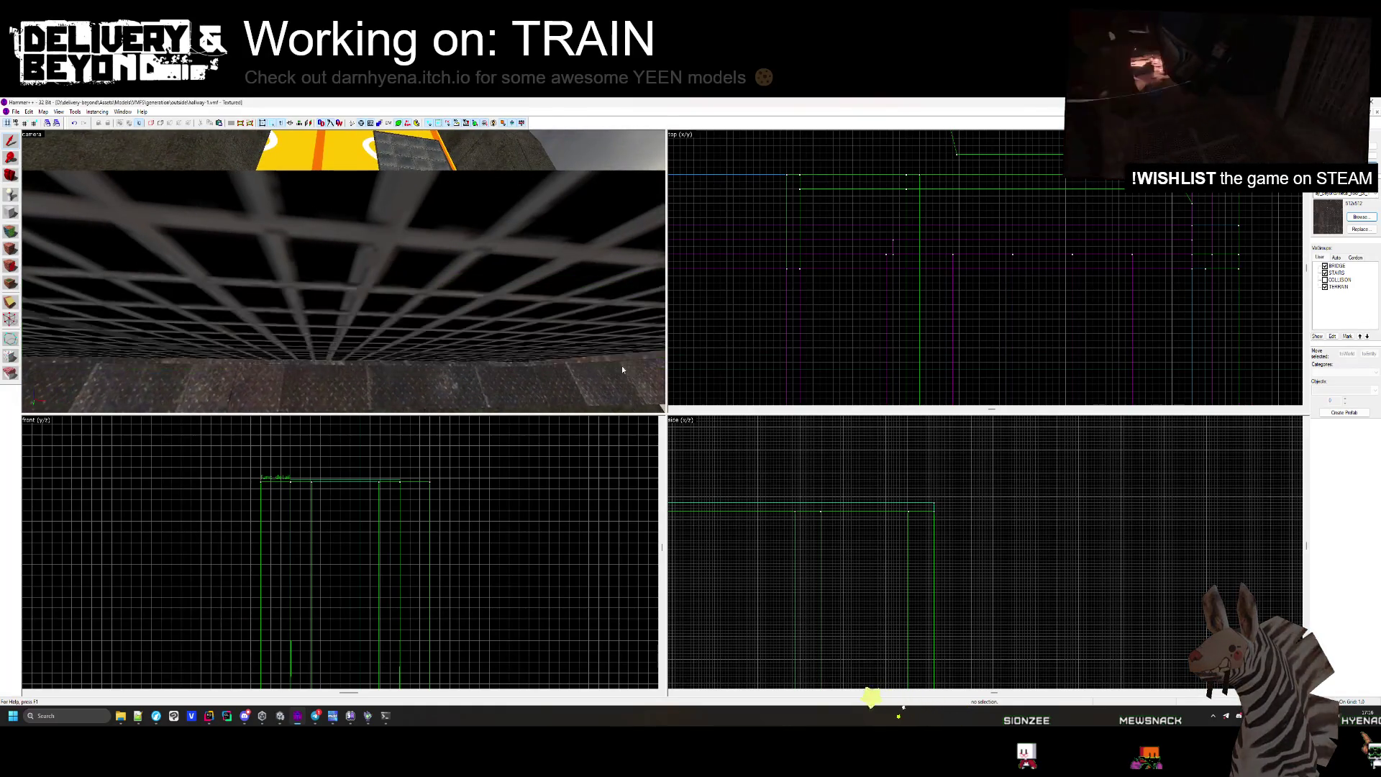
{"action": "key", "text": "z"}
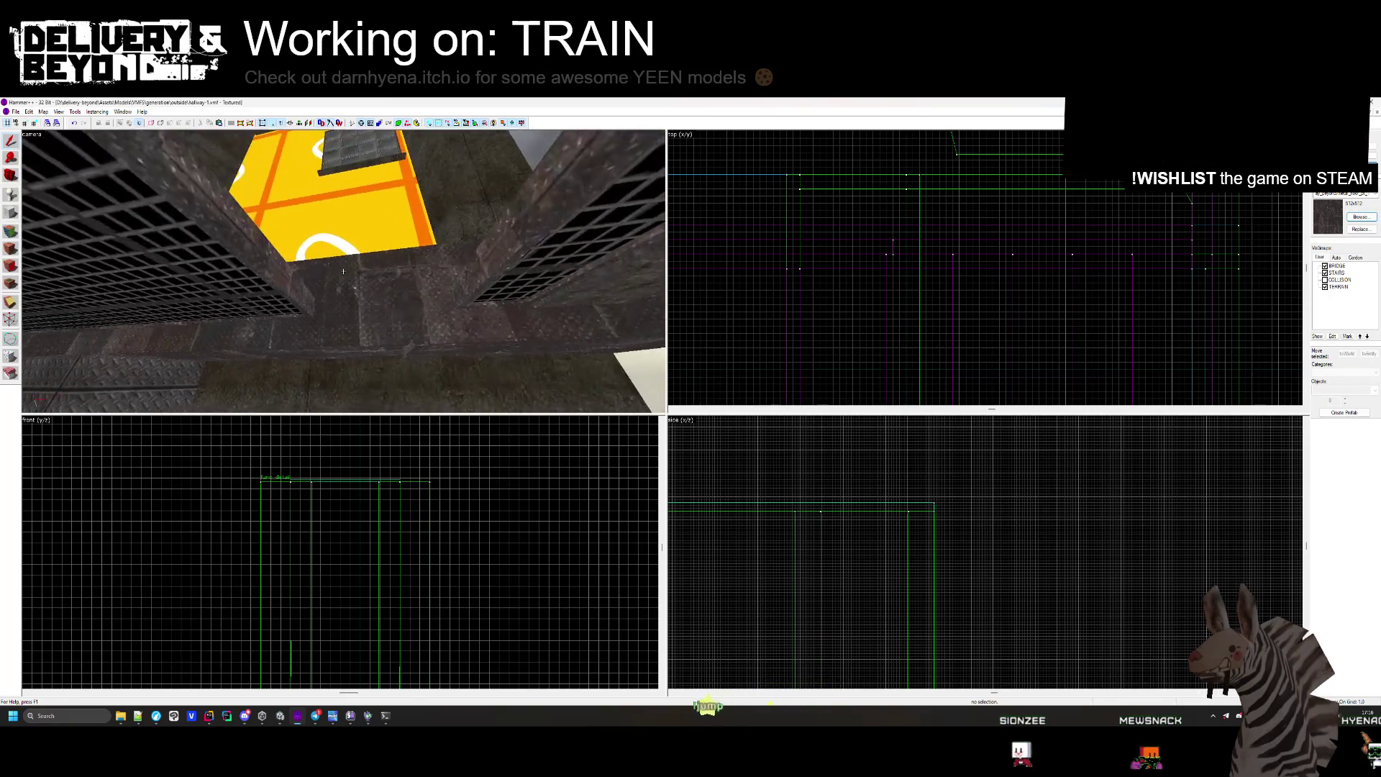
{"action": "key", "text": "s"}
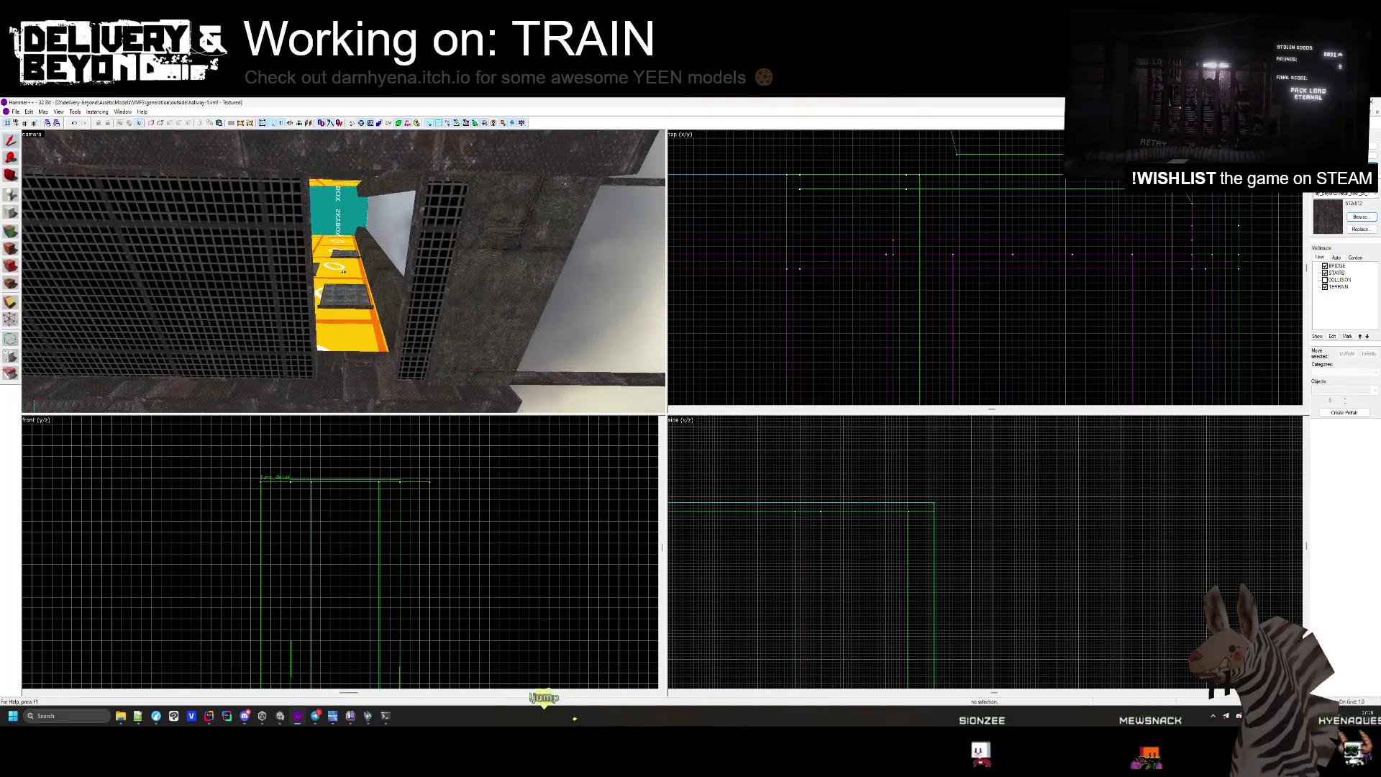
Select the thin diagonal brush and the right grate, then move face-on to the large left grate.
{"action": "left_click", "coordinate": [408, 266]}
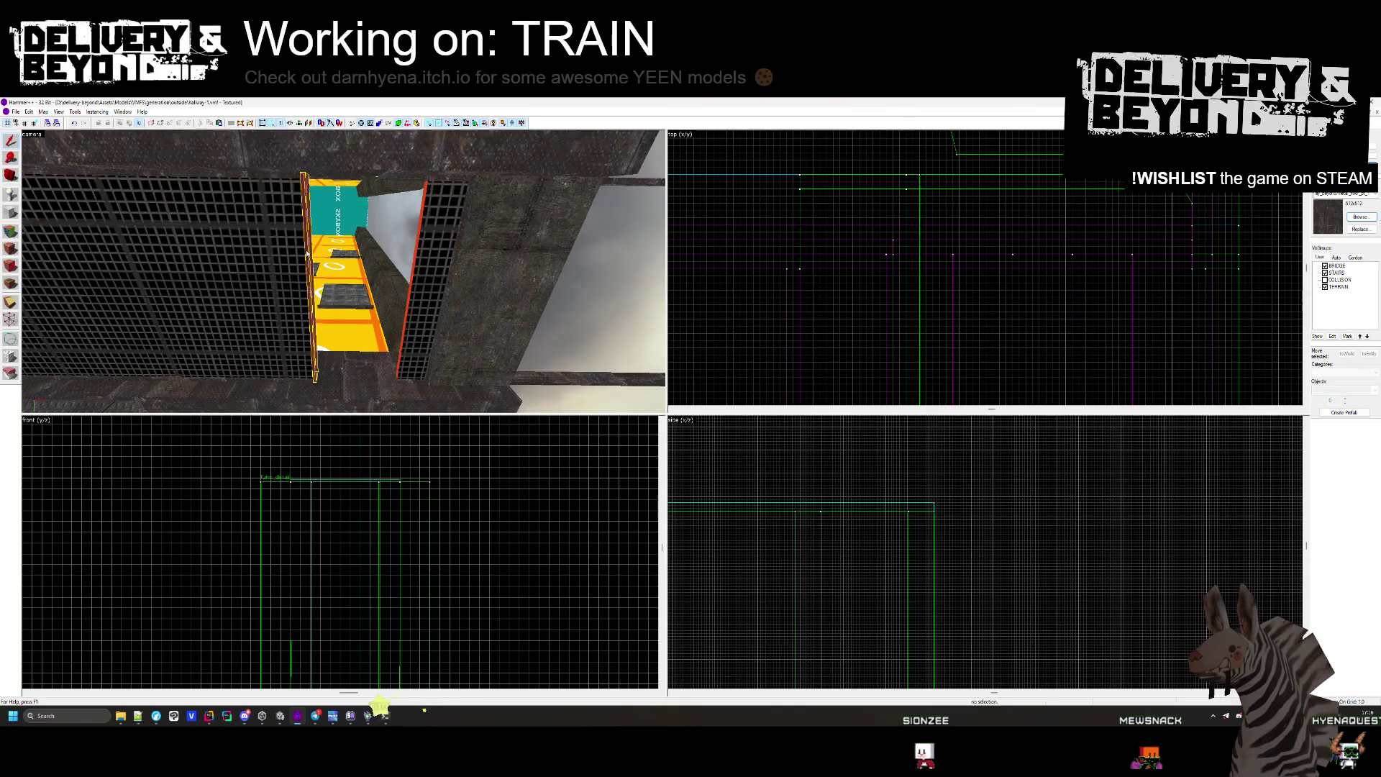
{"action": "left_click", "coordinate": [425, 281]}
{"action": "left_click", "coordinate": [216, 274]}
{"action": "scroll", "coordinate": [904, 206], "scroll_direction": "up", "scroll_amount": 5}
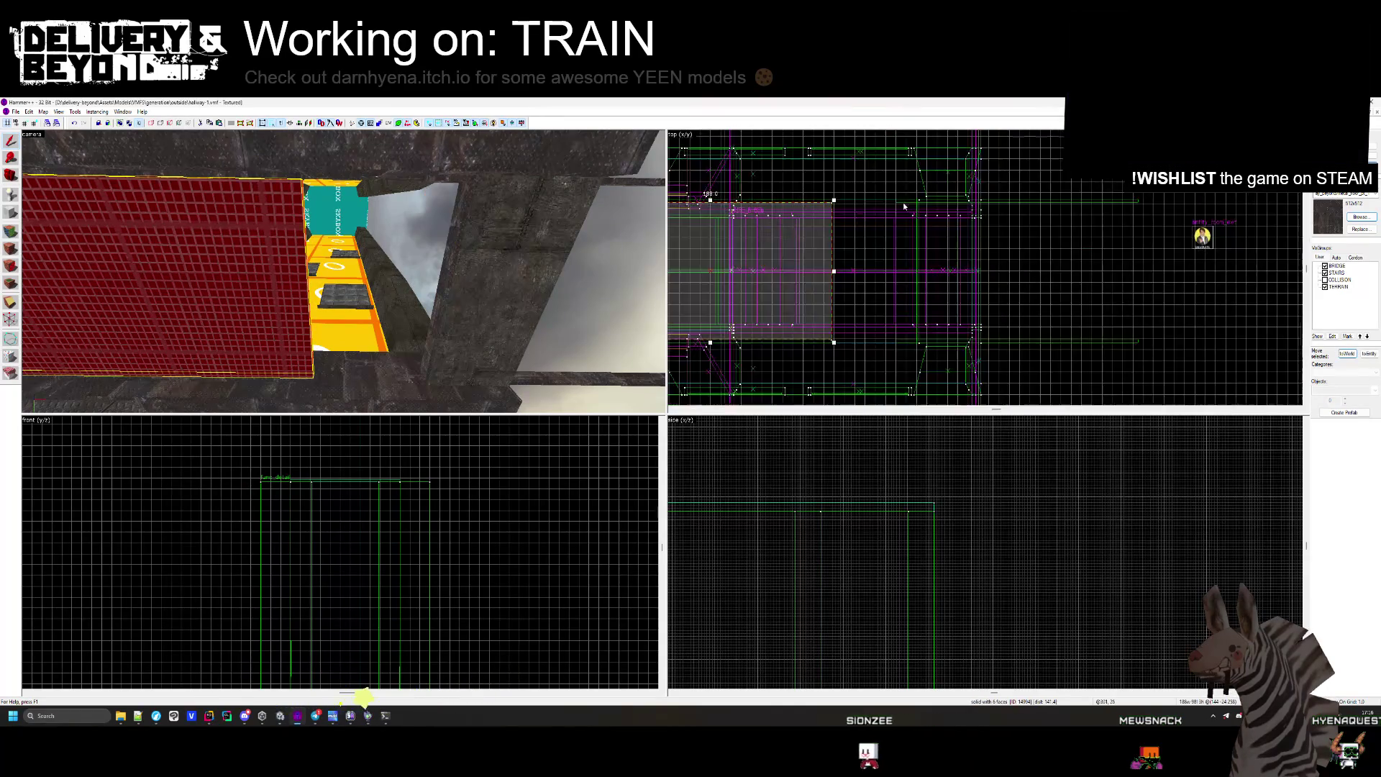
{"action": "scroll", "coordinate": [904, 207], "scroll_direction": "up", "scroll_amount": 3}
{"action": "key", "text": "w"}
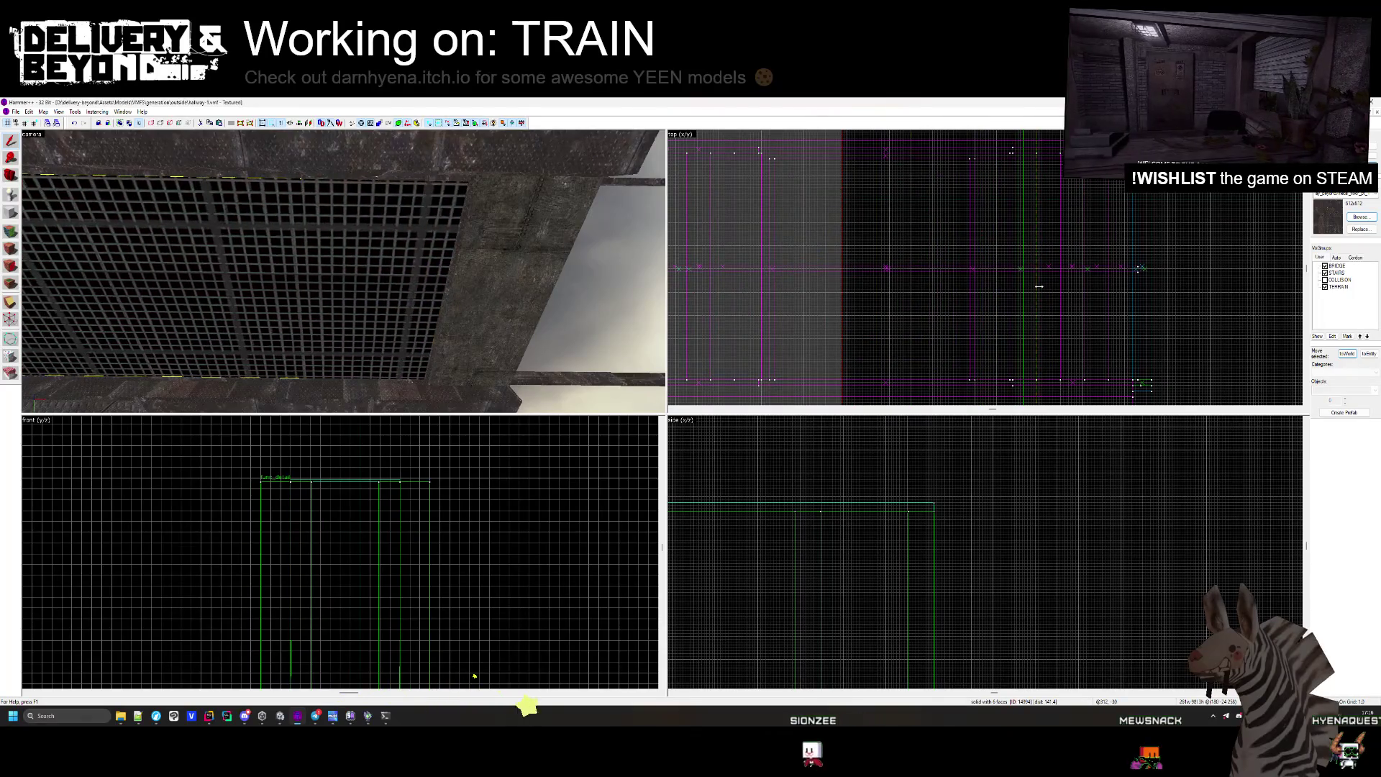
{"action": "scroll", "coordinate": [1039, 286], "scroll_direction": "up", "scroll_amount": 3}
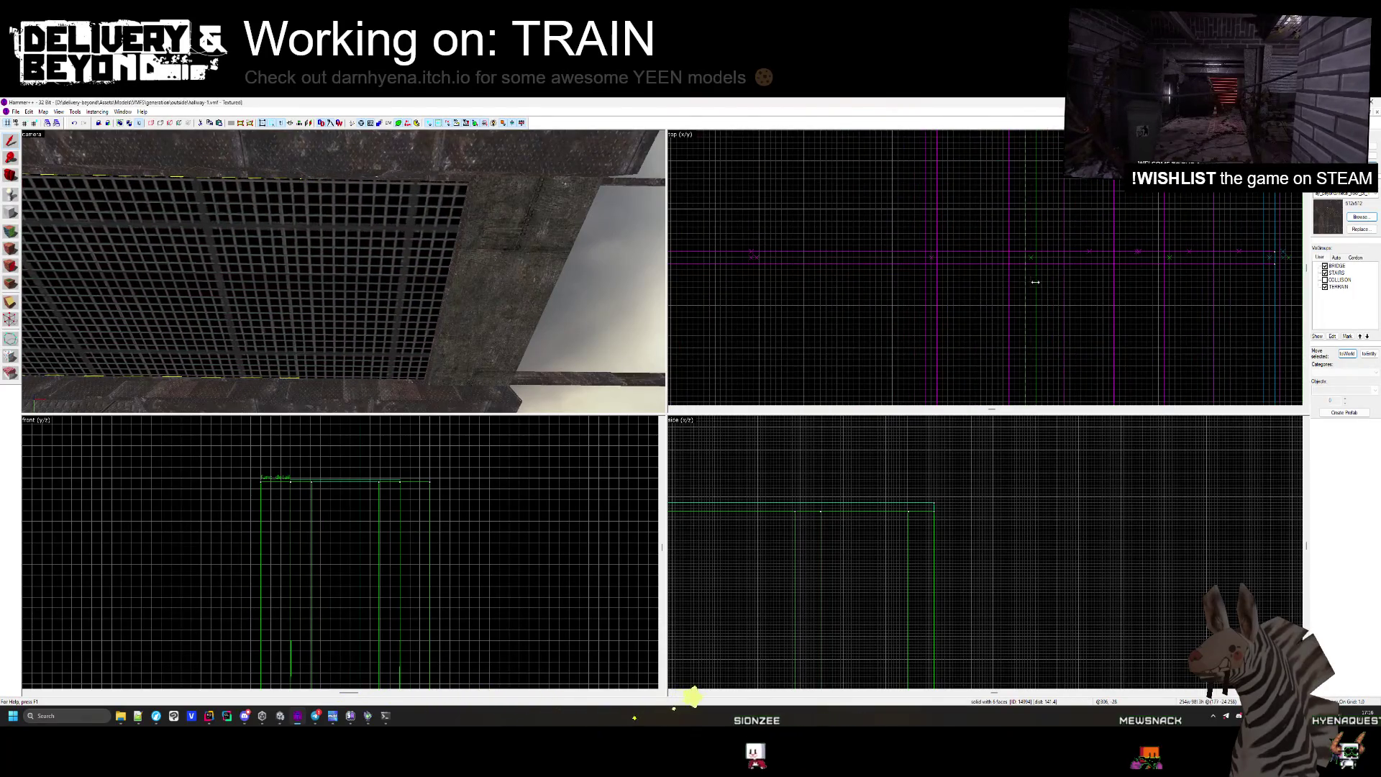
Look up at the grate and sky, selecting the grate brush, neighbouring large brush and thin beam.
{"action": "key", "text": "z"}
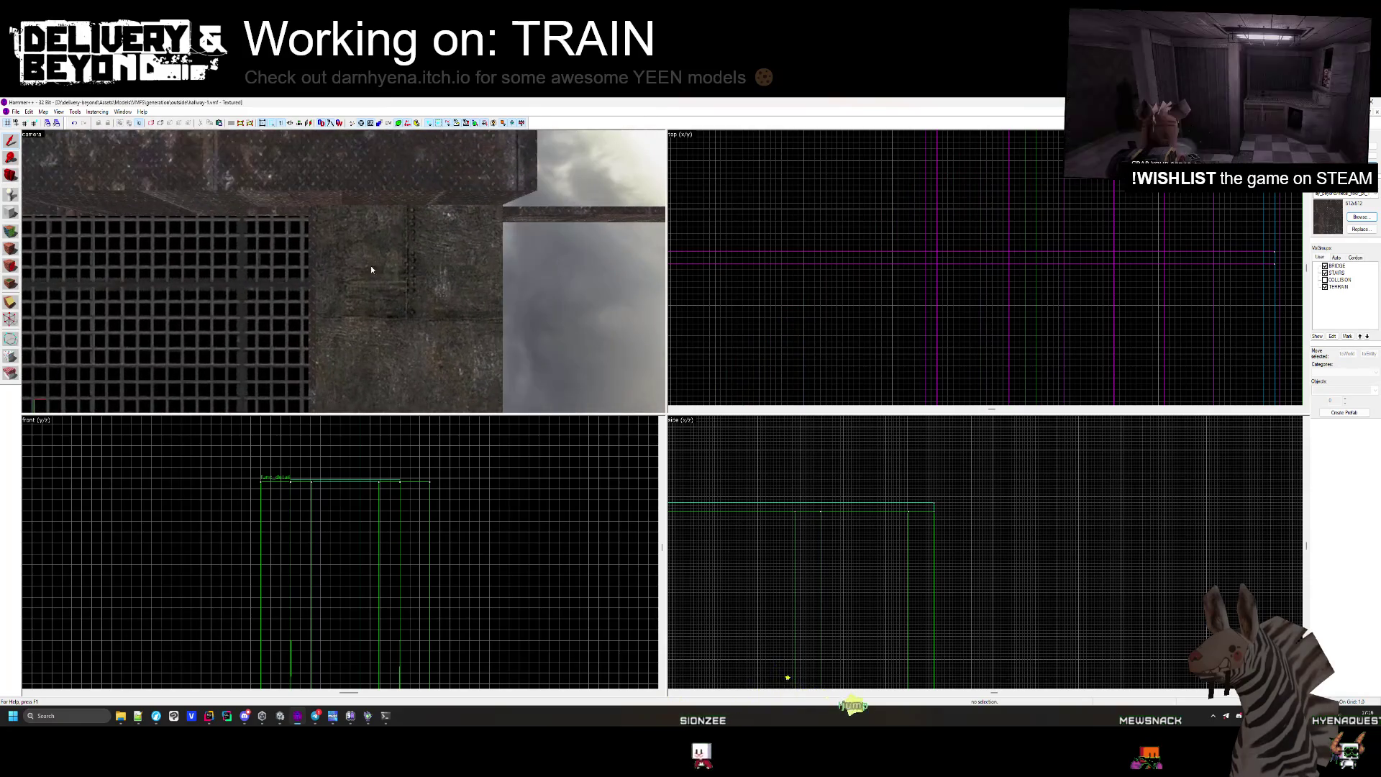
{"action": "key", "text": "z"}
{"action": "key", "text": "z"}
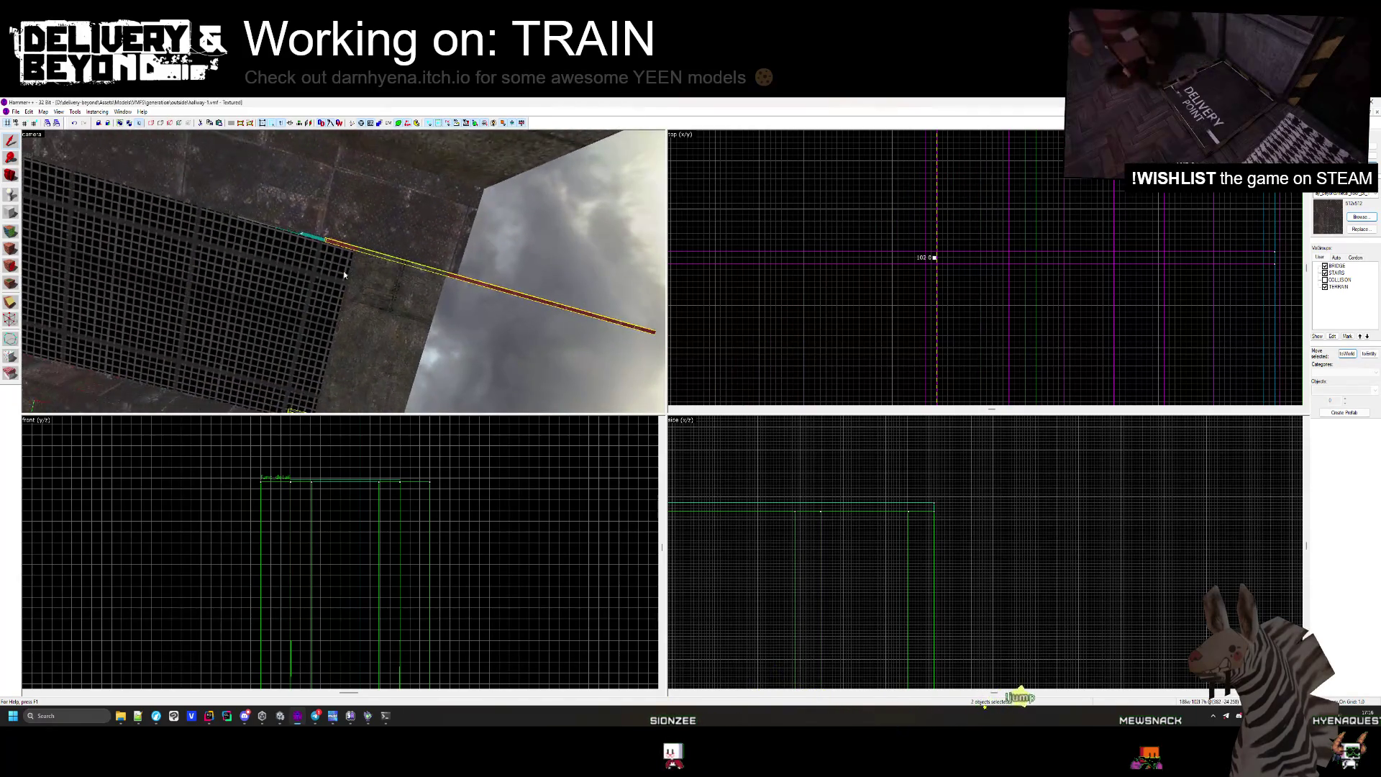
{"action": "left_click", "coordinate": [233, 216]}
{"action": "key", "text": "z"}
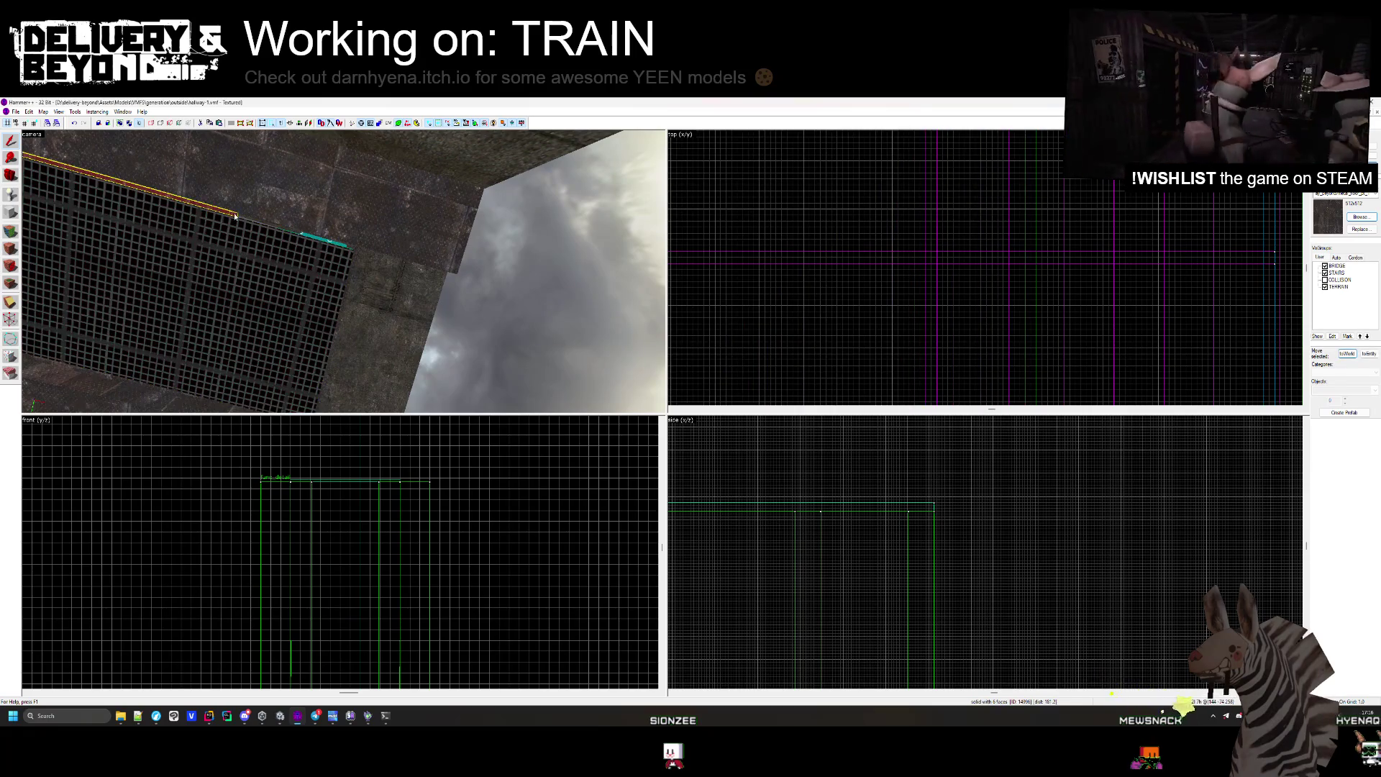
{"action": "key", "text": "z"}
{"action": "left_click", "coordinate": [347, 252]}
{"action": "left_click", "coordinate": [323, 262]}
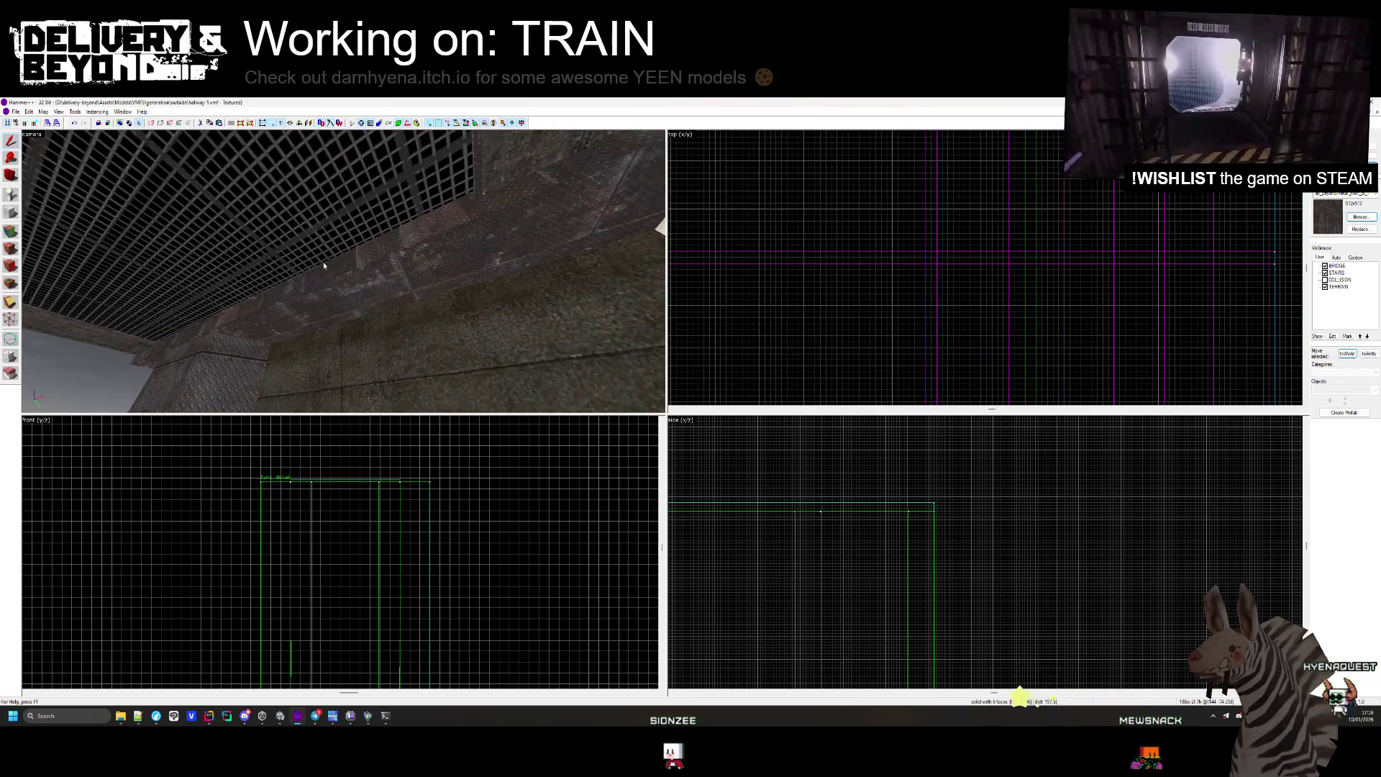
{"action": "scroll", "coordinate": [868, 219], "scroll_direction": "up", "scroll_amount": 1}
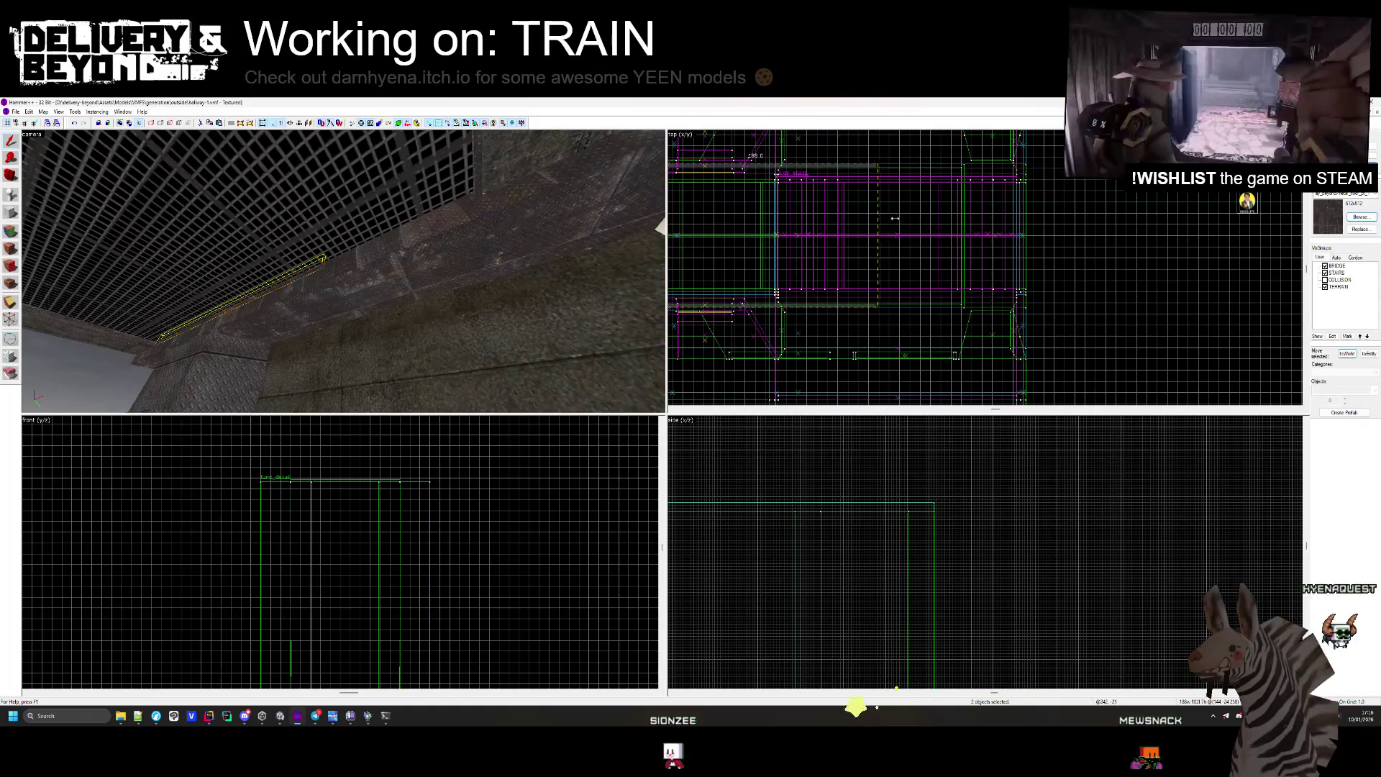
{"action": "scroll", "coordinate": [895, 218], "scroll_direction": "up", "scroll_amount": 2}
{"action": "key", "text": "Escape"}
Pull back beneath the grate to view the whole red and yellow tower.
{"action": "key", "text": "z"}
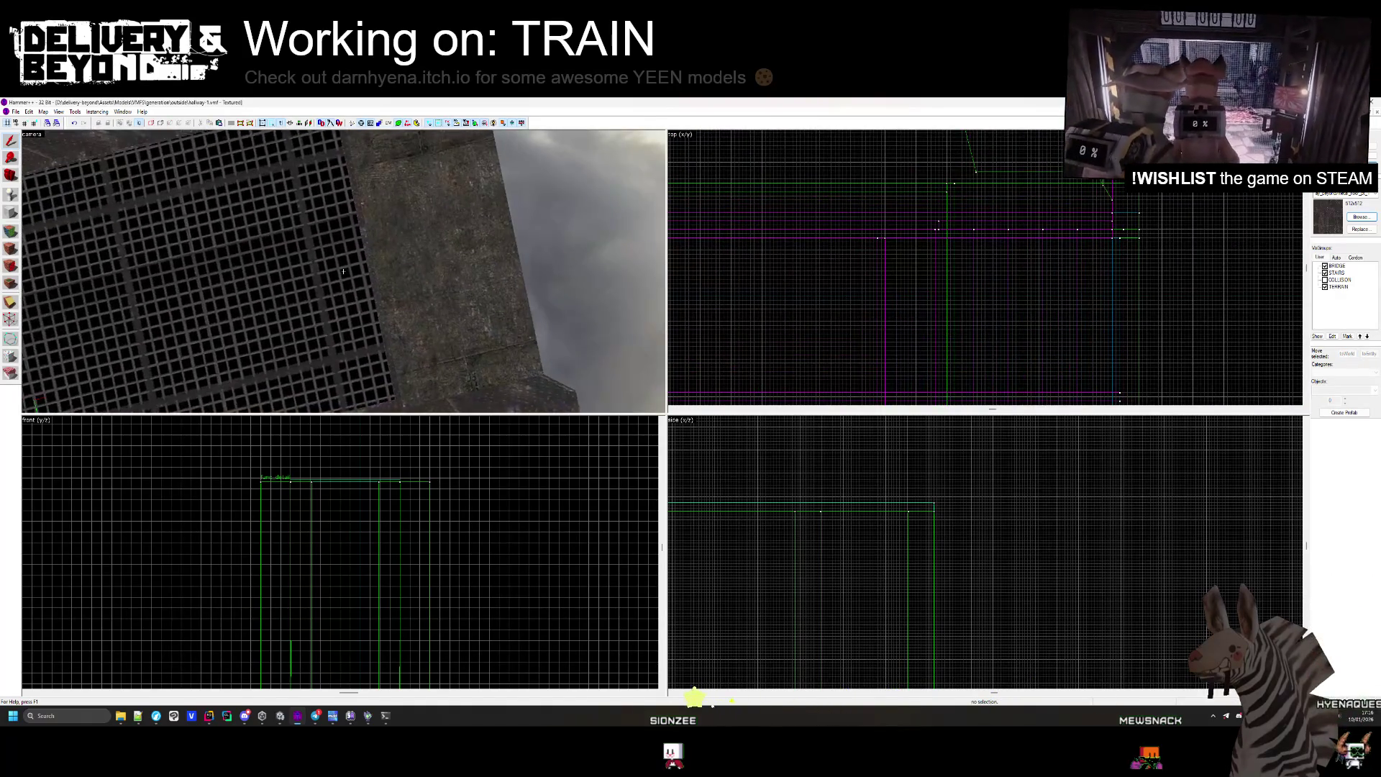
{"action": "key", "text": "s"}
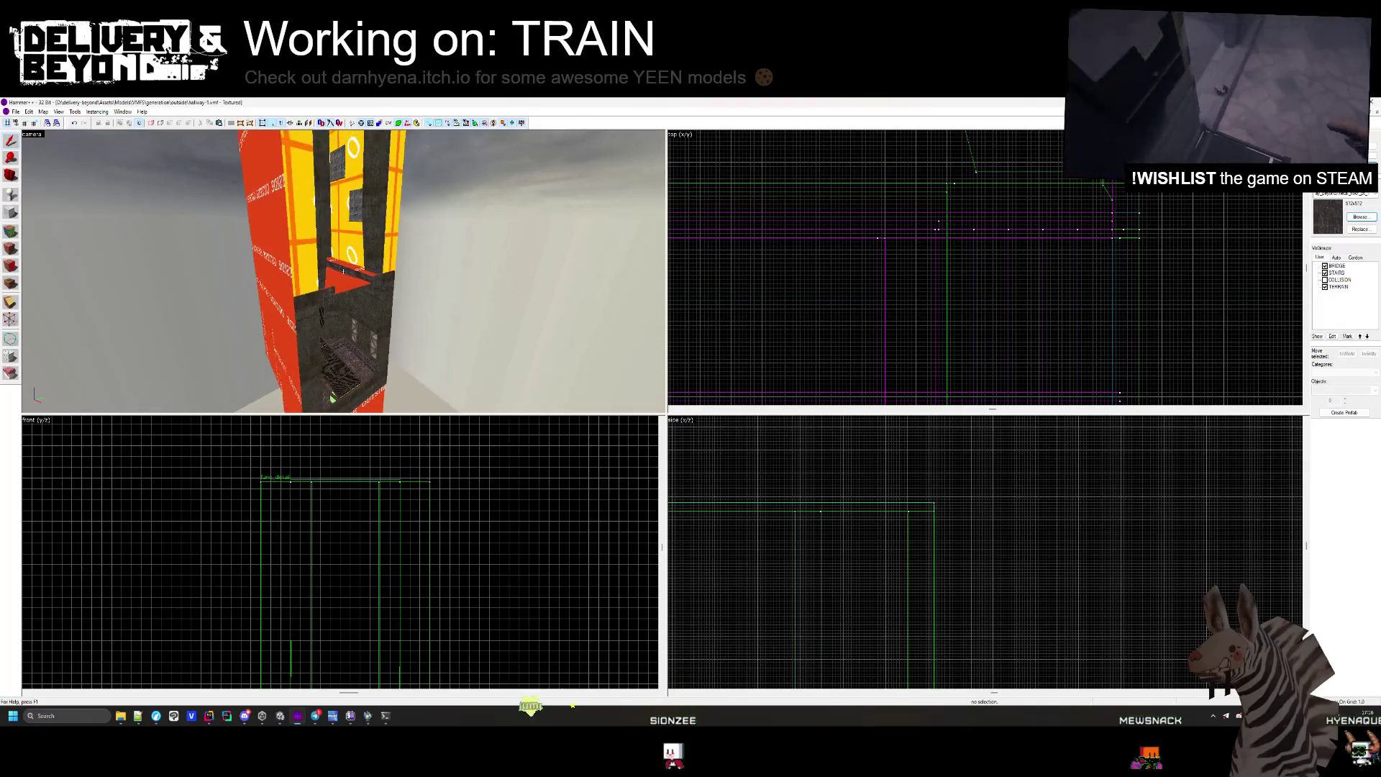
{"action": "key", "text": "w"}
{"action": "key", "text": "z"}
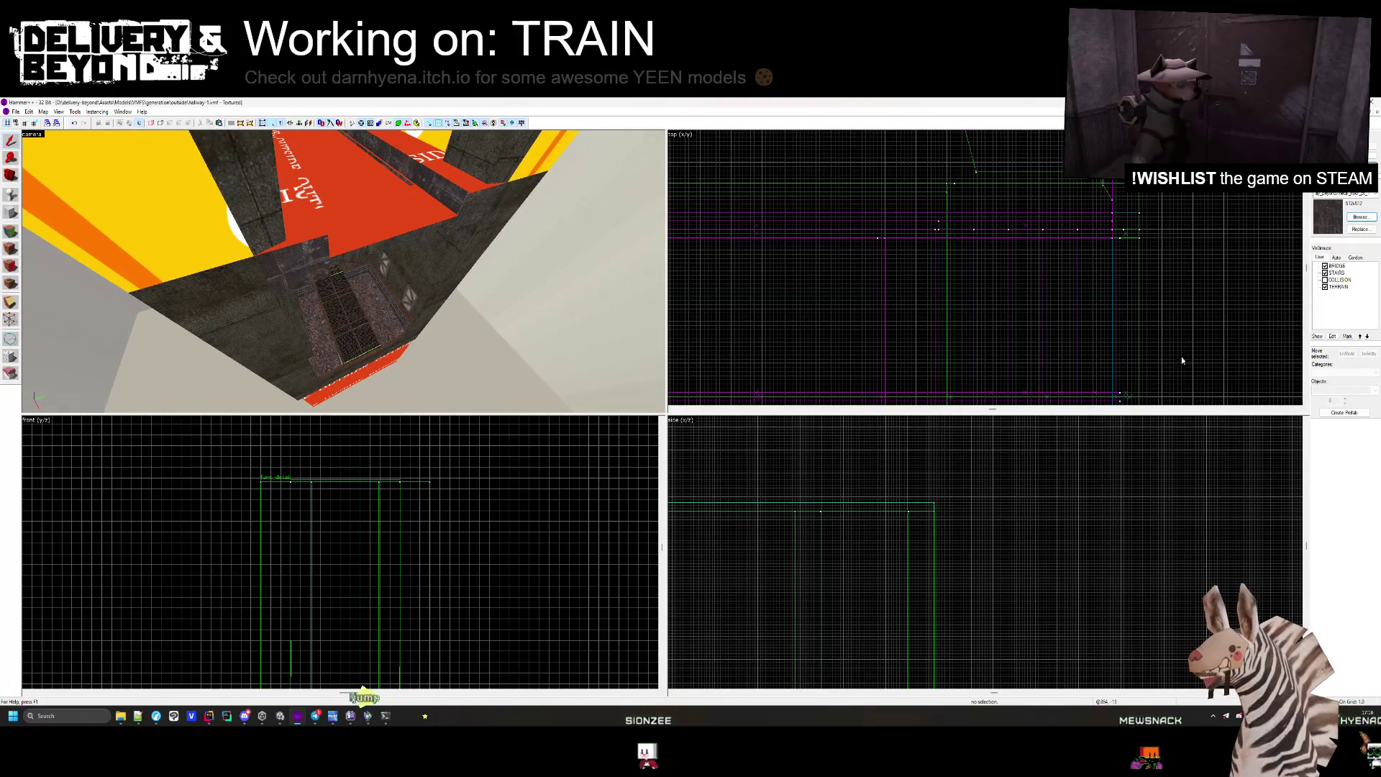
{"action": "key", "text": "z"}
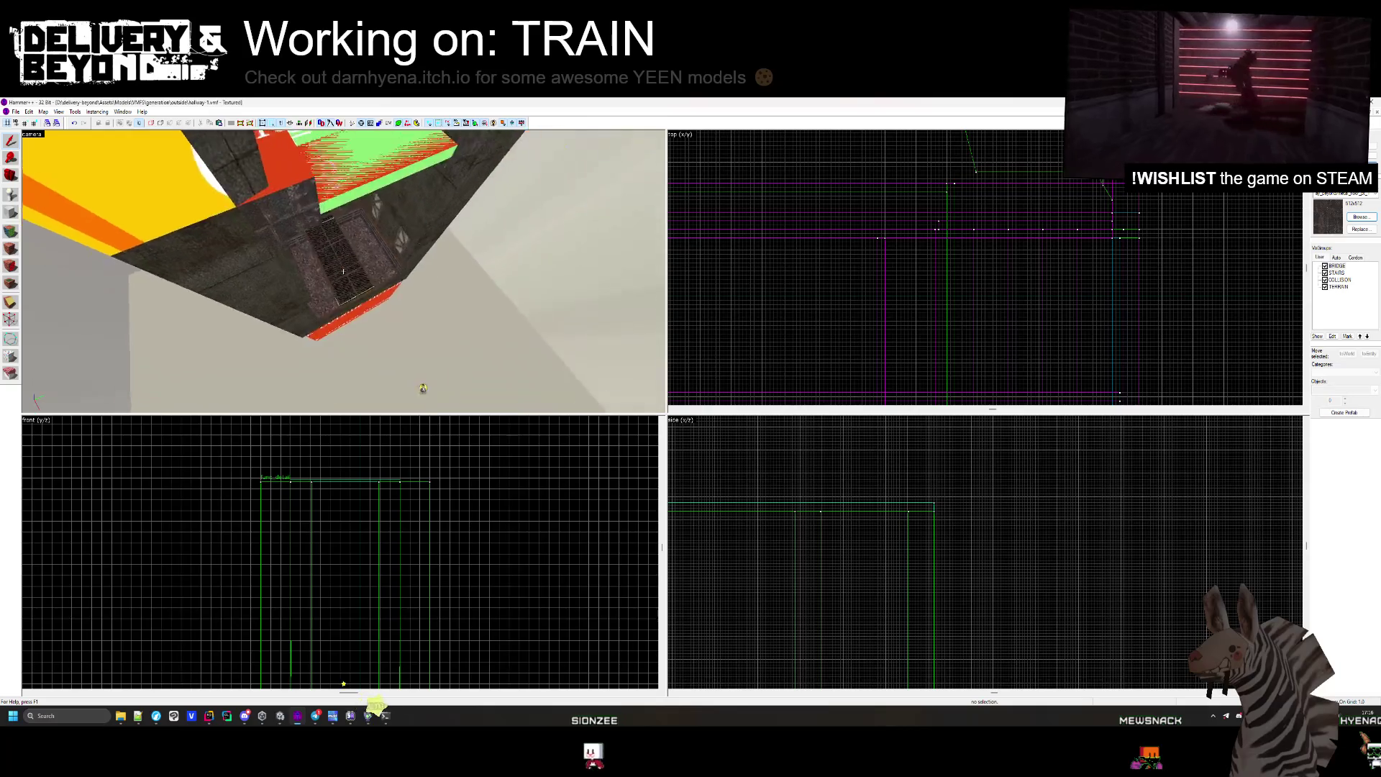
{"action": "key", "text": "w"}
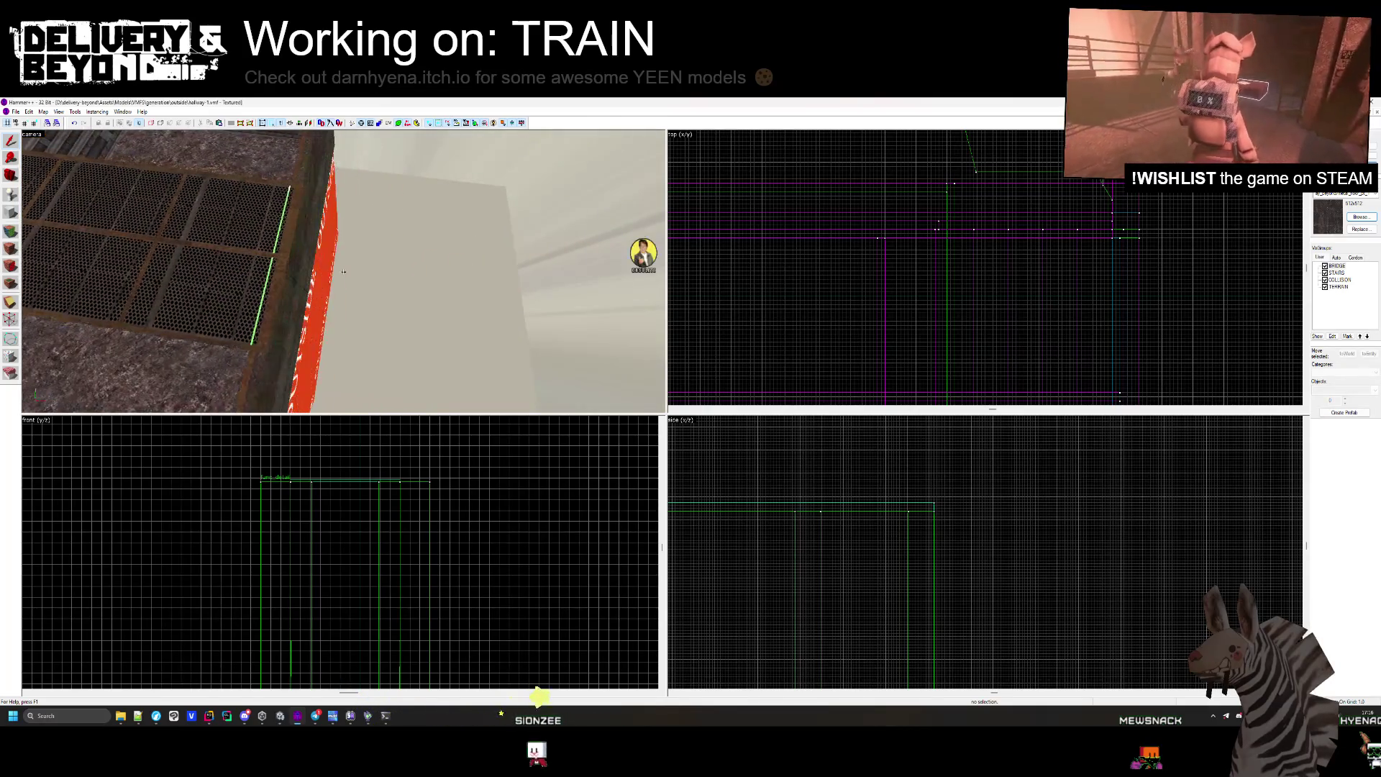
{"action": "key", "text": "z"}
Select the 16-unit entity, fly up the tower shaft, then switch to Unity.
{"action": "left_click", "coordinate": [1124, 224]}
{"action": "scroll", "coordinate": [1144, 237], "scroll_direction": "up", "scroll_amount": 4}
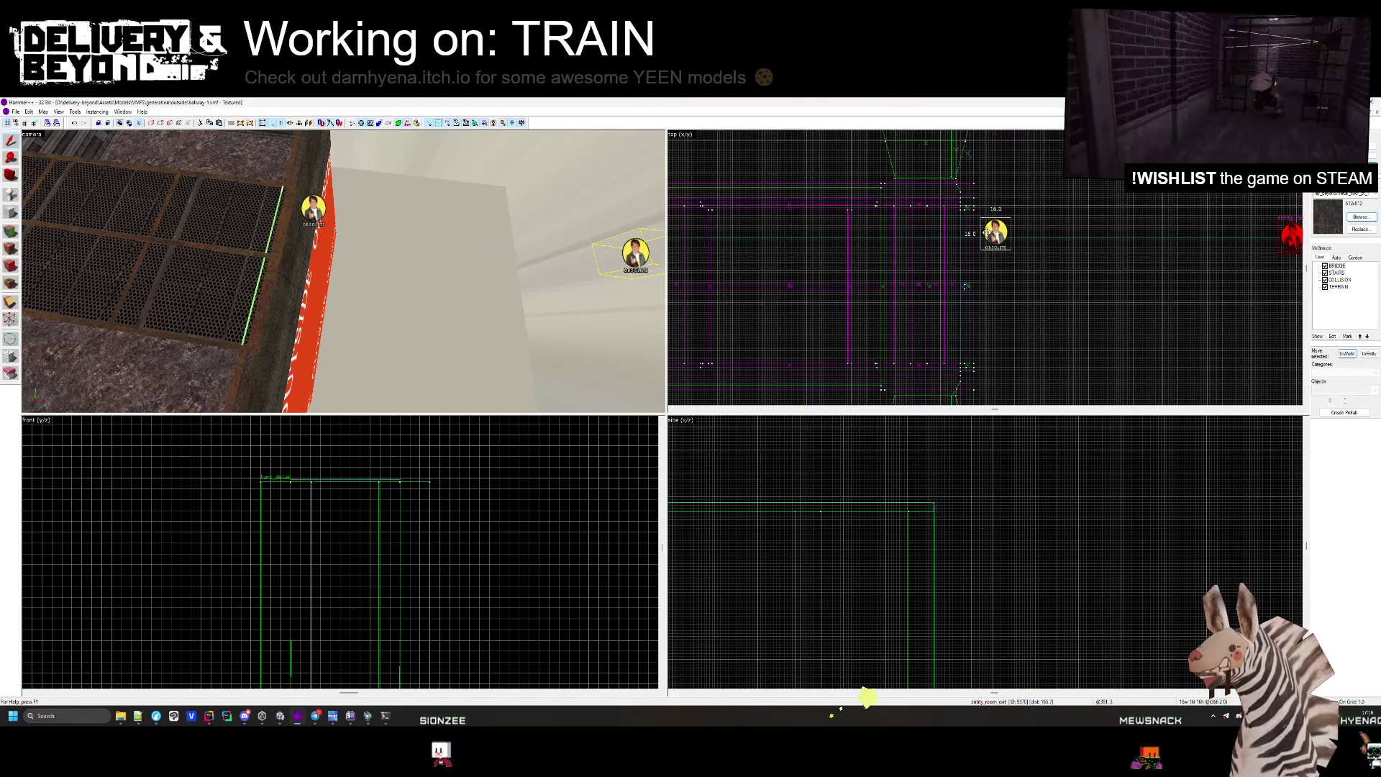
{"action": "scroll", "coordinate": [981, 233], "scroll_direction": "up", "scroll_amount": 5}
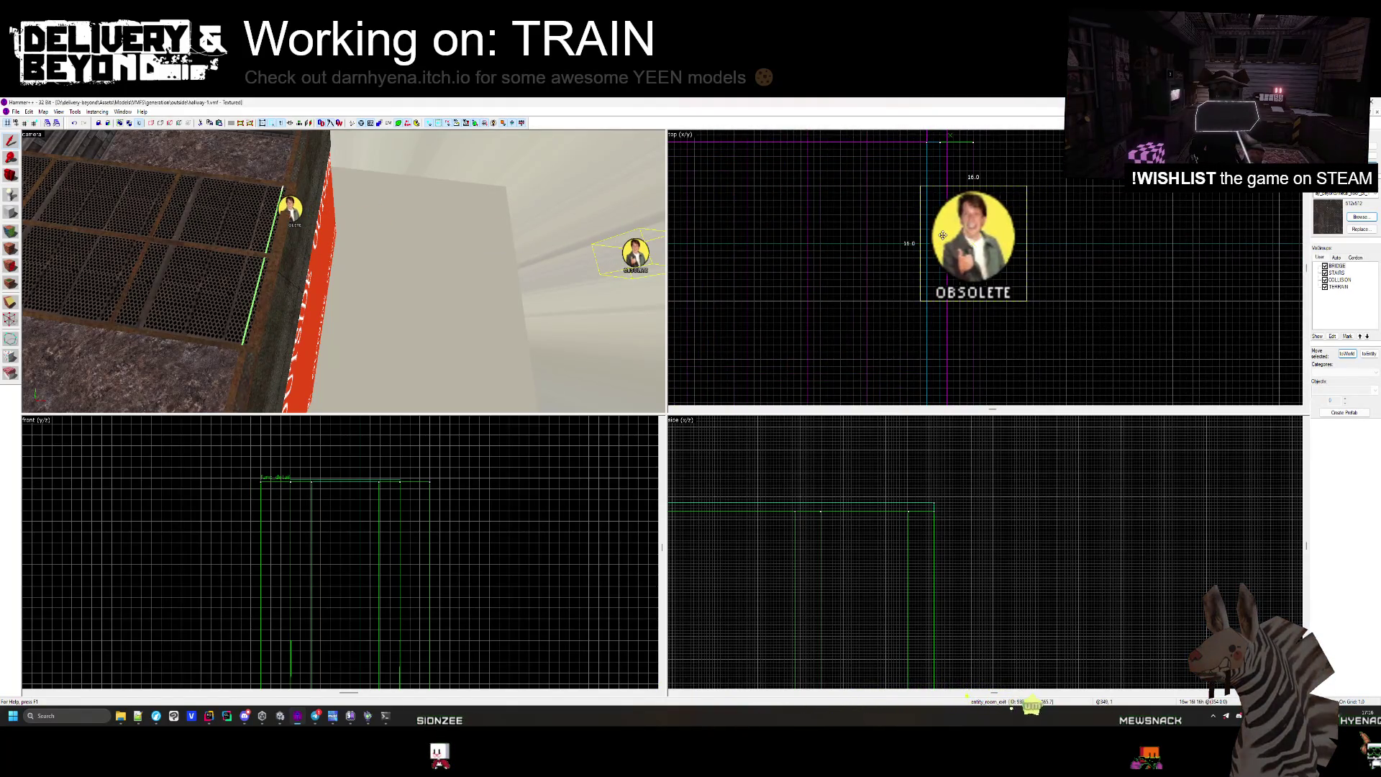
{"action": "key", "text": "z"}
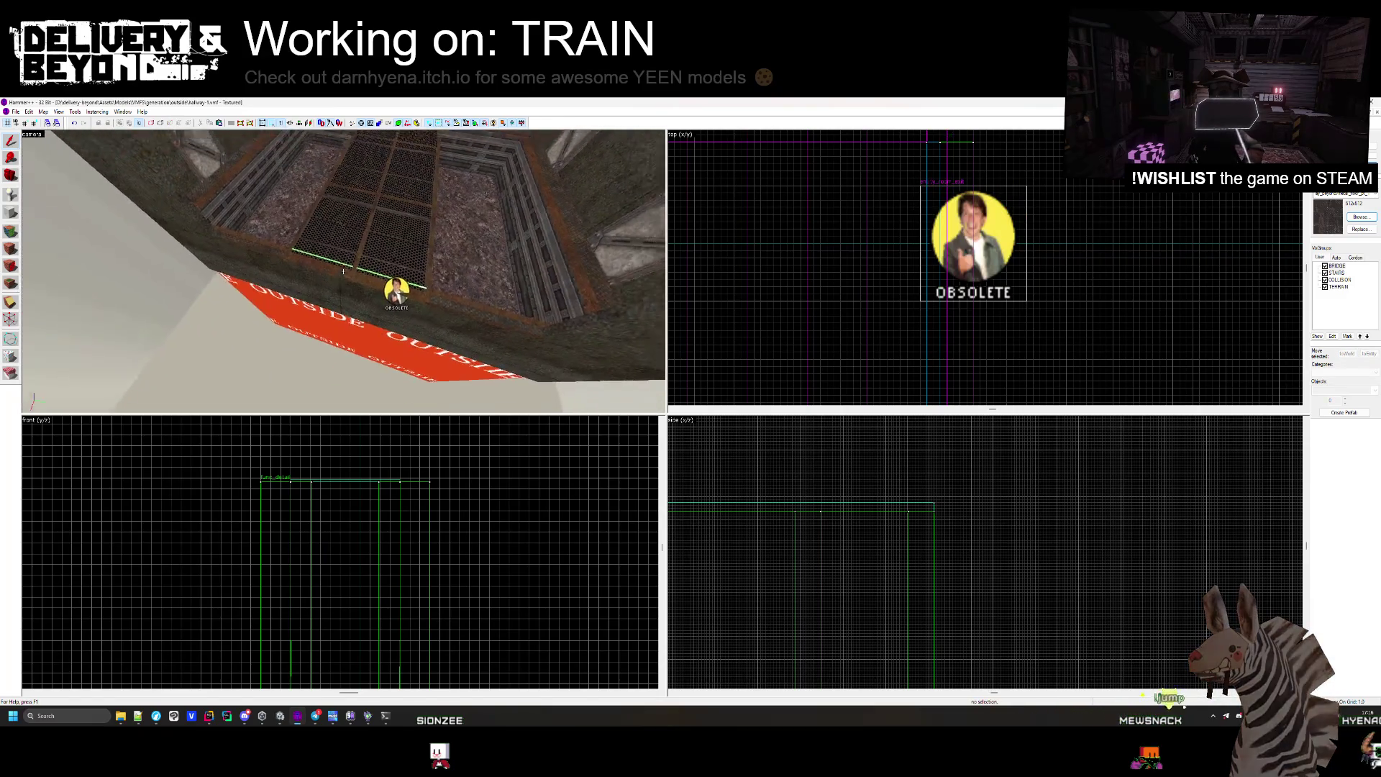
{"action": "key", "text": "w"}
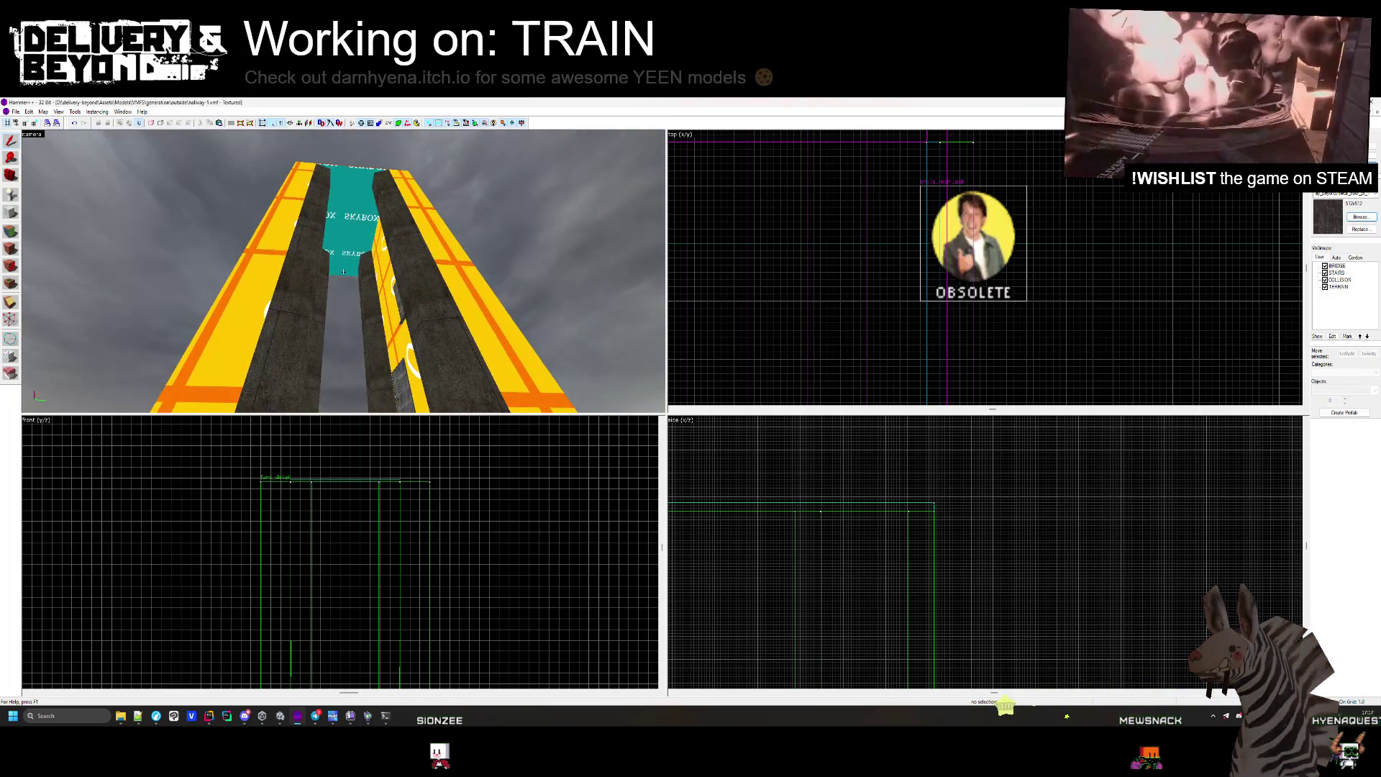
{"action": "mouse_move", "coordinate": [343, 272]}
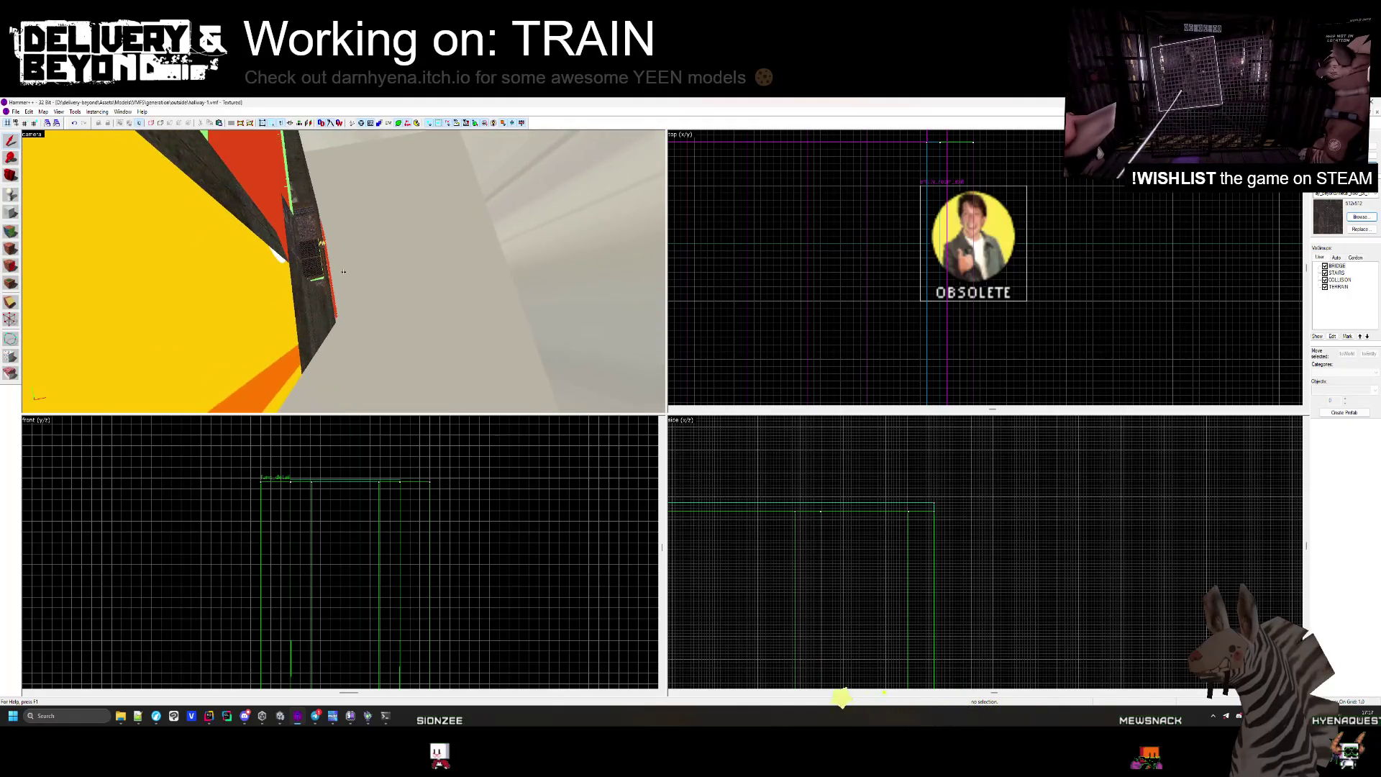
{"action": "scroll", "coordinate": [891, 222], "scroll_direction": "down", "scroll_amount": 5}
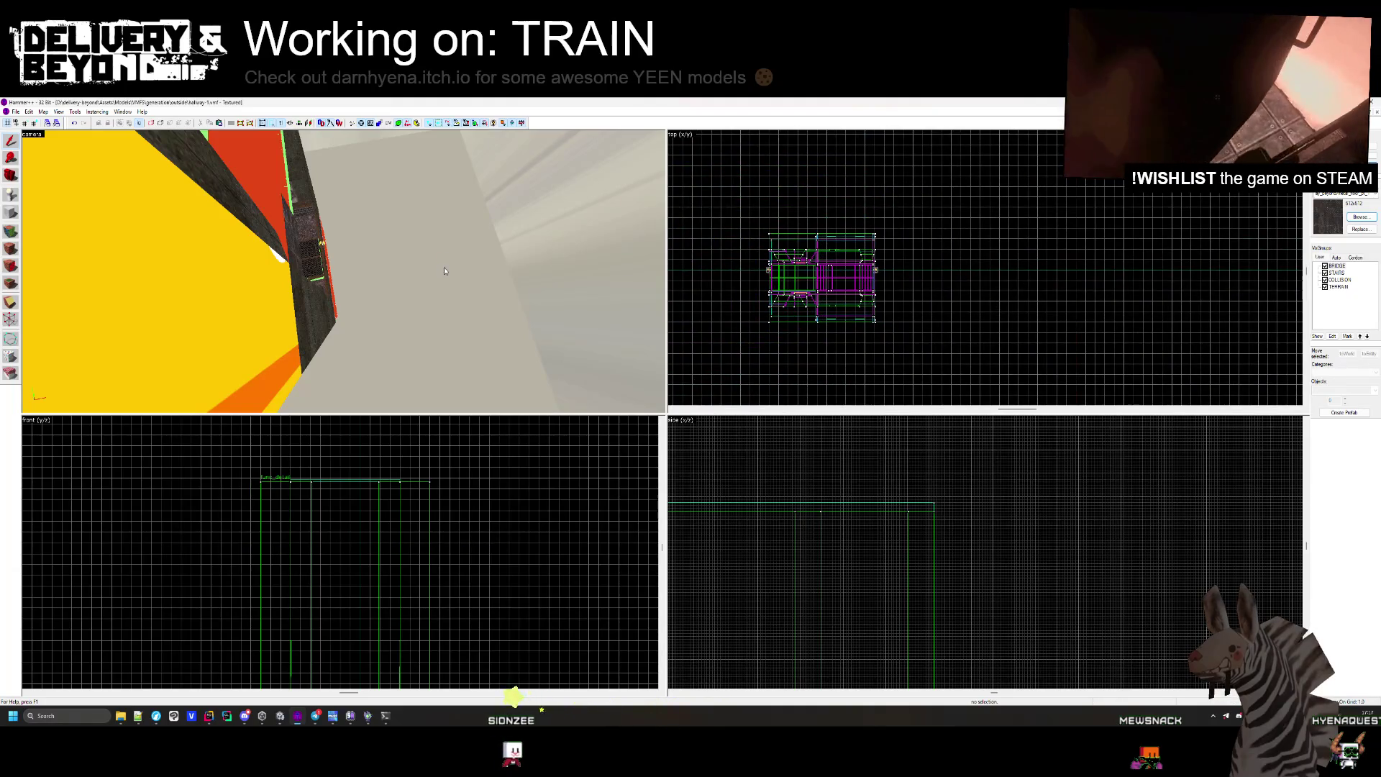
{"action": "key", "text": "alt+Tab"}
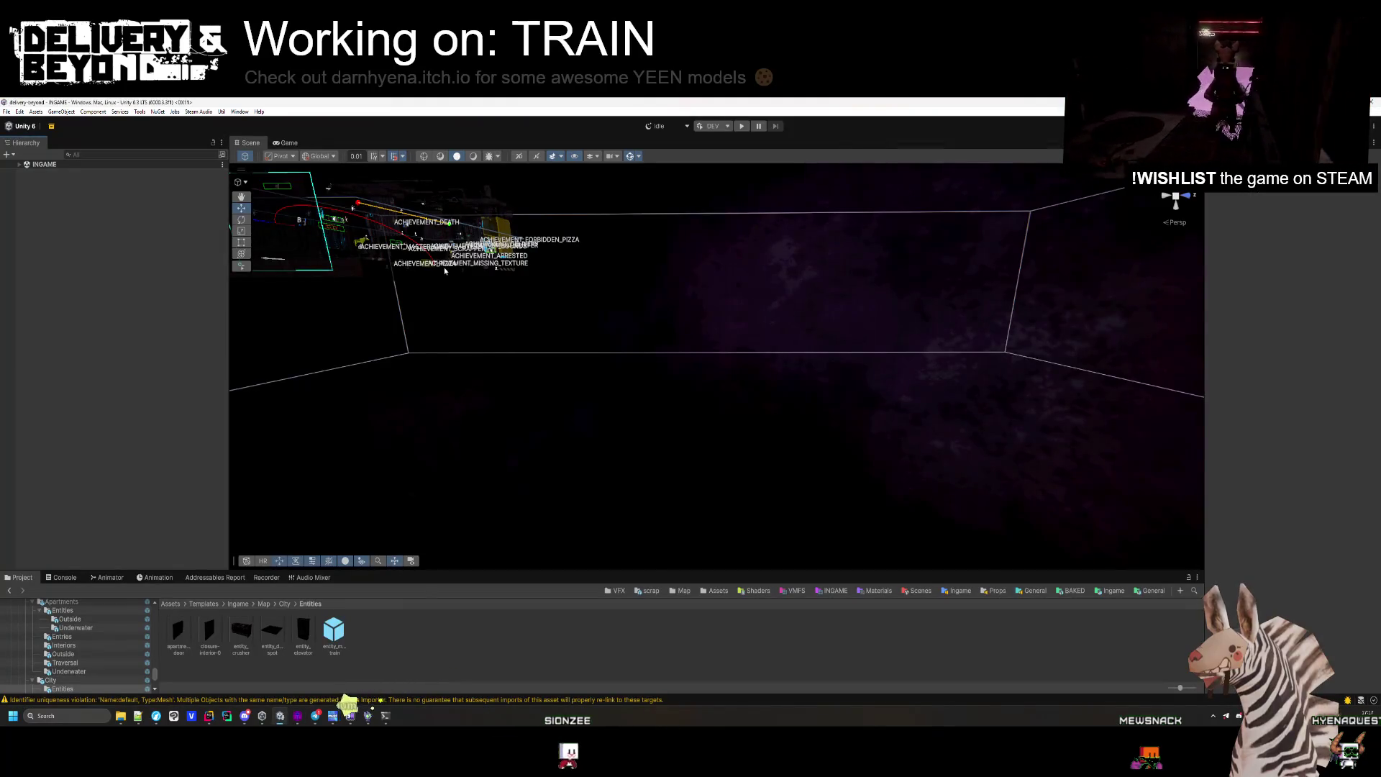
Open the hallway-1 room prefab from the City folder and orbit to the building outside.
{"action": "left_click", "coordinate": [285, 604]}
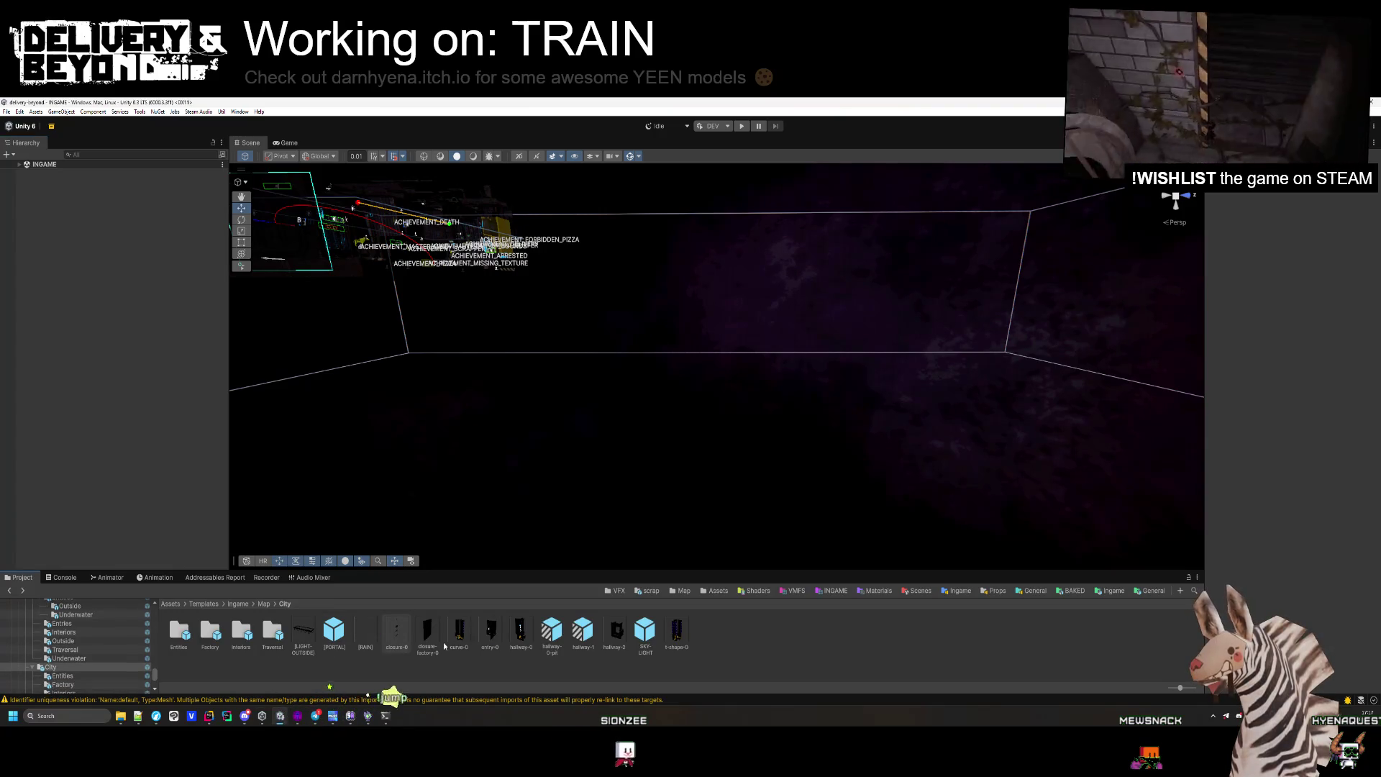
{"action": "double_click", "coordinate": [583, 639]}
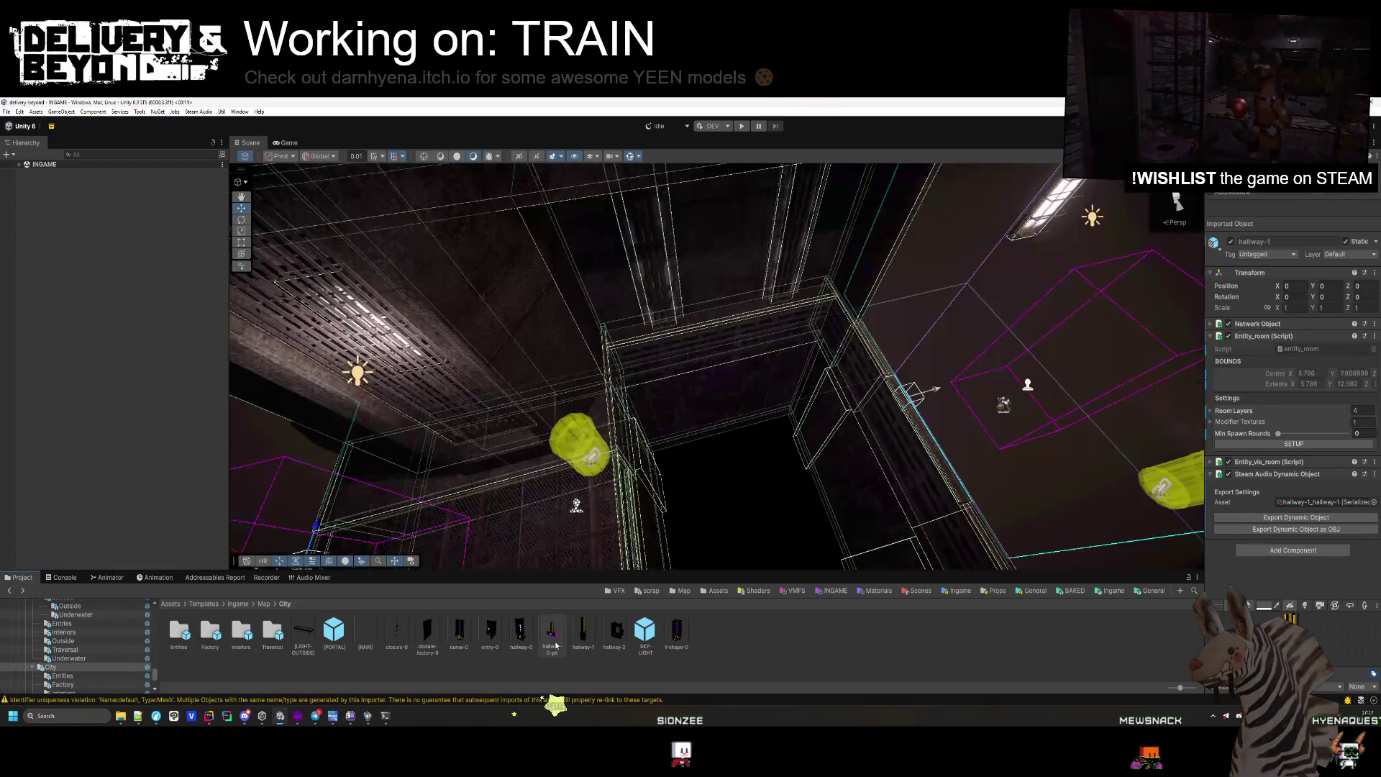
{"action": "mouse_move", "coordinate": [664, 417]}
{"action": "left_mouse_down"}
{"action": "mouse_move", "coordinate": [657, 403]}
{"action": "mouse_move", "coordinate": [638, 472]}
{"action": "mouse_move", "coordinate": [578, 174]}
{"action": "mouse_move", "coordinate": [611, 288]}
{"action": "mouse_move", "coordinate": [716, 503]}
{"action": "mouse_move", "coordinate": [720, 431]}
{"action": "mouse_move", "coordinate": [696, 459]}
{"action": "mouse_move", "coordinate": [690, 432]}
{"action": "mouse_move", "coordinate": [714, 453]}
{"action": "left_mouse_up"}
Delete the monster faller, the outside wall light and the monster spawn with its trigger.
{"action": "left_click", "coordinate": [665, 416]}
{"action": "key", "text": "Delete"}
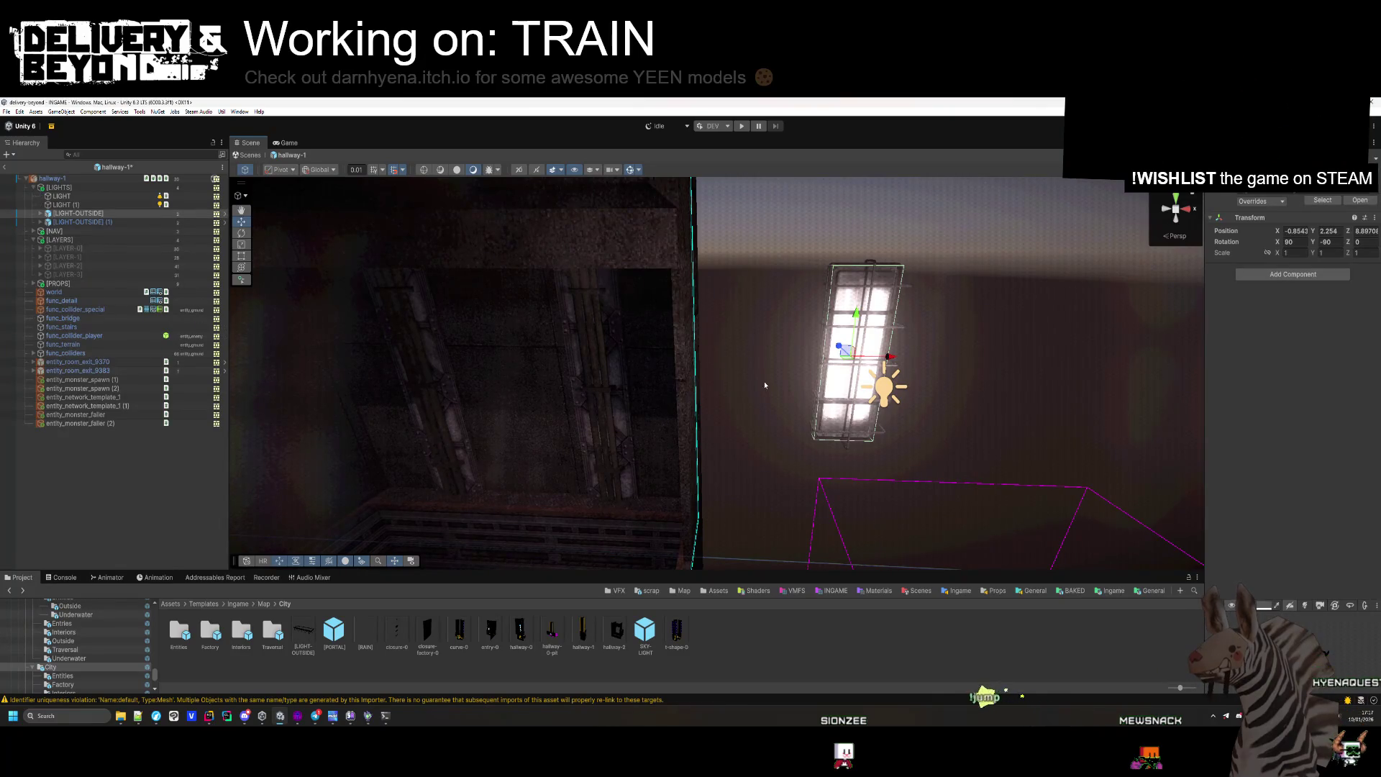
{"action": "key", "text": "Delete"}
{"action": "mouse_move", "coordinate": [691, 403]}
{"action": "left_mouse_down"}
{"action": "mouse_move", "coordinate": [679, 391]}
{"action": "mouse_move", "coordinate": [667, 508]}
{"action": "left_mouse_up"}
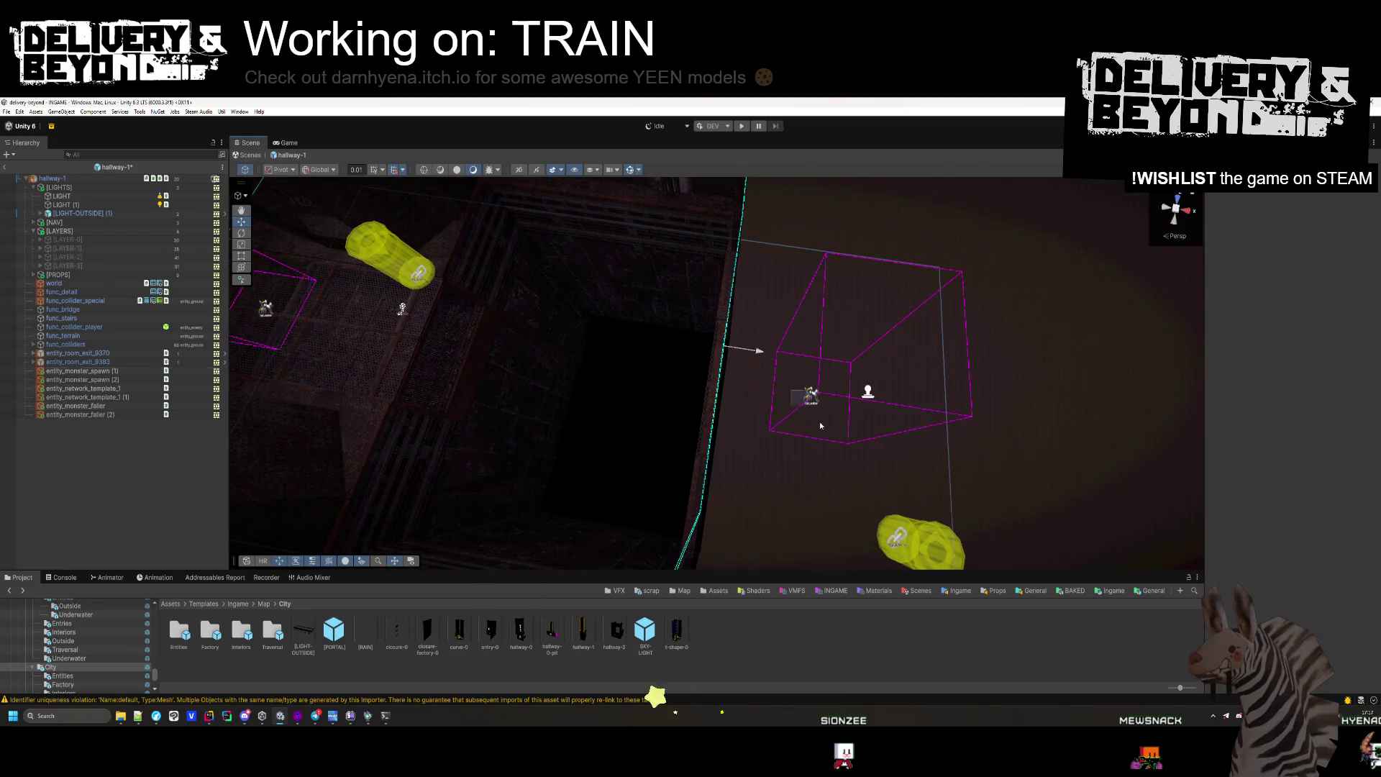
{"action": "key", "text": "Delete"}
{"action": "mouse_move", "coordinate": [856, 393]}
{"action": "left_mouse_down"}
{"action": "mouse_move", "coordinate": [844, 435]}
{"action": "mouse_move", "coordinate": [841, 391]}
{"action": "mouse_move", "coordinate": [718, 317]}
{"action": "mouse_move", "coordinate": [739, 313]}
{"action": "left_mouse_up"}
{"action": "mouse_move", "coordinate": [707, 443]}
{"action": "left_mouse_down"}
{"action": "mouse_move", "coordinate": [668, 286]}
{"action": "mouse_move", "coordinate": [617, 366]}
{"action": "mouse_move", "coordinate": [576, 209]}
{"action": "mouse_move", "coordinate": [715, 300]}
{"action": "mouse_move", "coordinate": [805, 310]}
{"action": "mouse_move", "coordinate": [709, 324]}
{"action": "mouse_move", "coordinate": [663, 472]}
{"action": "mouse_move", "coordinate": [692, 564]}
{"action": "mouse_move", "coordinate": [779, 555]}
{"action": "mouse_move", "coordinate": [810, 478]}
{"action": "mouse_move", "coordinate": [806, 508]}
{"action": "left_mouse_up"}
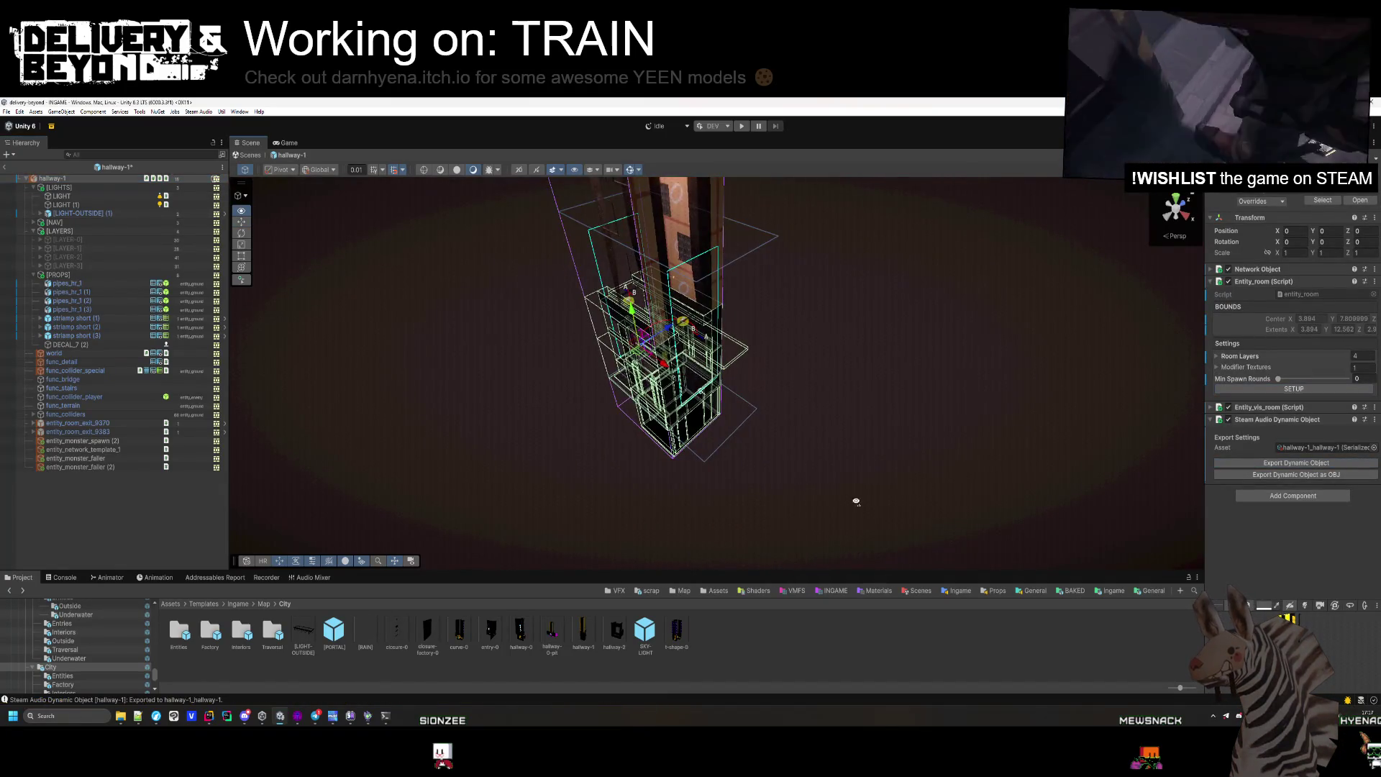
Select func_collider_player and orbit around it up to the tall pillars.
{"action": "mouse_move", "coordinate": [857, 503]}
{"action": "left_mouse_down"}
{"action": "mouse_move", "coordinate": [880, 475]}
{"action": "mouse_move", "coordinate": [916, 469]}
{"action": "left_mouse_up"}
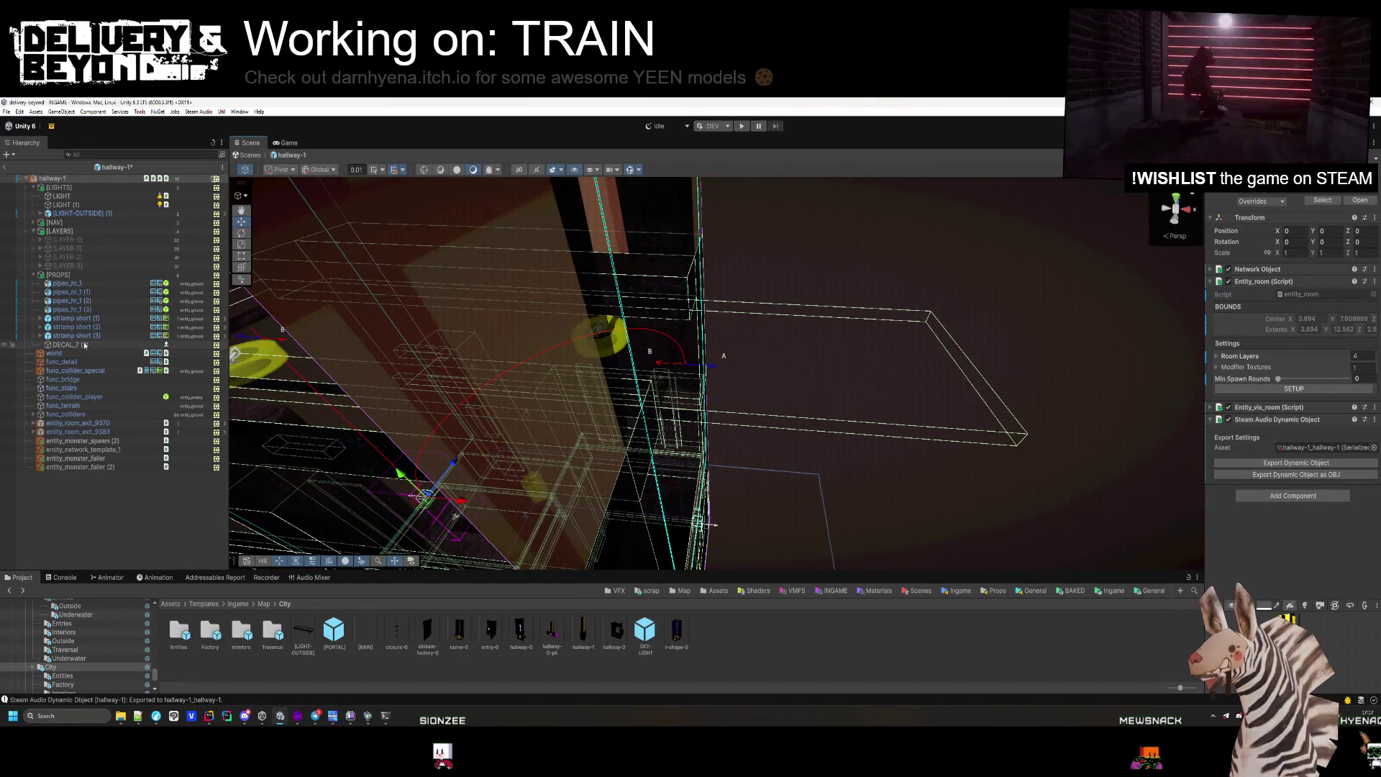
{"action": "left_click", "coordinate": [93, 397]}
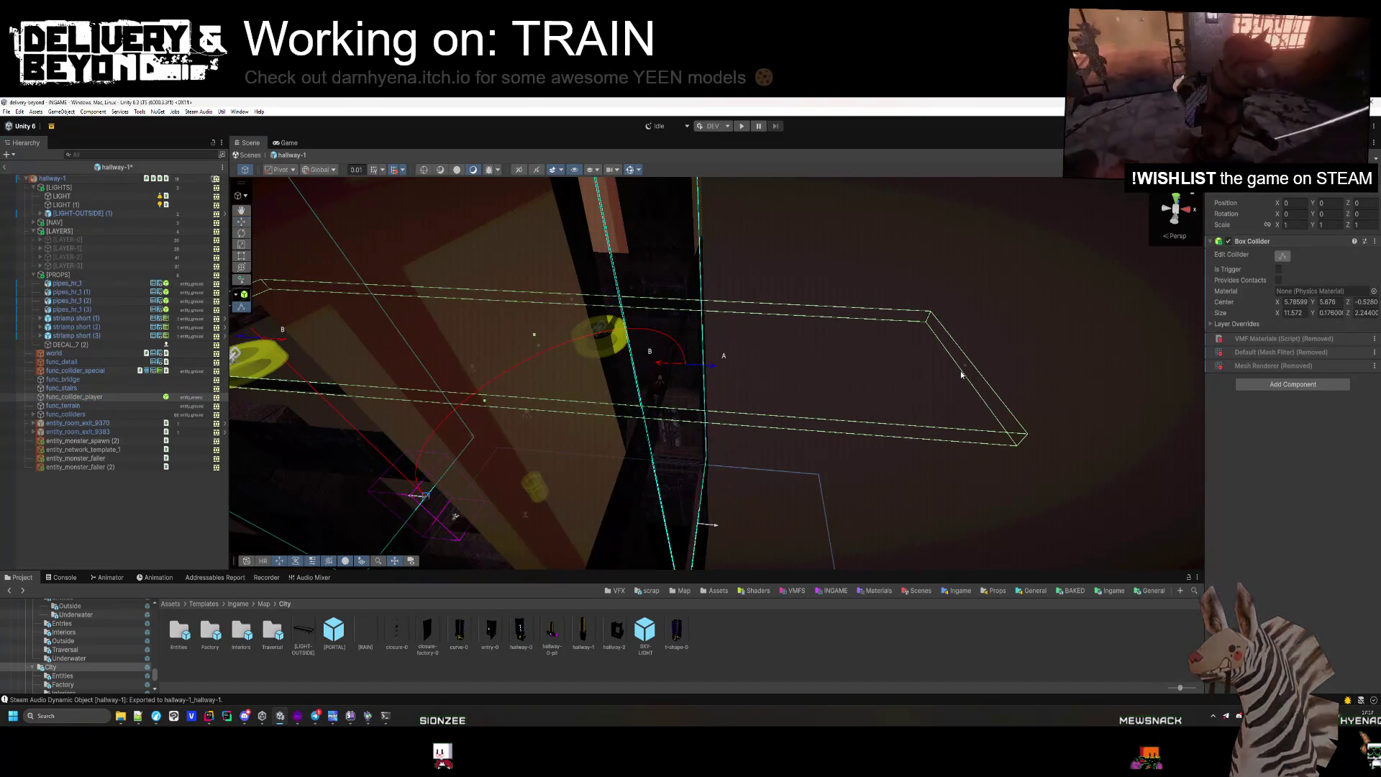
{"action": "mouse_move", "coordinate": [672, 368]}
{"action": "left_mouse_down"}
{"action": "mouse_move", "coordinate": [737, 395]}
{"action": "mouse_move", "coordinate": [774, 391]}
{"action": "mouse_move", "coordinate": [673, 362]}
{"action": "mouse_move", "coordinate": [774, 493]}
{"action": "mouse_move", "coordinate": [756, 430]}
{"action": "left_mouse_up"}
{"action": "mouse_move", "coordinate": [722, 444]}
{"action": "left_mouse_down"}
{"action": "mouse_move", "coordinate": [665, 184]}
{"action": "mouse_move", "coordinate": [788, 280]}
{"action": "mouse_move", "coordinate": [835, 515]}
{"action": "mouse_move", "coordinate": [898, 544]}
{"action": "left_mouse_up"}
{"action": "left_click_drag", "start_coordinate": [808, 468], "coordinate": [804, 464]}
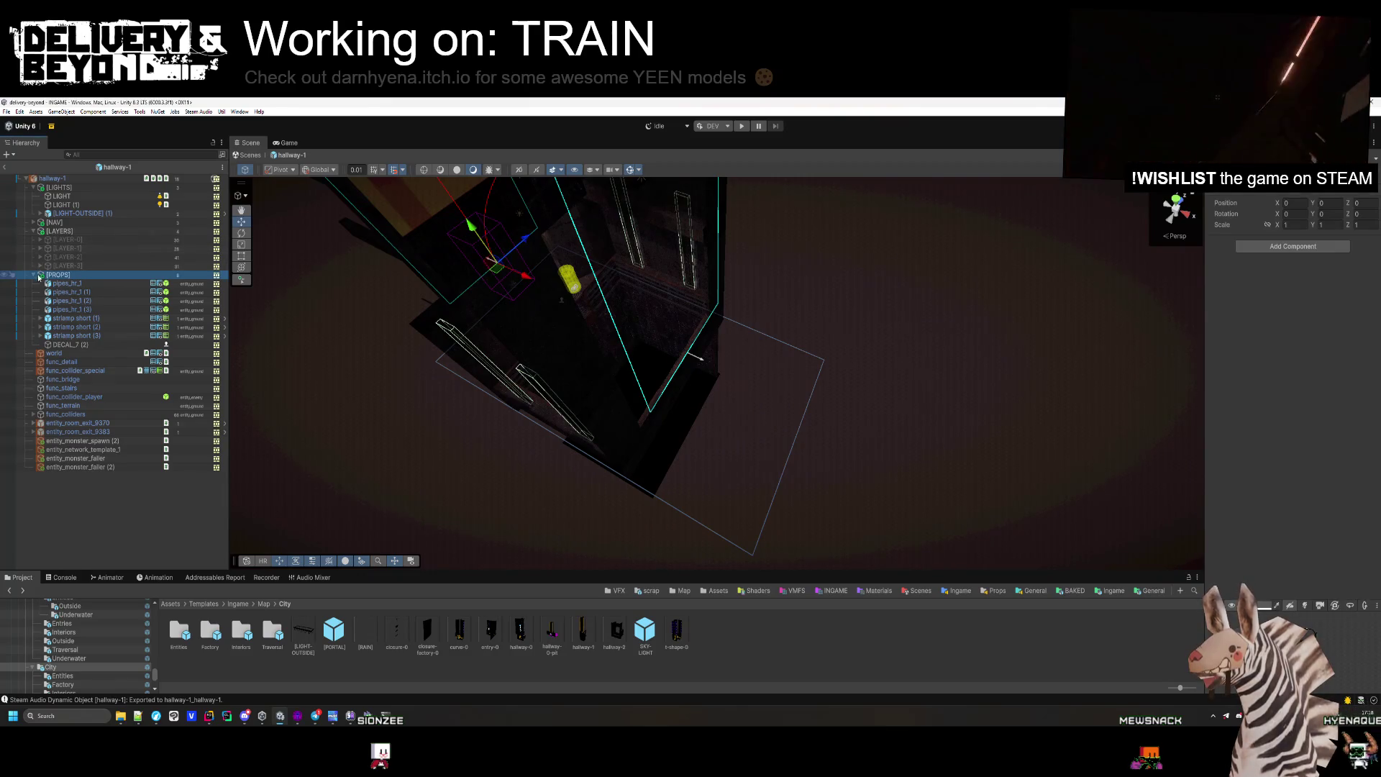
Select the LAYER-0 group, then pick the water volume in the Scene view.
{"action": "left_click", "coordinate": [77, 240]}
{"action": "mouse_move", "coordinate": [828, 403]}
{"action": "left_mouse_down"}
{"action": "mouse_move", "coordinate": [853, 418]}
{"action": "mouse_move", "coordinate": [642, 477]}
{"action": "mouse_move", "coordinate": [839, 339]}
{"action": "mouse_move", "coordinate": [766, 359]}
{"action": "mouse_move", "coordinate": [906, 309]}
{"action": "left_mouse_up"}
{"action": "left_click", "coordinate": [642, 477]}
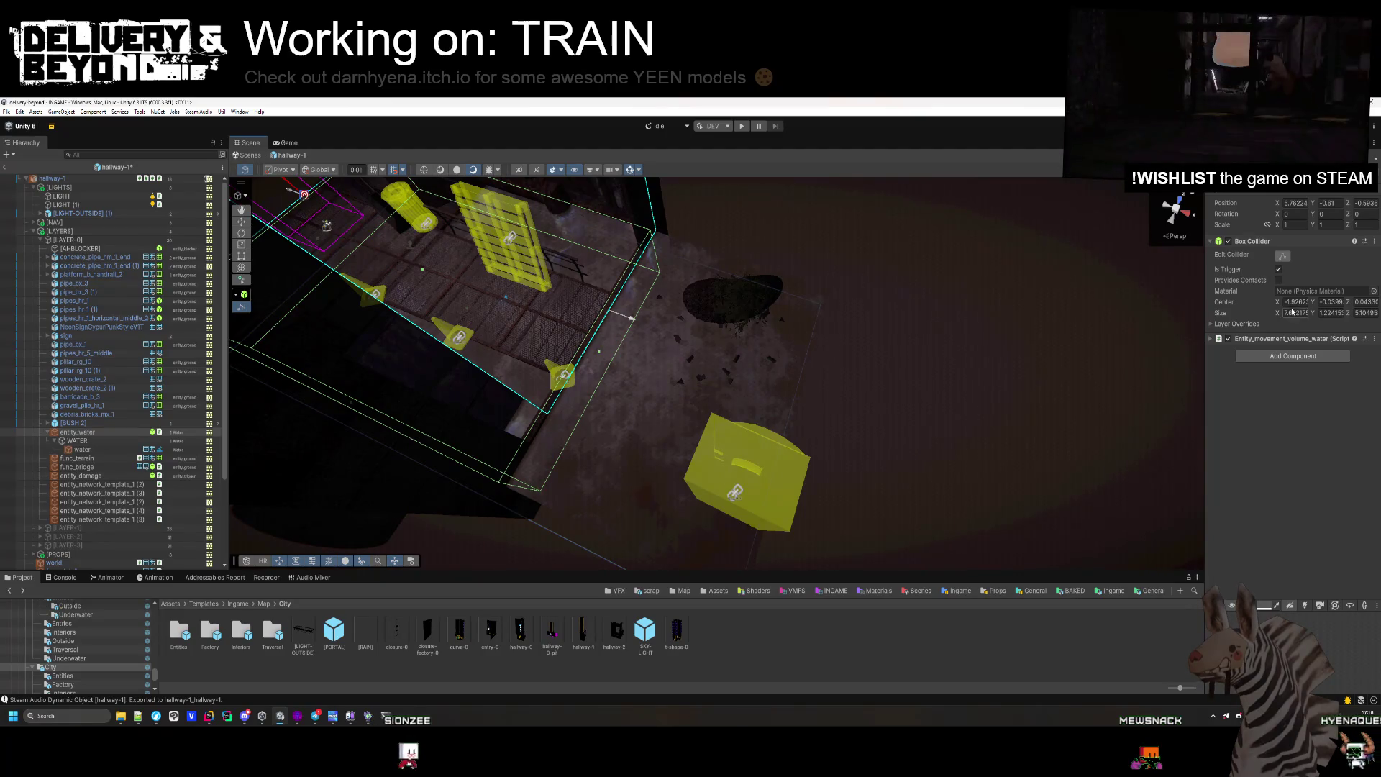
Set the water's Priority to 2 and delete the gravel pile by the walkway.
{"action": "type", "text": "2"}
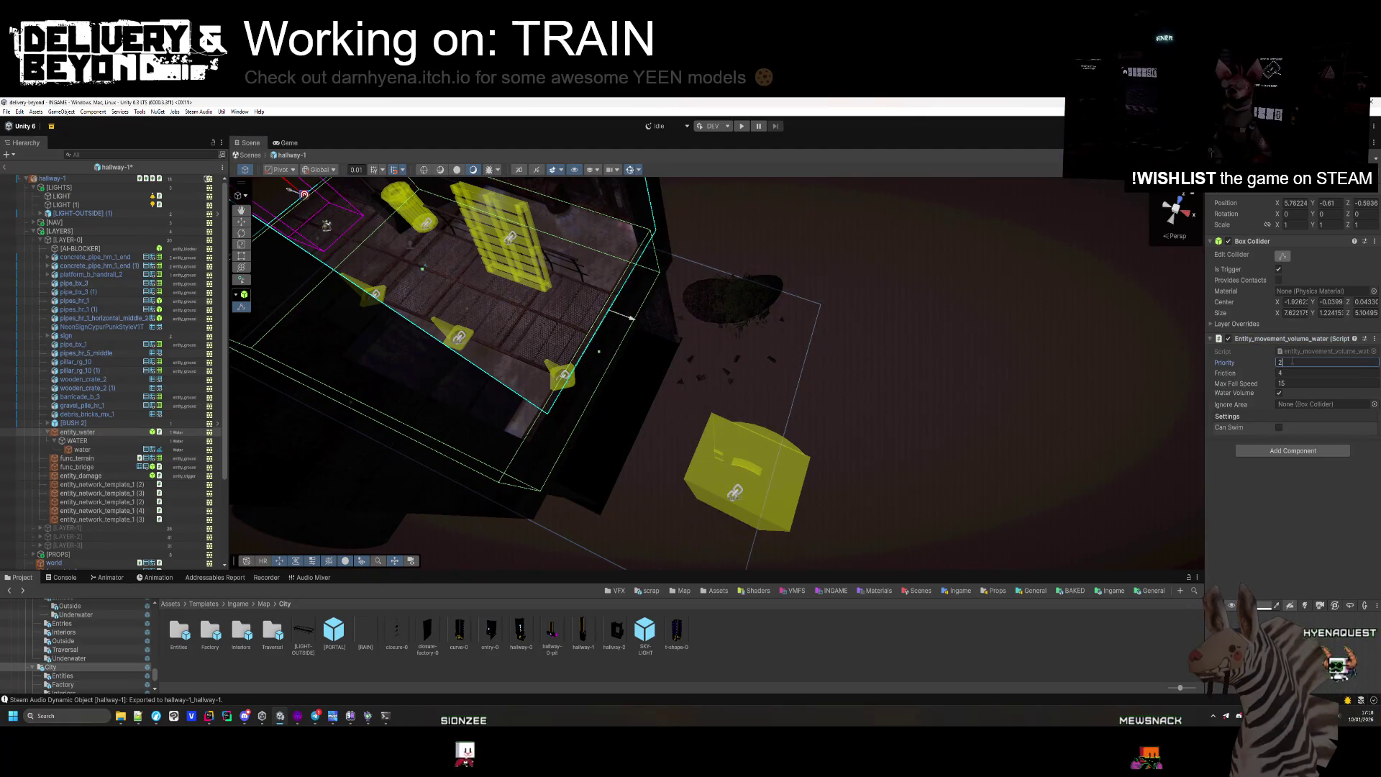
{"action": "mouse_move", "coordinate": [849, 382]}
{"action": "left_mouse_down"}
{"action": "mouse_move", "coordinate": [839, 386]}
{"action": "mouse_move", "coordinate": [834, 334]}
{"action": "left_mouse_up"}
{"action": "left_click", "coordinate": [833, 329]}
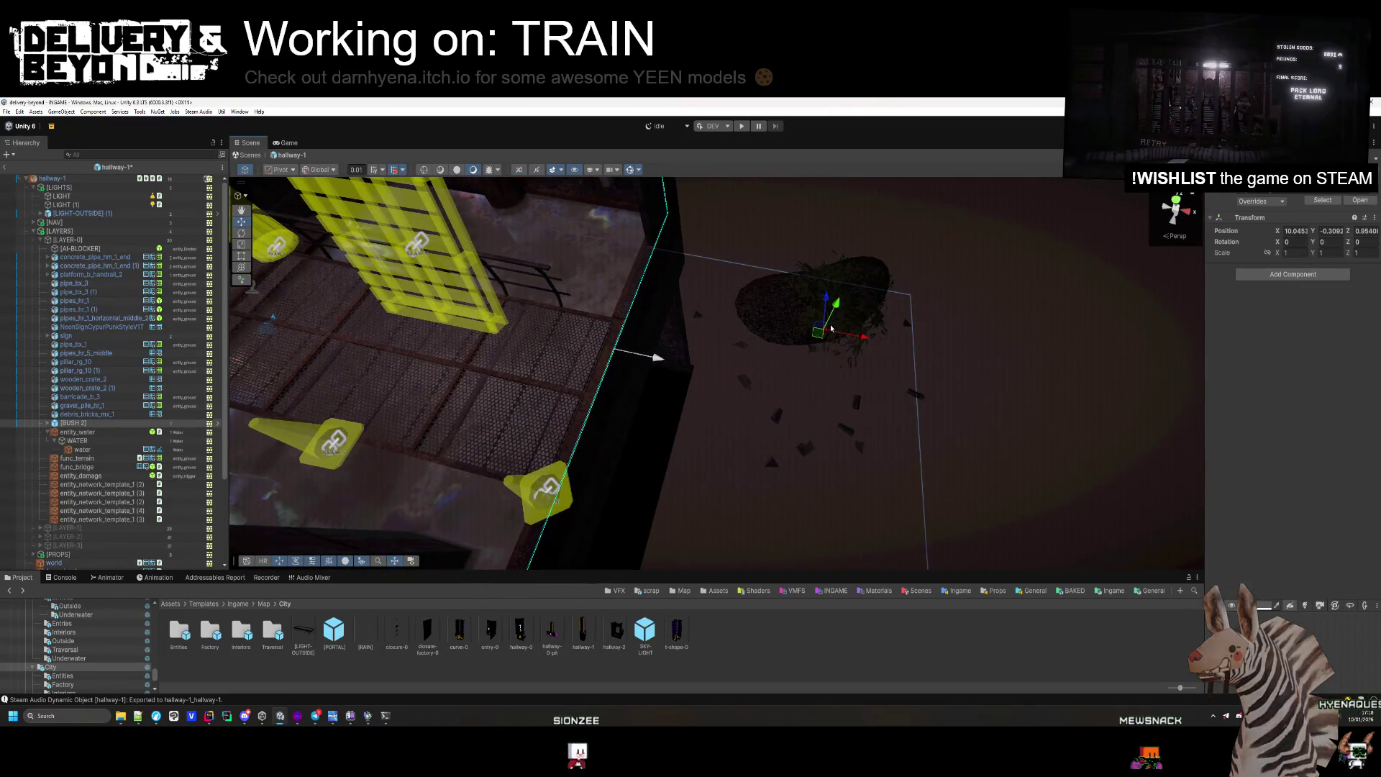
{"action": "left_click", "coordinate": [818, 321]}
{"action": "key", "text": "Delete"}
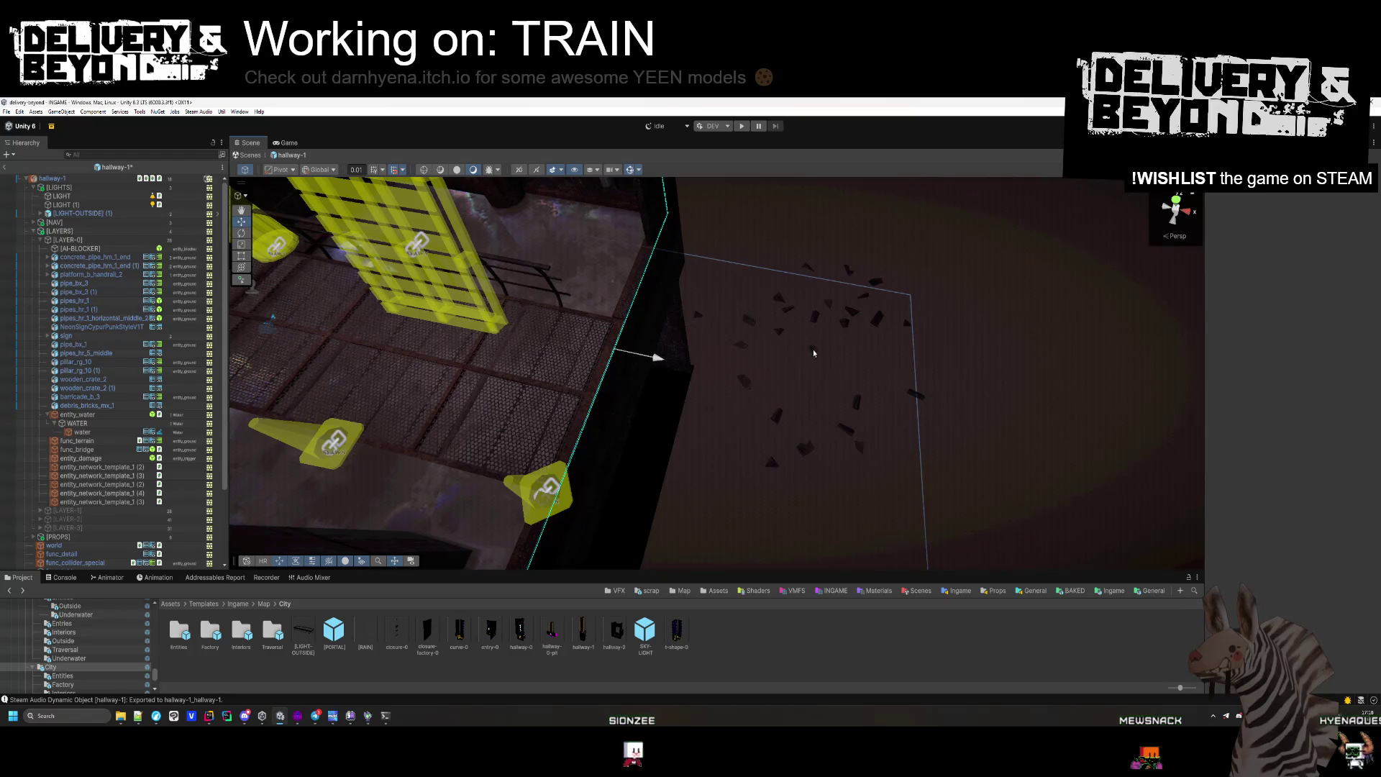
Delete the debris bricks and the network template entity_network_template_1 (2).
{"action": "left_click", "coordinate": [813, 348]}
{"action": "key", "text": "Delete"}
{"action": "mouse_move", "coordinate": [784, 404]}
{"action": "left_mouse_down"}
{"action": "mouse_move", "coordinate": [1011, 437]}
{"action": "mouse_move", "coordinate": [863, 404]}
{"action": "mouse_move", "coordinate": [789, 484]}
{"action": "mouse_move", "coordinate": [715, 370]}
{"action": "mouse_move", "coordinate": [646, 369]}
{"action": "left_mouse_up"}
{"action": "key", "text": "Delete"}
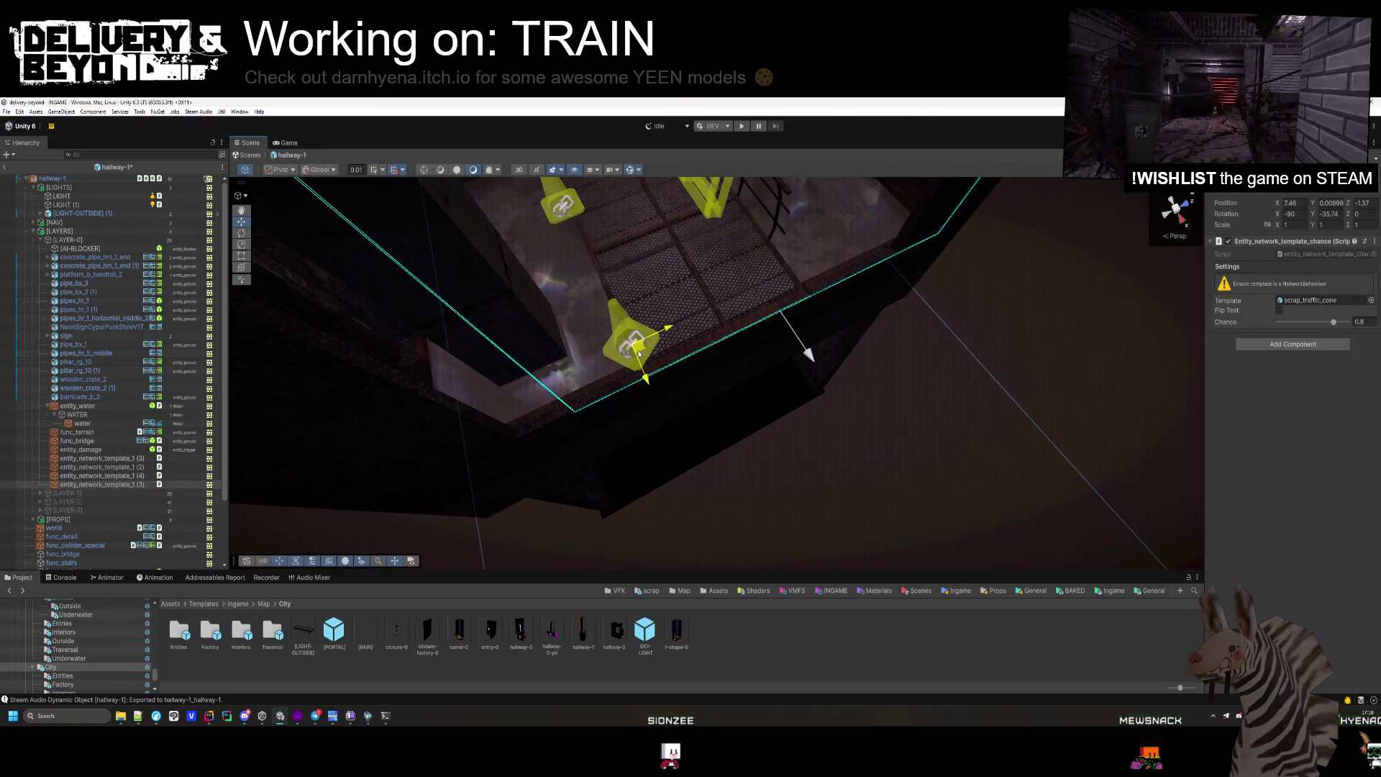
Slide the lower wooden crate along its X axis near the neon sign.
{"action": "mouse_move", "coordinate": [937, 415]}
{"action": "left_mouse_down"}
{"action": "mouse_move", "coordinate": [710, 229]}
{"action": "mouse_move", "coordinate": [700, 360]}
{"action": "left_mouse_up"}
{"action": "left_click", "coordinate": [699, 362]}
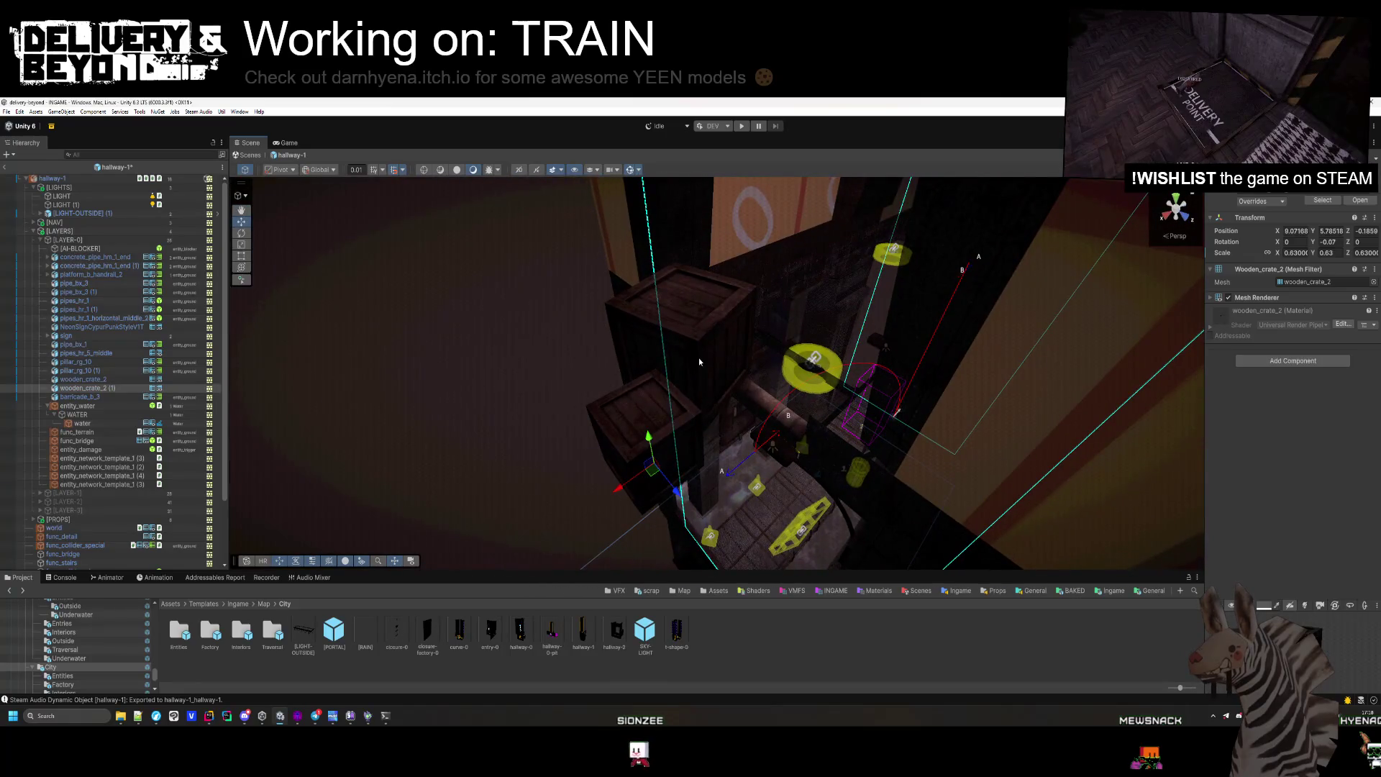
{"action": "left_click", "coordinate": [672, 406]}
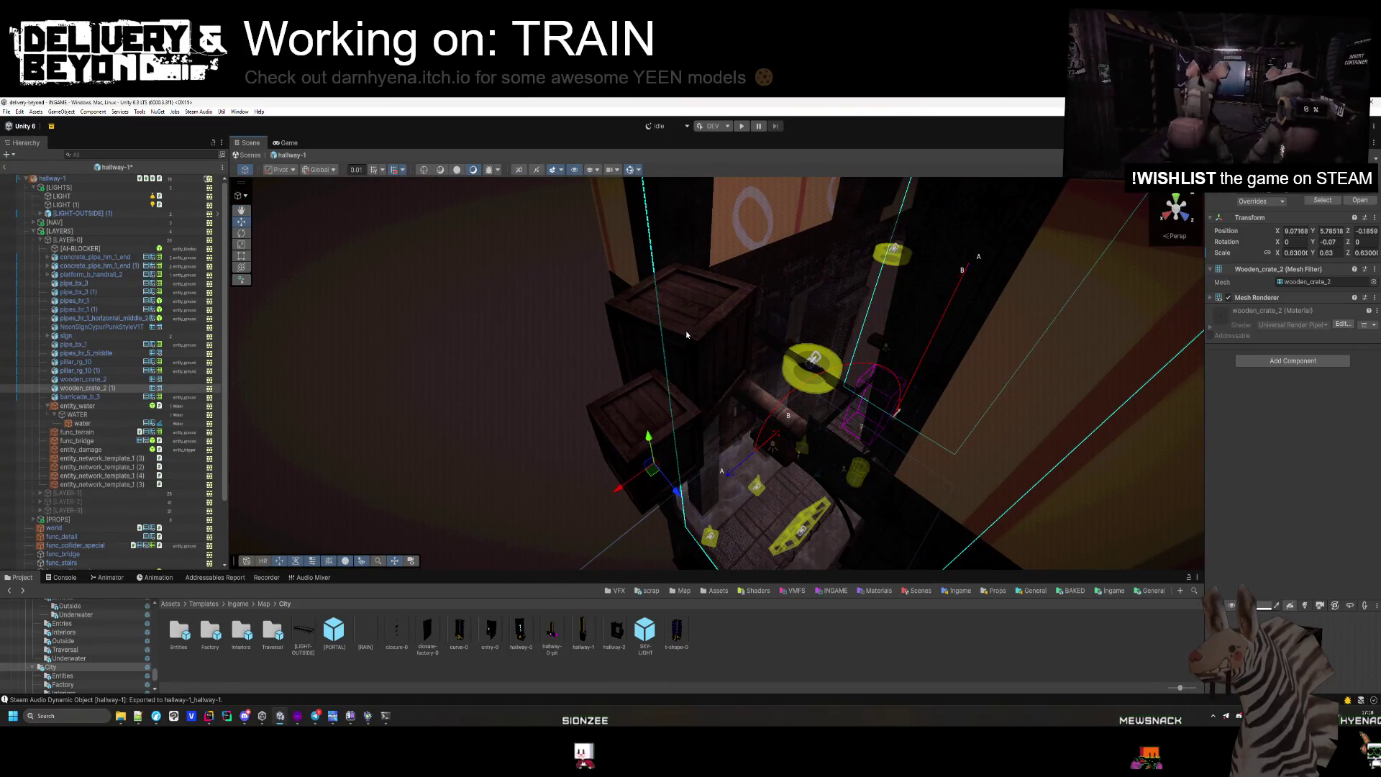
{"action": "left_click_drag", "start_coordinate": [659, 407], "coordinate": [808, 348]}
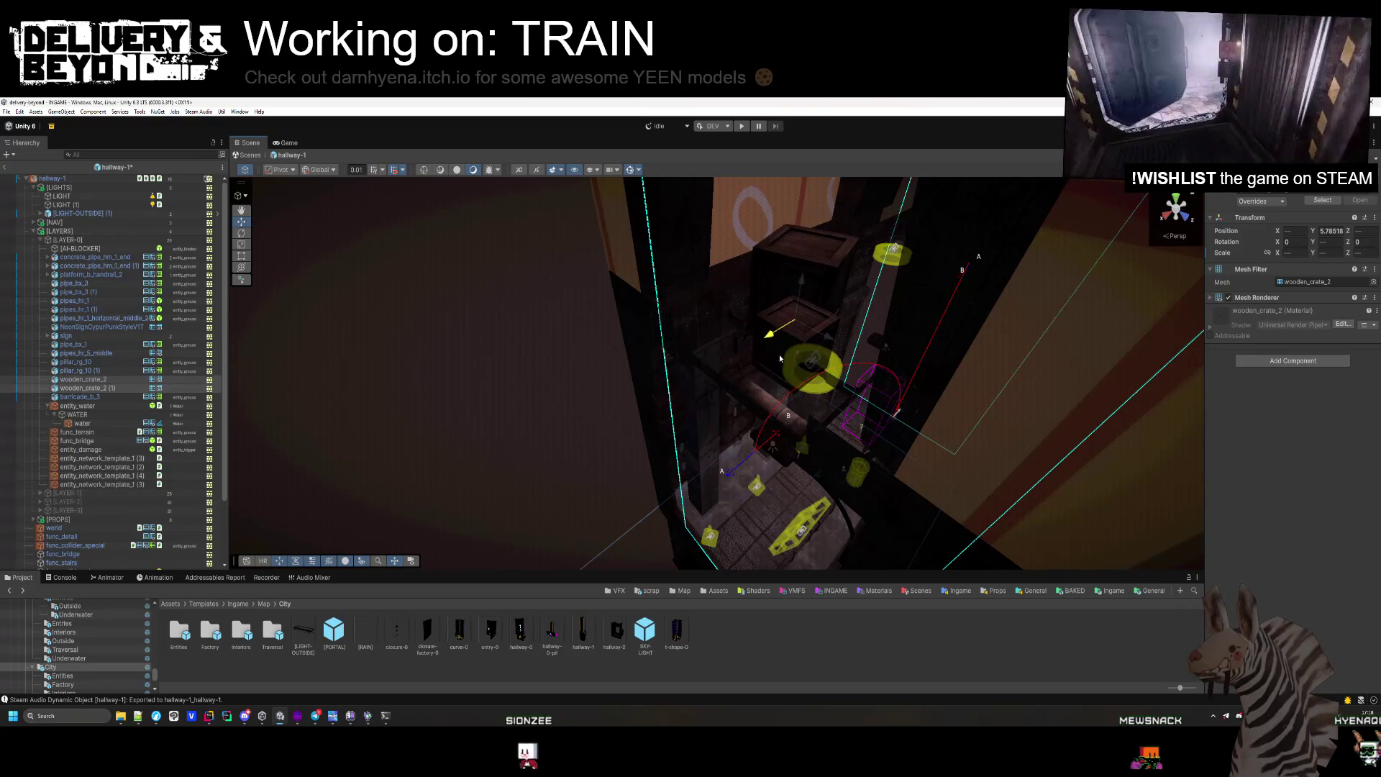
{"action": "left_click", "coordinate": [523, 476]}
{"action": "mouse_move", "coordinate": [522, 476]}
{"action": "left_mouse_down"}
{"action": "mouse_move", "coordinate": [610, 243]}
{"action": "mouse_move", "coordinate": [649, 363]}
{"action": "left_mouse_up"}
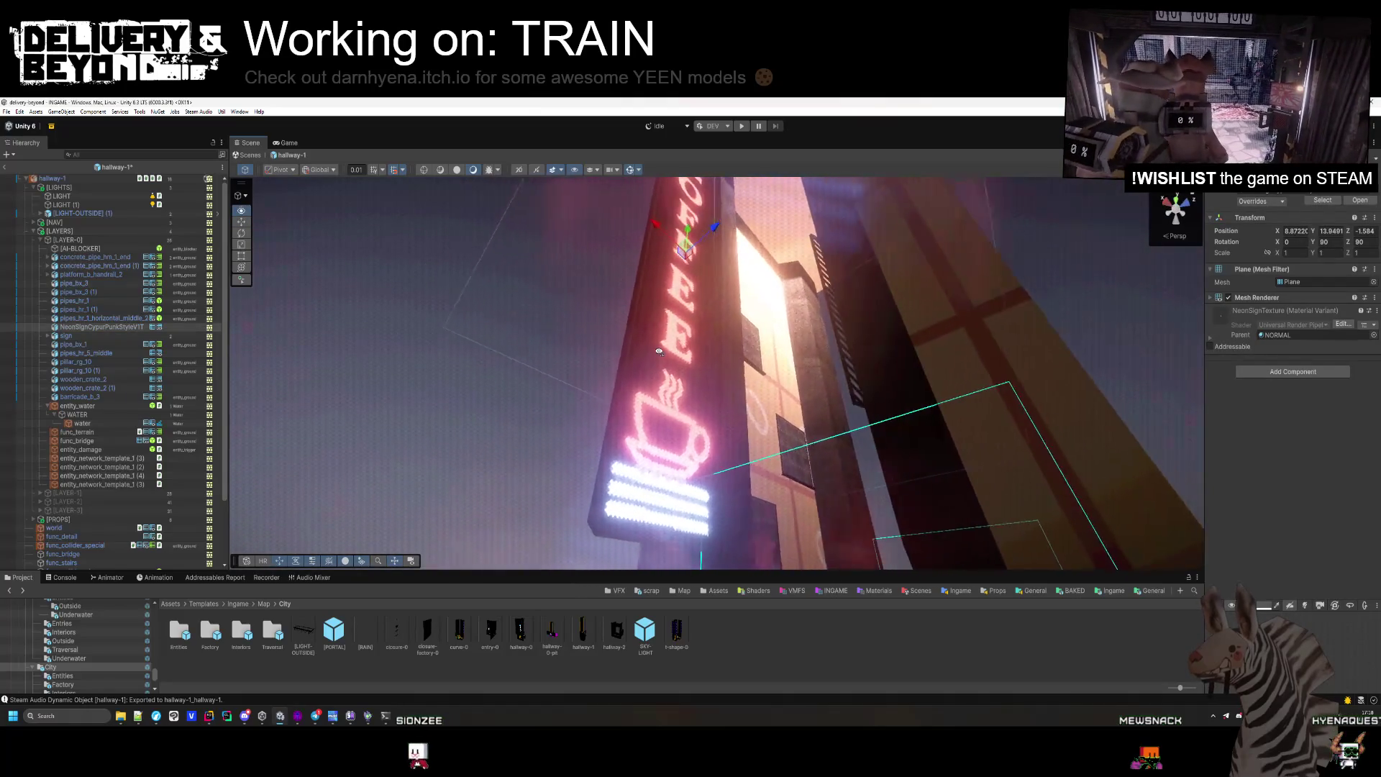
Delete the neon coffee sign and the entity_network_template_1 (4) spawn.
{"action": "key", "text": "Delete"}
{"action": "mouse_move", "coordinate": [594, 409]}
{"action": "left_mouse_down"}
{"action": "mouse_move", "coordinate": [607, 329]}
{"action": "mouse_move", "coordinate": [728, 403]}
{"action": "mouse_move", "coordinate": [758, 481]}
{"action": "mouse_move", "coordinate": [874, 634]}
{"action": "mouse_move", "coordinate": [909, 441]}
{"action": "mouse_move", "coordinate": [857, 665]}
{"action": "mouse_move", "coordinate": [682, 689]}
{"action": "mouse_move", "coordinate": [809, 694]}
{"action": "mouse_move", "coordinate": [840, 508]}
{"action": "mouse_move", "coordinate": [808, 453]}
{"action": "mouse_move", "coordinate": [710, 453]}
{"action": "mouse_move", "coordinate": [763, 451]}
{"action": "mouse_move", "coordinate": [747, 418]}
{"action": "mouse_move", "coordinate": [965, 463]}
{"action": "mouse_move", "coordinate": [1003, 500]}
{"action": "mouse_move", "coordinate": [1030, 470]}
{"action": "mouse_move", "coordinate": [983, 481]}
{"action": "mouse_move", "coordinate": [768, 410]}
{"action": "left_mouse_up"}
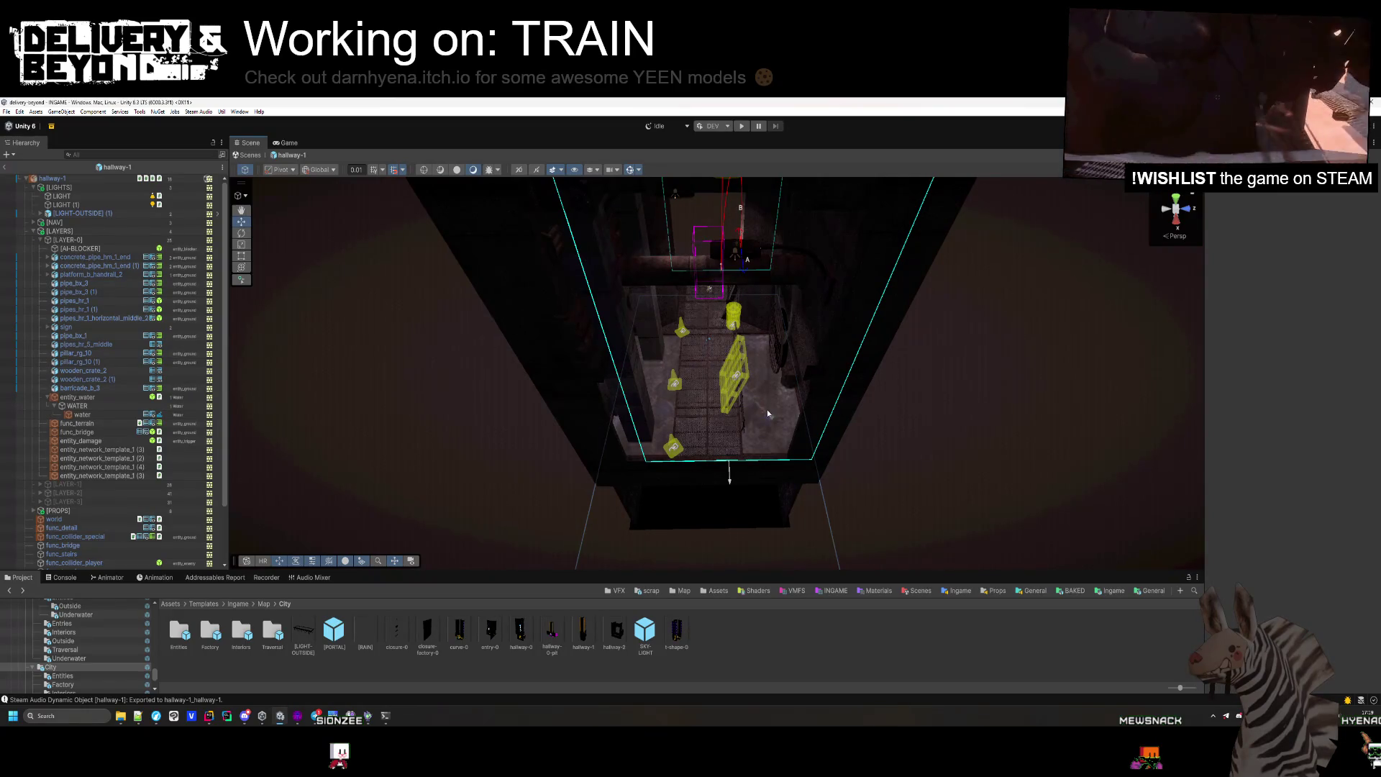
{"action": "key", "text": "Delete"}
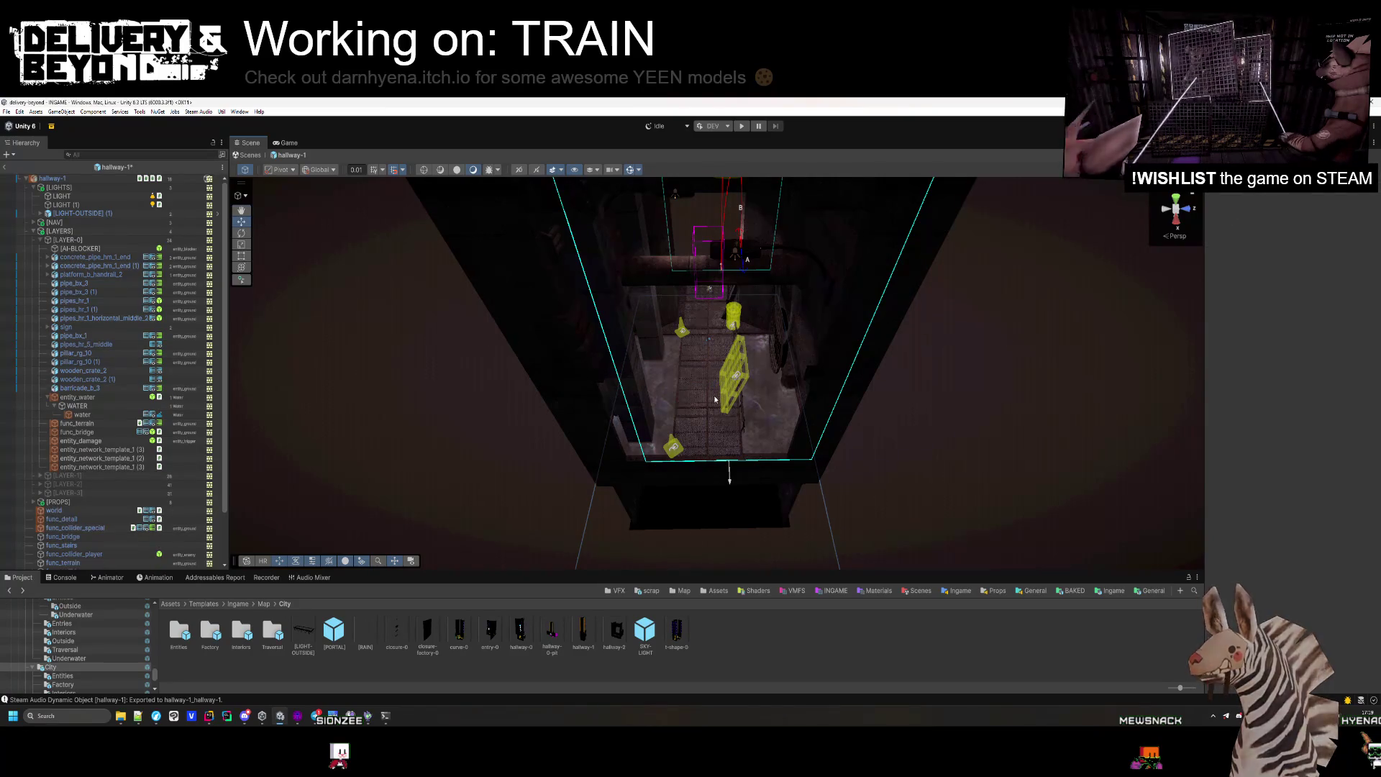
{"action": "left_click_drag", "start_coordinate": [715, 400], "coordinate": [637, 489]}
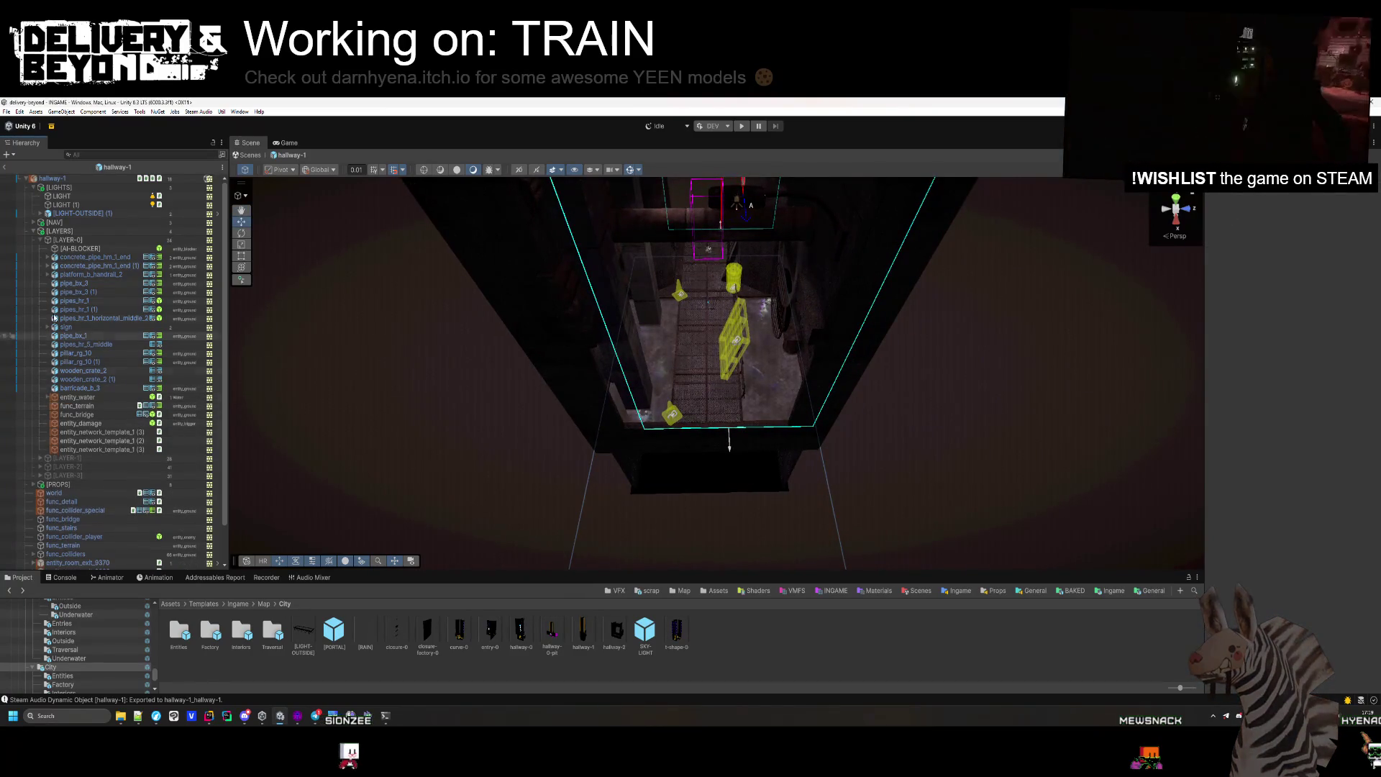
Select the AI blocker inside LAYER-0, then review the room from a top-down view.
{"action": "left_click", "coordinate": [58, 241]}
{"action": "key", "text": "Left"}
{"action": "left_click", "coordinate": [41, 241]}
{"action": "left_click", "coordinate": [63, 250]}
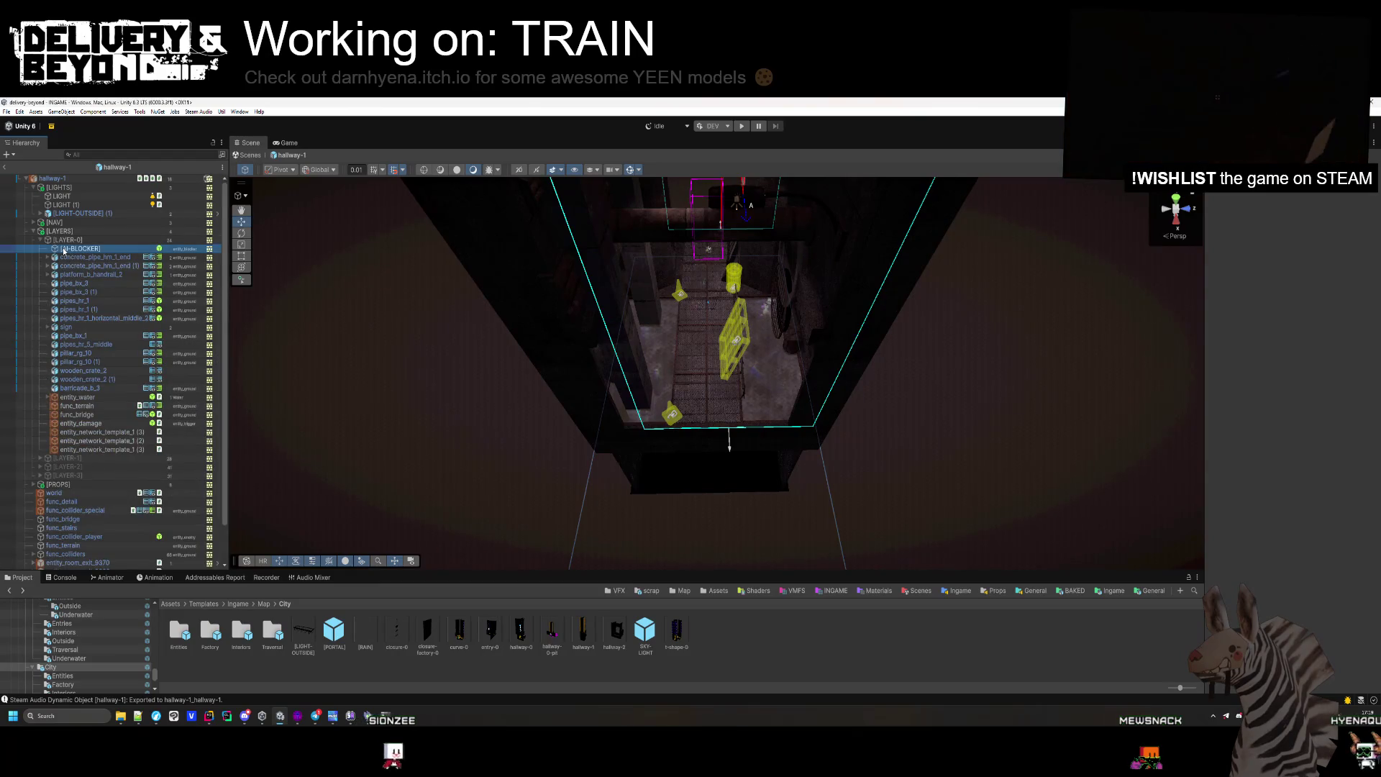
{"action": "mouse_move", "coordinate": [604, 369]}
{"action": "left_mouse_down"}
{"action": "mouse_move", "coordinate": [271, 462]}
{"action": "mouse_move", "coordinate": [468, 420]}
{"action": "mouse_move", "coordinate": [479, 397]}
{"action": "left_mouse_up"}
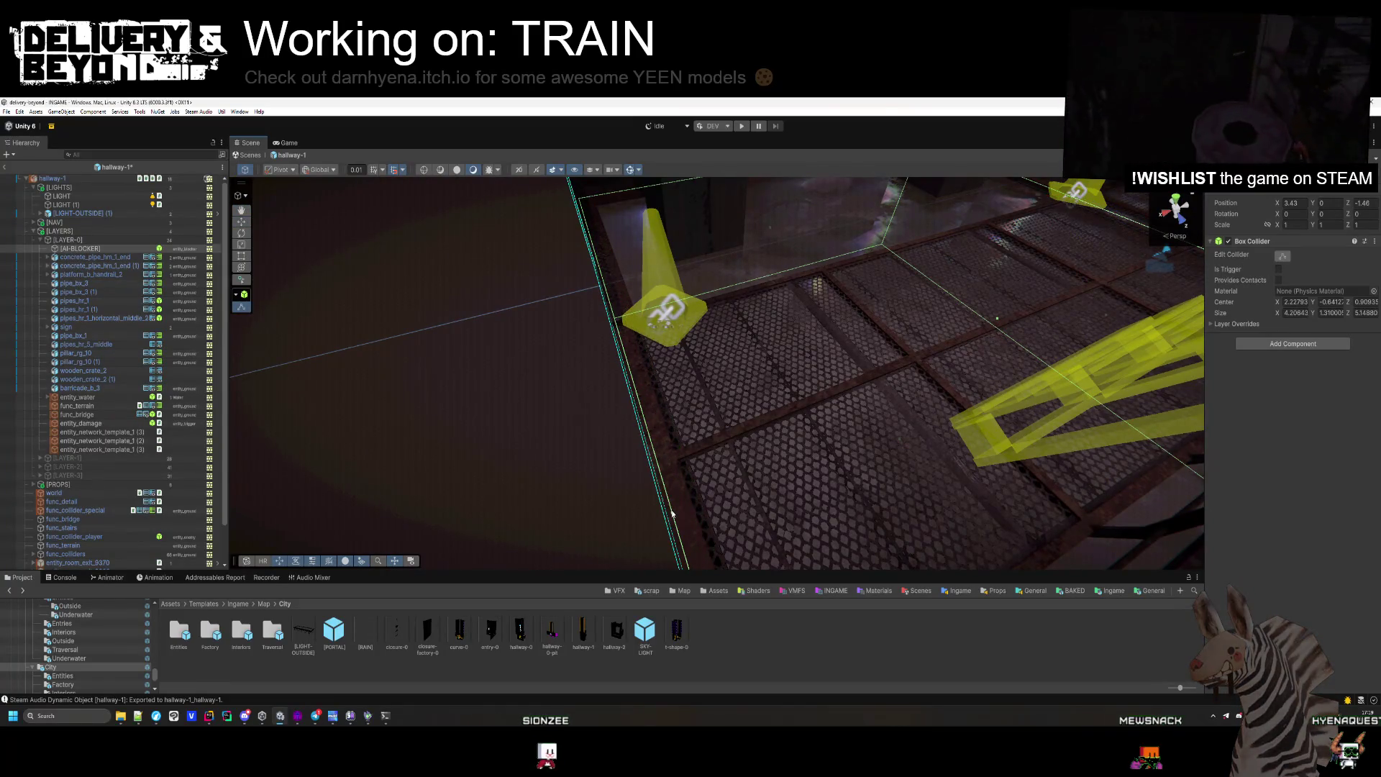
{"action": "left_click", "coordinate": [343, 403]}
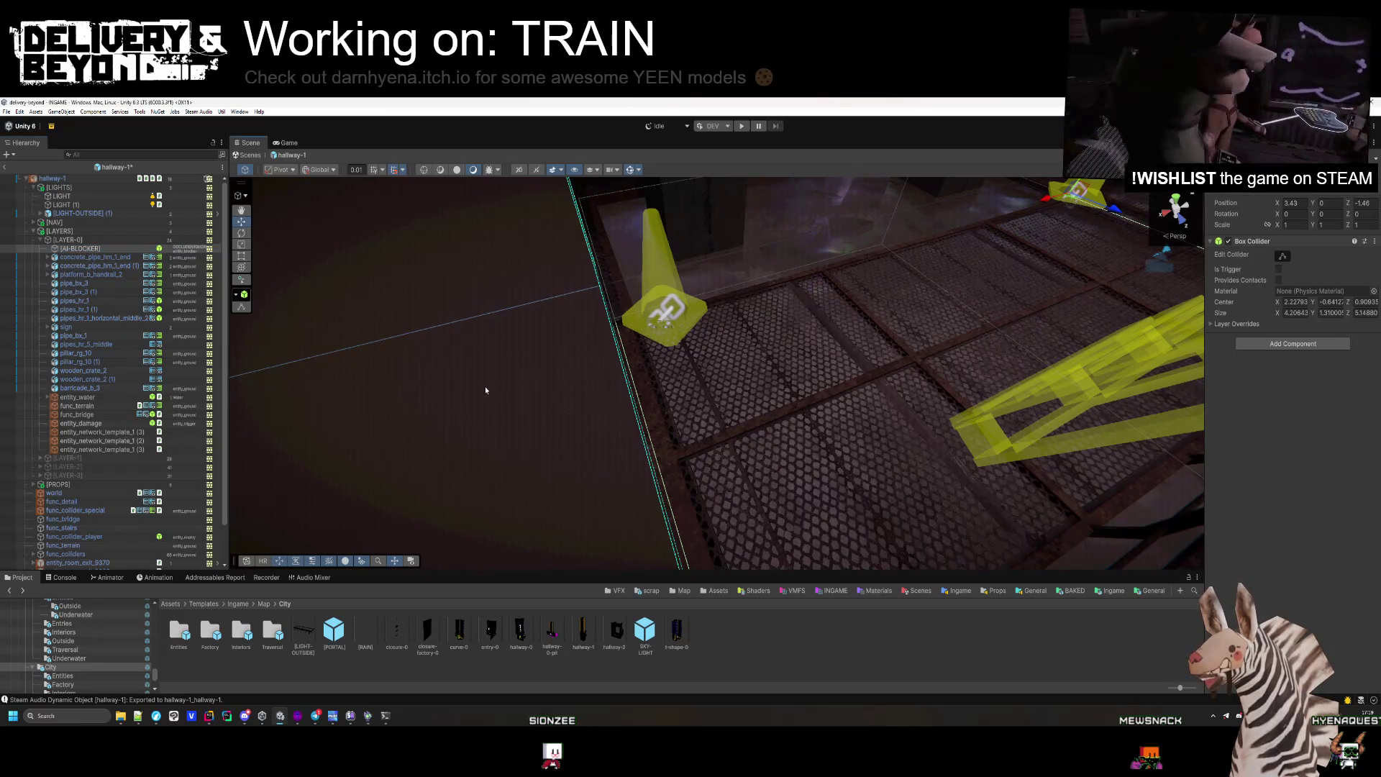
{"action": "left_click_drag", "start_coordinate": [485, 386], "coordinate": [779, 409]}
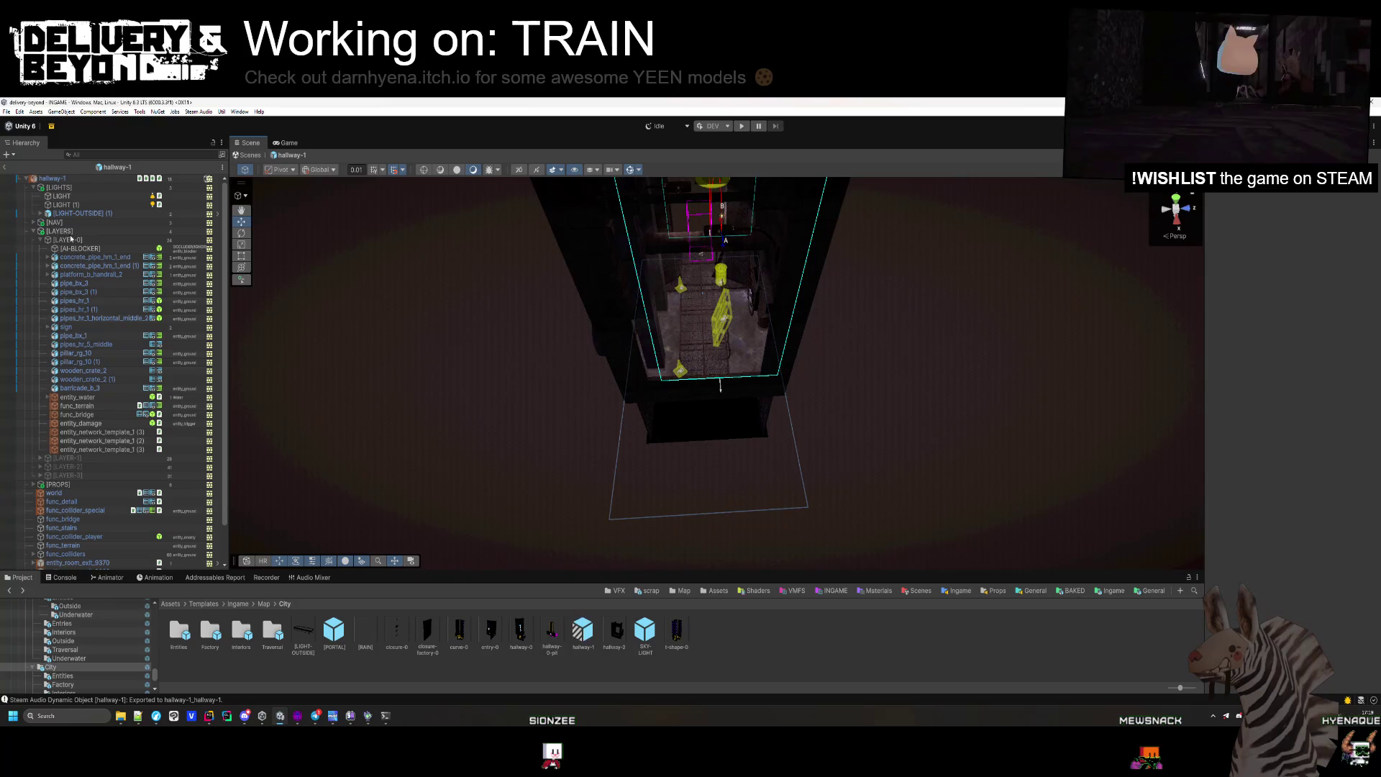
Deactivate [LAYER-0] and activate [LAYER-1].
{"action": "left_click", "coordinate": [69, 240]}
{"action": "left_click", "coordinate": [41, 240]}
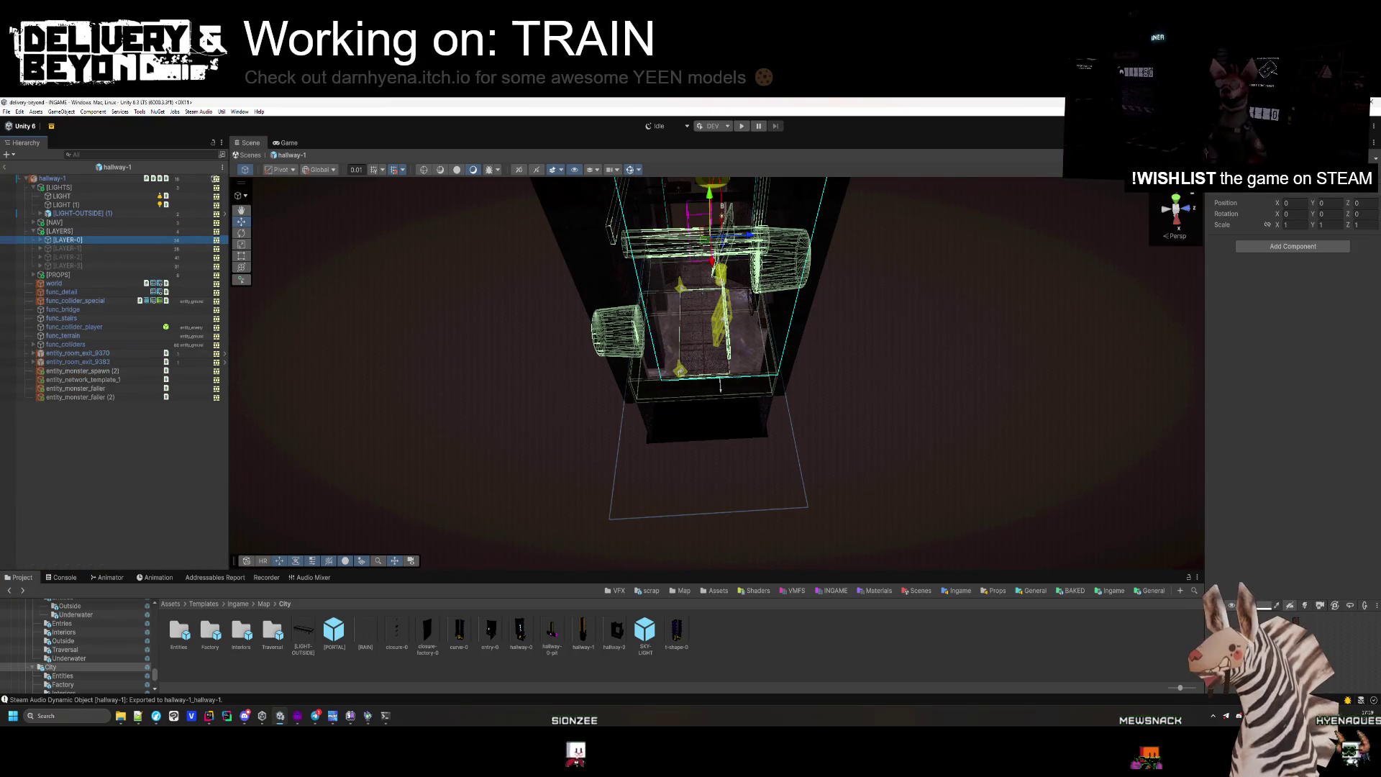
{"action": "key", "text": "alt+shift+a"}
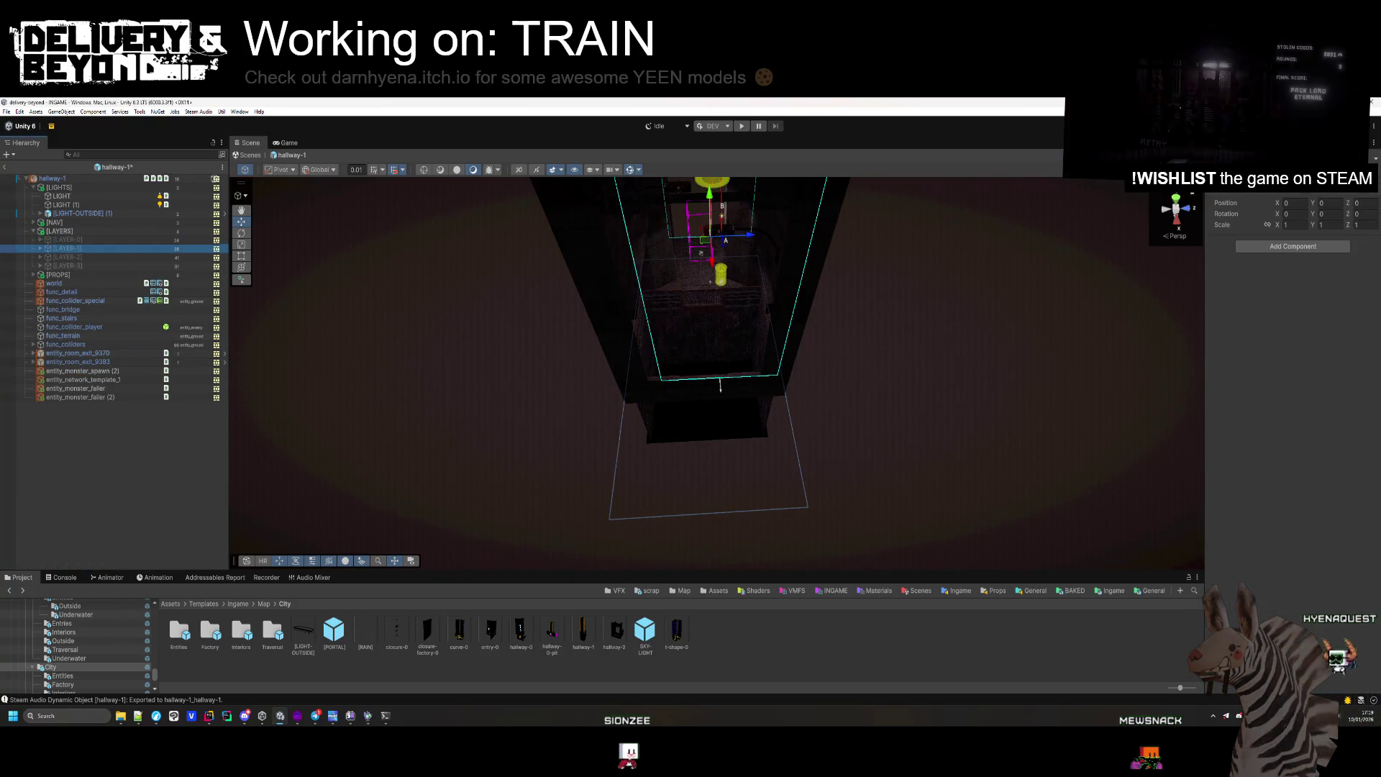
{"action": "key", "text": "alt+shift+a"}
Delete the yellow network template props in LAYER-1, then select the rock.
{"action": "mouse_move", "coordinate": [784, 416]}
{"action": "left_mouse_down"}
{"action": "mouse_move", "coordinate": [839, 401]}
{"action": "mouse_move", "coordinate": [931, 417]}
{"action": "mouse_move", "coordinate": [974, 401]}
{"action": "mouse_move", "coordinate": [989, 429]}
{"action": "mouse_move", "coordinate": [871, 424]}
{"action": "left_mouse_up"}
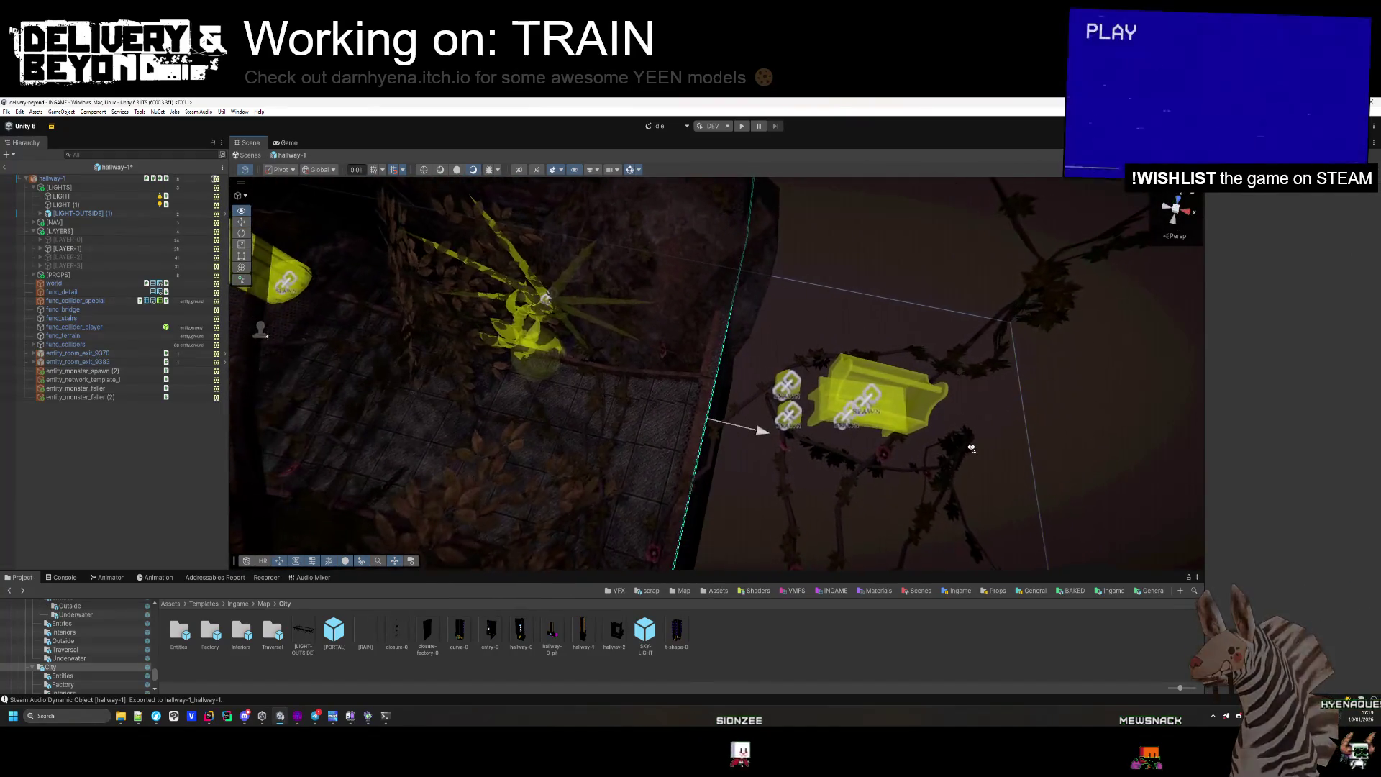
{"action": "left_click", "coordinate": [860, 425]}
{"action": "key", "text": "Delete"}
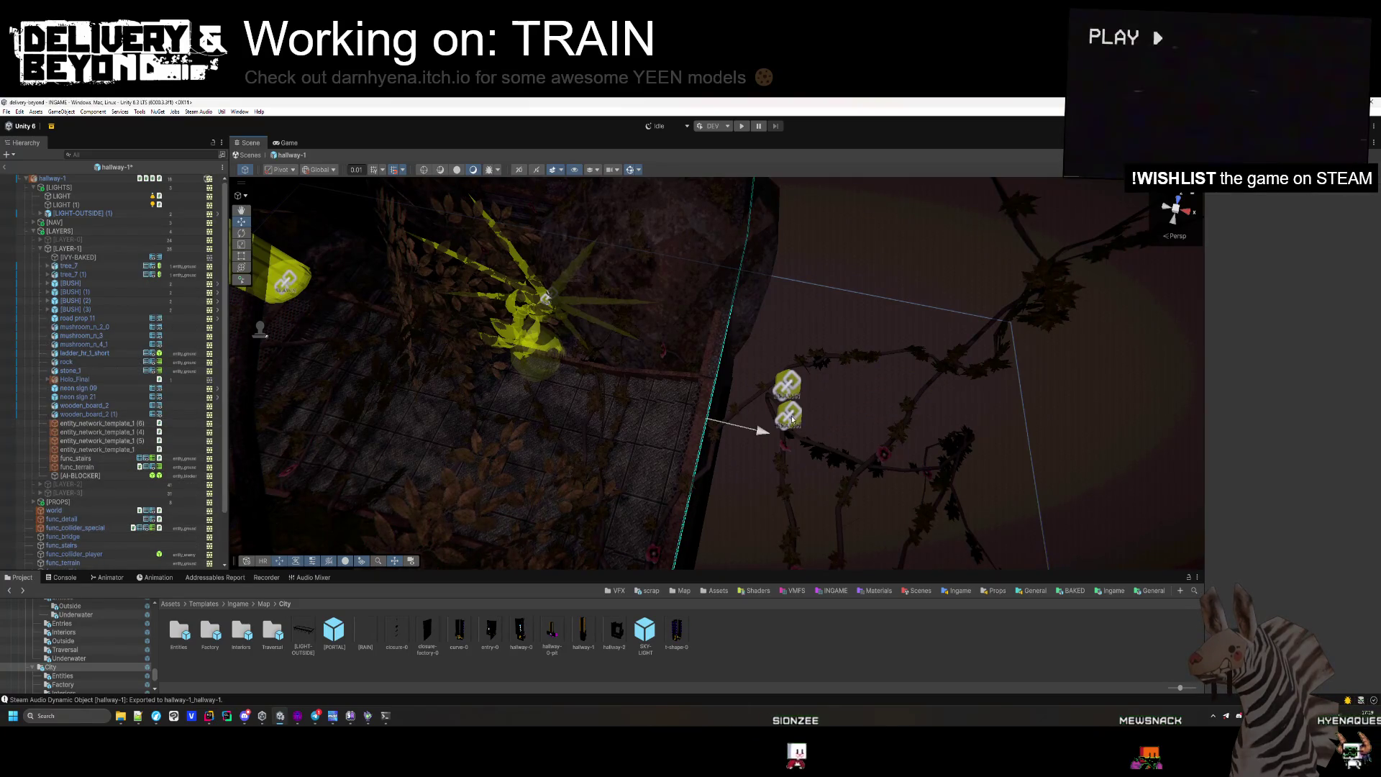
{"action": "left_click", "coordinate": [788, 396]}
{"action": "key", "text": "Delete"}
{"action": "mouse_move", "coordinate": [788, 399]}
{"action": "left_mouse_down"}
{"action": "mouse_move", "coordinate": [777, 407]}
{"action": "mouse_move", "coordinate": [719, 360]}
{"action": "left_mouse_up"}
{"action": "left_click", "coordinate": [701, 346]}
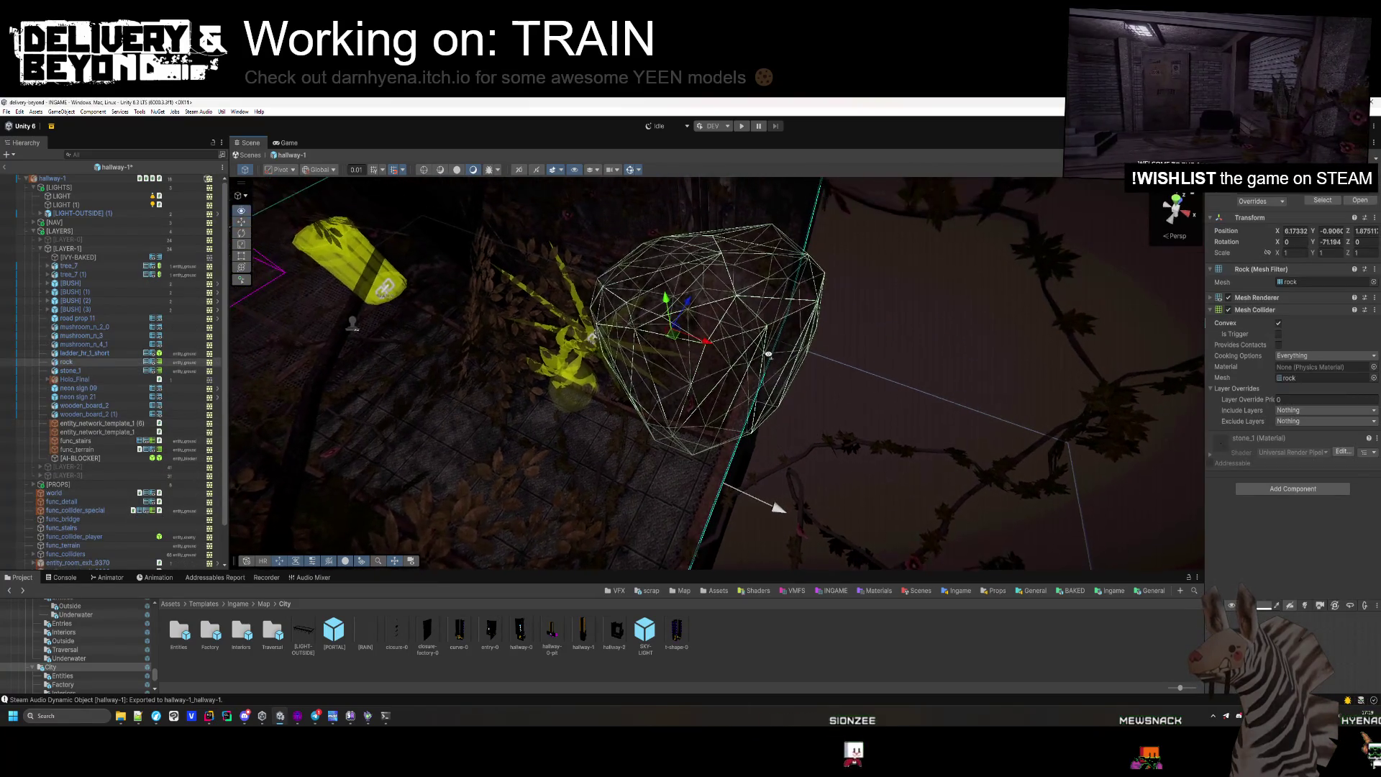
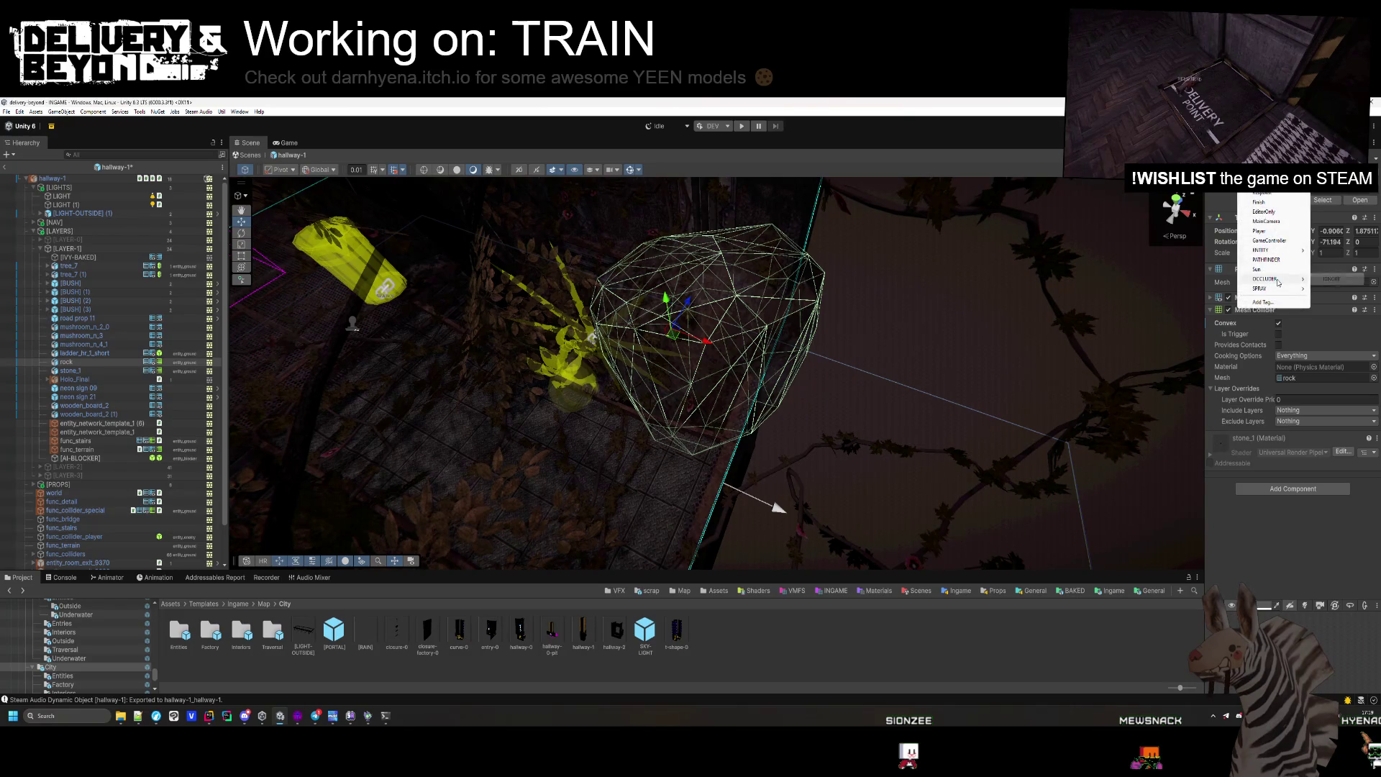
Move the road prop 11 warning sign along X to about 7.35.
{"action": "left_click", "coordinate": [905, 371]}
{"action": "mouse_move", "coordinate": [905, 372]}
{"action": "left_mouse_down"}
{"action": "mouse_move", "coordinate": [905, 387]}
{"action": "mouse_move", "coordinate": [767, 257]}
{"action": "mouse_move", "coordinate": [700, 283]}
{"action": "left_mouse_up"}
{"action": "left_click", "coordinate": [669, 297]}
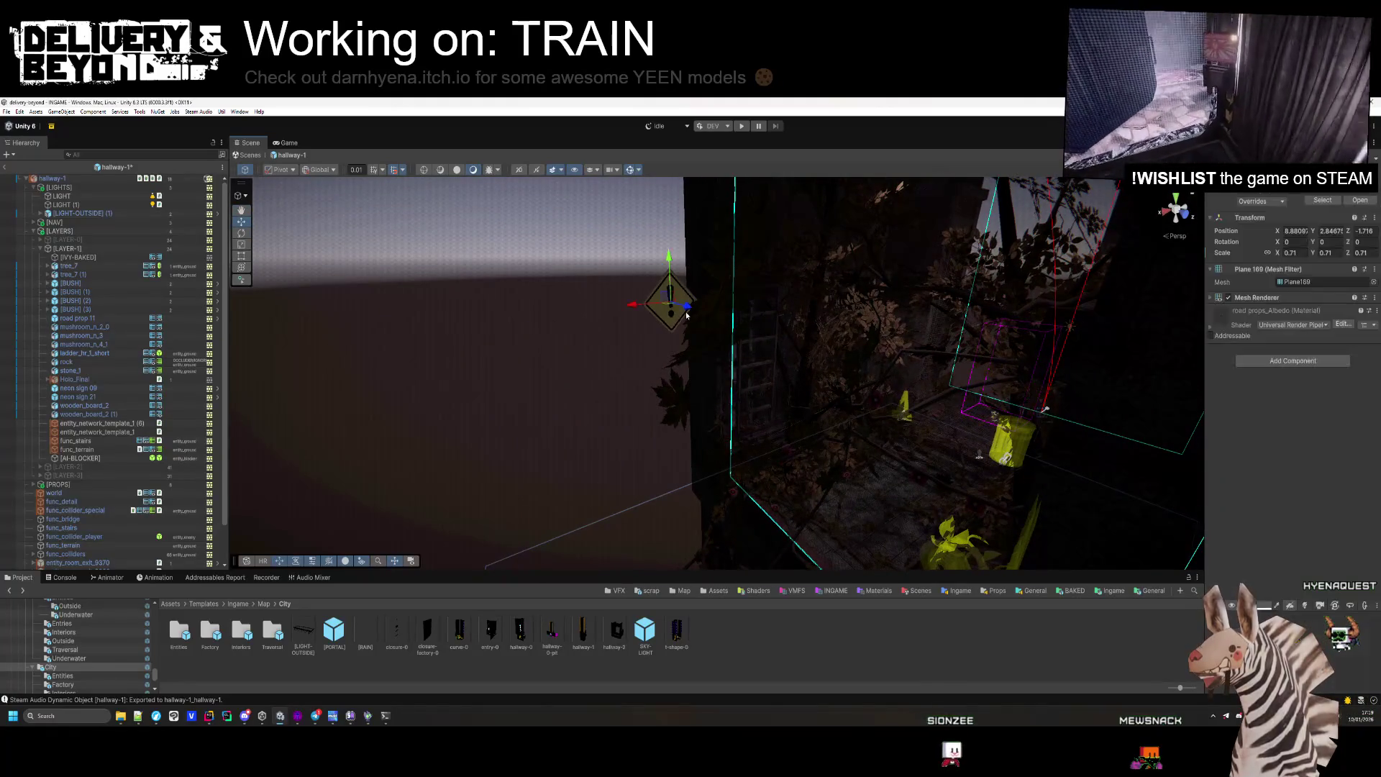
{"action": "key", "text": "f"}
{"action": "left_click_drag", "start_coordinate": [580, 364], "coordinate": [790, 367]}
{"action": "left_click_drag", "start_coordinate": [790, 367], "coordinate": [820, 343]}
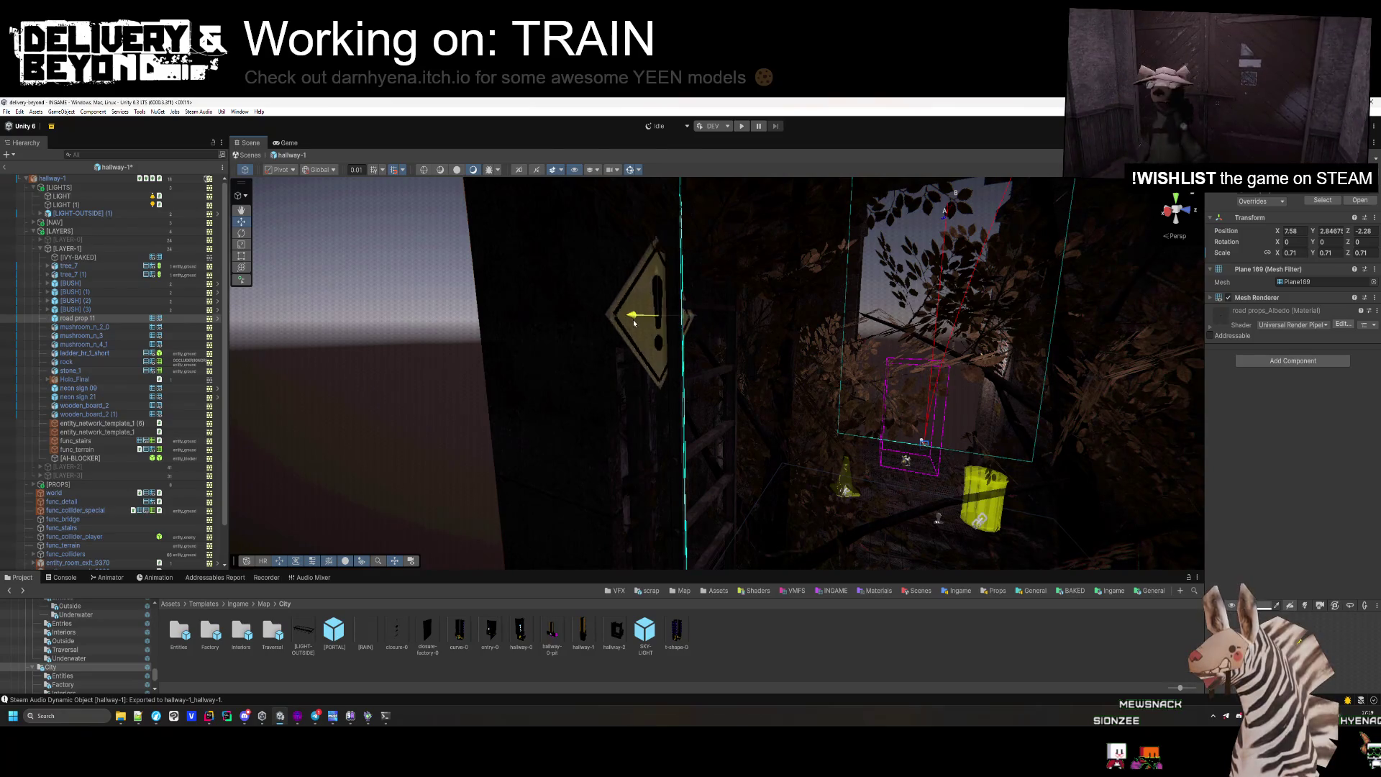
Slide the glowing Holo_Final sphere left along X to 6.43.
{"action": "left_click", "coordinate": [447, 392]}
{"action": "mouse_move", "coordinate": [447, 392]}
{"action": "left_mouse_down"}
{"action": "mouse_move", "coordinate": [565, 463]}
{"action": "mouse_move", "coordinate": [744, 530]}
{"action": "mouse_move", "coordinate": [501, 341]}
{"action": "mouse_move", "coordinate": [497, 403]}
{"action": "mouse_move", "coordinate": [732, 508]}
{"action": "mouse_move", "coordinate": [993, 469]}
{"action": "mouse_move", "coordinate": [980, 311]}
{"action": "mouse_move", "coordinate": [1005, 295]}
{"action": "mouse_move", "coordinate": [1003, 265]}
{"action": "mouse_move", "coordinate": [685, 402]}
{"action": "mouse_move", "coordinate": [749, 377]}
{"action": "mouse_move", "coordinate": [841, 394]}
{"action": "left_mouse_up"}
{"action": "key", "text": "f"}
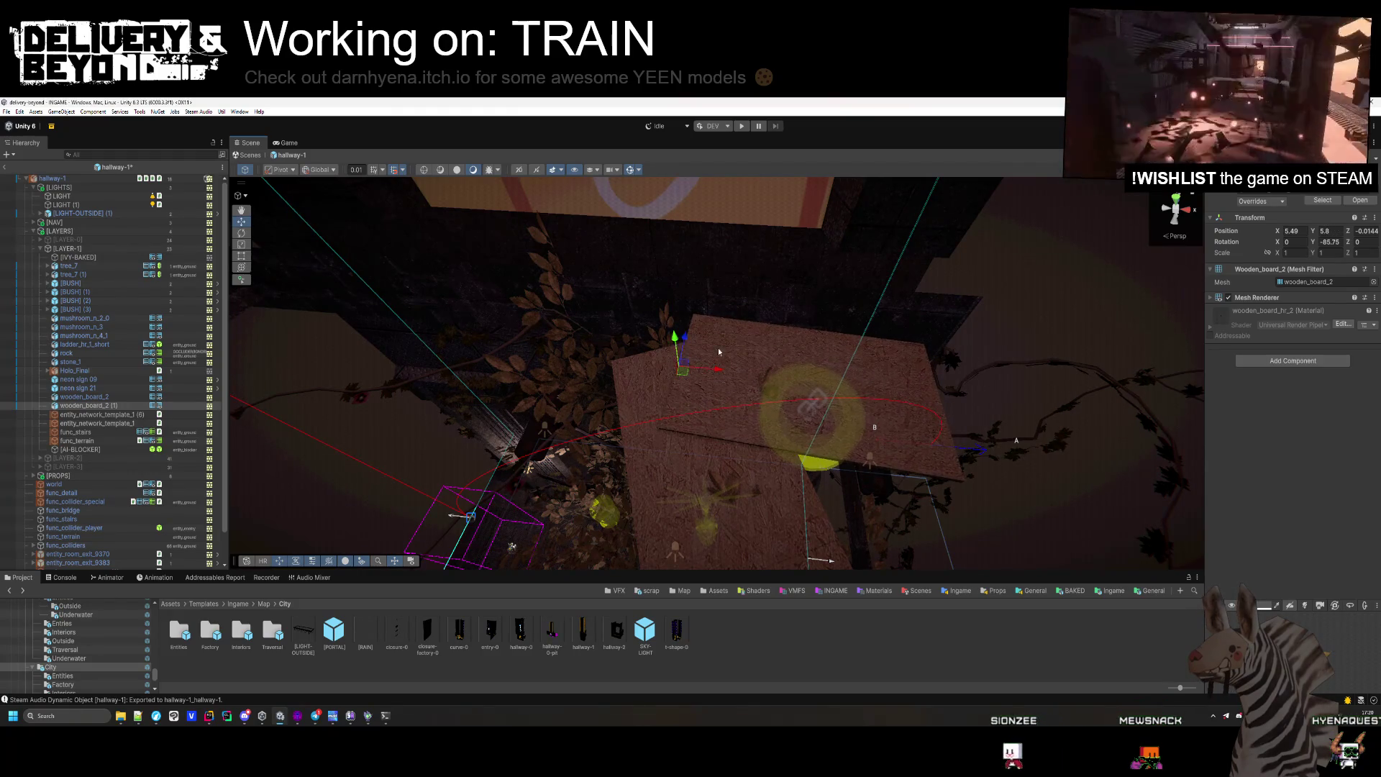
{"action": "left_click", "coordinate": [718, 351]}
{"action": "mouse_move", "coordinate": [718, 351]}
{"action": "left_mouse_down"}
{"action": "mouse_move", "coordinate": [756, 211]}
{"action": "mouse_move", "coordinate": [674, 415]}
{"action": "mouse_move", "coordinate": [833, 187]}
{"action": "mouse_move", "coordinate": [785, 319]}
{"action": "left_mouse_up"}
{"action": "left_click", "coordinate": [760, 385]}
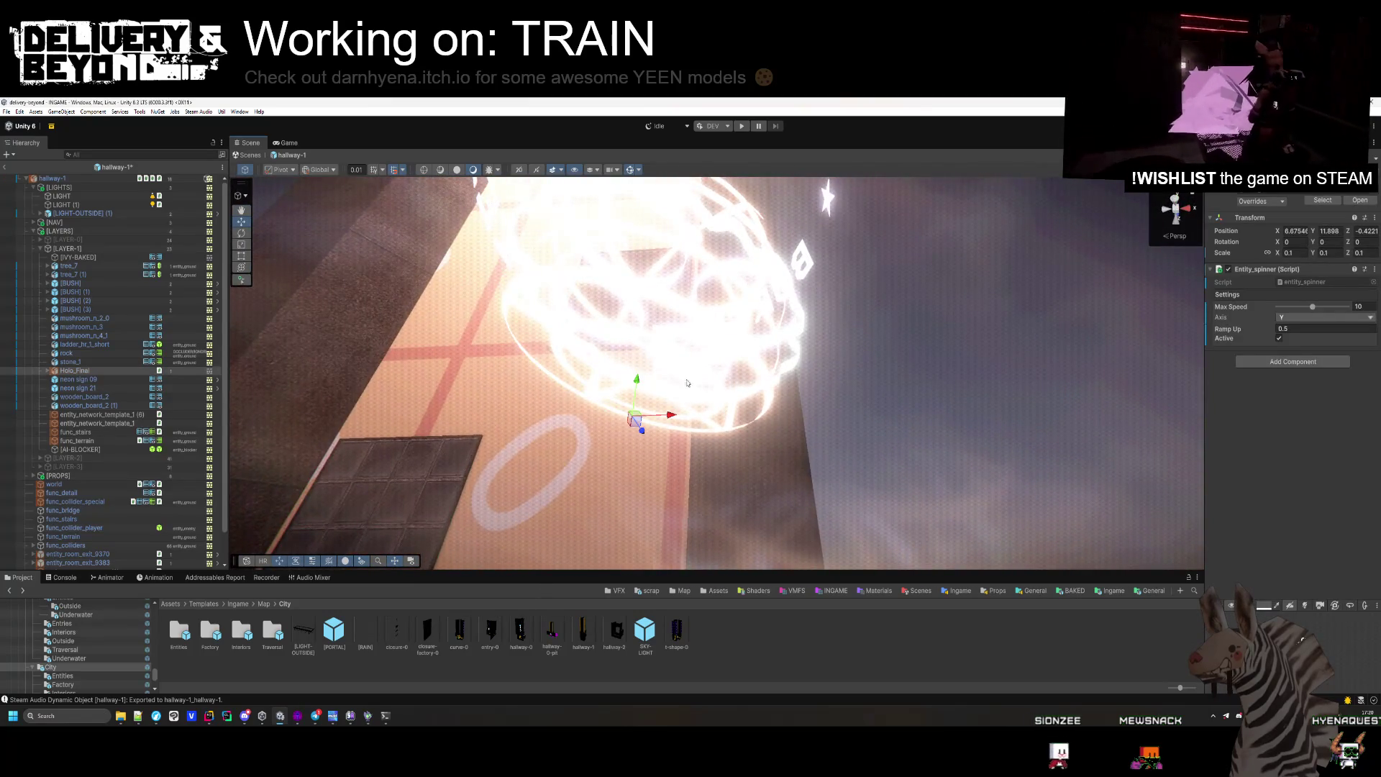
{"action": "left_click_drag", "start_coordinate": [671, 415], "coordinate": [613, 423]}
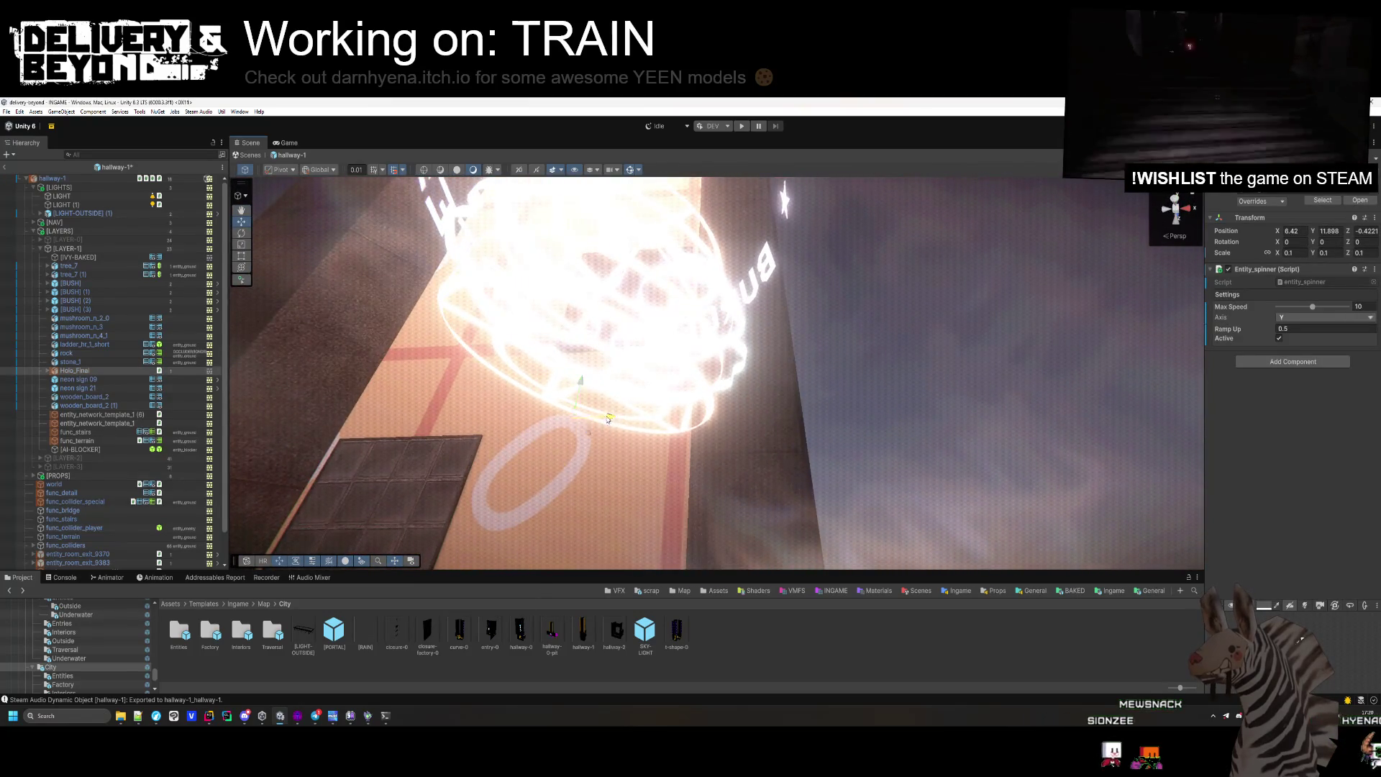
{"action": "left_click", "coordinate": [609, 418]}
Shift the PIZZA neon sign along X to 7.39.
{"action": "scroll", "coordinate": [648, 460], "scroll_direction": "down", "scroll_amount": 10}
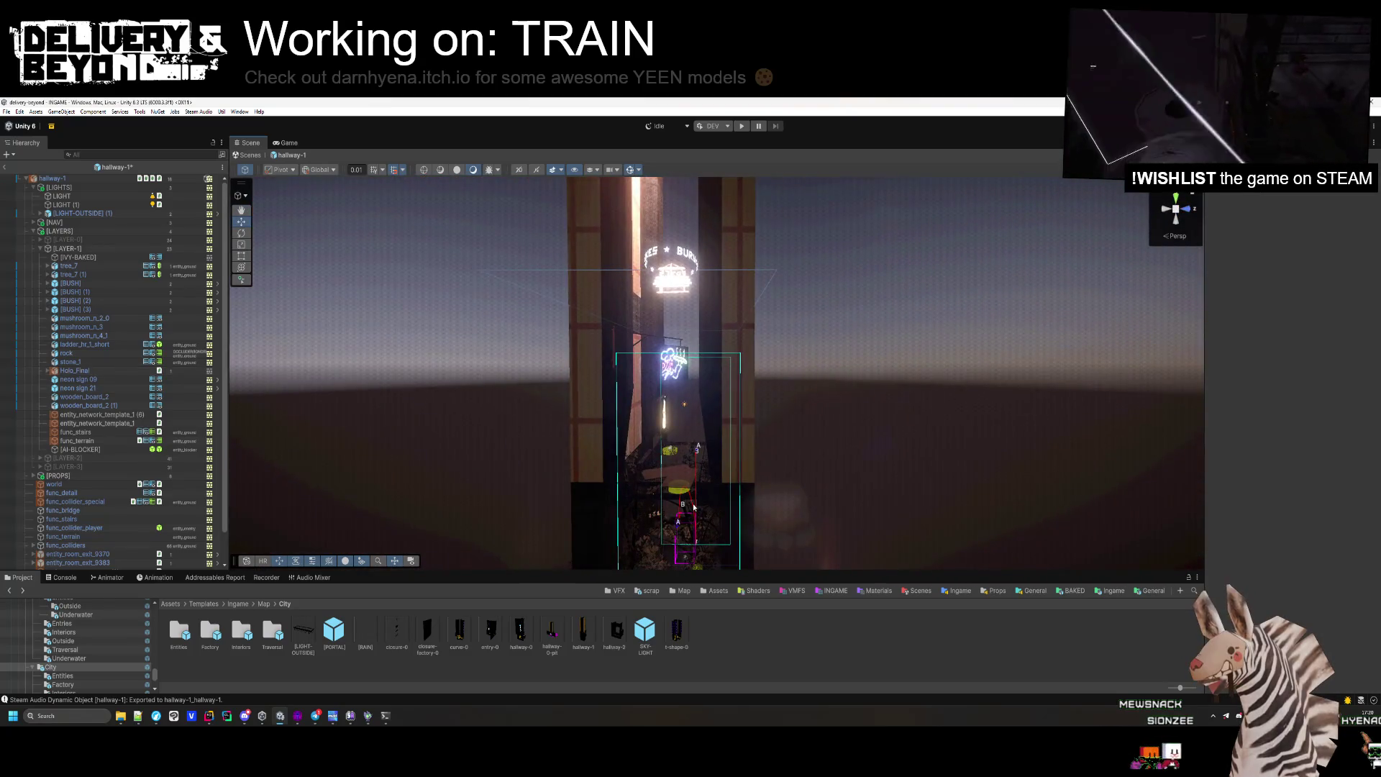
{"action": "scroll", "coordinate": [694, 508], "scroll_direction": "up", "scroll_amount": 10}
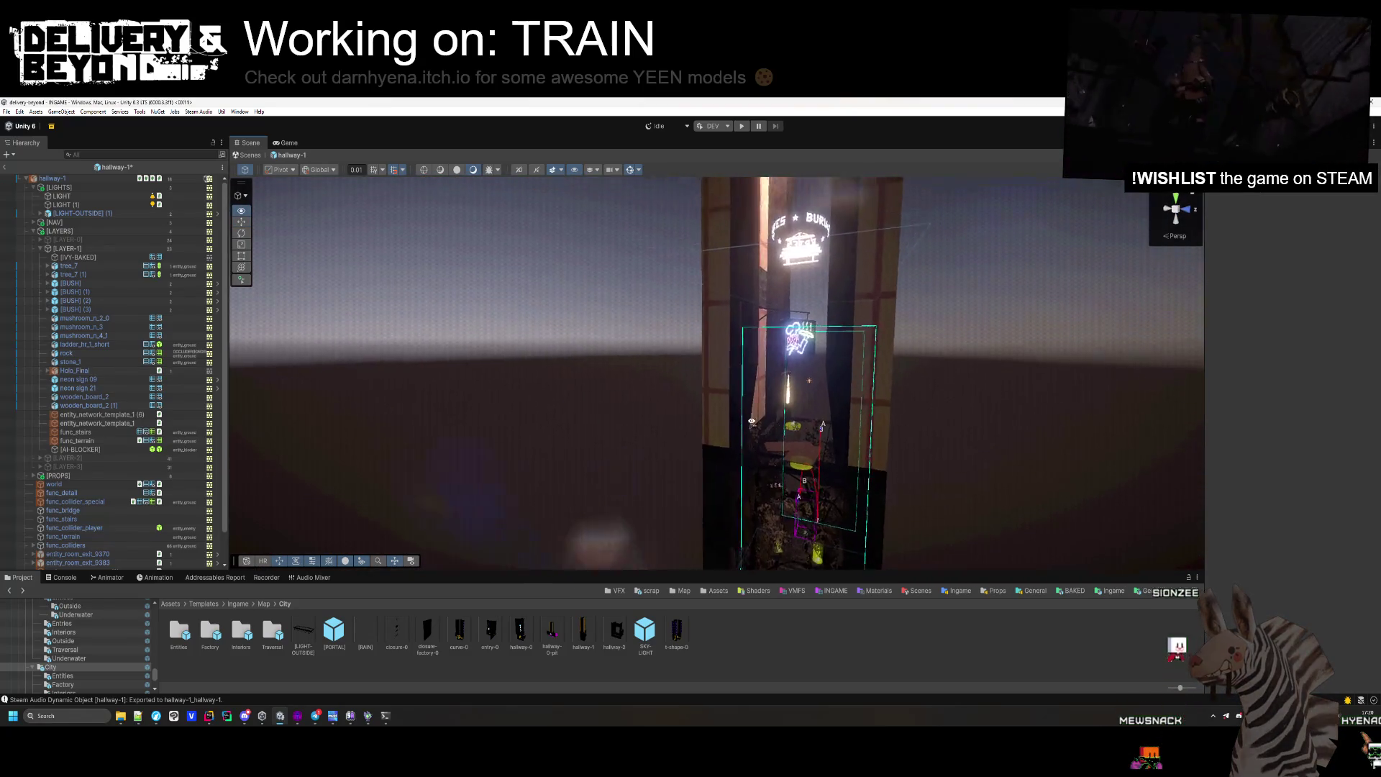
{"action": "left_click", "coordinate": [617, 373]}
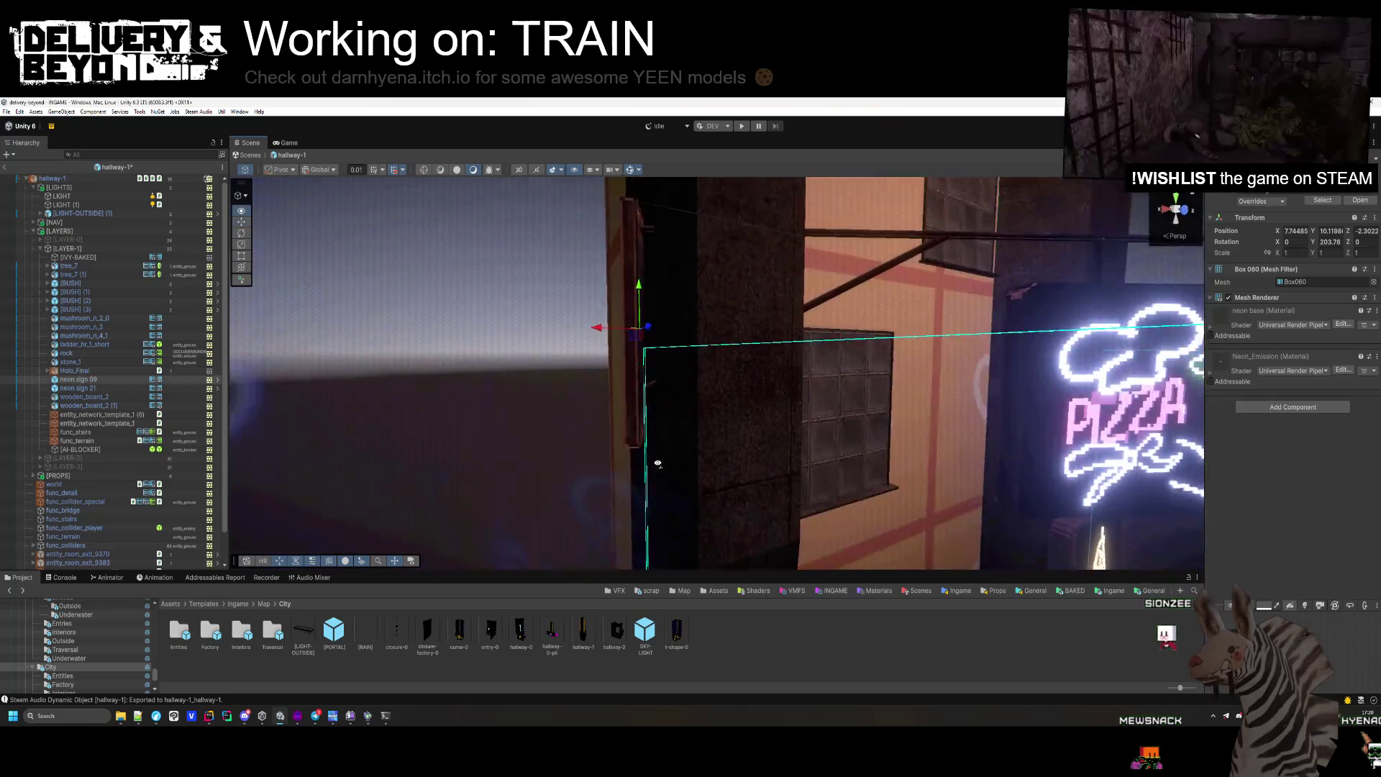
{"action": "left_click_drag", "start_coordinate": [587, 372], "coordinate": [616, 361]}
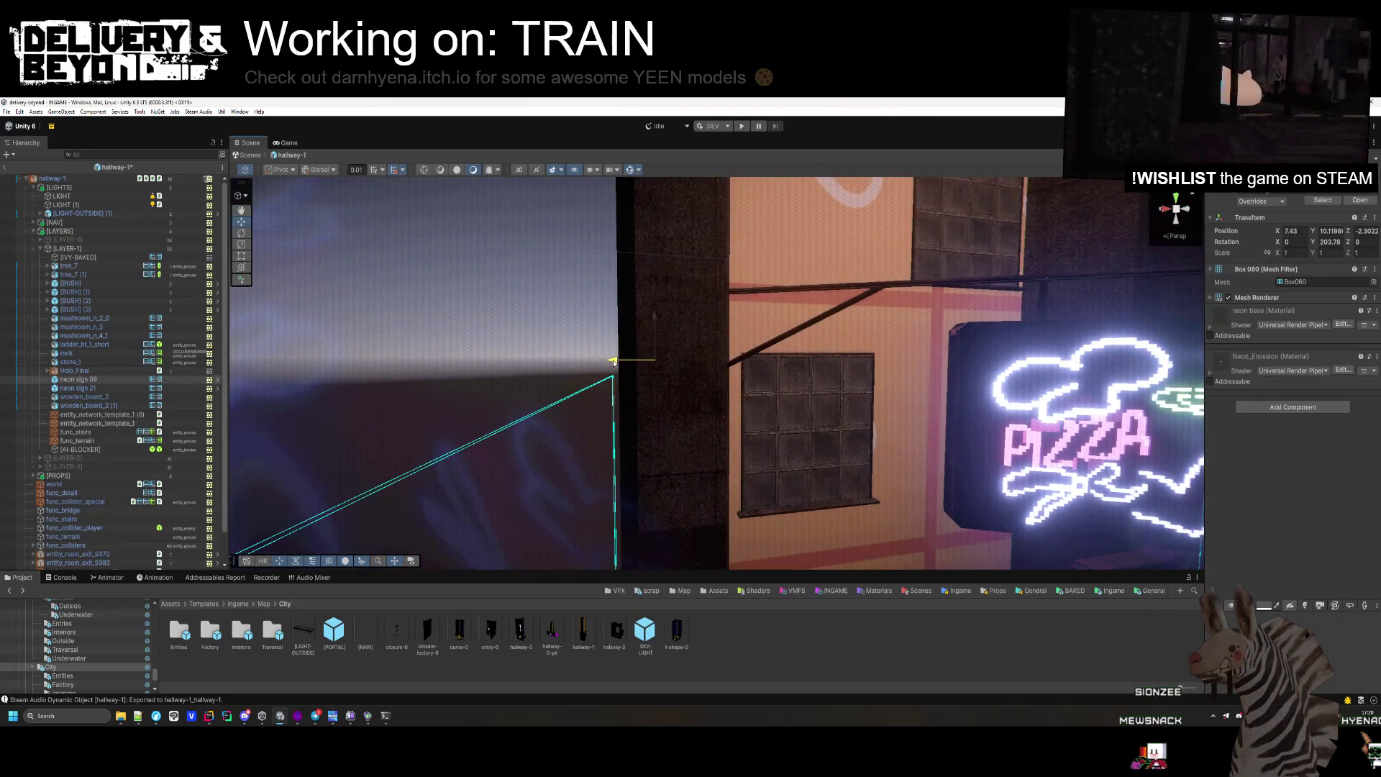
Select entity_network_template_1 near the plant and frame it in the view.
{"action": "scroll", "coordinate": [678, 466], "scroll_direction": "down", "scroll_amount": 5}
{"action": "mouse_move", "coordinate": [679, 466]}
{"action": "left_mouse_down"}
{"action": "mouse_move", "coordinate": [891, 316]}
{"action": "mouse_move", "coordinate": [873, 524]}
{"action": "mouse_move", "coordinate": [866, 485]}
{"action": "left_mouse_up"}
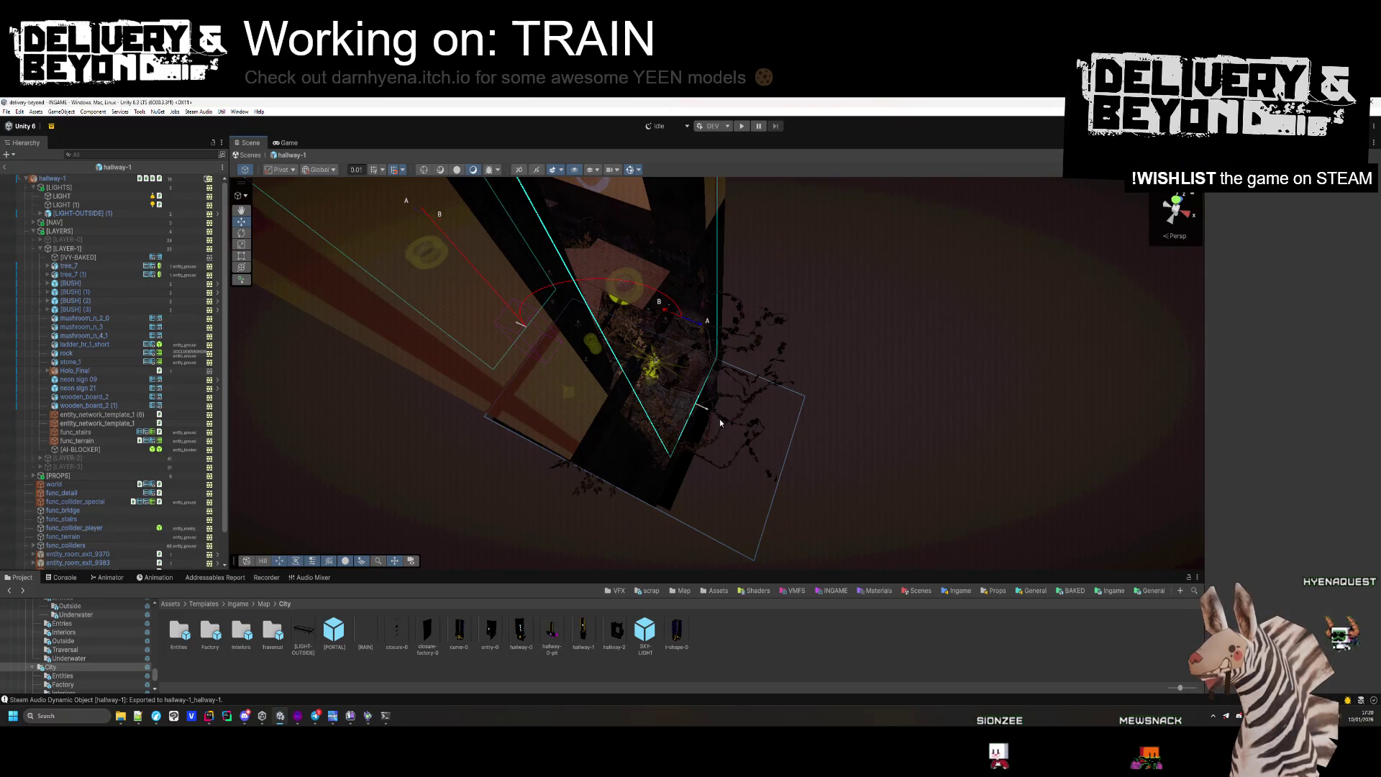
{"action": "scroll", "coordinate": [719, 418], "scroll_direction": "up", "scroll_amount": 5}
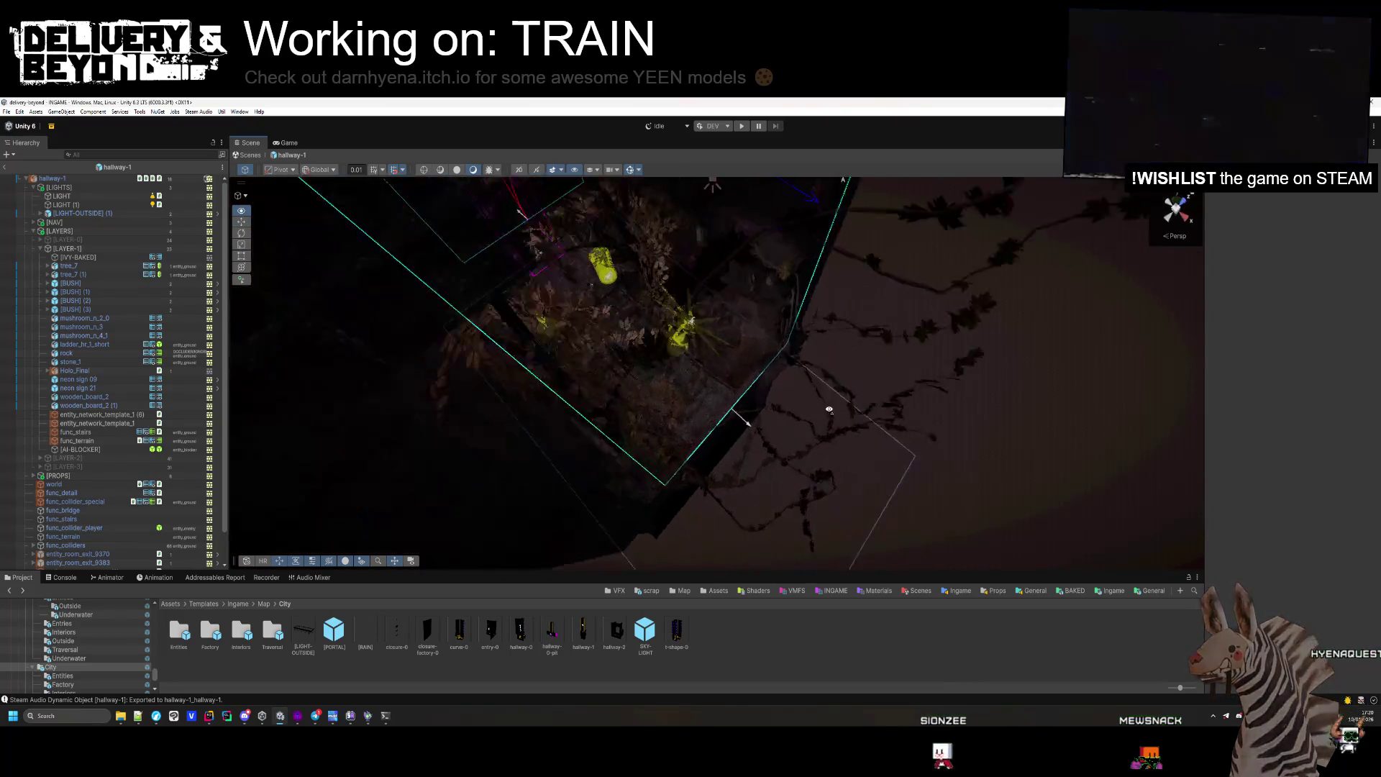
{"action": "mouse_move", "coordinate": [720, 419]}
{"action": "left_mouse_down"}
{"action": "mouse_move", "coordinate": [736, 425]}
{"action": "mouse_move", "coordinate": [727, 309]}
{"action": "mouse_move", "coordinate": [871, 359]}
{"action": "mouse_move", "coordinate": [792, 382]}
{"action": "mouse_move", "coordinate": [644, 514]}
{"action": "left_mouse_up"}
{"action": "left_click", "coordinate": [792, 381]}
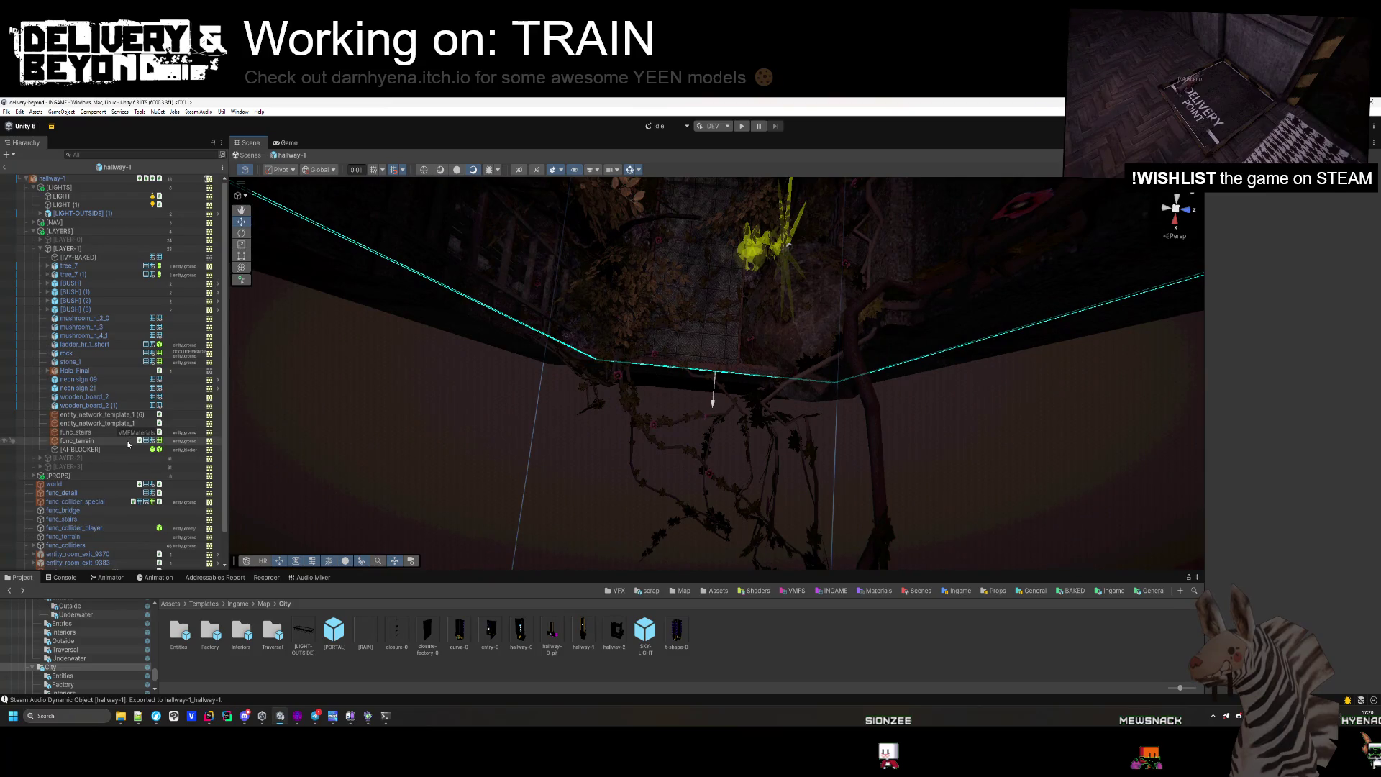
{"action": "key", "text": "f"}
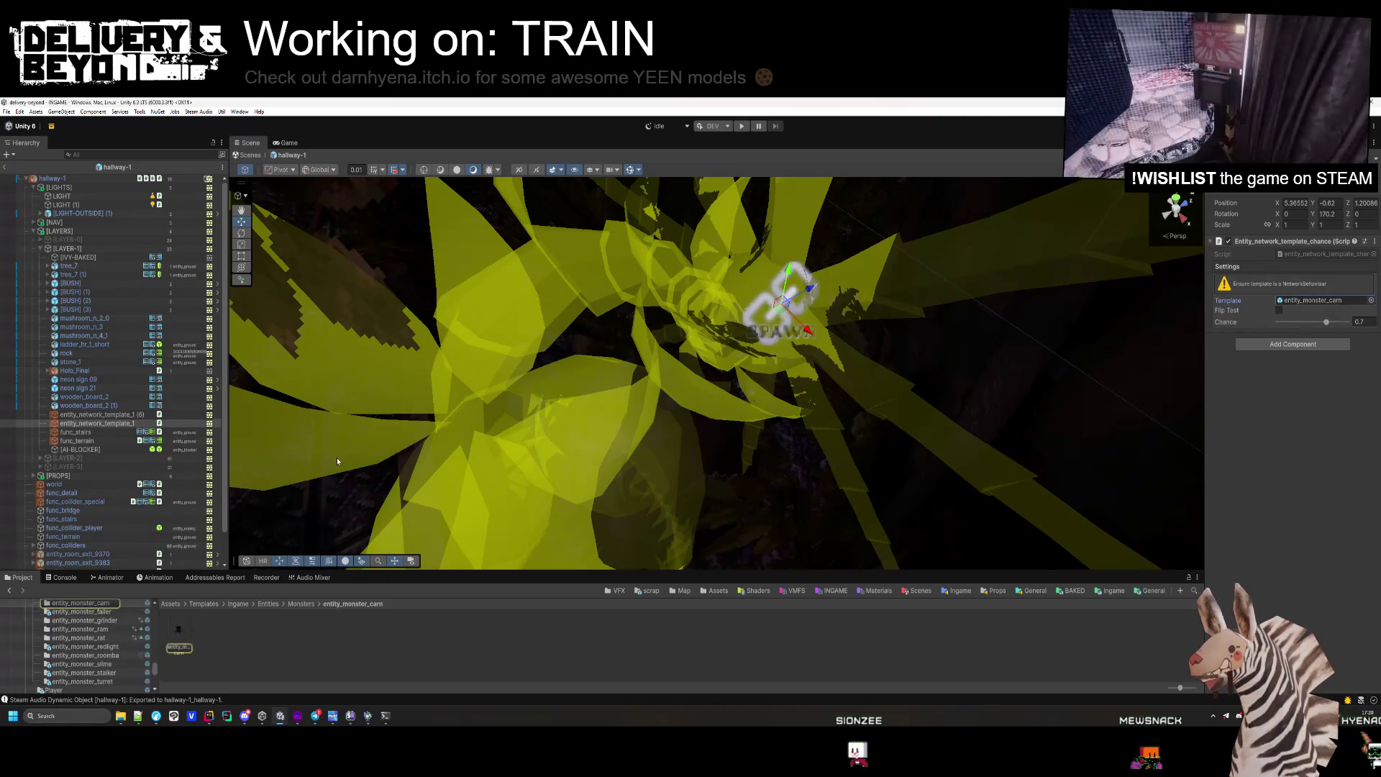
Add entity_monster_carn under entity_network_template_1 and move the template along Z to 0.77.
{"action": "left_click_drag", "start_coordinate": [89, 425], "coordinate": [91, 426]}
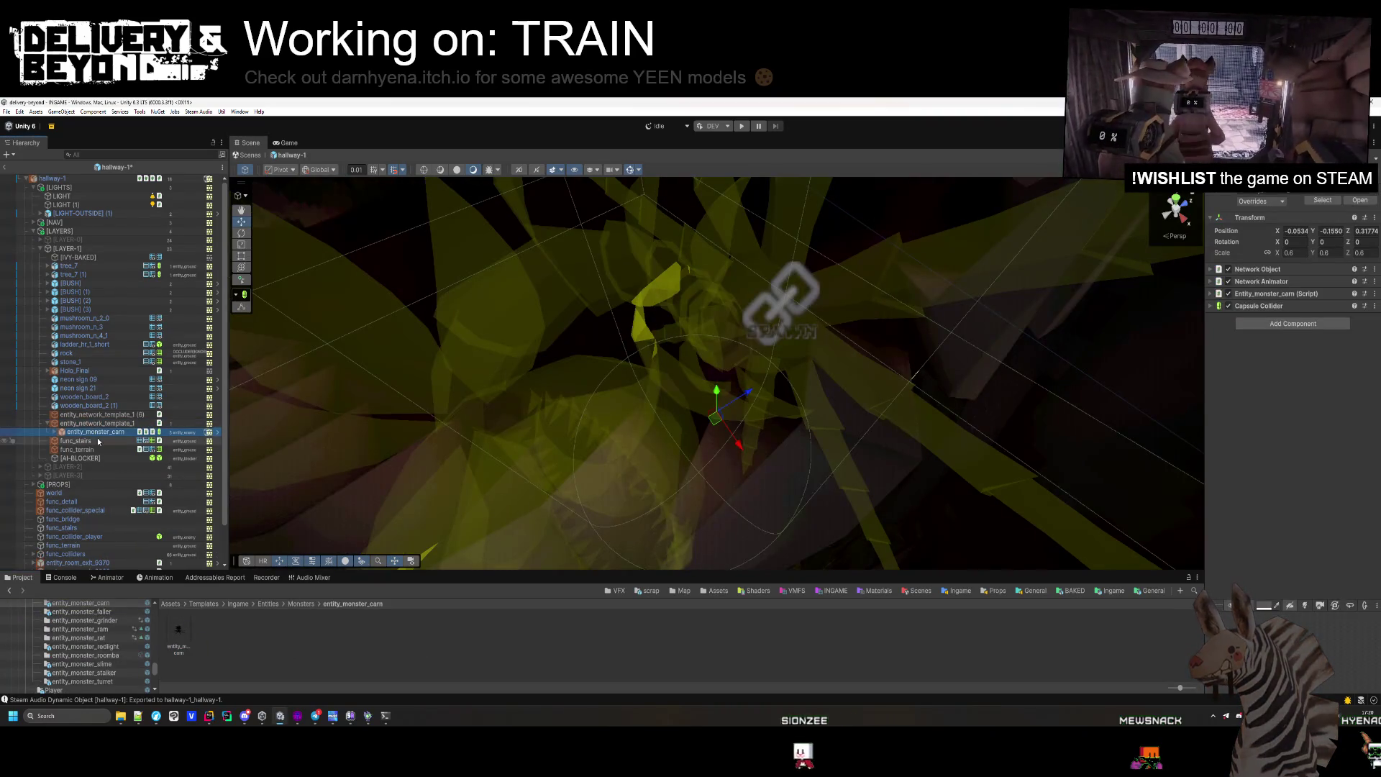
{"action": "mouse_move", "coordinate": [913, 374]}
{"action": "left_mouse_down", "text": "alt"}
{"action": "mouse_move", "coordinate": [569, 243]}
{"action": "mouse_move", "coordinate": [950, 274]}
{"action": "mouse_move", "coordinate": [582, 269]}
{"action": "mouse_move", "coordinate": [153, 400]}
{"action": "left_mouse_up", "text": "alt"}
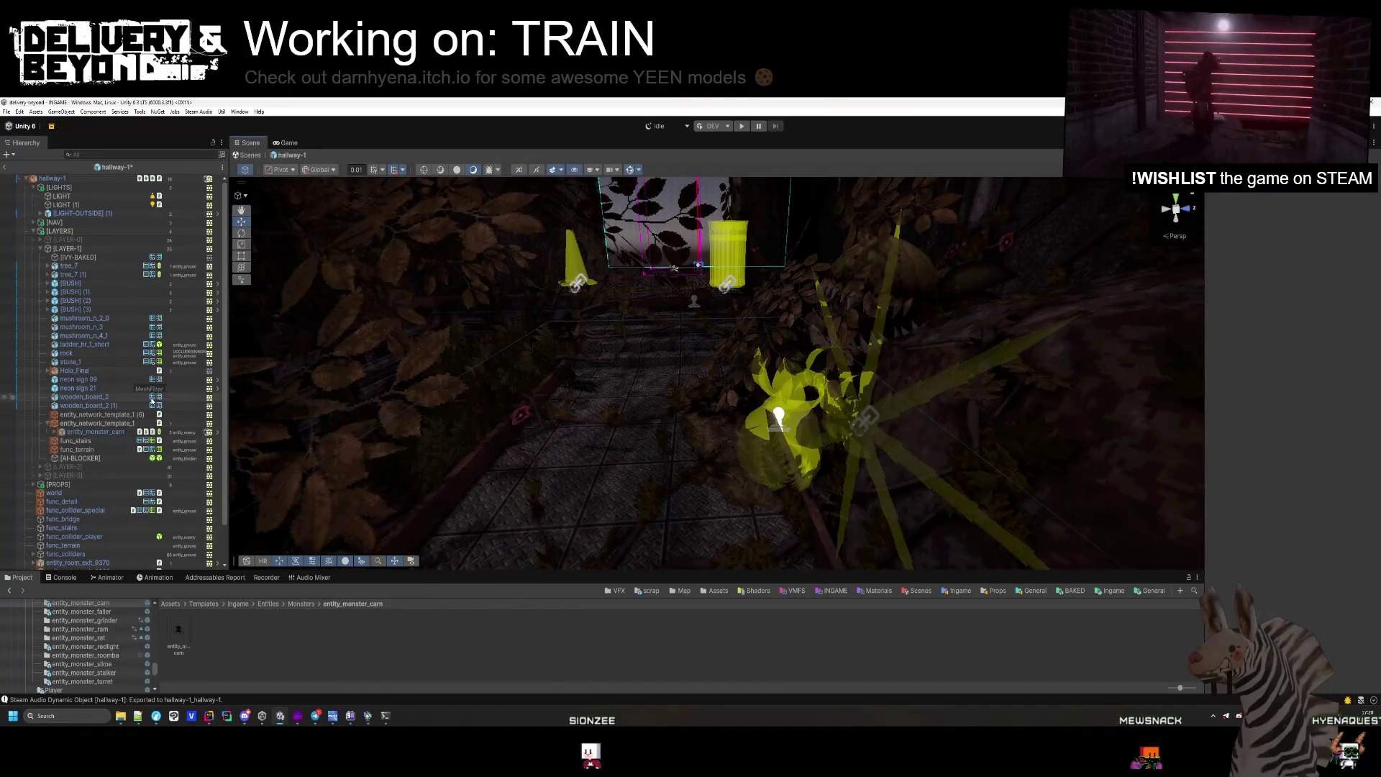
{"action": "left_click", "coordinate": [125, 423]}
{"action": "mouse_move", "coordinate": [898, 432]}
{"action": "left_mouse_down"}
{"action": "mouse_move", "coordinate": [852, 430]}
{"action": "mouse_move", "coordinate": [780, 558]}
{"action": "mouse_move", "coordinate": [765, 450]}
{"action": "mouse_move", "coordinate": [831, 515]}
{"action": "mouse_move", "coordinate": [712, 411]}
{"action": "left_mouse_up"}
Select the room object, then select and collapse [LAYER-1] in the Hierarchy.
{"action": "left_click", "coordinate": [765, 450]}
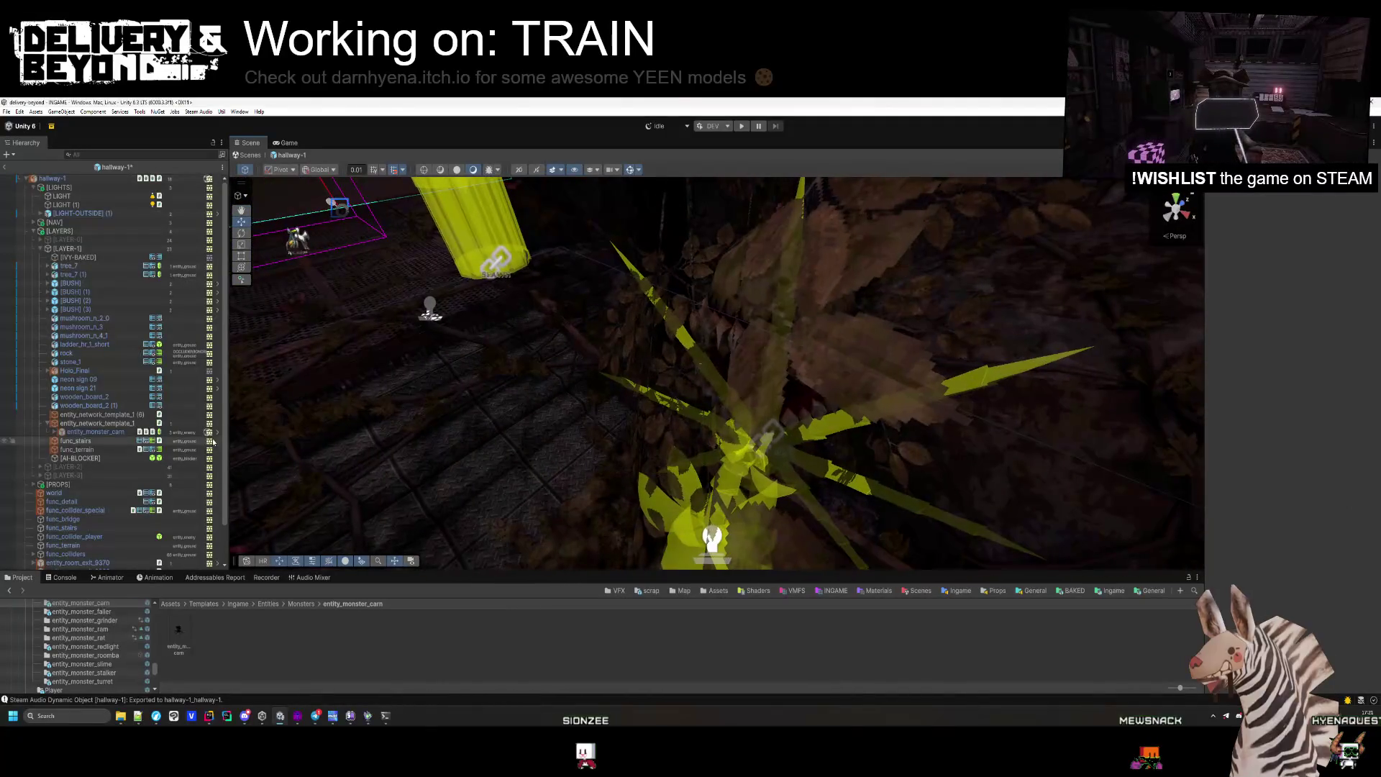
{"action": "scroll", "coordinate": [463, 375], "scroll_direction": "down", "scroll_amount": 5}
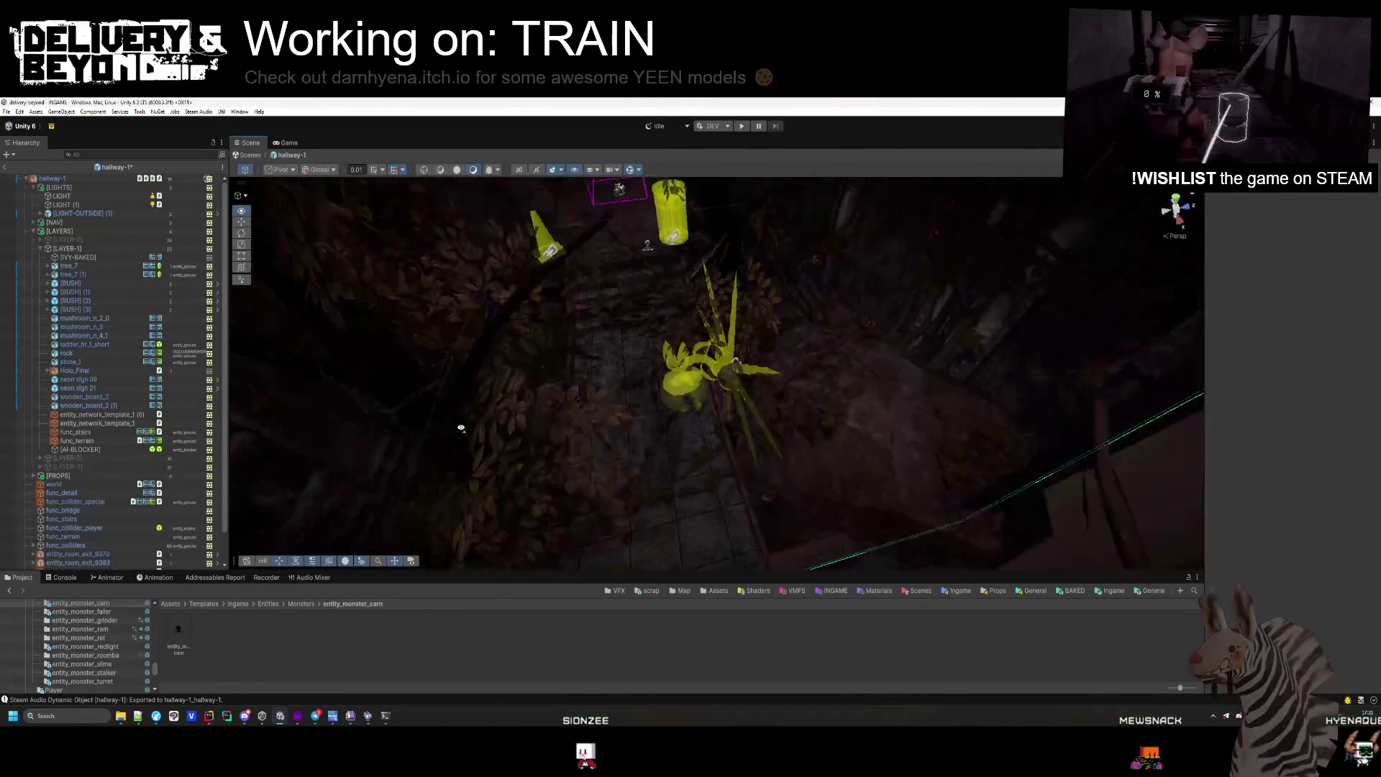
{"action": "left_click", "coordinate": [599, 508]}
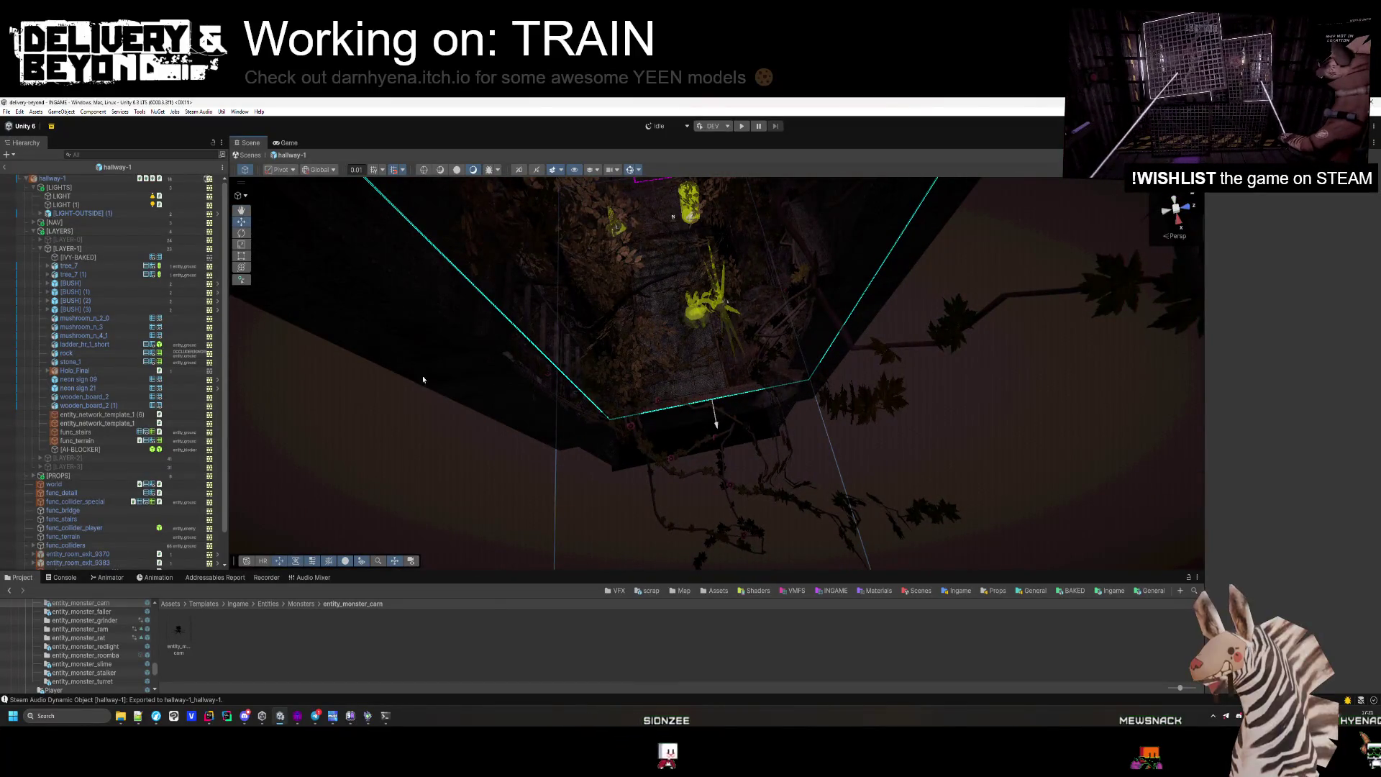
{"action": "left_click", "coordinate": [86, 249]}
{"action": "left_click", "coordinate": [40, 249]}
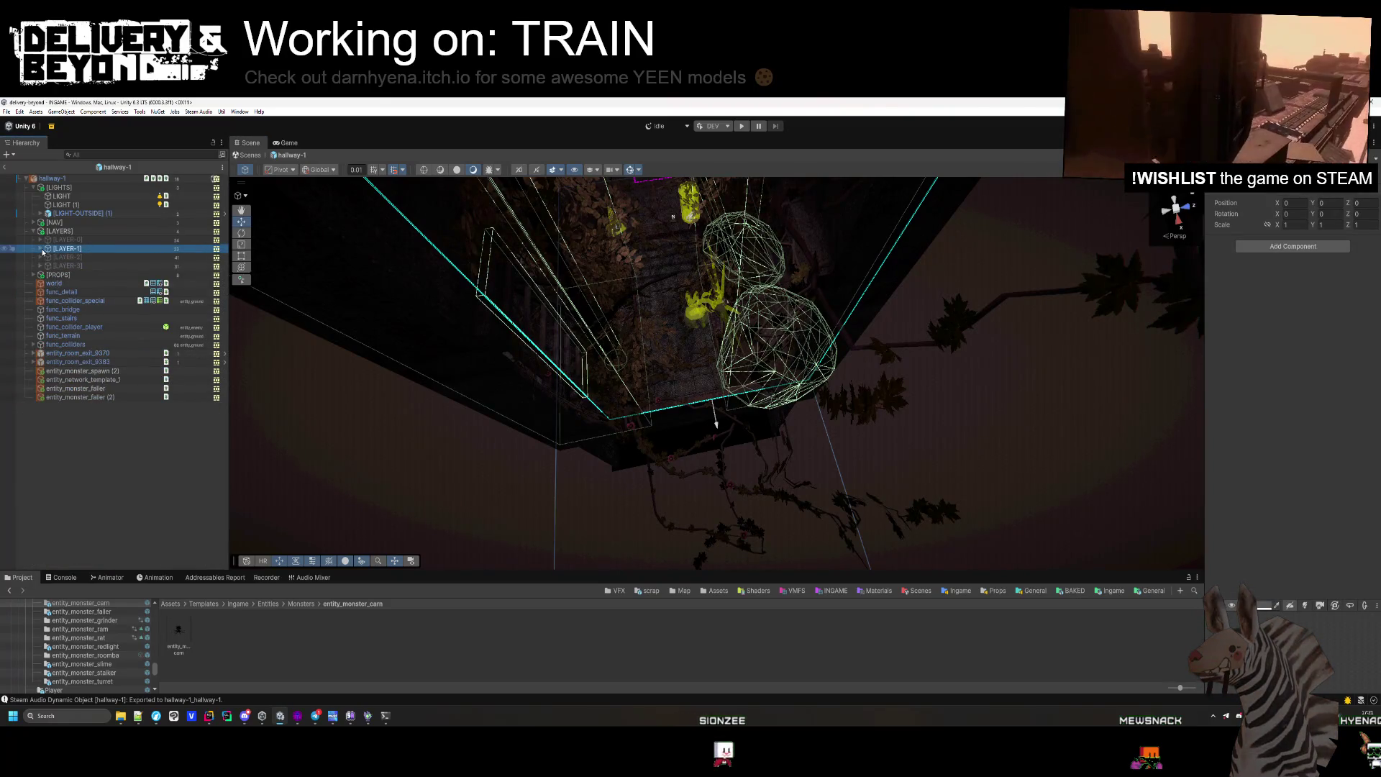
Deactivate [LAYER-1] with Alt+Shift+A and inspect the [LAYER-2] props around the train car.
{"action": "key", "text": "alt+shift+a"}
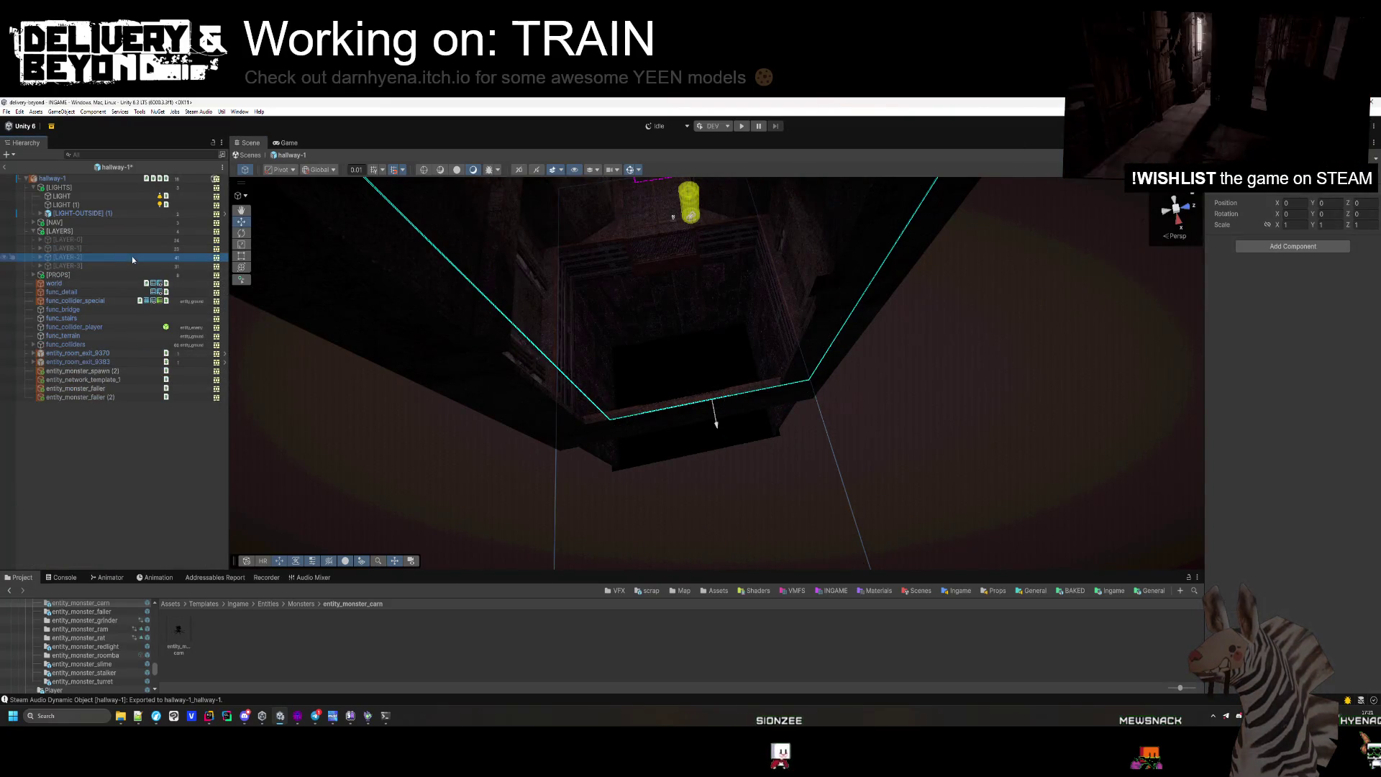
{"action": "mouse_move", "coordinate": [673, 216]}
{"action": "left_mouse_down"}
{"action": "mouse_move", "coordinate": [888, 413]}
{"action": "mouse_move", "coordinate": [697, 459]}
{"action": "mouse_move", "coordinate": [967, 443]}
{"action": "mouse_move", "coordinate": [770, 414]}
{"action": "left_mouse_up"}
{"action": "left_click", "coordinate": [770, 414]}
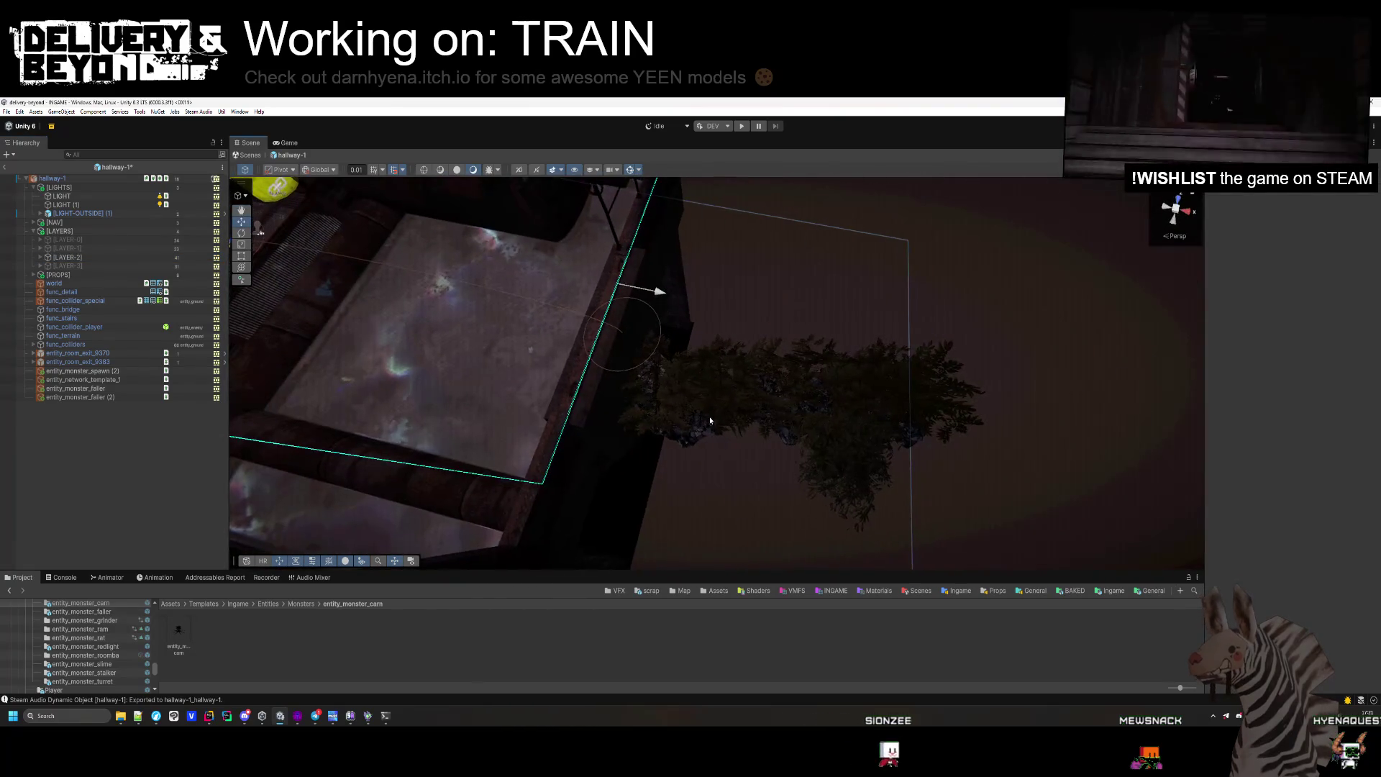
{"action": "mouse_move", "coordinate": [795, 456]}
{"action": "left_mouse_down"}
{"action": "mouse_move", "coordinate": [820, 461]}
{"action": "mouse_move", "coordinate": [835, 401]}
{"action": "mouse_move", "coordinate": [691, 382]}
{"action": "mouse_move", "coordinate": [705, 211]}
{"action": "mouse_move", "coordinate": [690, 381]}
{"action": "left_mouse_up"}
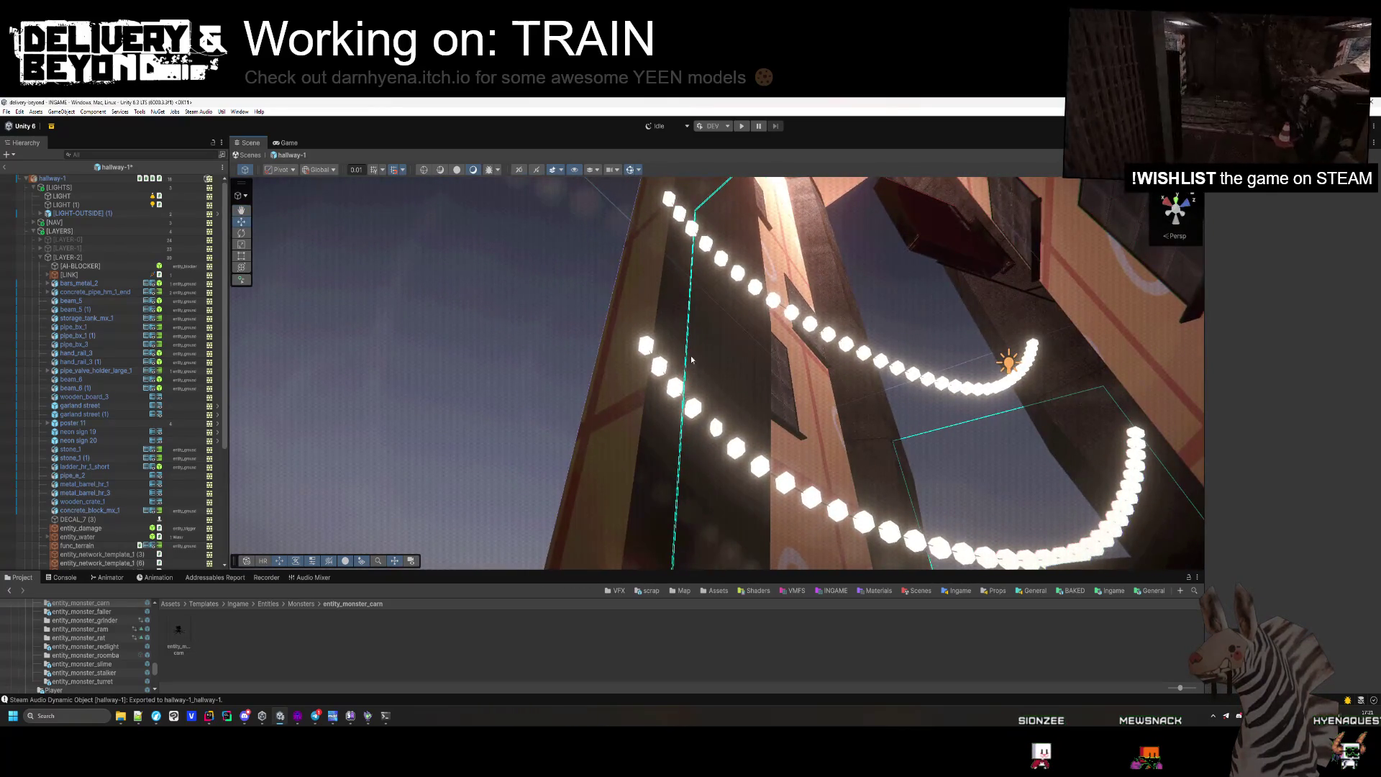
Slide garland street (1) along X to 5.3.
{"action": "left_click", "coordinate": [663, 206]}
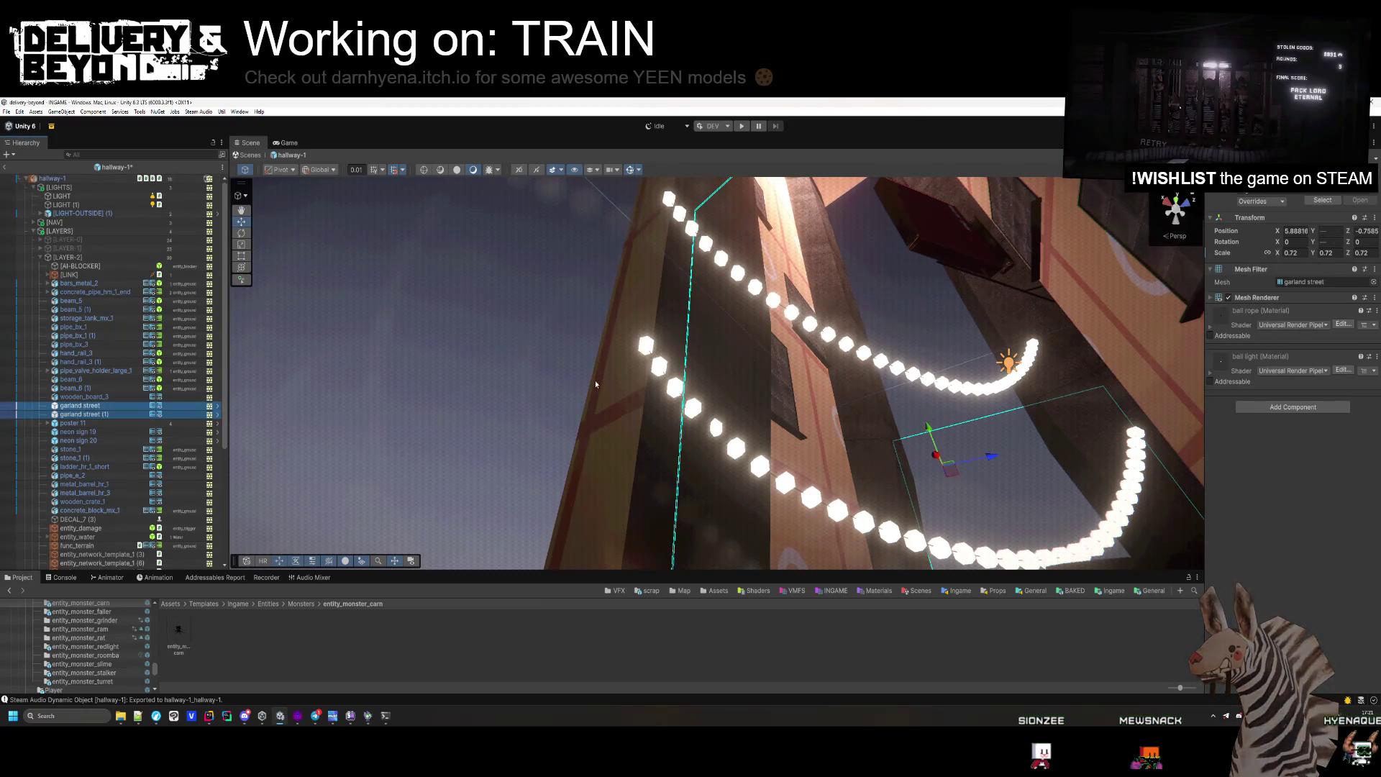
{"action": "left_click_drag", "start_coordinate": [596, 384], "coordinate": [624, 420]}
{"action": "mouse_move", "coordinate": [822, 387]}
{"action": "left_mouse_down"}
{"action": "mouse_move", "coordinate": [861, 401]}
{"action": "mouse_move", "coordinate": [931, 568]}
{"action": "mouse_move", "coordinate": [606, 498]}
{"action": "mouse_move", "coordinate": [817, 547]}
{"action": "mouse_move", "coordinate": [857, 601]}
{"action": "mouse_move", "coordinate": [714, 432]}
{"action": "mouse_move", "coordinate": [691, 453]}
{"action": "mouse_move", "coordinate": [770, 454]}
{"action": "left_mouse_up"}
Inspect metal_barrel_hr_1 and beam_6 (1), then tag stone_1 as an occluder.
{"action": "left_click", "coordinate": [685, 445]}
{"action": "left_click", "coordinate": [736, 358]}
{"action": "mouse_move", "coordinate": [727, 385]}
{"action": "left_mouse_down"}
{"action": "mouse_move", "coordinate": [725, 364]}
{"action": "mouse_move", "coordinate": [774, 330]}
{"action": "mouse_move", "coordinate": [923, 330]}
{"action": "mouse_move", "coordinate": [882, 350]}
{"action": "mouse_move", "coordinate": [897, 364]}
{"action": "left_mouse_up"}
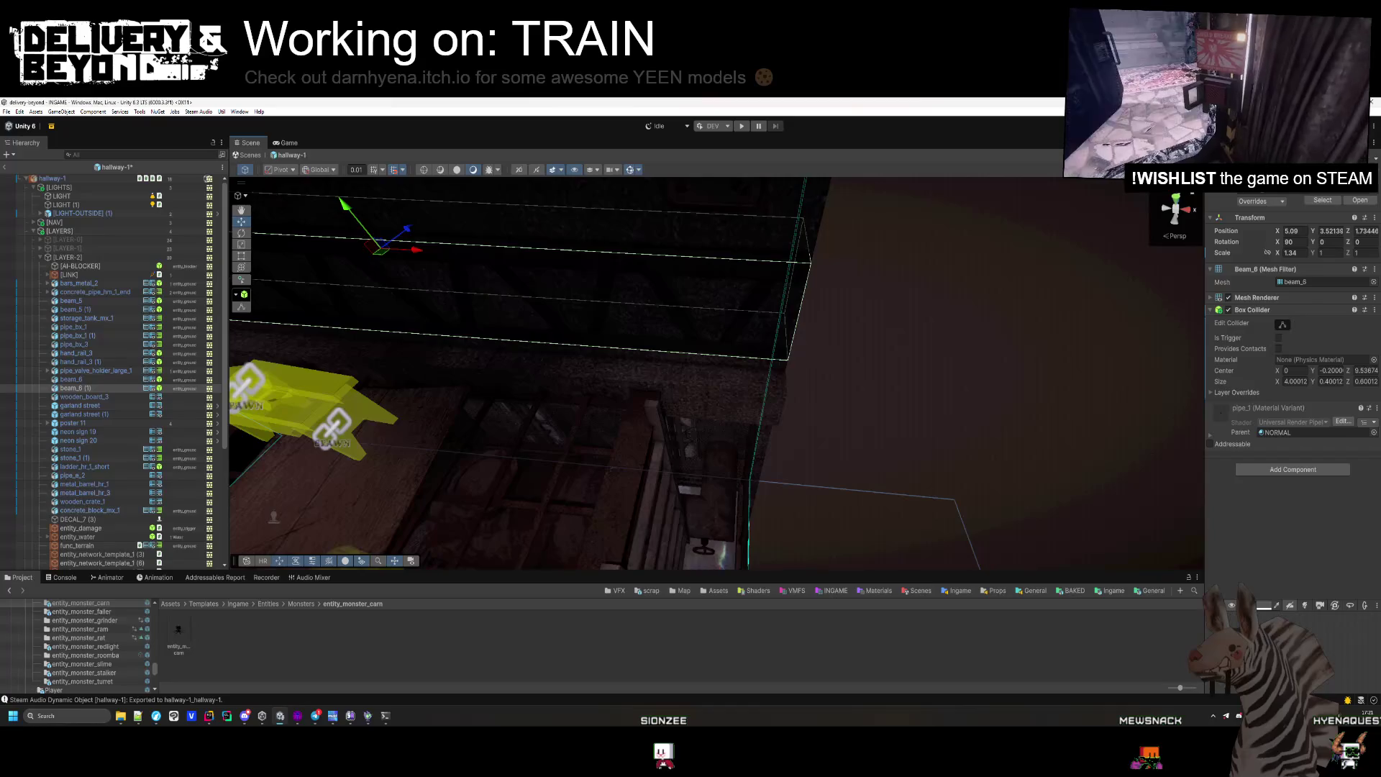
{"action": "mouse_move", "coordinate": [894, 391]}
{"action": "left_mouse_down"}
{"action": "mouse_move", "coordinate": [616, 431]}
{"action": "mouse_move", "coordinate": [709, 400]}
{"action": "mouse_move", "coordinate": [638, 445]}
{"action": "mouse_move", "coordinate": [841, 428]}
{"action": "left_mouse_up"}
{"action": "mouse_move", "coordinate": [744, 443]}
{"action": "left_mouse_down"}
{"action": "mouse_move", "coordinate": [910, 395]}
{"action": "mouse_move", "coordinate": [943, 318]}
{"action": "mouse_move", "coordinate": [777, 407]}
{"action": "mouse_move", "coordinate": [656, 404]}
{"action": "mouse_move", "coordinate": [672, 456]}
{"action": "mouse_move", "coordinate": [791, 374]}
{"action": "left_mouse_up"}
{"action": "left_click", "coordinate": [1263, 189]}
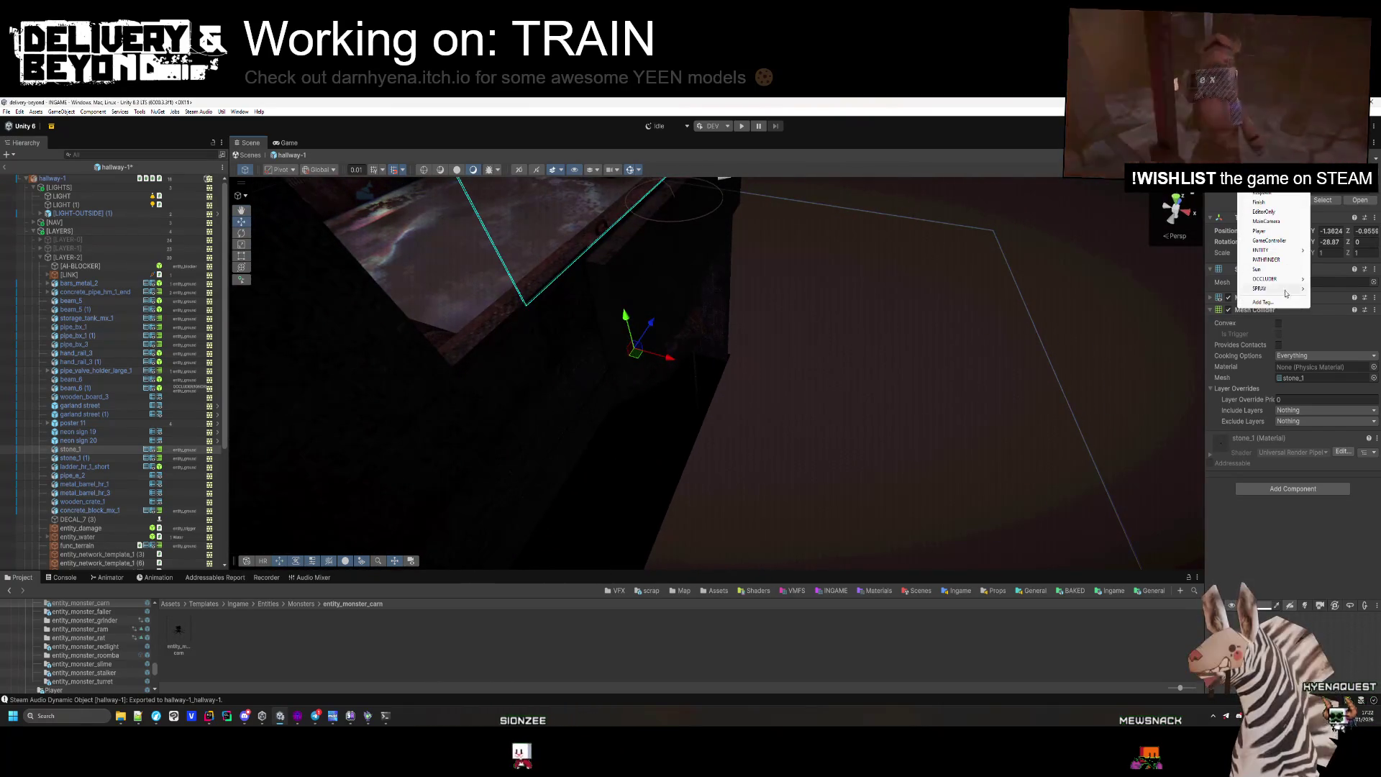
{"action": "left_click", "coordinate": [1331, 279]}
{"action": "mouse_move", "coordinate": [969, 343]}
{"action": "left_mouse_down"}
{"action": "mouse_move", "coordinate": [792, 299]}
{"action": "mouse_move", "coordinate": [720, 338]}
{"action": "mouse_move", "coordinate": [769, 284]}
{"action": "mouse_move", "coordinate": [804, 385]}
{"action": "mouse_move", "coordinate": [747, 407]}
{"action": "mouse_move", "coordinate": [826, 281]}
{"action": "mouse_move", "coordinate": [845, 321]}
{"action": "mouse_move", "coordinate": [922, 342]}
{"action": "mouse_move", "coordinate": [724, 379]}
{"action": "mouse_move", "coordinate": [832, 197]}
{"action": "left_mouse_up"}
Delete concrete_block_mx_1 from the scene and switch over to Hammer.
{"action": "left_click", "coordinate": [770, 284]}
{"action": "key", "text": "Delete"}
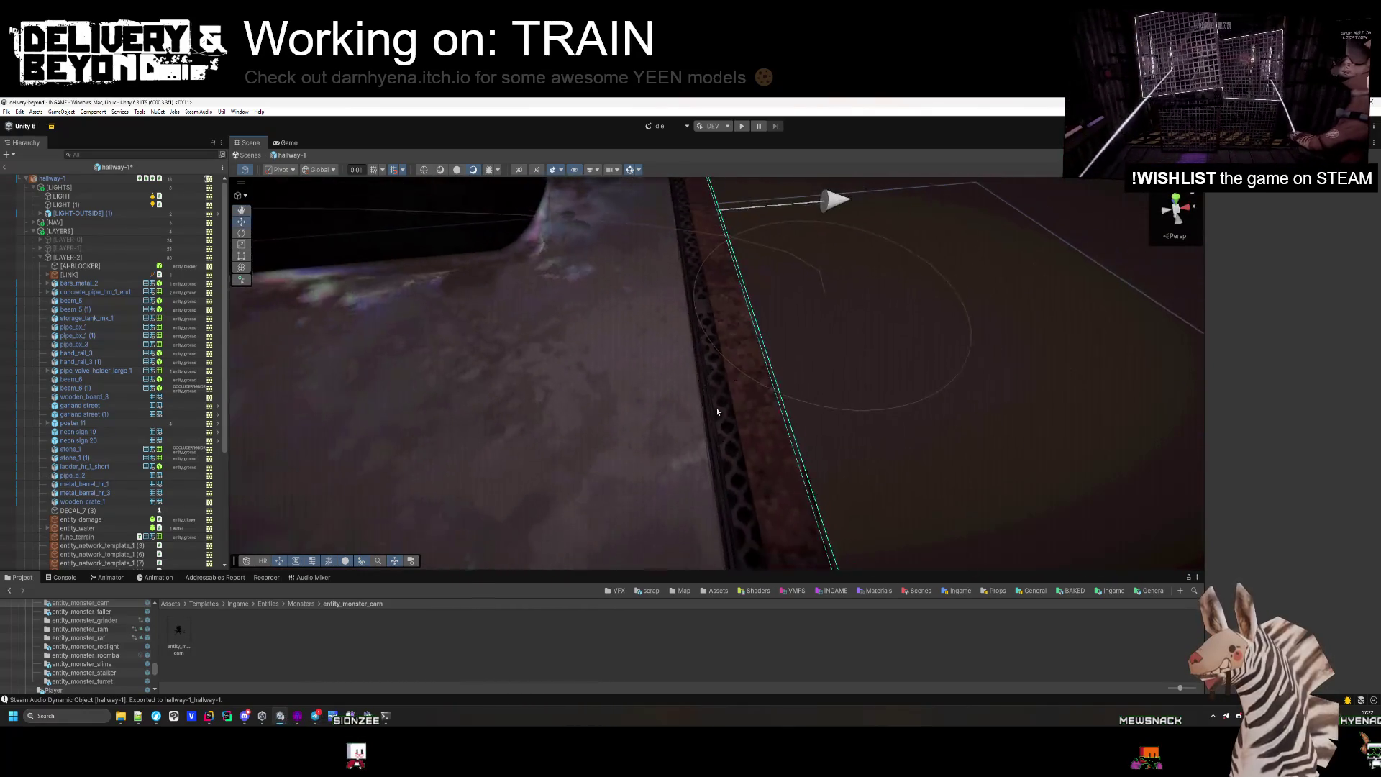
{"action": "key", "text": "alt+Tab"}
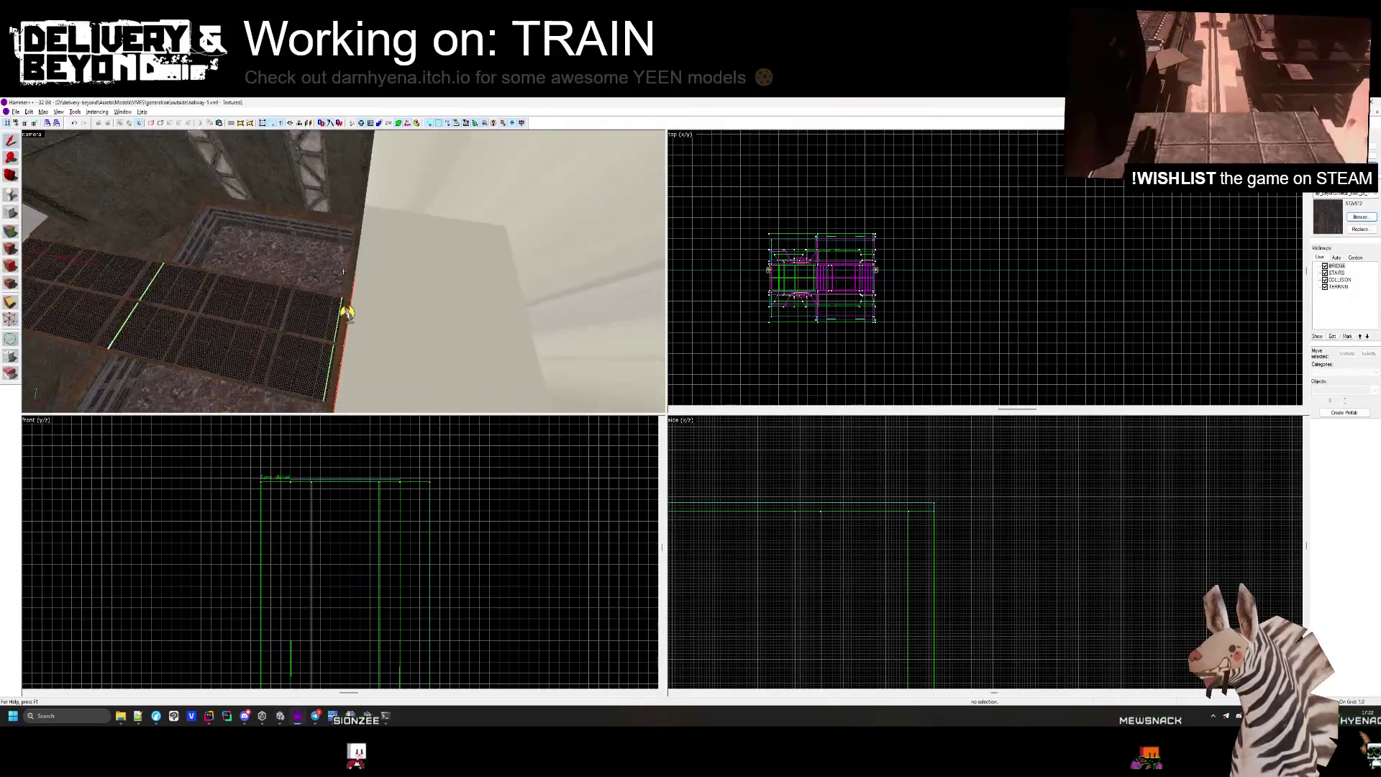
Select the thin red brush beside the floor grating and zoom in on the top view.
{"action": "left_click", "coordinate": [338, 268]}
{"action": "left_click", "coordinate": [340, 239]}
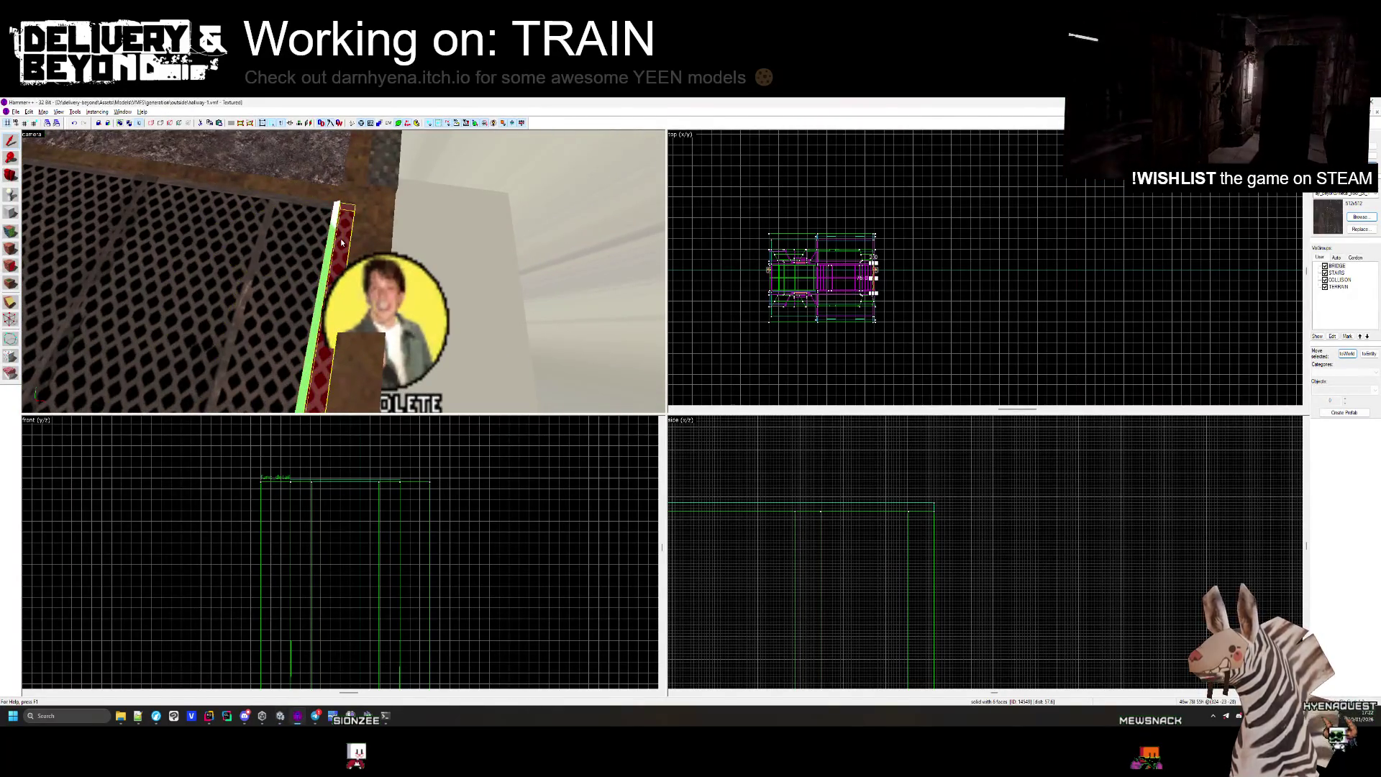
{"action": "key", "text": "alt+Tab"}
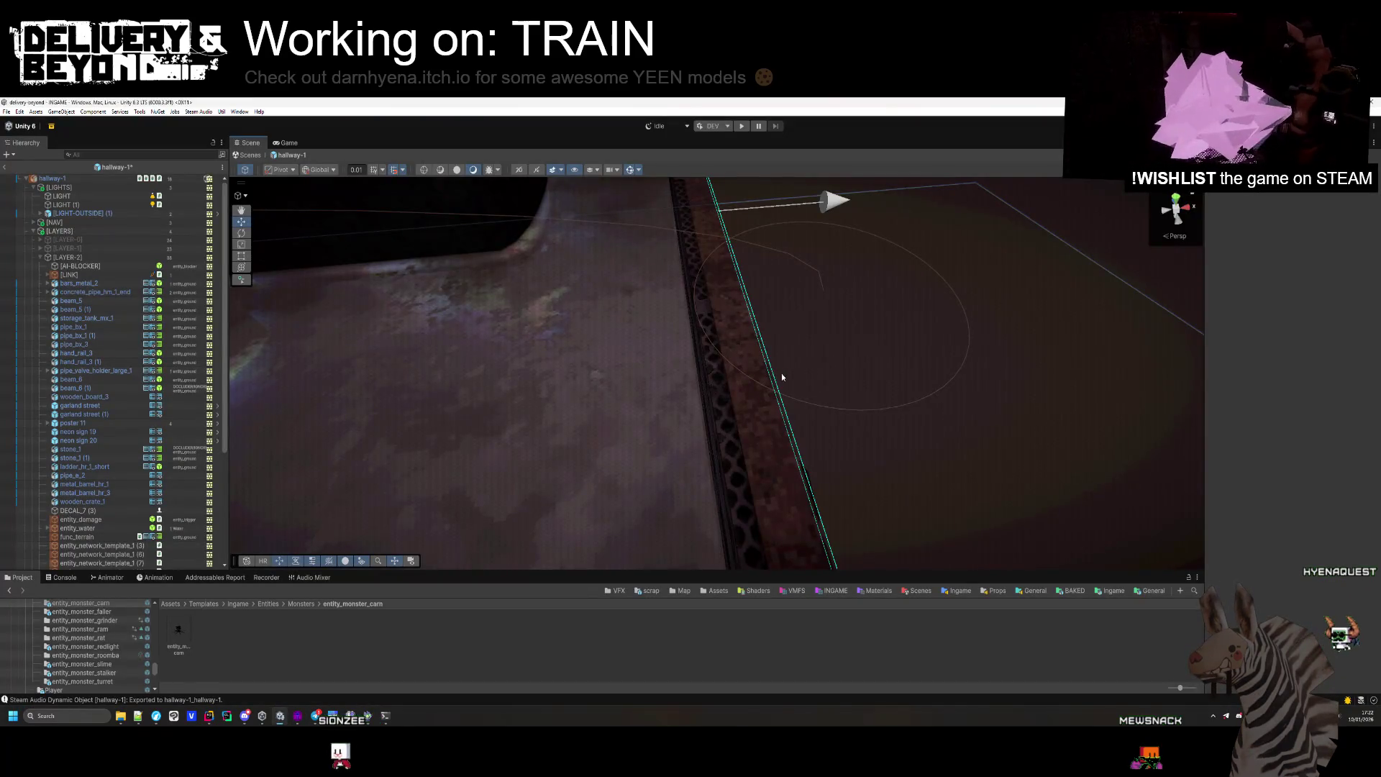
{"action": "key", "text": "alt+Tab"}
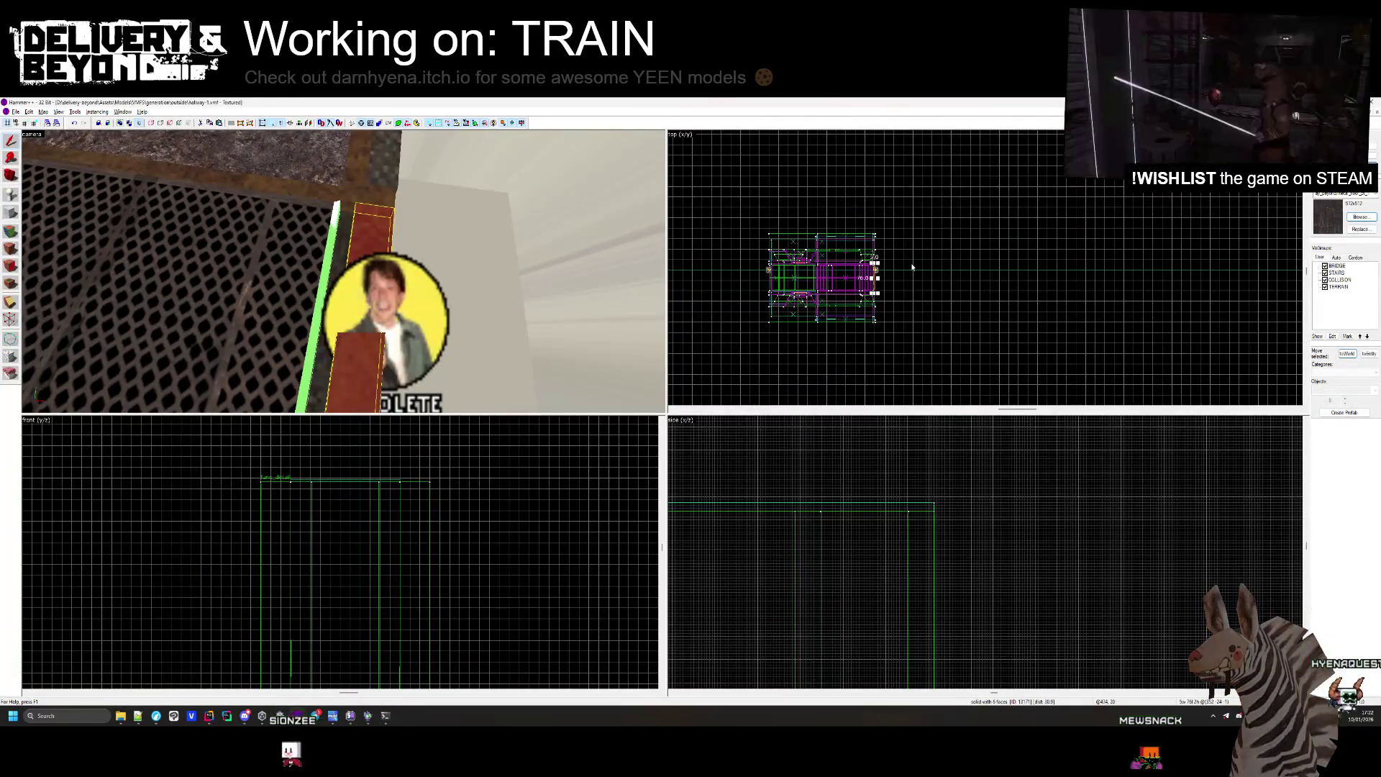
{"action": "scroll", "coordinate": [890, 258], "scroll_direction": "up", "scroll_amount": 5}
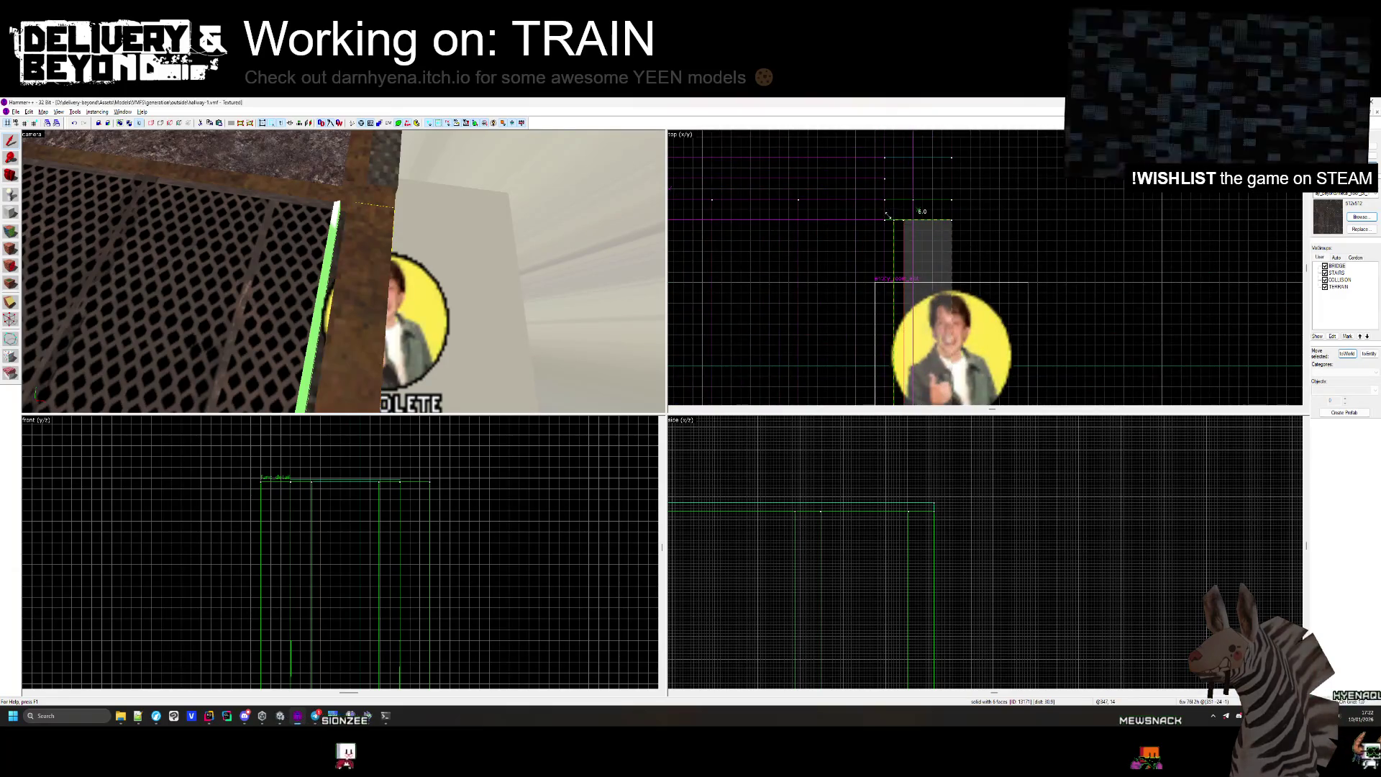
Back in Unity, frame the jump link and select its TARGET point.
{"action": "key", "text": "alt+Tab"}
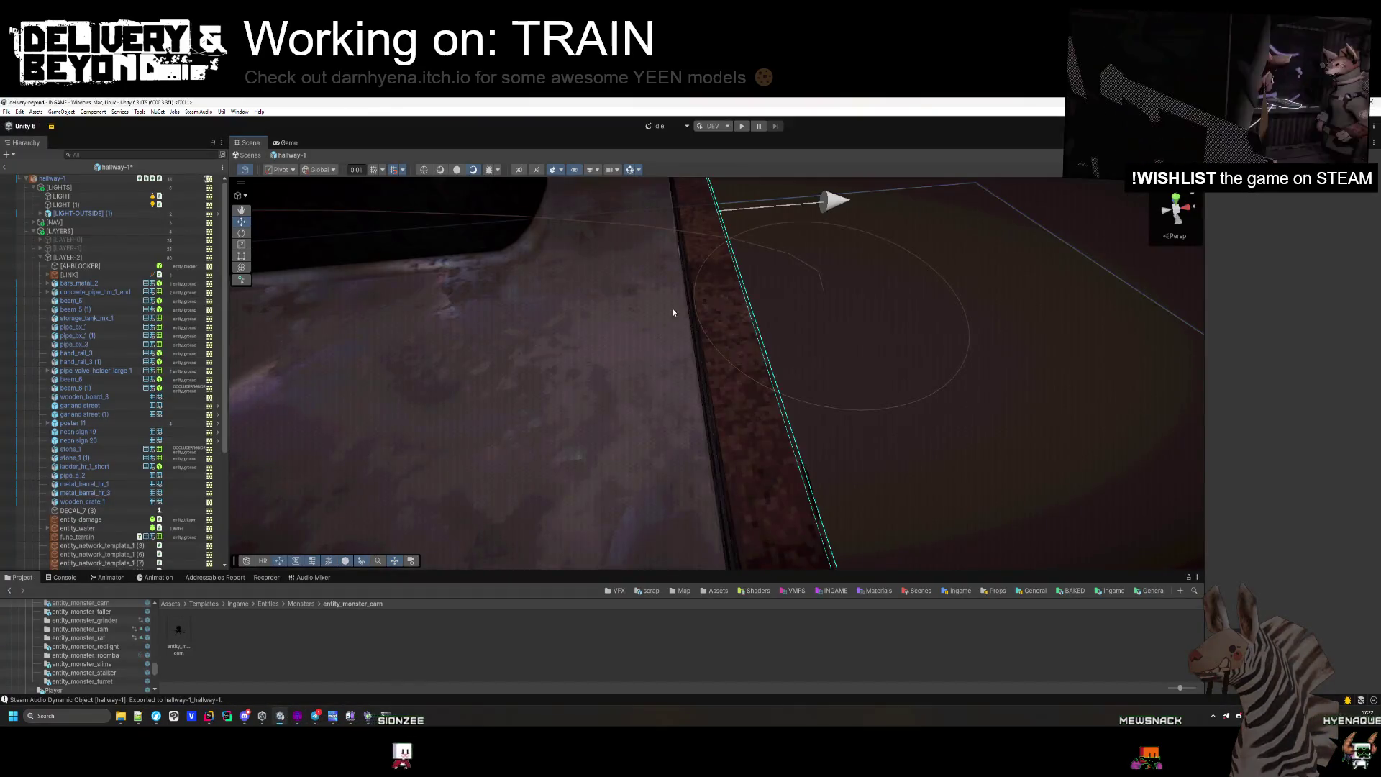
{"action": "mouse_move", "coordinate": [672, 308]}
{"action": "left_mouse_down"}
{"action": "mouse_move", "coordinate": [712, 273]}
{"action": "mouse_move", "coordinate": [725, 299]}
{"action": "mouse_move", "coordinate": [854, 323]}
{"action": "mouse_move", "coordinate": [854, 413]}
{"action": "mouse_move", "coordinate": [554, 247]}
{"action": "mouse_move", "coordinate": [633, 345]}
{"action": "mouse_move", "coordinate": [771, 398]}
{"action": "mouse_move", "coordinate": [586, 391]}
{"action": "mouse_move", "coordinate": [570, 379]}
{"action": "mouse_move", "coordinate": [777, 342]}
{"action": "mouse_move", "coordinate": [803, 368]}
{"action": "mouse_move", "coordinate": [802, 354]}
{"action": "mouse_move", "coordinate": [846, 364]}
{"action": "left_mouse_up"}
{"action": "scroll", "coordinate": [823, 376], "scroll_direction": "down", "scroll_amount": 5}
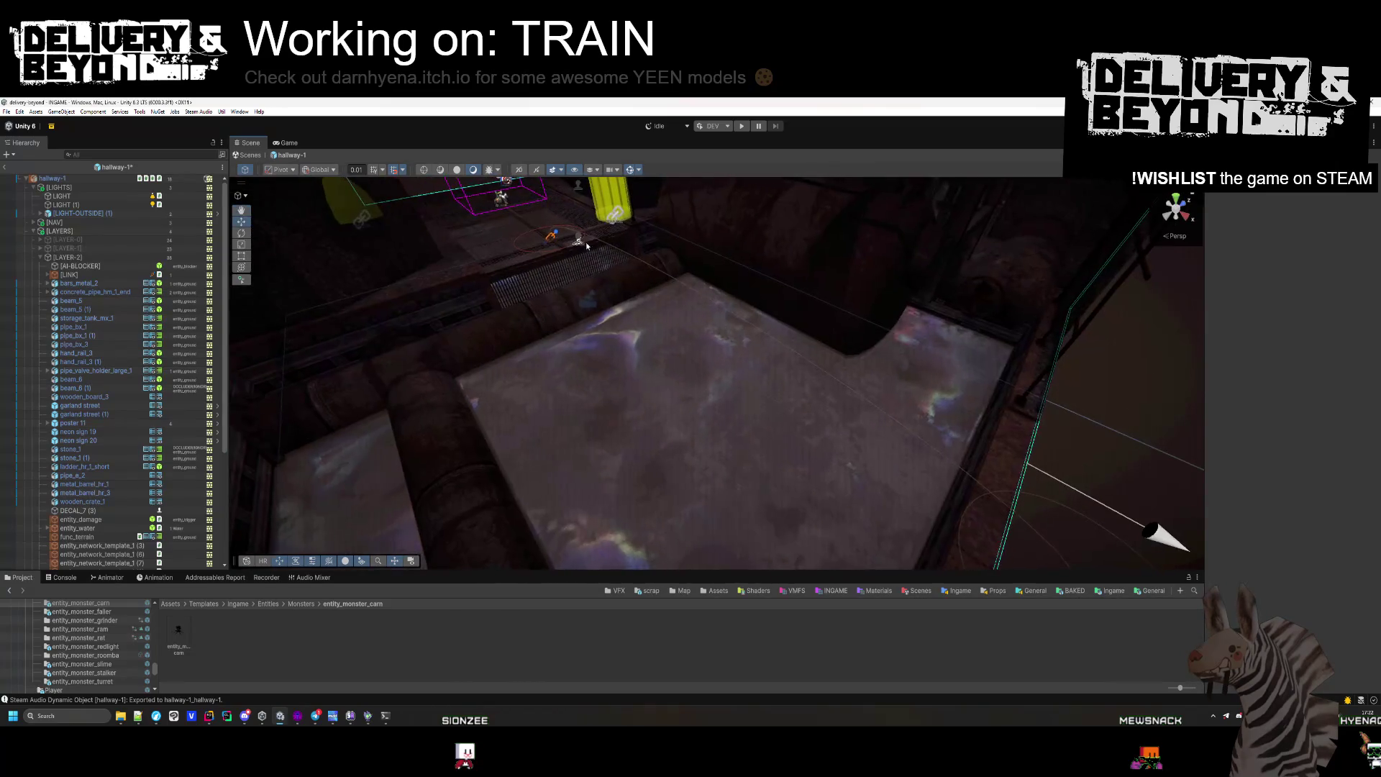
{"action": "left_click", "coordinate": [551, 234]}
{"action": "key", "text": "f"}
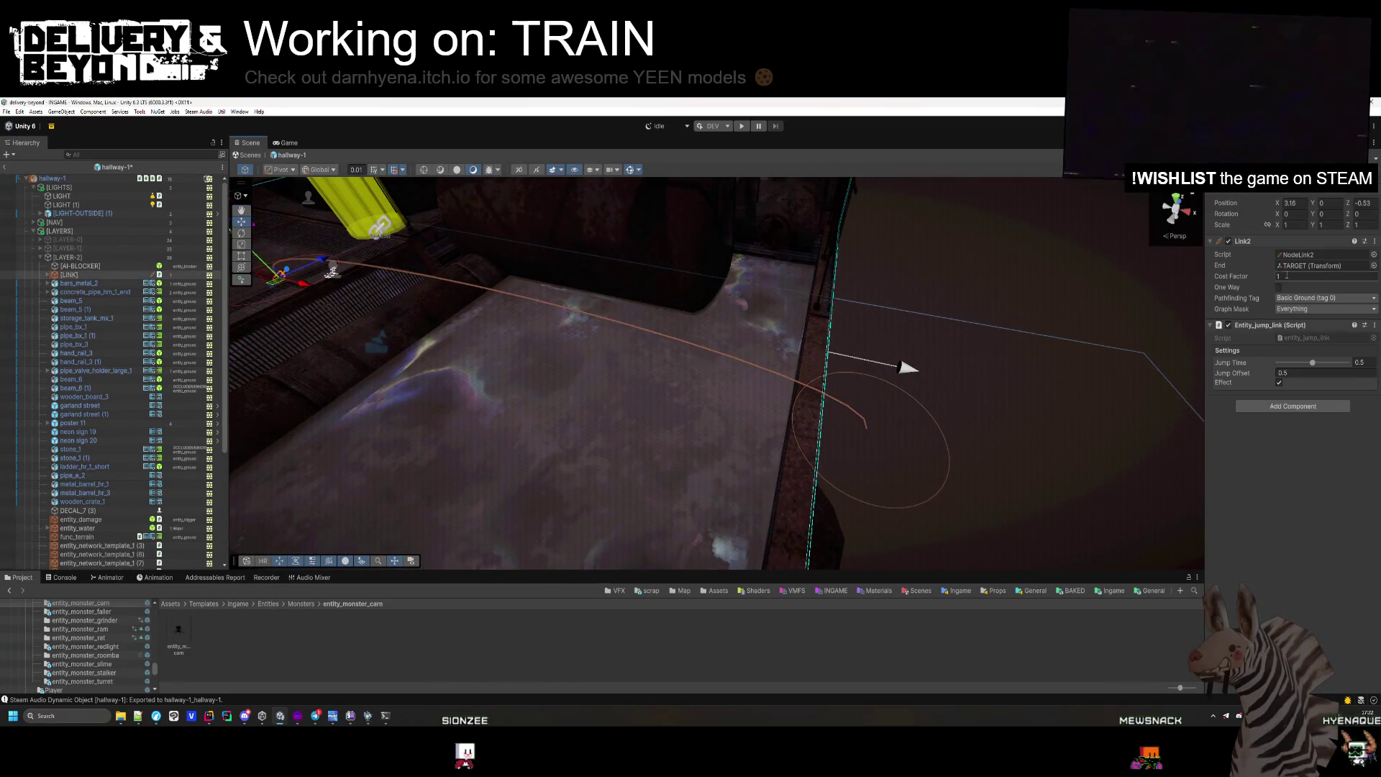
{"action": "left_click", "coordinate": [79, 283]}
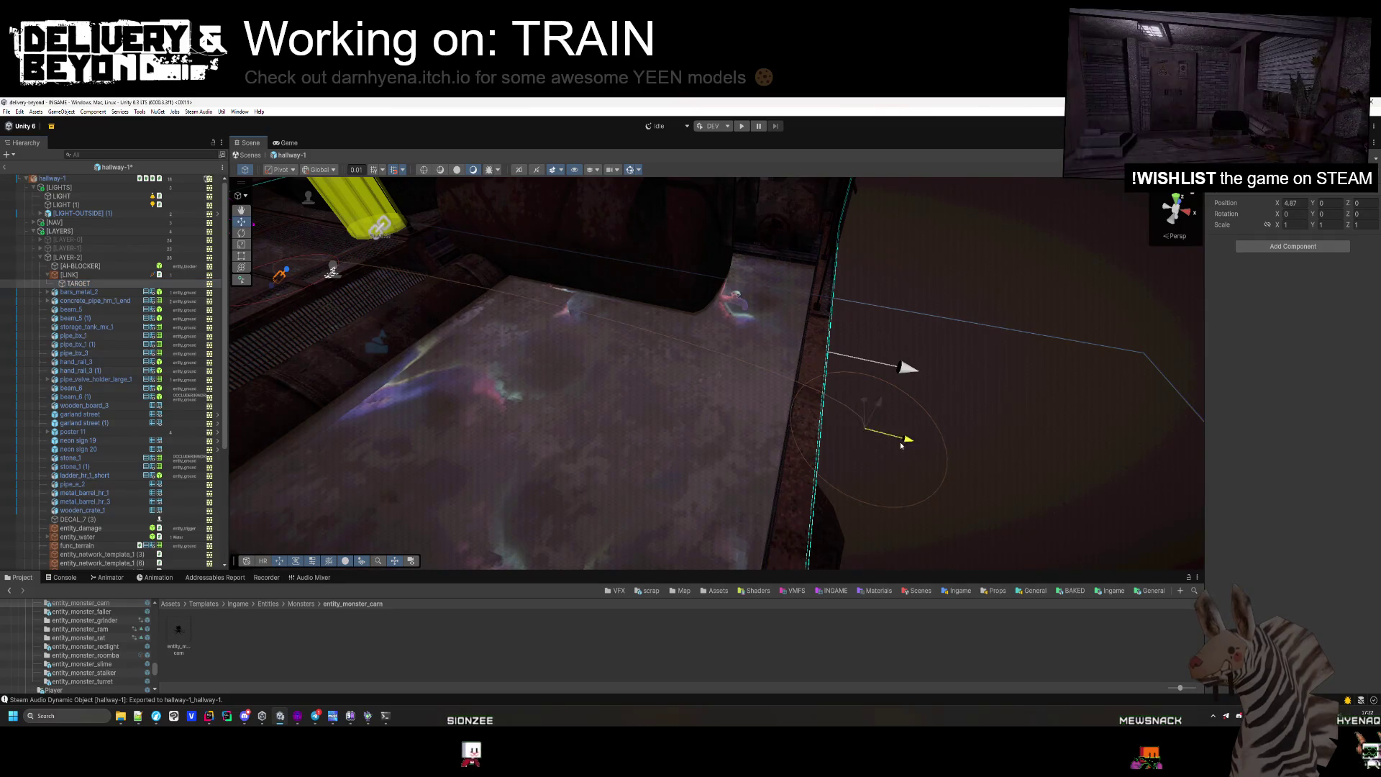
{"action": "left_click", "coordinate": [844, 438]}
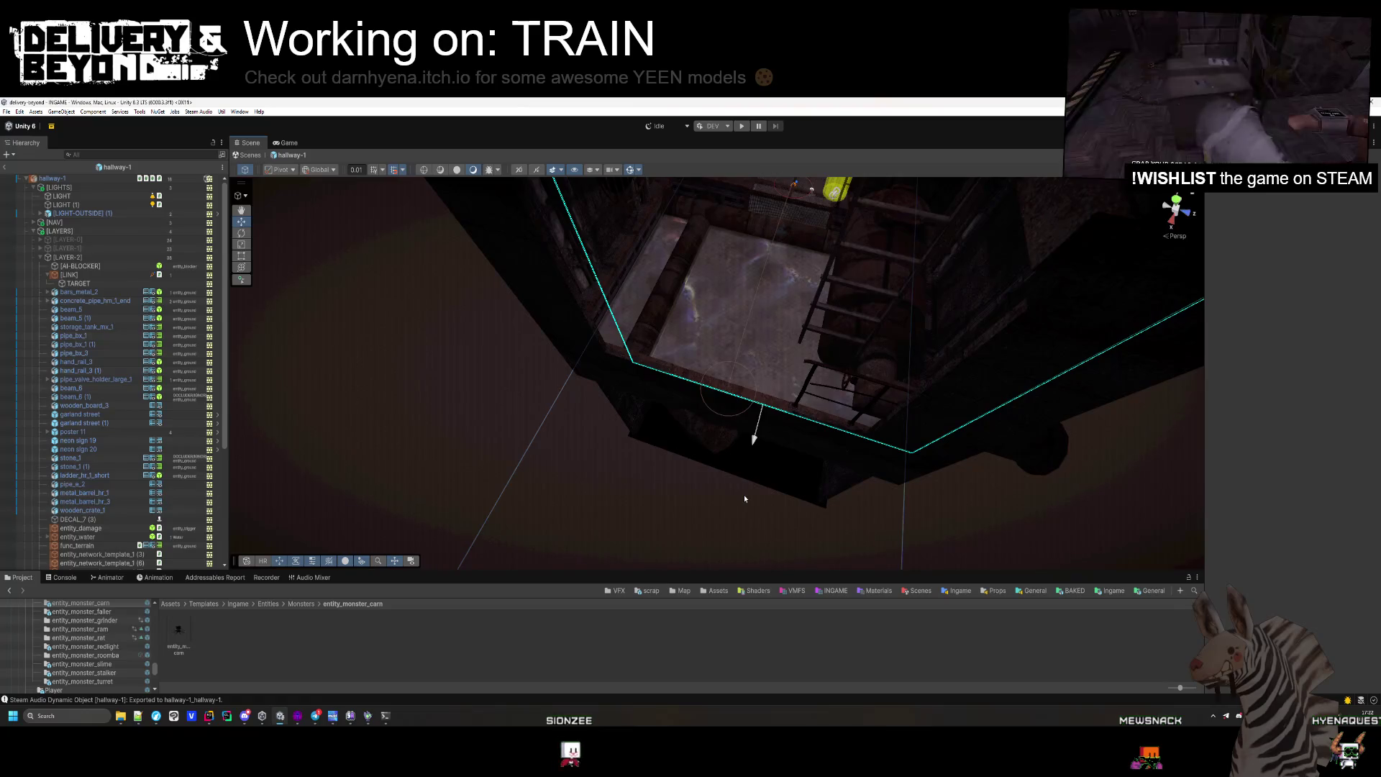
Select neon signs 19 and 20 on the tower, then select and collapse [LAYER-2].
{"action": "mouse_move", "coordinate": [745, 496]}
{"action": "left_mouse_down"}
{"action": "mouse_move", "coordinate": [808, 243]}
{"action": "mouse_move", "coordinate": [790, 254]}
{"action": "left_mouse_up"}
{"action": "left_click", "coordinate": [790, 253]}
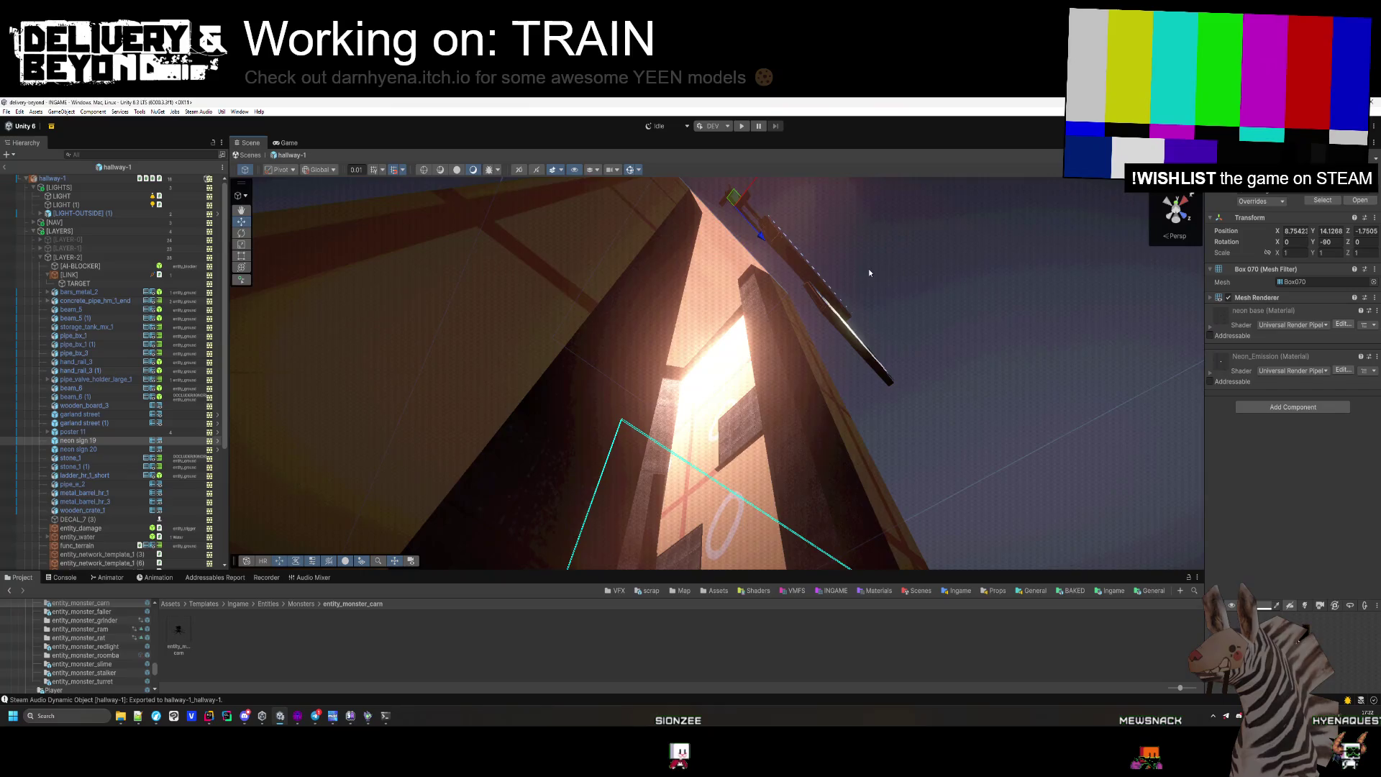
{"action": "key", "text": "f"}
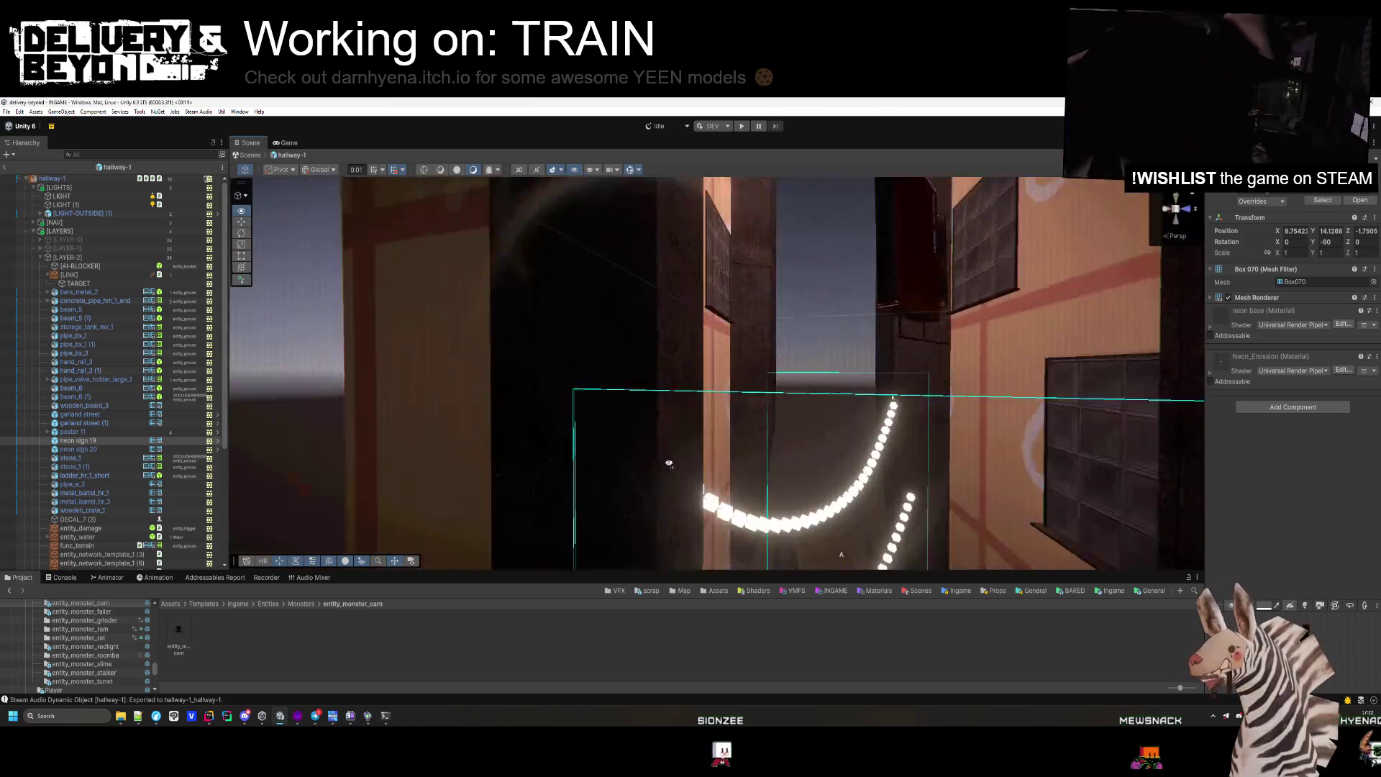
{"action": "mouse_move", "coordinate": [669, 464]}
{"action": "left_mouse_down"}
{"action": "mouse_move", "coordinate": [718, 364]}
{"action": "mouse_move", "coordinate": [672, 329]}
{"action": "mouse_move", "coordinate": [742, 350]}
{"action": "mouse_move", "coordinate": [794, 434]}
{"action": "mouse_move", "coordinate": [607, 455]}
{"action": "mouse_move", "coordinate": [687, 512]}
{"action": "left_mouse_up"}
{"action": "left_click", "coordinate": [762, 338], "text": "shift"}
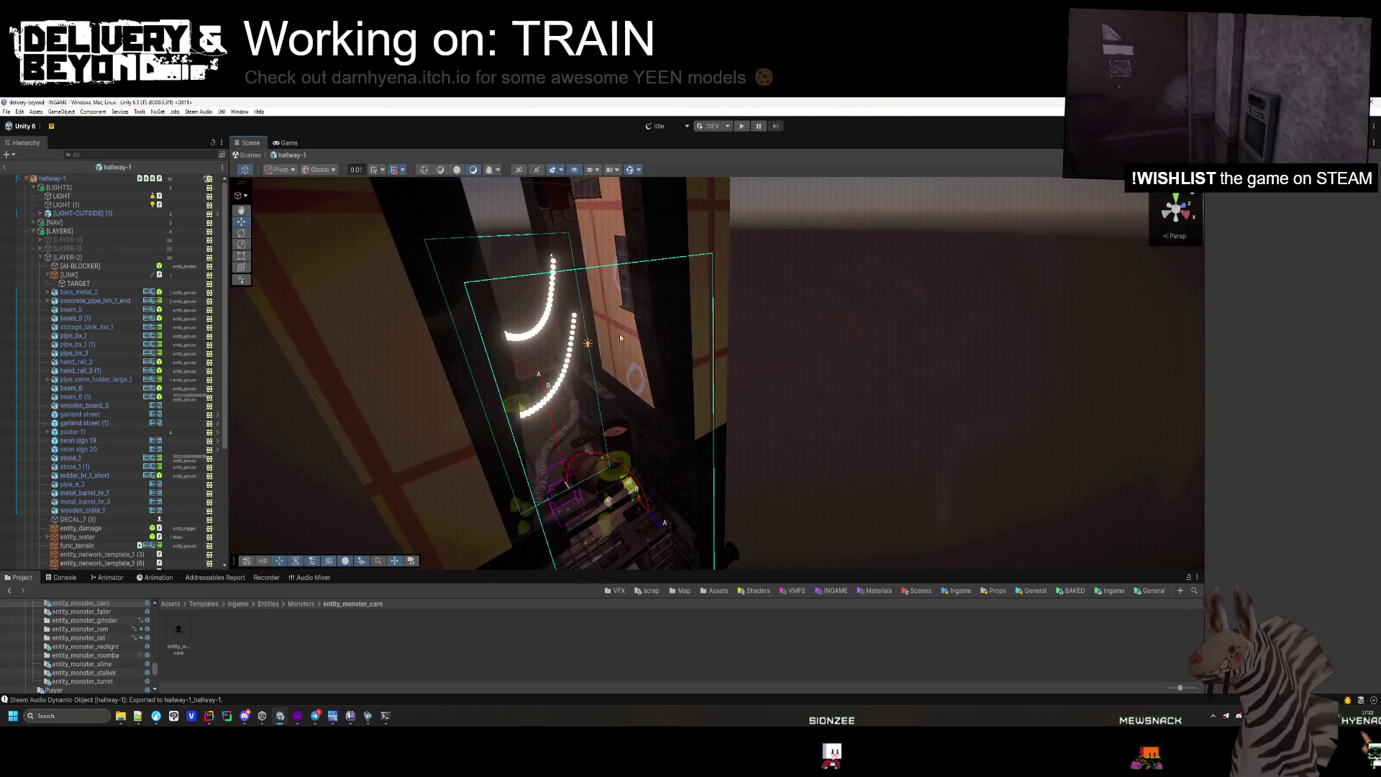
{"action": "mouse_move", "coordinate": [620, 334]}
{"action": "left_mouse_down"}
{"action": "mouse_move", "coordinate": [786, 584]}
{"action": "mouse_move", "coordinate": [765, 419]}
{"action": "left_mouse_up"}
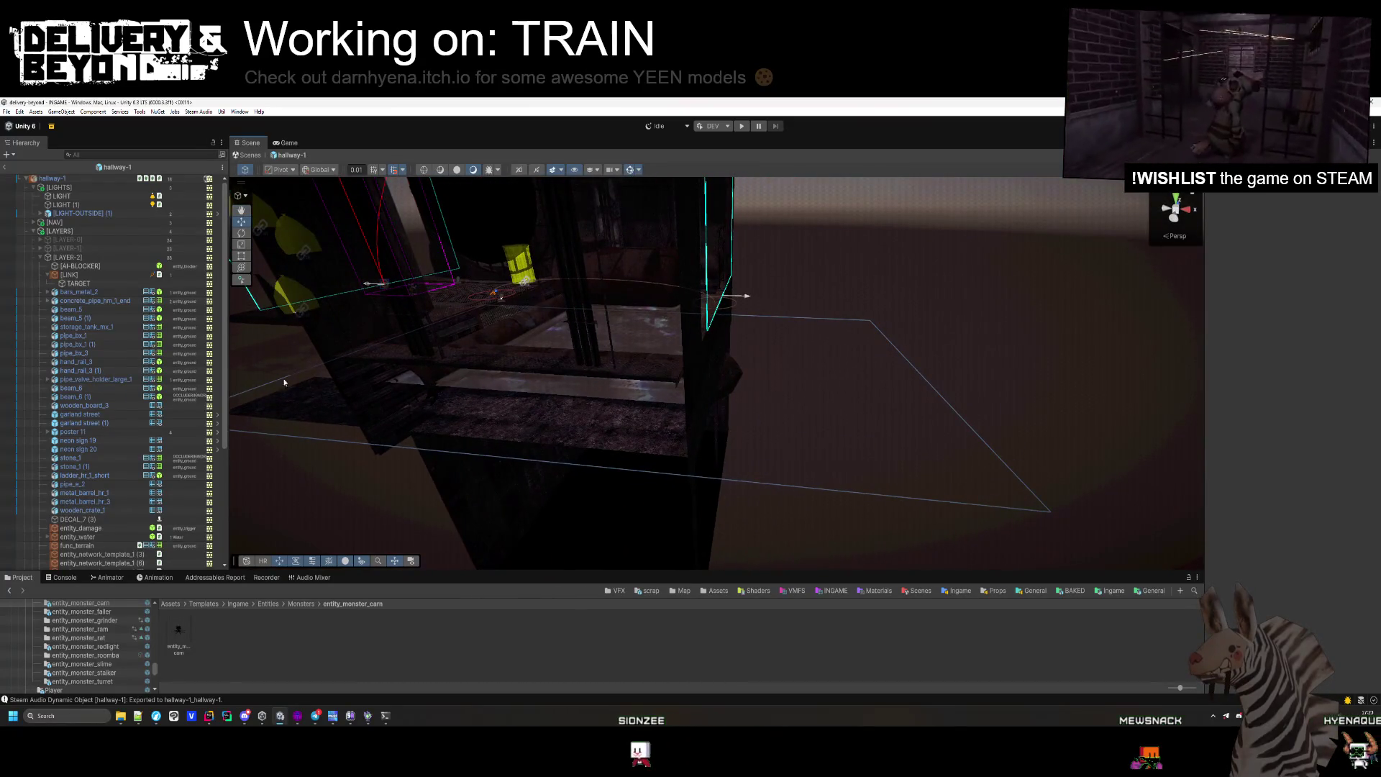
{"action": "left_click", "coordinate": [67, 257]}
{"action": "key", "text": "Left"}
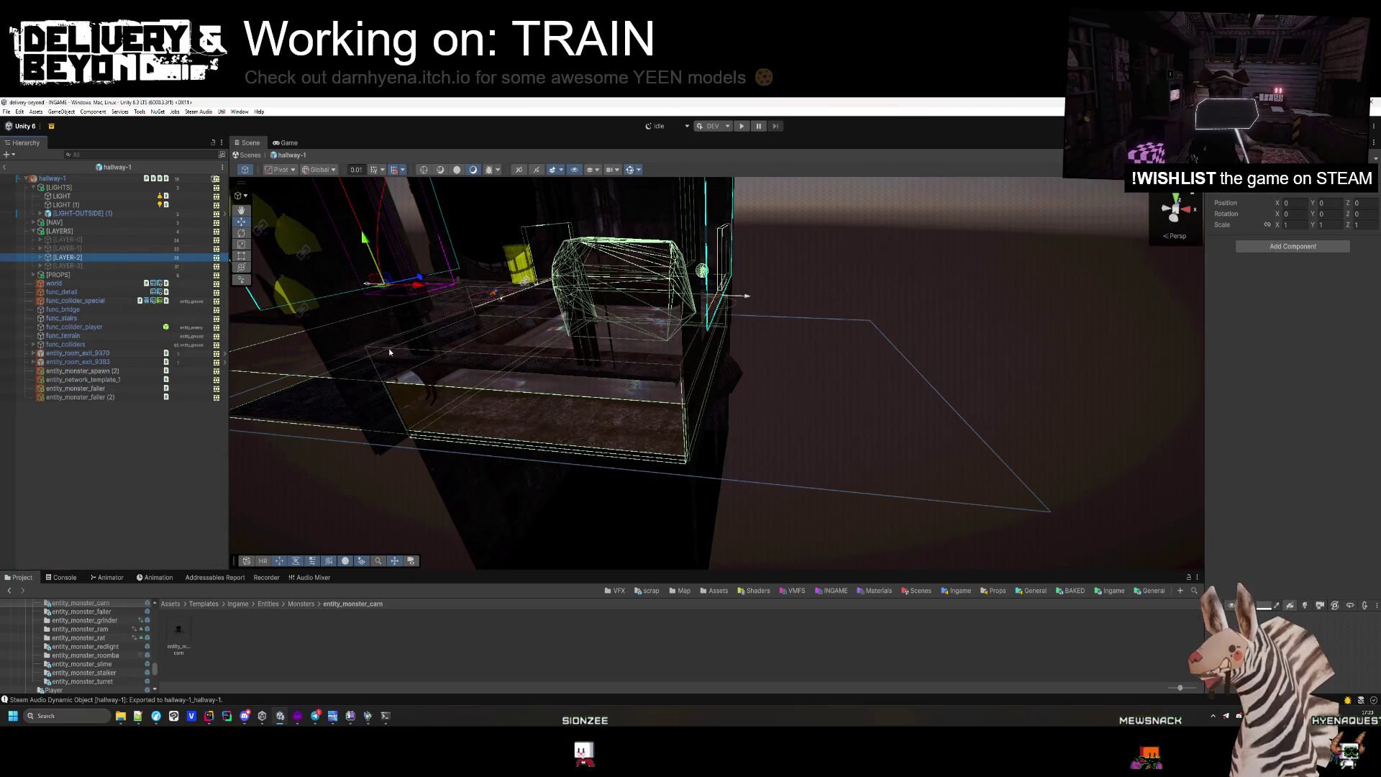
Deactivate [LAYER-2] and delete the bush, debris bricks and pipe_e_3, undoing to restore wooden_plank_3.
{"action": "key", "text": "alt+shift+a"}
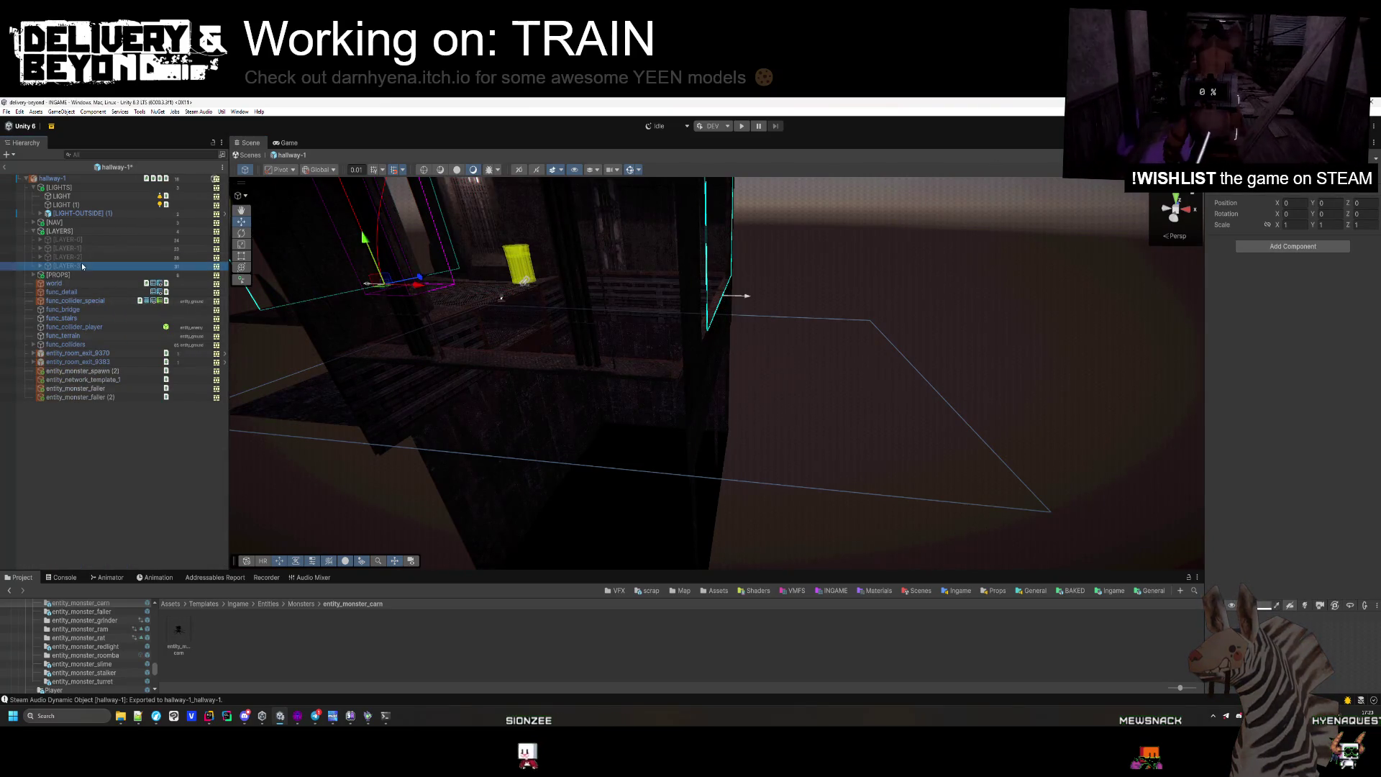
{"action": "mouse_move", "coordinate": [969, 351]}
{"action": "left_mouse_down"}
{"action": "mouse_move", "coordinate": [974, 364]}
{"action": "mouse_move", "coordinate": [894, 309]}
{"action": "mouse_move", "coordinate": [923, 351]}
{"action": "mouse_move", "coordinate": [926, 435]}
{"action": "mouse_move", "coordinate": [925, 309]}
{"action": "mouse_move", "coordinate": [882, 478]}
{"action": "left_mouse_up"}
{"action": "left_click", "coordinate": [878, 436]}
{"action": "key", "text": "Delete"}
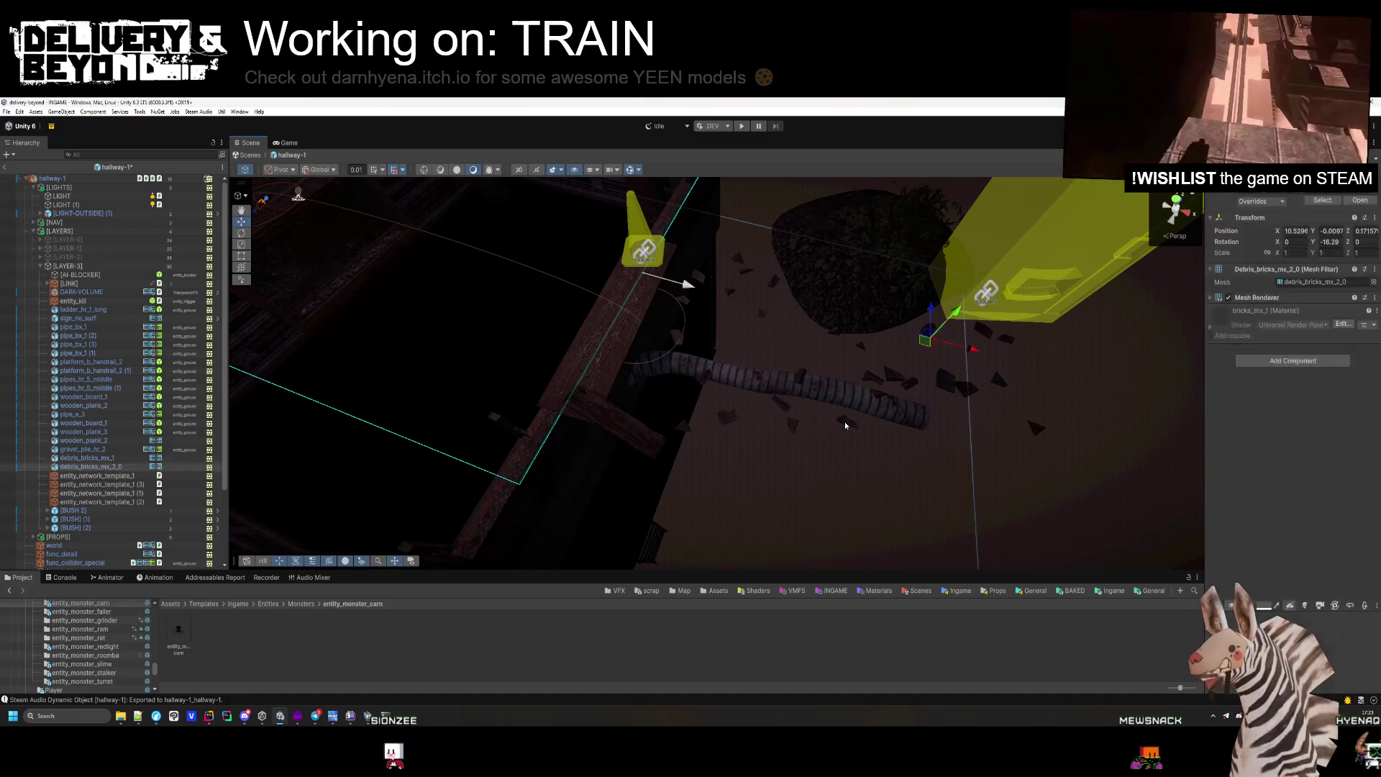
{"action": "key", "text": "Delete"}
{"action": "left_click", "coordinate": [797, 388]}
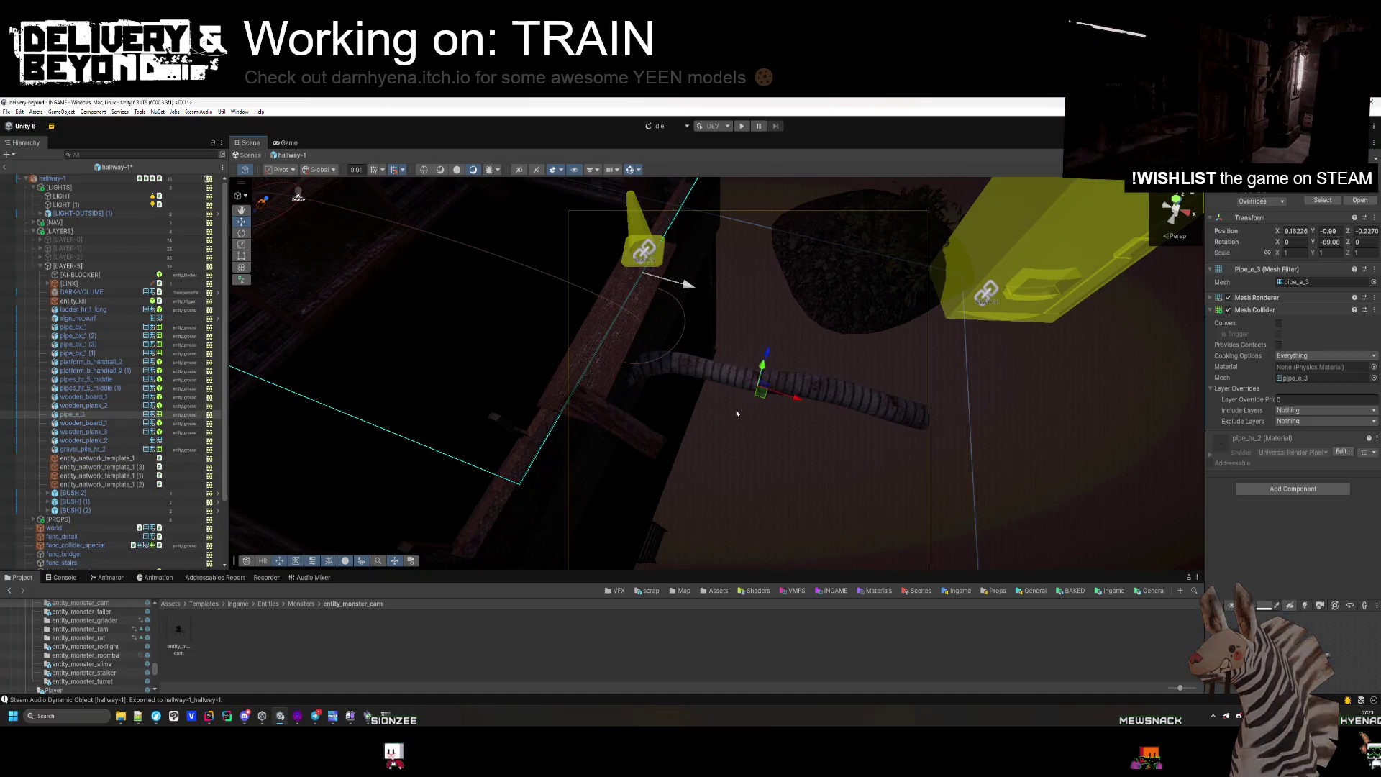
{"action": "key", "text": "Delete"}
{"action": "key", "text": "Delete"}
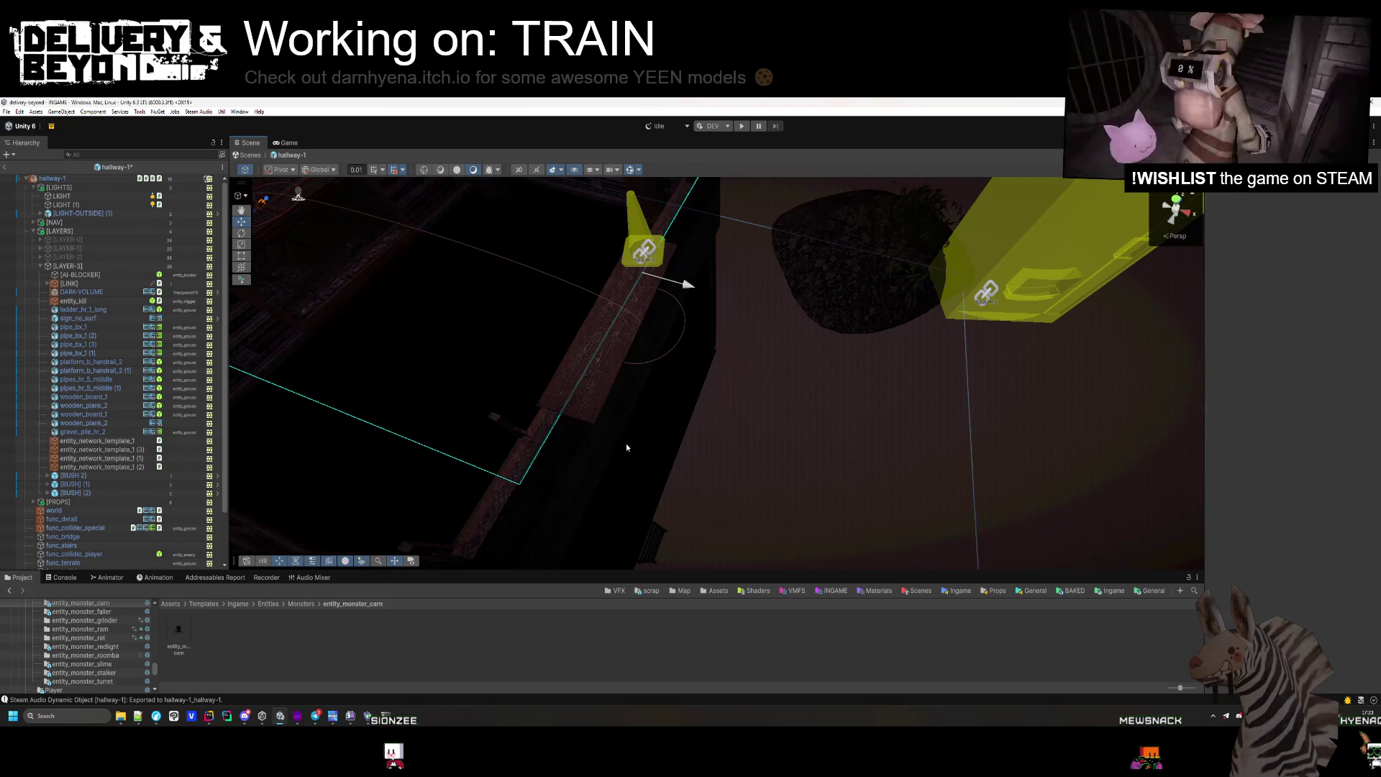
{"action": "key", "text": "ctrl+z"}
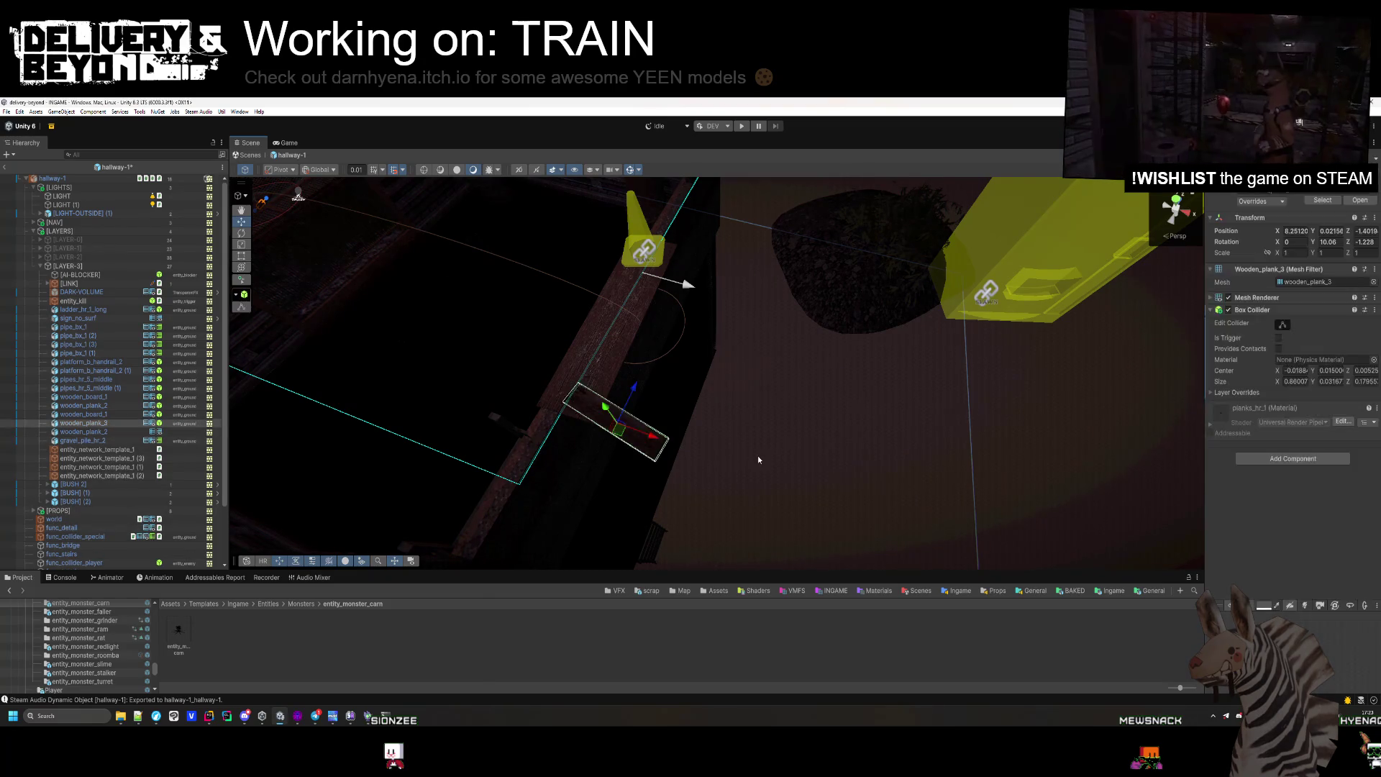
Delete gravel_pile_hr_2 and the extra yellow network-template entity.
{"action": "left_click_drag", "start_coordinate": [695, 444], "coordinate": [911, 452]}
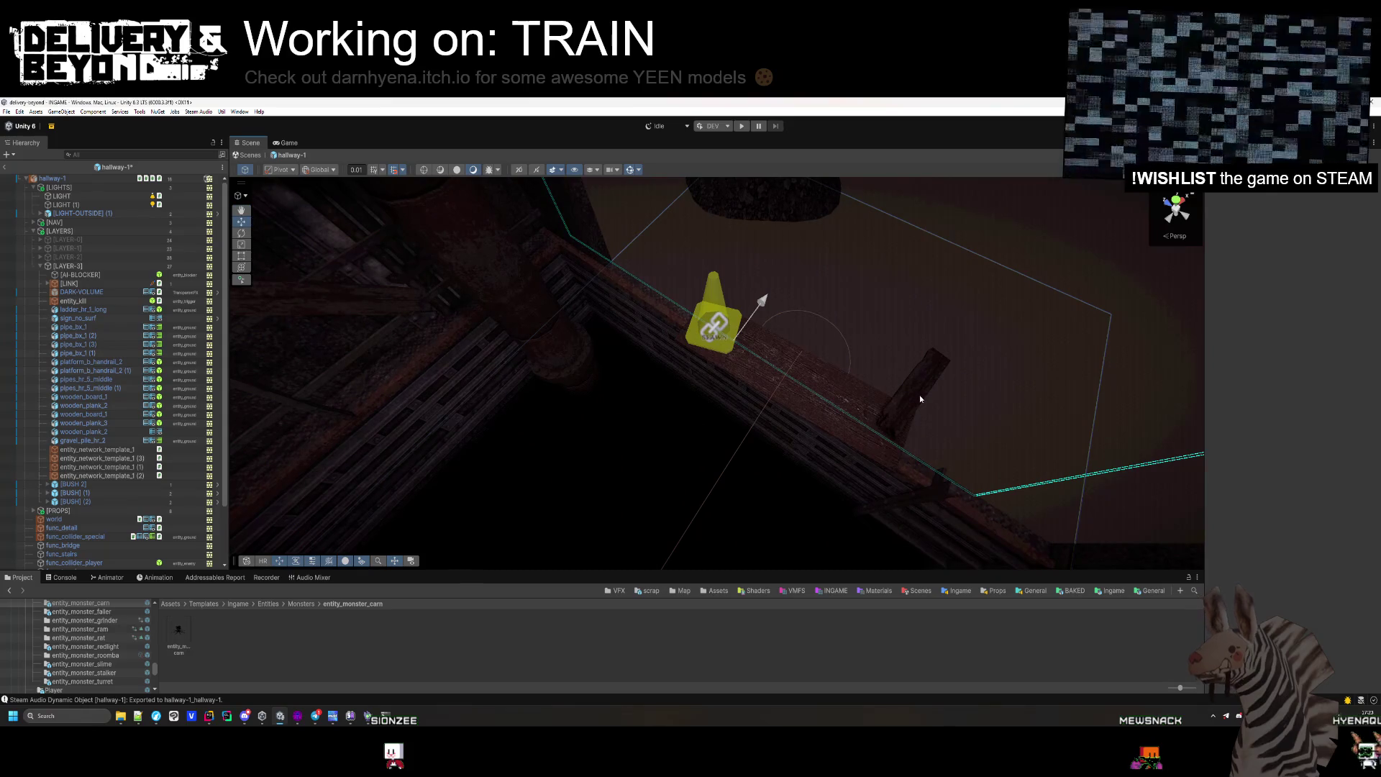
{"action": "mouse_move", "coordinate": [925, 400]}
{"action": "left_mouse_down"}
{"action": "mouse_move", "coordinate": [935, 382]}
{"action": "mouse_move", "coordinate": [817, 375]}
{"action": "left_mouse_up"}
{"action": "left_click", "coordinate": [818, 374]}
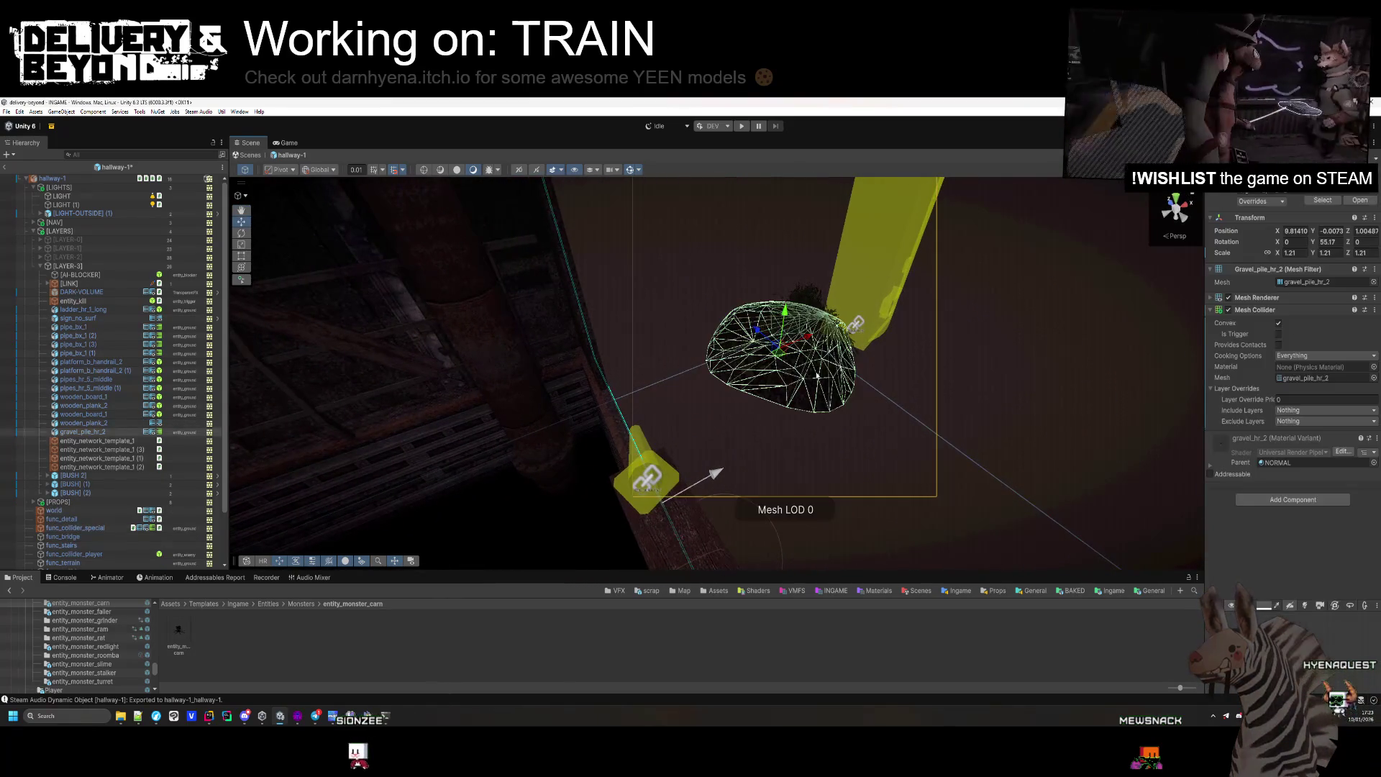
{"action": "key", "text": "Delete"}
{"action": "left_click", "coordinate": [857, 332]}
{"action": "key", "text": "Delete"}
Check the tag list for pipes_hr_5_middle (1) and the wooden board without changing tags.
{"action": "mouse_move", "coordinate": [808, 438]}
{"action": "left_mouse_down"}
{"action": "mouse_move", "coordinate": [749, 313]}
{"action": "mouse_move", "coordinate": [554, 514]}
{"action": "mouse_move", "coordinate": [568, 488]}
{"action": "left_mouse_up"}
{"action": "left_click", "coordinate": [568, 488]}
{"action": "key", "text": "f"}
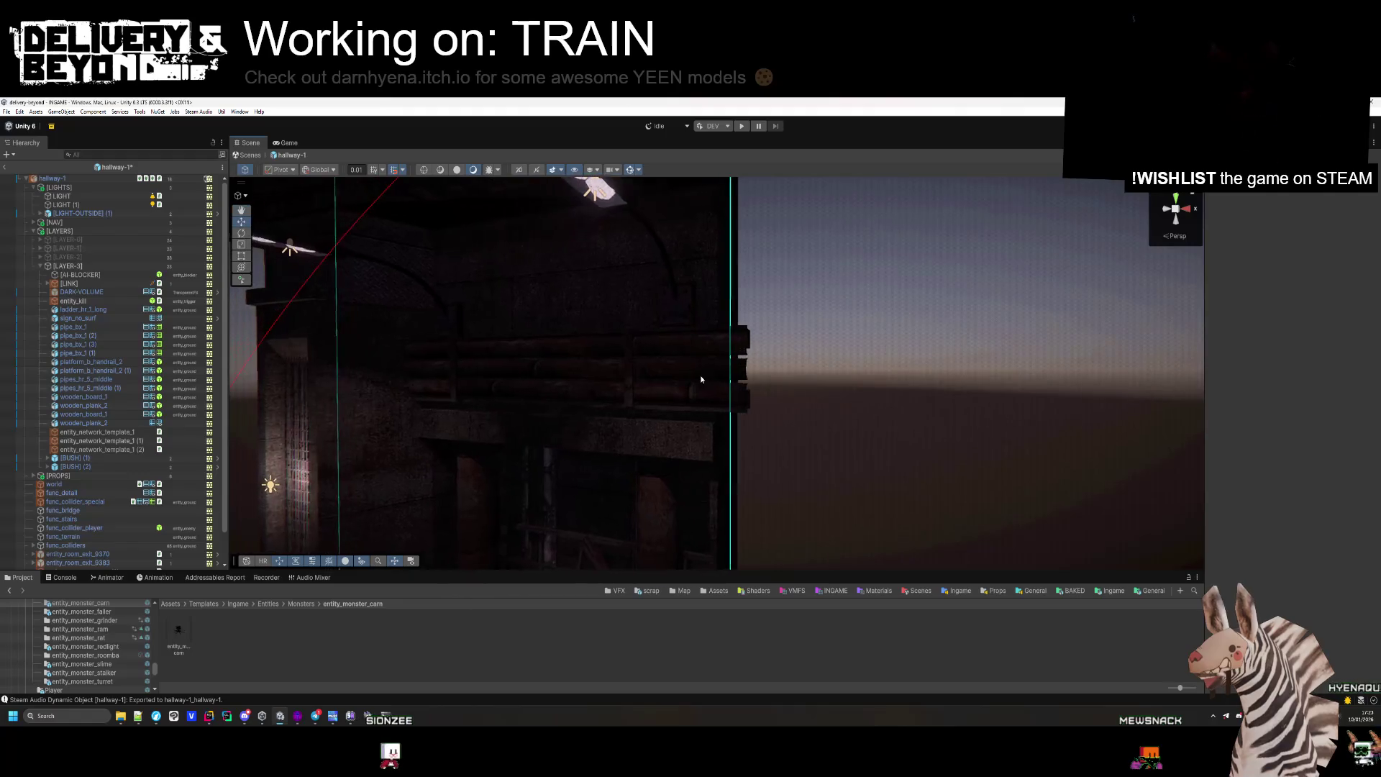
{"action": "left_click", "coordinate": [1259, 188]}
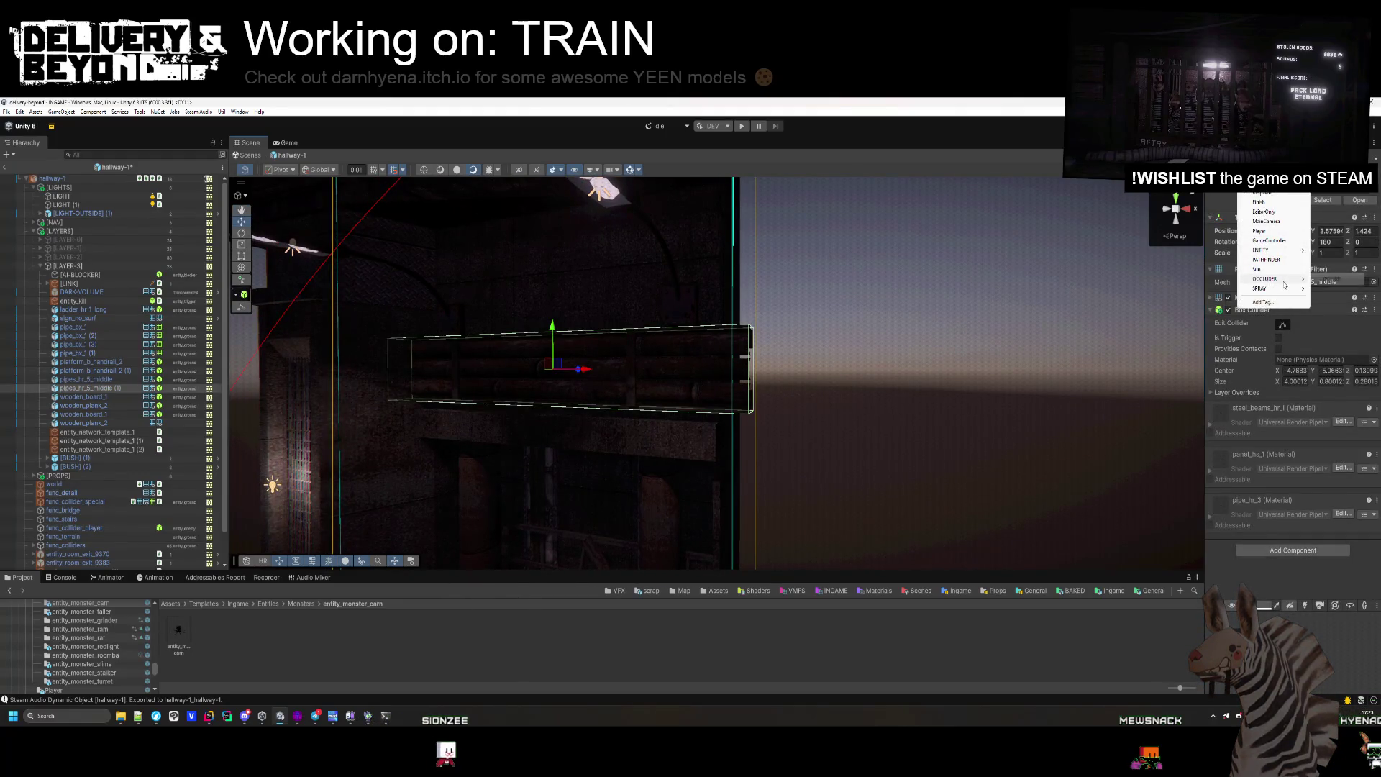
{"action": "mouse_move", "coordinate": [935, 389]}
{"action": "left_mouse_down"}
{"action": "mouse_move", "coordinate": [909, 422]}
{"action": "mouse_move", "coordinate": [712, 419]}
{"action": "left_mouse_up"}
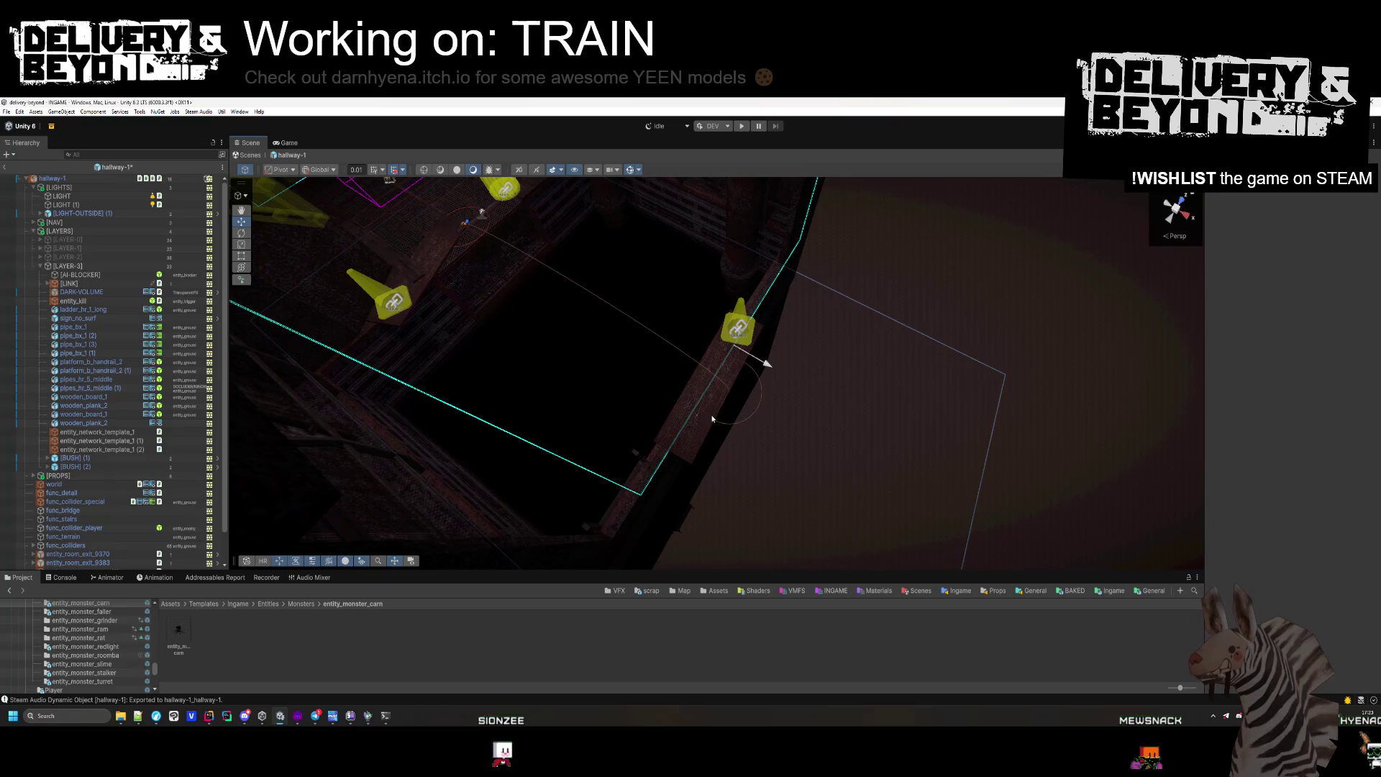
{"action": "left_click", "coordinate": [1259, 188]}
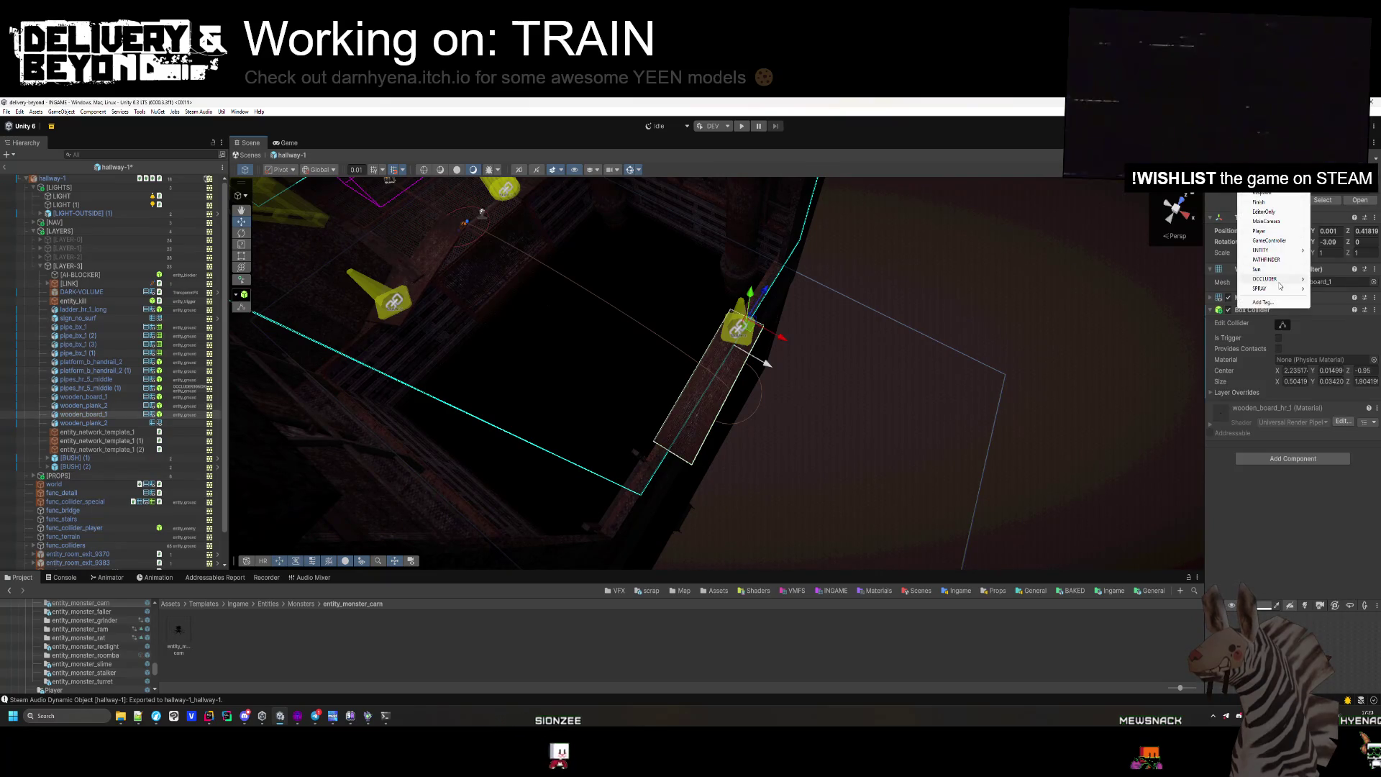
{"action": "key", "text": "Escape"}
{"action": "left_click", "coordinate": [863, 324]}
{"action": "mouse_move", "coordinate": [863, 324]}
{"action": "left_mouse_down"}
{"action": "mouse_move", "coordinate": [1022, 238]}
{"action": "mouse_move", "coordinate": [892, 339]}
{"action": "mouse_move", "coordinate": [891, 374]}
{"action": "mouse_move", "coordinate": [819, 352]}
{"action": "mouse_move", "coordinate": [823, 333]}
{"action": "mouse_move", "coordinate": [710, 432]}
{"action": "mouse_move", "coordinate": [586, 433]}
{"action": "mouse_move", "coordinate": [884, 376]}
{"action": "mouse_move", "coordinate": [864, 360]}
{"action": "mouse_move", "coordinate": [845, 367]}
{"action": "mouse_move", "coordinate": [839, 410]}
{"action": "mouse_move", "coordinate": [1168, 416]}
{"action": "mouse_move", "coordinate": [1079, 293]}
{"action": "mouse_move", "coordinate": [1169, 514]}
{"action": "mouse_move", "coordinate": [806, 391]}
{"action": "left_mouse_up"}
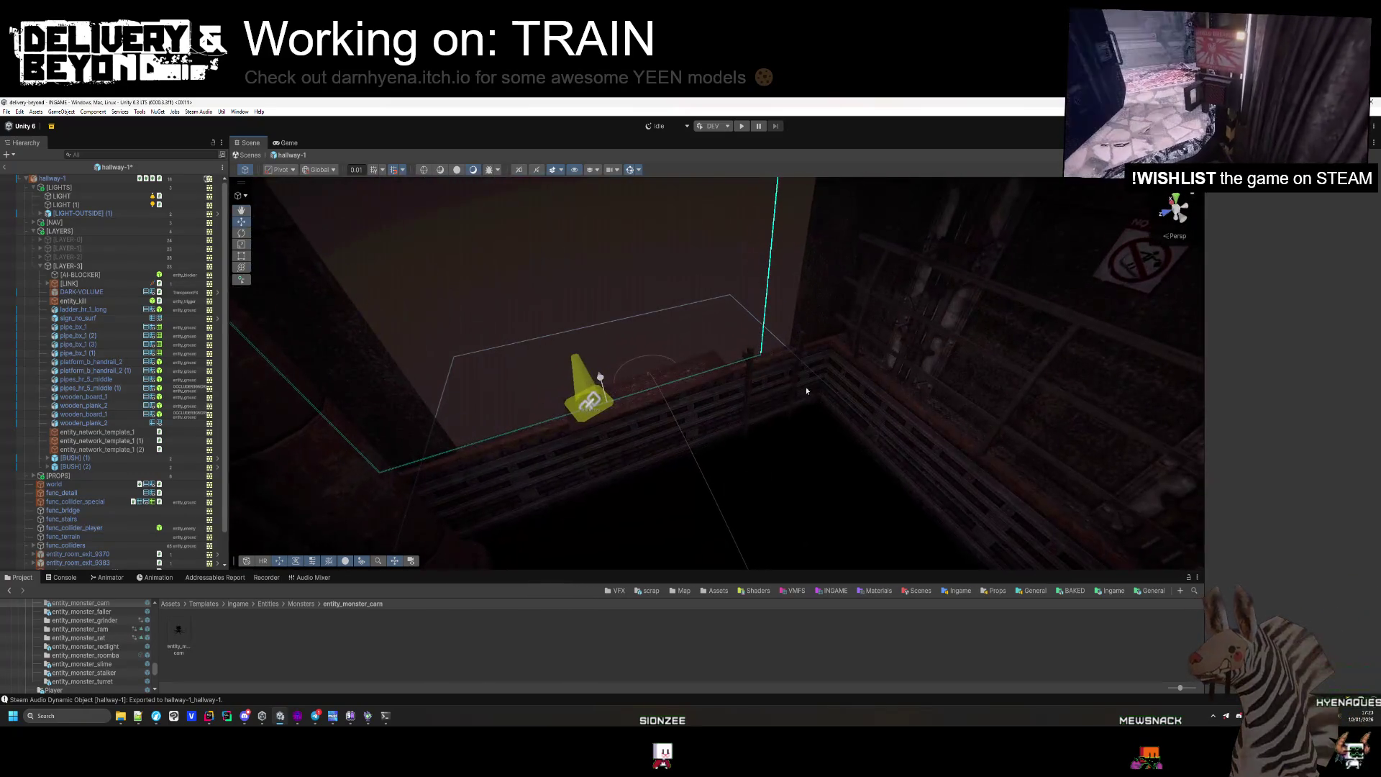
Delete the traffic cone in the shaft.
{"action": "left_click", "coordinate": [752, 354]}
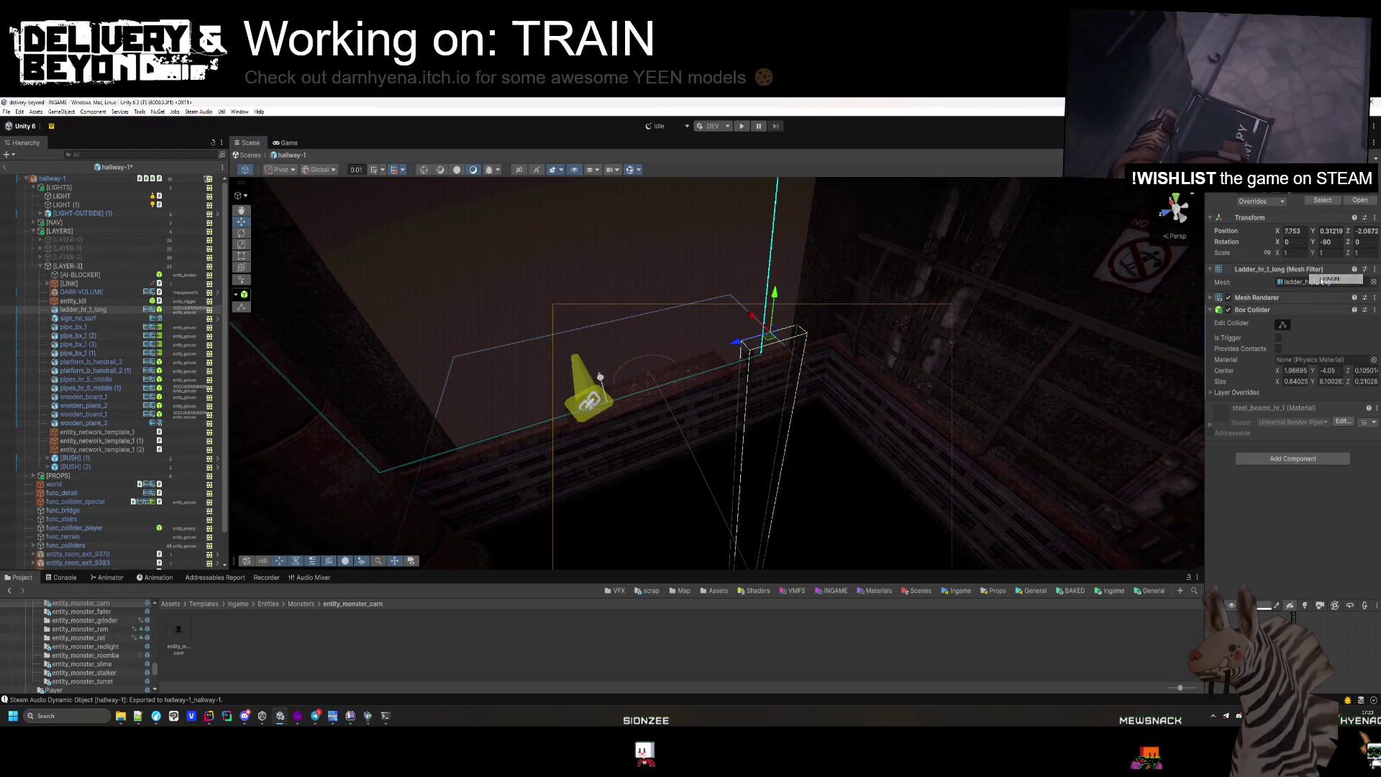
{"action": "left_click", "coordinate": [583, 247]}
{"action": "mouse_move", "coordinate": [583, 247]}
{"action": "left_mouse_down"}
{"action": "mouse_move", "coordinate": [894, 220]}
{"action": "mouse_move", "coordinate": [985, 257]}
{"action": "mouse_move", "coordinate": [833, 418]}
{"action": "mouse_move", "coordinate": [787, 432]}
{"action": "left_mouse_up"}
{"action": "key", "text": "Delete"}
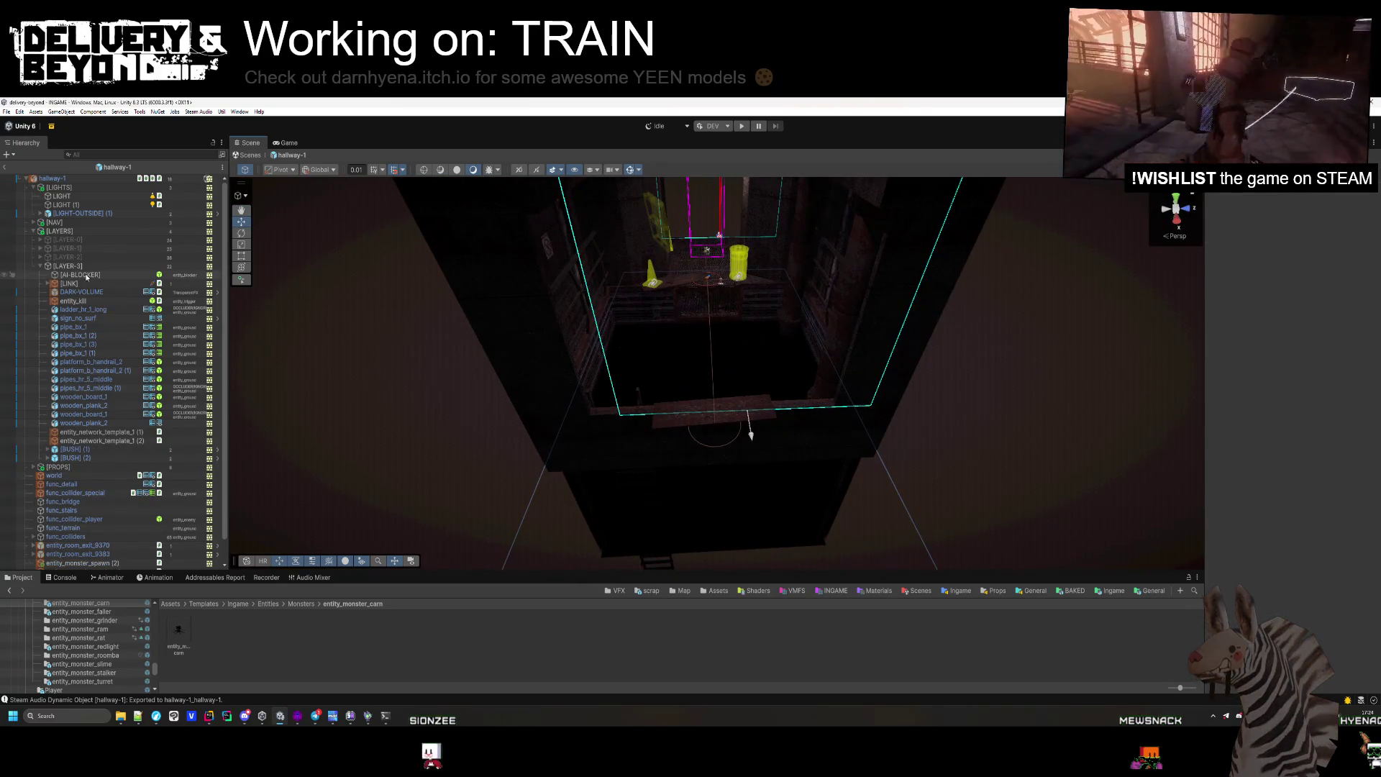
Preview the room with [LAYER-3] deactivated, then undo to restore it.
{"action": "left_click", "coordinate": [51, 268]}
{"action": "left_click", "coordinate": [40, 266]}
{"action": "key", "text": "f"}
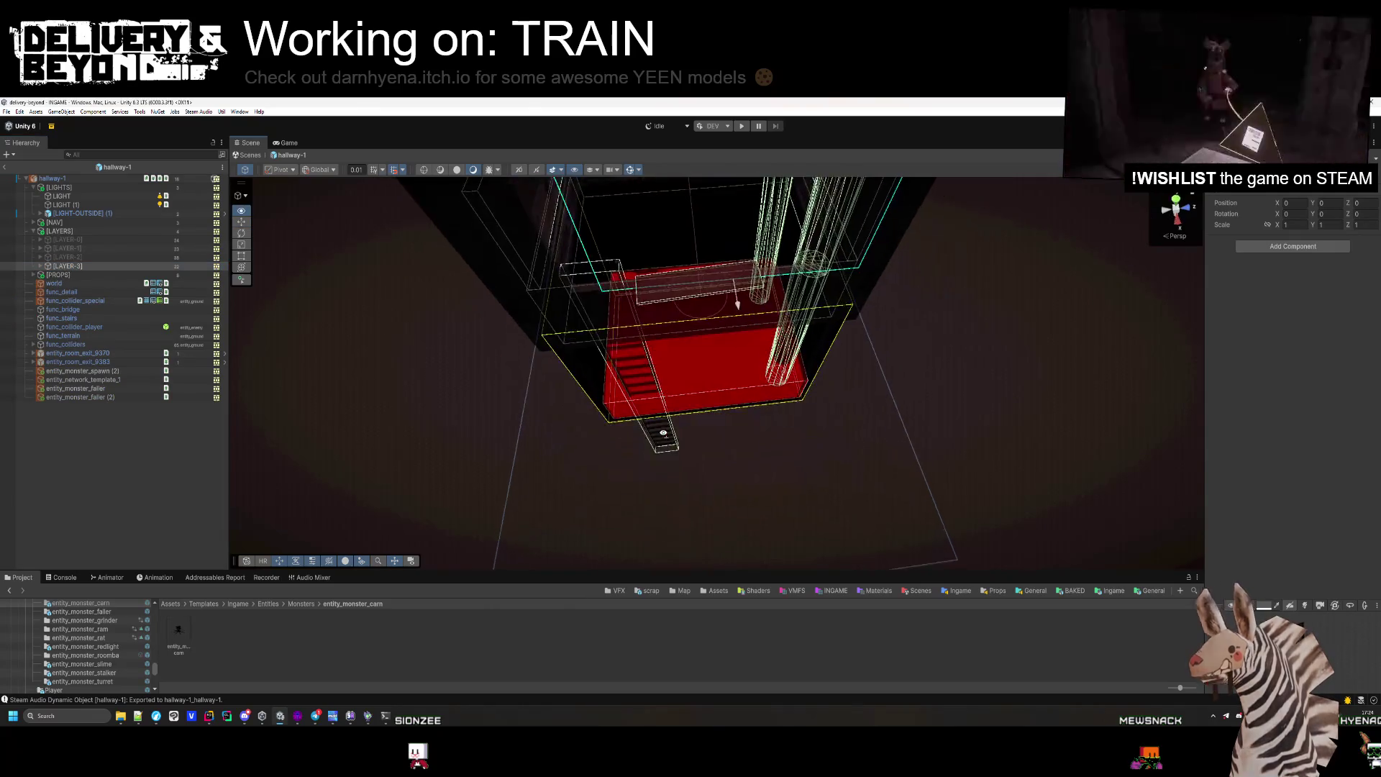
{"action": "key", "text": "alt+shift+a"}
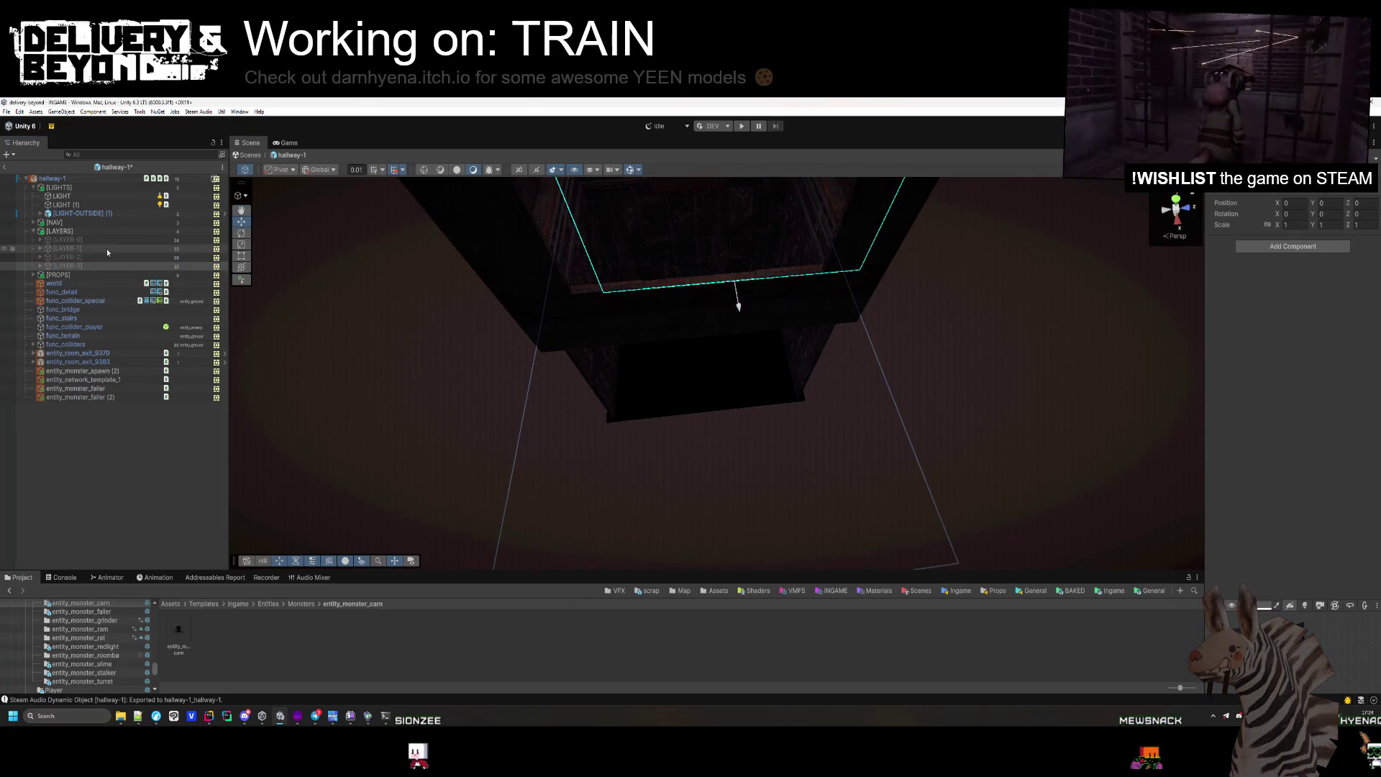
{"action": "key", "text": "ctrl+z"}
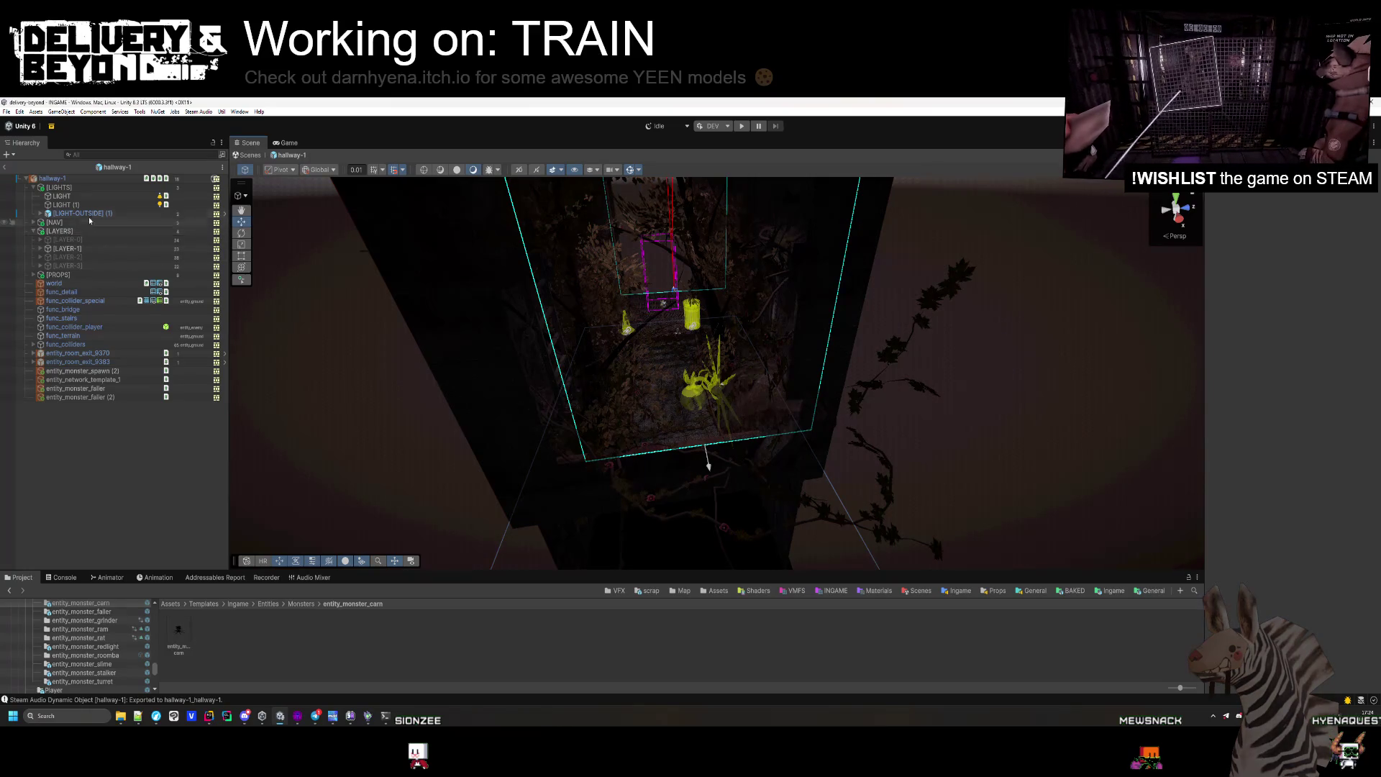
Frame the hallway-1 room, hide the [LAYER-1] foliage, and collapse the [LAYERS] group.
{"action": "double_click", "coordinate": [49, 177]}
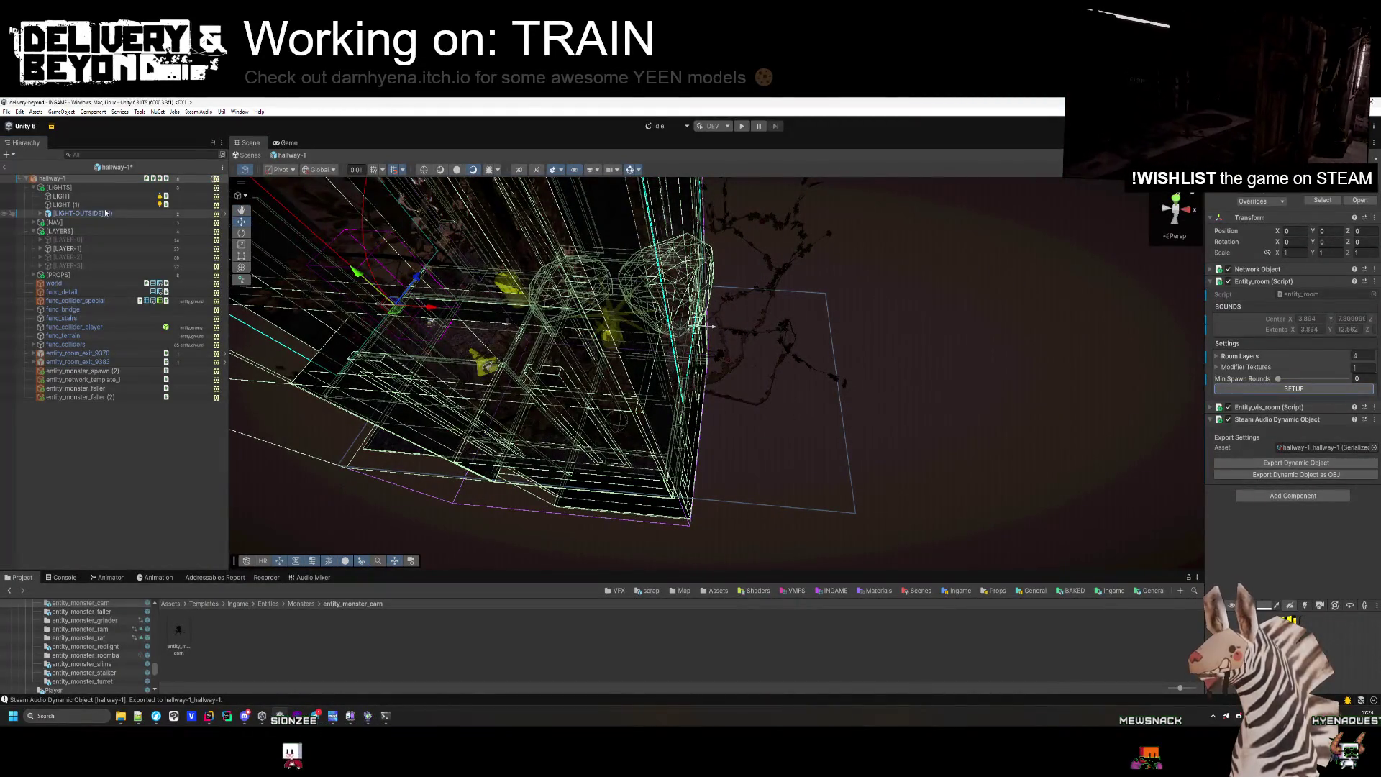
{"action": "left_click", "coordinate": [691, 273]}
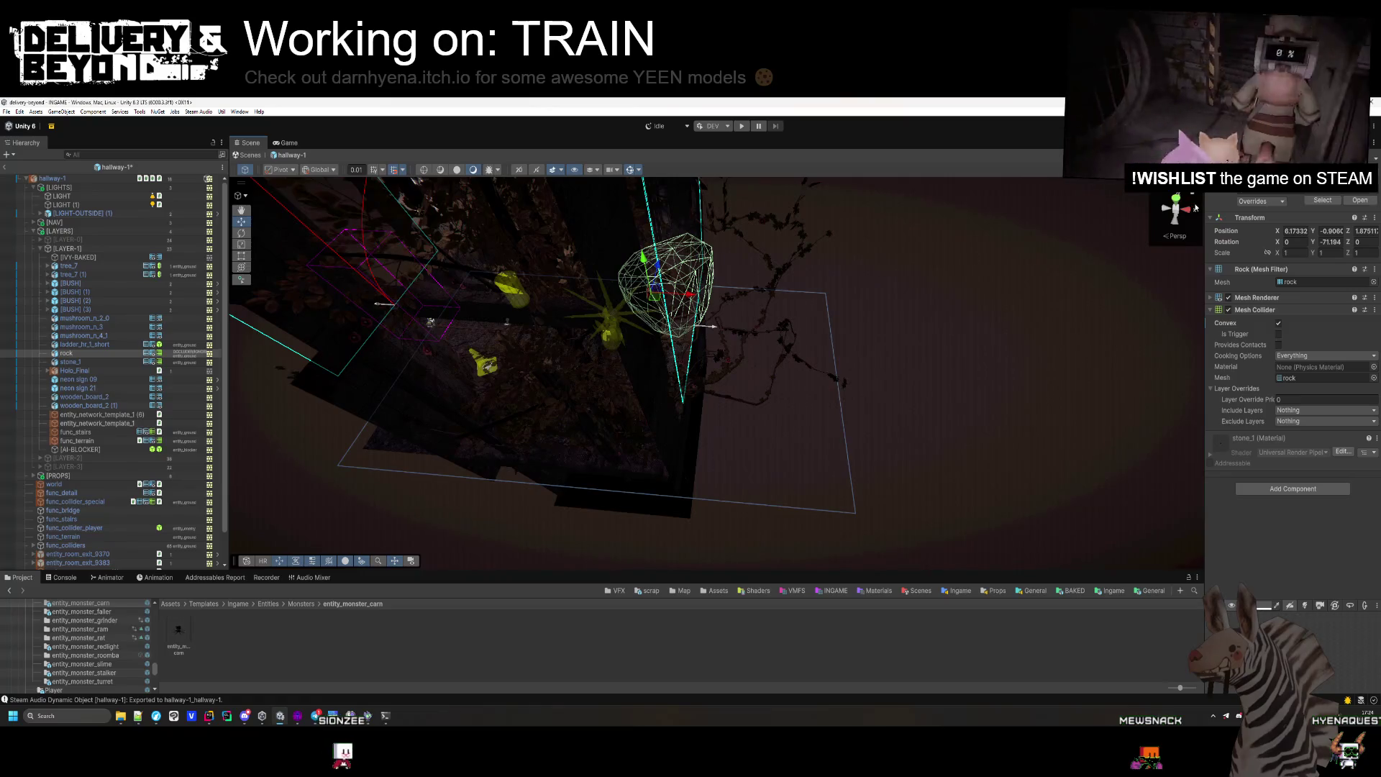
{"action": "left_click", "coordinate": [252, 182]}
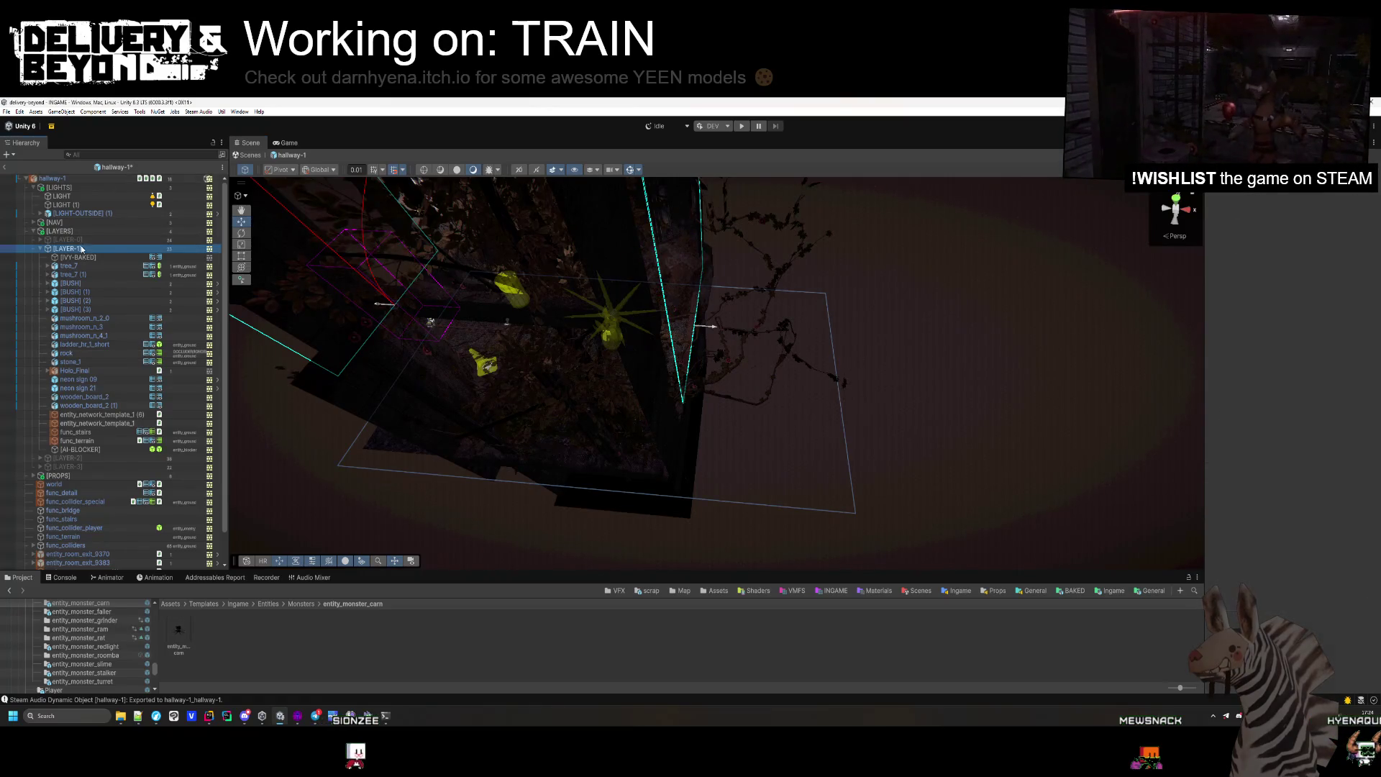
{"action": "key", "text": "h"}
{"action": "left_click", "coordinate": [50, 179]}
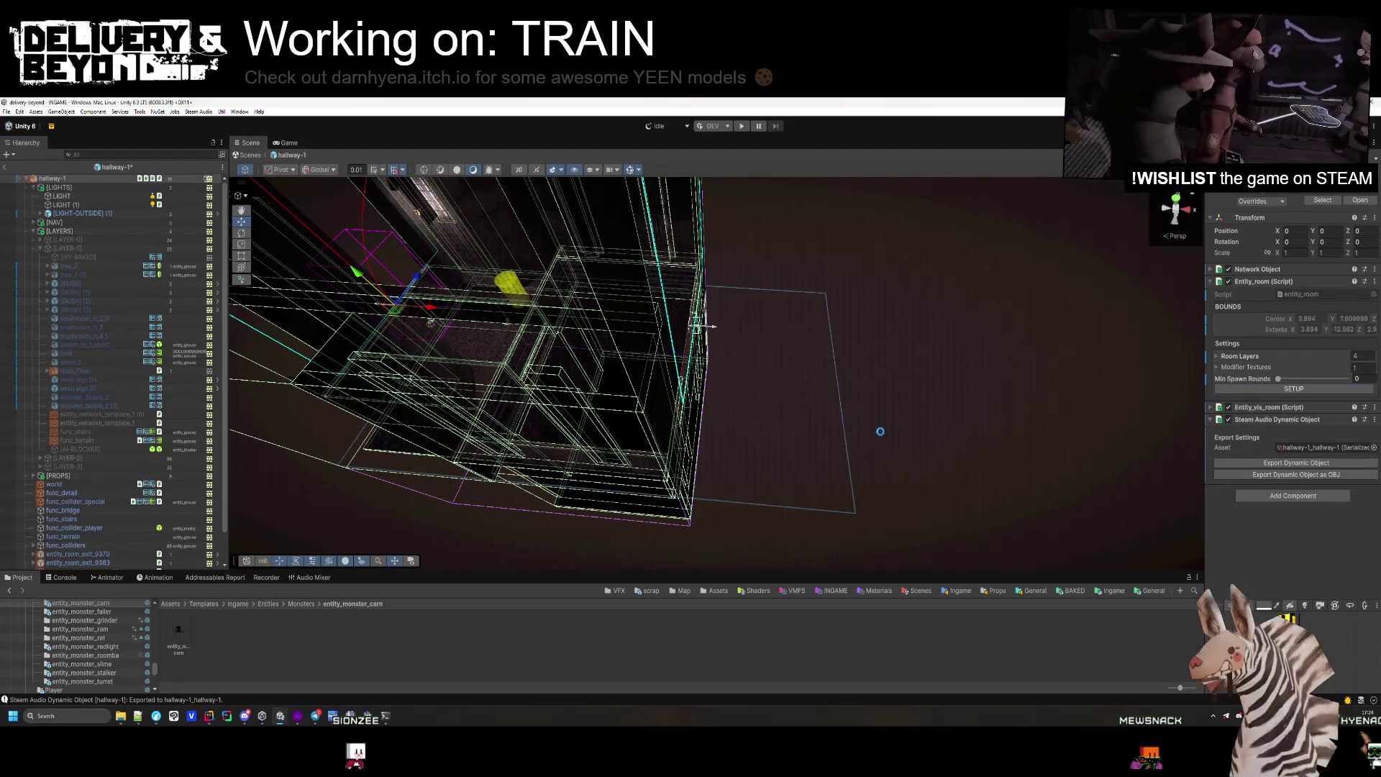
{"action": "mouse_move", "coordinate": [878, 413]}
{"action": "left_mouse_down"}
{"action": "mouse_move", "coordinate": [708, 444]}
{"action": "mouse_move", "coordinate": [70, 216]}
{"action": "left_mouse_up"}
{"action": "left_click", "coordinate": [34, 206]}
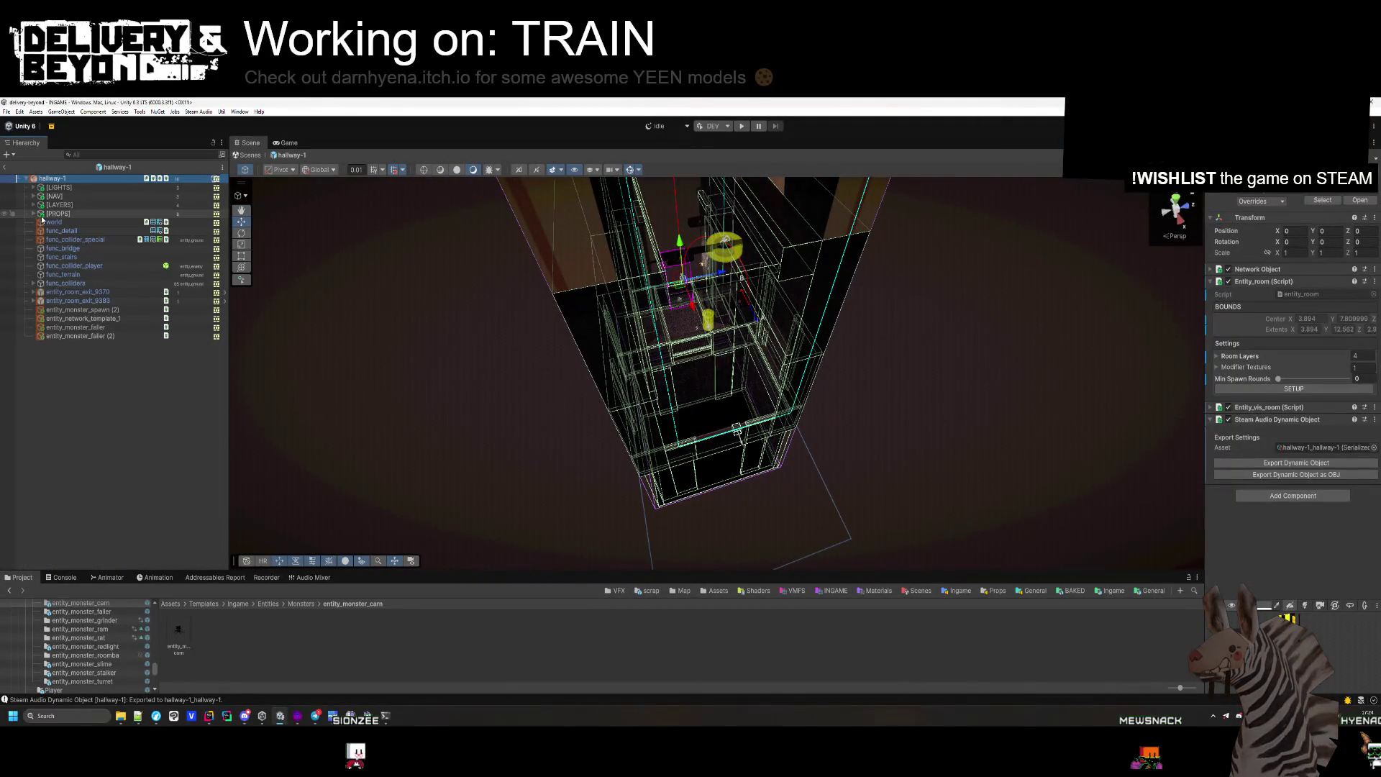
Compare the sizes of the IGNORE (1) and IGNORE (2) navmesh cuts under [NAV].
{"action": "double_click", "coordinate": [84, 207]}
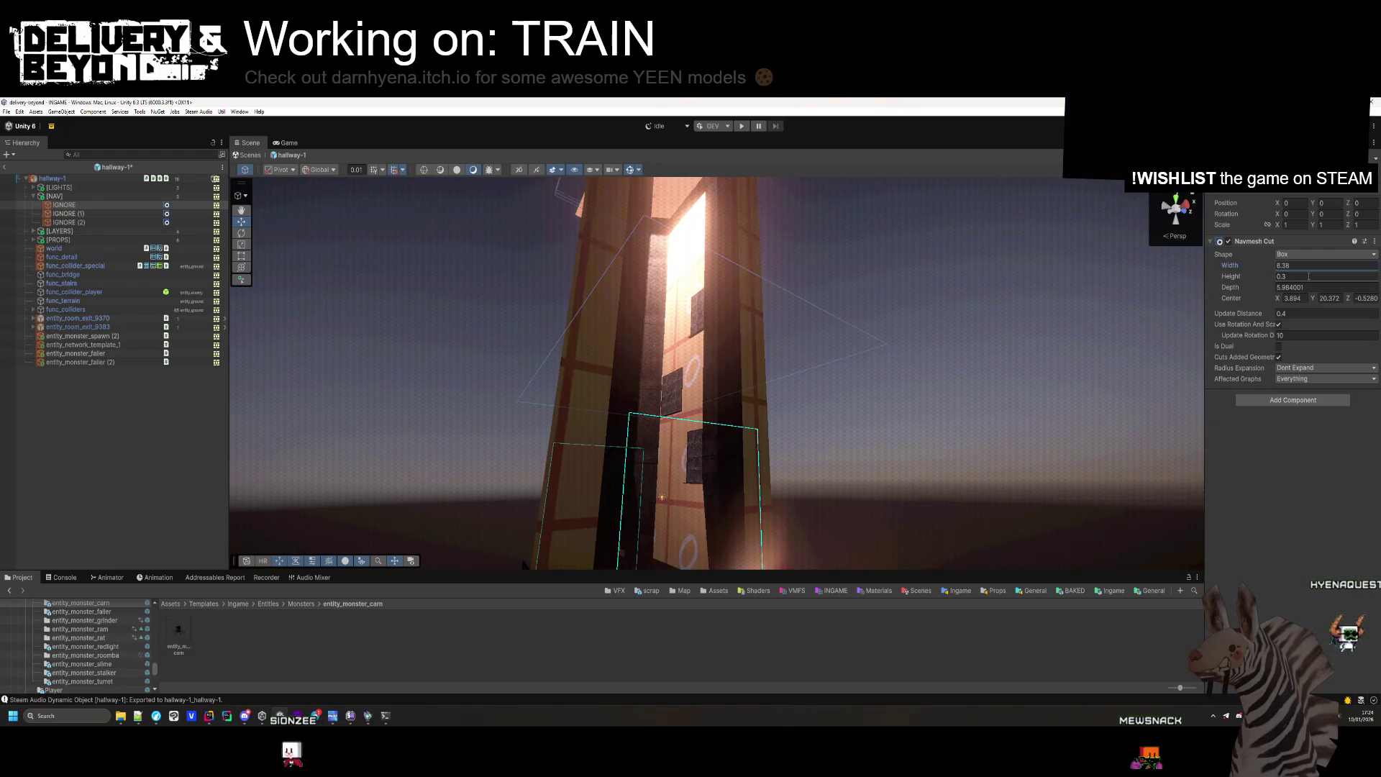
{"action": "key", "text": "ctrl+z"}
{"action": "left_click", "coordinate": [96, 221]}
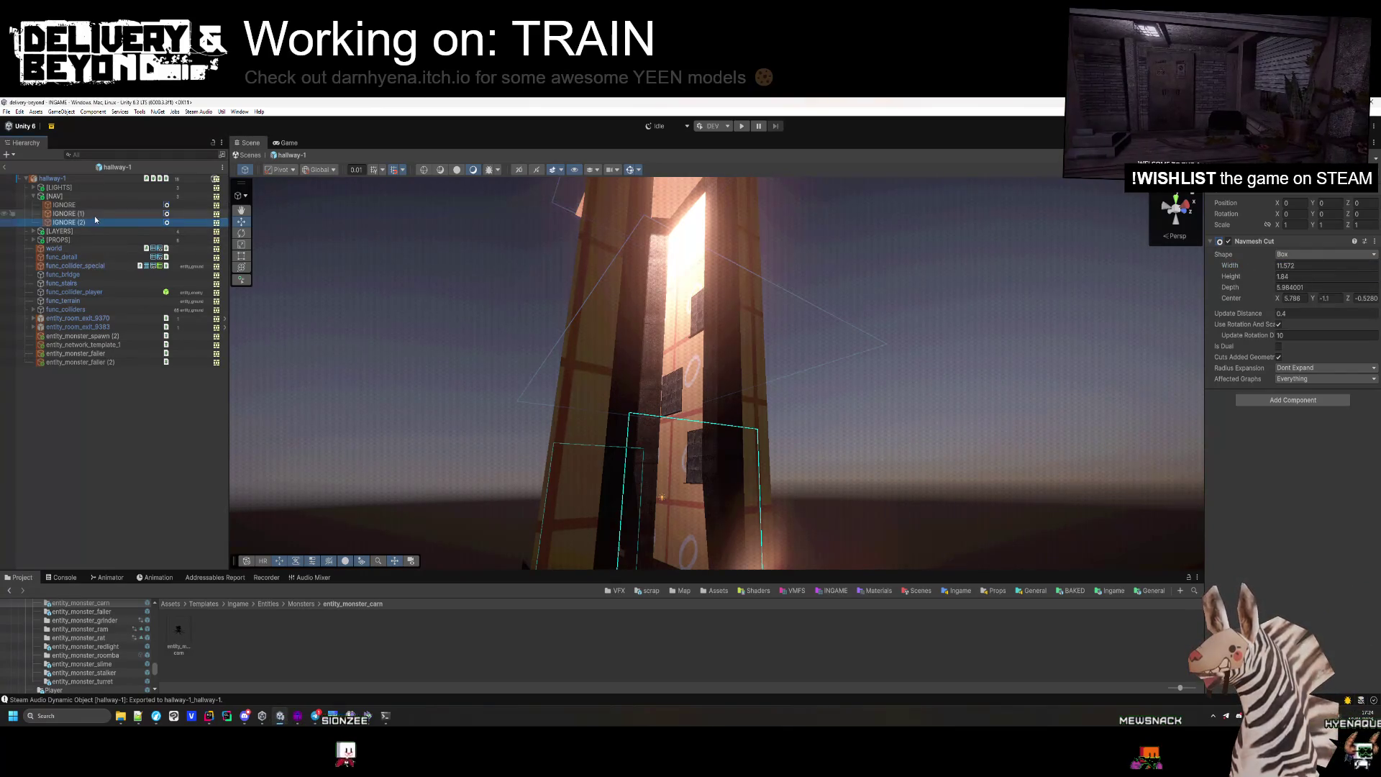
{"action": "key", "text": "ctrl+z"}
{"action": "key", "text": "ctrl+z"}
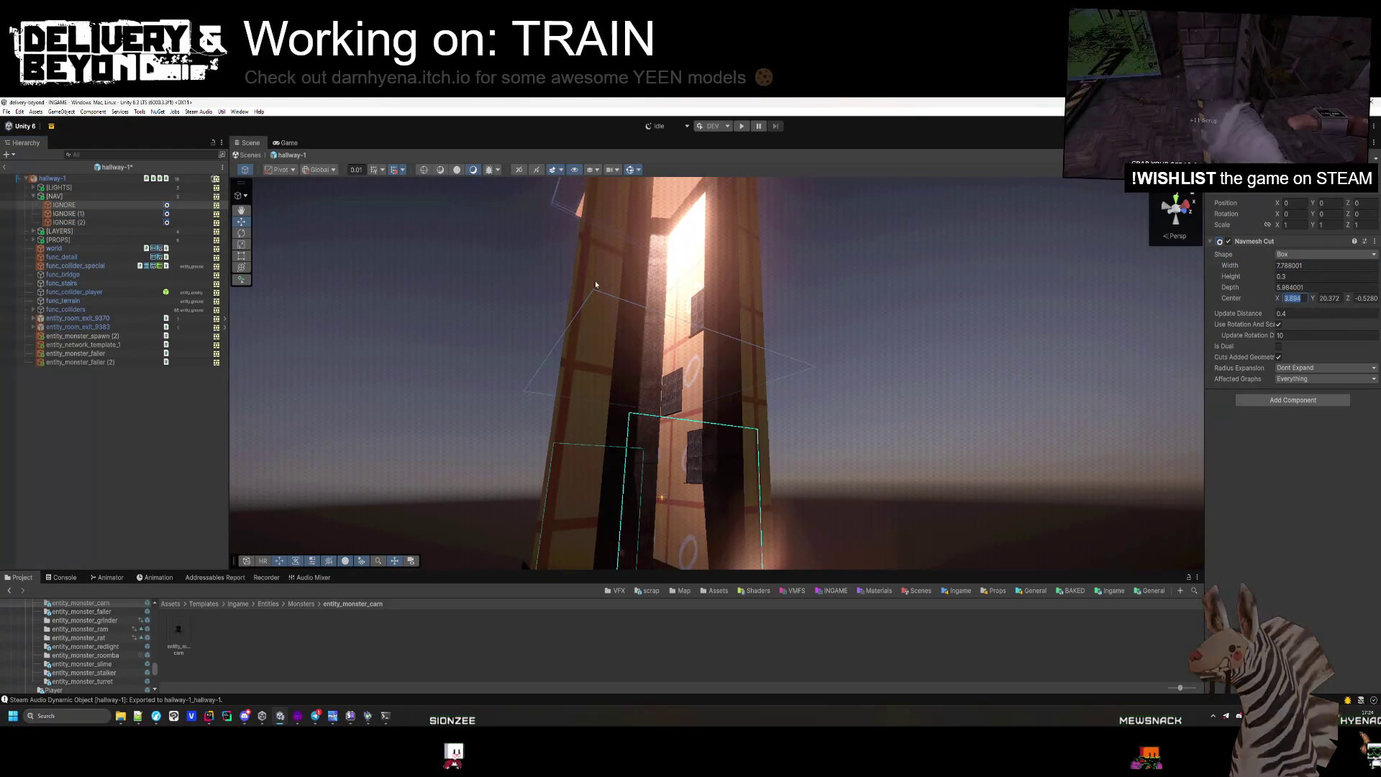
{"action": "left_click", "coordinate": [88, 215]}
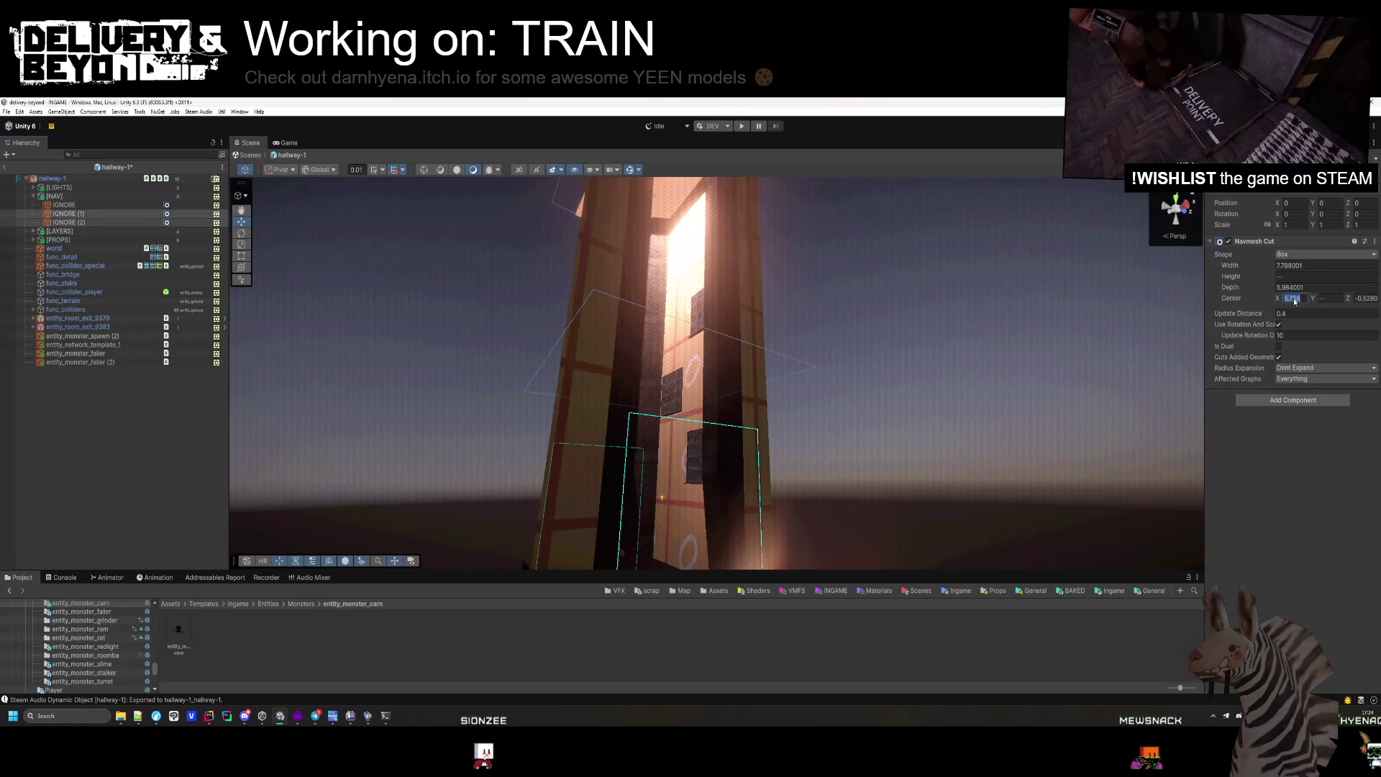
{"action": "mouse_move", "coordinate": [805, 303]}
{"action": "left_mouse_down"}
{"action": "mouse_move", "coordinate": [839, 266]}
{"action": "mouse_move", "coordinate": [965, 367]}
{"action": "mouse_move", "coordinate": [936, 404]}
{"action": "left_mouse_up"}
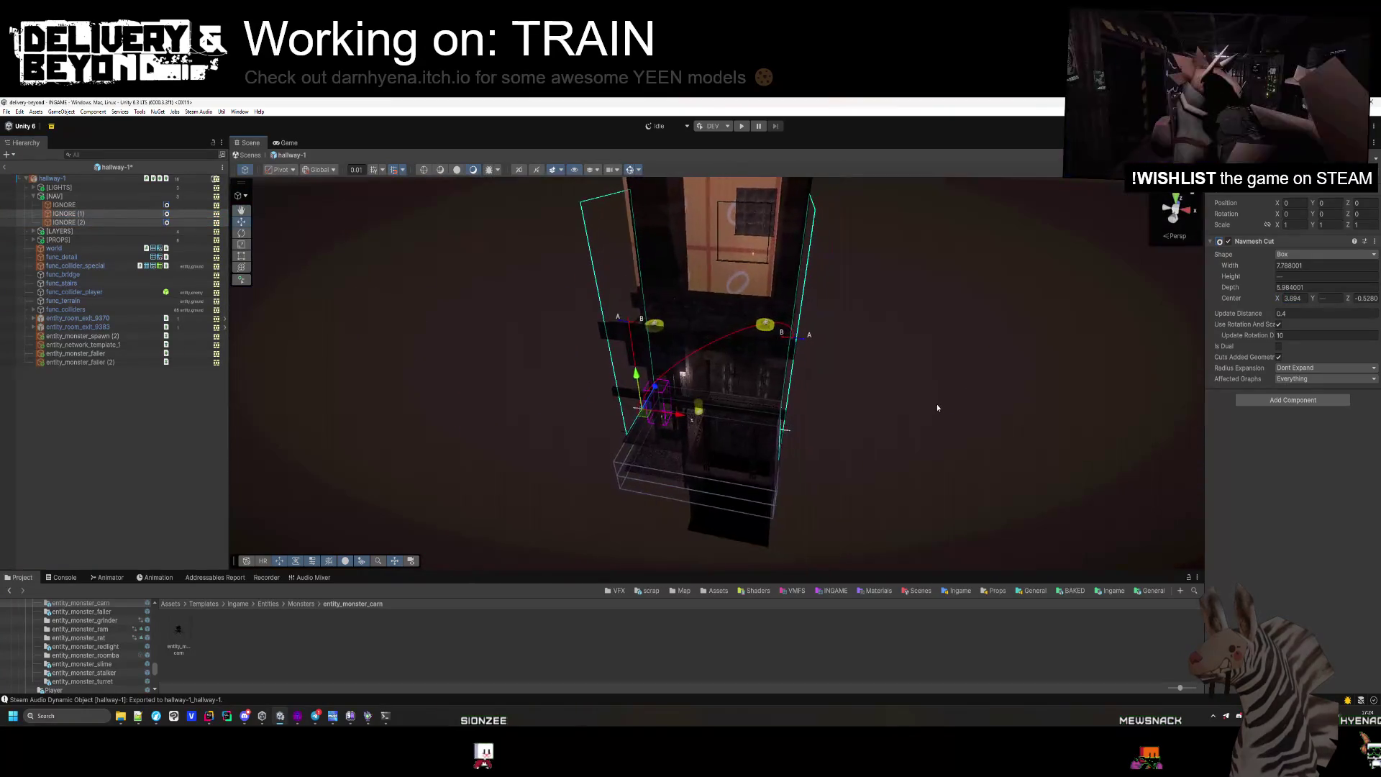
{"action": "left_click", "coordinate": [934, 424]}
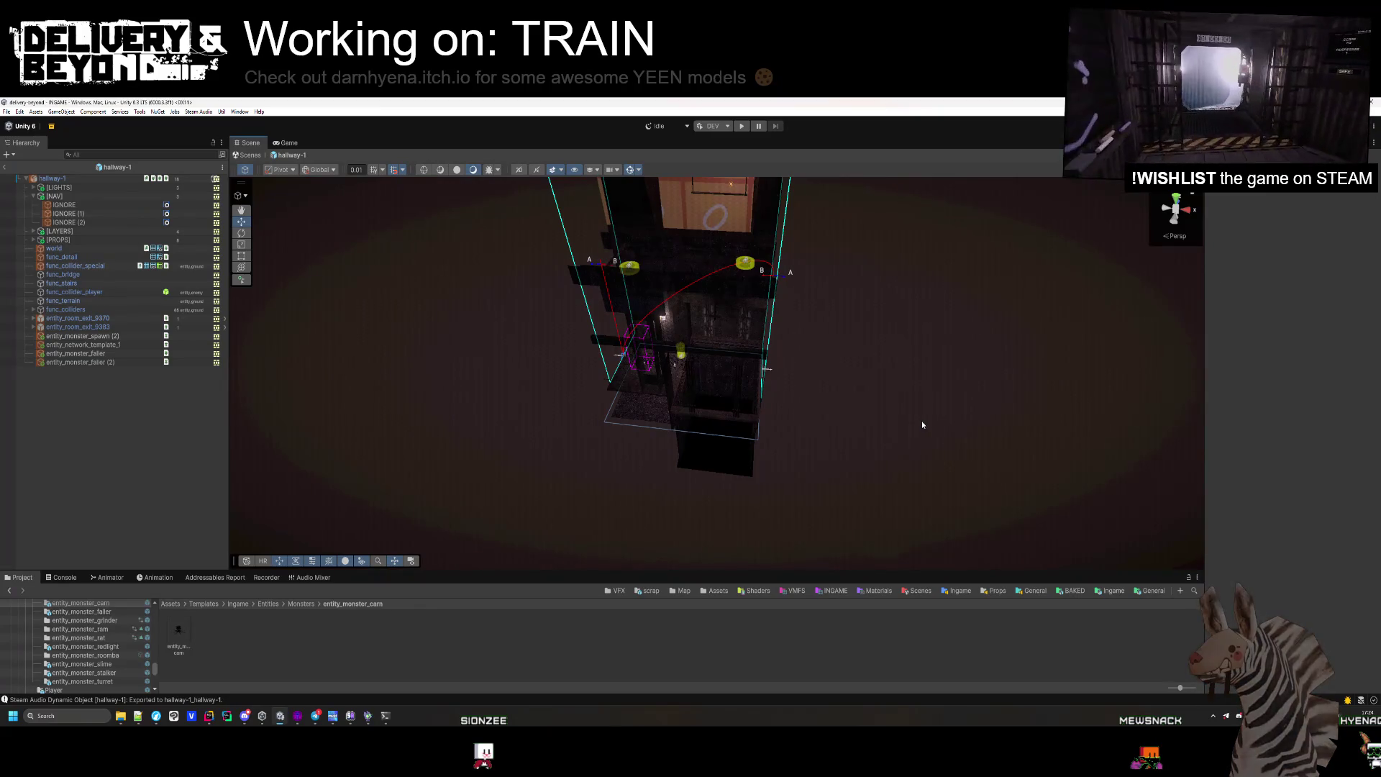
Raise IGNORE (2)'s Navmesh Cut Height to 4.37, lower it to Y -1.3, and save.
{"action": "double_click", "coordinate": [95, 223]}
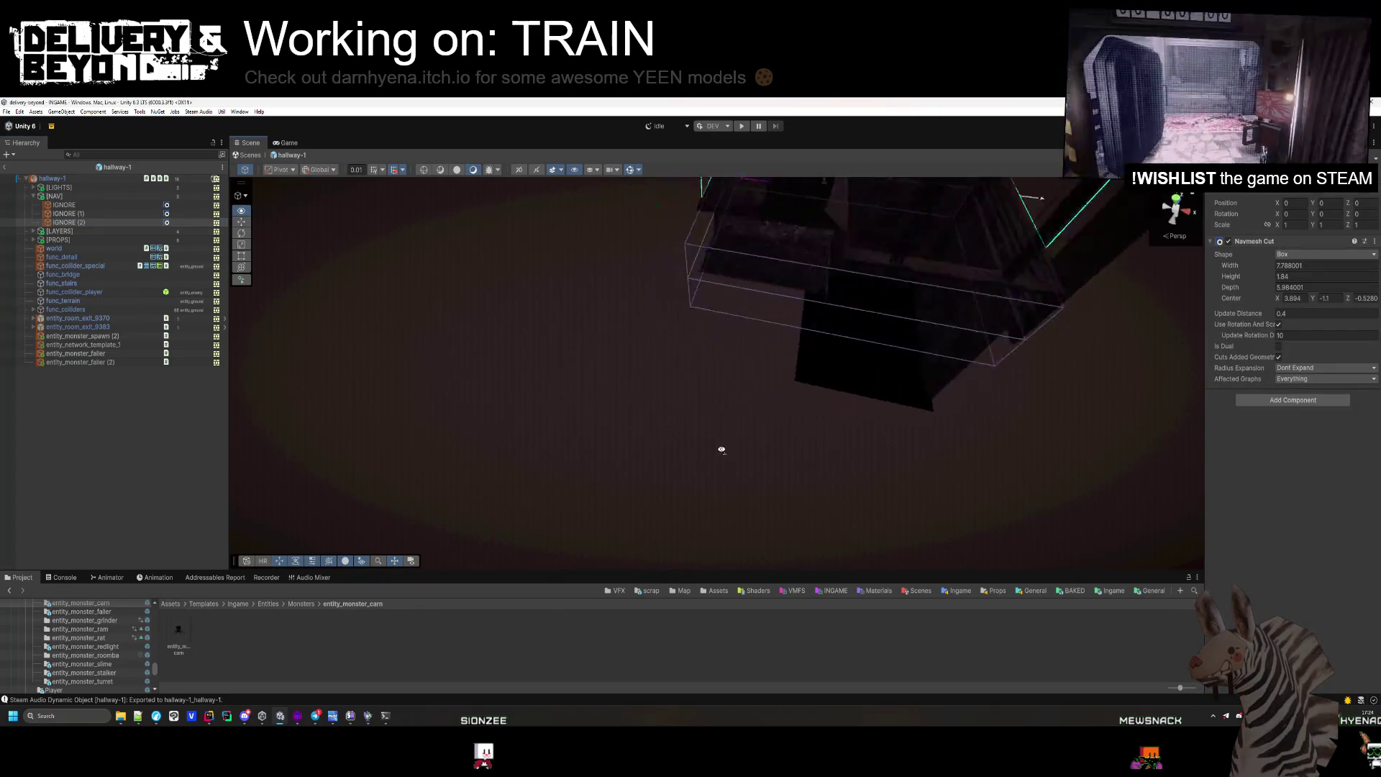
{"action": "mouse_move", "coordinate": [718, 449]}
{"action": "left_mouse_down"}
{"action": "mouse_move", "coordinate": [797, 280]}
{"action": "mouse_move", "coordinate": [828, 277]}
{"action": "left_mouse_up"}
{"action": "left_click_drag", "start_coordinate": [1262, 278], "coordinate": [1305, 277]}
{"action": "mouse_move", "coordinate": [638, 252]}
{"action": "left_mouse_down"}
{"action": "mouse_move", "coordinate": [650, 299]}
{"action": "mouse_move", "coordinate": [649, 286]}
{"action": "mouse_move", "coordinate": [782, 236]}
{"action": "mouse_move", "coordinate": [729, 447]}
{"action": "left_mouse_up"}
{"action": "left_click", "coordinate": [720, 494]}
{"action": "key", "text": "ctrl+s"}
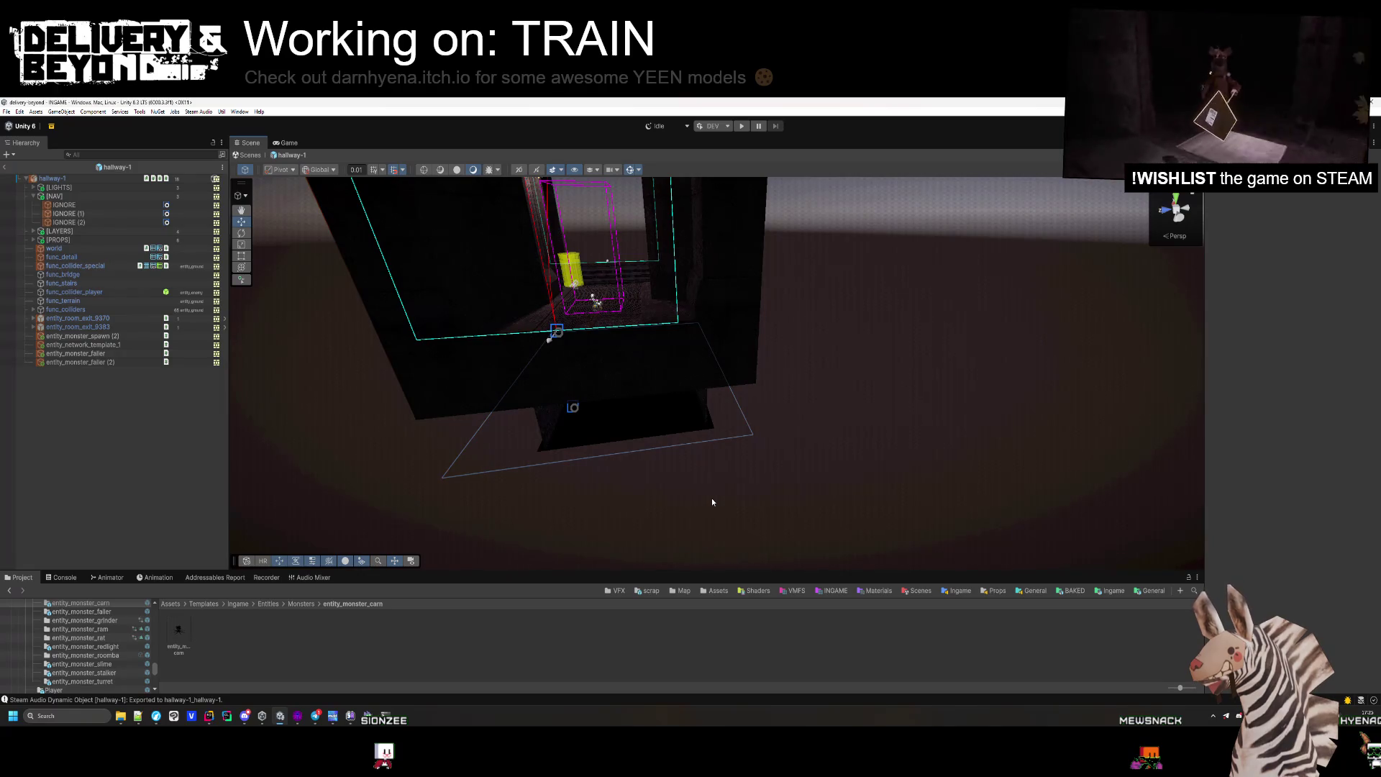
Save the hallway-1 prefab and collapse the [NAV] and [PROPS] groups.
{"action": "left_click", "coordinate": [33, 196]}
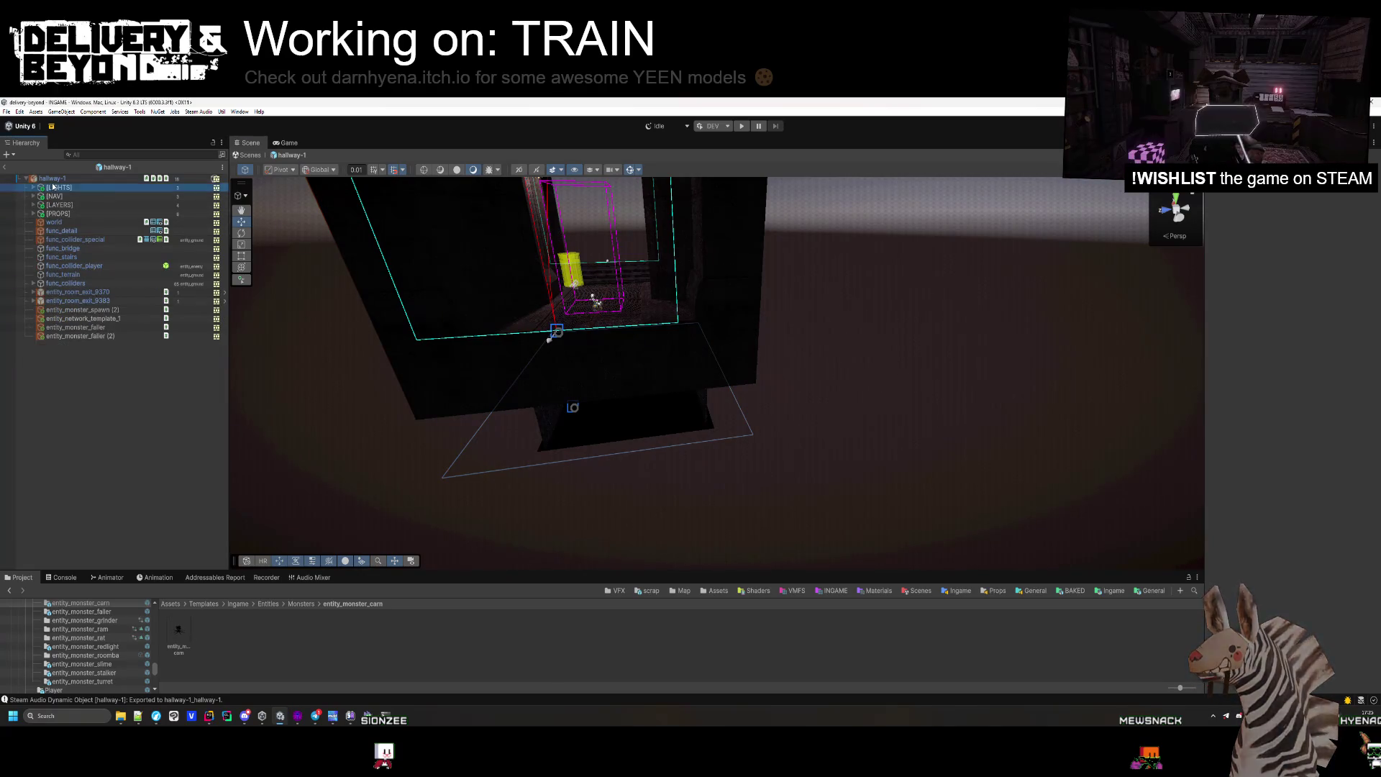
{"action": "left_click", "coordinate": [108, 179]}
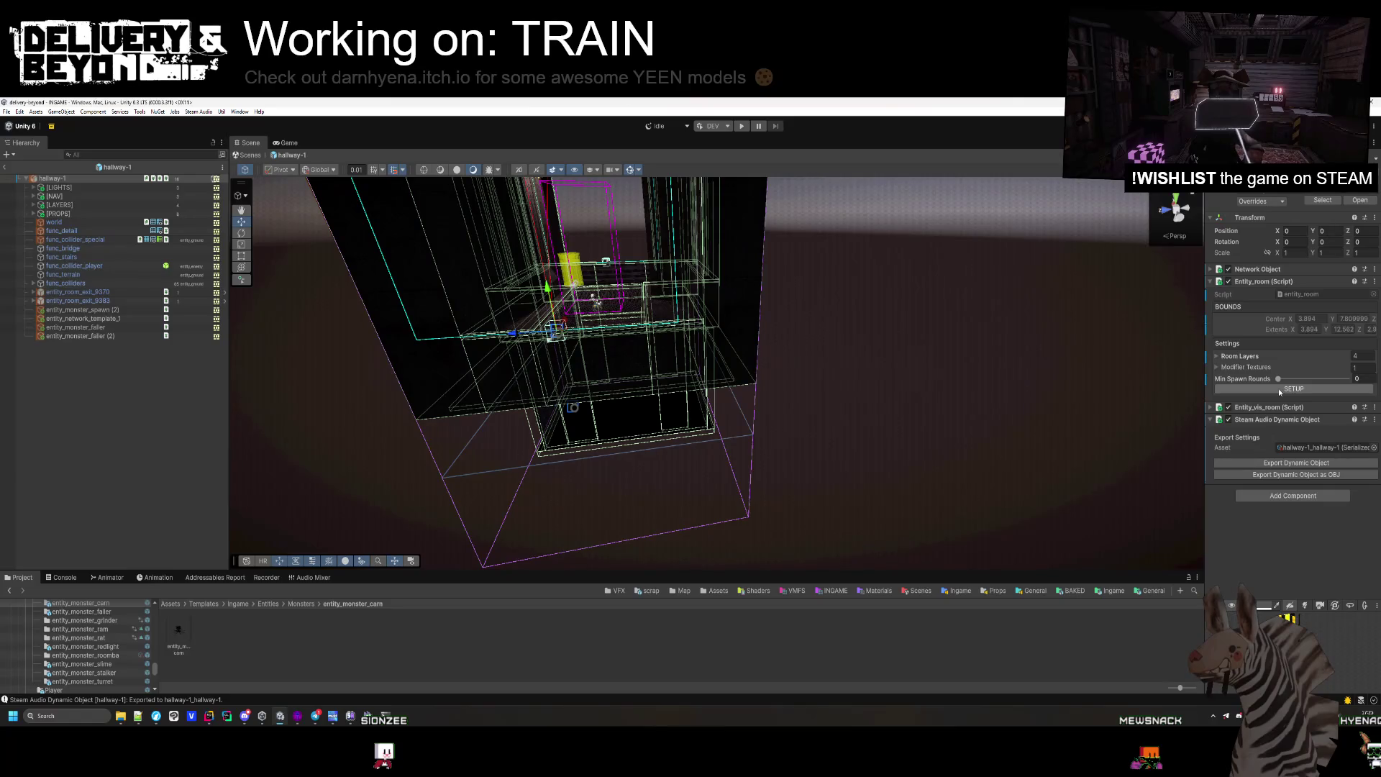
{"action": "left_click", "coordinate": [973, 413]}
{"action": "key", "text": "ctrl+s"}
{"action": "mouse_move", "coordinate": [974, 414]}
{"action": "left_mouse_down"}
{"action": "mouse_move", "coordinate": [641, 395]}
{"action": "mouse_move", "coordinate": [619, 447]}
{"action": "mouse_move", "coordinate": [447, 472]}
{"action": "mouse_move", "coordinate": [427, 457]}
{"action": "mouse_move", "coordinate": [280, 460]}
{"action": "mouse_move", "coordinate": [725, 317]}
{"action": "left_mouse_up"}
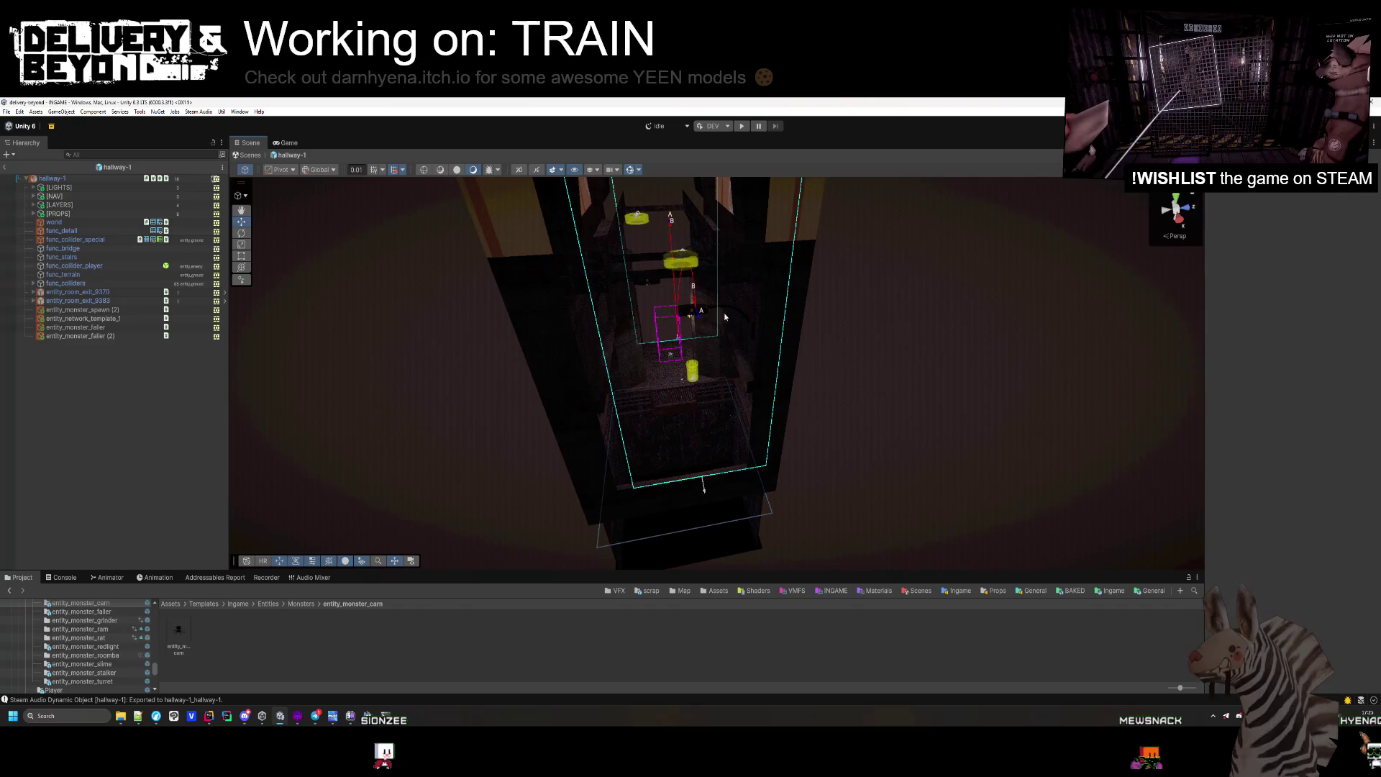
{"action": "left_click", "coordinate": [696, 310]}
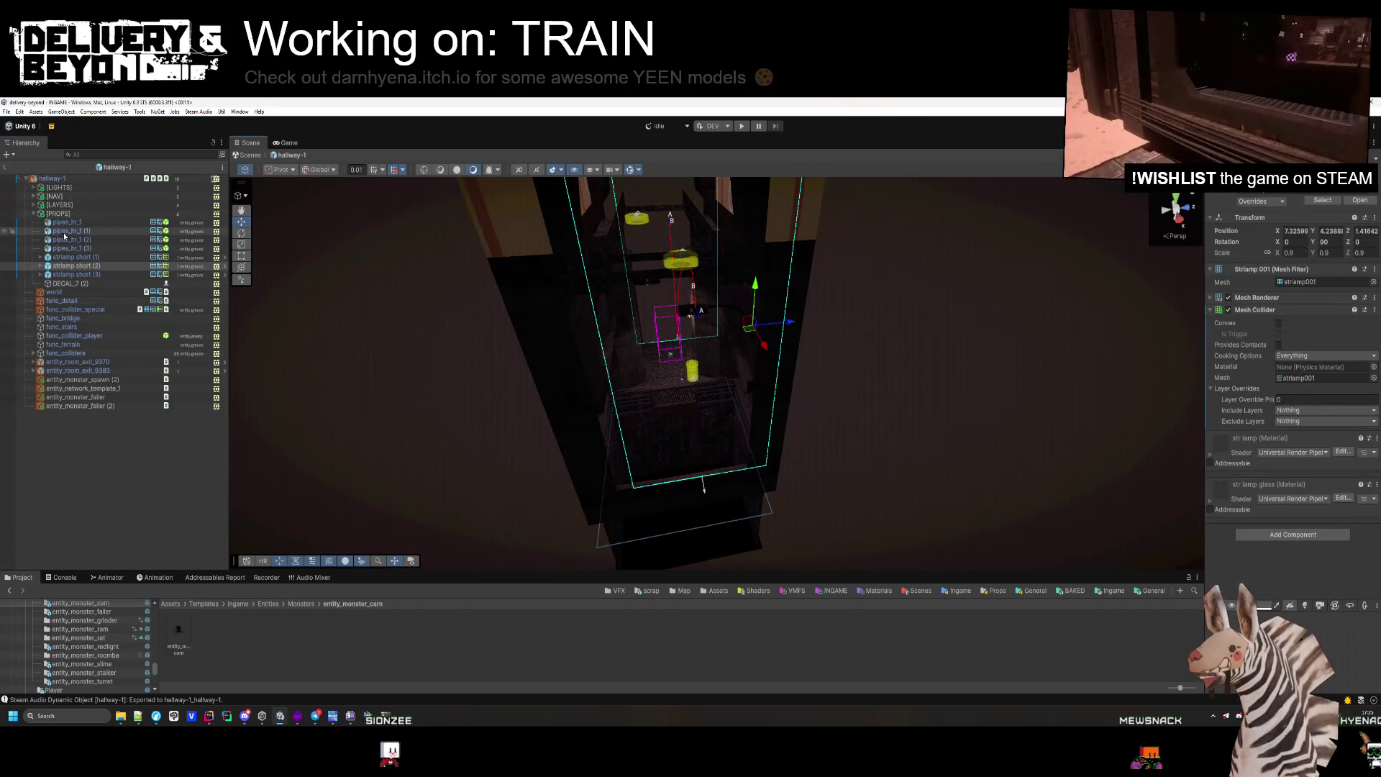
{"action": "left_click", "coordinate": [33, 214]}
Set the entity_room_exit_9370 [PORTAL] Size X to 4.85, then select exit 9383's portal.
{"action": "left_click", "coordinate": [33, 292]}
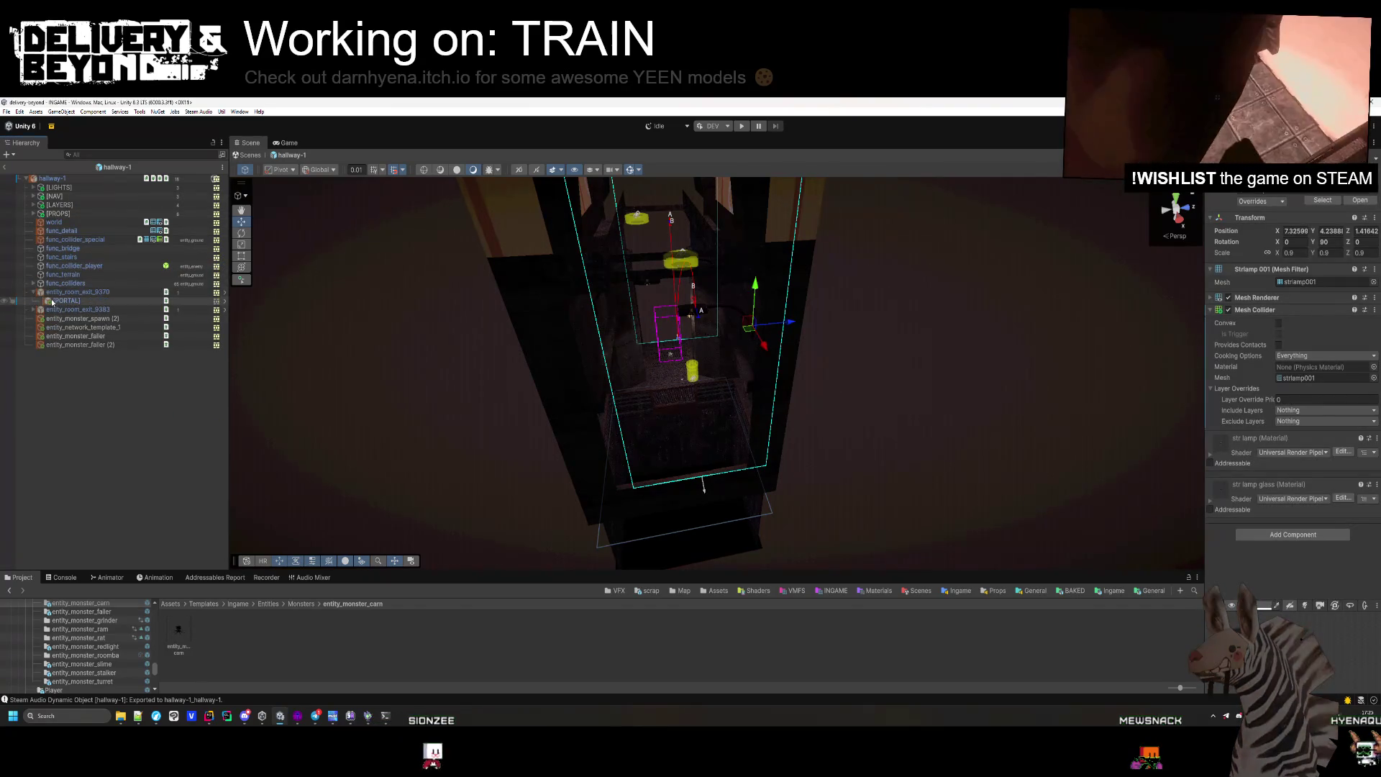
{"action": "left_click", "coordinate": [54, 300]}
{"action": "left_click", "coordinate": [1289, 321]}
{"action": "type", "text": "4.85"}
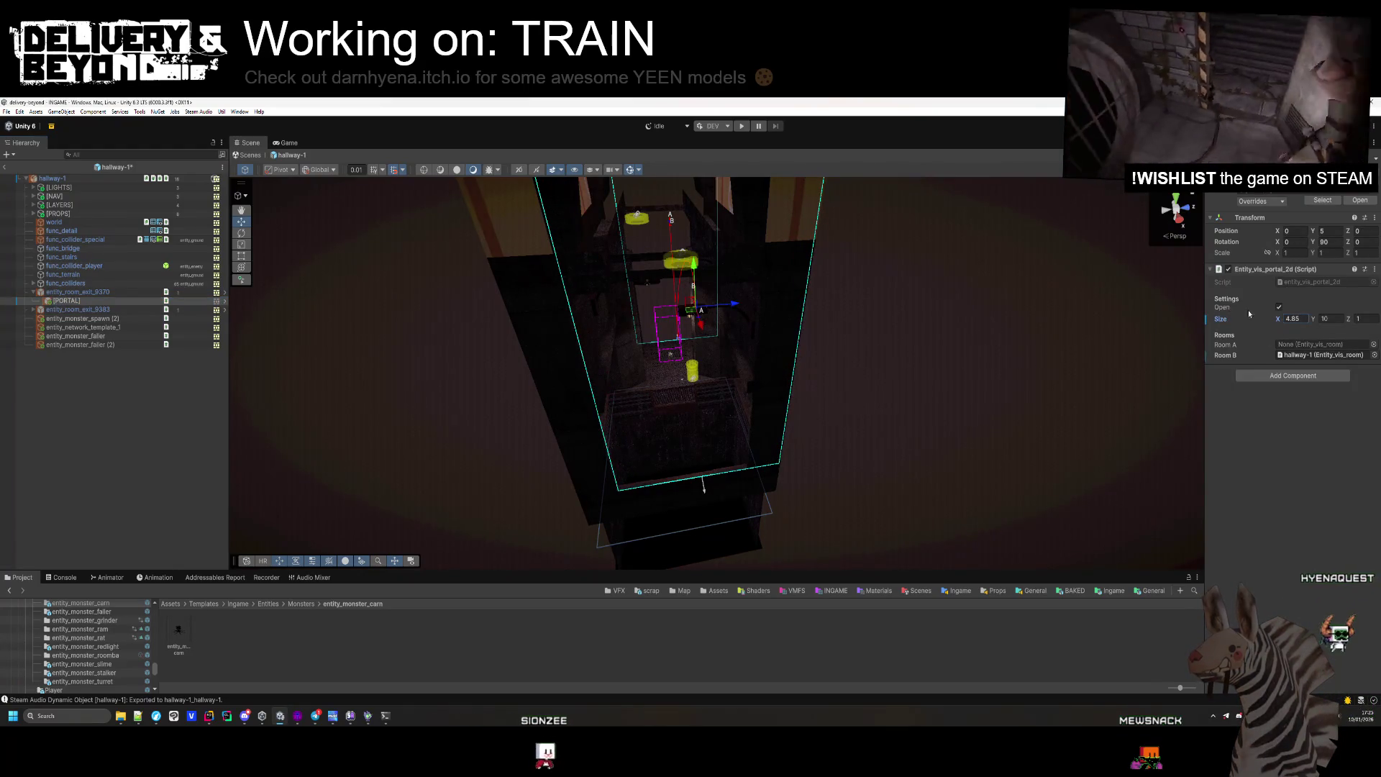
{"action": "left_click", "coordinate": [34, 310]}
{"action": "left_click", "coordinate": [64, 318]}
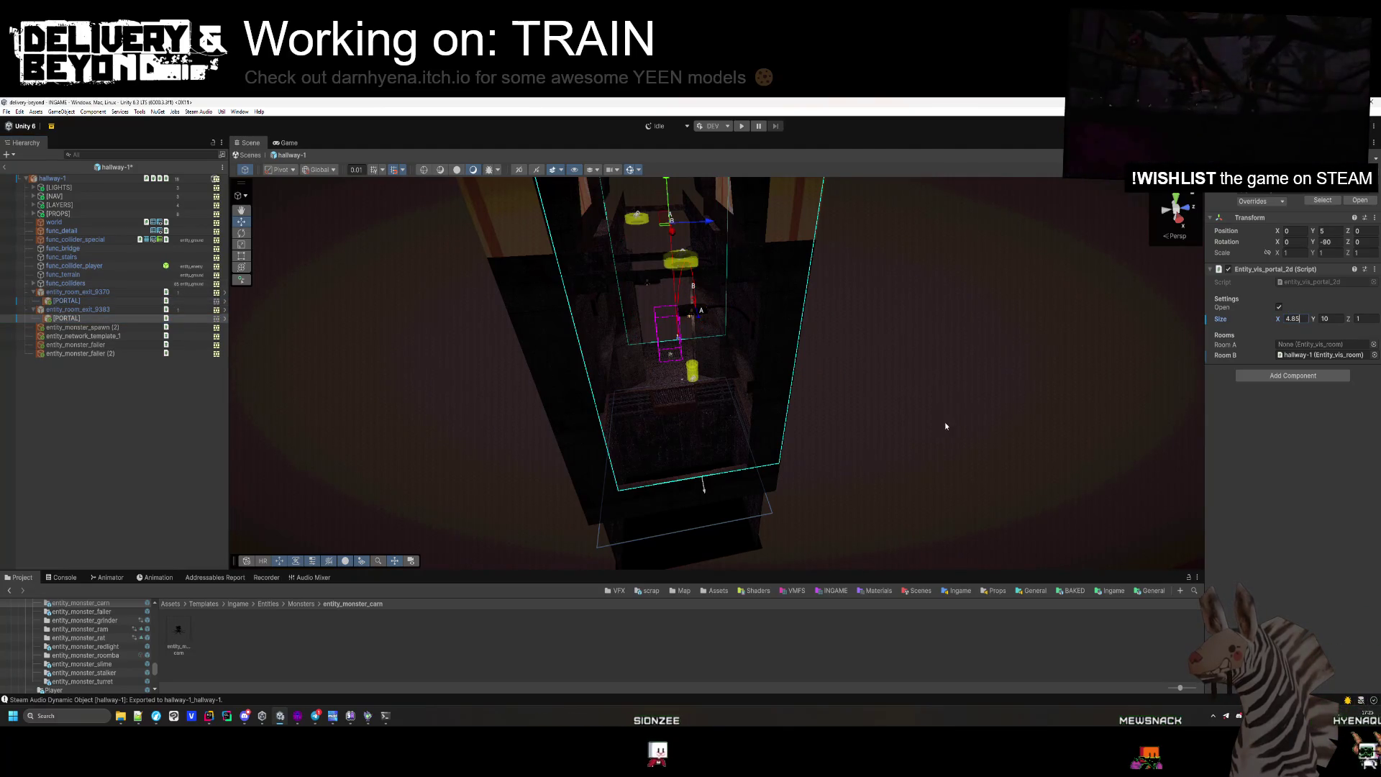
{"action": "left_click", "coordinate": [839, 435]}
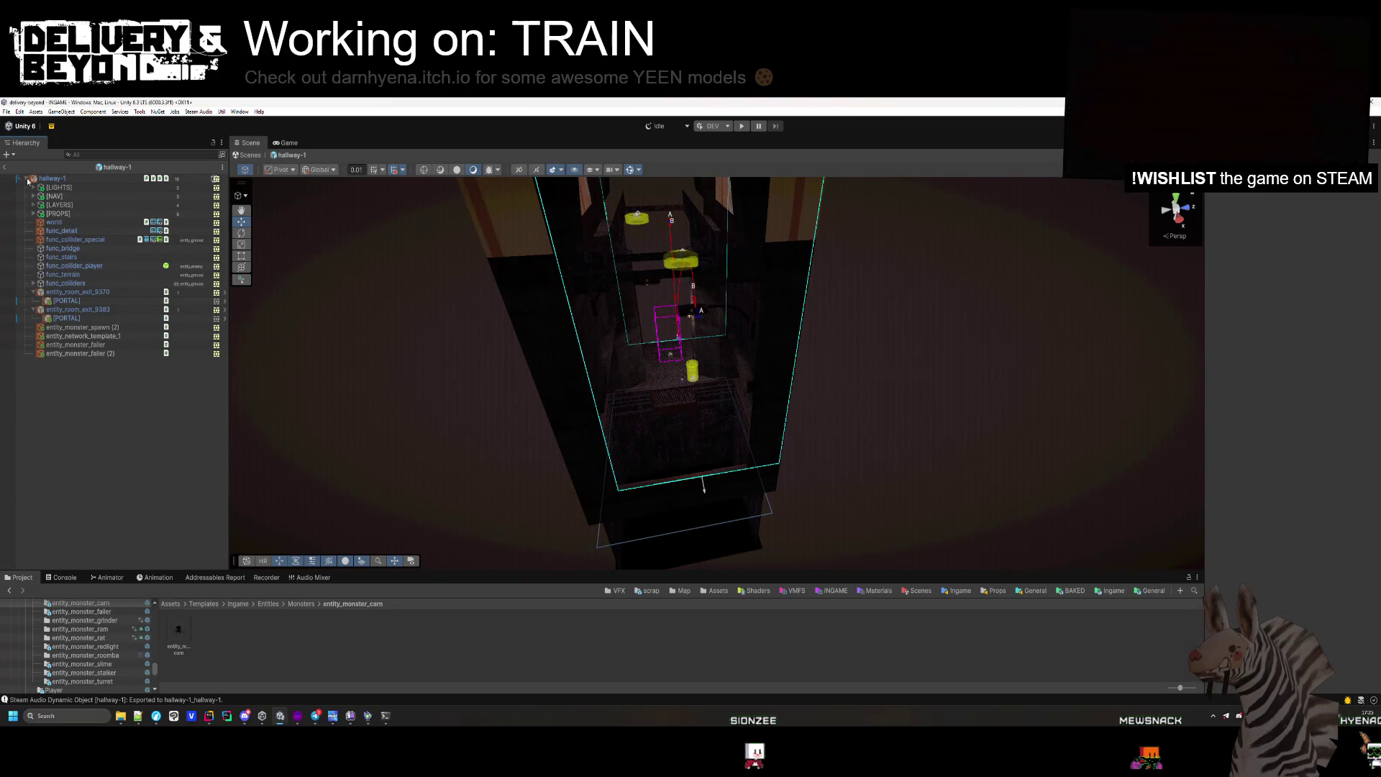
Return to the INGAME scene and place the hallway-1 prefab at position 0, 0, 0.
{"action": "left_click", "coordinate": [5, 168]}
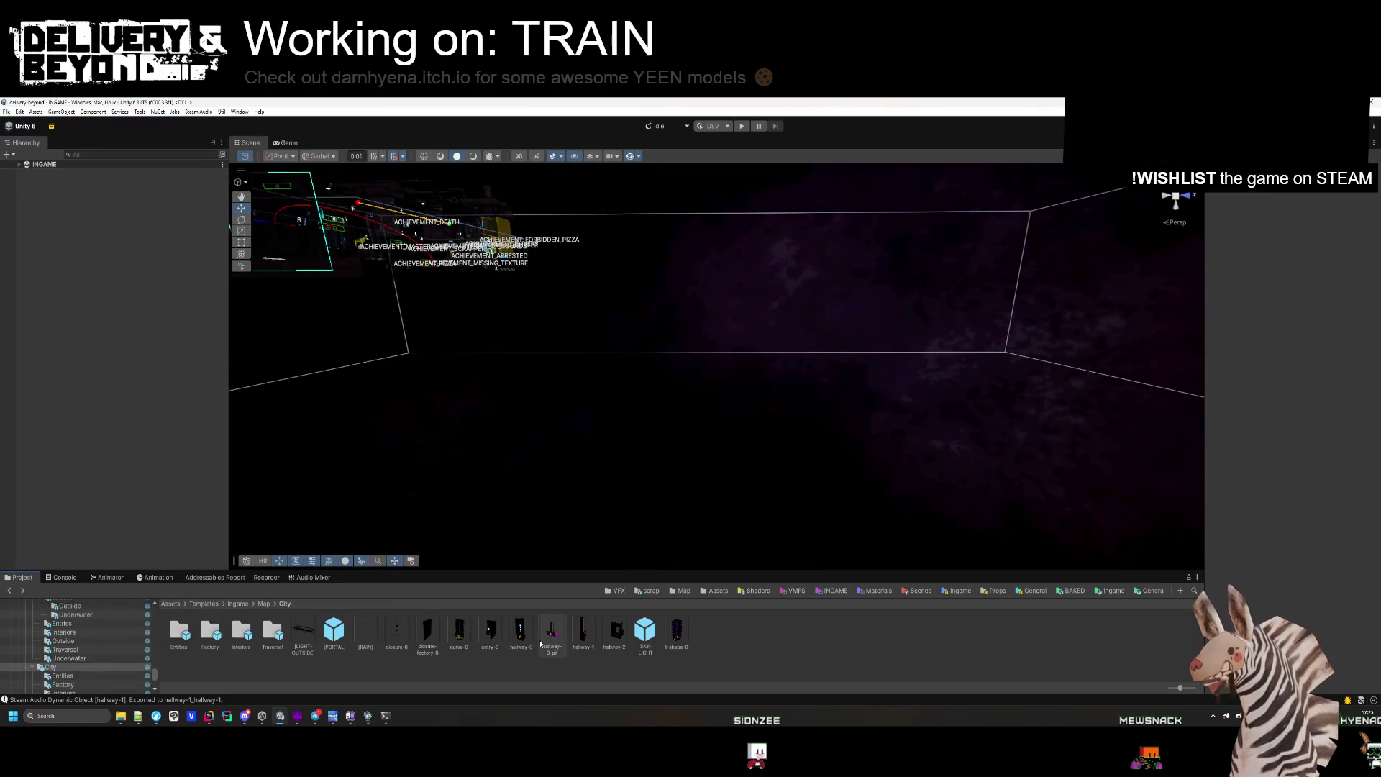
{"action": "left_click_drag", "start_coordinate": [588, 635], "coordinate": [72, 169]}
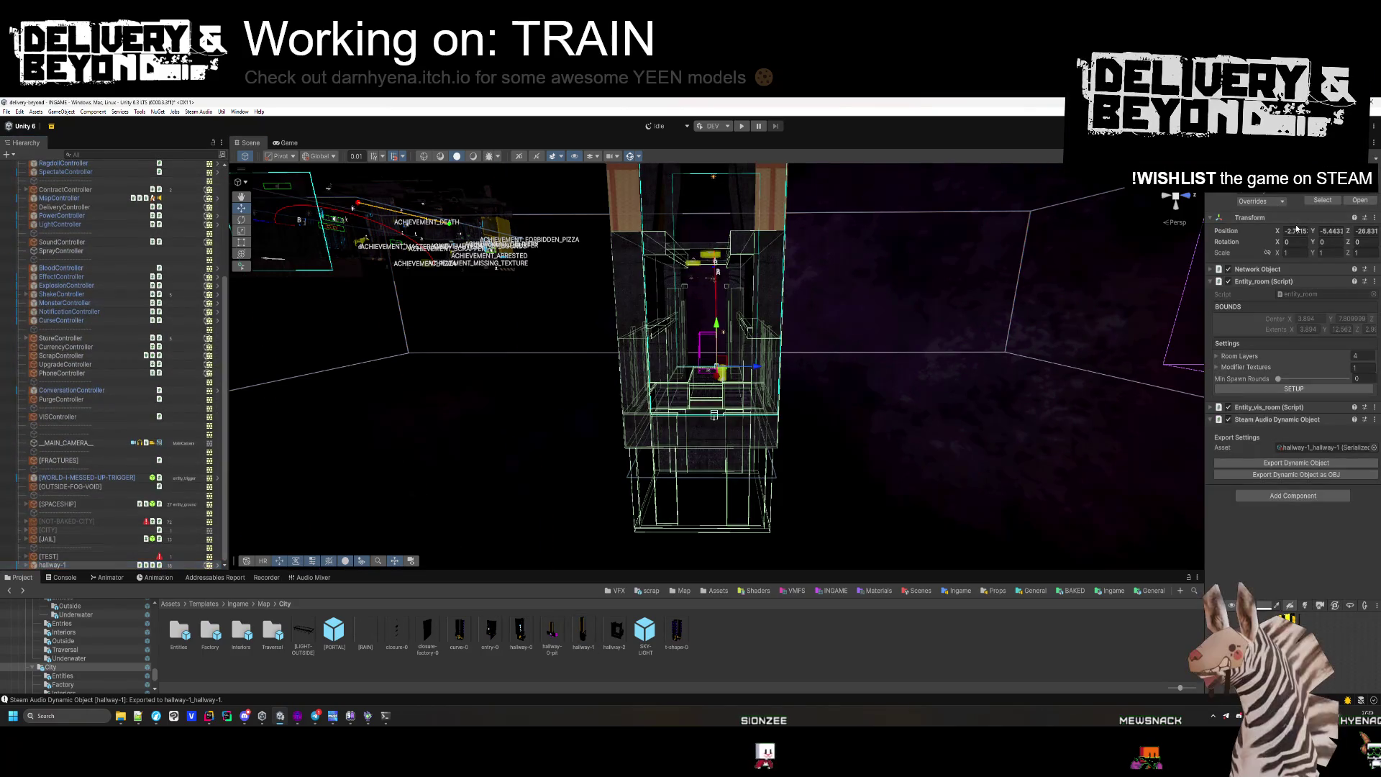
{"action": "type", "text": "0"}
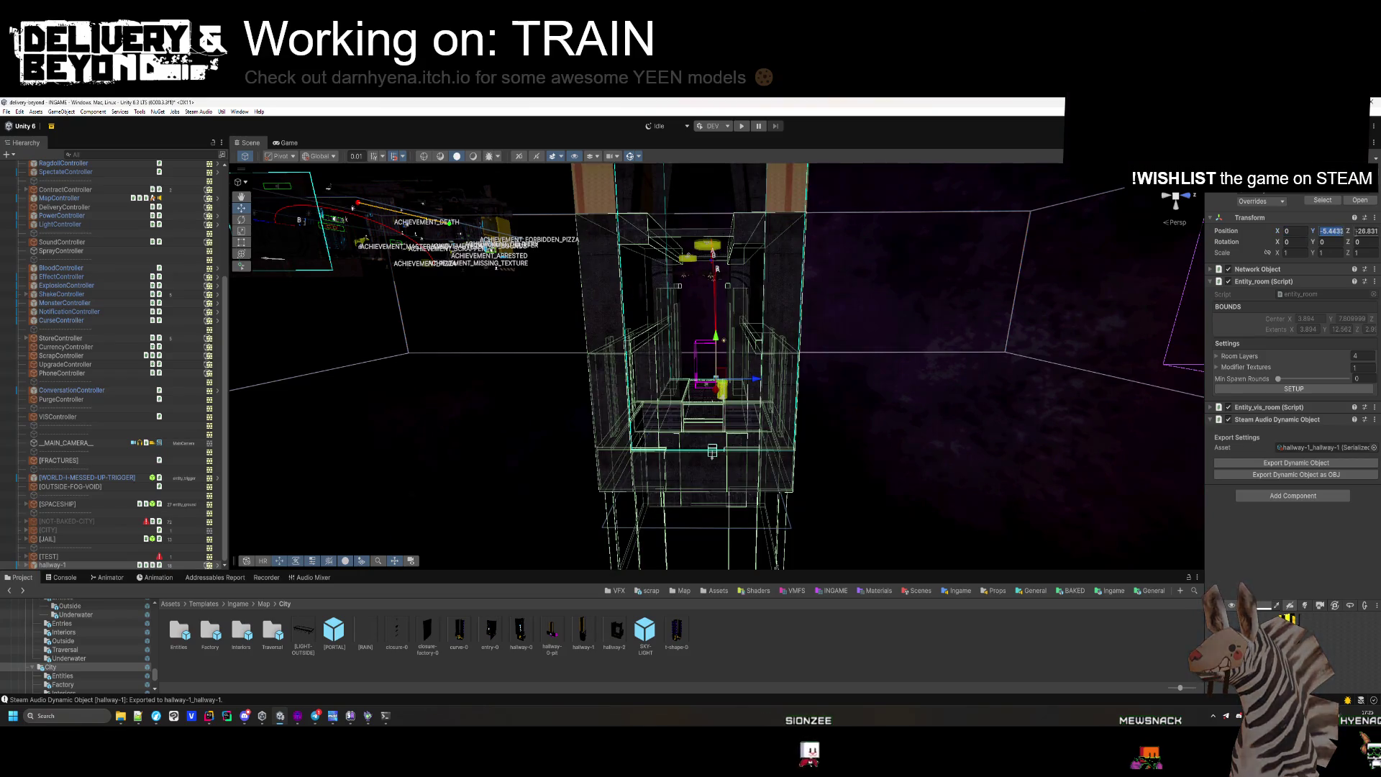
{"action": "key", "text": "Tab"}
{"action": "type", "text": "0"}
{"action": "key", "text": "Tab"}
{"action": "type", "text": "0"}
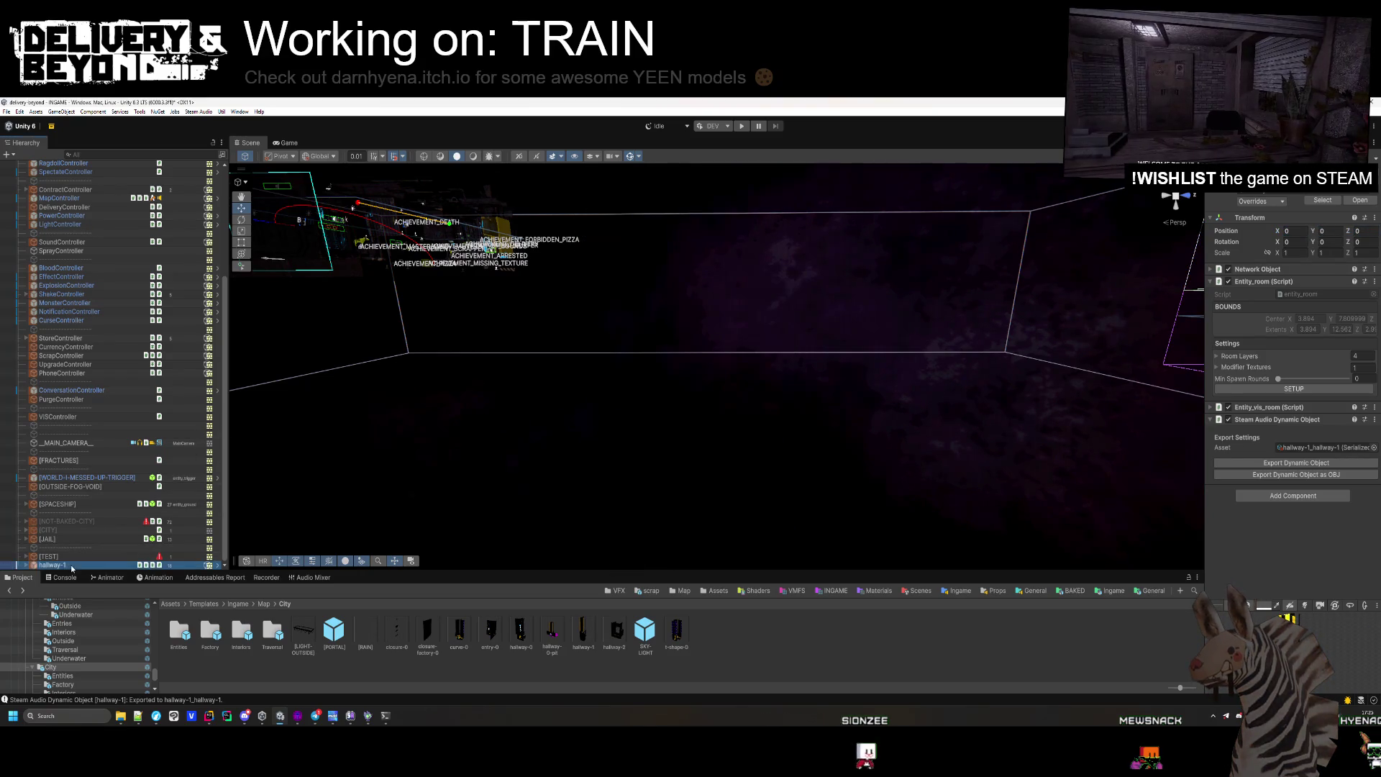
Frame the shaft and expand hallway-1's [LAYERS] down to the LAYER-1 group.
{"action": "left_click", "coordinate": [495, 229]}
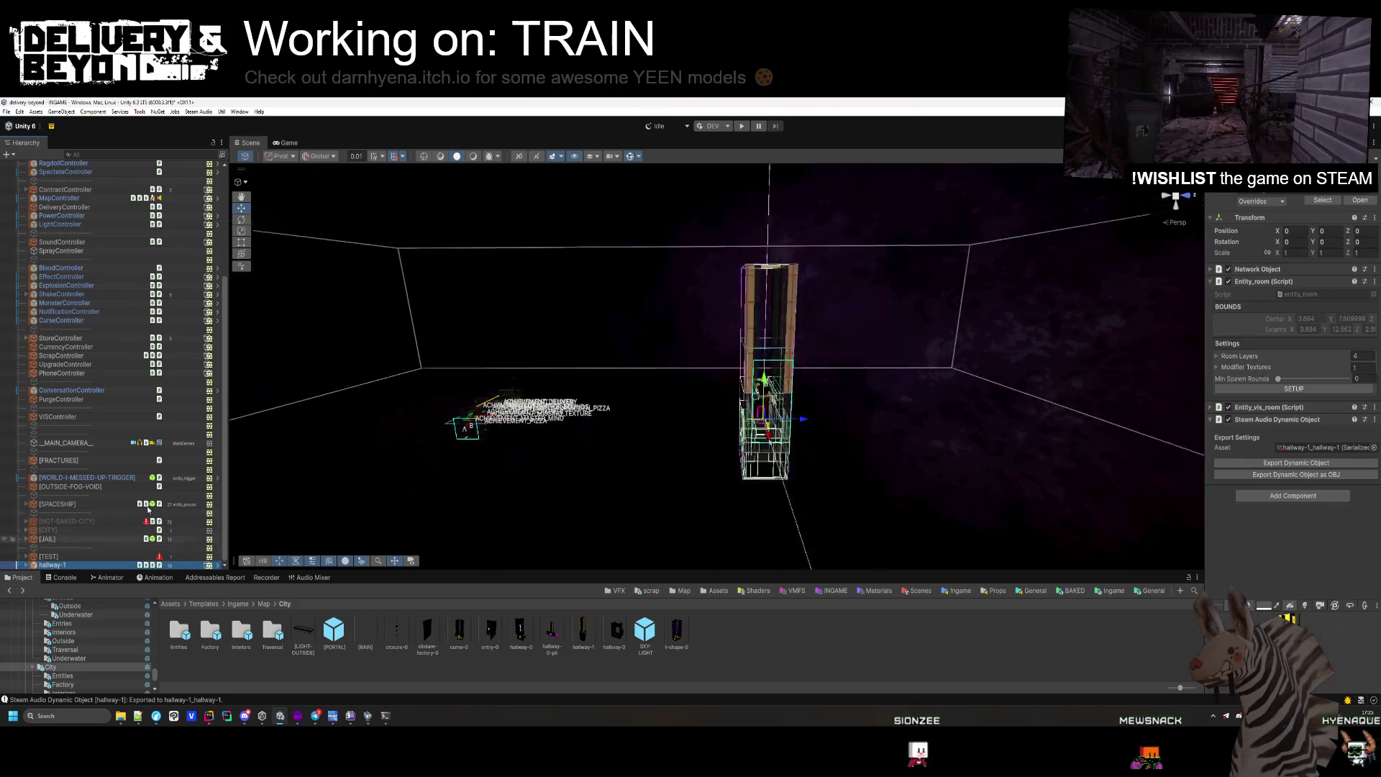
{"action": "key", "text": "f"}
{"action": "mouse_move", "coordinate": [674, 476]}
{"action": "left_mouse_down"}
{"action": "mouse_move", "coordinate": [658, 481]}
{"action": "mouse_move", "coordinate": [660, 465]}
{"action": "mouse_move", "coordinate": [580, 499]}
{"action": "left_mouse_up"}
{"action": "scroll", "coordinate": [125, 488], "scroll_direction": "down", "scroll_amount": 3}
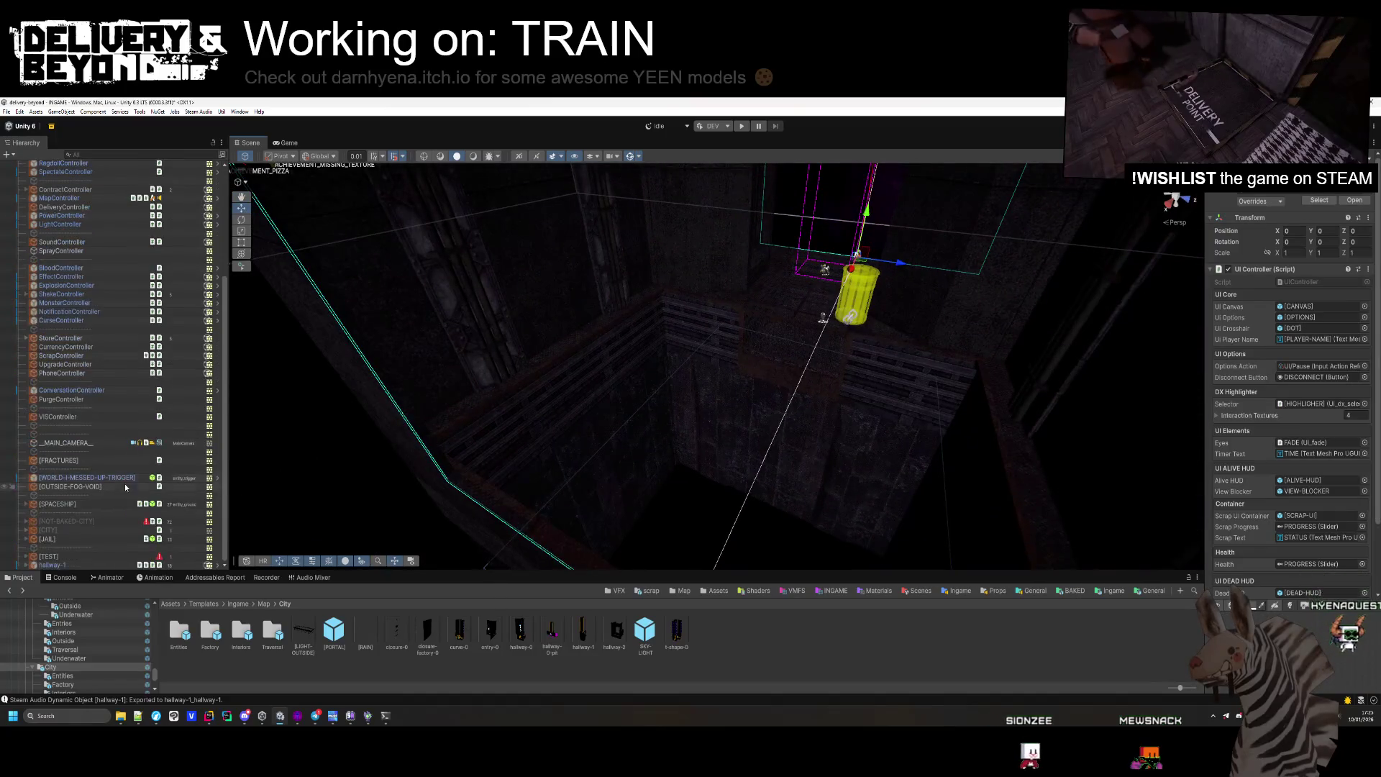
{"action": "left_click", "coordinate": [26, 565]}
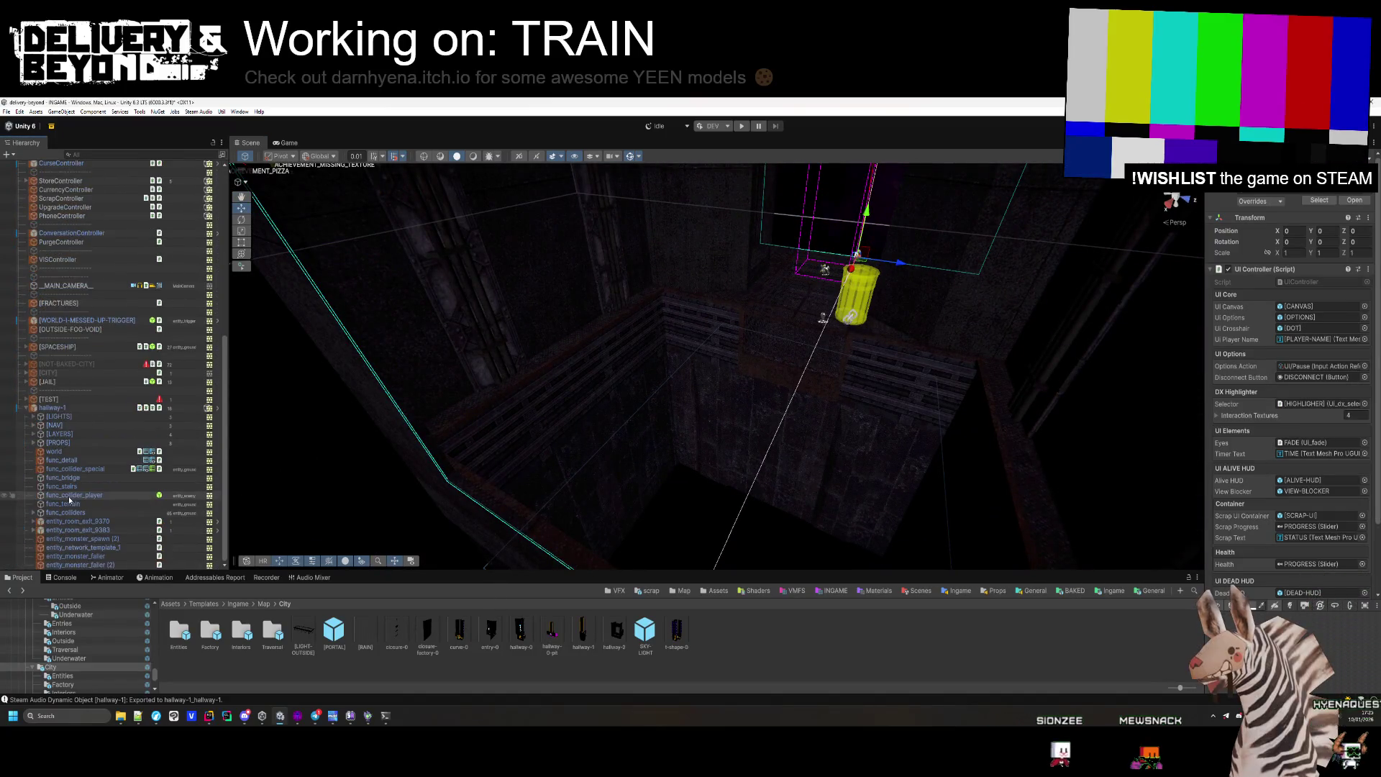
{"action": "left_click", "coordinate": [33, 435]}
{"action": "left_click", "coordinate": [63, 453]}
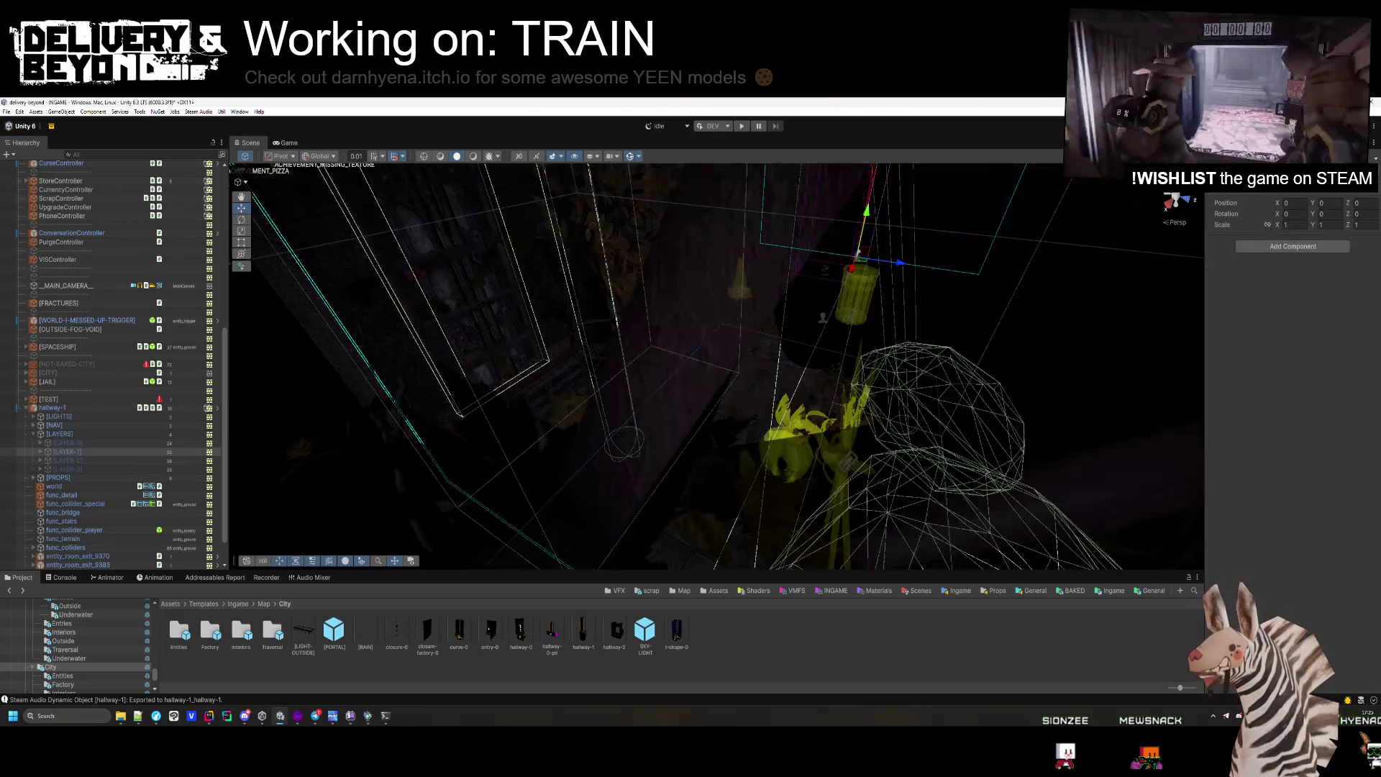
Deactivate the [IVY-BAKED] object under LAYER-1 so the baked ivy disappears.
{"action": "left_click", "coordinate": [354, 509]}
{"action": "key", "text": "f"}
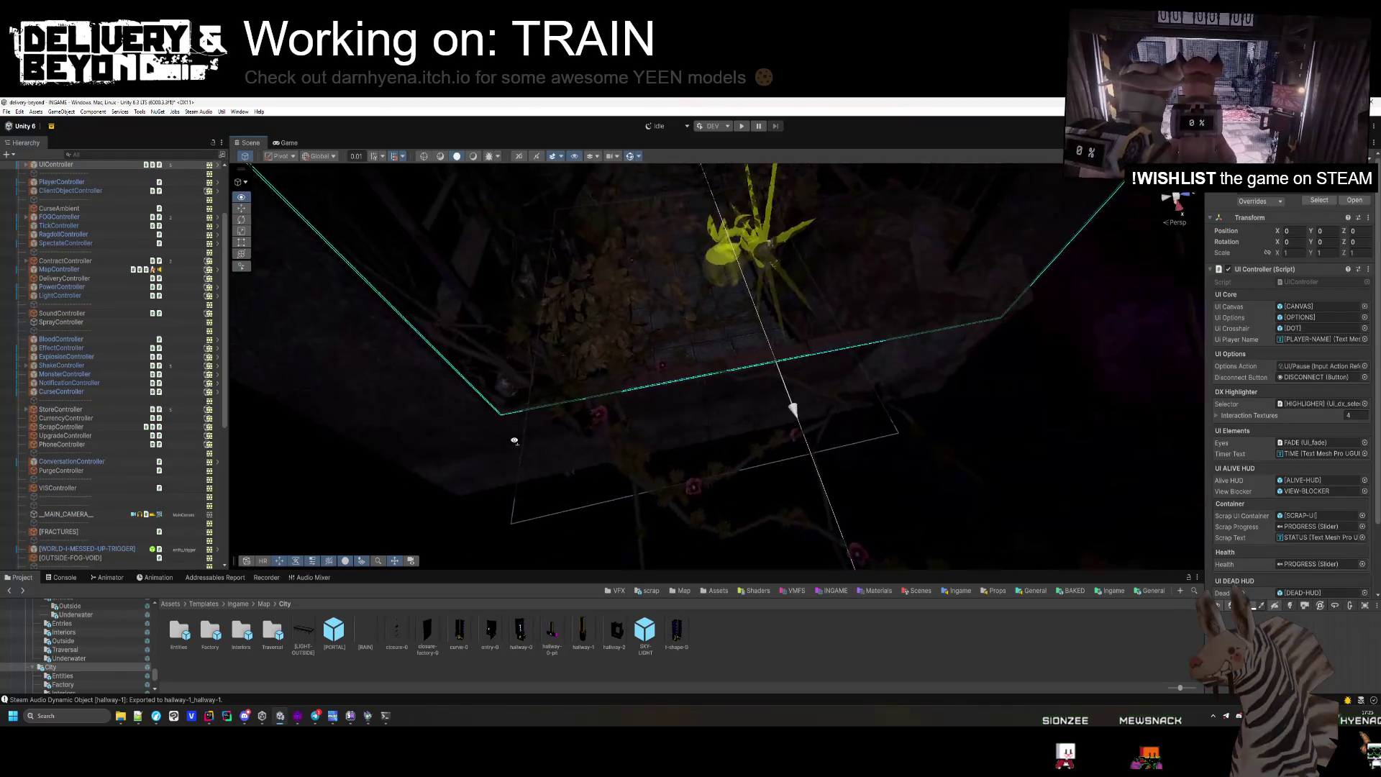
{"action": "scroll", "coordinate": [77, 516], "scroll_direction": "down", "scroll_amount": 10}
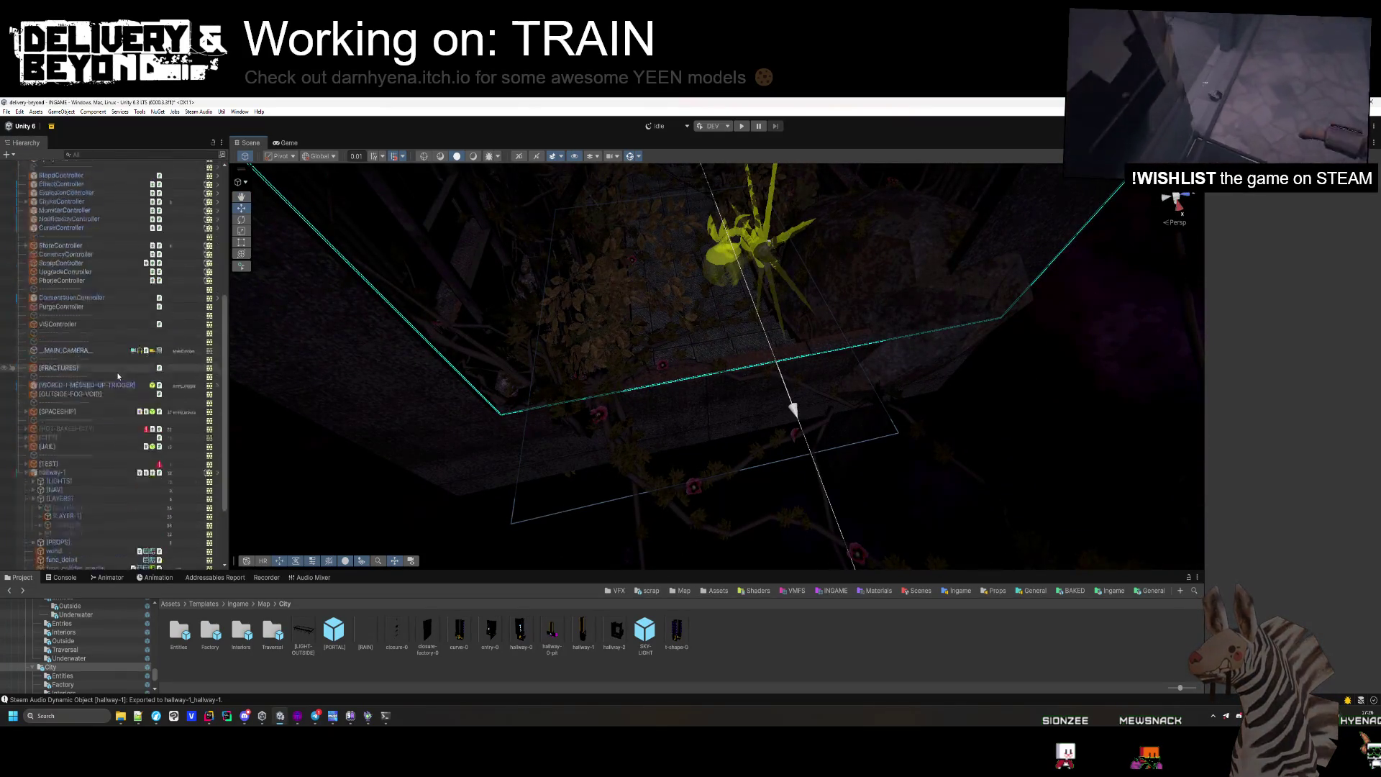
{"action": "left_click", "coordinate": [43, 417]}
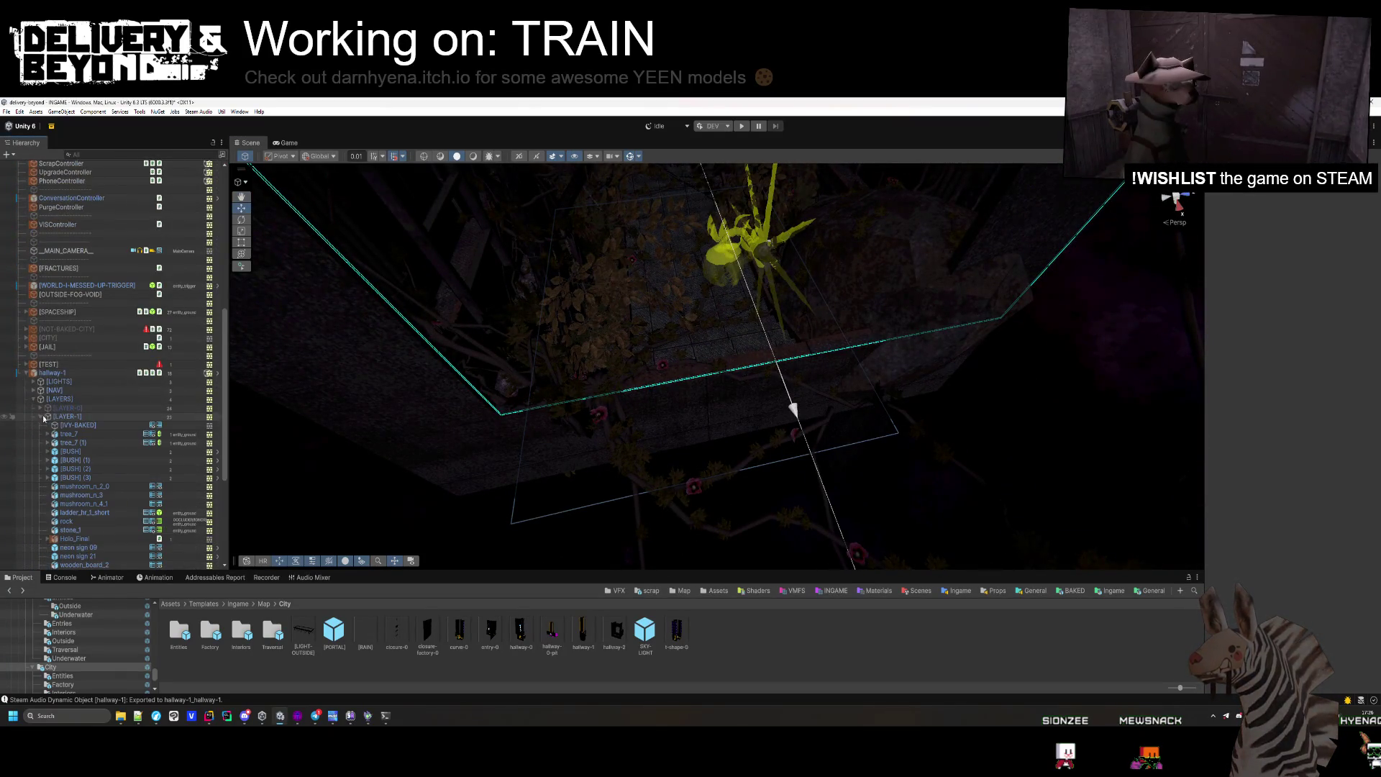
{"action": "left_click", "coordinate": [101, 425]}
{"action": "key", "text": "alt+shift+a"}
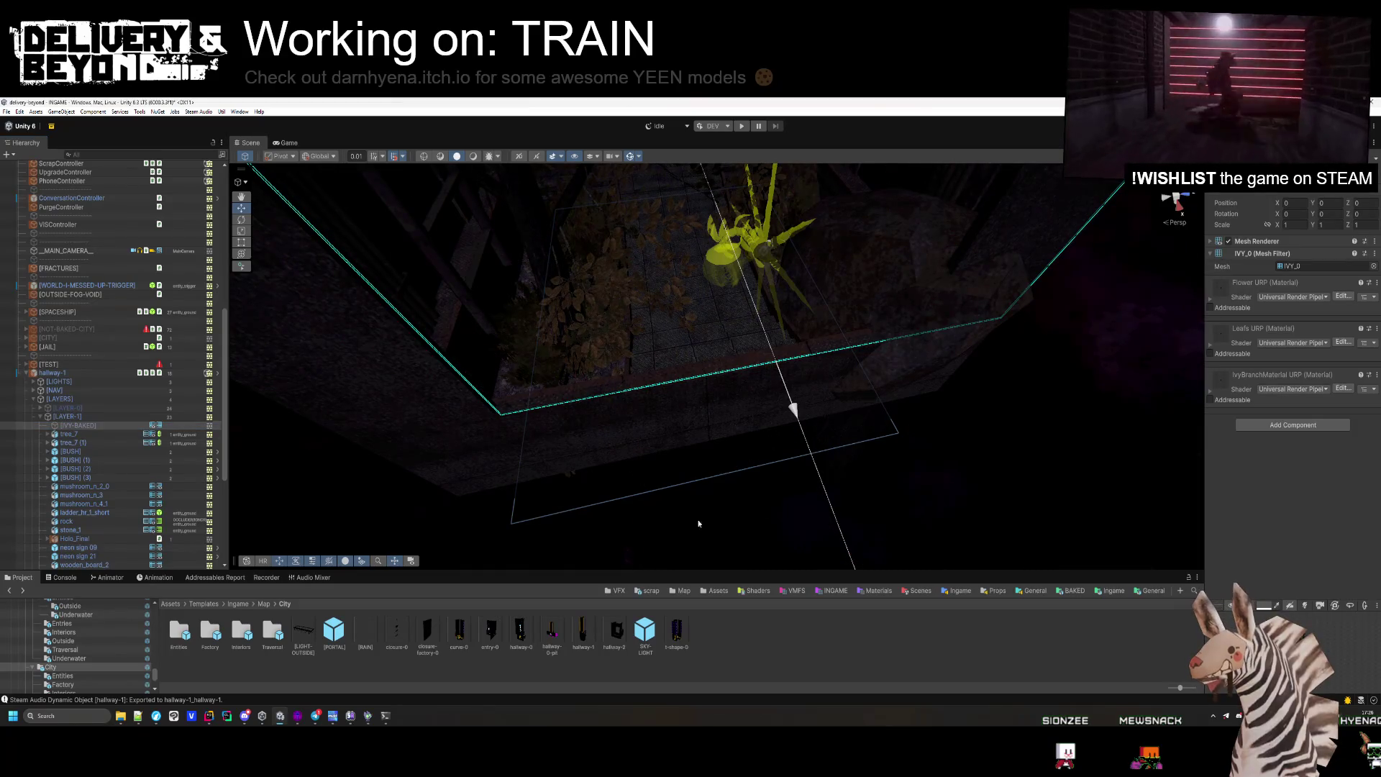
{"action": "left_click", "coordinate": [669, 529]}
Add the IVY prefab from the IvyGenerator folder to the scene and set its X to 0.
{"action": "left_click", "coordinate": [762, 514]}
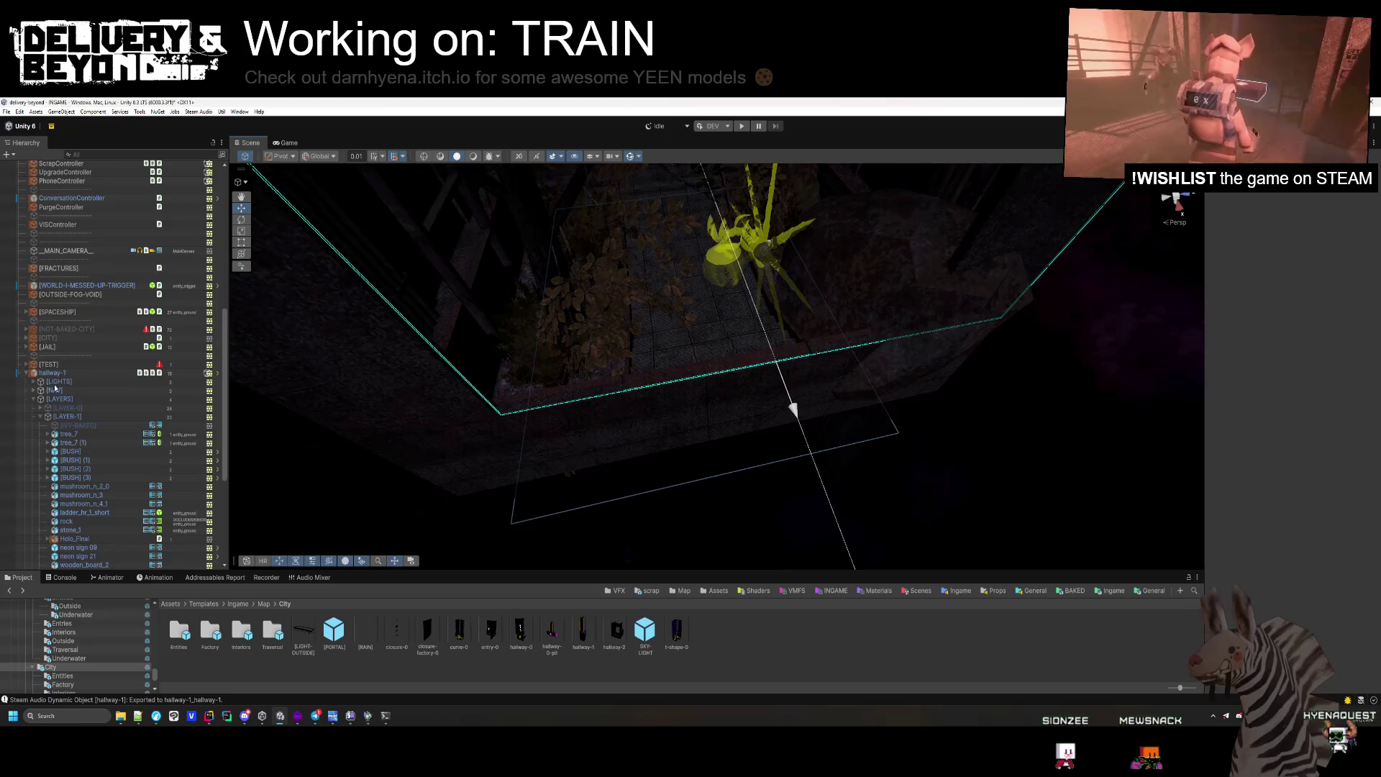
{"action": "left_click", "coordinate": [238, 604]}
{"action": "double_click", "coordinate": [222, 626]}
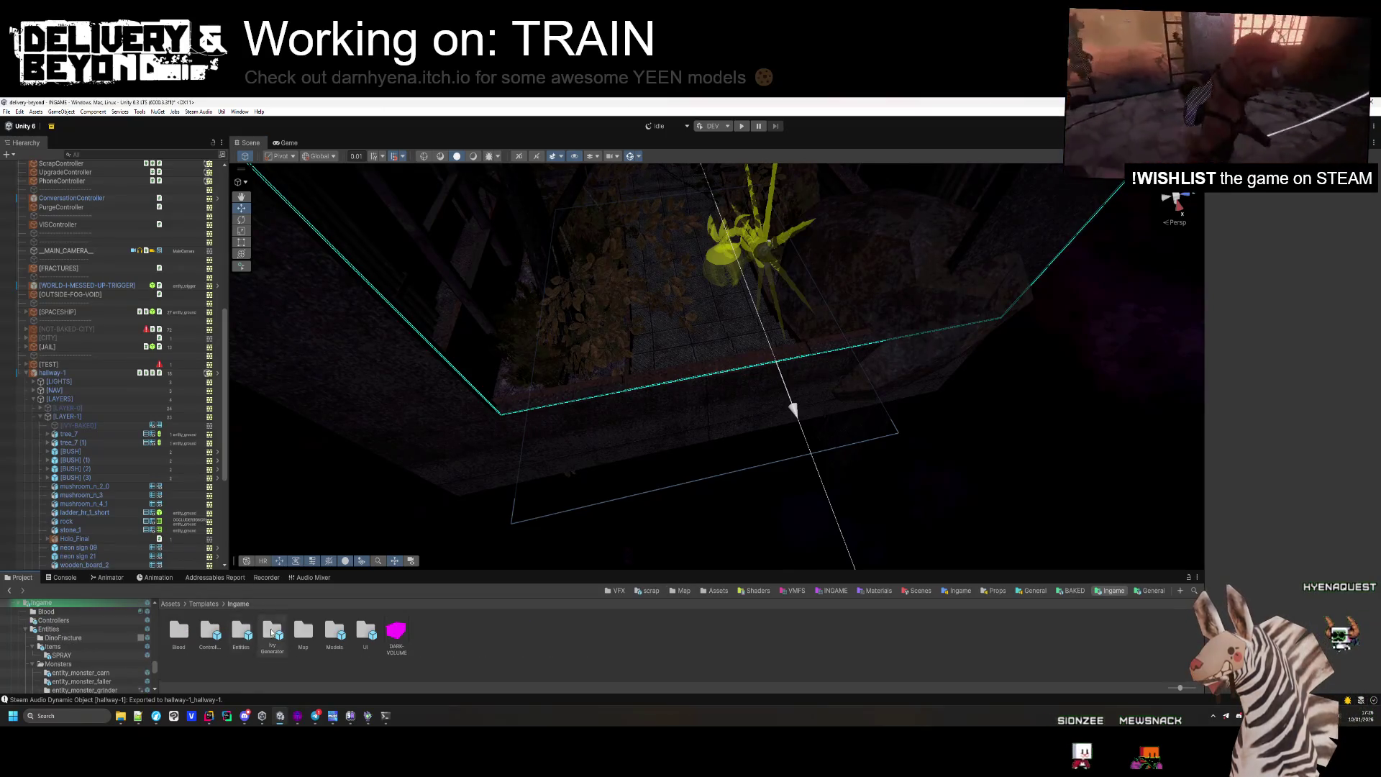
{"action": "left_click", "coordinate": [265, 628]}
{"action": "left_click_drag", "start_coordinate": [53, 372], "coordinate": [53, 373]}
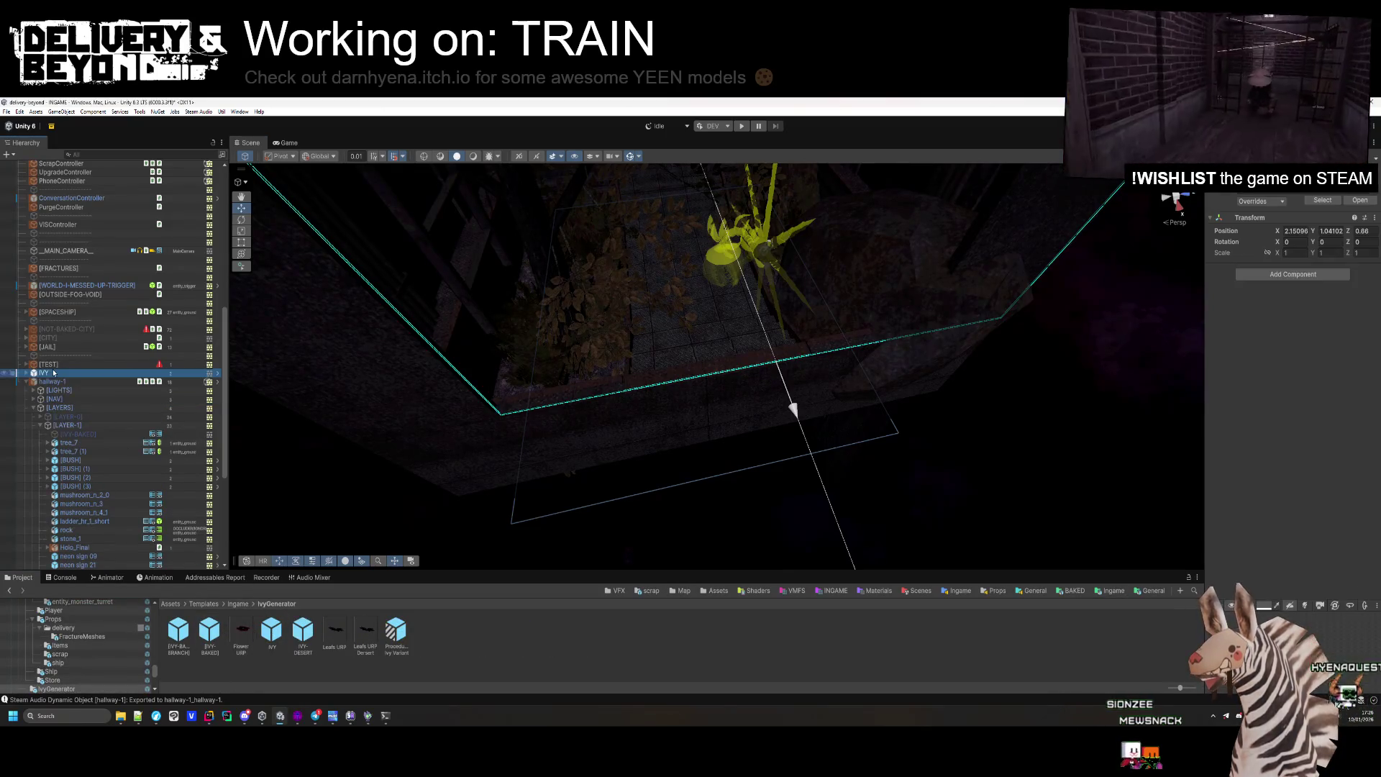
{"action": "type", "text": "0"}
{"action": "key", "text": "Tab"}
Finish zeroing IVY's position and launch the Ivy Painter from the Ivy EDITOR URP object.
{"action": "type", "text": "0"}
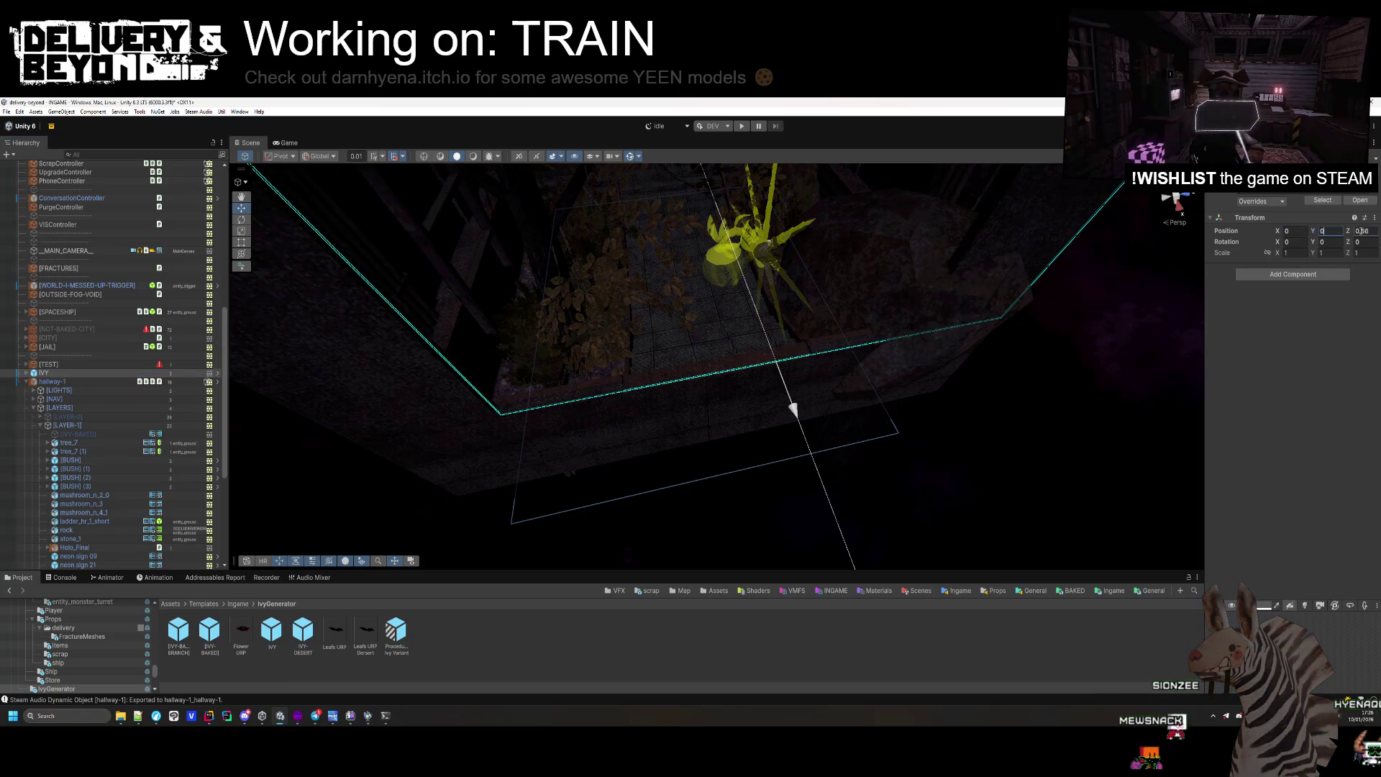
{"action": "left_click", "coordinate": [26, 373]}
{"action": "left_click", "coordinate": [119, 391]}
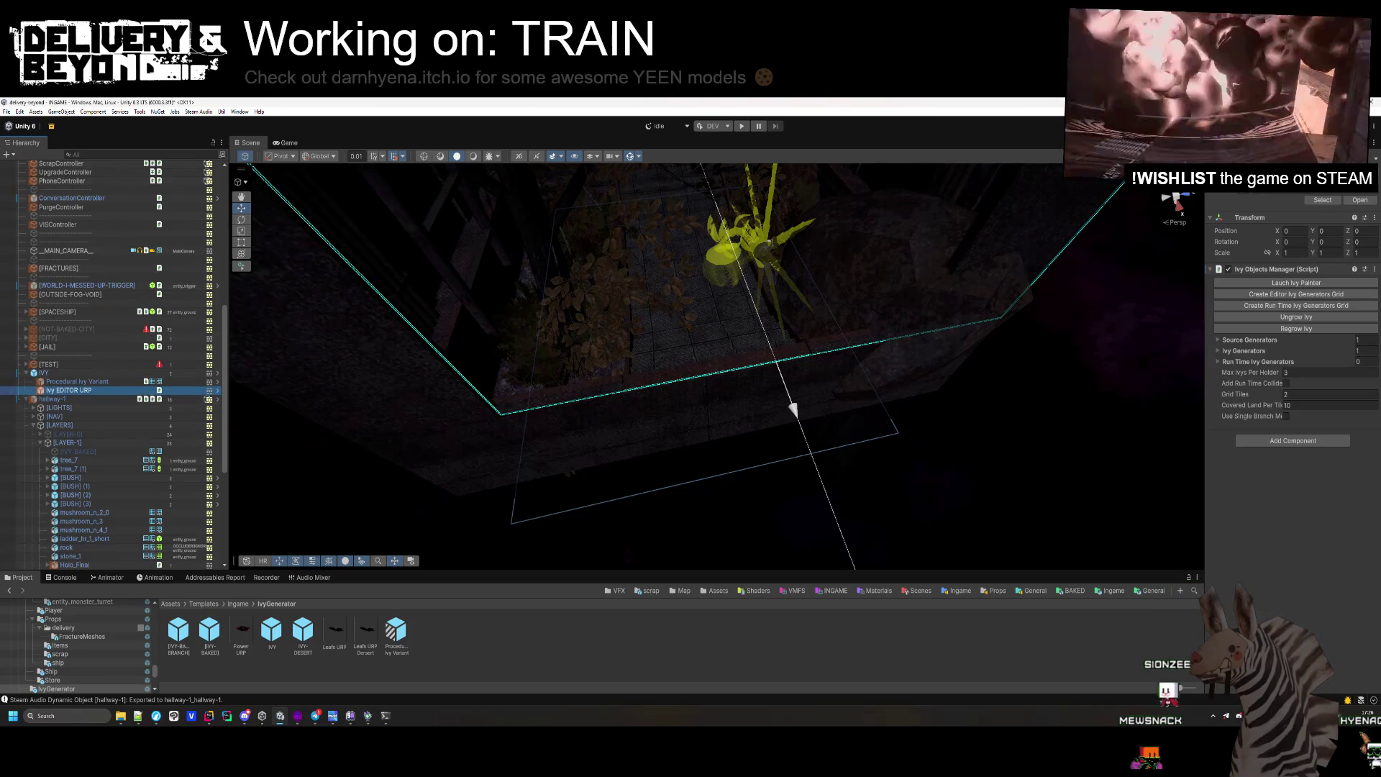
{"action": "left_click", "coordinate": [1250, 283]}
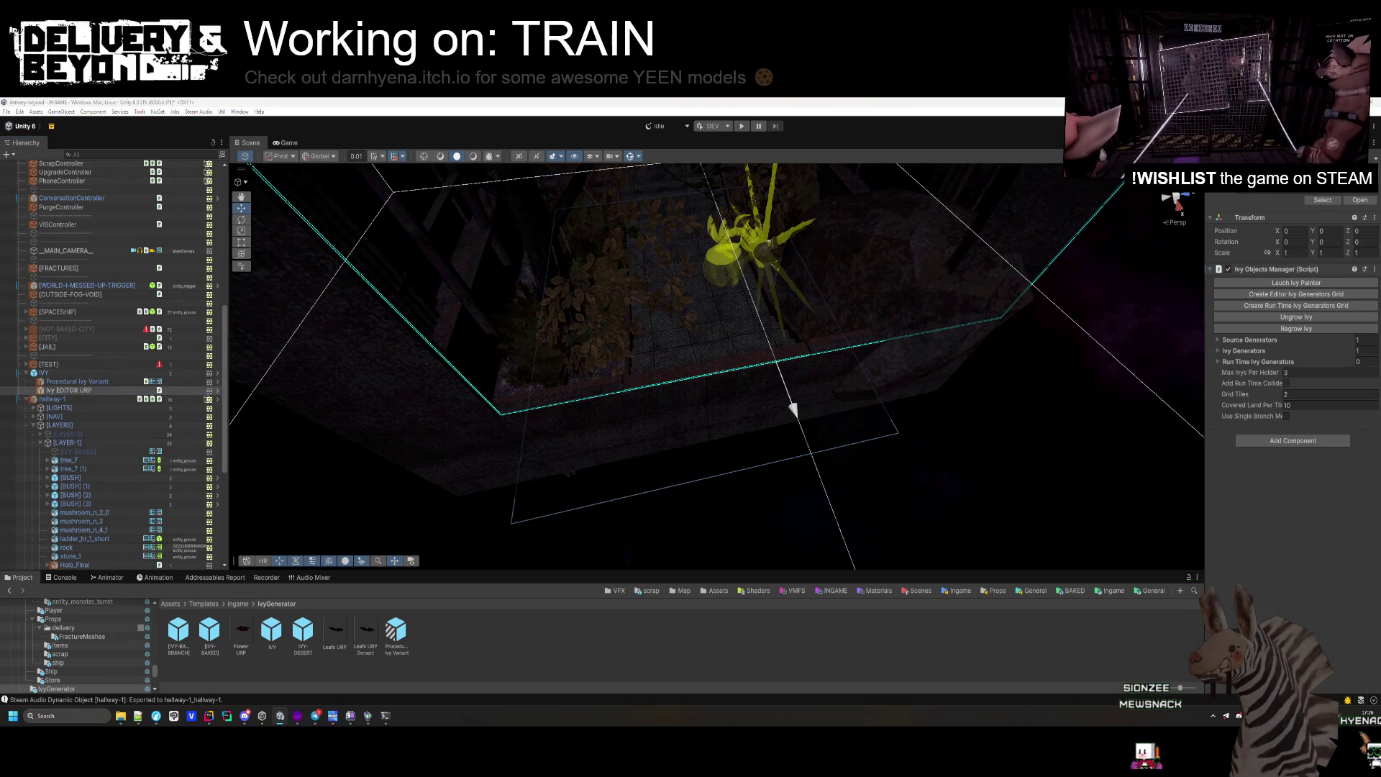
Orbit the Scene view to survey the ivy-covered wall and grate.
{"action": "scroll", "coordinate": [565, 375], "scroll_direction": "up", "scroll_amount": 10}
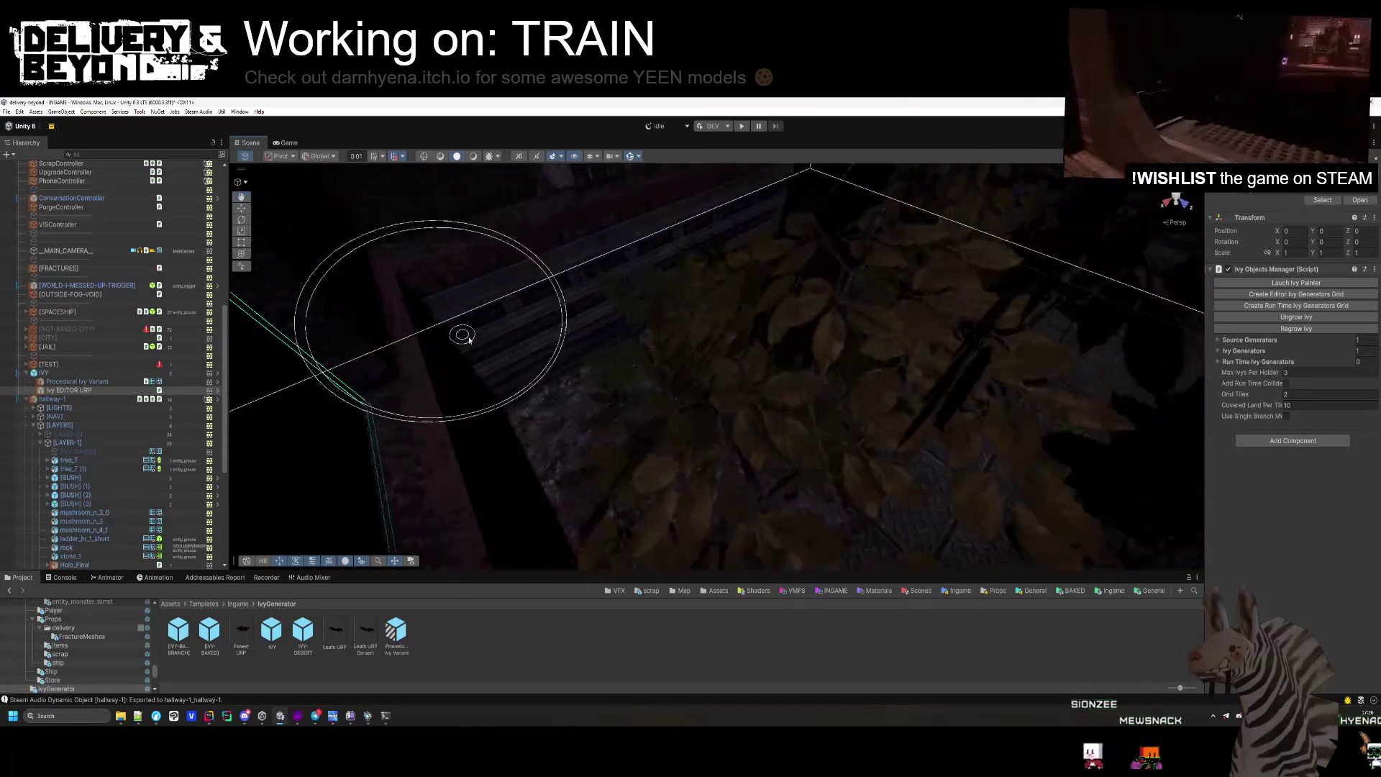
{"action": "scroll", "coordinate": [652, 417], "scroll_direction": "down", "scroll_amount": 10}
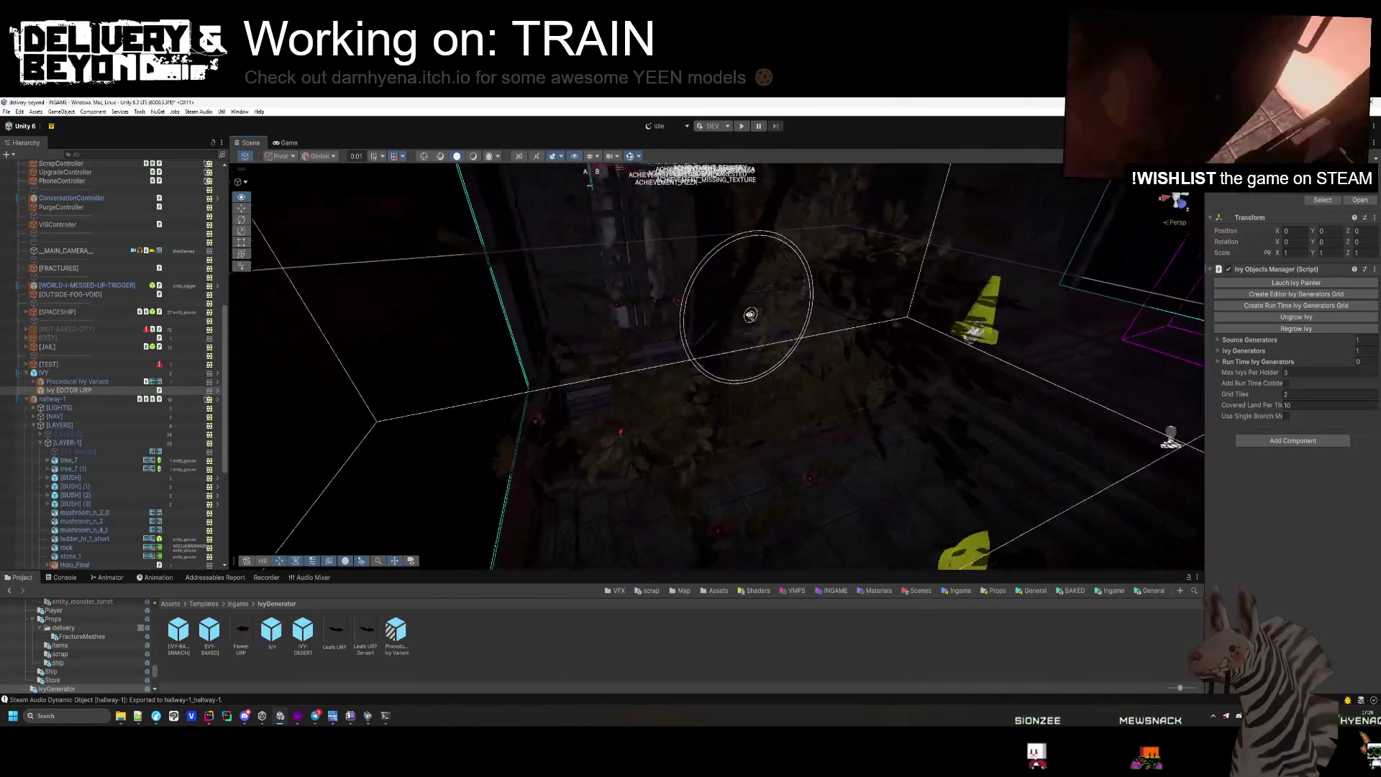
{"action": "scroll", "coordinate": [703, 317], "scroll_direction": "up", "scroll_amount": 10}
{"action": "scroll", "coordinate": [703, 395], "scroll_direction": "down", "scroll_amount": 5}
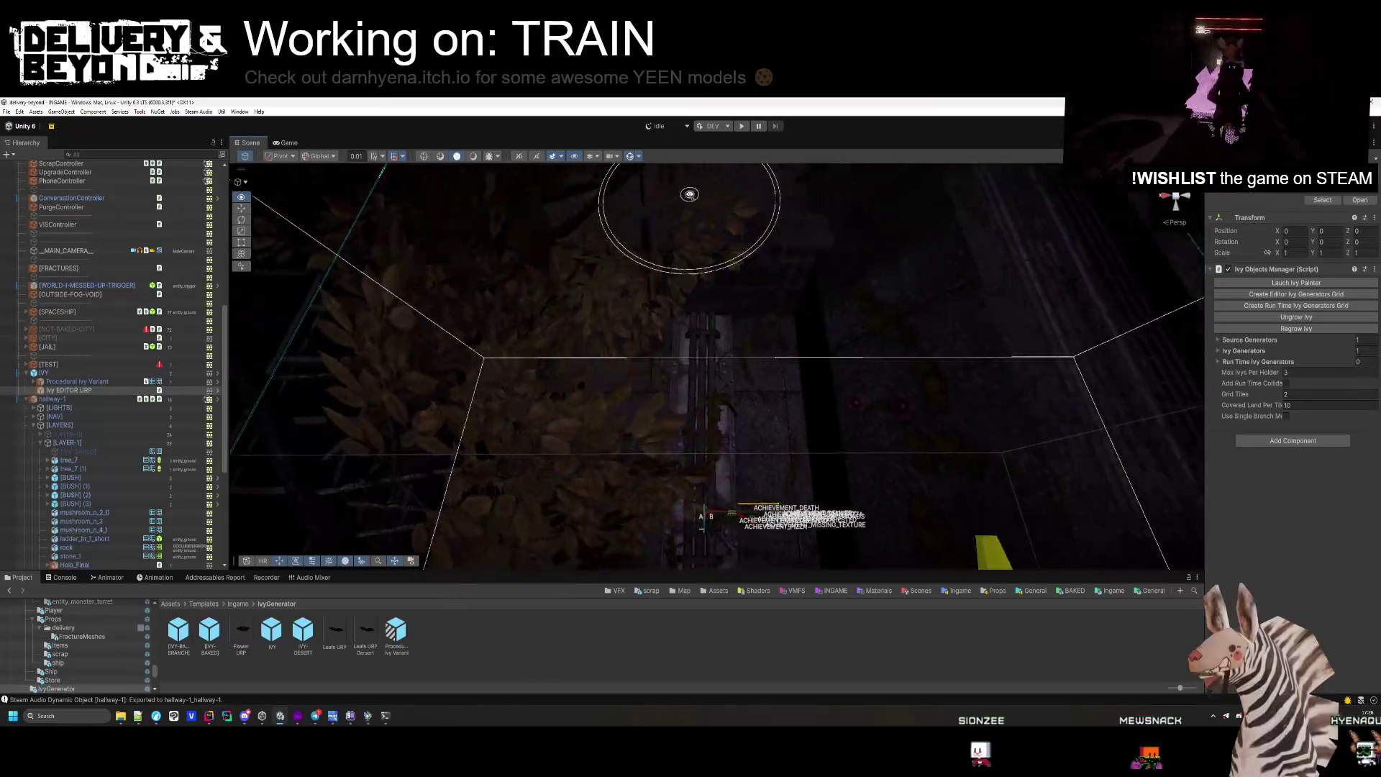
{"action": "mouse_move", "coordinate": [738, 259]}
{"action": "left_mouse_down"}
{"action": "mouse_move", "coordinate": [728, 323]}
{"action": "mouse_move", "coordinate": [688, 317]}
{"action": "mouse_move", "coordinate": [780, 369]}
{"action": "mouse_move", "coordinate": [718, 338]}
{"action": "mouse_move", "coordinate": [672, 555]}
{"action": "mouse_move", "coordinate": [497, 565]}
{"action": "mouse_move", "coordinate": [801, 531]}
{"action": "mouse_move", "coordinate": [891, 489]}
{"action": "mouse_move", "coordinate": [832, 403]}
{"action": "mouse_move", "coordinate": [626, 394]}
{"action": "mouse_move", "coordinate": [676, 294]}
{"action": "mouse_move", "coordinate": [619, 363]}
{"action": "mouse_move", "coordinate": [608, 284]}
{"action": "mouse_move", "coordinate": [698, 355]}
{"action": "mouse_move", "coordinate": [817, 401]}
{"action": "mouse_move", "coordinate": [974, 363]}
{"action": "mouse_move", "coordinate": [980, 272]}
{"action": "mouse_move", "coordinate": [697, 247]}
{"action": "mouse_move", "coordinate": [764, 556]}
{"action": "left_mouse_up"}
{"action": "mouse_move", "coordinate": [790, 293]}
{"action": "left_mouse_down"}
{"action": "mouse_move", "coordinate": [656, 391]}
{"action": "mouse_move", "coordinate": [672, 302]}
{"action": "mouse_move", "coordinate": [864, 370]}
{"action": "mouse_move", "coordinate": [784, 361]}
{"action": "mouse_move", "coordinate": [749, 317]}
{"action": "mouse_move", "coordinate": [805, 215]}
{"action": "mouse_move", "coordinate": [765, 162]}
{"action": "mouse_move", "coordinate": [703, 311]}
{"action": "mouse_move", "coordinate": [720, 374]}
{"action": "mouse_move", "coordinate": [578, 308]}
{"action": "mouse_move", "coordinate": [626, 373]}
{"action": "mouse_move", "coordinate": [676, 389]}
{"action": "mouse_move", "coordinate": [702, 416]}
{"action": "mouse_move", "coordinate": [864, 263]}
{"action": "mouse_move", "coordinate": [810, 376]}
{"action": "mouse_move", "coordinate": [792, 364]}
{"action": "mouse_move", "coordinate": [864, 389]}
{"action": "mouse_move", "coordinate": [795, 296]}
{"action": "mouse_move", "coordinate": [796, 247]}
{"action": "left_mouse_up"}
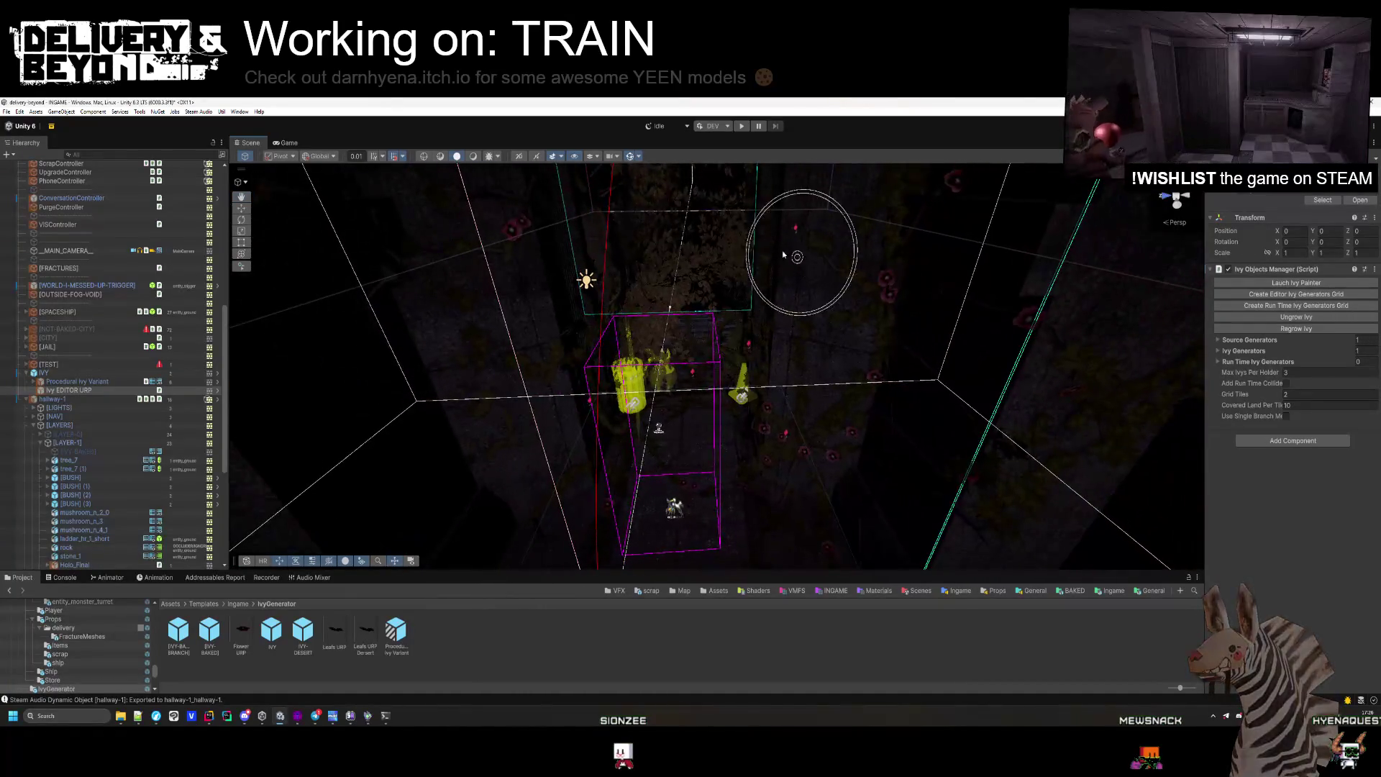
Save the Procedural Ivy Variant mesh as IVY_0.asset in Templates/BAKED/OUTSIDE/hallway-1, replacing the existing one.
{"action": "left_click", "coordinate": [78, 382]}
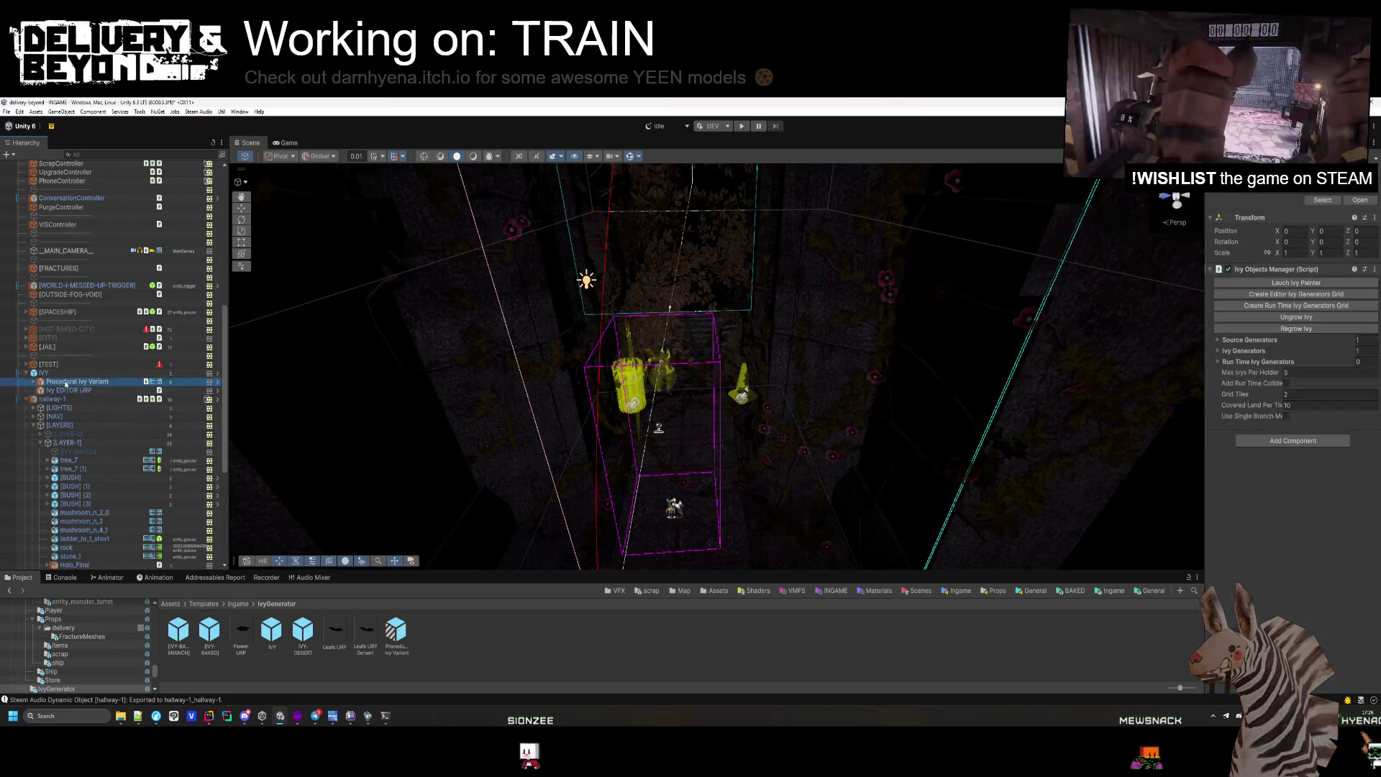
{"action": "left_click", "coordinate": [65, 382]}
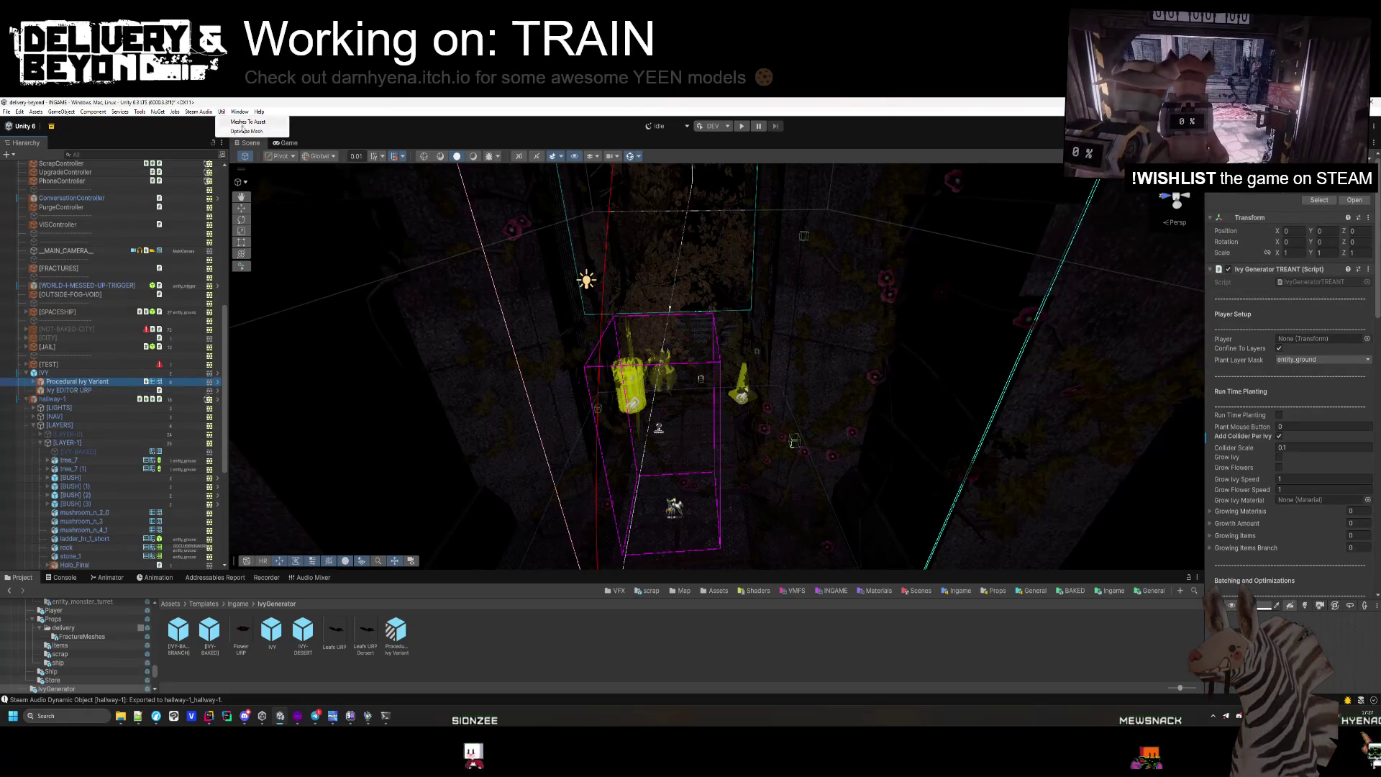
{"action": "left_click", "coordinate": [244, 126]}
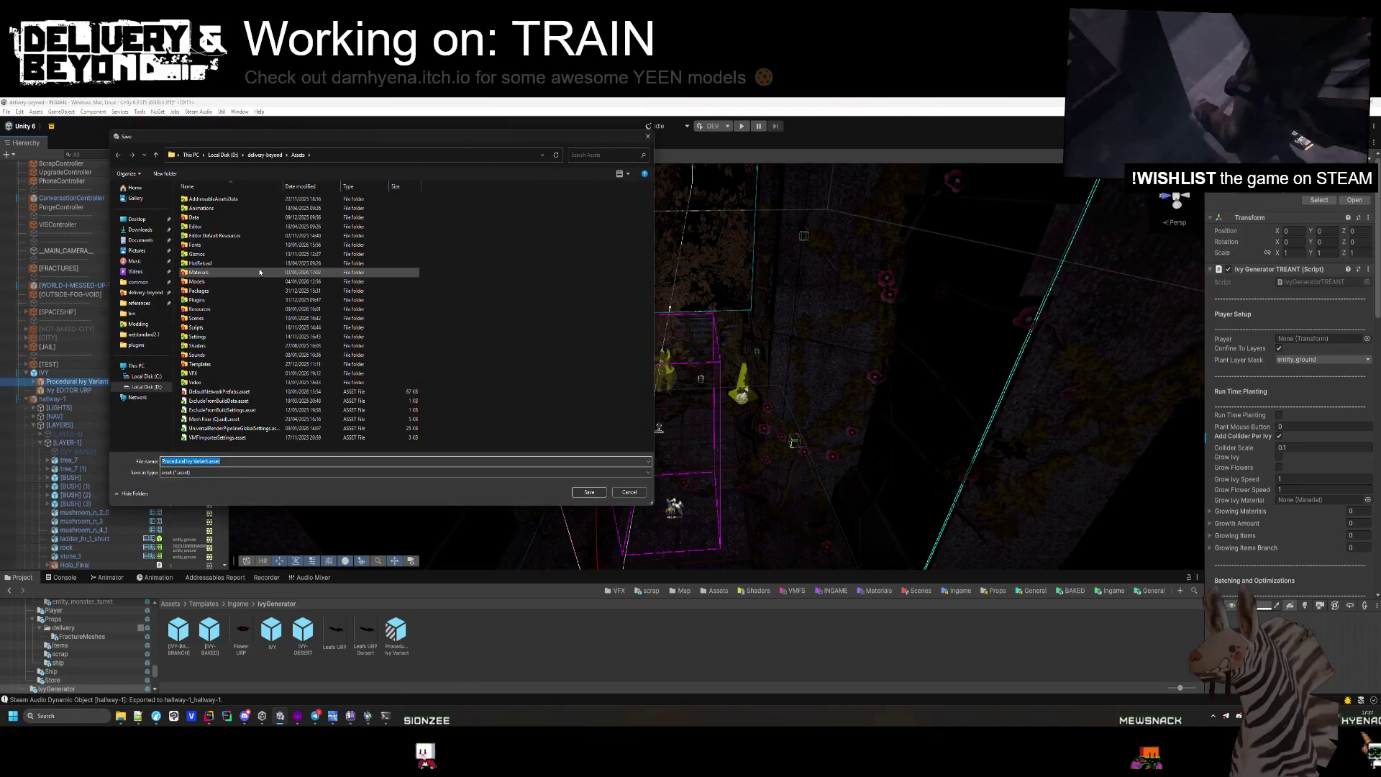
{"action": "double_click", "coordinate": [210, 368]}
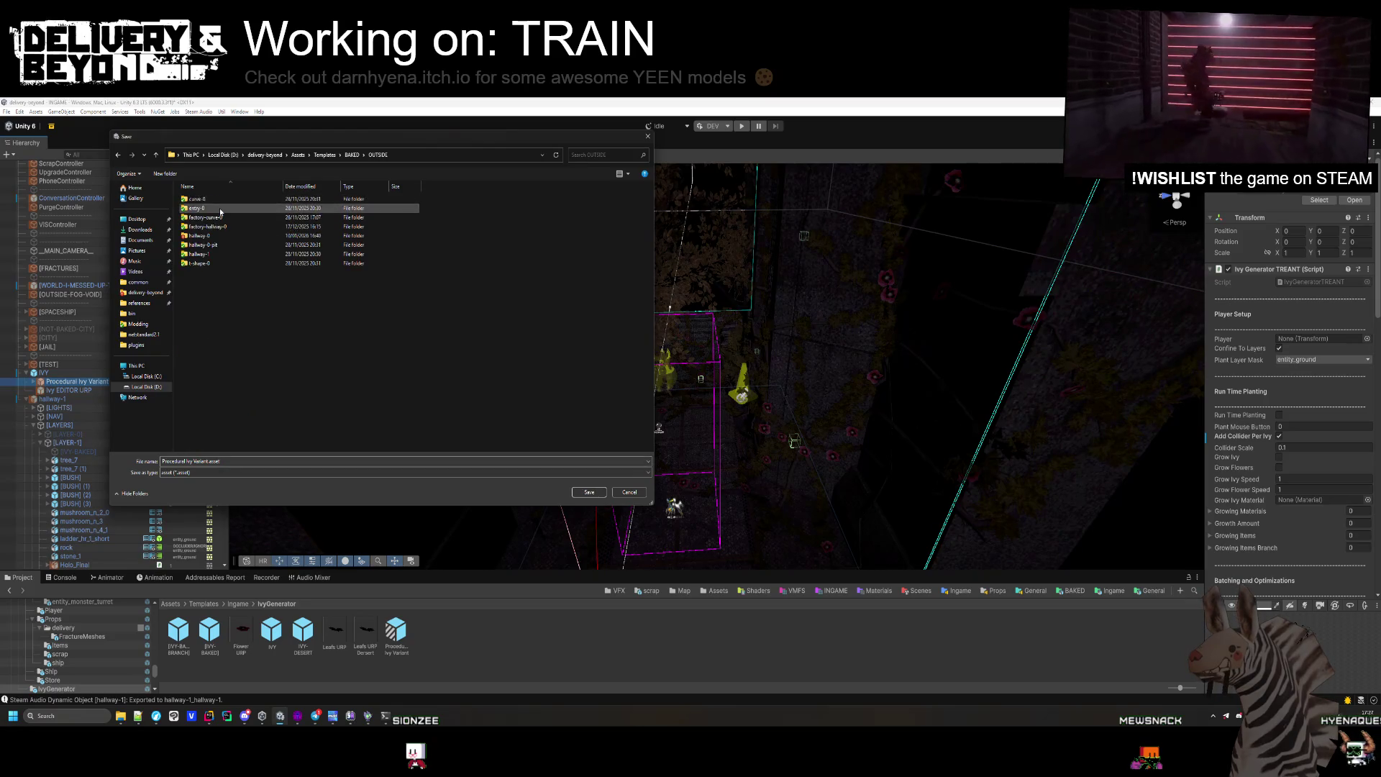
{"action": "double_click", "coordinate": [216, 216]}
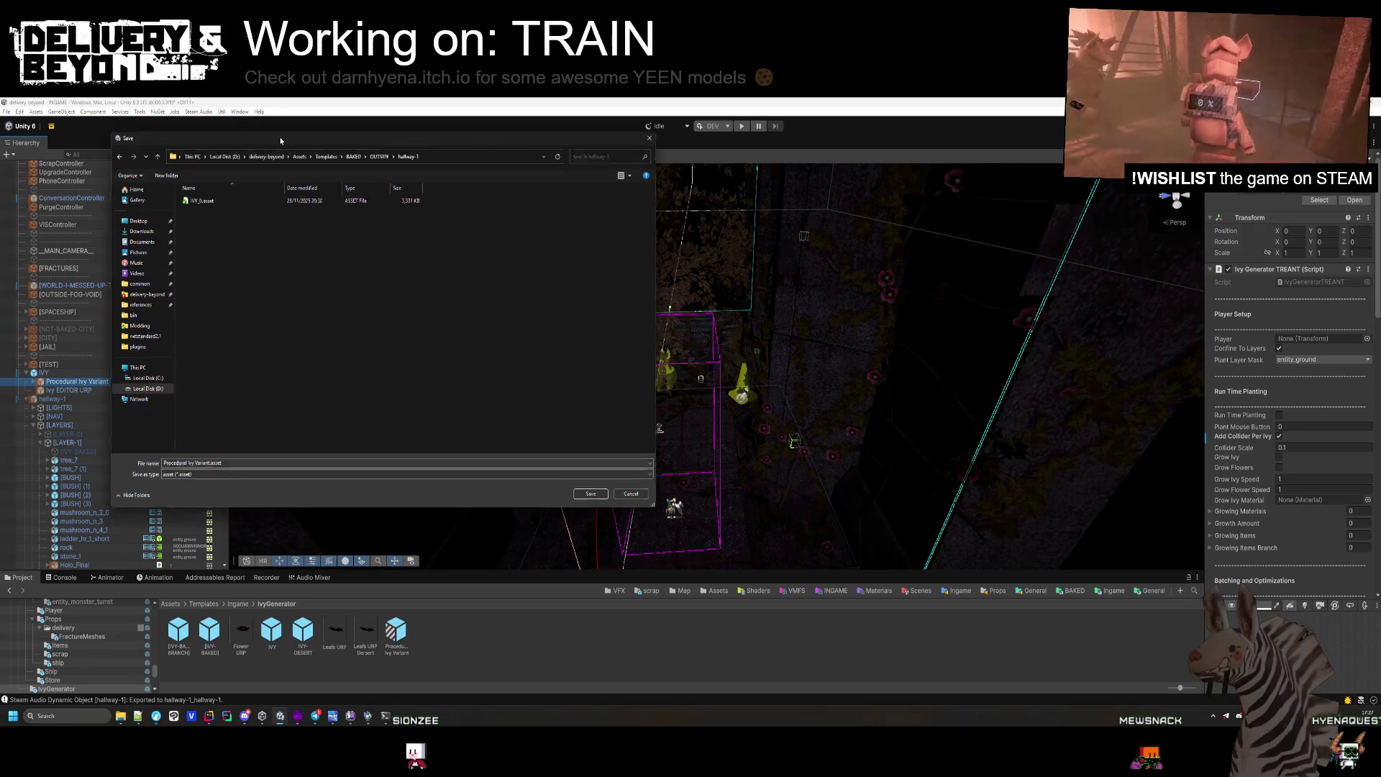
{"action": "left_click", "coordinate": [616, 508]}
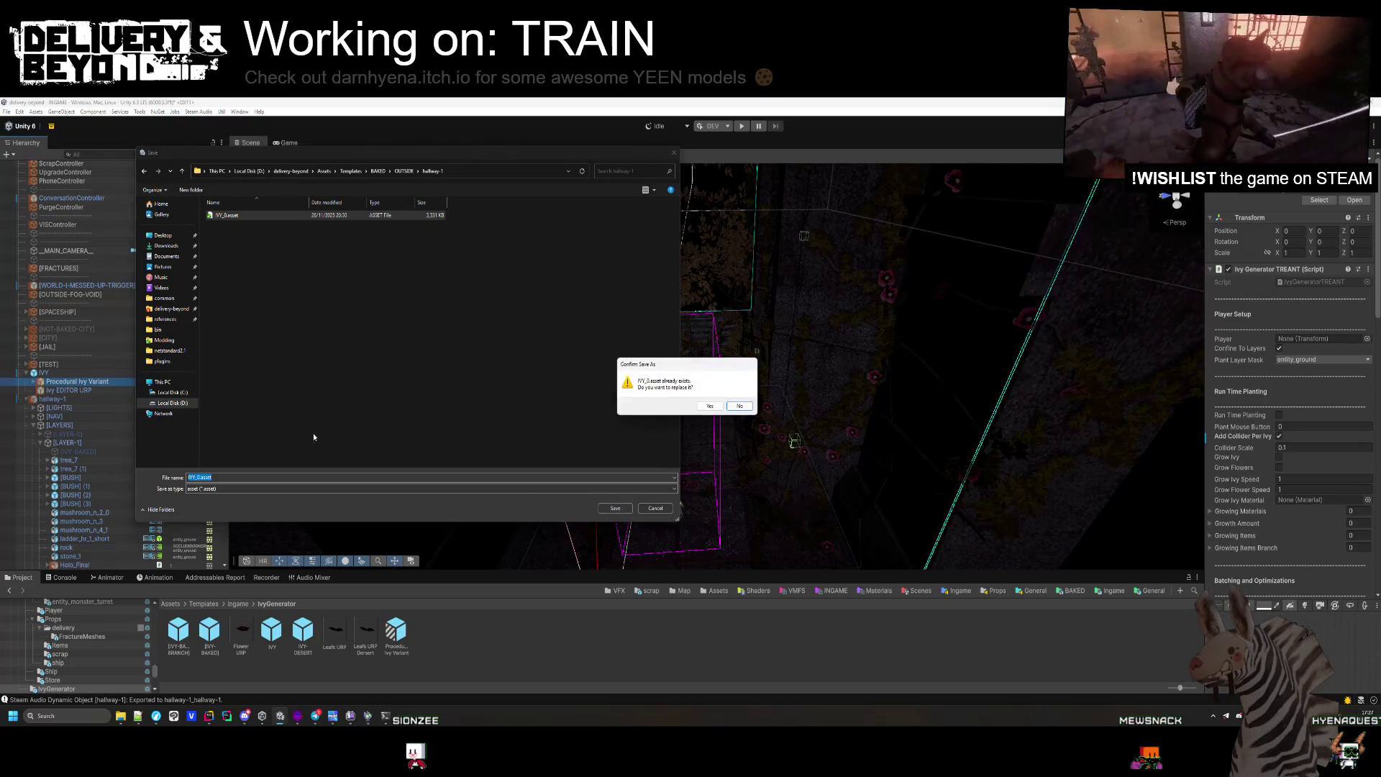
{"action": "left_click", "coordinate": [710, 405]}
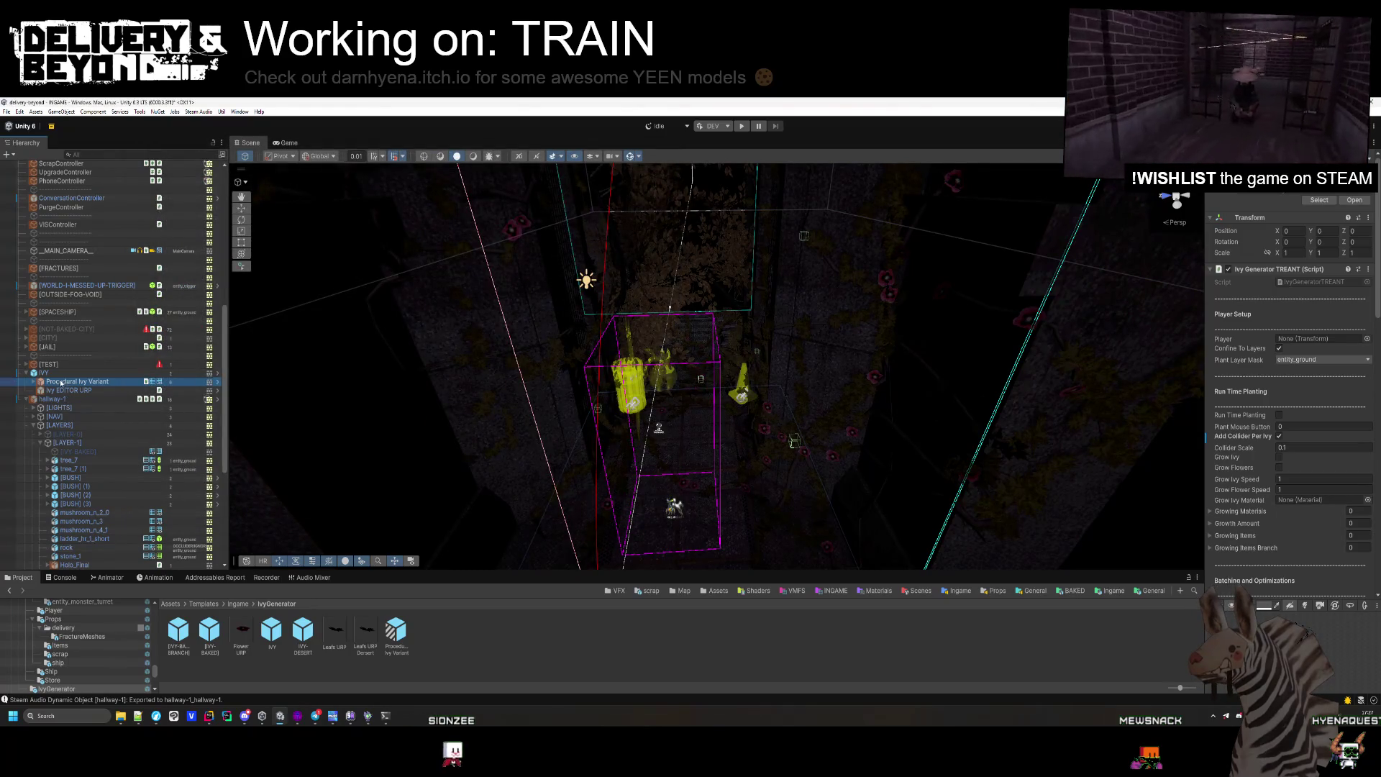
Delete the live IVY object and browse the Project window to Templates/BAKED/OUTSIDE/hallway-1.
{"action": "key", "text": "Delete"}
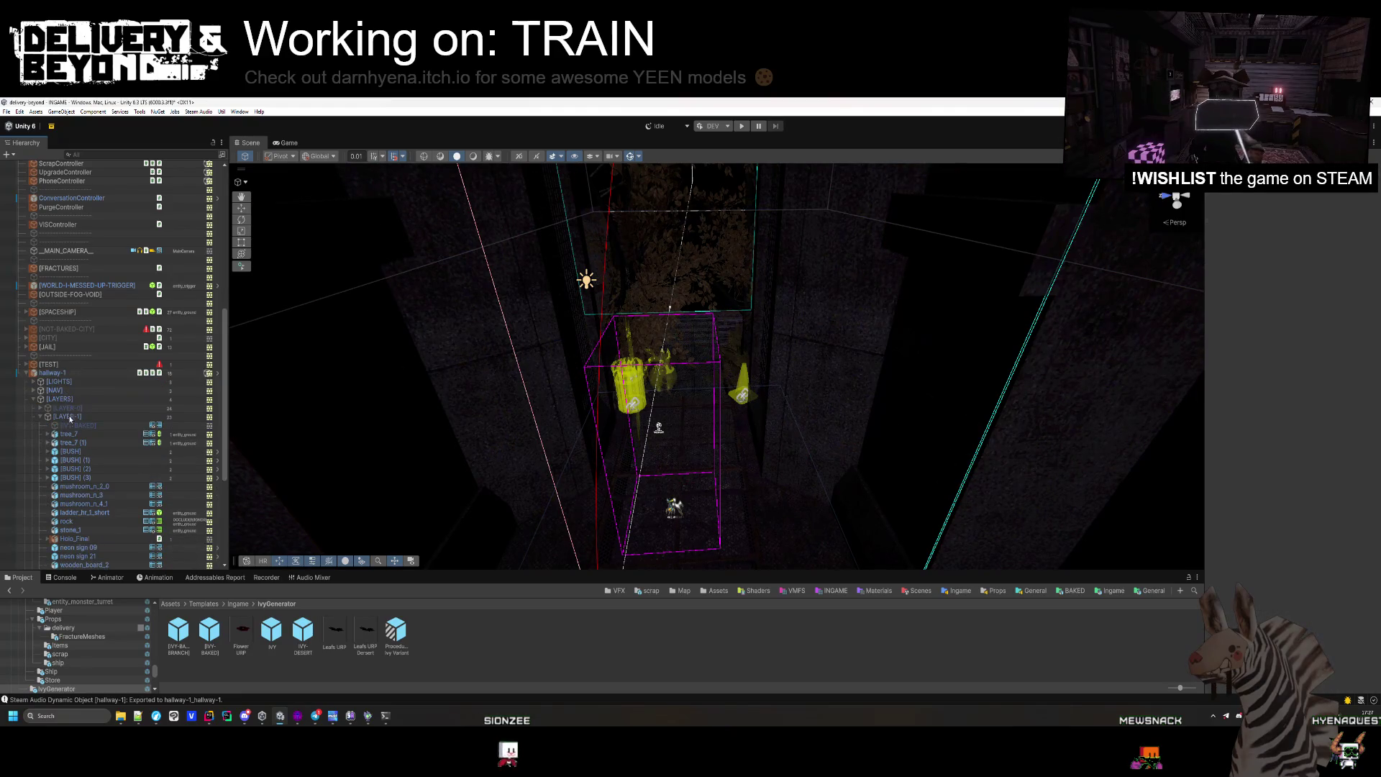
{"action": "left_click", "coordinate": [84, 426]}
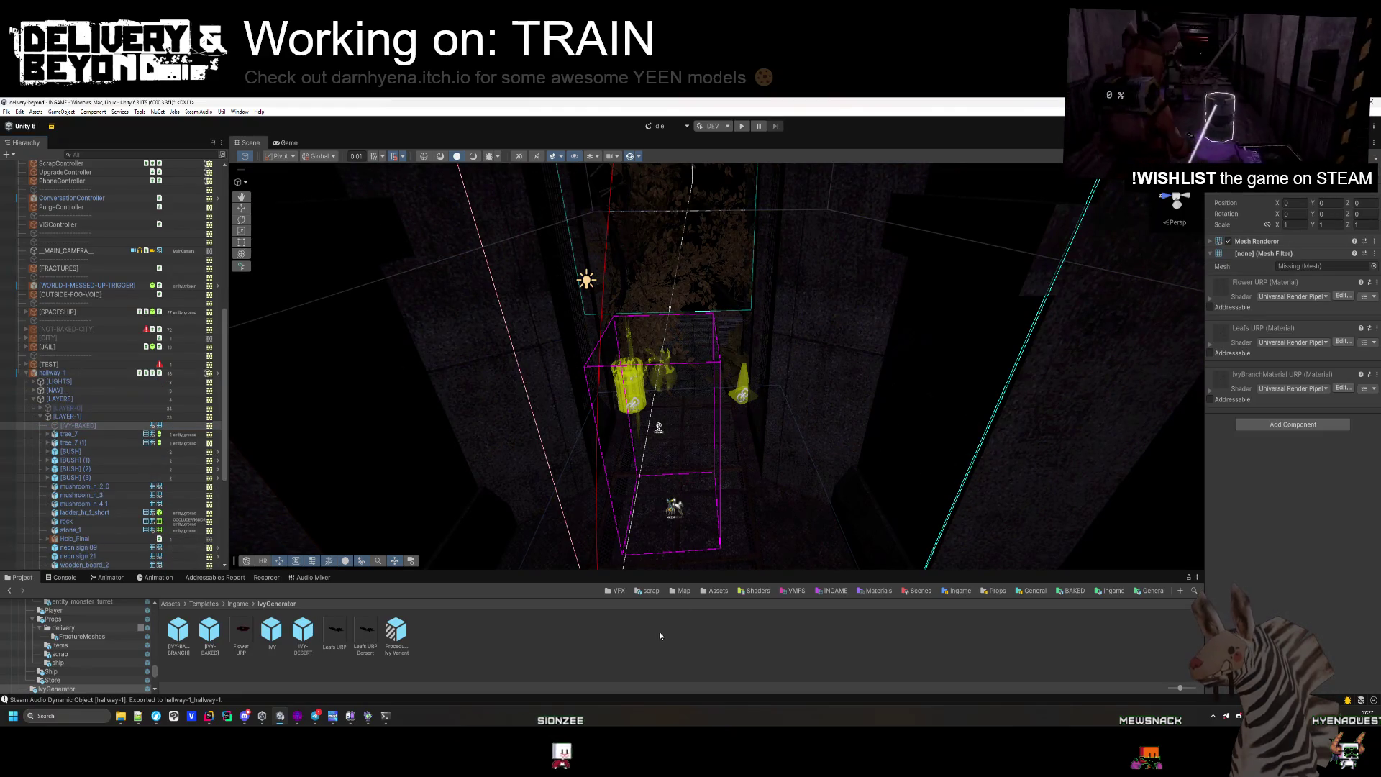
{"action": "left_click", "coordinate": [681, 591]}
{"action": "left_click", "coordinate": [1075, 592]}
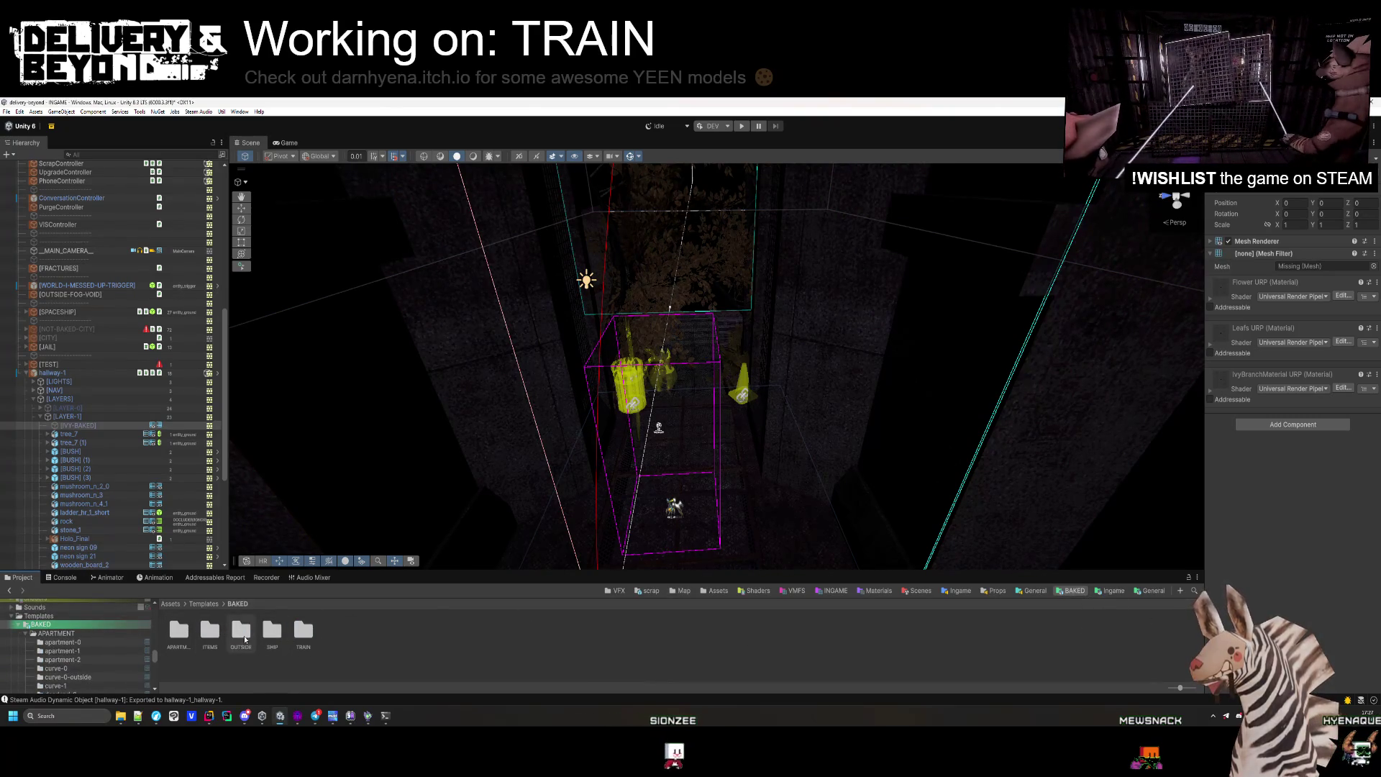
{"action": "double_click", "coordinate": [243, 635]}
{"action": "double_click", "coordinate": [363, 633]}
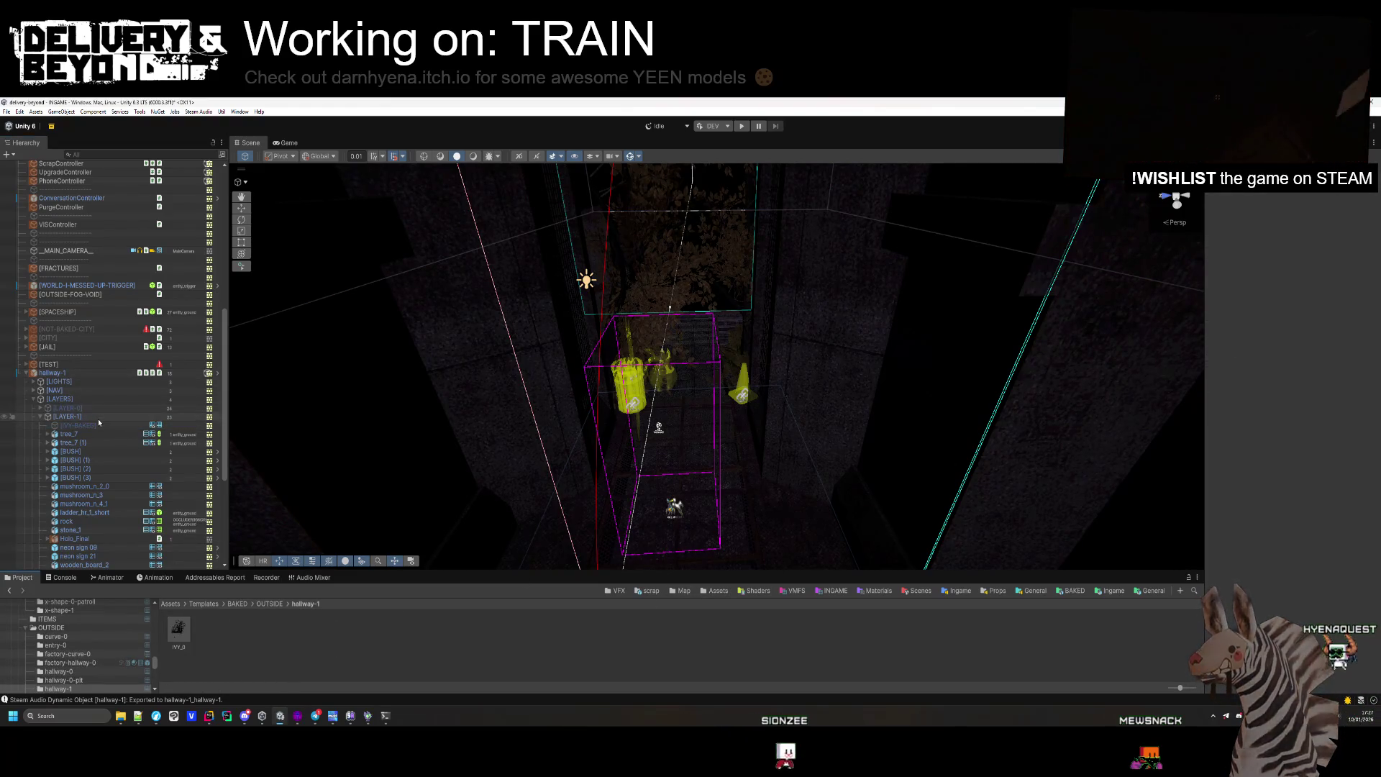
Assign the IVY_0 mesh to [IVY-BAKED]'s Mesh Filter and frame it in the view.
{"action": "left_click", "coordinate": [96, 425]}
{"action": "left_click_drag", "start_coordinate": [1287, 272], "coordinate": [1288, 272]}
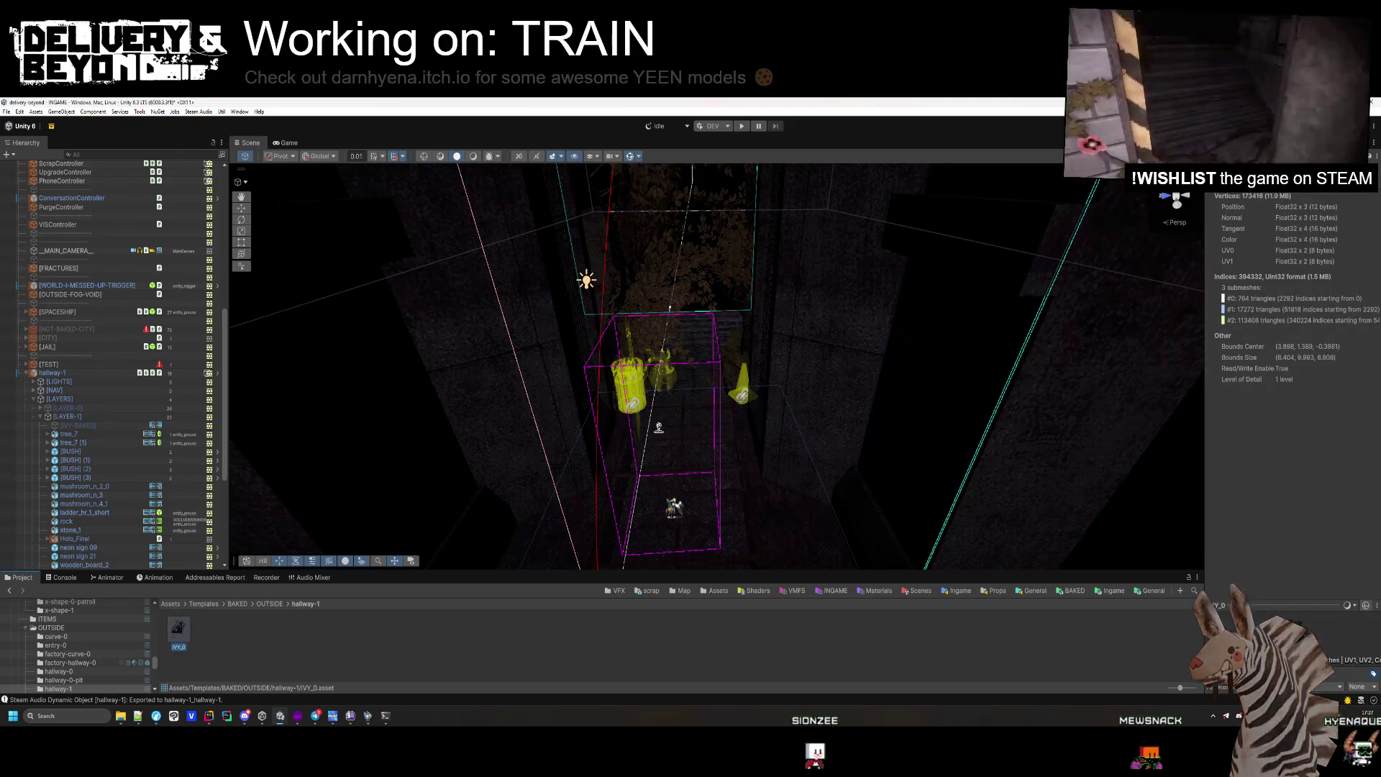
{"action": "left_click", "coordinate": [143, 425]}
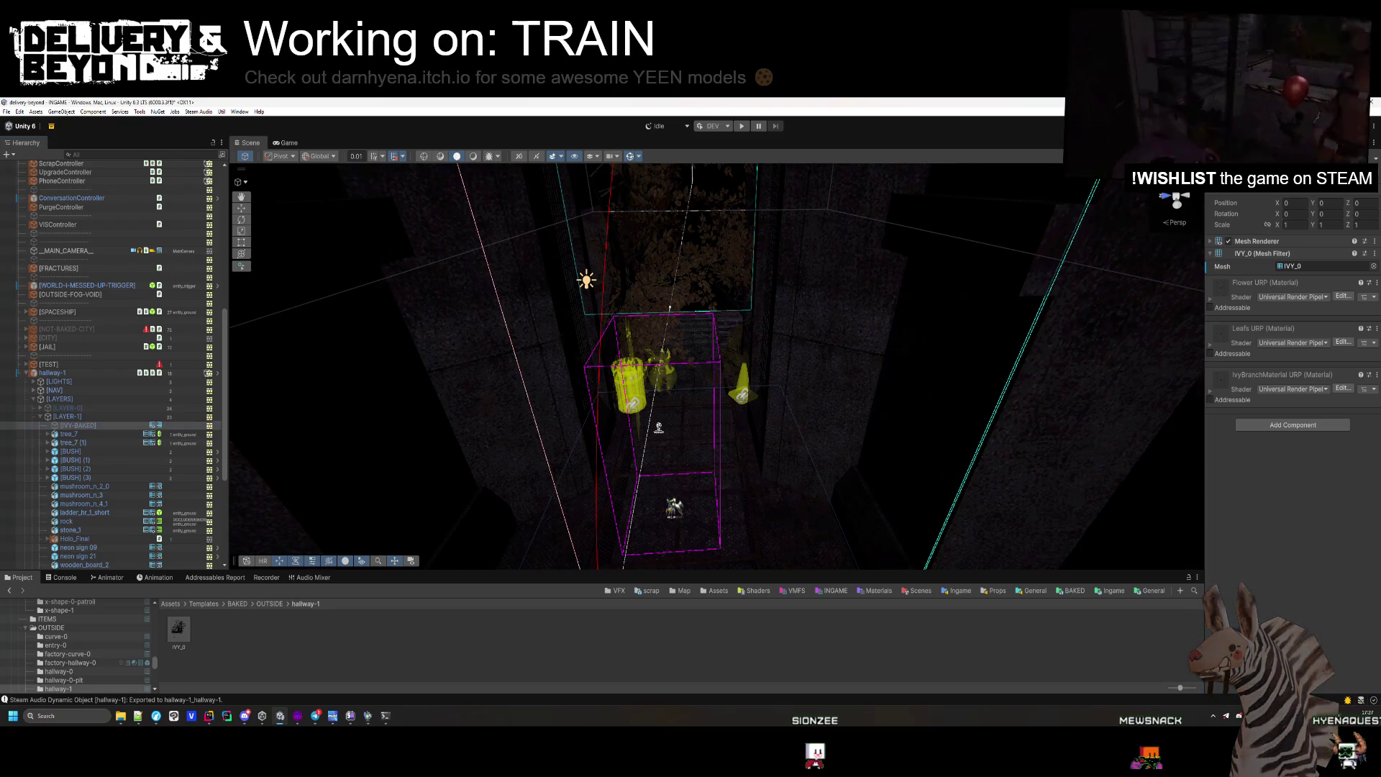
{"action": "key", "text": "f"}
{"action": "left_click", "coordinate": [194, 638]}
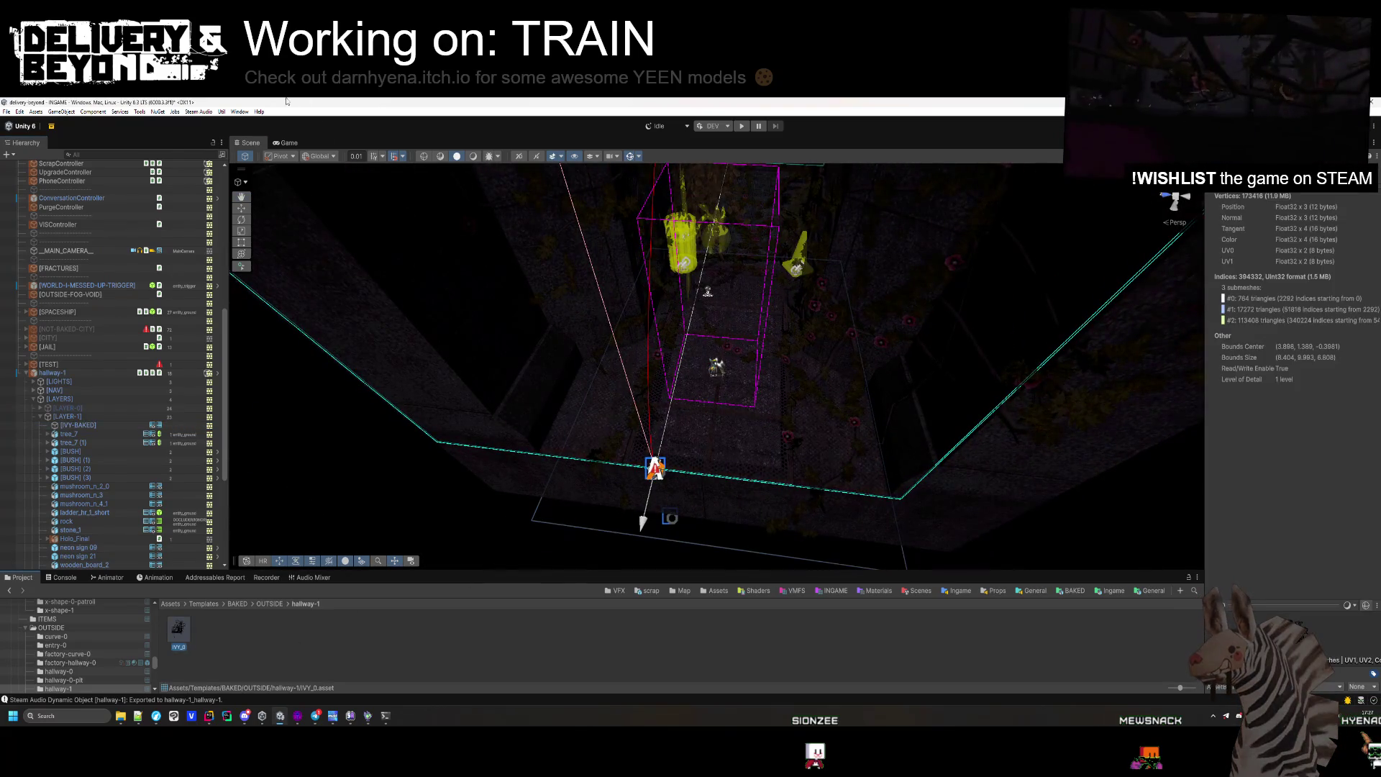
Optimize the IVY_0 mesh at quality 0.6 with High compression, to about 89,078 vertices.
{"action": "left_click", "coordinate": [237, 112]}
{"action": "left_click", "coordinate": [374, 226]}
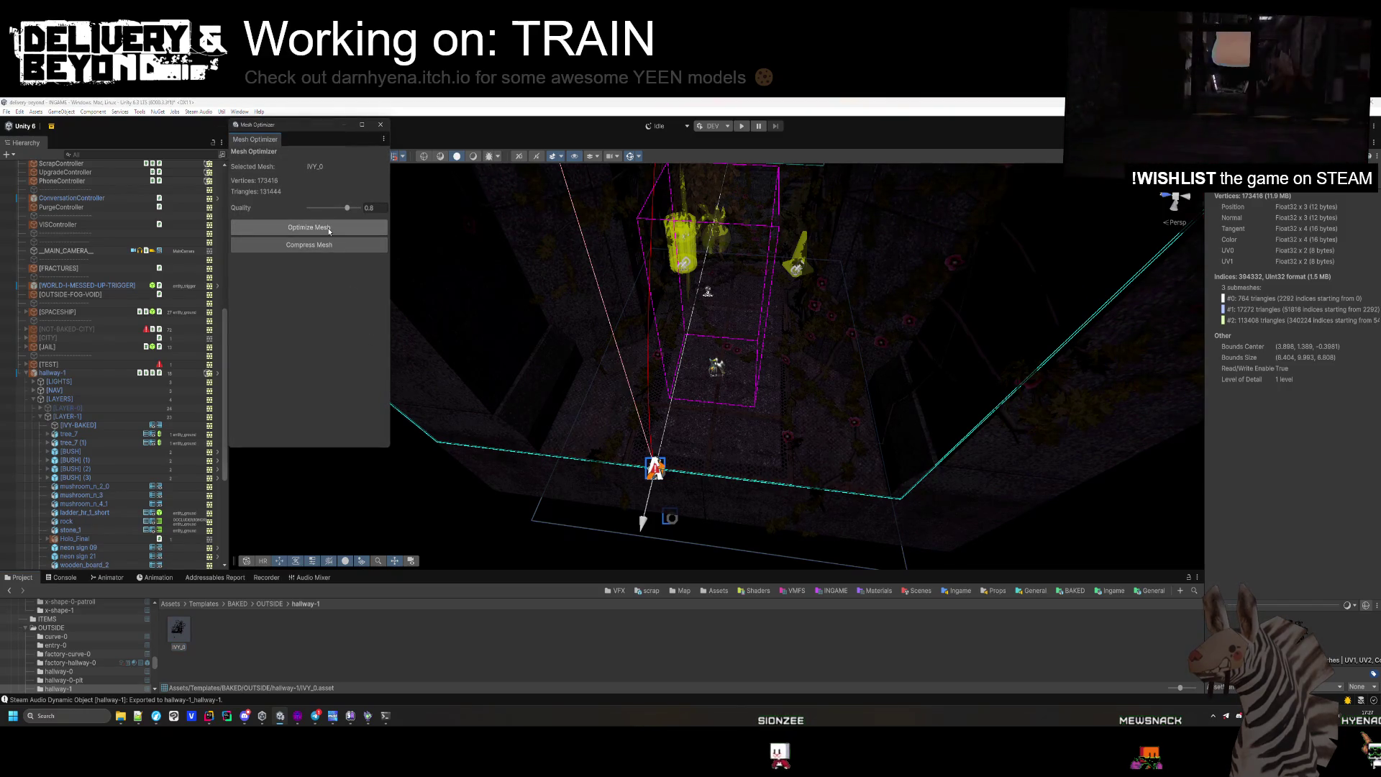
{"action": "left_click", "coordinate": [325, 228]}
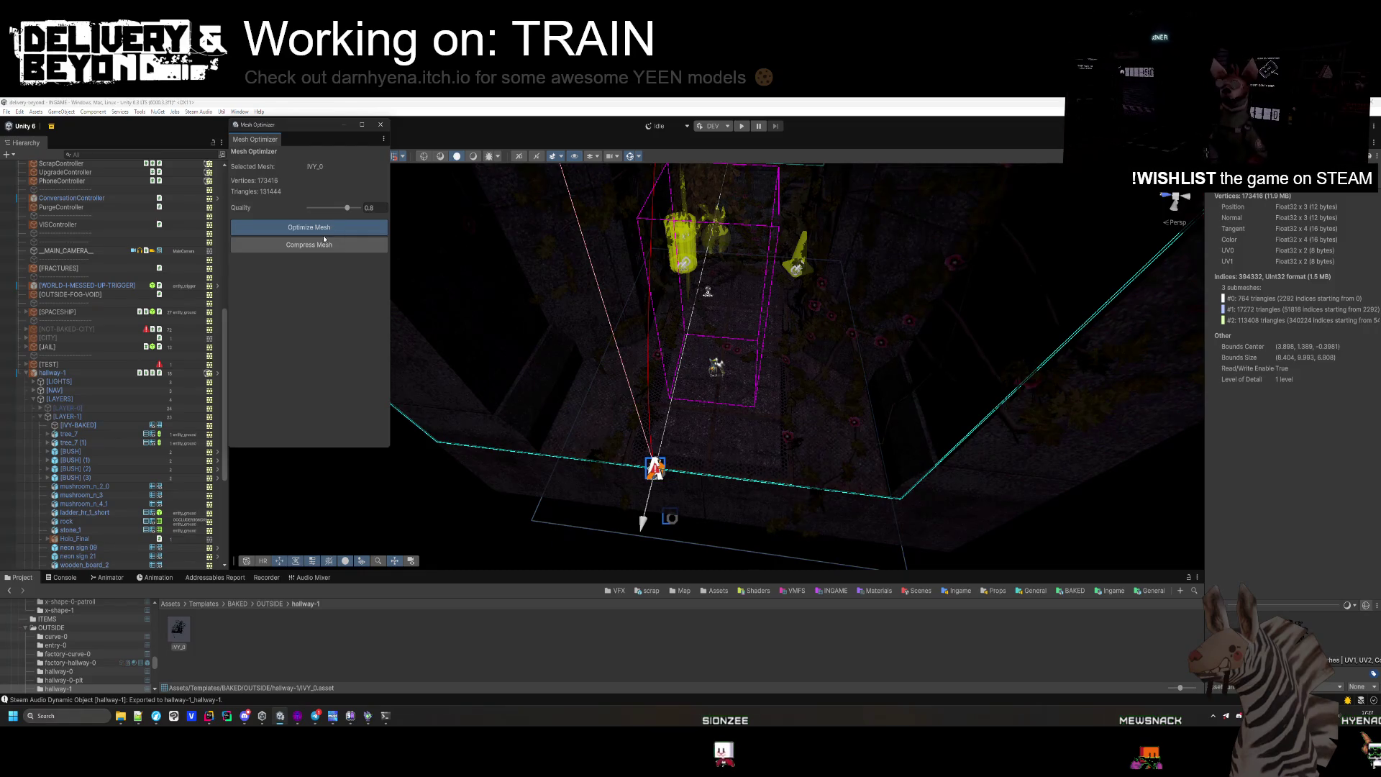
{"action": "left_click", "coordinate": [381, 125]}
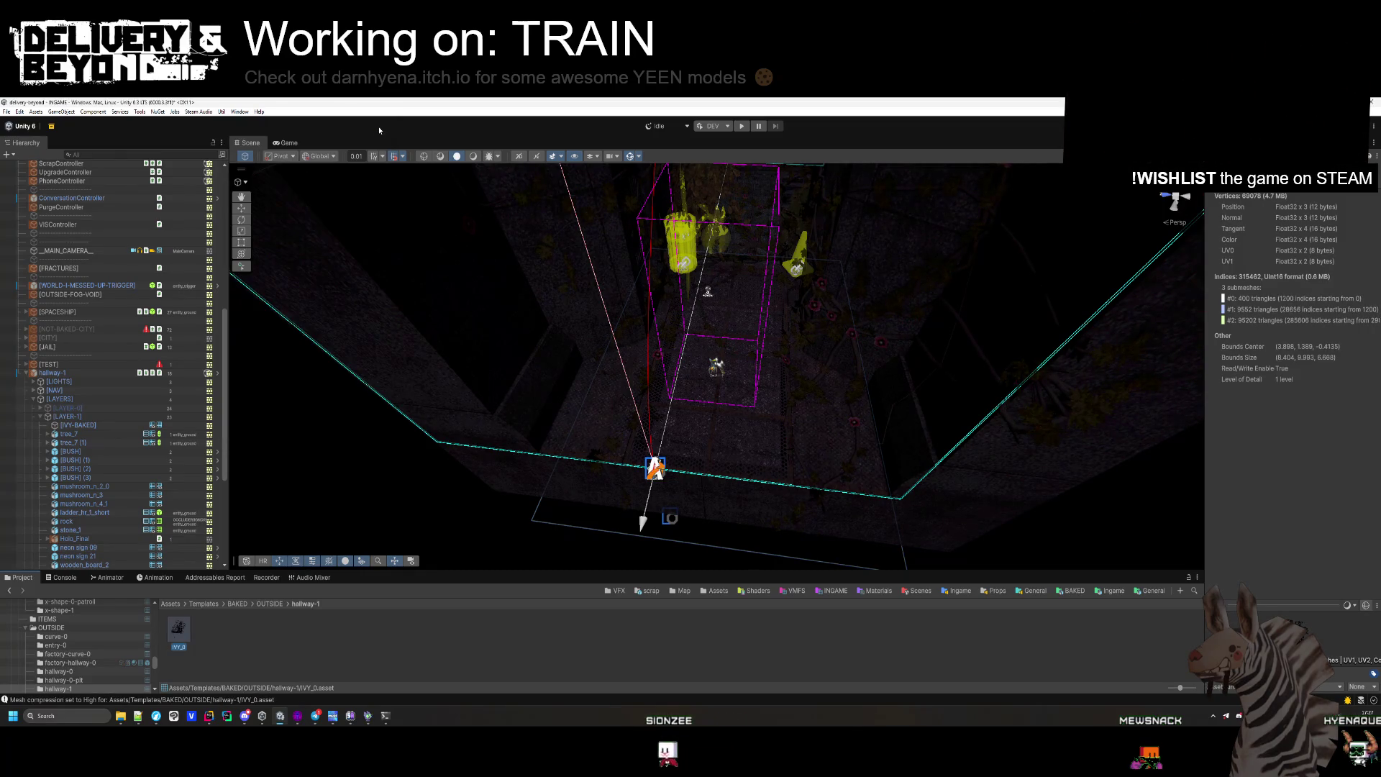
{"action": "left_click_drag", "start_coordinate": [460, 403], "coordinate": [533, 372]}
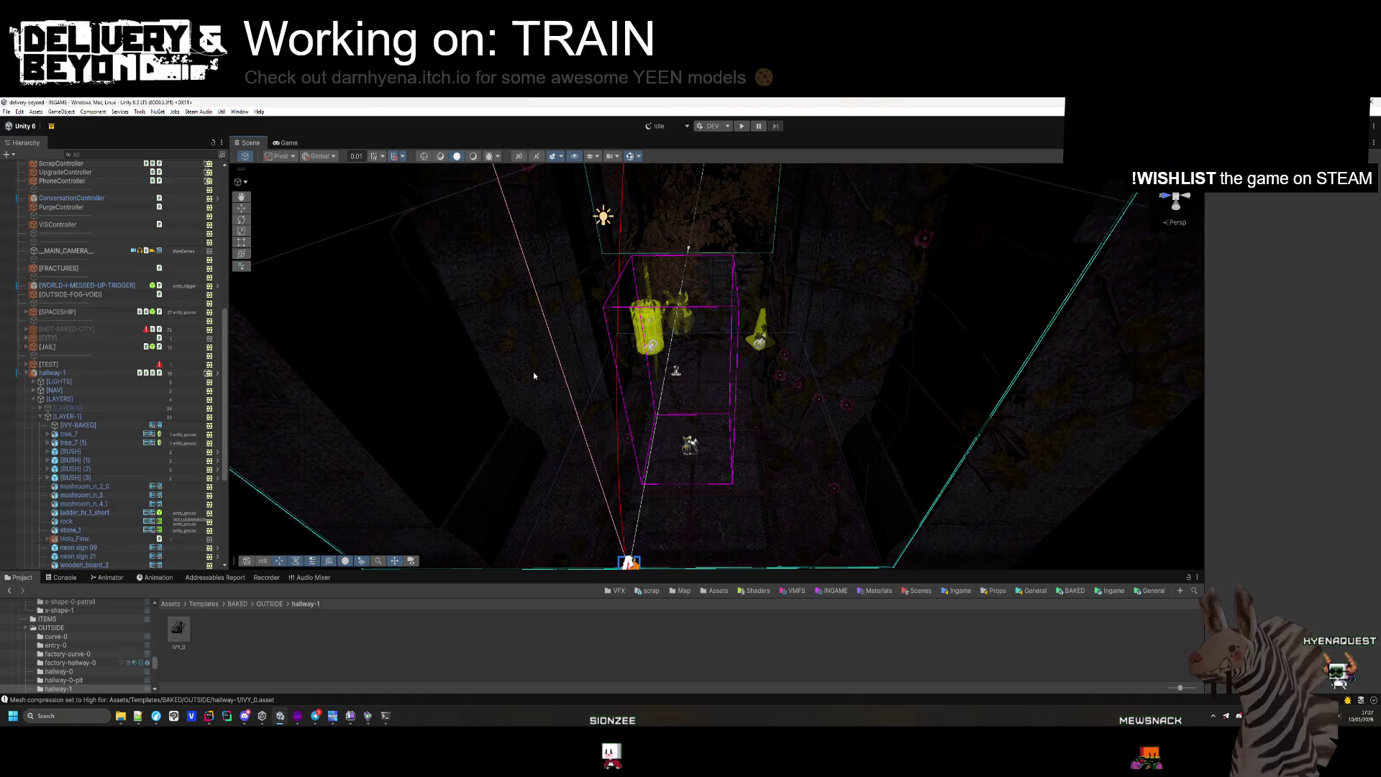
Deactivate the [LAYER-1] group and apply all overrides to the hallway-1 prefab.
{"action": "left_click", "coordinate": [44, 417]}
{"action": "left_click", "coordinate": [40, 416]}
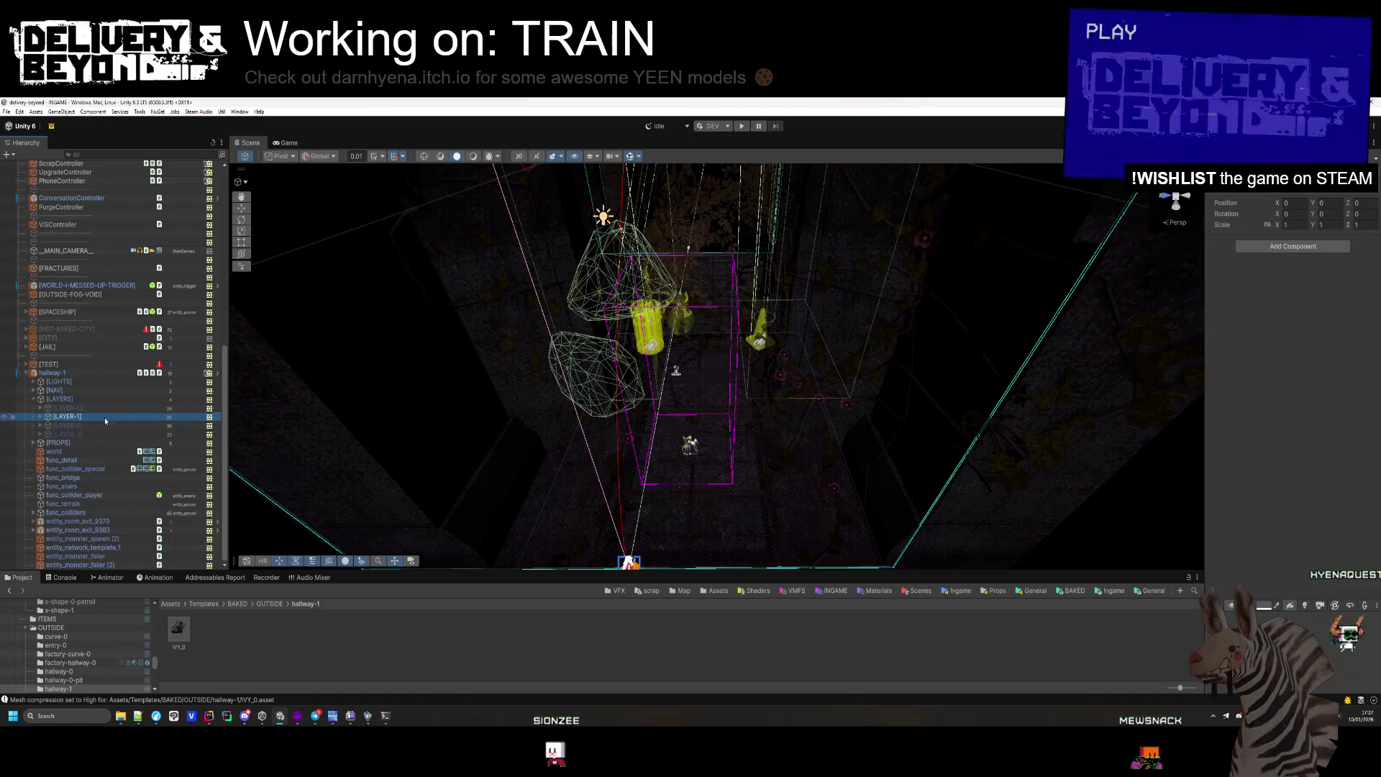
{"action": "key", "text": "alt+shift+a"}
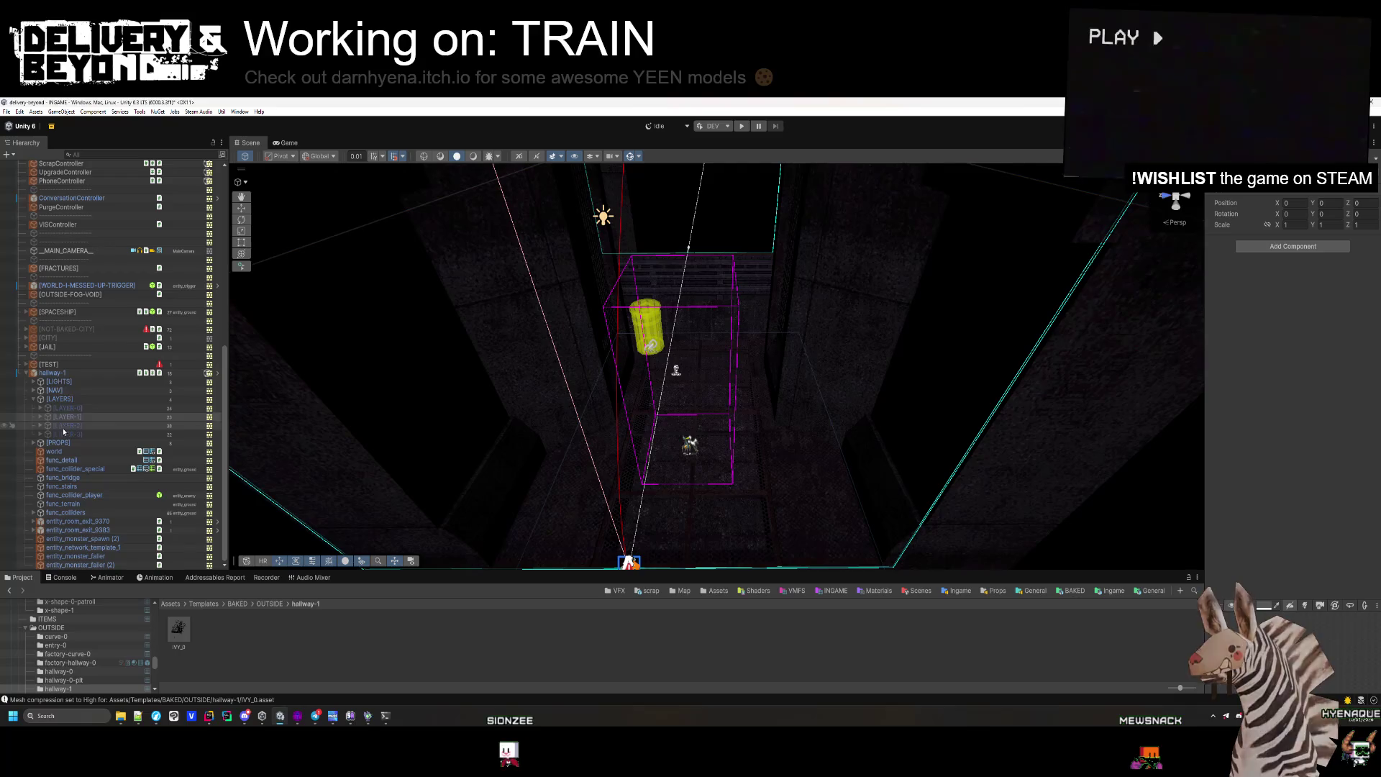
{"action": "left_click", "coordinate": [36, 400]}
{"action": "left_click", "coordinate": [50, 373]}
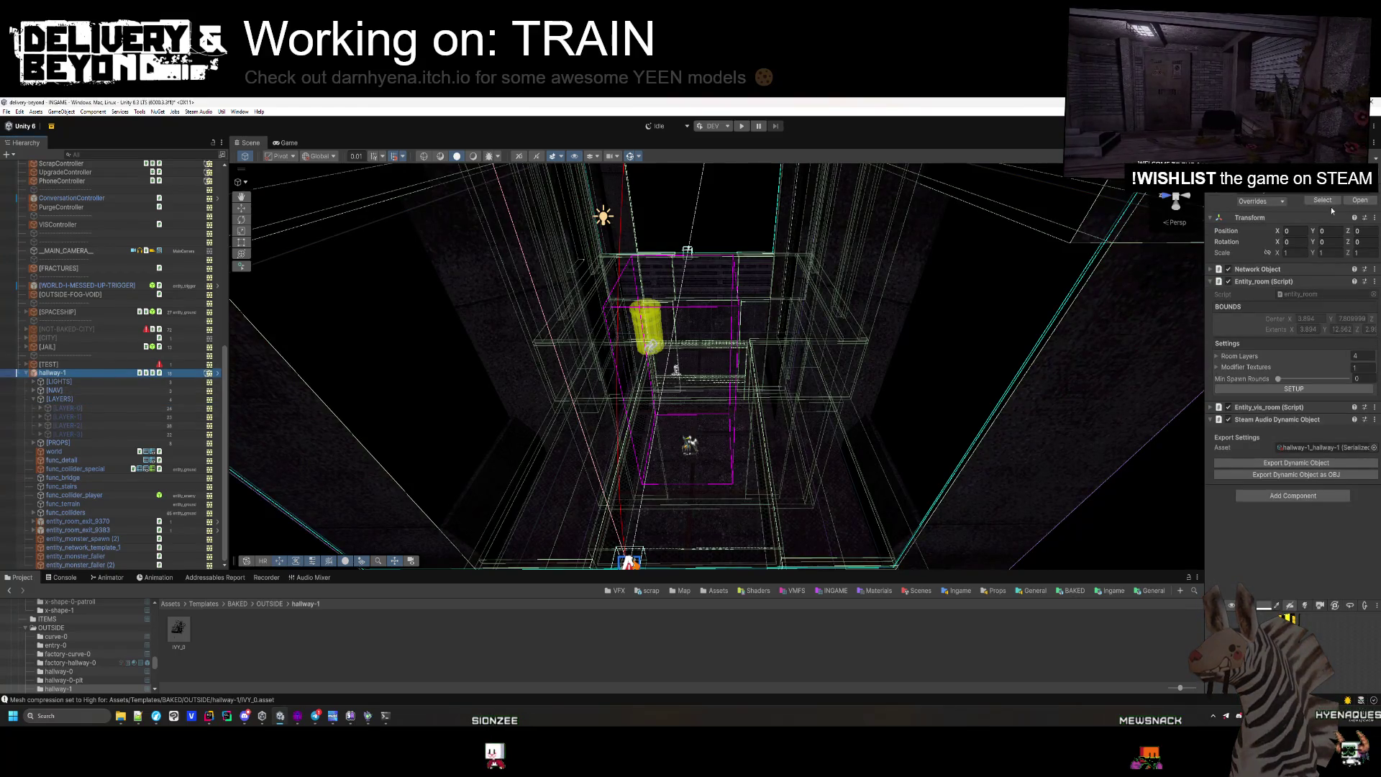
{"action": "left_click", "coordinate": [1263, 200]}
{"action": "left_click", "coordinate": [1336, 309]}
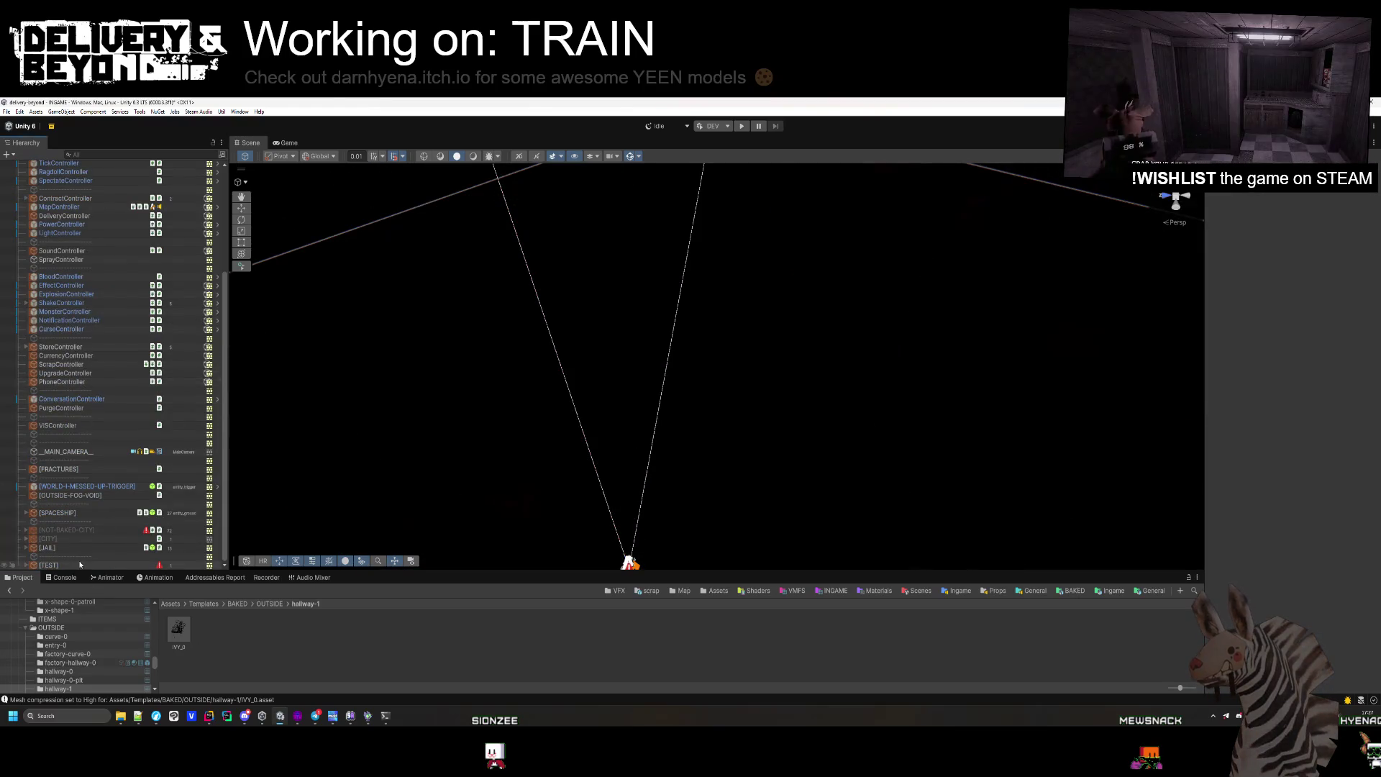
Optimize hallway-0's IVY_1 mesh to 34,380 vertices with High compression, then return to Hammer++.
{"action": "left_click", "coordinate": [269, 604]}
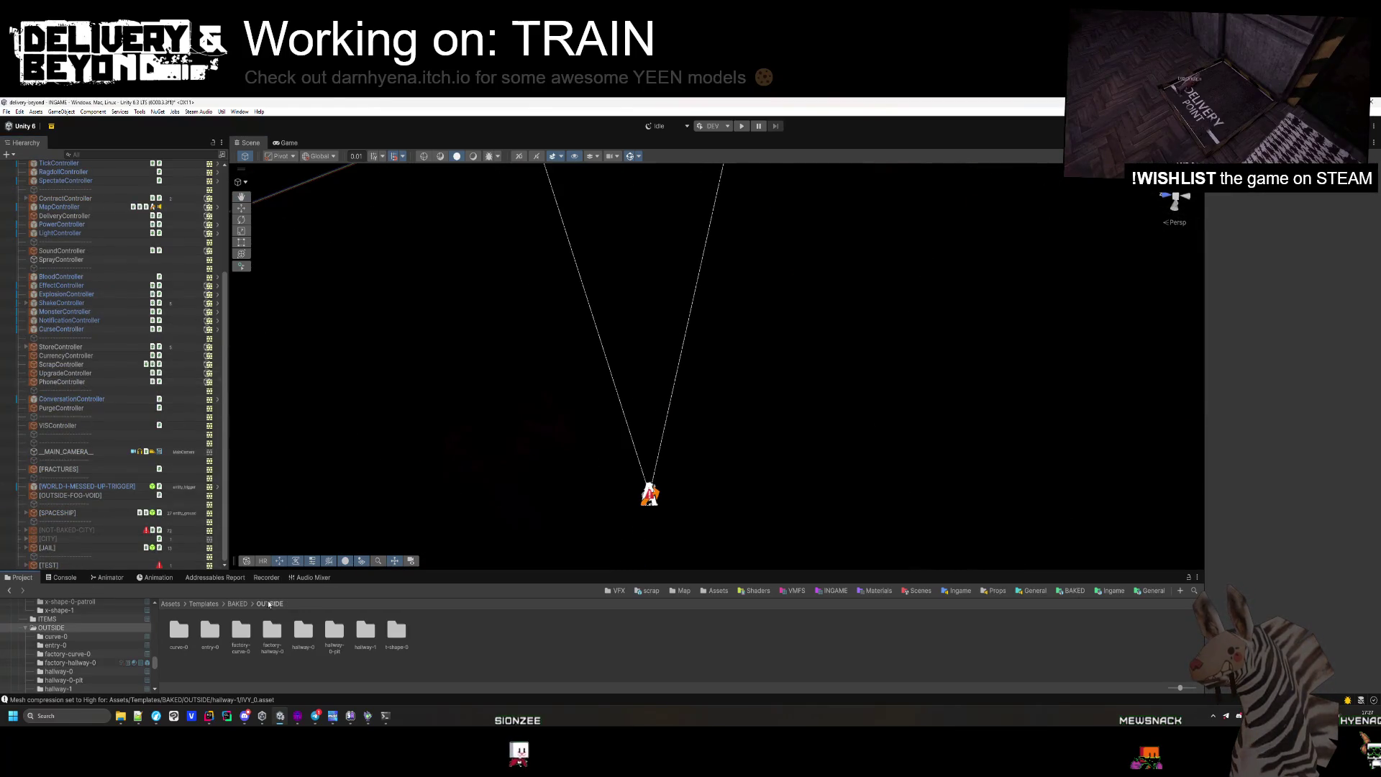
{"action": "double_click", "coordinate": [303, 631]}
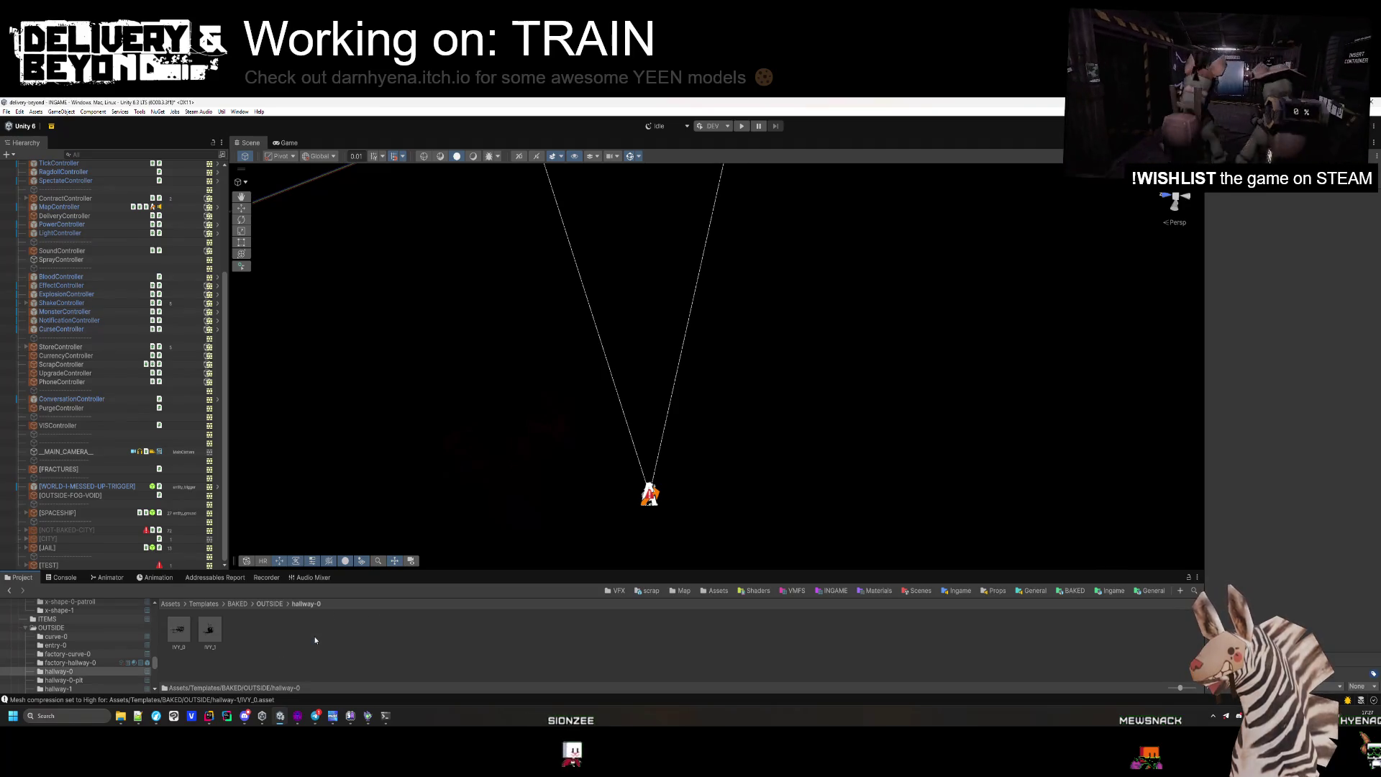
{"action": "left_click", "coordinate": [209, 630]}
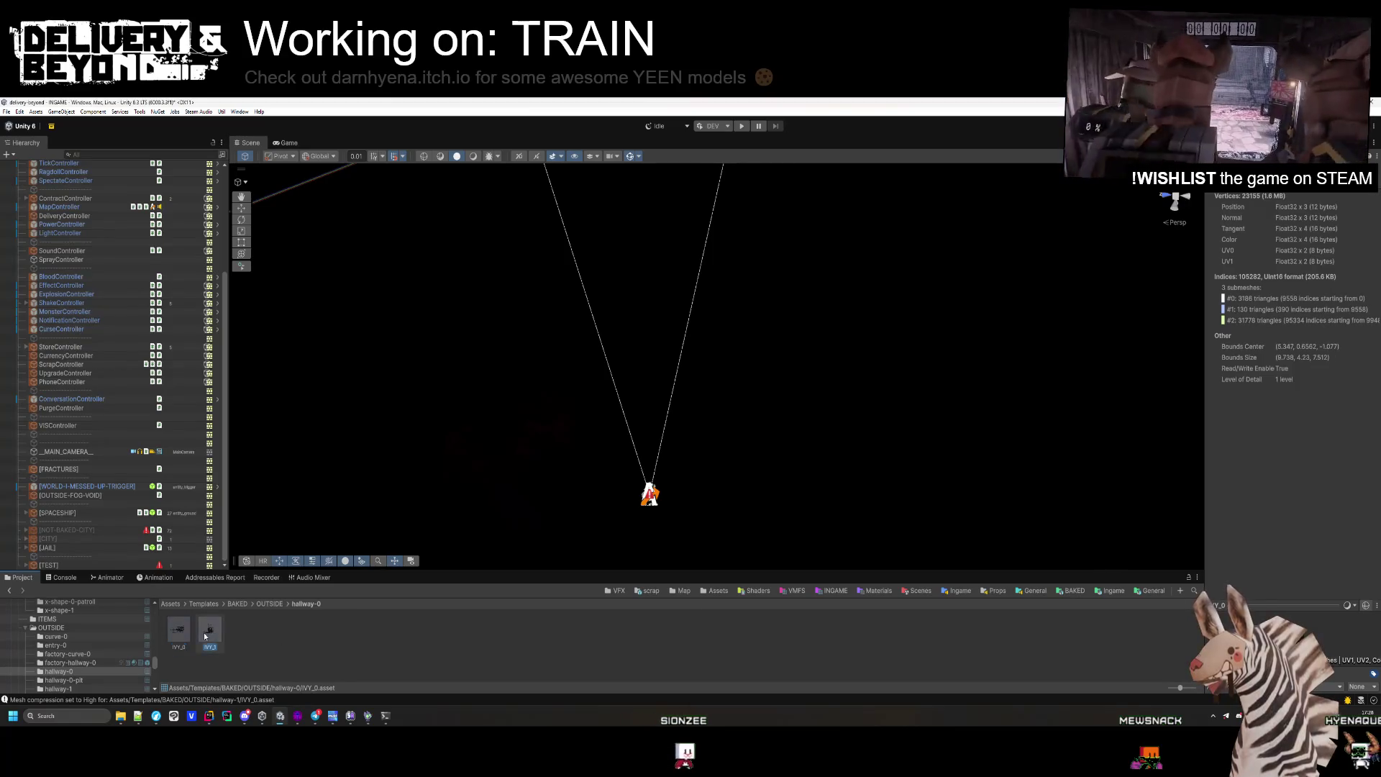
{"action": "left_click", "coordinate": [246, 131]}
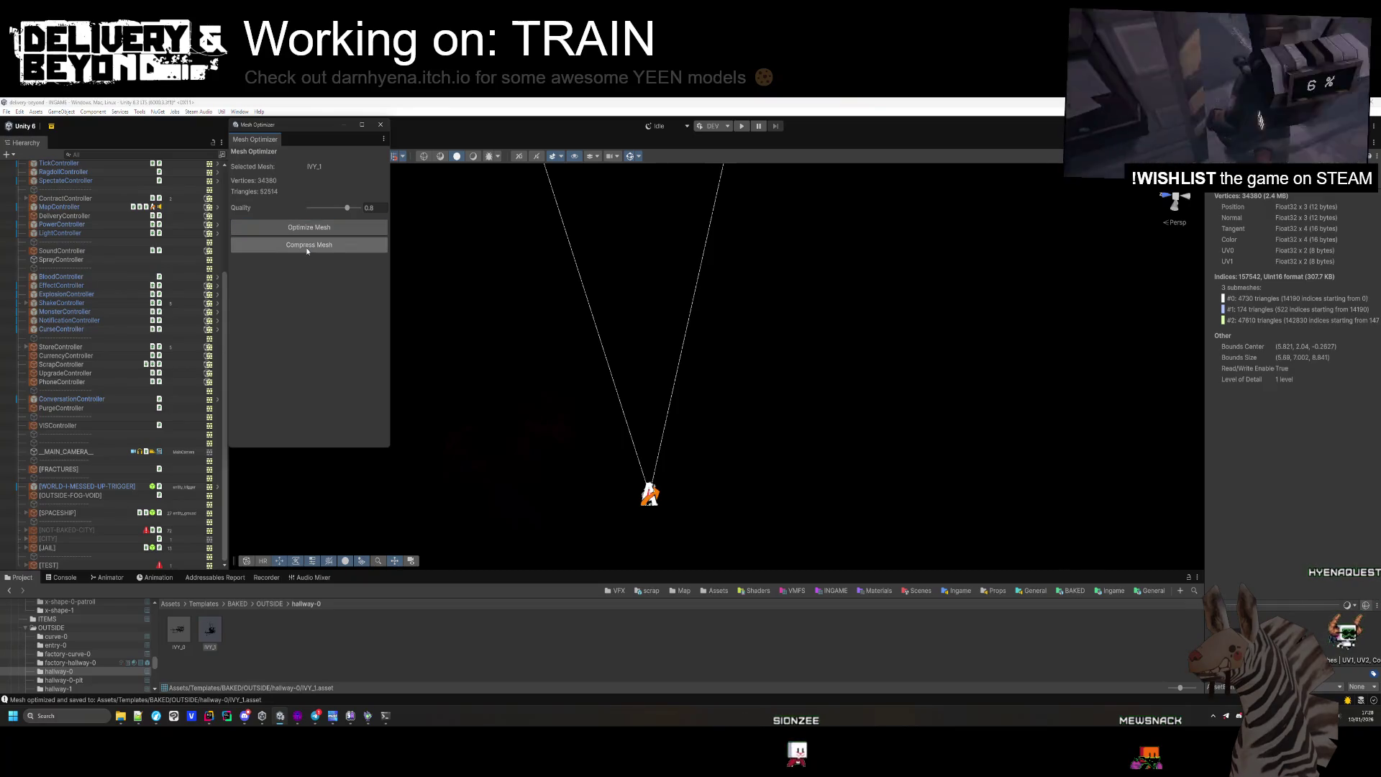
{"action": "left_click", "coordinate": [381, 124]}
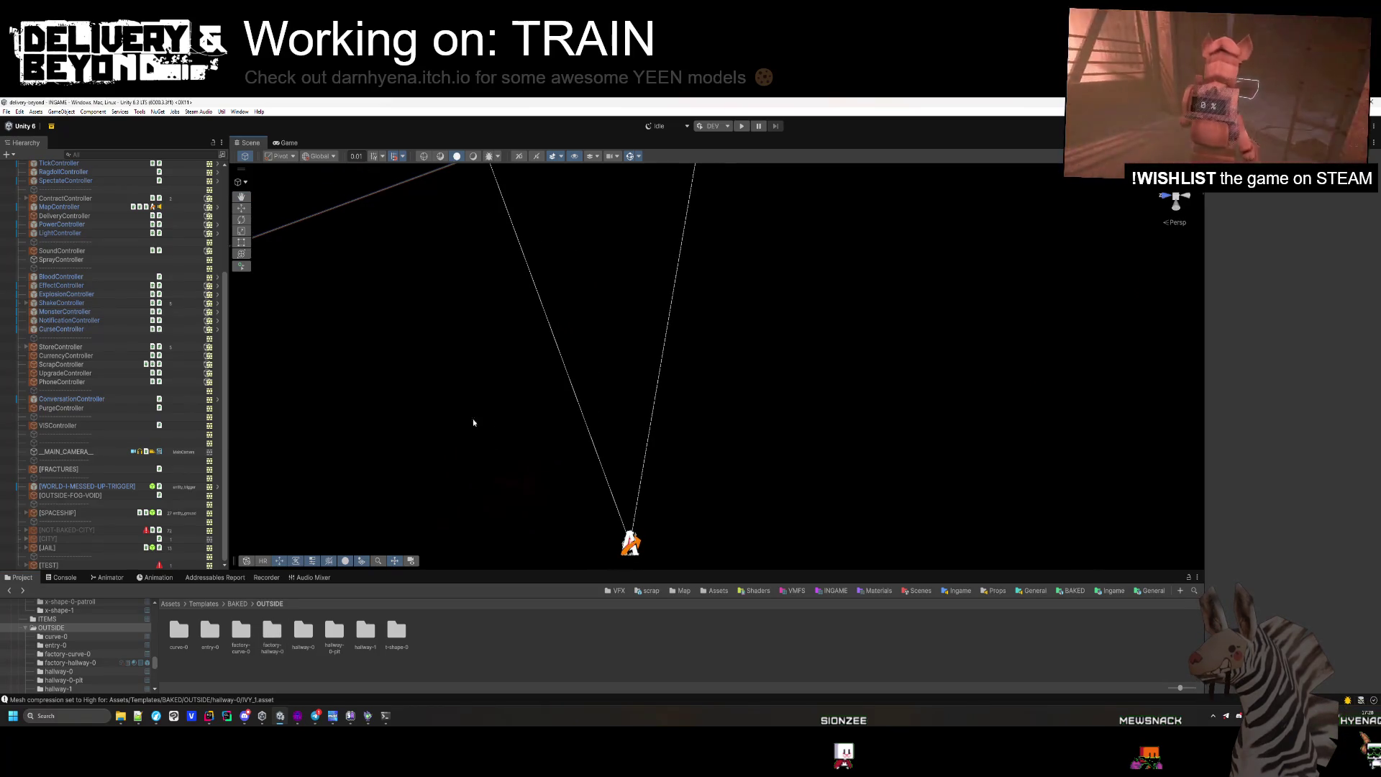
{"action": "left_click", "coordinate": [307, 721]}
Close the walkway map, then load and close hallway-2.vmf to check it.
{"action": "mouse_move", "coordinate": [484, 228]}
{"action": "left_mouse_down"}
{"action": "mouse_move", "coordinate": [546, 237]}
{"action": "mouse_move", "coordinate": [752, 211]}
{"action": "left_mouse_up"}
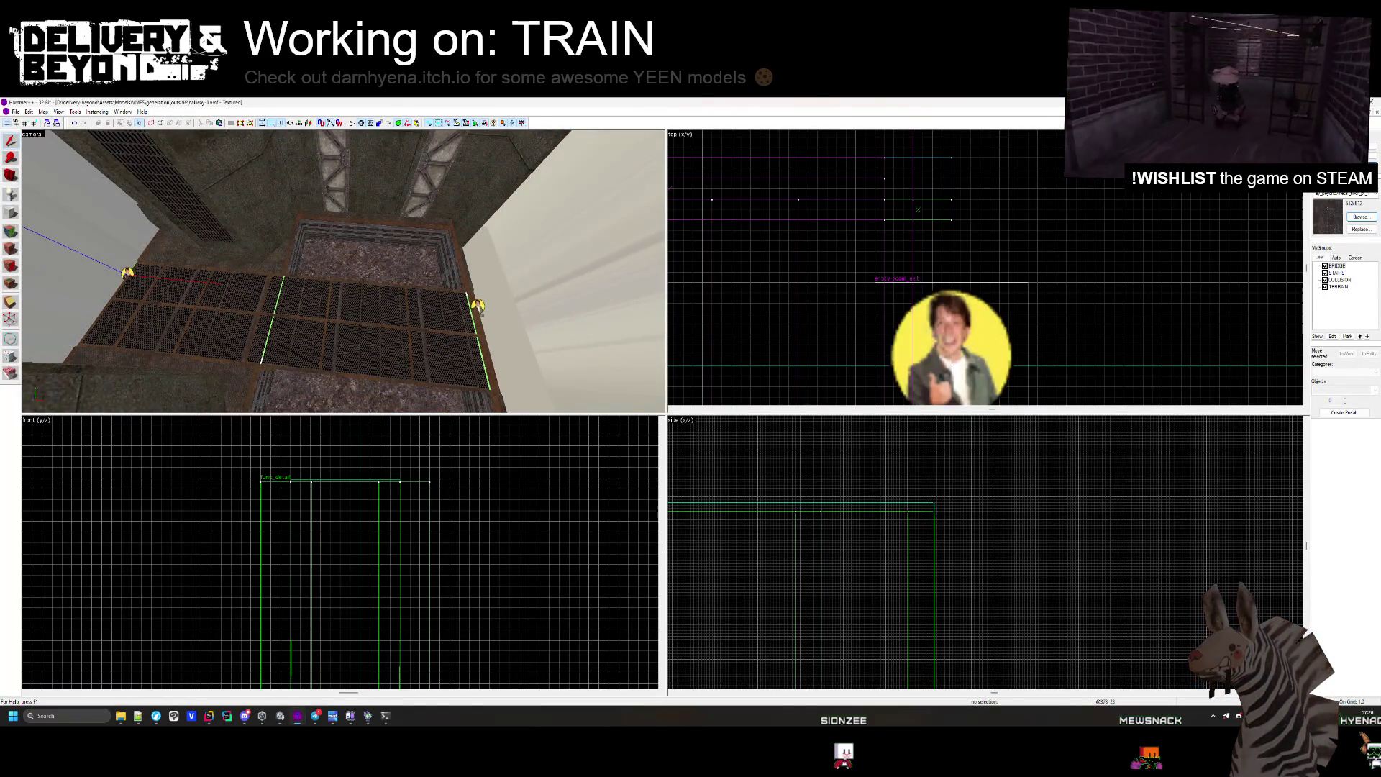
{"action": "left_click", "coordinate": [1375, 113]}
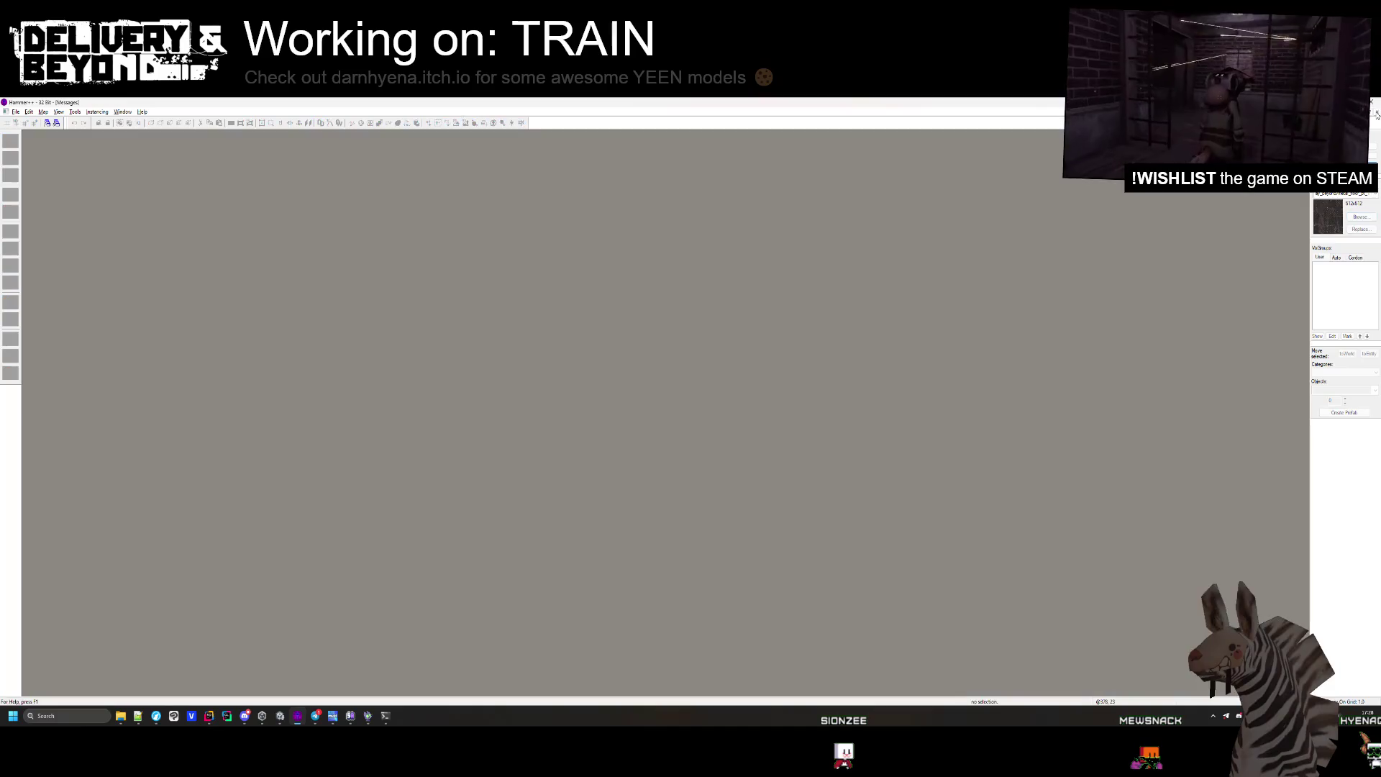
{"action": "left_click", "coordinate": [27, 133]}
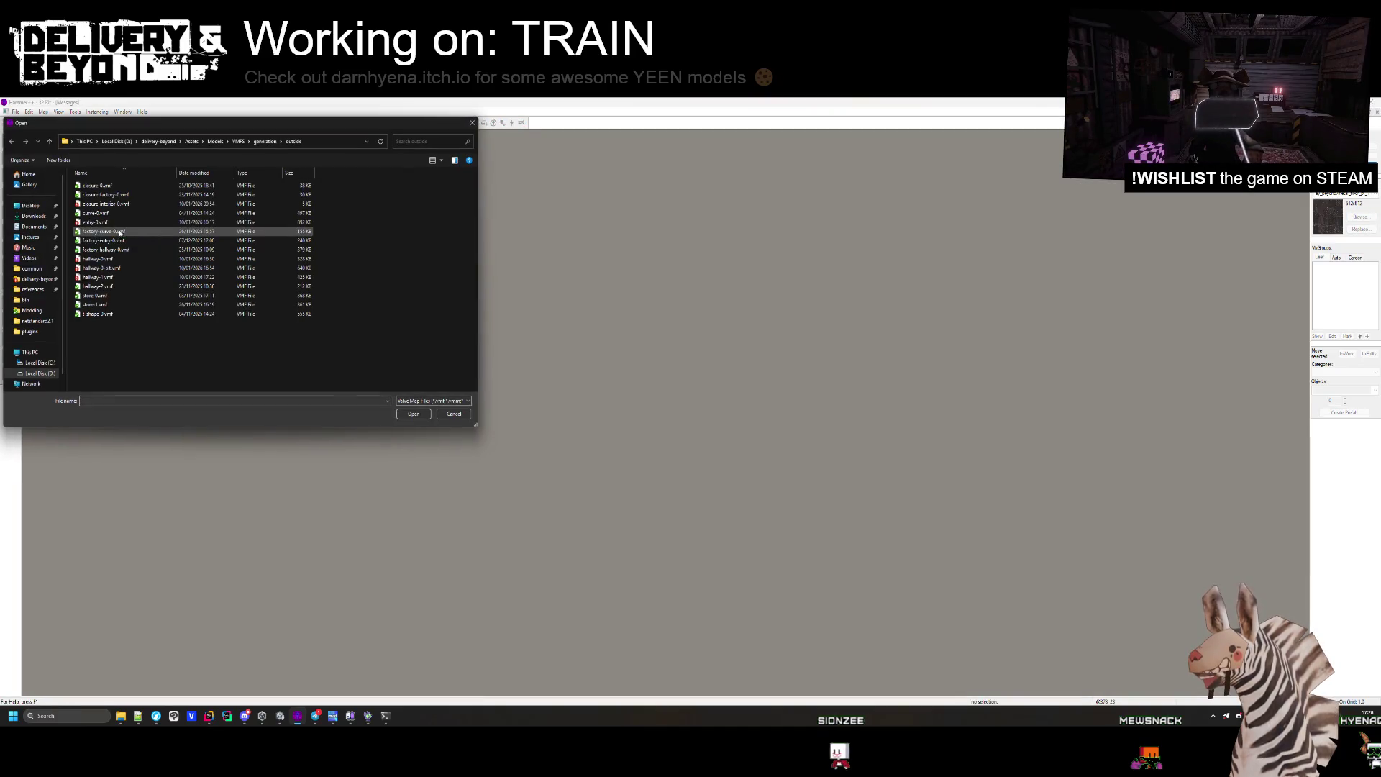
{"action": "double_click", "coordinate": [98, 286]}
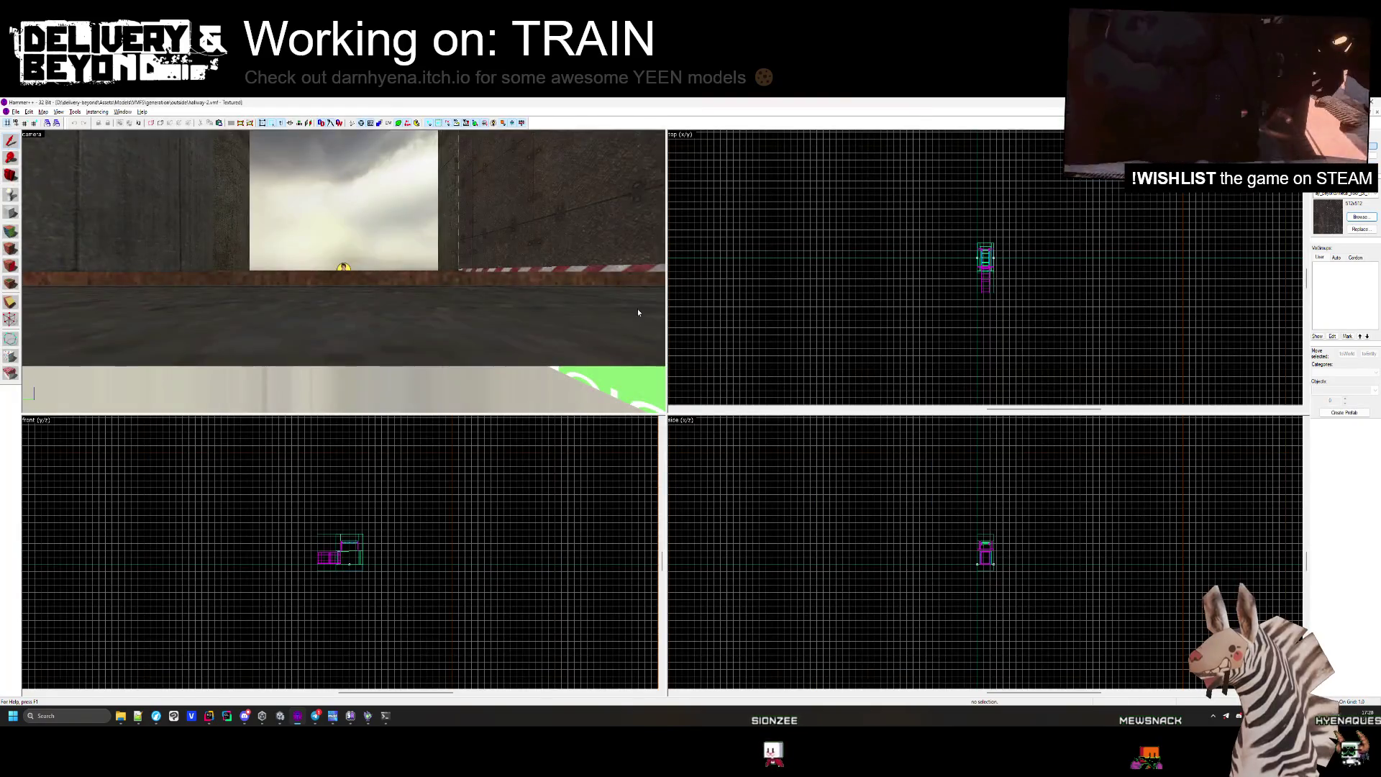
{"action": "scroll", "coordinate": [660, 242], "scroll_direction": "down", "scroll_amount": 3}
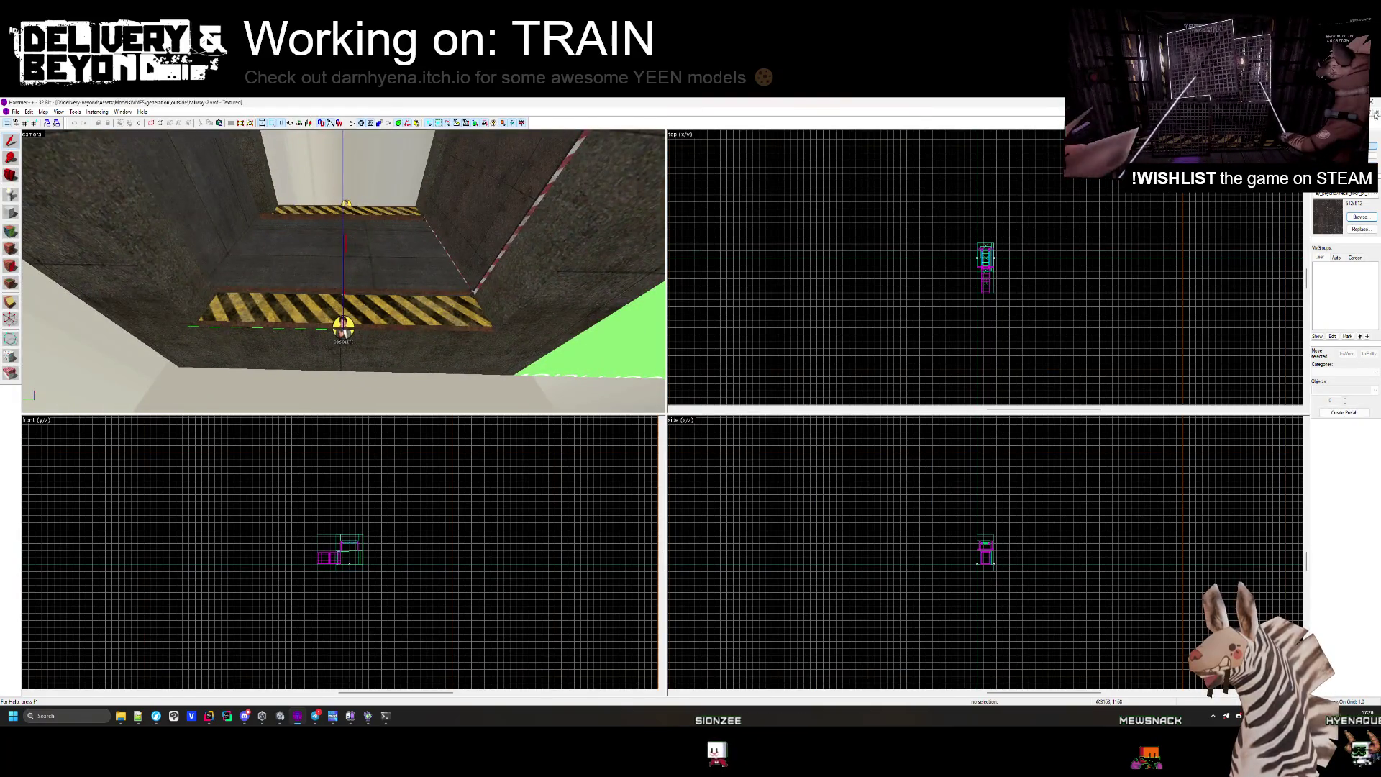
{"action": "key", "text": "ctrl+F4"}
{"action": "left_click", "coordinate": [24, 133]}
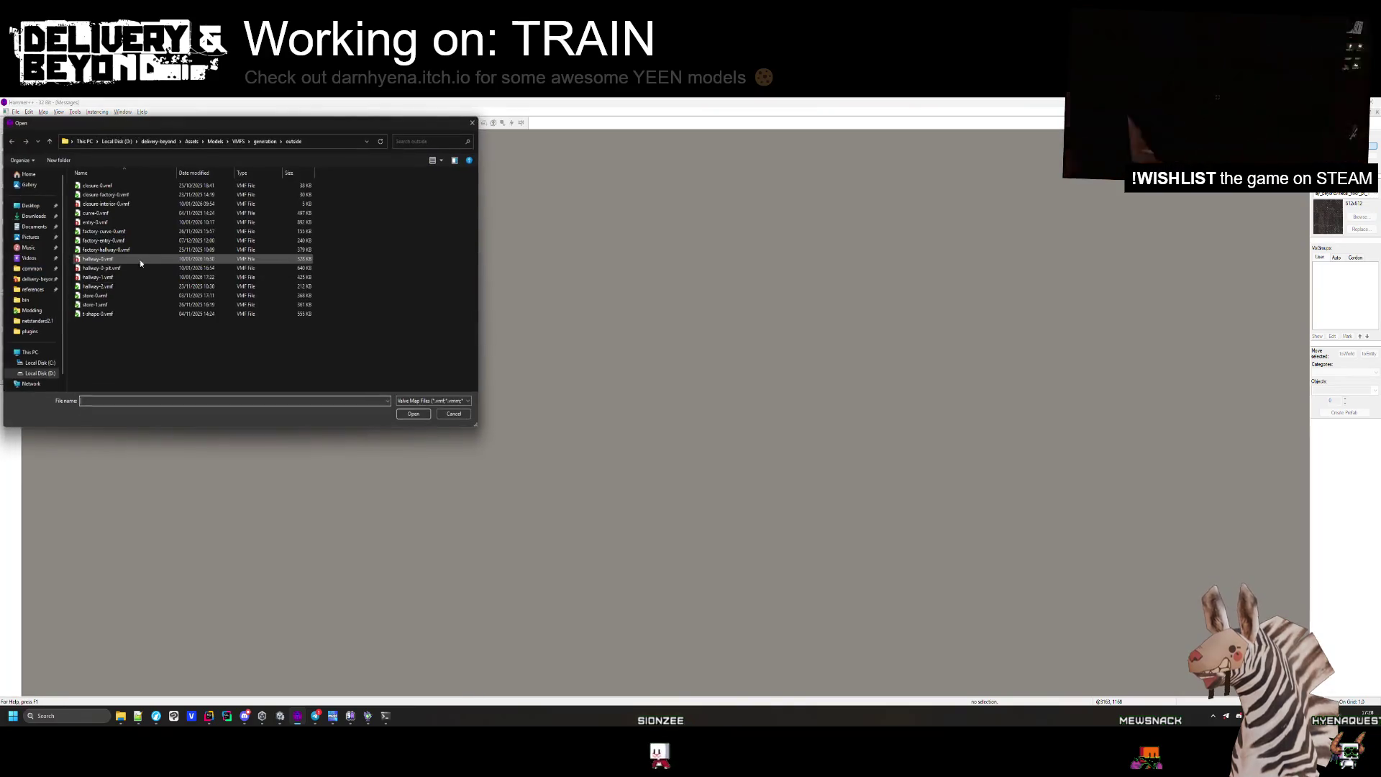
Load t-shape-0.vmf, look over its yellow floor in mouselook, and restore Hammer to full screen.
{"action": "double_click", "coordinate": [111, 314]}
{"action": "key", "text": "z"}
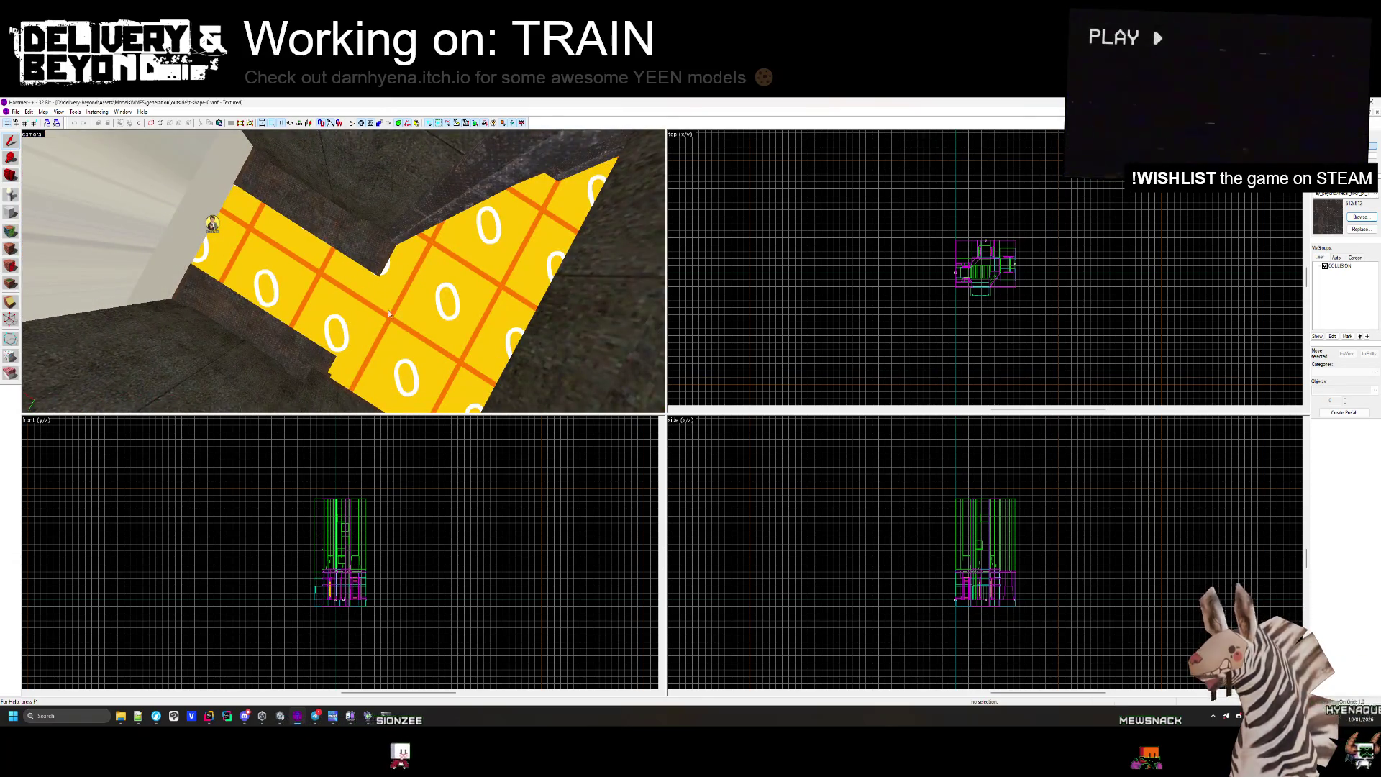
{"action": "scroll", "coordinate": [388, 313], "scroll_direction": "up", "scroll_amount": 3}
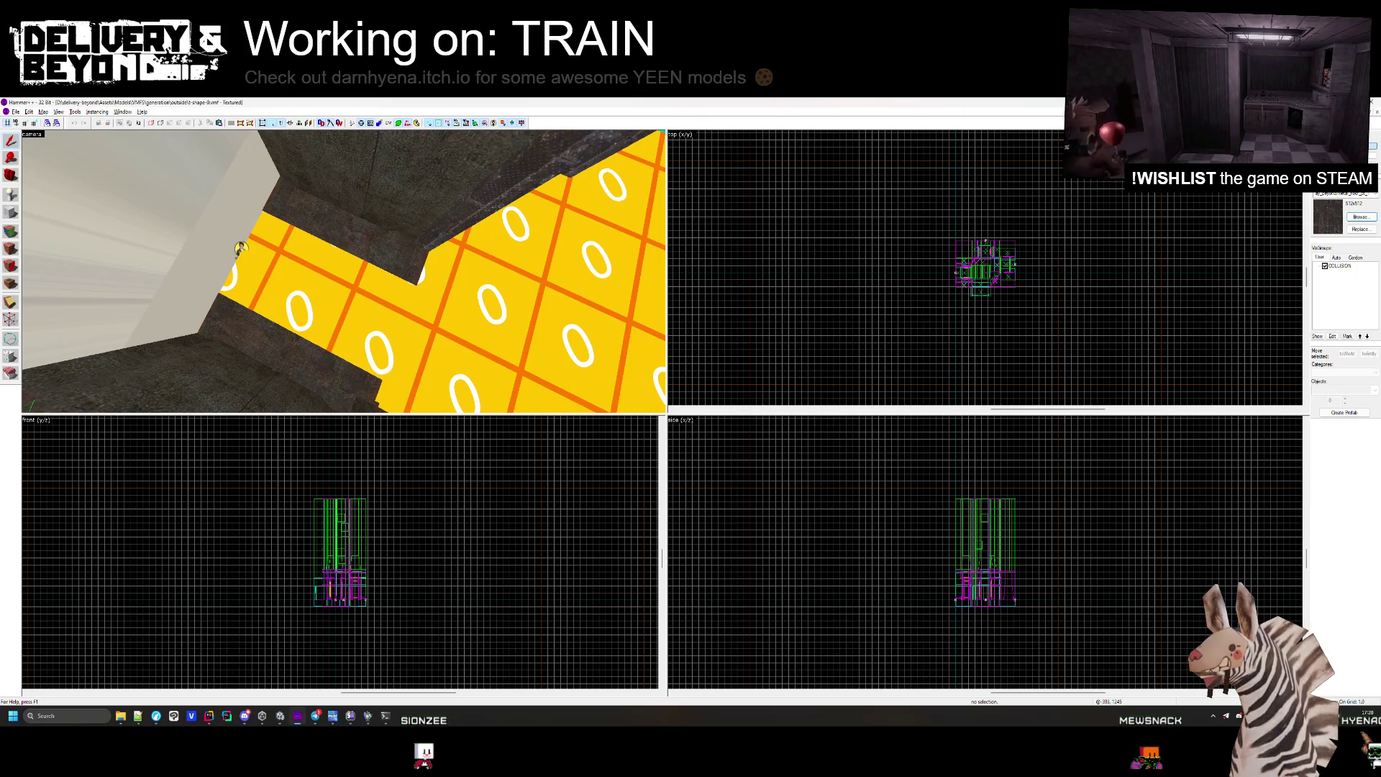
{"action": "key", "text": "super+Left"}
{"action": "key", "text": "super+Up"}
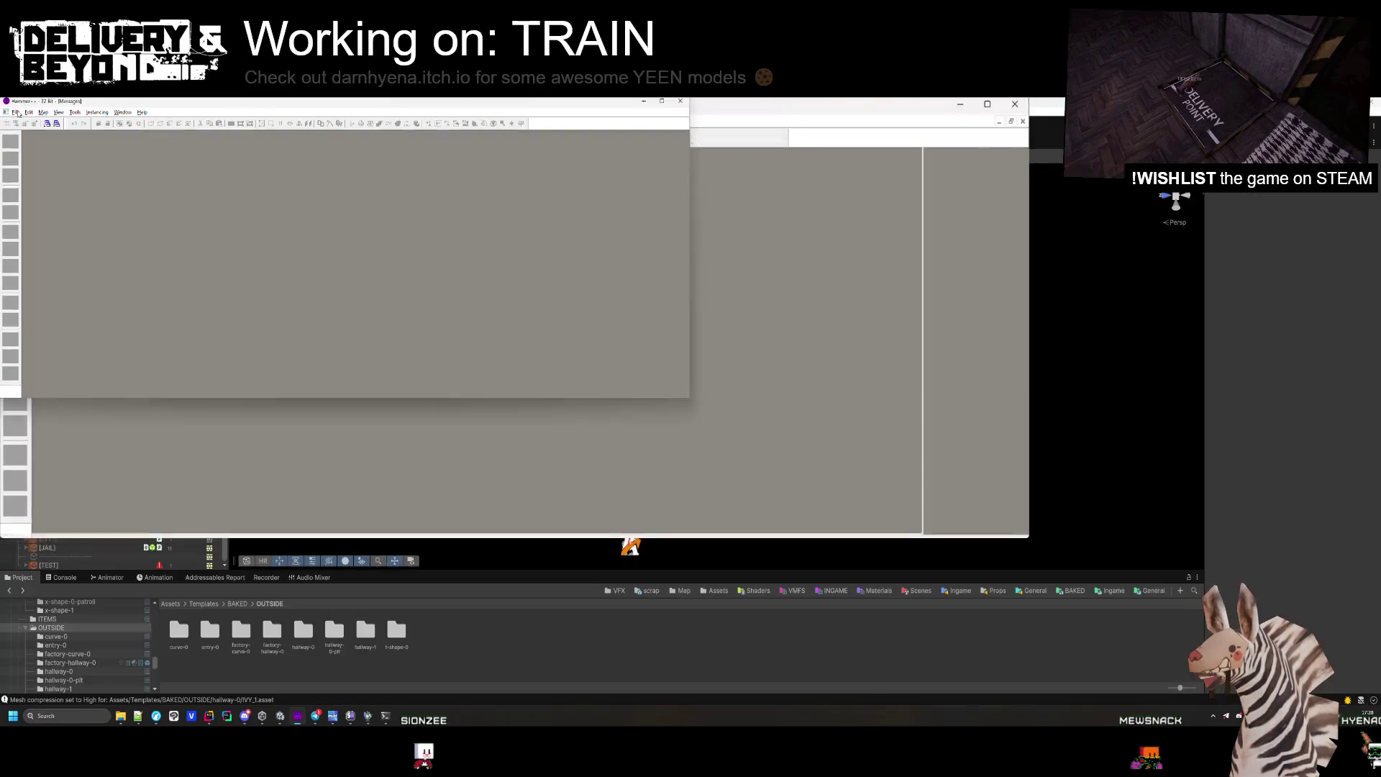
{"action": "key", "text": "super+Down"}
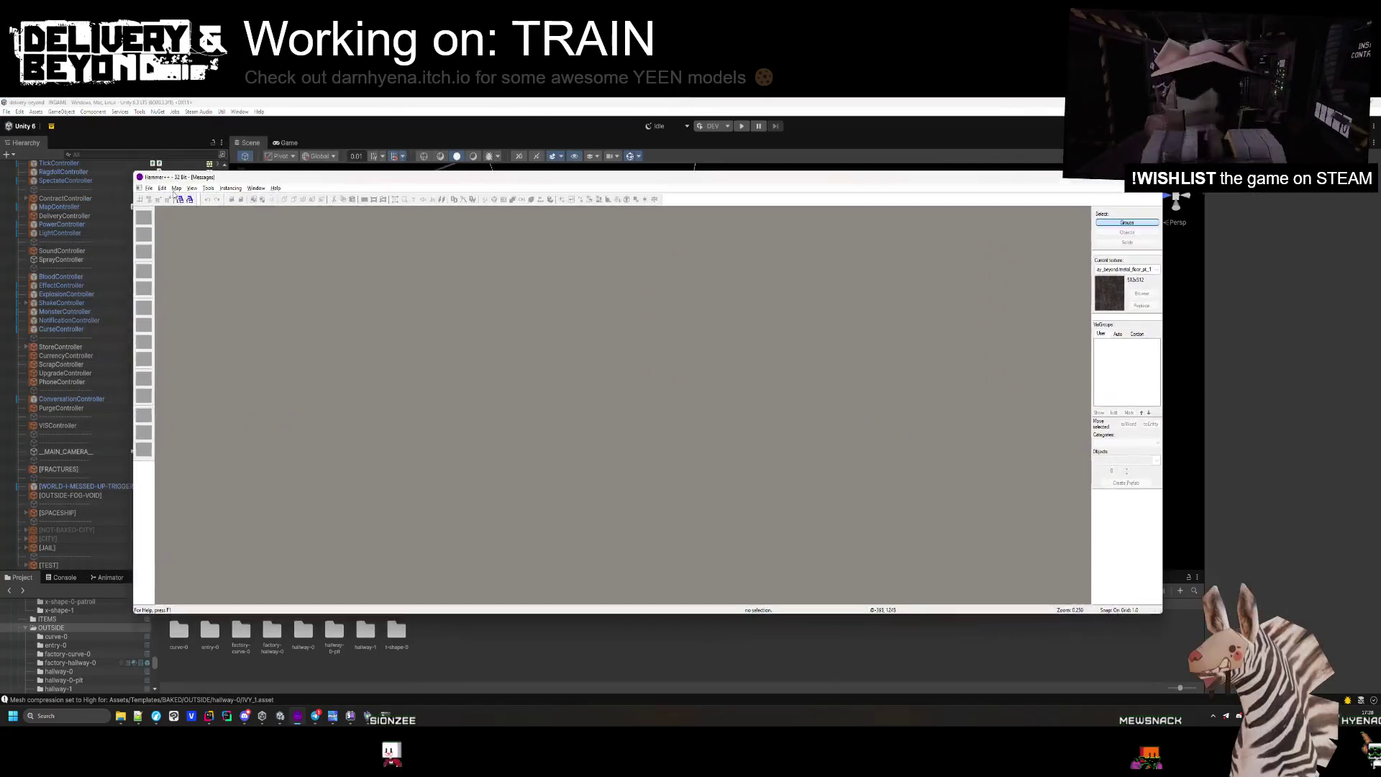
{"action": "key", "text": "super+Up"}
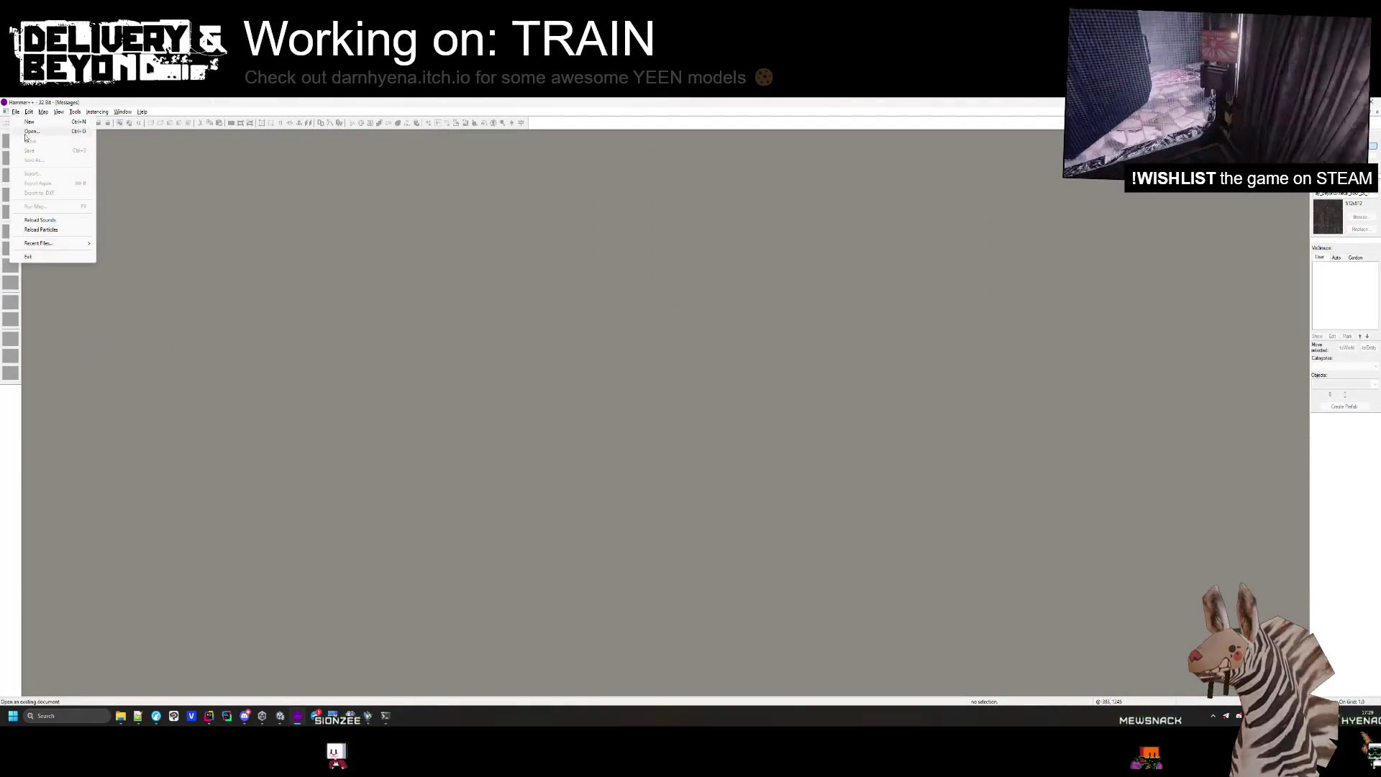
Open curve-0.vmf and inspect its yellow floor from several angles in mouselook.
{"action": "left_click", "coordinate": [29, 132]}
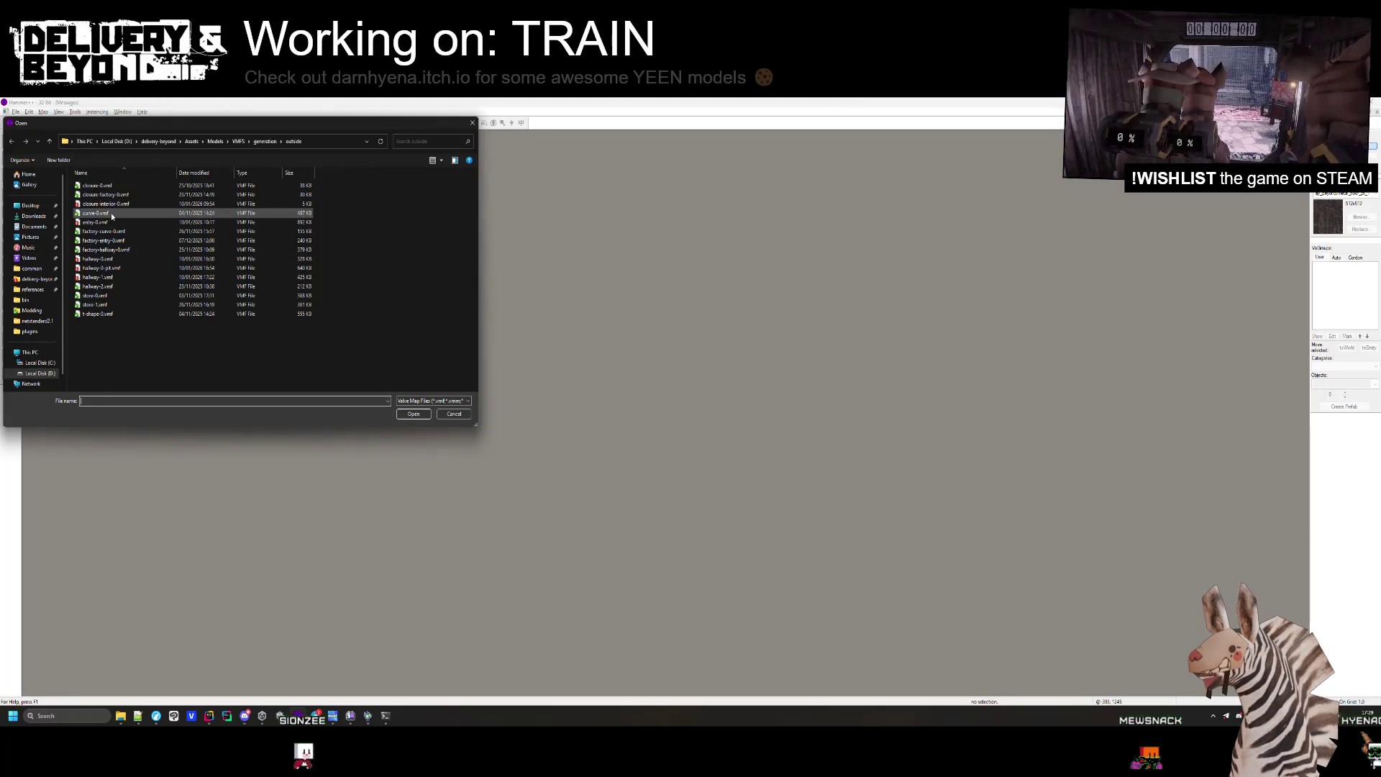
{"action": "double_click", "coordinate": [111, 213]}
{"action": "key", "text": "z"}
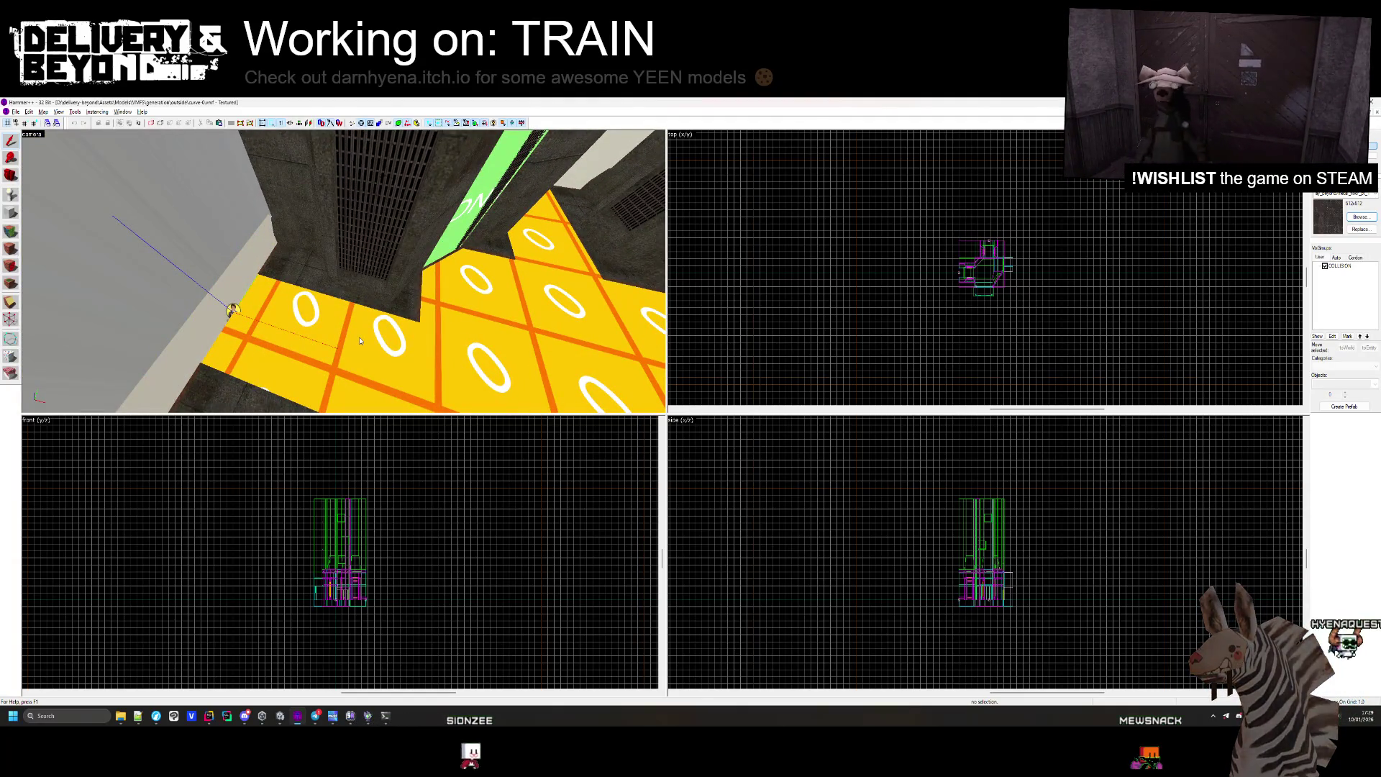
{"action": "key", "text": "z"}
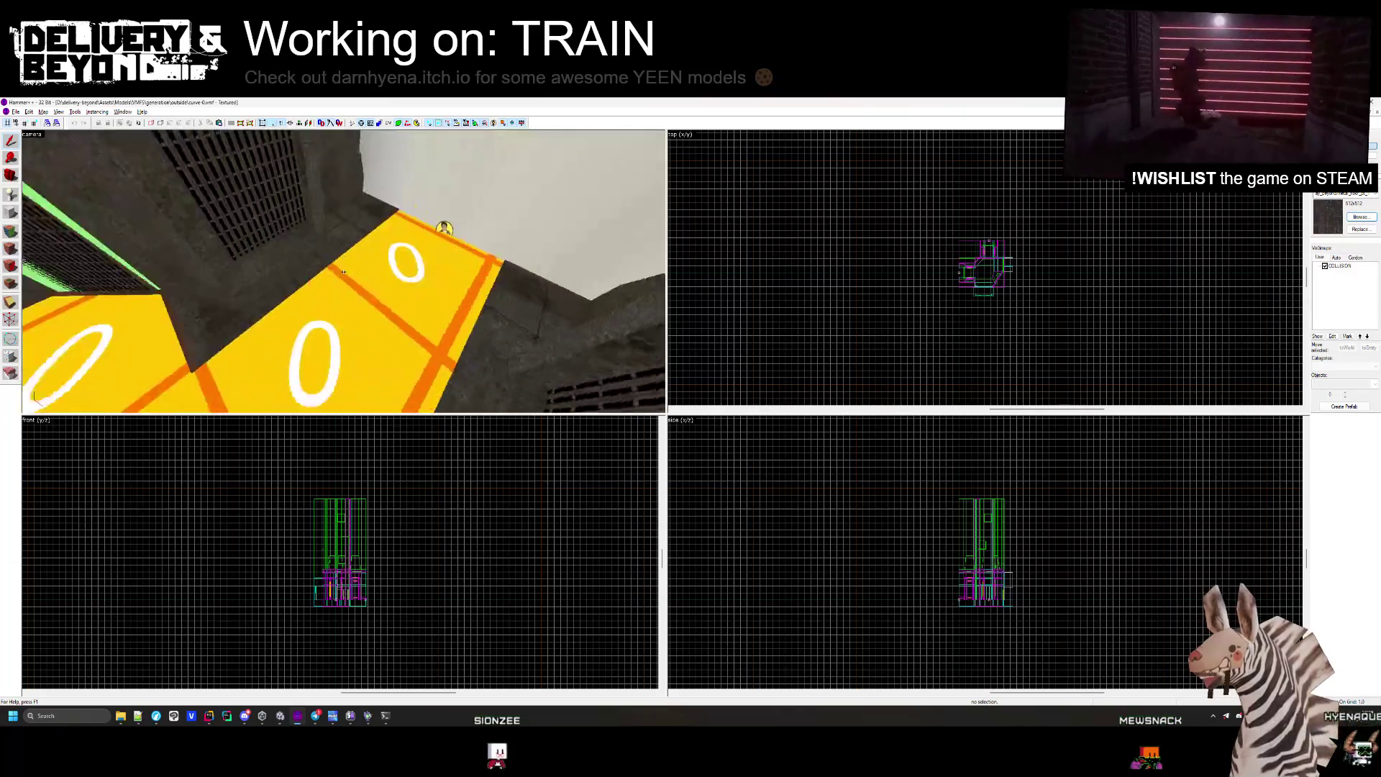
Fly the camera through the curve-0 room and outside to view the OUTSIDE blocks.
{"action": "key", "text": "z"}
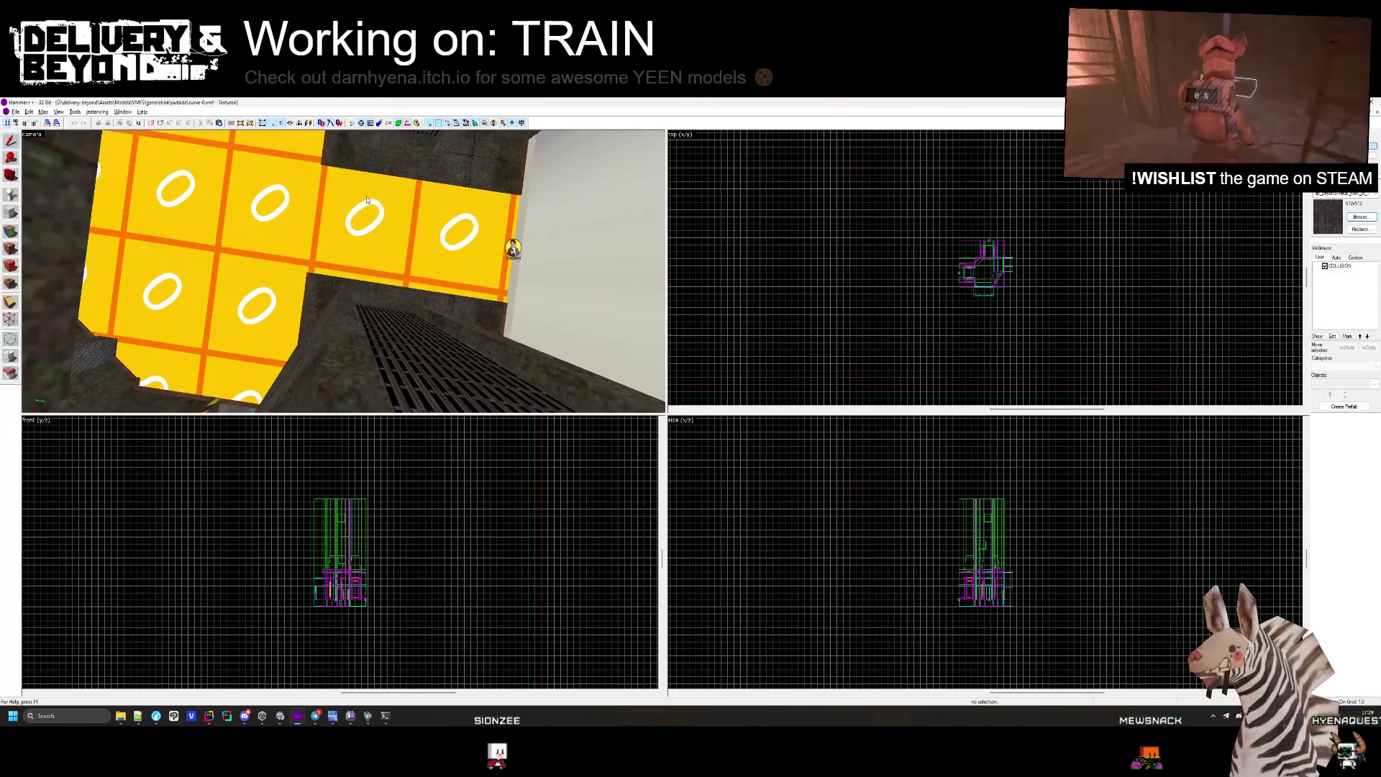
{"action": "key", "text": "z"}
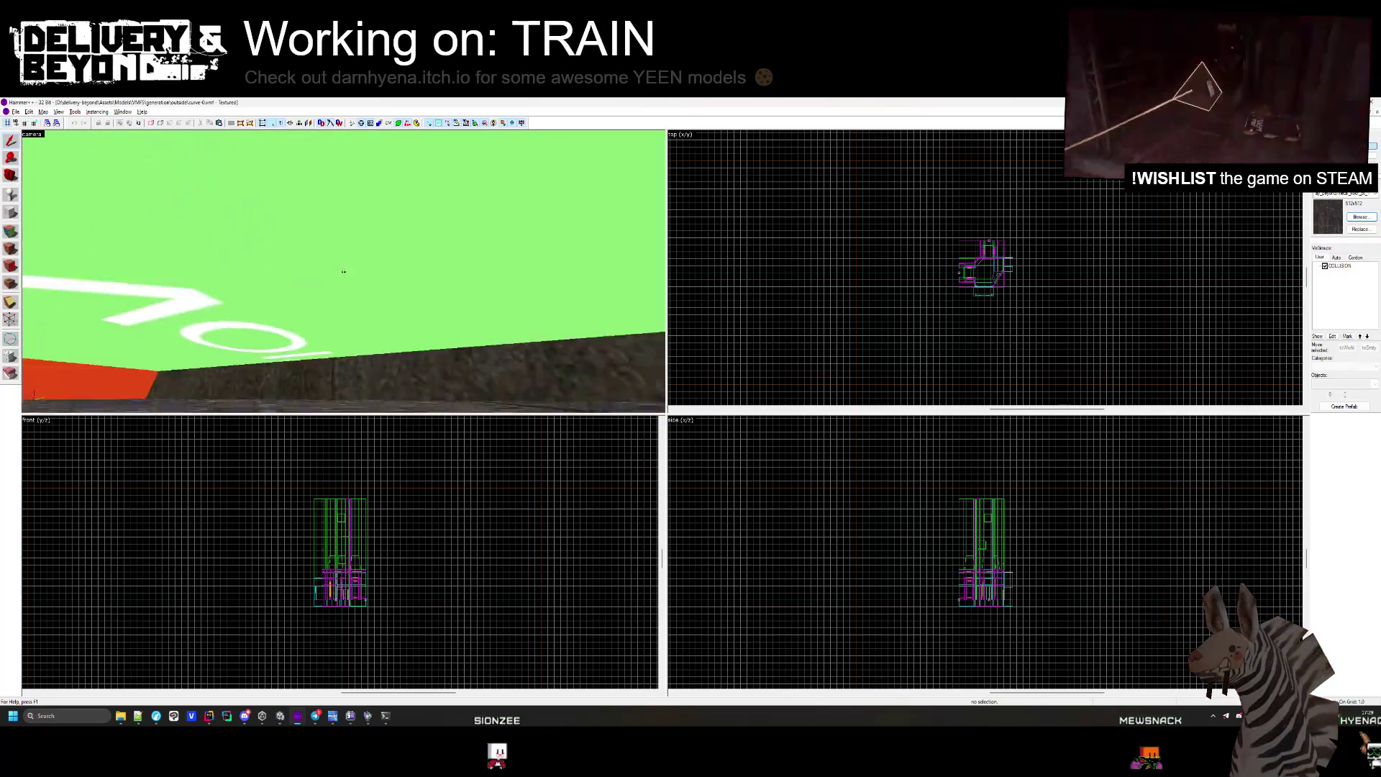
{"action": "key", "text": "w"}
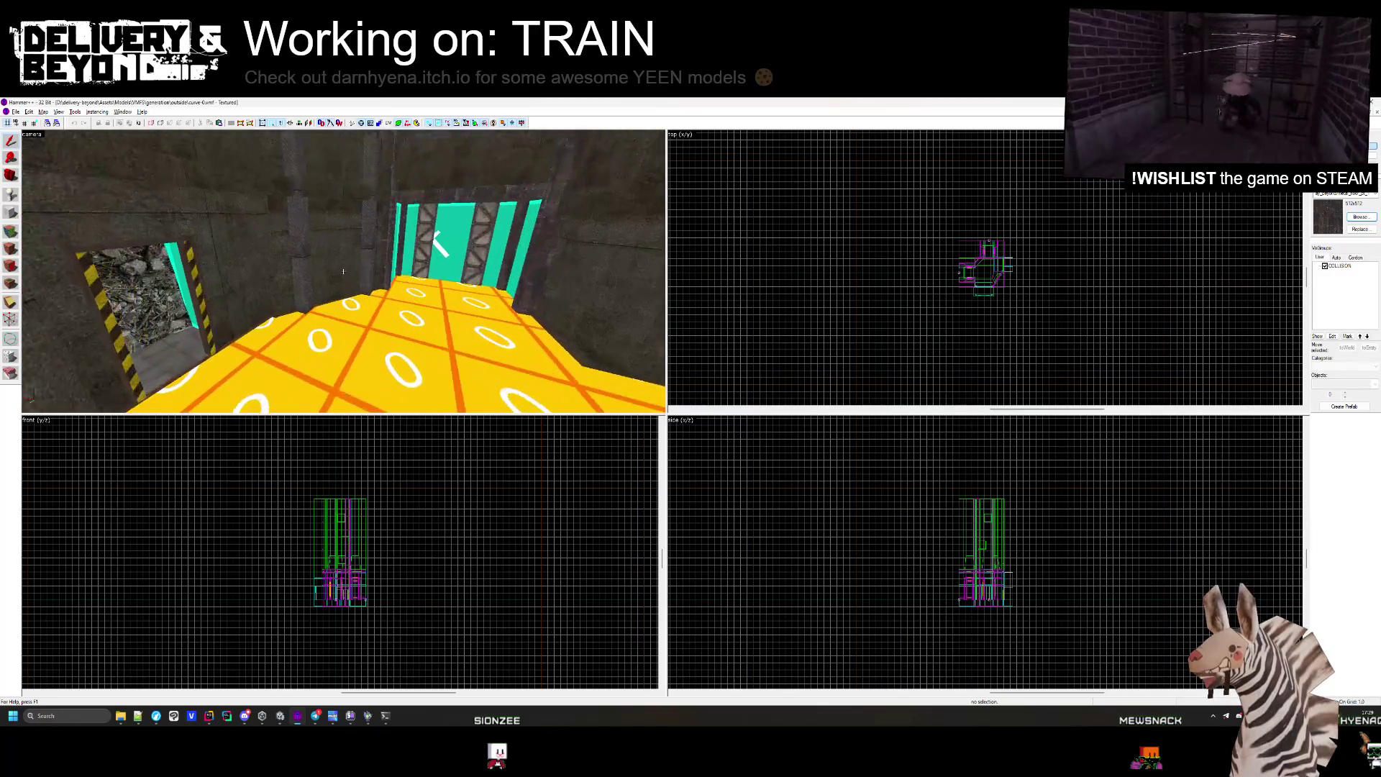
{"action": "key", "text": "w"}
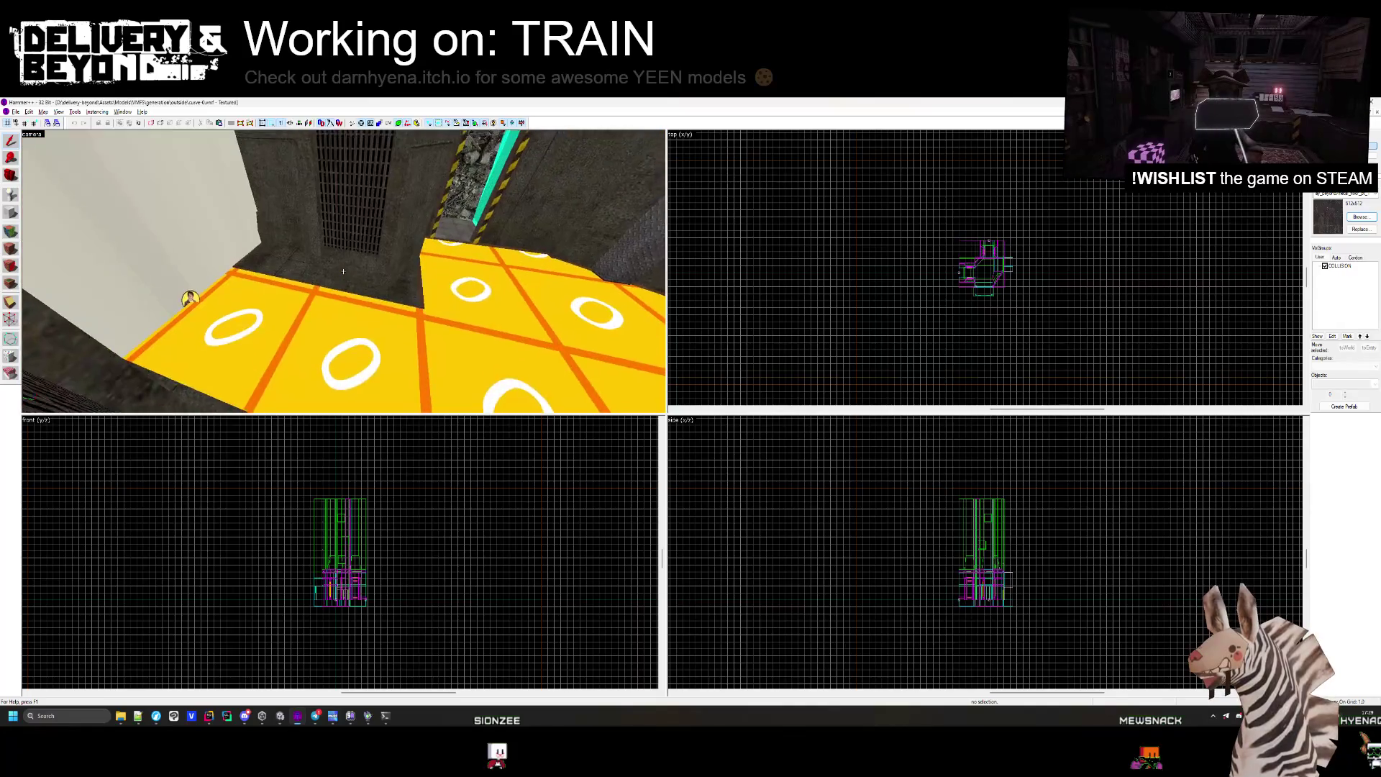
{"action": "key", "text": "s"}
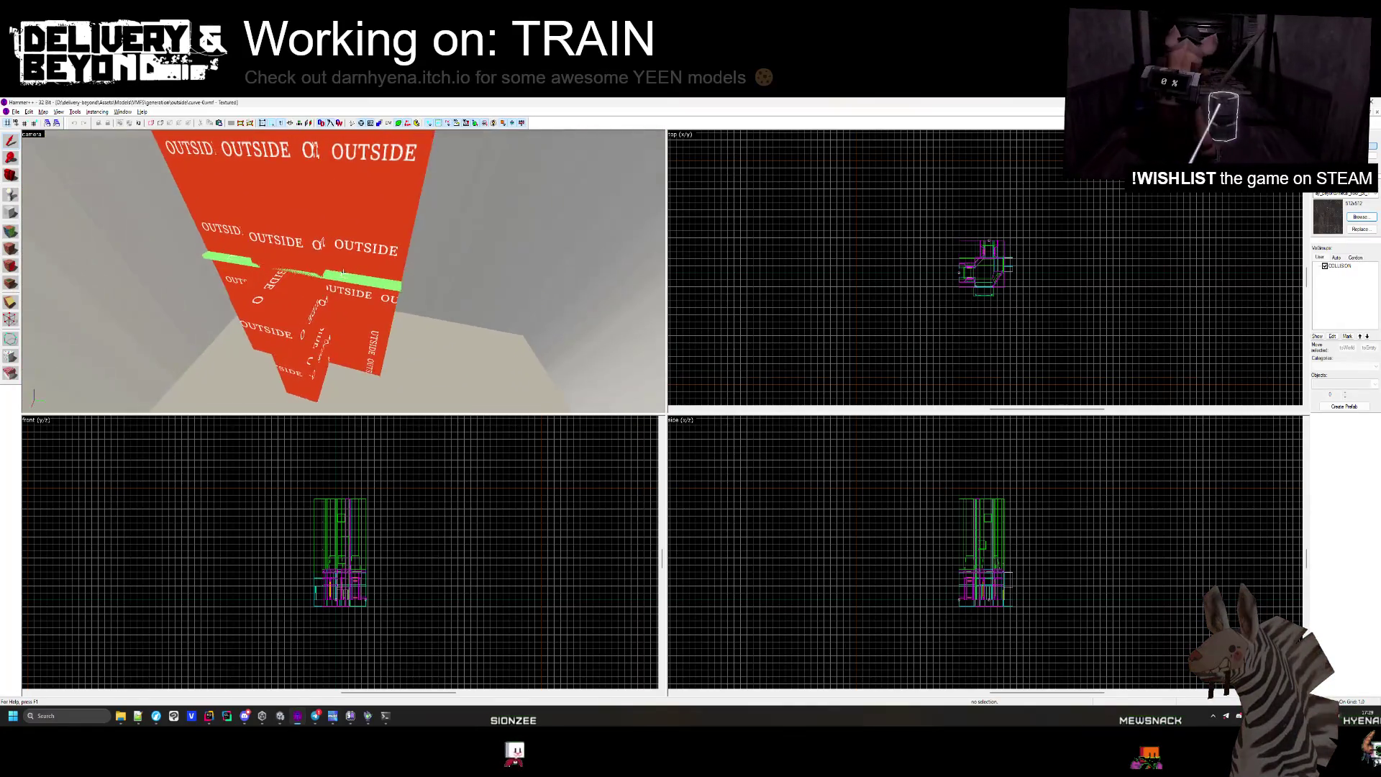
{"action": "key", "text": "w"}
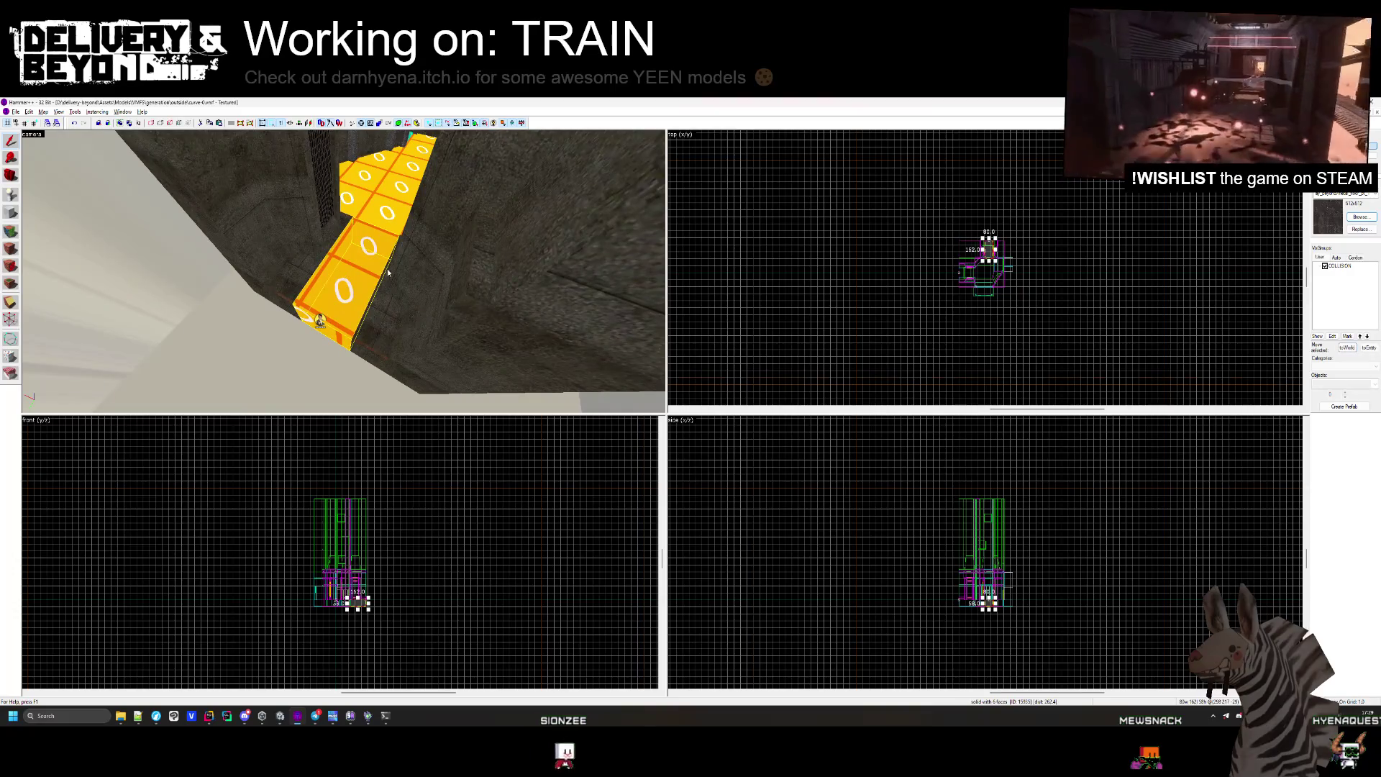
Shorten the yellow floor solid by dragging its top edge down in the top view.
{"action": "scroll", "coordinate": [879, 229], "scroll_direction": "up", "scroll_amount": 8}
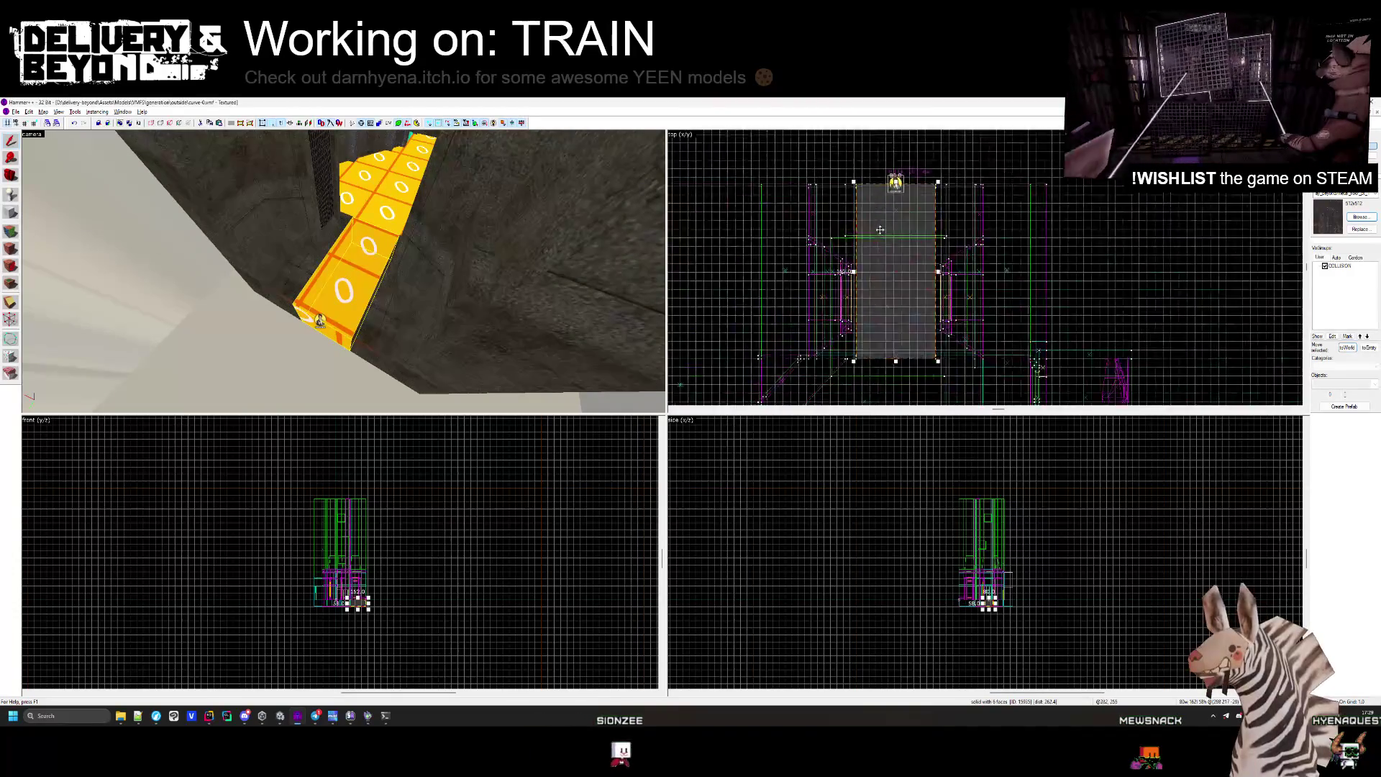
{"action": "scroll", "coordinate": [880, 229], "scroll_direction": "up", "scroll_amount": 2}
{"action": "left_click_drag", "start_coordinate": [897, 200], "coordinate": [899, 356]}
{"action": "scroll", "coordinate": [901, 302], "scroll_direction": "up", "scroll_amount": 5}
{"action": "key", "text": "w"}
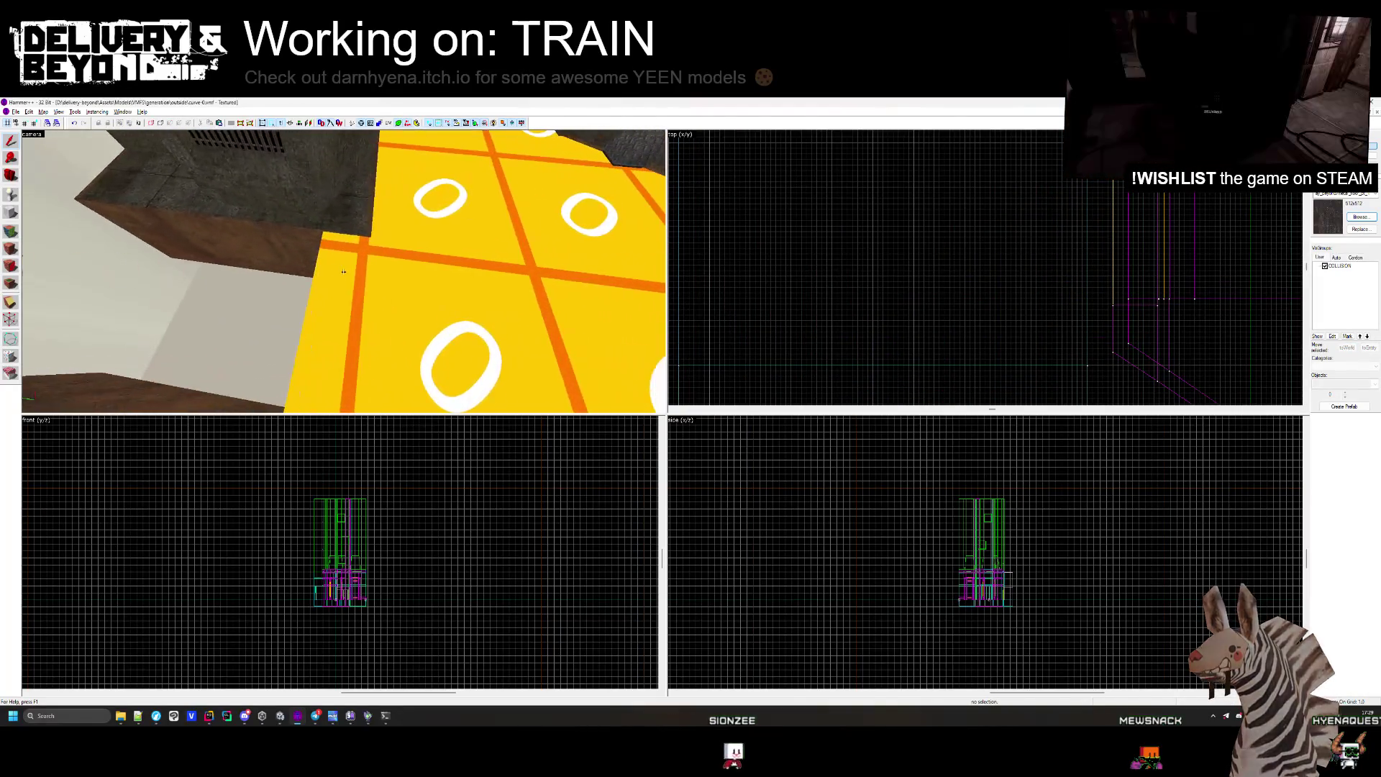
{"action": "key", "text": "Escape"}
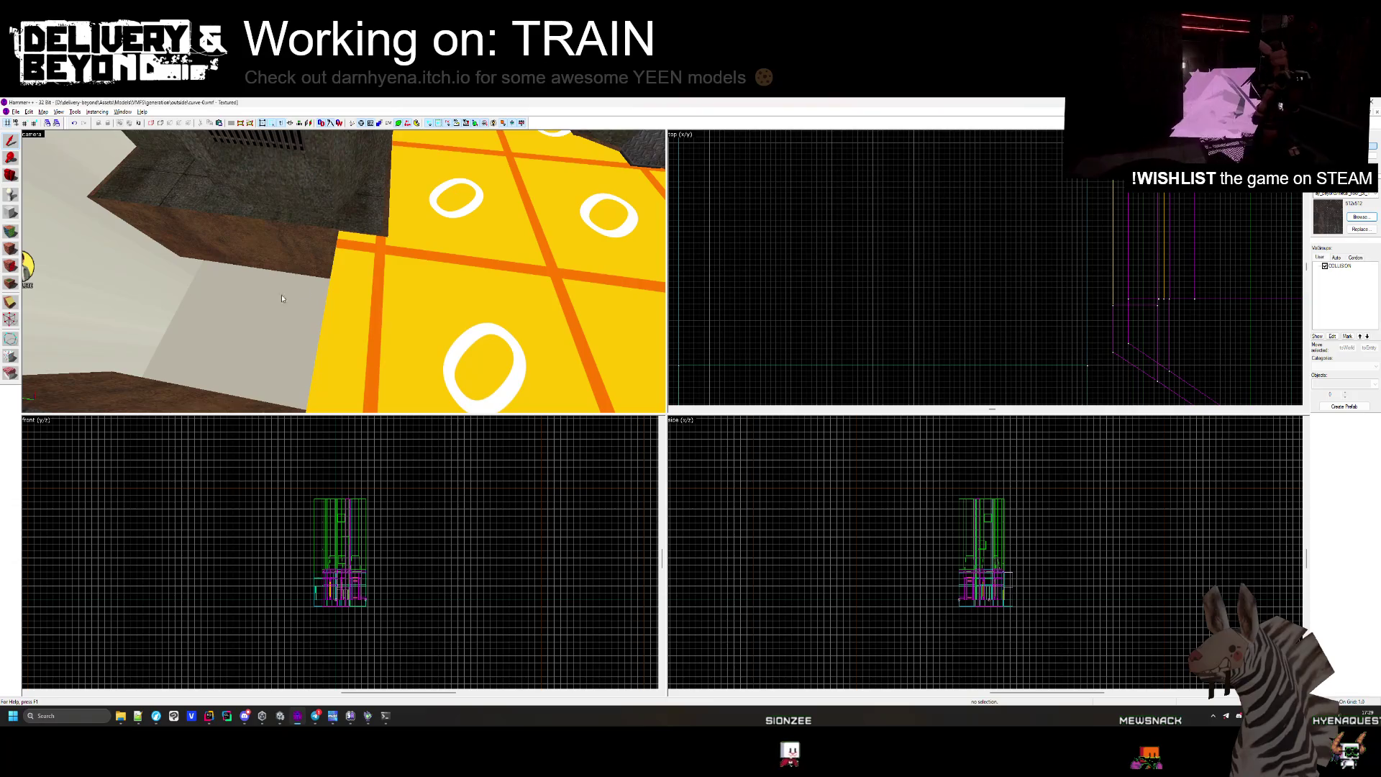
Select and inspect the brown wall solids beside the yellow floor.
{"action": "left_click", "coordinate": [216, 216]}
{"action": "scroll", "coordinate": [930, 213], "scroll_direction": "down", "scroll_amount": 3}
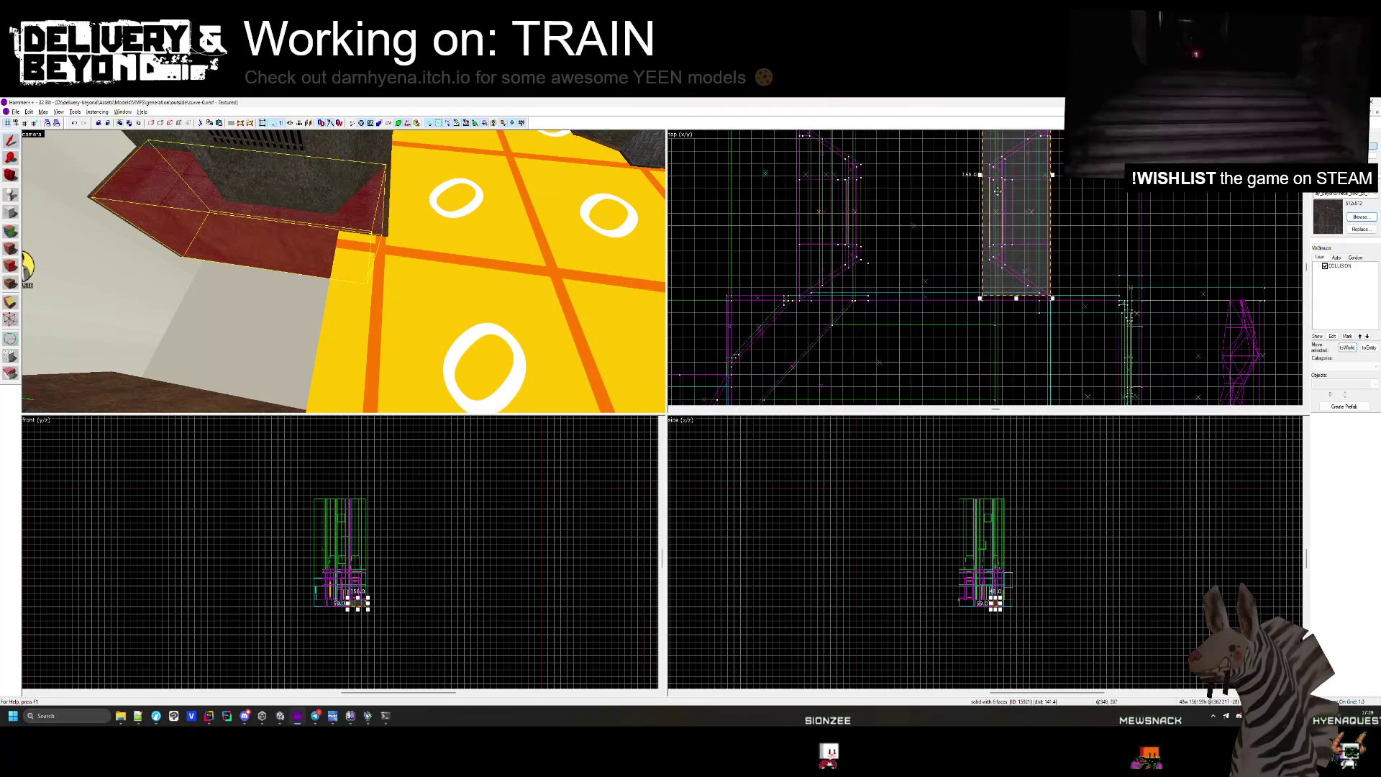
{"action": "left_click", "coordinate": [1150, 202]}
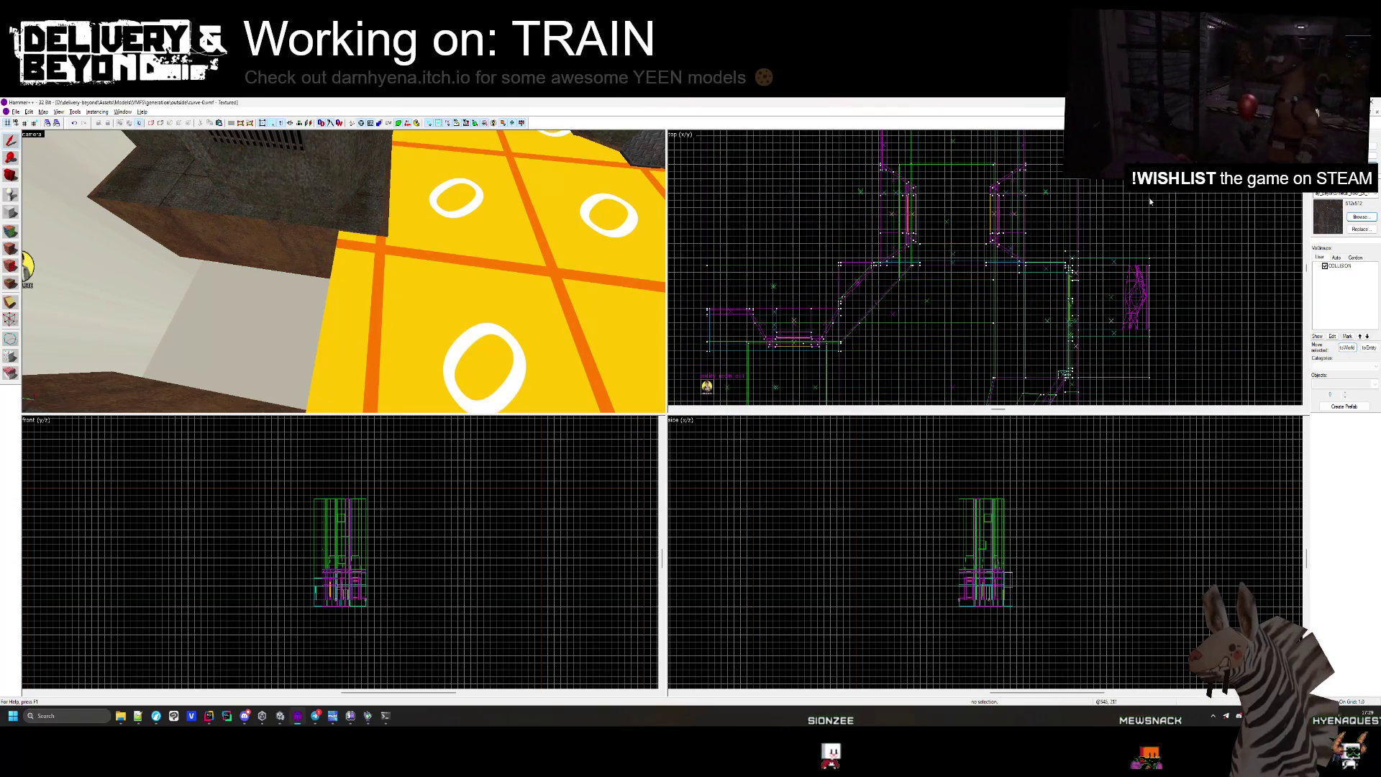
{"action": "left_click", "coordinate": [255, 268]}
{"action": "scroll", "coordinate": [971, 167], "scroll_direction": "up", "scroll_amount": 3}
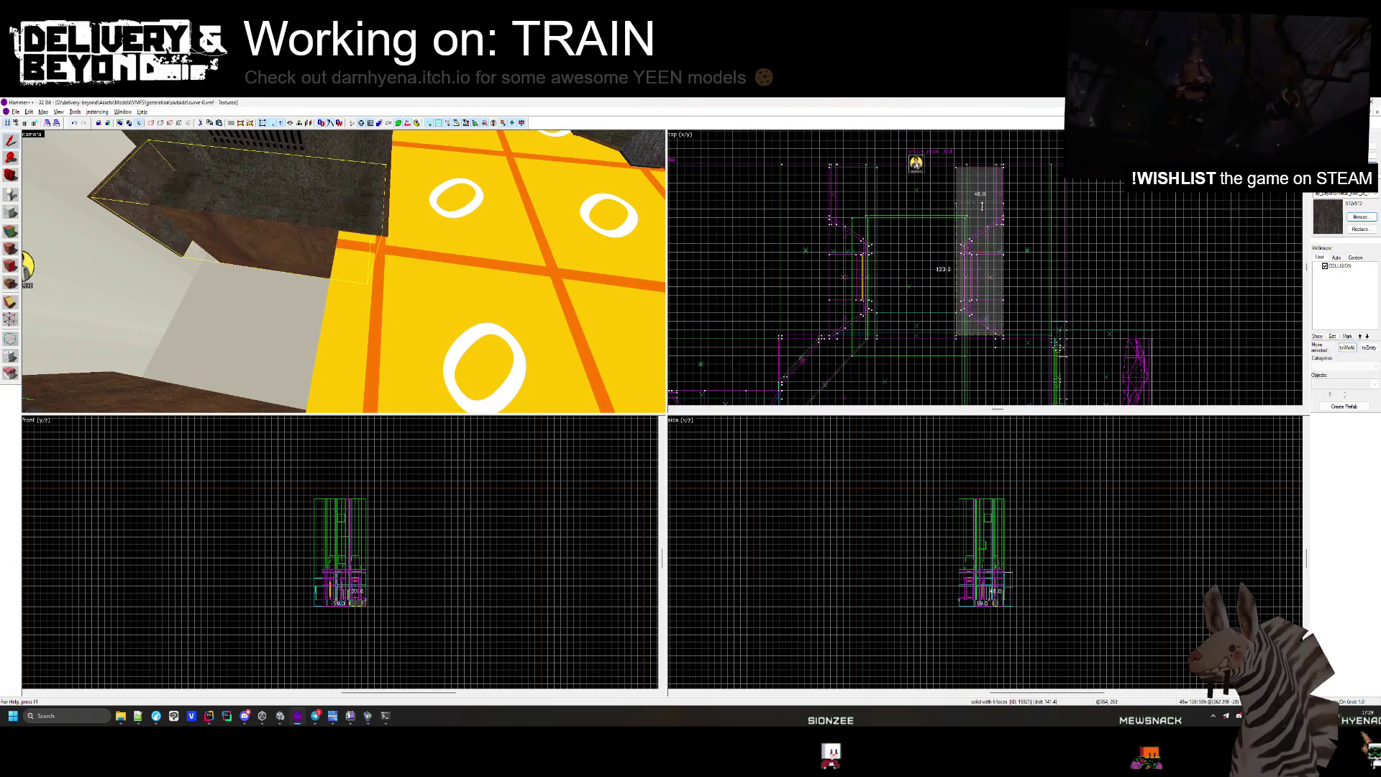
{"action": "scroll", "coordinate": [981, 206], "scroll_direction": "up", "scroll_amount": 3}
{"action": "key", "text": "z"}
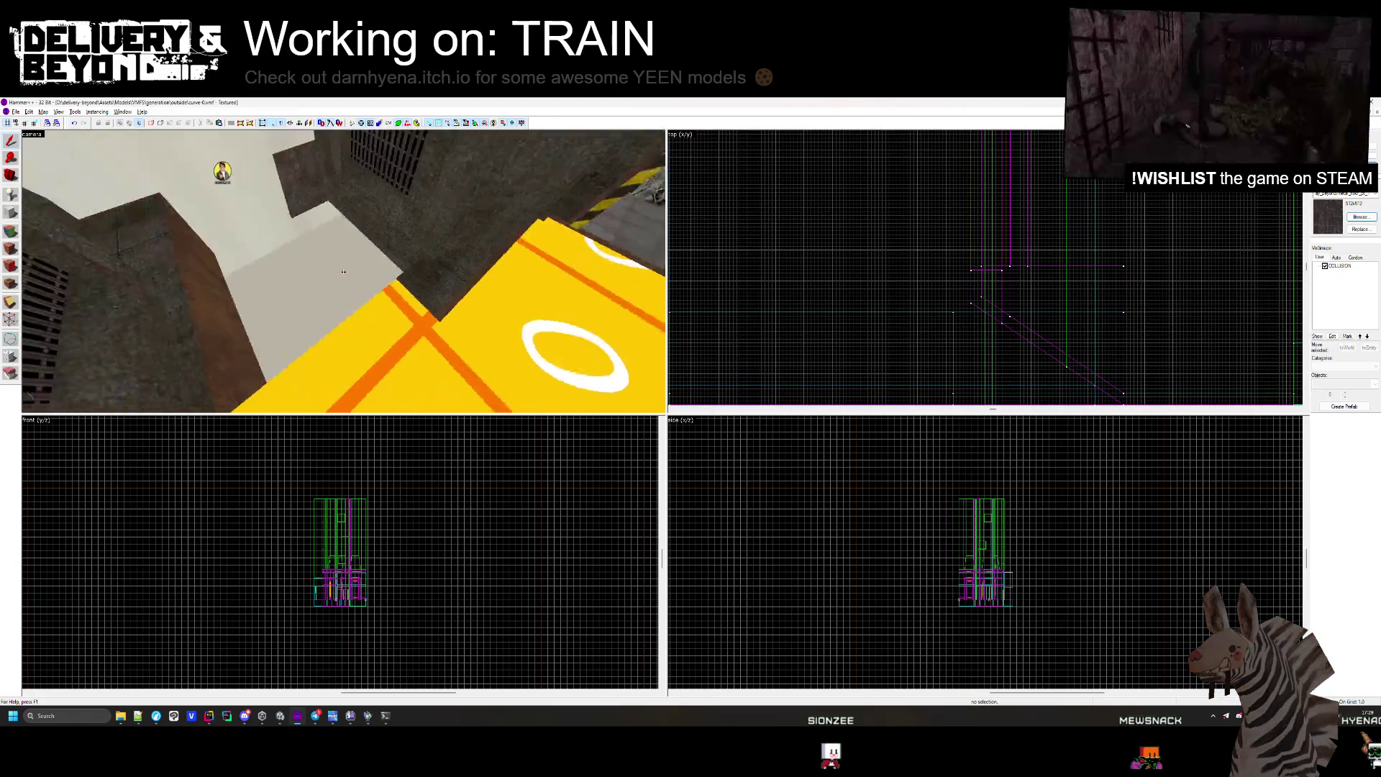
{"action": "key", "text": "z"}
{"action": "scroll", "coordinate": [889, 238], "scroll_direction": "down", "scroll_amount": 5}
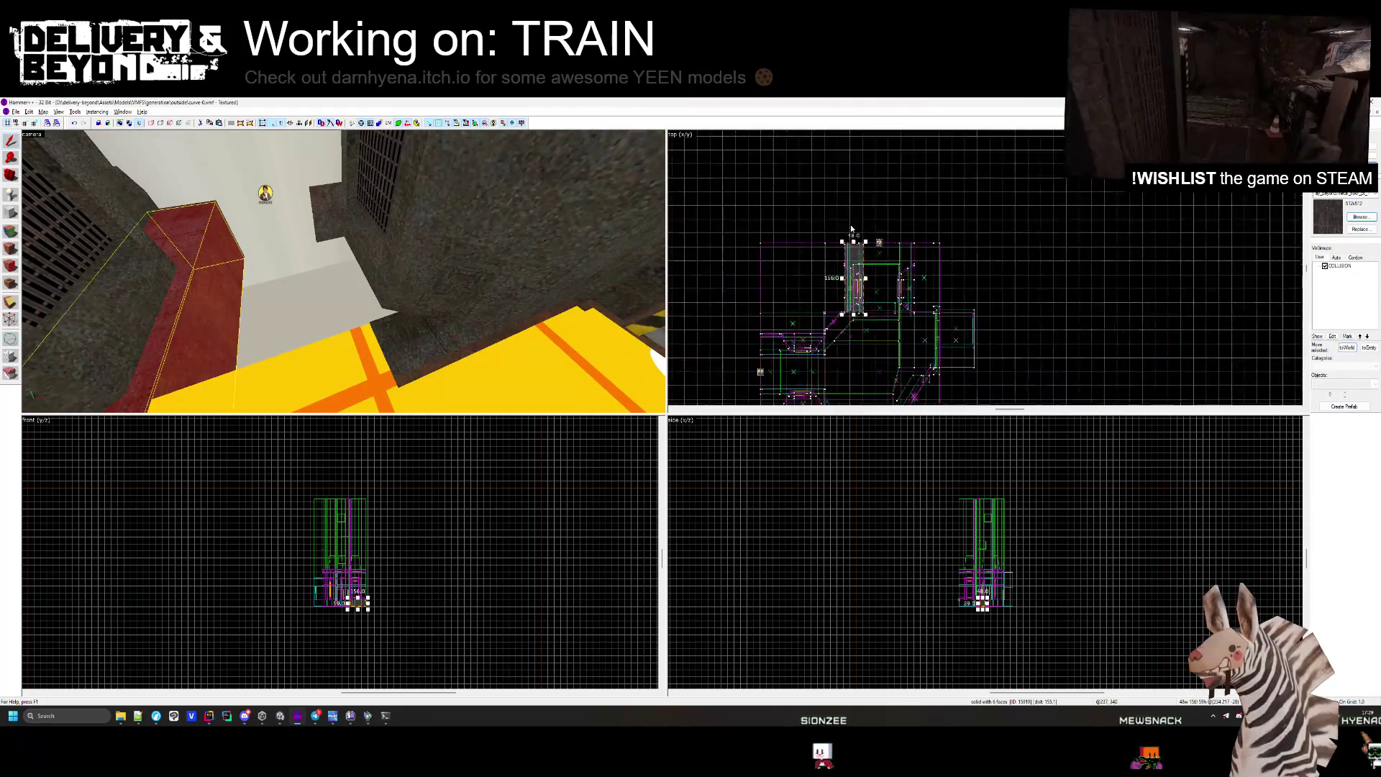
{"action": "scroll", "coordinate": [877, 359], "scroll_direction": "up", "scroll_amount": 4}
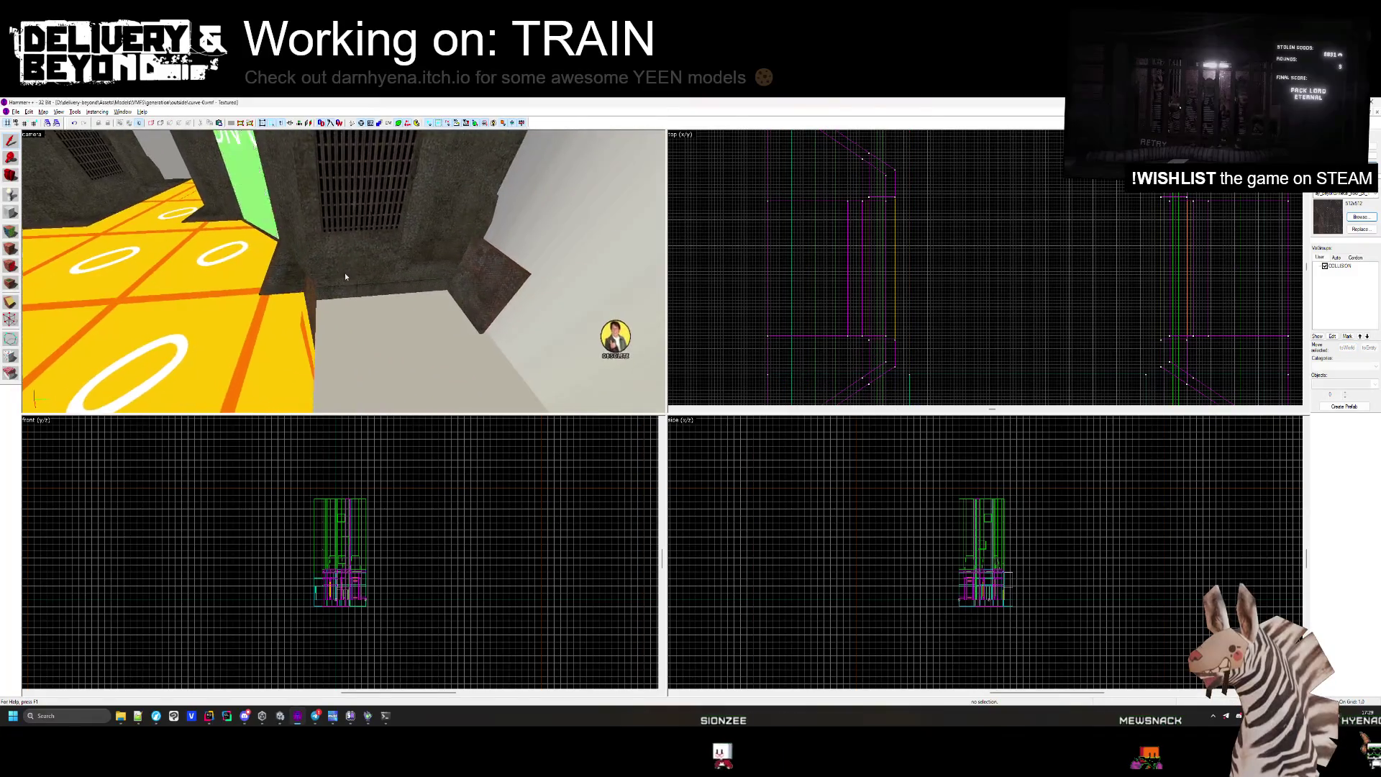
Pick the red tilted brush and narrow solid, and drag them into place in the Top view.
{"action": "key", "text": "z"}
{"action": "left_click", "coordinate": [502, 283]}
{"action": "left_click", "coordinate": [296, 300]}
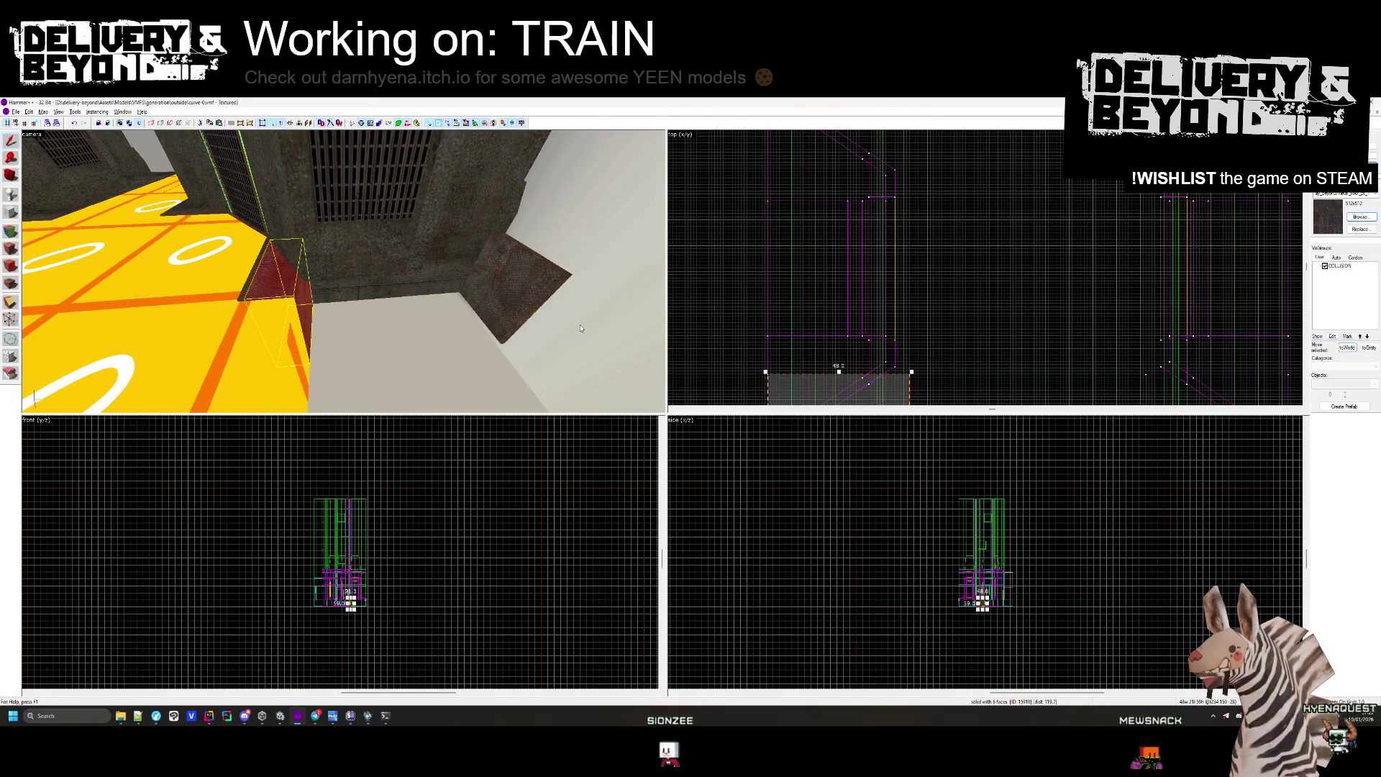
{"action": "key", "text": "z"}
{"action": "key", "text": "z"}
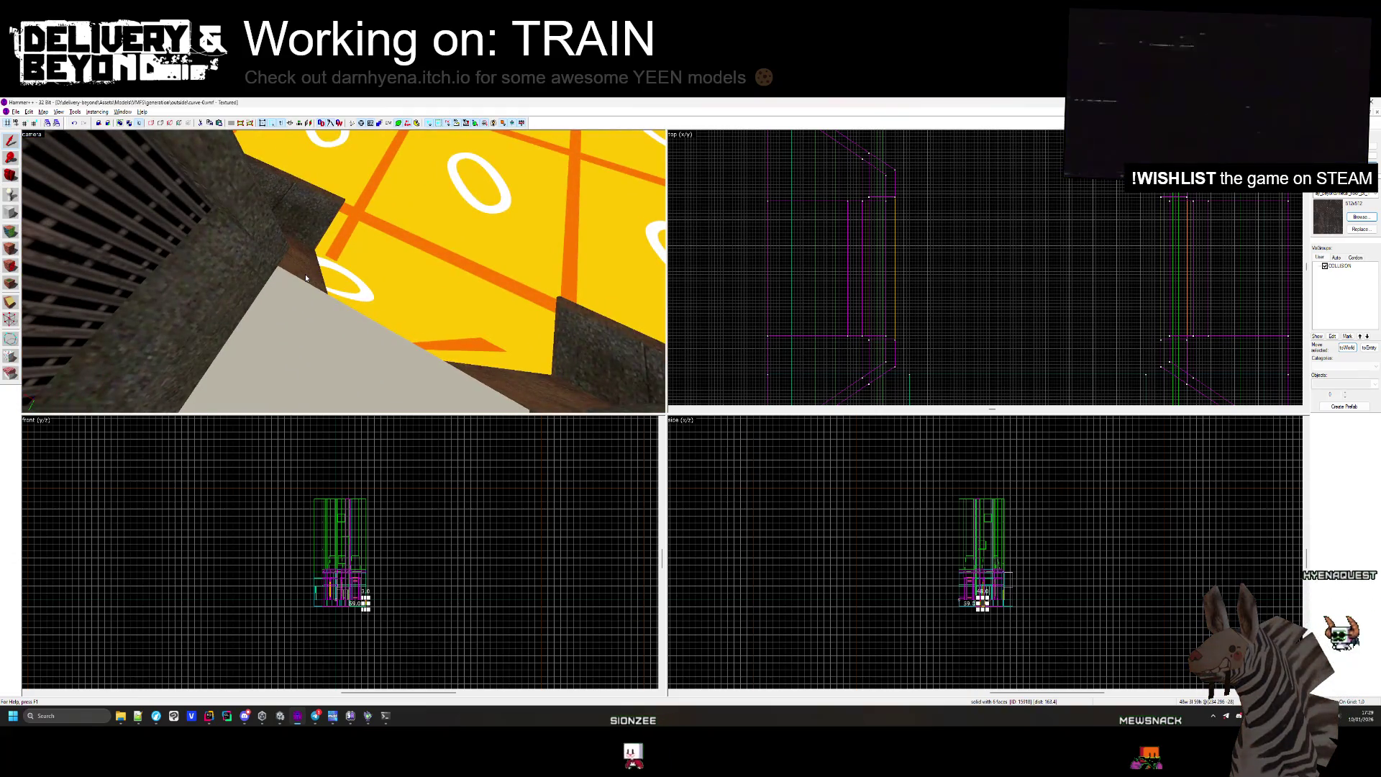
{"action": "key", "text": "z"}
{"action": "key", "text": "ctrl+v"}
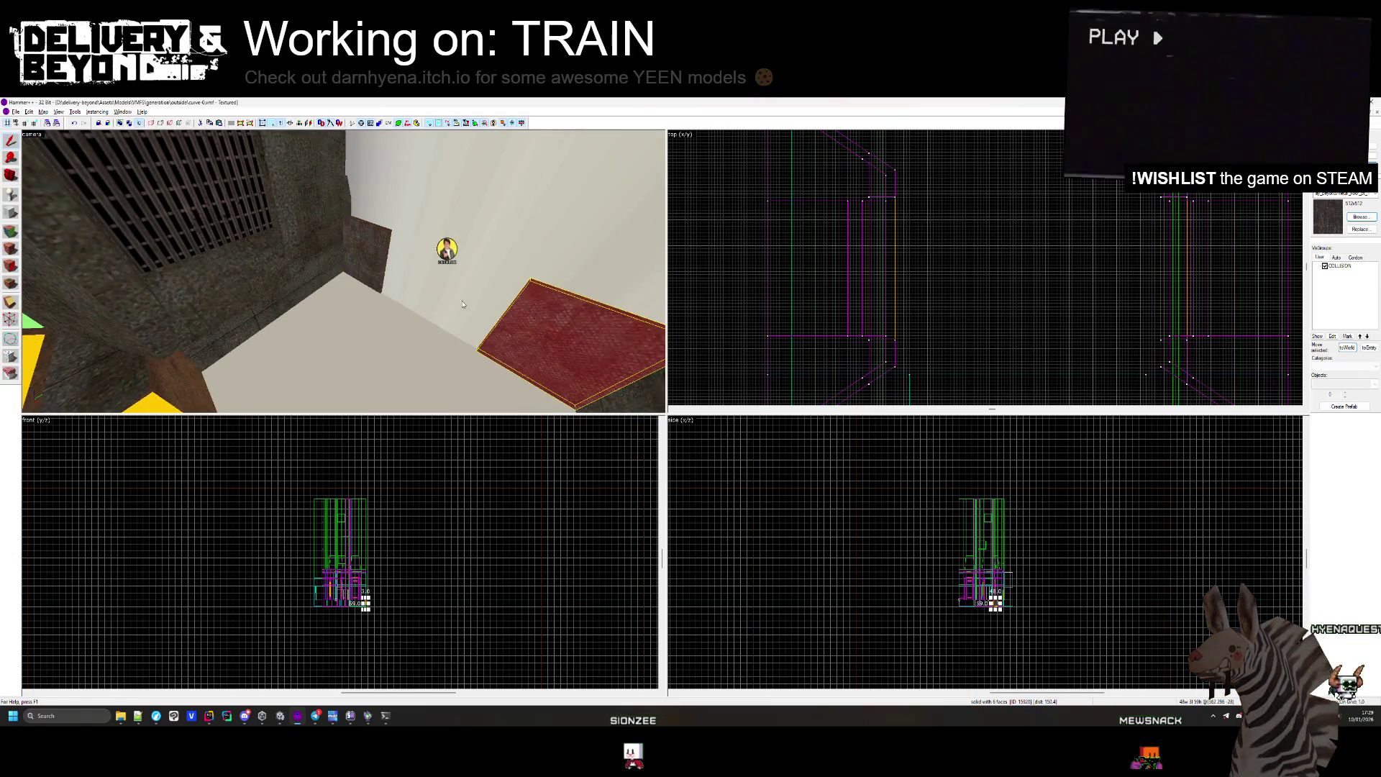
{"action": "scroll", "coordinate": [858, 307], "scroll_direction": "down", "scroll_amount": 2}
{"action": "scroll", "coordinate": [892, 194], "scroll_direction": "up", "scroll_amount": 1}
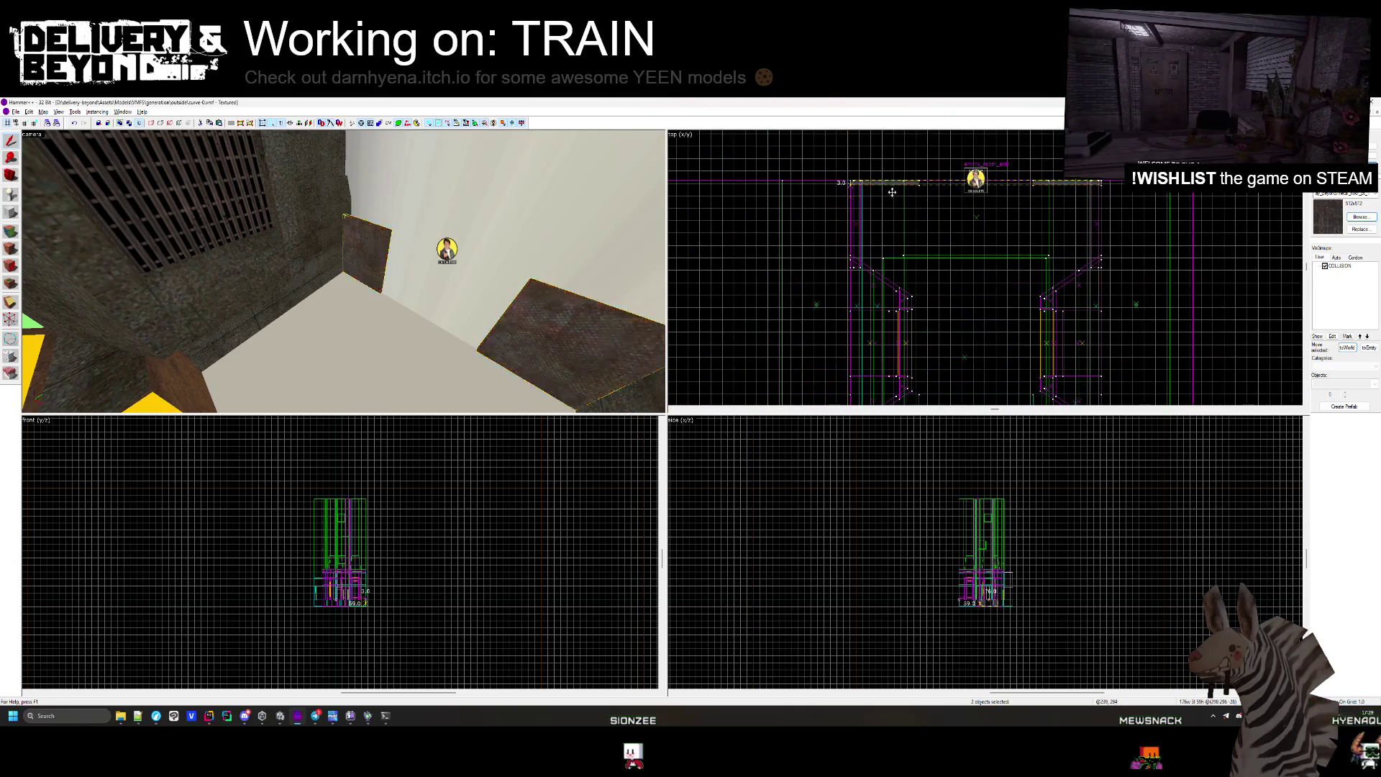
{"action": "scroll", "coordinate": [851, 376], "scroll_direction": "up", "scroll_amount": 4}
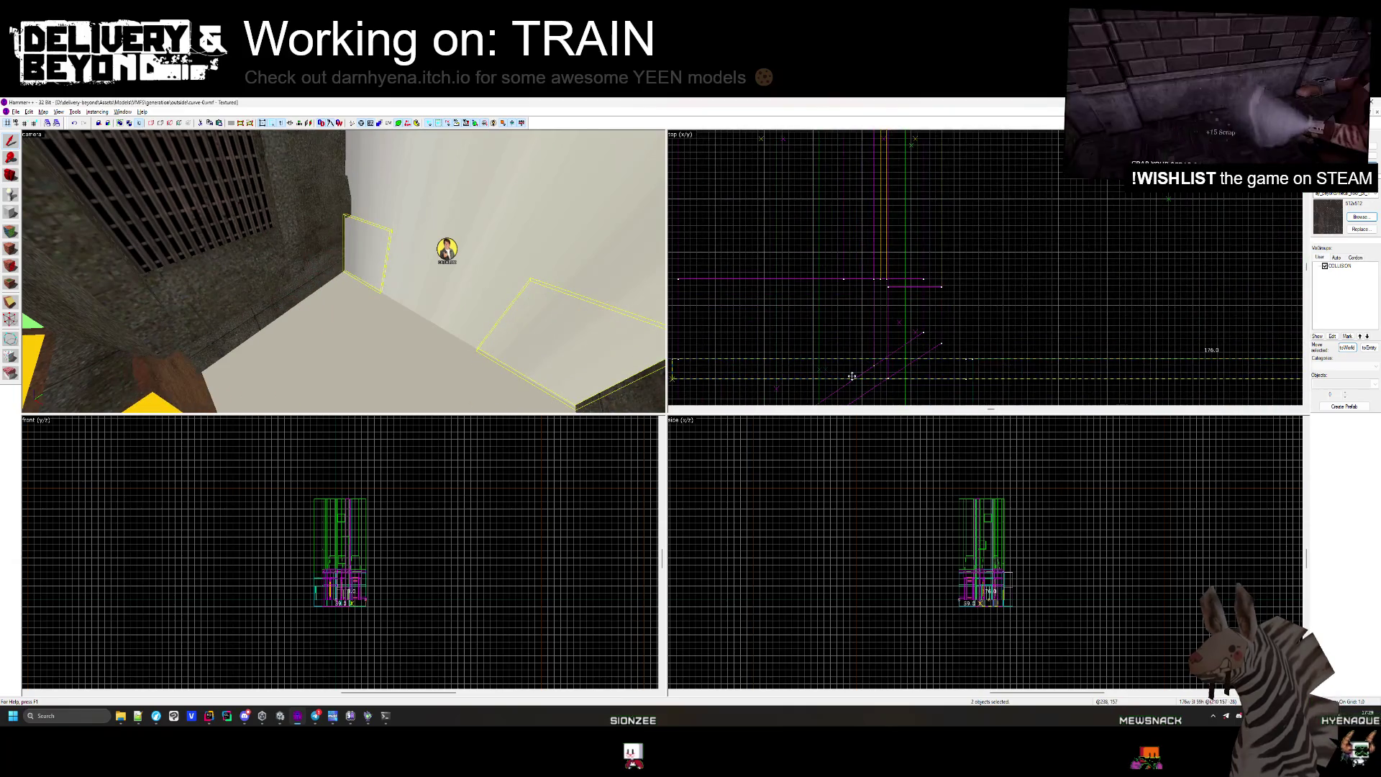
{"action": "left_click_drag", "start_coordinate": [851, 377], "coordinate": [911, 282]}
Inspect the red brushes beside the yellow floor in the 3D view.
{"action": "left_click", "coordinate": [198, 323]}
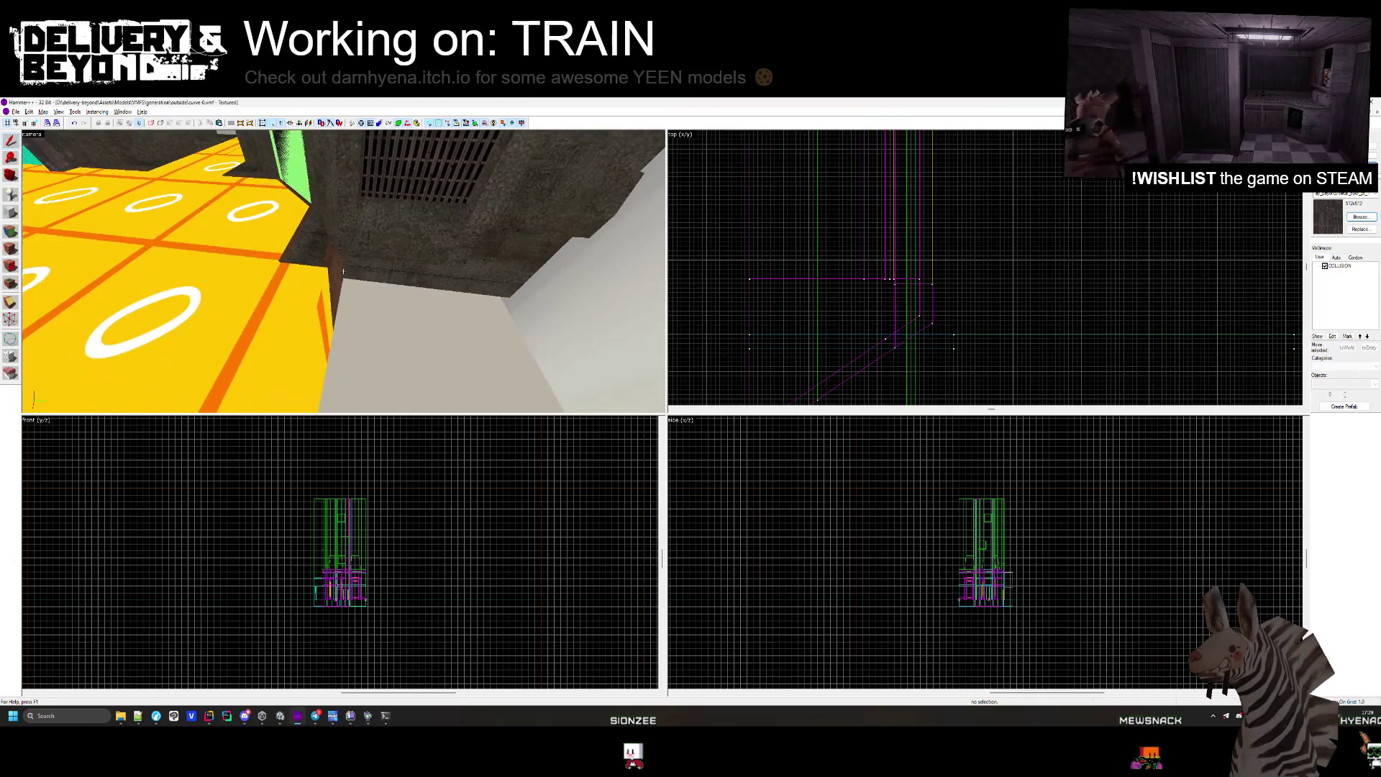
{"action": "scroll", "coordinate": [1039, 279], "scroll_direction": "up", "scroll_amount": 2}
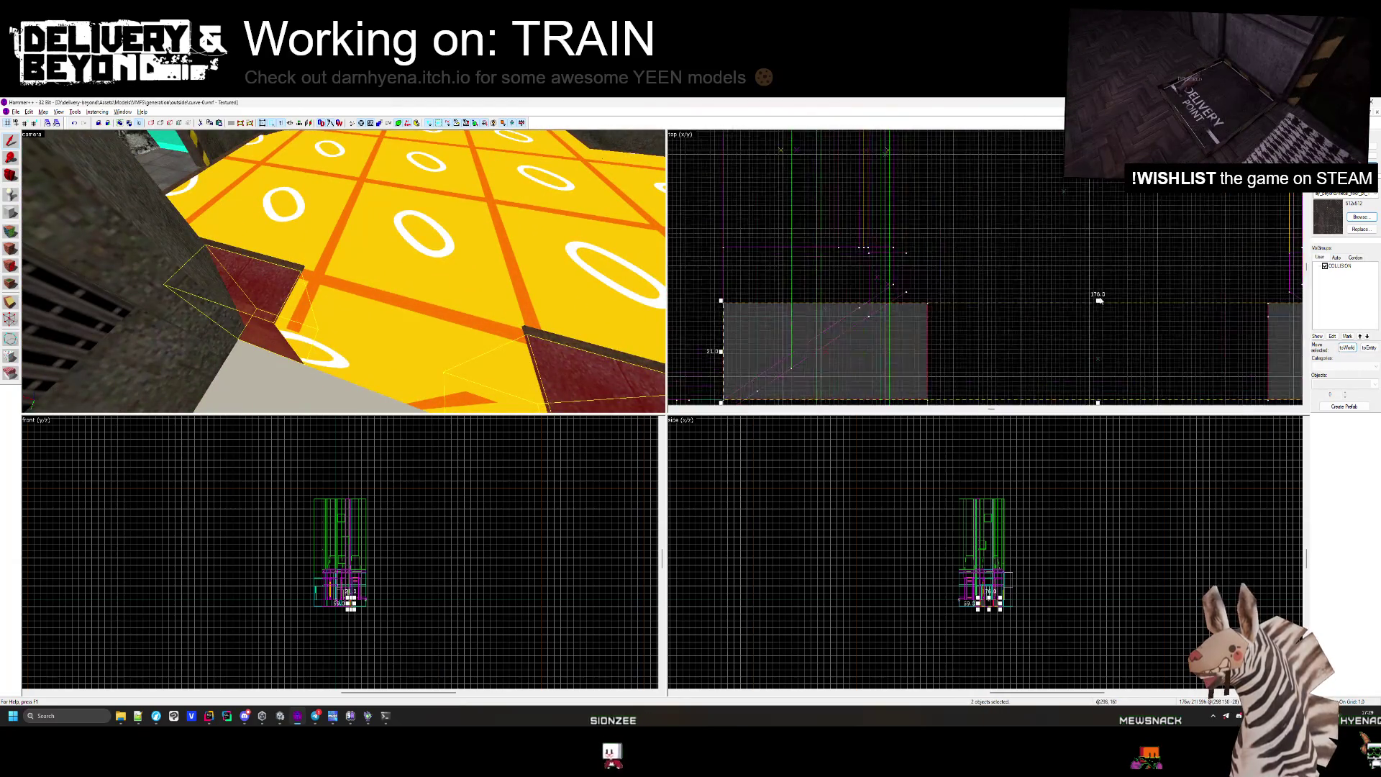
{"action": "scroll", "coordinate": [1039, 280], "scroll_direction": "up", "scroll_amount": 2}
{"action": "key", "text": "Escape"}
{"action": "key", "text": "z"}
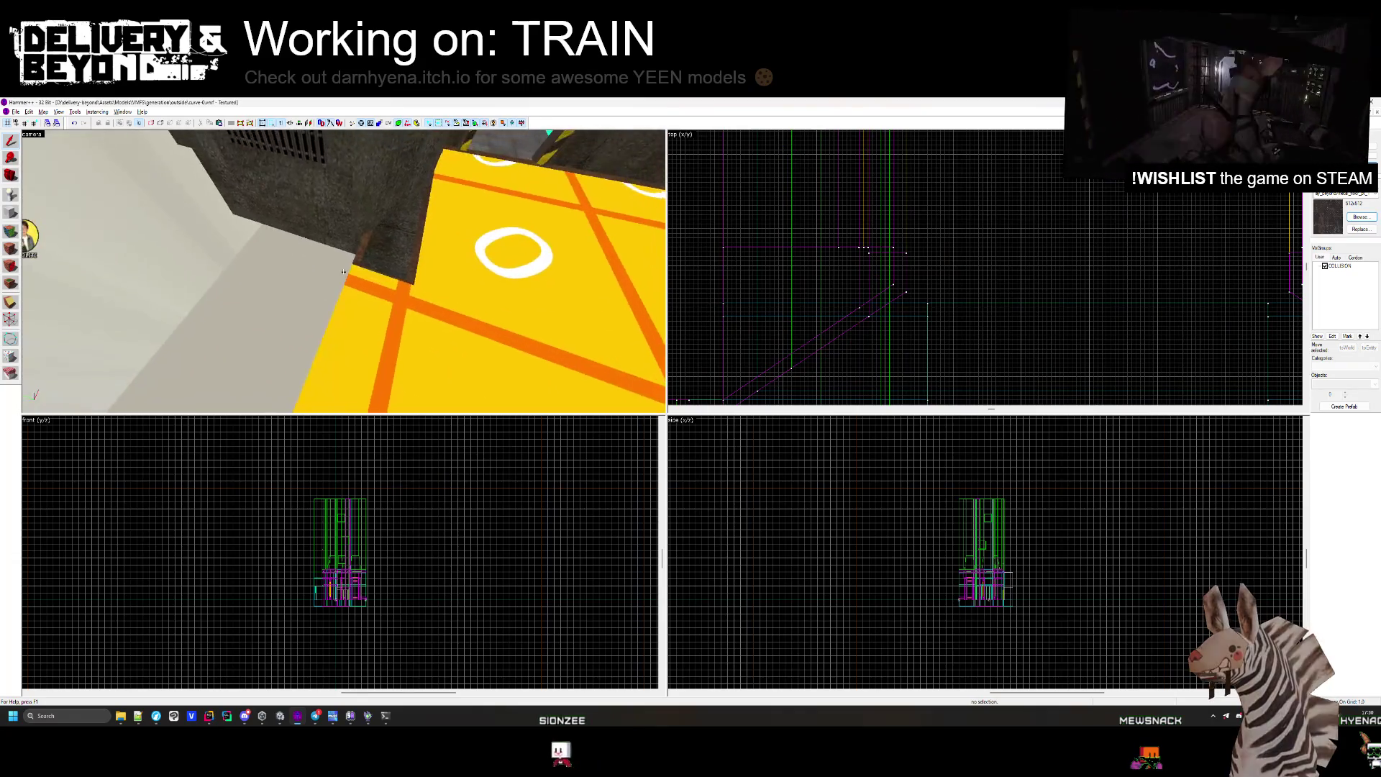
{"action": "left_click", "coordinate": [343, 271]}
{"action": "key", "text": "s"}
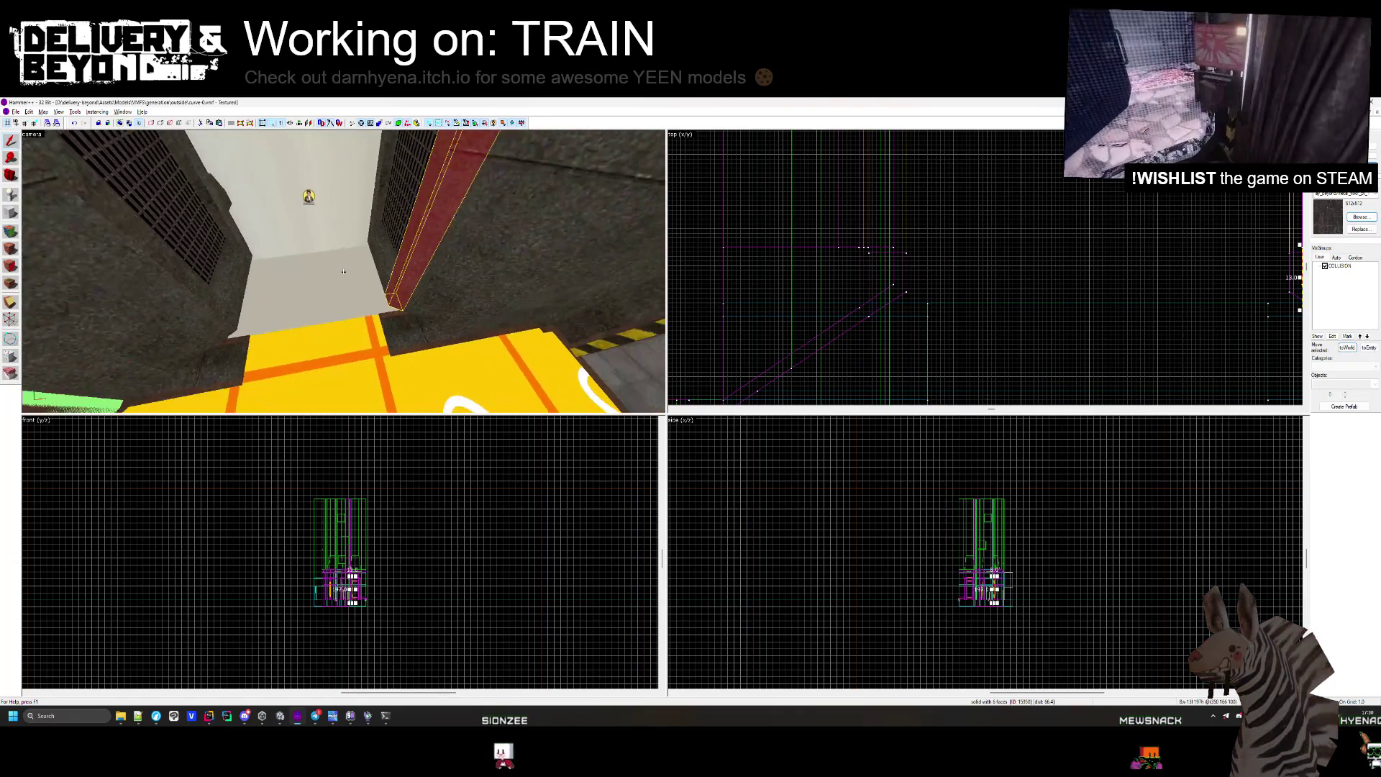
{"action": "key", "text": "s"}
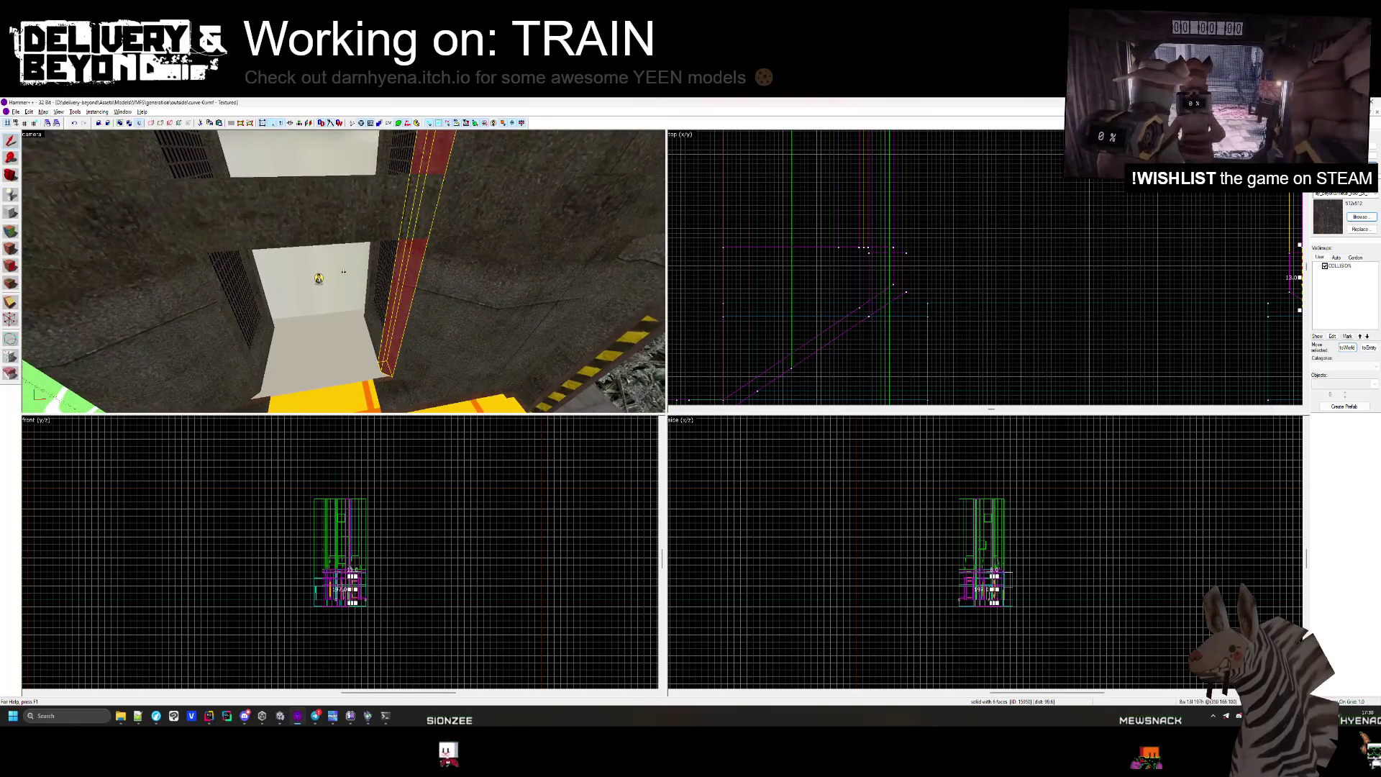
{"action": "key", "text": "s"}
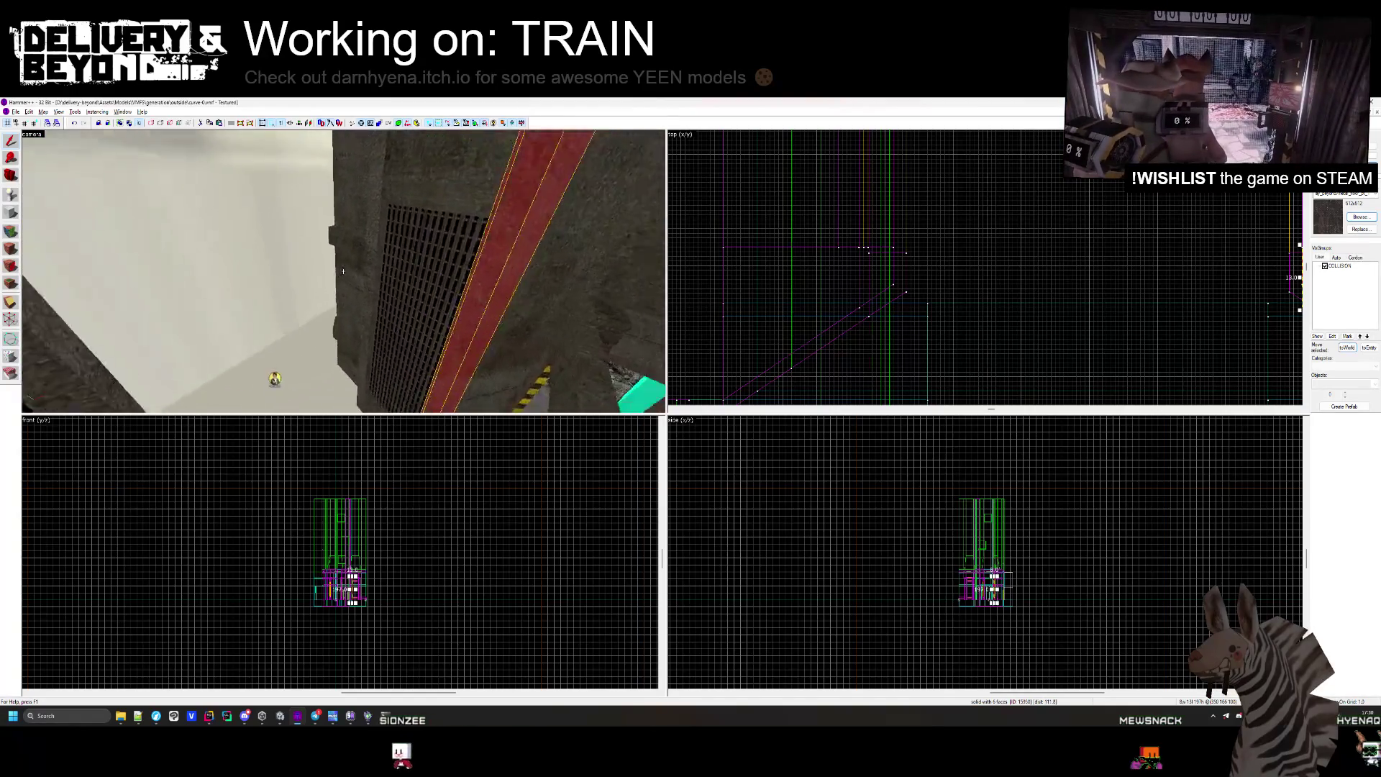
{"action": "key", "text": "z"}
Check the pillar, beam, grate and corner brushes around the yellow platform.
{"action": "left_click", "coordinate": [339, 249]}
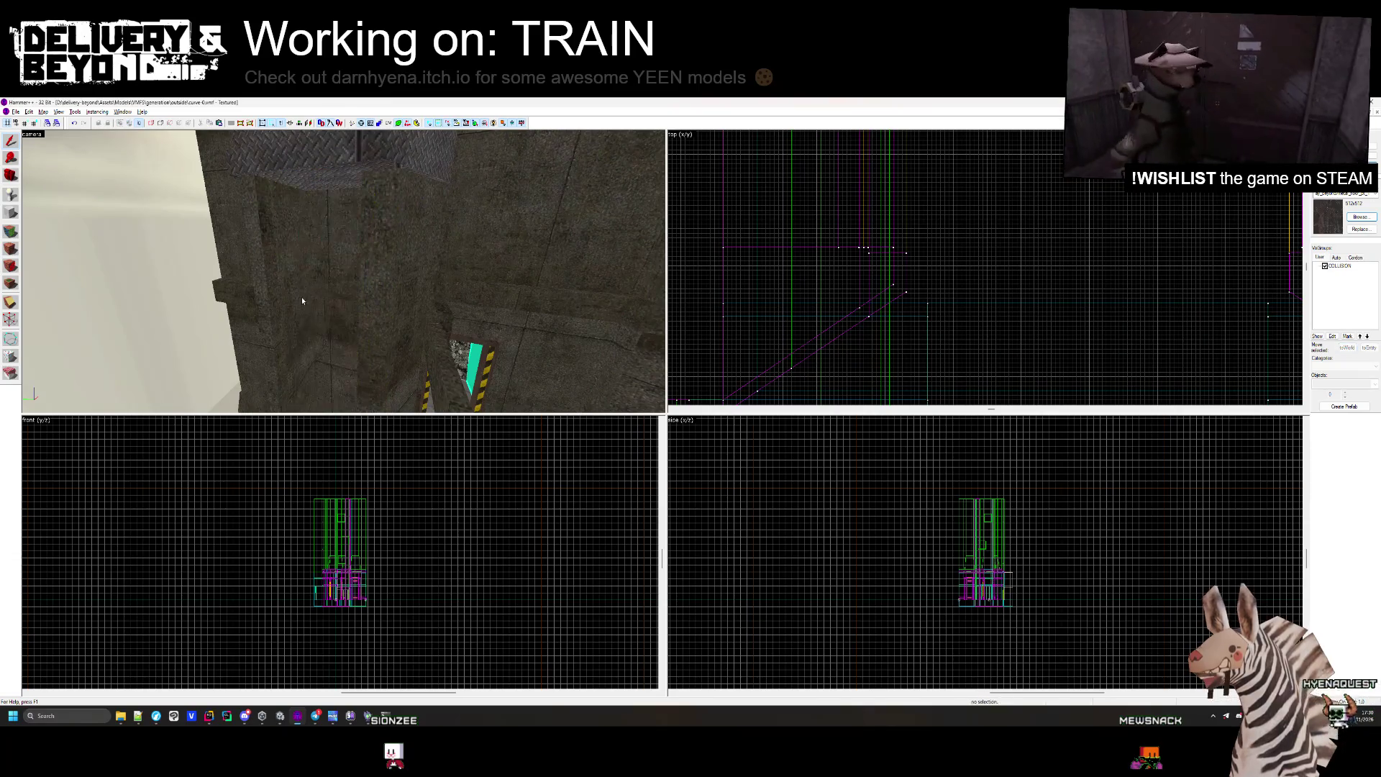
{"action": "left_click", "coordinate": [280, 185]}
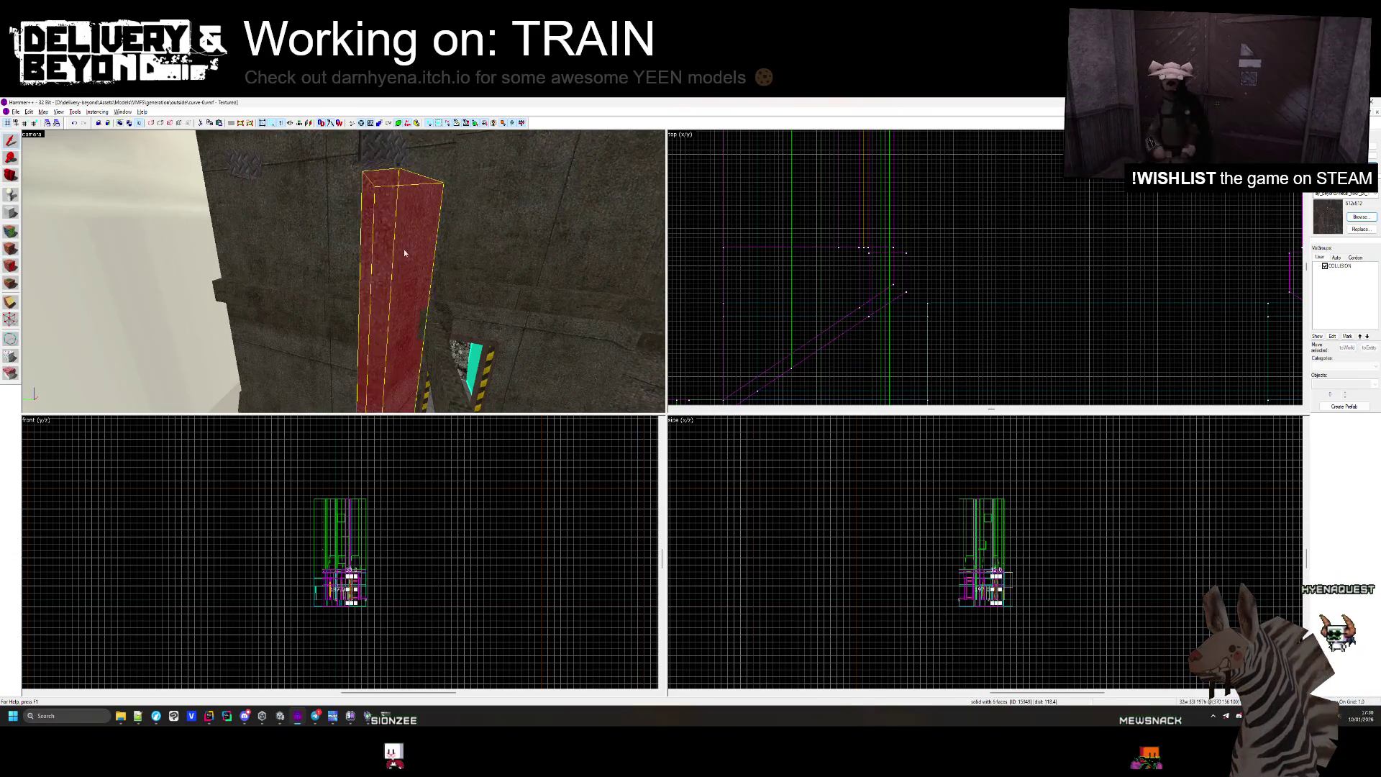
{"action": "key", "text": "z"}
{"action": "left_click", "coordinate": [343, 272]}
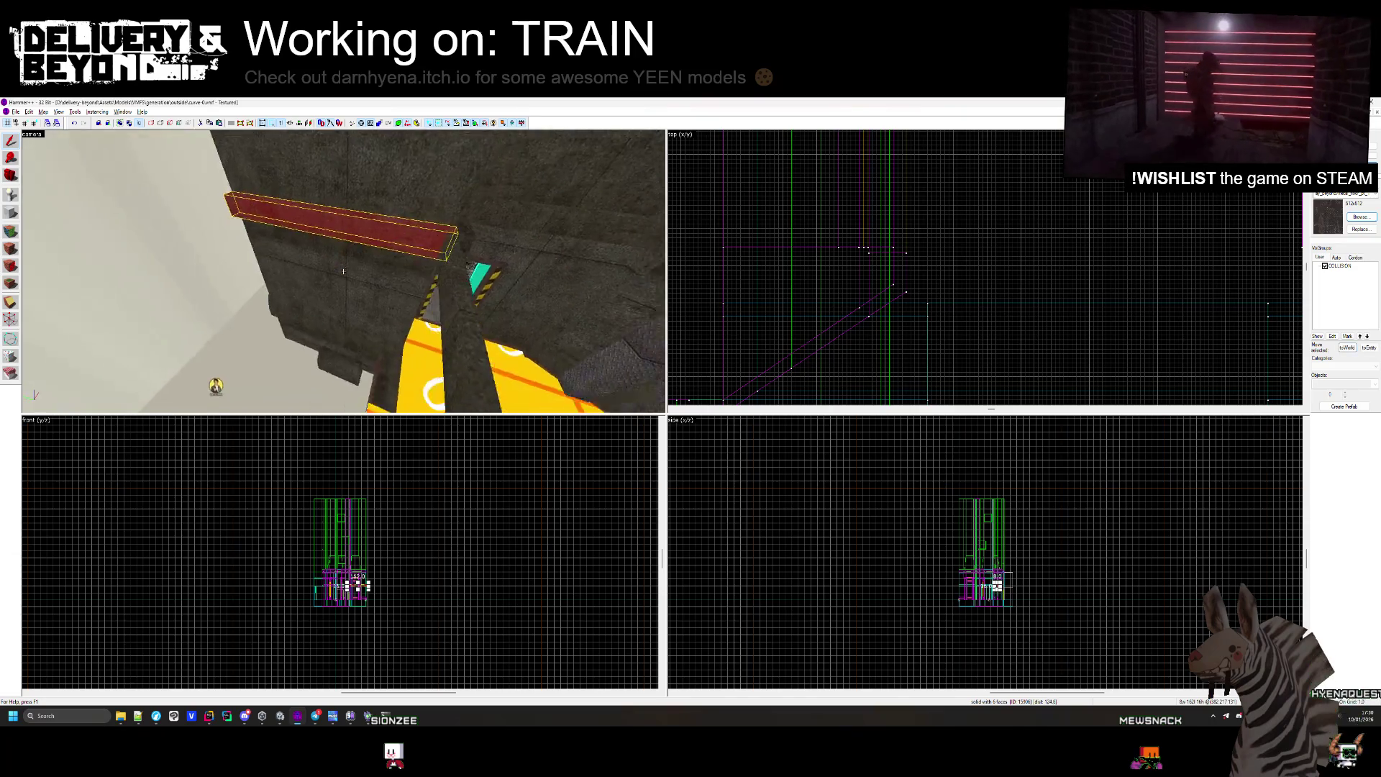
{"action": "key", "text": "w"}
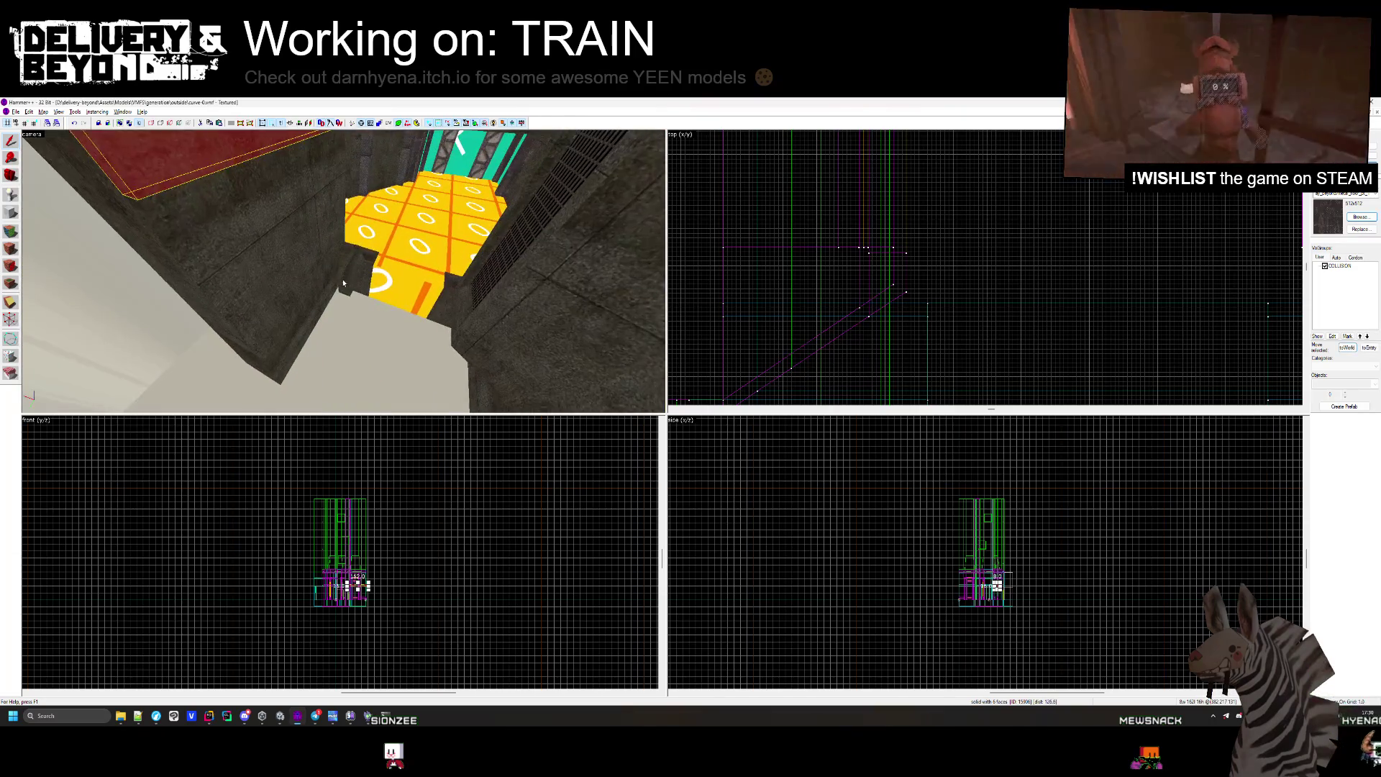
{"action": "left_click", "coordinate": [470, 335]}
{"action": "left_click", "coordinate": [496, 305]}
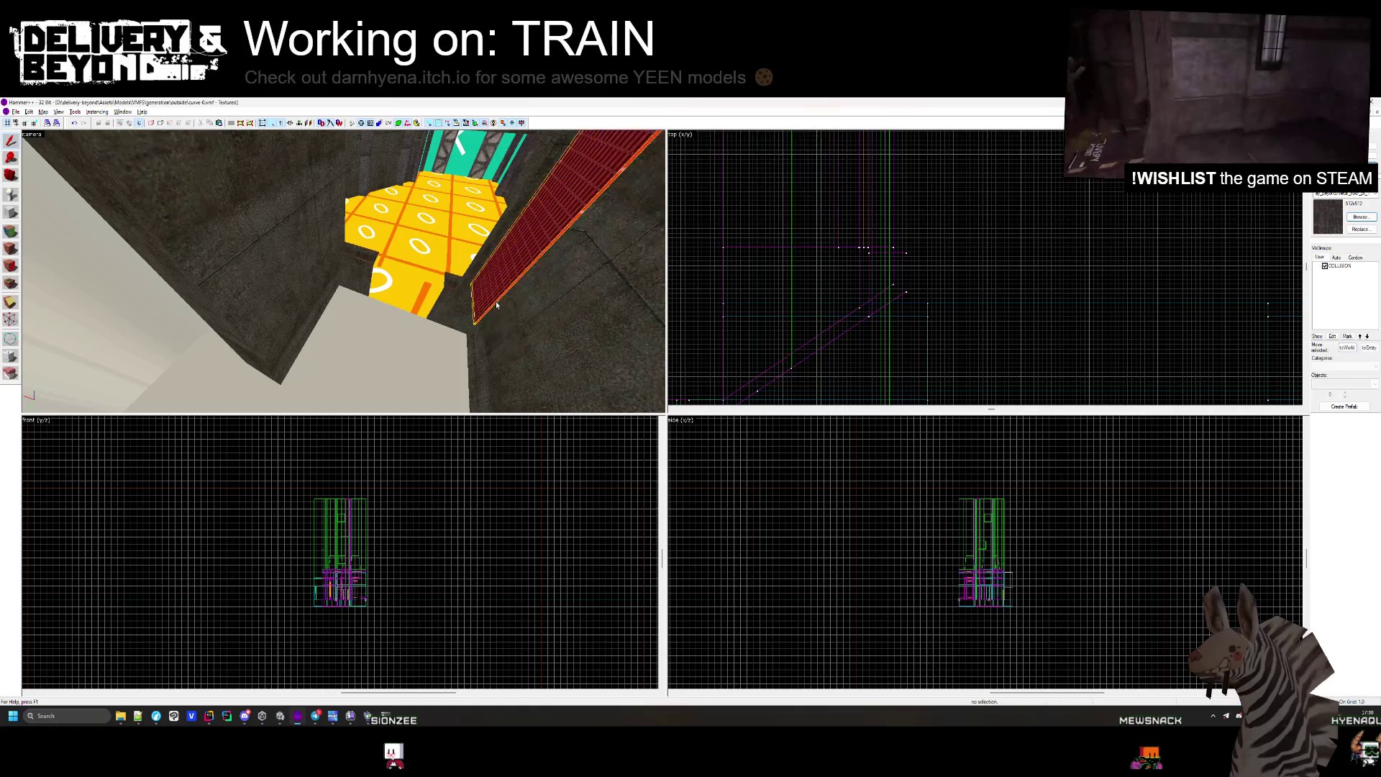
{"action": "left_click", "coordinate": [495, 317]}
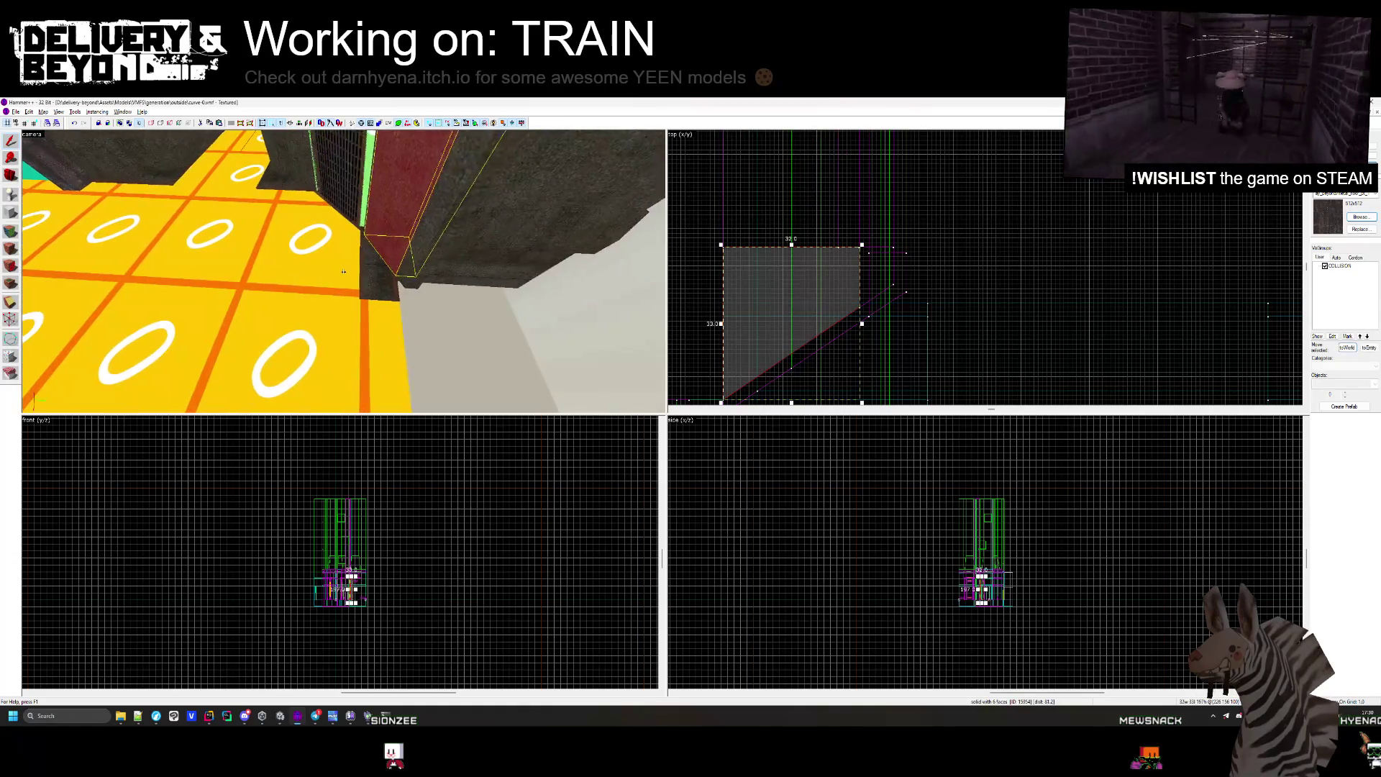
{"action": "key", "text": "Escape"}
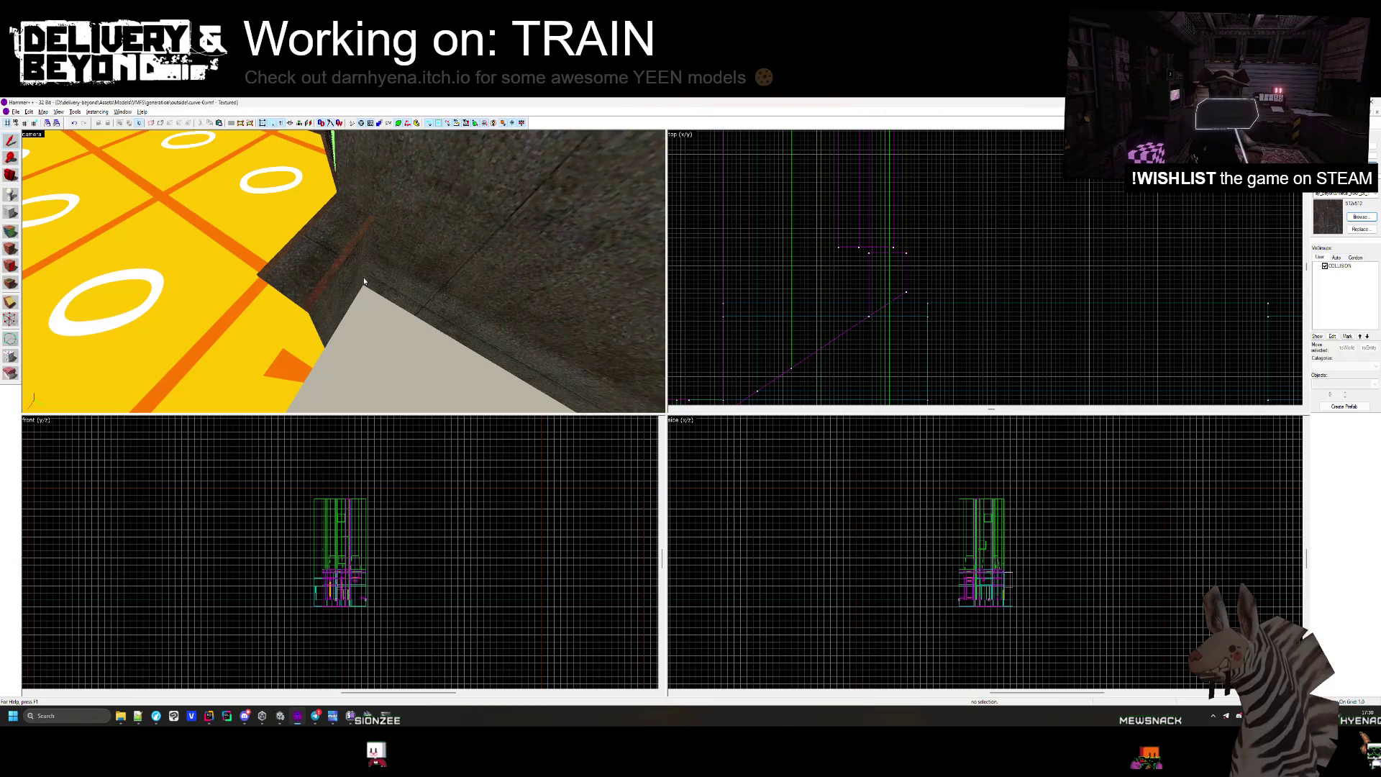
{"action": "left_click", "coordinate": [464, 309]}
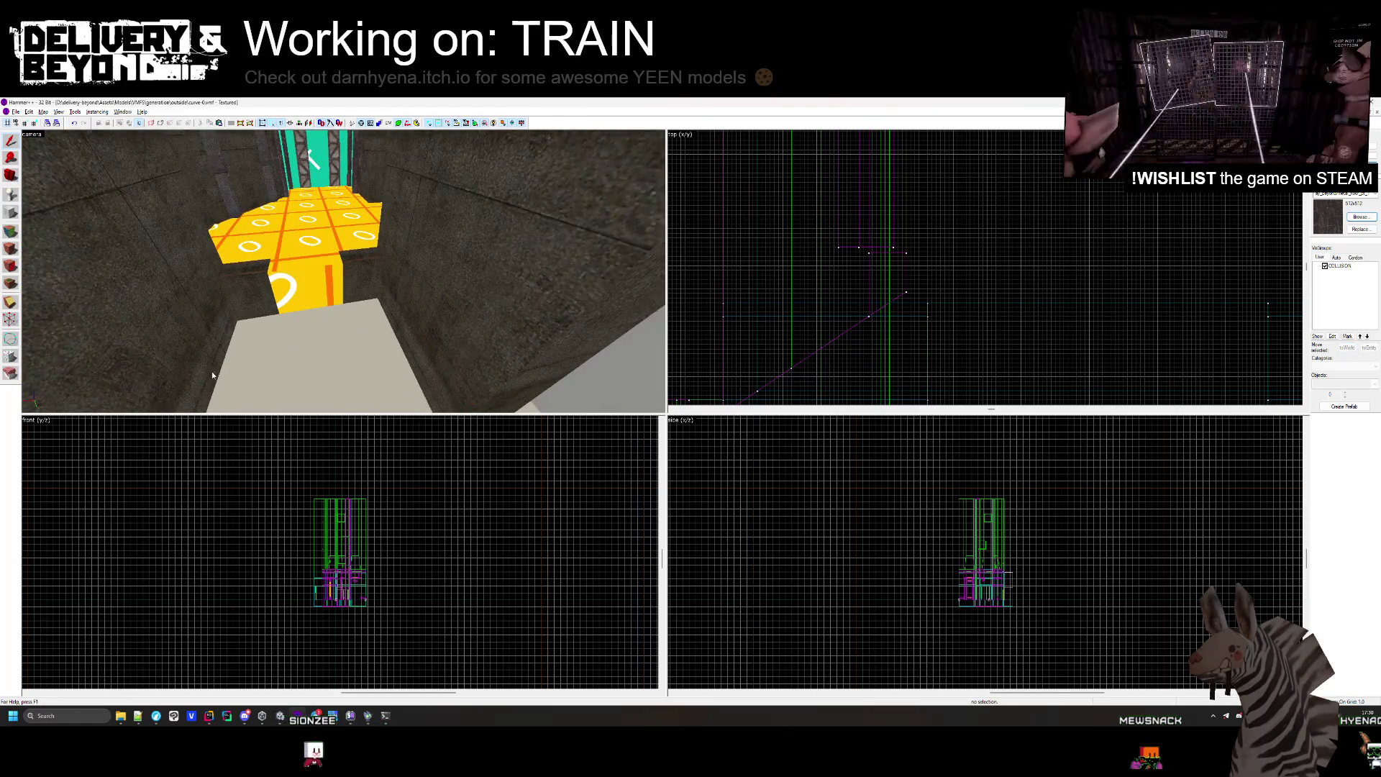
Delete the red crate brush next to the large collision brush.
{"action": "key", "text": "z"}
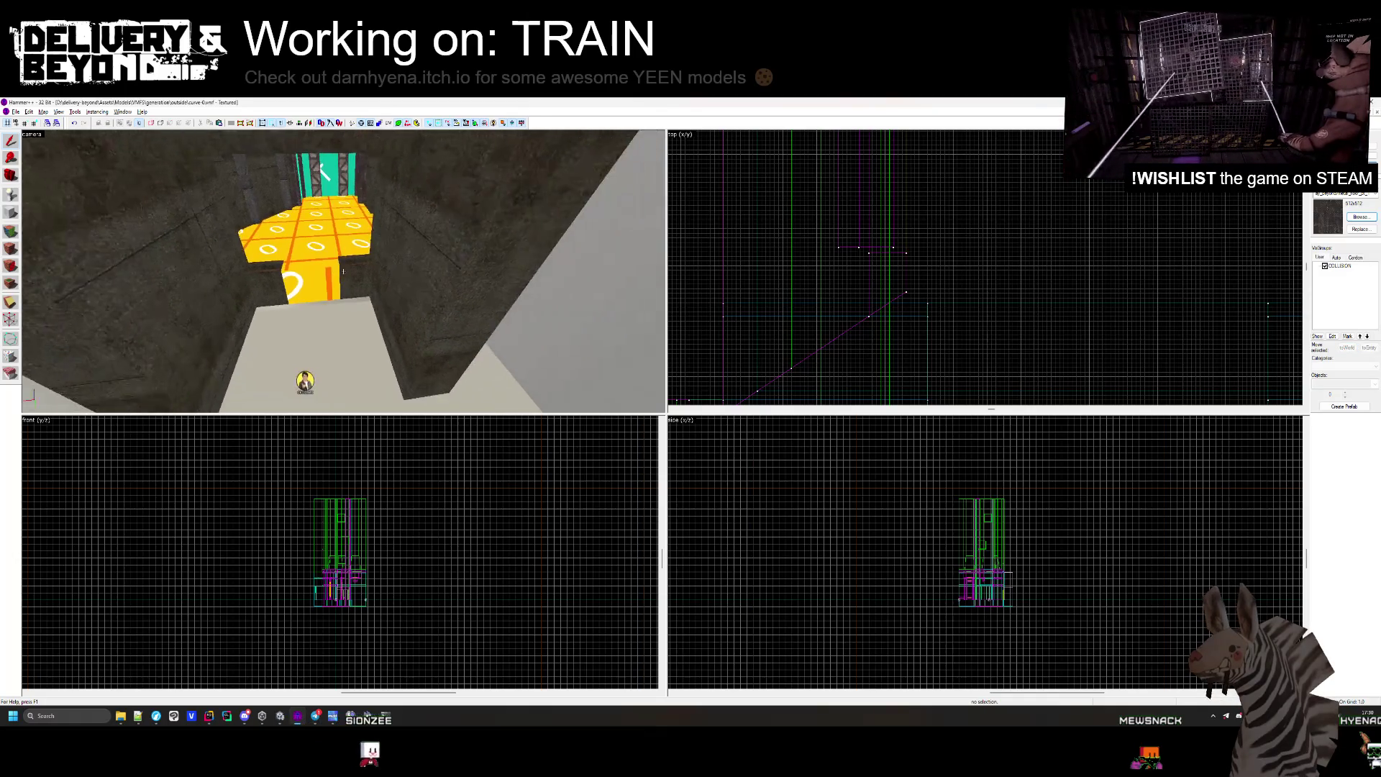
{"action": "left_click", "coordinate": [344, 270]}
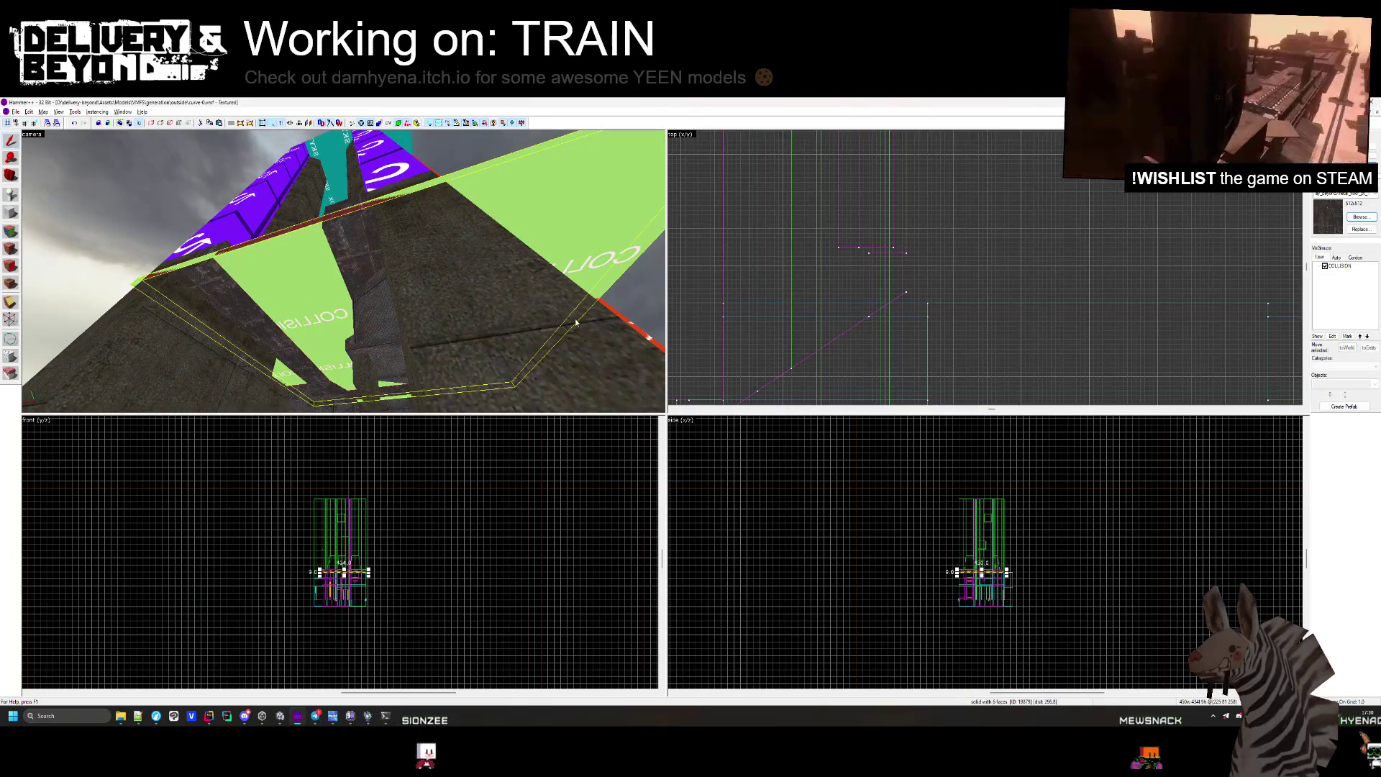
{"action": "scroll", "coordinate": [842, 162], "scroll_direction": "up", "scroll_amount": 3}
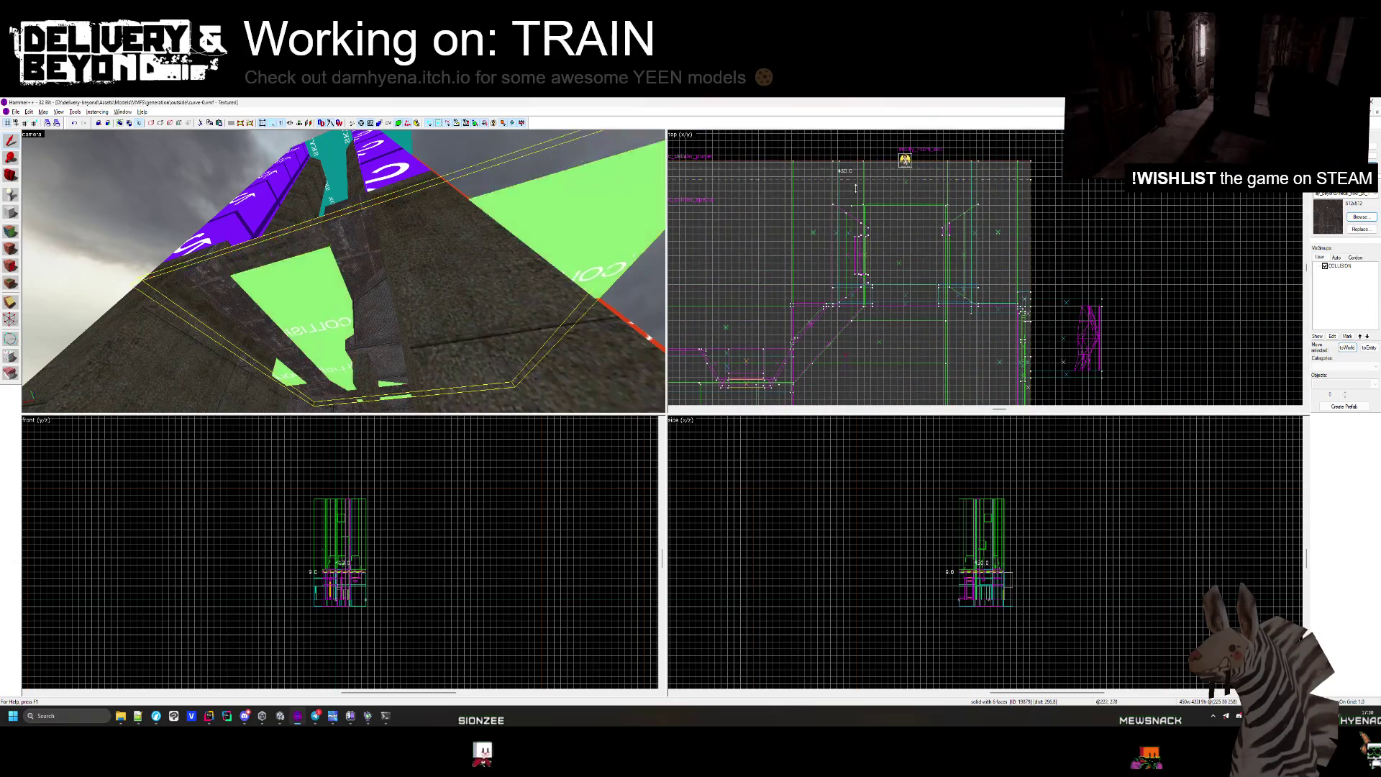
{"action": "scroll", "coordinate": [882, 301], "scroll_direction": "up", "scroll_amount": 3}
{"action": "key", "text": "z"}
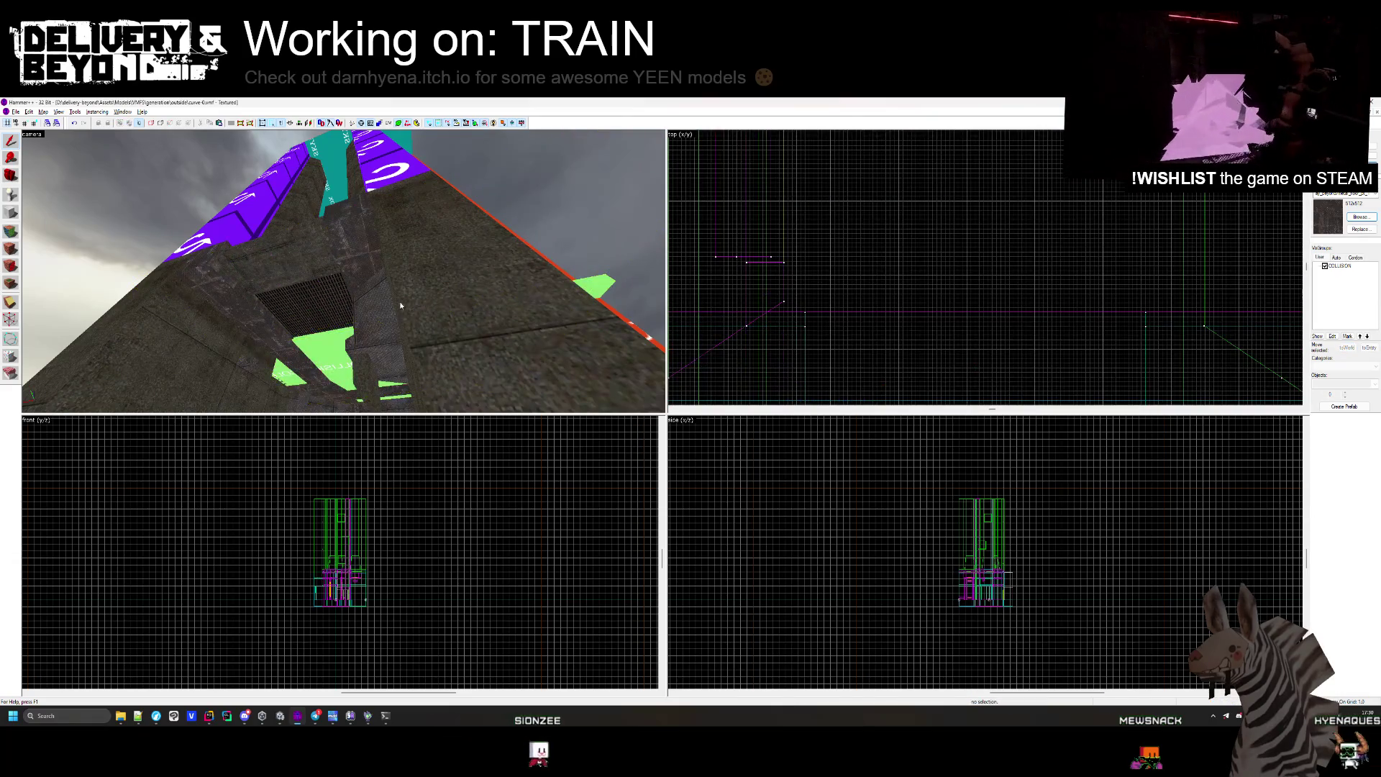
{"action": "left_click", "coordinate": [349, 270]}
{"action": "key", "text": "Delete"}
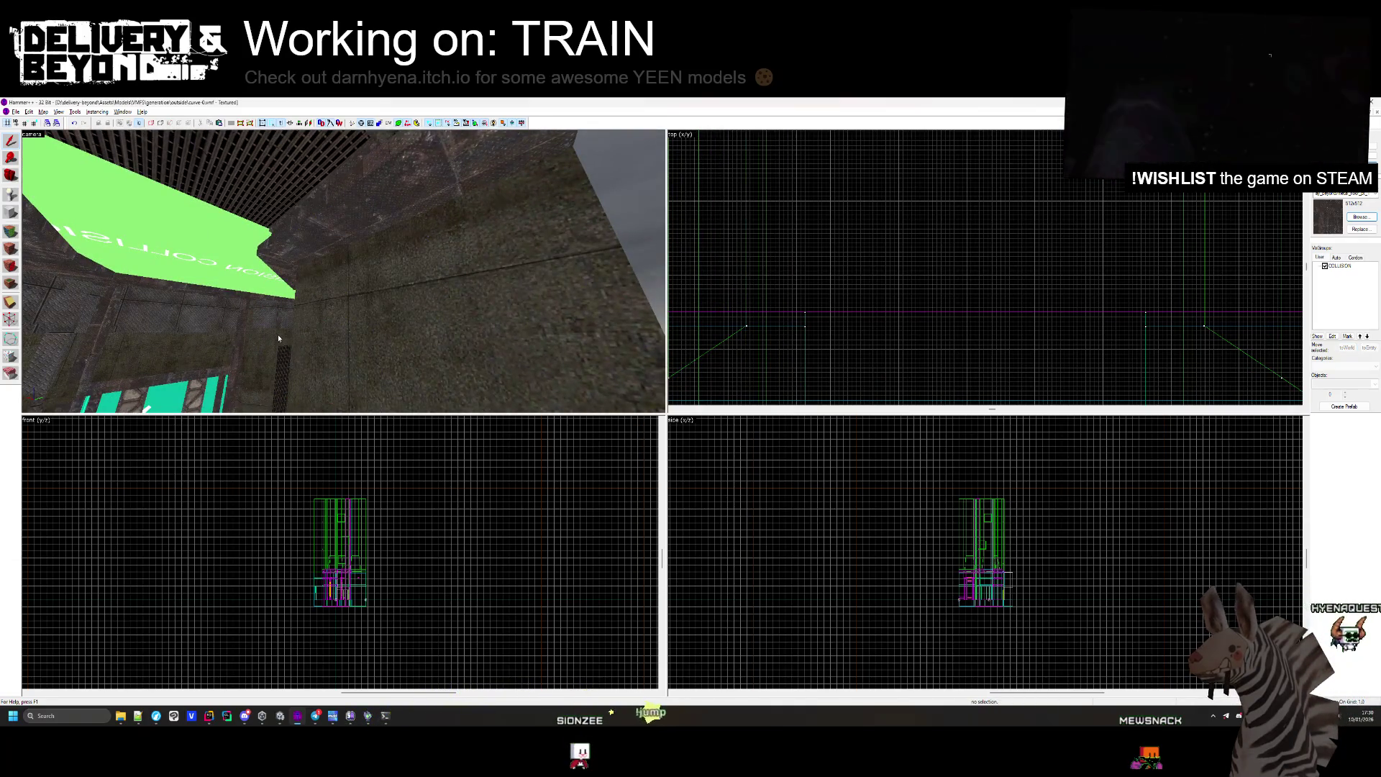
Delete the red brush beside the pale wall and the neighbouring wall brush.
{"action": "left_click_drag", "start_coordinate": [279, 339], "coordinate": [358, 297]}
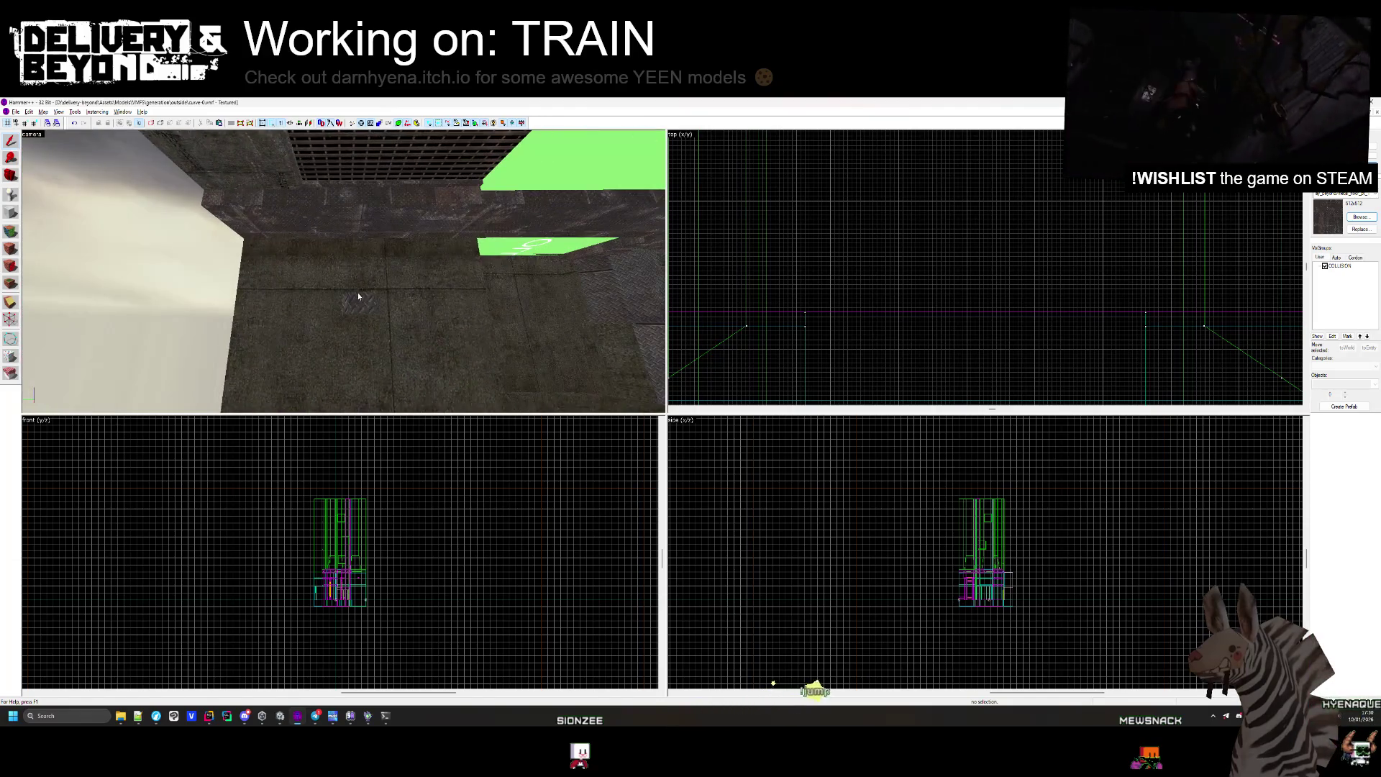
{"action": "left_click_drag", "start_coordinate": [381, 246], "coordinate": [343, 272]}
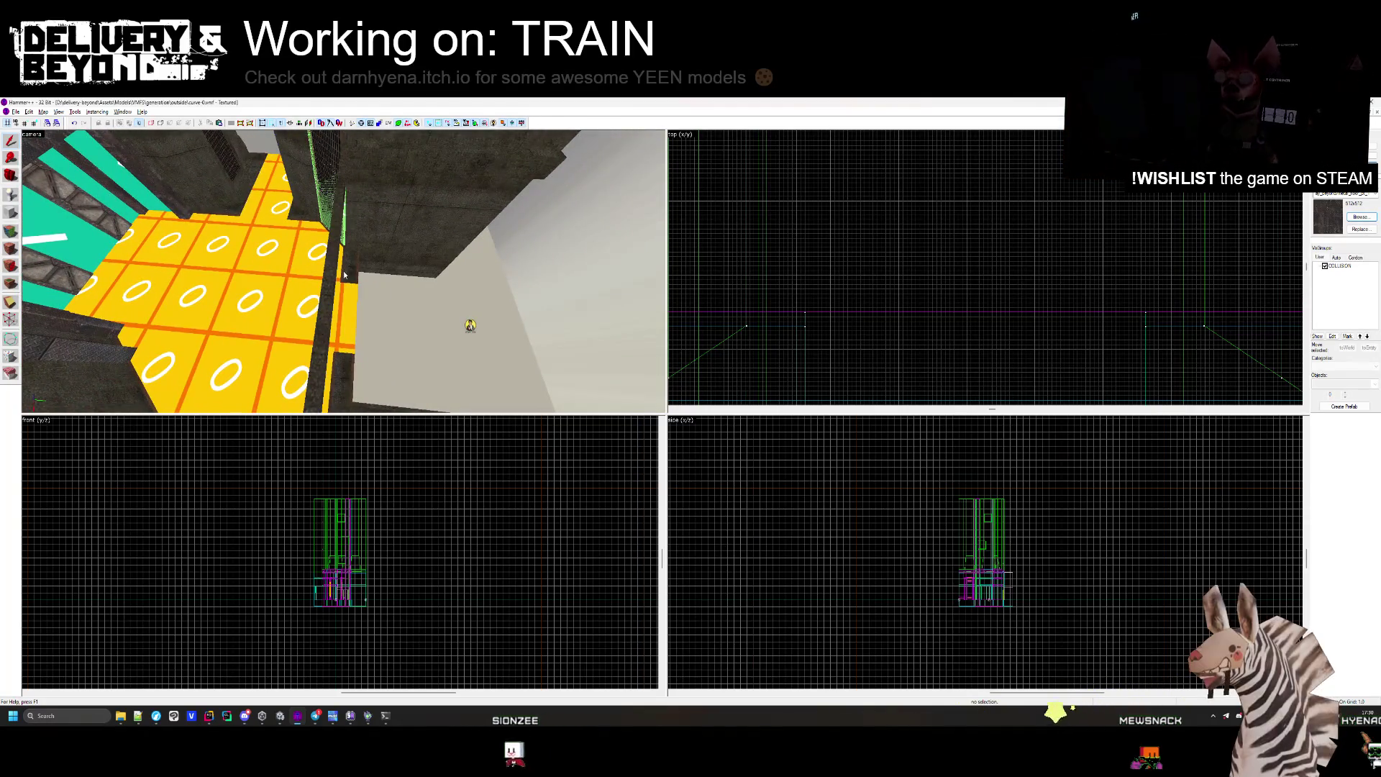
{"action": "left_click", "coordinate": [344, 275]}
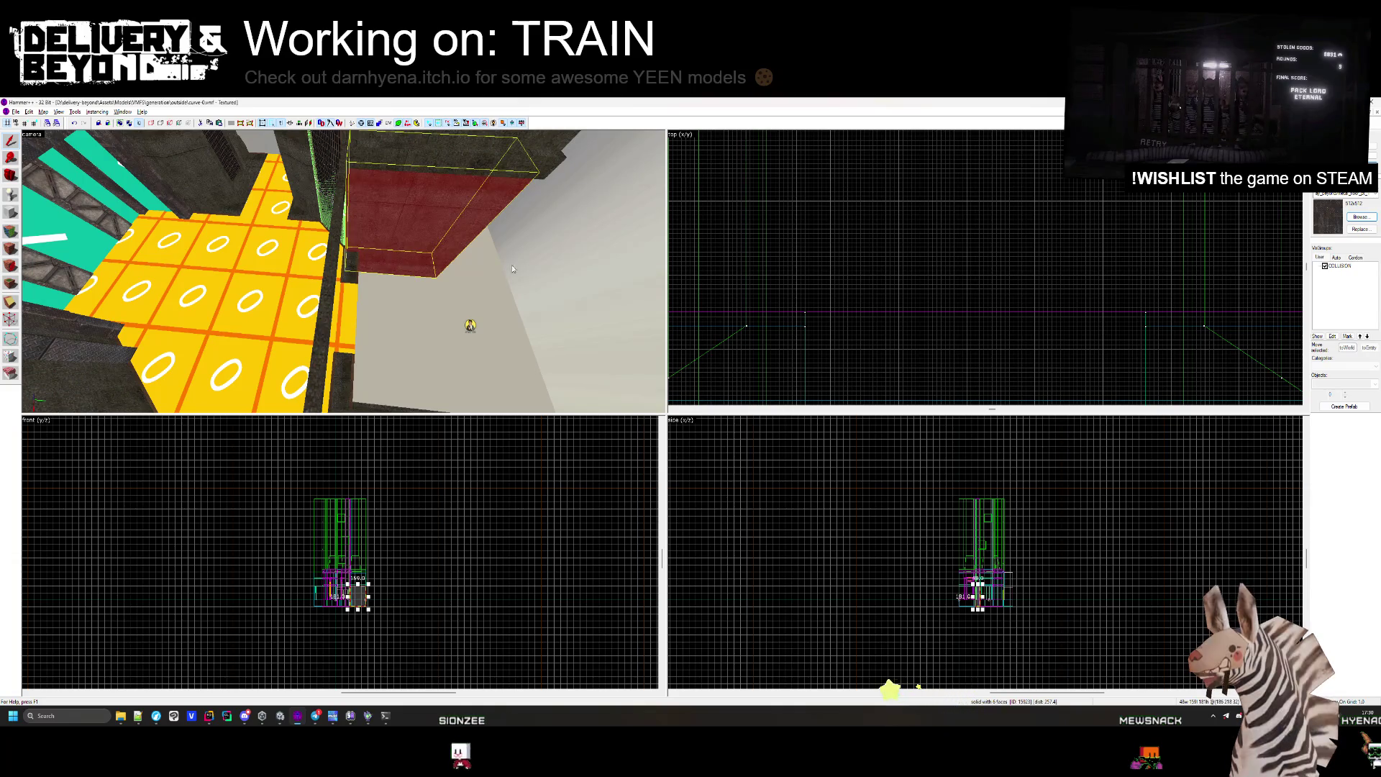
{"action": "scroll", "coordinate": [810, 221], "scroll_direction": "up", "scroll_amount": 3}
{"action": "key", "text": "Delete"}
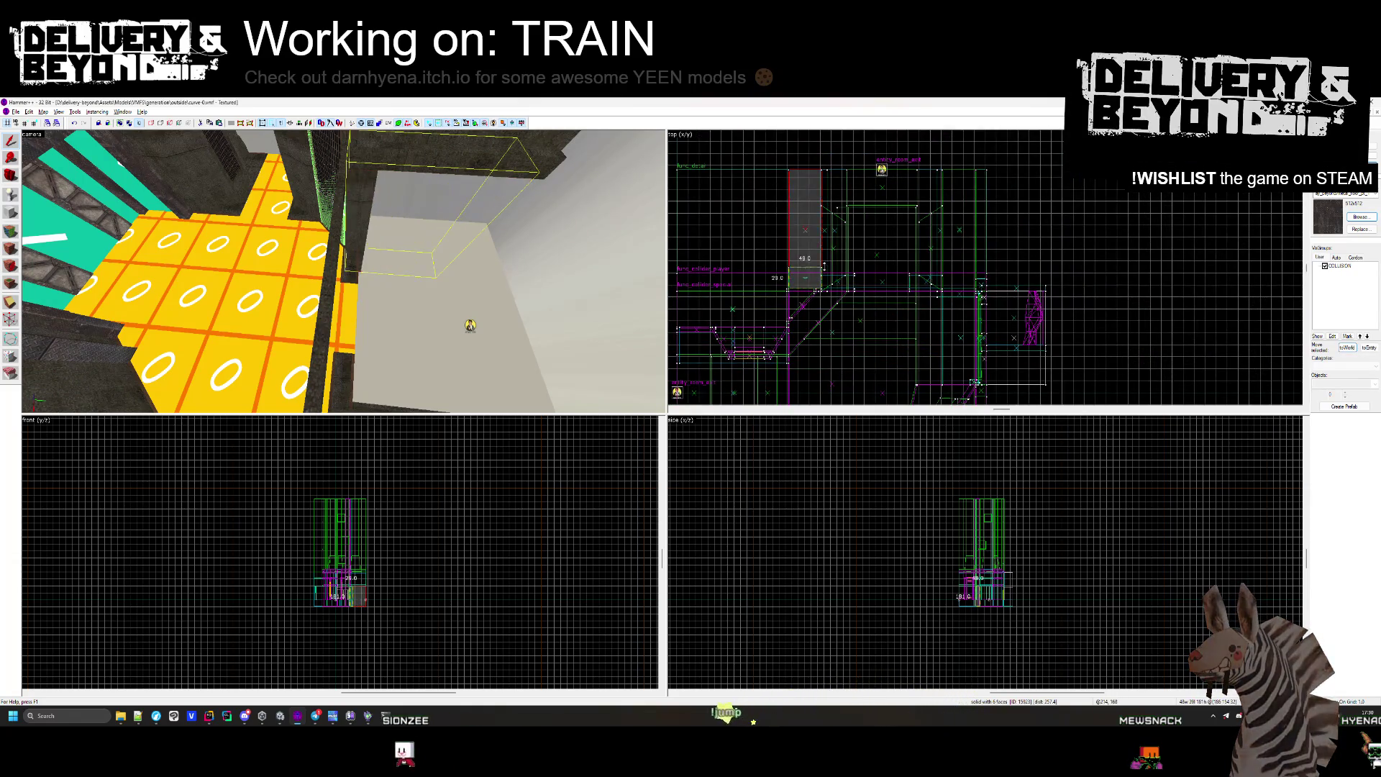
{"action": "scroll", "coordinate": [697, 270], "scroll_direction": "up", "scroll_amount": 3}
{"action": "left_click_drag", "start_coordinate": [343, 271], "coordinate": [343, 271]}
{"action": "left_click", "coordinate": [377, 231]}
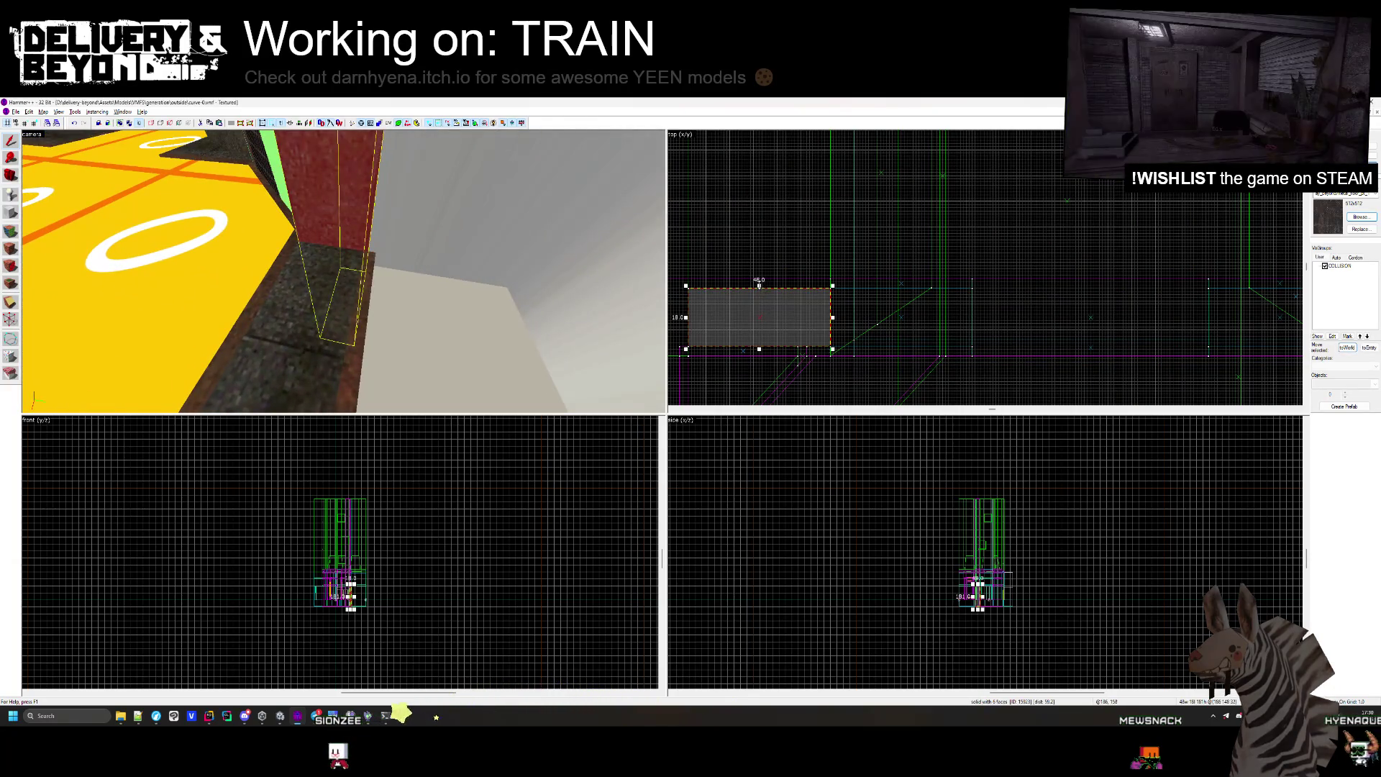
{"action": "key", "text": "Delete"}
Try resizing brushes to 48 units wide and 162 tall, then undo the small 48 by 24 brush.
{"action": "left_click_drag", "start_coordinate": [300, 220], "coordinate": [299, 220]}
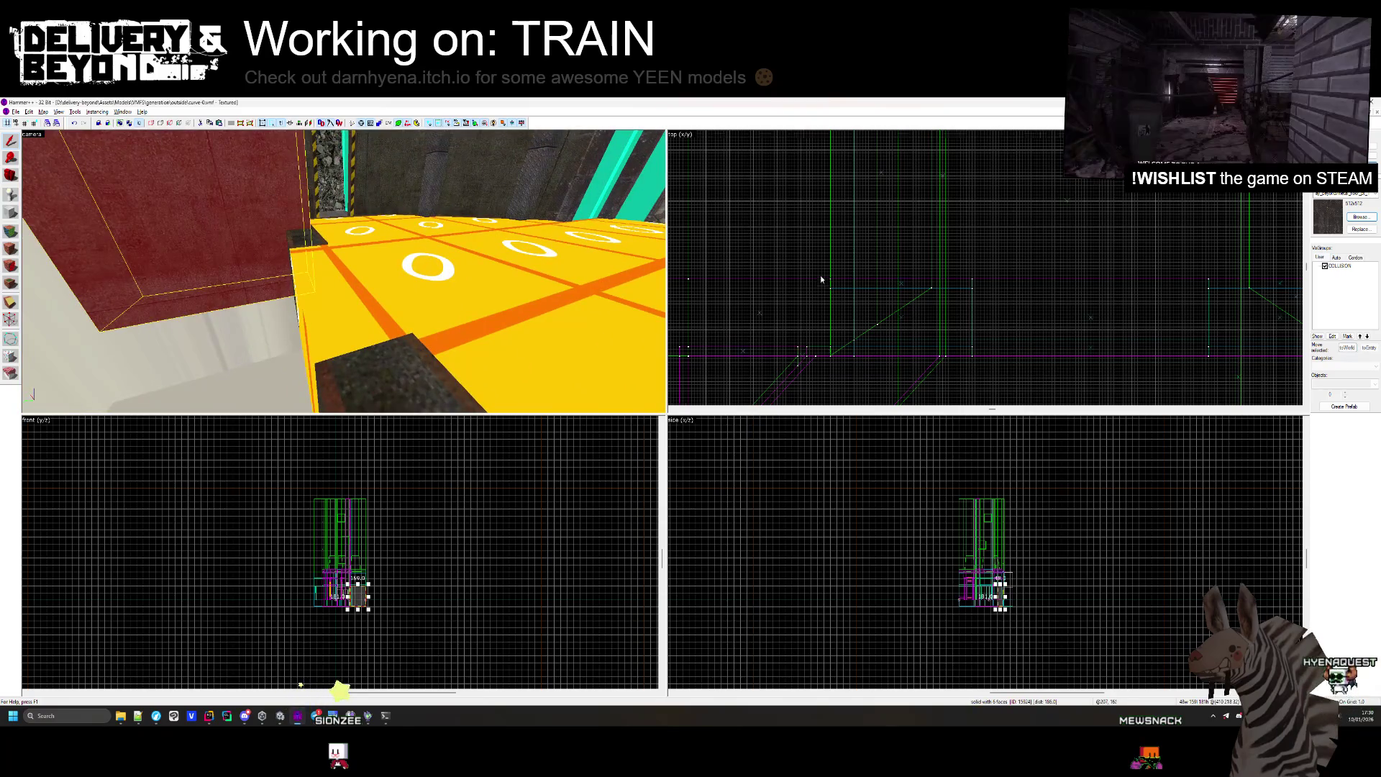
{"action": "scroll", "coordinate": [821, 279], "scroll_direction": "down", "scroll_amount": 3}
{"action": "left_click_drag", "start_coordinate": [965, 146], "coordinate": [945, 240]}
{"action": "scroll", "coordinate": [950, 230], "scroll_direction": "up", "scroll_amount": 4}
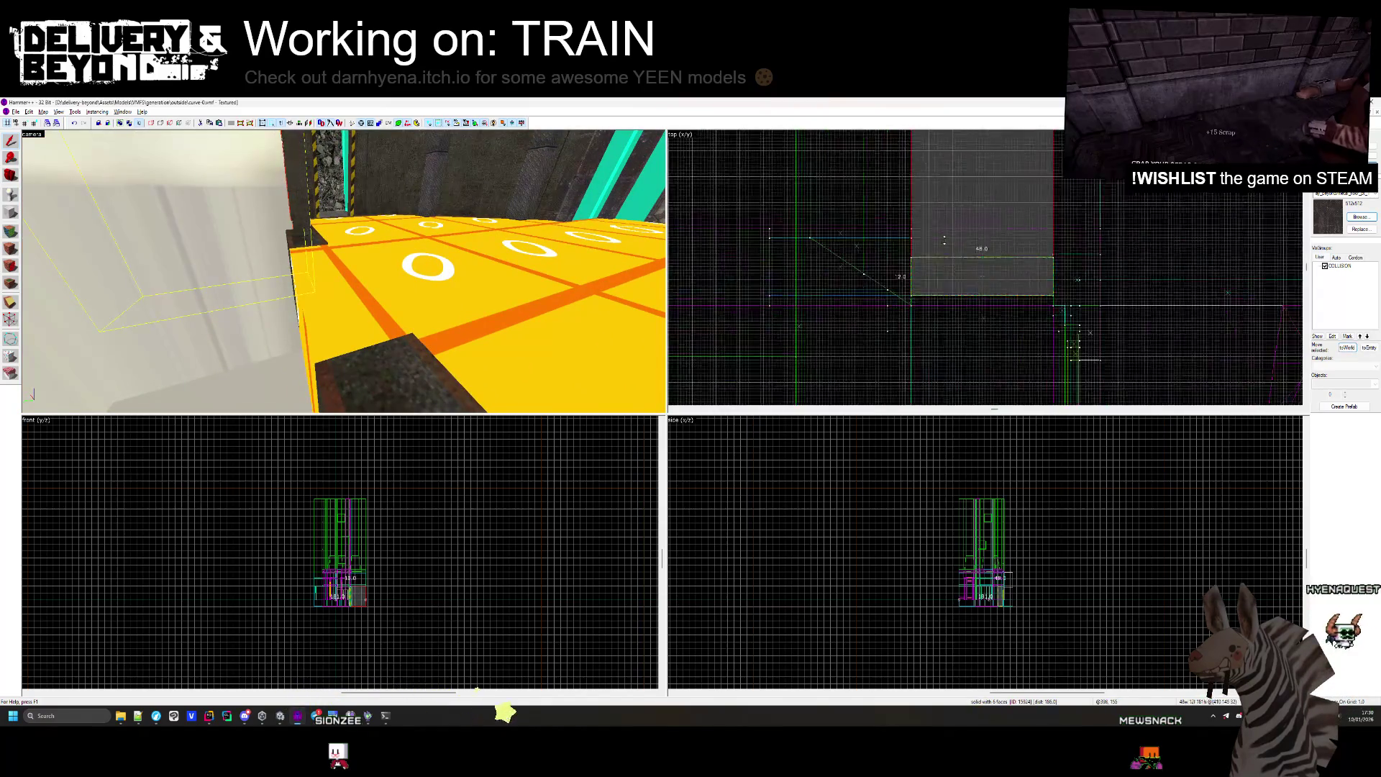
{"action": "left_click_drag", "start_coordinate": [646, 208], "coordinate": [645, 208]}
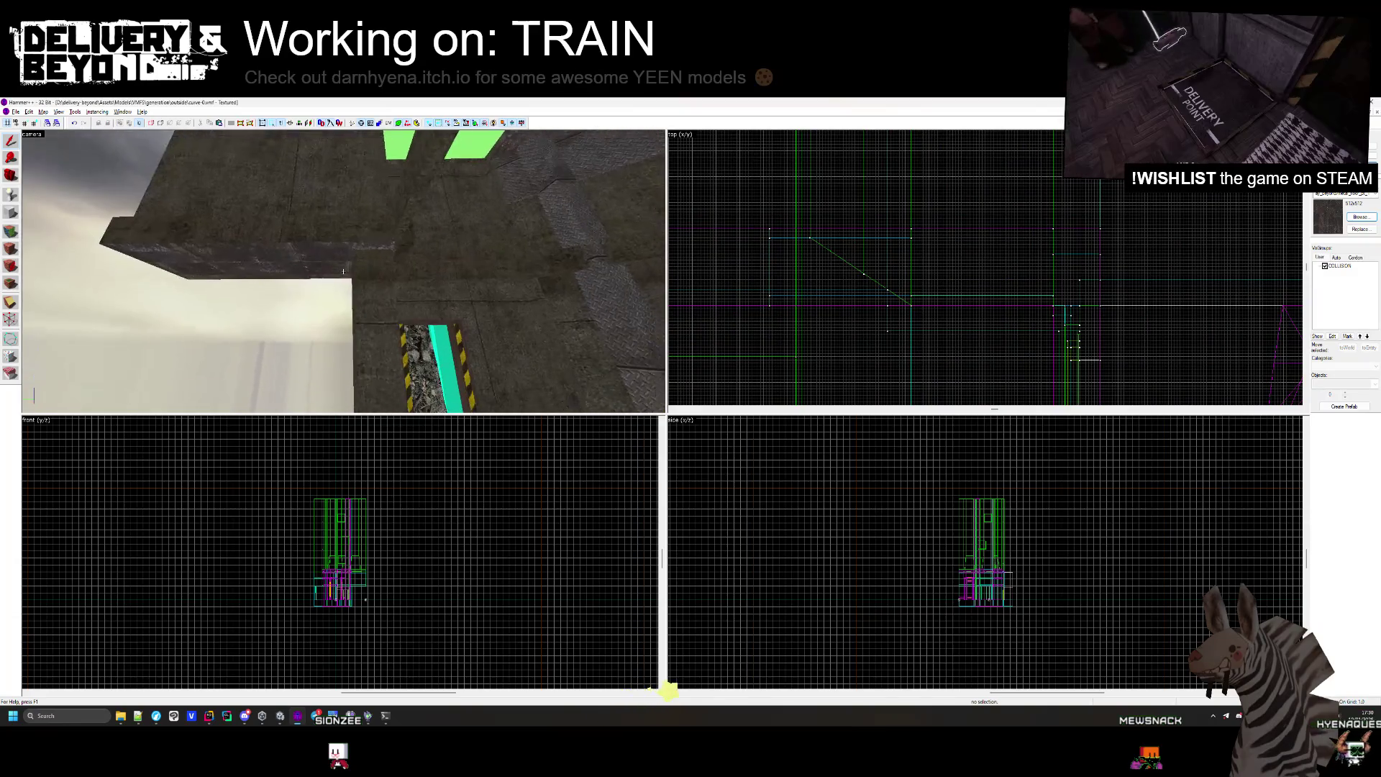
{"action": "left_click", "coordinate": [273, 209]}
{"action": "scroll", "coordinate": [927, 267], "scroll_direction": "up", "scroll_amount": 2}
{"action": "scroll", "coordinate": [927, 268], "scroll_direction": "down", "scroll_amount": 3}
{"action": "mouse_move", "coordinate": [934, 218]}
{"action": "left_mouse_down"}
{"action": "mouse_move", "coordinate": [936, 145]}
{"action": "mouse_move", "coordinate": [934, 277]}
{"action": "mouse_move", "coordinate": [894, 255]}
{"action": "left_mouse_up"}
{"action": "scroll", "coordinate": [894, 259], "scroll_direction": "up", "scroll_amount": 6}
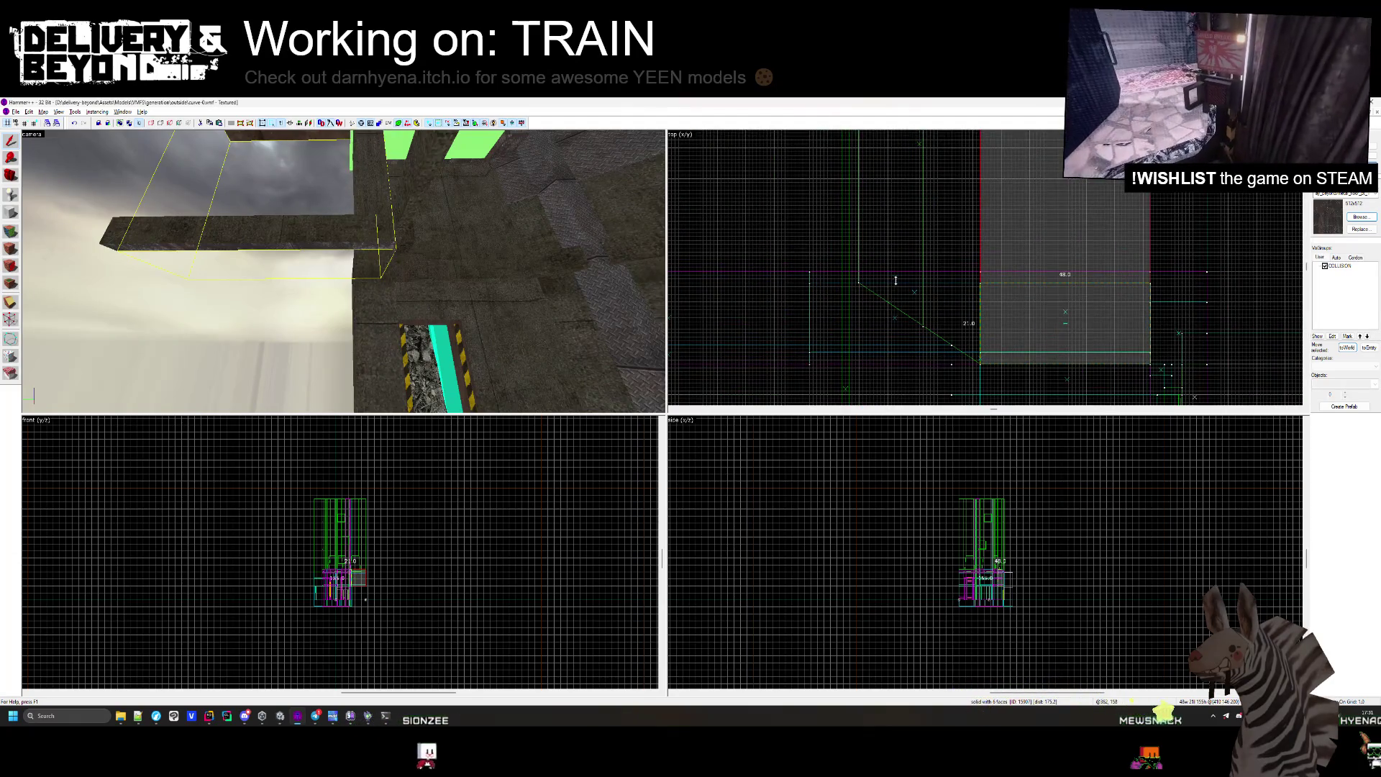
{"action": "key", "text": "ctrl+z"}
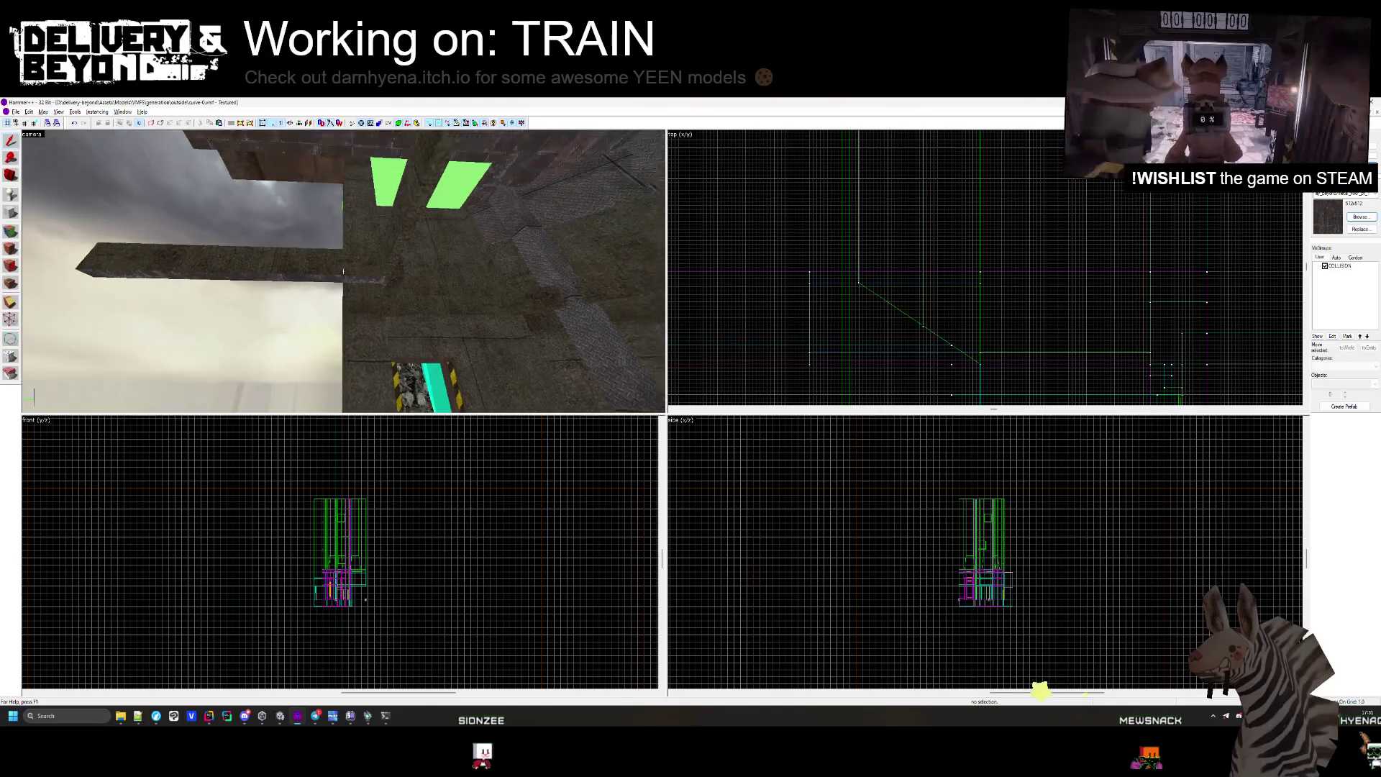
Shorten the larger red plank from 152 to 25 units in the Top view.
{"action": "scroll", "coordinate": [950, 185], "scroll_direction": "down", "scroll_amount": 3}
{"action": "scroll", "coordinate": [950, 185], "scroll_direction": "up", "scroll_amount": 2}
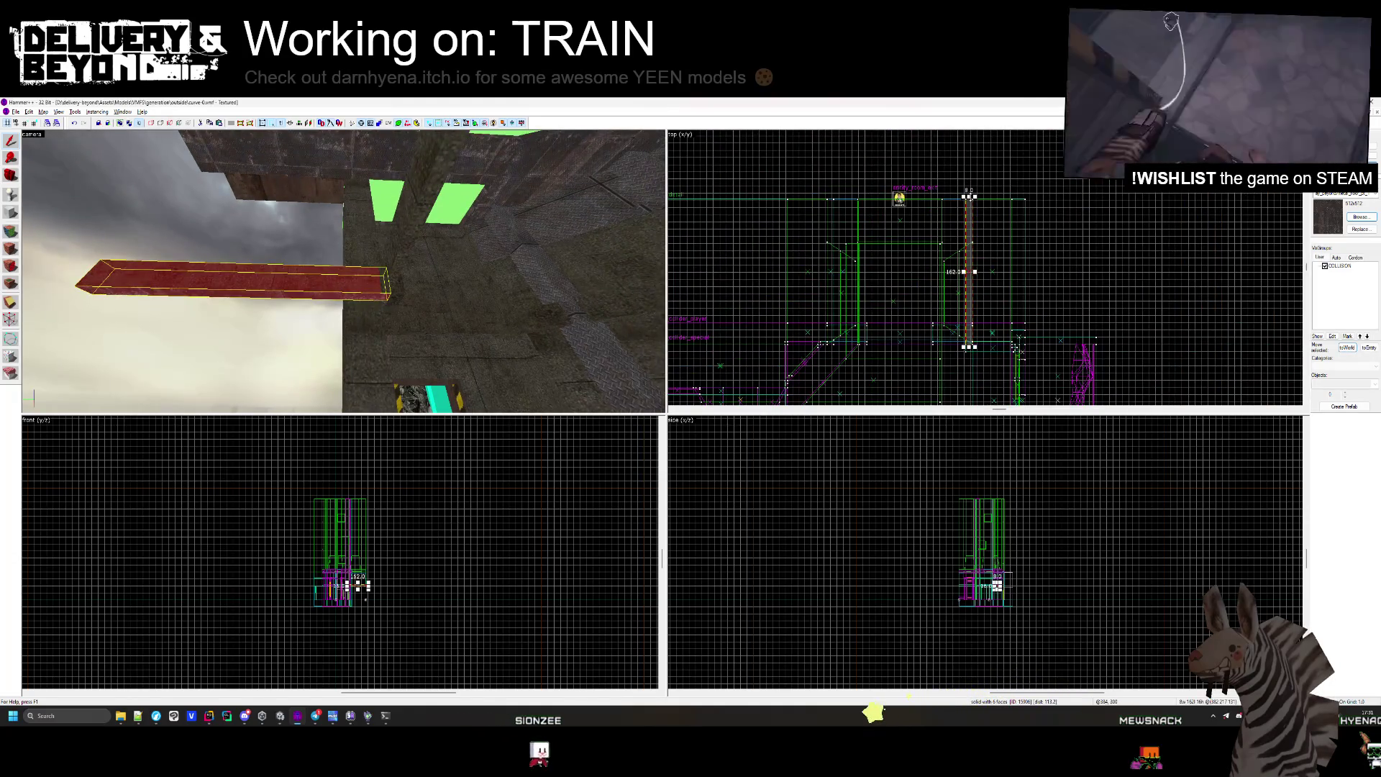
{"action": "scroll", "coordinate": [974, 344], "scroll_direction": "up", "scroll_amount": 7}
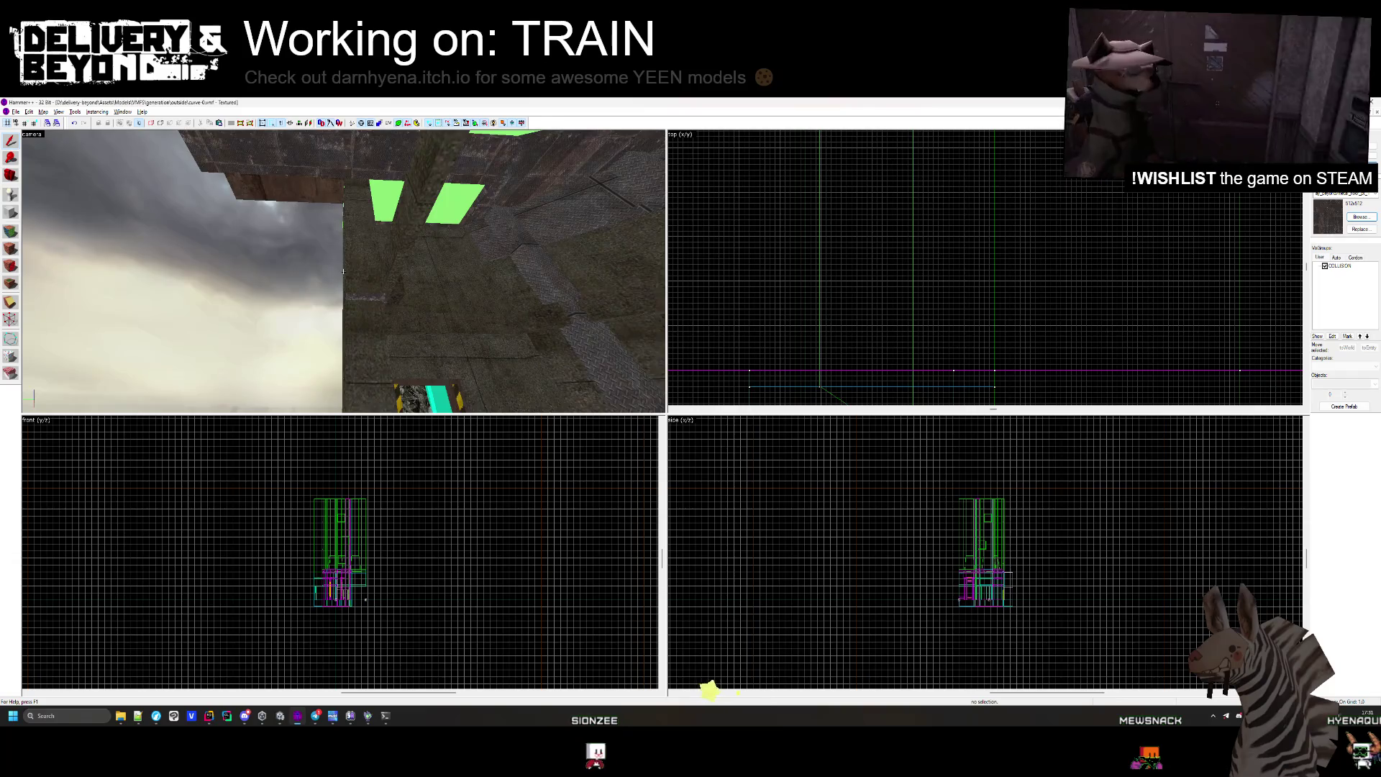
{"action": "left_click", "coordinate": [461, 288]}
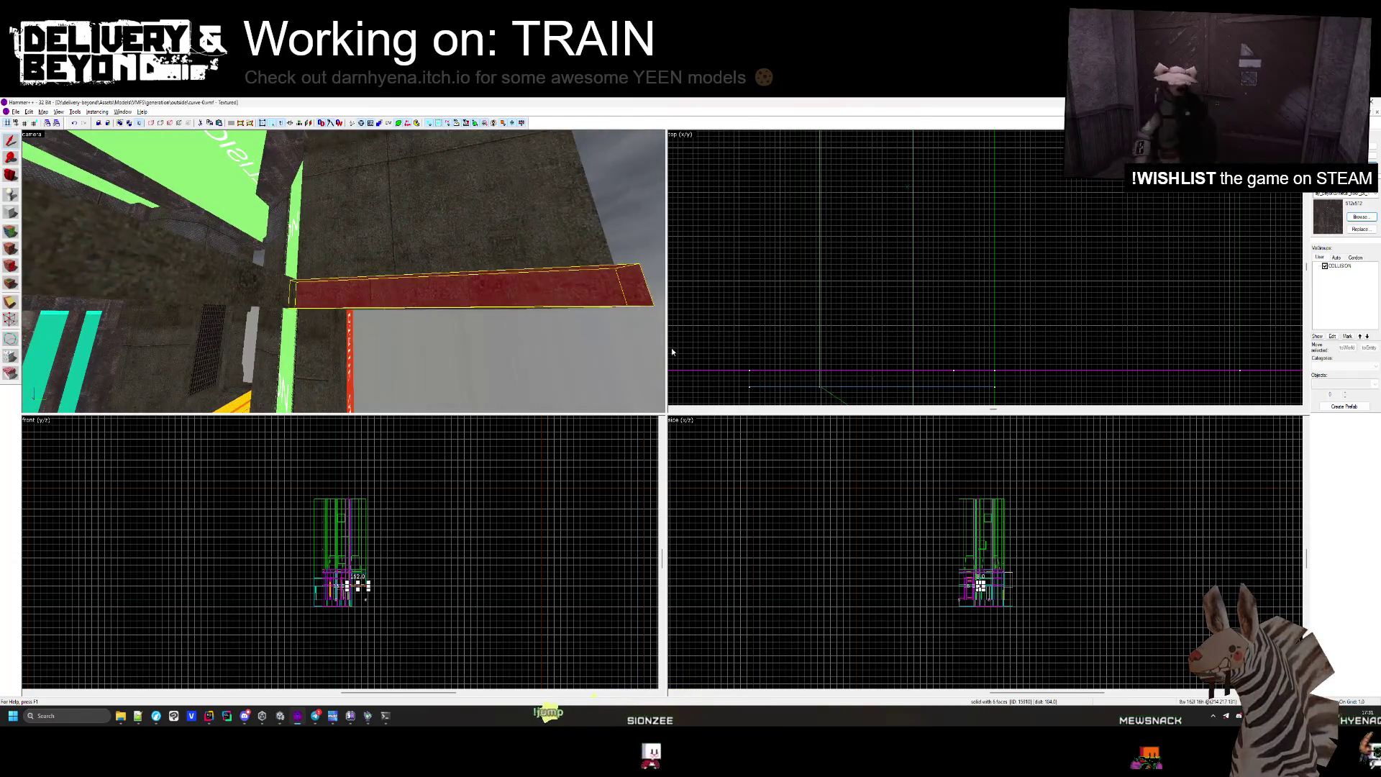
{"action": "scroll", "coordinate": [937, 311], "scroll_direction": "down", "scroll_amount": 5}
{"action": "scroll", "coordinate": [877, 361], "scroll_direction": "up", "scroll_amount": 6}
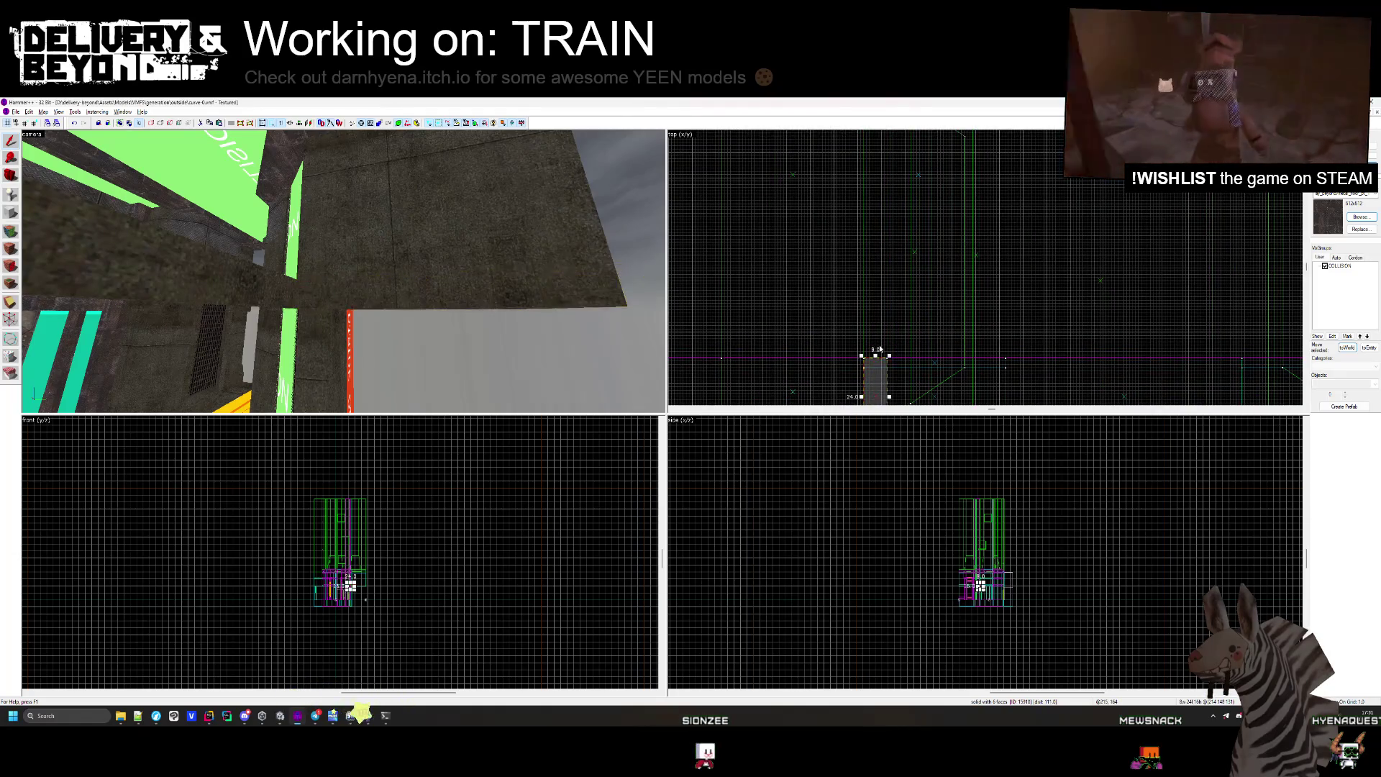
{"action": "left_click", "coordinate": [357, 271]}
{"action": "scroll", "coordinate": [820, 249], "scroll_direction": "down", "scroll_amount": 4}
{"action": "left_click_drag", "start_coordinate": [814, 150], "coordinate": [814, 278]}
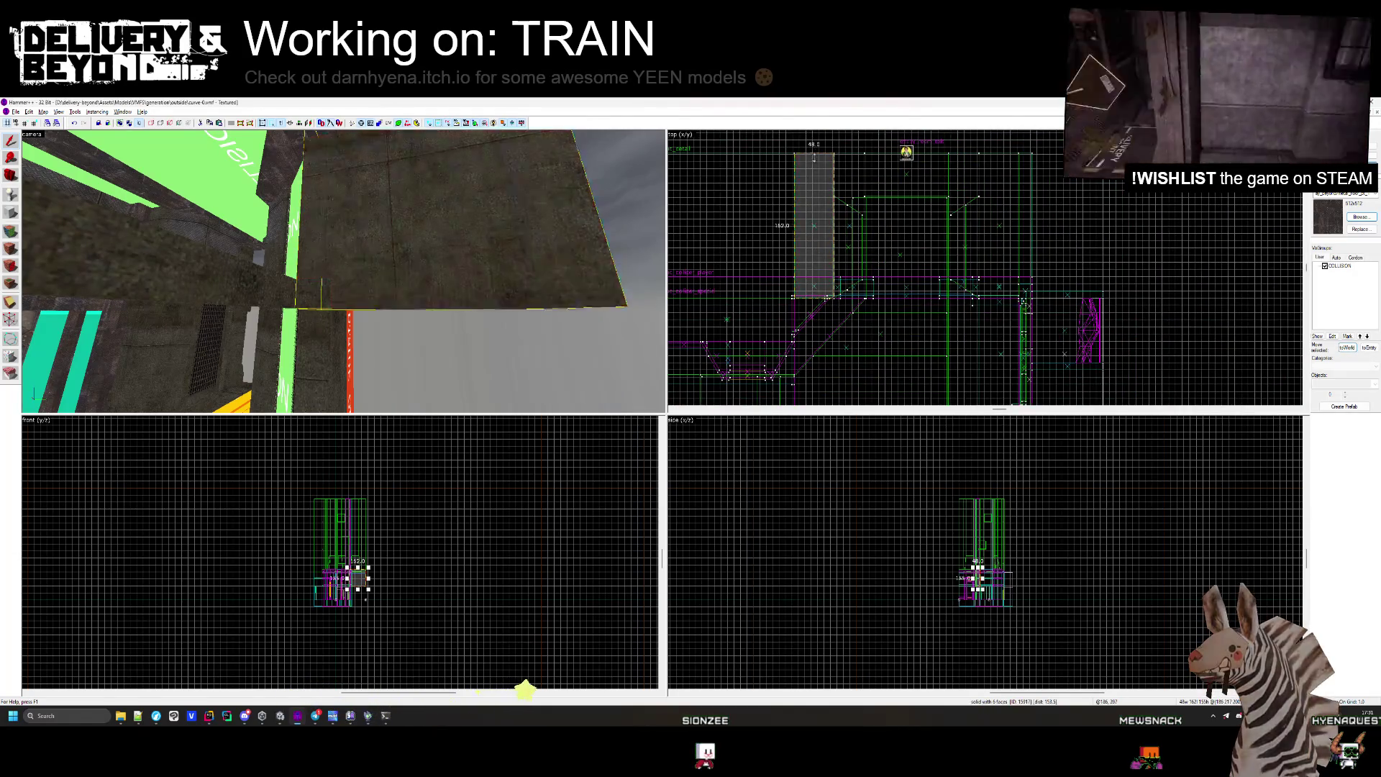
{"action": "scroll", "coordinate": [813, 279], "scroll_direction": "up", "scroll_amount": 5}
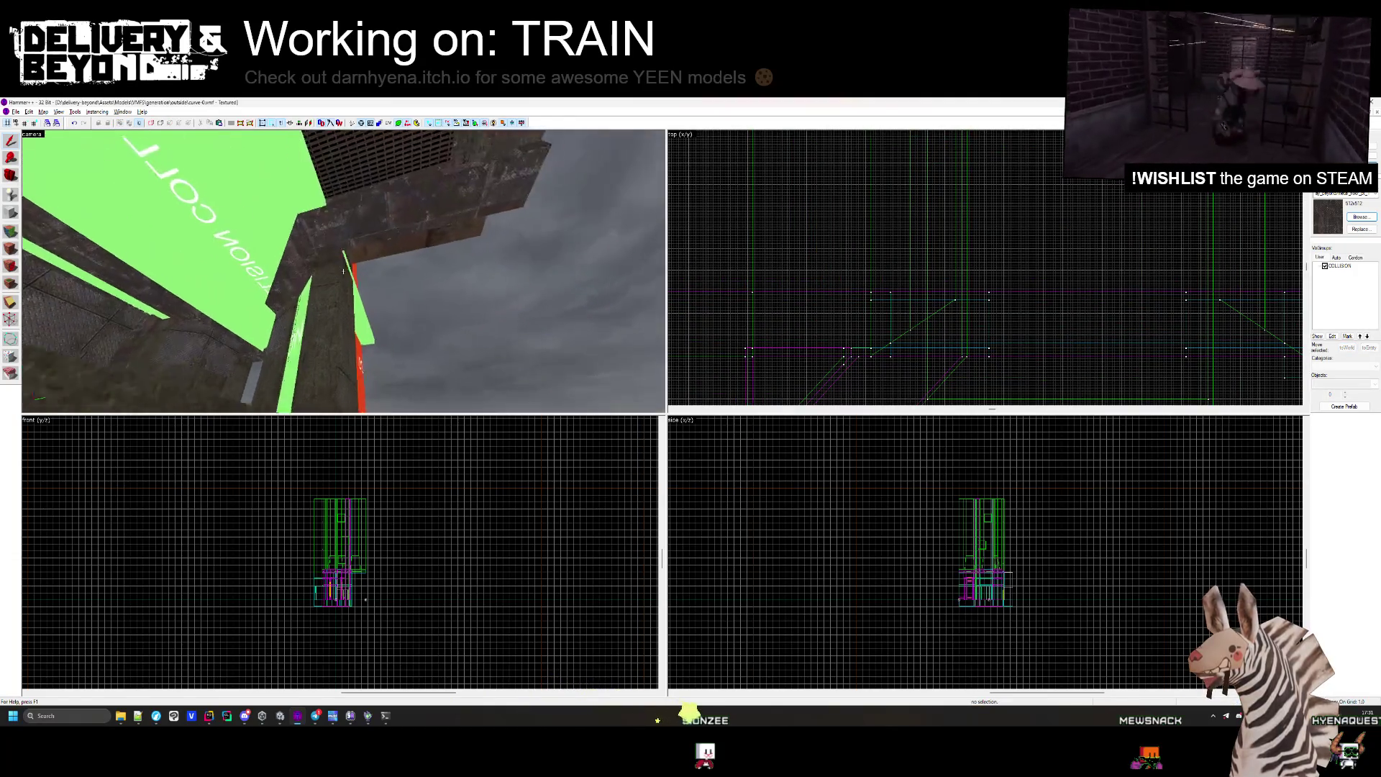
Inspect the neighbouring brush and the 37 by 24 brush, then clear the selection.
{"action": "left_click", "coordinate": [344, 256]}
{"action": "left_click_drag", "start_coordinate": [344, 270], "coordinate": [292, 266]}
{"action": "left_click_drag", "start_coordinate": [294, 315], "coordinate": [343, 270]}
{"action": "scroll", "coordinate": [894, 203], "scroll_direction": "down", "scroll_amount": 2}
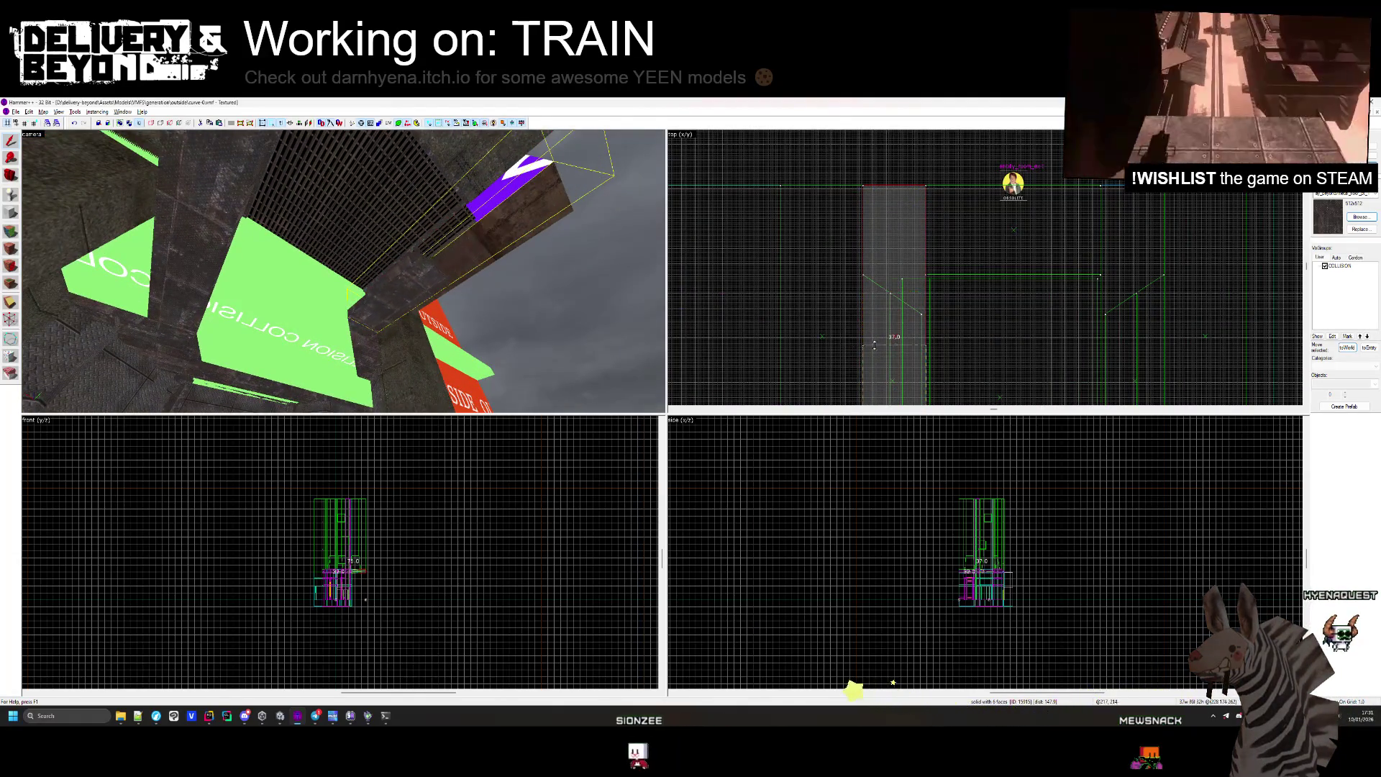
{"action": "scroll", "coordinate": [875, 343], "scroll_direction": "up", "scroll_amount": 3}
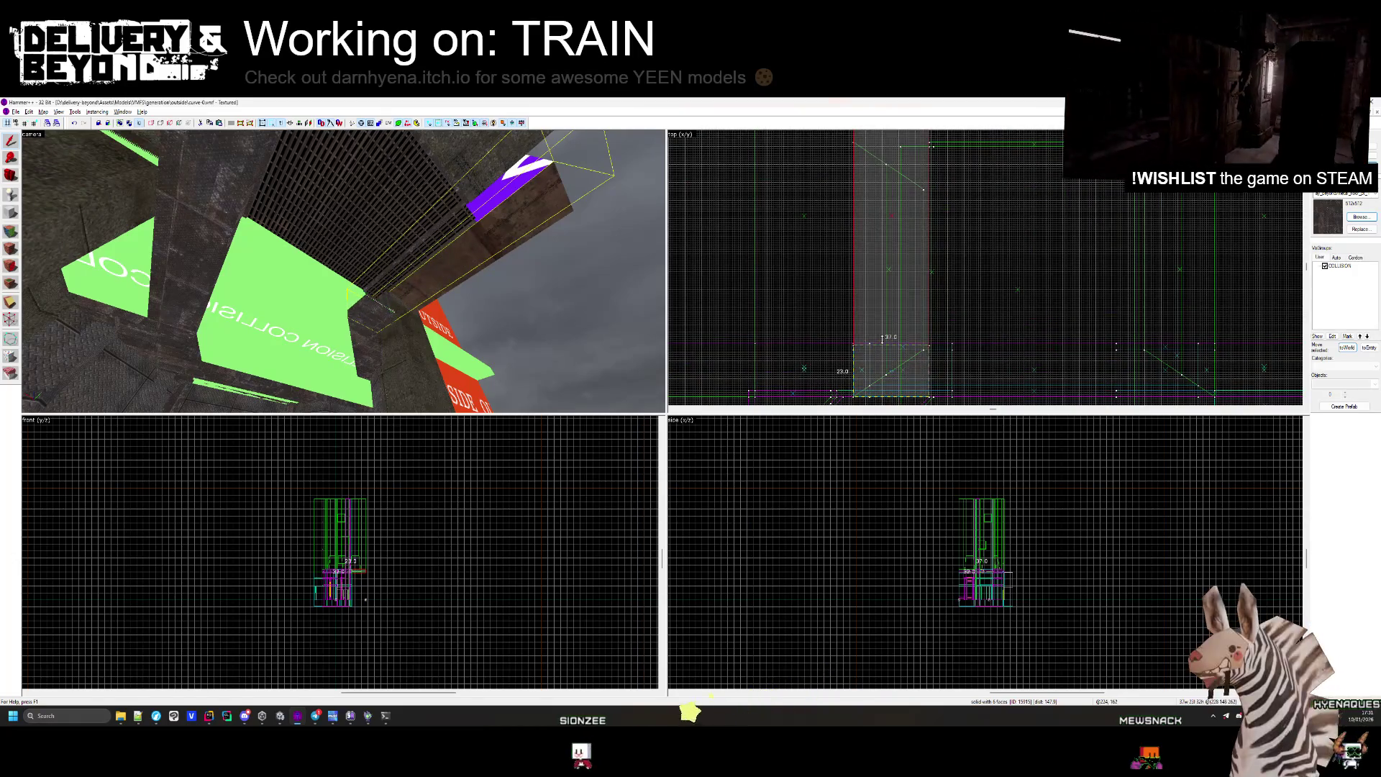
{"action": "left_click", "coordinate": [894, 347]}
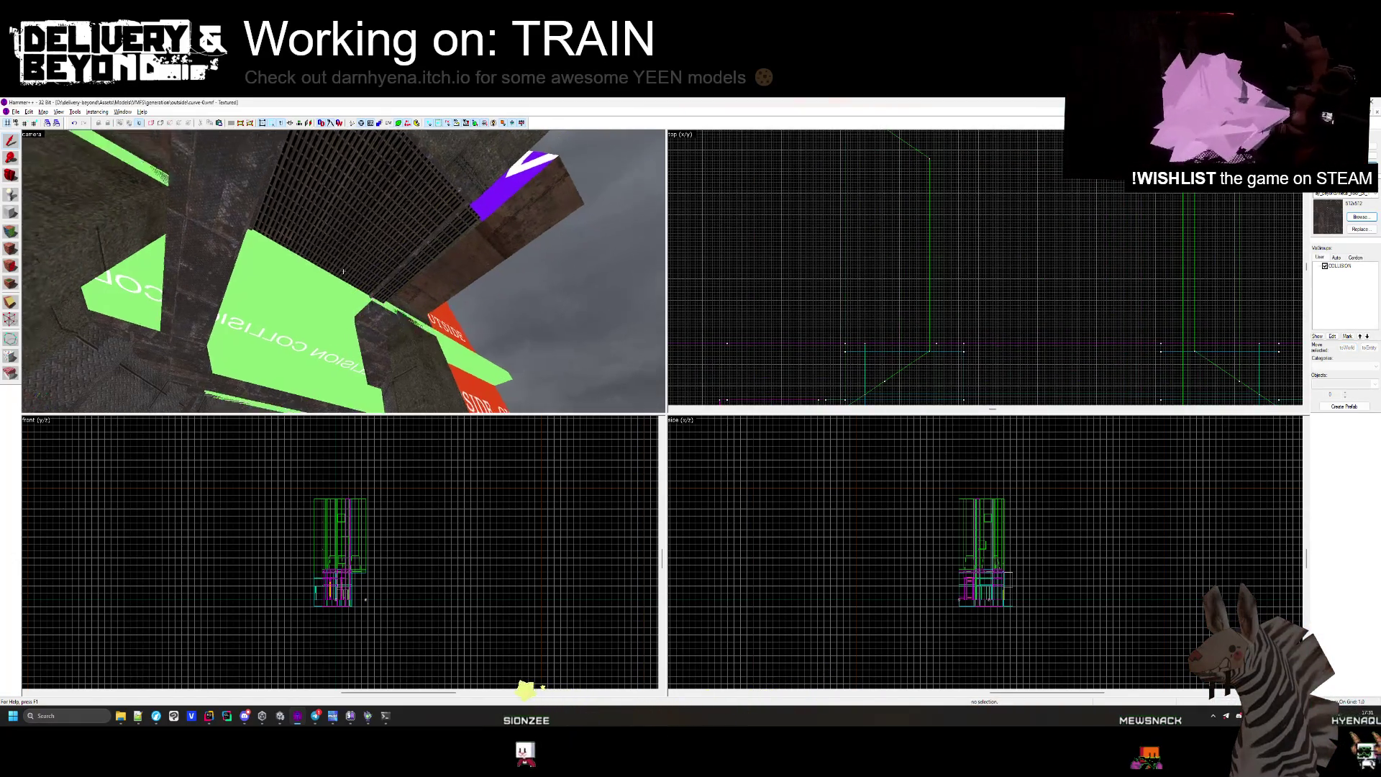
{"action": "left_click_drag", "start_coordinate": [344, 271], "coordinate": [344, 271]}
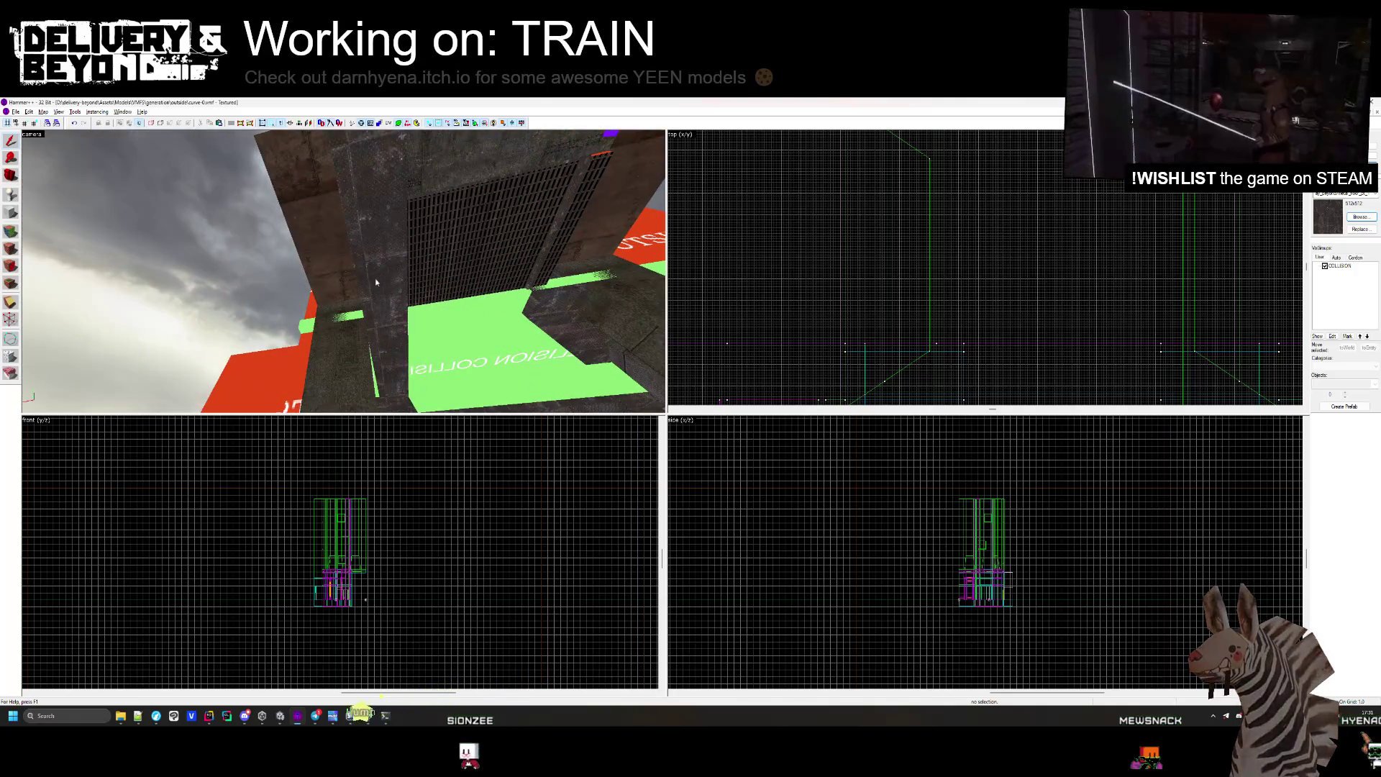
{"action": "scroll", "coordinate": [918, 274], "scroll_direction": "down", "scroll_amount": 2}
{"action": "scroll", "coordinate": [943, 254], "scroll_direction": "up", "scroll_amount": 3}
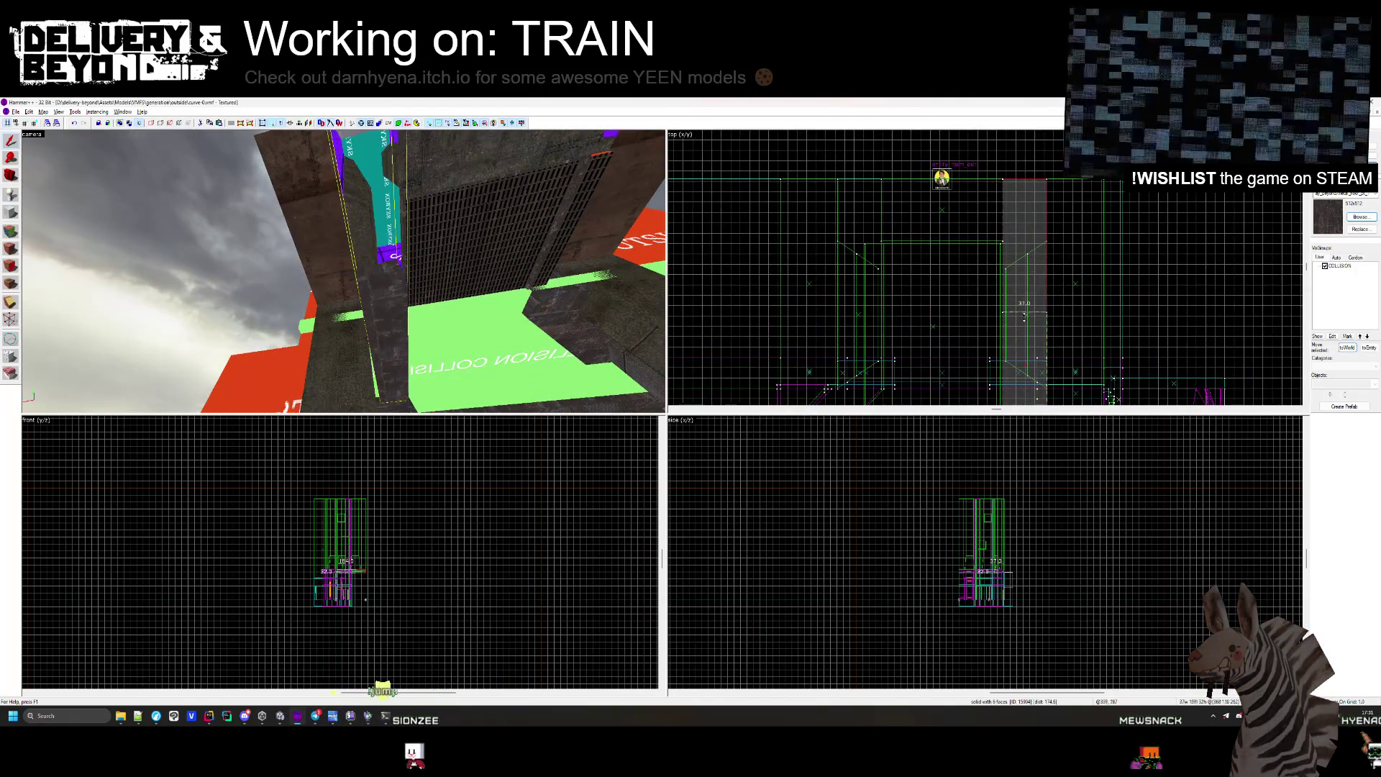
{"action": "scroll", "coordinate": [1025, 317], "scroll_direction": "up", "scroll_amount": 3}
{"action": "key", "text": "Escape"}
{"action": "left_click_drag", "start_coordinate": [344, 271], "coordinate": [344, 271]}
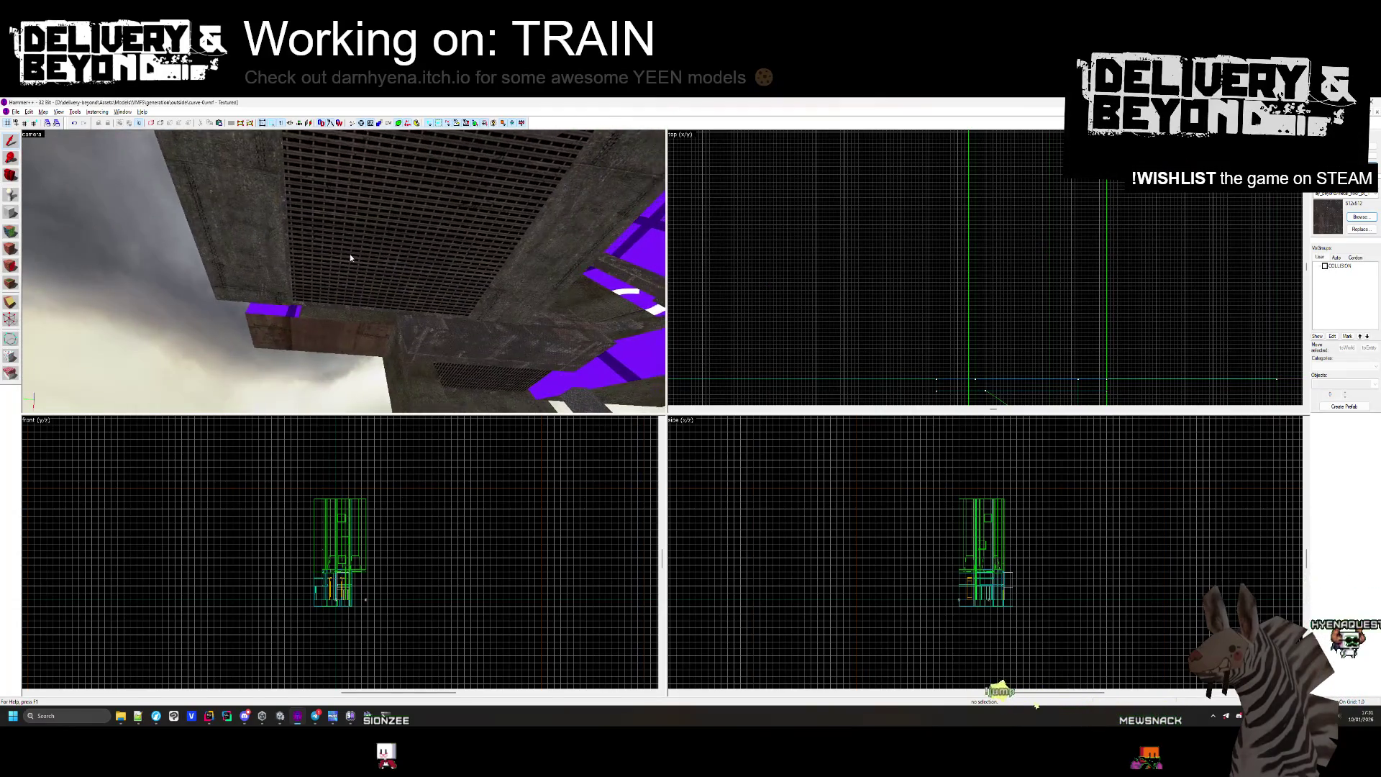
{"action": "left_click", "coordinate": [359, 279]}
{"action": "left_click_drag", "start_coordinate": [245, 280], "coordinate": [245, 296]}
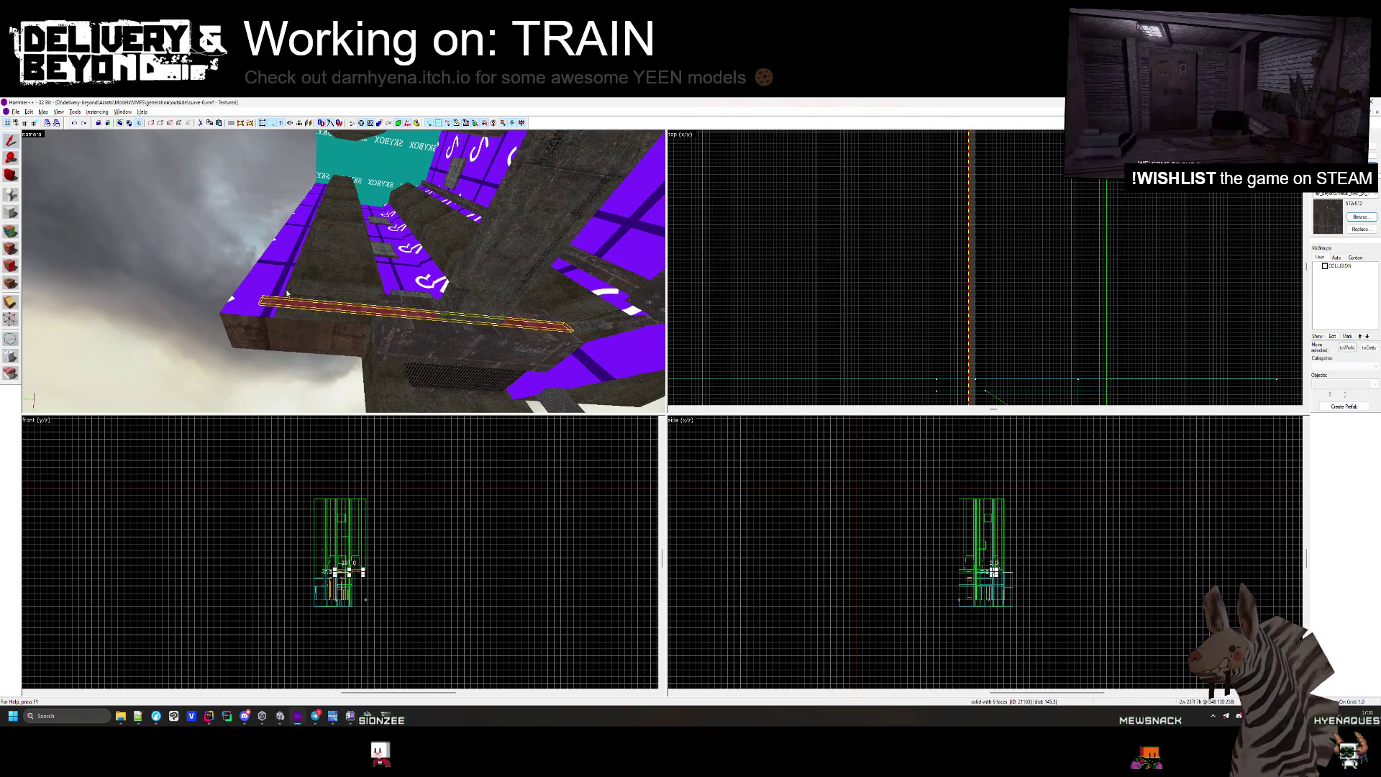
{"action": "mouse_move", "coordinate": [287, 292]}
{"action": "left_mouse_down"}
{"action": "mouse_move", "coordinate": [404, 262]}
{"action": "mouse_move", "coordinate": [346, 274]}
{"action": "left_mouse_up"}
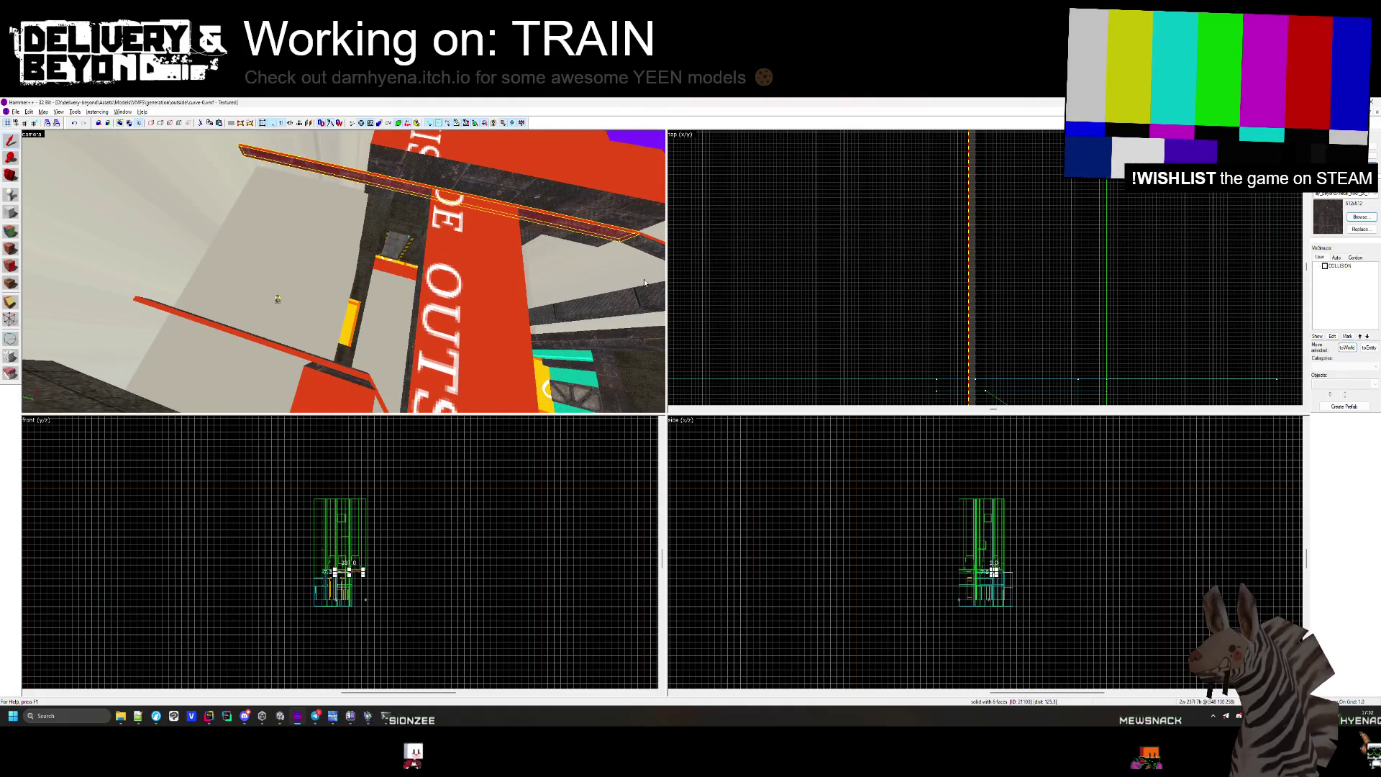
{"action": "scroll", "coordinate": [790, 250], "scroll_direction": "up", "scroll_amount": 3}
{"action": "scroll", "coordinate": [830, 154], "scroll_direction": "up", "scroll_amount": 3}
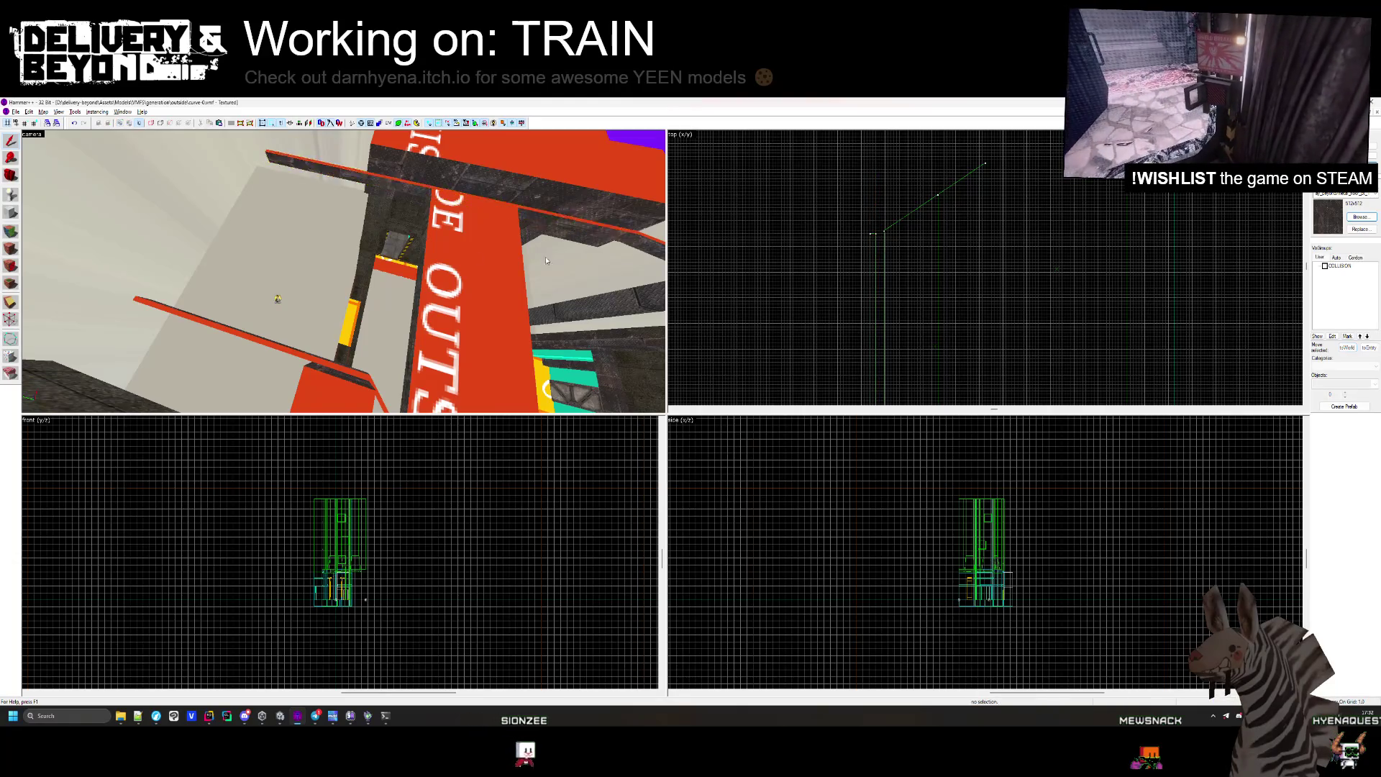
{"action": "left_click_drag", "start_coordinate": [546, 260], "coordinate": [343, 271]}
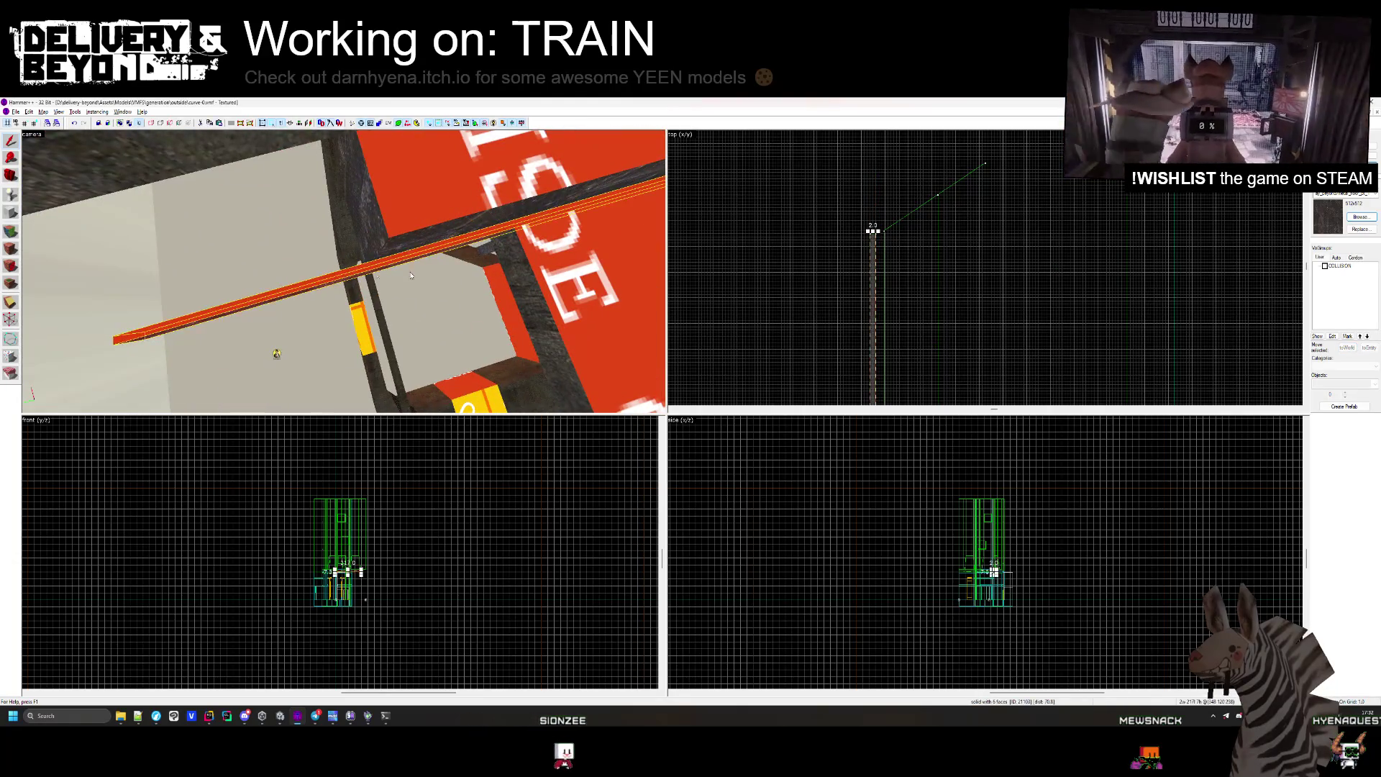
{"action": "scroll", "coordinate": [880, 162], "scroll_direction": "down", "scroll_amount": 4}
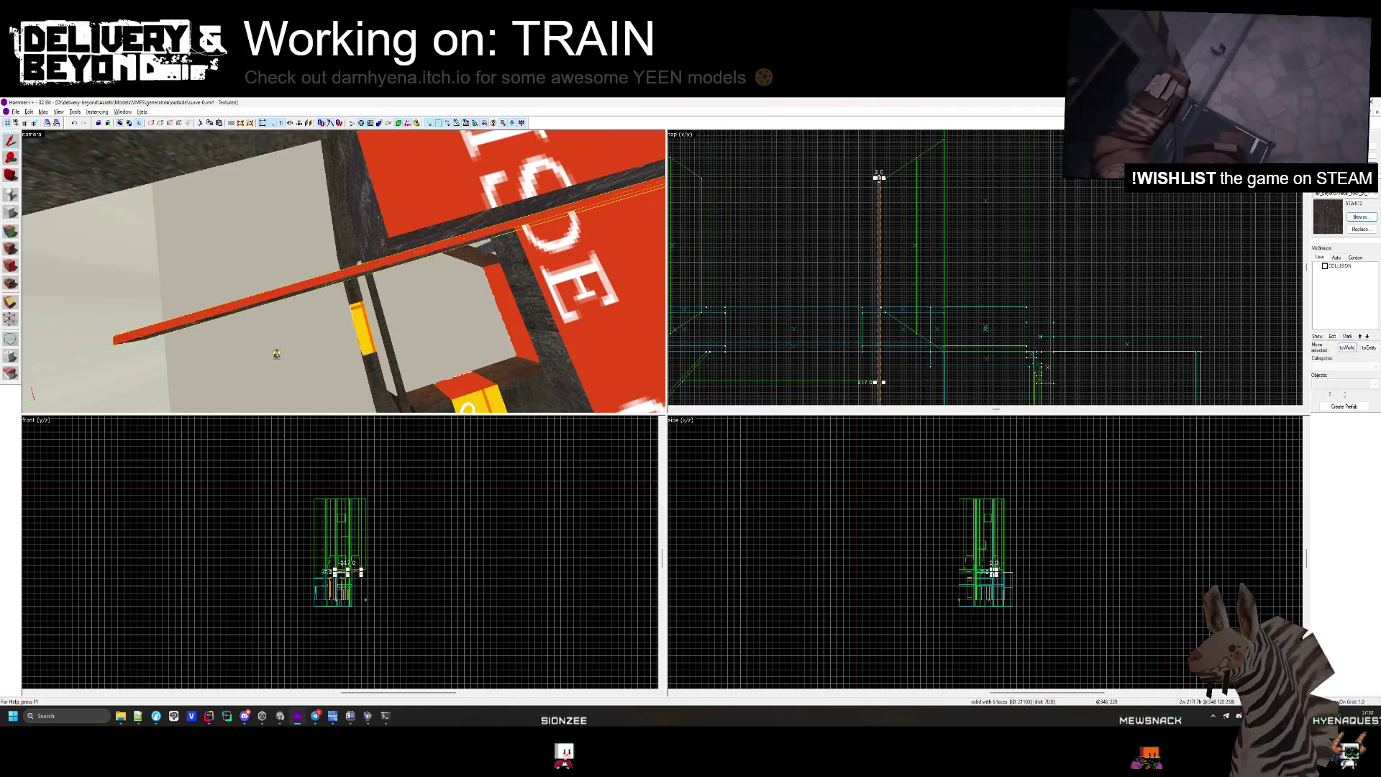
{"action": "scroll", "coordinate": [873, 311], "scroll_direction": "up", "scroll_amount": 1}
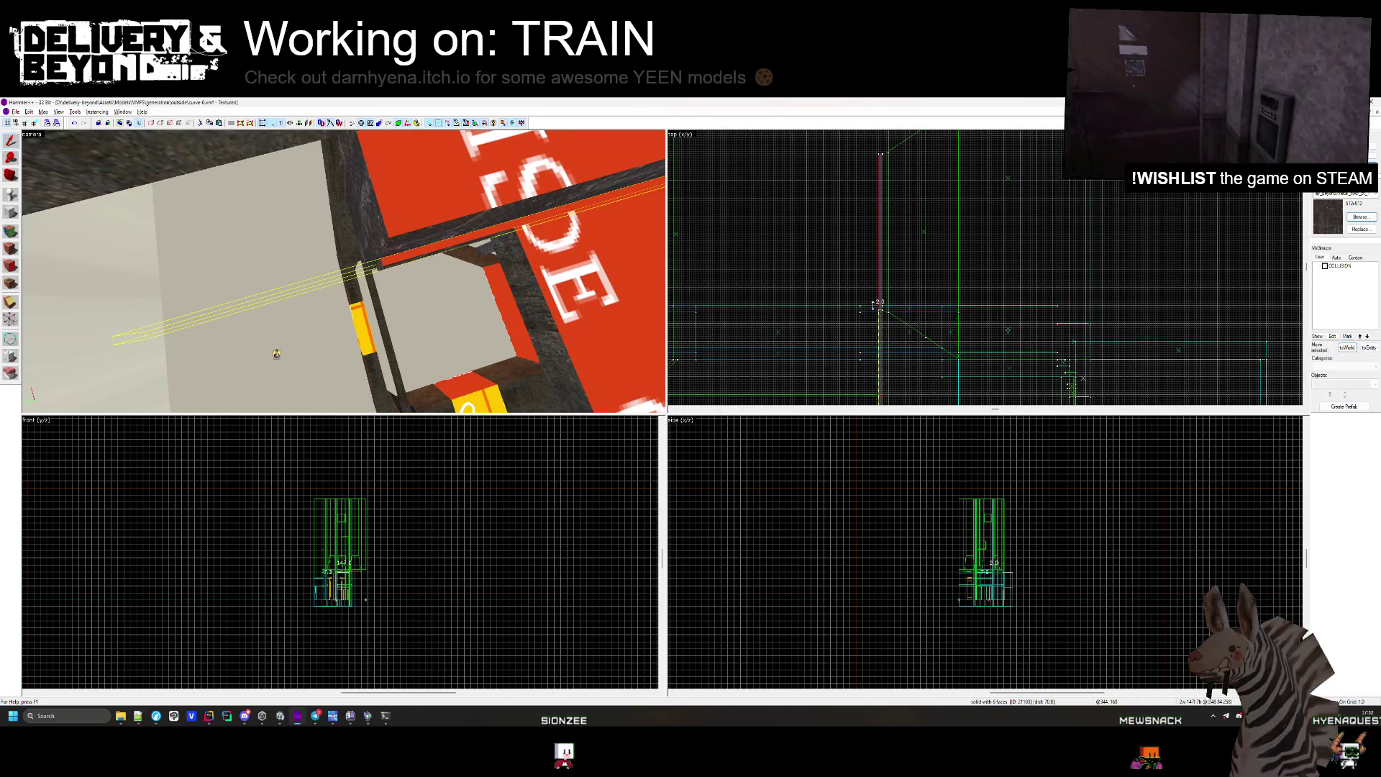
{"action": "left_click_drag", "start_coordinate": [522, 317], "coordinate": [359, 214]}
{"action": "left_click", "coordinate": [359, 214]}
{"action": "left_click", "coordinate": [360, 230]}
{"action": "scroll", "coordinate": [783, 200], "scroll_direction": "up", "scroll_amount": 3}
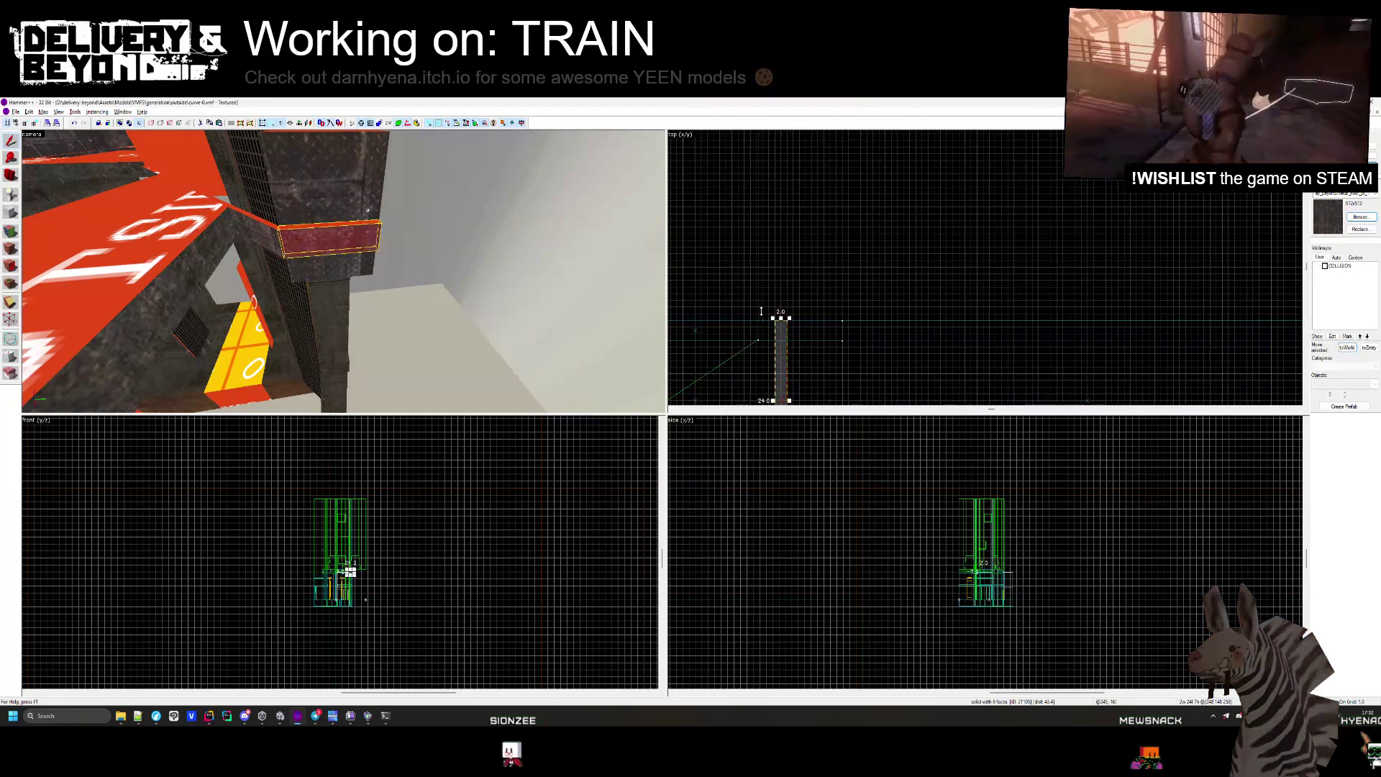
{"action": "key", "text": "Escape"}
{"action": "key", "text": "w"}
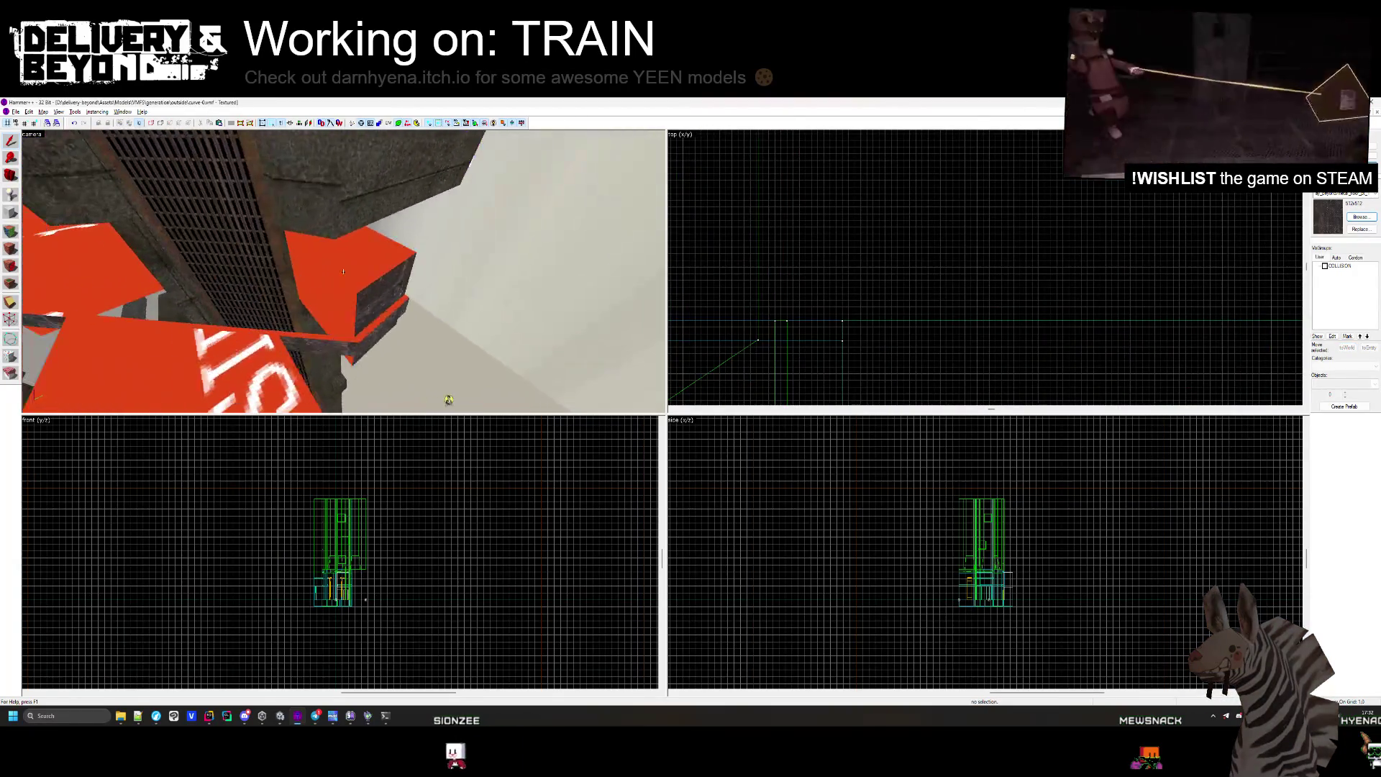
{"action": "key", "text": "s"}
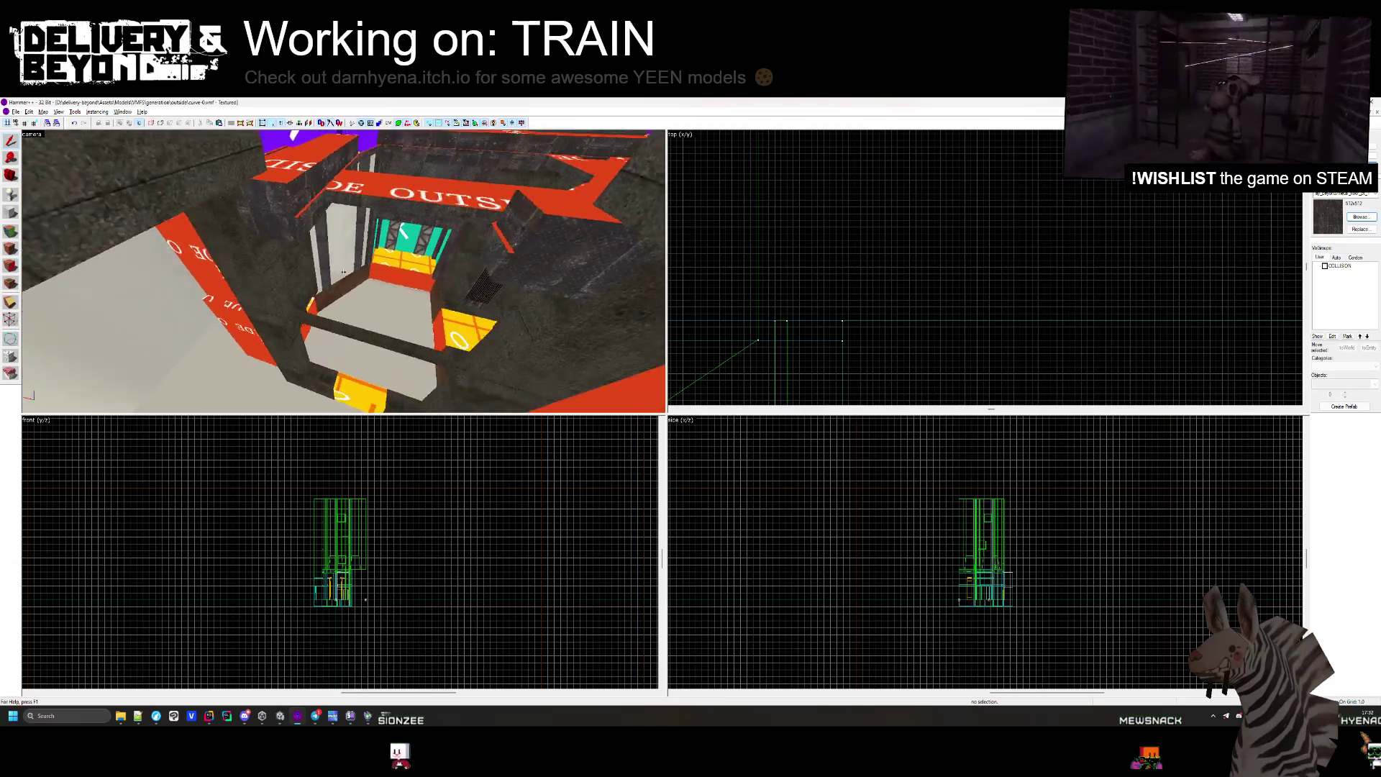
Shrink the red seven-faced brush from 114 to 30 units.
{"action": "left_click", "coordinate": [342, 268]}
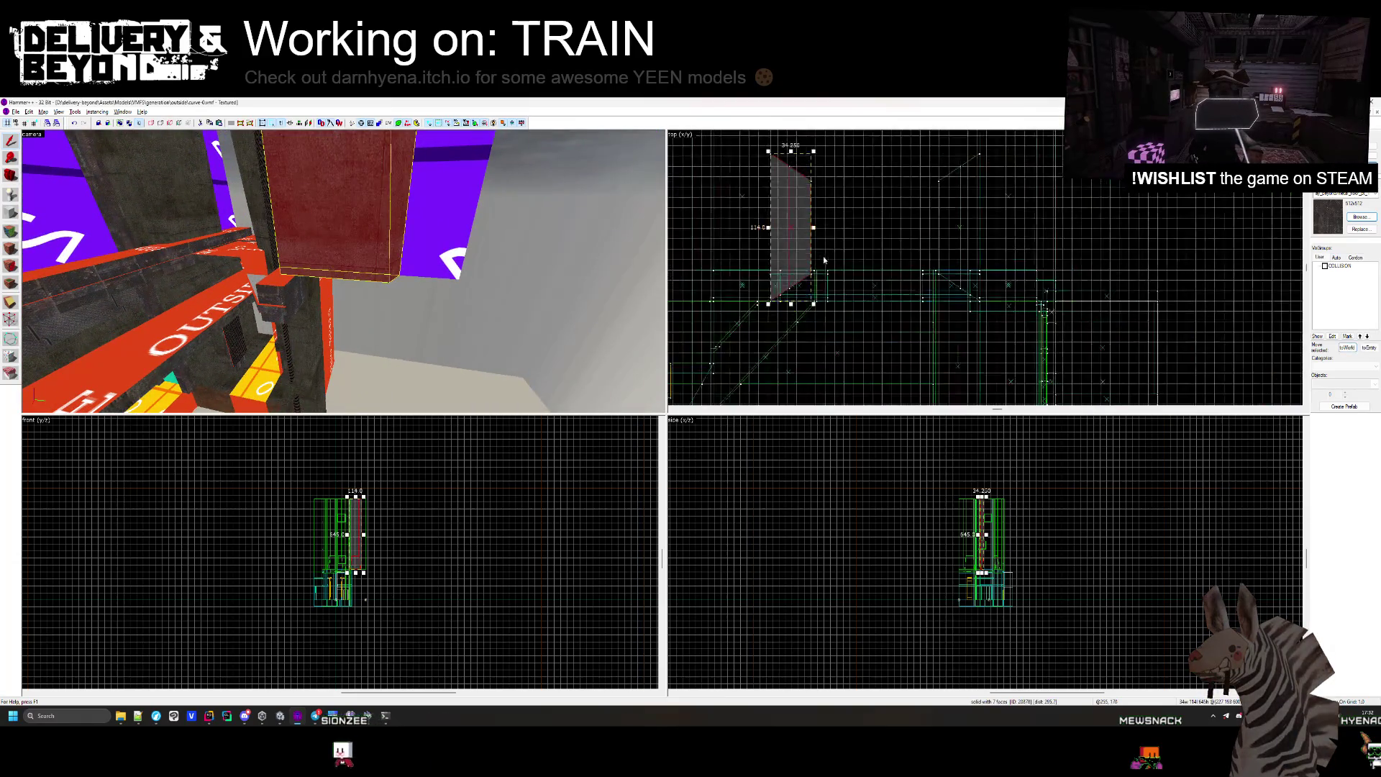
{"action": "scroll", "coordinate": [792, 229], "scroll_direction": "up", "scroll_amount": 3}
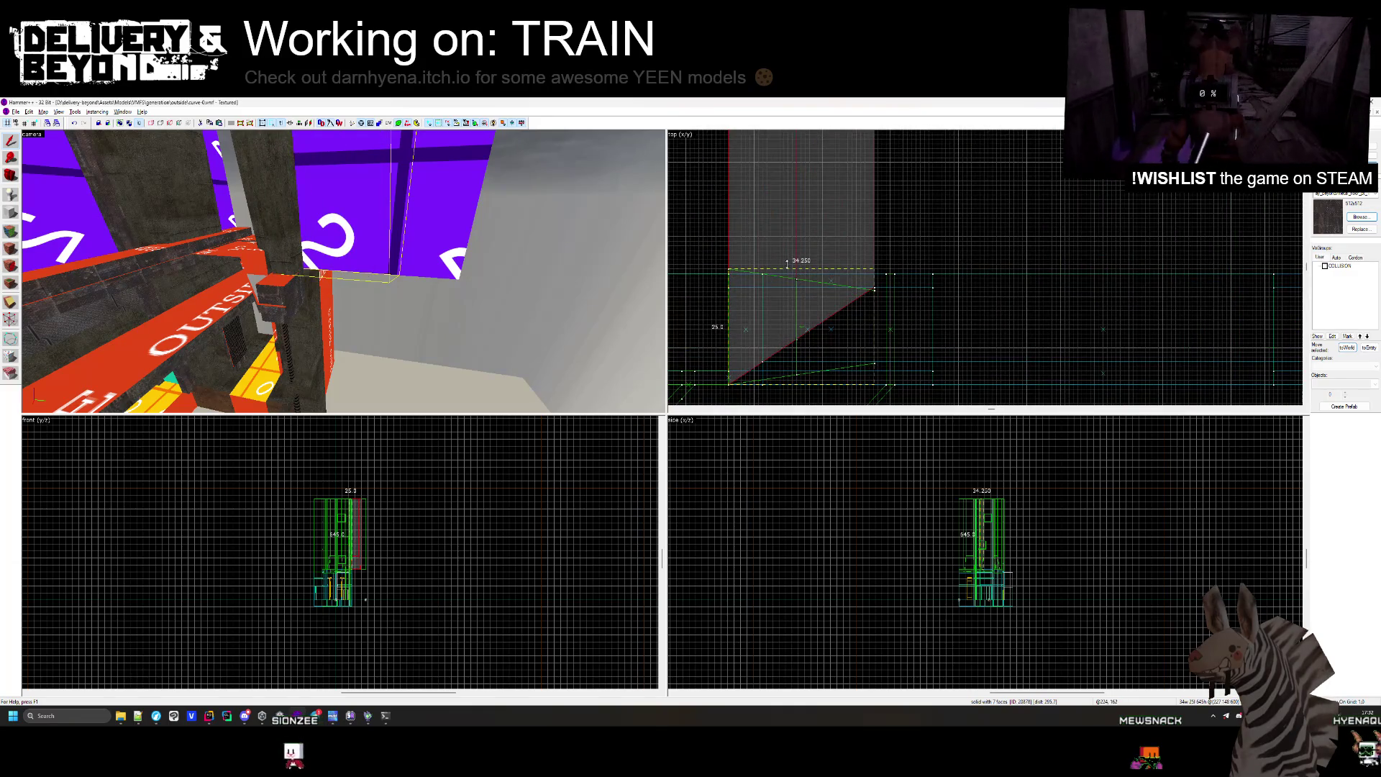
{"action": "key", "text": "Escape"}
{"action": "key", "text": "z"}
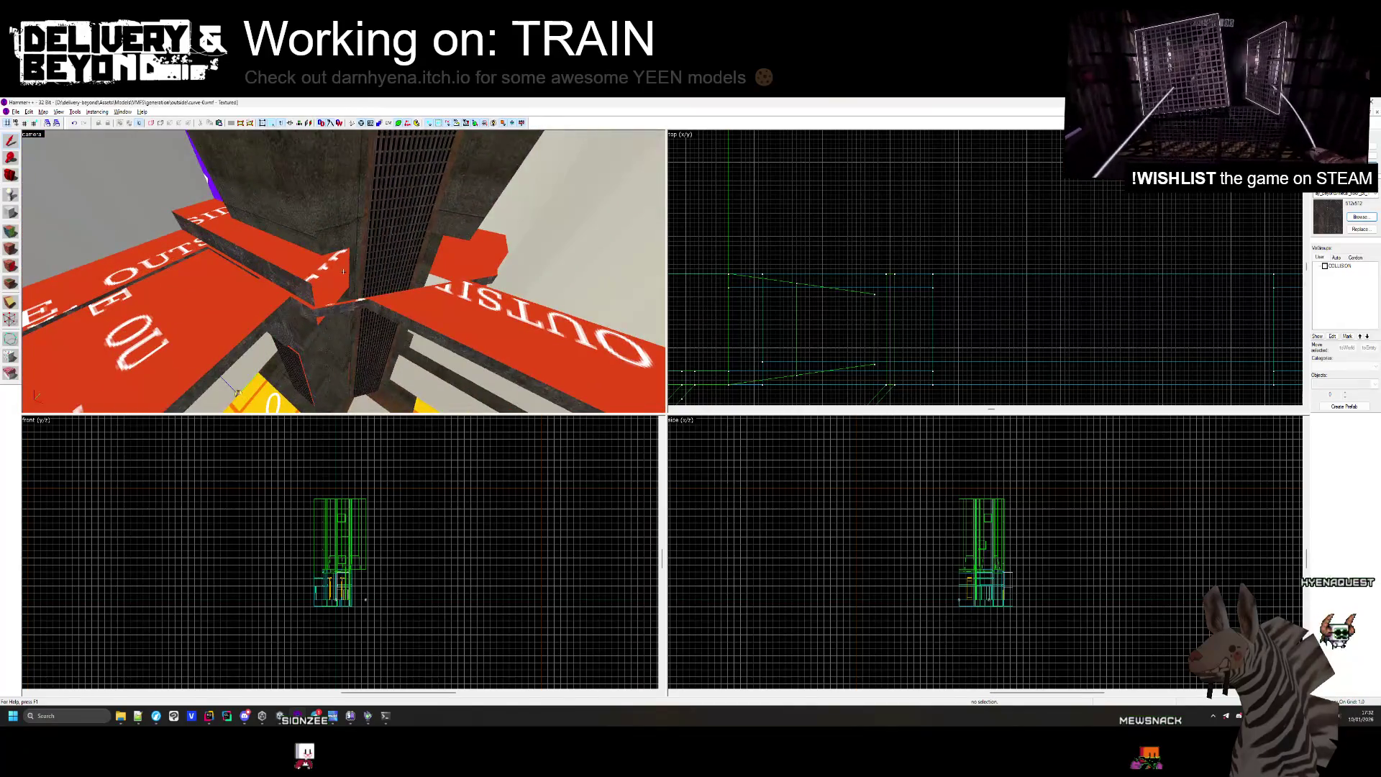
{"action": "left_click", "coordinate": [343, 271]}
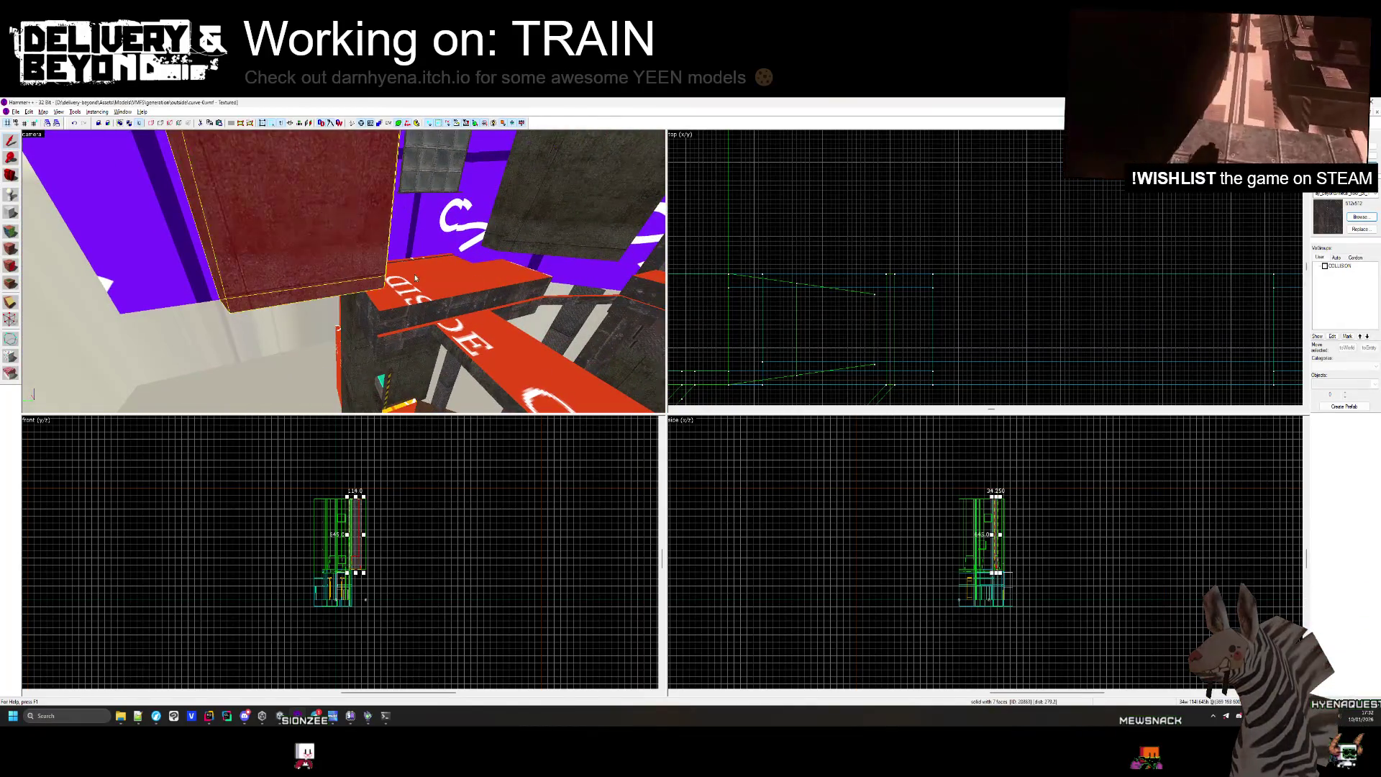
{"action": "scroll", "coordinate": [896, 218], "scroll_direction": "down", "scroll_amount": 3}
{"action": "scroll", "coordinate": [896, 218], "scroll_direction": "up", "scroll_amount": 5}
{"action": "left_click_drag", "start_coordinate": [944, 187], "coordinate": [976, 277]}
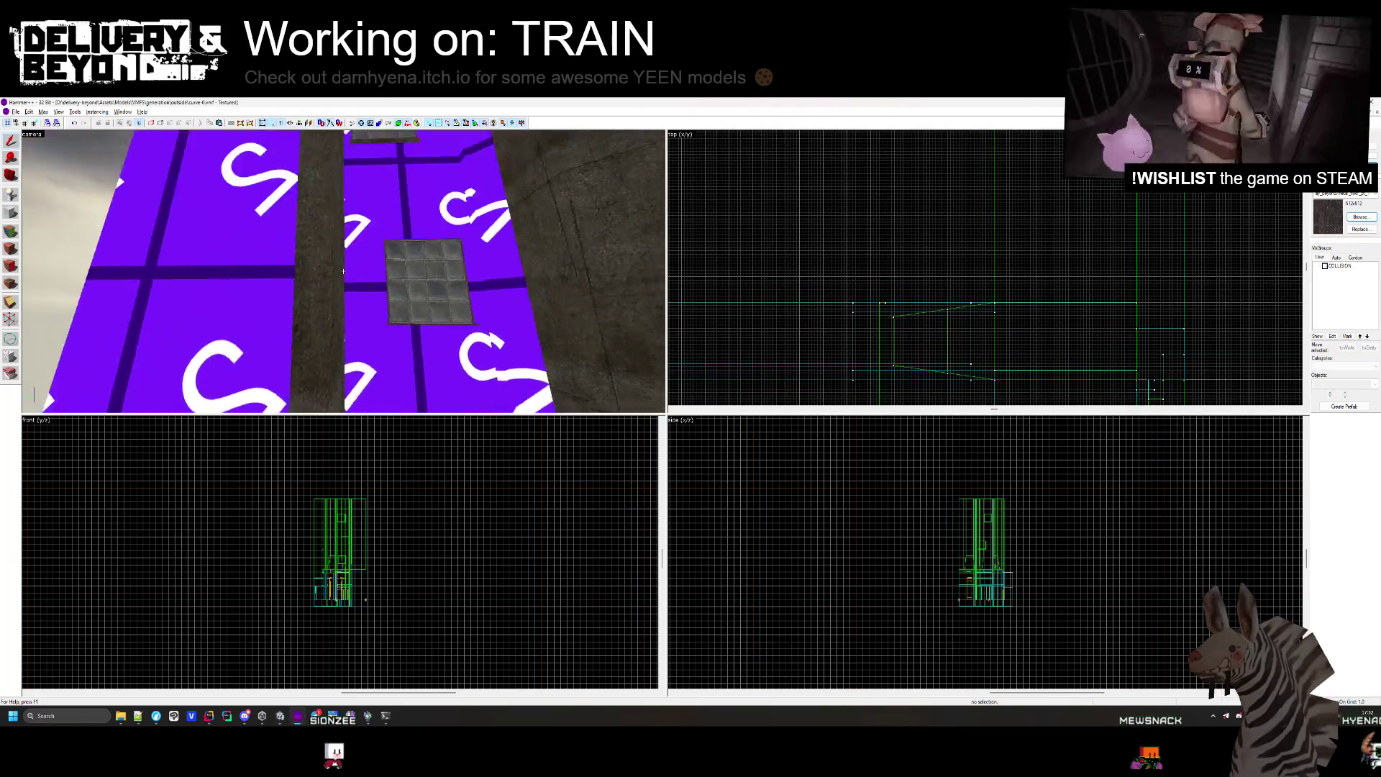
Shrink the tall brush from 50 to 25 units, then delete it.
{"action": "left_click", "coordinate": [935, 272]}
{"action": "scroll", "coordinate": [936, 272], "scroll_direction": "down", "scroll_amount": 2}
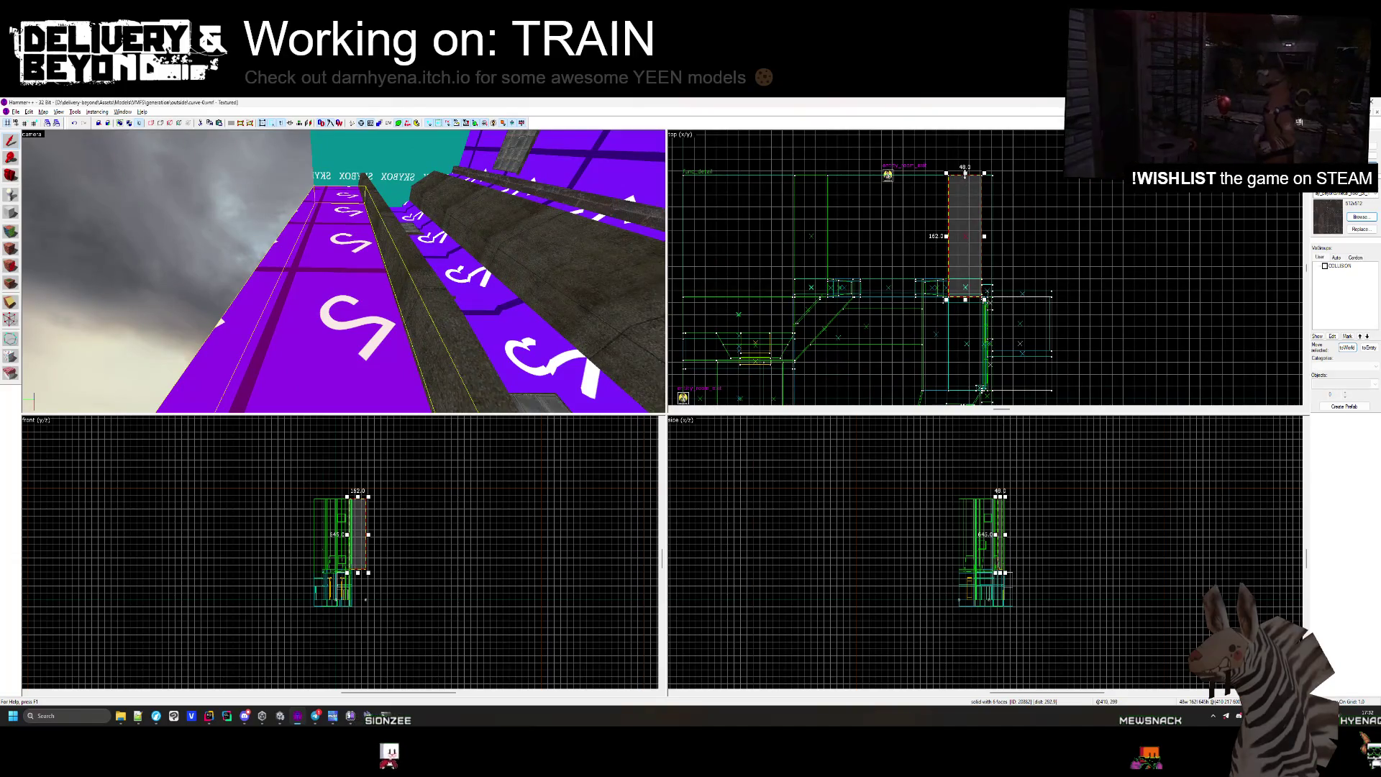
{"action": "scroll", "coordinate": [947, 282], "scroll_direction": "up", "scroll_amount": 4}
{"action": "left_click_drag", "start_coordinate": [956, 257], "coordinate": [903, 167]}
{"action": "scroll", "coordinate": [986, 231], "scroll_direction": "down", "scroll_amount": 2}
{"action": "scroll", "coordinate": [914, 238], "scroll_direction": "up", "scroll_amount": 3}
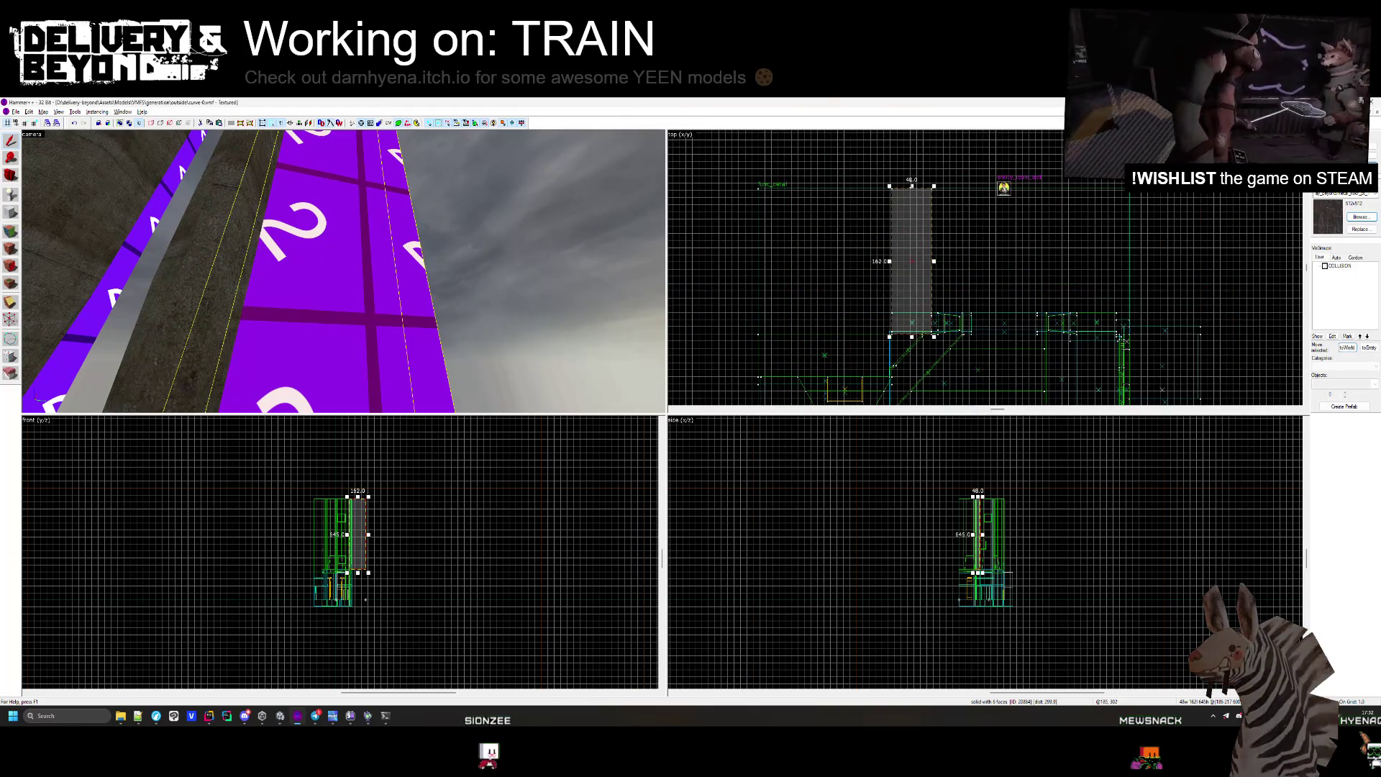
{"action": "key", "text": "Delete"}
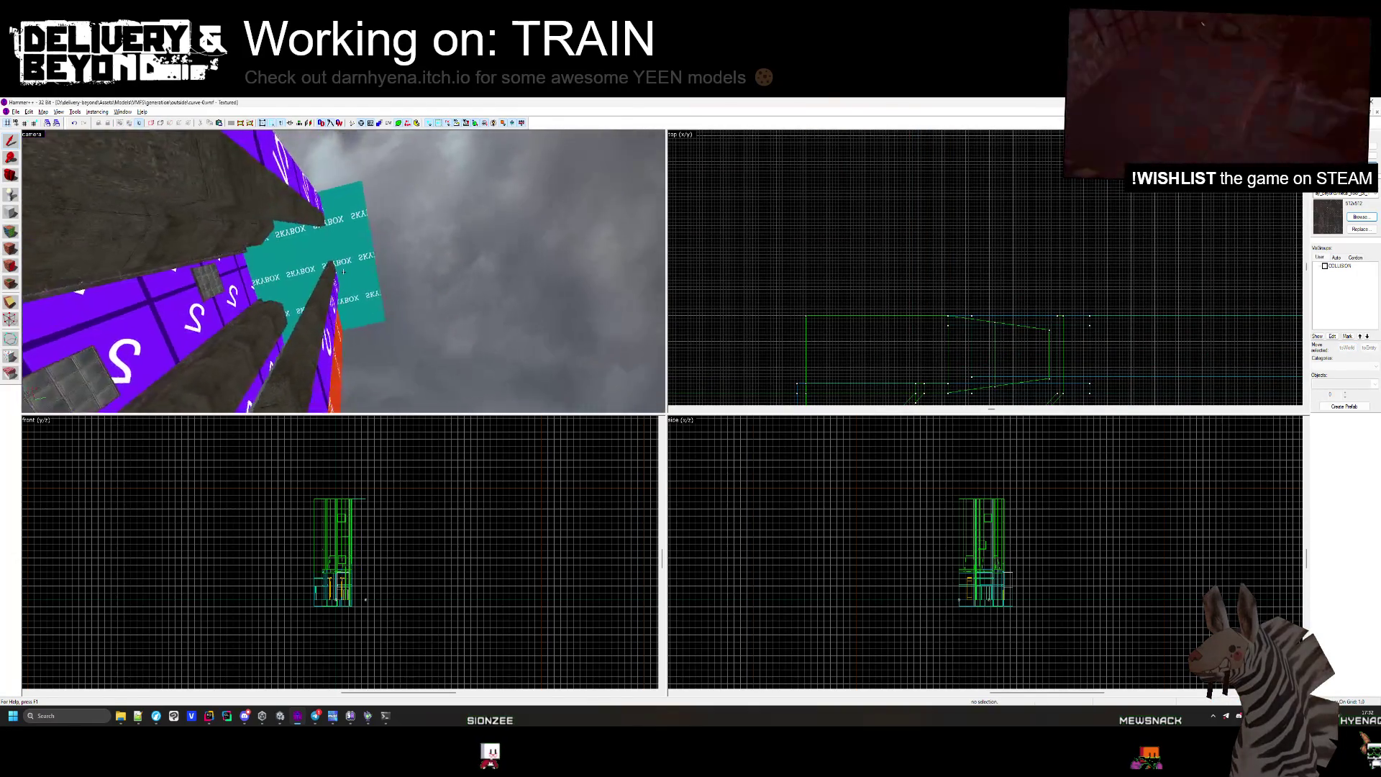
Trim the flat skybox brush from 349 to 298 units and deselect it.
{"action": "scroll", "coordinate": [928, 288], "scroll_direction": "down", "scroll_amount": 2}
{"action": "left_click", "coordinate": [940, 174]}
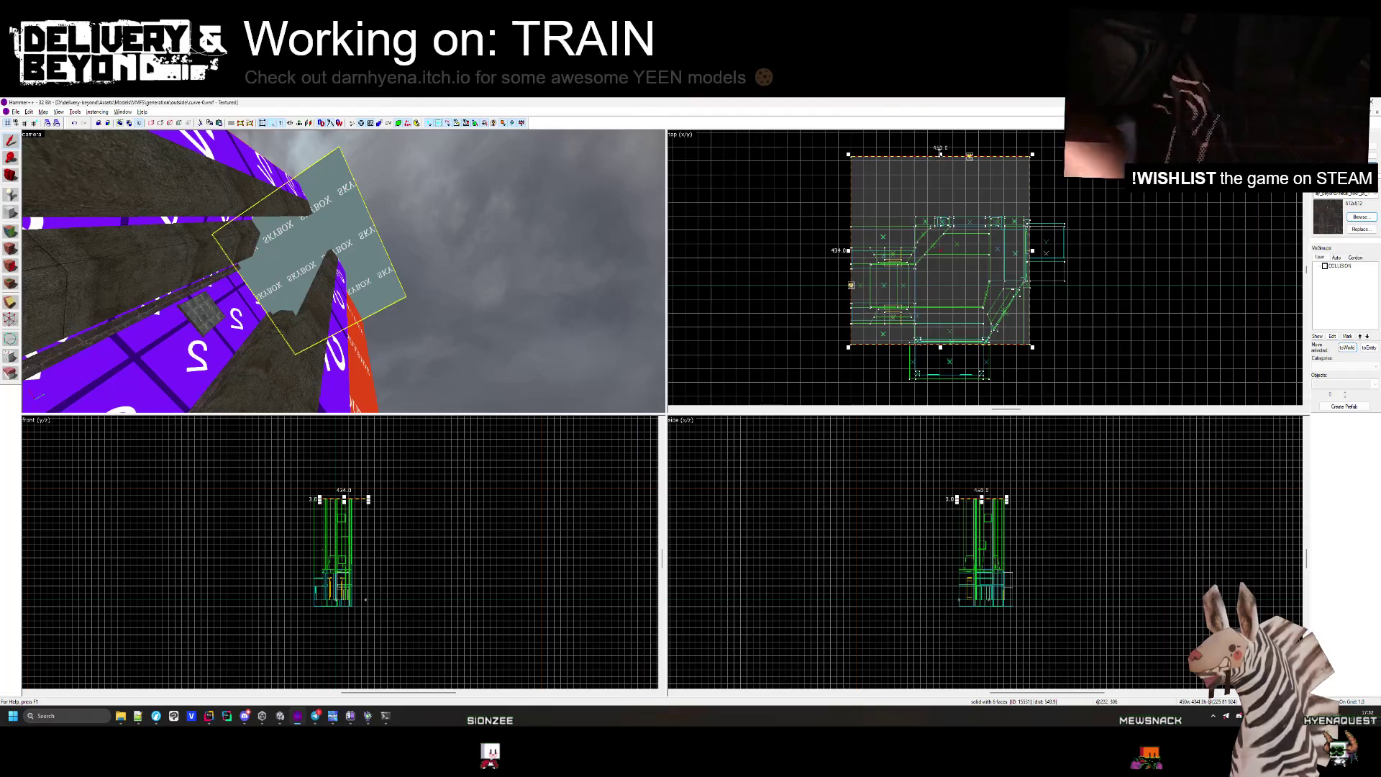
{"action": "left_click_drag", "start_coordinate": [983, 193], "coordinate": [991, 223]}
{"action": "scroll", "coordinate": [991, 224], "scroll_direction": "up", "scroll_amount": 3}
{"action": "key", "text": "Escape"}
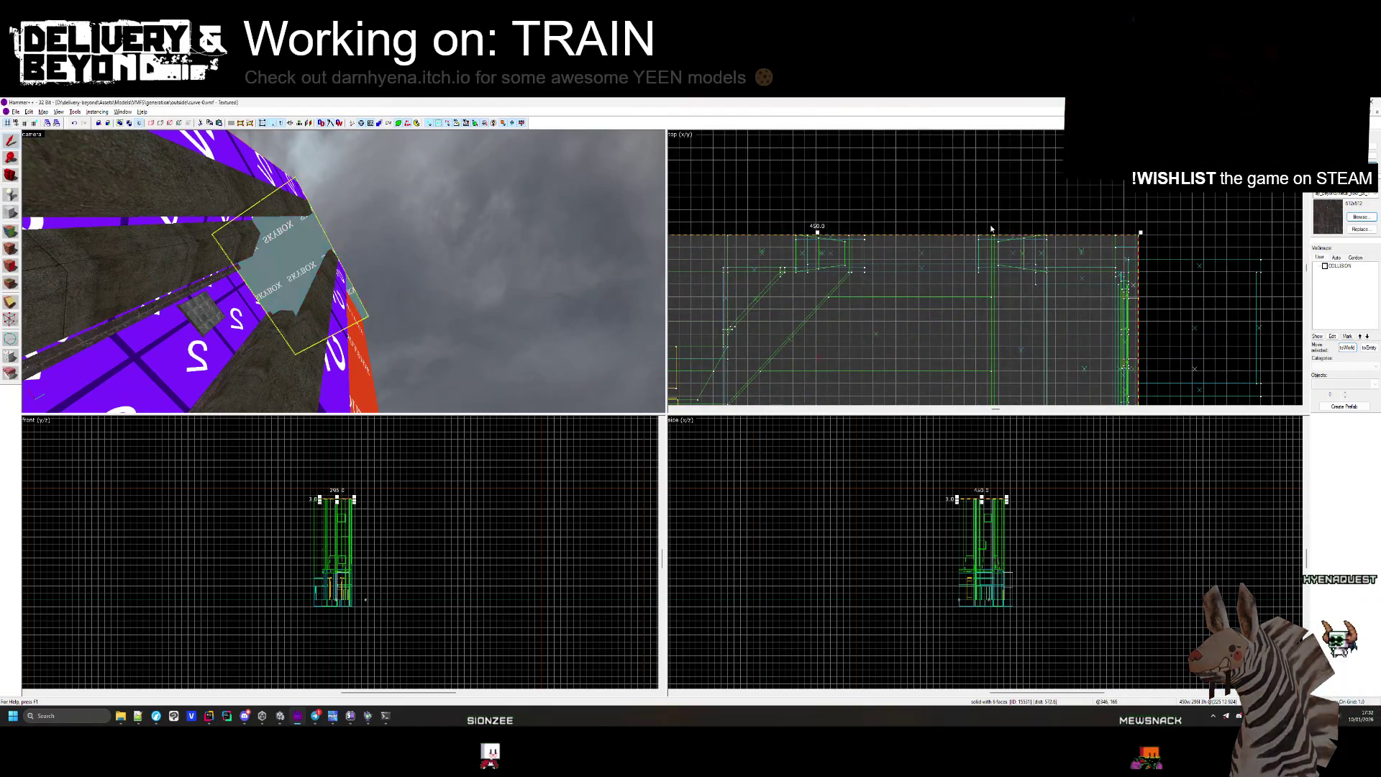
{"action": "scroll", "coordinate": [996, 238], "scroll_direction": "up", "scroll_amount": 3}
{"action": "scroll", "coordinate": [343, 289], "scroll_direction": "down", "scroll_amount": 3}
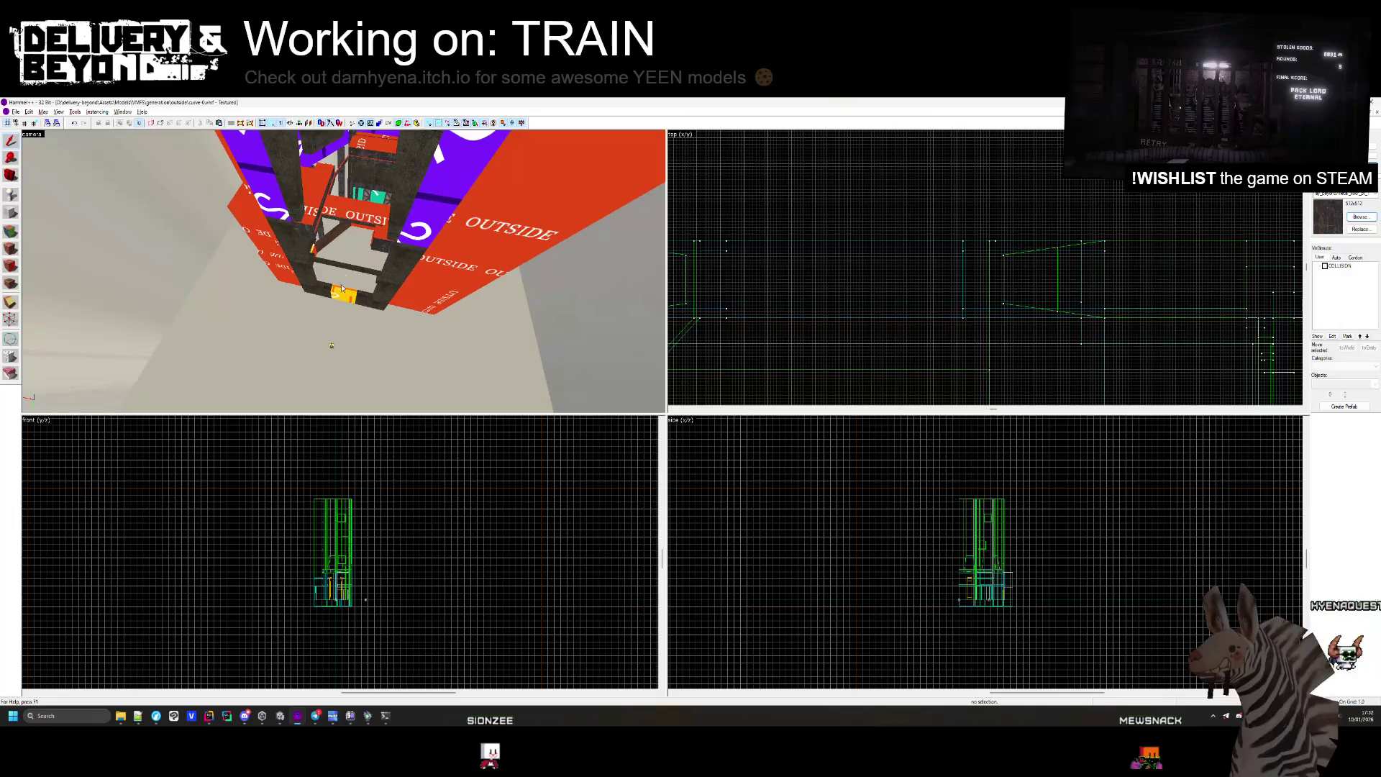
{"action": "scroll", "coordinate": [911, 178], "scroll_direction": "up", "scroll_amount": 5}
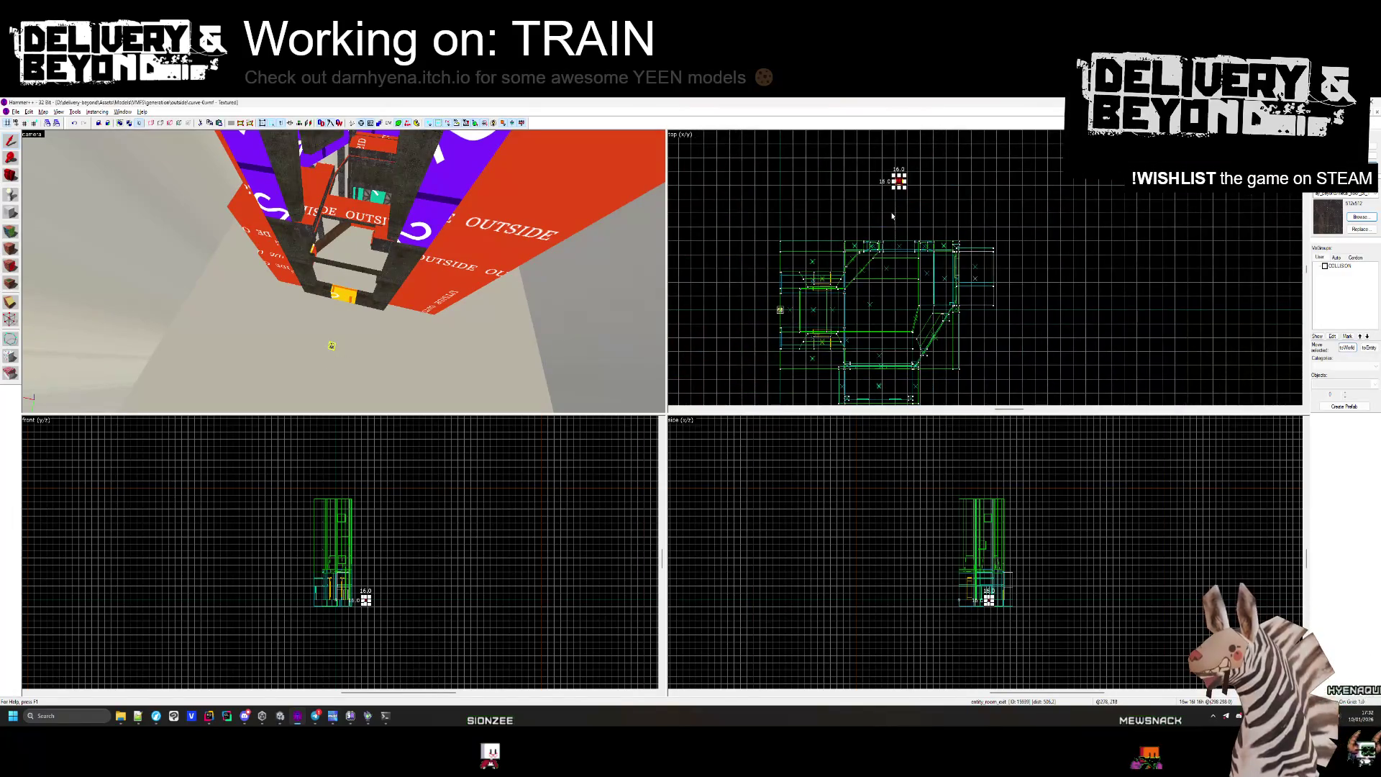
{"action": "scroll", "coordinate": [405, 596], "scroll_direction": "up", "scroll_amount": 5}
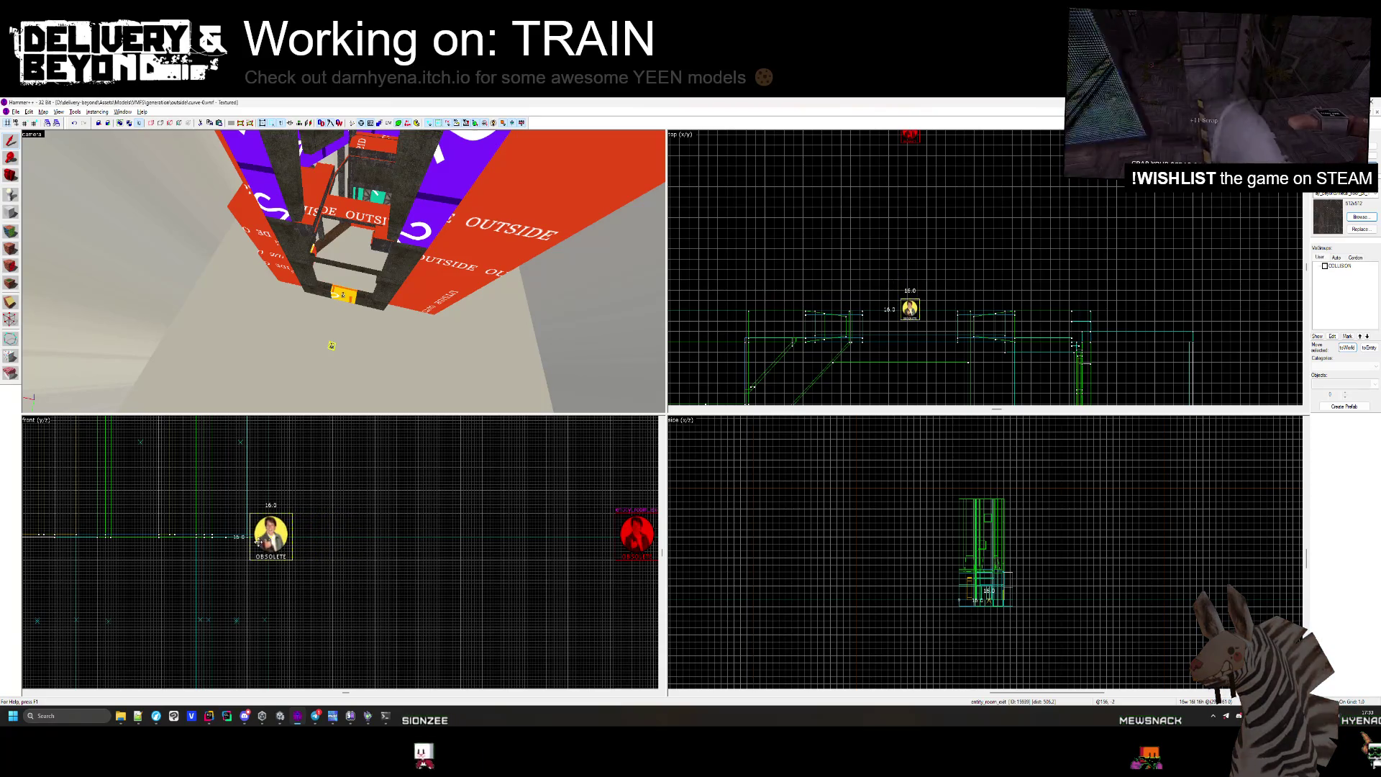
Fly the 3D camera past the OBSOLETE entity, yellow interior and green collision walls, then return to Unity.
{"action": "scroll", "coordinate": [268, 536], "scroll_direction": "up", "scroll_amount": 3}
{"action": "key", "text": "z"}
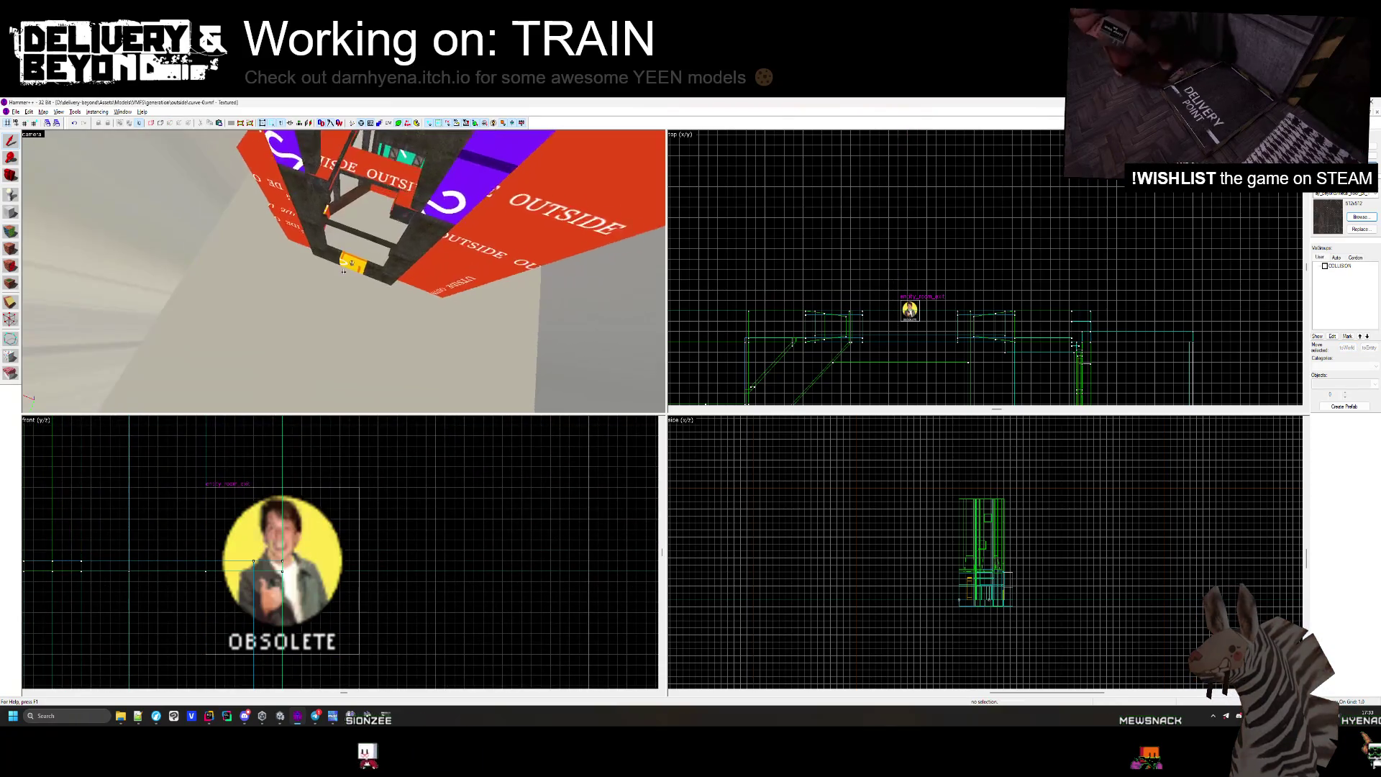
{"action": "key", "text": "w"}
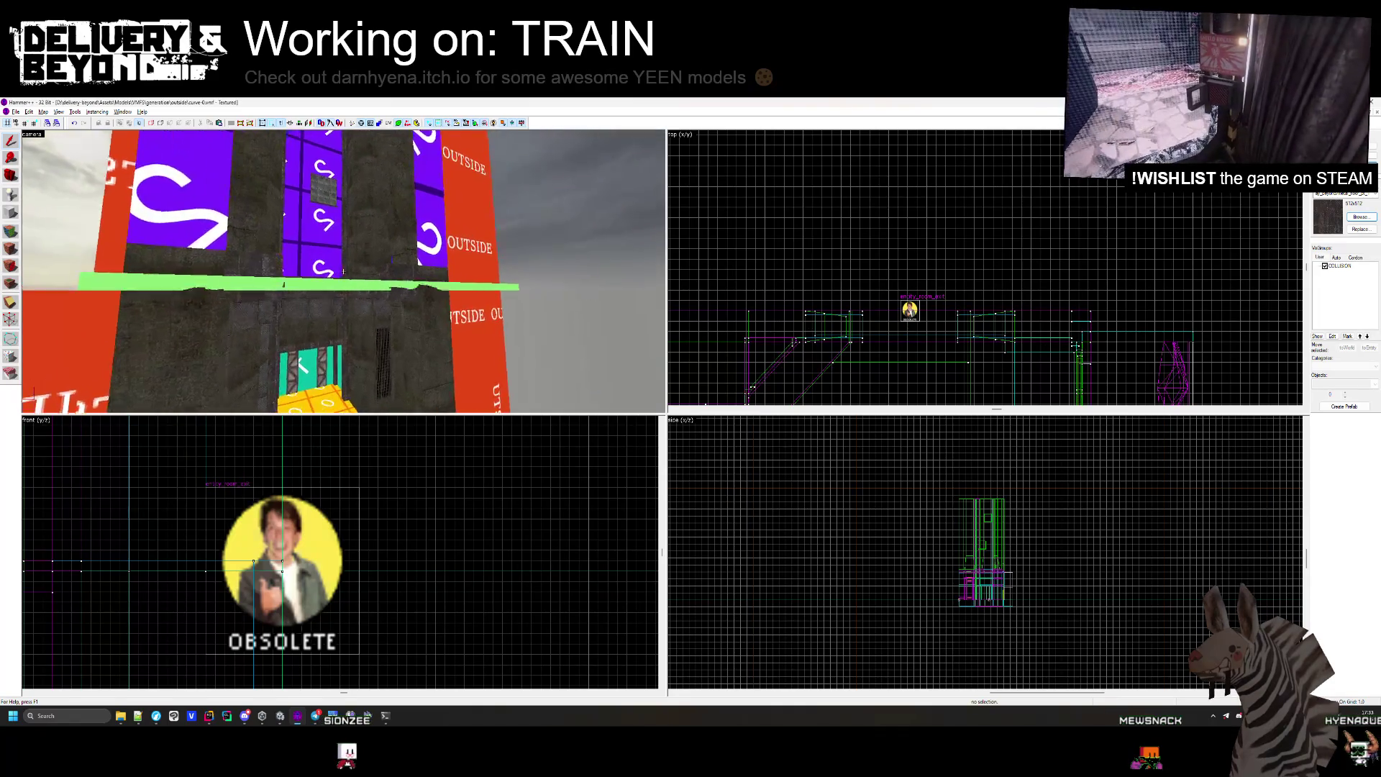
{"action": "key", "text": "z"}
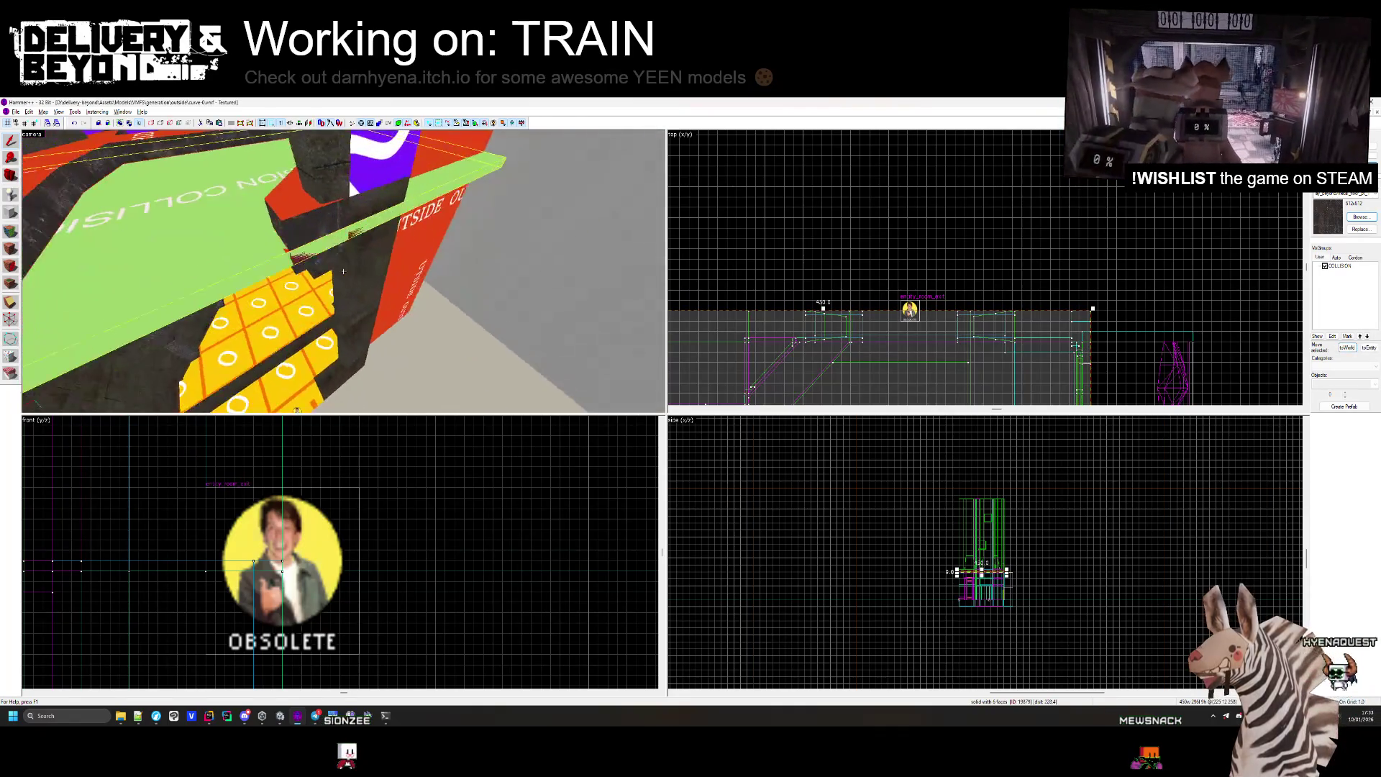
{"action": "key", "text": "z"}
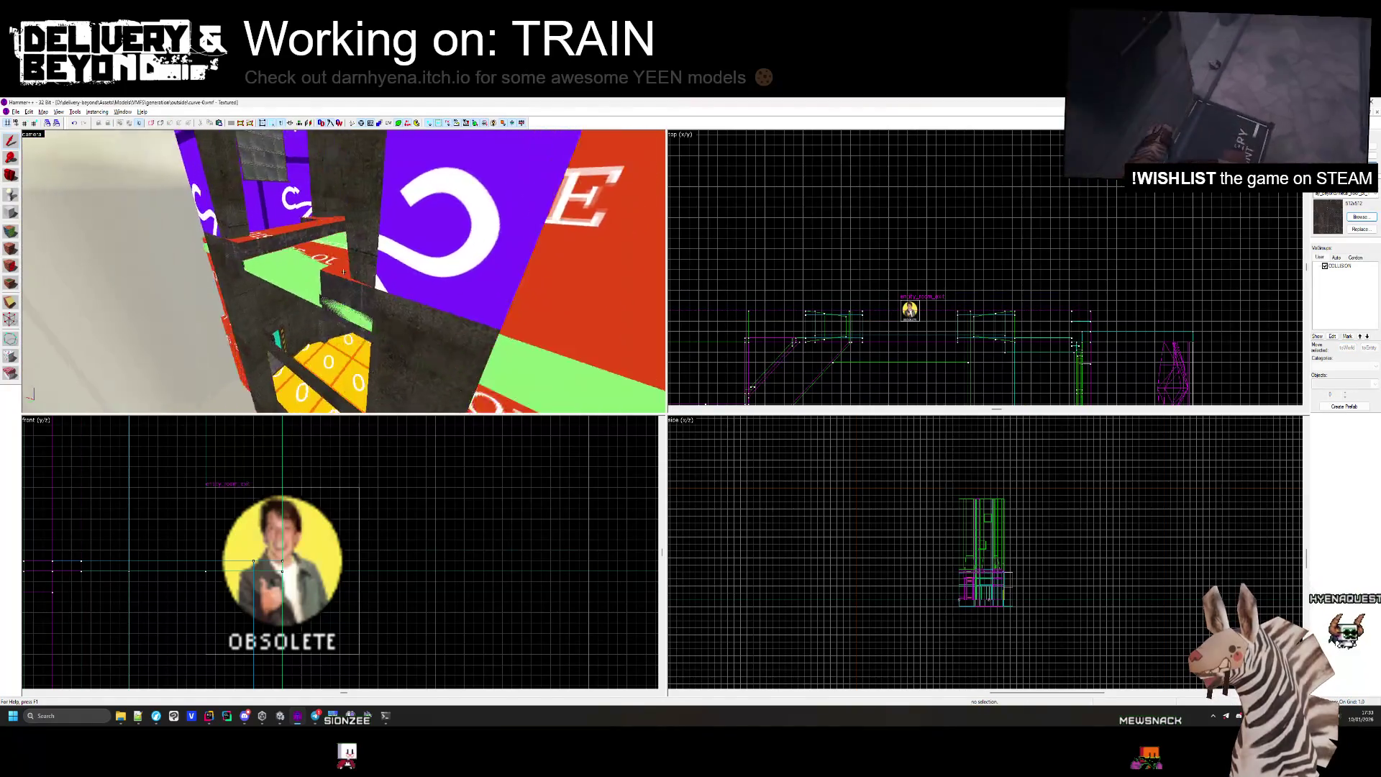
{"action": "key", "text": "w"}
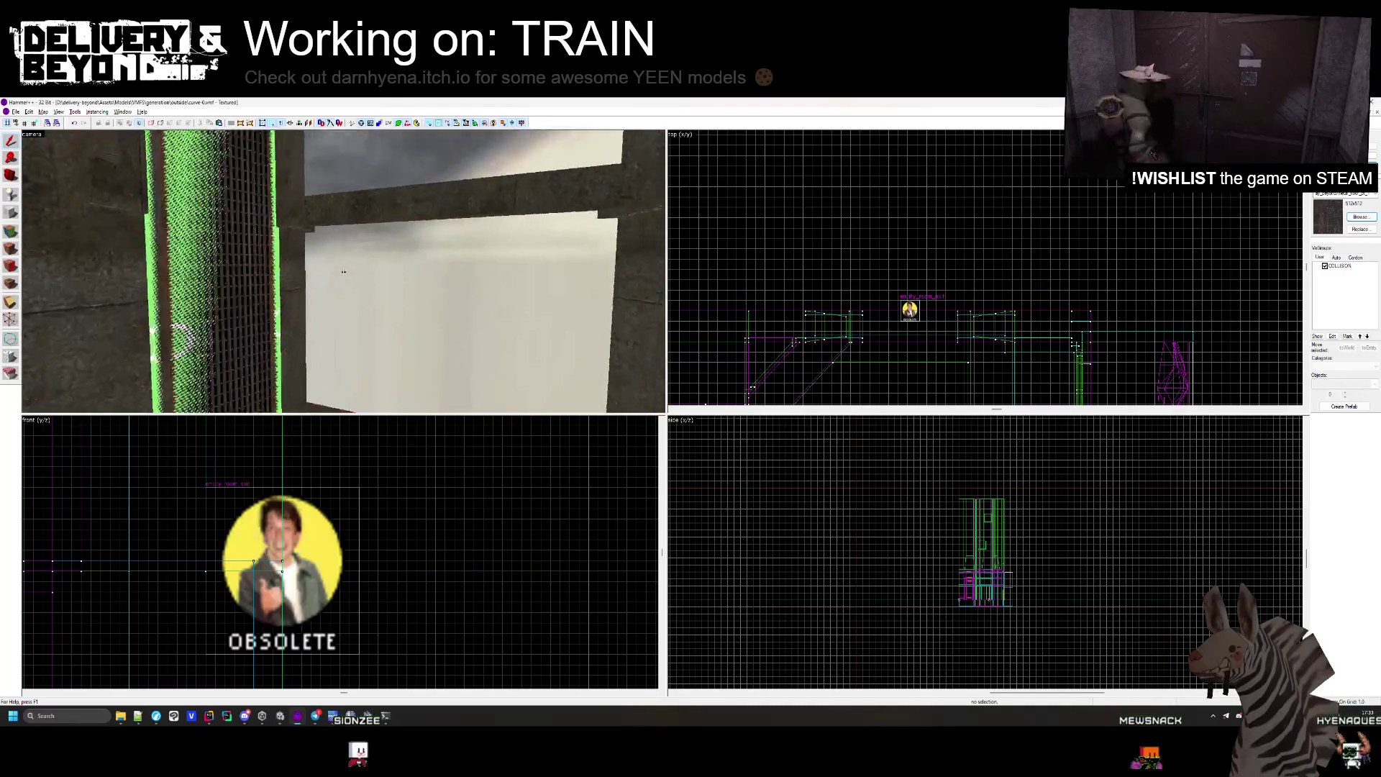
{"action": "key", "text": "z"}
{"action": "left_click_drag", "start_coordinate": [368, 266], "coordinate": [345, 274]}
{"action": "key", "text": "alt+Tab"}
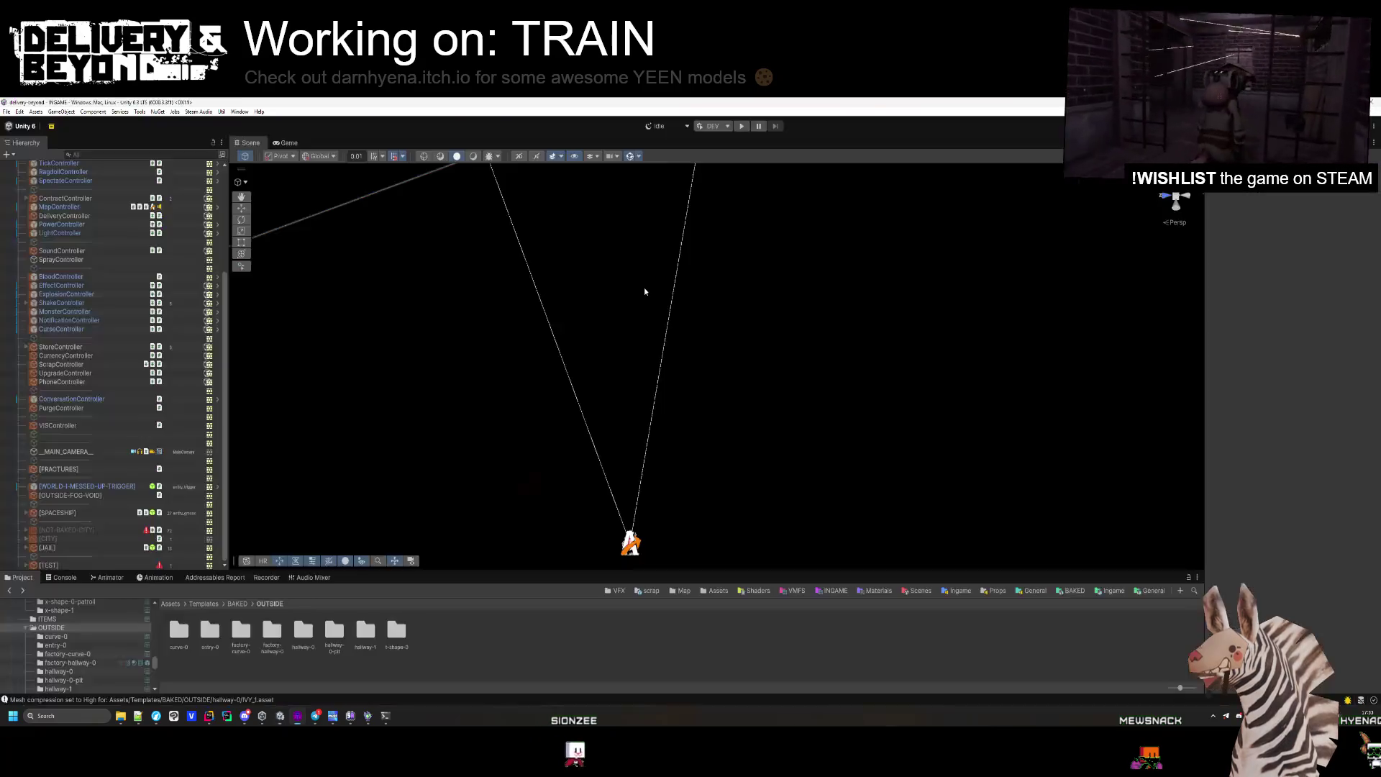
Open the curve-0 prefab from the Map folder for editing.
{"action": "left_click", "coordinate": [393, 638]}
{"action": "key", "text": "Left"}
{"action": "key", "text": "Return"}
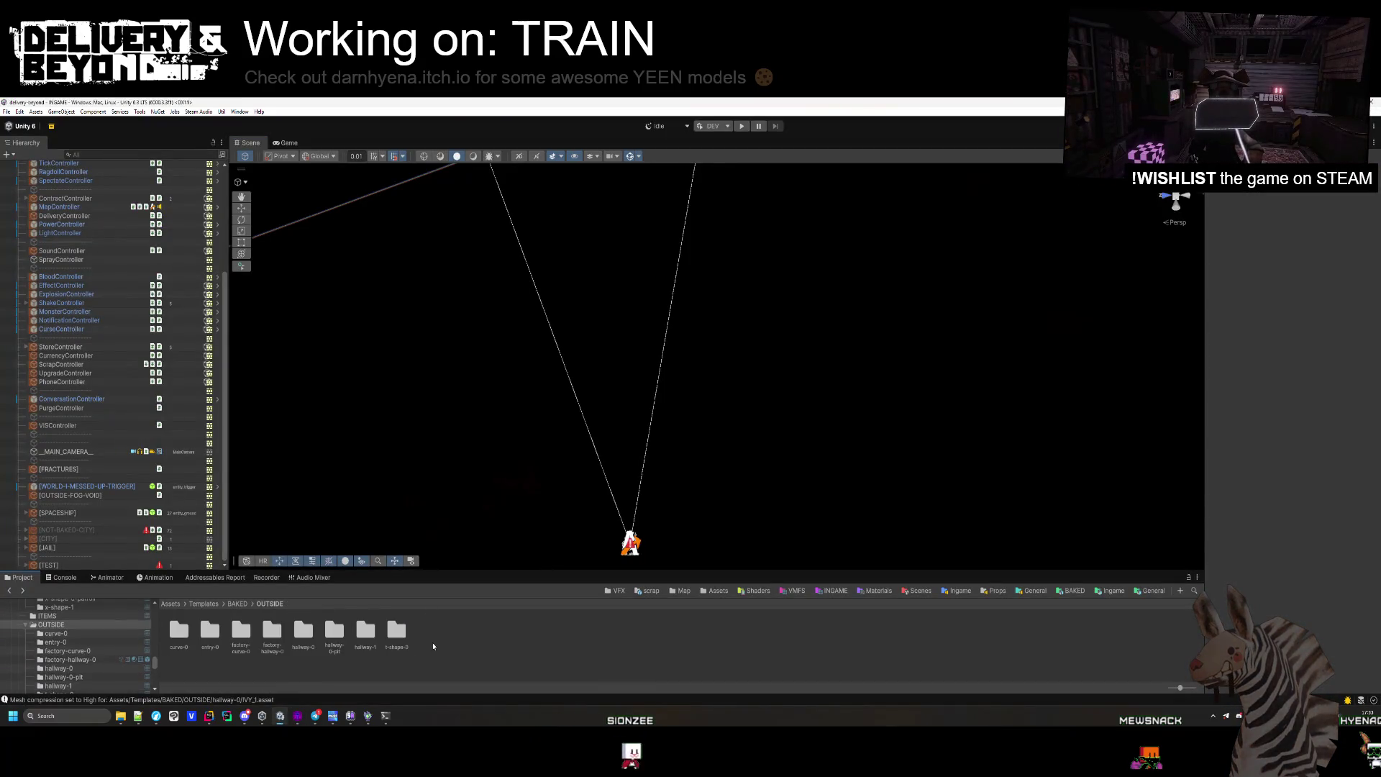
{"action": "left_click", "coordinate": [681, 590]}
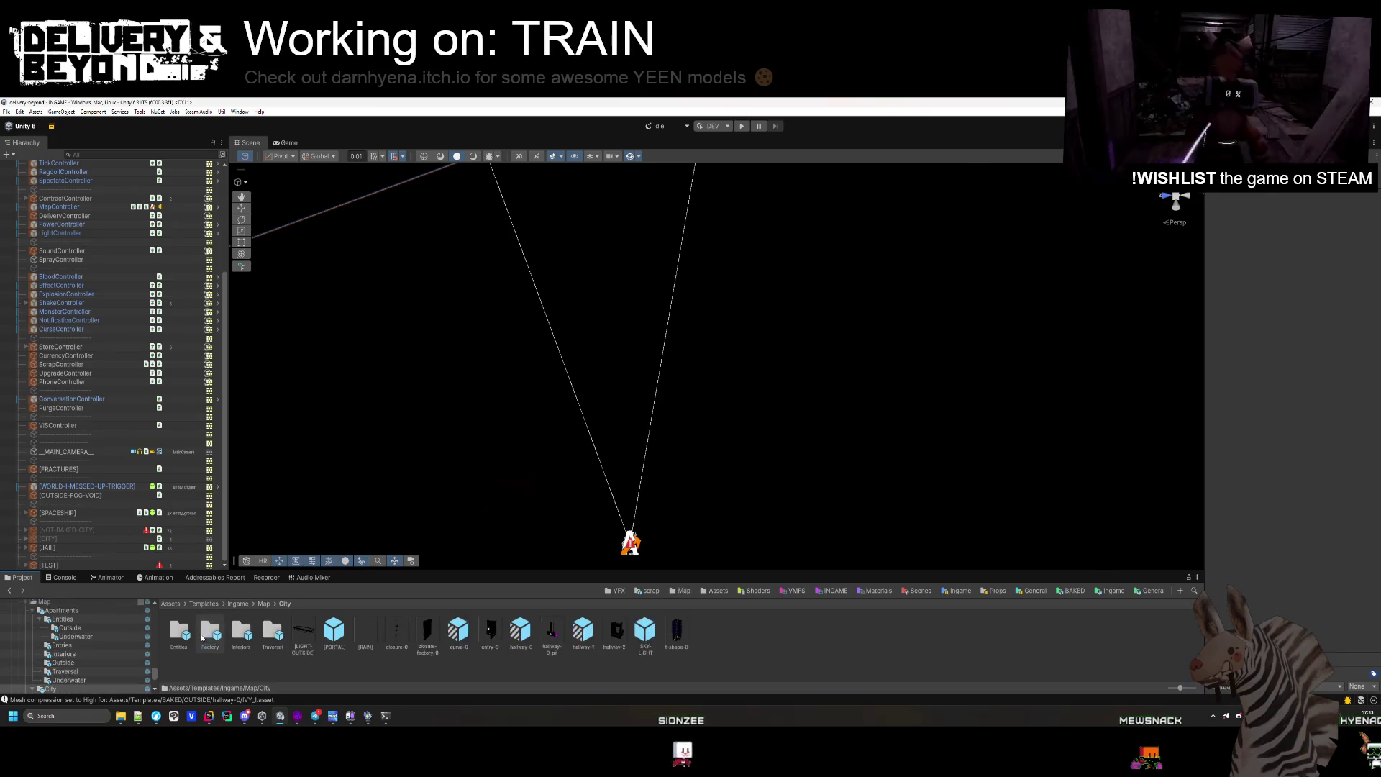
{"action": "key", "text": "Return"}
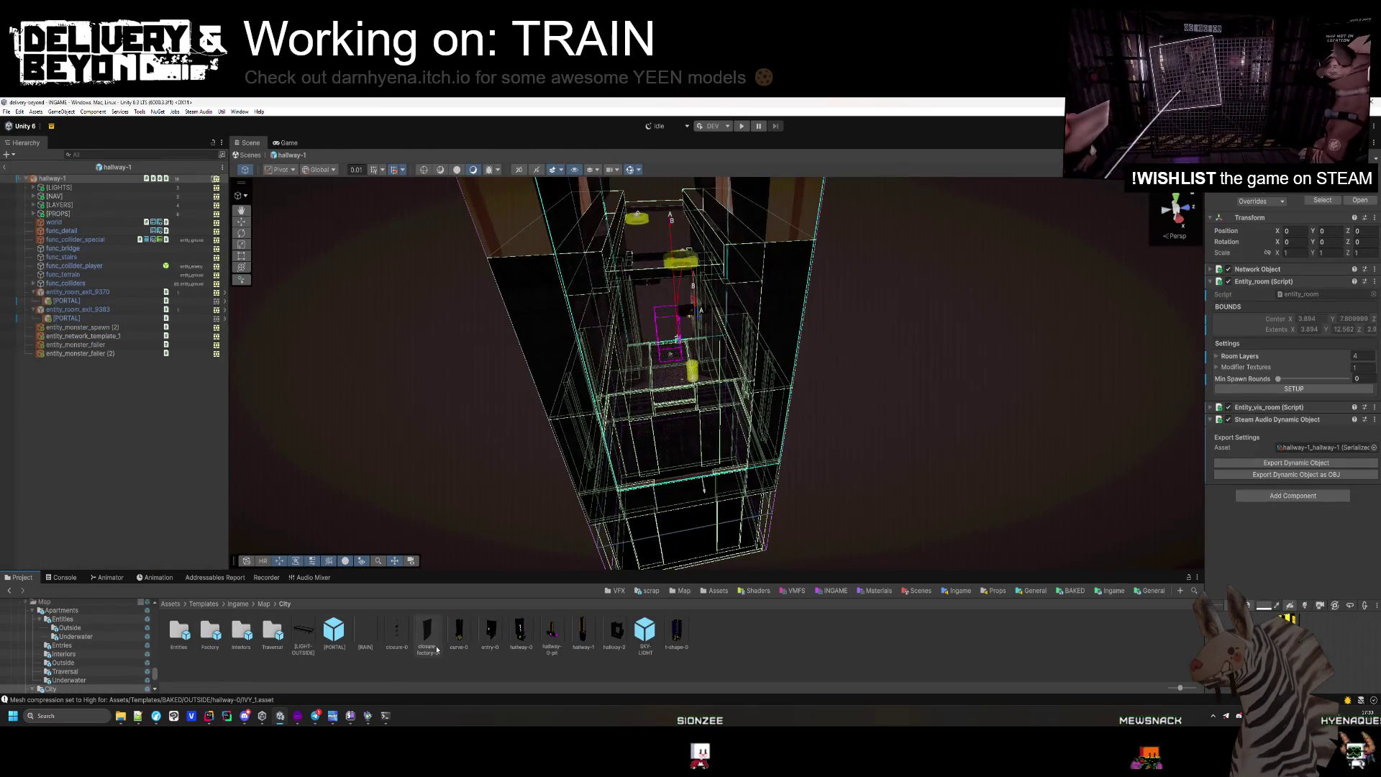
{"action": "double_click", "coordinate": [459, 633]}
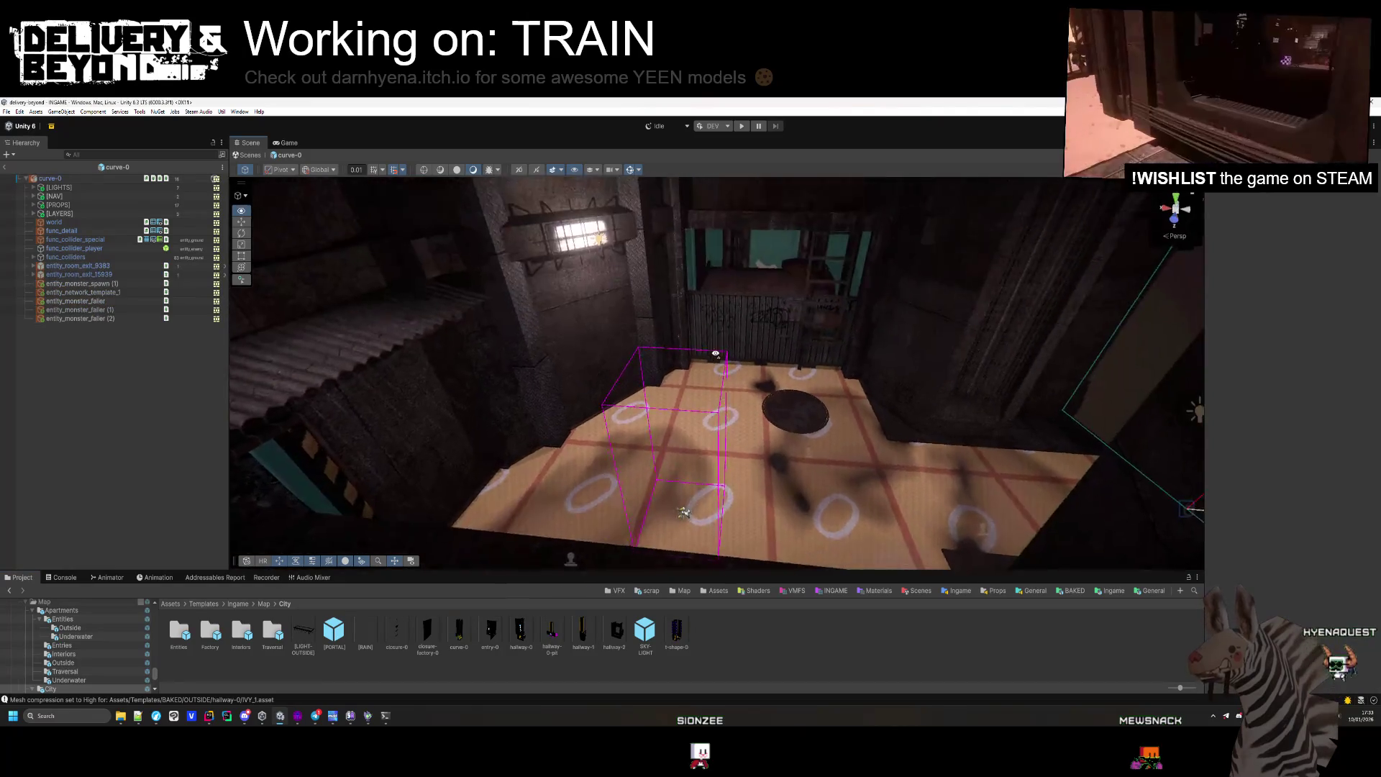
Orbit the room to inspect the outside lights and the yellow ring spawn marker.
{"action": "mouse_move", "coordinate": [720, 347]}
{"action": "left_mouse_down"}
{"action": "mouse_move", "coordinate": [731, 487]}
{"action": "mouse_move", "coordinate": [712, 432]}
{"action": "mouse_move", "coordinate": [749, 401]}
{"action": "mouse_move", "coordinate": [697, 424]}
{"action": "mouse_move", "coordinate": [618, 392]}
{"action": "mouse_move", "coordinate": [558, 391]}
{"action": "mouse_move", "coordinate": [644, 424]}
{"action": "mouse_move", "coordinate": [619, 403]}
{"action": "mouse_move", "coordinate": [707, 395]}
{"action": "mouse_move", "coordinate": [836, 413]}
{"action": "mouse_move", "coordinate": [642, 348]}
{"action": "mouse_move", "coordinate": [656, 360]}
{"action": "left_mouse_up"}
{"action": "left_click", "coordinate": [649, 426]}
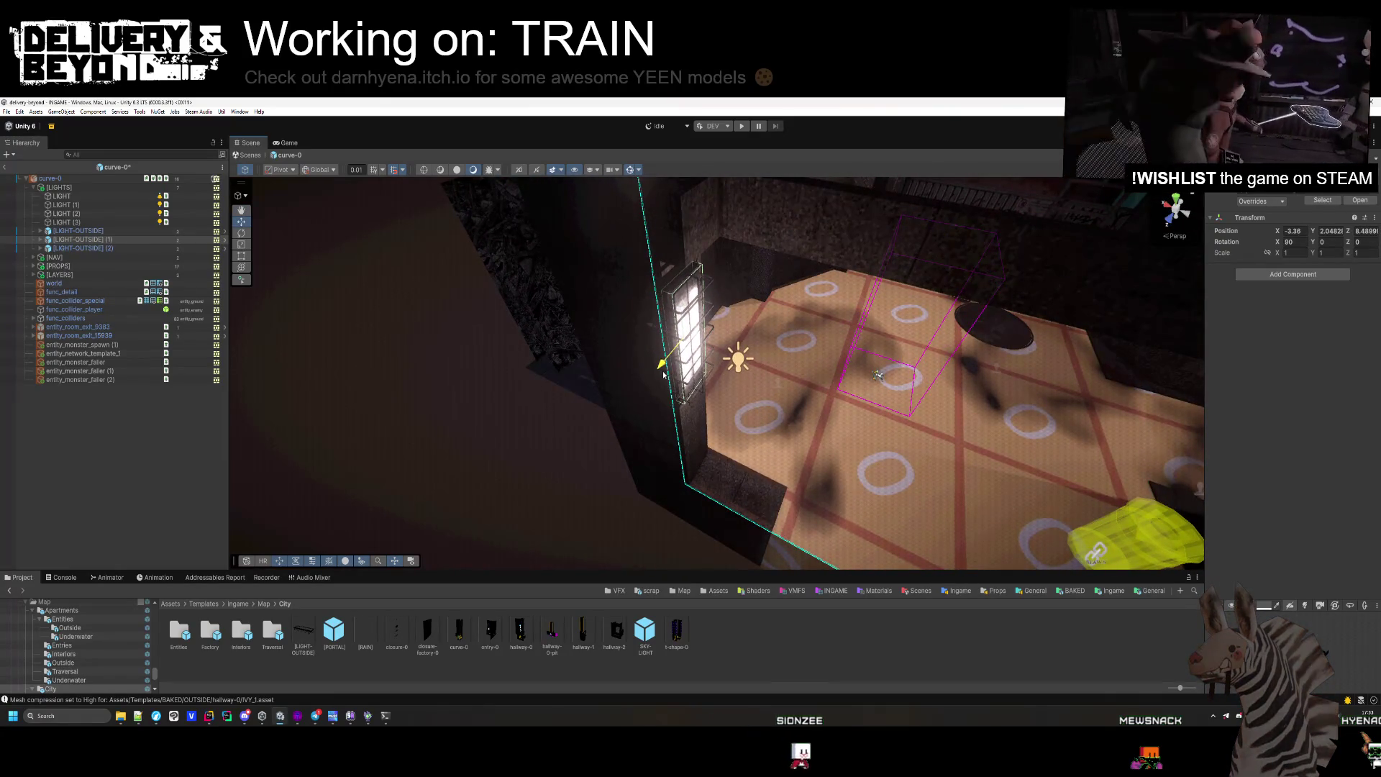
{"action": "mouse_move", "coordinate": [626, 462]}
{"action": "left_mouse_down"}
{"action": "mouse_move", "coordinate": [555, 432]}
{"action": "mouse_move", "coordinate": [537, 401]}
{"action": "mouse_move", "coordinate": [608, 407]}
{"action": "mouse_move", "coordinate": [568, 468]}
{"action": "mouse_move", "coordinate": [770, 376]}
{"action": "mouse_move", "coordinate": [733, 228]}
{"action": "left_mouse_up"}
{"action": "left_click", "coordinate": [682, 333]}
{"action": "left_click_drag", "start_coordinate": [682, 333], "coordinate": [639, 403]}
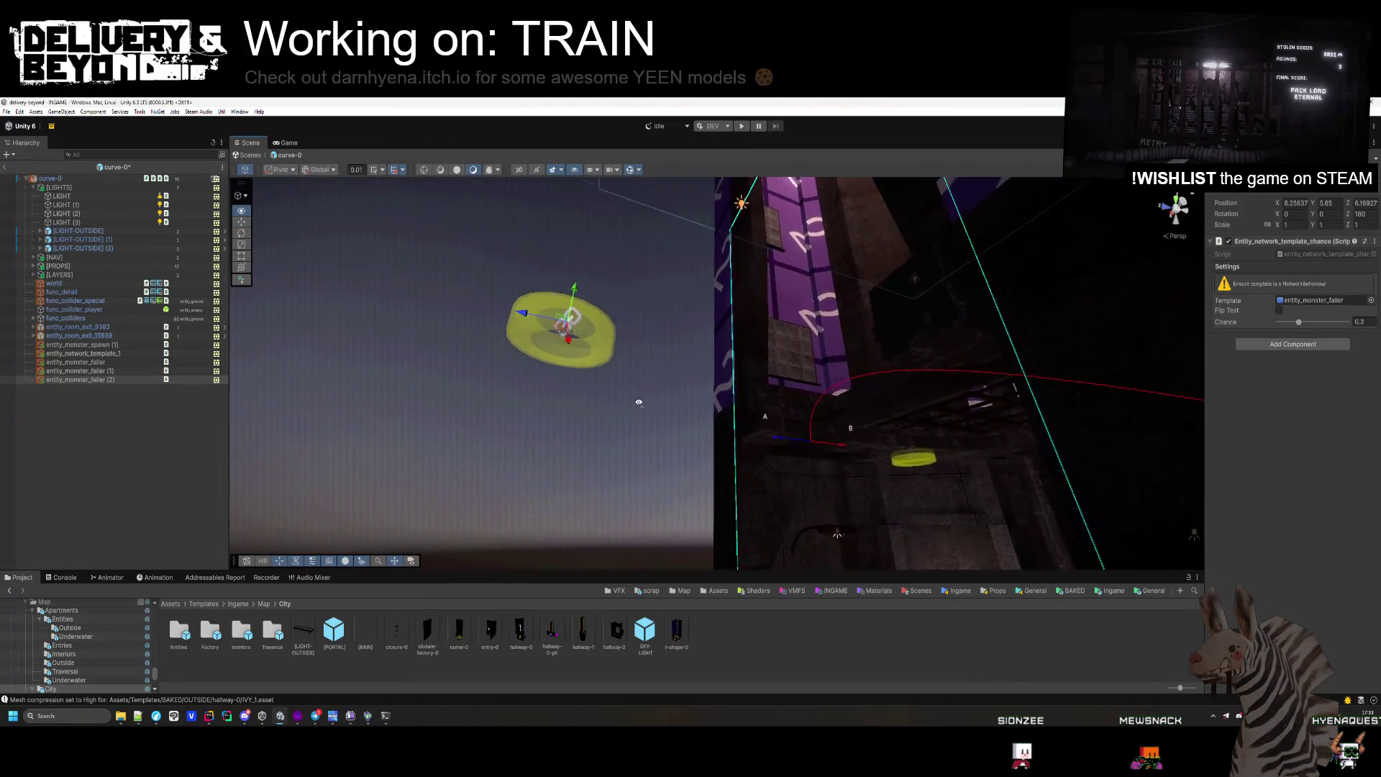
{"action": "mouse_move", "coordinate": [918, 452]}
{"action": "left_mouse_down"}
{"action": "mouse_move", "coordinate": [839, 331]}
{"action": "mouse_move", "coordinate": [924, 339]}
{"action": "mouse_move", "coordinate": [948, 367]}
{"action": "left_mouse_up"}
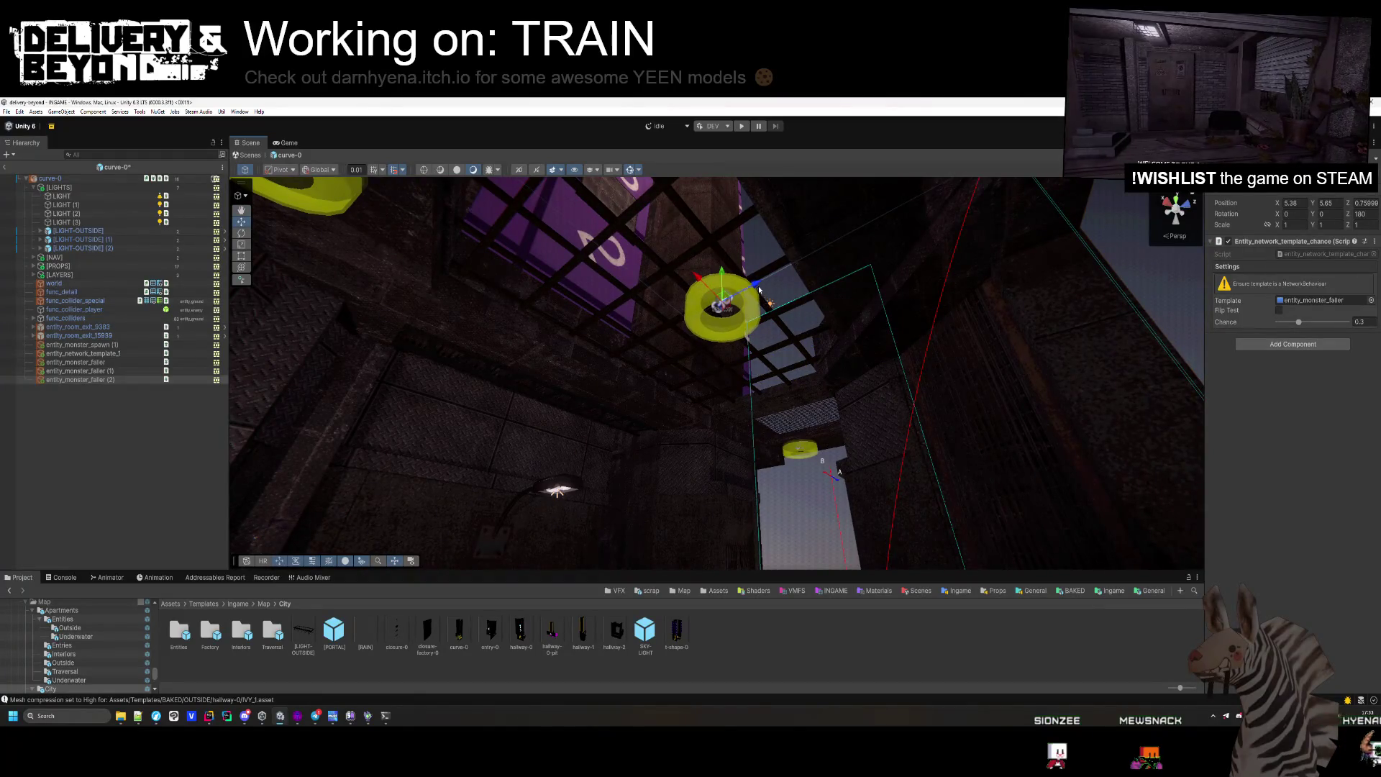
{"action": "left_click_drag", "start_coordinate": [657, 310], "coordinate": [663, 286]}
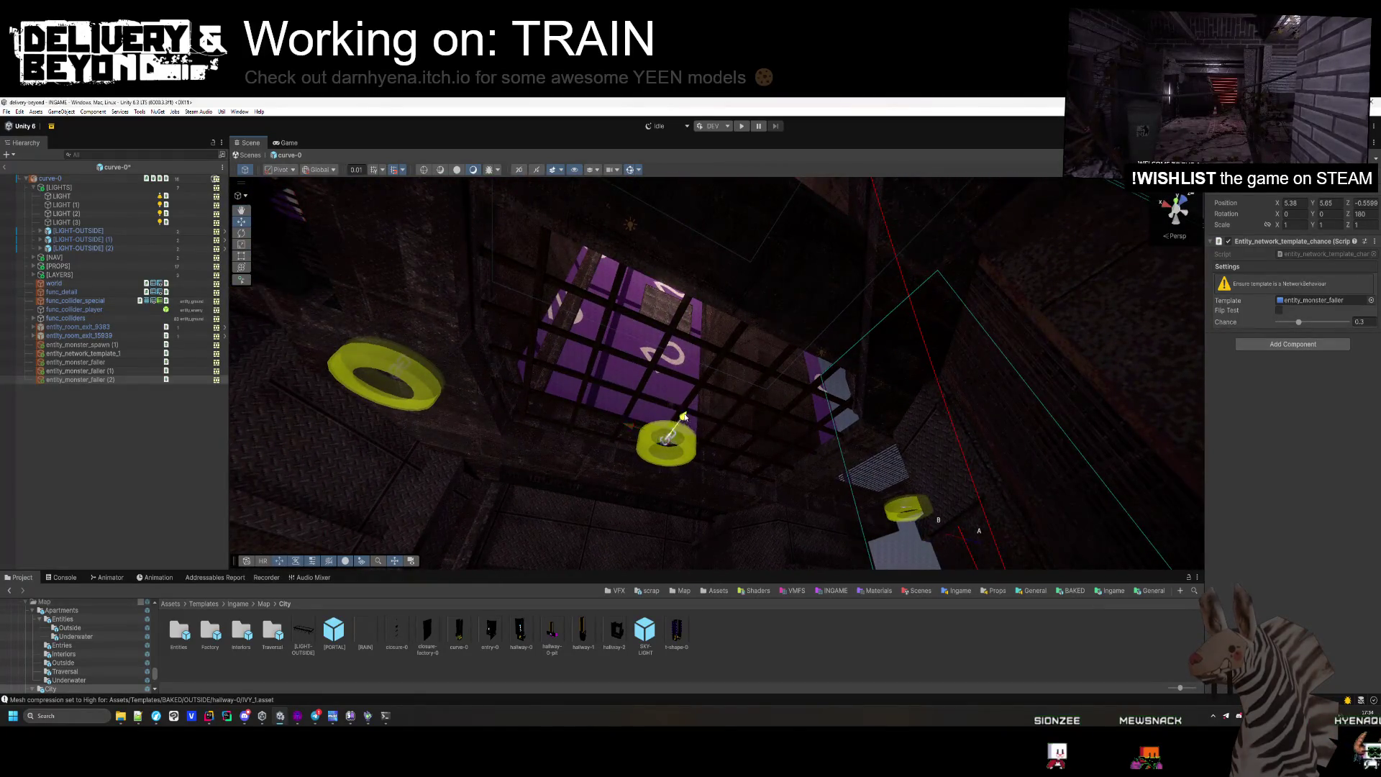
{"action": "mouse_move", "coordinate": [762, 278]}
{"action": "left_mouse_down"}
{"action": "mouse_move", "coordinate": [922, 507]}
{"action": "mouse_move", "coordinate": [632, 503]}
{"action": "mouse_move", "coordinate": [679, 401]}
{"action": "left_mouse_up"}
Select the curve-0 root and run SETUP on Entity_room, exporting the Steam Audio object.
{"action": "left_click", "coordinate": [921, 507]}
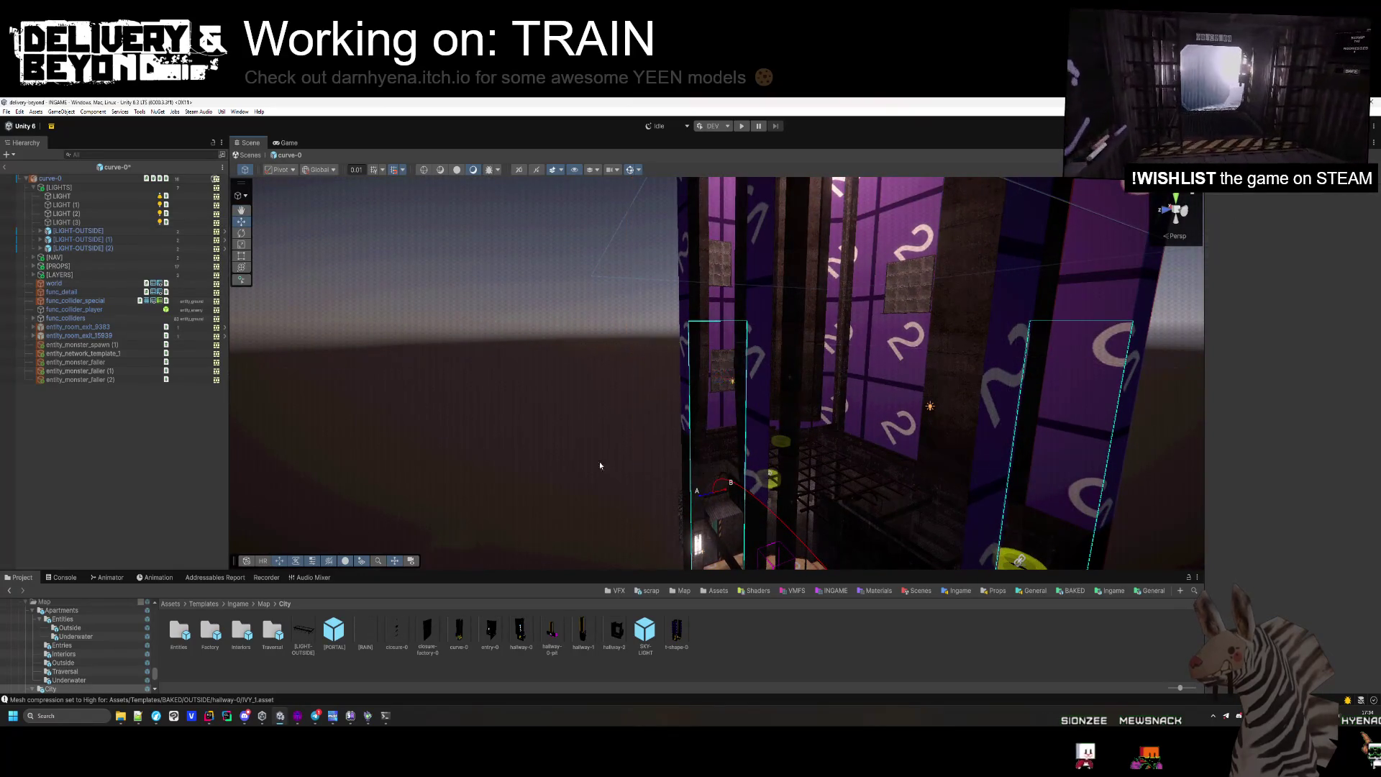
{"action": "mouse_move", "coordinate": [600, 465]}
{"action": "left_mouse_down"}
{"action": "mouse_move", "coordinate": [586, 286]}
{"action": "mouse_move", "coordinate": [640, 524]}
{"action": "left_mouse_up"}
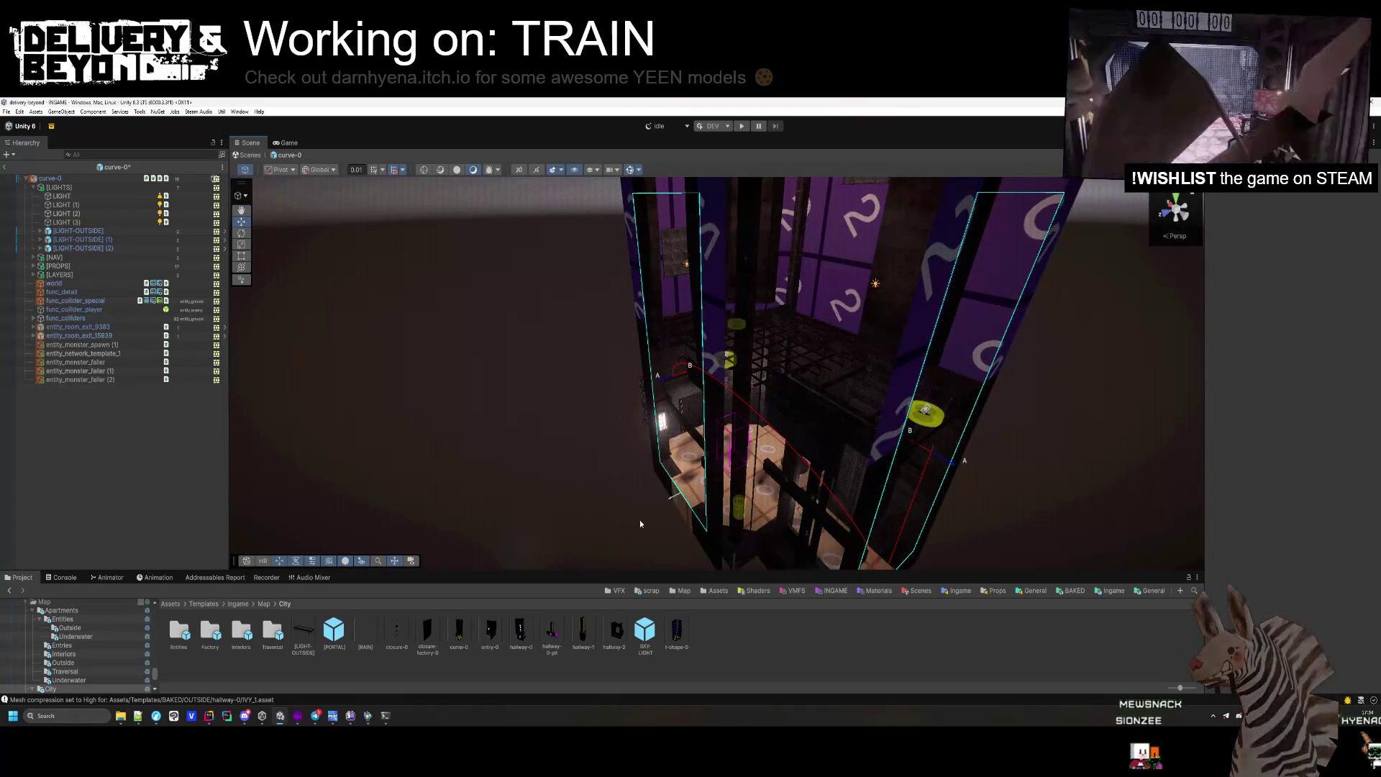
{"action": "left_click", "coordinate": [99, 180]}
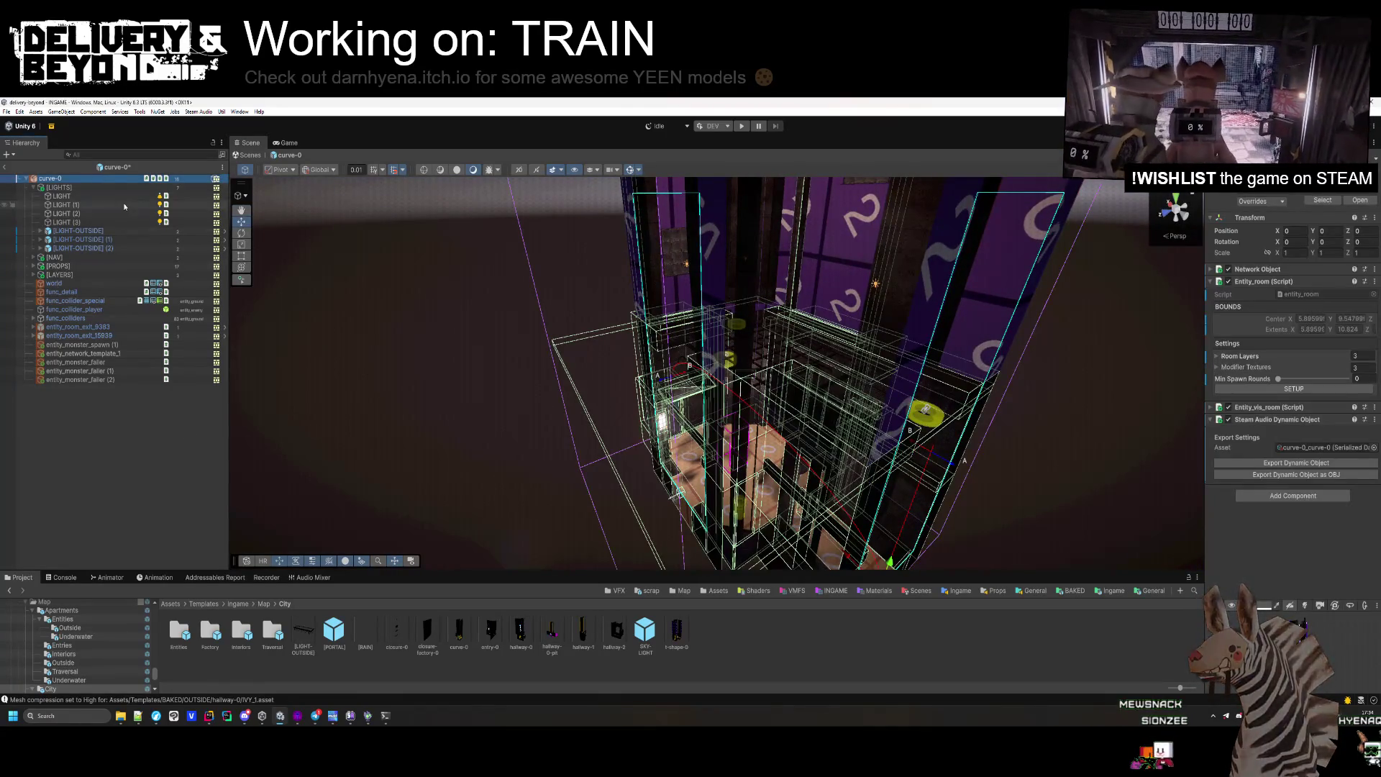
{"action": "left_click", "coordinate": [1279, 392]}
{"action": "scroll", "coordinate": [728, 468], "scroll_direction": "up", "scroll_amount": 10}
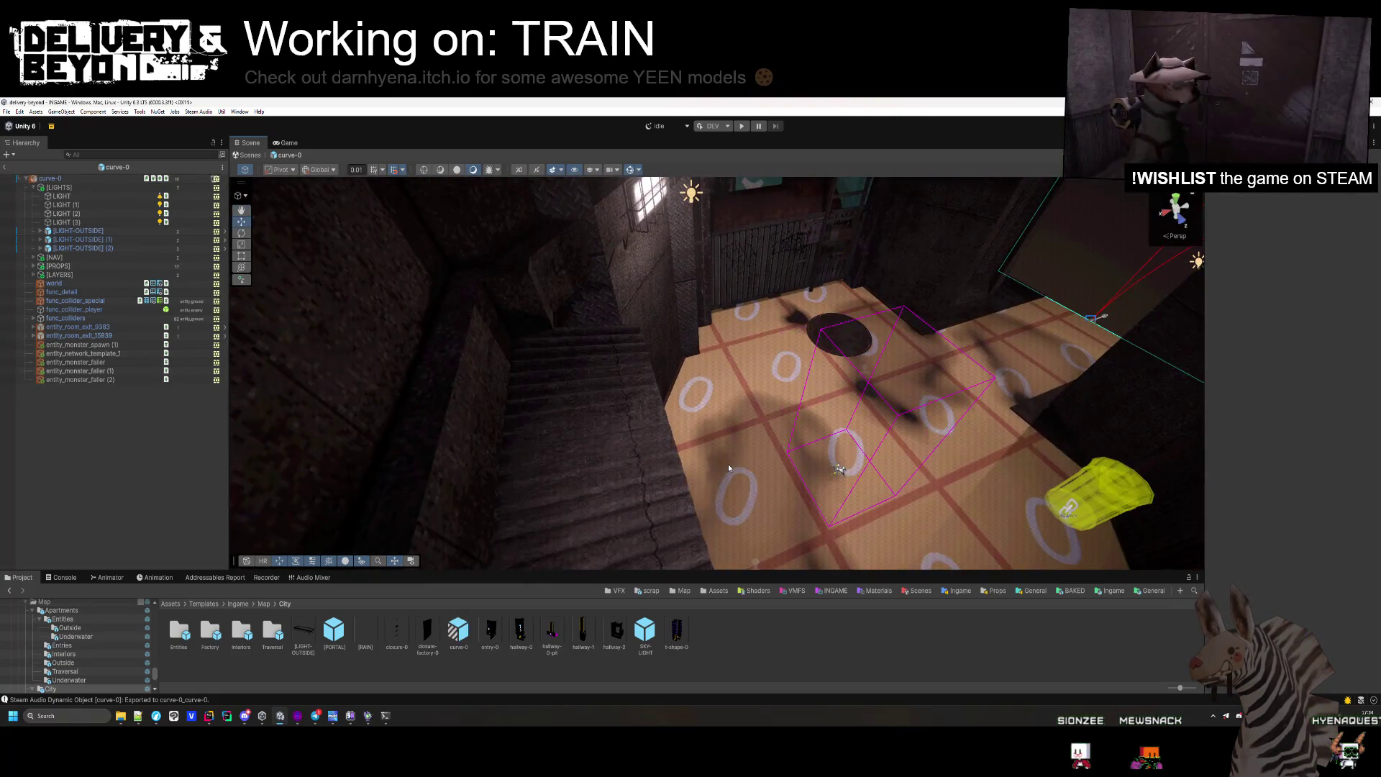
{"action": "scroll", "coordinate": [728, 466], "scroll_direction": "down", "scroll_amount": 10}
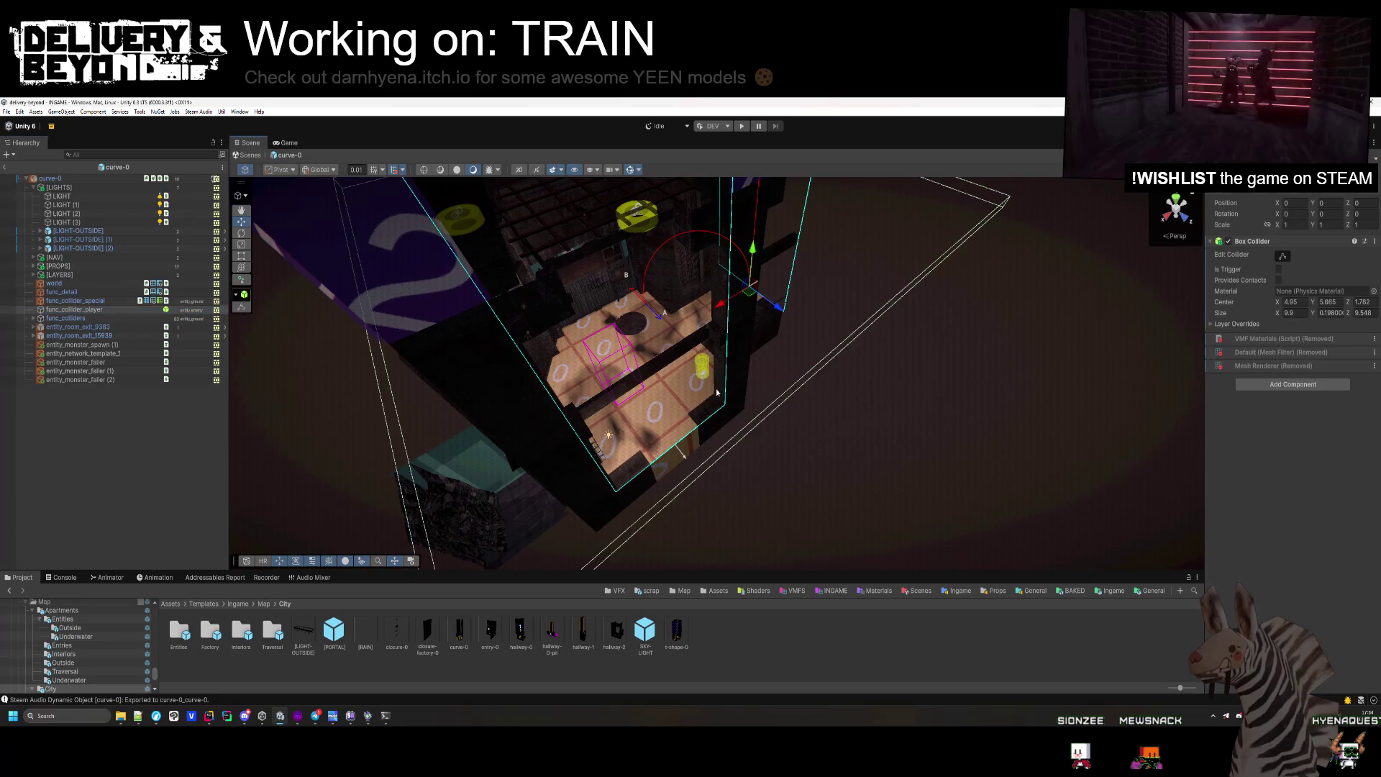
{"action": "scroll", "coordinate": [718, 392], "scroll_direction": "up", "scroll_amount": 5}
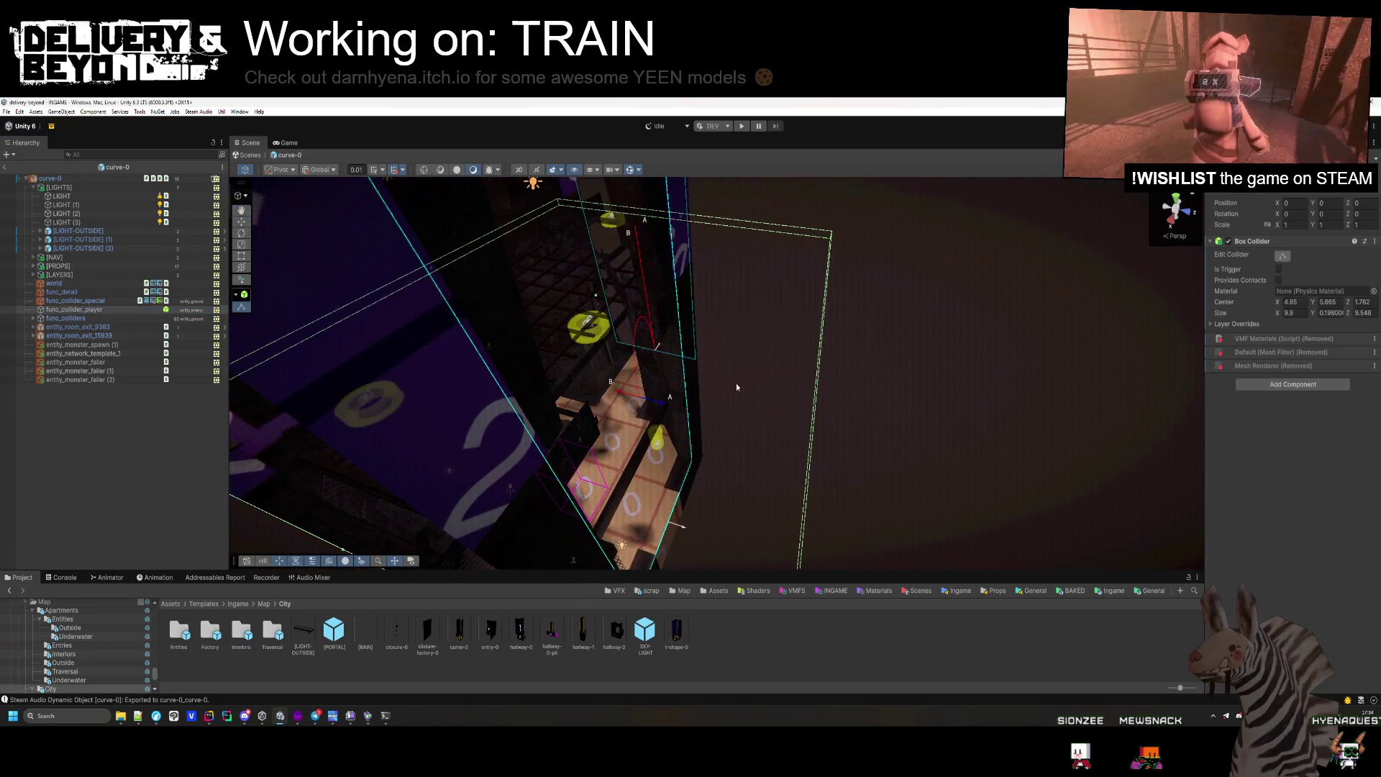
{"action": "mouse_move", "coordinate": [737, 387]}
{"action": "left_mouse_down"}
{"action": "mouse_move", "coordinate": [691, 388]}
{"action": "mouse_move", "coordinate": [571, 441]}
{"action": "mouse_move", "coordinate": [594, 354]}
{"action": "mouse_move", "coordinate": [1015, 302]}
{"action": "mouse_move", "coordinate": [1029, 233]}
{"action": "mouse_move", "coordinate": [1306, 218]}
{"action": "left_mouse_up"}
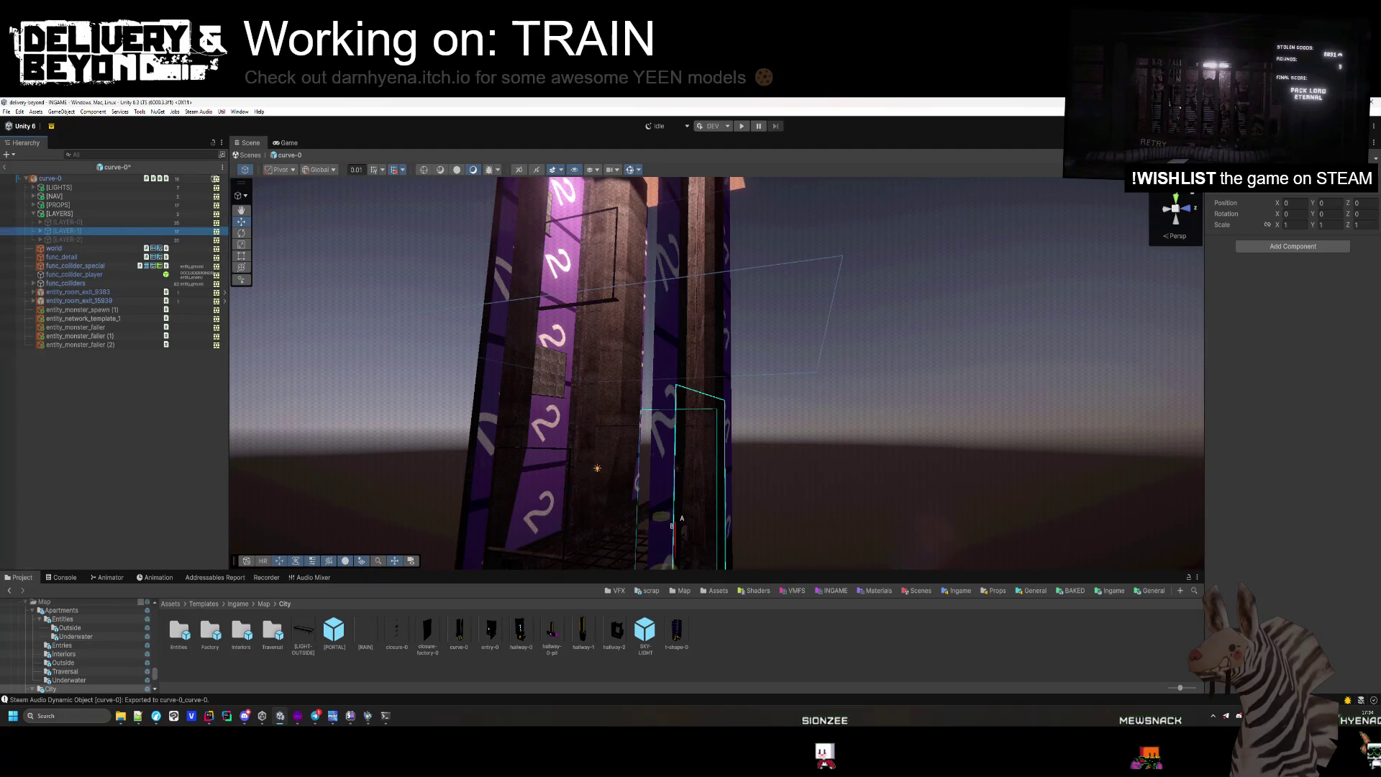
Select wall_box_1 in the first layer and nudge it slightly along Z.
{"action": "mouse_move", "coordinate": [842, 297]}
{"action": "left_mouse_down"}
{"action": "mouse_move", "coordinate": [823, 477]}
{"action": "mouse_move", "coordinate": [894, 478]}
{"action": "mouse_move", "coordinate": [833, 410]}
{"action": "mouse_move", "coordinate": [847, 458]}
{"action": "mouse_move", "coordinate": [956, 391]}
{"action": "left_mouse_up"}
{"action": "left_click", "coordinate": [832, 410]}
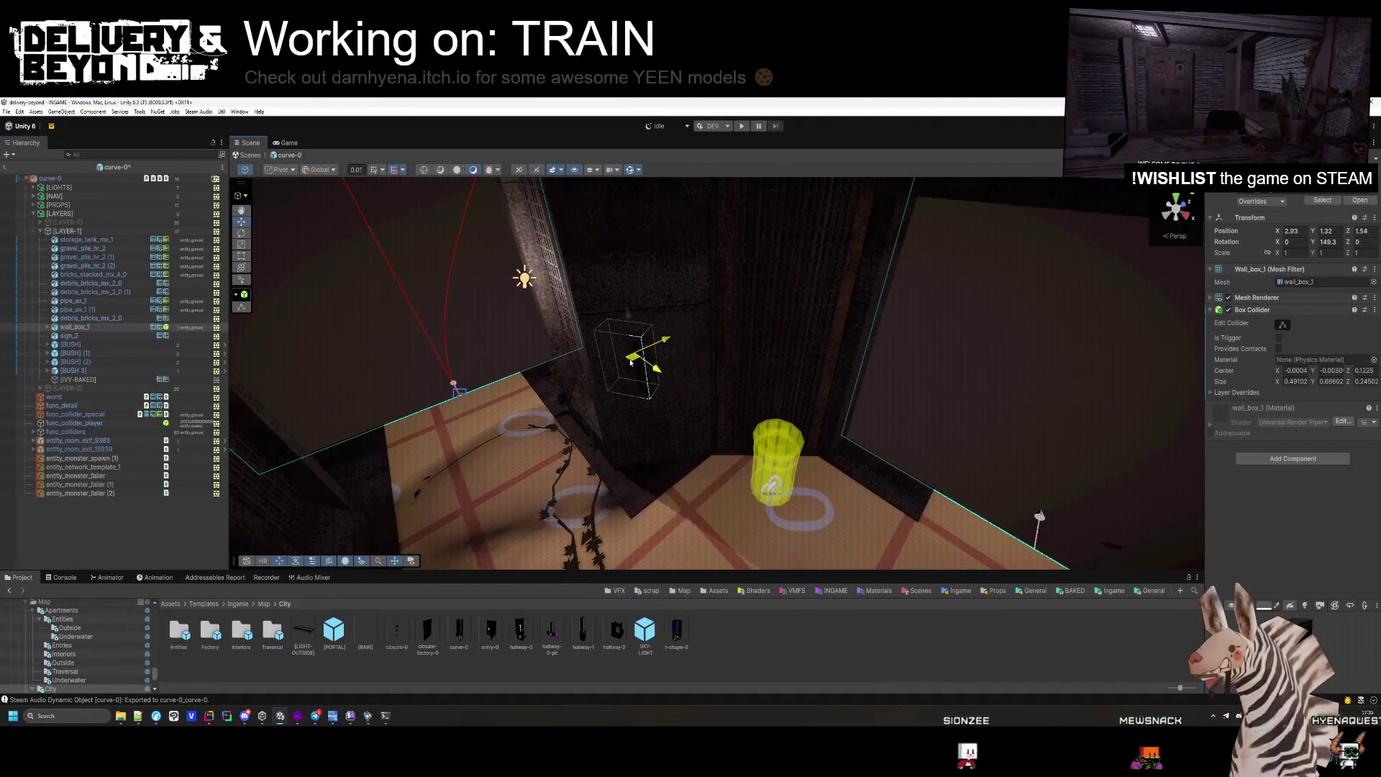
{"action": "left_click_drag", "start_coordinate": [653, 365], "coordinate": [650, 368]}
{"action": "key", "text": "f"}
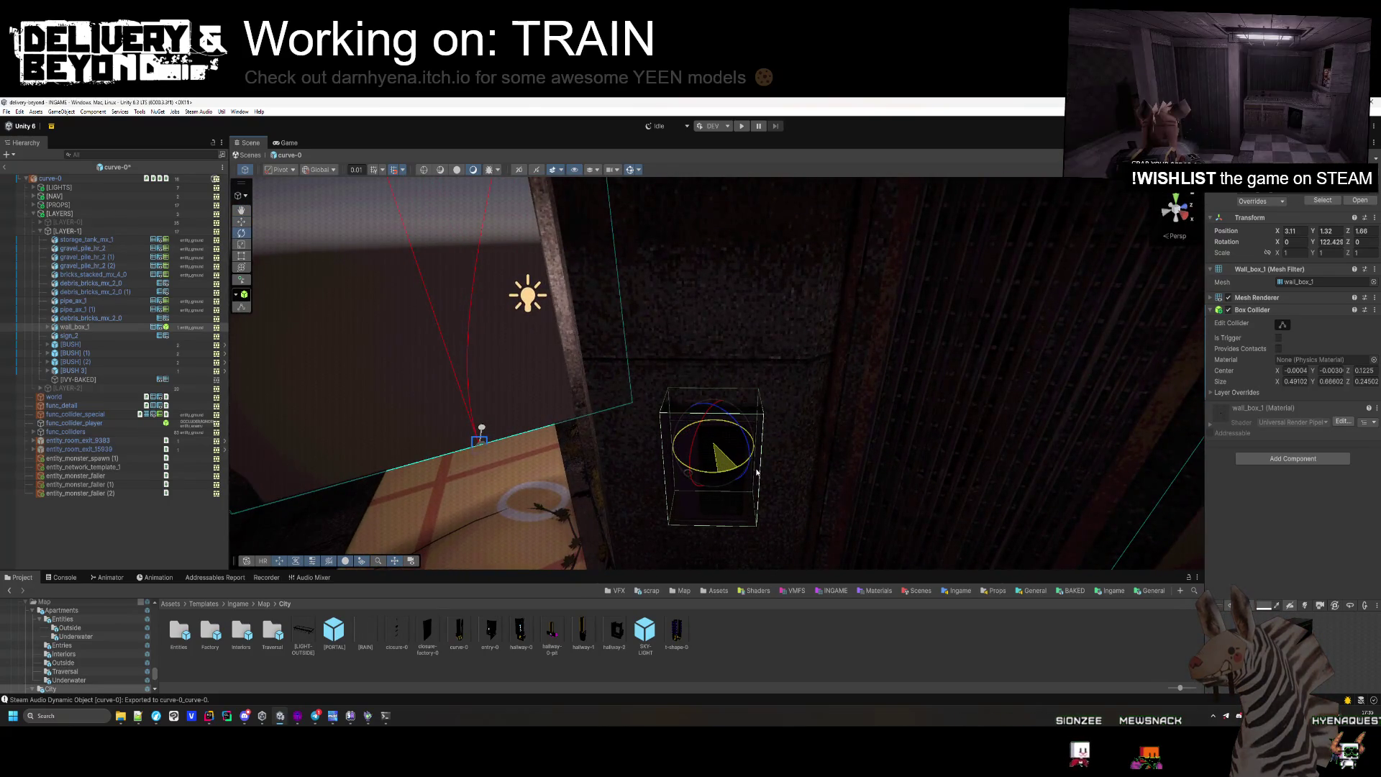
{"action": "mouse_move", "coordinate": [755, 472]}
{"action": "left_mouse_down"}
{"action": "mouse_move", "coordinate": [752, 532]}
{"action": "mouse_move", "coordinate": [495, 417]}
{"action": "mouse_move", "coordinate": [472, 361]}
{"action": "mouse_move", "coordinate": [519, 534]}
{"action": "mouse_move", "coordinate": [732, 426]}
{"action": "mouse_move", "coordinate": [712, 436]}
{"action": "mouse_move", "coordinate": [444, 324]}
{"action": "left_mouse_up"}
Move pipe_ax_1 along Z to -0.3 and tag it OCCLUDER/IGNORE.
{"action": "left_click", "coordinate": [715, 554]}
{"action": "left_click", "coordinate": [732, 427]}
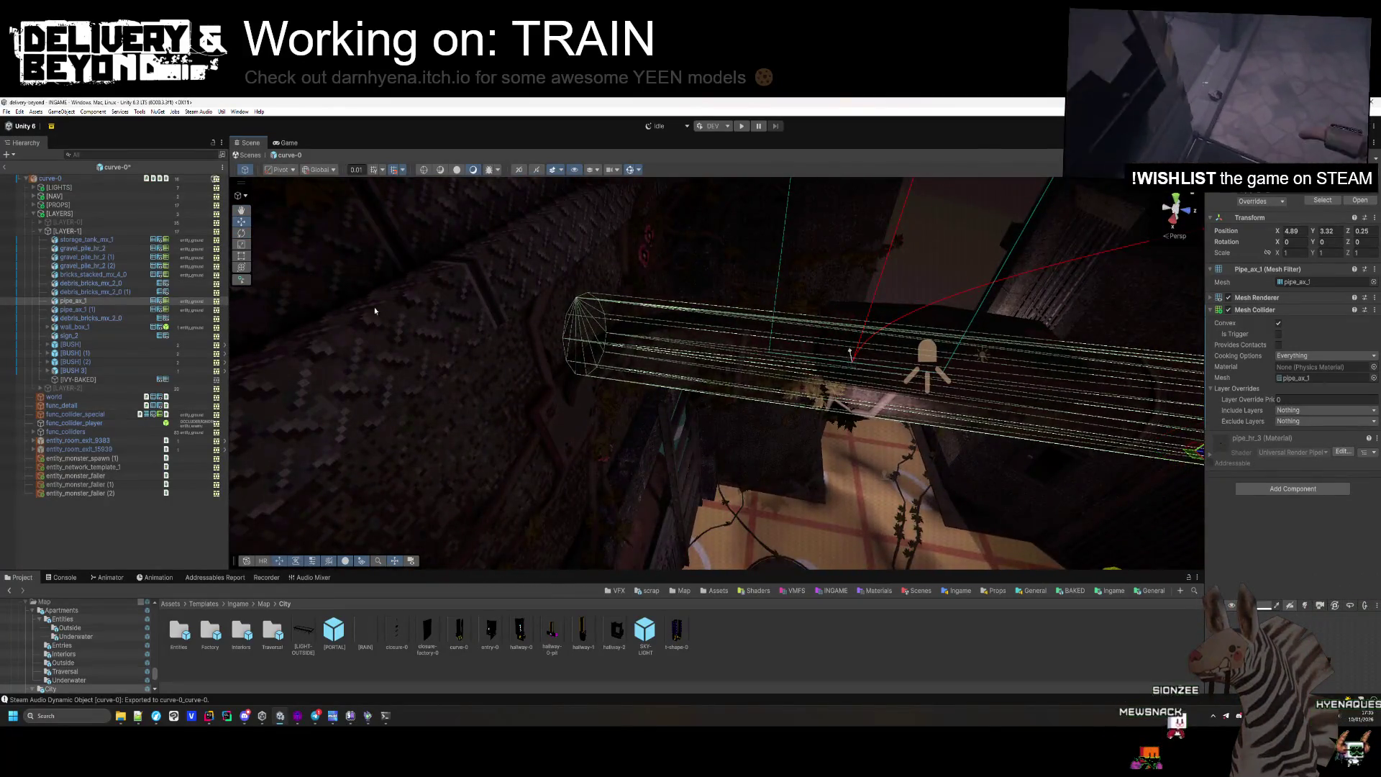
{"action": "key", "text": "f"}
{"action": "mouse_move", "coordinate": [700, 373]}
{"action": "left_mouse_down"}
{"action": "mouse_move", "coordinate": [702, 400]}
{"action": "mouse_move", "coordinate": [633, 394]}
{"action": "mouse_move", "coordinate": [629, 348]}
{"action": "mouse_move", "coordinate": [604, 339]}
{"action": "left_mouse_up"}
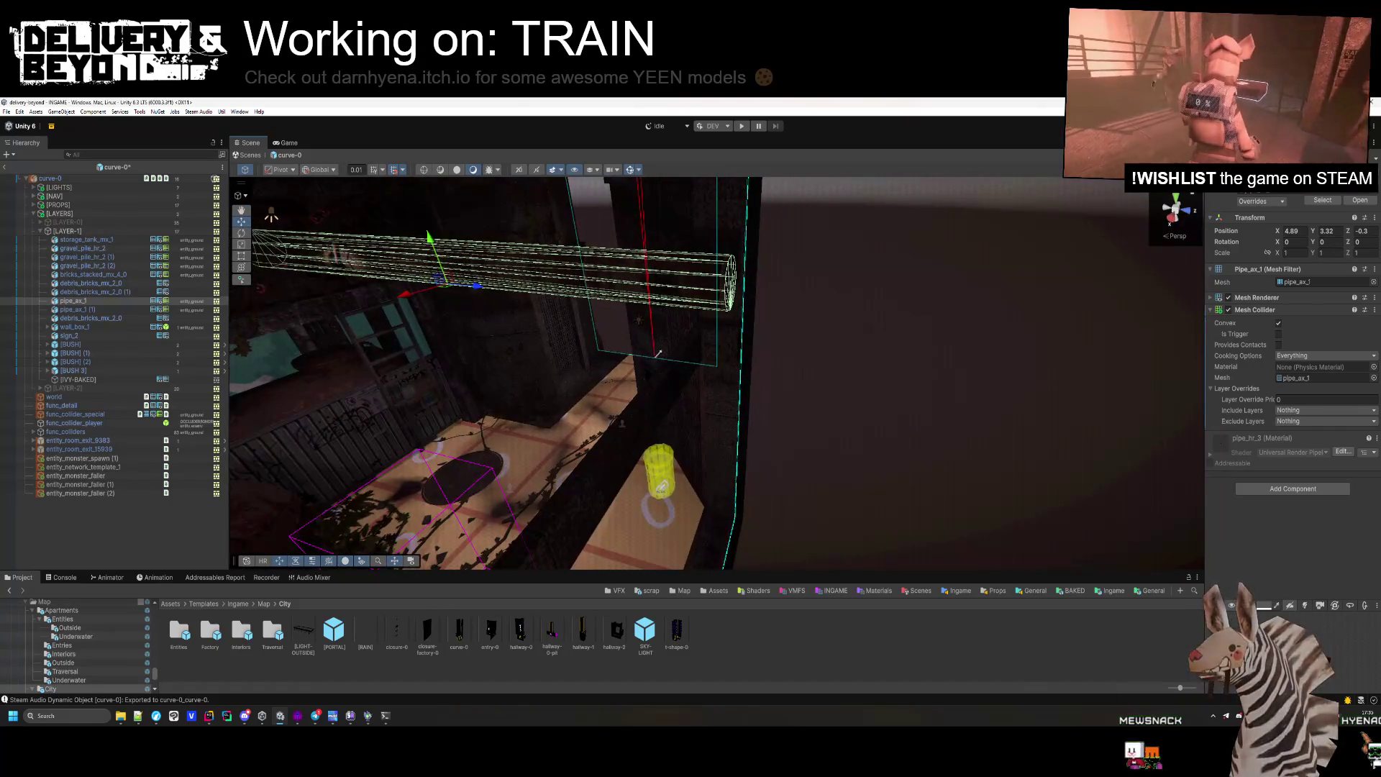
{"action": "left_click", "coordinate": [1259, 186]}
{"action": "left_click", "coordinate": [1330, 279]}
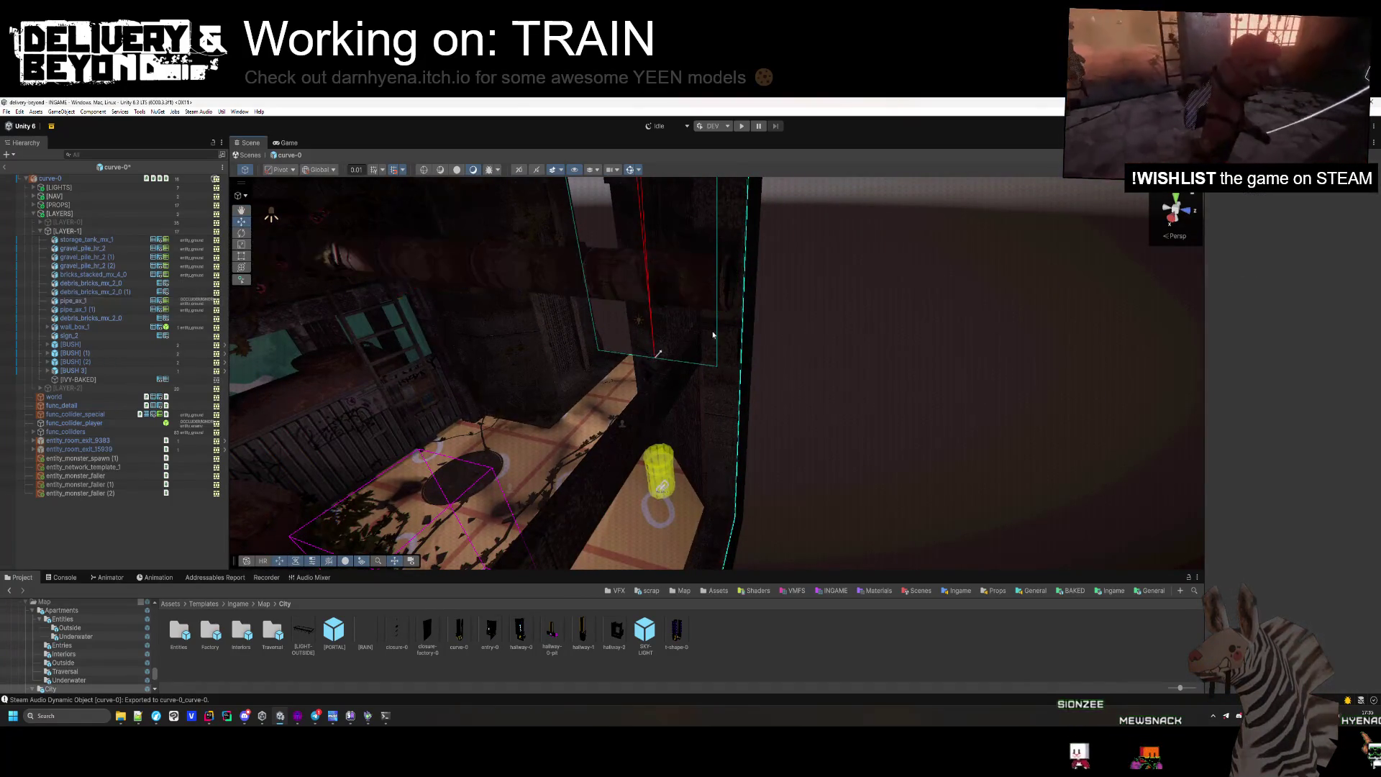
Collapse the [LAYER-1] group and inspect the neon coffee-cup and vertical COFFEE signs.
{"action": "mouse_move", "coordinate": [633, 389]}
{"action": "left_mouse_down"}
{"action": "mouse_move", "coordinate": [651, 437]}
{"action": "mouse_move", "coordinate": [685, 360]}
{"action": "left_mouse_up"}
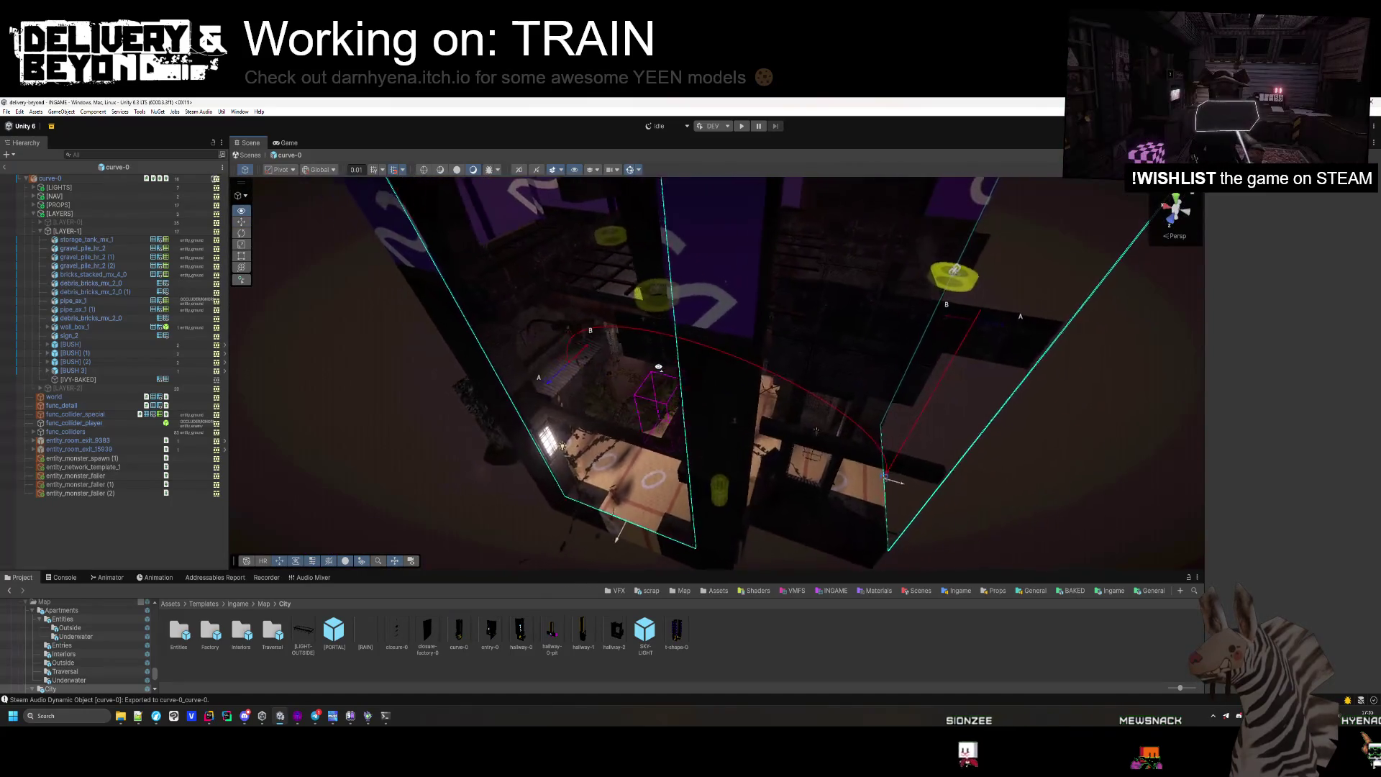
{"action": "left_click", "coordinate": [37, 233]}
{"action": "key", "text": "Left"}
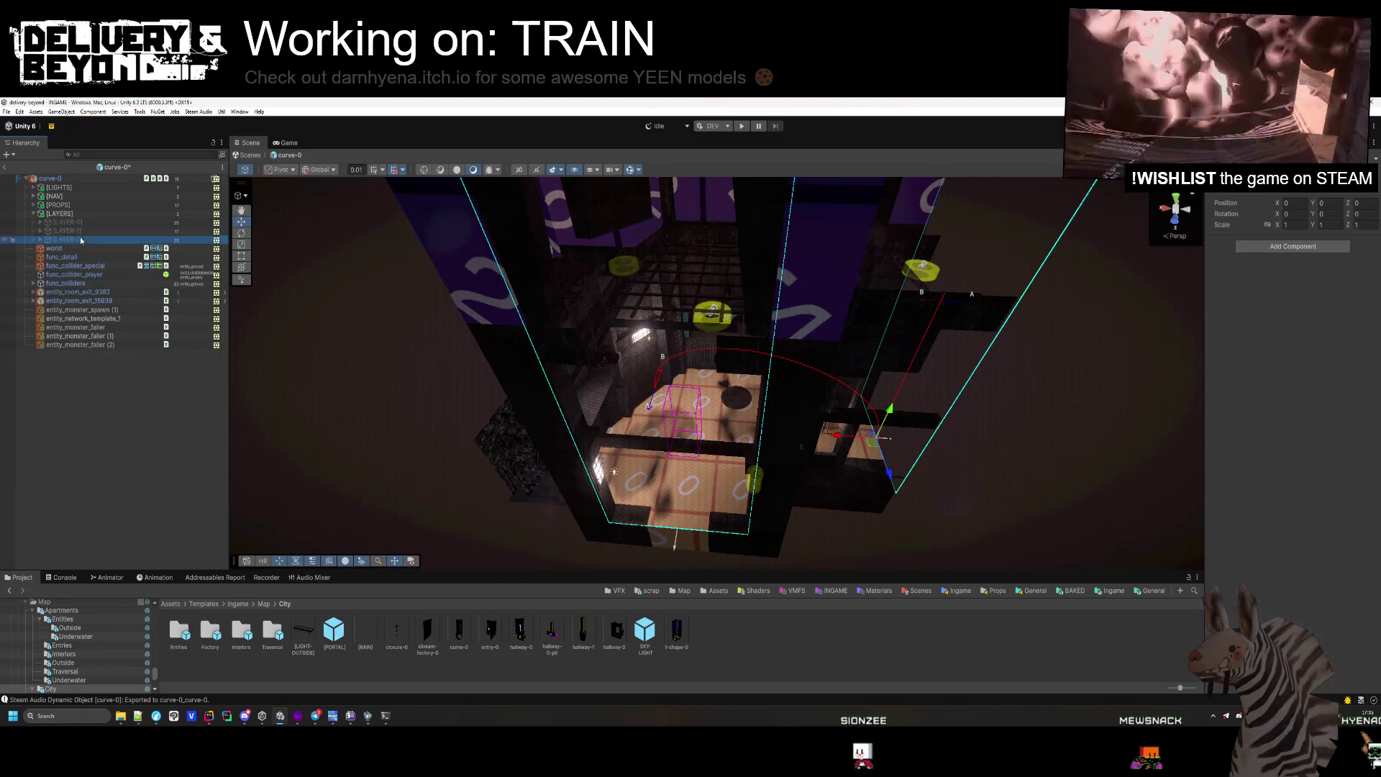
{"action": "mouse_move", "coordinate": [726, 353]}
{"action": "left_mouse_down"}
{"action": "mouse_move", "coordinate": [778, 178]}
{"action": "mouse_move", "coordinate": [867, 429]}
{"action": "mouse_move", "coordinate": [760, 229]}
{"action": "mouse_move", "coordinate": [242, 347]}
{"action": "left_mouse_up"}
{"action": "left_click", "coordinate": [567, 345]}
{"action": "key", "text": "f"}
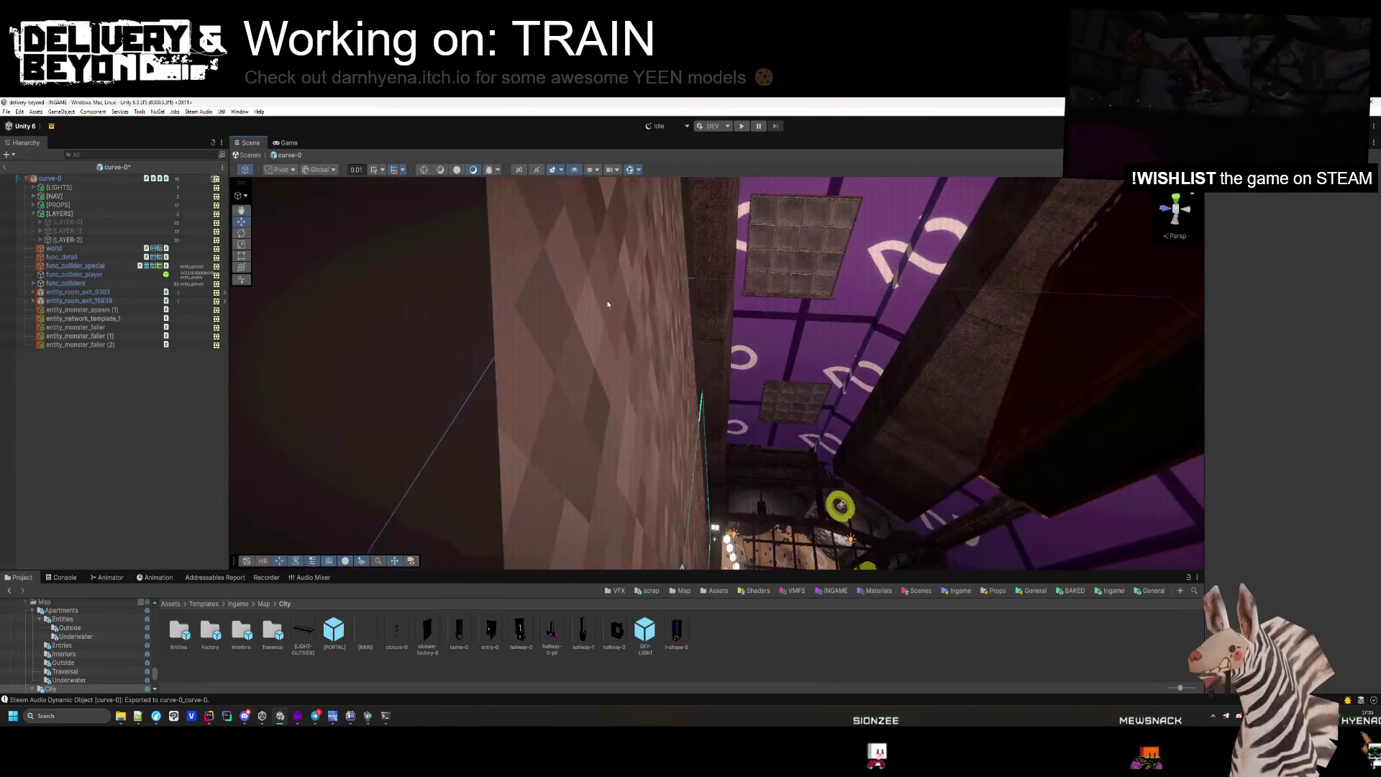
{"action": "mouse_move", "coordinate": [669, 354]}
{"action": "left_mouse_down"}
{"action": "mouse_move", "coordinate": [671, 299]}
{"action": "mouse_move", "coordinate": [749, 277]}
{"action": "mouse_move", "coordinate": [796, 283]}
{"action": "mouse_move", "coordinate": [864, 216]}
{"action": "mouse_move", "coordinate": [534, 452]}
{"action": "mouse_move", "coordinate": [631, 489]}
{"action": "left_mouse_up"}
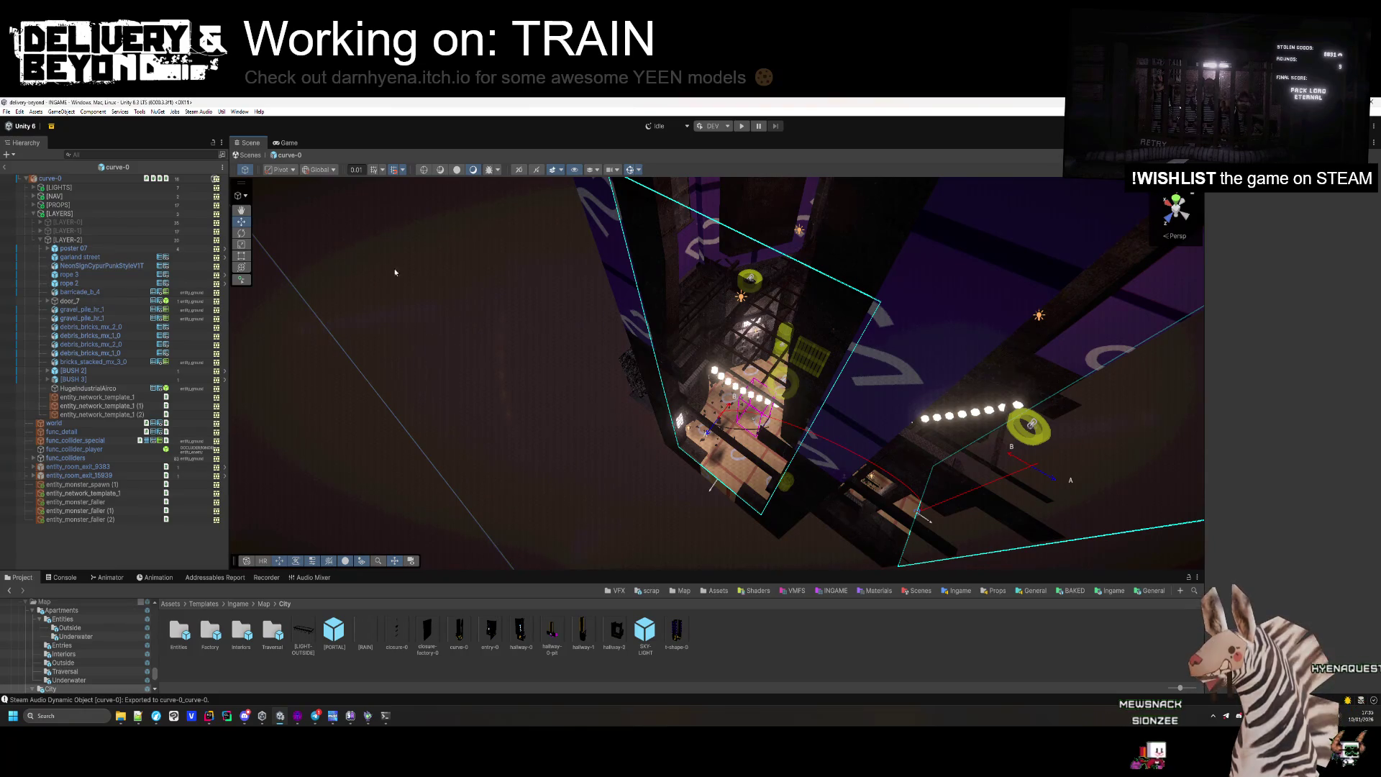
Deactivate the [LAYER-2] group with Alt+Shift+A and collapse it.
{"action": "left_click", "coordinate": [96, 239]}
{"action": "key", "text": "alt+shift+a"}
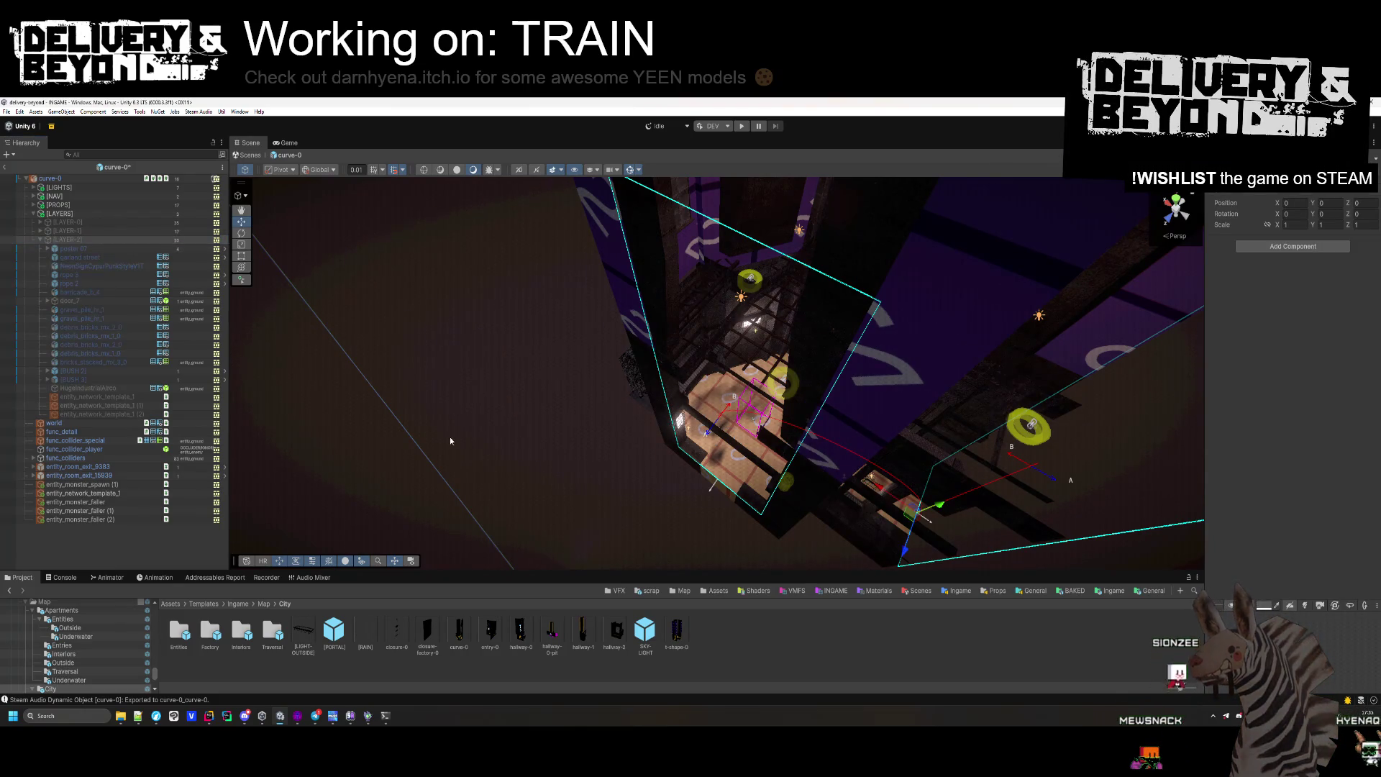
{"action": "left_click", "coordinate": [61, 237]}
{"action": "key", "text": "Left"}
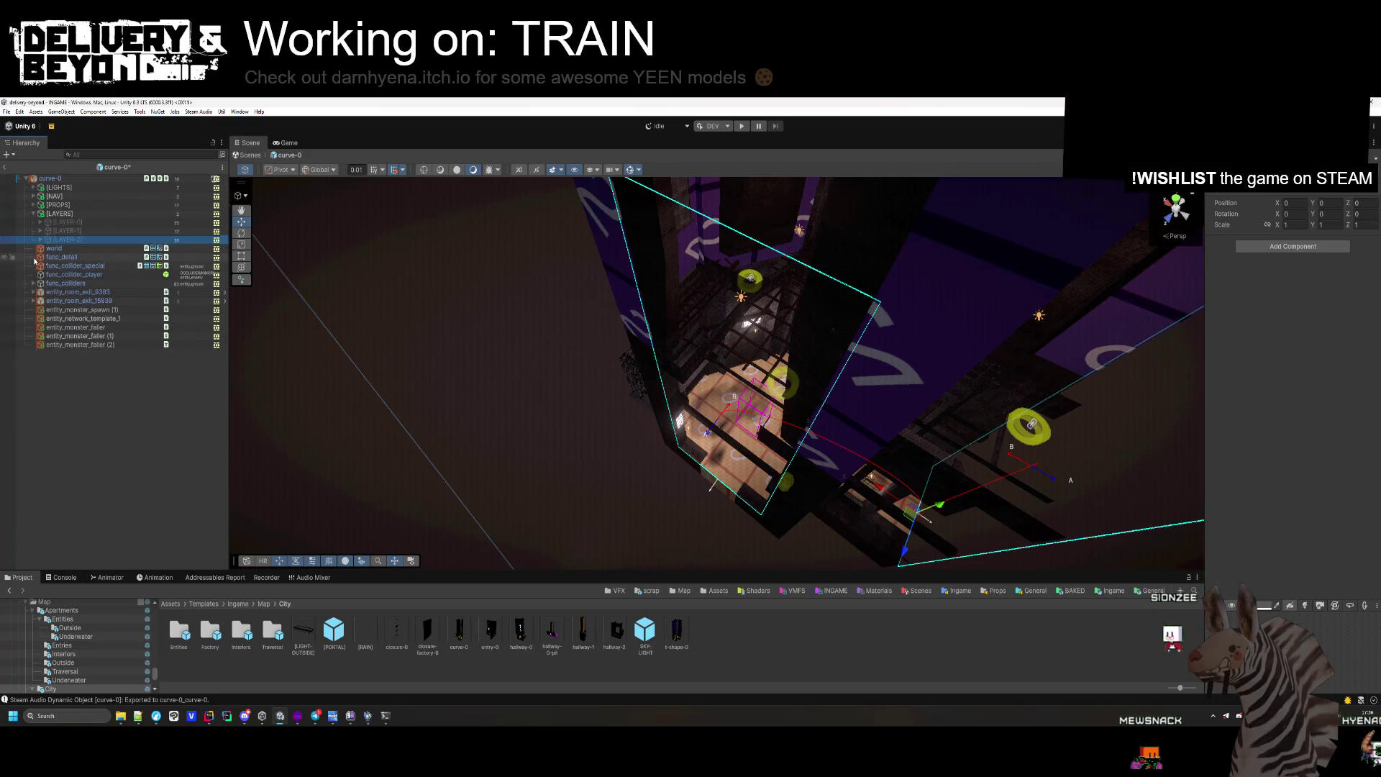
Select the IGNORE navmesh cut and set its Navmesh Cut Depth to 8.272001.
{"action": "left_click", "coordinate": [33, 195]}
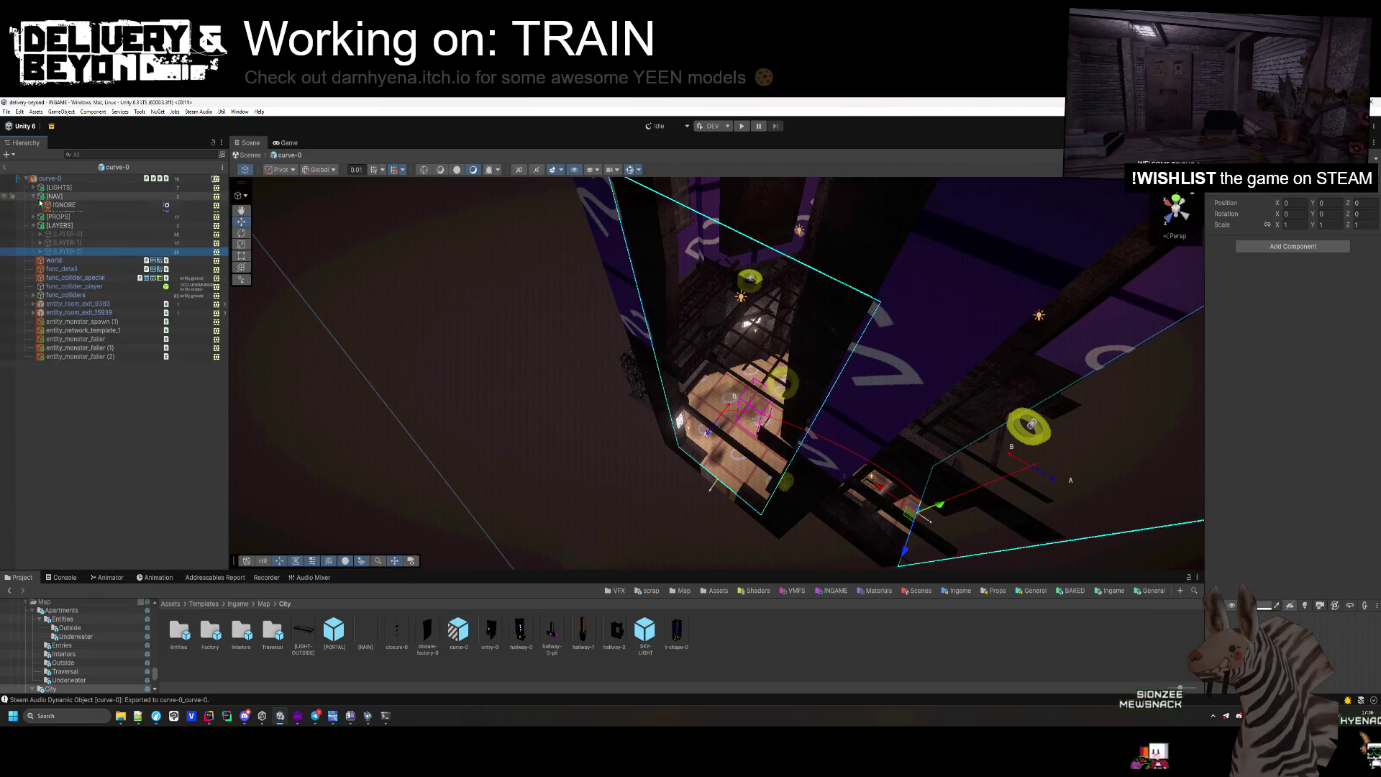
{"action": "left_click", "coordinate": [64, 205]}
{"action": "key", "text": "f"}
{"action": "mouse_move", "coordinate": [927, 292]}
{"action": "left_mouse_down"}
{"action": "mouse_move", "coordinate": [1266, 268]}
{"action": "mouse_move", "coordinate": [1260, 291]}
{"action": "left_mouse_up"}
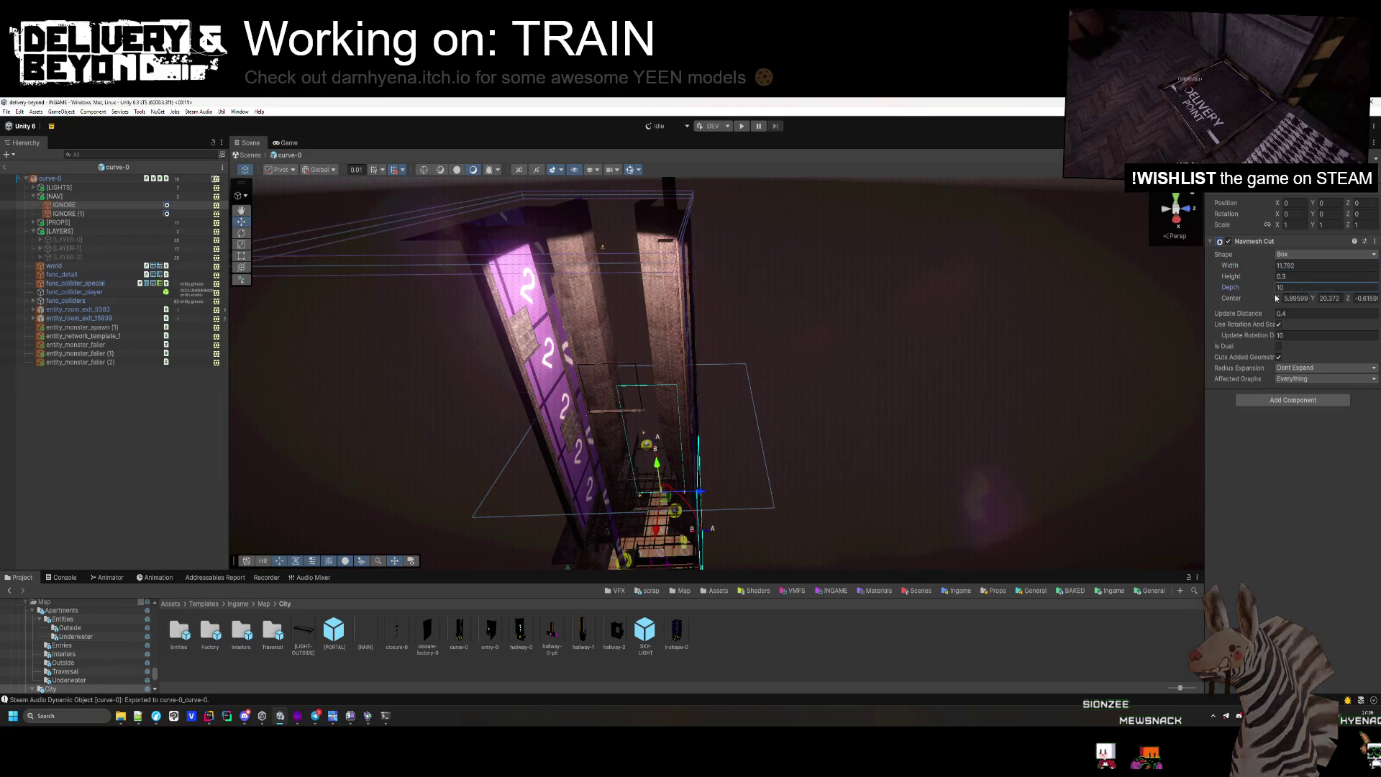
{"action": "left_click", "coordinate": [1297, 288]}
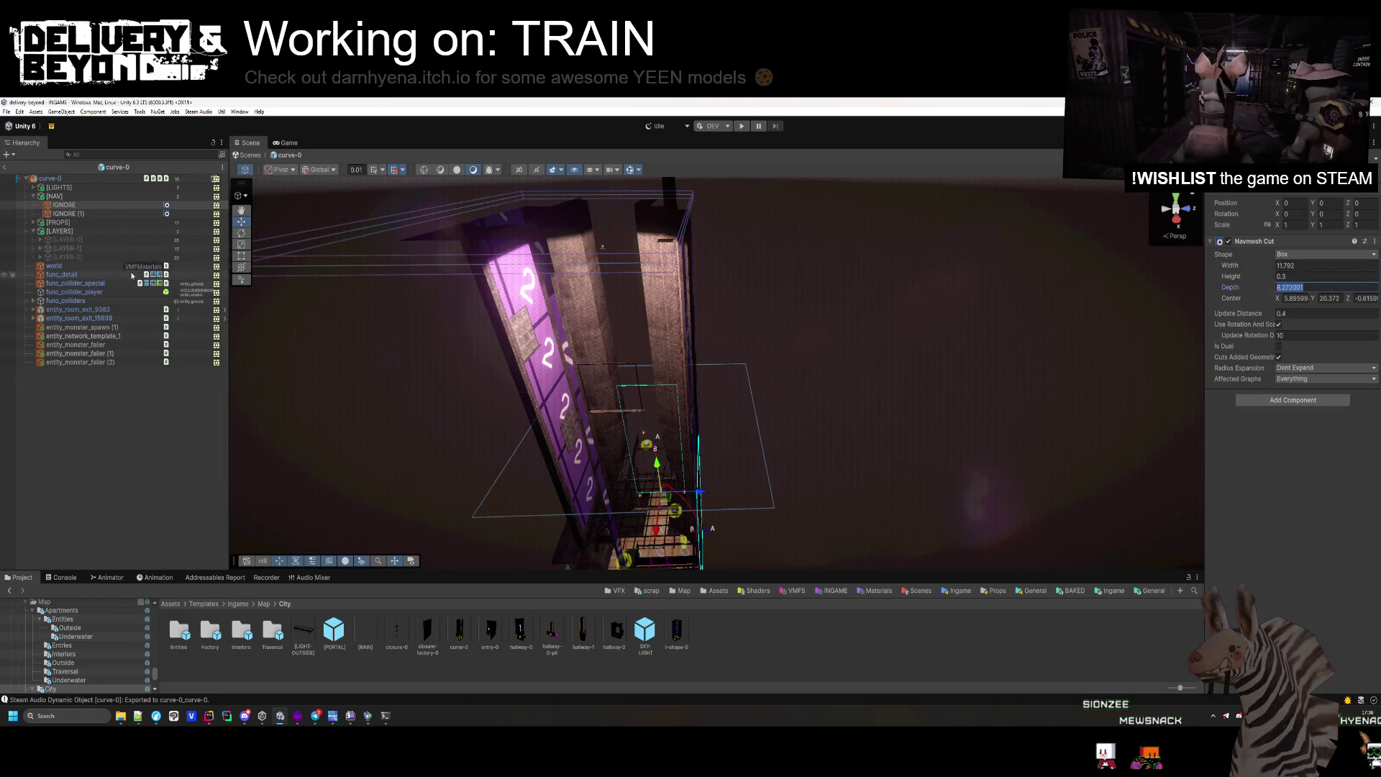
Compare the IGNORE and IGNORE (1) cut boxes against the tower shaft, then collapse [NAV].
{"action": "left_click", "coordinate": [85, 214]}
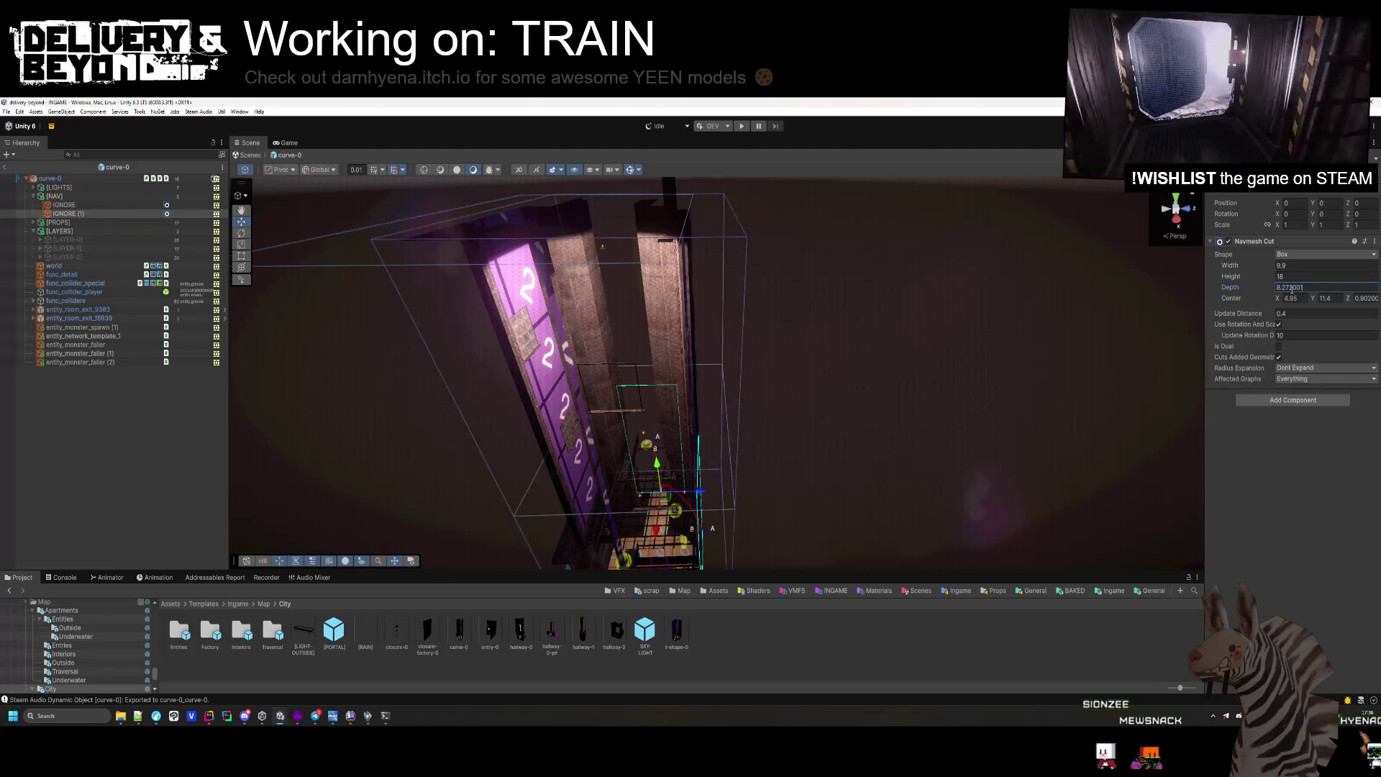
{"action": "mouse_move", "coordinate": [719, 388]}
{"action": "left_mouse_down"}
{"action": "mouse_move", "coordinate": [749, 391]}
{"action": "mouse_move", "coordinate": [662, 392]}
{"action": "mouse_move", "coordinate": [313, 318]}
{"action": "left_mouse_up"}
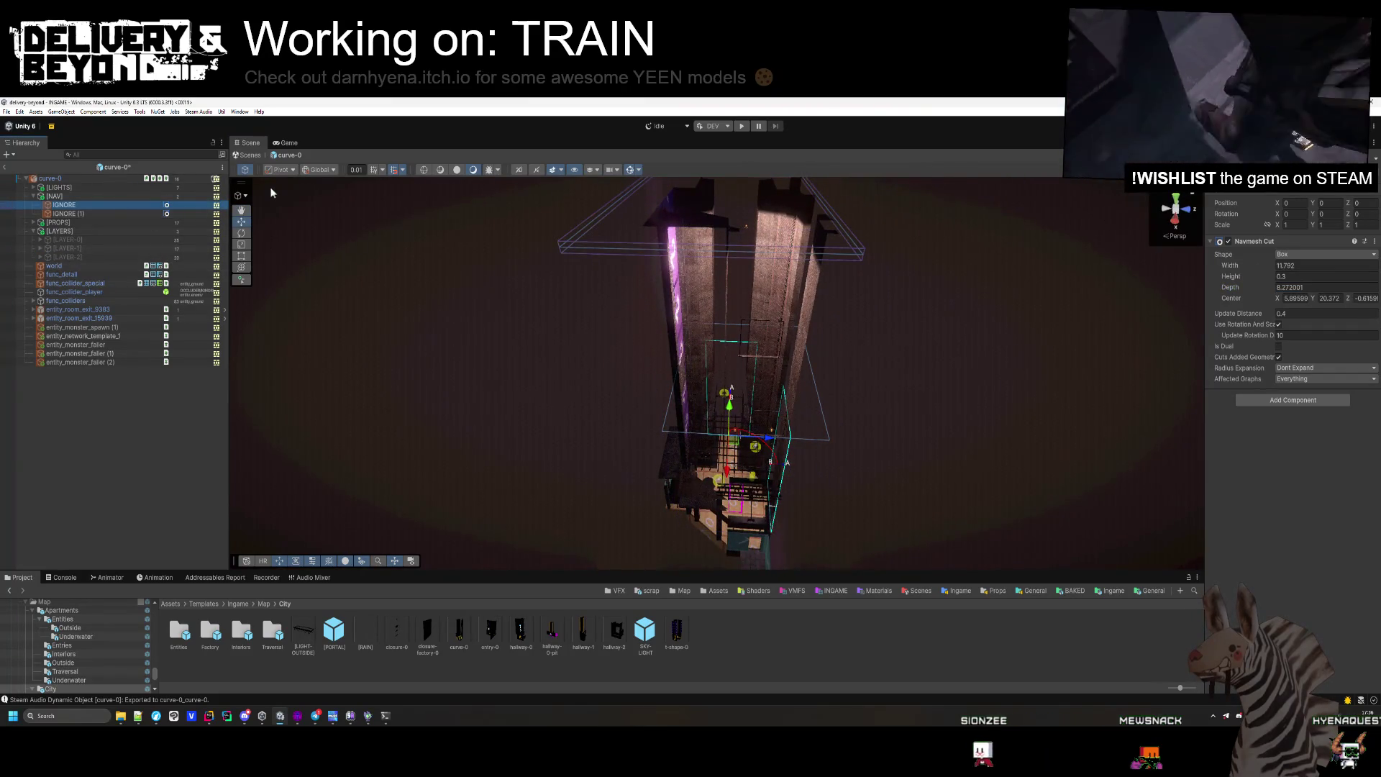
{"action": "left_click", "coordinate": [106, 219]}
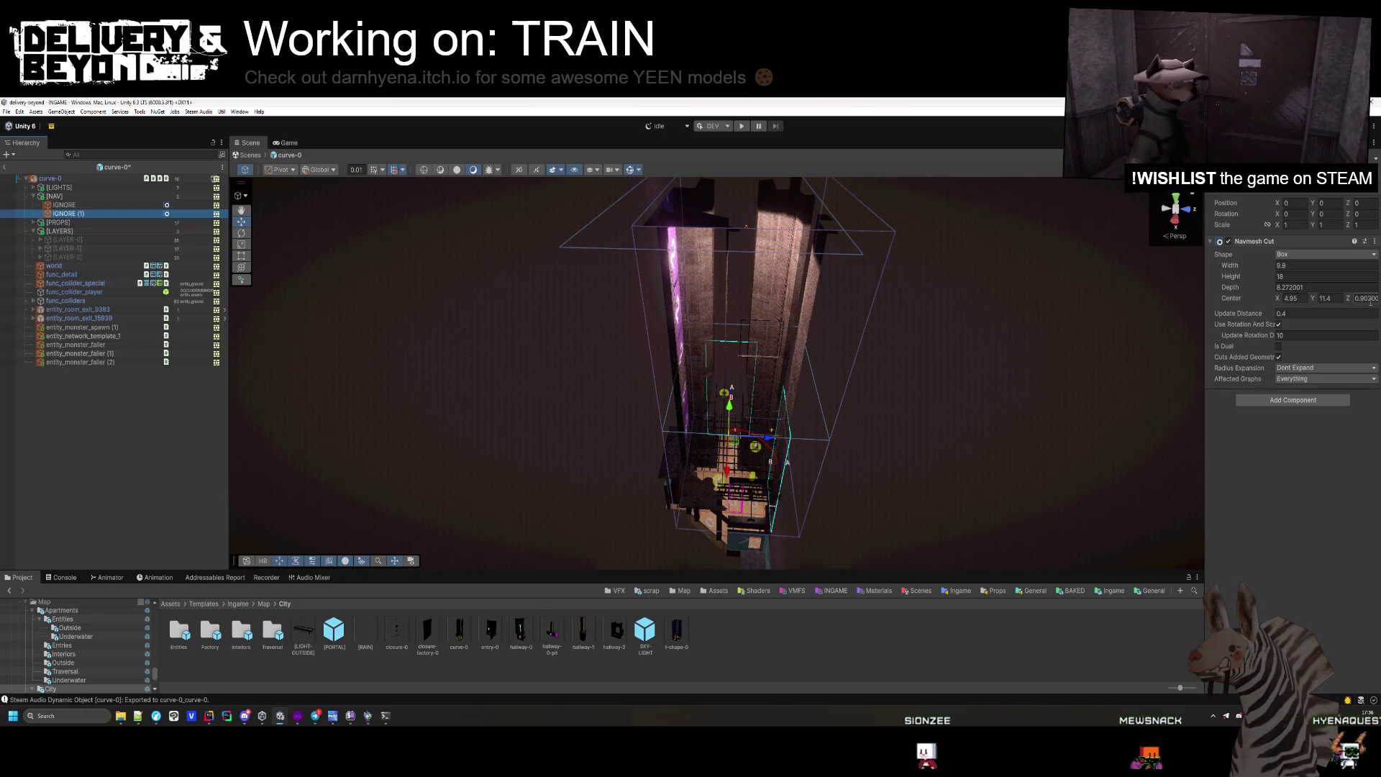
{"action": "left_click", "coordinate": [1045, 370]}
{"action": "mouse_move", "coordinate": [1045, 370]}
{"action": "left_mouse_down"}
{"action": "mouse_move", "coordinate": [959, 339]}
{"action": "mouse_move", "coordinate": [829, 353]}
{"action": "mouse_move", "coordinate": [722, 388]}
{"action": "left_mouse_up"}
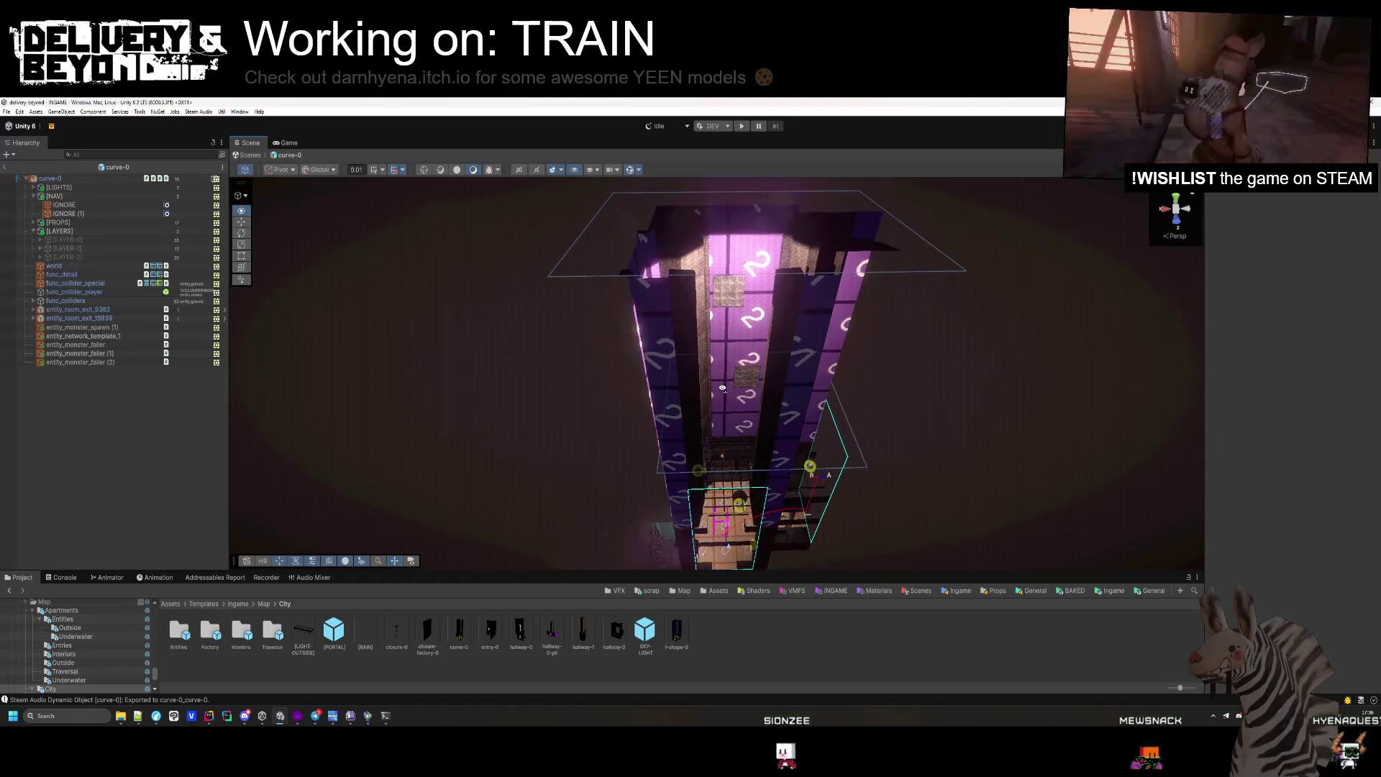
{"action": "left_click", "coordinate": [104, 214]}
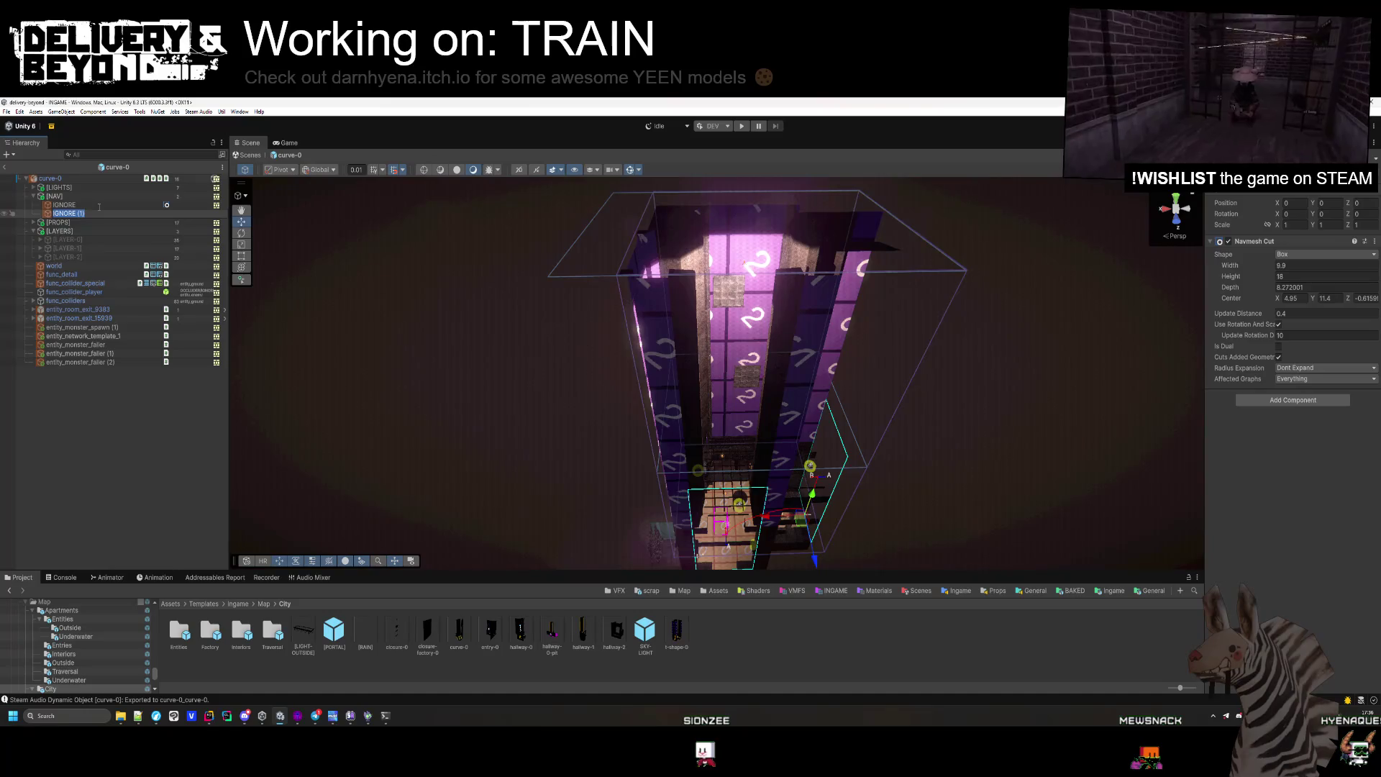
{"action": "left_click", "coordinate": [100, 205]}
{"action": "mouse_move", "coordinate": [460, 324]}
{"action": "left_mouse_down"}
{"action": "mouse_move", "coordinate": [391, 326]}
{"action": "mouse_move", "coordinate": [303, 303]}
{"action": "left_mouse_up"}
{"action": "mouse_move", "coordinate": [576, 323]}
{"action": "left_mouse_down"}
{"action": "mouse_move", "coordinate": [677, 345]}
{"action": "mouse_move", "coordinate": [772, 415]}
{"action": "mouse_move", "coordinate": [820, 422]}
{"action": "mouse_move", "coordinate": [832, 407]}
{"action": "mouse_move", "coordinate": [818, 388]}
{"action": "left_mouse_up"}
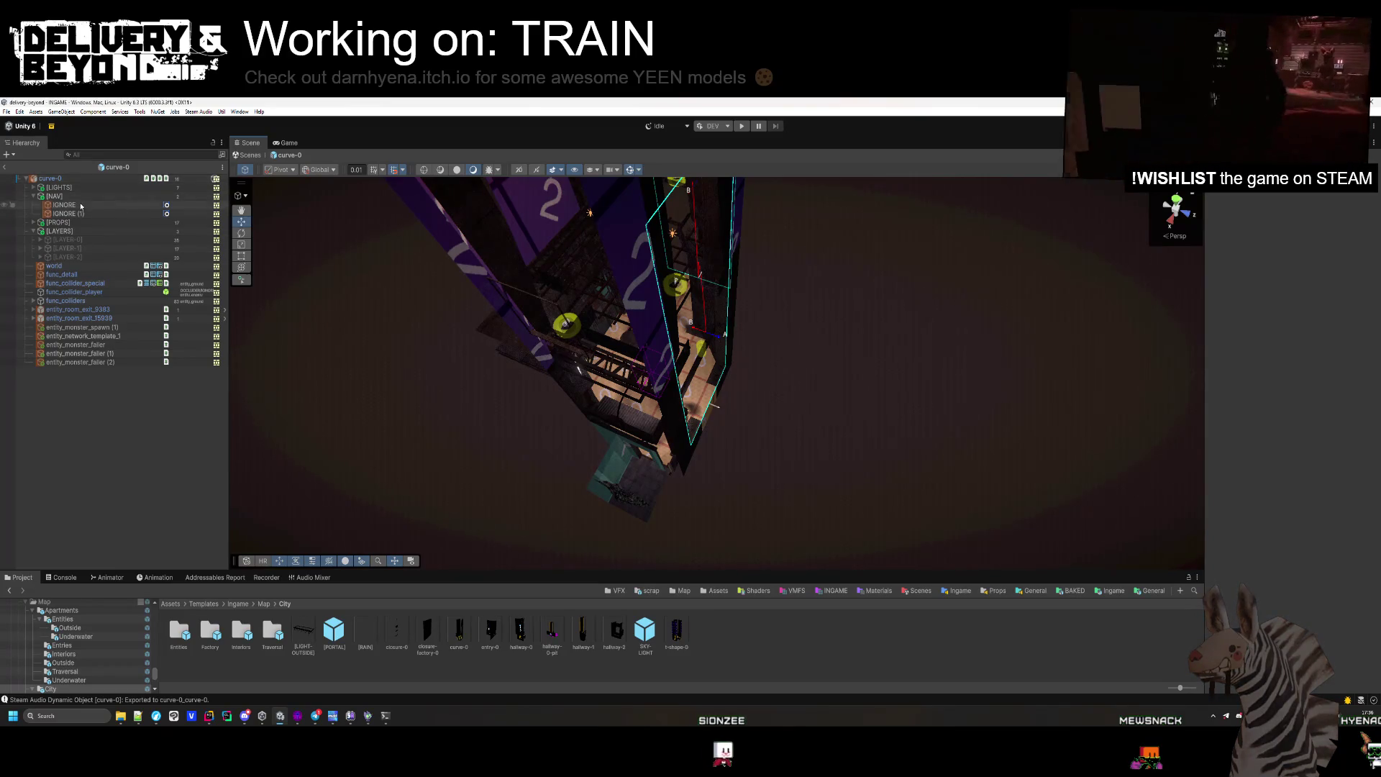
{"action": "left_click", "coordinate": [33, 195]}
Rerun SETUP on the curve-0 room entity.
{"action": "left_click", "coordinate": [33, 204]}
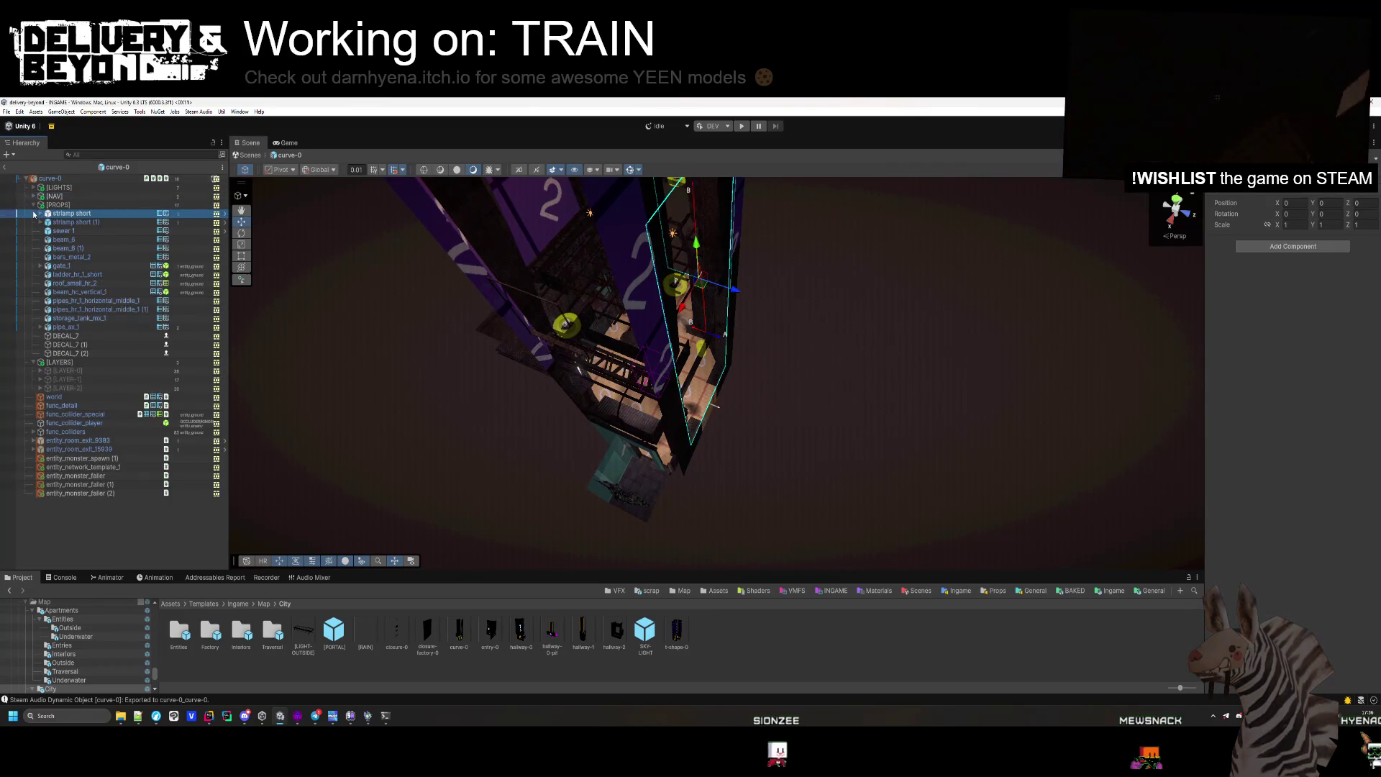
{"action": "left_click", "coordinate": [72, 213]}
{"action": "left_click", "coordinate": [33, 206]}
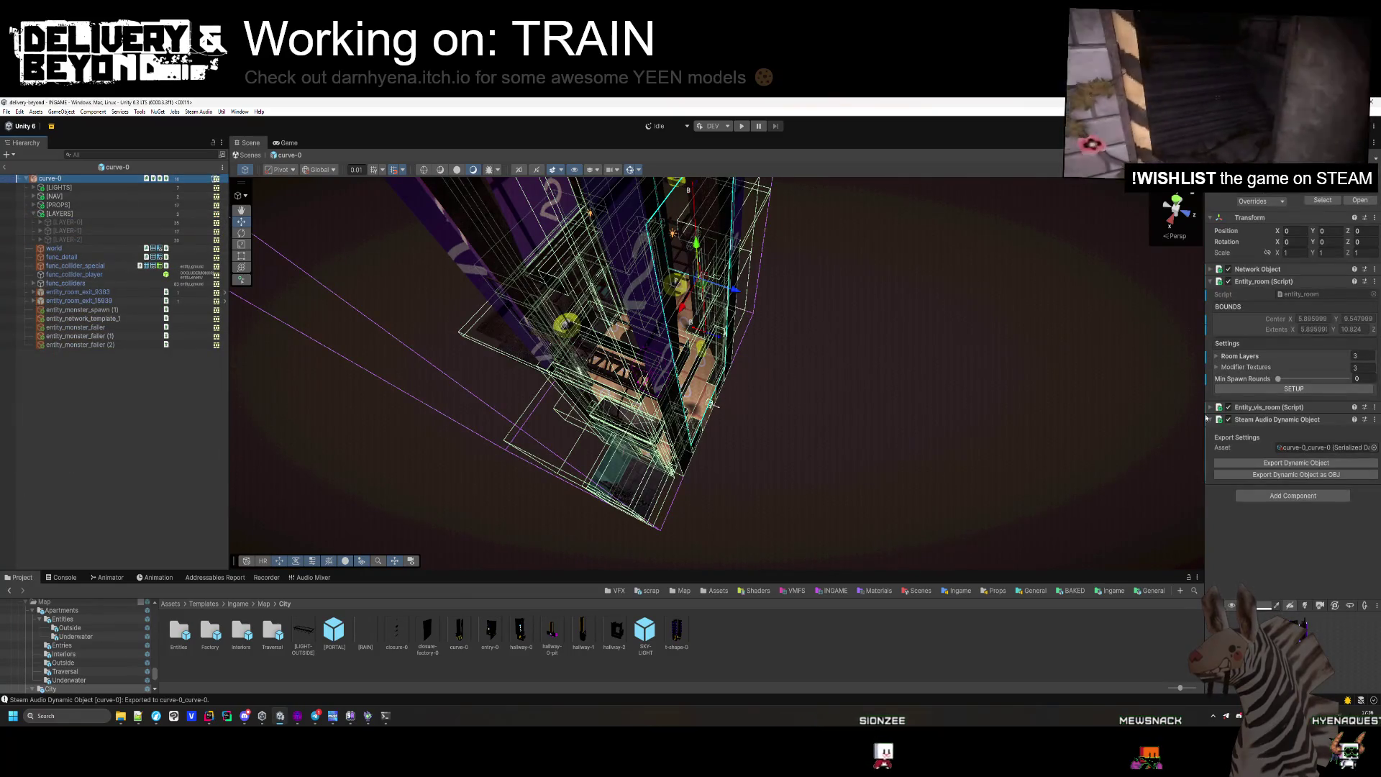
{"action": "left_click", "coordinate": [1293, 390]}
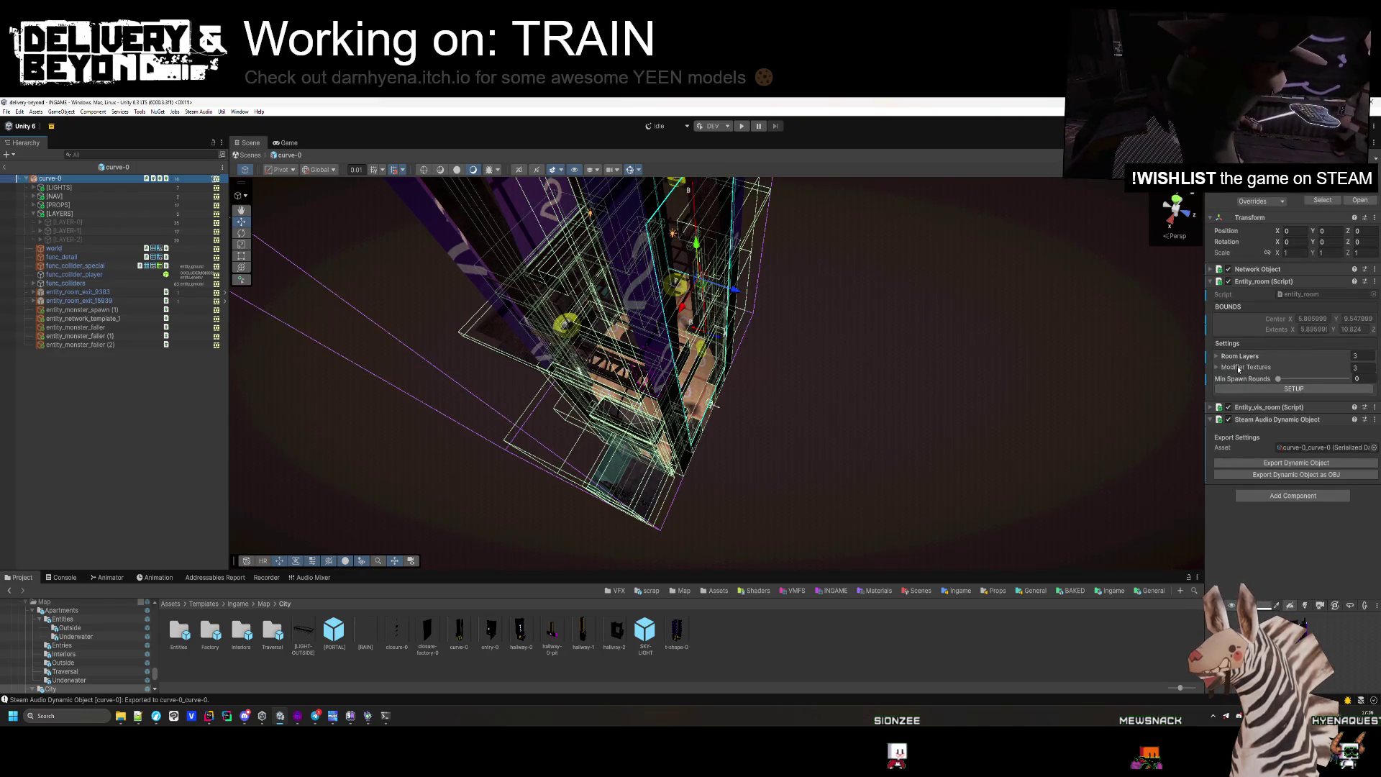
Replace LAYER_0's TileLinoleum modifier texture with the Concrete texture from the VMF folder.
{"action": "left_click", "coordinate": [1239, 370]}
{"action": "scroll", "coordinate": [653, 392], "scroll_direction": "down", "scroll_amount": 5}
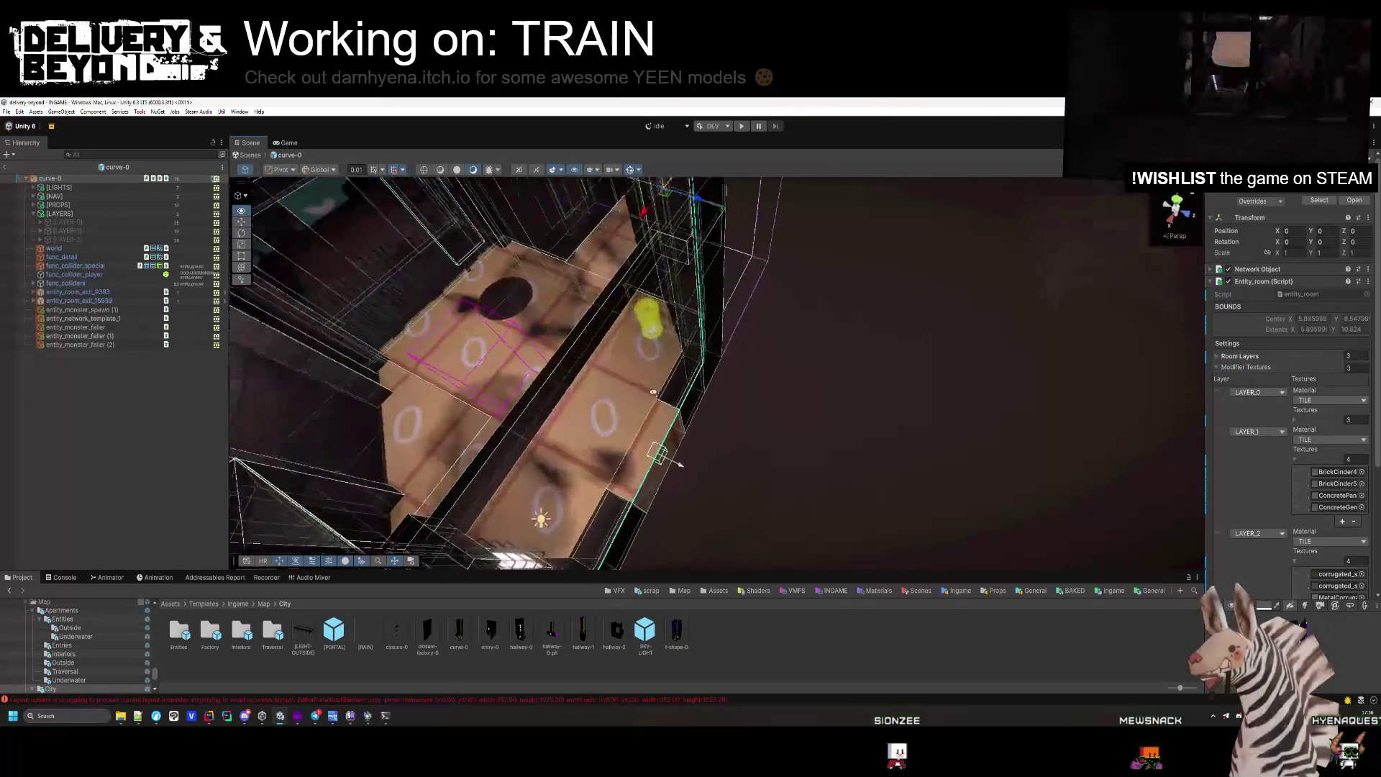
{"action": "scroll", "coordinate": [654, 393], "scroll_direction": "down", "scroll_amount": 10}
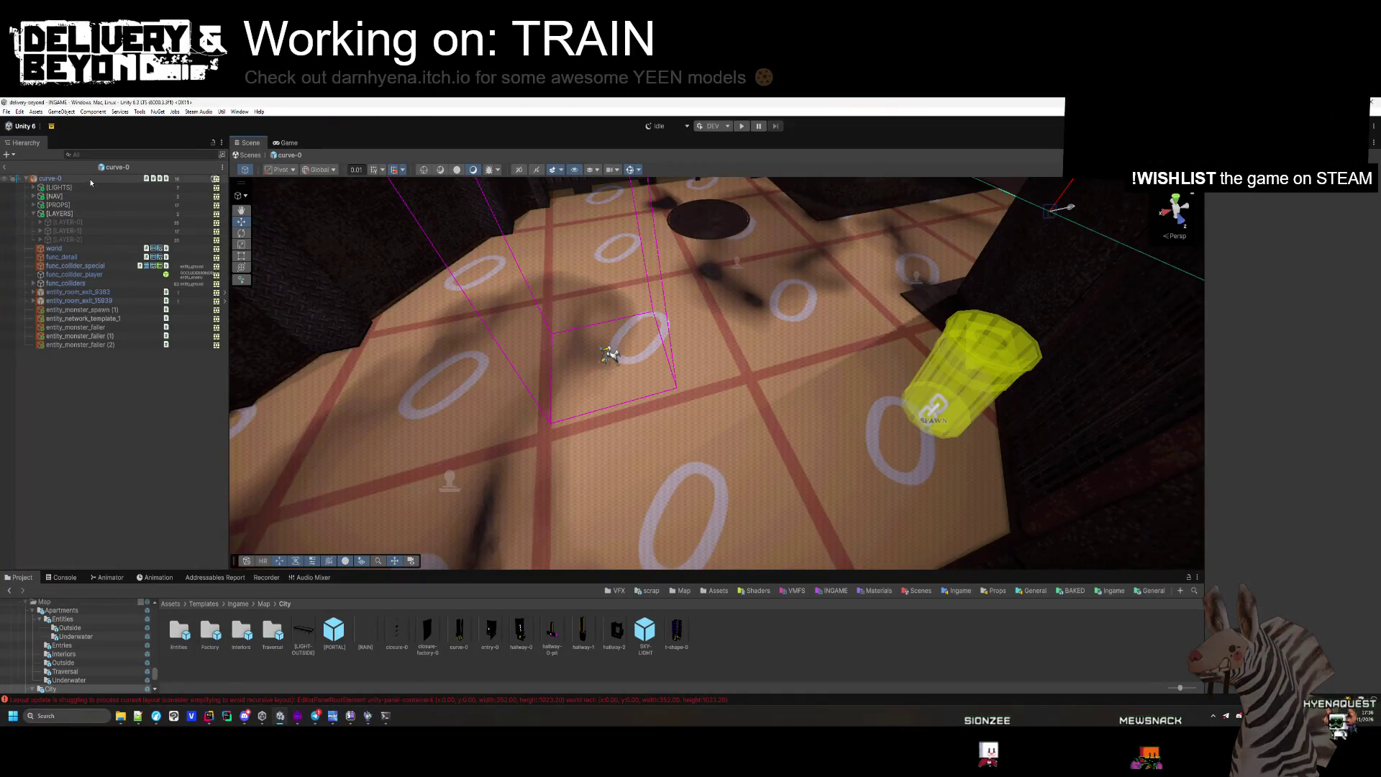
{"action": "left_click", "coordinate": [91, 181]}
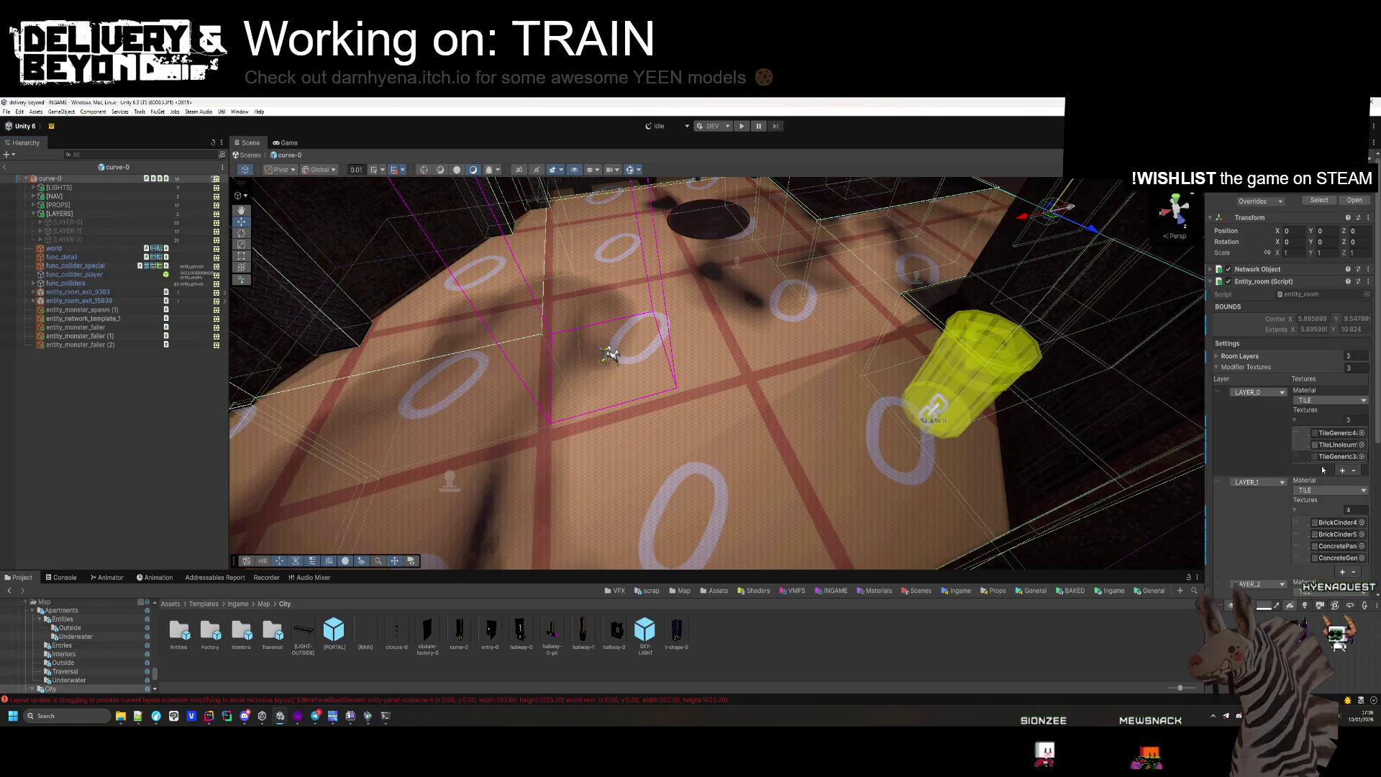
{"action": "left_click", "coordinate": [1339, 433]}
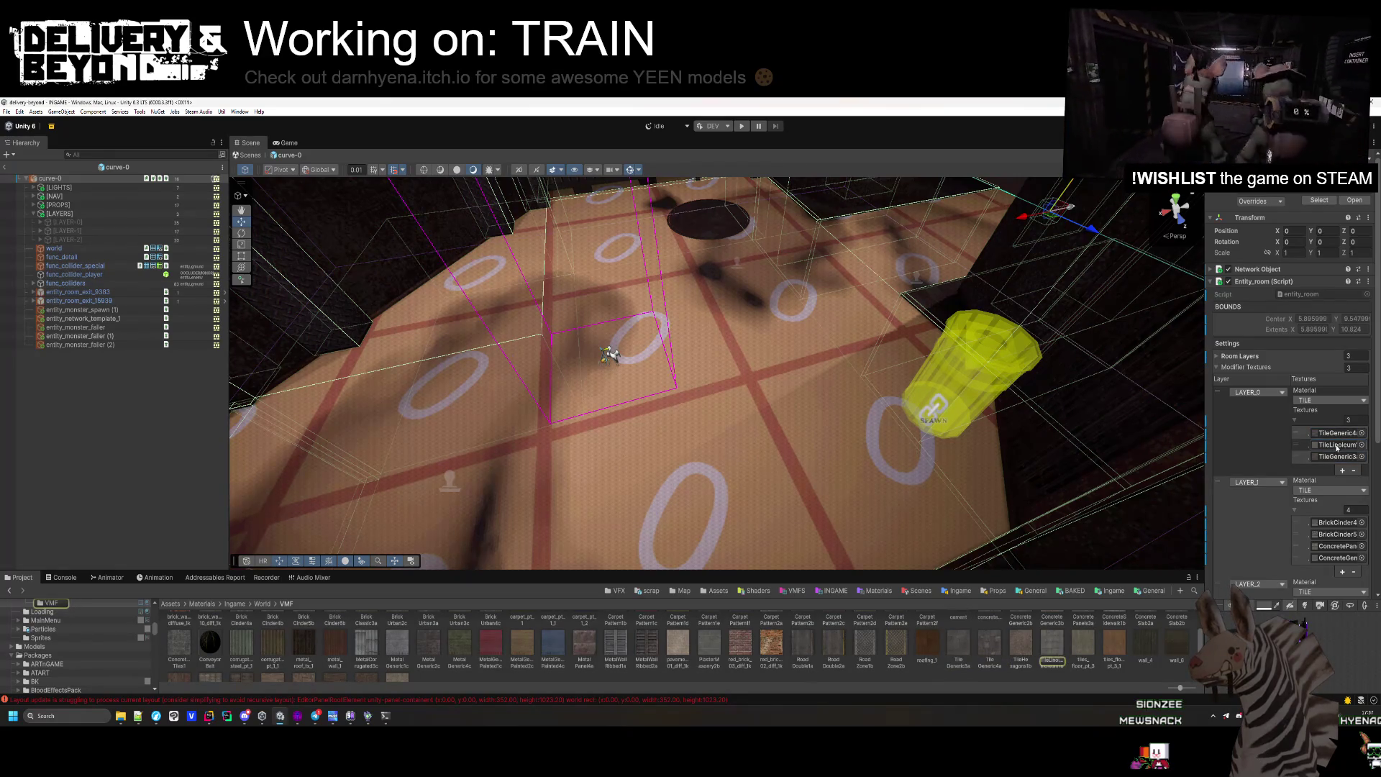
{"action": "scroll", "coordinate": [1078, 653], "scroll_direction": "down", "scroll_amount": 1}
{"action": "scroll", "coordinate": [317, 669], "scroll_direction": "up", "scroll_amount": 1}
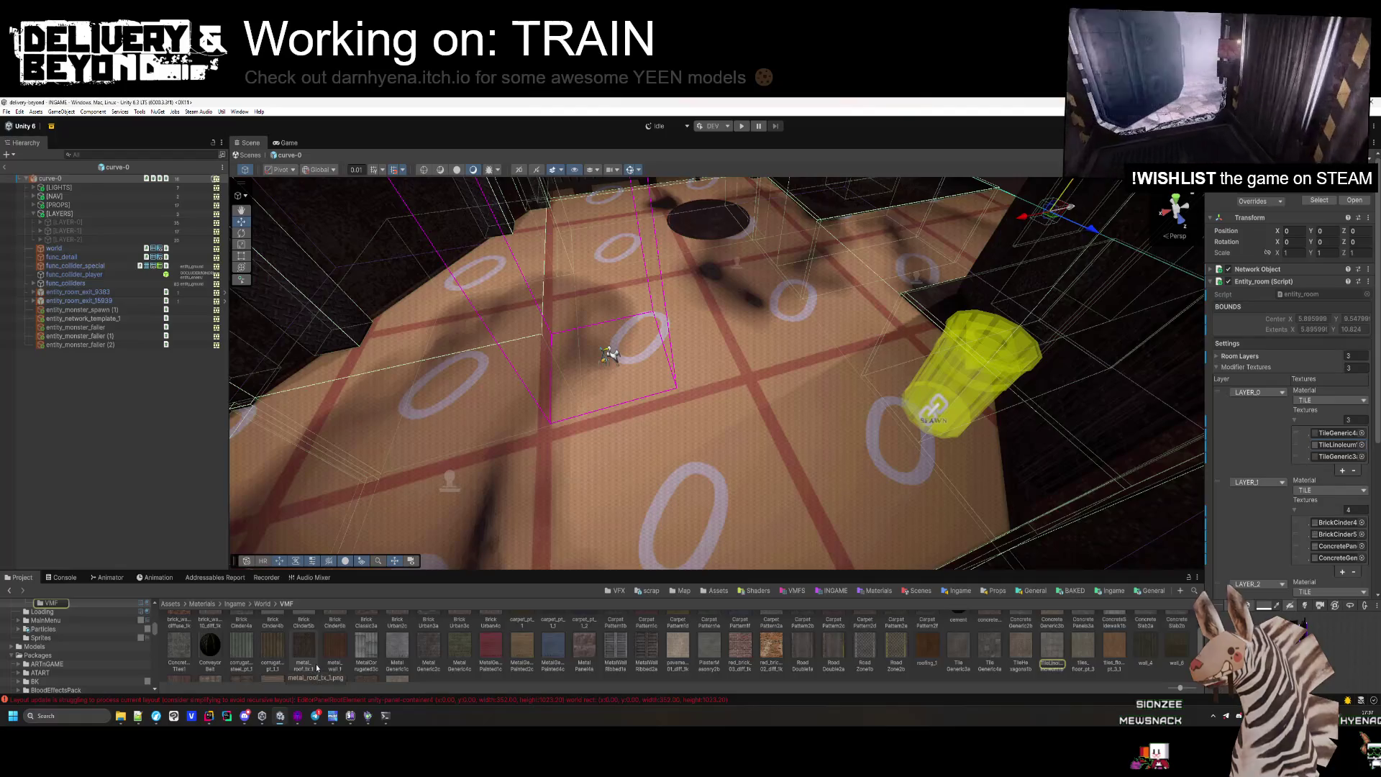
{"action": "scroll", "coordinate": [249, 654], "scroll_direction": "up", "scroll_amount": 1}
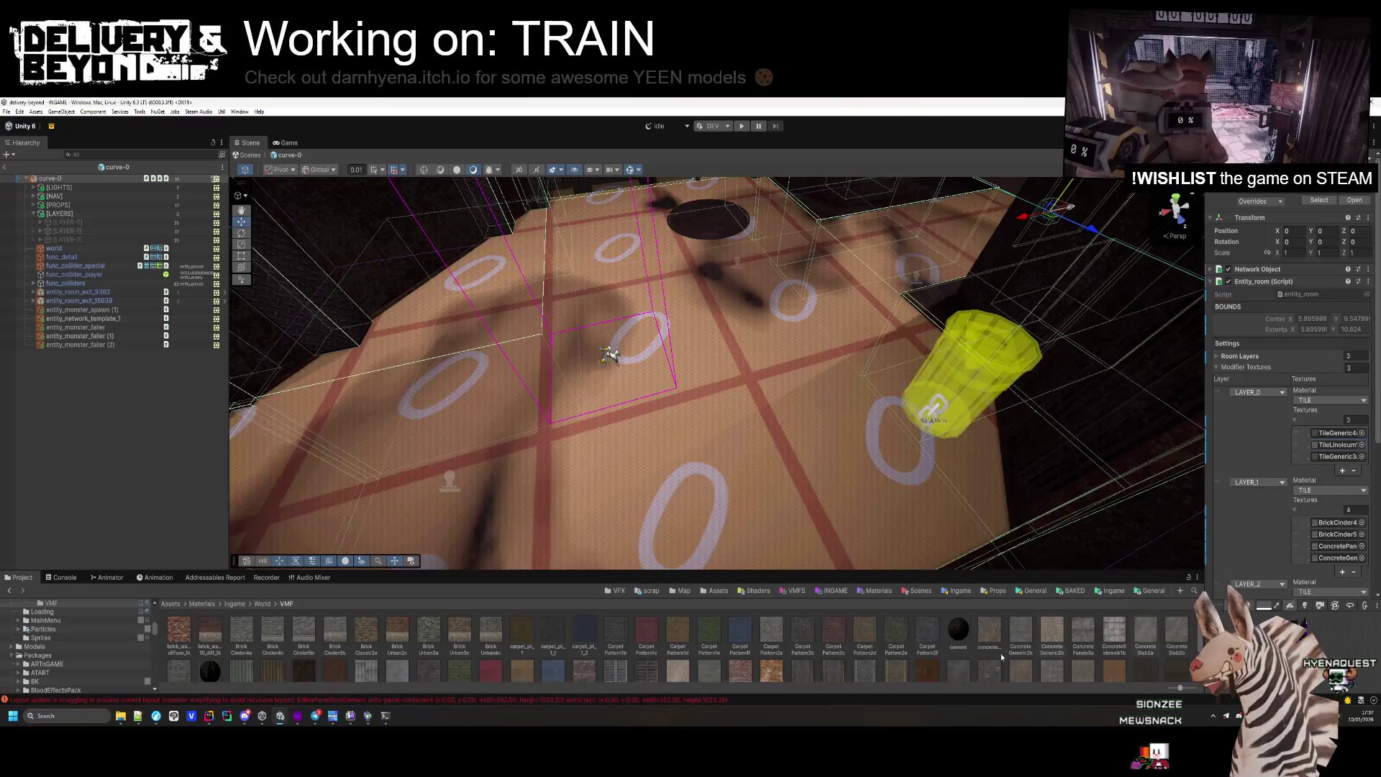
{"action": "scroll", "coordinate": [395, 627], "scroll_direction": "down", "scroll_amount": 1}
{"action": "scroll", "coordinate": [442, 663], "scroll_direction": "up", "scroll_amount": 1}
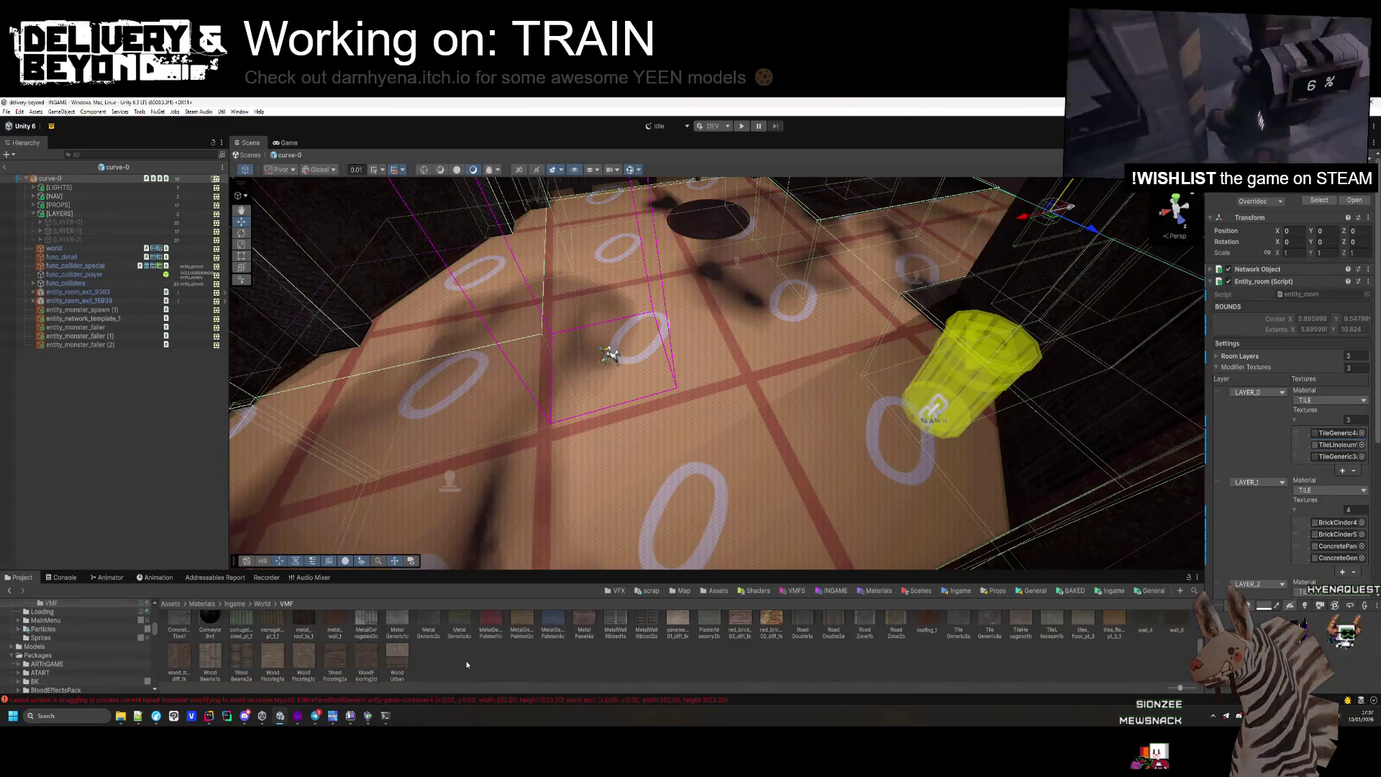
{"action": "scroll", "coordinate": [453, 667], "scroll_direction": "down", "scroll_amount": 1}
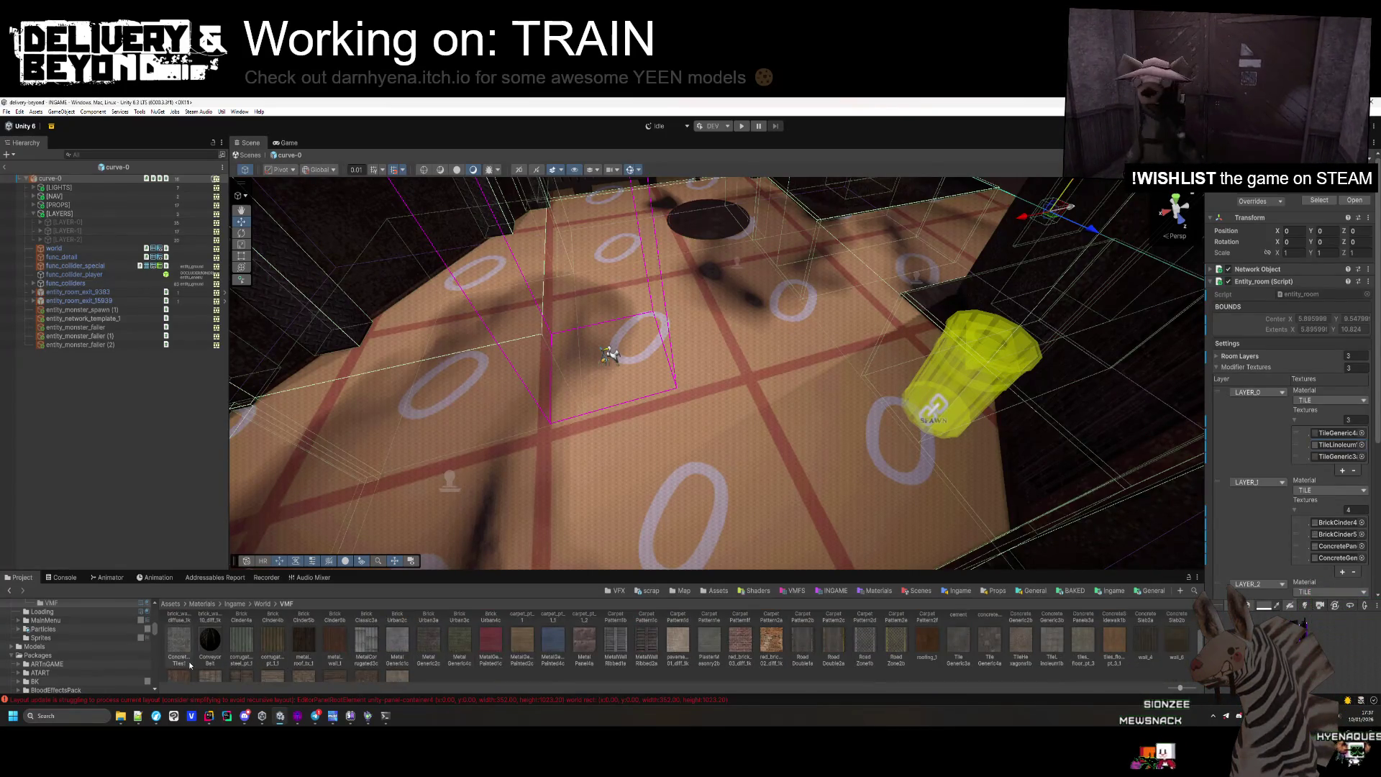
{"action": "left_click_drag", "start_coordinate": [183, 655], "coordinate": [1336, 444]}
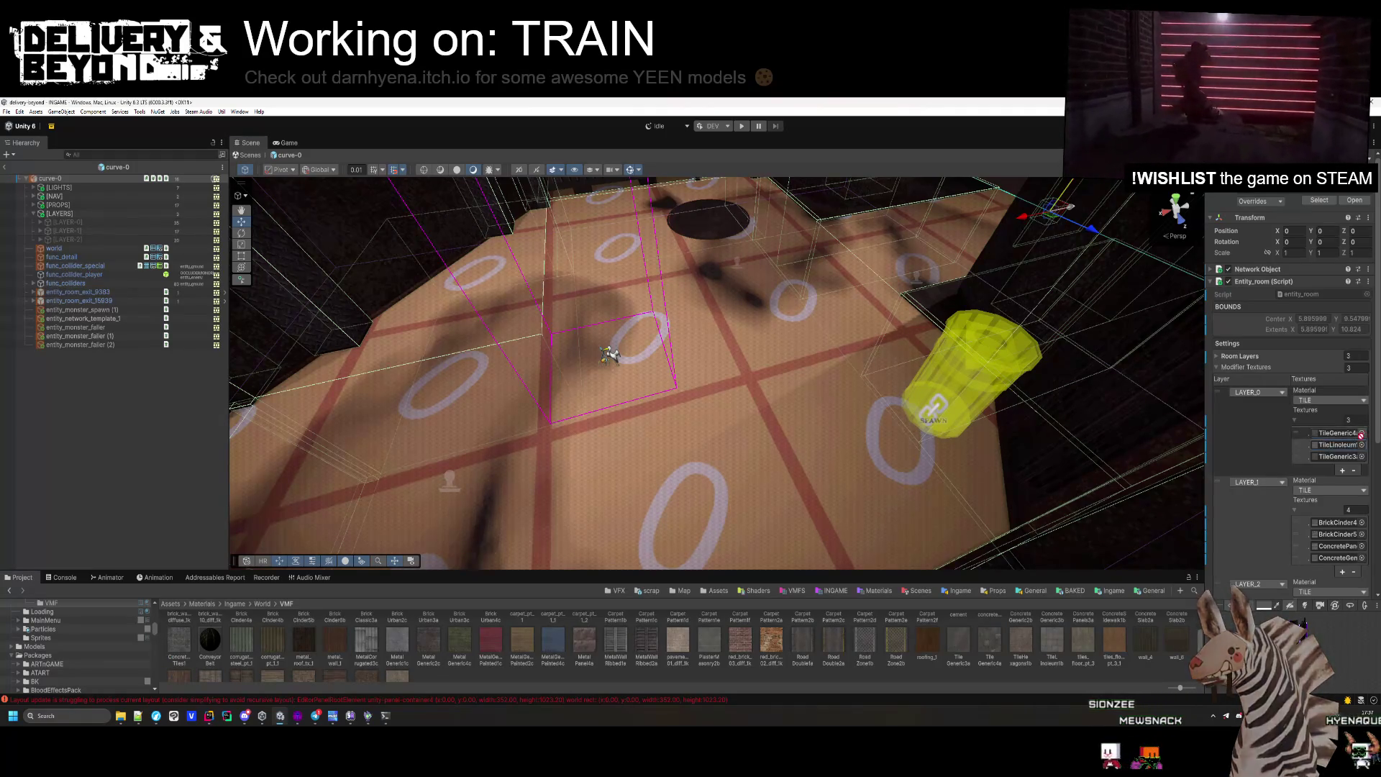
Exit curve-0 prefab mode back to the main scene.
{"action": "left_click", "coordinate": [198, 385]}
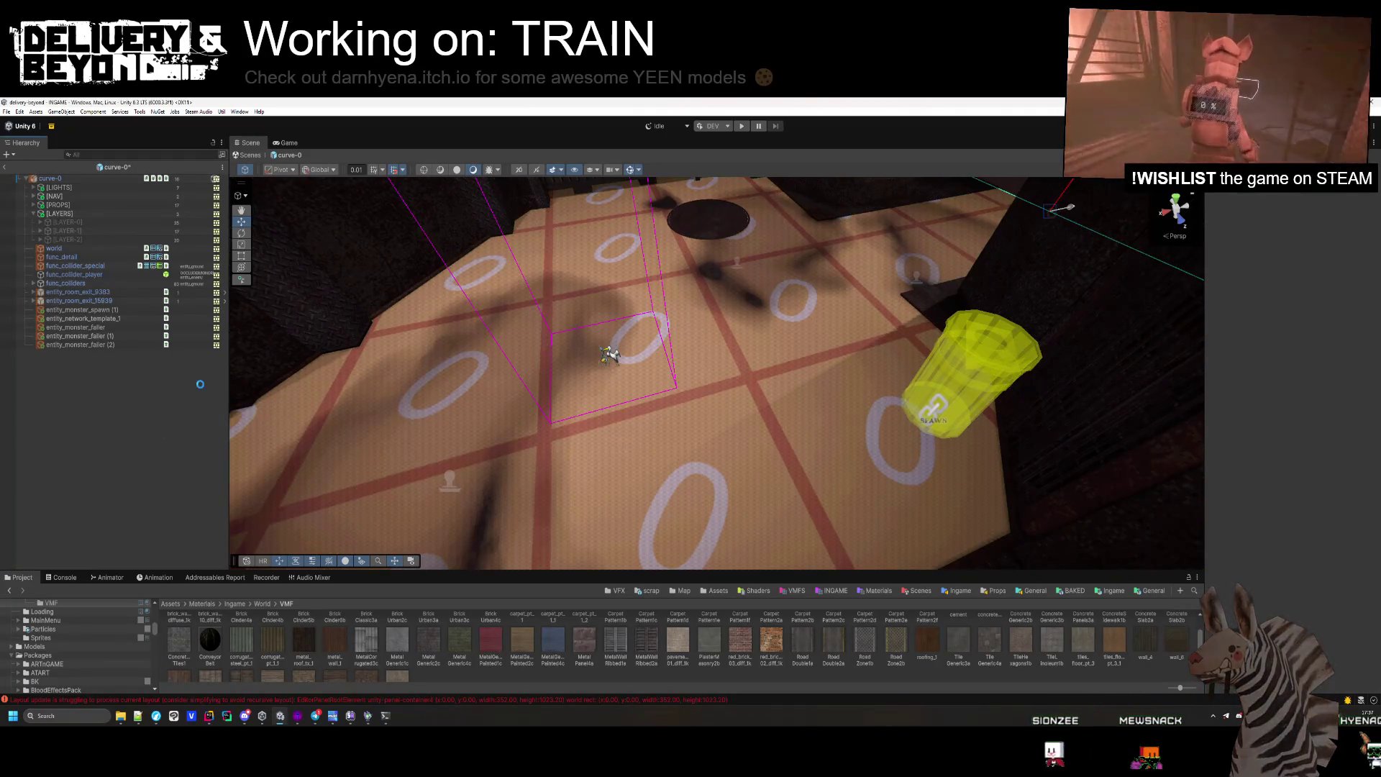
{"action": "left_click", "coordinate": [6, 169]}
{"action": "left_click_drag", "start_coordinate": [584, 409], "coordinate": [457, 369]}
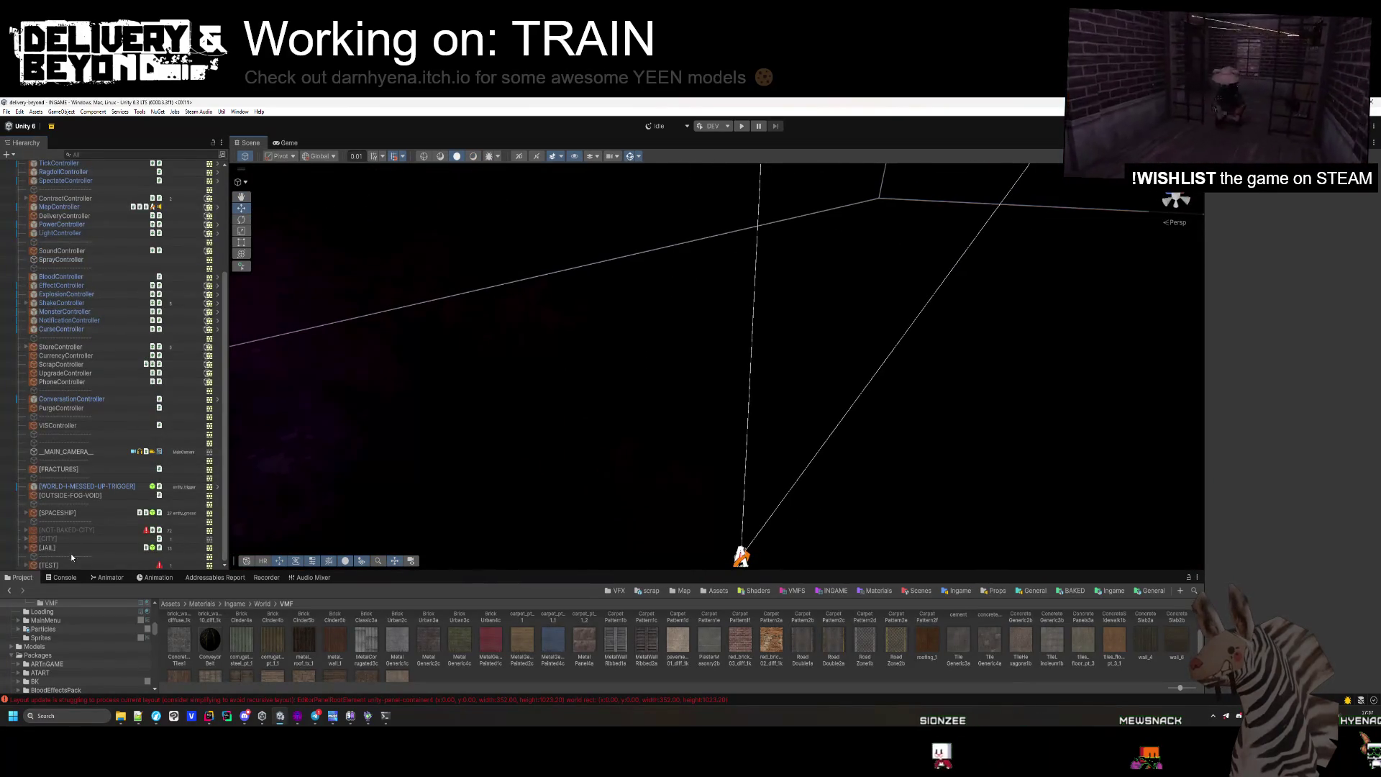
Clear the Console's logged errors and enter Play mode to playtest.
{"action": "left_click", "coordinate": [59, 577]}
{"action": "left_click", "coordinate": [10, 590]}
{"action": "scroll", "coordinate": [49, 271], "scroll_direction": "up", "scroll_amount": 4}
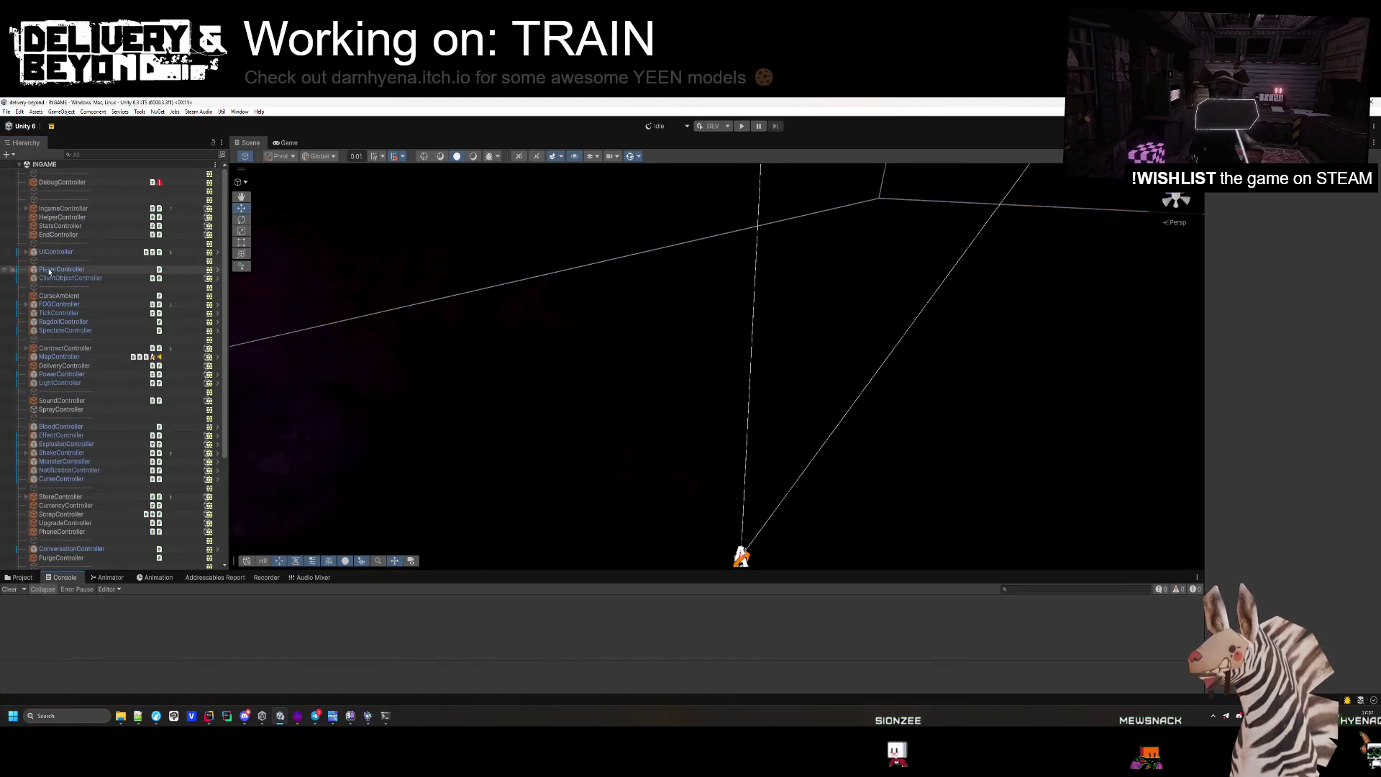
{"action": "scroll", "coordinate": [84, 362], "scroll_direction": "down", "scroll_amount": 5}
{"action": "left_click_drag", "start_coordinate": [450, 418], "coordinate": [511, 399]}
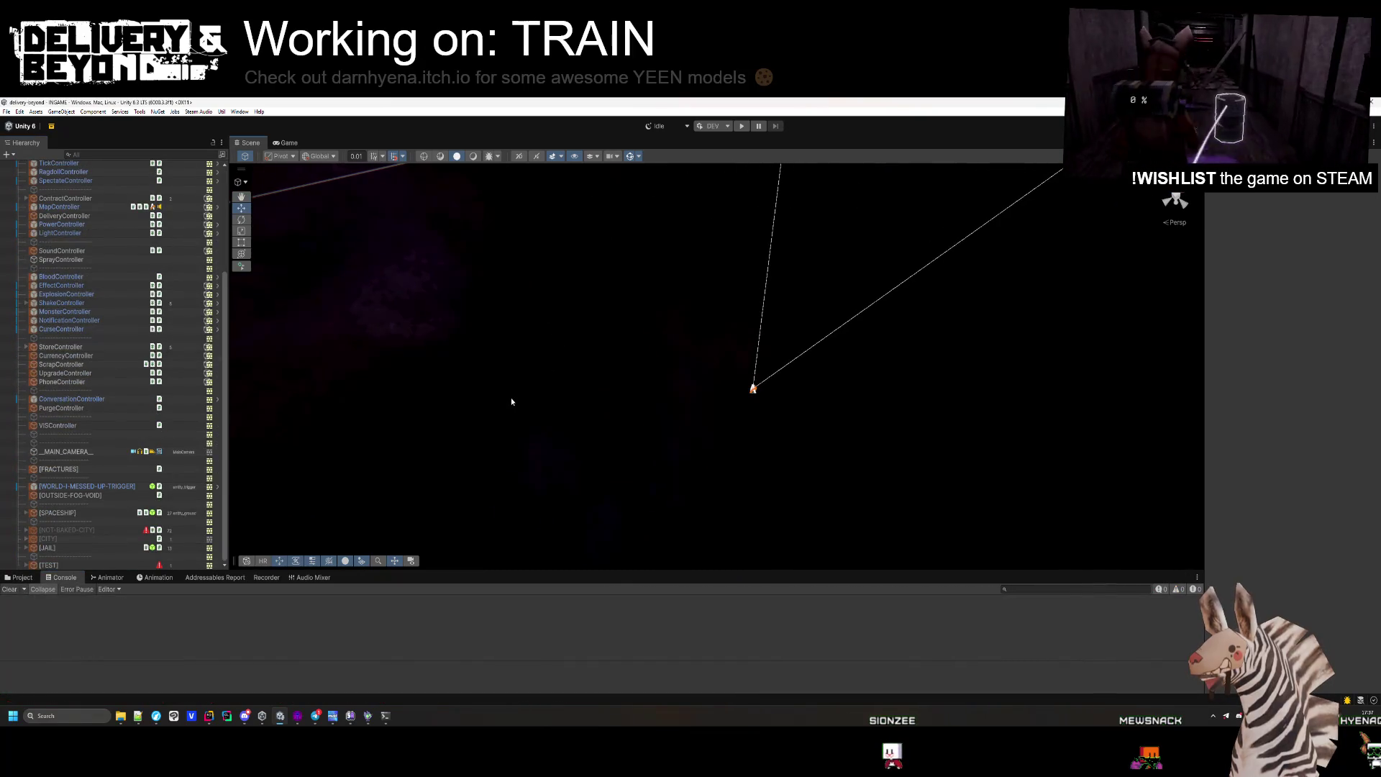
{"action": "left_click", "coordinate": [741, 126]}
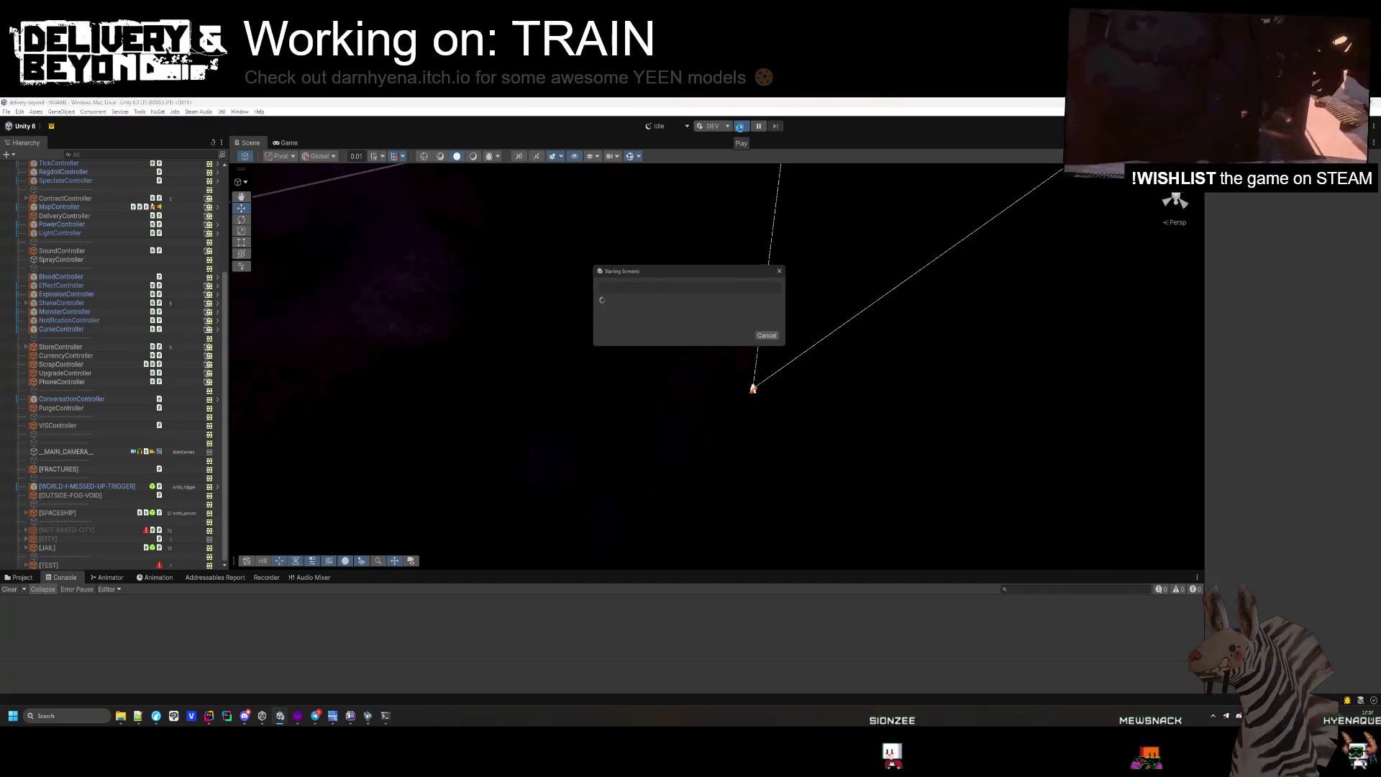
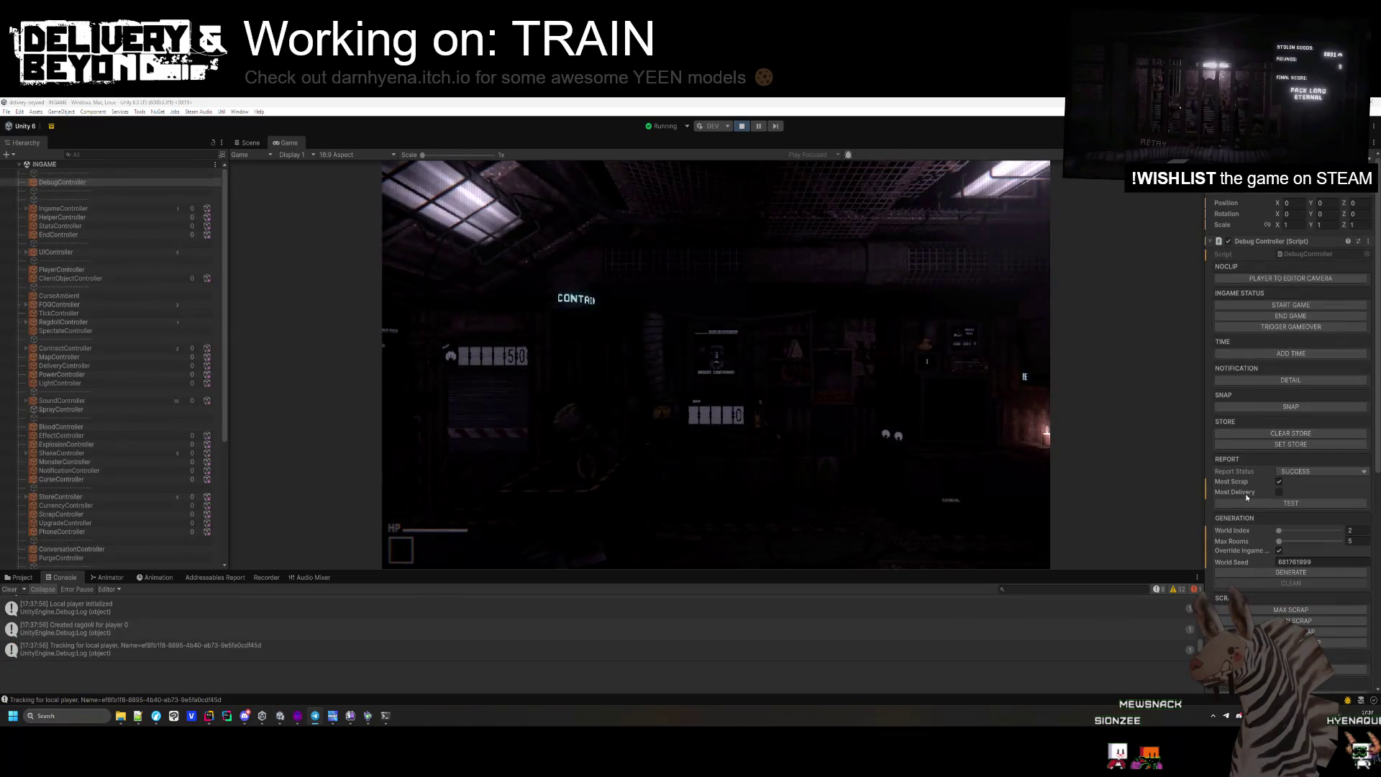
Filter the Console to errors, generate with World Index 2 and Max Rooms 15, and view the Scene.
{"action": "left_click", "coordinate": [1159, 590]}
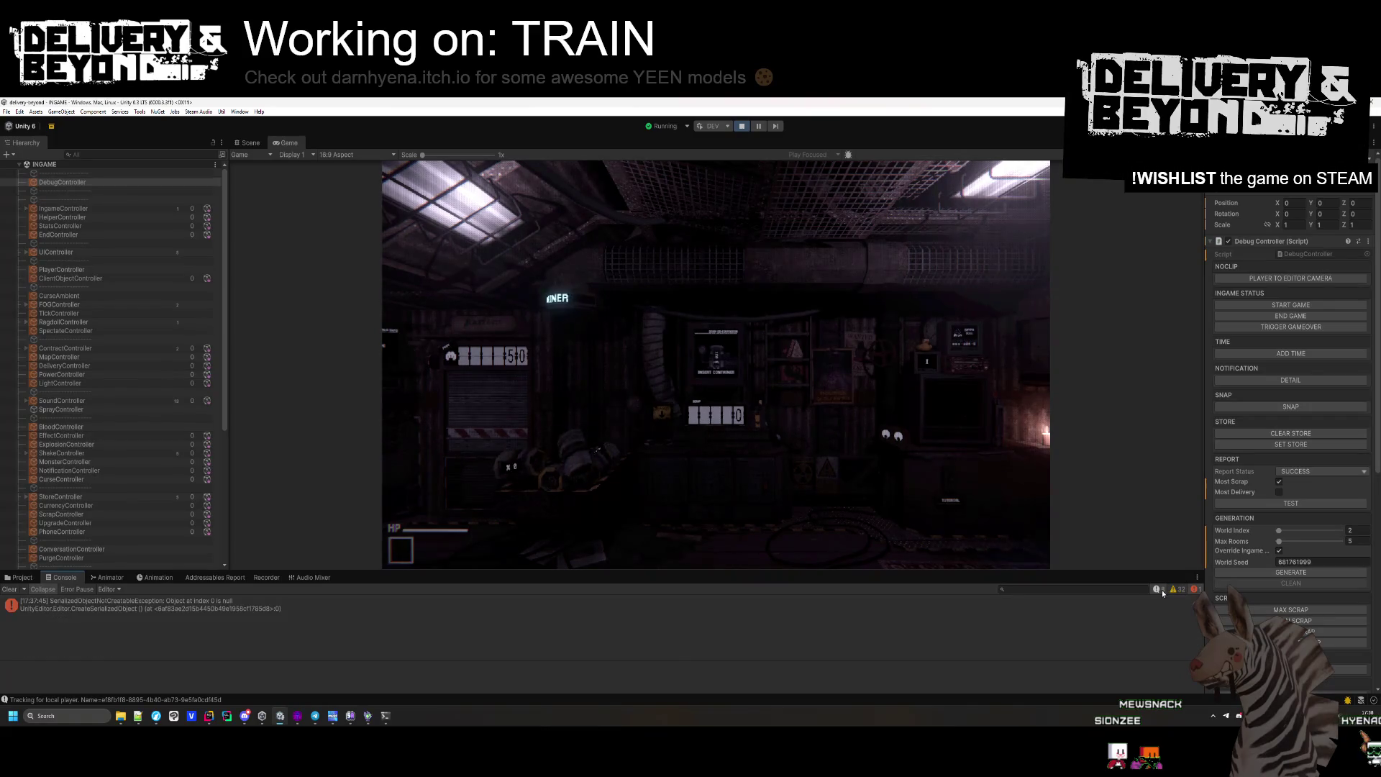
{"action": "left_click", "coordinate": [413, 605]}
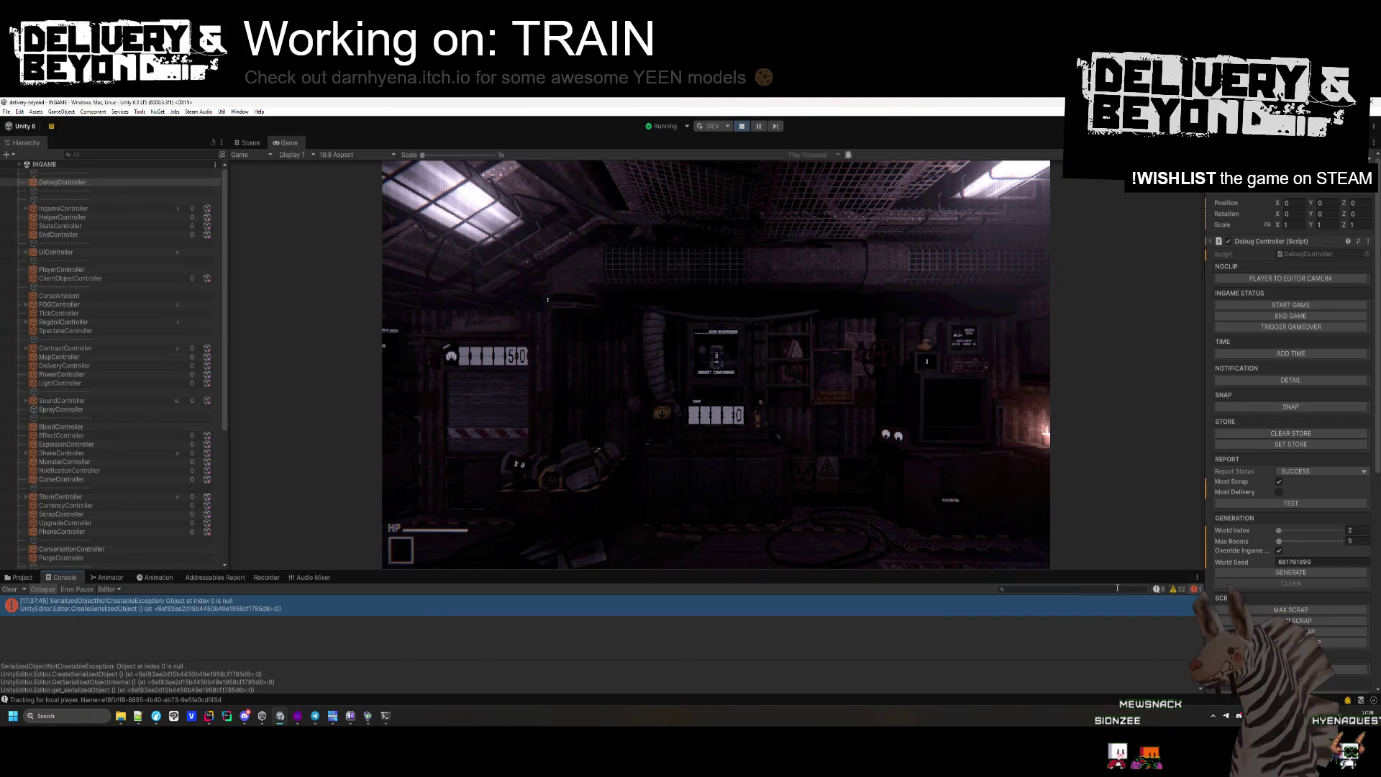
{"action": "left_click", "coordinate": [1177, 590]}
{"action": "key", "text": "Tab"}
{"action": "type", "text": "15"}
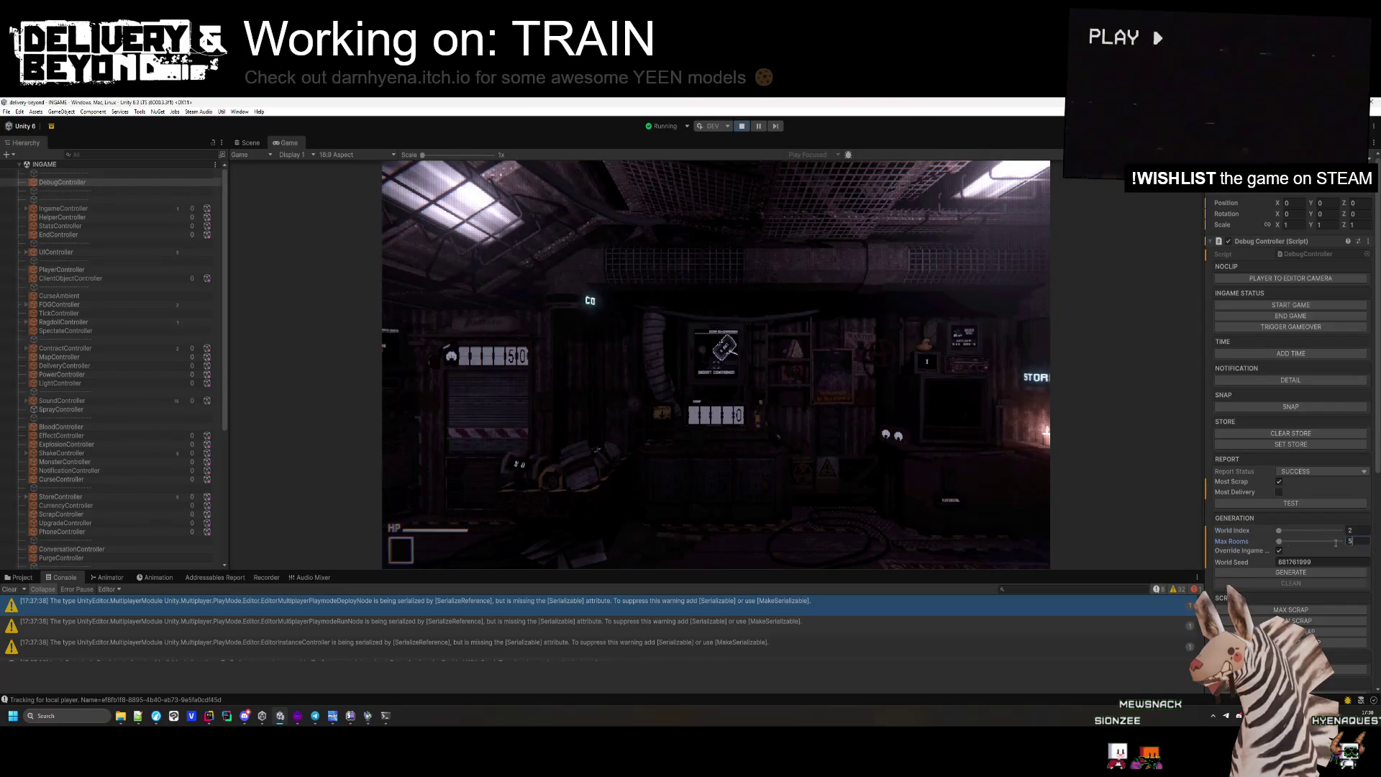
{"action": "left_click", "coordinate": [1296, 573]}
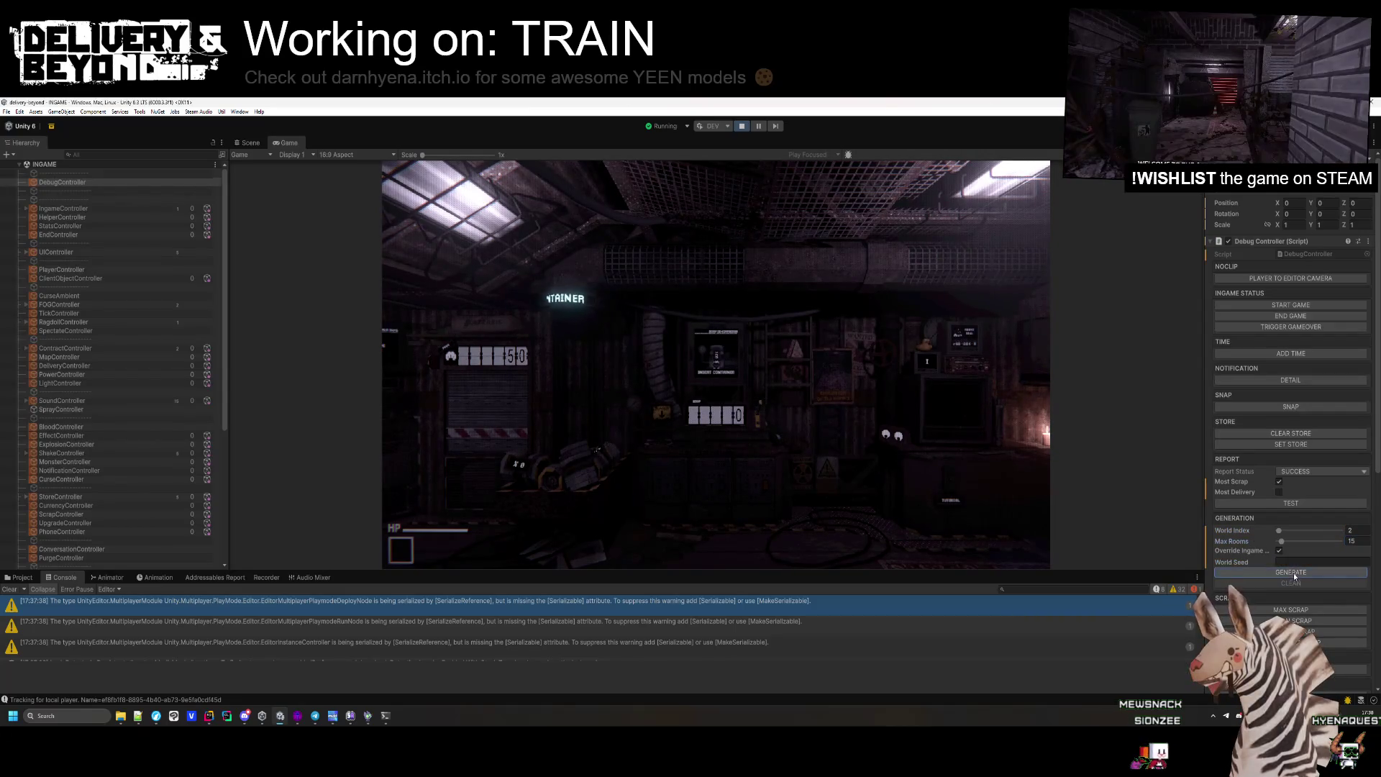
{"action": "left_click", "coordinate": [247, 143]}
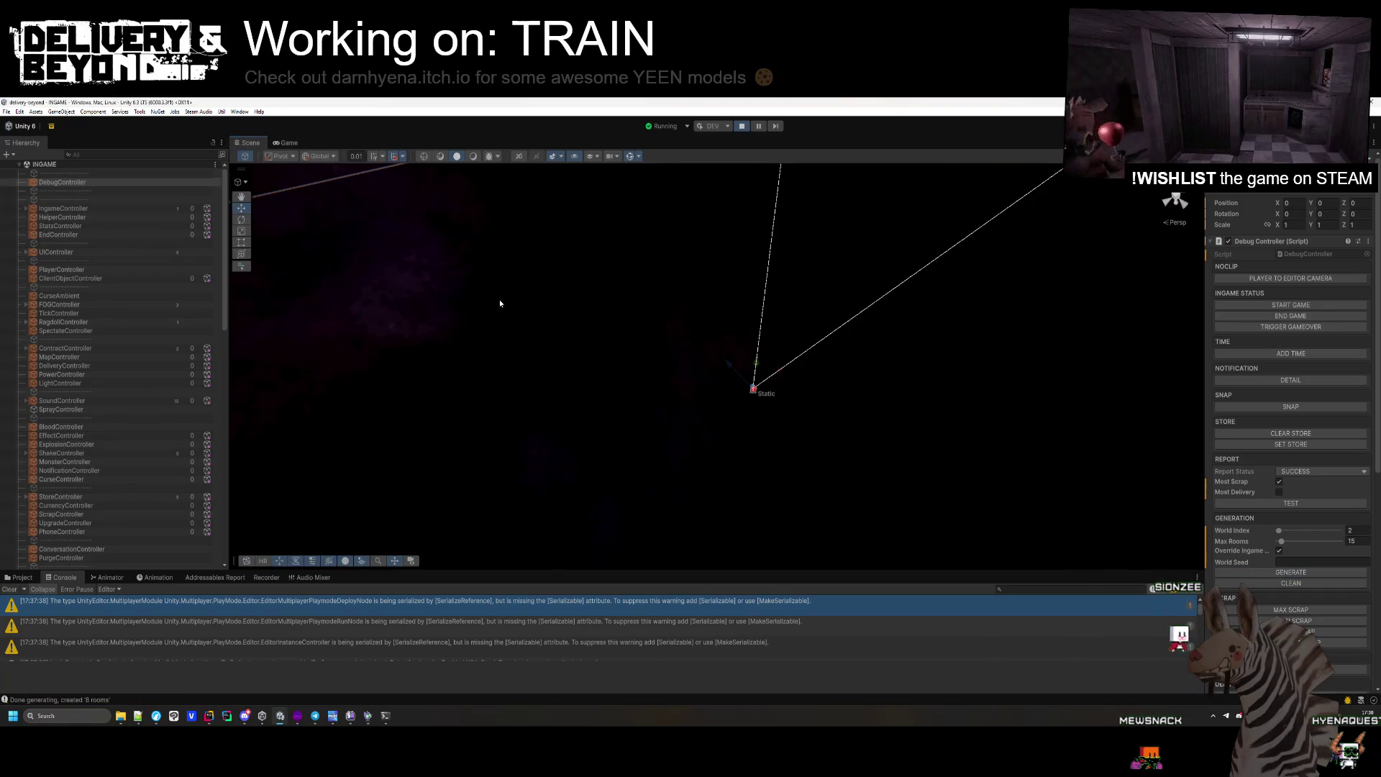
Swing the Scene camera toward the street, show the Project browser, and select DebugController.
{"action": "mouse_move", "coordinate": [500, 303]}
{"action": "left_mouse_down"}
{"action": "mouse_move", "coordinate": [648, 395]}
{"action": "mouse_move", "coordinate": [462, 287]}
{"action": "mouse_move", "coordinate": [393, 322]}
{"action": "mouse_move", "coordinate": [734, 331]}
{"action": "mouse_move", "coordinate": [912, 441]}
{"action": "mouse_move", "coordinate": [674, 356]}
{"action": "mouse_move", "coordinate": [503, 271]}
{"action": "mouse_move", "coordinate": [761, 289]}
{"action": "mouse_move", "coordinate": [803, 365]}
{"action": "left_mouse_up"}
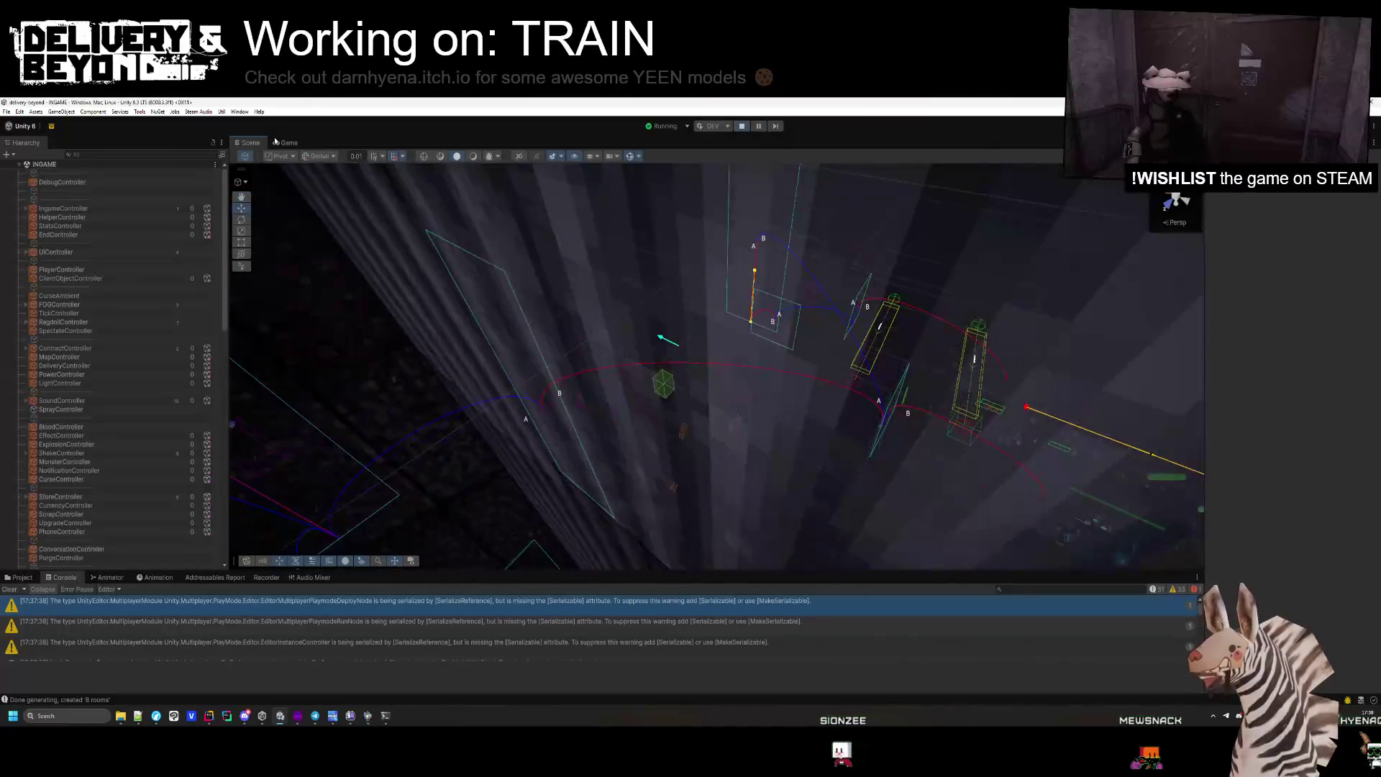
{"action": "key", "text": "ctrl+2"}
{"action": "left_click", "coordinate": [59, 188]}
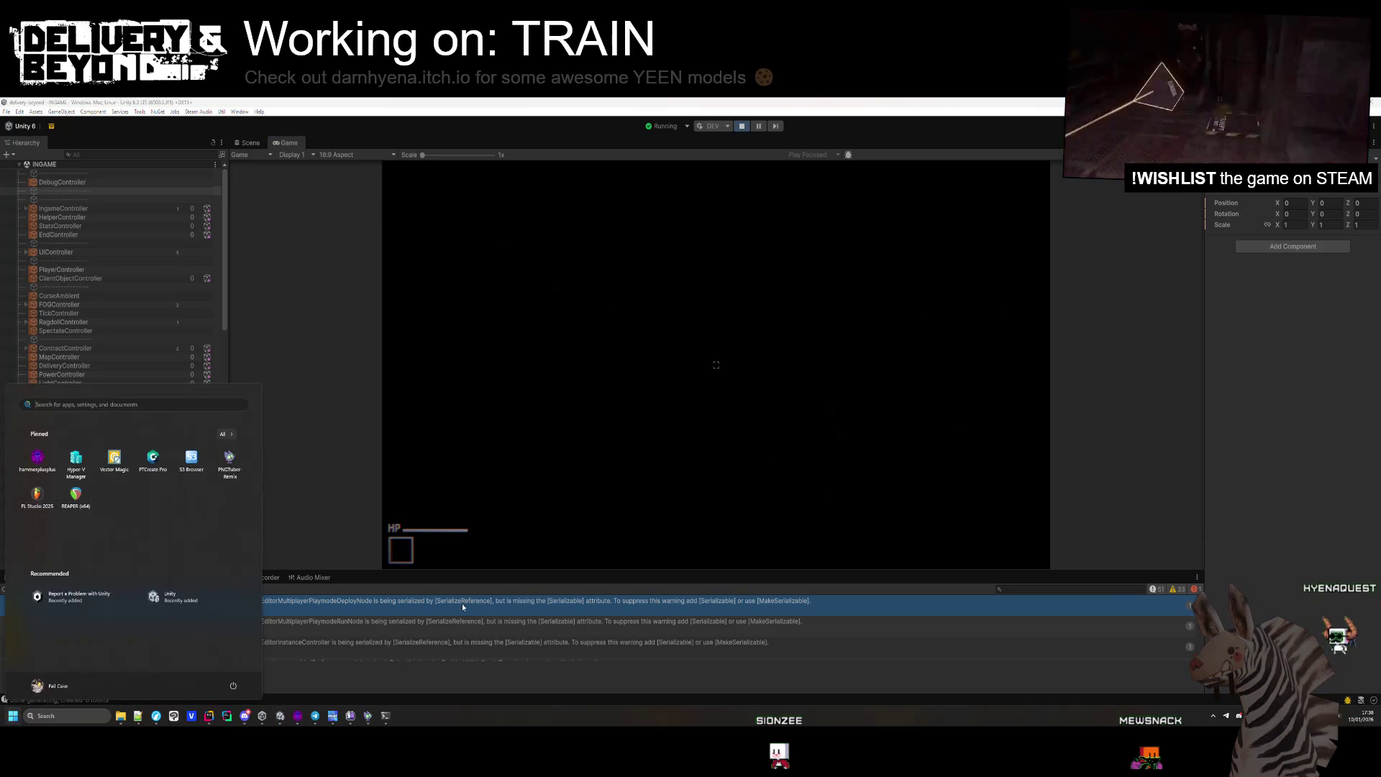
{"action": "left_click", "coordinate": [18, 577]}
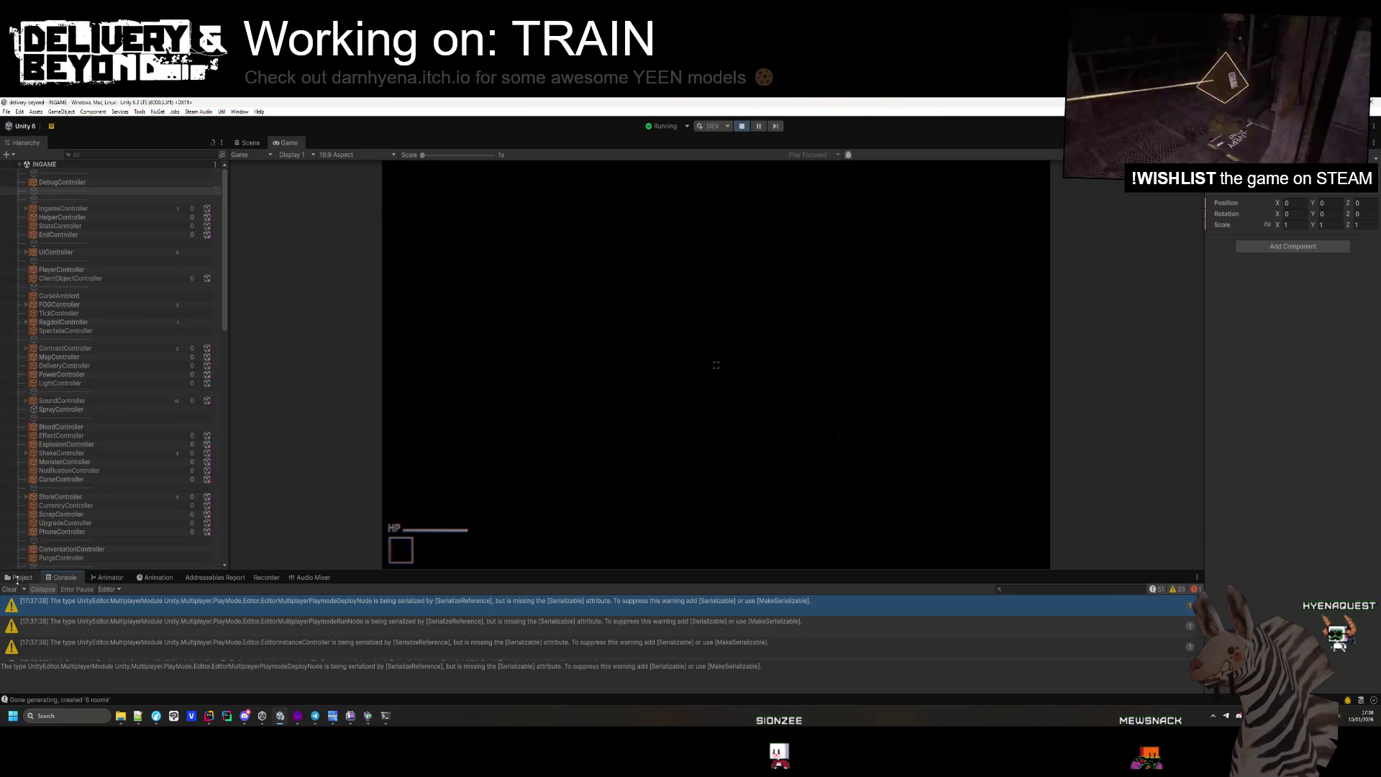
{"action": "left_click", "coordinate": [53, 183]}
In the Scene view, fly into the rug-floored room and select a level geometry object.
{"action": "left_click", "coordinate": [248, 142]}
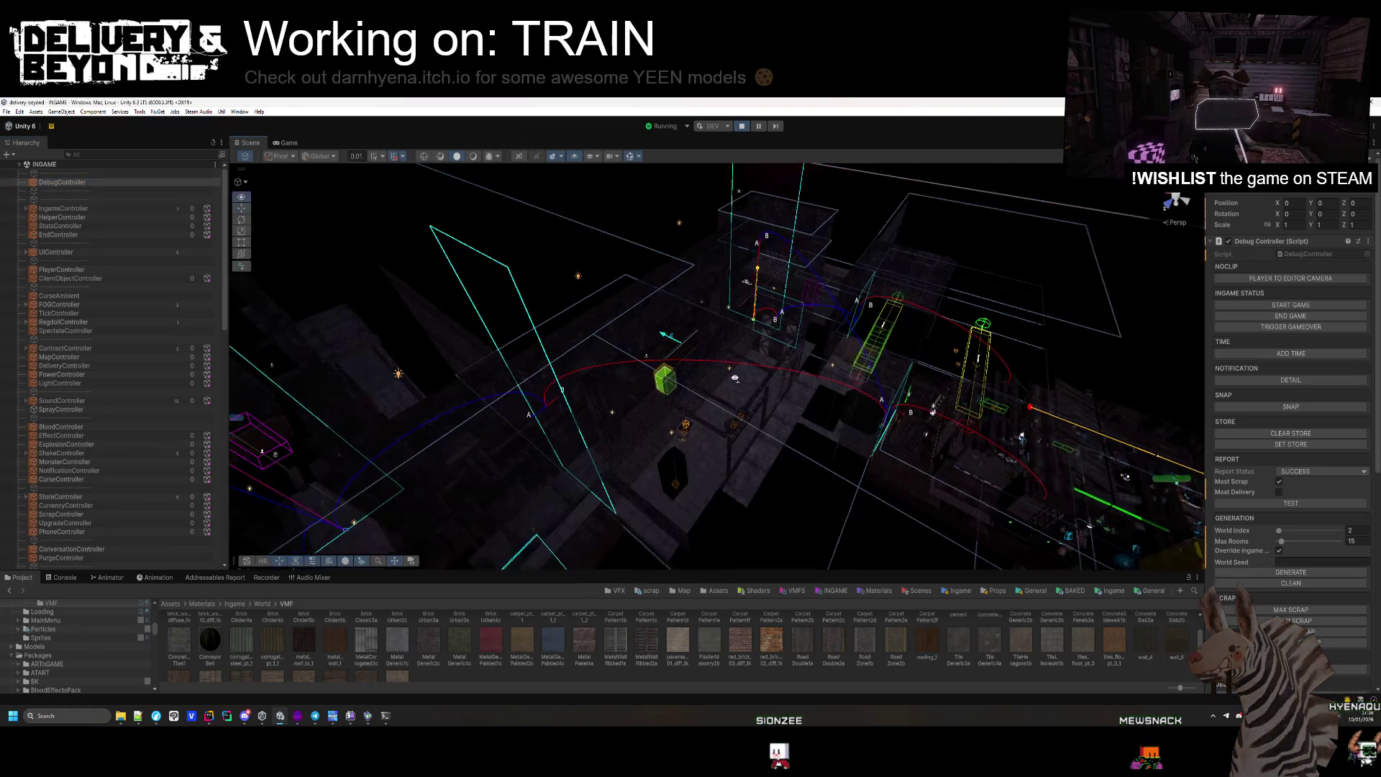
{"action": "mouse_move", "coordinate": [895, 323]}
{"action": "left_mouse_down"}
{"action": "mouse_move", "coordinate": [1127, 320]}
{"action": "mouse_move", "coordinate": [869, 387]}
{"action": "mouse_move", "coordinate": [777, 386]}
{"action": "mouse_move", "coordinate": [531, 424]}
{"action": "mouse_move", "coordinate": [576, 436]}
{"action": "mouse_move", "coordinate": [755, 304]}
{"action": "mouse_move", "coordinate": [572, 300]}
{"action": "mouse_move", "coordinate": [654, 365]}
{"action": "left_mouse_up"}
{"action": "left_click", "coordinate": [756, 303]}
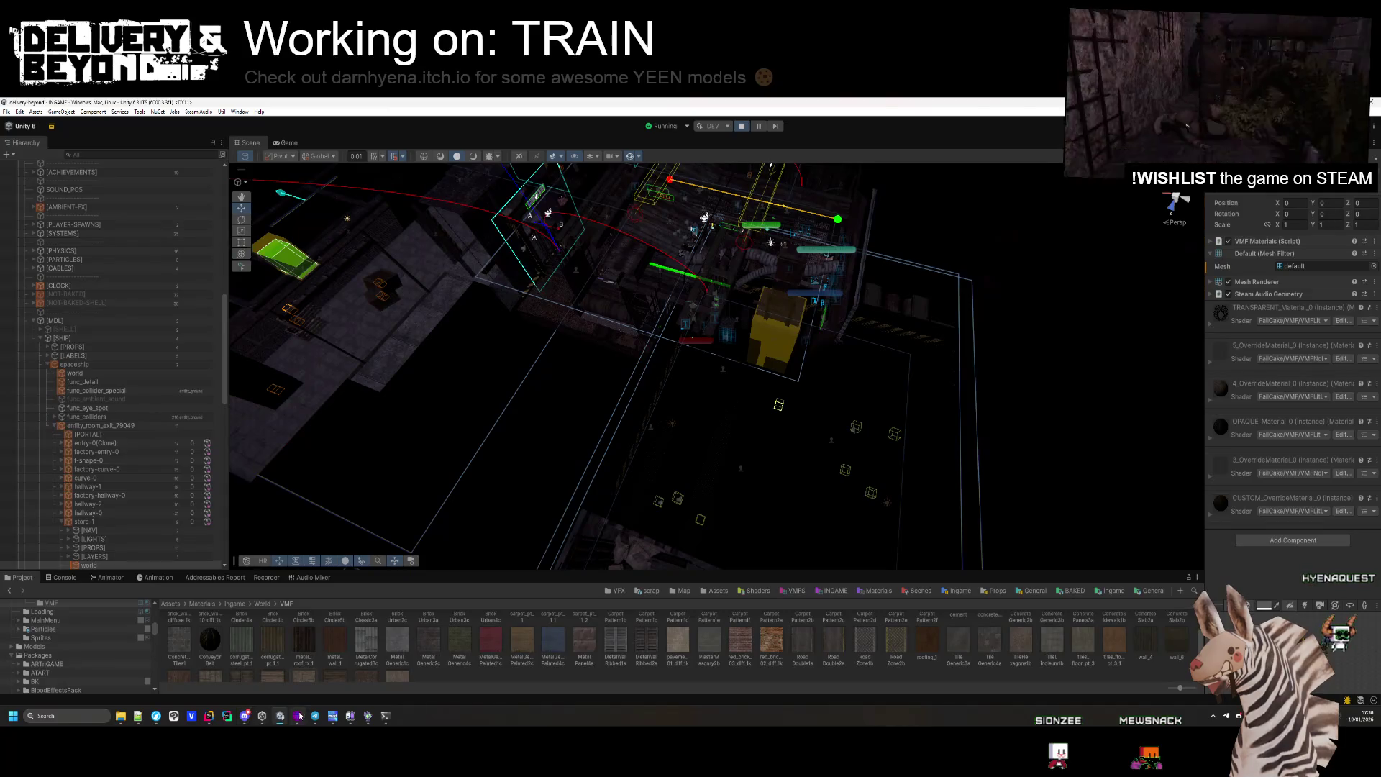
Bring up Rider and navigate back to the MapController.cs script.
{"action": "left_click", "coordinate": [209, 716]}
{"action": "scroll", "coordinate": [373, 228], "scroll_direction": "up", "scroll_amount": 2}
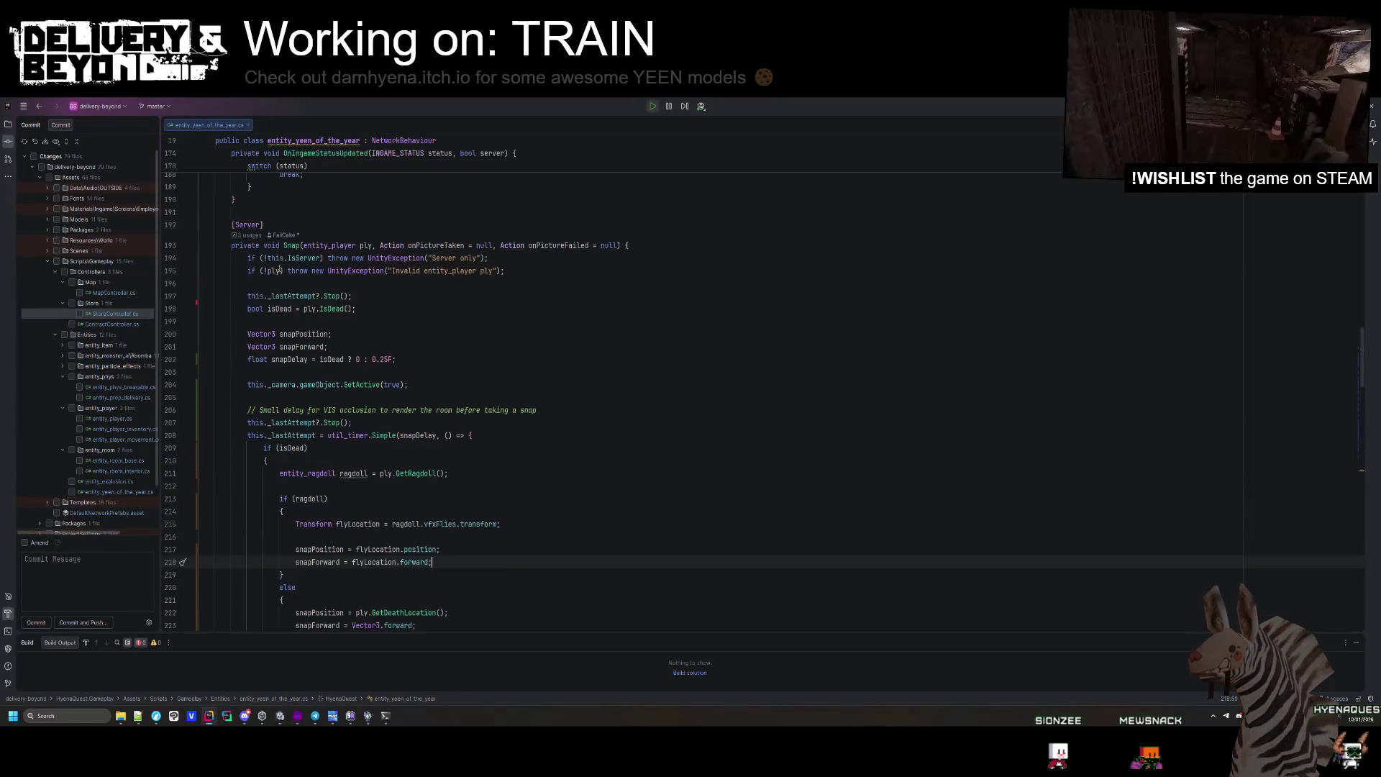
{"action": "left_click", "coordinate": [373, 229]}
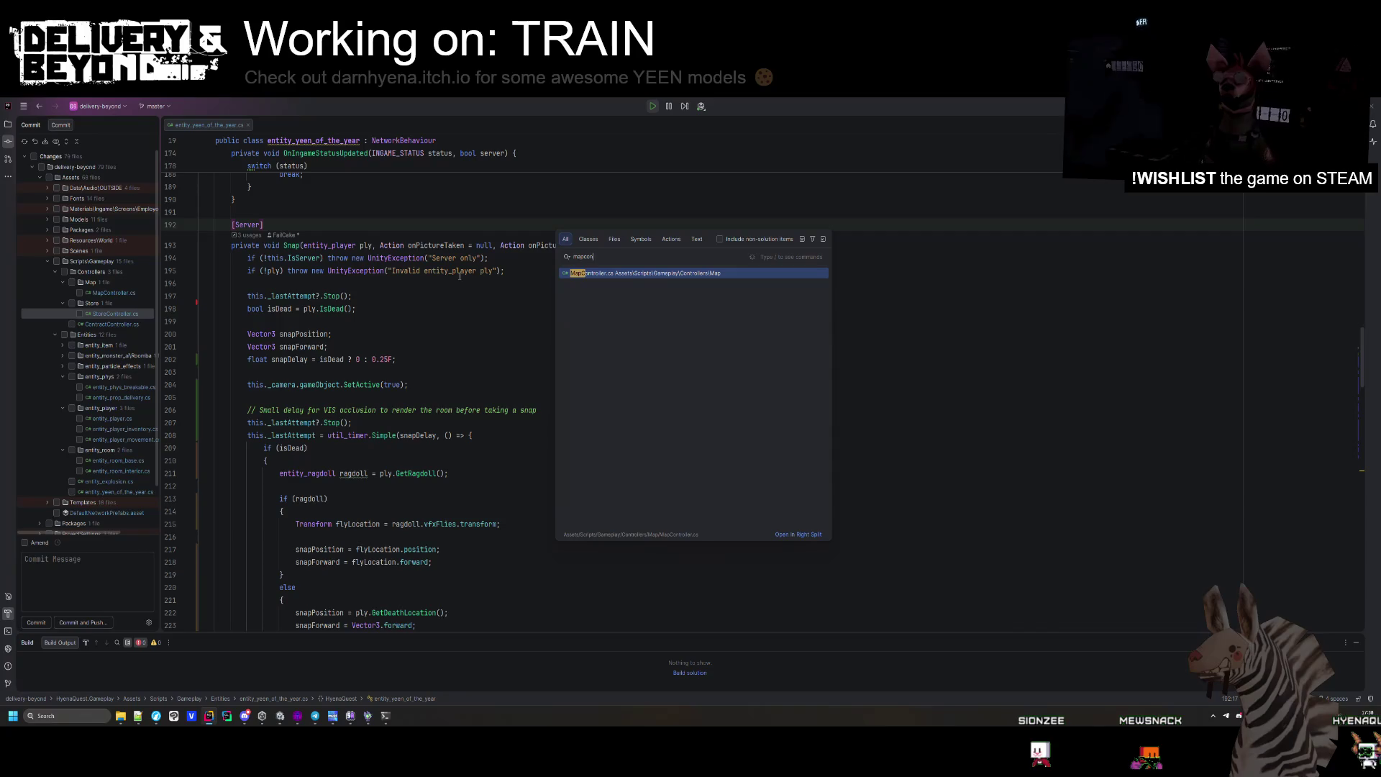
{"action": "key", "text": "ctrl+alt+Left"}
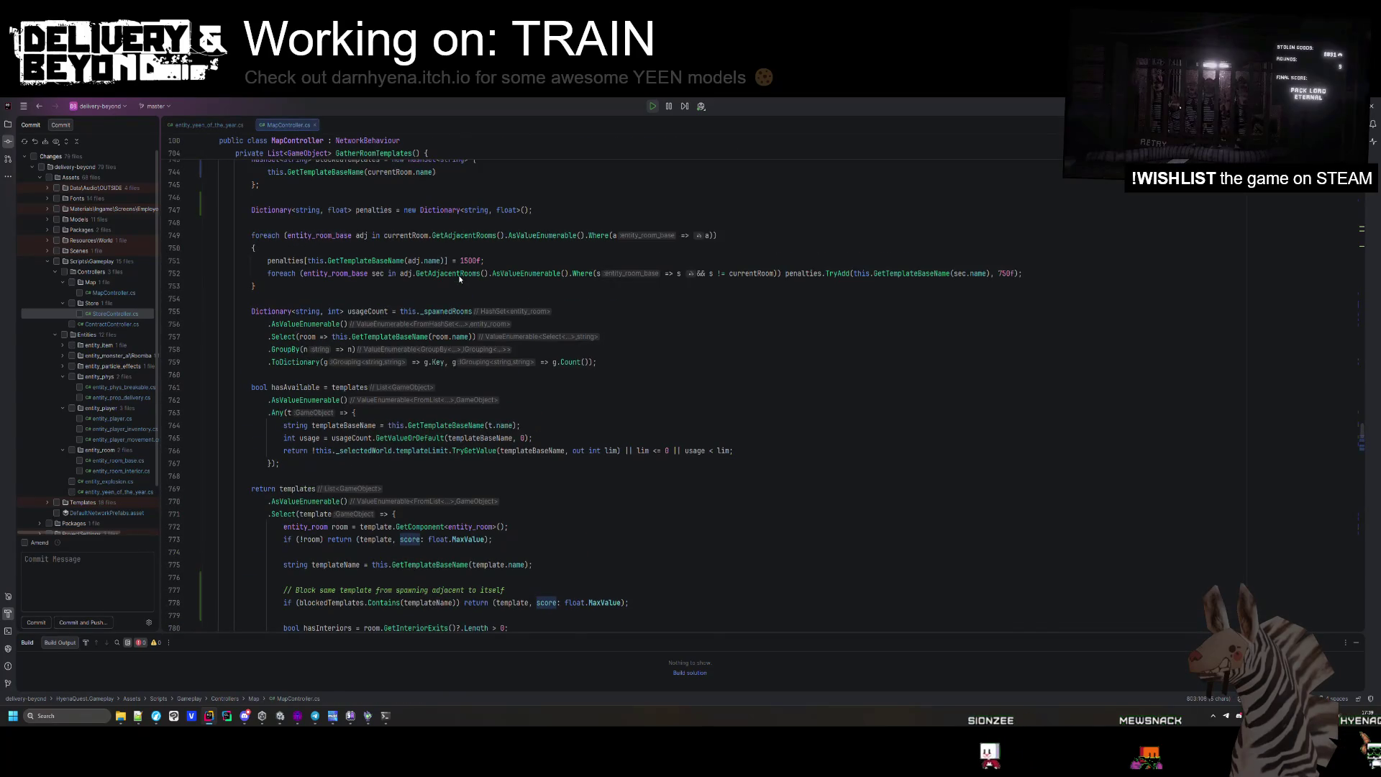
{"action": "scroll", "coordinate": [405, 407], "scroll_direction": "down", "scroll_amount": 8}
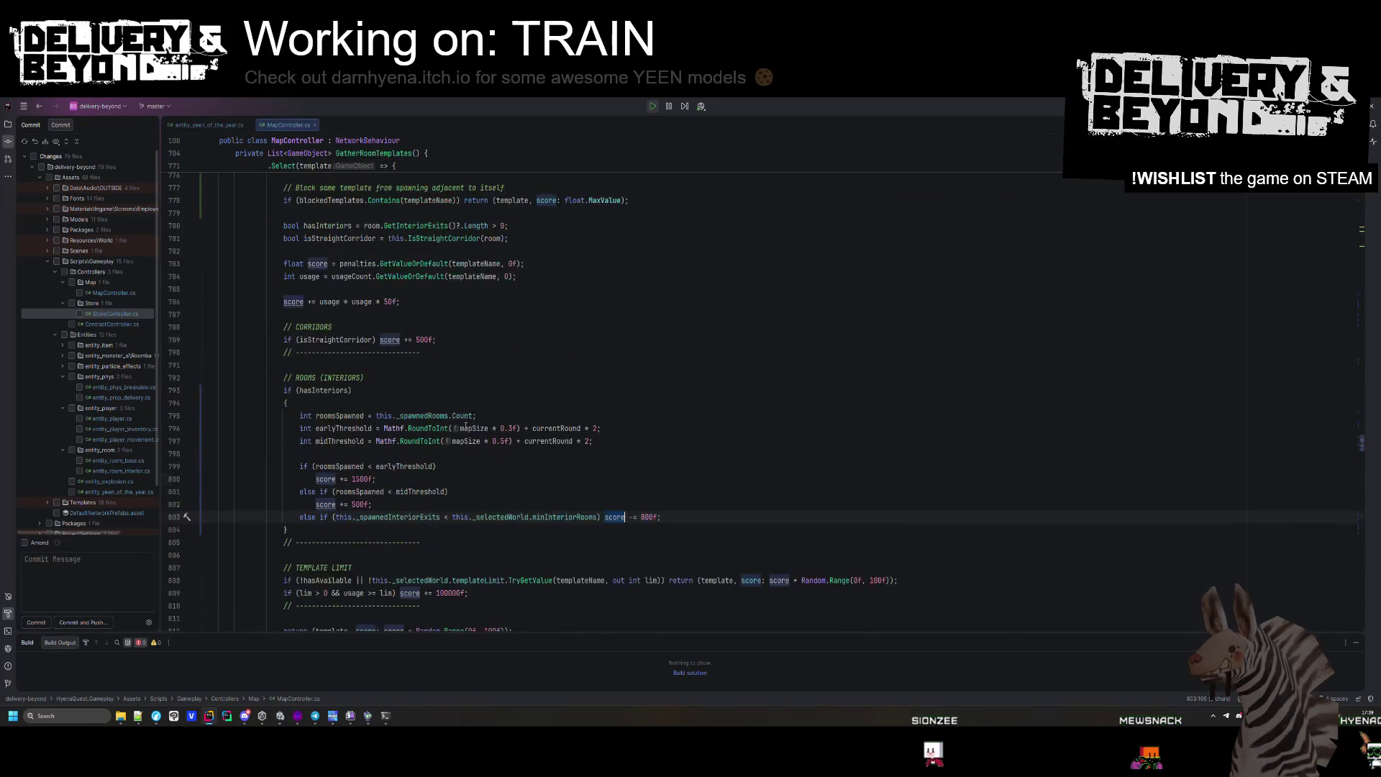
{"action": "scroll", "coordinate": [466, 428], "scroll_direction": "down", "scroll_amount": 20}
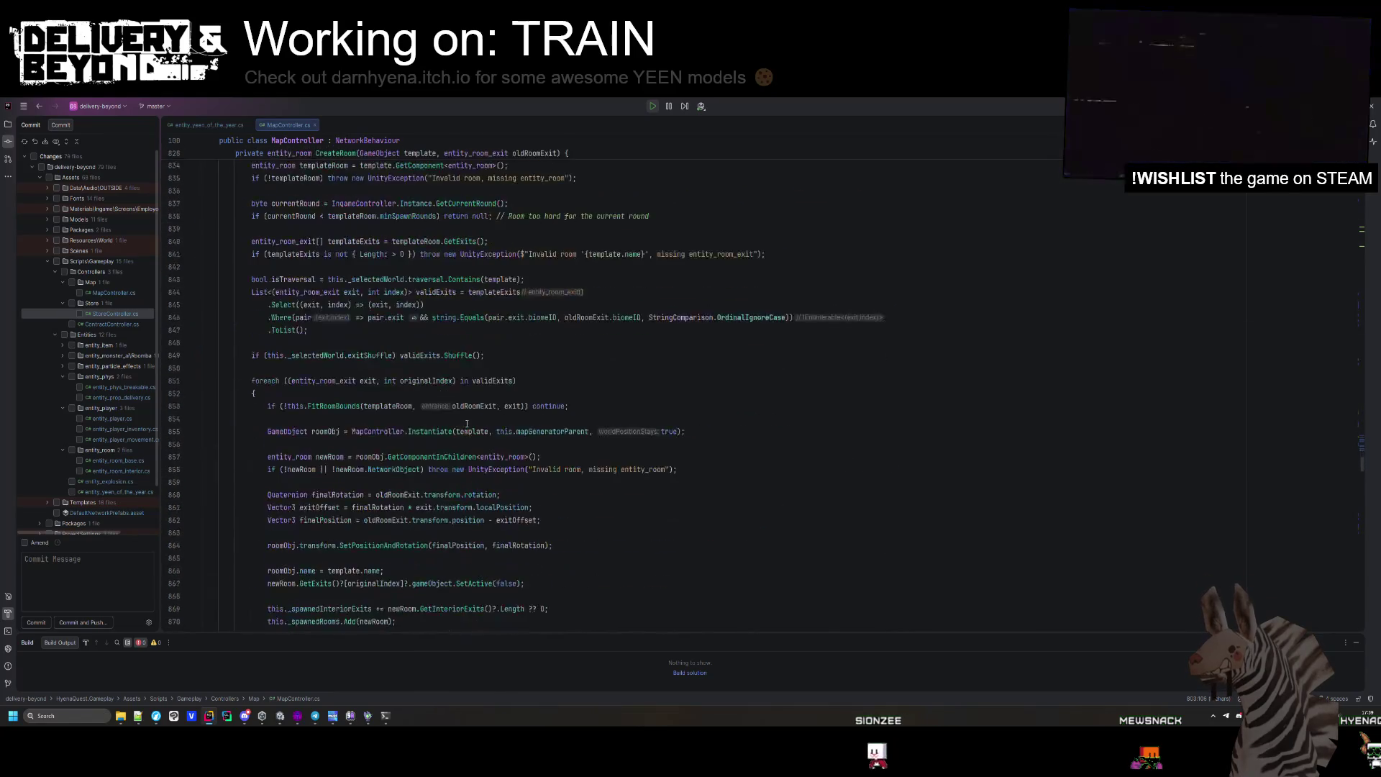
{"action": "scroll", "coordinate": [467, 422], "scroll_direction": "down", "scroll_amount": 20}
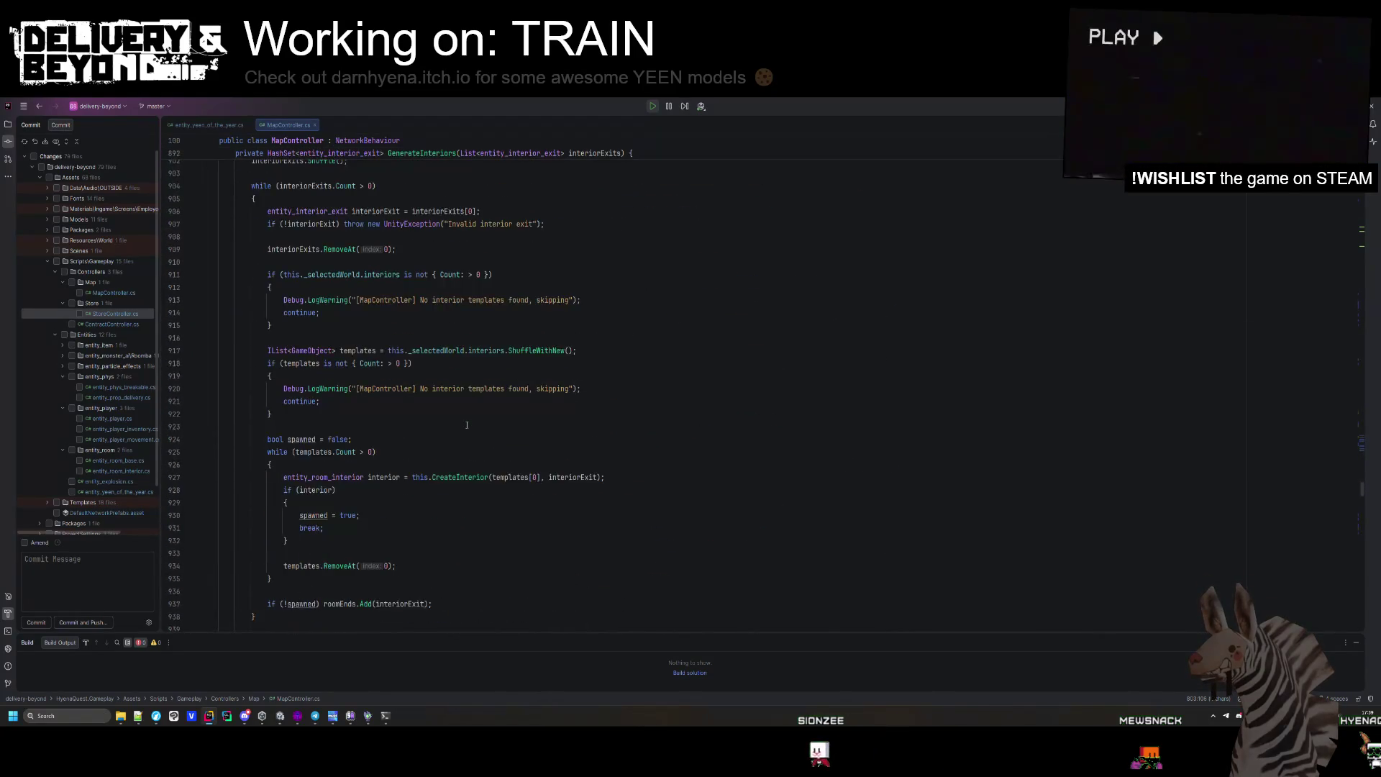
{"action": "scroll", "coordinate": [467, 421], "scroll_direction": "down", "scroll_amount": 18}
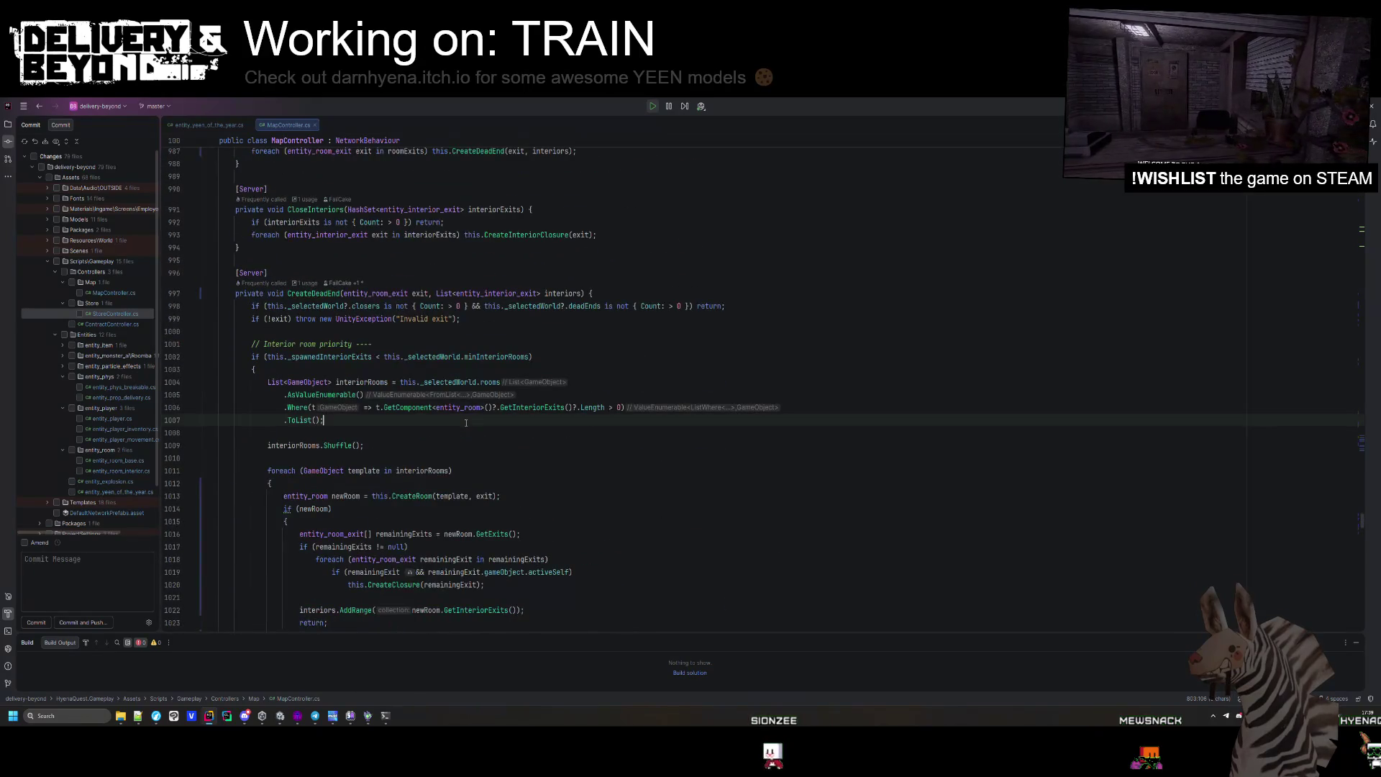
Search MapController.cs for 'fitinterior' and jump to the CheckFitBounds method definition.
{"action": "key", "text": "ctrl+f"}
{"action": "type", "text": "fitinterior"}
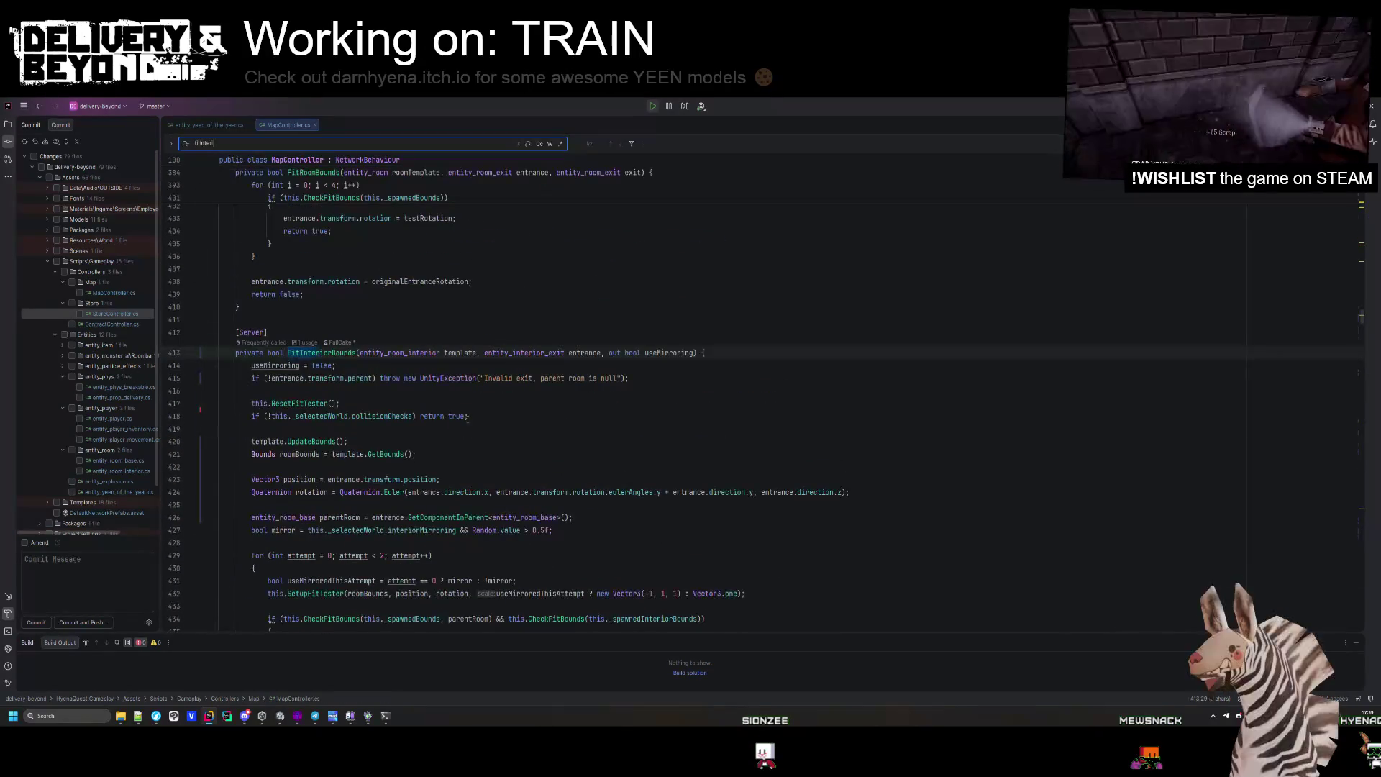
{"action": "scroll", "coordinate": [468, 418], "scroll_direction": "down", "scroll_amount": 3}
{"action": "left_click", "coordinate": [424, 417]}
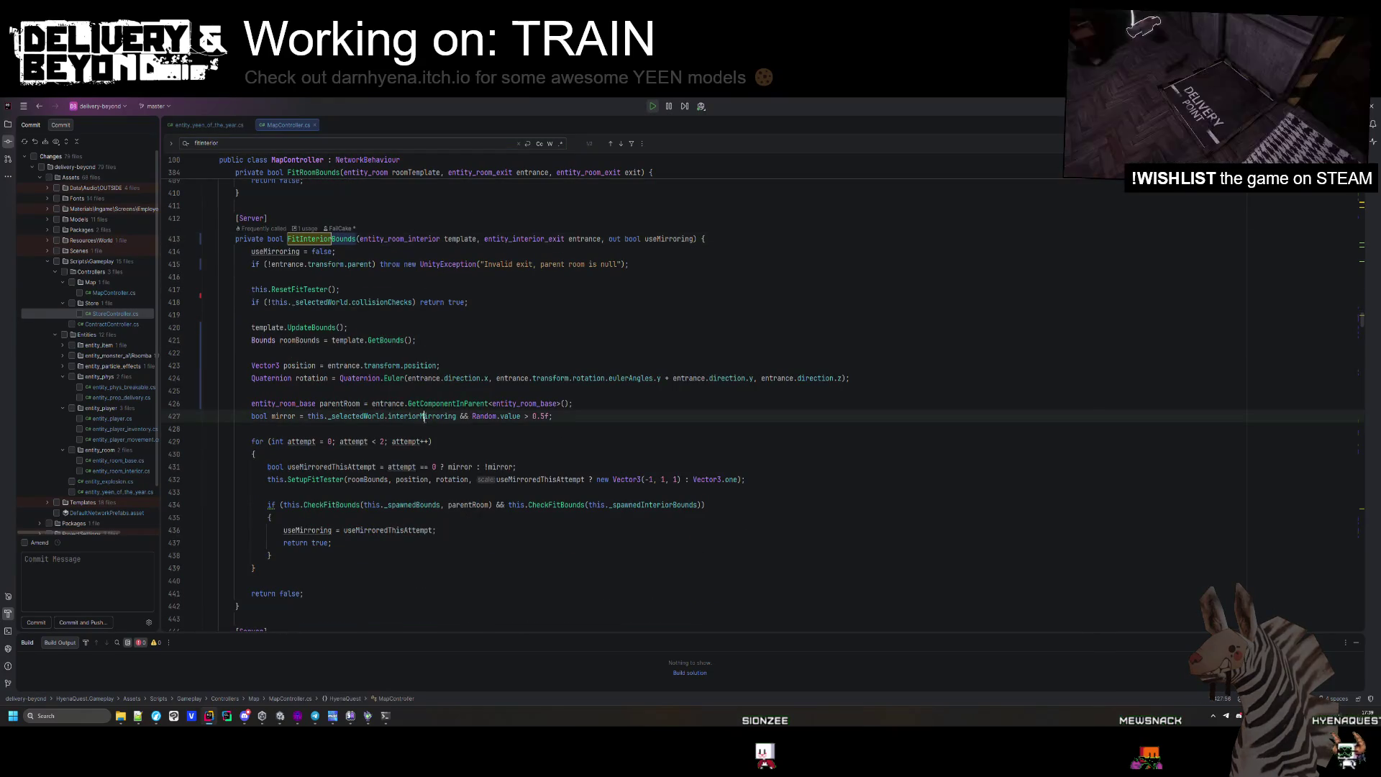
{"action": "scroll", "coordinate": [352, 480], "scroll_direction": "up", "scroll_amount": 1}
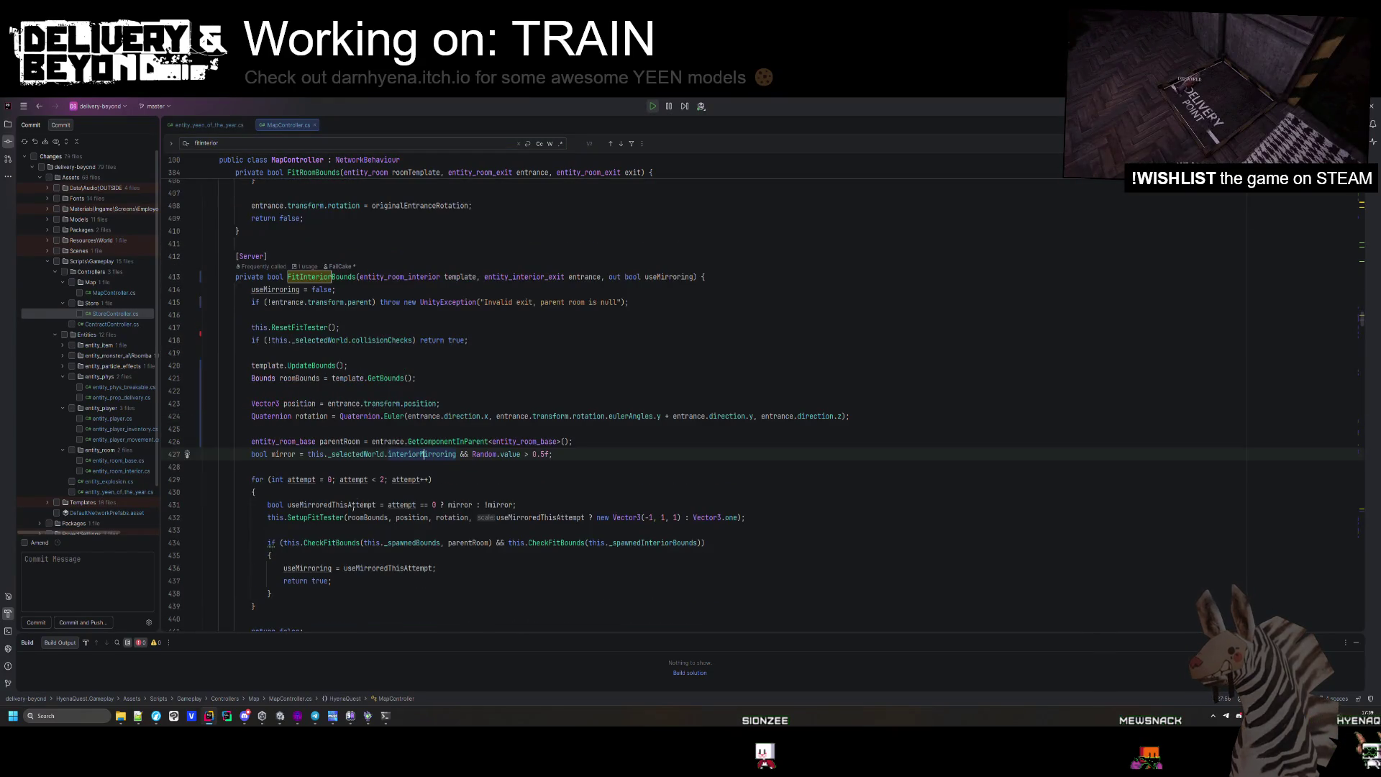
{"action": "left_click", "coordinate": [339, 541], "text": "ctrl"}
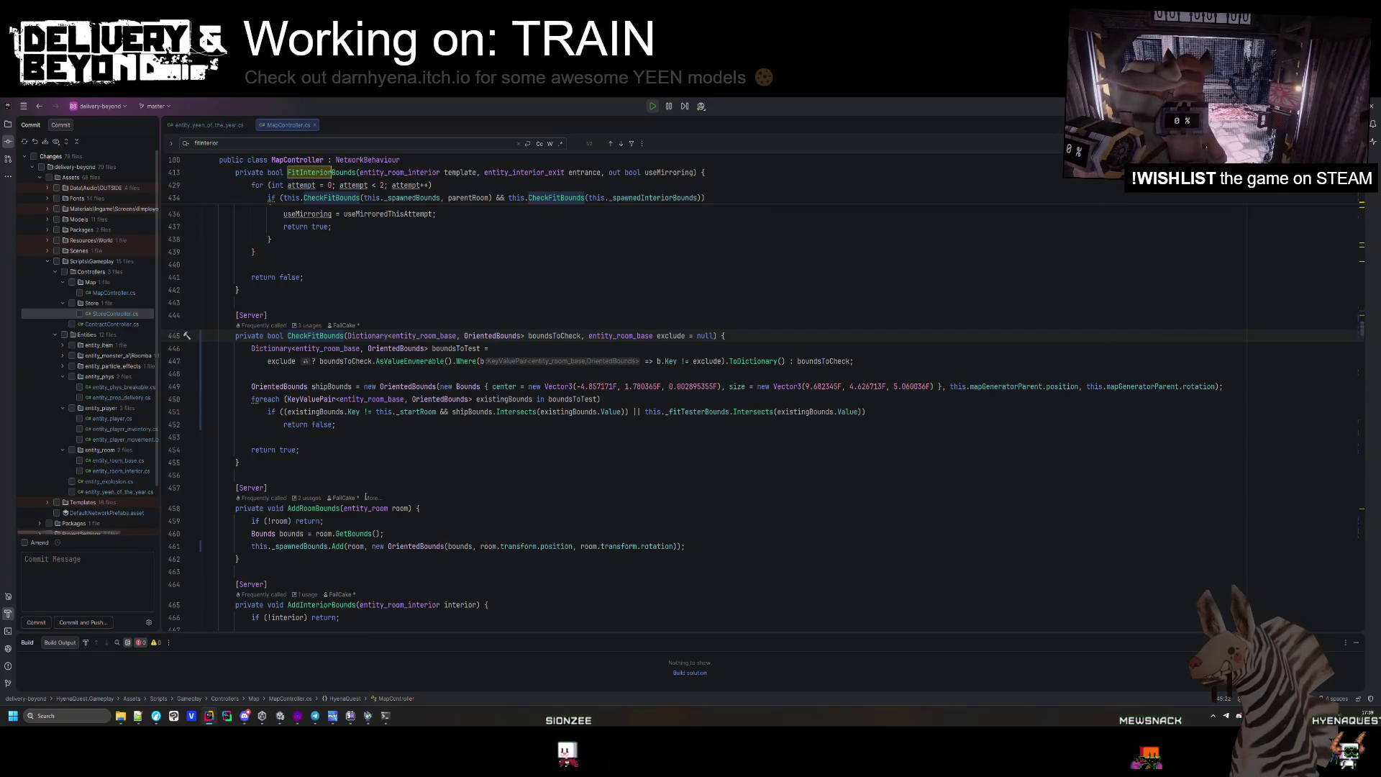
Glance at the level in Unity, then select the start-room exclusion check on line 451.
{"action": "key", "text": "alt+Tab"}
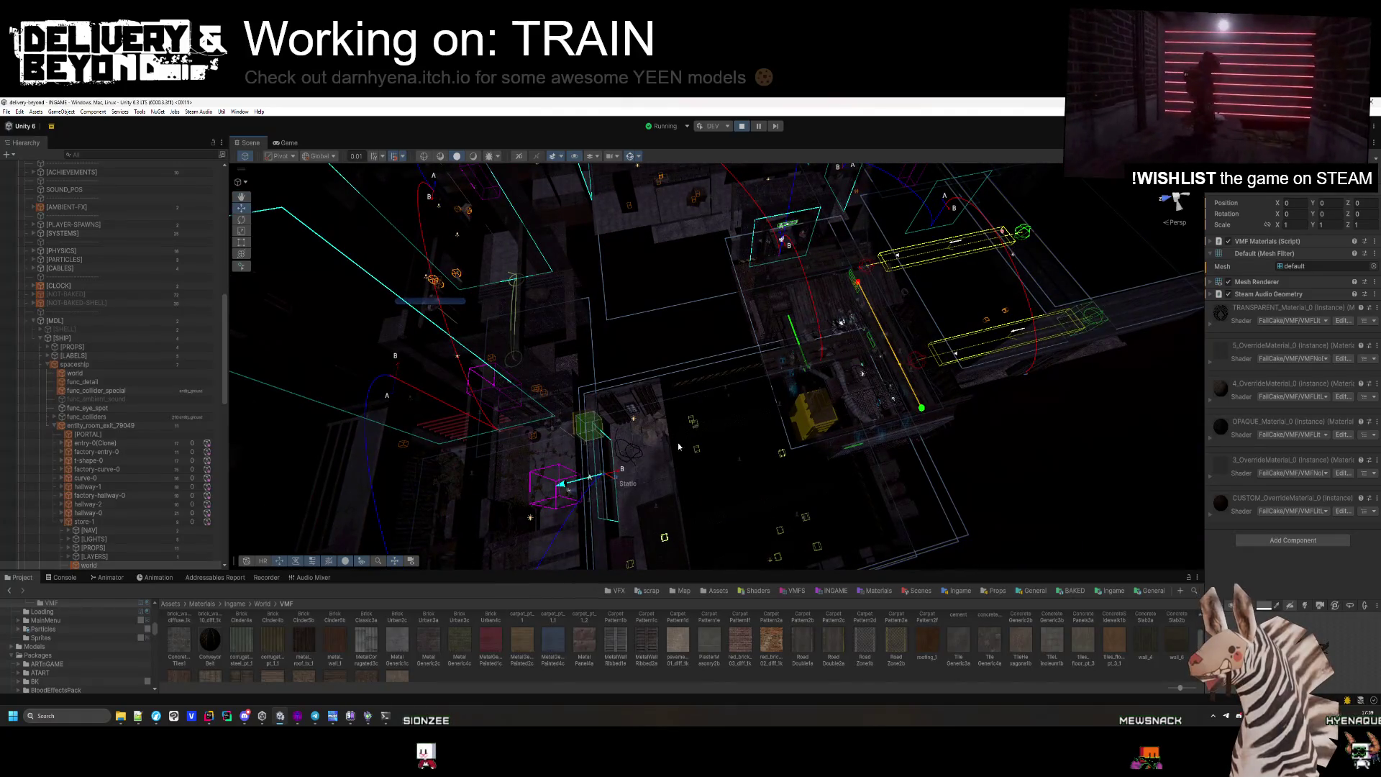
{"action": "key", "text": "alt+Tab"}
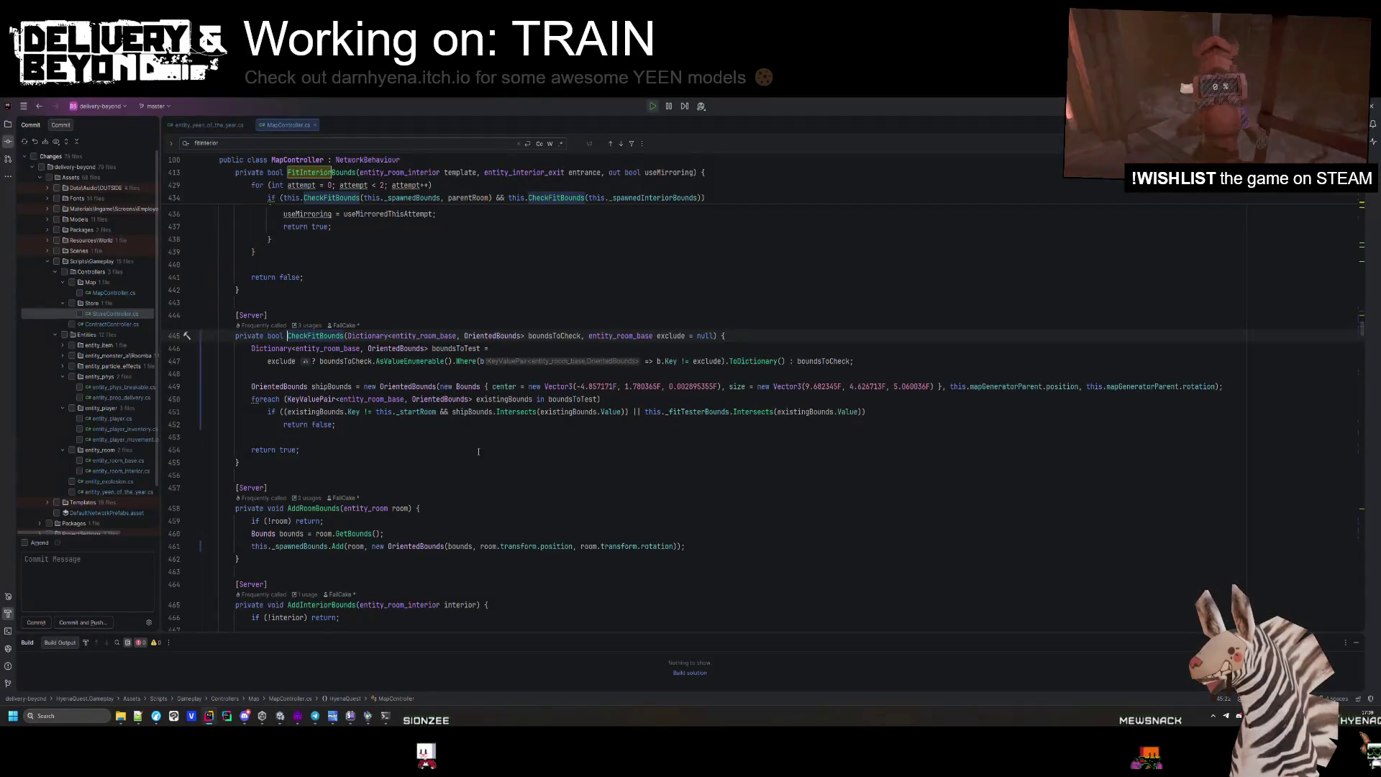
{"action": "left_click_drag", "start_coordinate": [437, 411], "coordinate": [287, 412]}
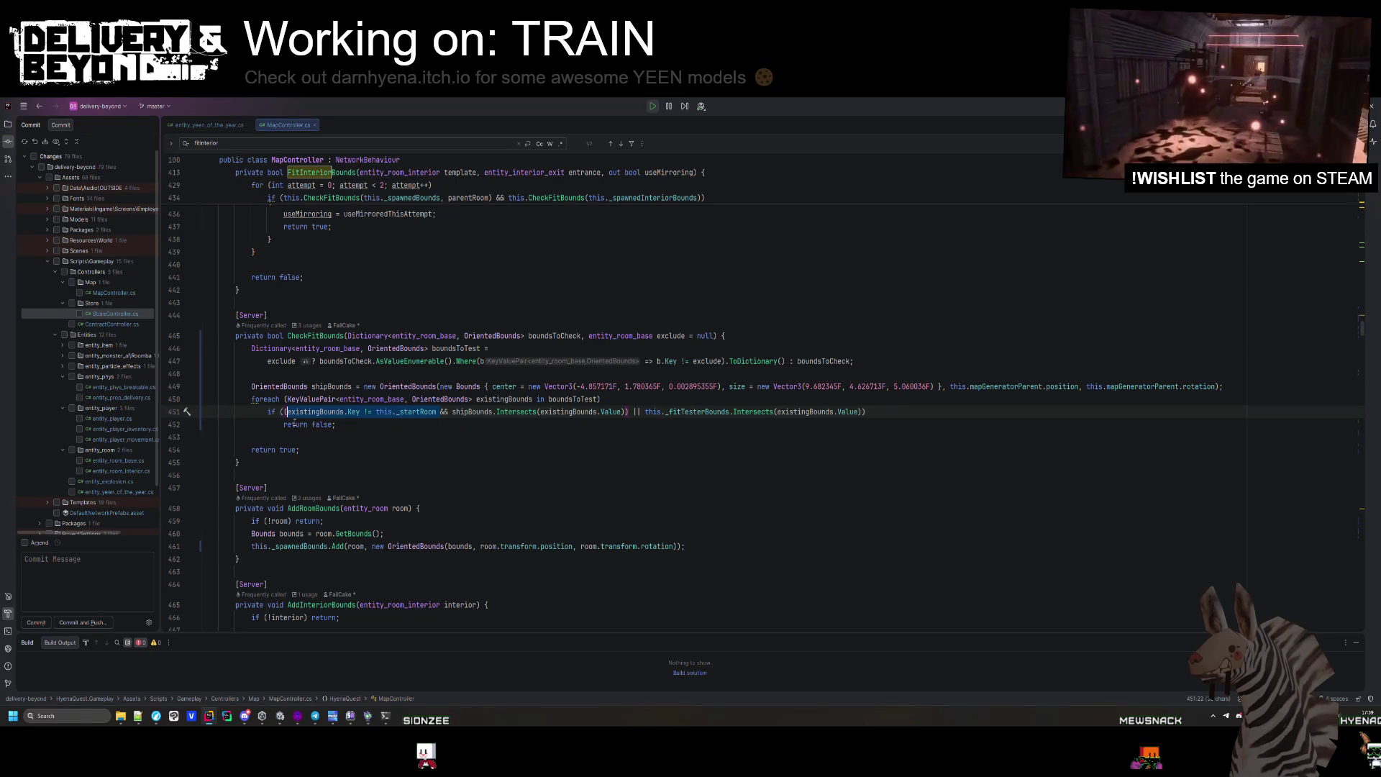
Move the start-room check out of the overlap condition onto its own line ending in continue.
{"action": "key", "text": "BackSpace"}
{"action": "key", "text": "ctrl+z"}
{"action": "left_click", "coordinate": [347, 435]}
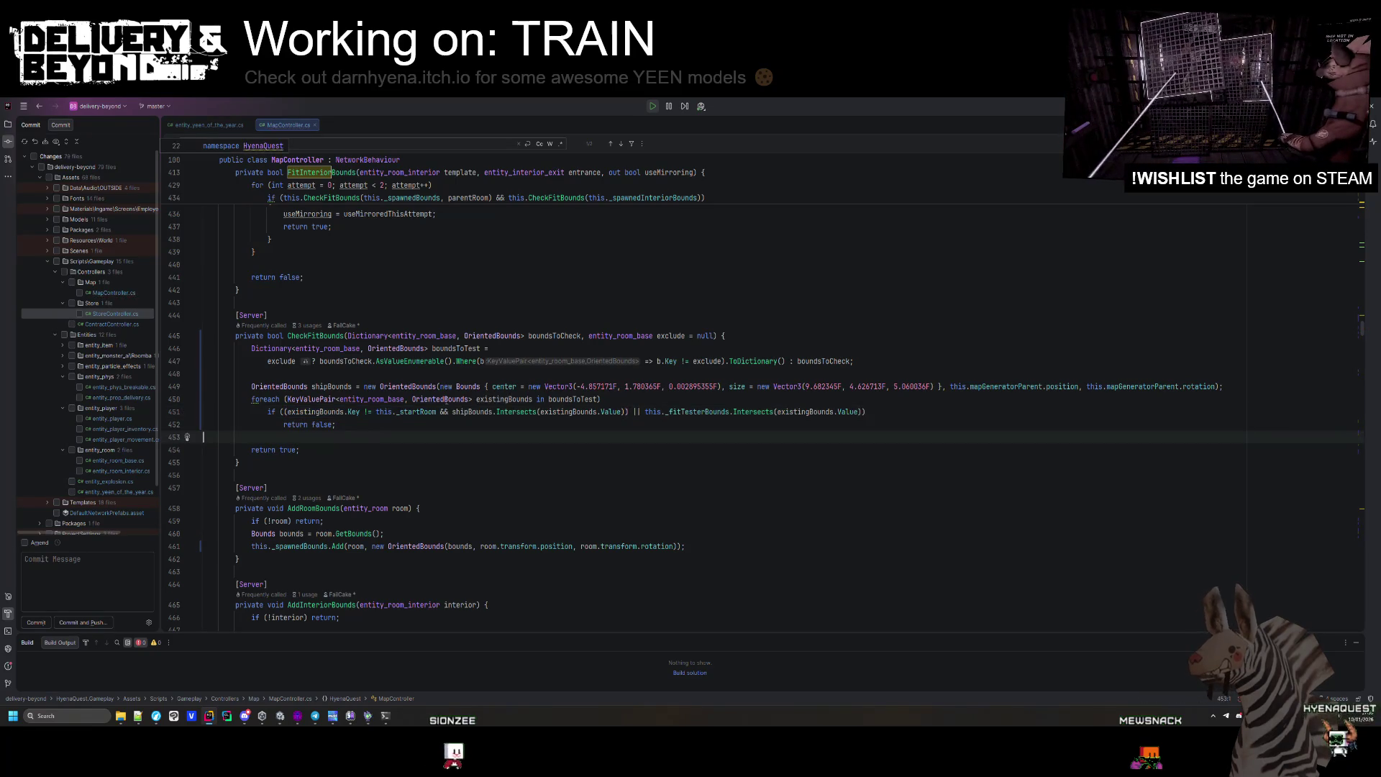
{"action": "left_click_drag", "start_coordinate": [439, 411], "coordinate": [283, 412]}
{"action": "key", "text": "BackSpace"}
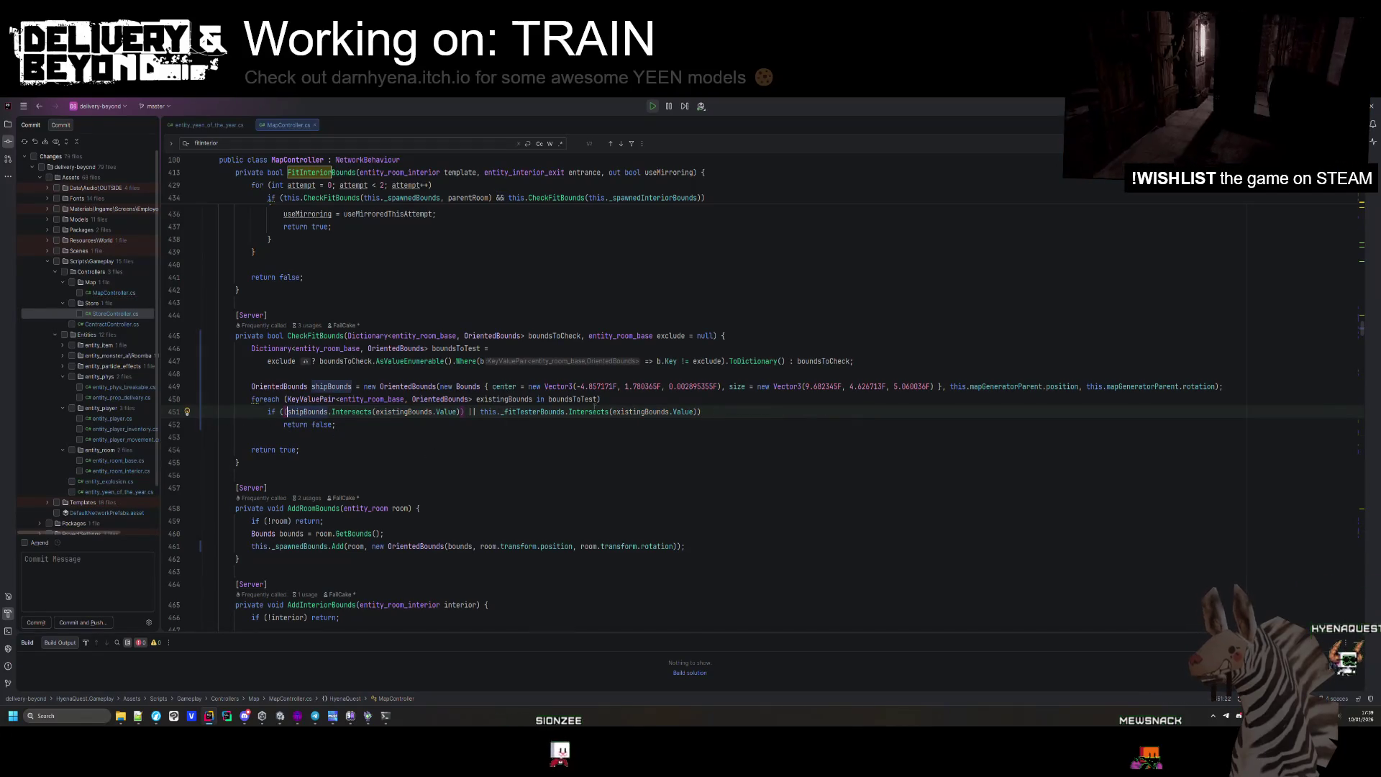
{"action": "key", "text": "Delete"}
{"action": "key", "text": "Delete"}
{"action": "key", "text": "Delete"}
{"action": "key", "text": "ctrl+alt+Return"}
{"action": "type", "text": "if(existingBounds.Key != this._startRoom"}
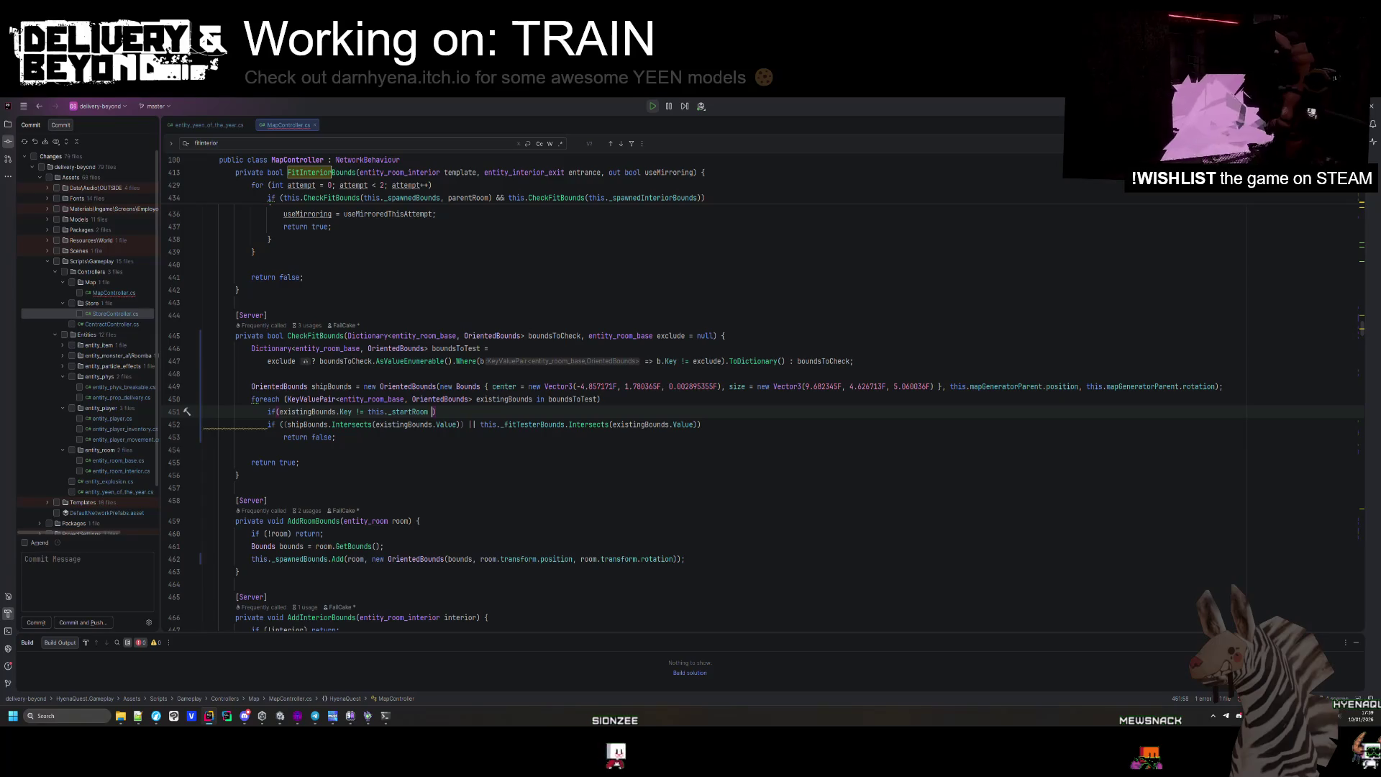
{"action": "type", "text": ") continue"}
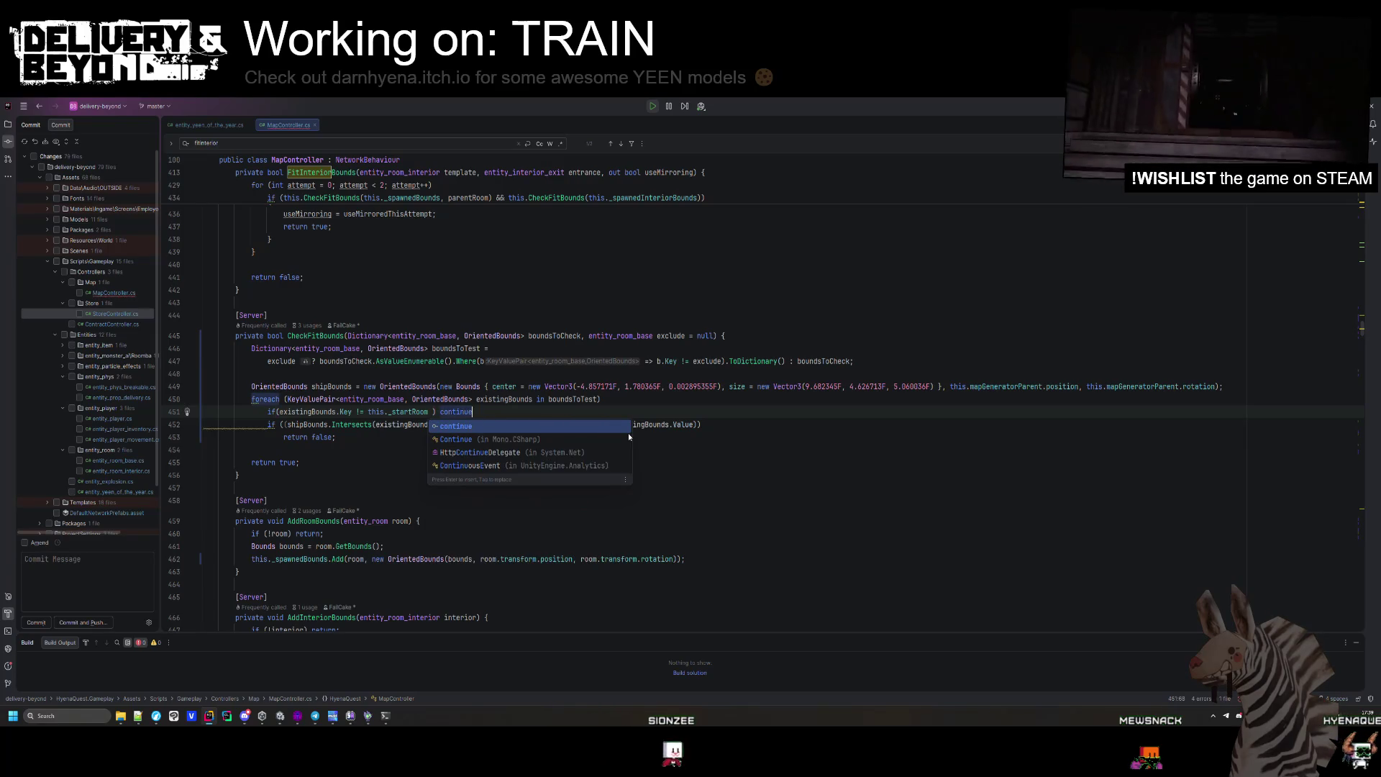
{"action": "type", "text": ";"}
Make the start-room skip compare with == and open a brace after the foreach header.
{"action": "left_click", "coordinate": [369, 399]}
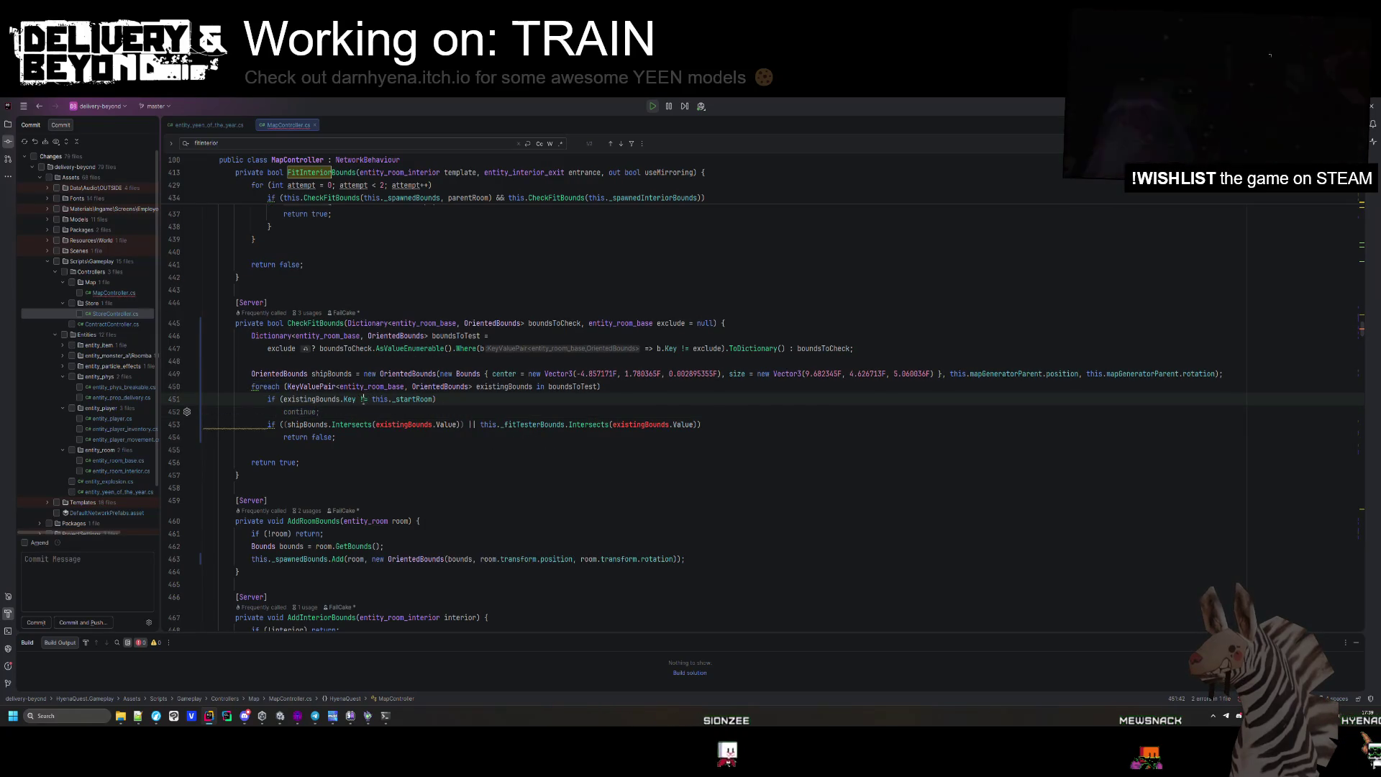
{"action": "key", "text": "BackSpace"}
{"action": "type", "text": "="}
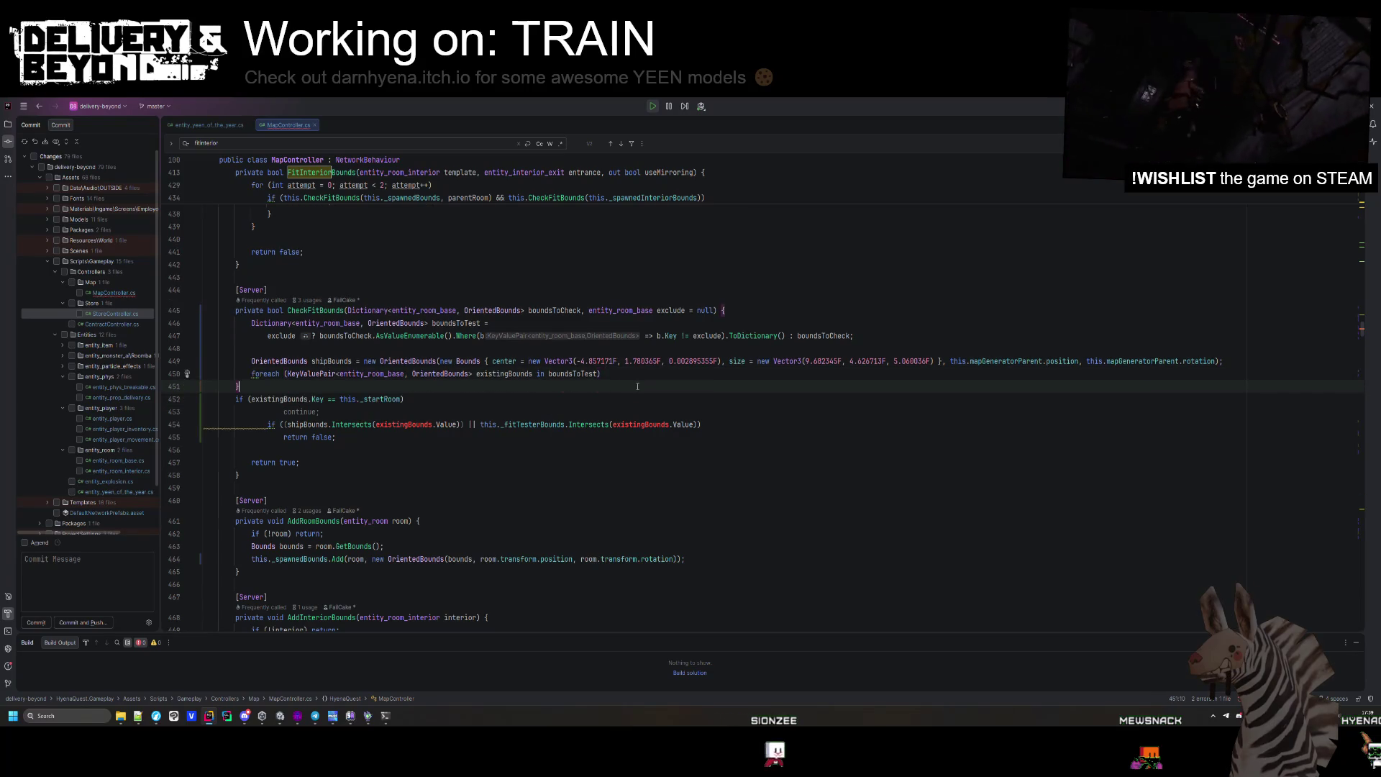
{"action": "left_click", "coordinate": [623, 377]}
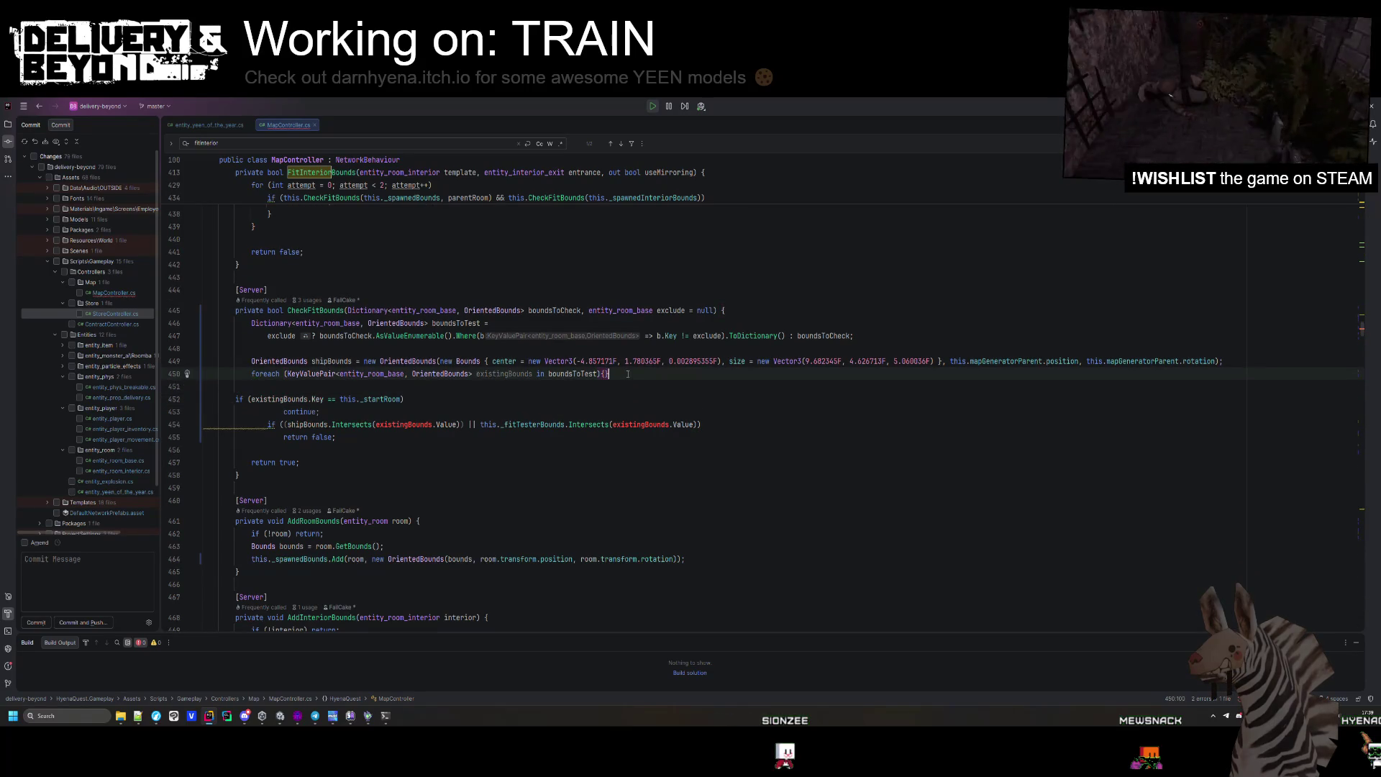
{"action": "type", "text": "{"}
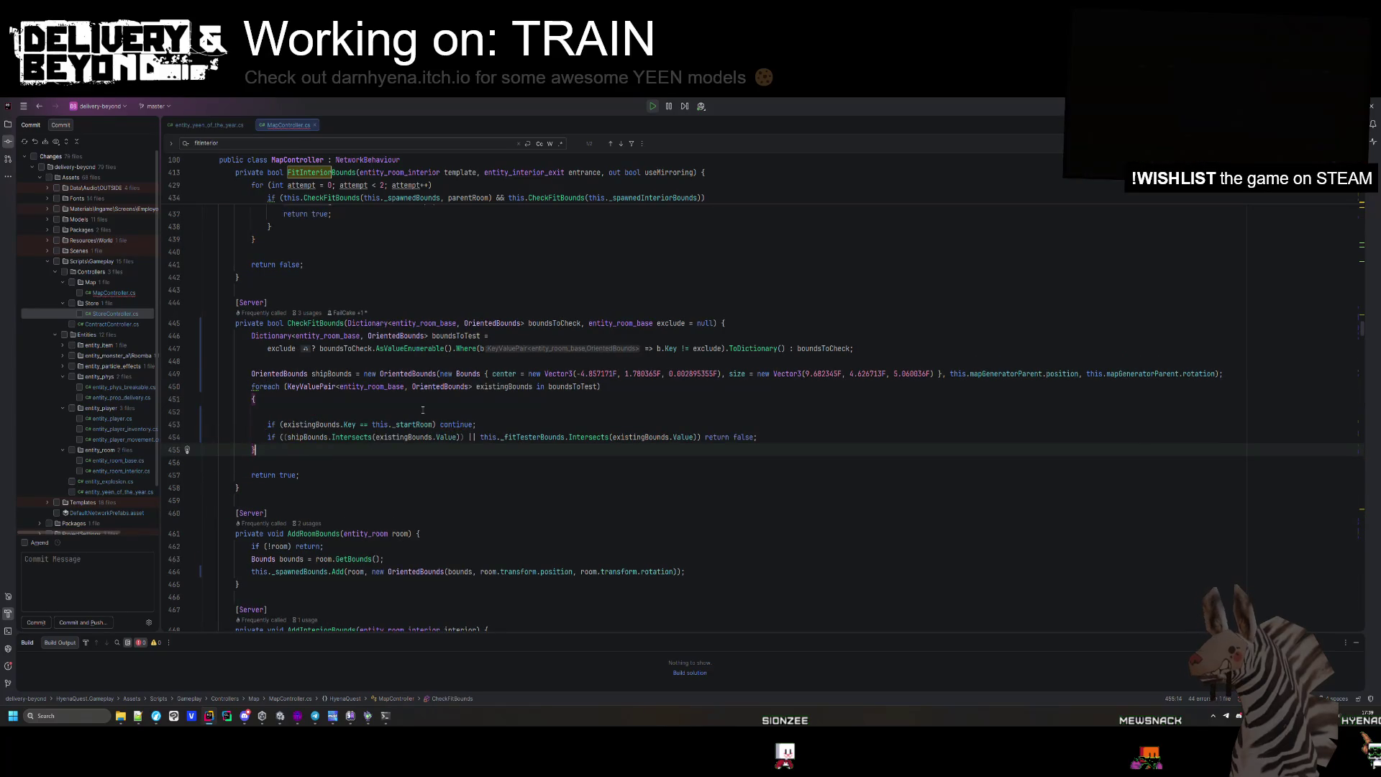
Run Code Cleanup on MapController.cs and switch back to Unity.
{"action": "key", "text": "ctrl+alt+l"}
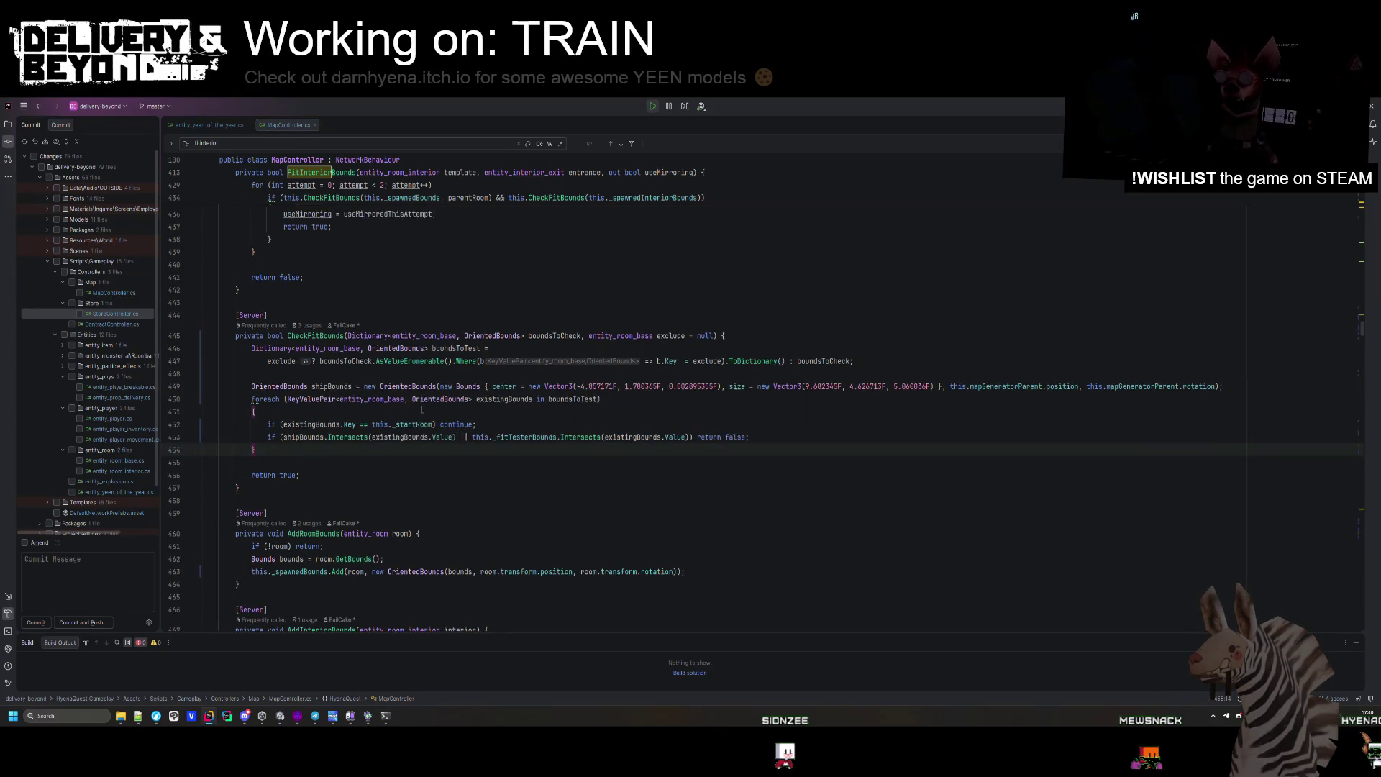
{"action": "left_click", "coordinate": [404, 478]}
{"action": "key", "text": "alt+Tab"}
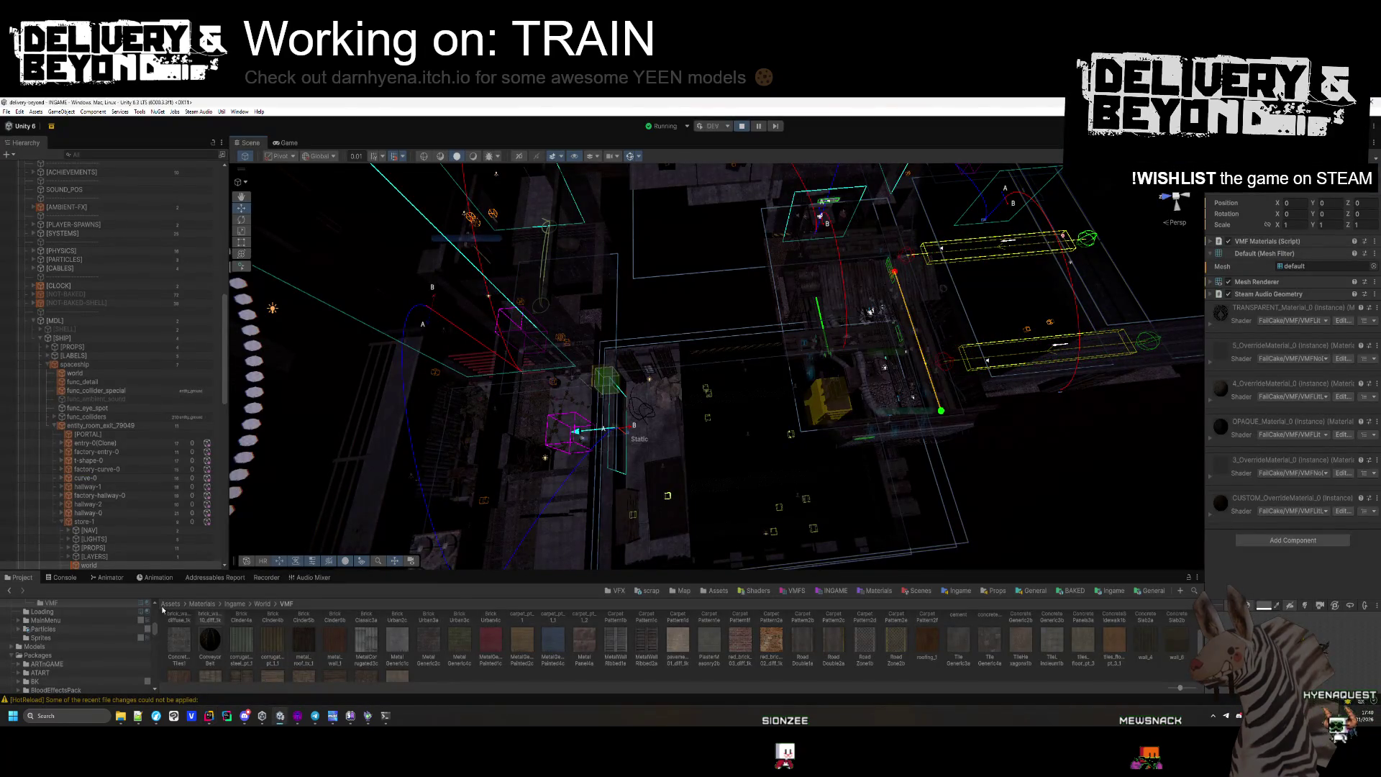
Check the Console's hot-reload warning, inspect DebugController's settings, and orbit the Scene view.
{"action": "left_click", "coordinate": [66, 577]}
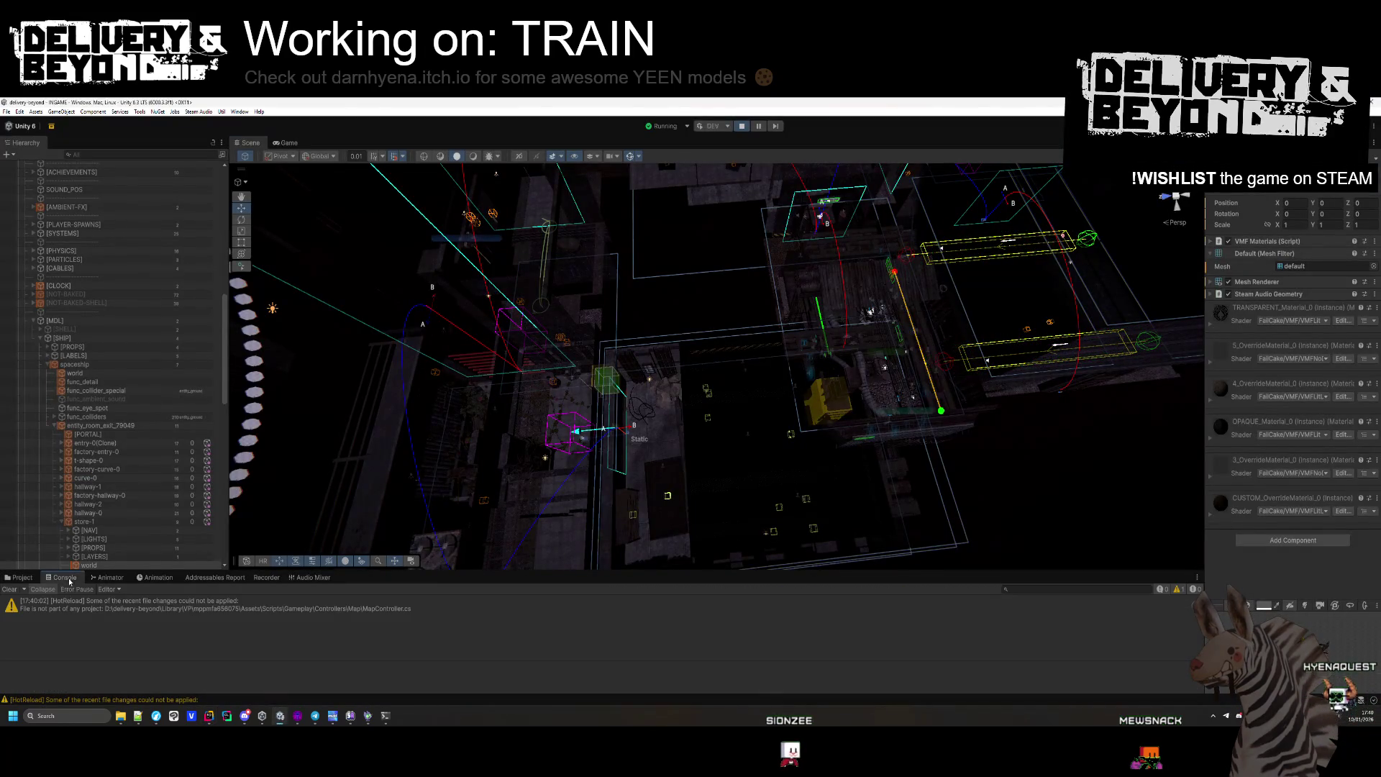
{"action": "left_click", "coordinate": [18, 577]}
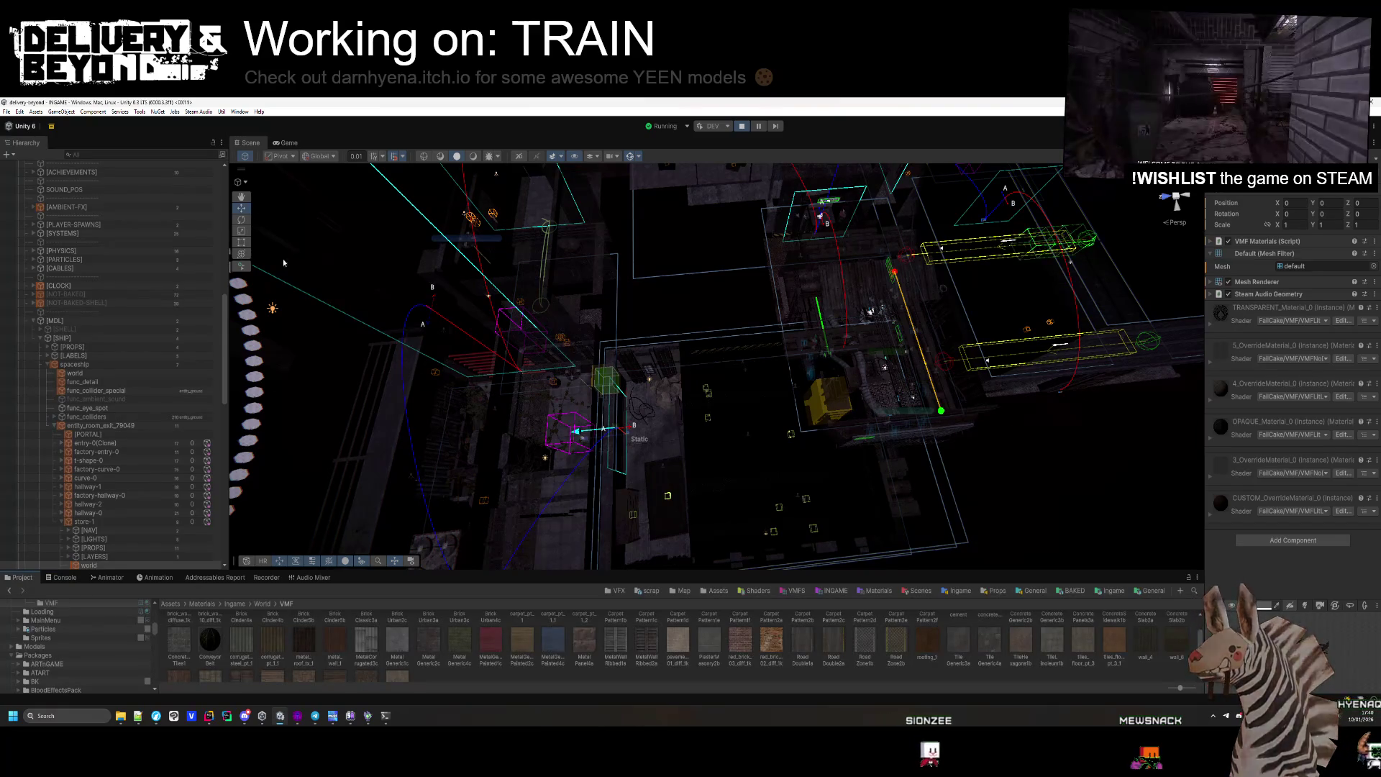
{"action": "scroll", "coordinate": [97, 351], "scroll_direction": "up", "scroll_amount": 5}
{"action": "scroll", "coordinate": [97, 351], "scroll_direction": "up", "scroll_amount": 6}
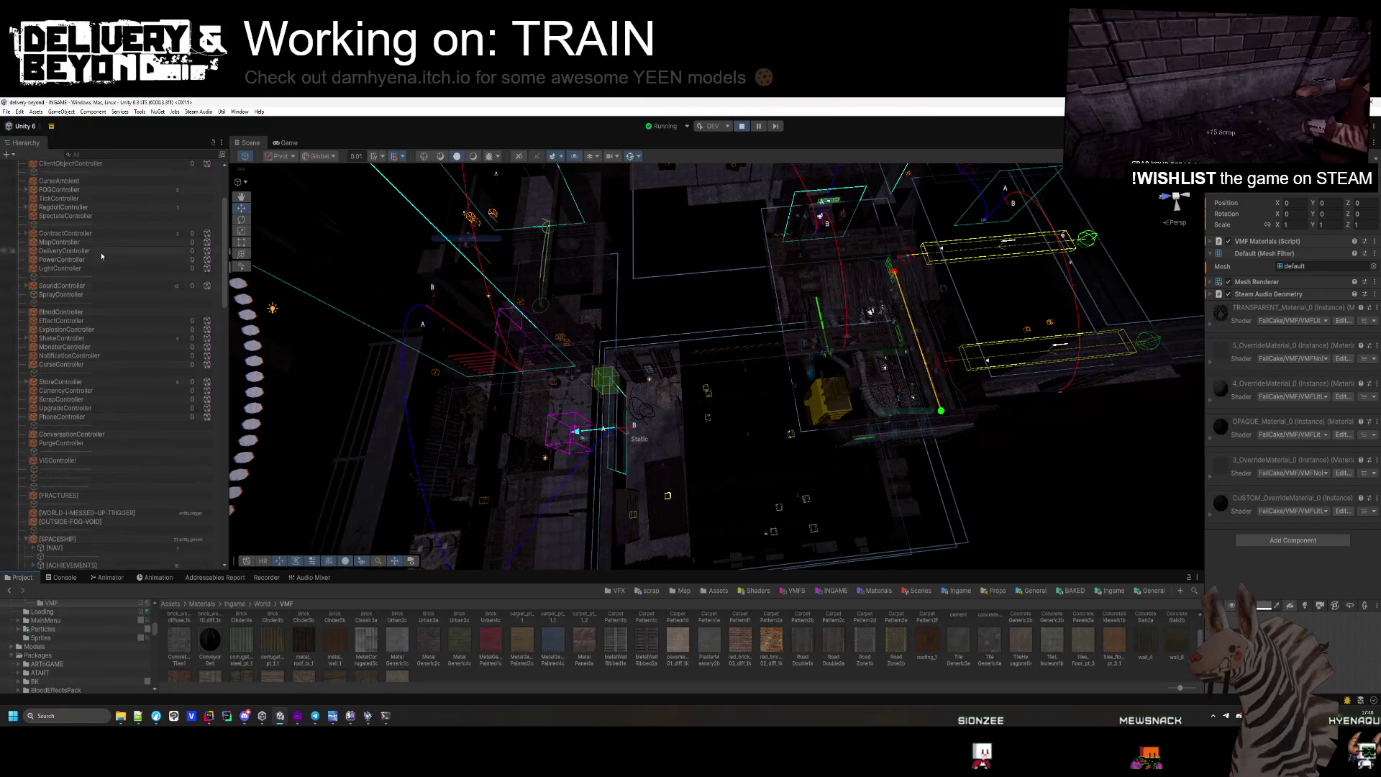
{"action": "left_click", "coordinate": [83, 184]}
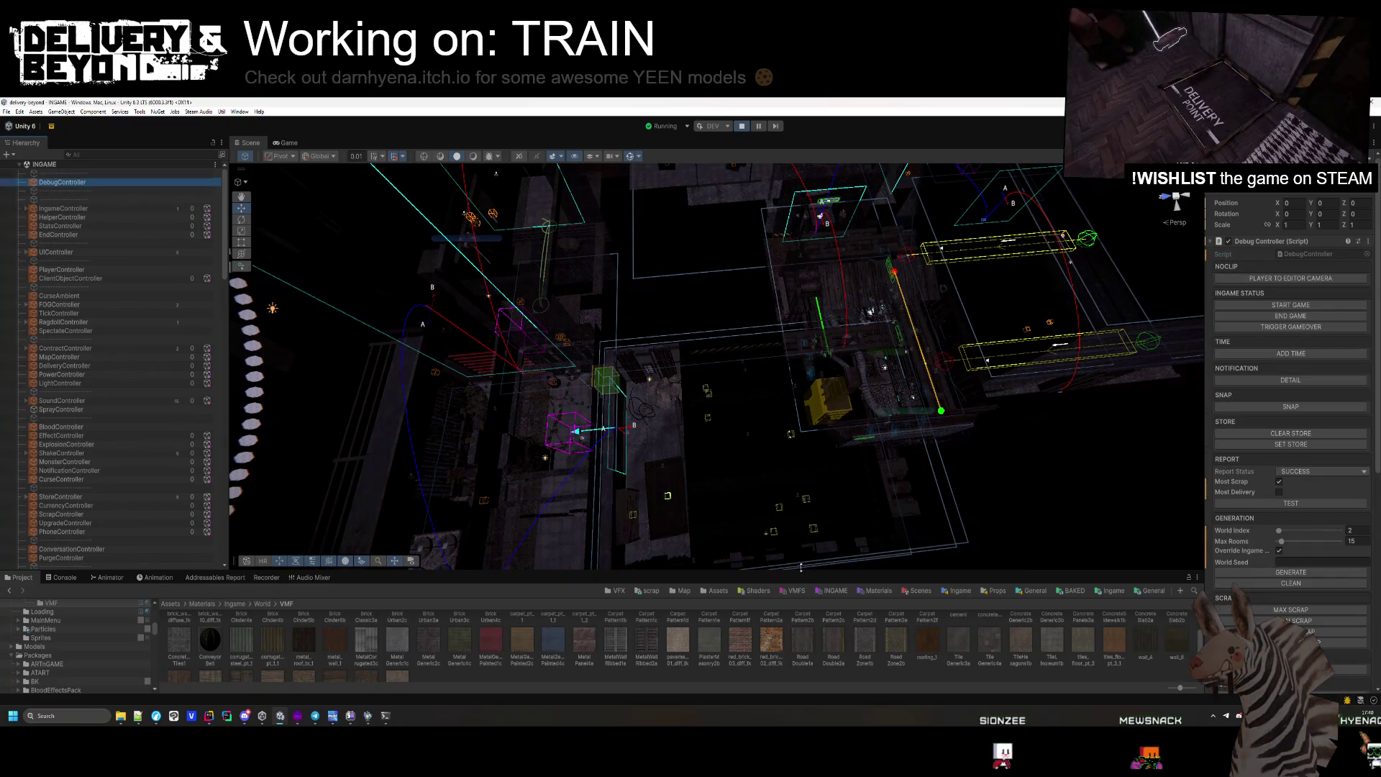
{"action": "scroll", "coordinate": [1287, 551], "scroll_direction": "down", "scroll_amount": 5}
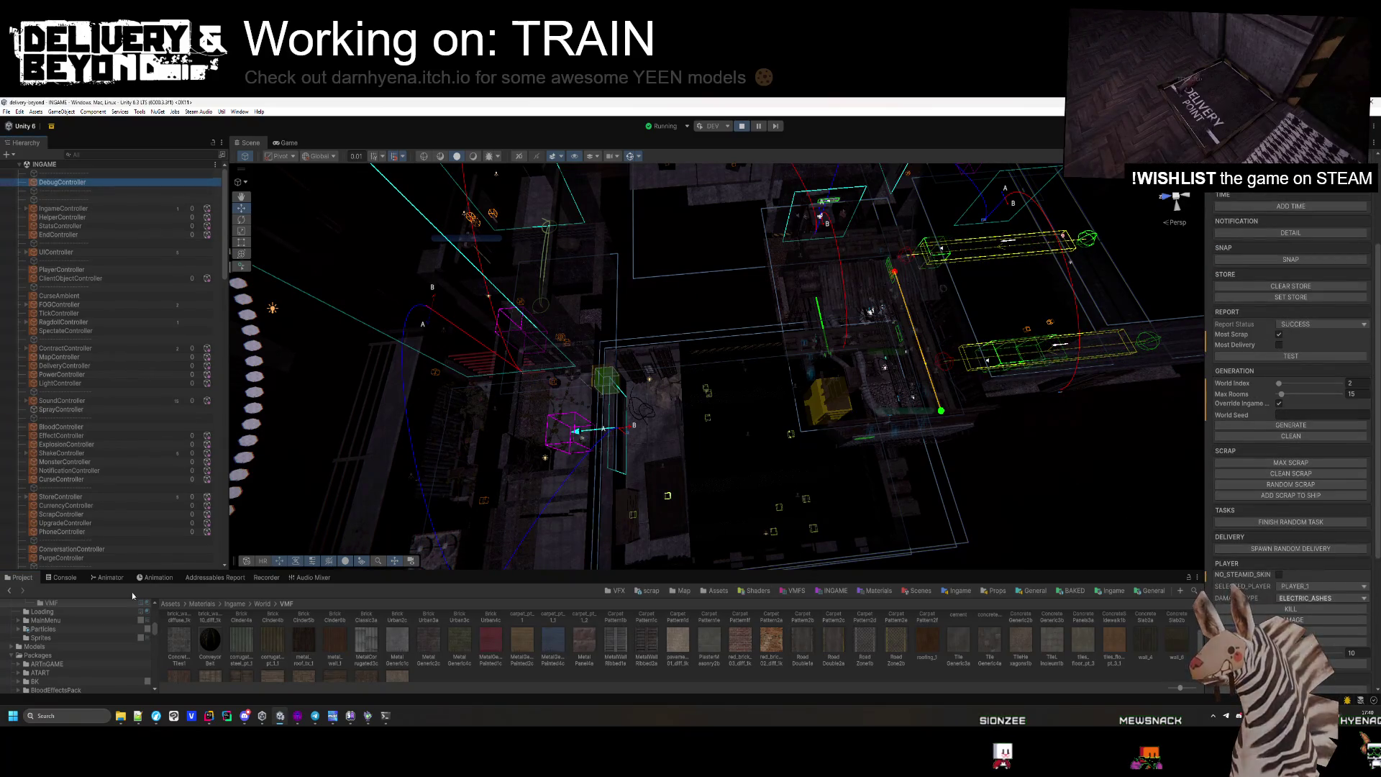
{"action": "left_click", "coordinate": [57, 579]}
{"action": "mouse_move", "coordinate": [762, 345]}
{"action": "left_mouse_down"}
{"action": "mouse_move", "coordinate": [747, 366]}
{"action": "mouse_move", "coordinate": [840, 386]}
{"action": "left_mouse_up"}
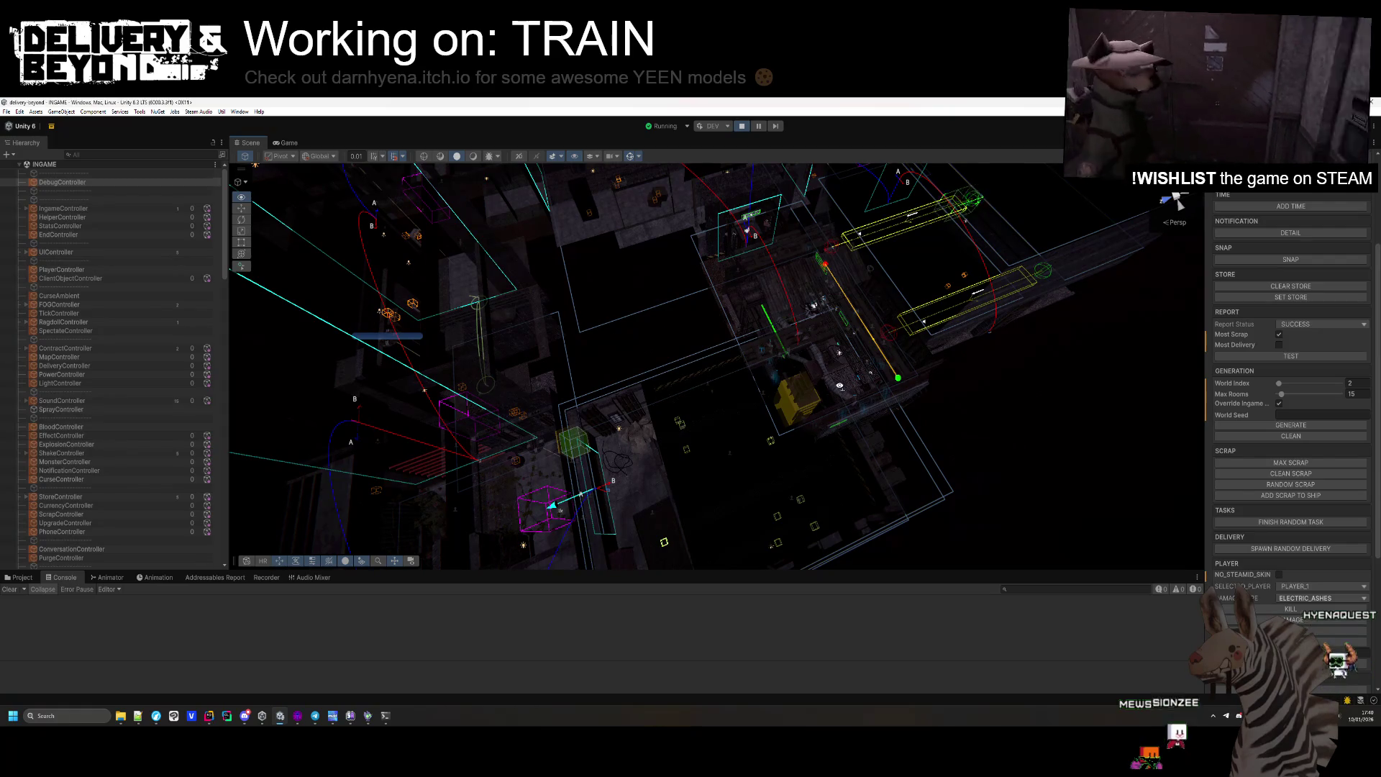
Return to Rider, review the pending changes to entity_player.cs, and show the project file tree.
{"action": "left_click", "coordinate": [208, 714]}
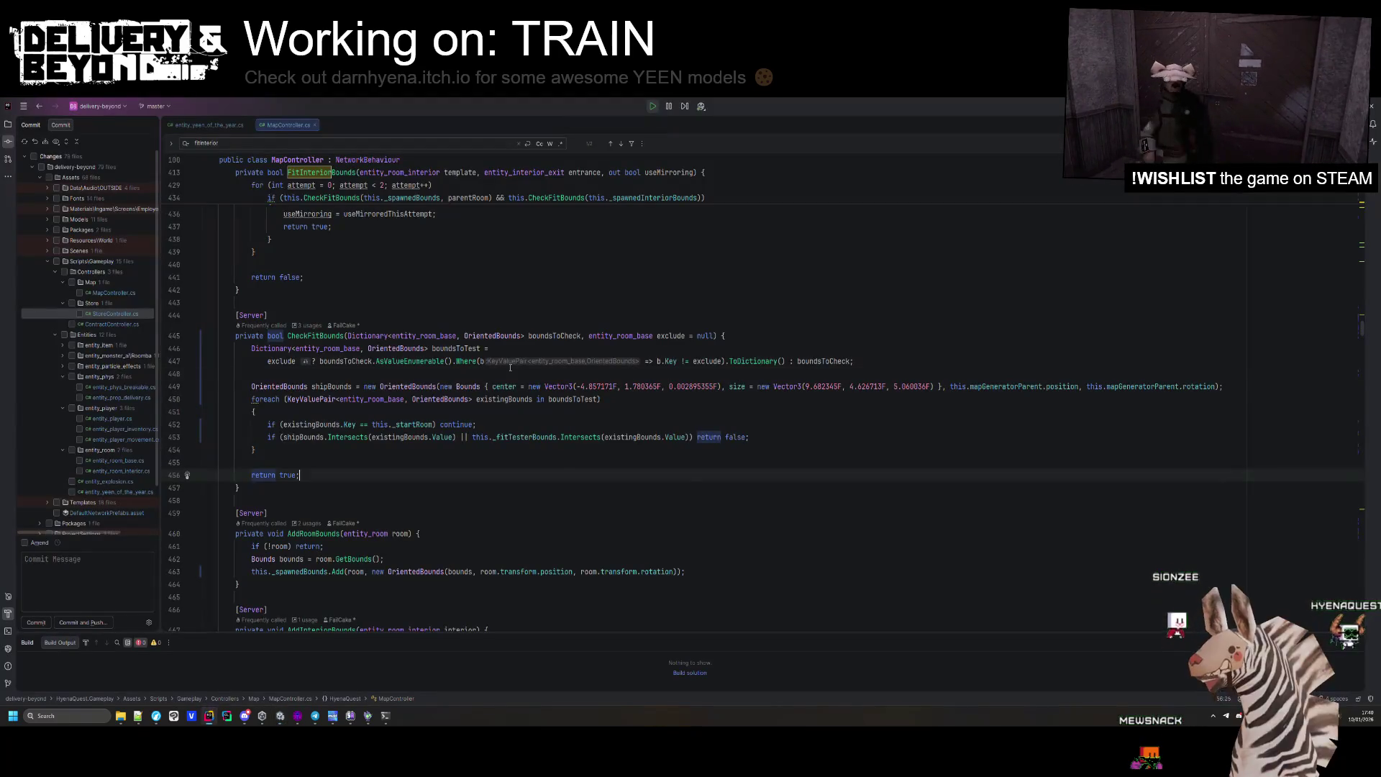
{"action": "scroll", "coordinate": [441, 416], "scroll_direction": "down", "scroll_amount": 20}
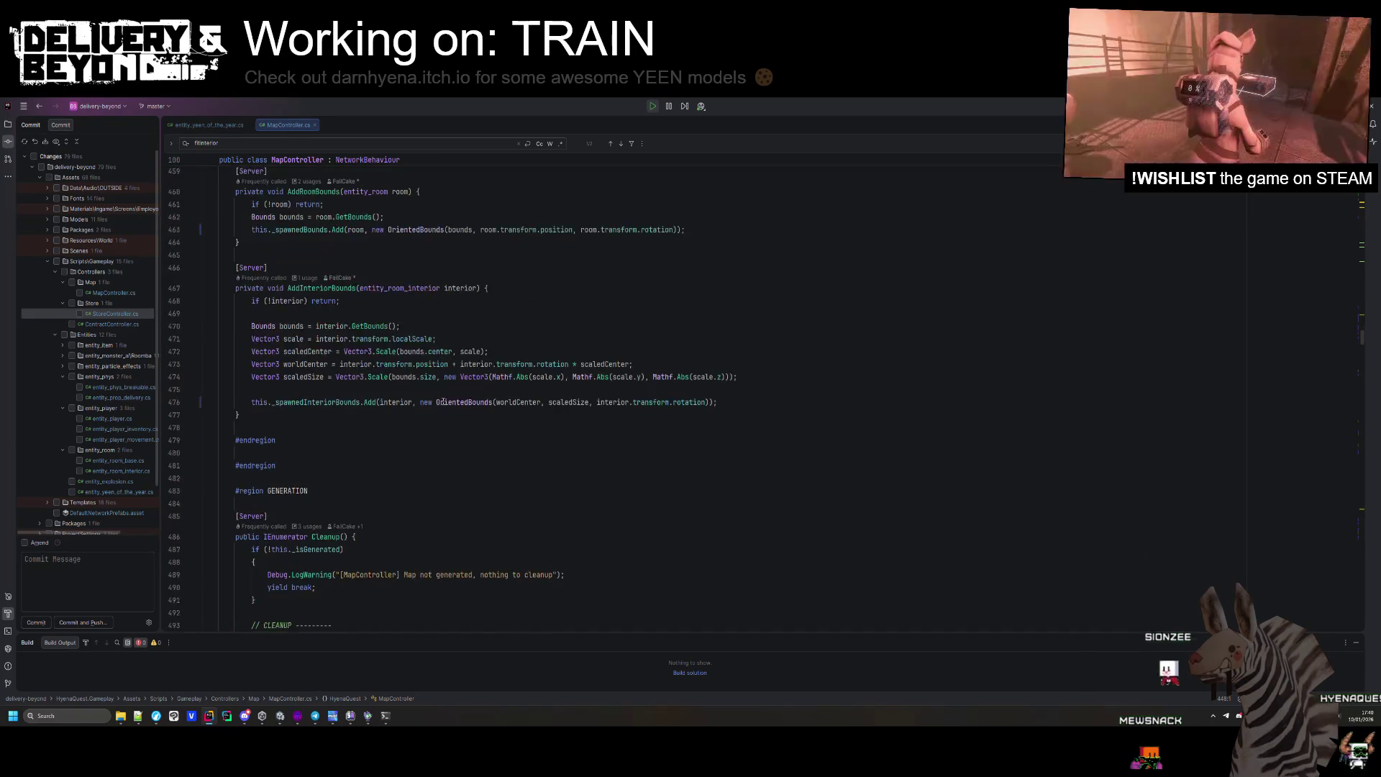
{"action": "scroll", "coordinate": [442, 401], "scroll_direction": "down", "scroll_amount": 9}
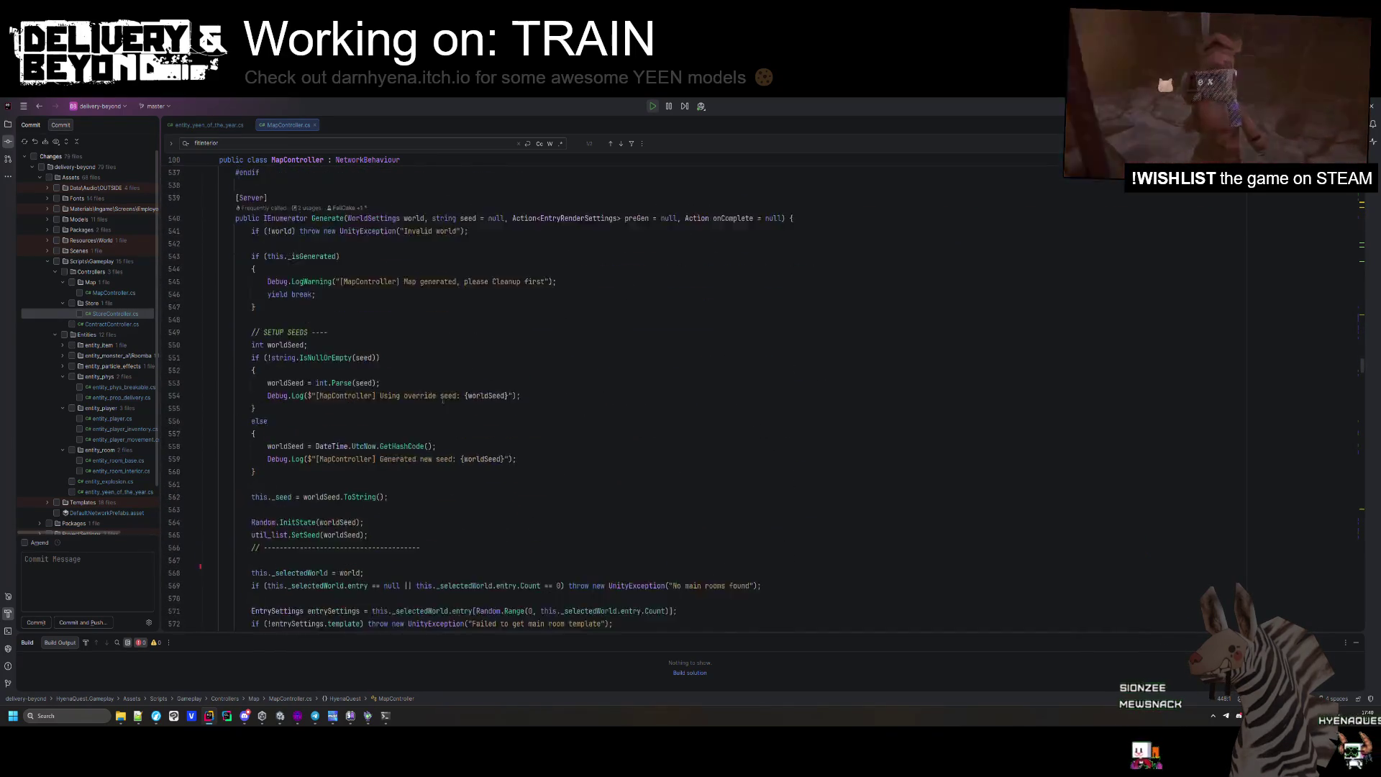
{"action": "left_click", "coordinate": [218, 125]}
{"action": "middle_click", "coordinate": [218, 125]}
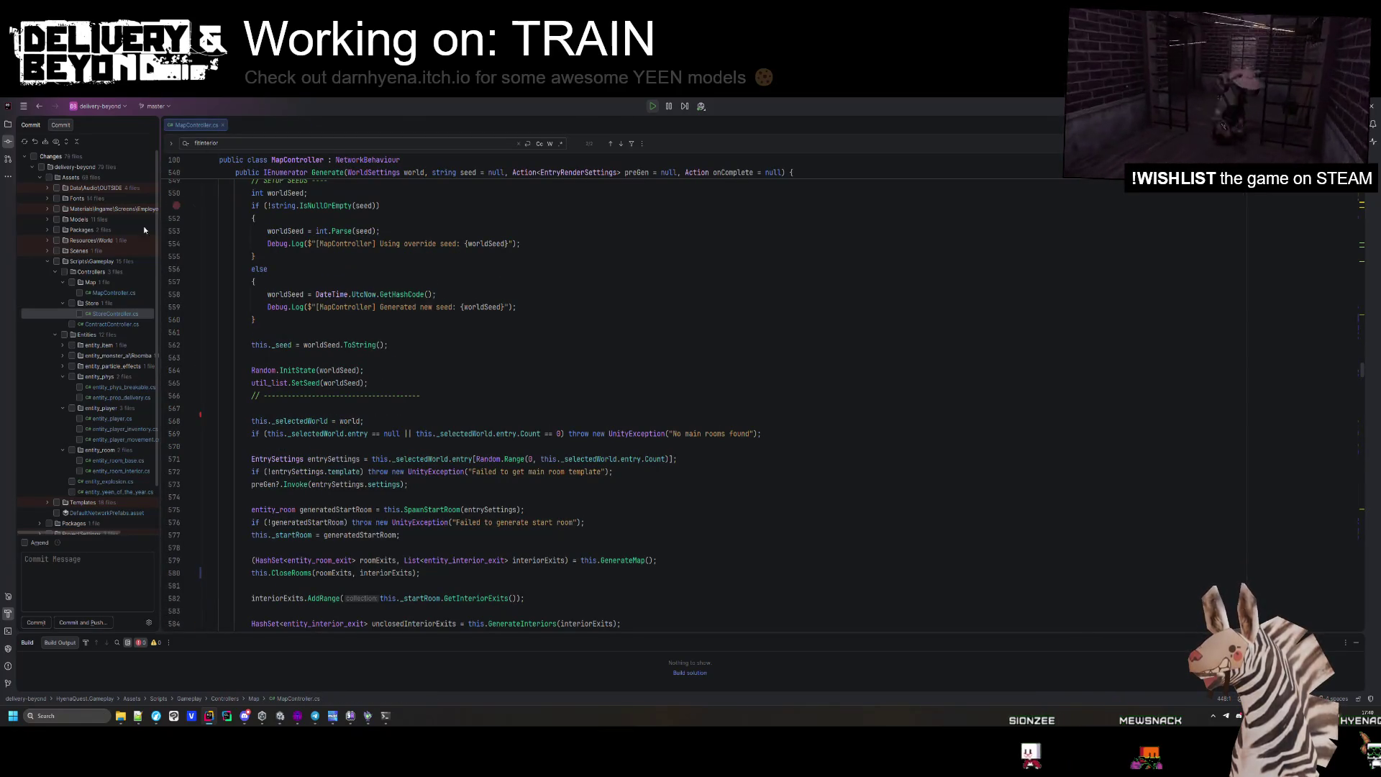
{"action": "double_click", "coordinate": [113, 418]}
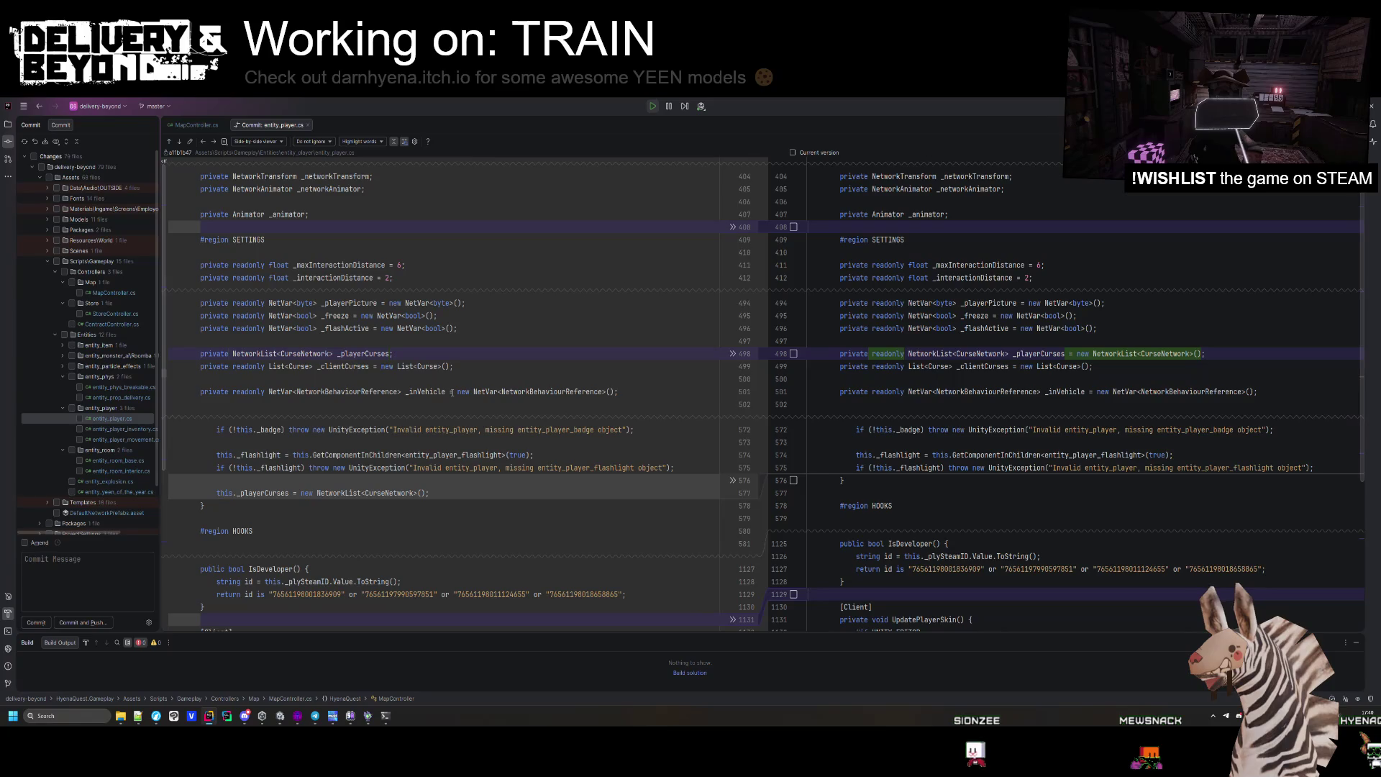
{"action": "key", "text": "alt+1"}
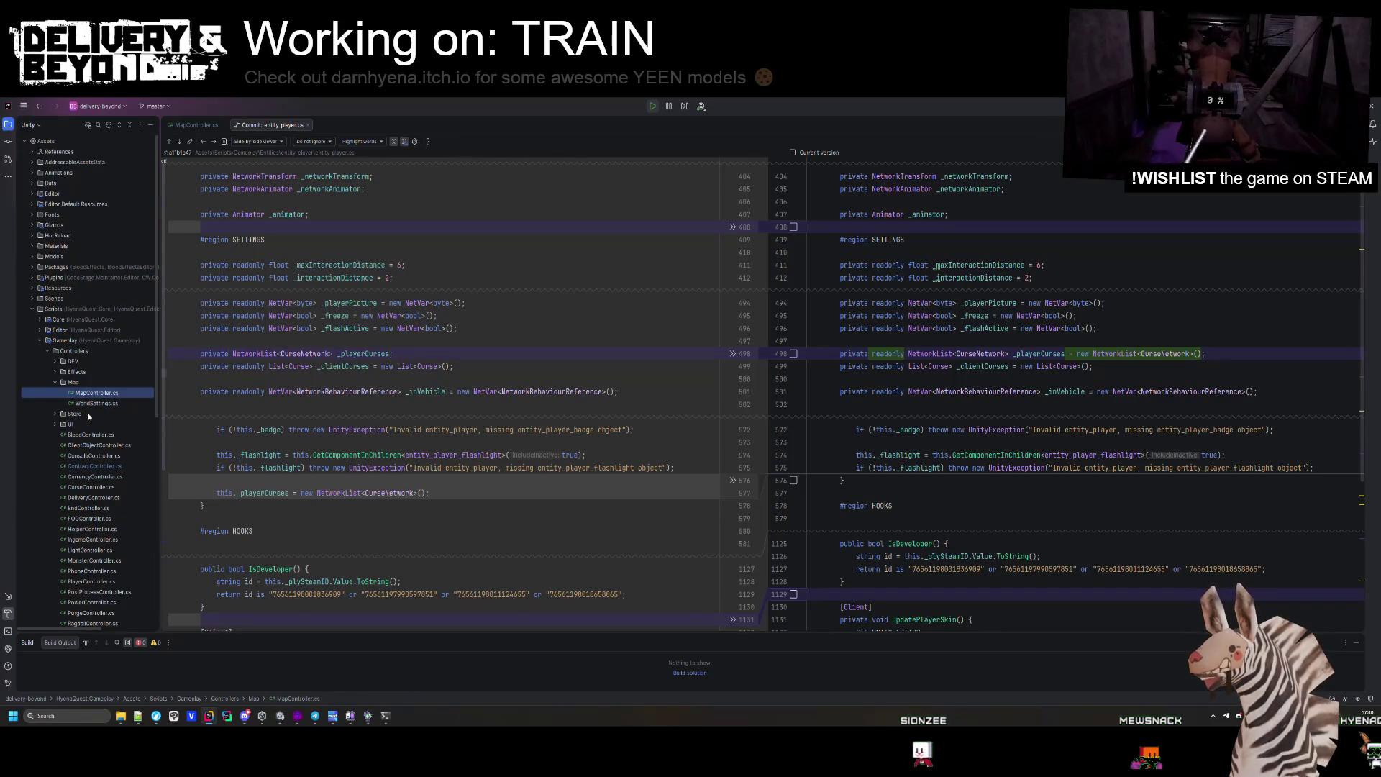
Open CurrencyController, PlayerController, LightController and IngameController, searching the last for 'update('.
{"action": "double_click", "coordinate": [108, 415]}
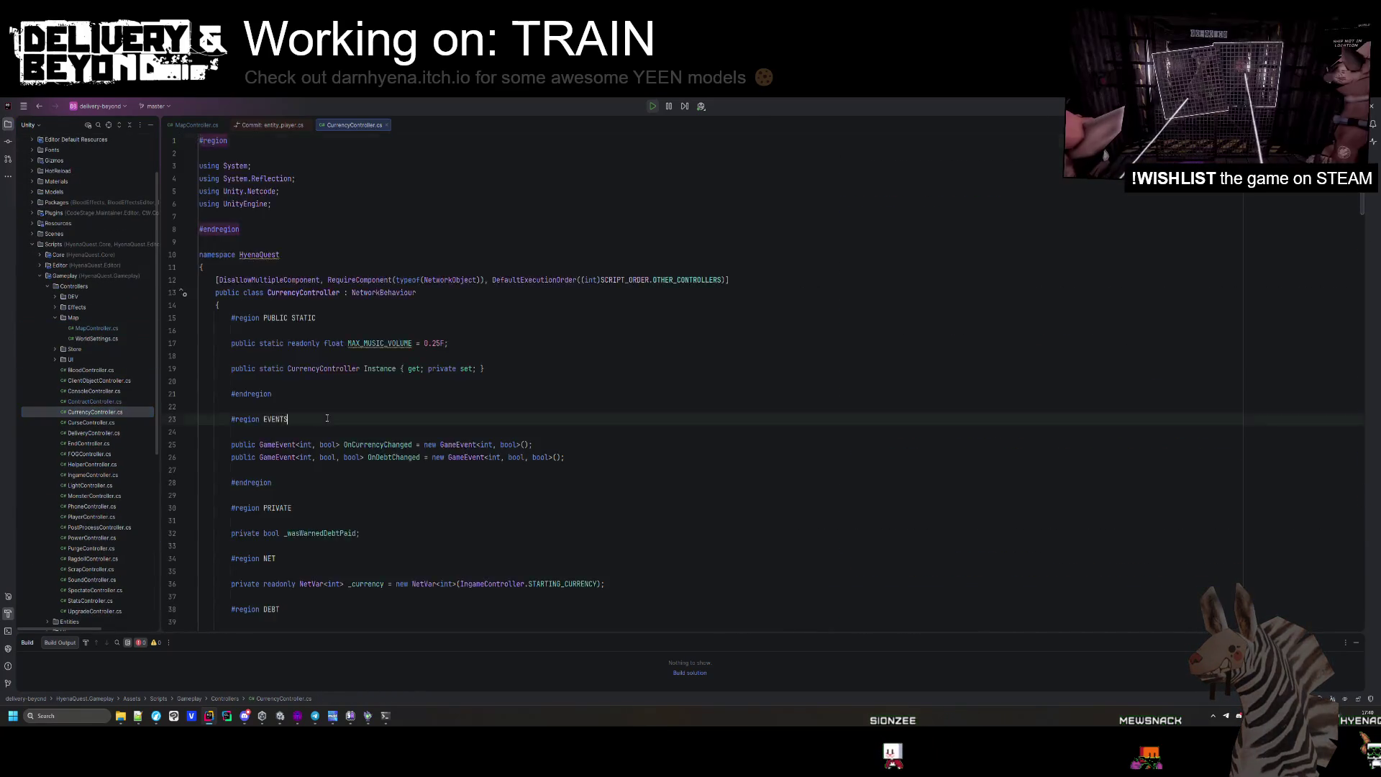
{"action": "scroll", "coordinate": [327, 413], "scroll_direction": "down", "scroll_amount": 10}
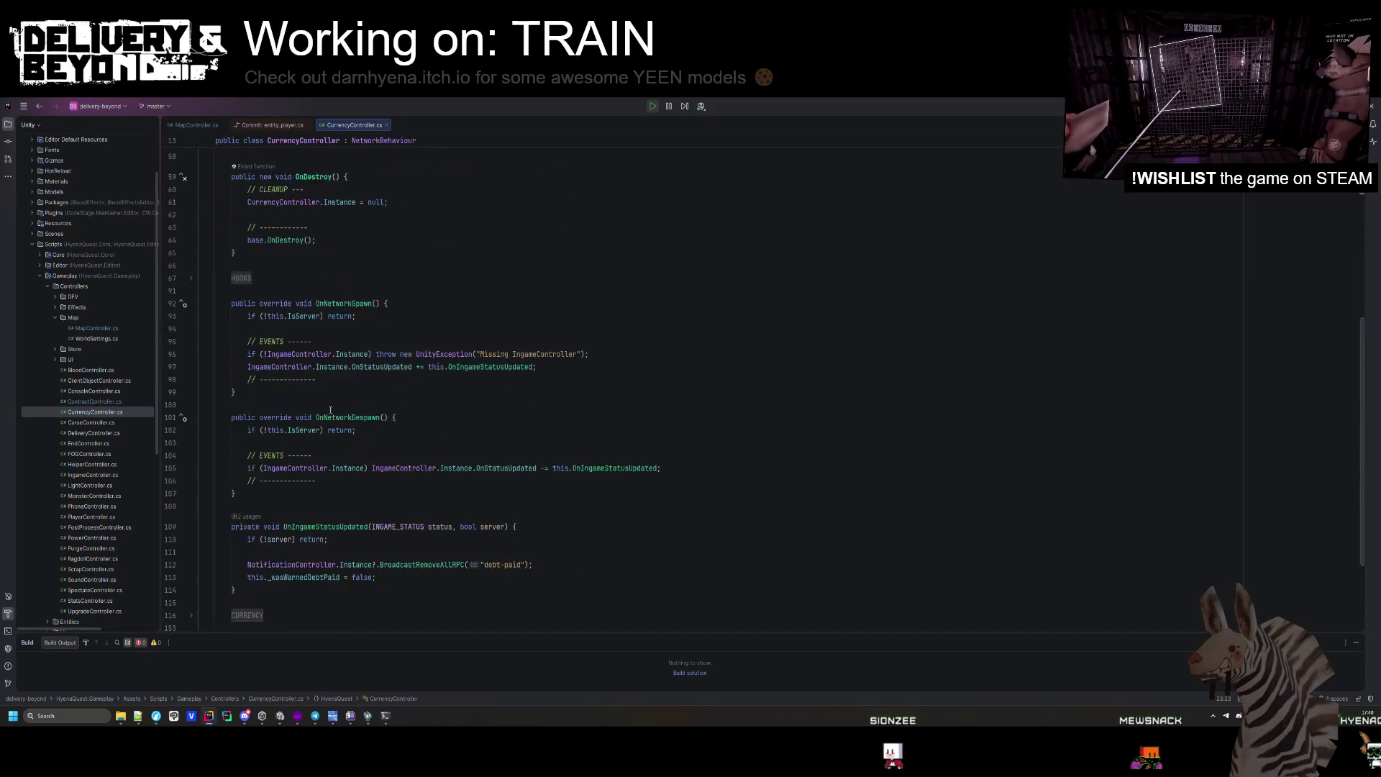
{"action": "double_click", "coordinate": [84, 518]}
{"action": "scroll", "coordinate": [331, 459], "scroll_direction": "down", "scroll_amount": 10}
{"action": "double_click", "coordinate": [88, 486]}
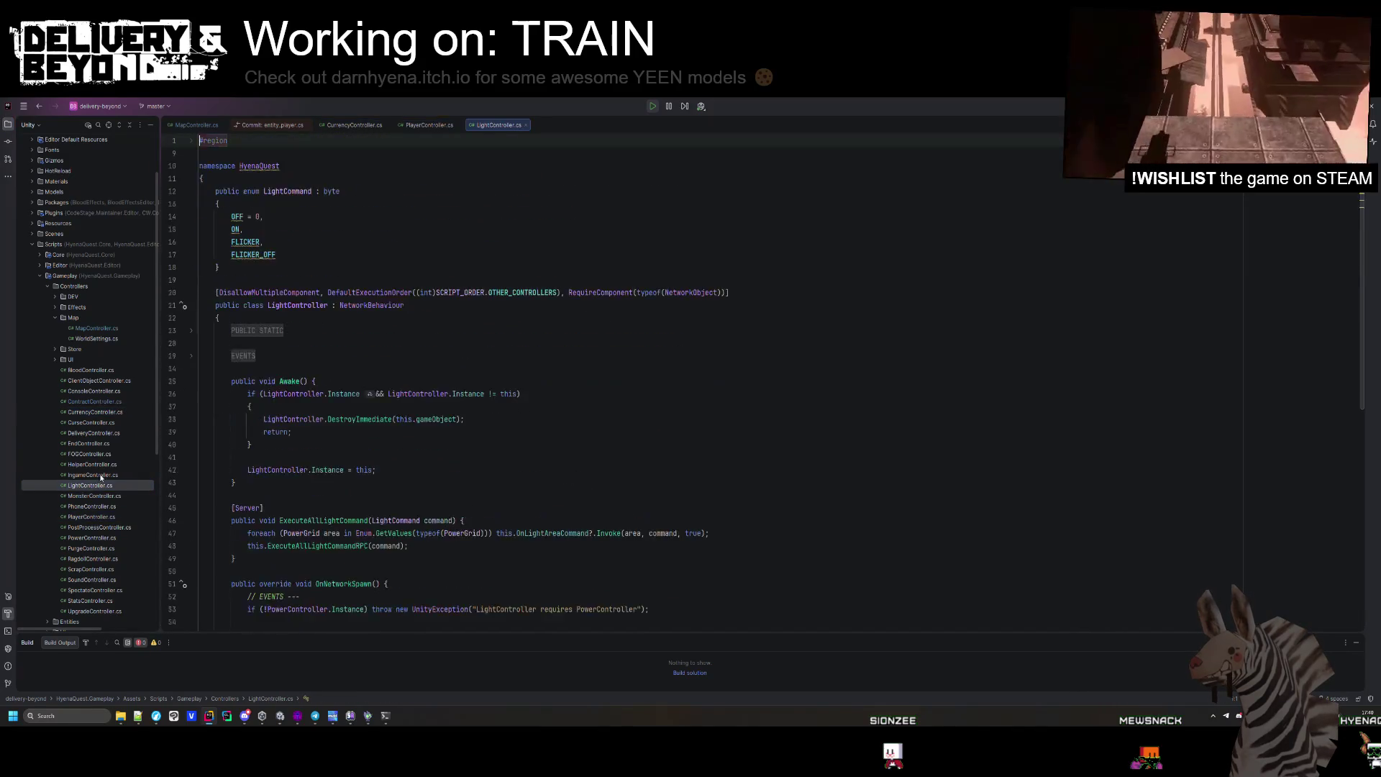
{"action": "double_click", "coordinate": [89, 475]}
{"action": "scroll", "coordinate": [379, 454], "scroll_direction": "down", "scroll_amount": 10}
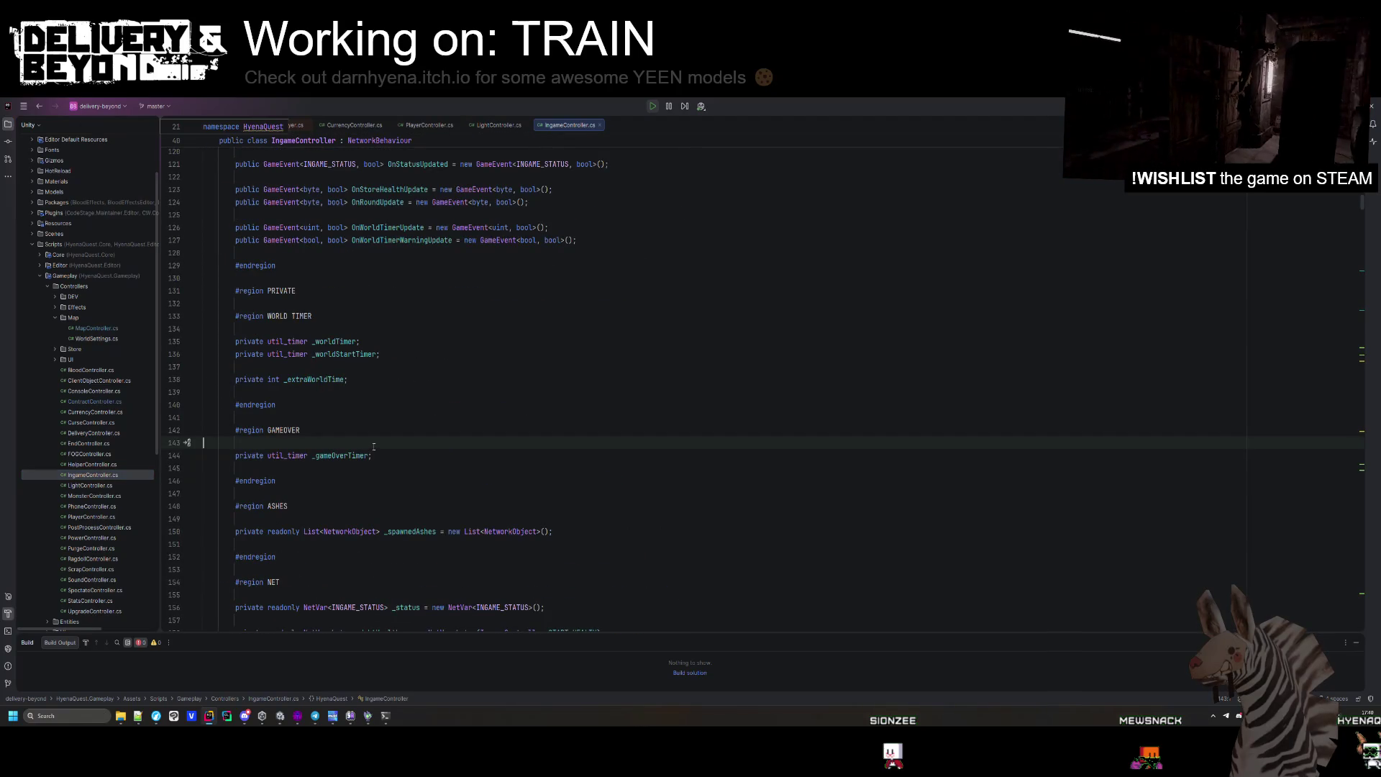
{"action": "key", "text": "ctrl+f"}
{"action": "type", "text": "update("}
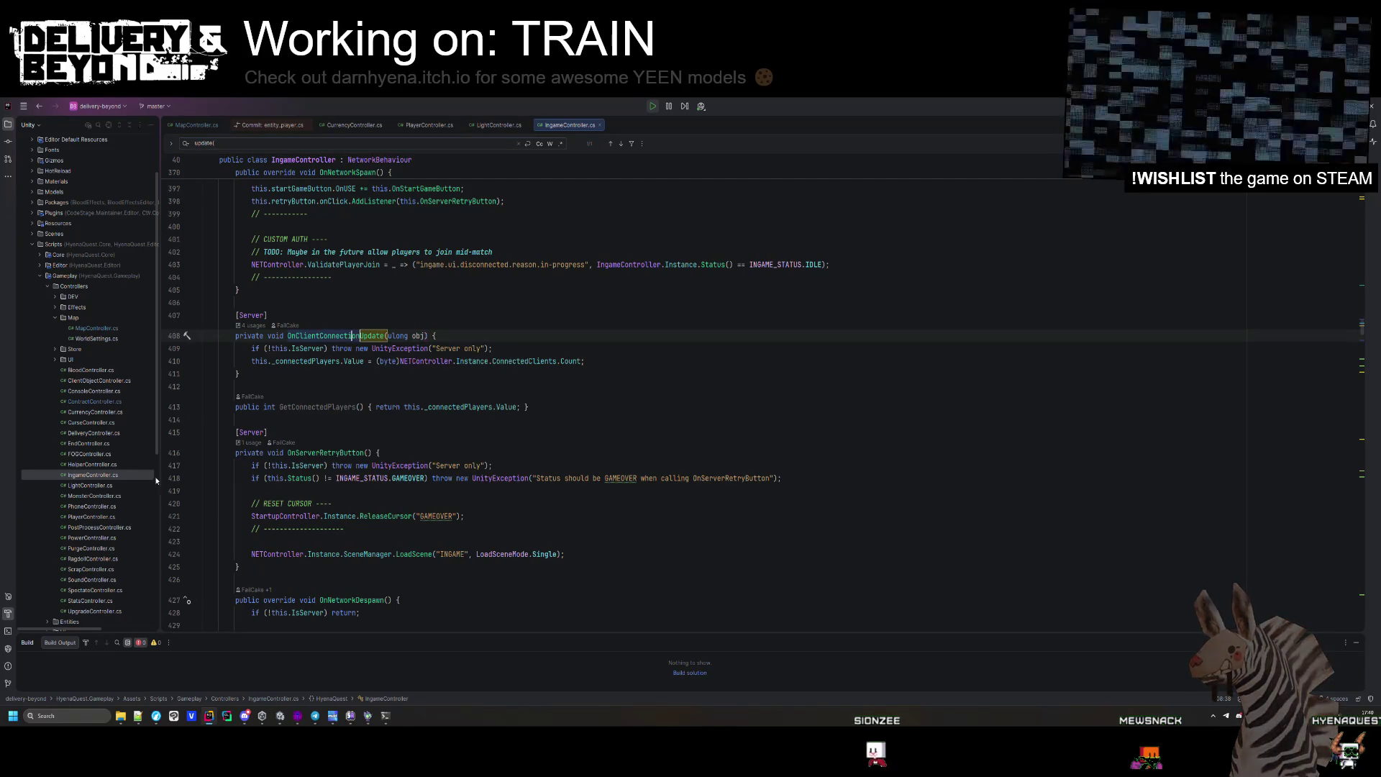
Browse PurgeController.cs, RagdollController.cs and StatsController.cs, then expand the Entities folder.
{"action": "double_click", "coordinate": [92, 549]}
{"action": "scroll", "coordinate": [353, 422], "scroll_direction": "down", "scroll_amount": 10}
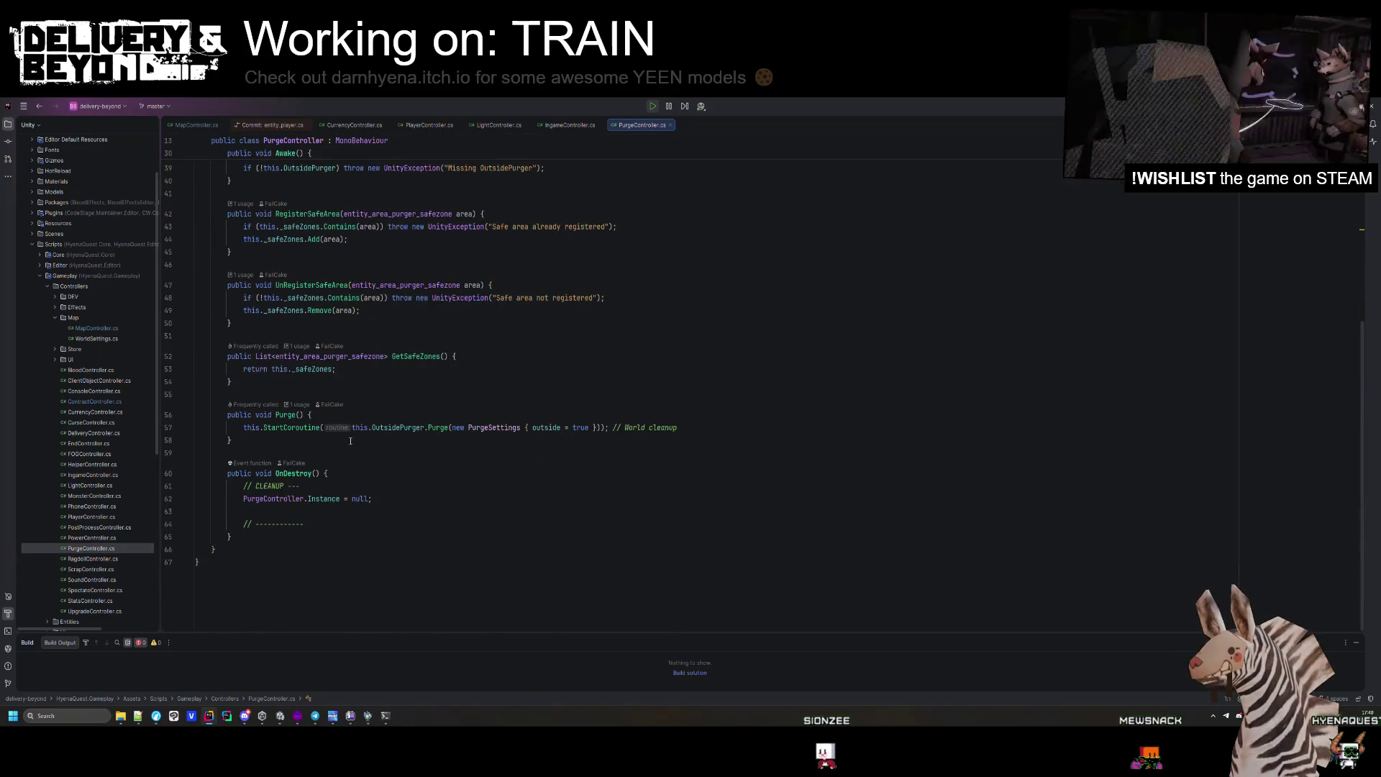
{"action": "double_click", "coordinate": [82, 560]}
{"action": "scroll", "coordinate": [406, 424], "scroll_direction": "down", "scroll_amount": 8}
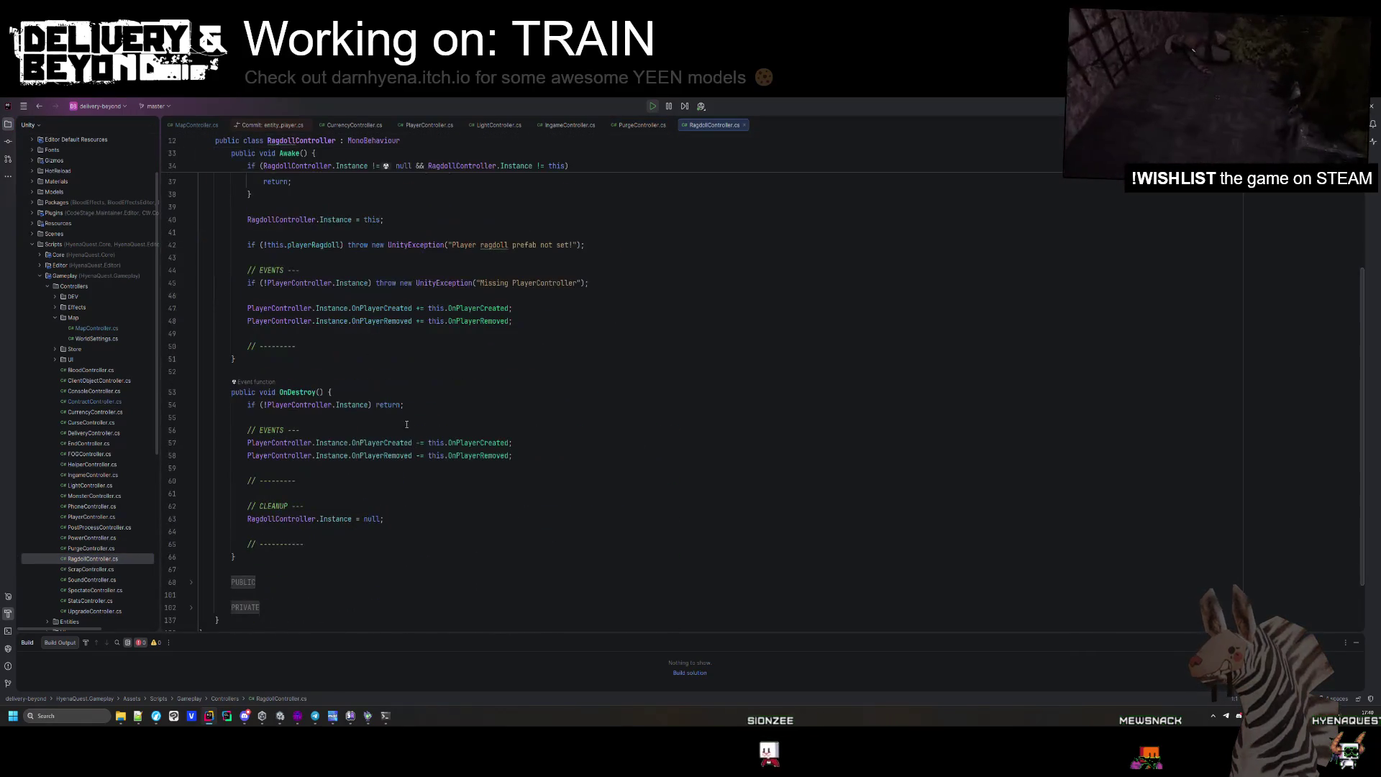
{"action": "scroll", "coordinate": [136, 554], "scroll_direction": "down", "scroll_amount": 1}
{"action": "double_click", "coordinate": [116, 570]}
{"action": "scroll", "coordinate": [322, 416], "scroll_direction": "down", "scroll_amount": 5}
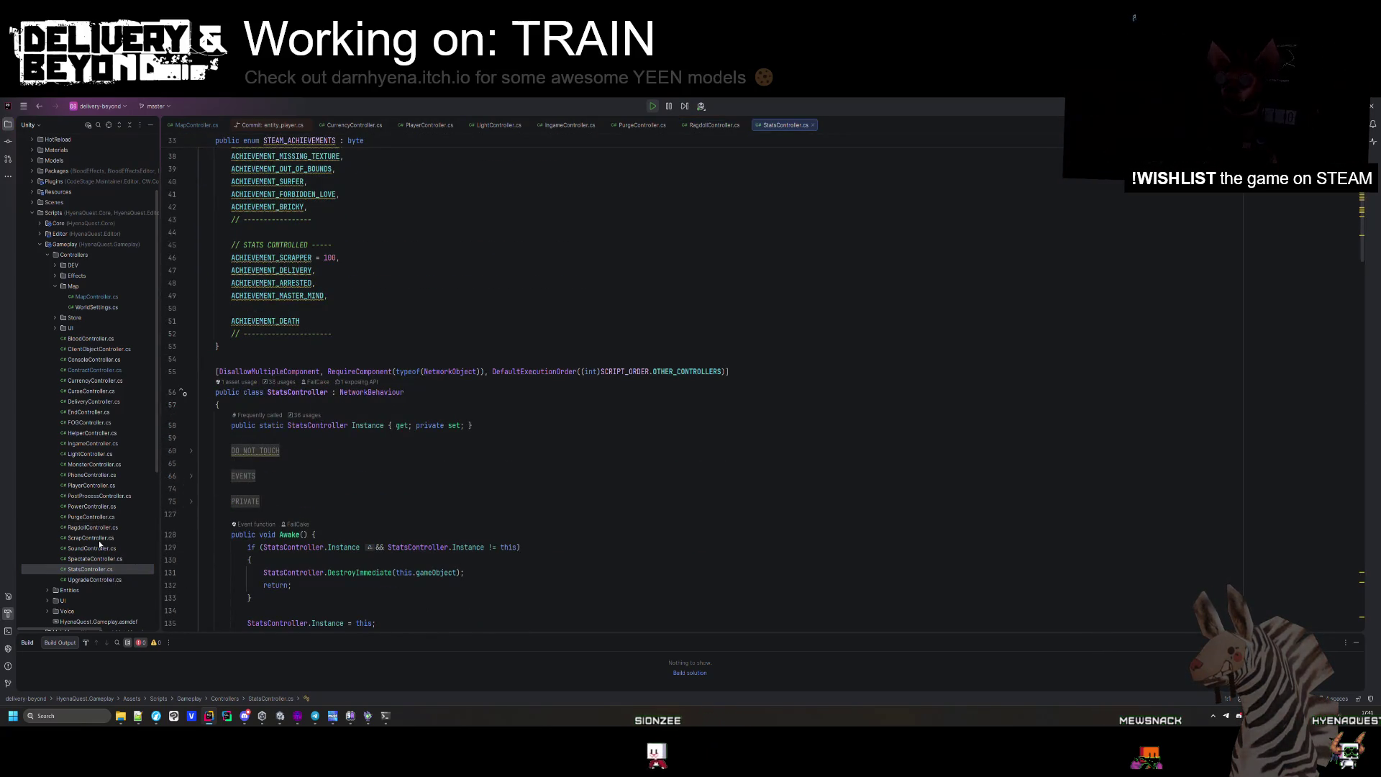
{"action": "scroll", "coordinate": [83, 468], "scroll_direction": "down", "scroll_amount": 3}
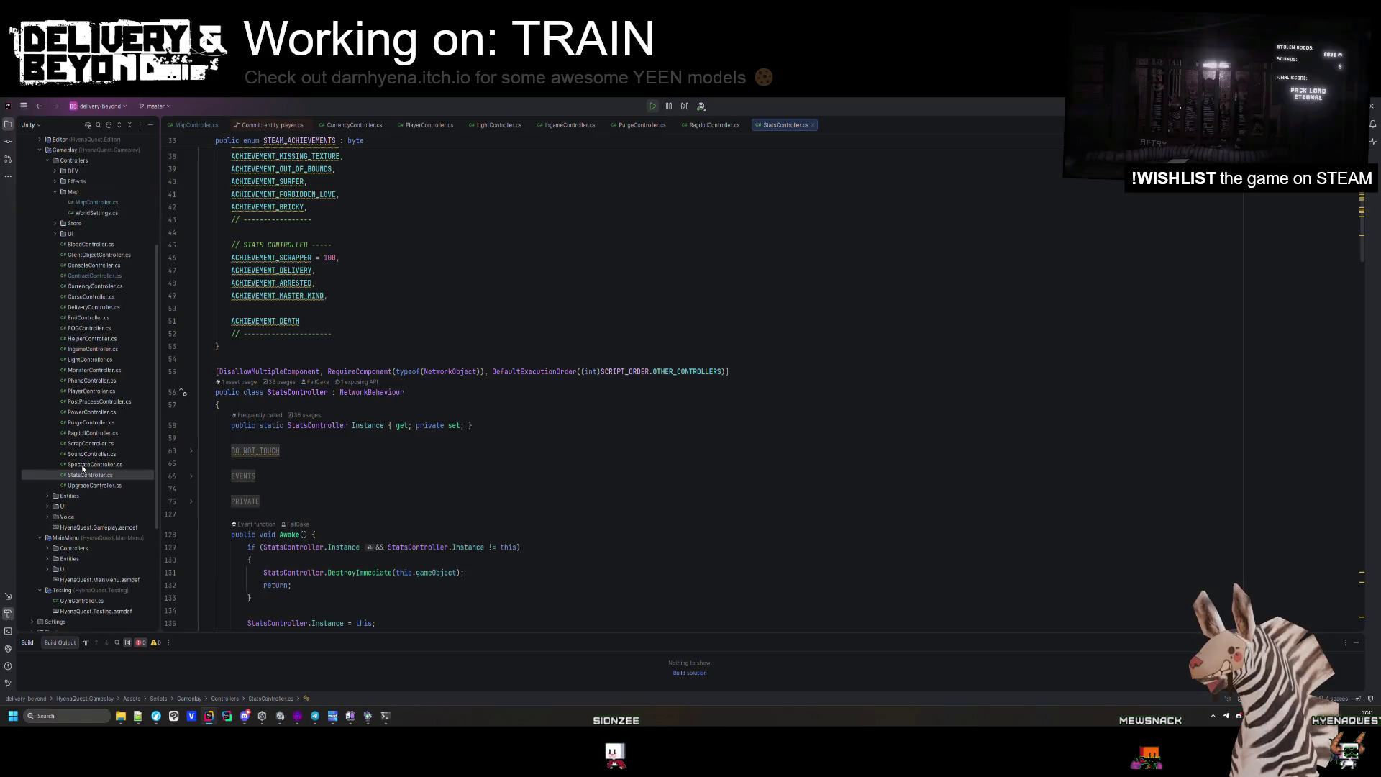
{"action": "left_click", "coordinate": [48, 496]}
{"action": "left_click", "coordinate": [414, 399]}
{"action": "key", "text": "shift"}
{"action": "key", "text": "shift"}
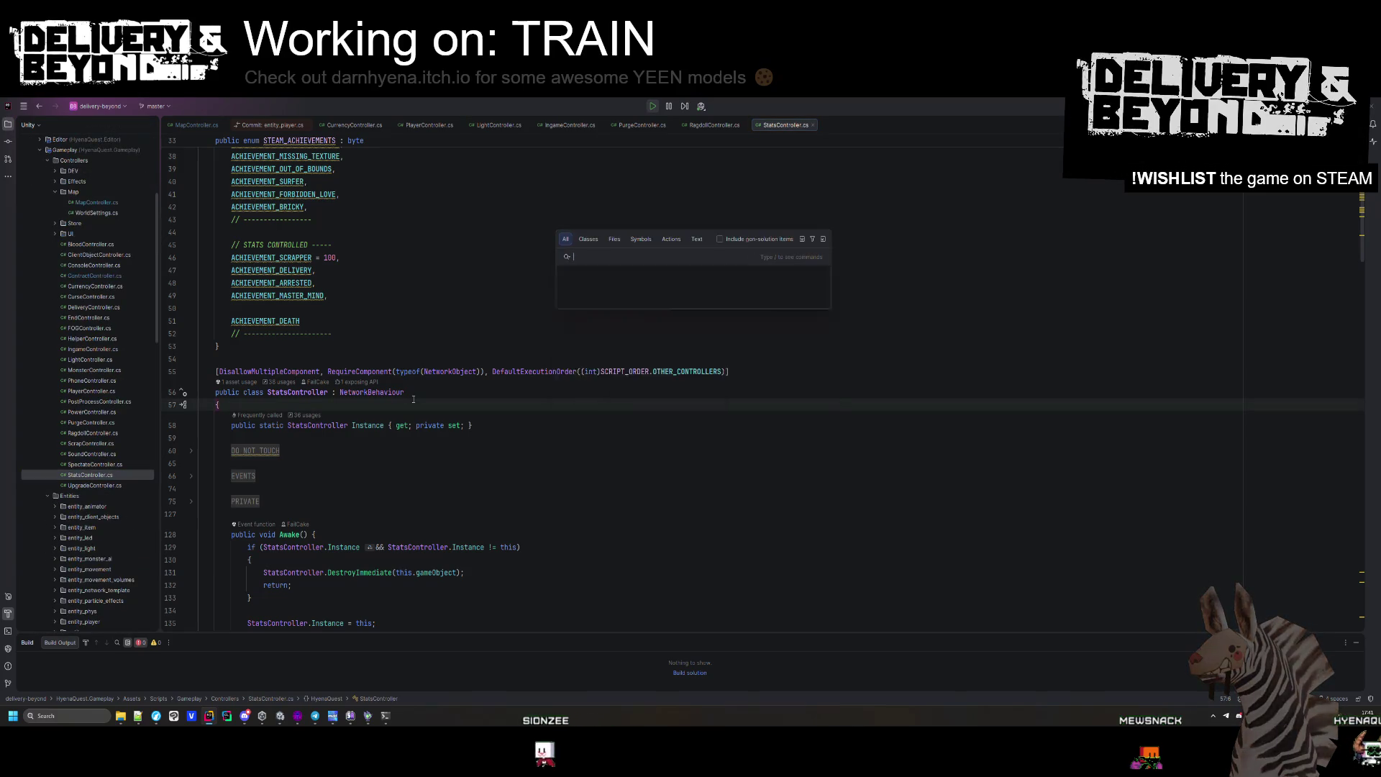
Open entity_player_movement.cs and scroll down to the DoJump method.
{"action": "type", "text": "entity_player_movement"}
{"action": "key", "text": "Return"}
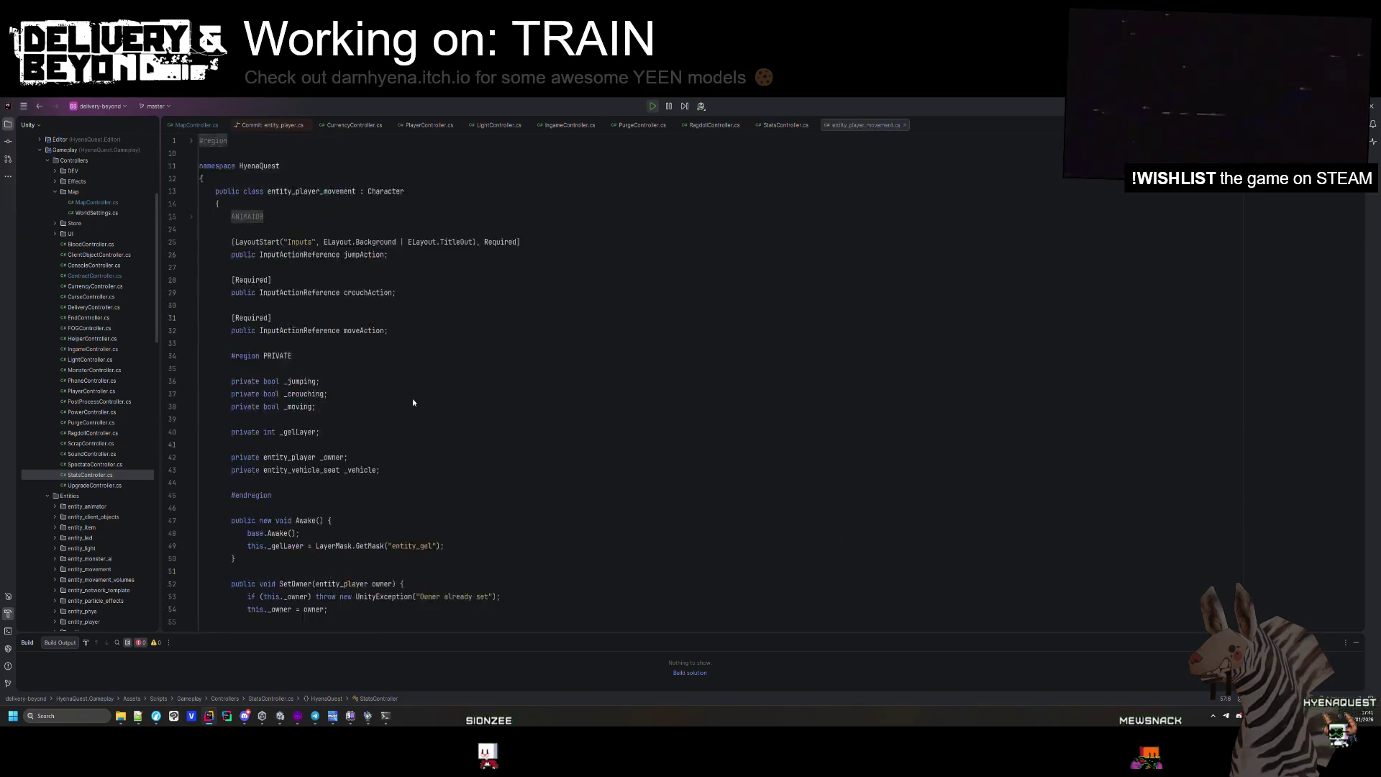
{"action": "scroll", "coordinate": [413, 402], "scroll_direction": "down", "scroll_amount": 20}
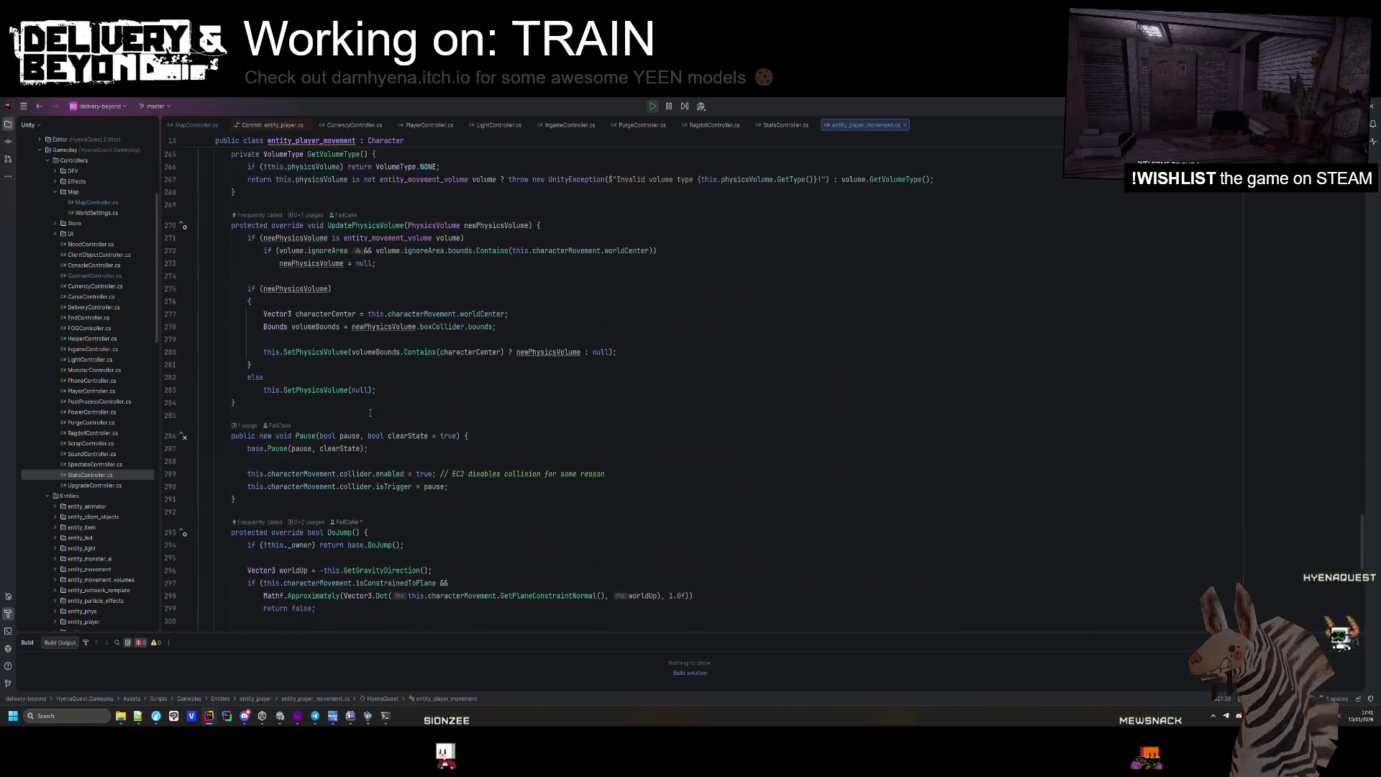
{"action": "scroll", "coordinate": [369, 432], "scroll_direction": "down", "scroll_amount": 8}
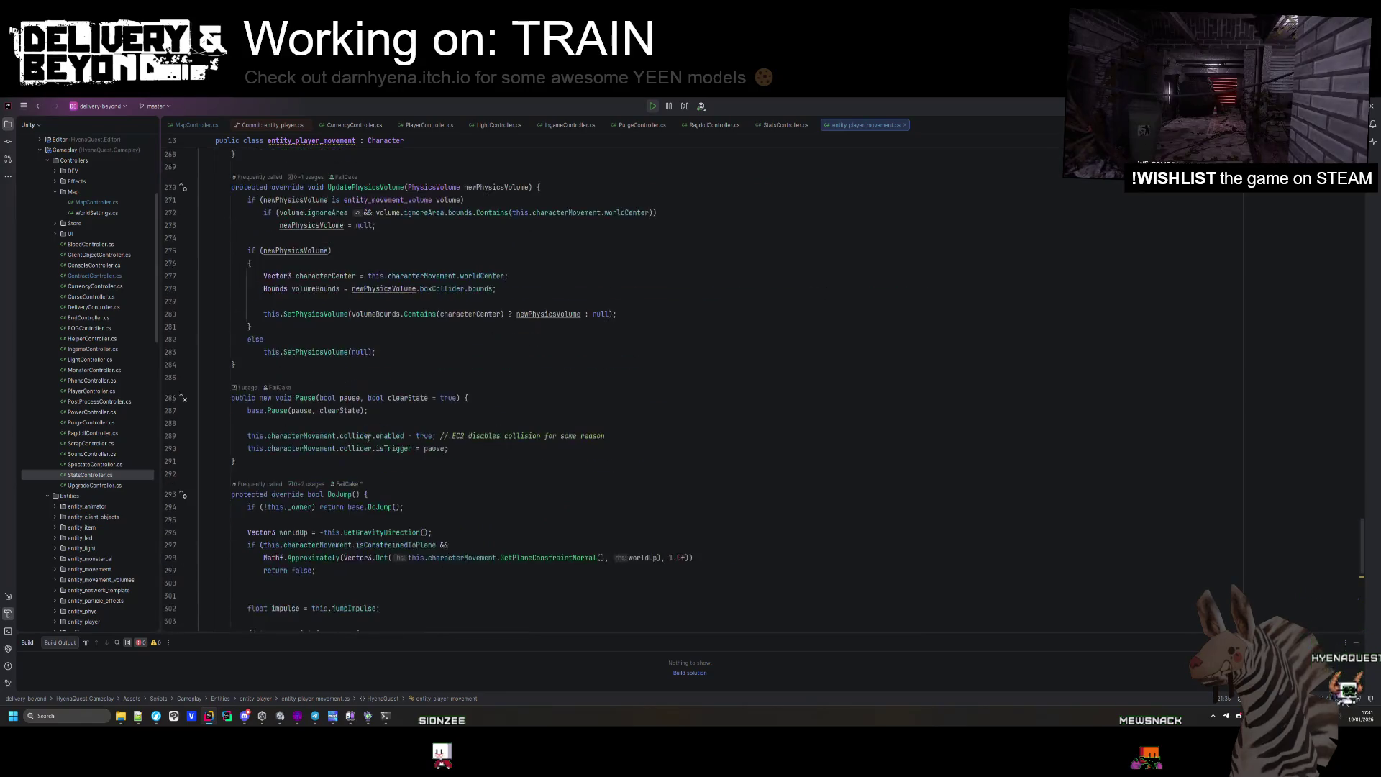
{"action": "scroll", "coordinate": [329, 390], "scroll_direction": "down", "scroll_amount": 4}
Add Debug.LogWarning(MapController.Instance.GetSeed()); after the spring-item block, then return to Unity.
{"action": "left_click", "coordinate": [374, 359]}
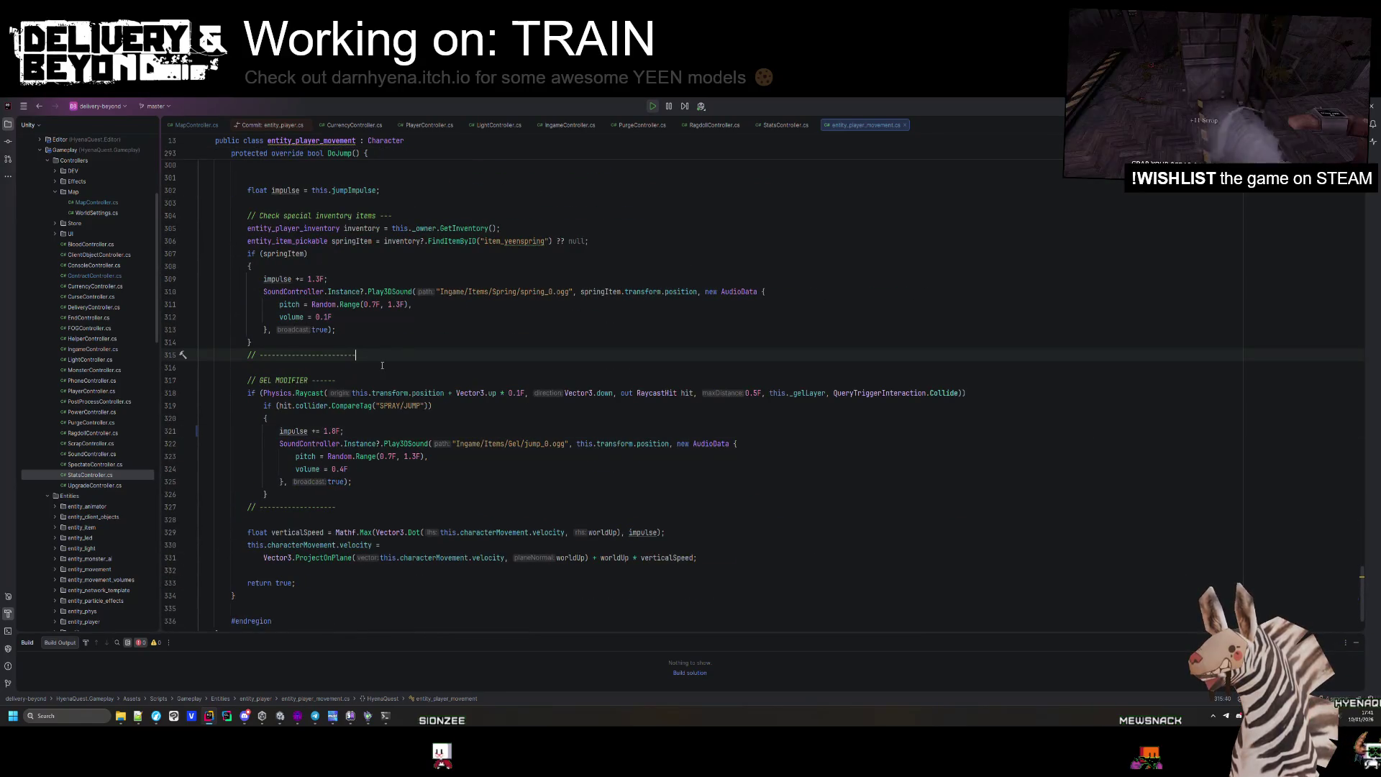
{"action": "key", "text": "Return"}
{"action": "key", "text": "Return"}
{"action": "type", "text": "Debug."}
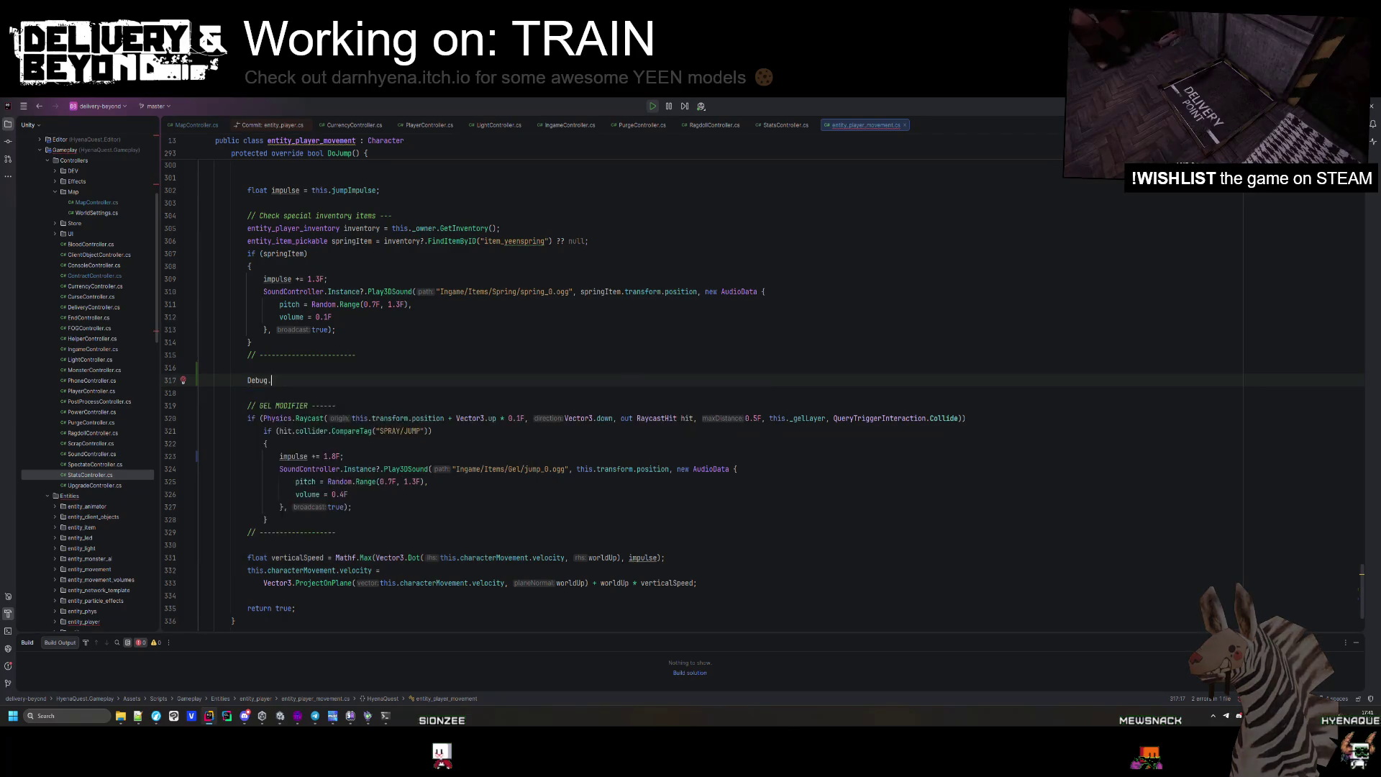
{"action": "type", "text": "LogW"}
{"action": "key", "text": "Return"}
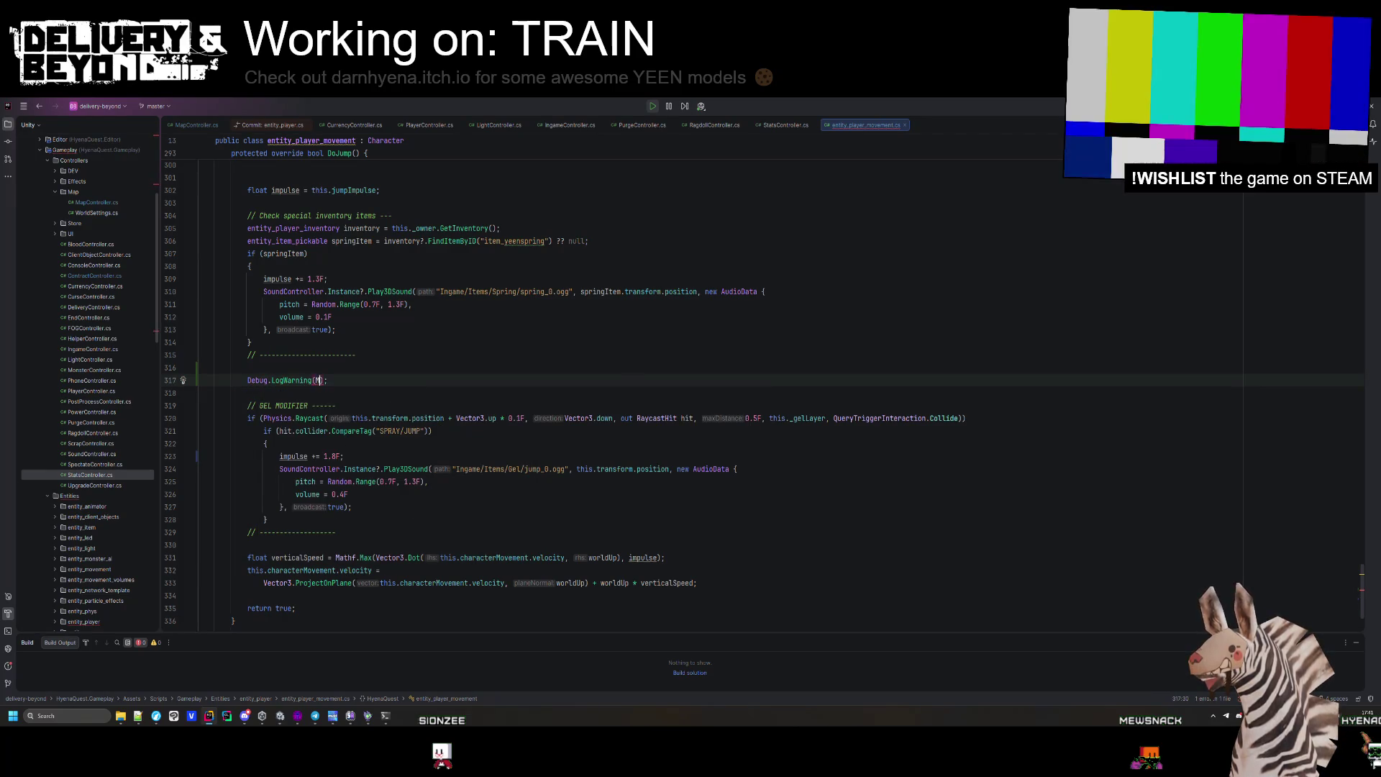
{"action": "type", "text": "apController.Instance.getr"}
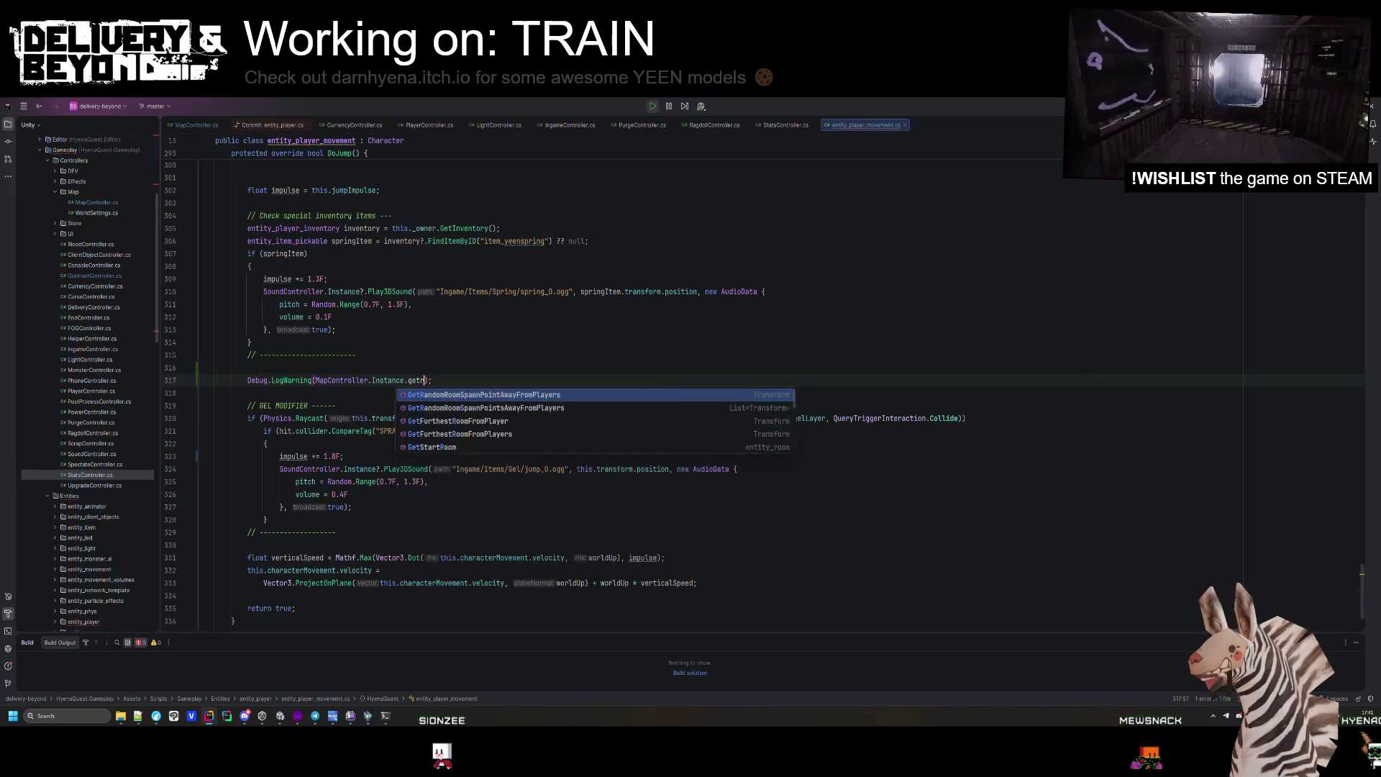
{"action": "key", "text": "BackSpace"}
{"action": "key", "text": "BackSpace"}
{"action": "key", "text": "BackSpace"}
{"action": "type", "text": "se"}
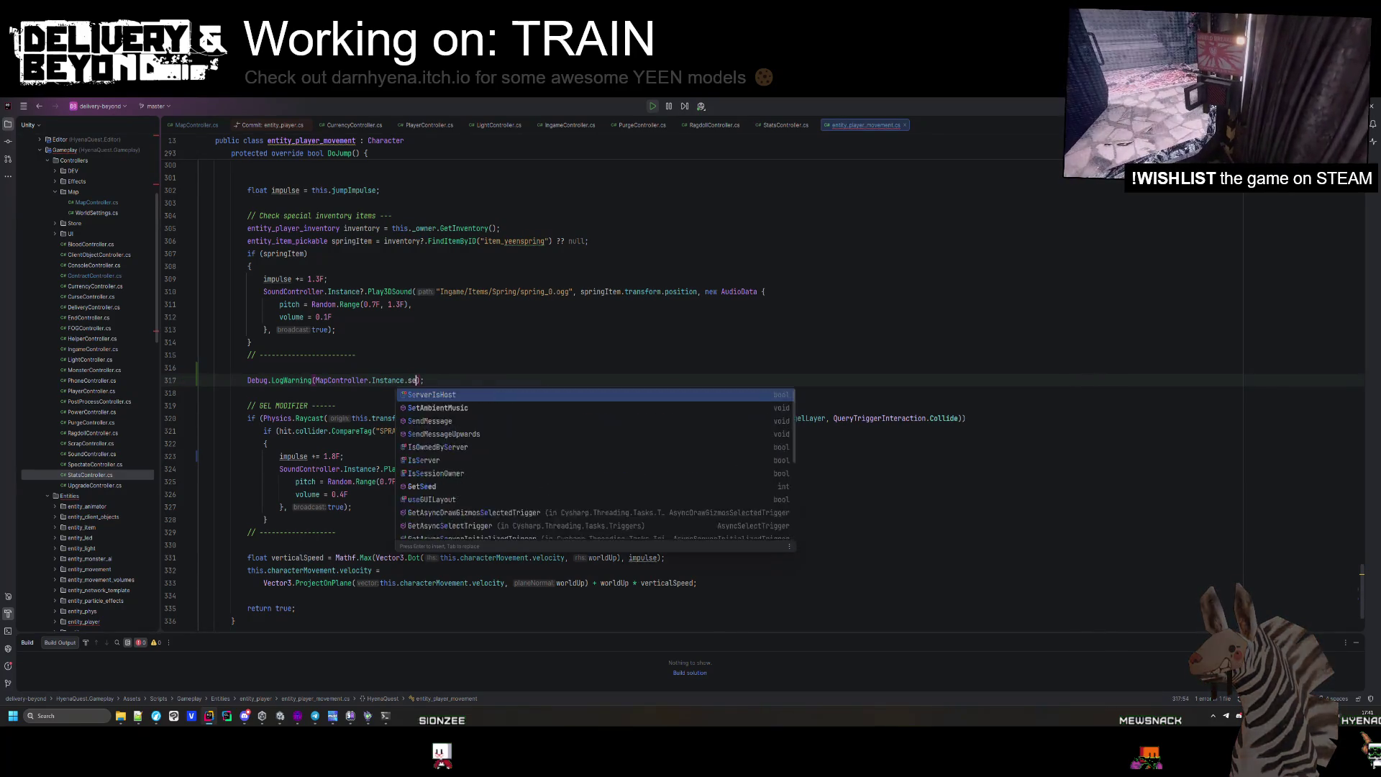
{"action": "type", "text": "e"}
{"action": "key", "text": "Return"}
{"action": "mouse_move", "coordinate": [863, 124]}
{"action": "left_mouse_down"}
{"action": "mouse_move", "coordinate": [779, 121]}
{"action": "mouse_move", "coordinate": [400, 403]}
{"action": "left_mouse_up"}
{"action": "key", "text": "BackSpace"}
{"action": "key", "text": "BackSpace"}
{"action": "key", "text": "BackSpace"}
{"action": "type", "text": "Get"}
{"action": "key", "text": "Return"}
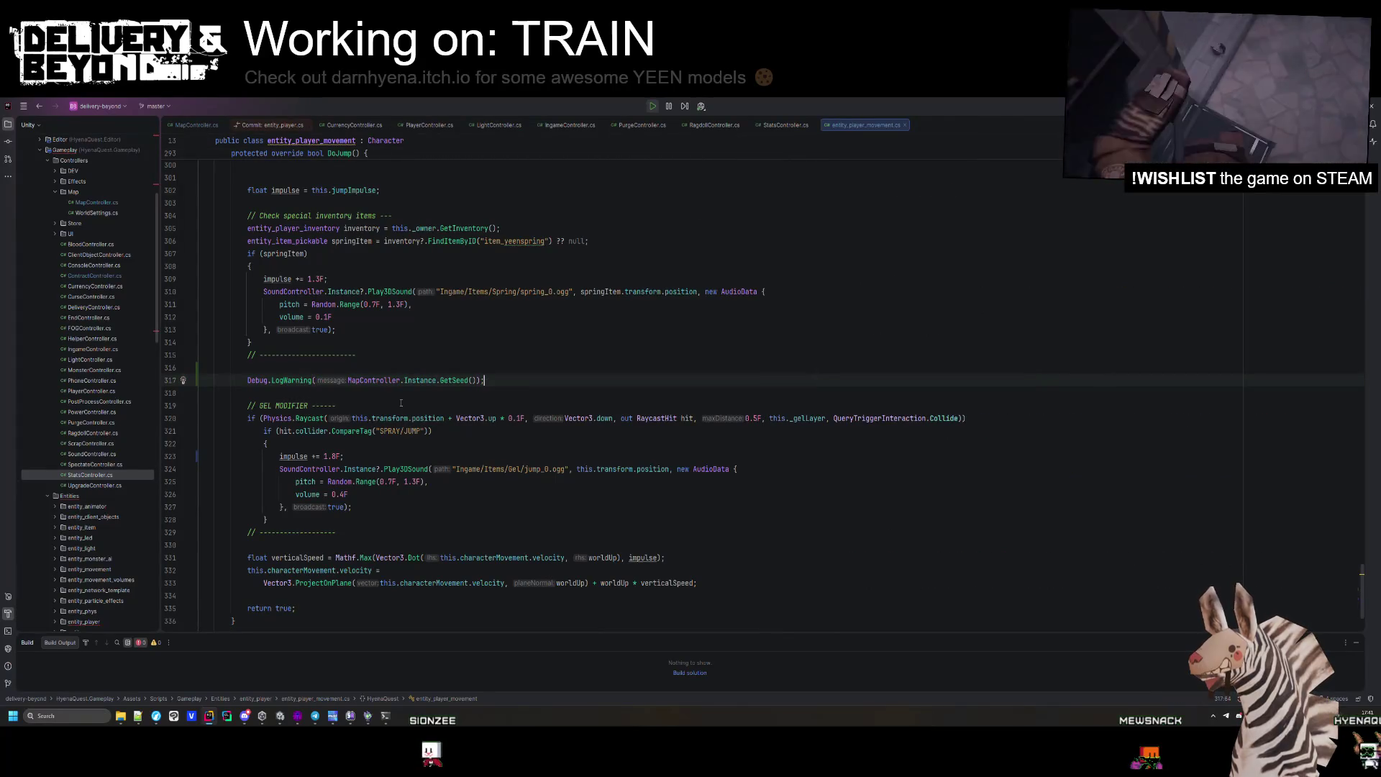
{"action": "key", "text": "alt+Tab"}
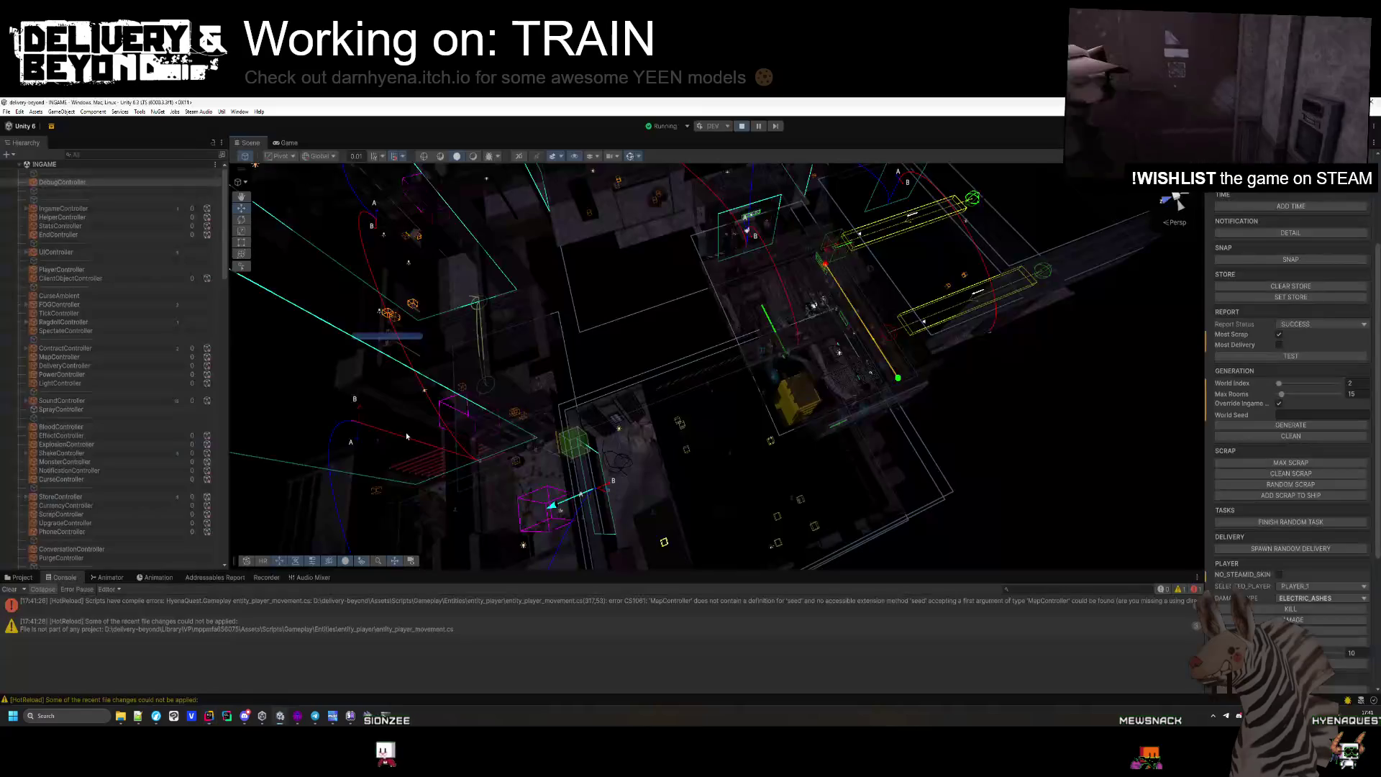
{"action": "left_click", "coordinate": [11, 589]}
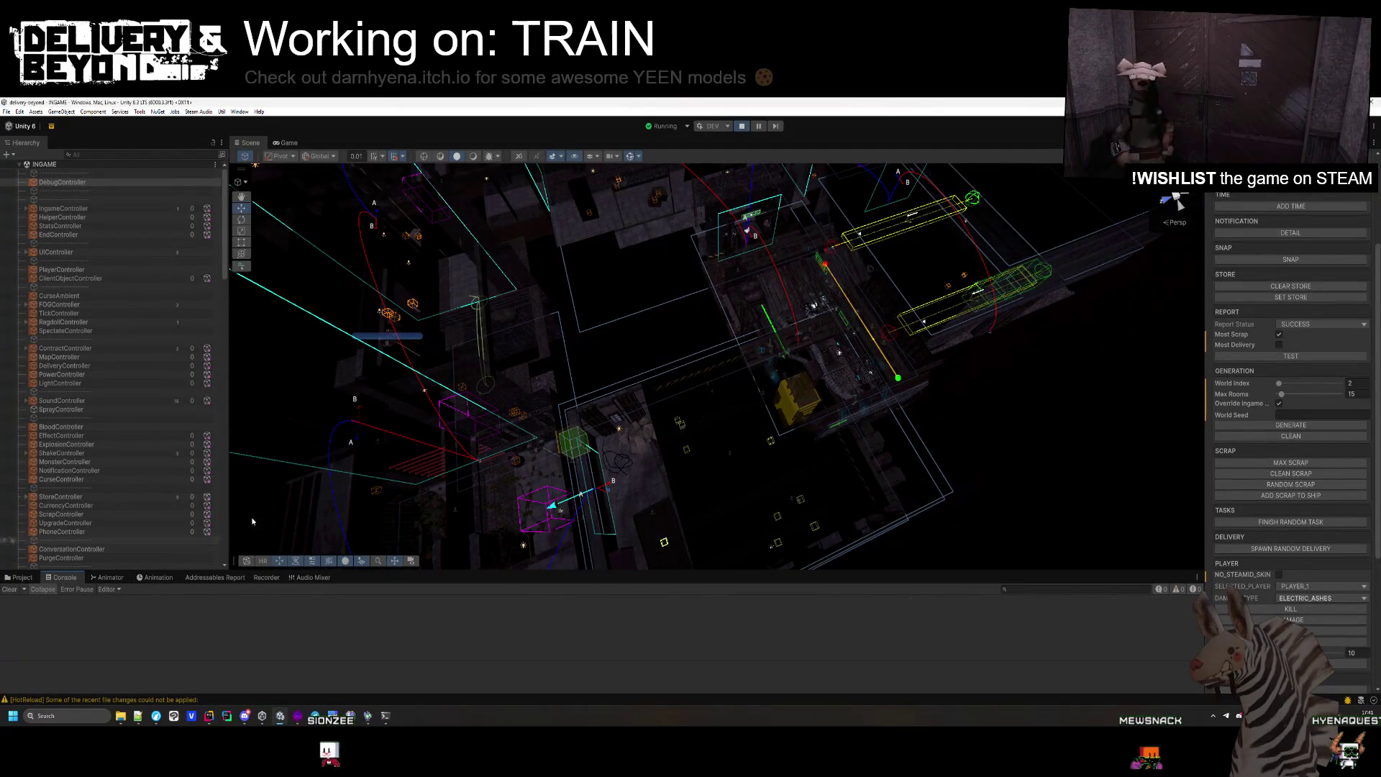
{"action": "left_click", "coordinate": [282, 142]}
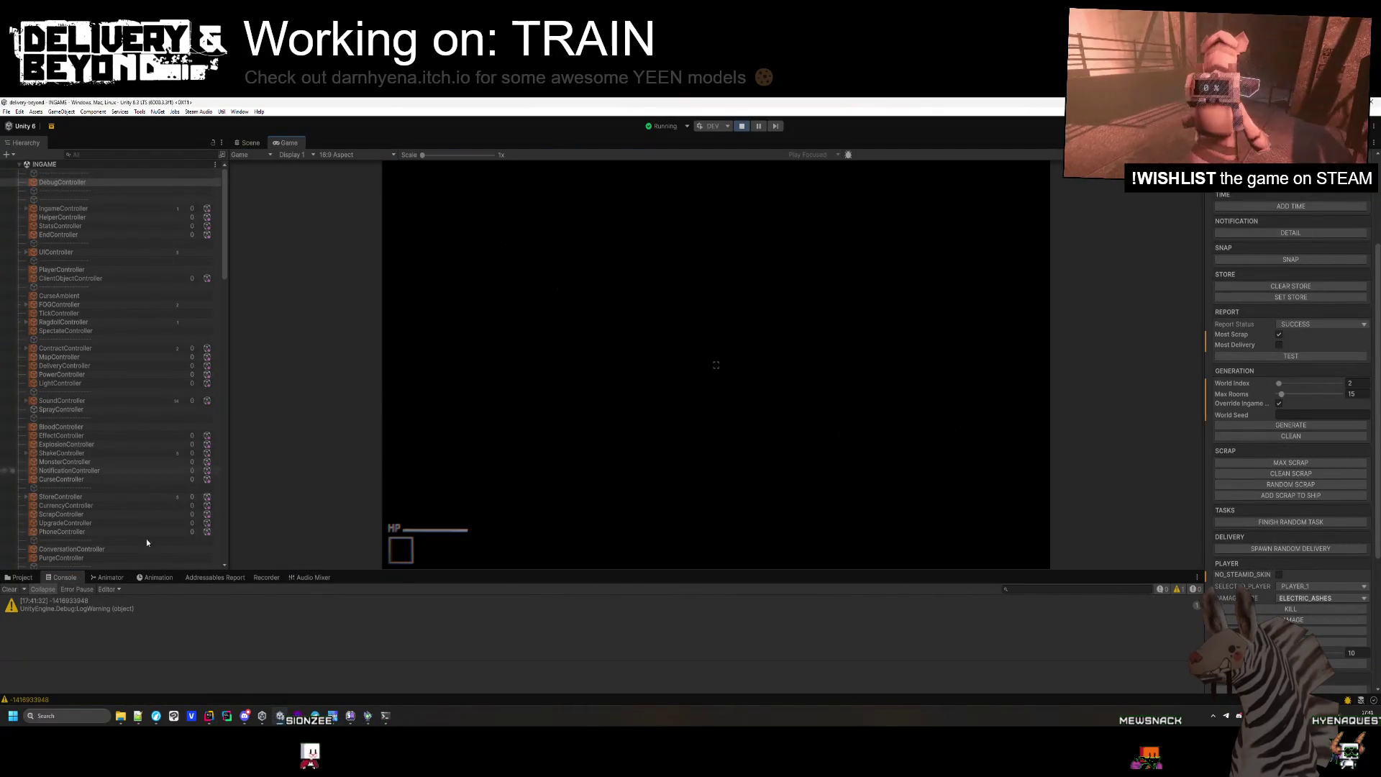
{"action": "left_click", "coordinate": [96, 610]}
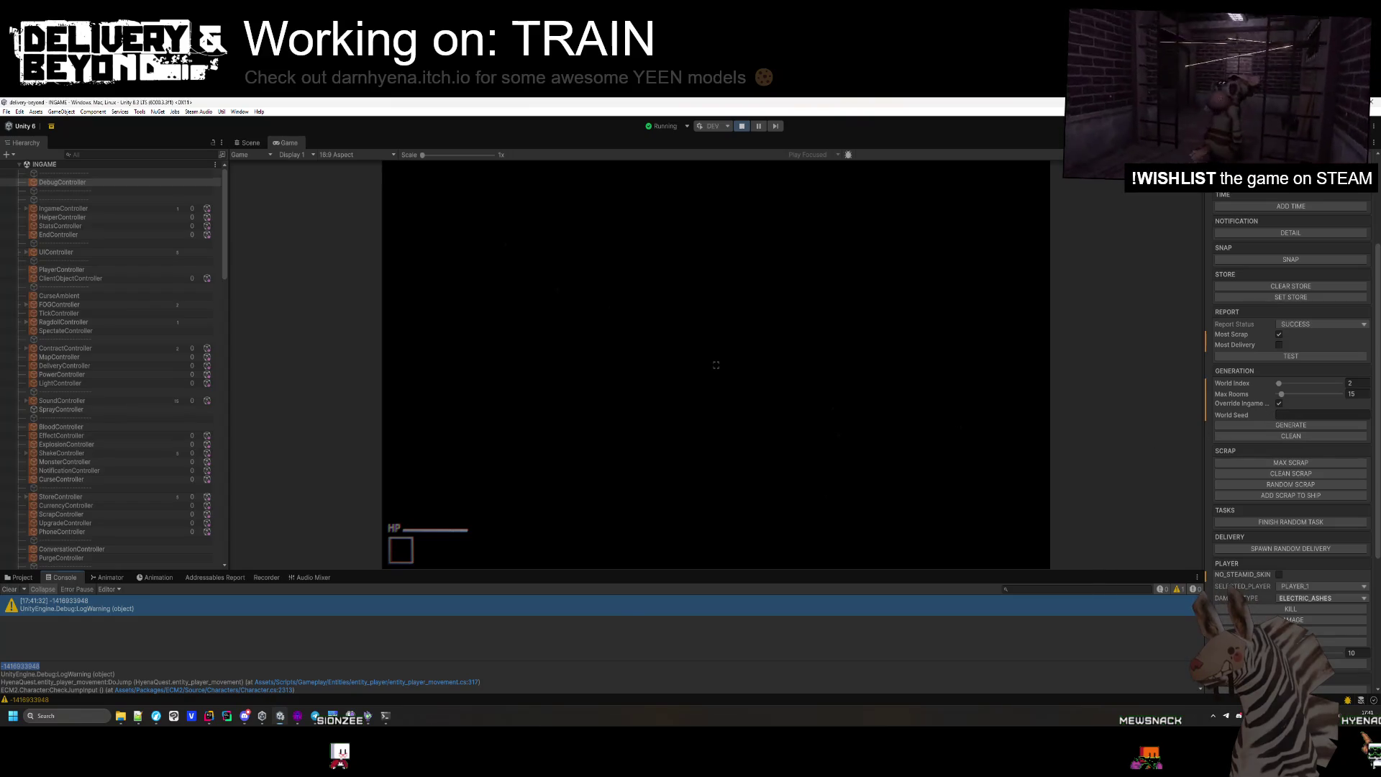
{"action": "key", "text": "alt+Tab"}
{"action": "left_click", "coordinate": [777, 291]}
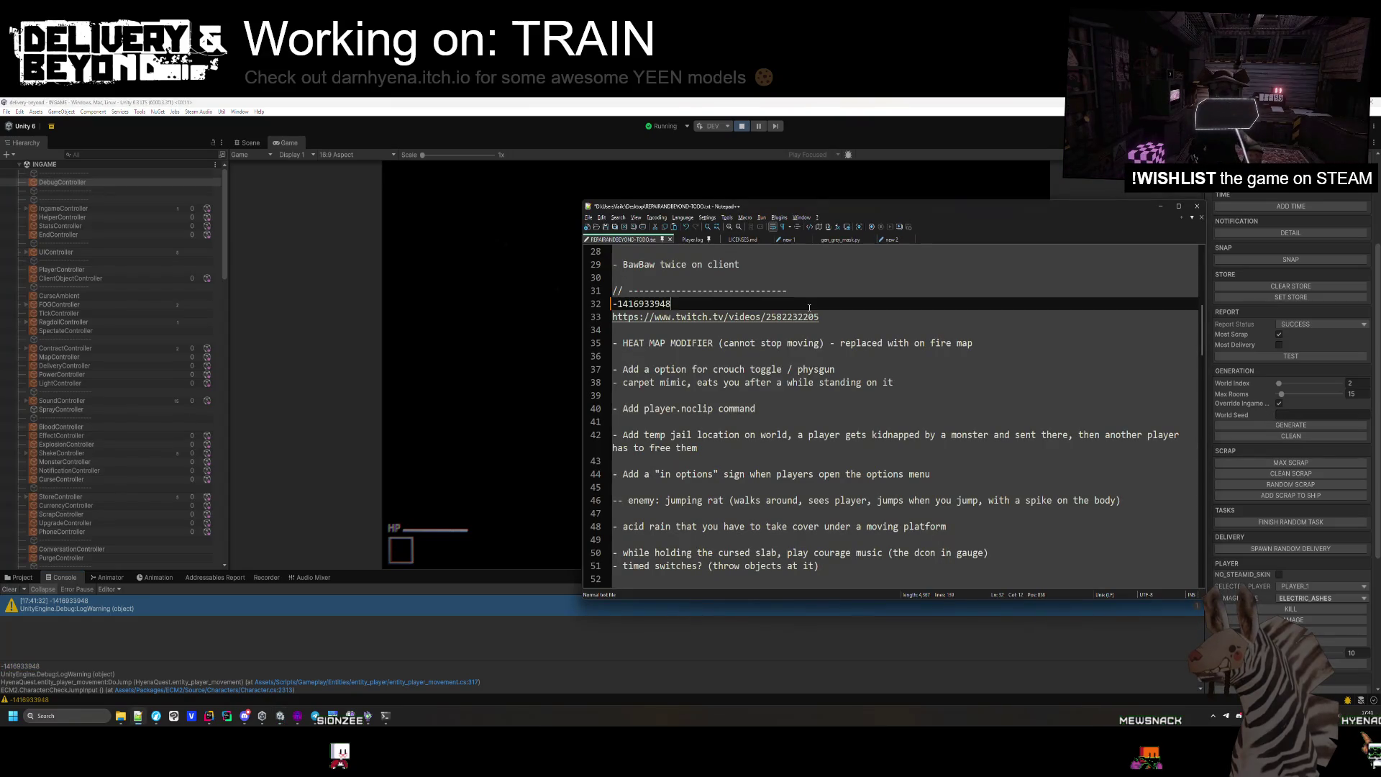
Stop play mode and delete the temporary seed-logging line in Rider.
{"action": "left_click", "coordinate": [563, 102]}
{"action": "left_click", "coordinate": [743, 127]}
{"action": "key", "text": "alt+Tab"}
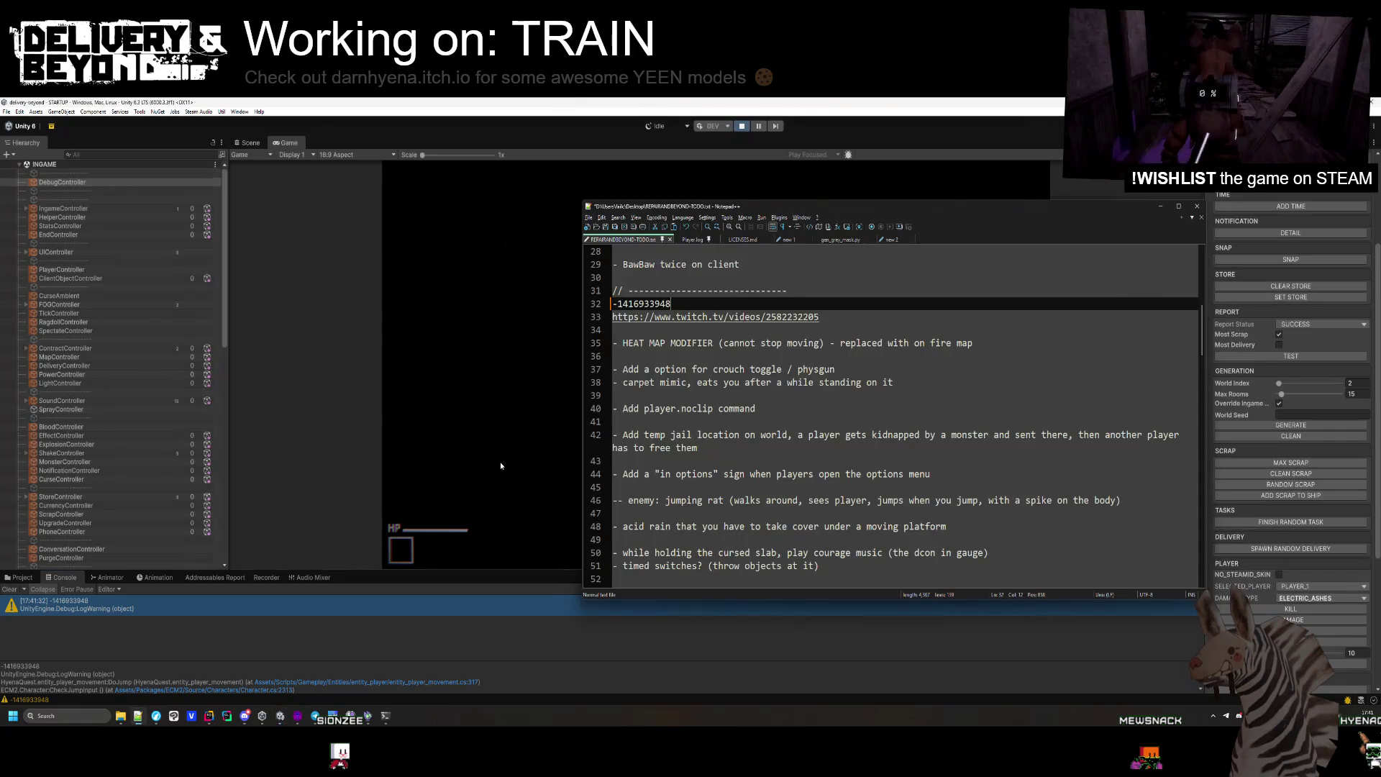
{"action": "key", "text": "alt+Tab"}
{"action": "left_click", "coordinate": [479, 368]}
{"action": "key", "text": "ctrl+y"}
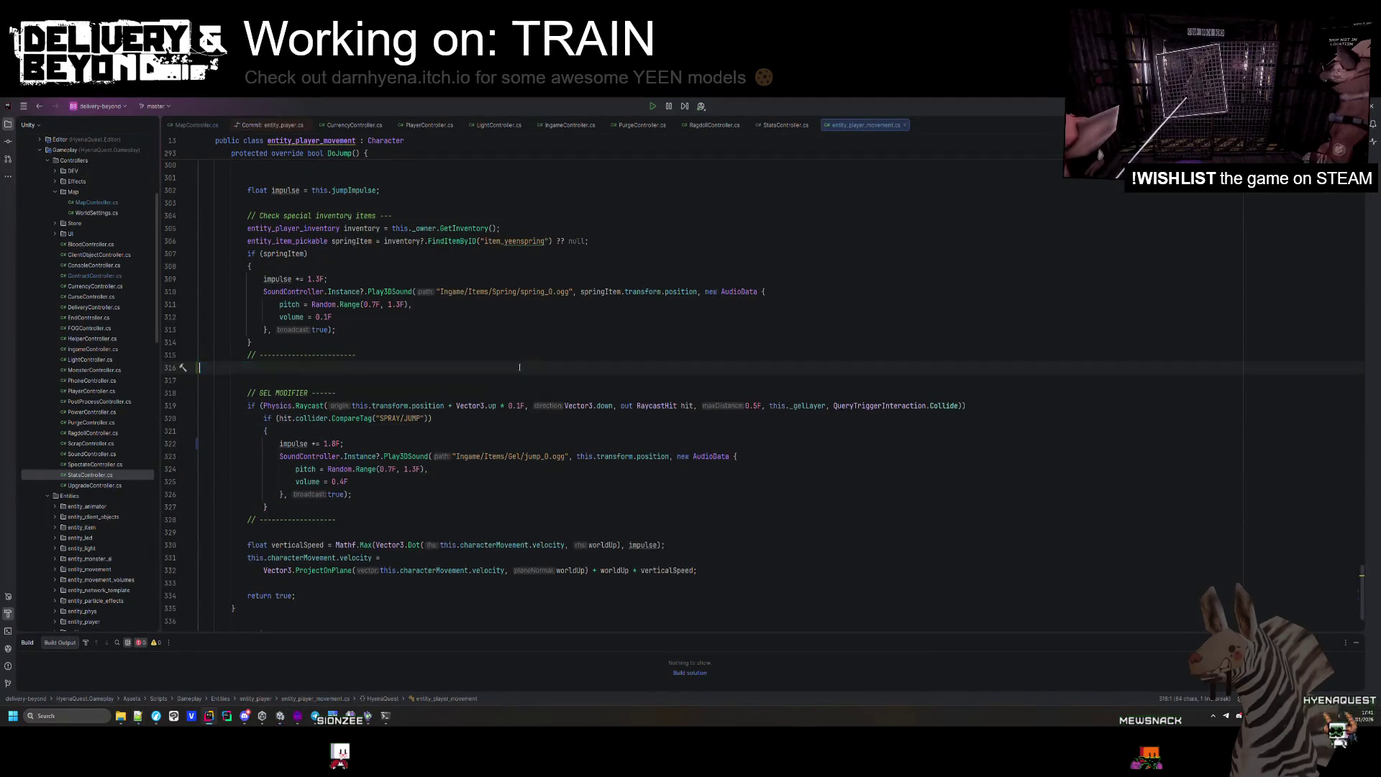
{"action": "key", "text": "BackSpace"}
{"action": "key", "text": "alt+Tab"}
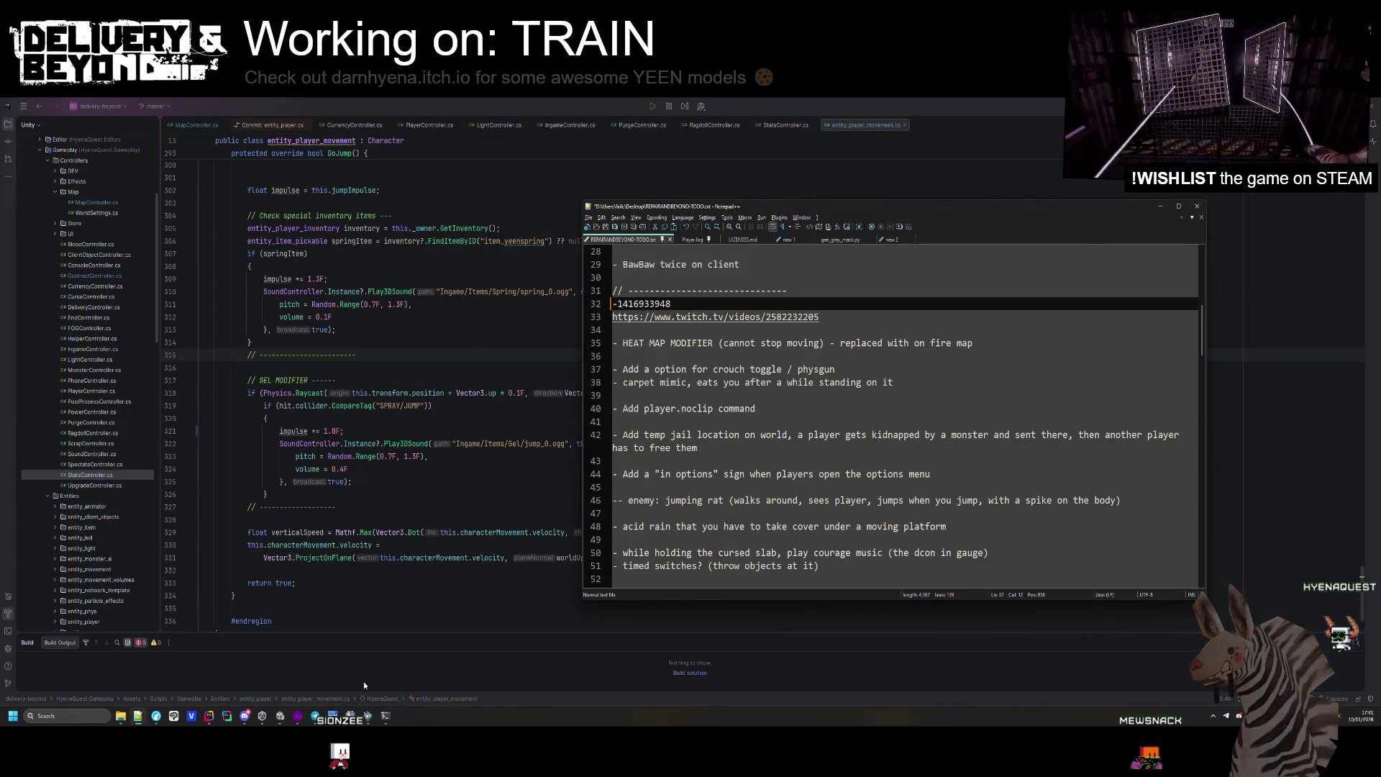
{"action": "left_click", "coordinate": [279, 717]}
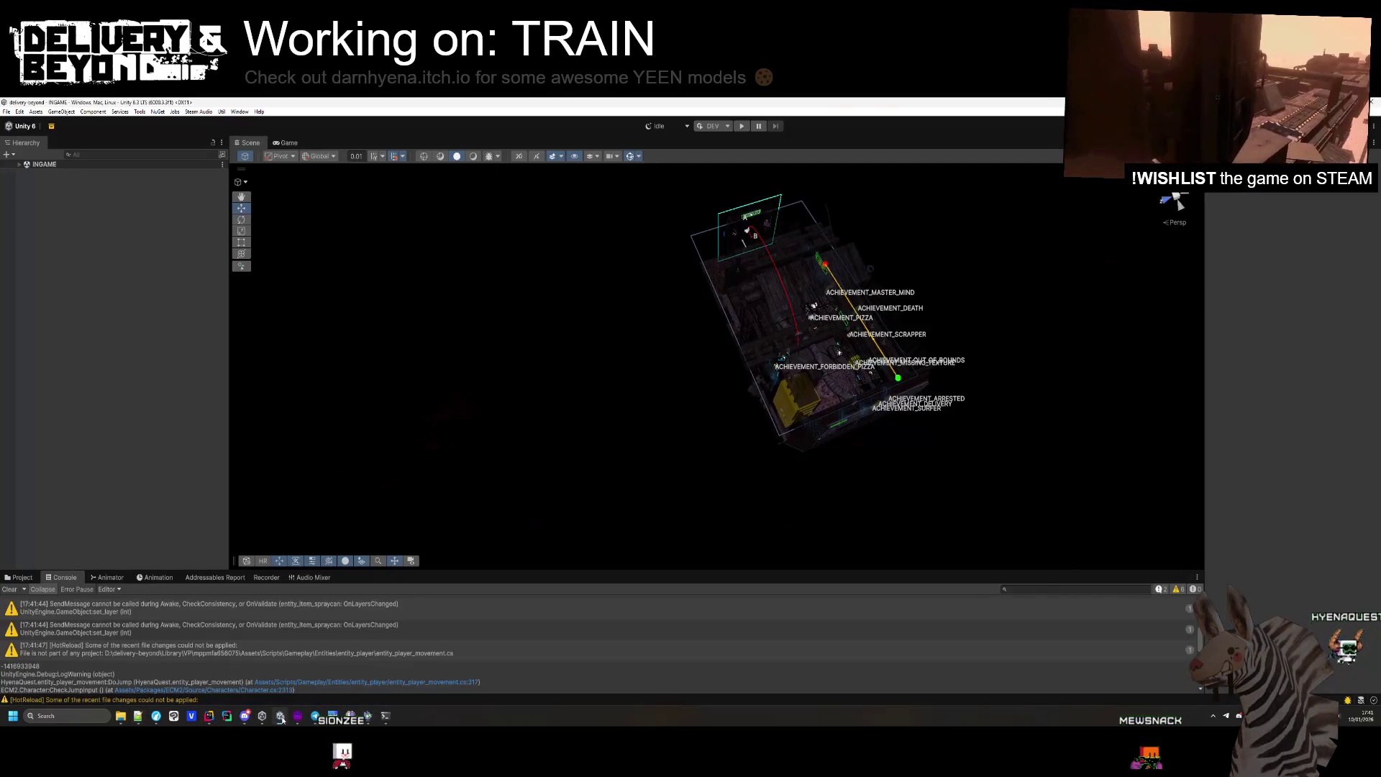
{"action": "left_click", "coordinate": [18, 578]}
{"action": "left_click", "coordinate": [19, 165]}
{"action": "left_click", "coordinate": [40, 182]}
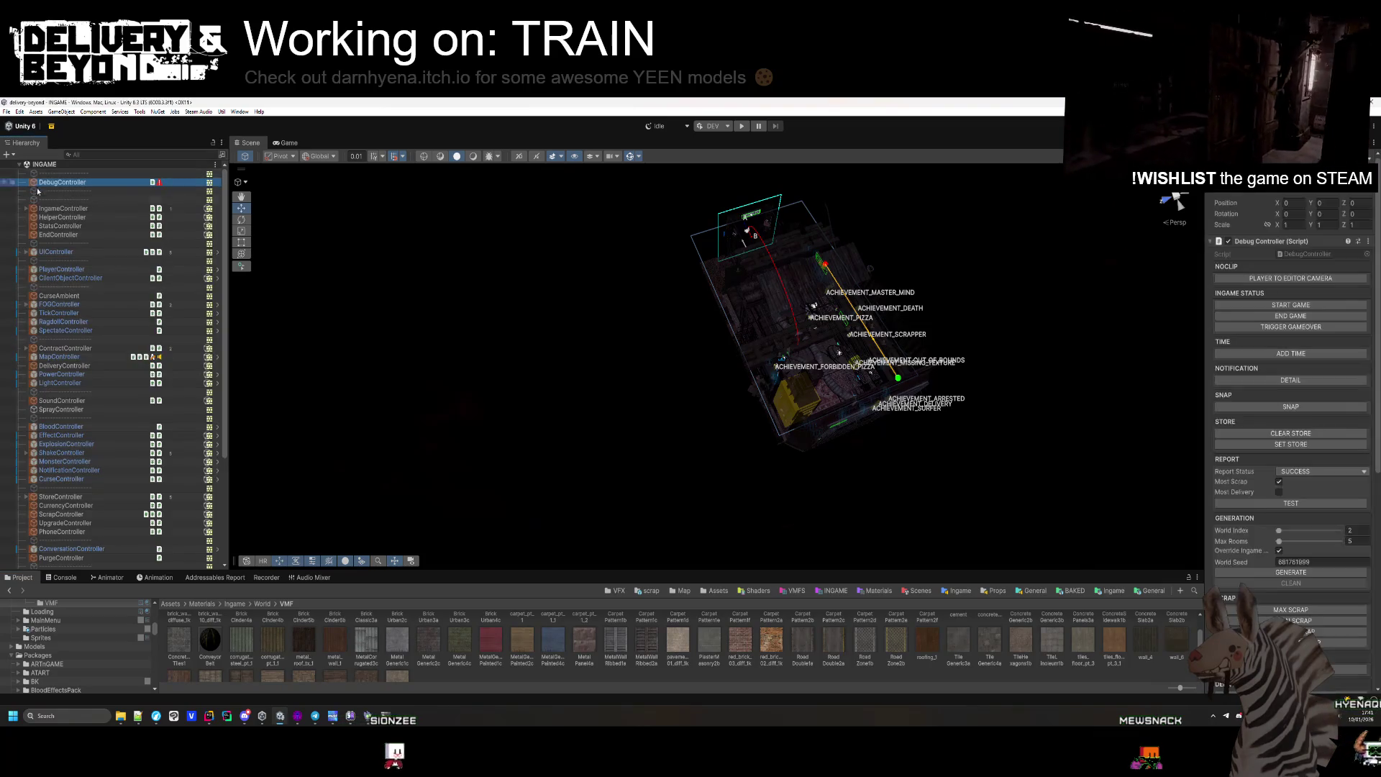
{"action": "key", "text": "alt+Tab"}
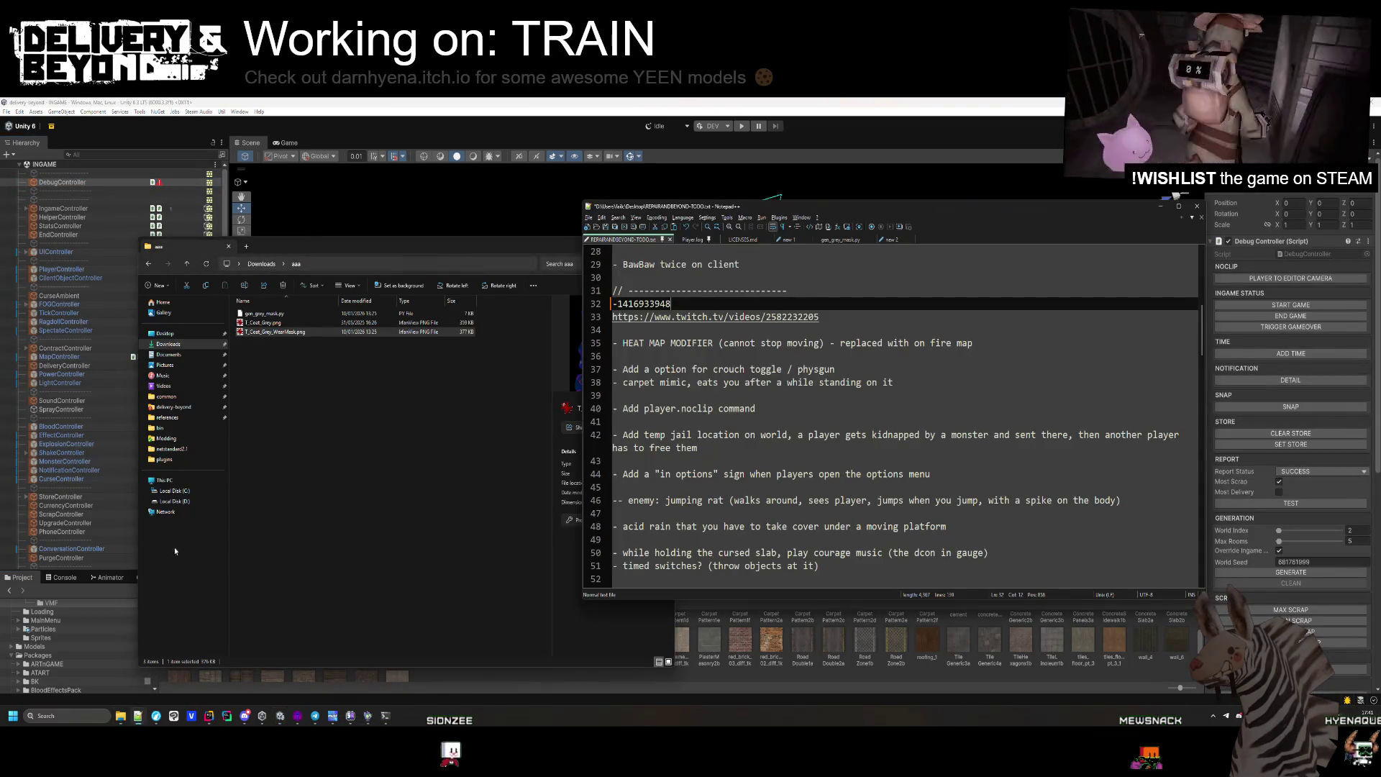
{"action": "left_click", "coordinate": [794, 100]}
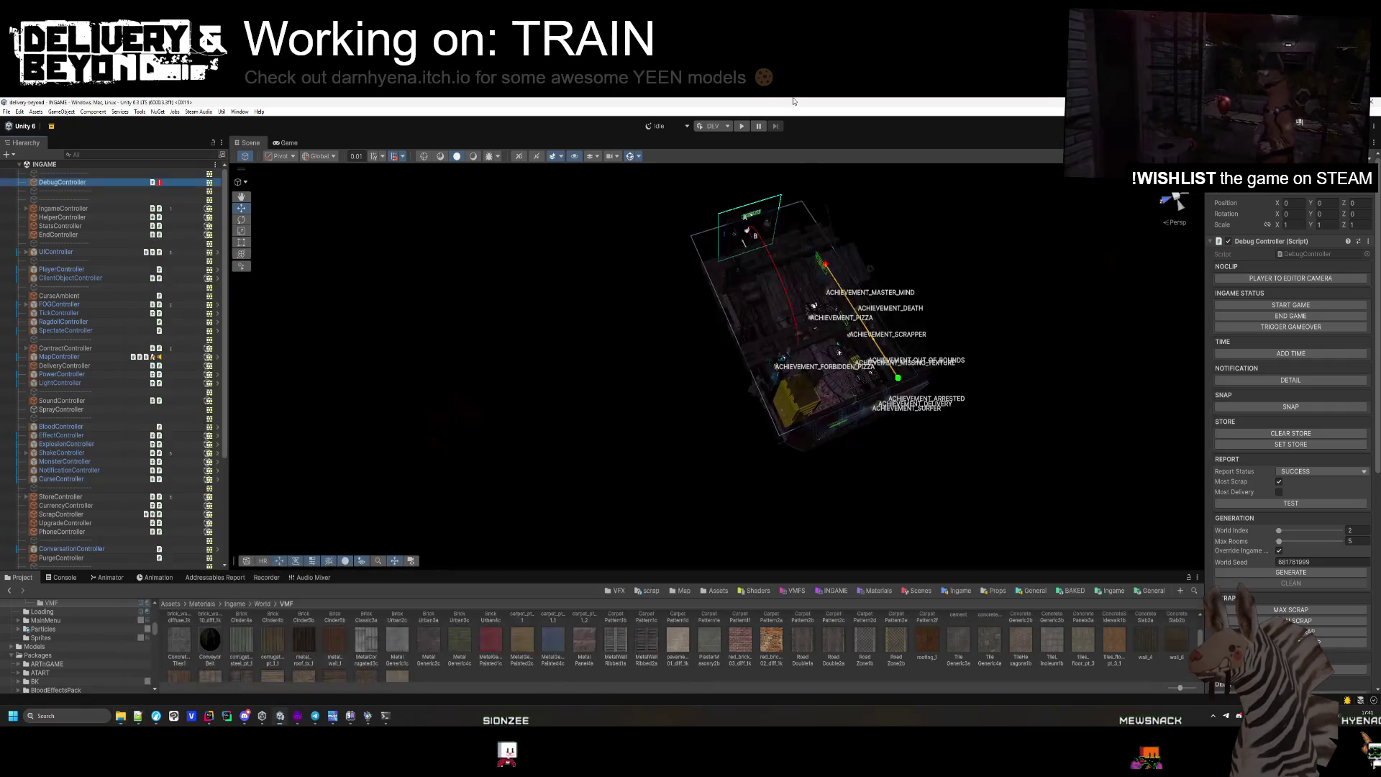
{"action": "key", "text": "ctrl+v"}
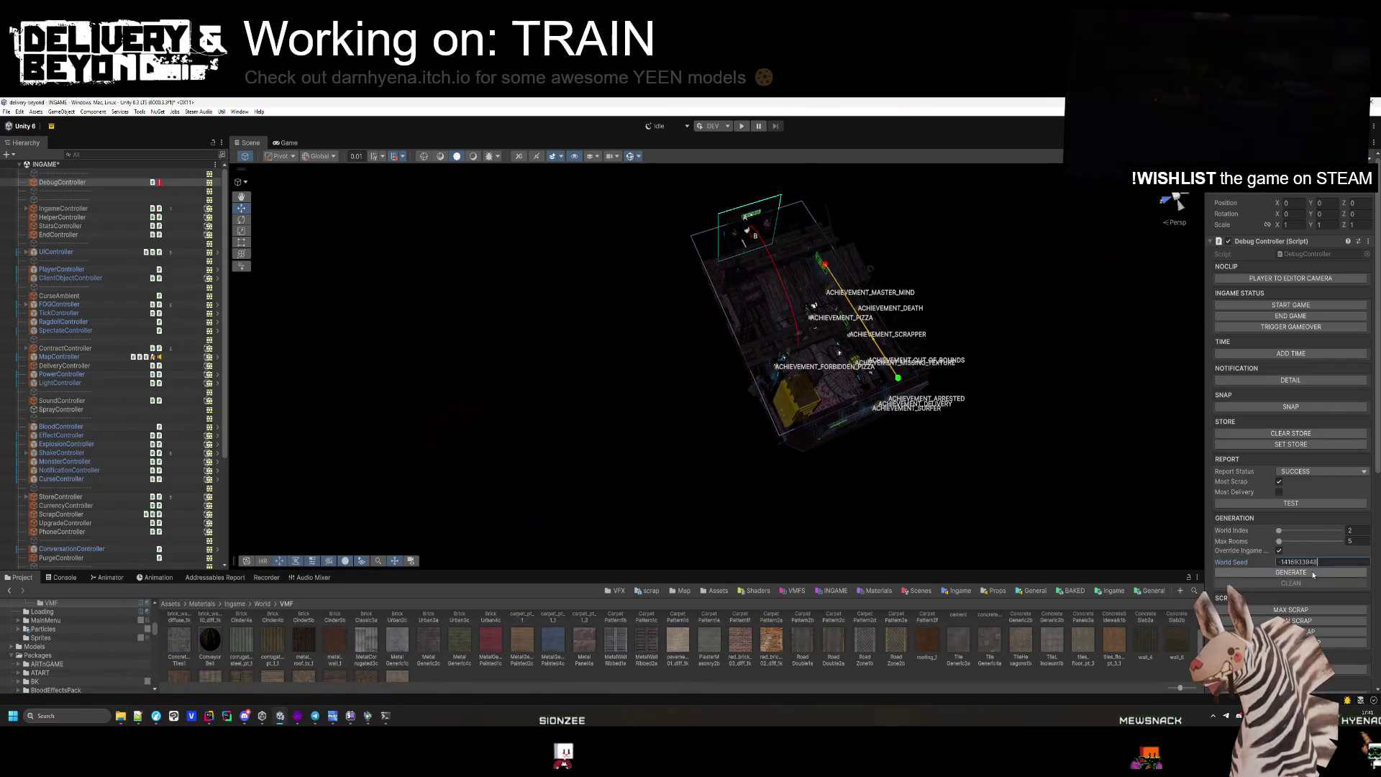
{"action": "left_click", "coordinate": [1314, 574]}
{"action": "type", "text": "3"}
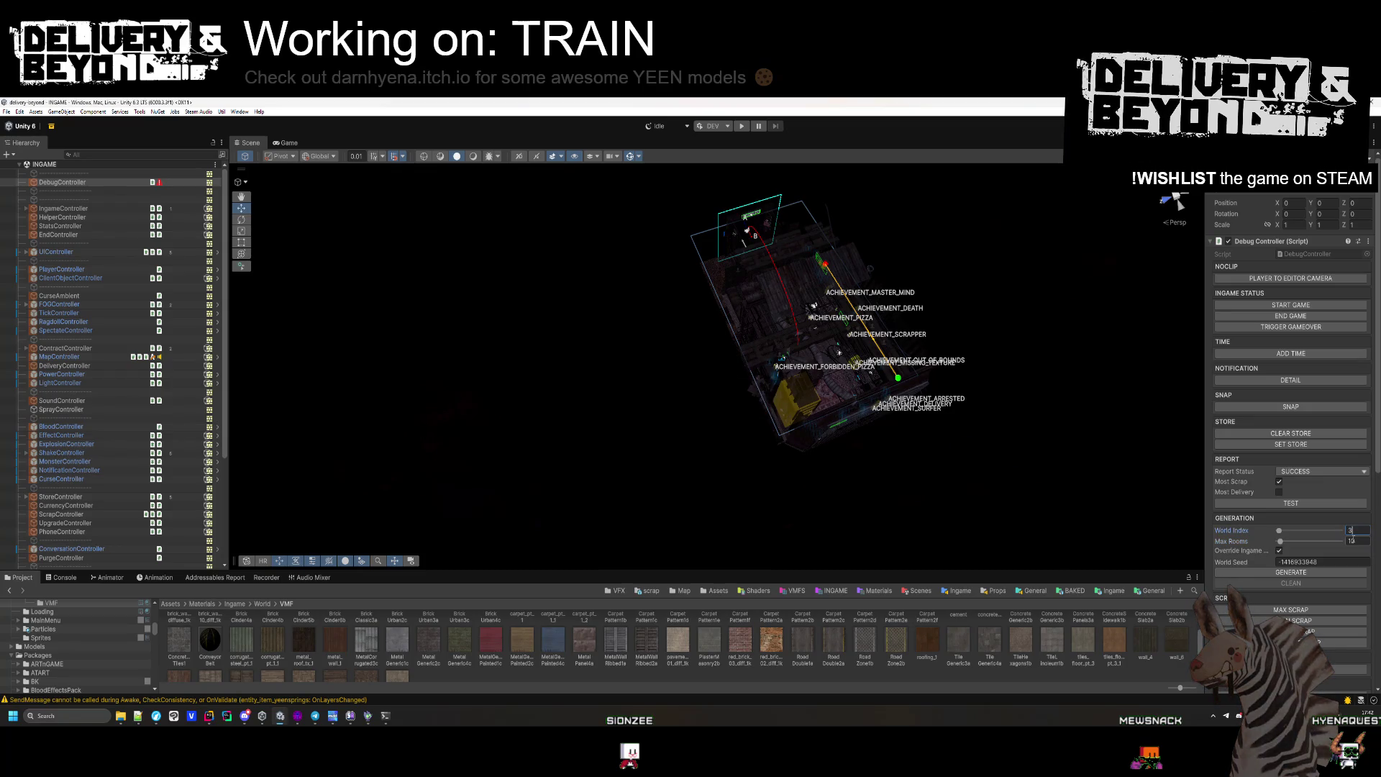
{"action": "key", "text": "Return"}
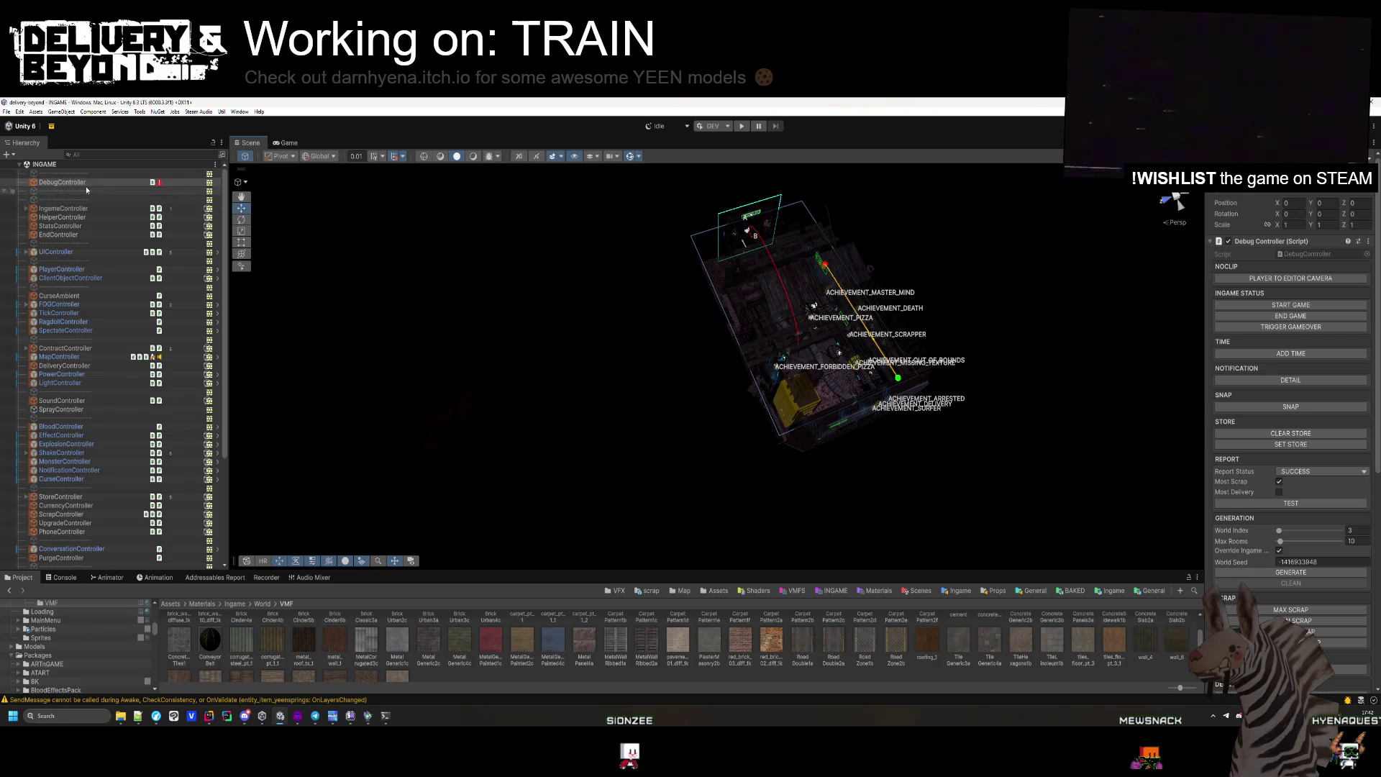
{"action": "left_click", "coordinate": [742, 126]}
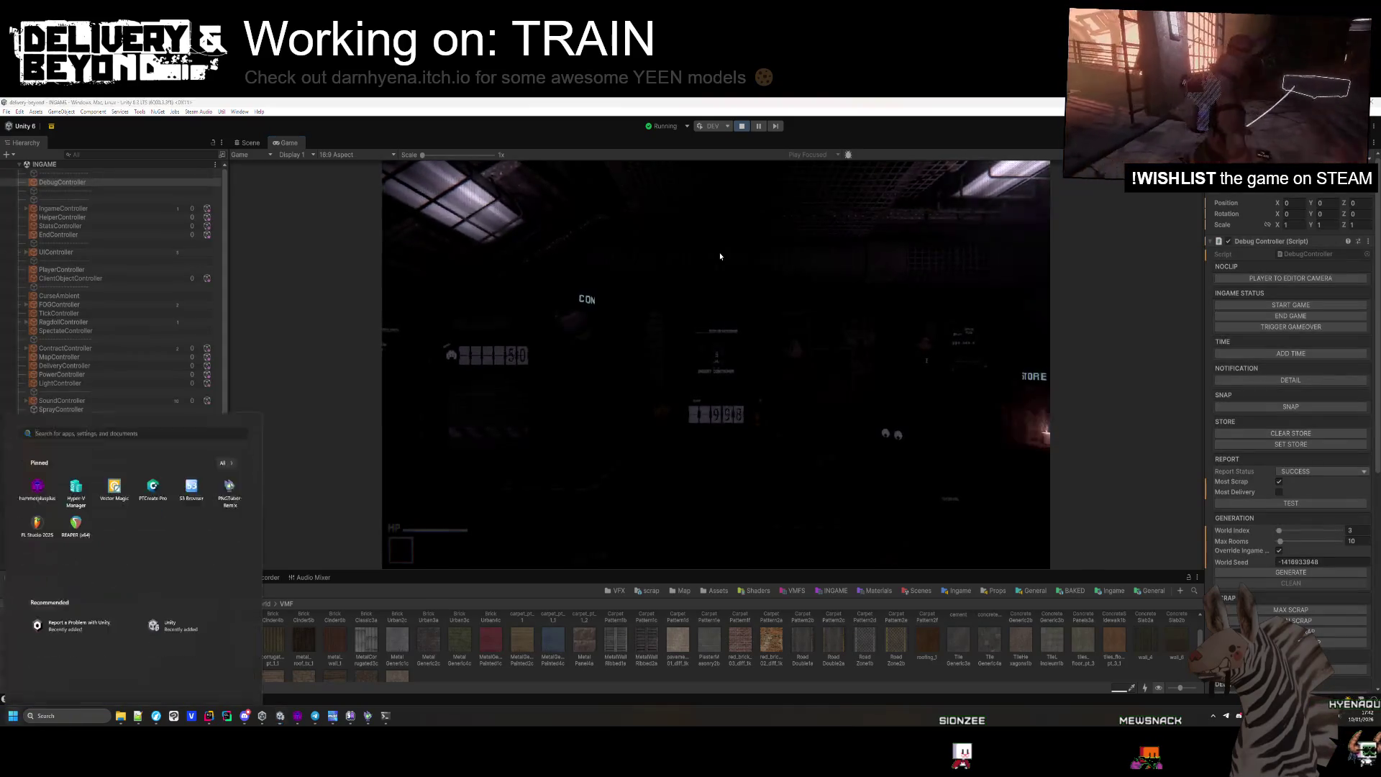
{"action": "left_click", "coordinate": [63, 577]}
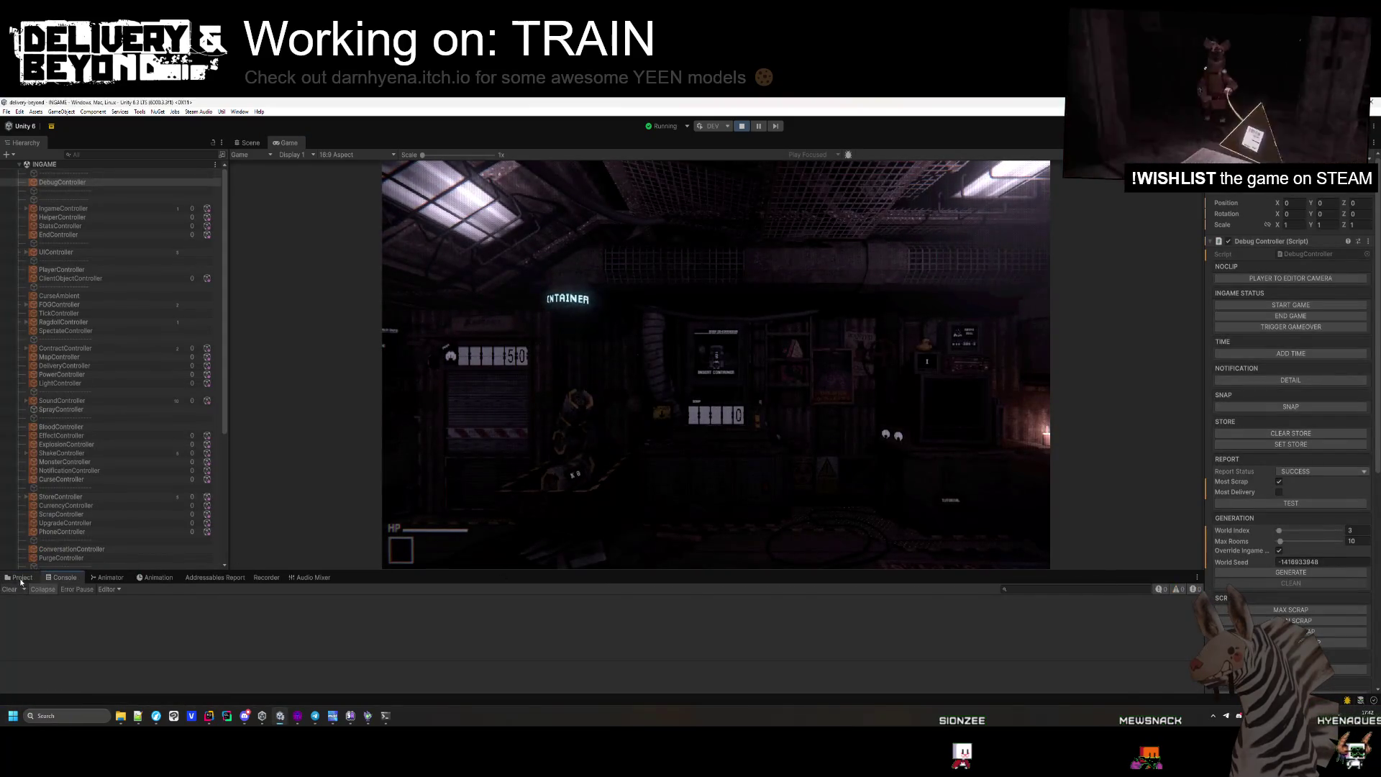
{"action": "left_click", "coordinate": [21, 579]}
{"action": "left_click", "coordinate": [250, 144]}
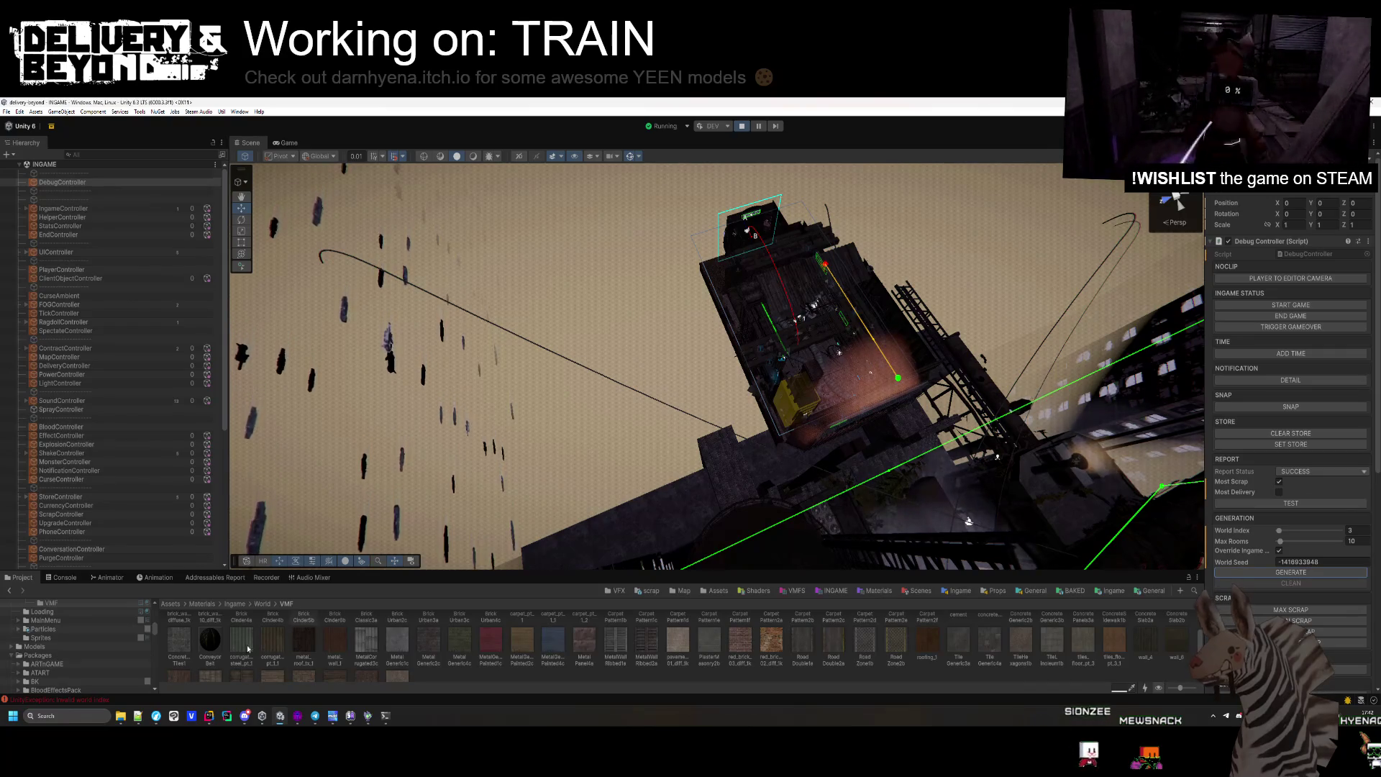
Set the Debug Controller's World Index to 2.
{"action": "key", "text": "BackSpace"}
{"action": "type", "text": "2"}
{"action": "key", "text": "Return"}
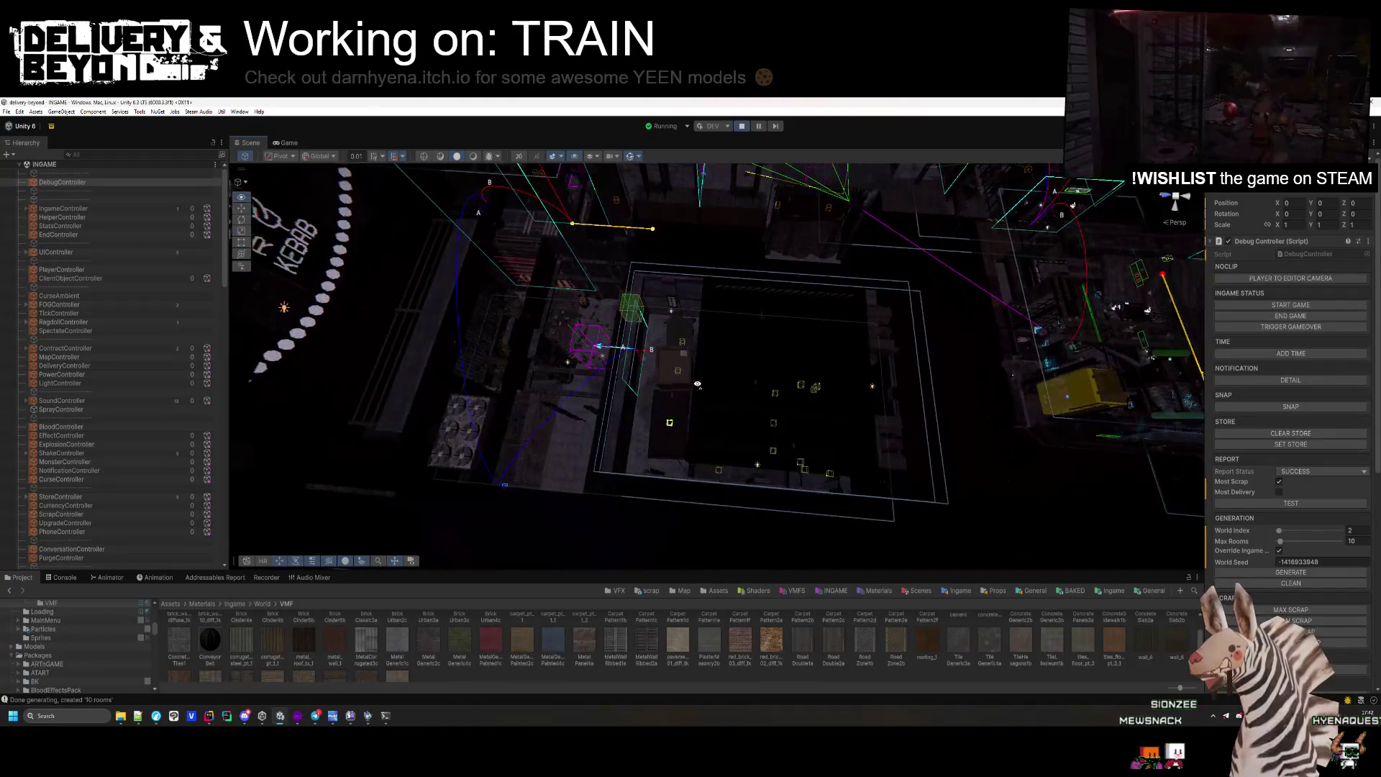
Look down over the generated level, then clear the rooms so only the train room remains.
{"action": "left_click_drag", "start_coordinate": [697, 384], "coordinate": [718, 277]}
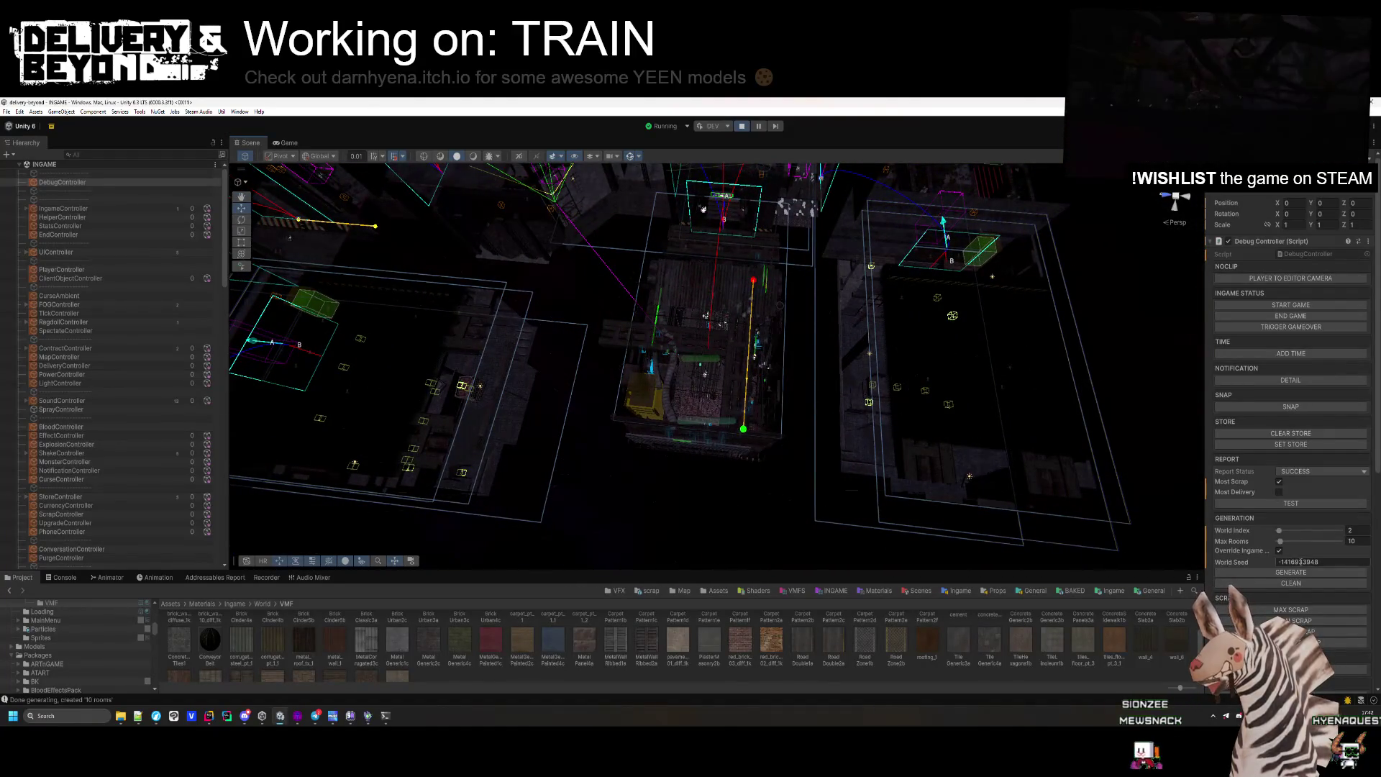
{"action": "left_click", "coordinate": [1293, 574]}
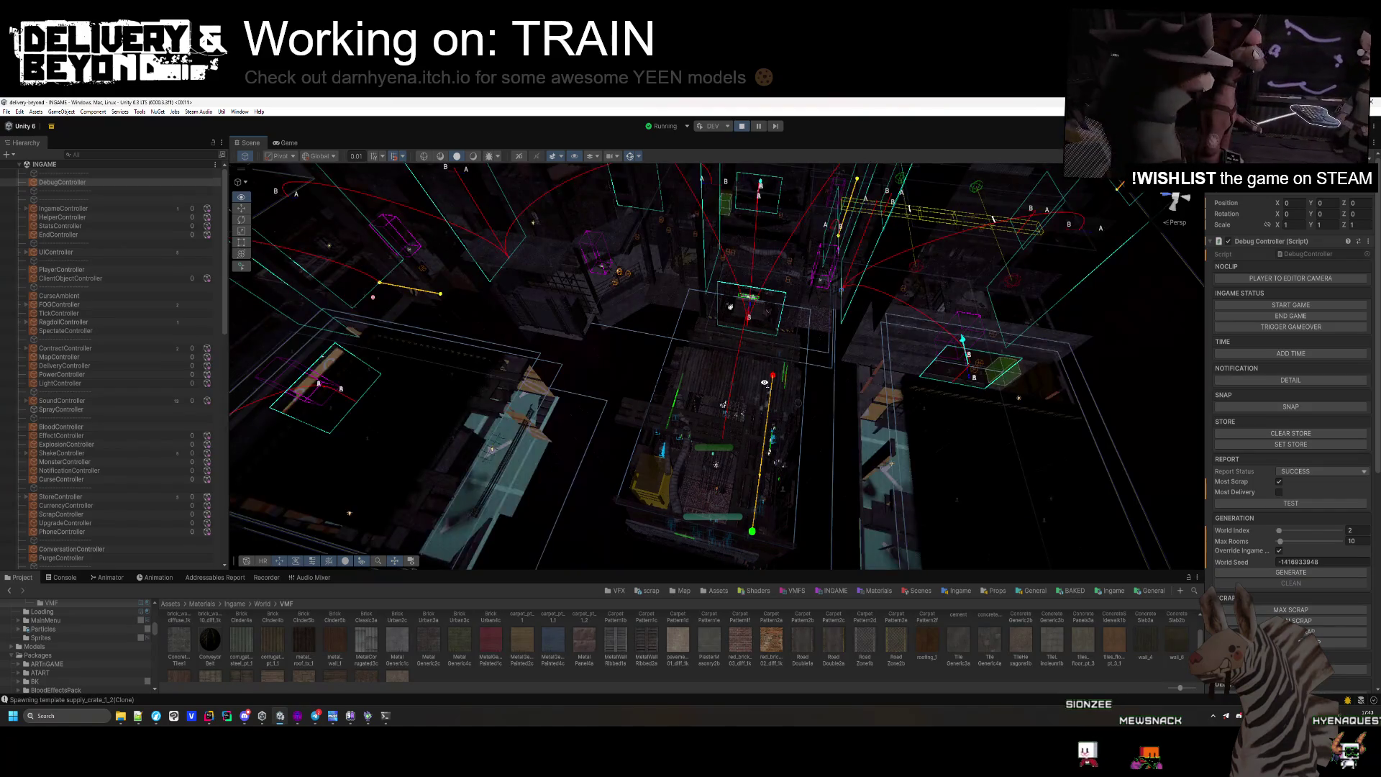
{"action": "left_click_drag", "start_coordinate": [765, 383], "coordinate": [862, 437]}
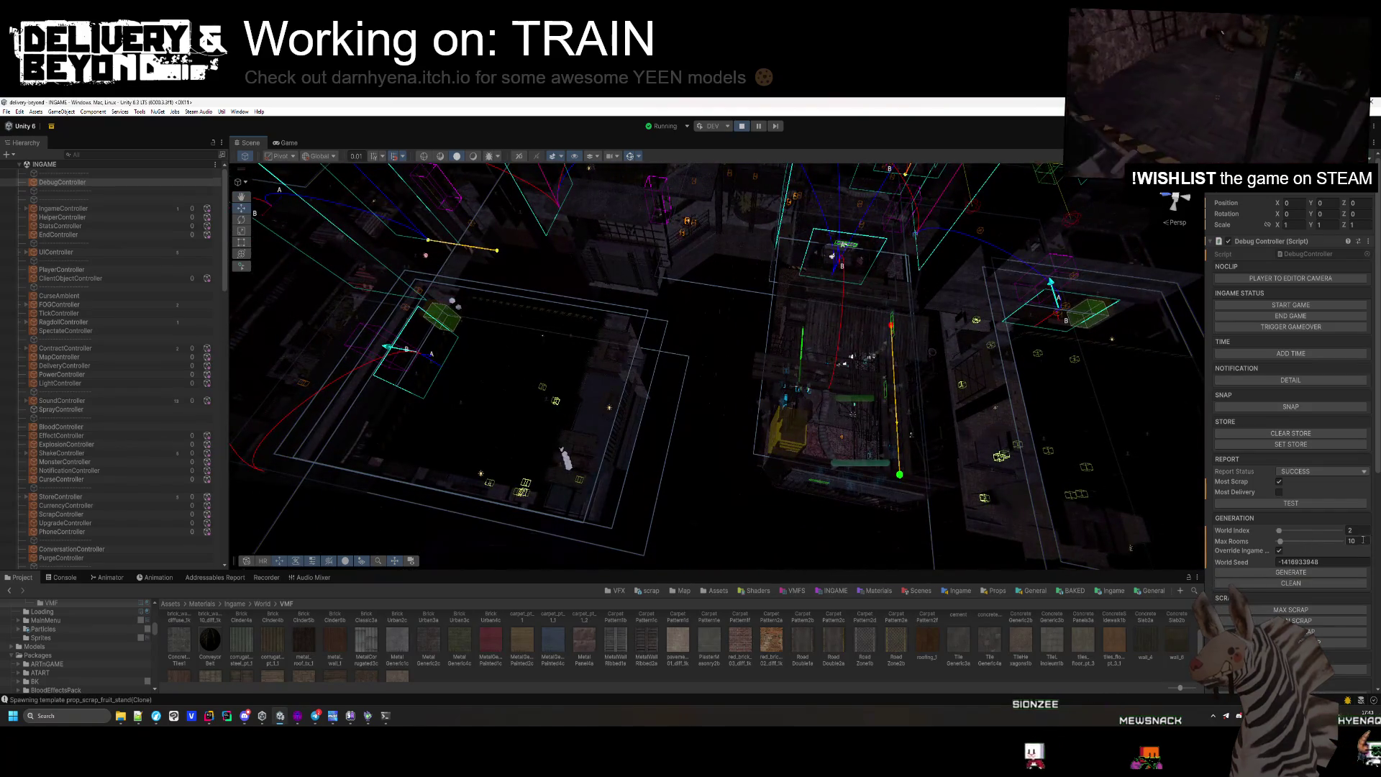
Clear the rooms and generate a new level with World Index 1.
{"action": "left_click", "coordinate": [1292, 583]}
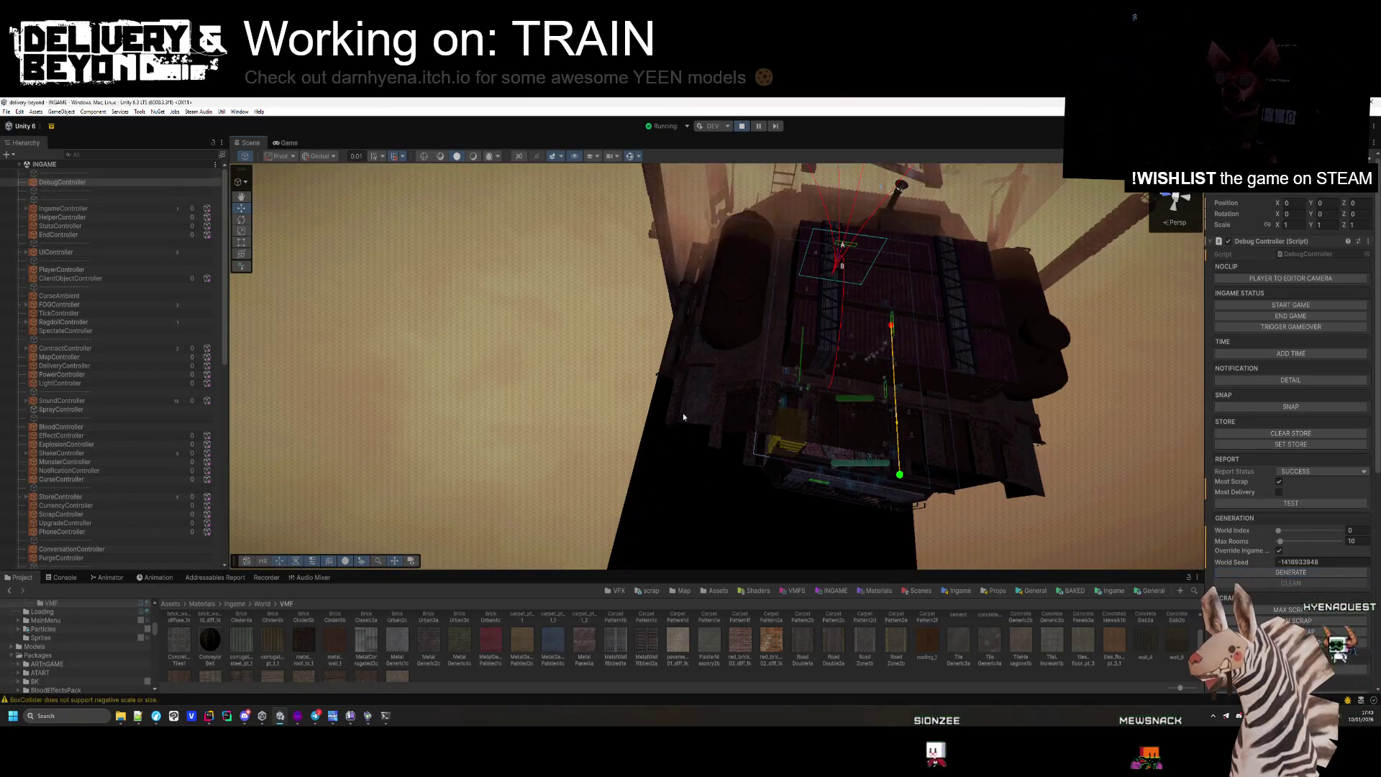
{"action": "mouse_move", "coordinate": [683, 416]}
{"action": "left_mouse_down"}
{"action": "mouse_move", "coordinate": [662, 395]}
{"action": "mouse_move", "coordinate": [166, 401]}
{"action": "mouse_move", "coordinate": [333, 418]}
{"action": "mouse_move", "coordinate": [197, 418]}
{"action": "mouse_move", "coordinate": [950, 517]}
{"action": "left_mouse_up"}
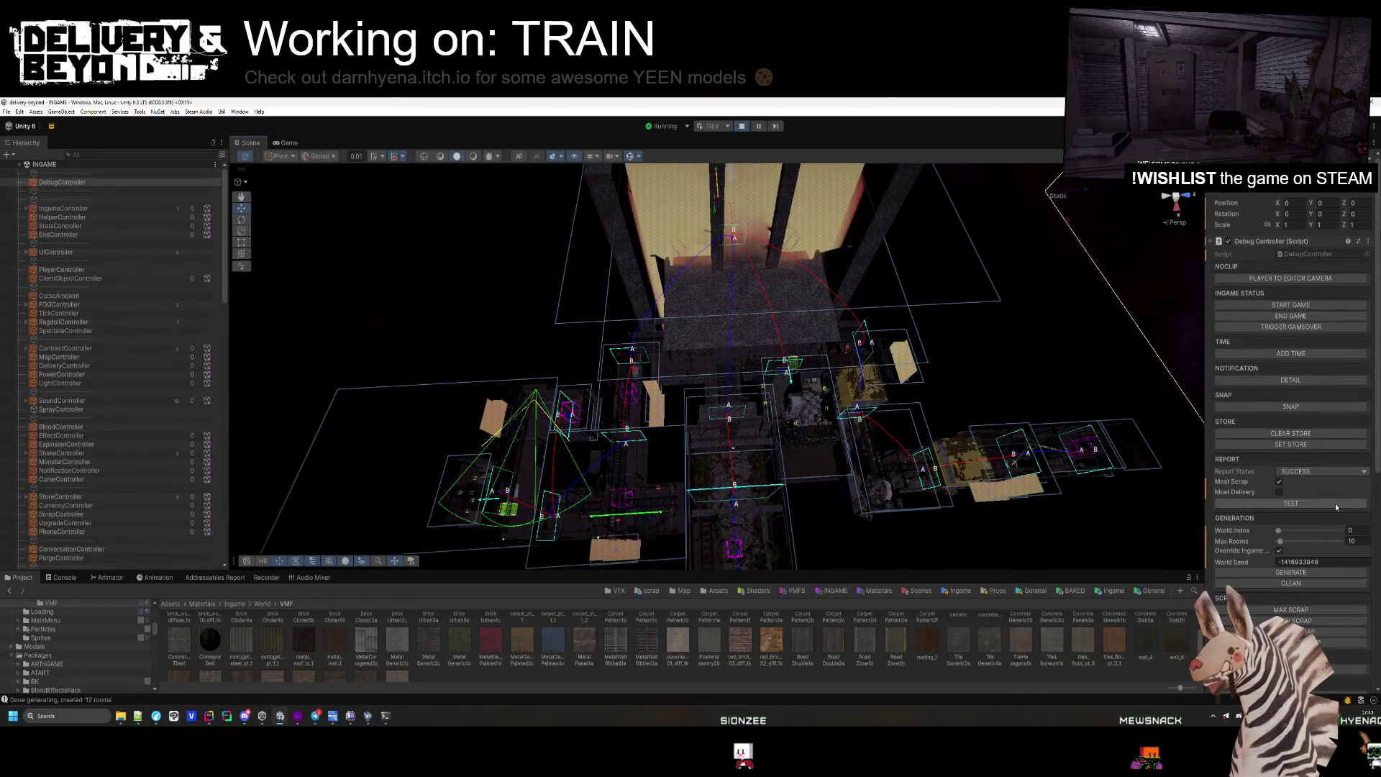
{"action": "left_click", "coordinate": [1351, 530]}
{"action": "type", "text": "1"}
{"action": "left_click", "coordinate": [1312, 573]}
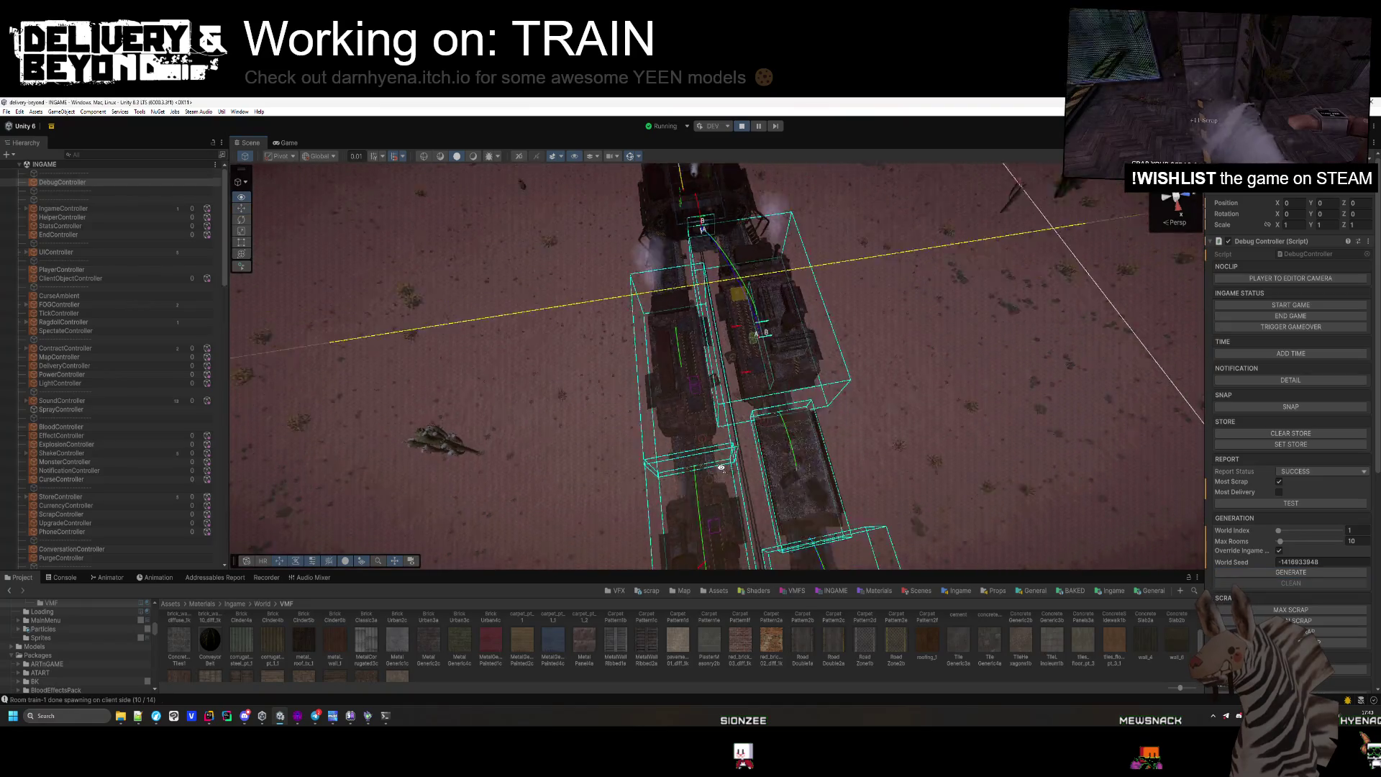
Regenerate the layout, fly along the train track, then return to entity_player_movement.cs in Rider.
{"action": "left_click_drag", "start_coordinate": [623, 423], "coordinate": [860, 469]}
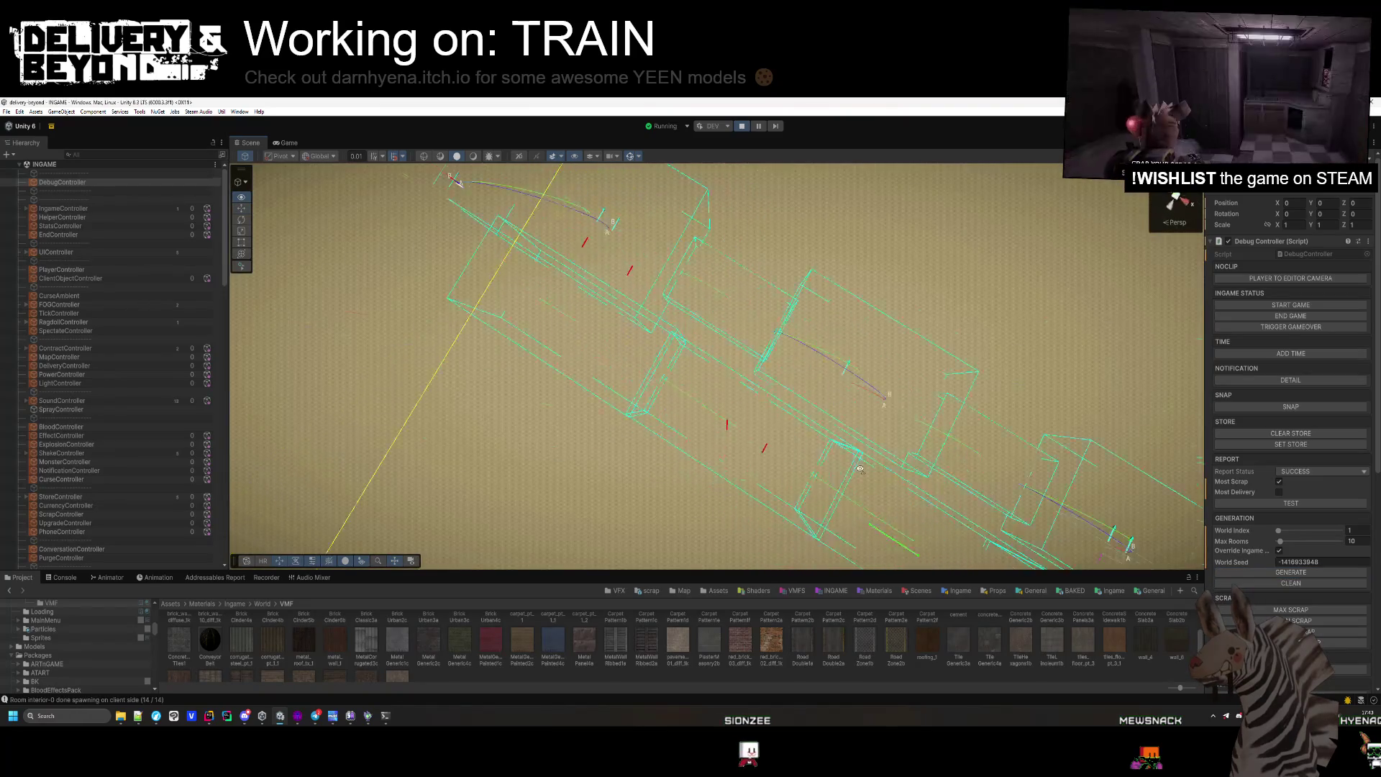
{"action": "left_click", "coordinate": [1299, 574]}
{"action": "mouse_move", "coordinate": [497, 445]}
{"action": "left_mouse_down"}
{"action": "mouse_move", "coordinate": [404, 494]}
{"action": "mouse_move", "coordinate": [470, 447]}
{"action": "mouse_move", "coordinate": [648, 394]}
{"action": "mouse_move", "coordinate": [616, 431]}
{"action": "mouse_move", "coordinate": [639, 445]}
{"action": "mouse_move", "coordinate": [632, 426]}
{"action": "mouse_move", "coordinate": [624, 445]}
{"action": "left_mouse_up"}
{"action": "scroll", "coordinate": [622, 445], "scroll_direction": "up", "scroll_amount": 5}
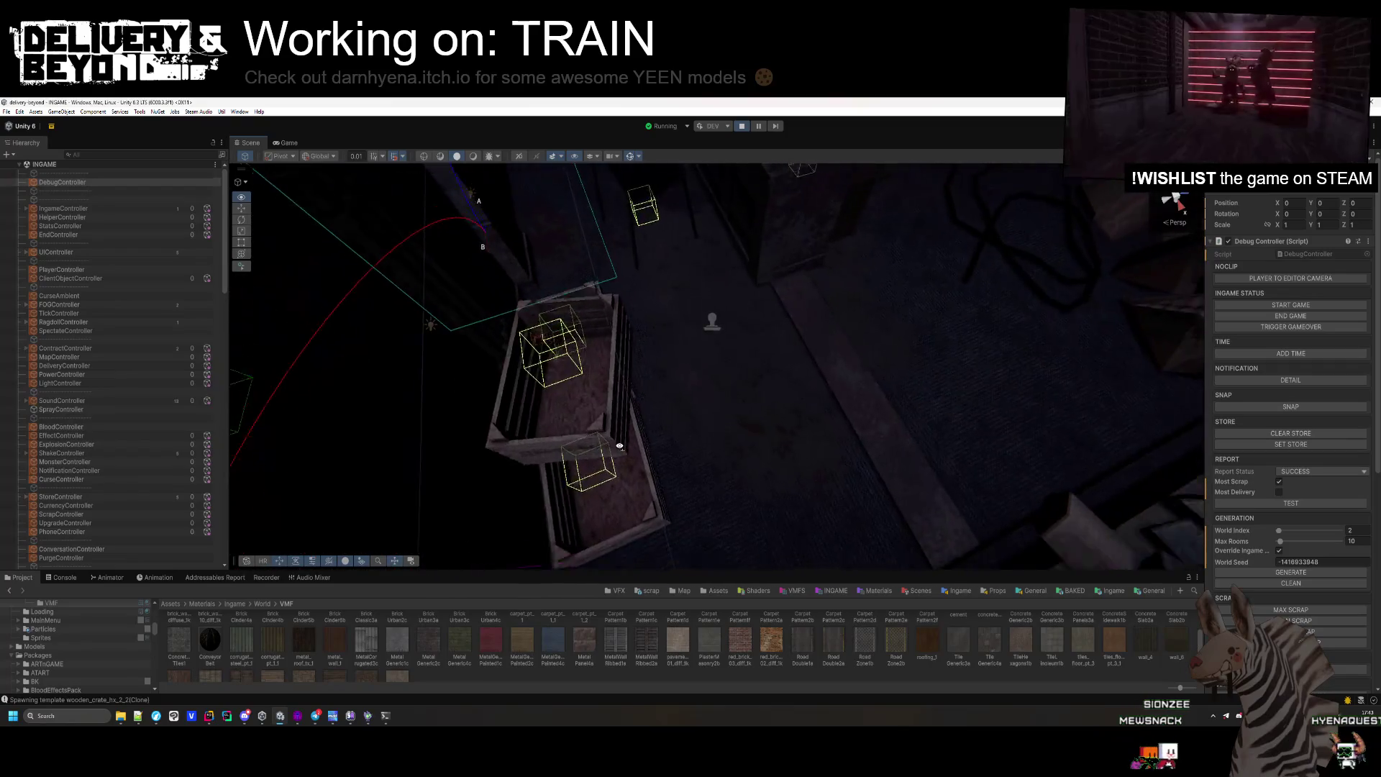
{"action": "mouse_move", "coordinate": [620, 447]}
{"action": "left_mouse_down"}
{"action": "mouse_move", "coordinate": [939, 436]}
{"action": "mouse_move", "coordinate": [697, 398]}
{"action": "mouse_move", "coordinate": [736, 412]}
{"action": "mouse_move", "coordinate": [1064, 408]}
{"action": "mouse_move", "coordinate": [1055, 356]}
{"action": "mouse_move", "coordinate": [680, 423]}
{"action": "mouse_move", "coordinate": [951, 326]}
{"action": "mouse_move", "coordinate": [814, 323]}
{"action": "mouse_move", "coordinate": [814, 392]}
{"action": "left_mouse_up"}
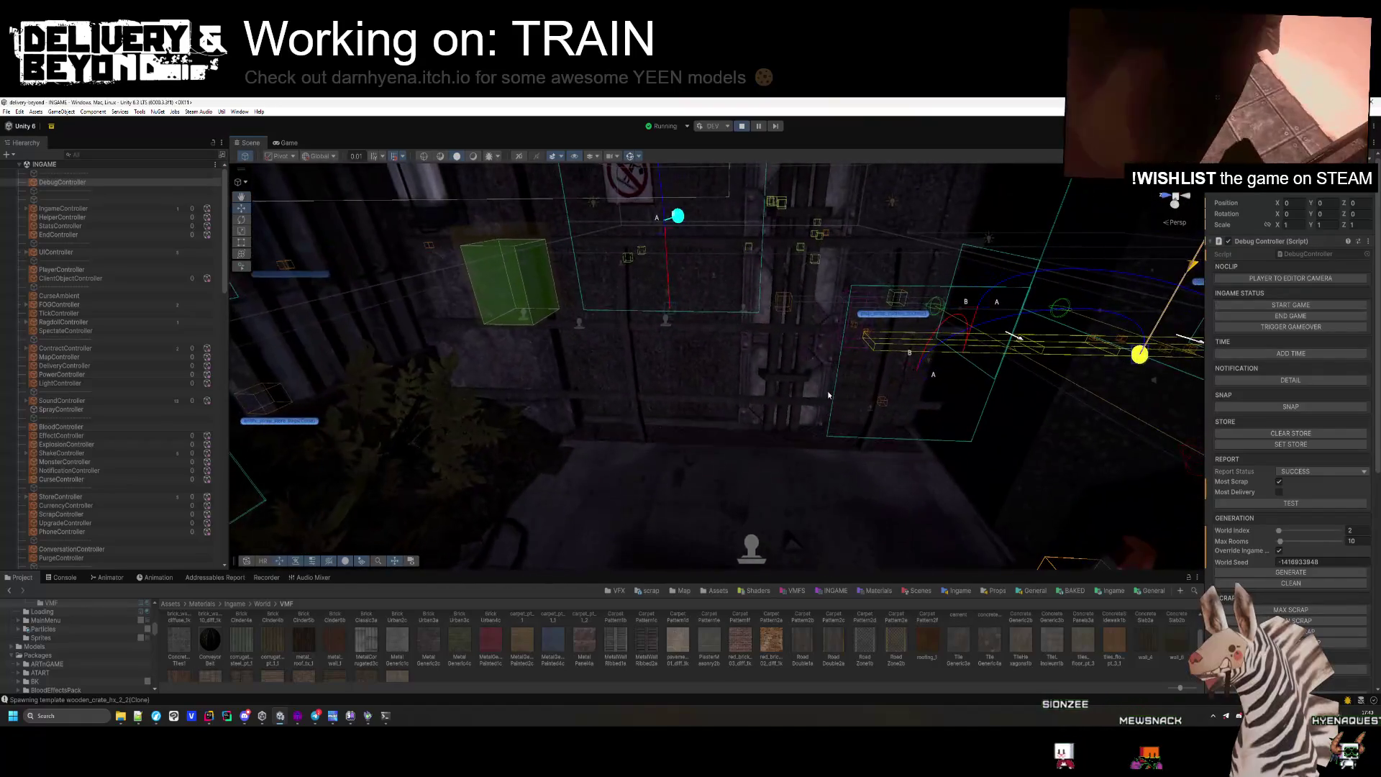
{"action": "key", "text": "alt+Tab"}
{"action": "scroll", "coordinate": [554, 449], "scroll_direction": "up", "scroll_amount": 10}
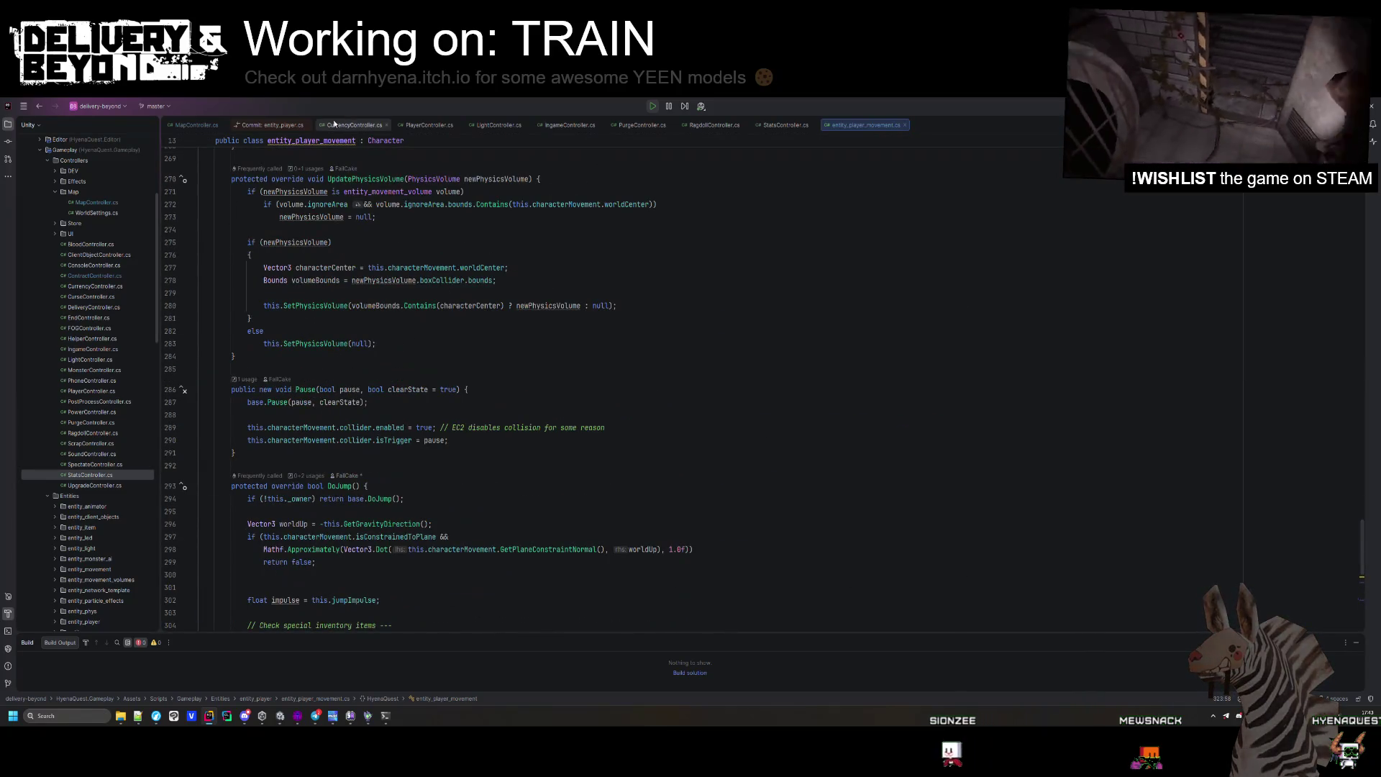
Open MapController.cs and scroll to the CheckFitBounds method.
{"action": "left_click", "coordinate": [186, 125]}
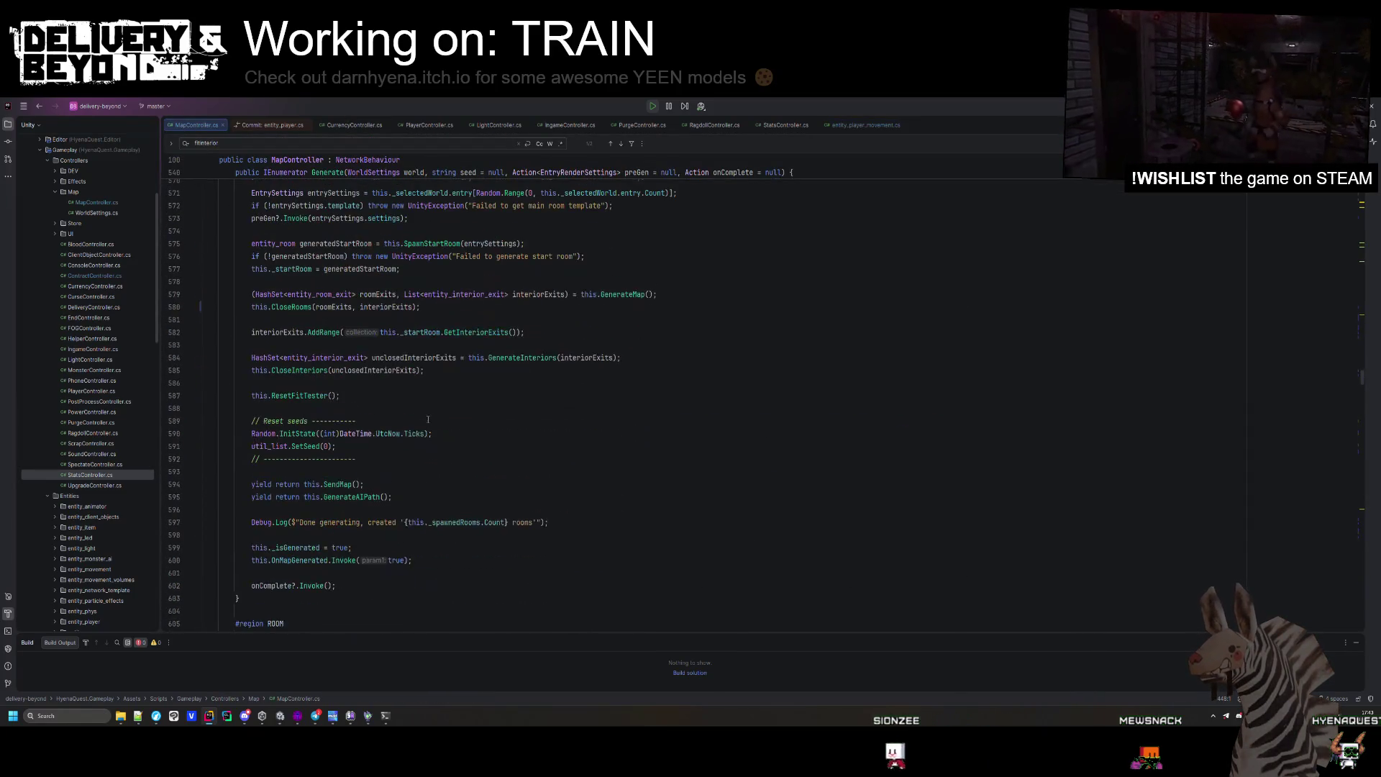
{"action": "scroll", "coordinate": [428, 419], "scroll_direction": "down", "scroll_amount": 12}
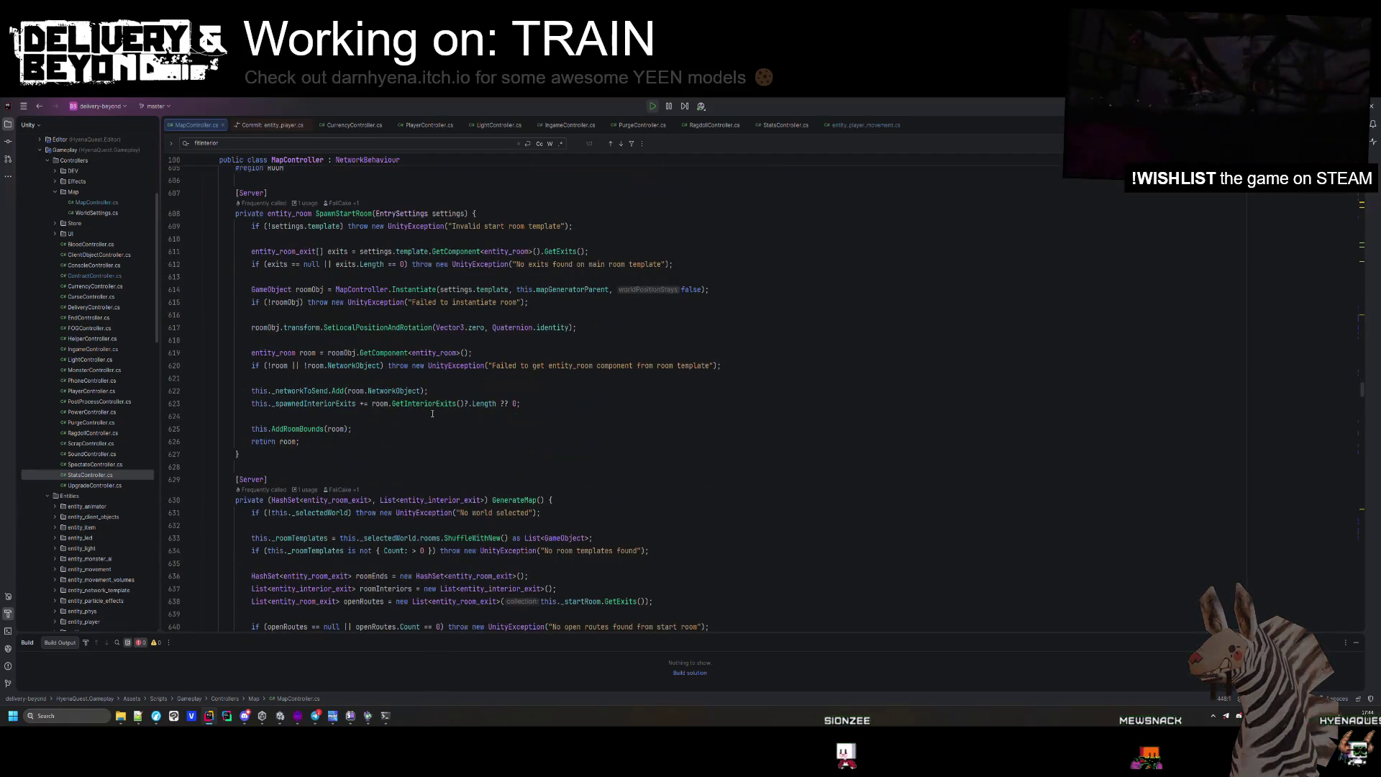
{"action": "scroll", "coordinate": [432, 413], "scroll_direction": "down", "scroll_amount": 12}
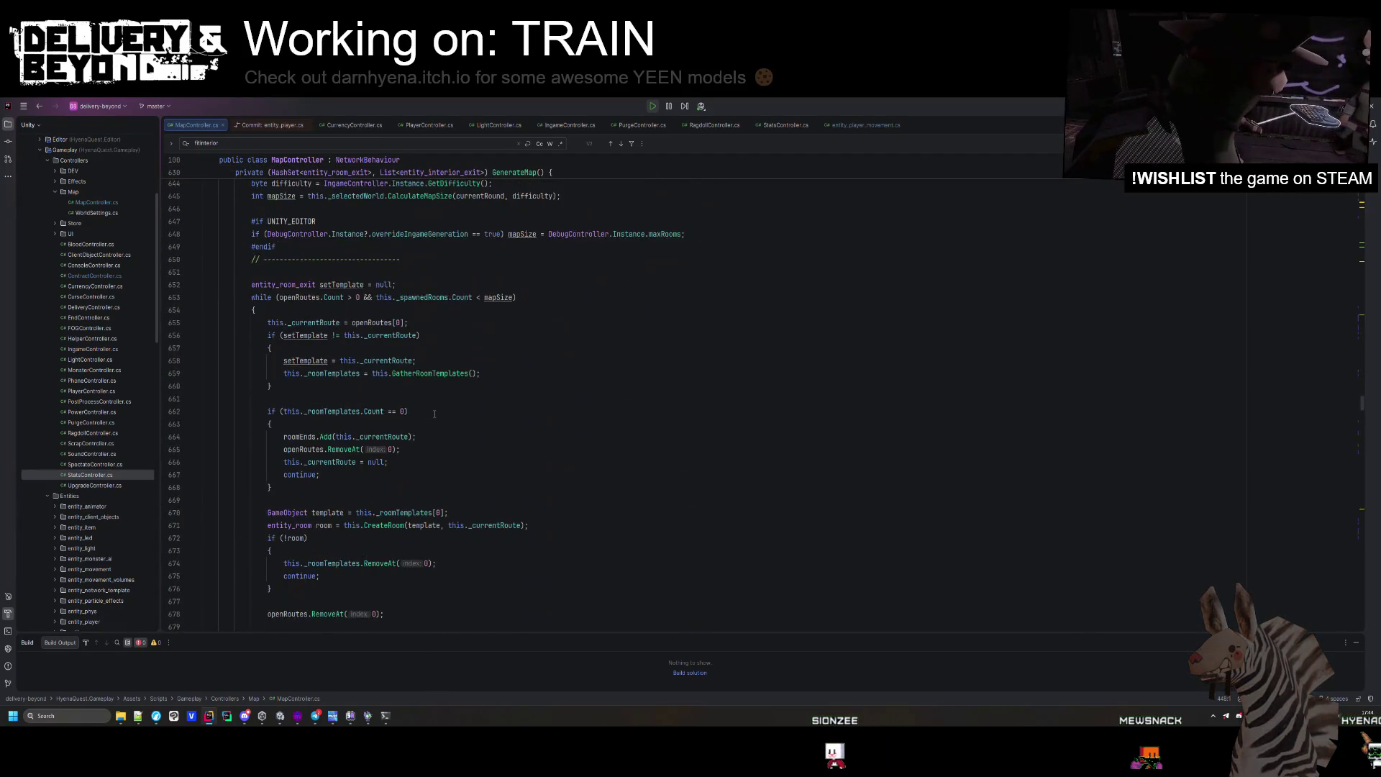
{"action": "scroll", "coordinate": [435, 414], "scroll_direction": "up", "scroll_amount": 15}
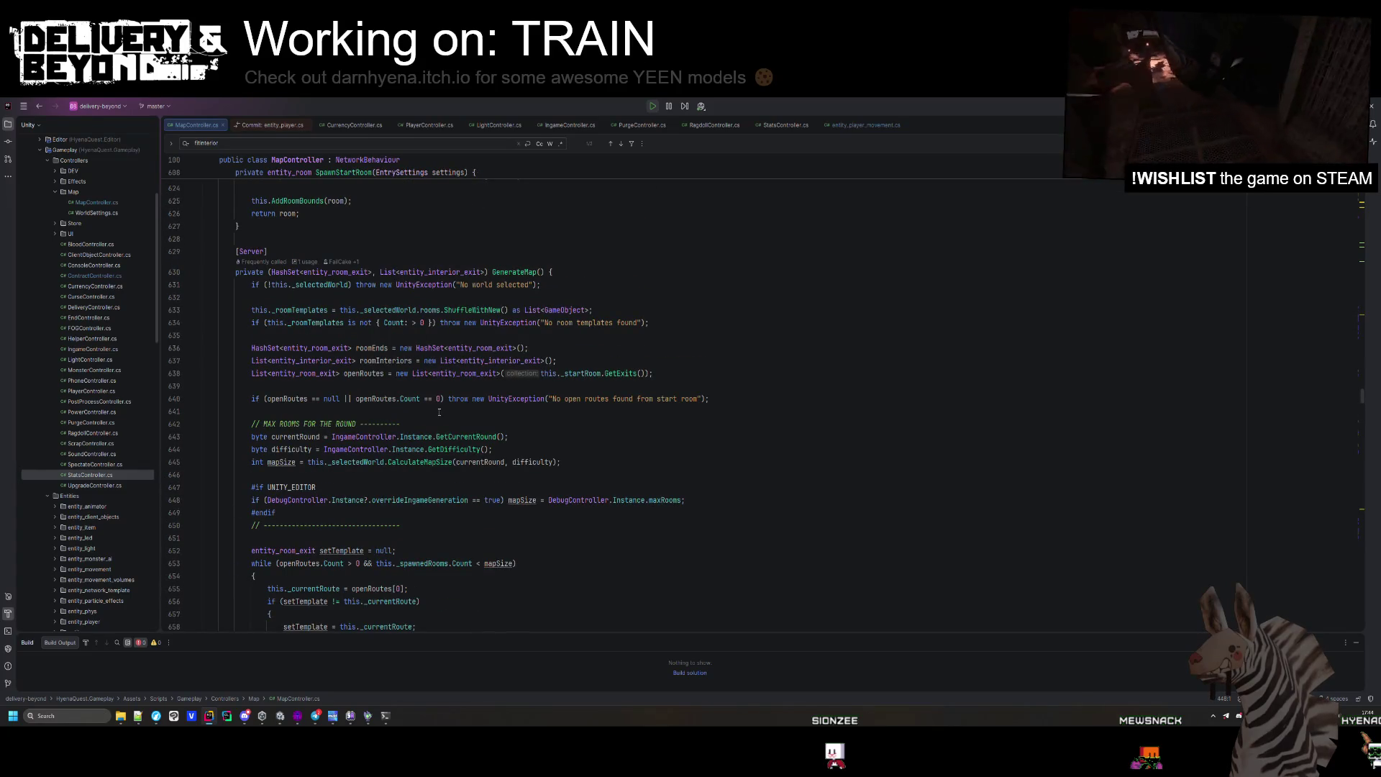
{"action": "scroll", "coordinate": [438, 412], "scroll_direction": "up", "scroll_amount": 20}
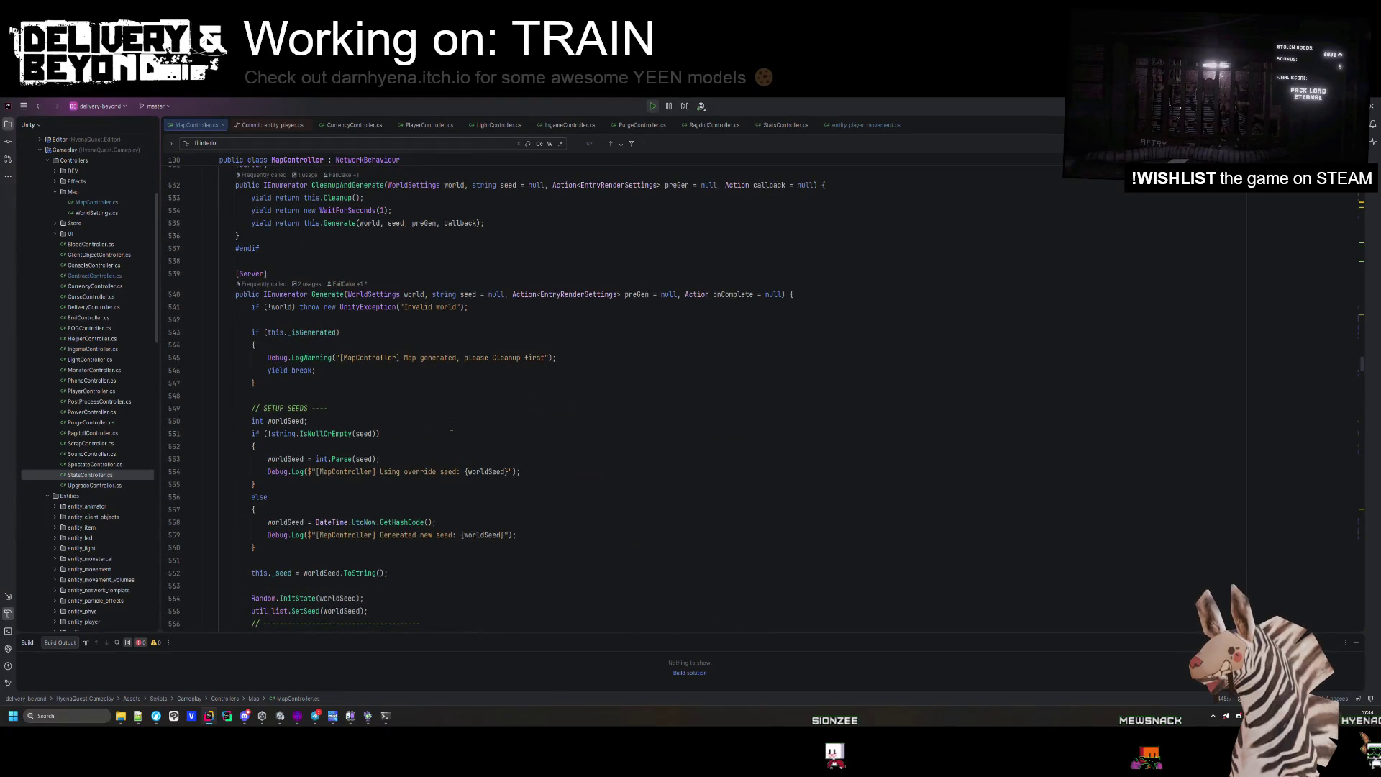
{"action": "scroll", "coordinate": [451, 427], "scroll_direction": "up", "scroll_amount": 7}
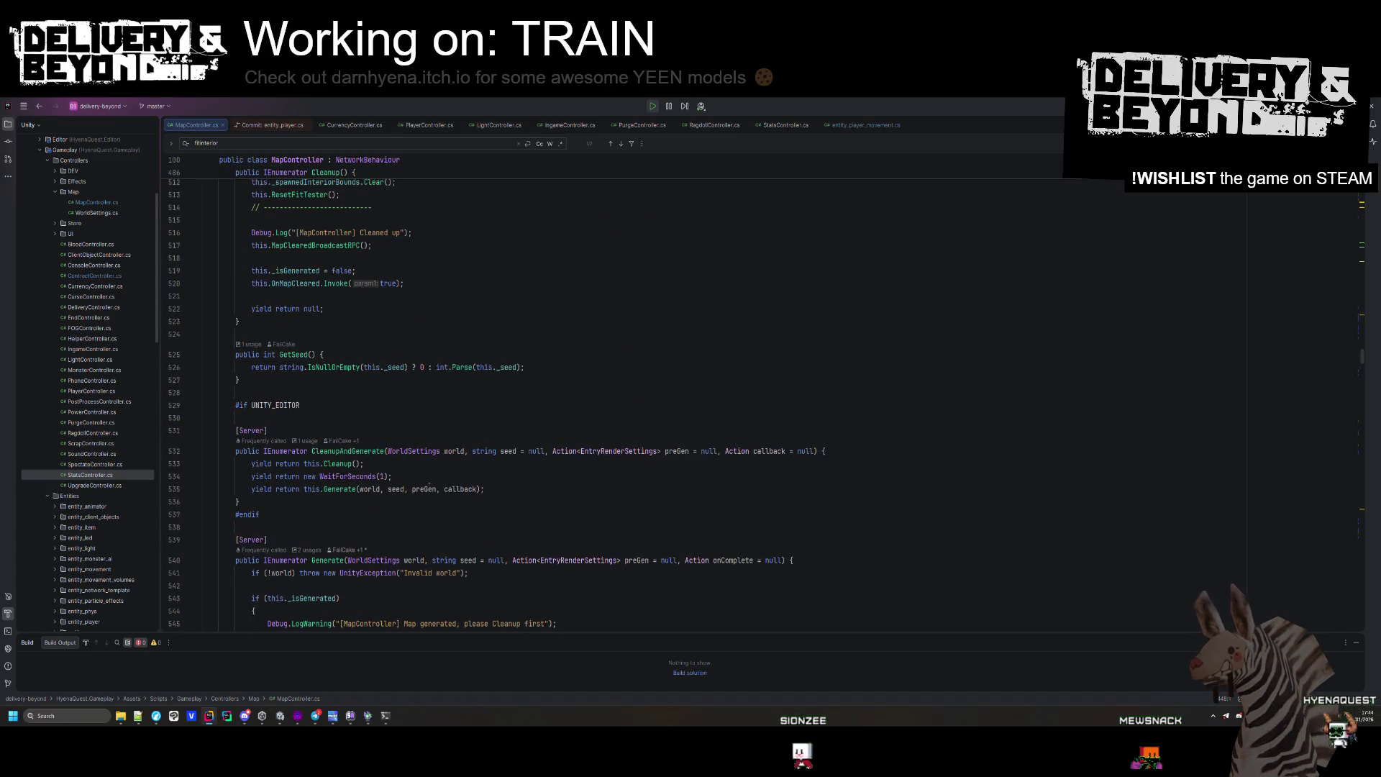
{"action": "scroll", "coordinate": [430, 485], "scroll_direction": "up", "scroll_amount": 20}
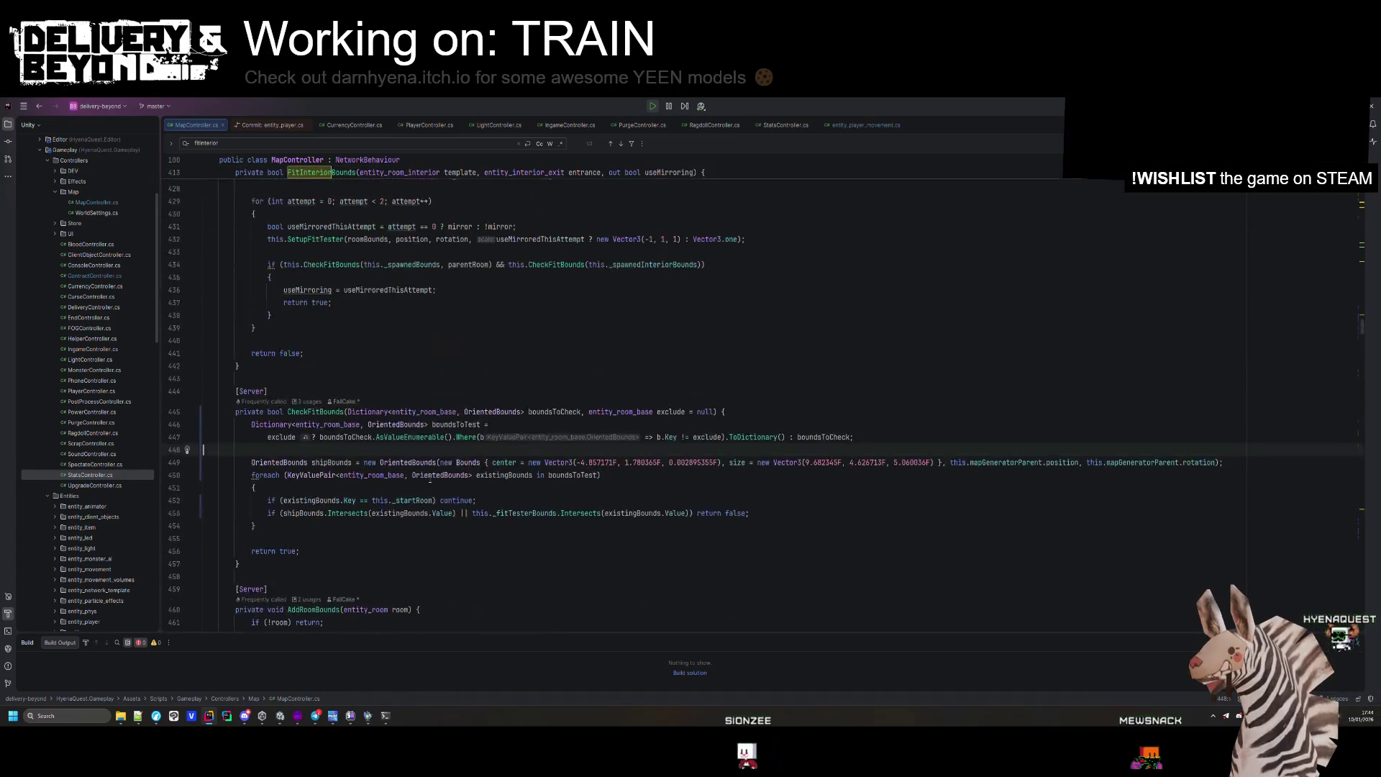
{"action": "scroll", "coordinate": [429, 485], "scroll_direction": "down", "scroll_amount": 3}
Comment out the start-room skip on line 452 and go back to Unity.
{"action": "left_click", "coordinate": [270, 388]}
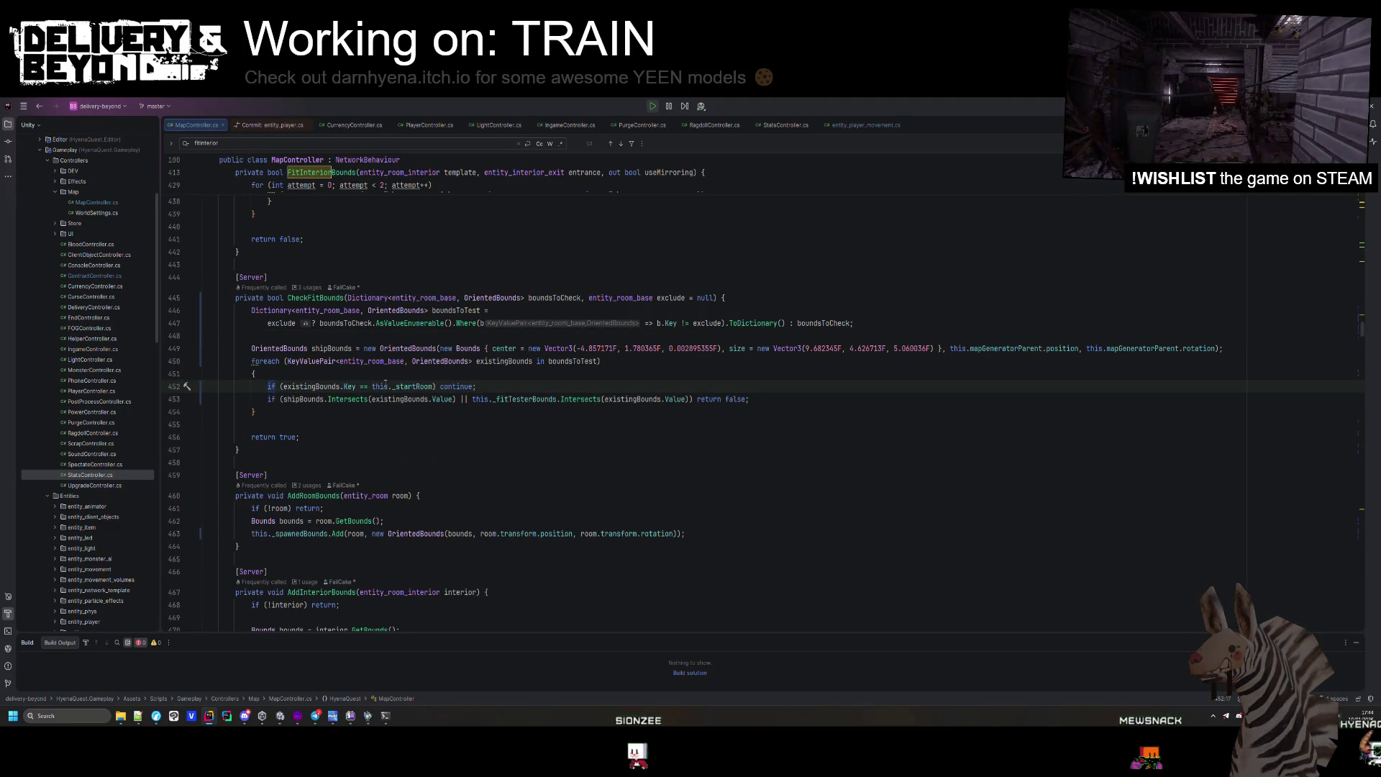
{"action": "left_click", "coordinate": [355, 386]}
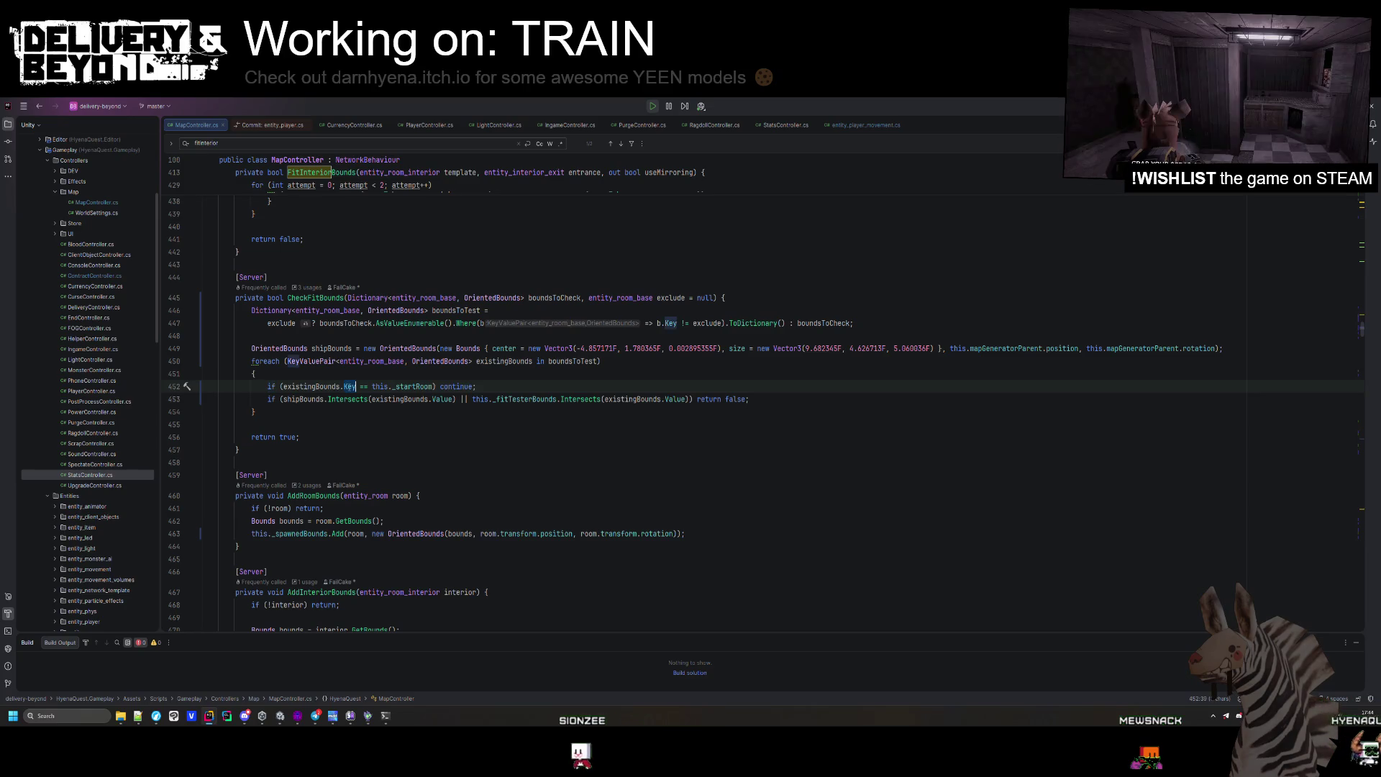
{"action": "key", "text": "Home"}
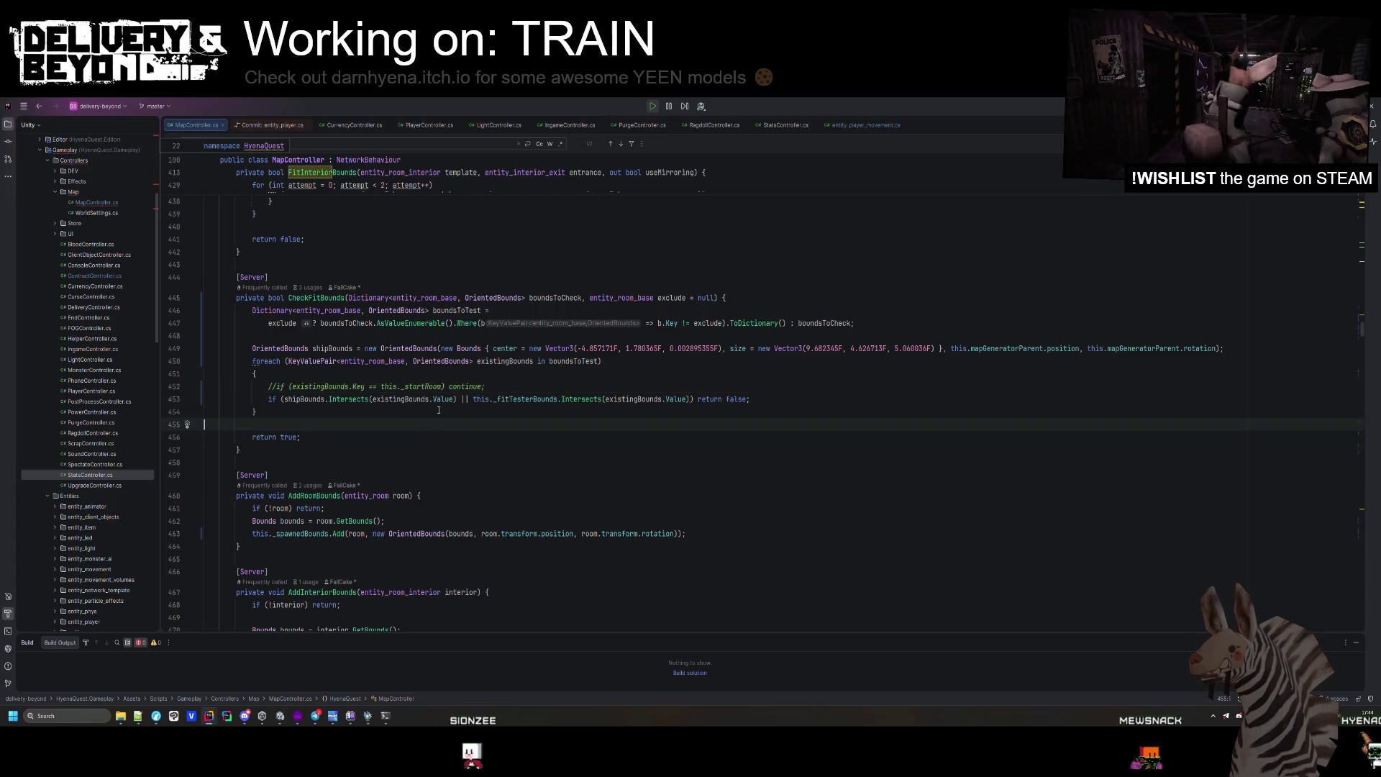
{"action": "key", "text": "alt+Tab"}
Generate and inspect a level with the edited code, exit Play mode, and return to Rider.
{"action": "left_click", "coordinate": [1290, 572]}
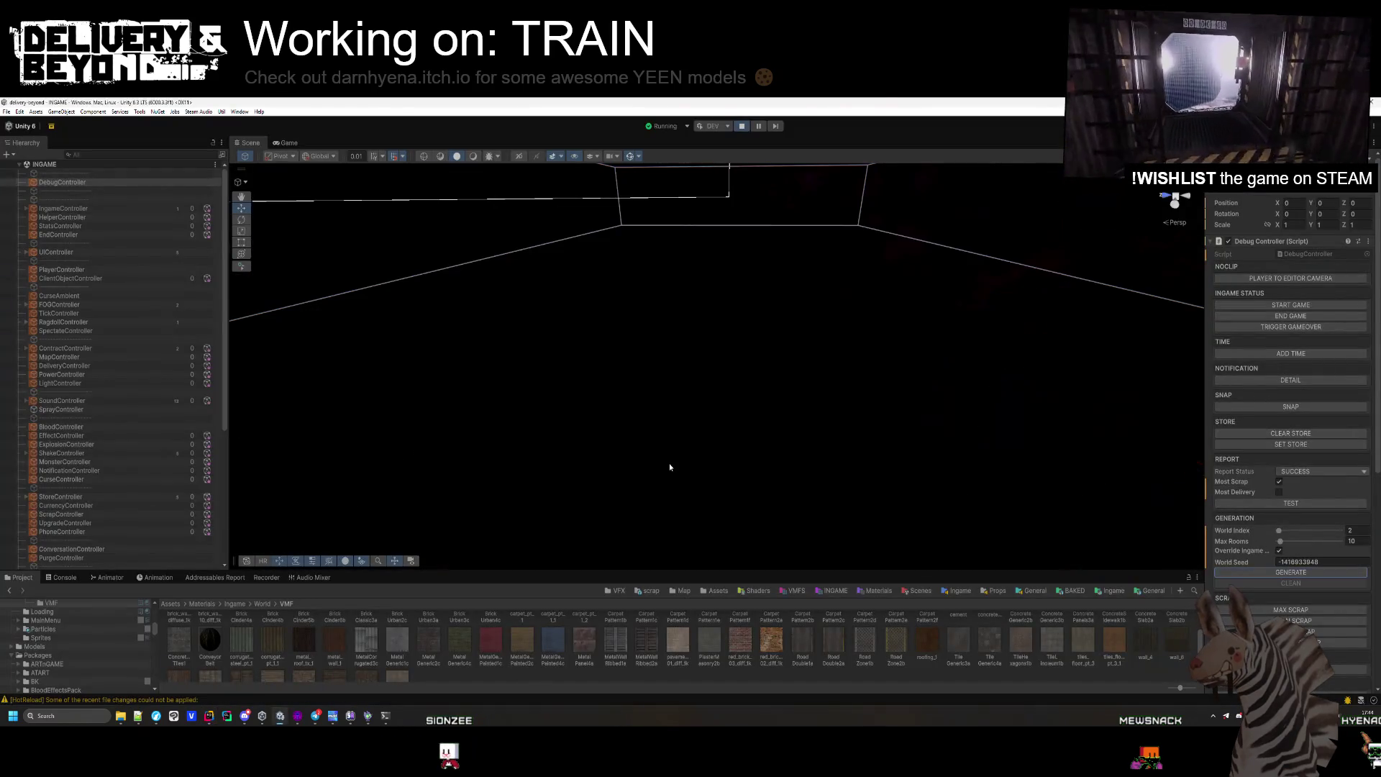
{"action": "mouse_move", "coordinate": [714, 434]}
{"action": "left_mouse_down"}
{"action": "mouse_move", "coordinate": [617, 555]}
{"action": "mouse_move", "coordinate": [496, 527]}
{"action": "mouse_move", "coordinate": [687, 532]}
{"action": "mouse_move", "coordinate": [613, 530]}
{"action": "mouse_move", "coordinate": [612, 549]}
{"action": "mouse_move", "coordinate": [464, 563]}
{"action": "mouse_move", "coordinate": [577, 482]}
{"action": "mouse_move", "coordinate": [416, 518]}
{"action": "mouse_move", "coordinate": [555, 456]}
{"action": "mouse_move", "coordinate": [516, 443]}
{"action": "mouse_move", "coordinate": [635, 422]}
{"action": "mouse_move", "coordinate": [625, 389]}
{"action": "mouse_move", "coordinate": [787, 345]}
{"action": "mouse_move", "coordinate": [864, 432]}
{"action": "mouse_move", "coordinate": [919, 382]}
{"action": "mouse_move", "coordinate": [914, 496]}
{"action": "mouse_move", "coordinate": [719, 503]}
{"action": "mouse_move", "coordinate": [684, 540]}
{"action": "mouse_move", "coordinate": [646, 518]}
{"action": "mouse_move", "coordinate": [630, 526]}
{"action": "left_mouse_up"}
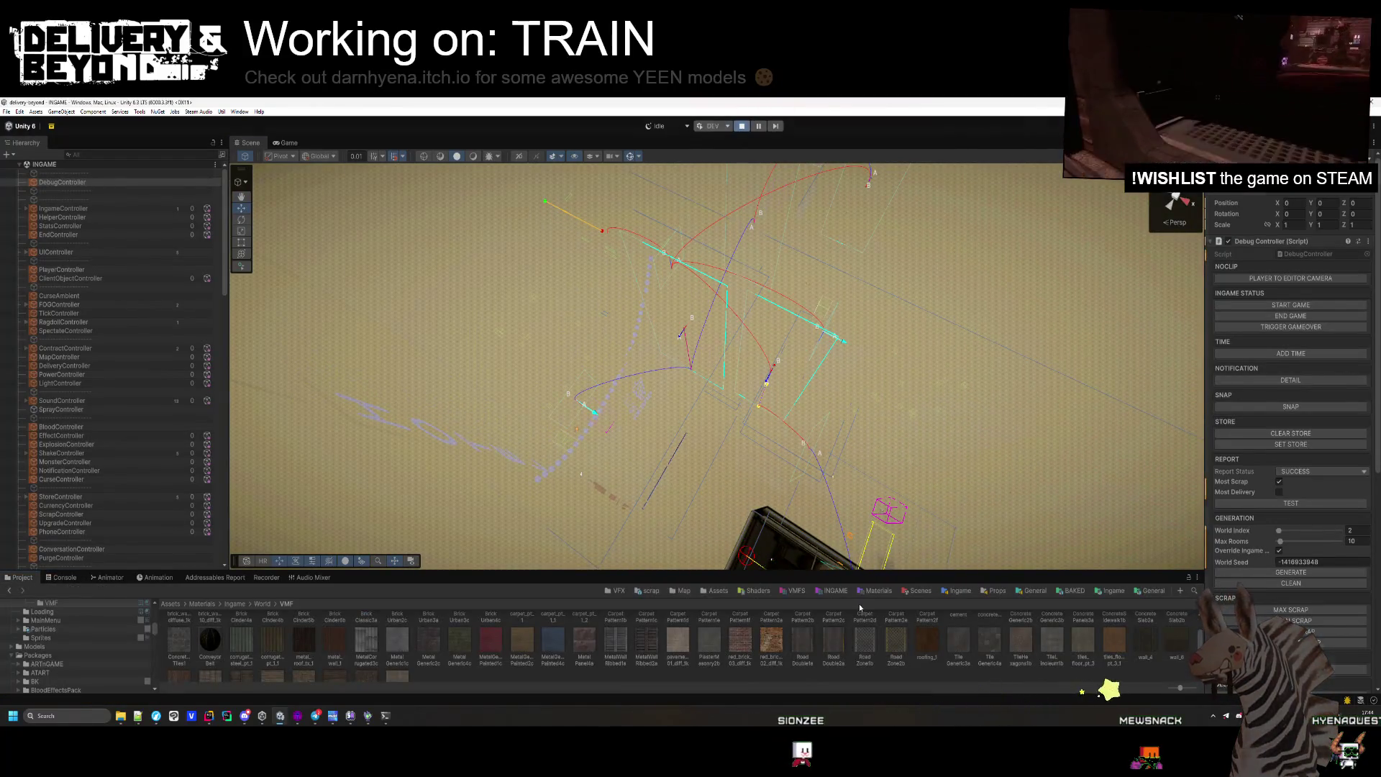
{"action": "key", "text": "ctrl+p"}
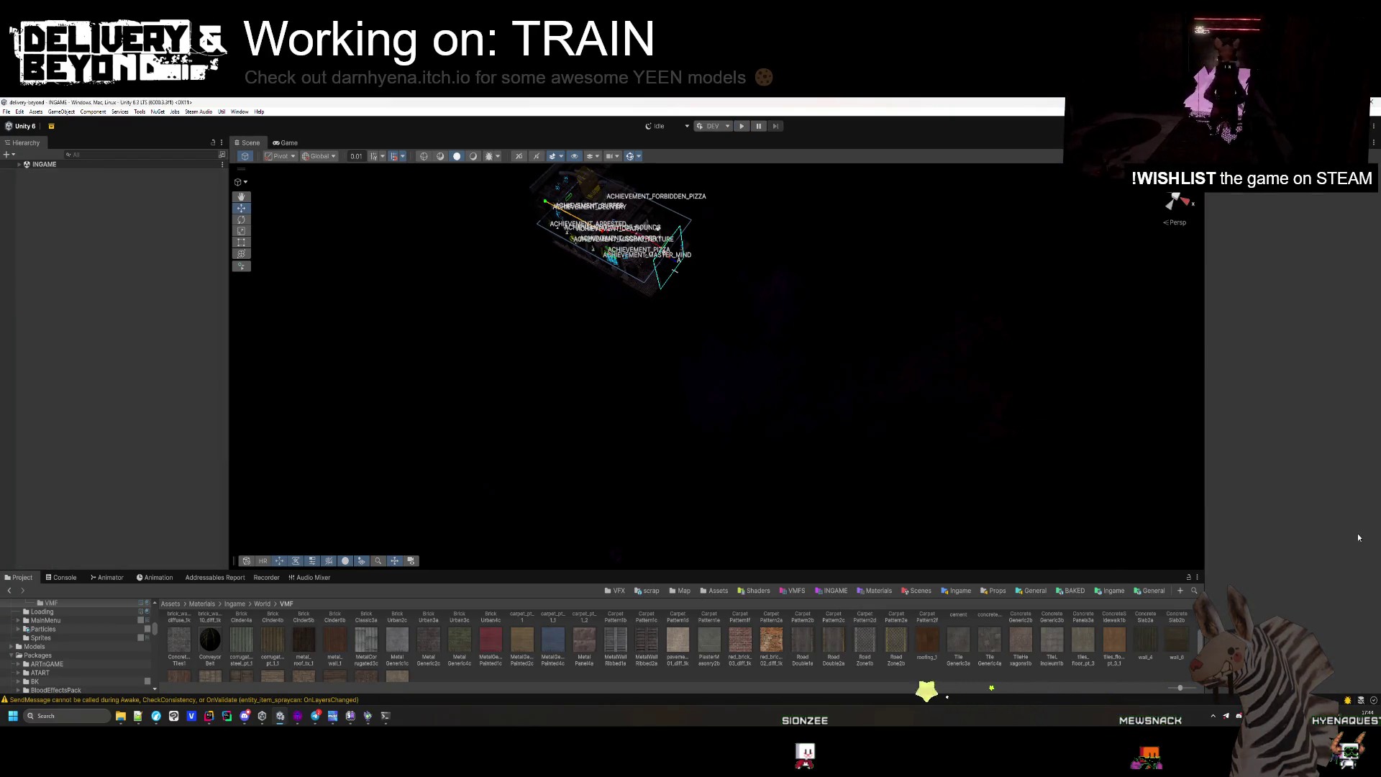
{"action": "key", "text": "alt+Tab"}
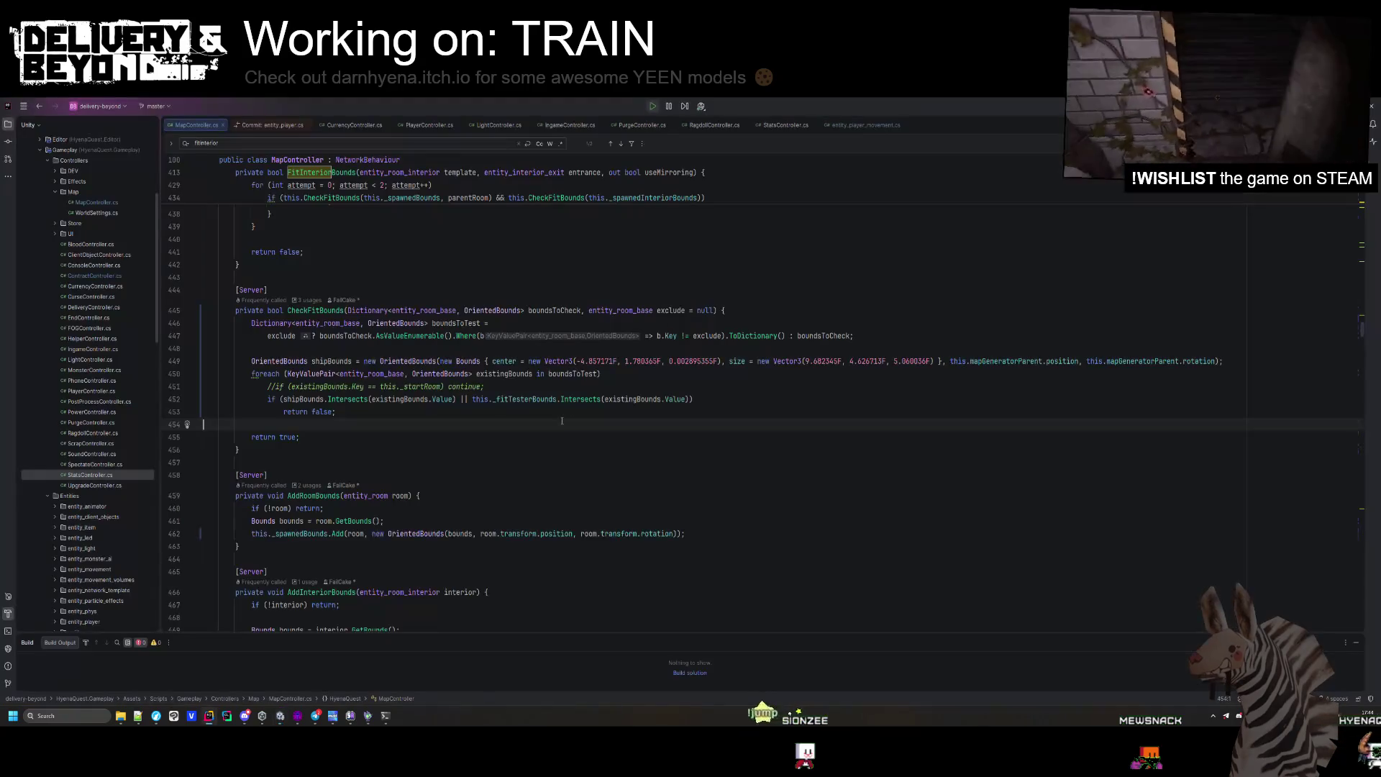
Undo the earlier line-452 edit and the code cleanup in CheckFitBounds.
{"action": "key", "text": "ctrl+z"}
{"action": "key", "text": "ctrl+z"}
{"action": "key", "text": "ctrl+z"}
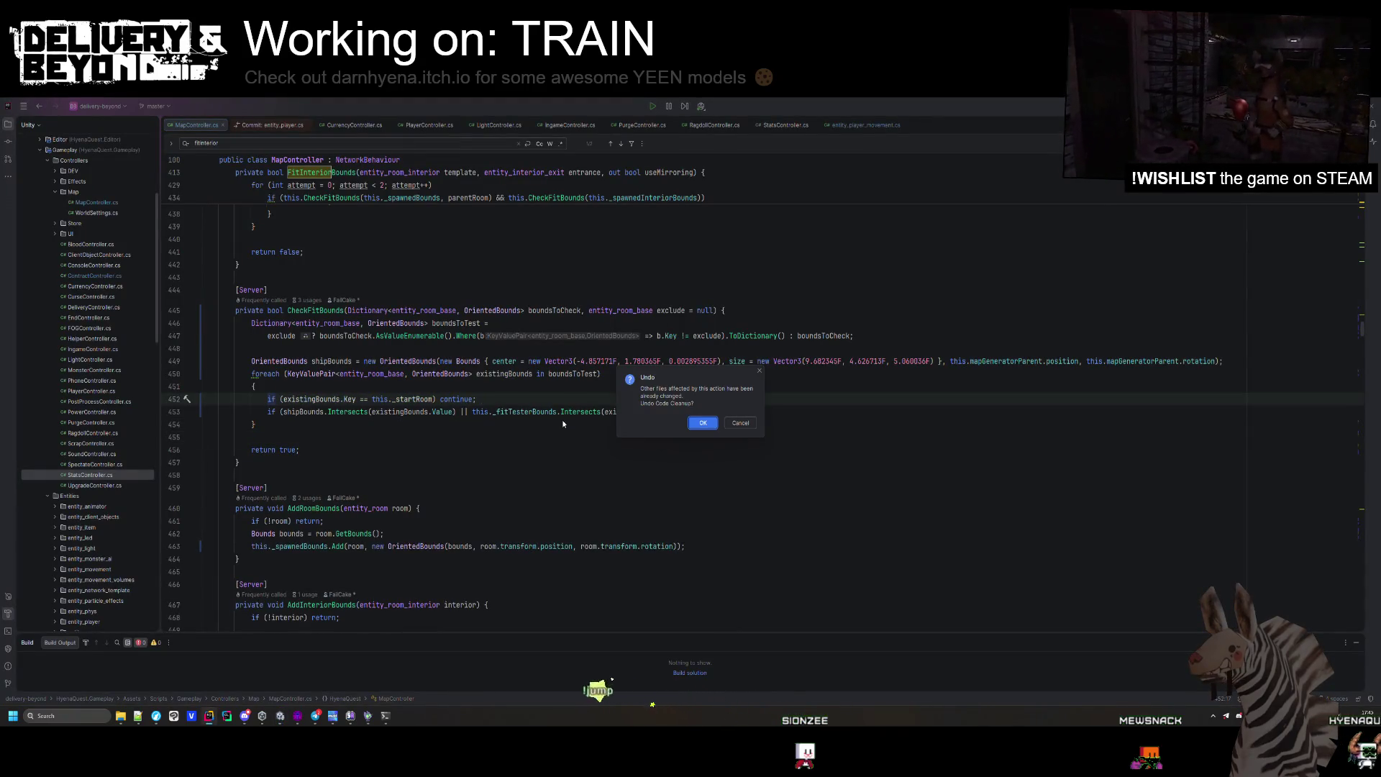
{"action": "key", "text": "Return"}
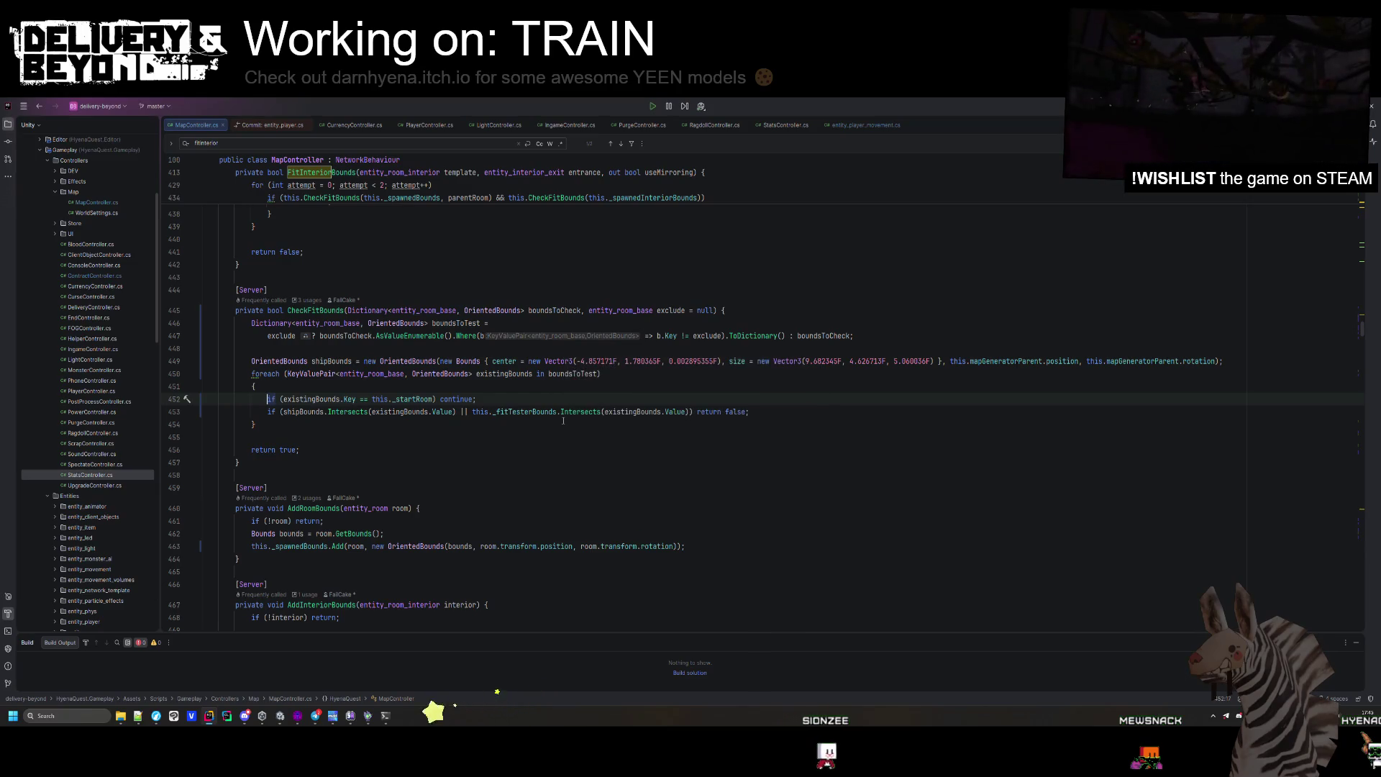
{"action": "key", "text": "ctrl+z"}
{"action": "key", "text": "Return"}
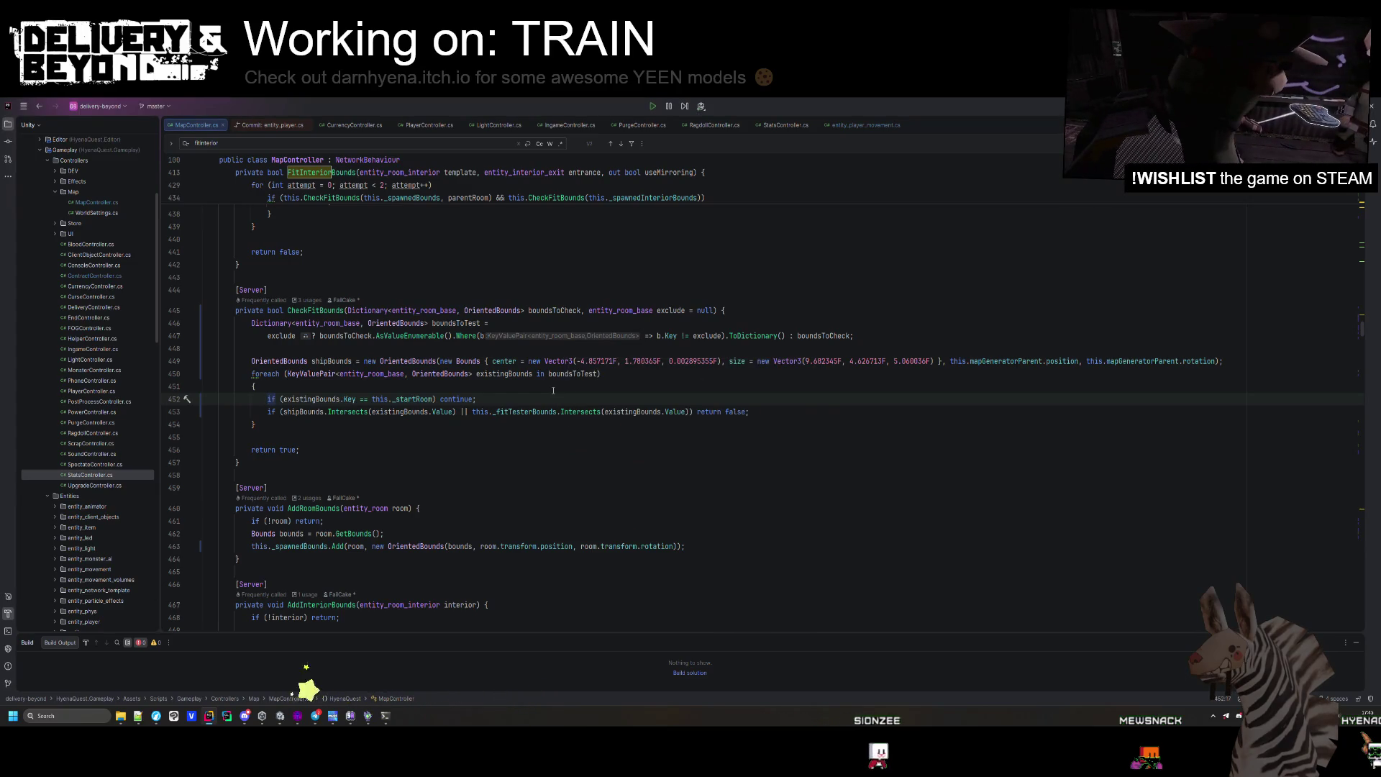
{"action": "left_click", "coordinate": [324, 411]}
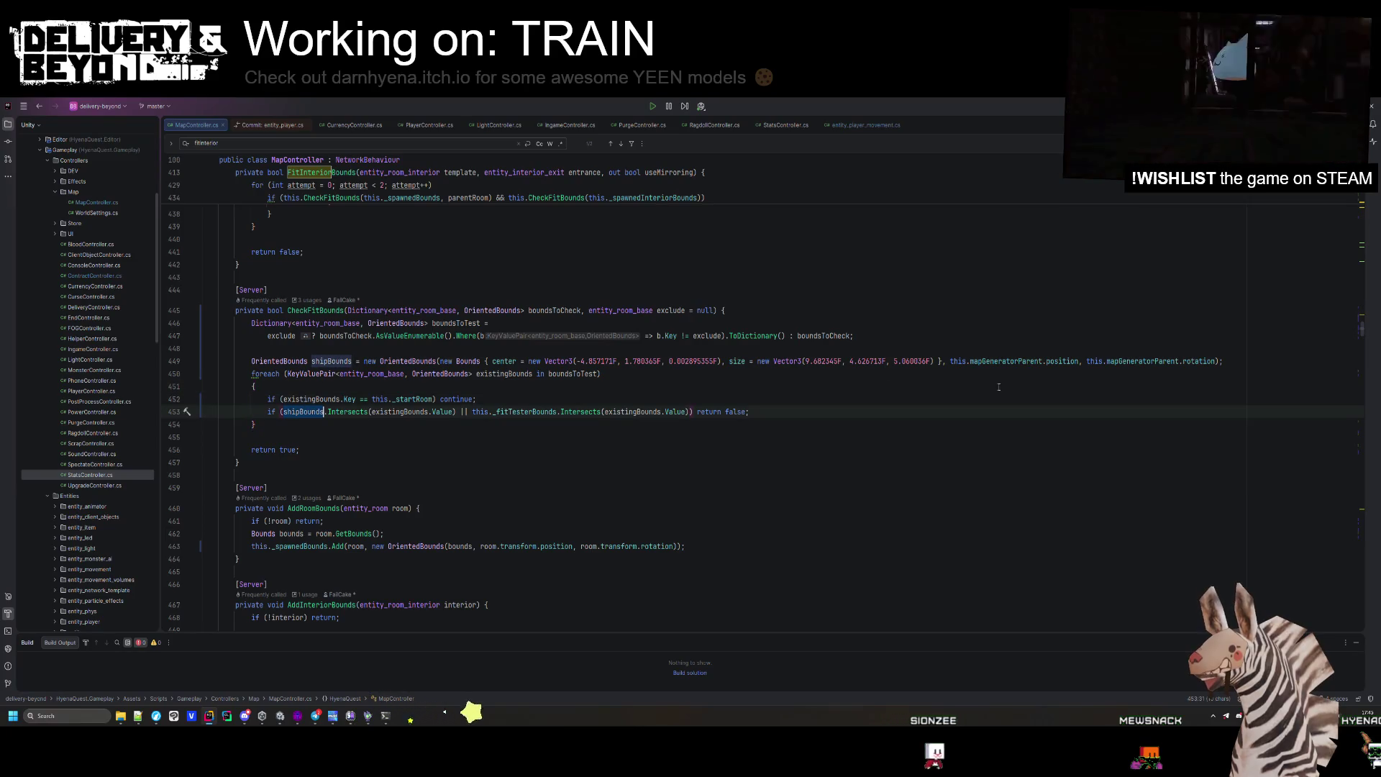
{"action": "key", "text": "ctrl+w"}
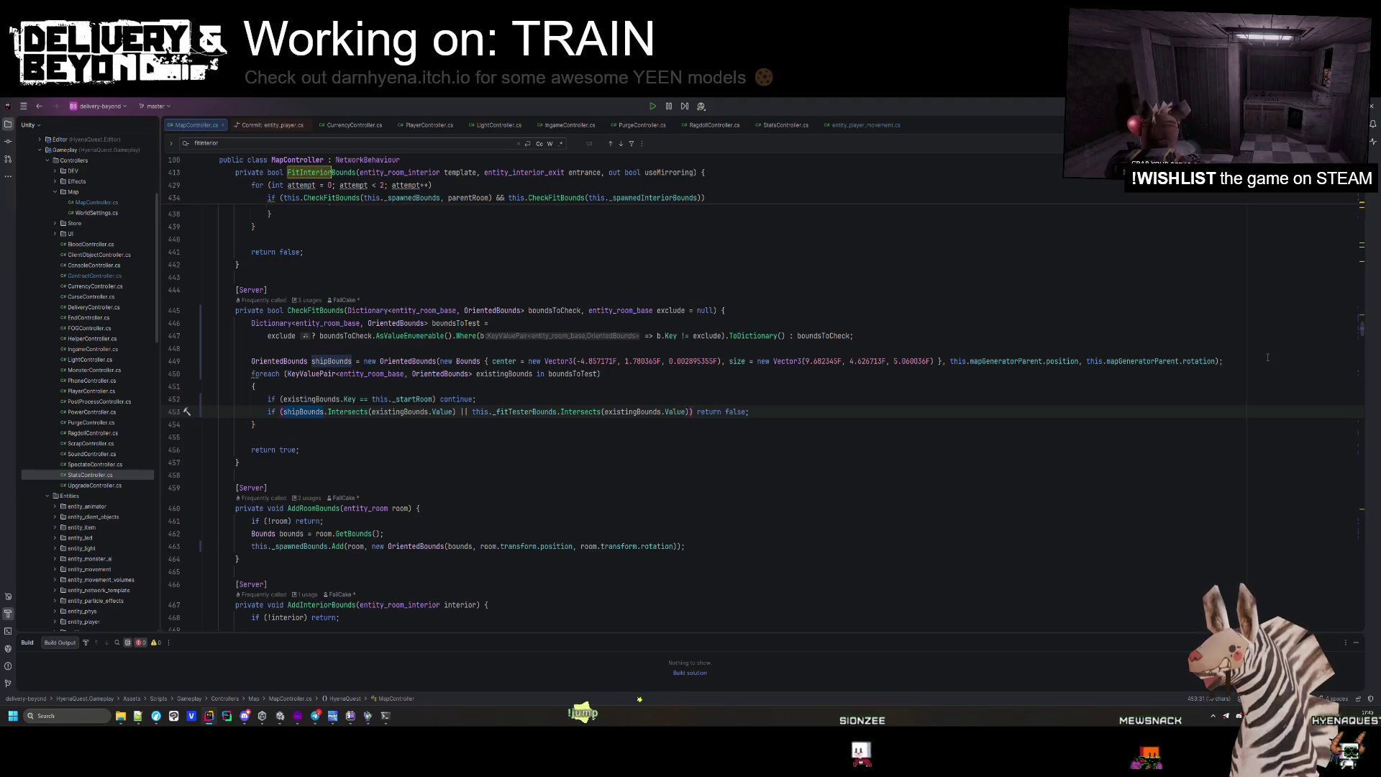
Comment out the shipBounds declaration, block-comment its Intersects test, and comment out the start-room skip.
{"action": "left_click", "coordinate": [253, 361]}
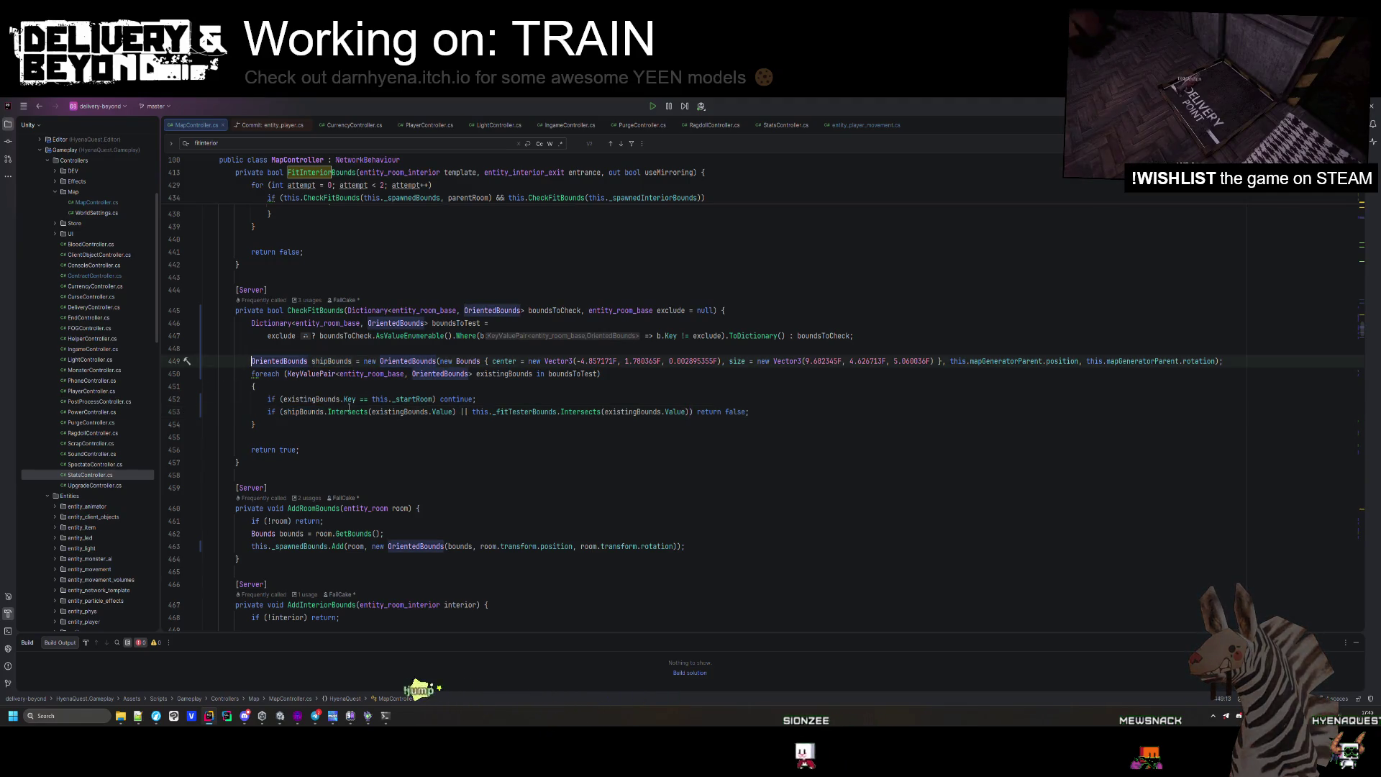
{"action": "key", "text": "ctrl+slash"}
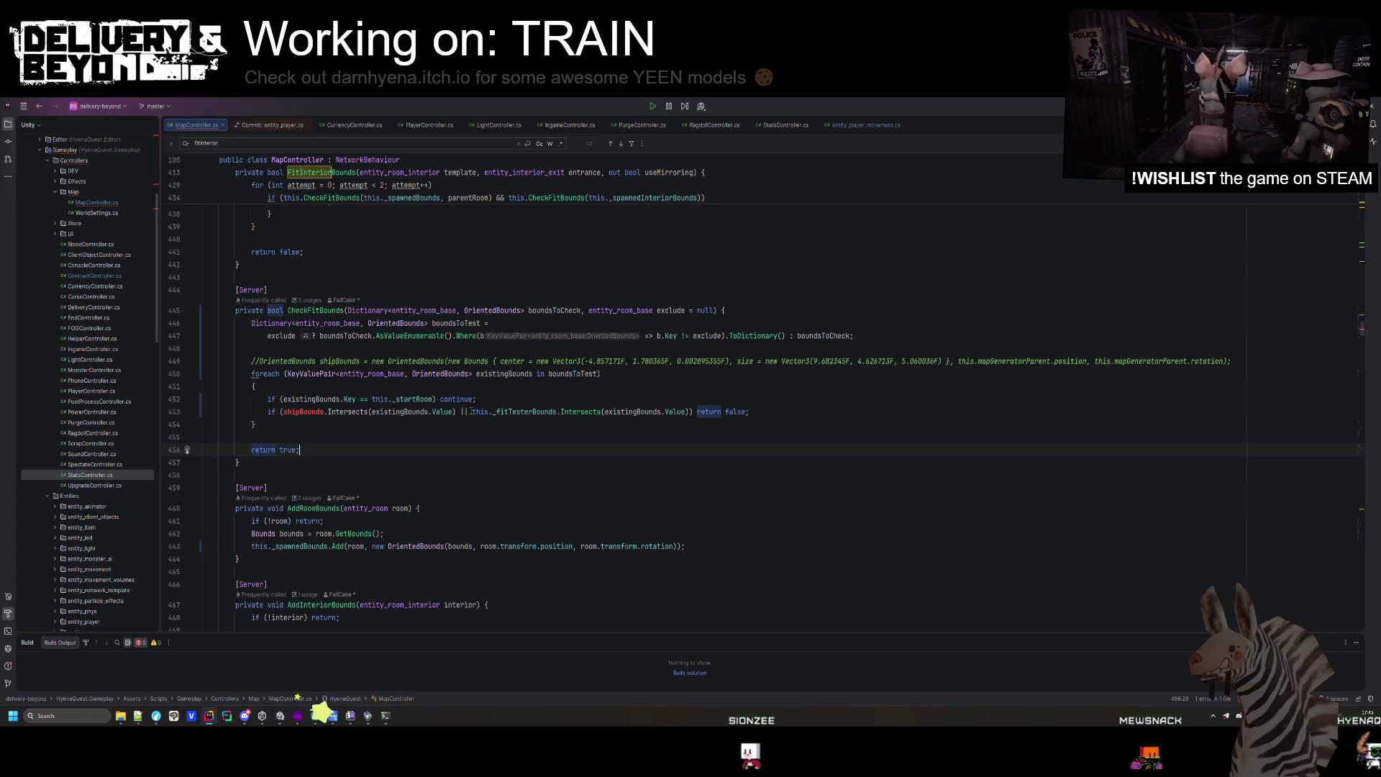
{"action": "left_click", "coordinate": [303, 412]}
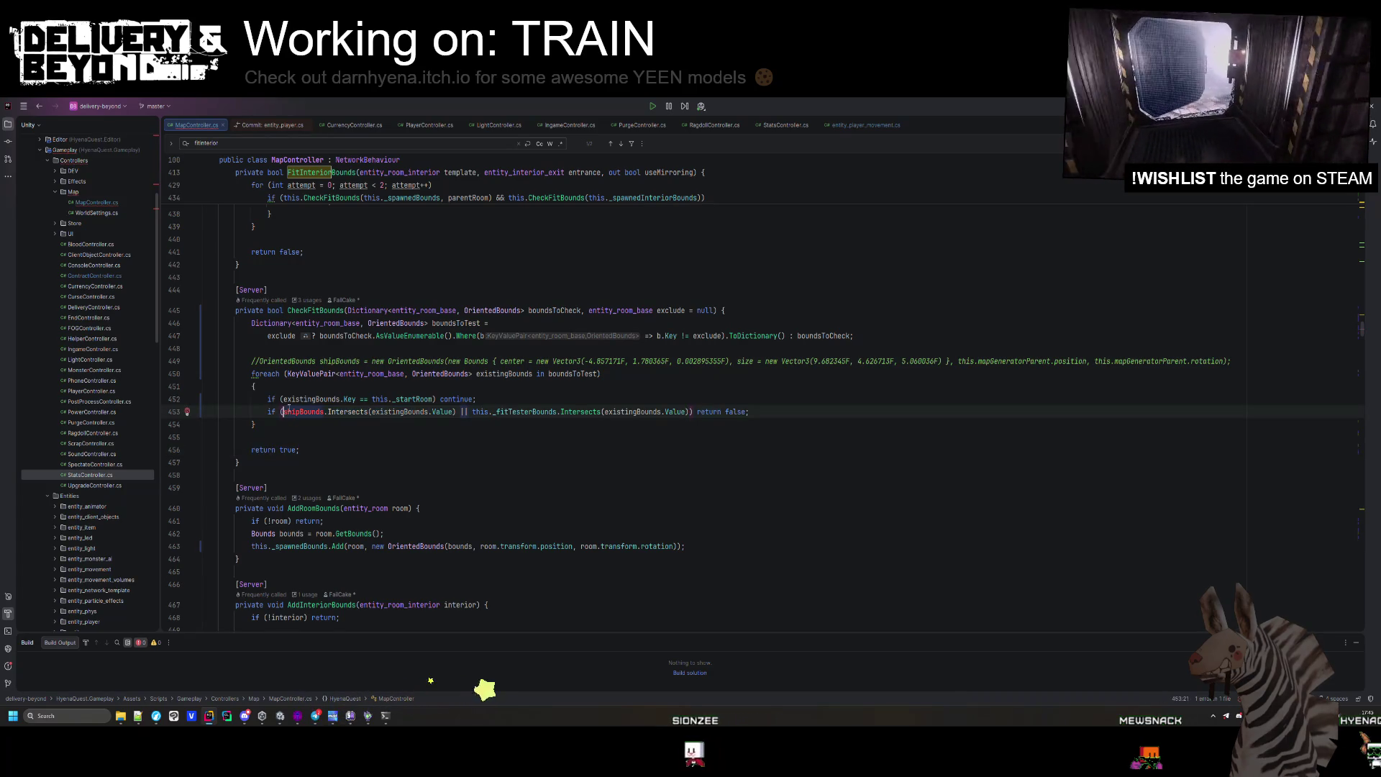
{"action": "left_click_drag", "start_coordinate": [281, 411], "coordinate": [480, 412]}
{"action": "key", "text": "ctrl+shift+slash"}
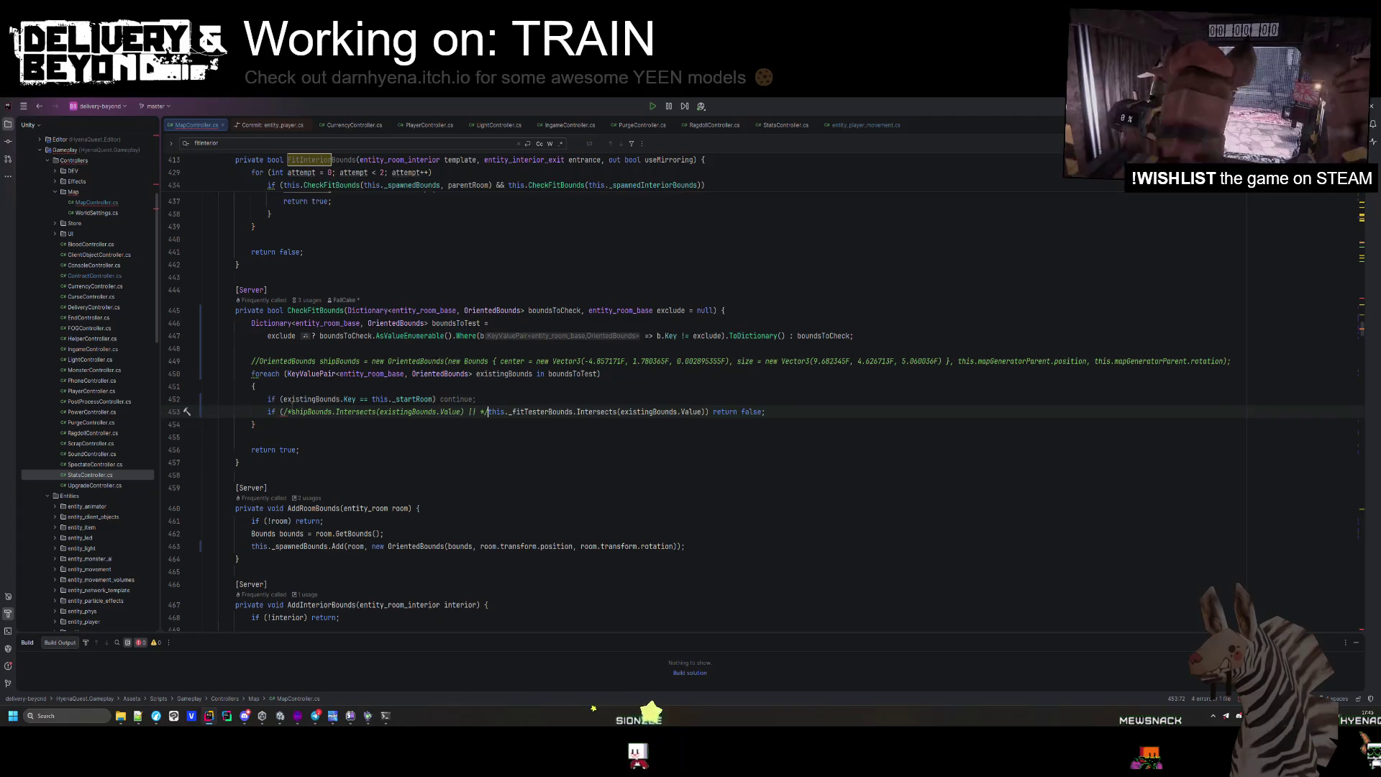
{"action": "left_click", "coordinate": [265, 399]}
{"action": "key", "text": "ctrl+slash"}
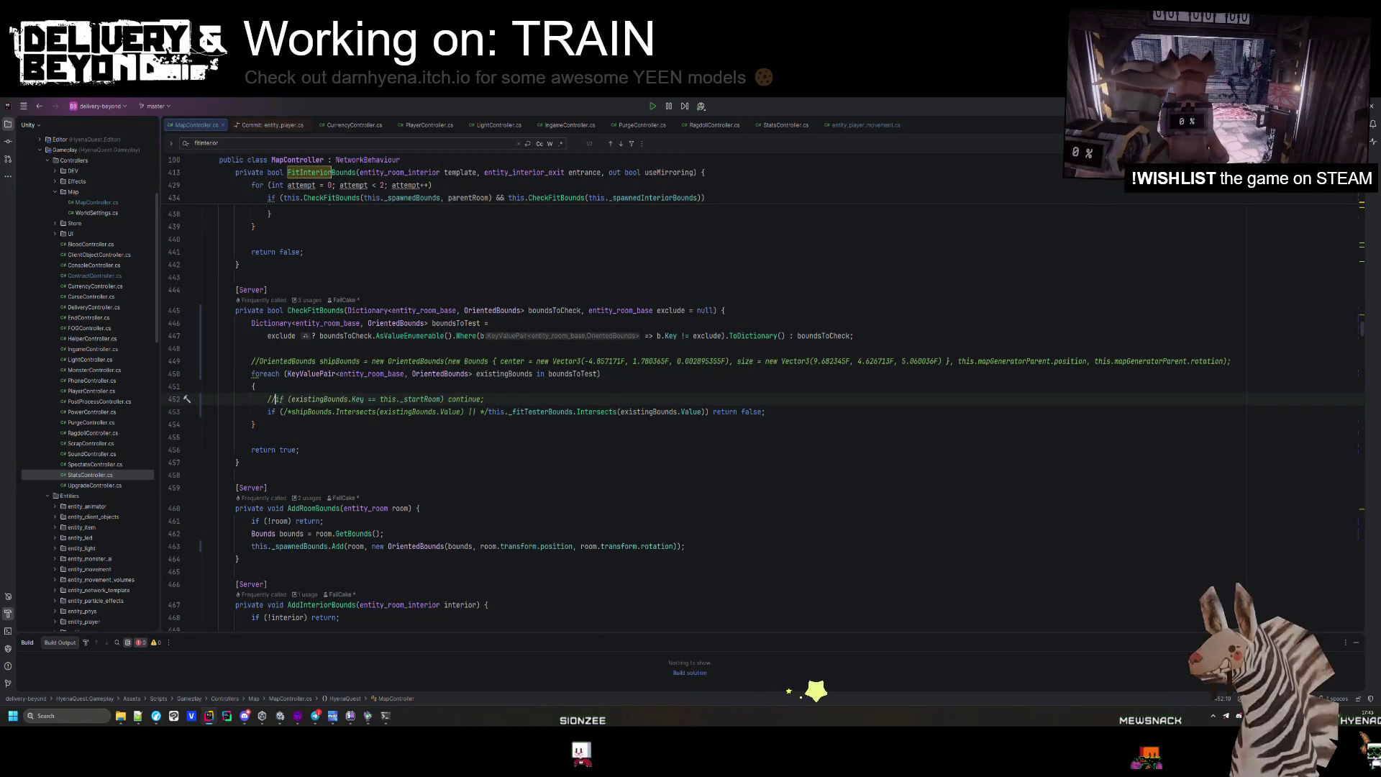
{"action": "key", "text": "ctrl+s"}
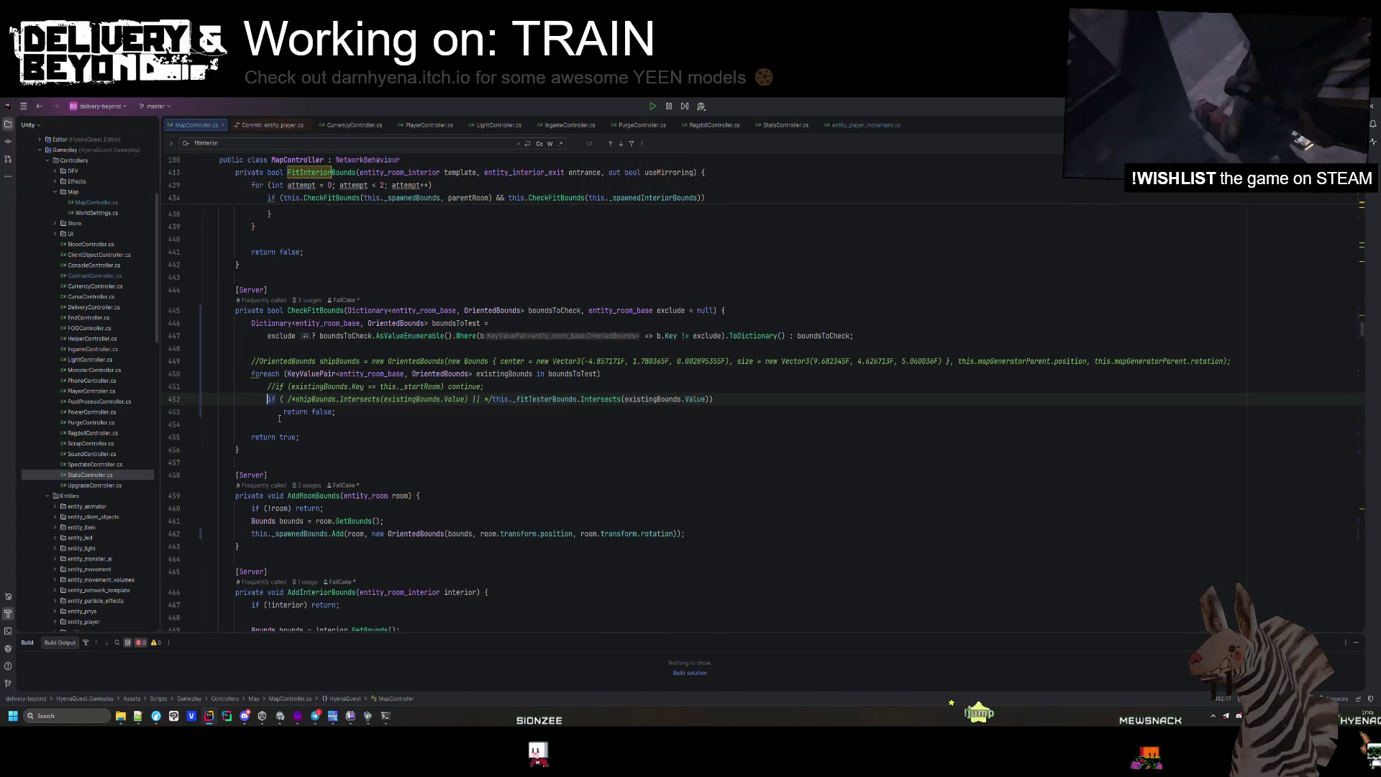
{"action": "key", "text": "alt+Tab"}
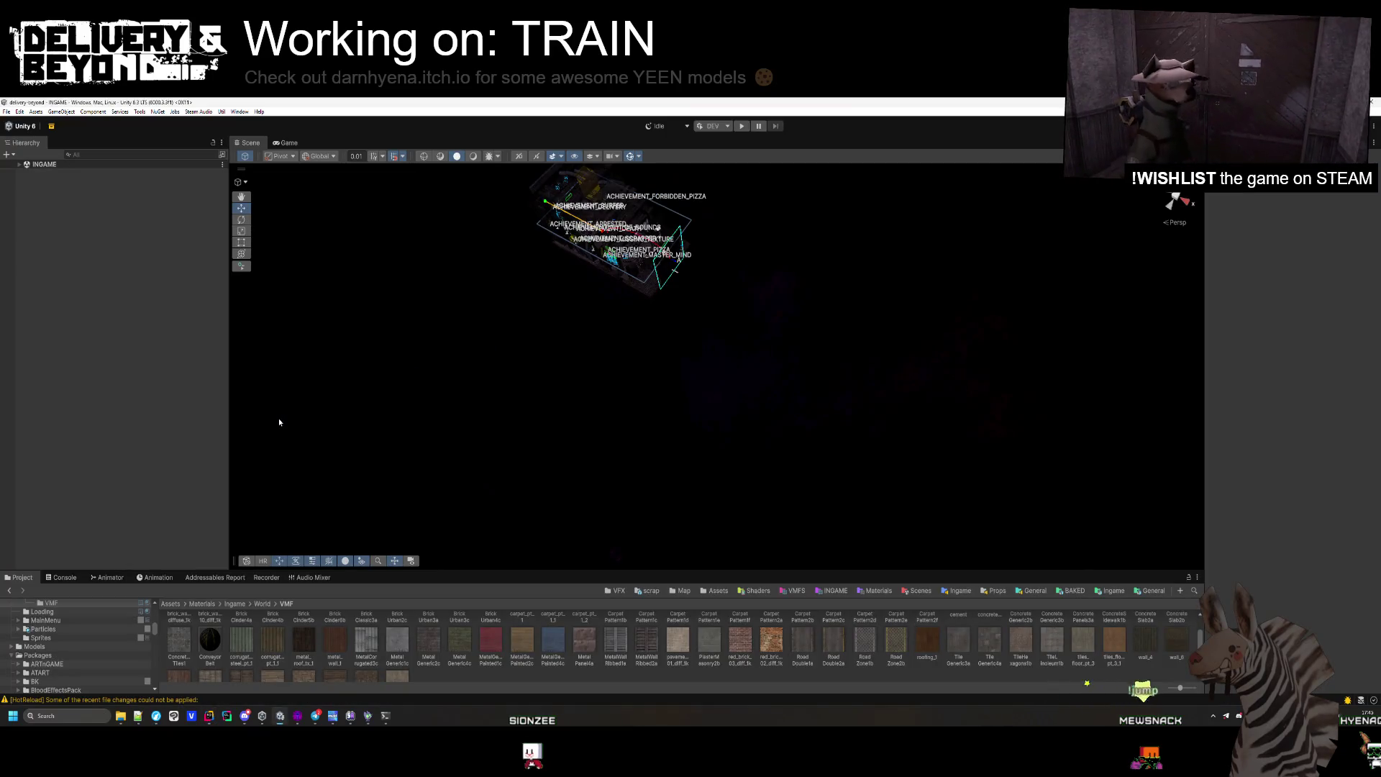
Browse the Project window to the Assets/Templates/Ingame/Map/City room templates.
{"action": "key", "text": "f"}
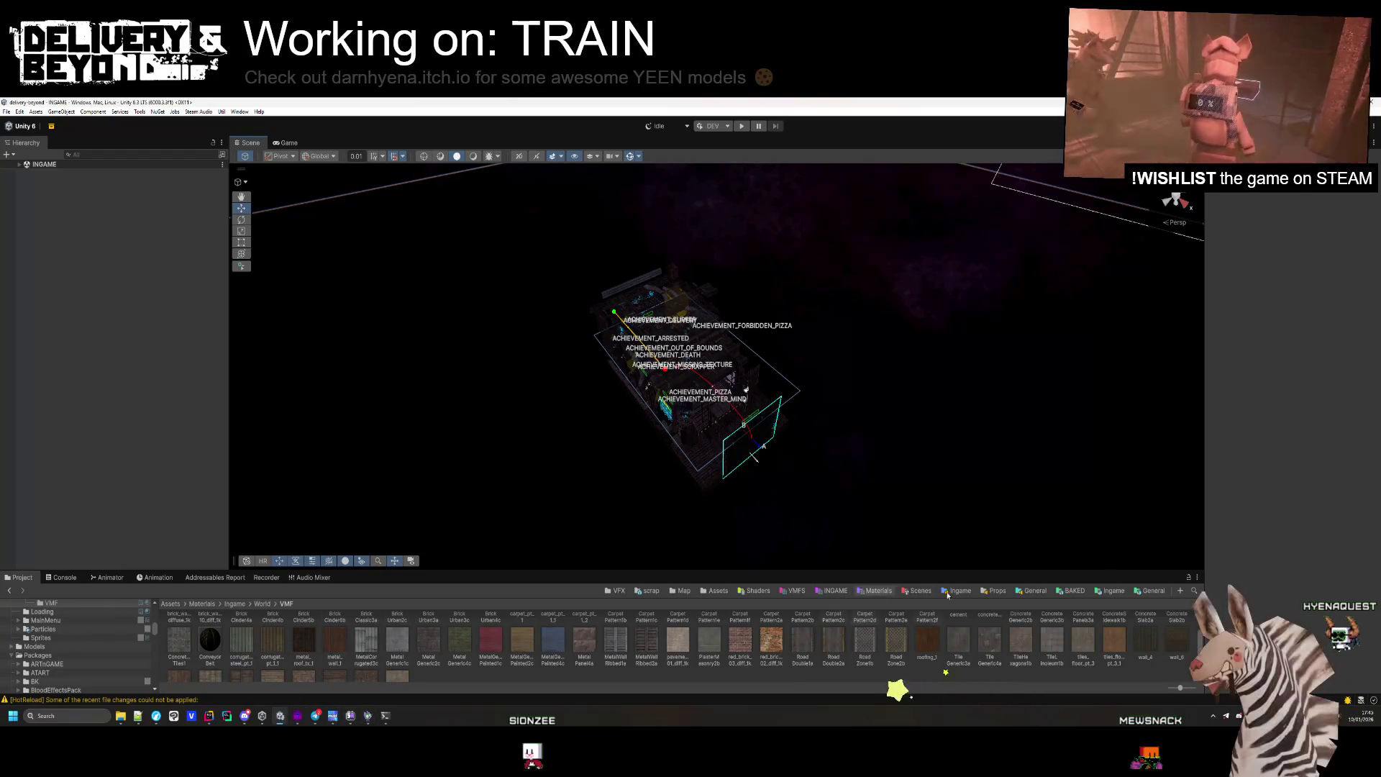
{"action": "left_click", "coordinate": [1110, 590]}
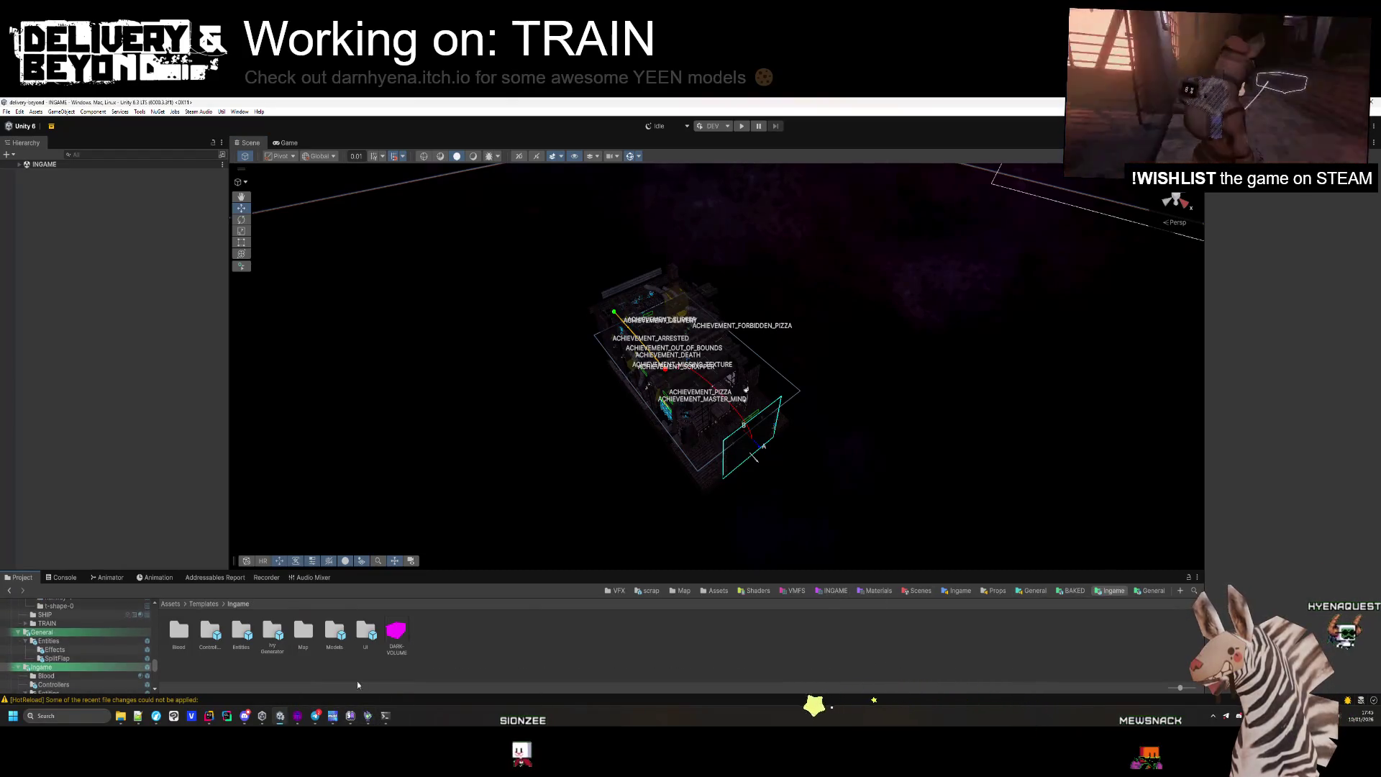
{"action": "double_click", "coordinate": [303, 633]}
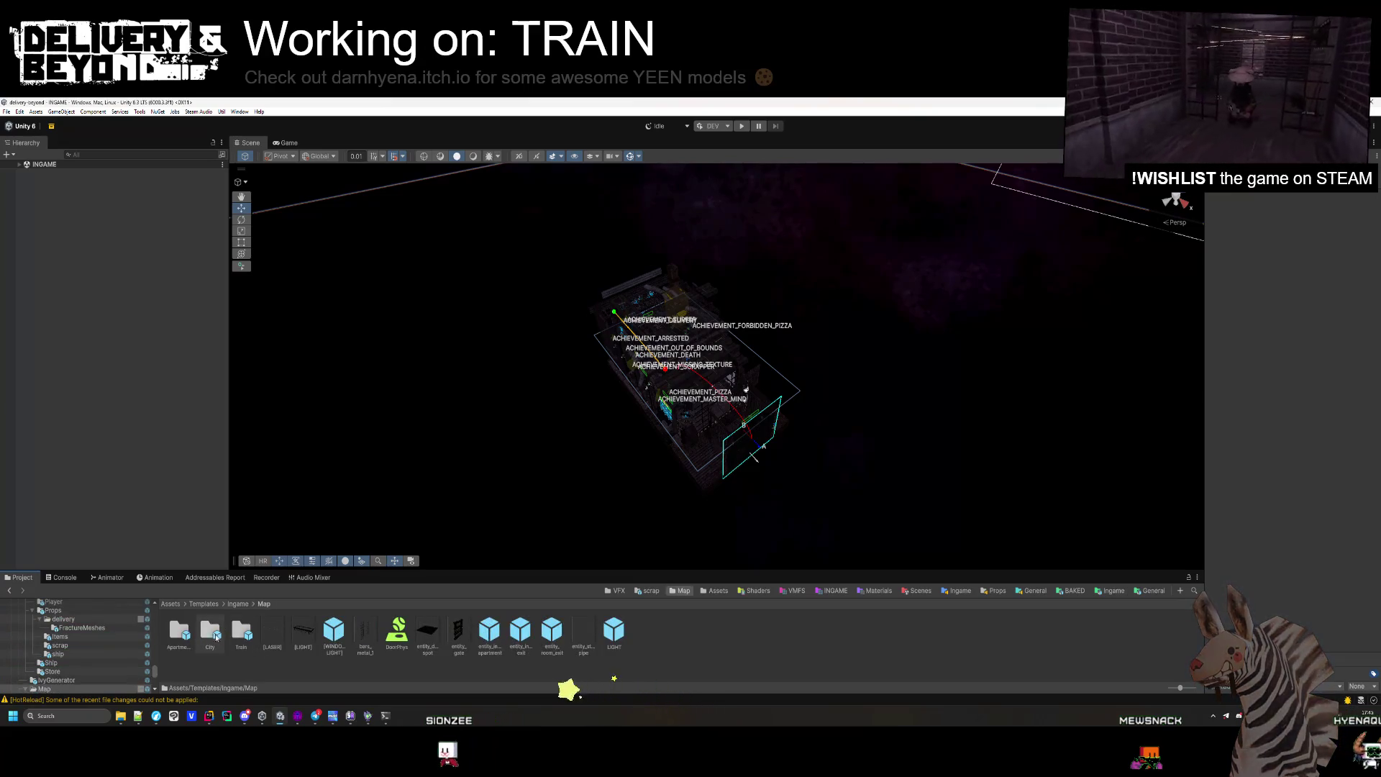
{"action": "double_click", "coordinate": [216, 637]}
{"action": "left_click", "coordinate": [51, 688]}
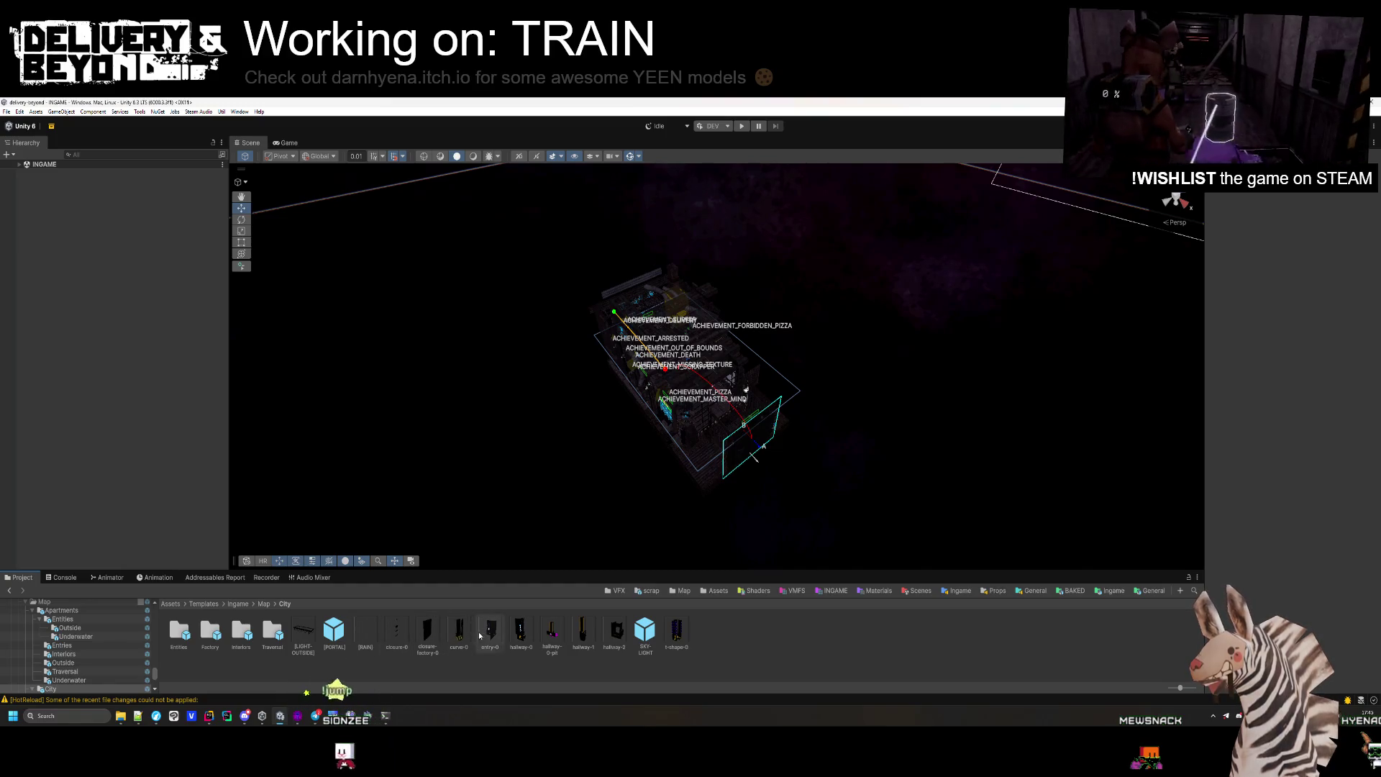
Open the entry-0 prefab, frame the whole room, and inspect its VOLUMETRIC sky light.
{"action": "double_click", "coordinate": [492, 633]}
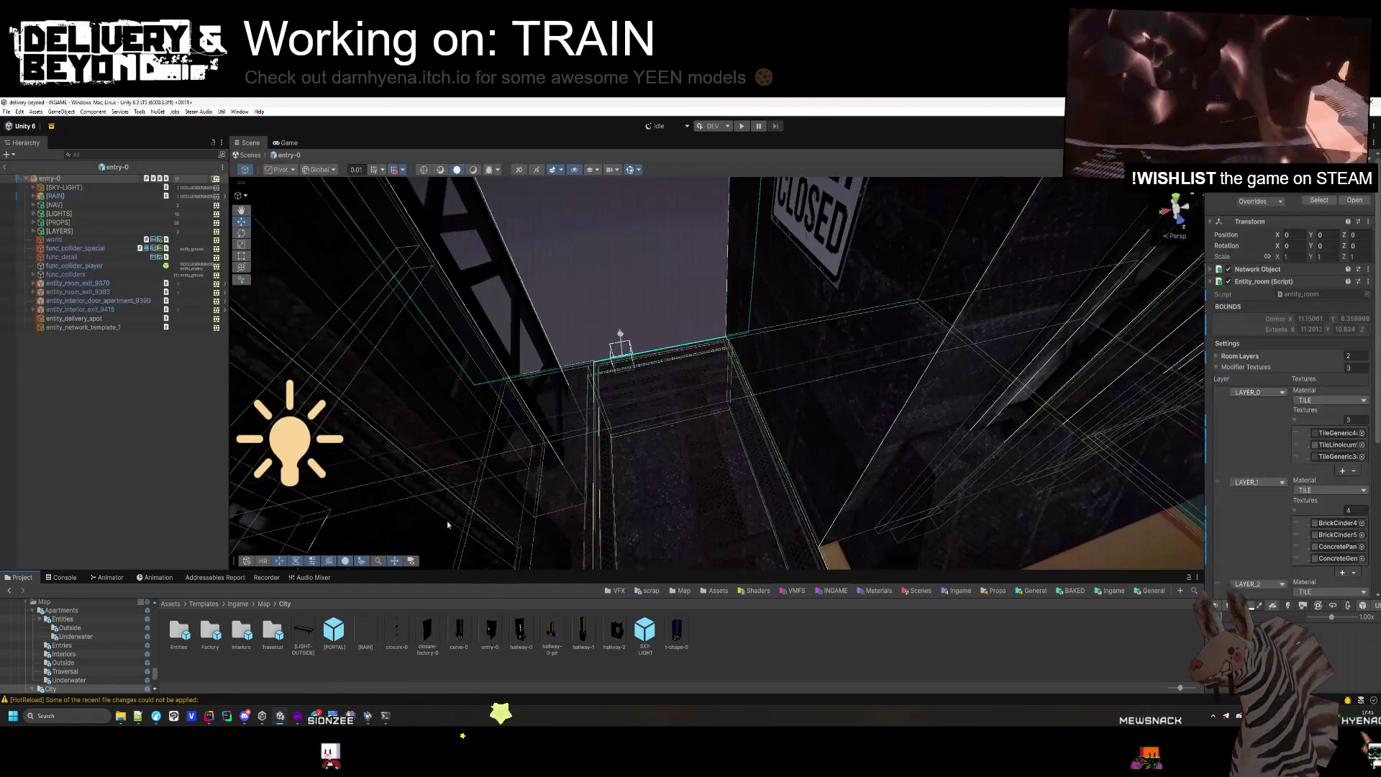
{"action": "left_click", "coordinate": [85, 178]}
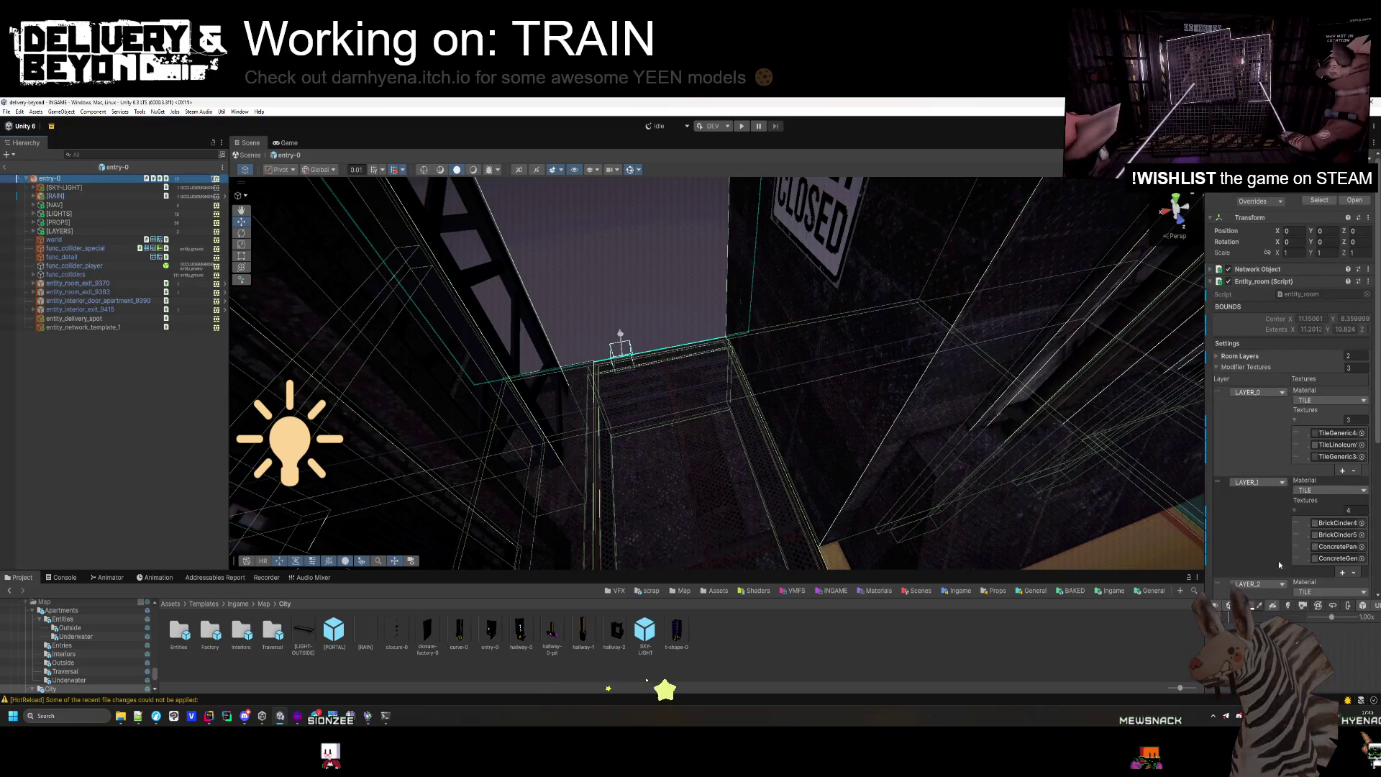
{"action": "left_click", "coordinate": [1217, 368]}
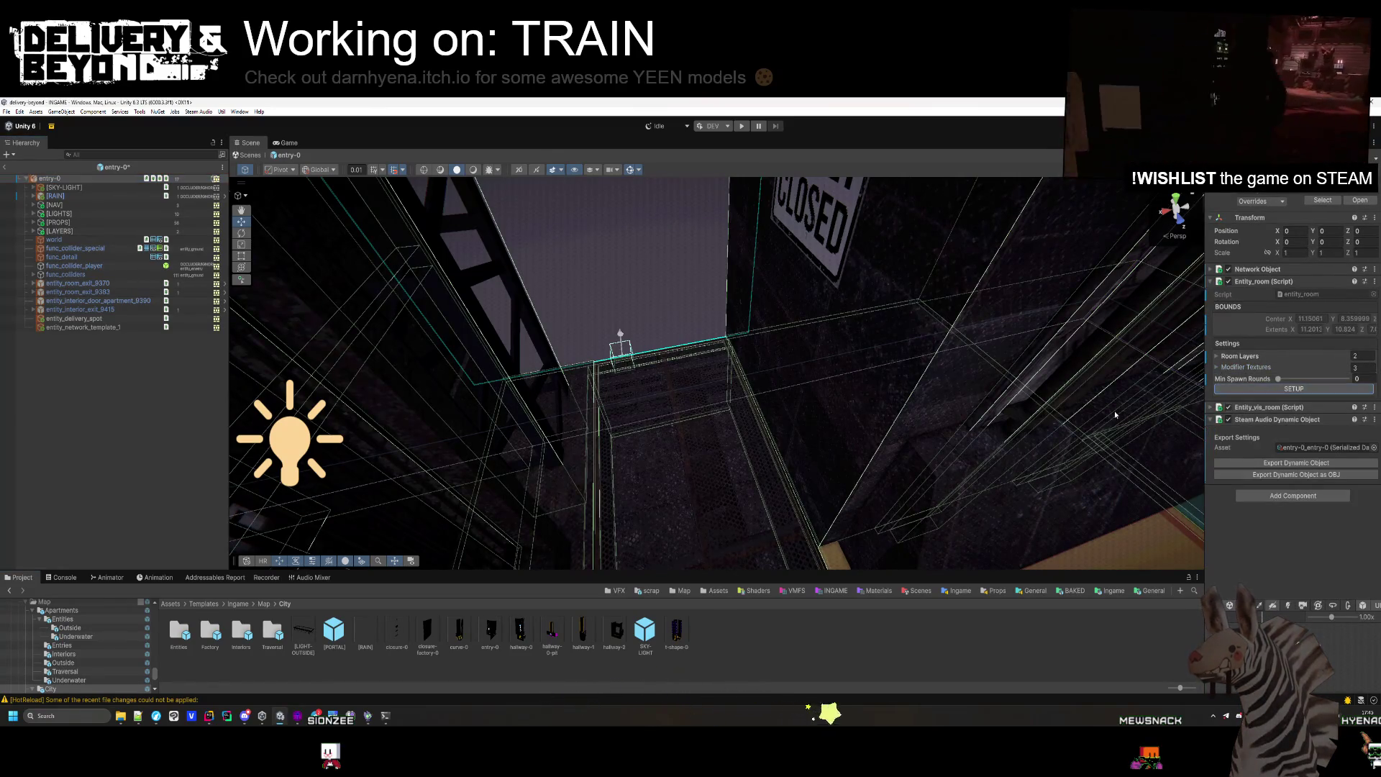
{"action": "key", "text": "f"}
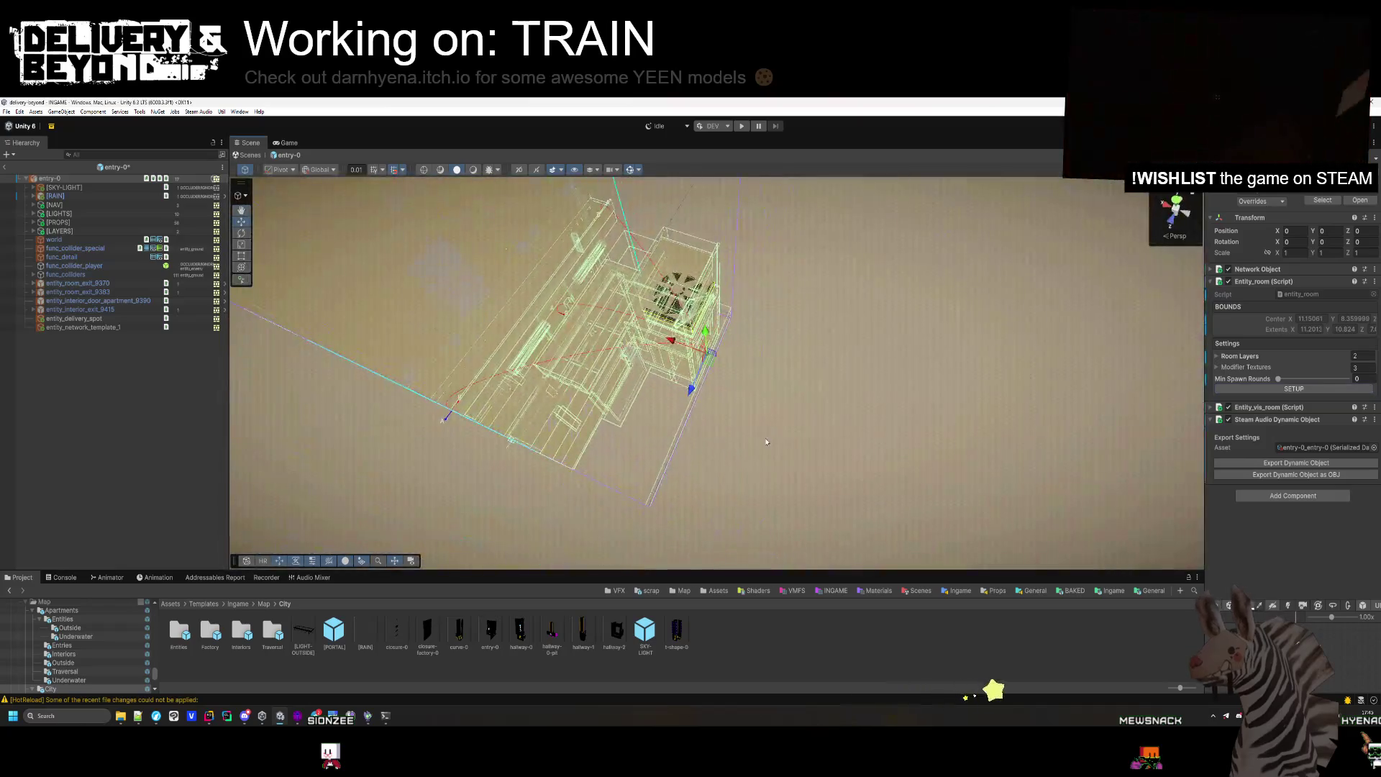
{"action": "left_click", "coordinate": [765, 437]}
{"action": "key", "text": "f"}
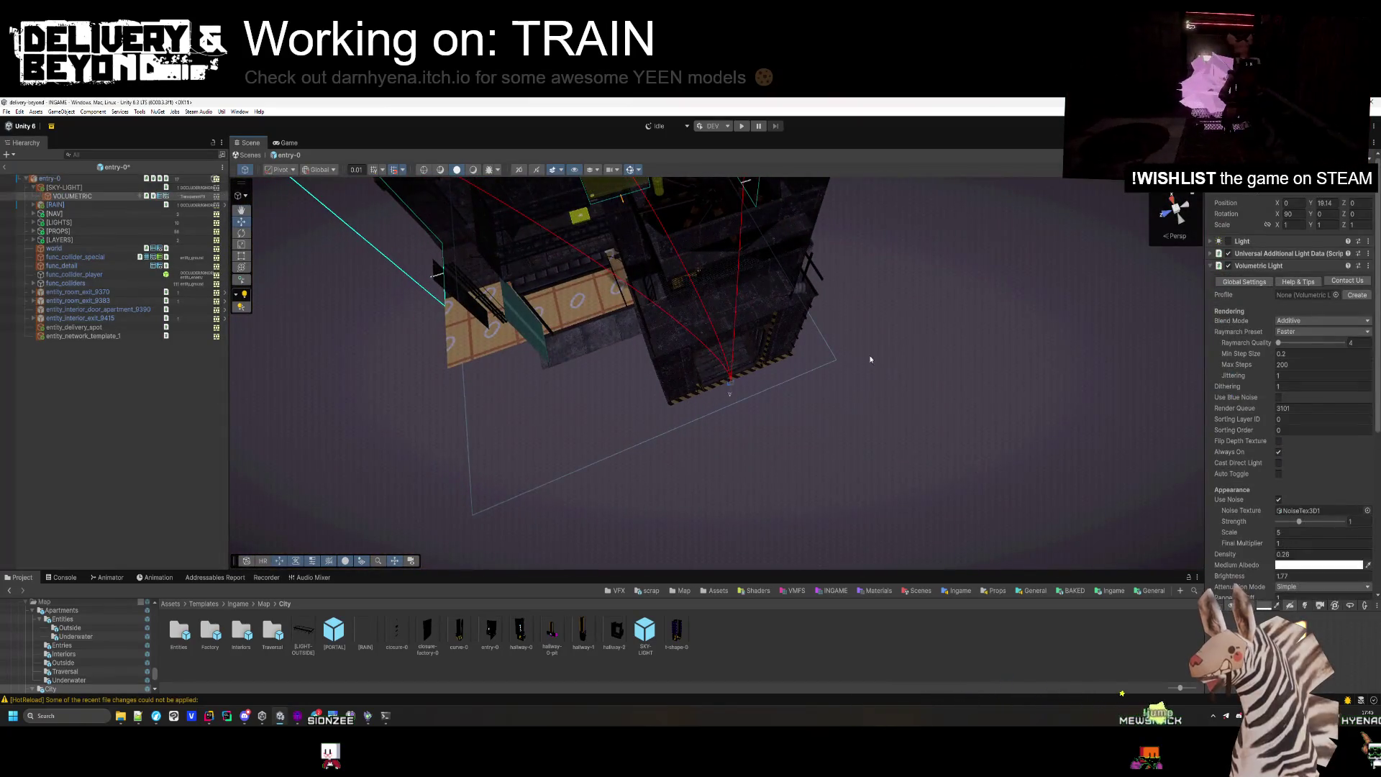
{"action": "mouse_move", "coordinate": [870, 359]}
{"action": "left_mouse_down"}
{"action": "mouse_move", "coordinate": [931, 386]}
{"action": "mouse_move", "coordinate": [649, 293]}
{"action": "mouse_move", "coordinate": [568, 493]}
{"action": "left_mouse_up"}
Switch to Hammer++ and load the outside/entry-0.vmf map.
{"action": "left_click", "coordinate": [281, 715]}
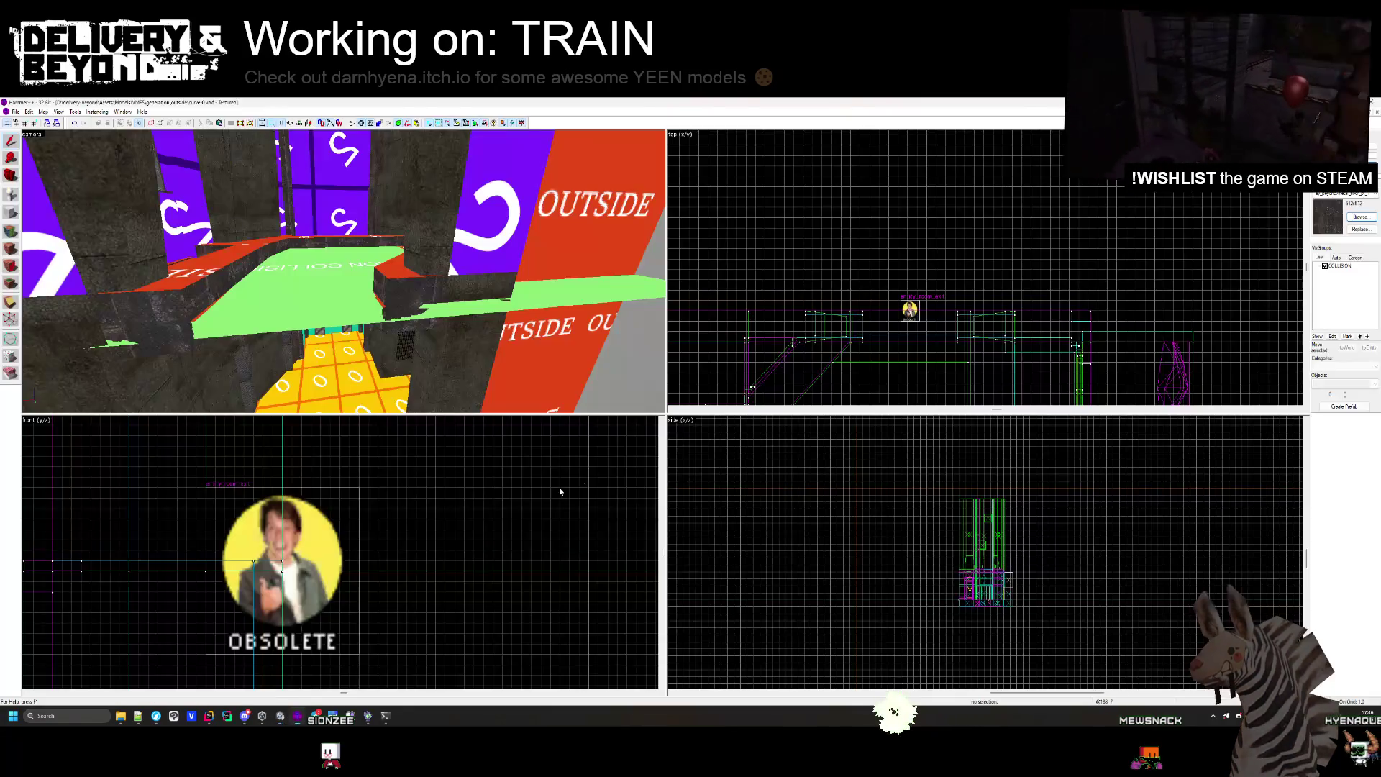
{"action": "left_click_drag", "start_coordinate": [343, 271], "coordinate": [454, 318]}
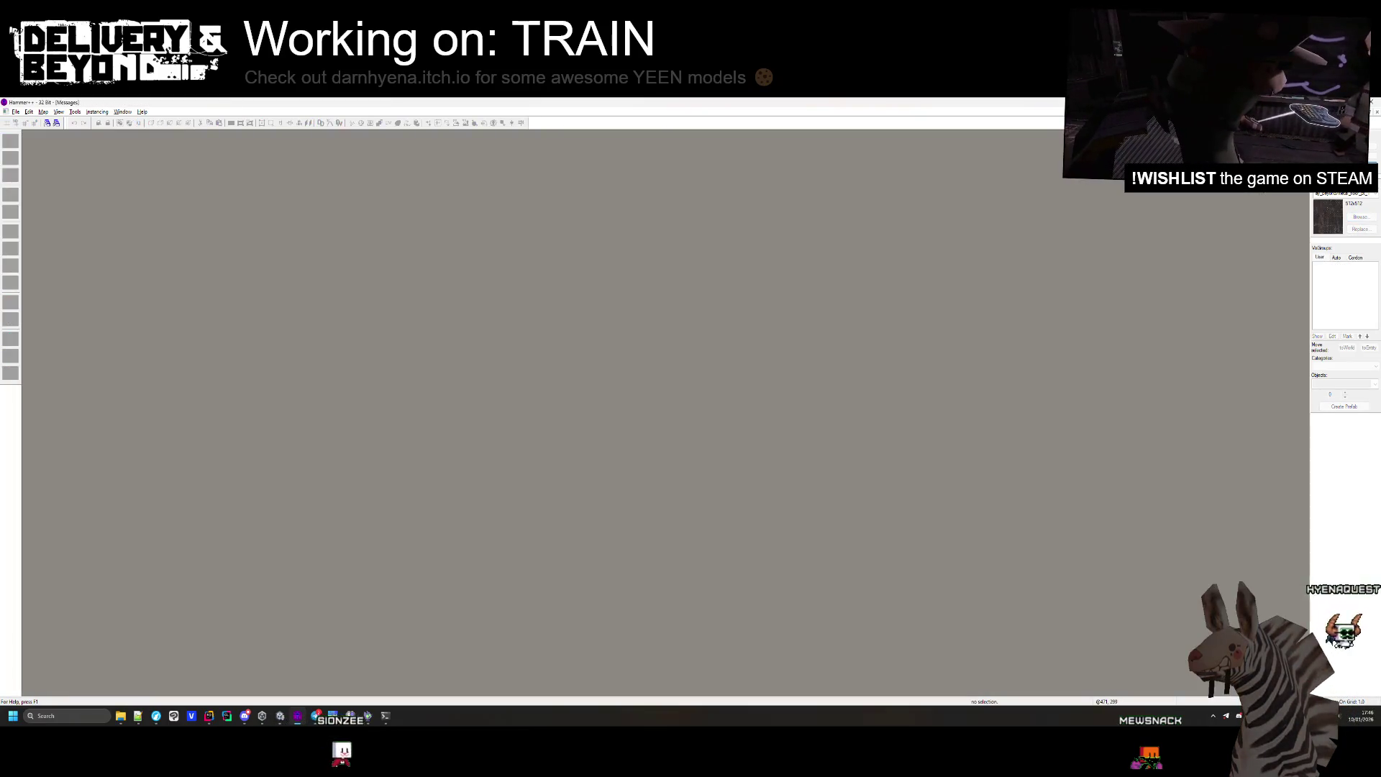
{"action": "left_click", "coordinate": [15, 111]}
{"action": "left_click", "coordinate": [32, 137]}
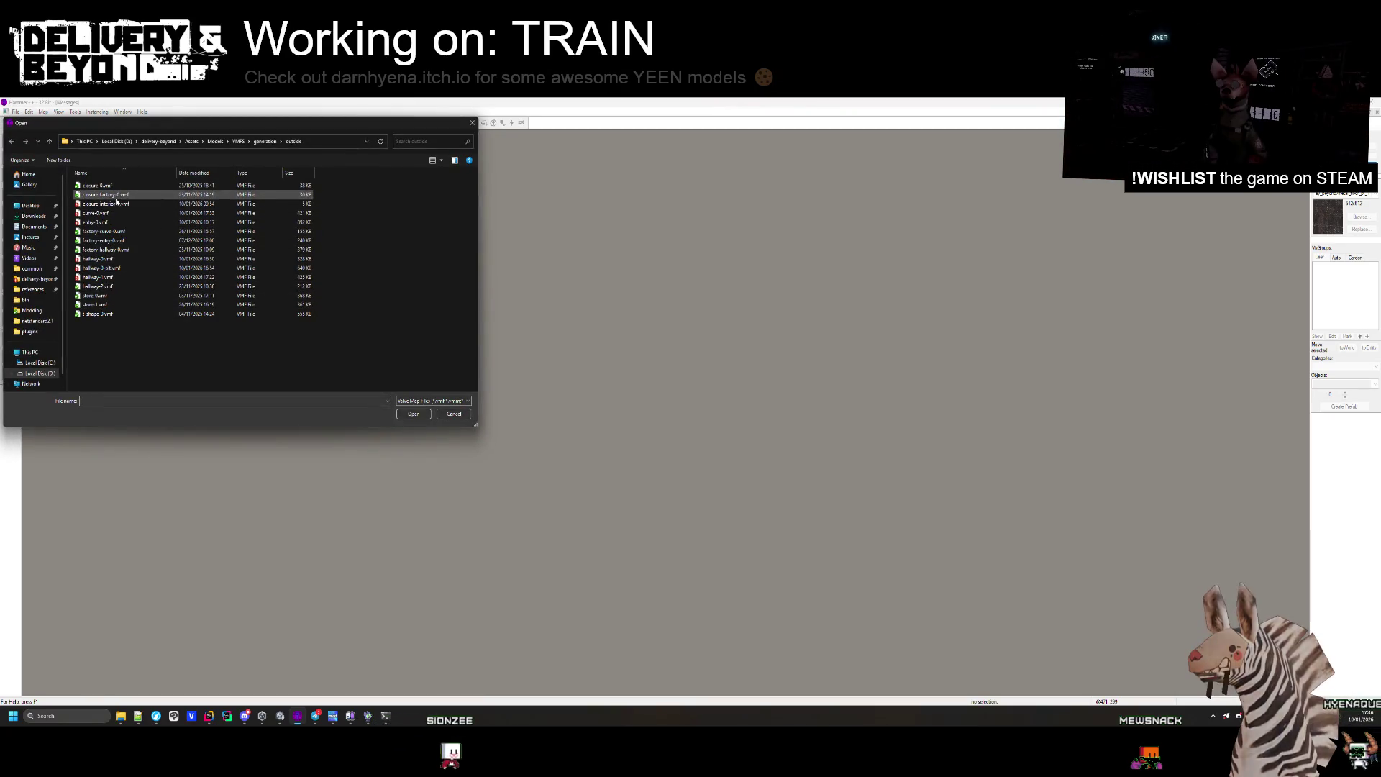
{"action": "double_click", "coordinate": [115, 222]}
{"action": "key", "text": "z"}
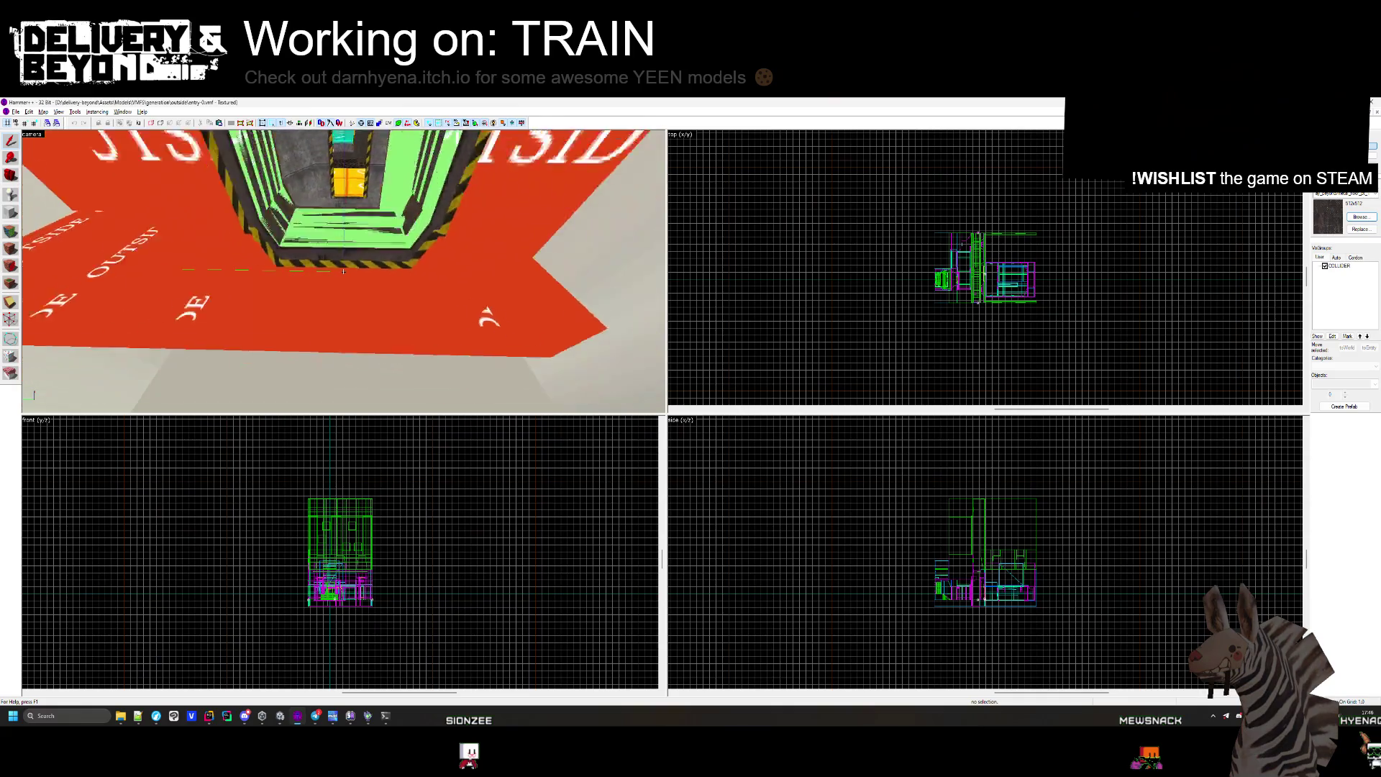
{"action": "scroll", "coordinate": [348, 259], "scroll_direction": "down", "scroll_amount": 5}
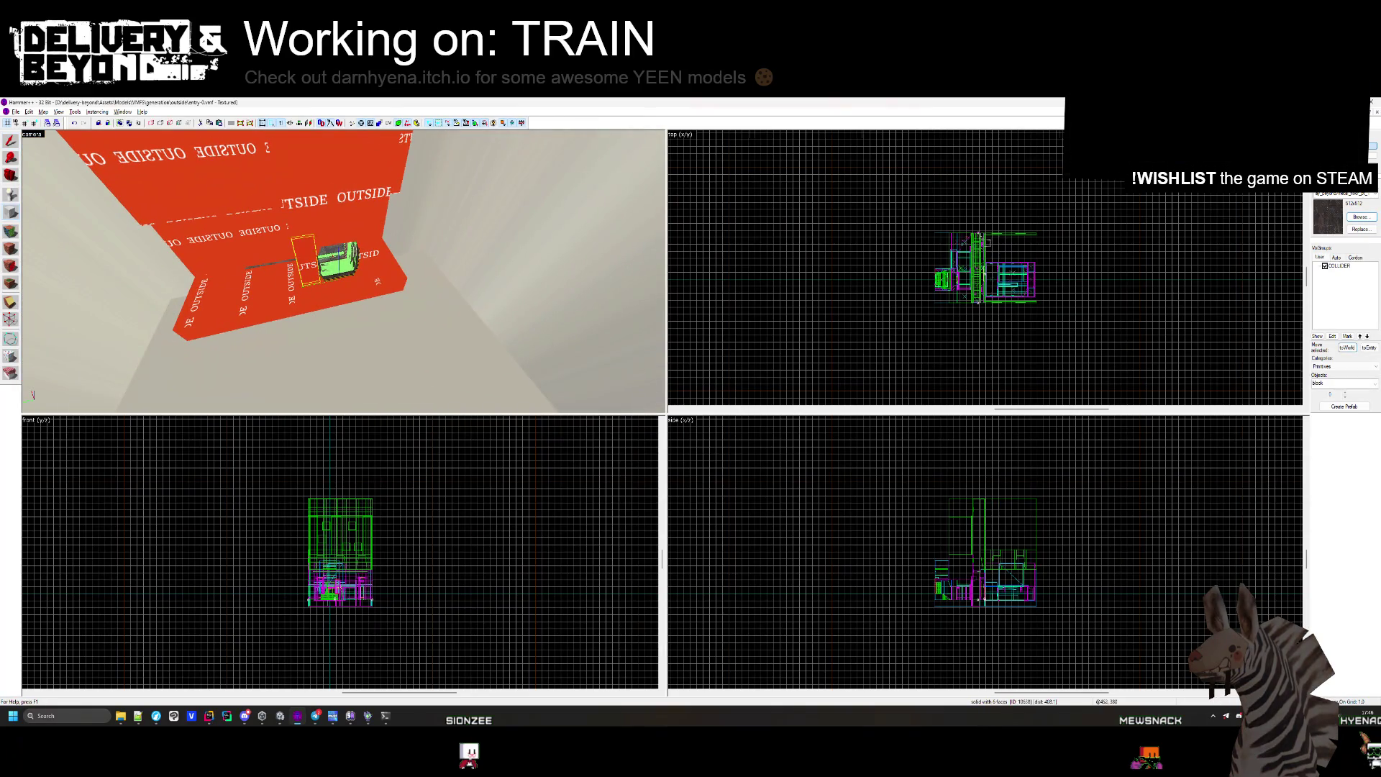
{"action": "scroll", "coordinate": [986, 267], "scroll_direction": "up", "scroll_amount": 2}
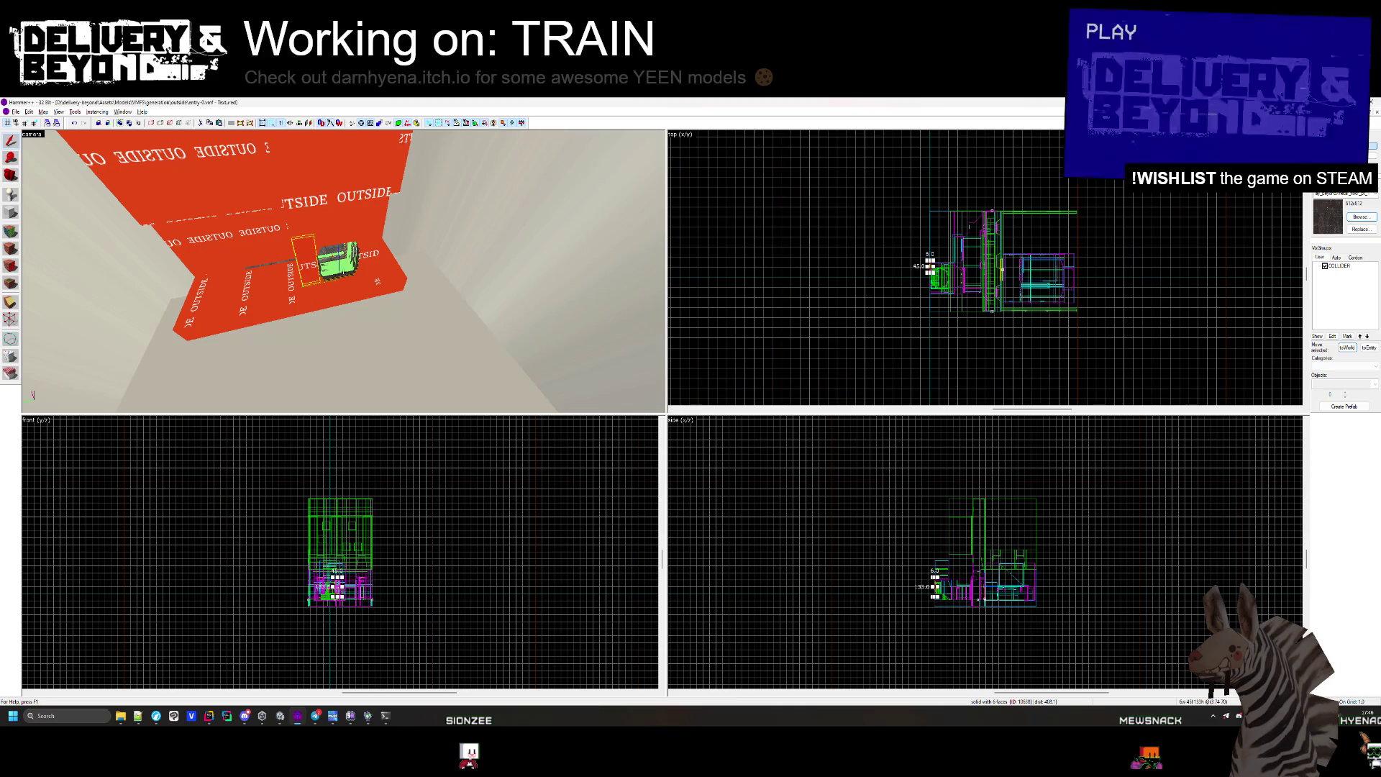
{"action": "scroll", "coordinate": [343, 272], "scroll_direction": "up", "scroll_amount": 6}
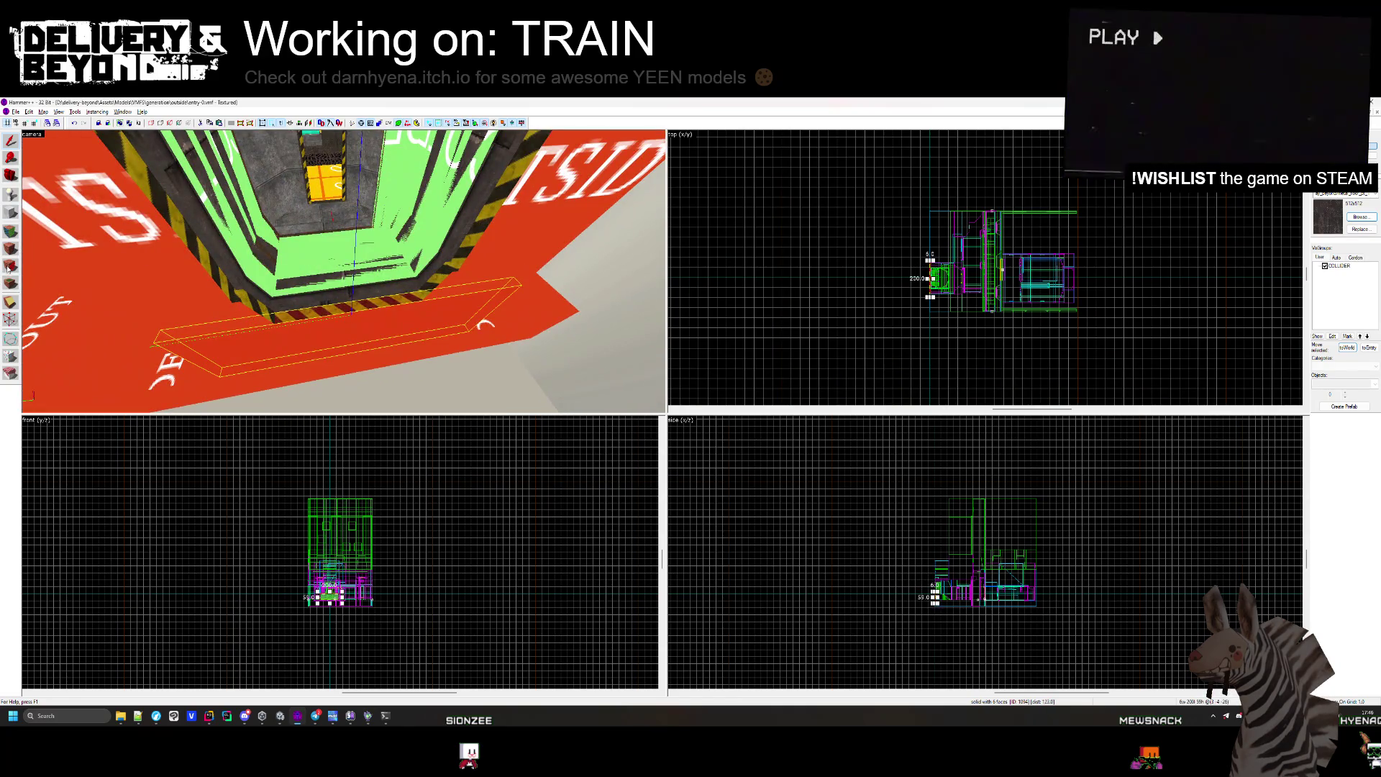
Check the delivery-beyond project folder in a file browser, then start opening another map.
{"action": "left_click", "coordinate": [120, 718]}
{"action": "left_click", "coordinate": [193, 398]}
{"action": "left_click", "coordinate": [176, 408]}
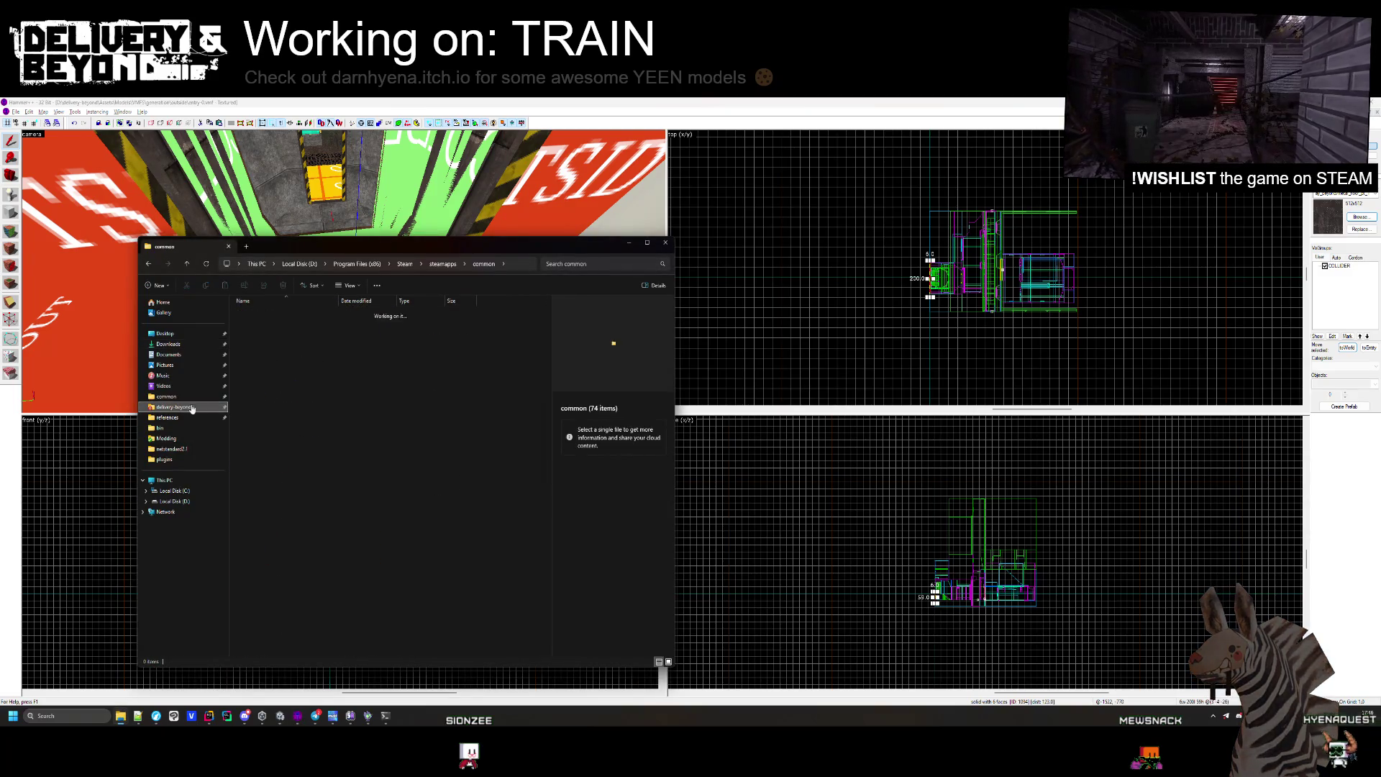
{"action": "left_click", "coordinate": [637, 250]}
{"action": "left_click", "coordinate": [1091, 236]}
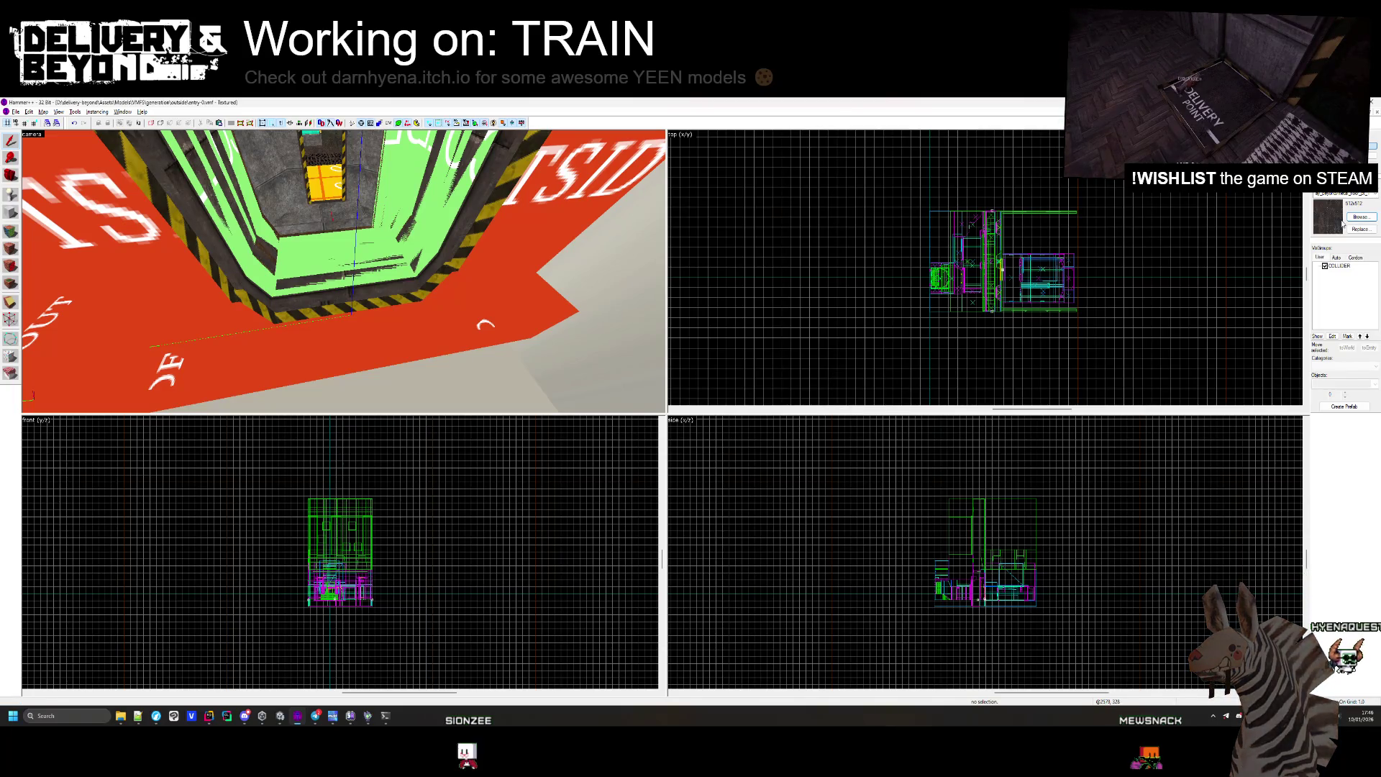
{"action": "left_click", "coordinate": [16, 112]}
{"action": "left_click", "coordinate": [25, 129]}
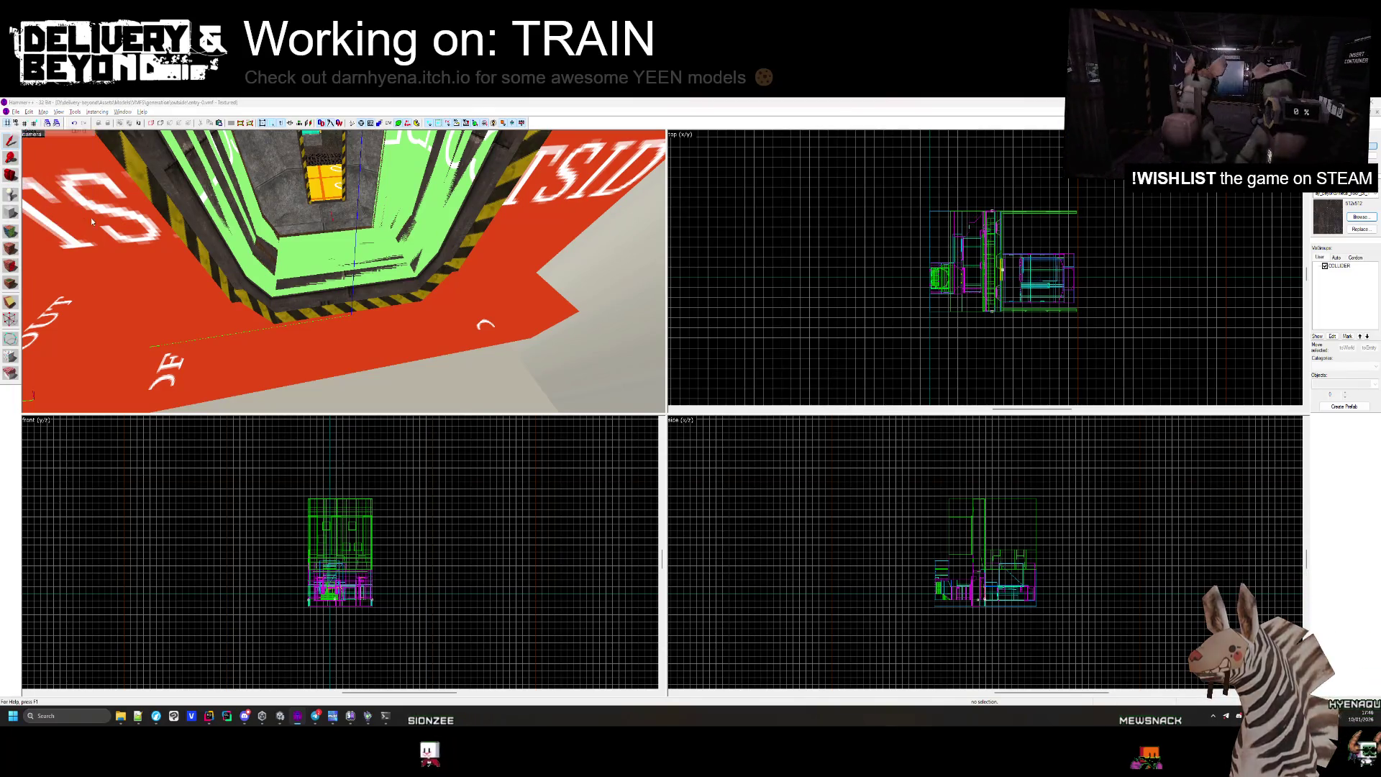
Open the spaceship map from the generation folder.
{"action": "left_click", "coordinate": [254, 141]}
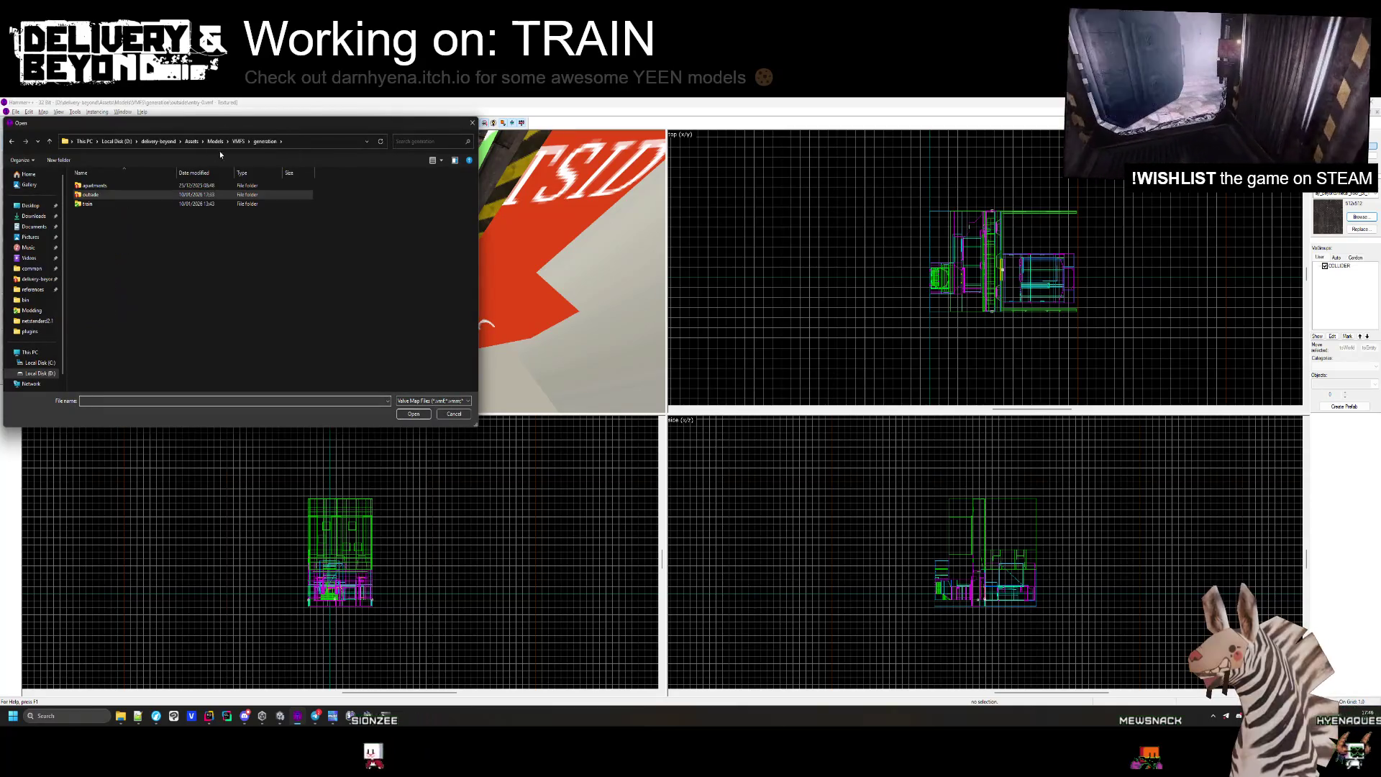
{"action": "double_click", "coordinate": [92, 213]}
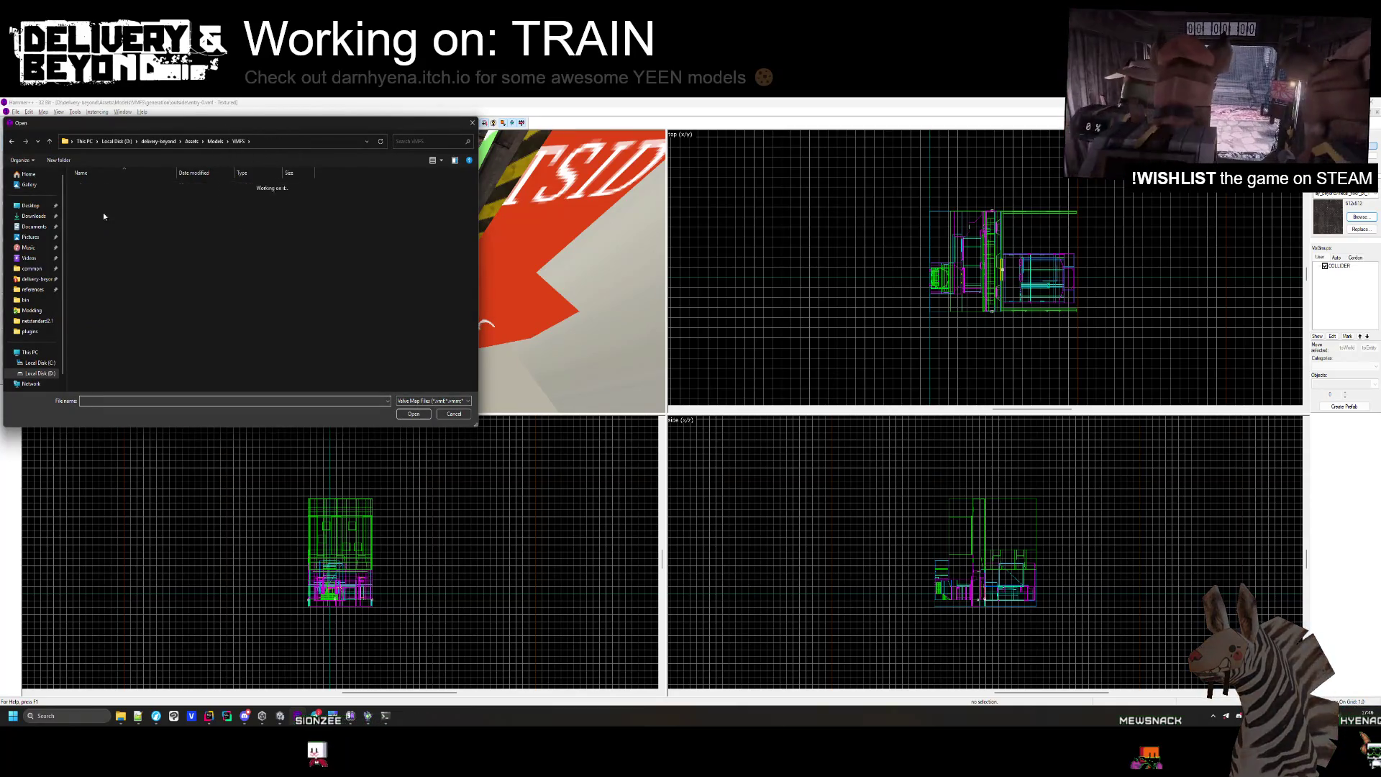
{"action": "double_click", "coordinate": [101, 213]}
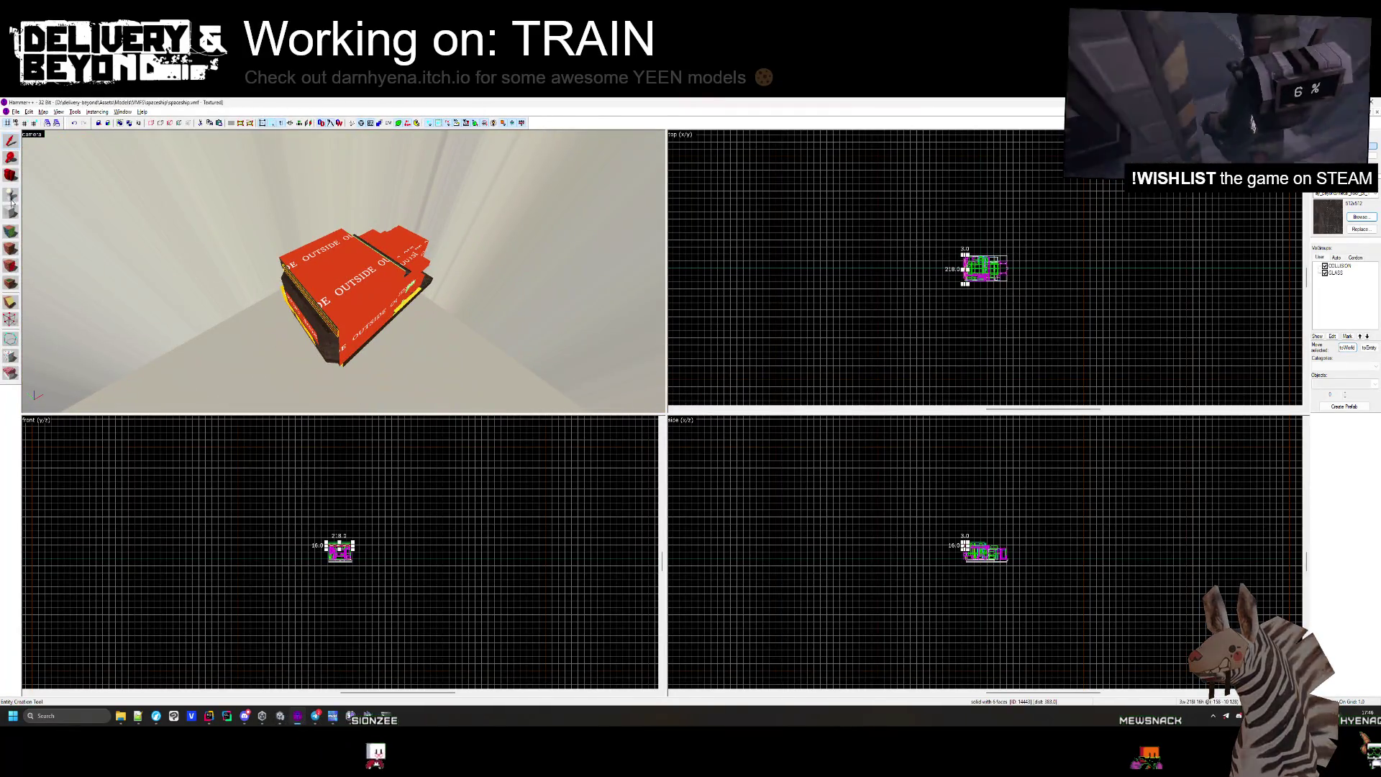
Make COLLISION the current texture and draw a block covering the whole ship.
{"action": "left_click", "coordinate": [1349, 219]}
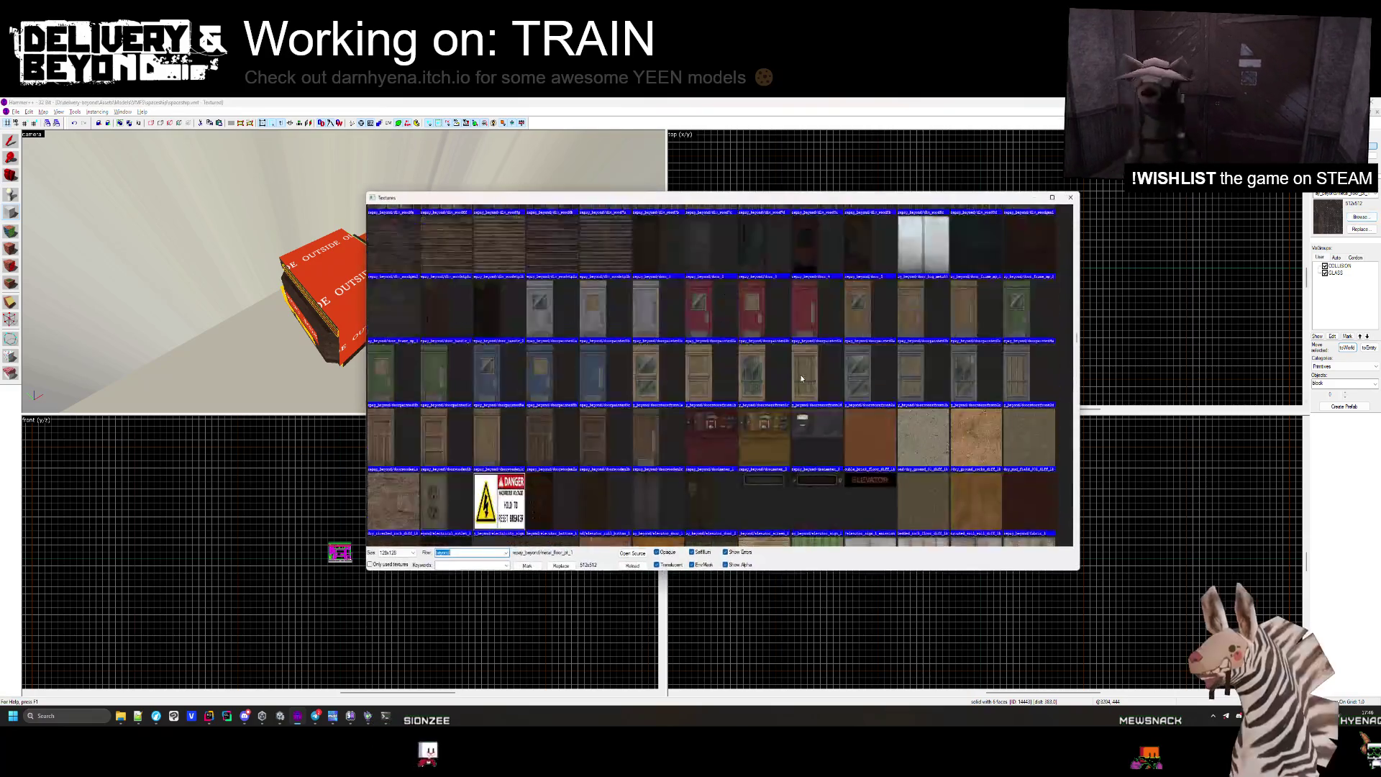
{"action": "scroll", "coordinate": [683, 279], "scroll_direction": "up", "scroll_amount": 5}
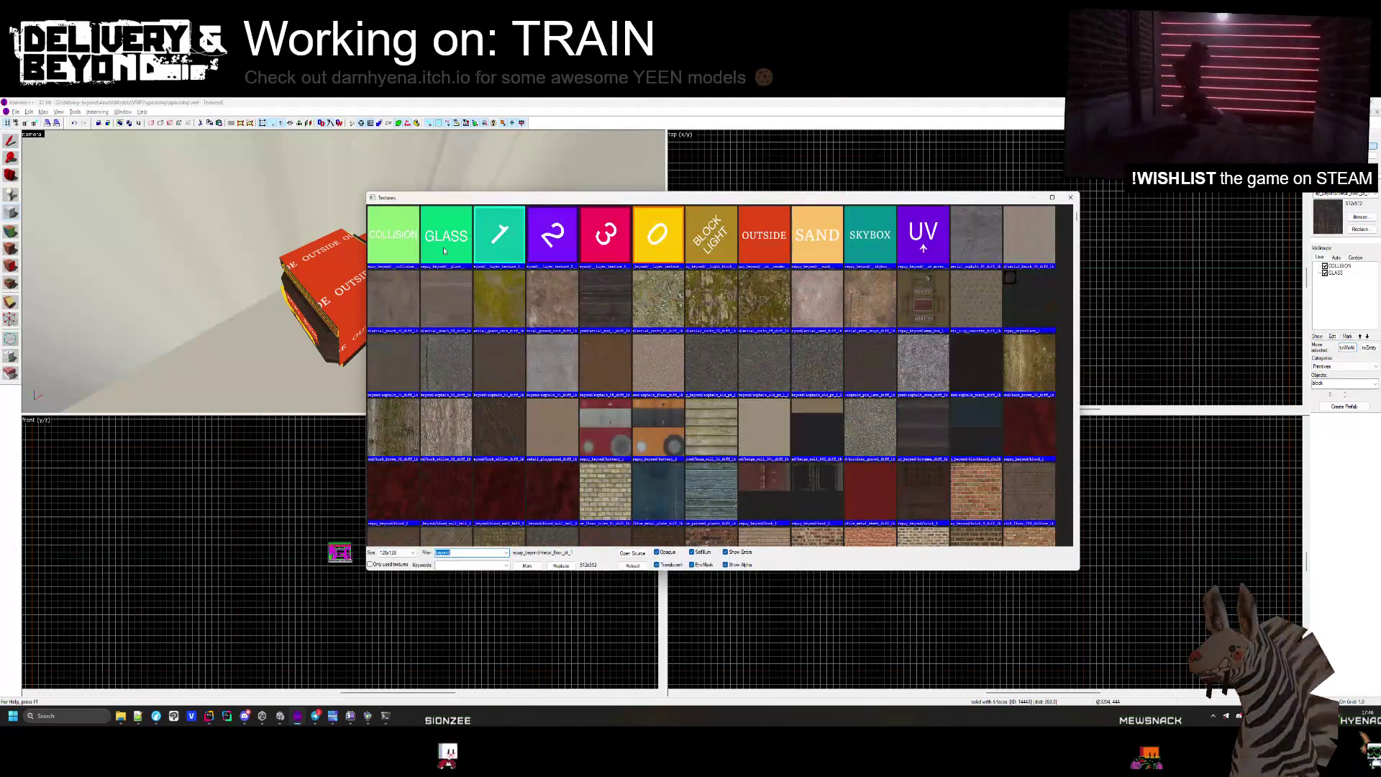
{"action": "double_click", "coordinate": [394, 237]}
{"action": "scroll", "coordinate": [982, 266], "scroll_direction": "up", "scroll_amount": 5}
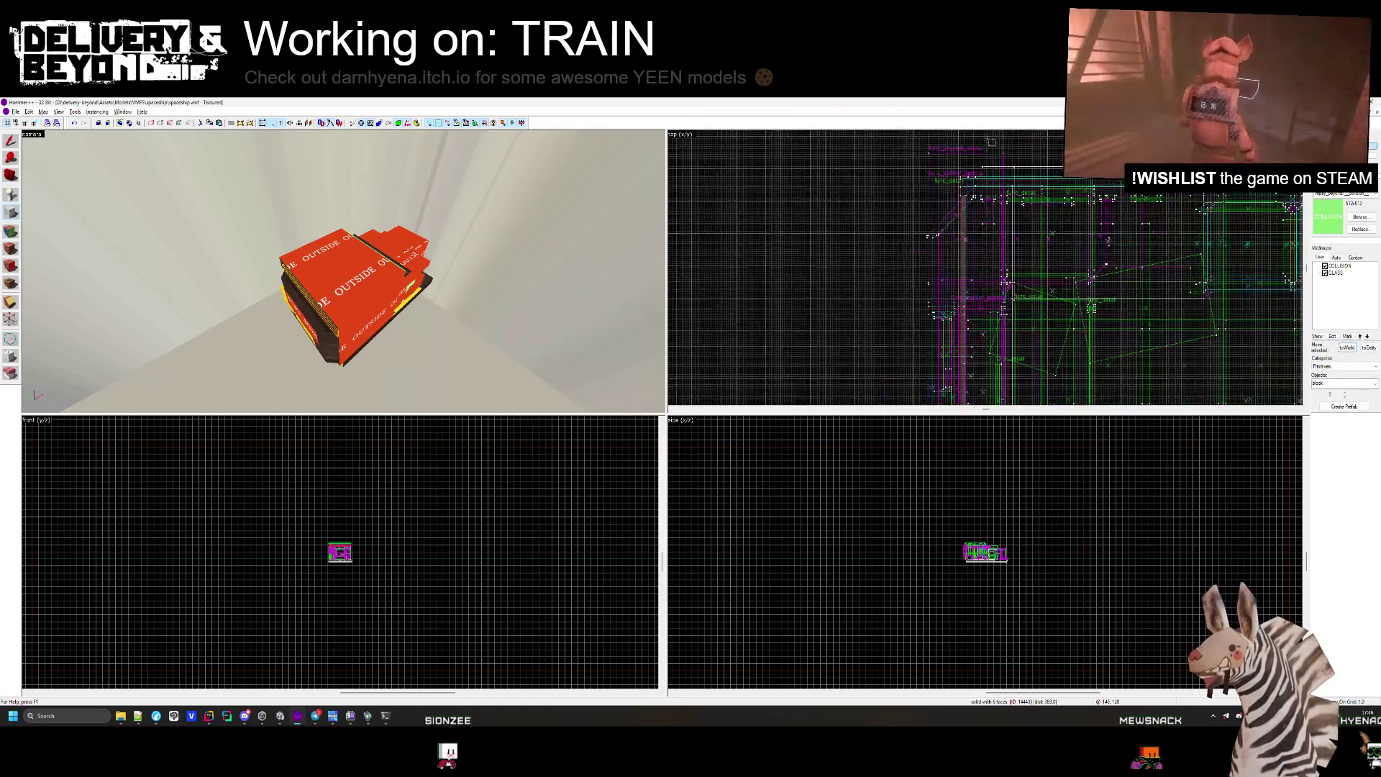
{"action": "scroll", "coordinate": [991, 142], "scroll_direction": "up", "scroll_amount": 2}
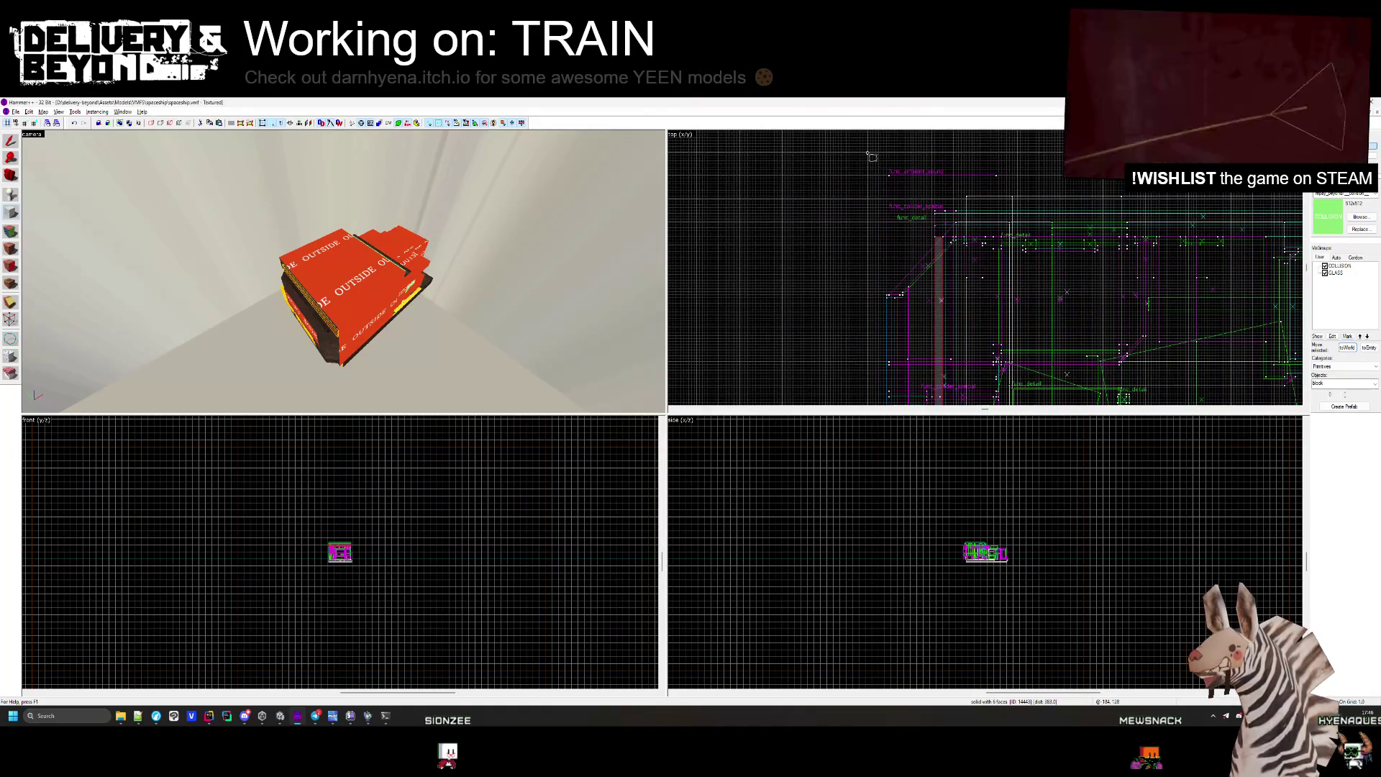
{"action": "left_click_drag", "start_coordinate": [870, 154], "coordinate": [1000, 259]}
{"action": "scroll", "coordinate": [920, 228], "scroll_direction": "down", "scroll_amount": 1}
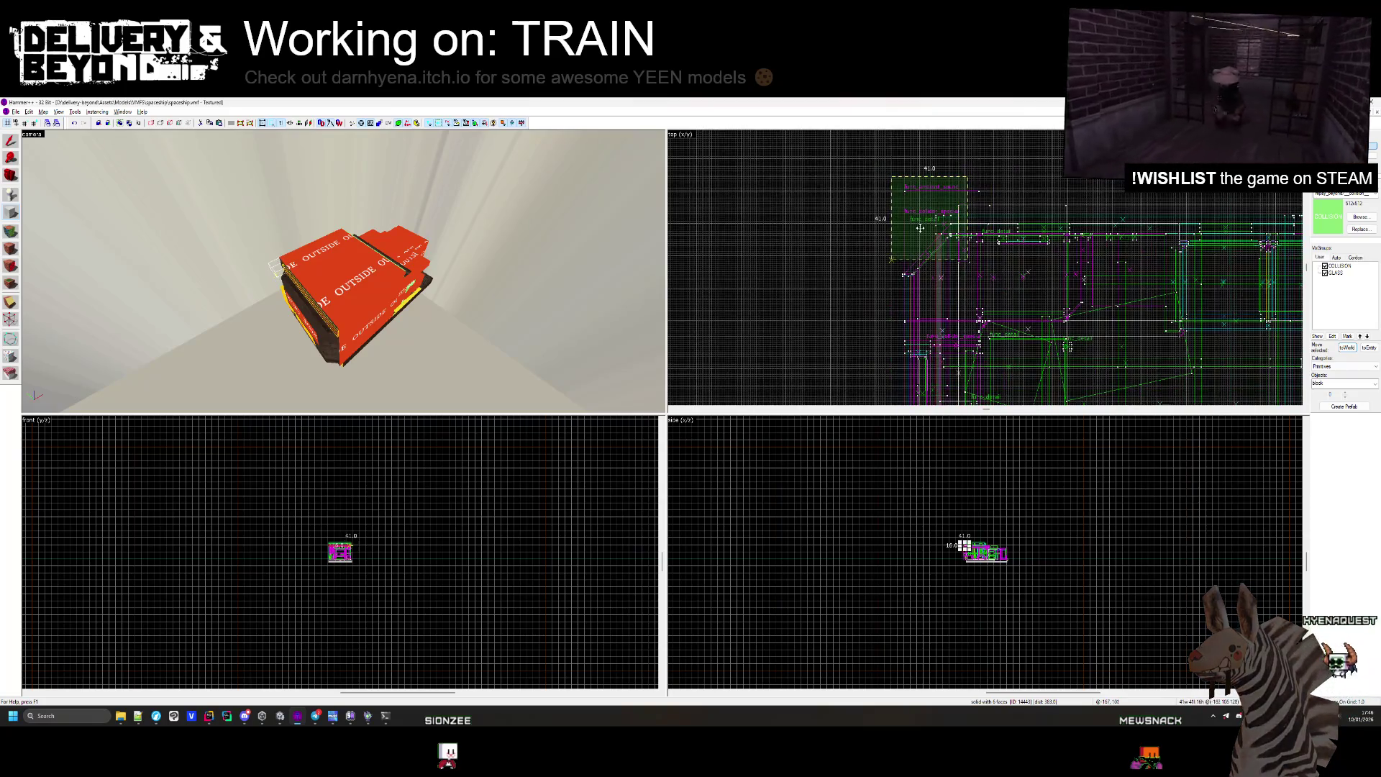
{"action": "scroll", "coordinate": [912, 205], "scroll_direction": "down", "scroll_amount": 4}
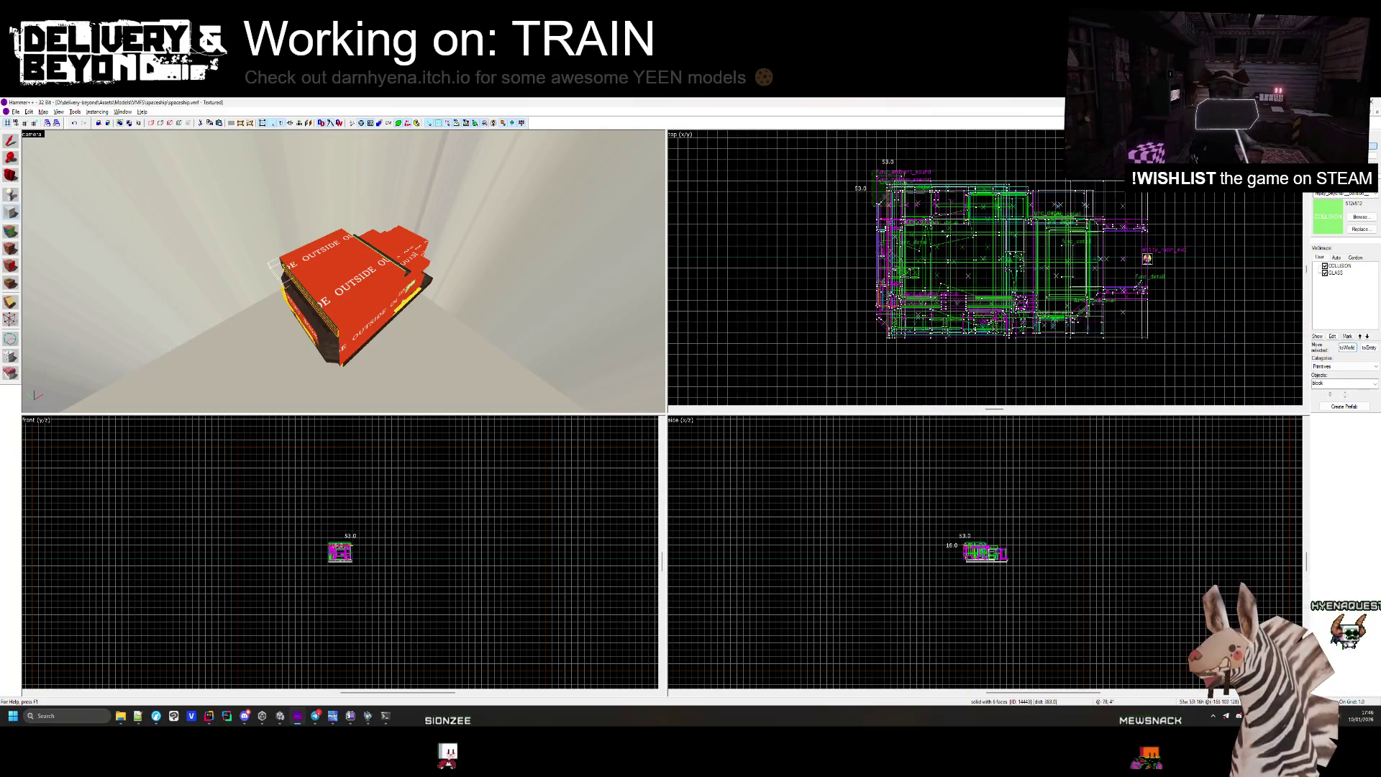
{"action": "left_click_drag", "start_coordinate": [896, 196], "coordinate": [1032, 267]}
{"action": "scroll", "coordinate": [1140, 323], "scroll_direction": "up", "scroll_amount": 3}
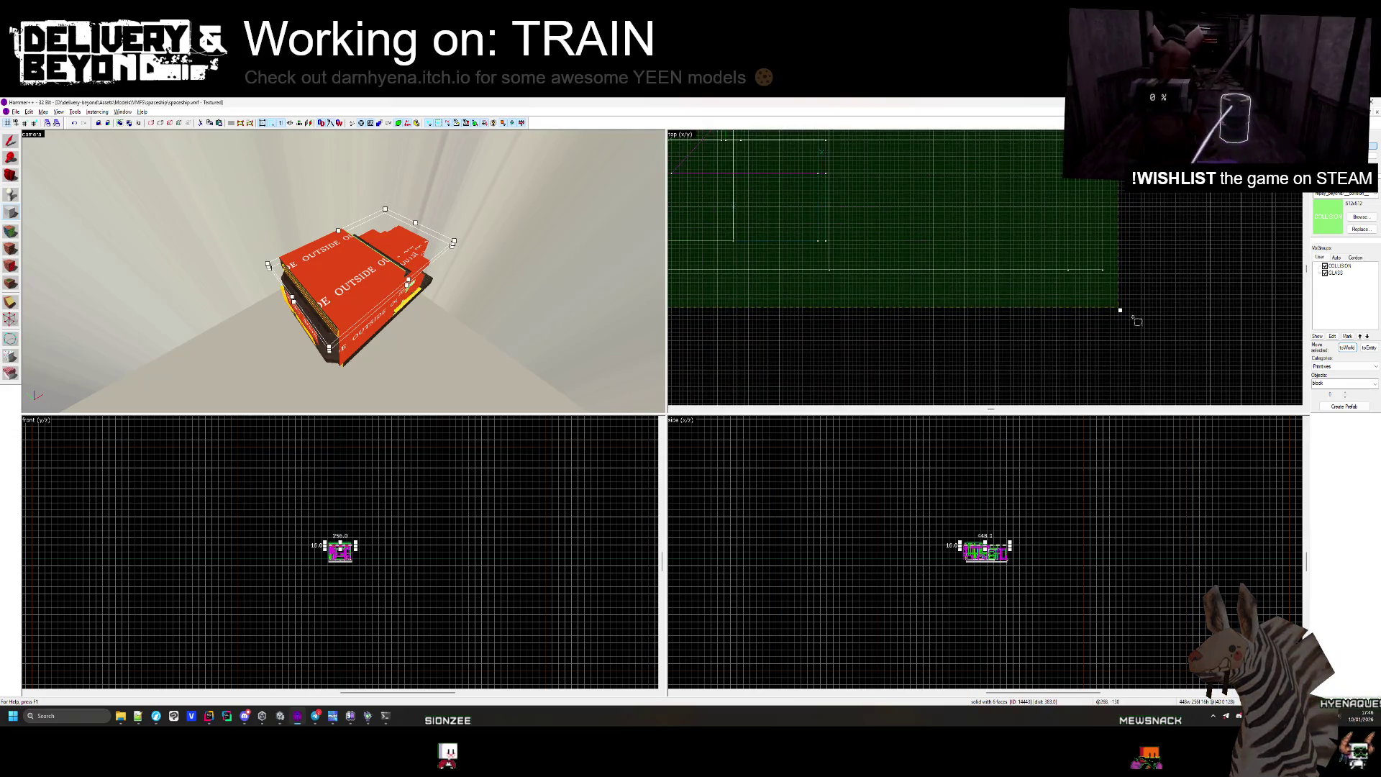
{"action": "scroll", "coordinate": [1137, 322], "scroll_direction": "down", "scroll_amount": 3}
{"action": "scroll", "coordinate": [1124, 233], "scroll_direction": "up", "scroll_amount": 5}
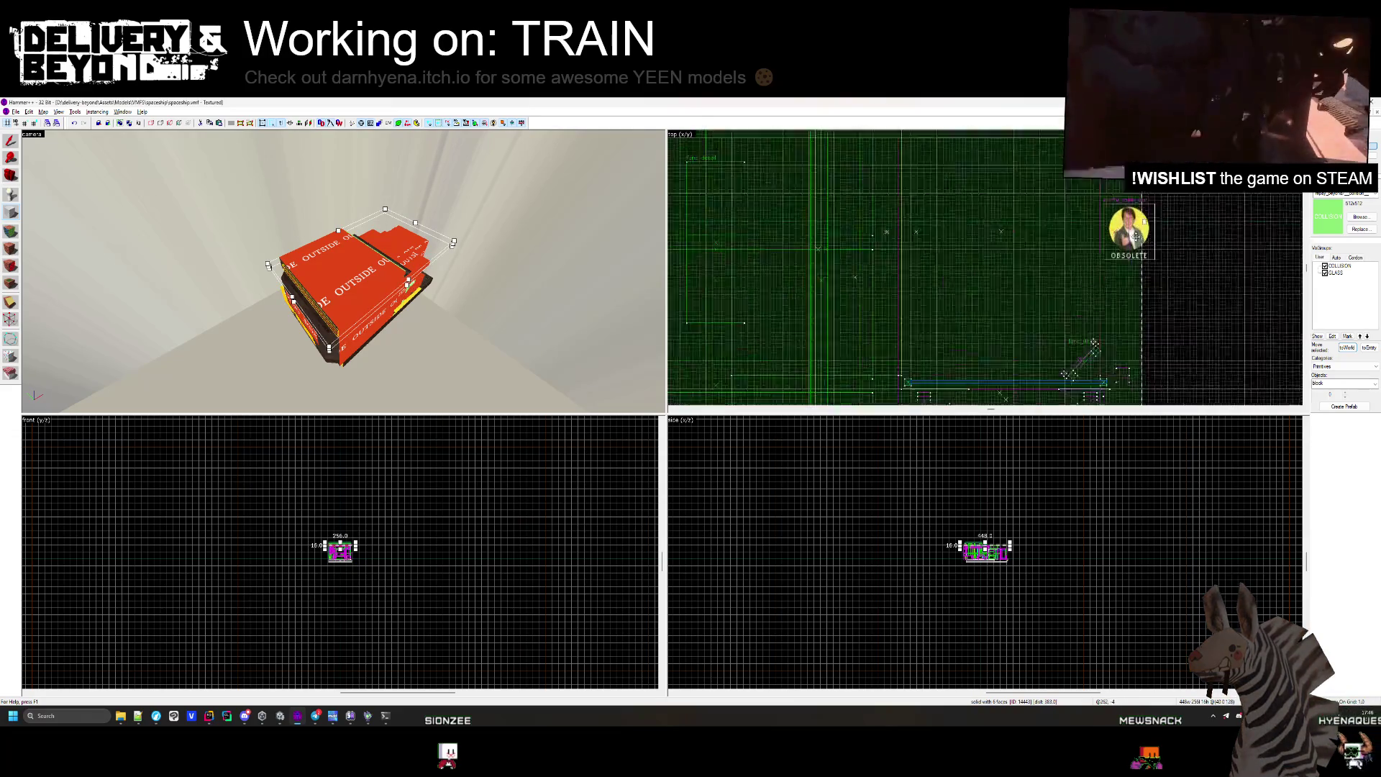
{"action": "scroll", "coordinate": [1115, 276], "scroll_direction": "down", "scroll_amount": 5}
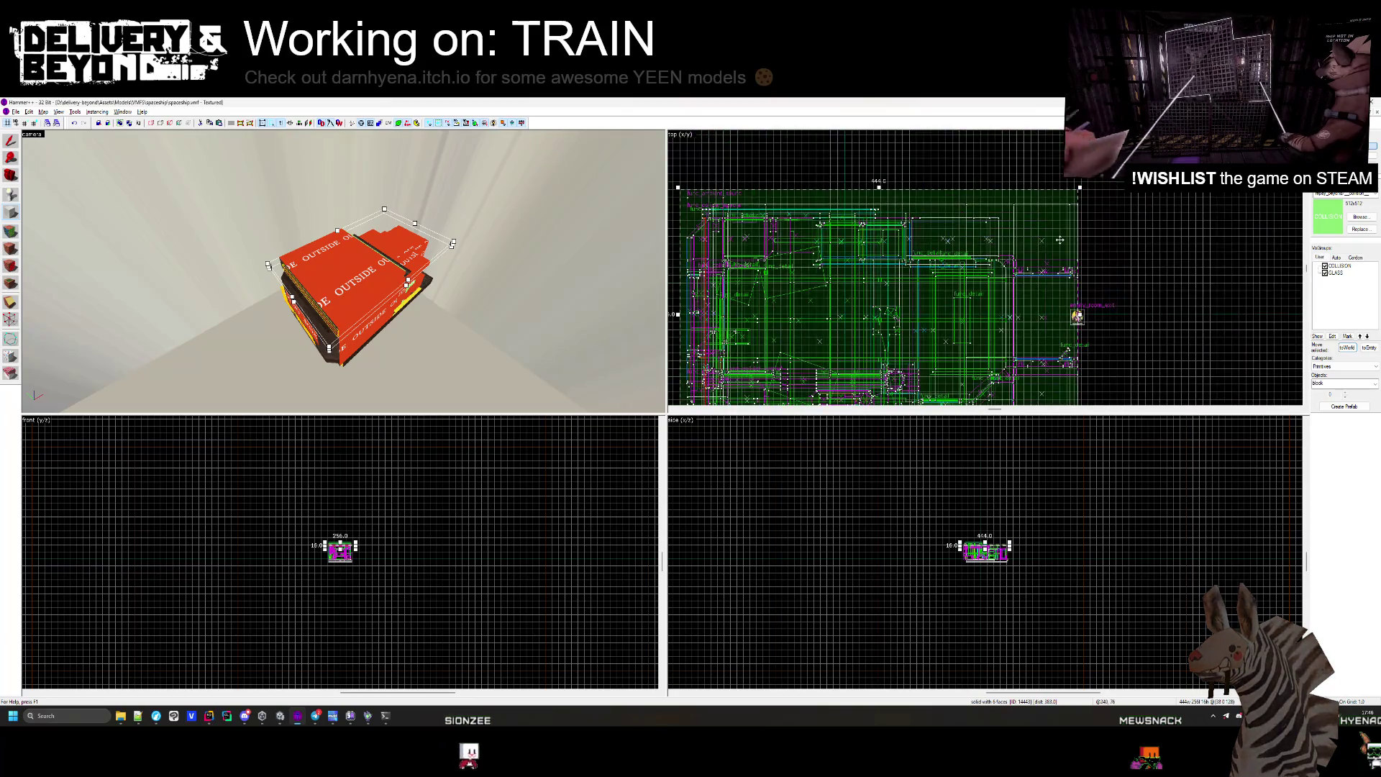
{"action": "scroll", "coordinate": [1074, 205], "scroll_direction": "up", "scroll_amount": 3}
{"action": "scroll", "coordinate": [1013, 490], "scroll_direction": "up", "scroll_amount": 5}
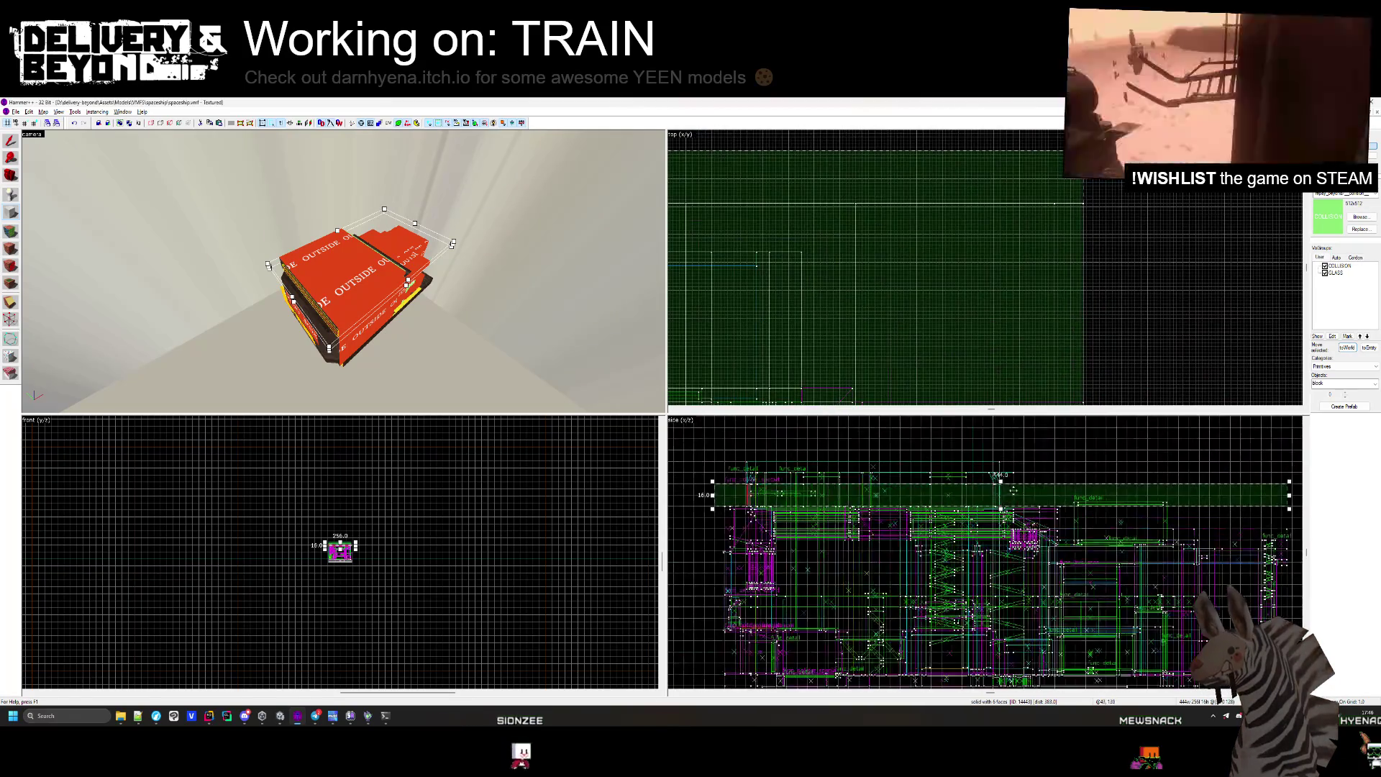
Raise the collision block's top from 16 to 32, then cut it from the map.
{"action": "left_click_drag", "start_coordinate": [1000, 480], "coordinate": [1000, 459]}
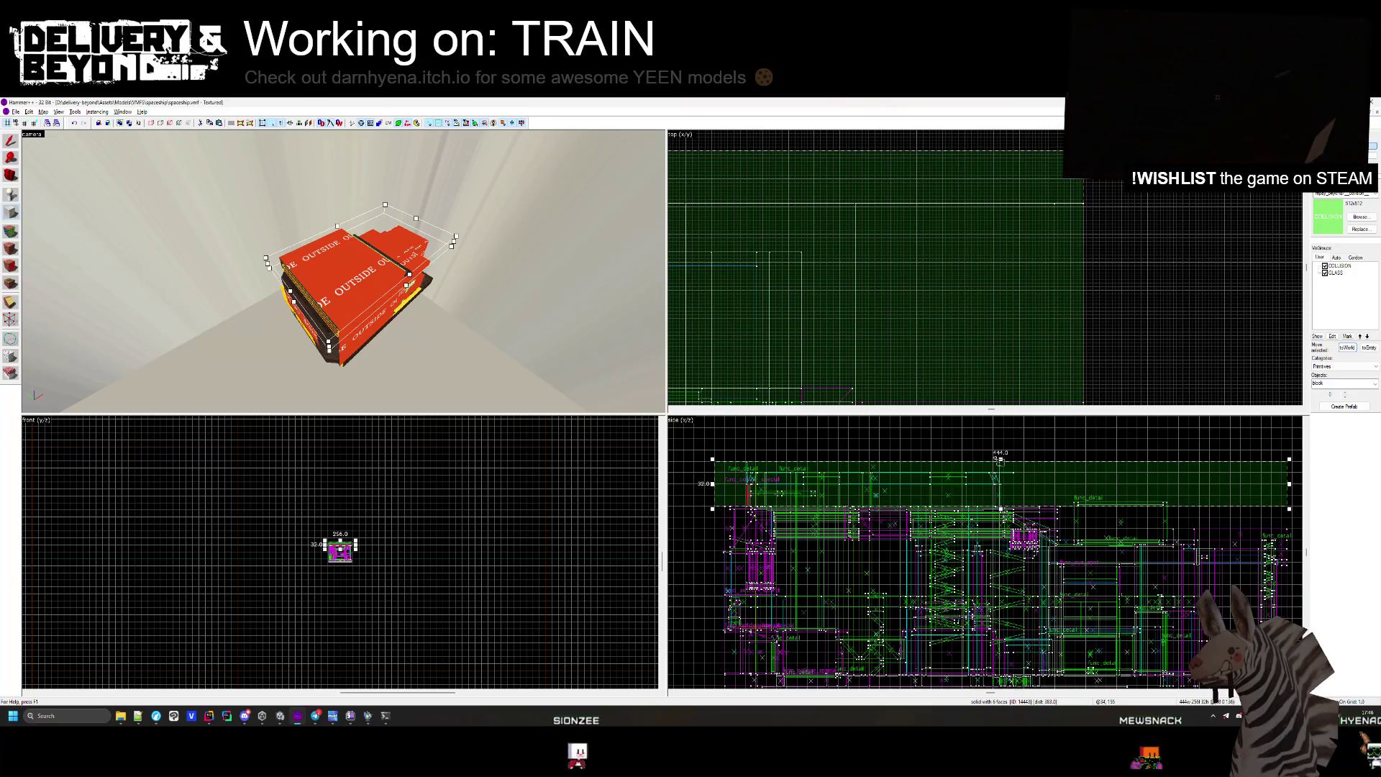
{"action": "scroll", "coordinate": [1000, 458], "scroll_direction": "down", "scroll_amount": 3}
{"action": "scroll", "coordinate": [1073, 524], "scroll_direction": "up", "scroll_amount": 5}
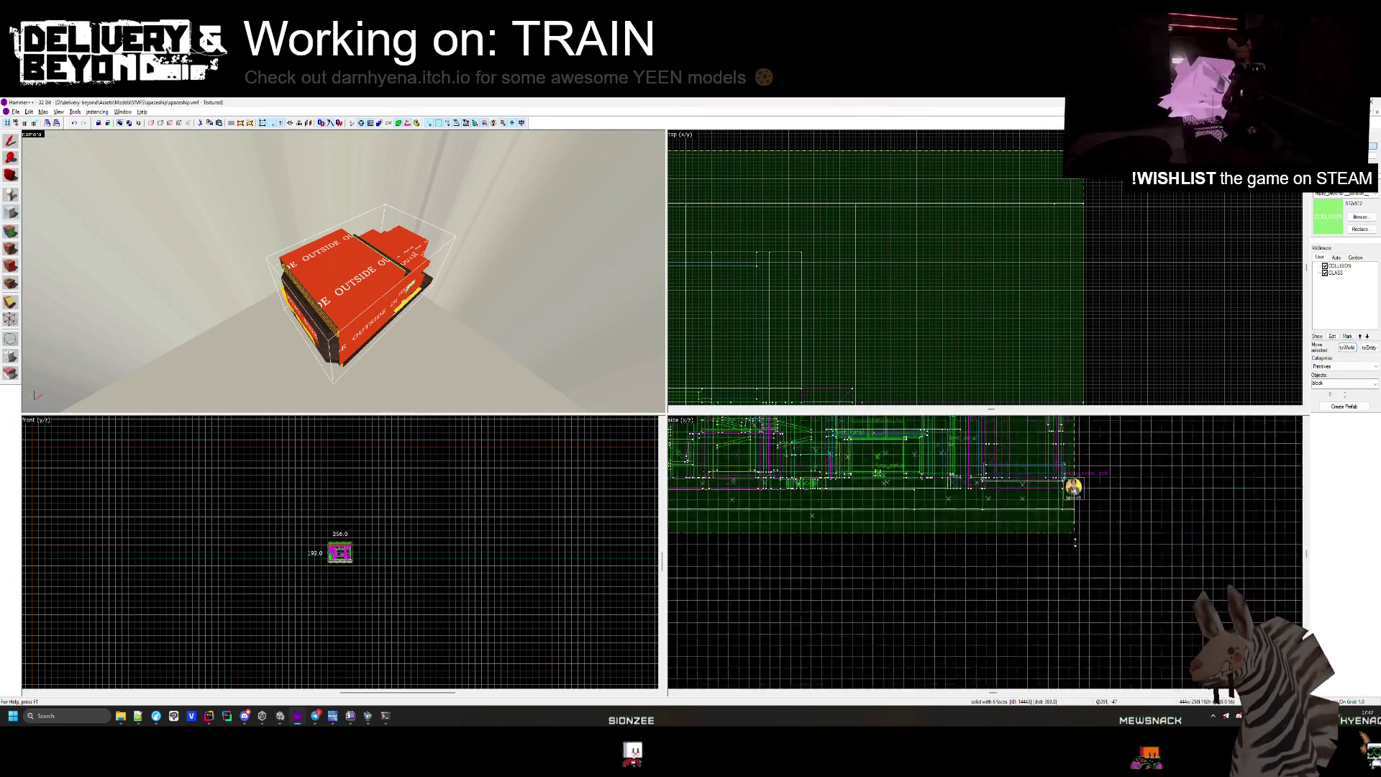
{"action": "left_click", "coordinate": [1063, 510]}
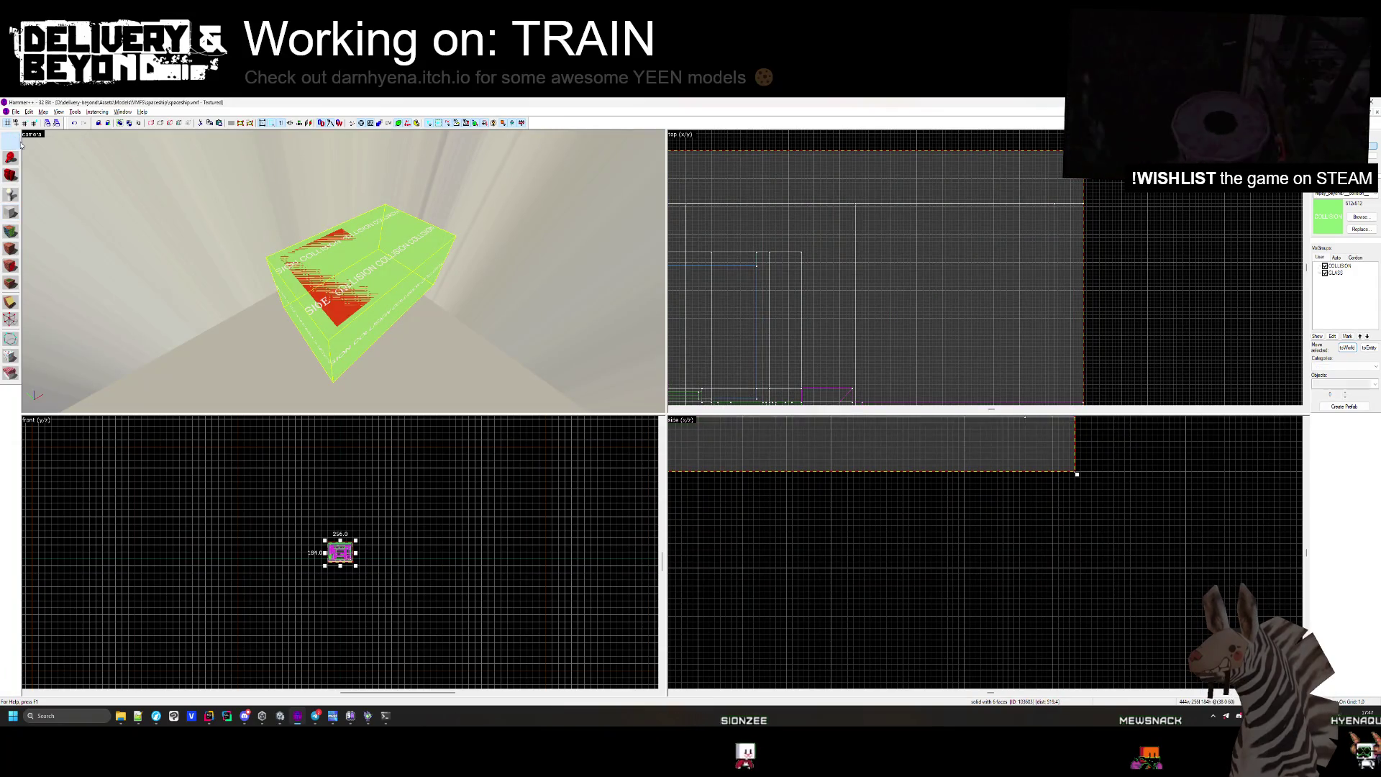
{"action": "key", "text": "h"}
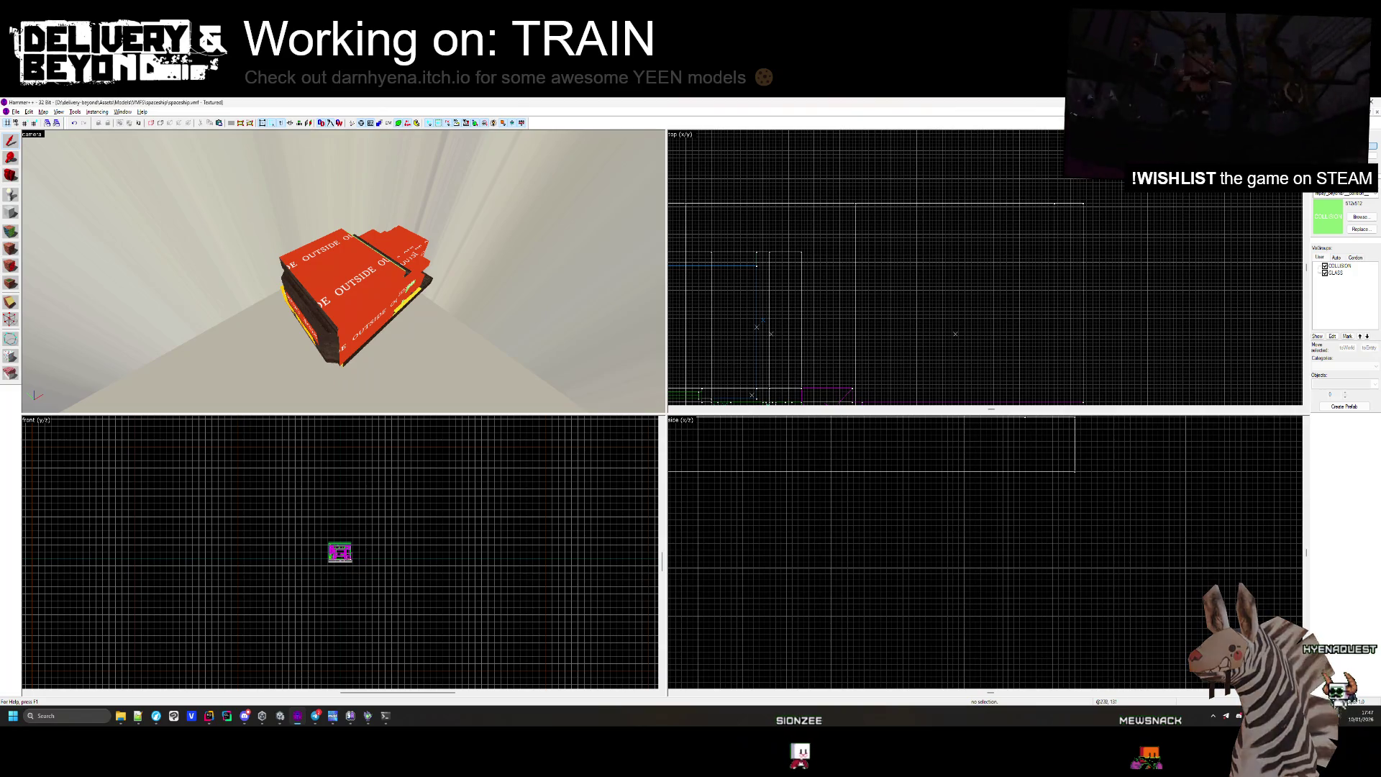
Paste the collision block into entry-0 and move it into place beside the room.
{"action": "key", "text": "ctrl+Tab"}
{"action": "left_click", "coordinate": [936, 281]}
{"action": "right_click", "coordinate": [895, 268]}
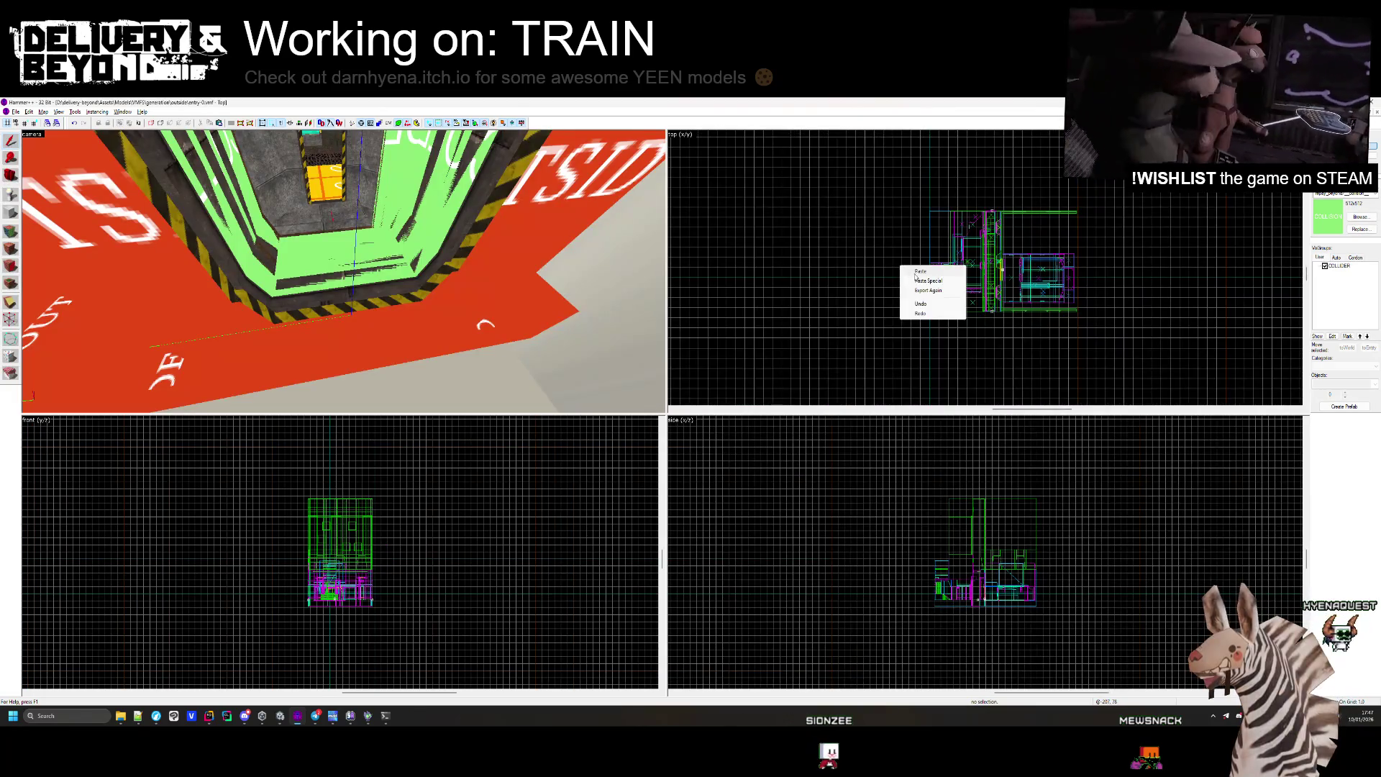
{"action": "key", "text": "Escape"}
{"action": "scroll", "coordinate": [954, 311], "scroll_direction": "up", "scroll_amount": 5}
{"action": "left_click_drag", "start_coordinate": [950, 288], "coordinate": [923, 241]}
{"action": "scroll", "coordinate": [980, 375], "scroll_direction": "up", "scroll_amount": 3}
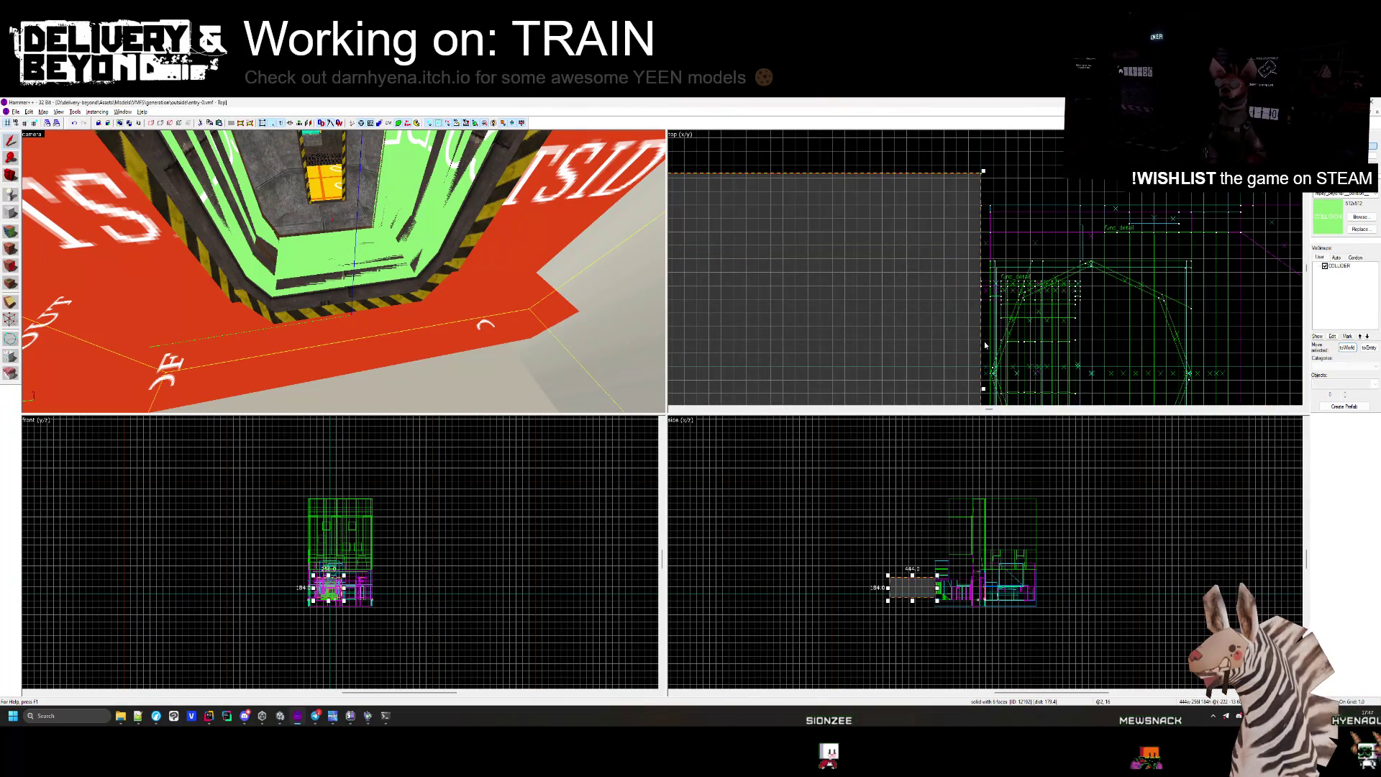
{"action": "left_click_drag", "start_coordinate": [984, 326], "coordinate": [988, 335]}
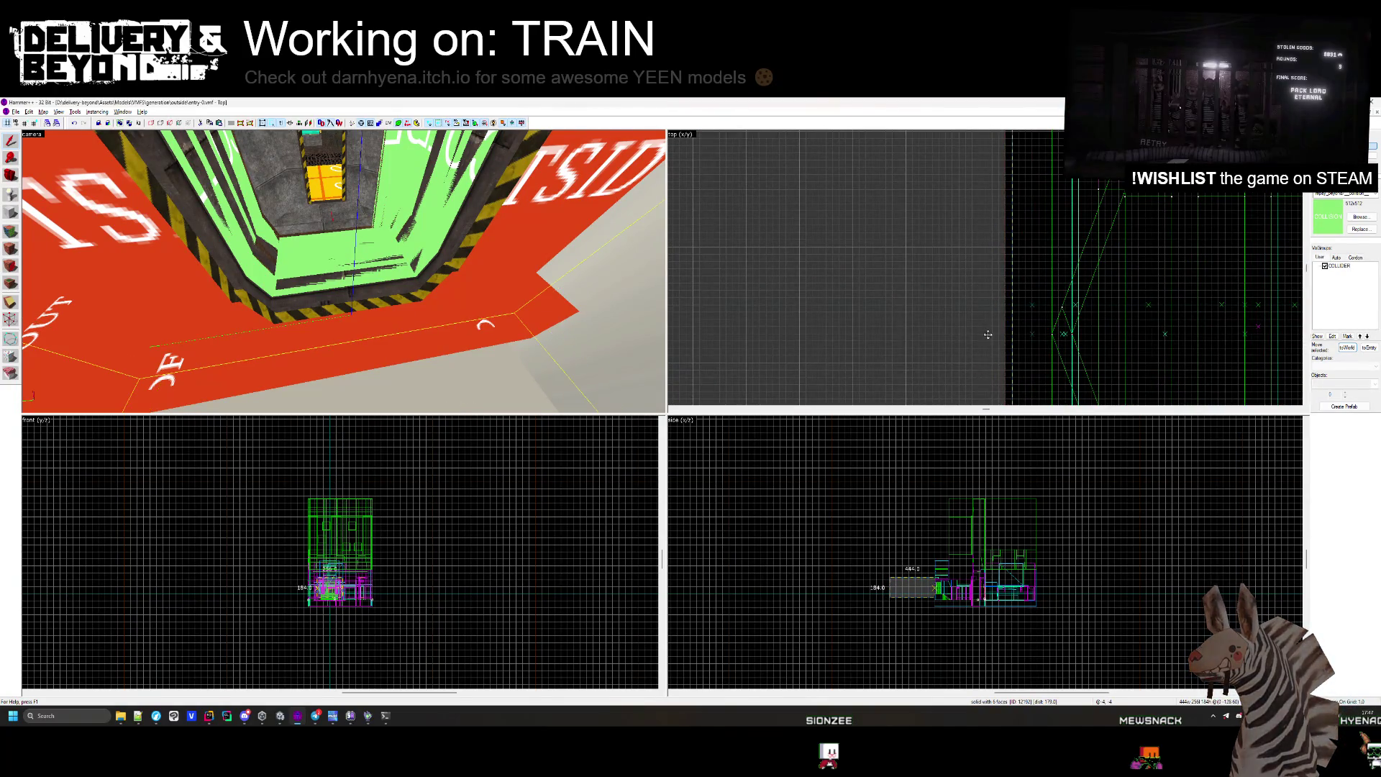
{"action": "key", "text": "ctrl+shift+e"}
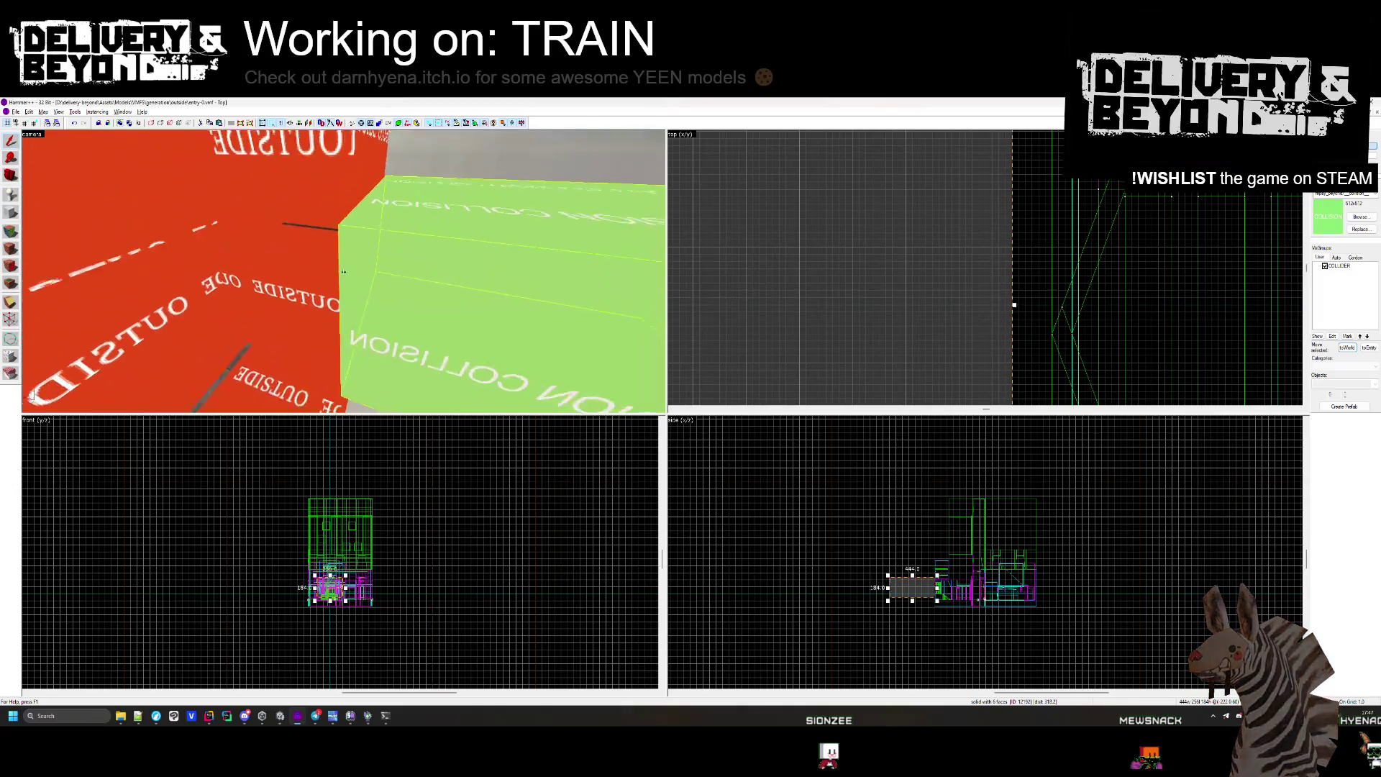
Resize the collision block, extending its bottom and stretching it to about 418 high.
{"action": "scroll", "coordinate": [856, 528], "scroll_direction": "up", "scroll_amount": 6}
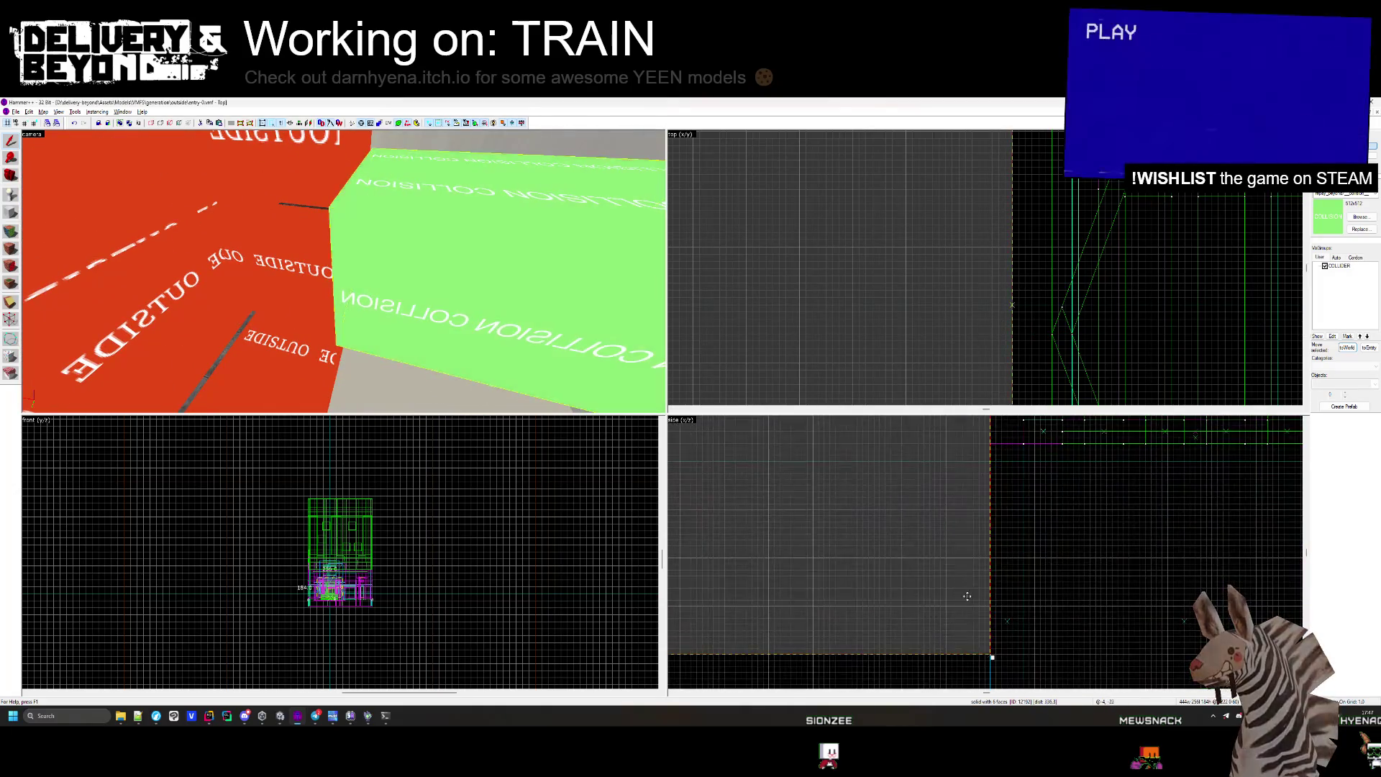
{"action": "scroll", "coordinate": [953, 489], "scroll_direction": "down", "scroll_amount": 3}
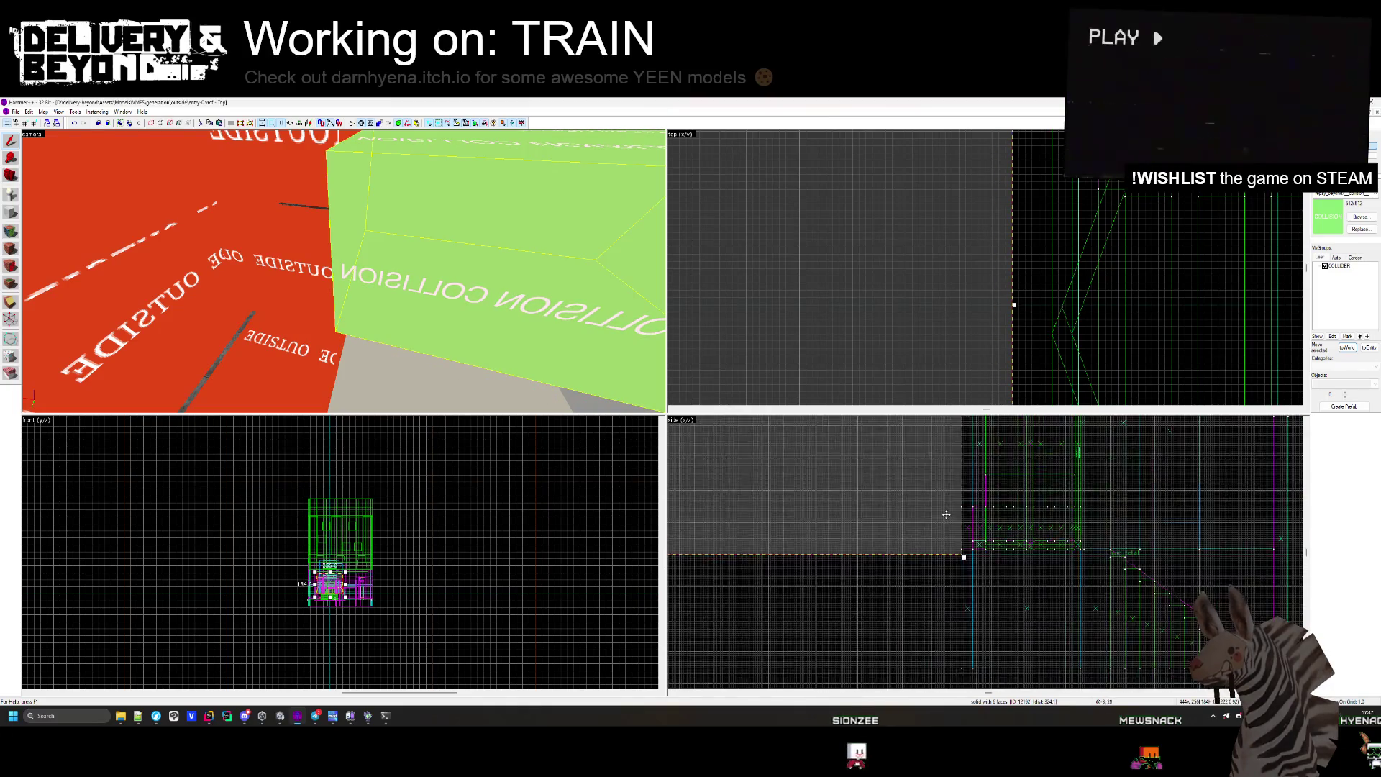
{"action": "left_click_drag", "start_coordinate": [949, 519], "coordinate": [948, 575]}
{"action": "scroll", "coordinate": [947, 616], "scroll_direction": "down", "scroll_amount": 2}
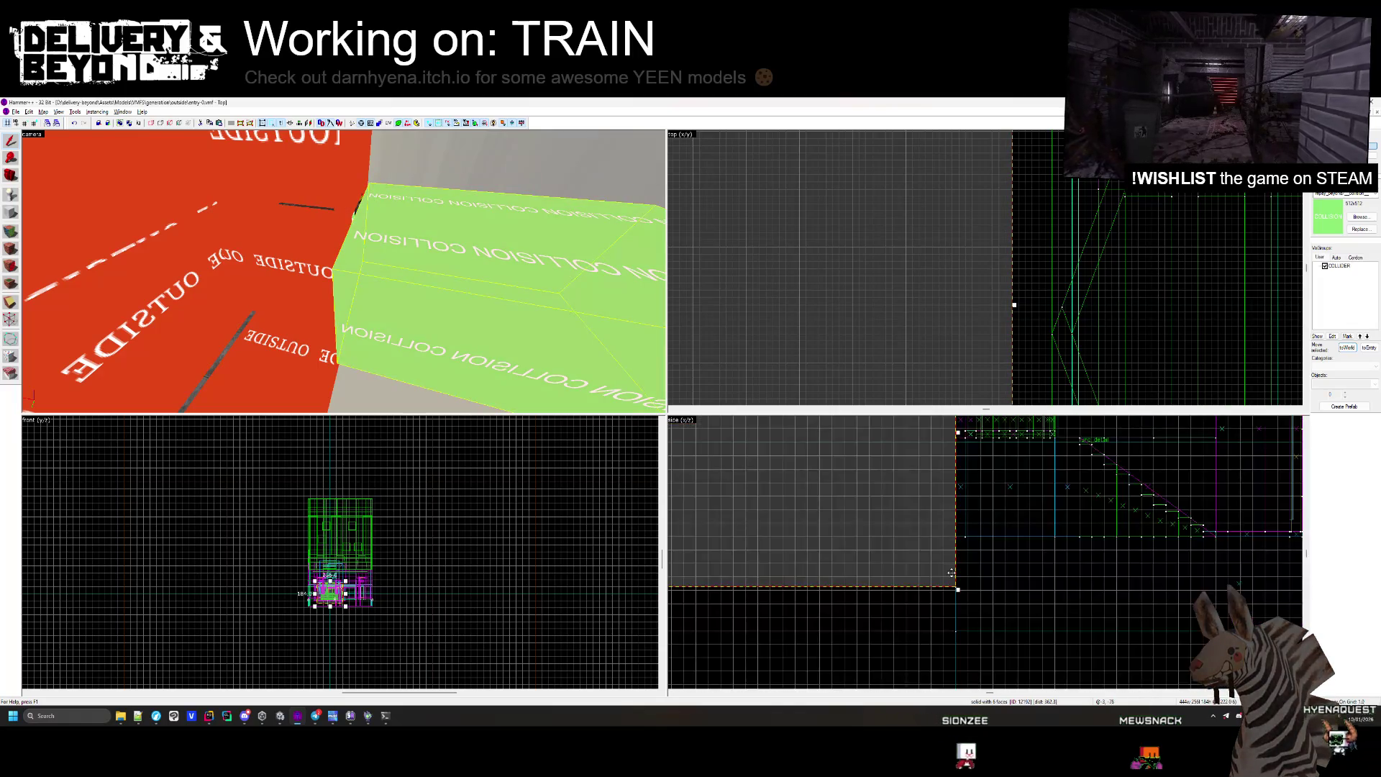
{"action": "scroll", "coordinate": [951, 604], "scroll_direction": "up", "scroll_amount": 2}
{"action": "key", "text": "z"}
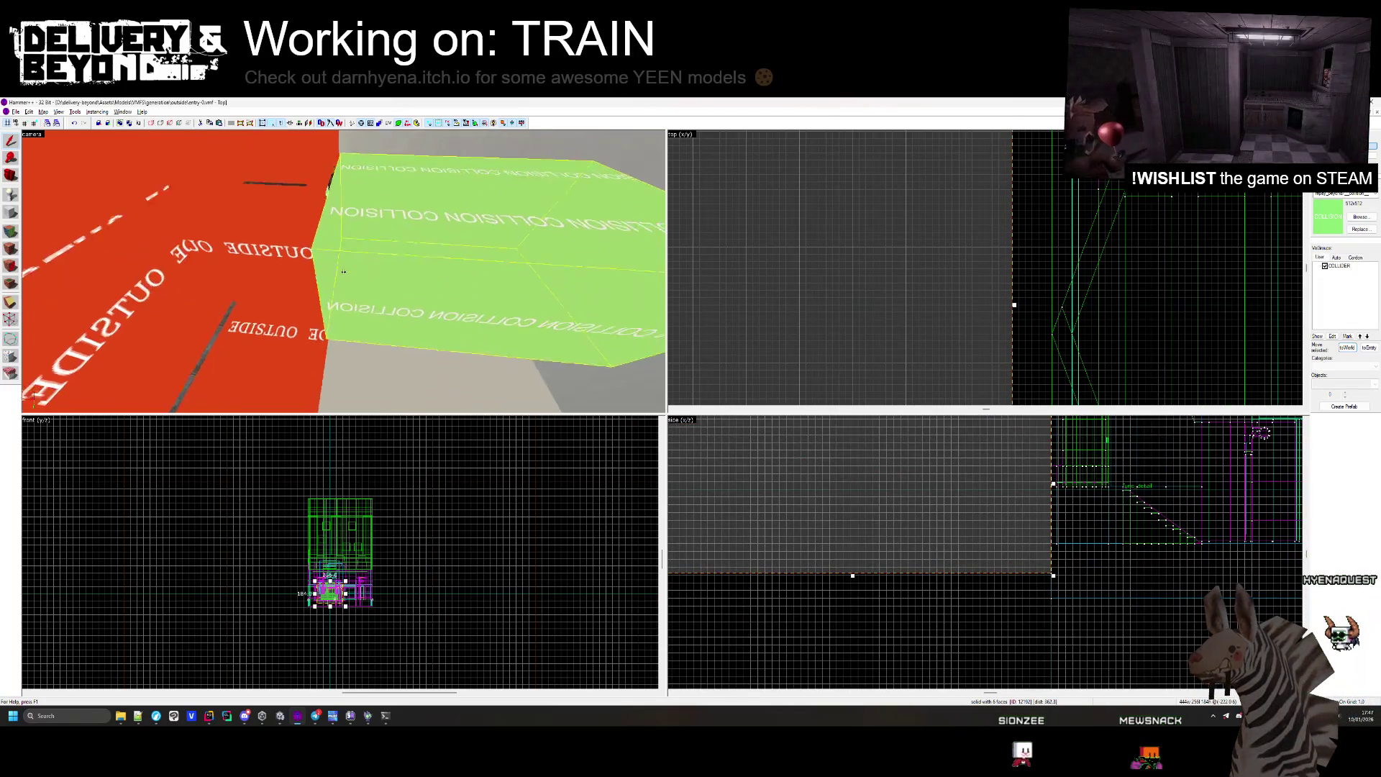
{"action": "key", "text": "z"}
{"action": "scroll", "coordinate": [977, 581], "scroll_direction": "down", "scroll_amount": 3}
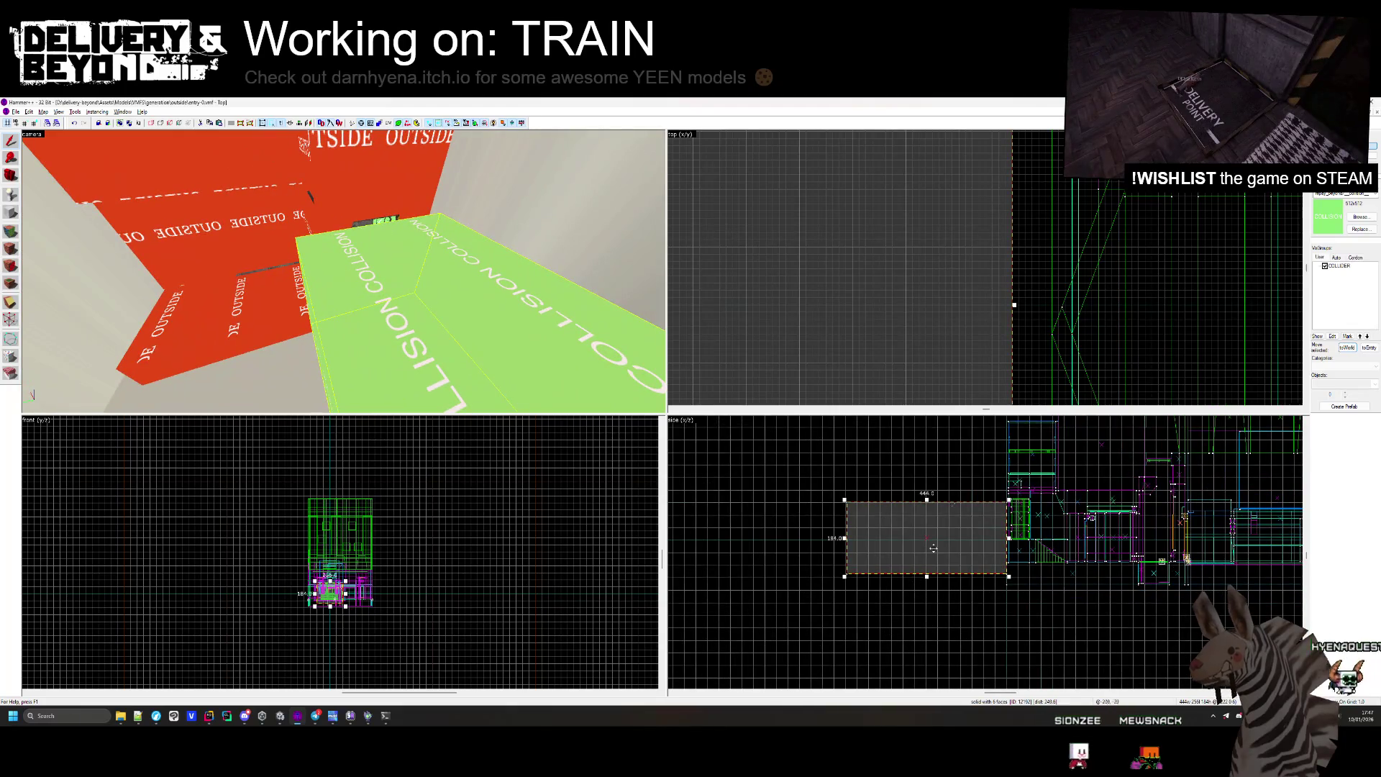
{"action": "key", "text": "ctrl+e"}
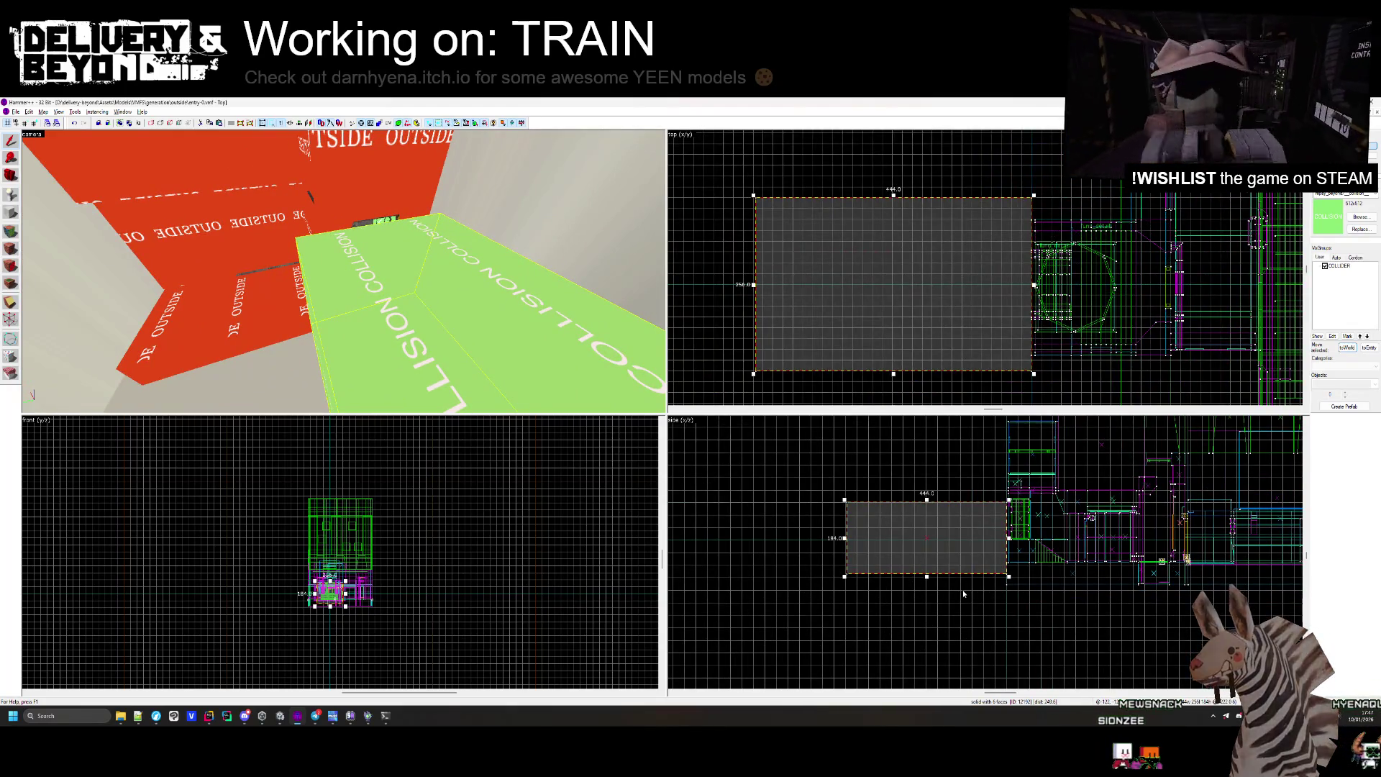
{"action": "scroll", "coordinate": [935, 583], "scroll_direction": "up", "scroll_amount": 5}
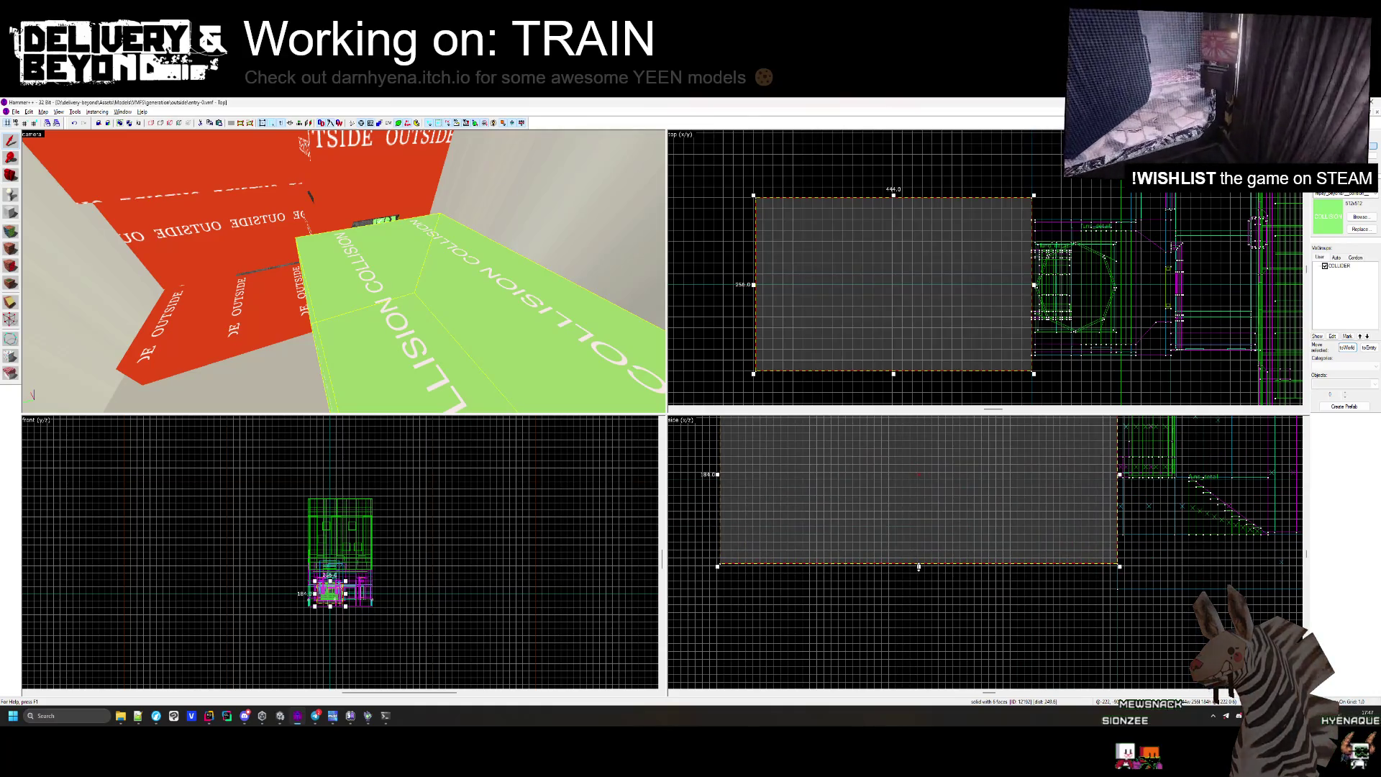
{"action": "left_click_drag", "start_coordinate": [918, 567], "coordinate": [1114, 580]}
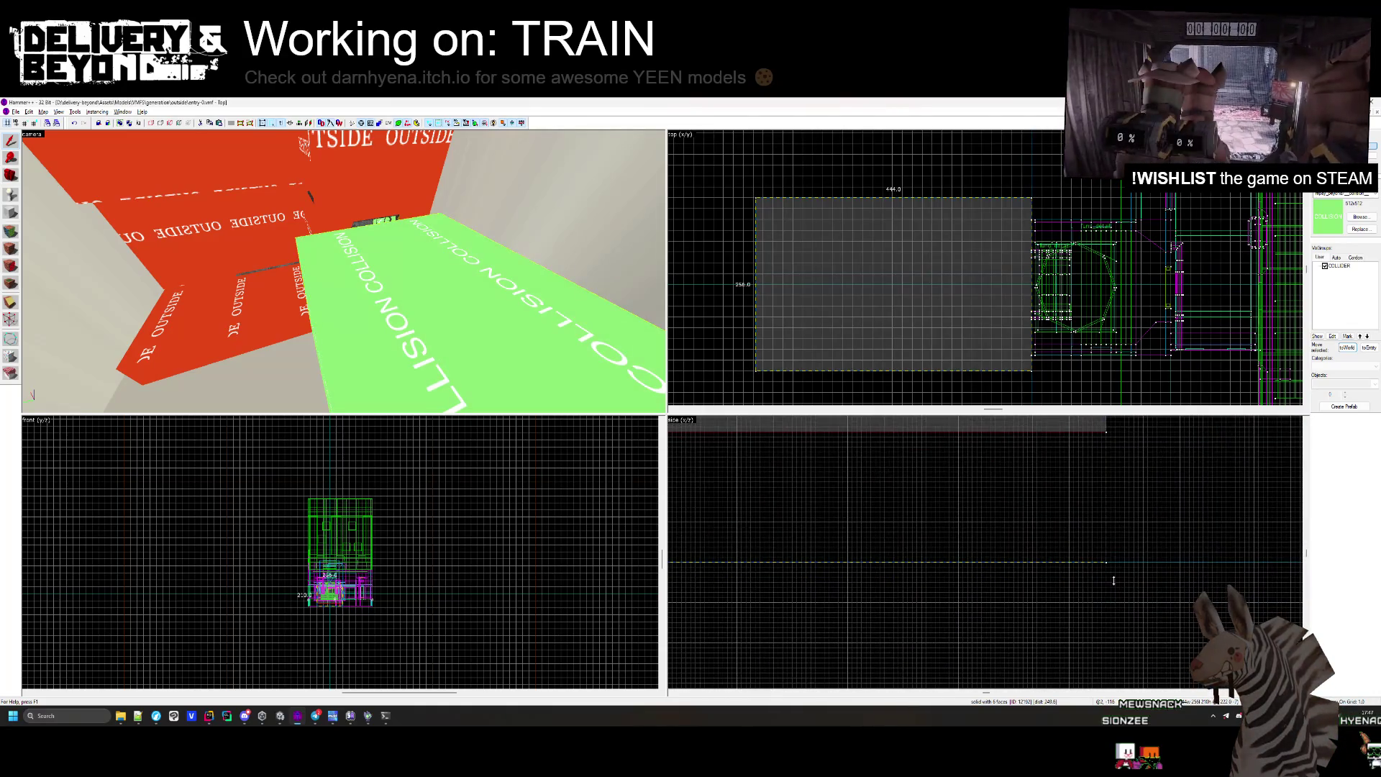
{"action": "scroll", "coordinate": [943, 567], "scroll_direction": "down", "scroll_amount": 5}
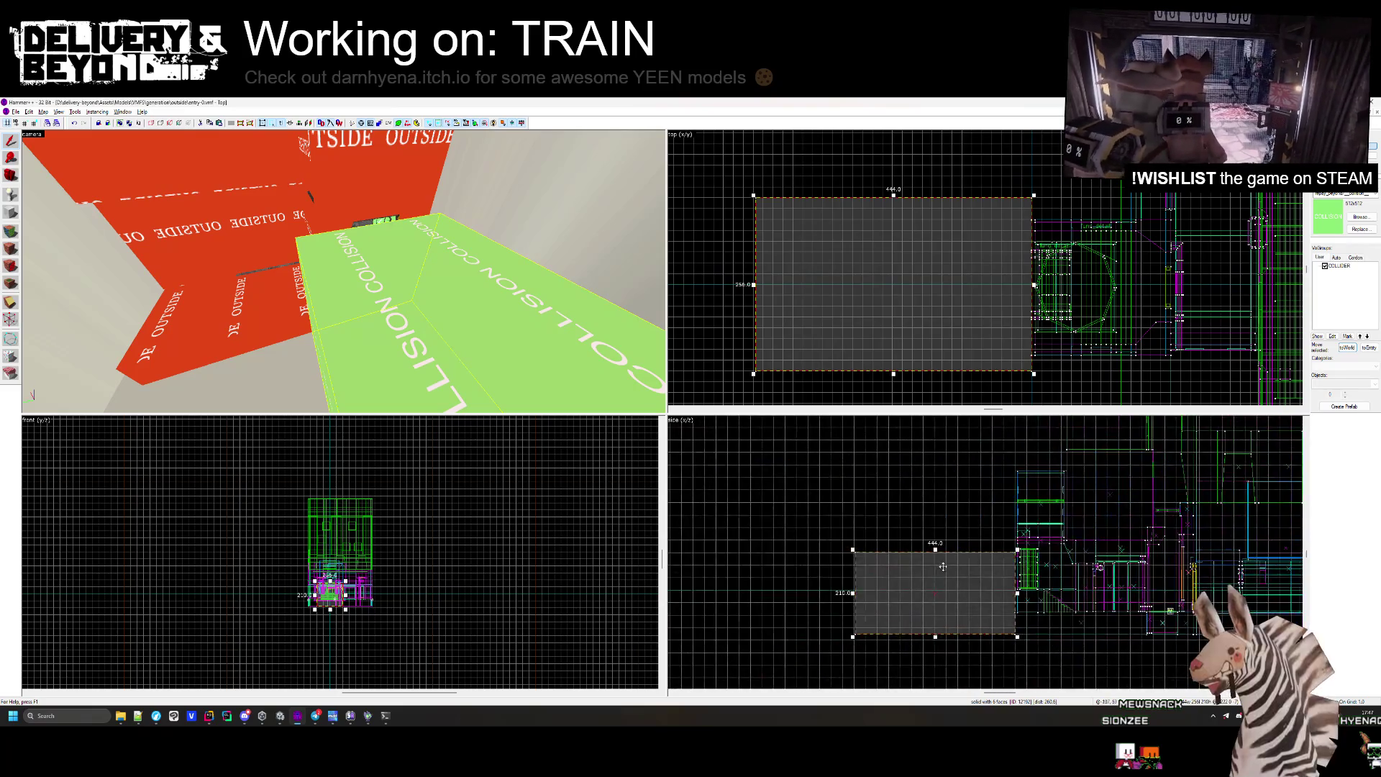
{"action": "left_click_drag", "start_coordinate": [935, 548], "coordinate": [1004, 486]}
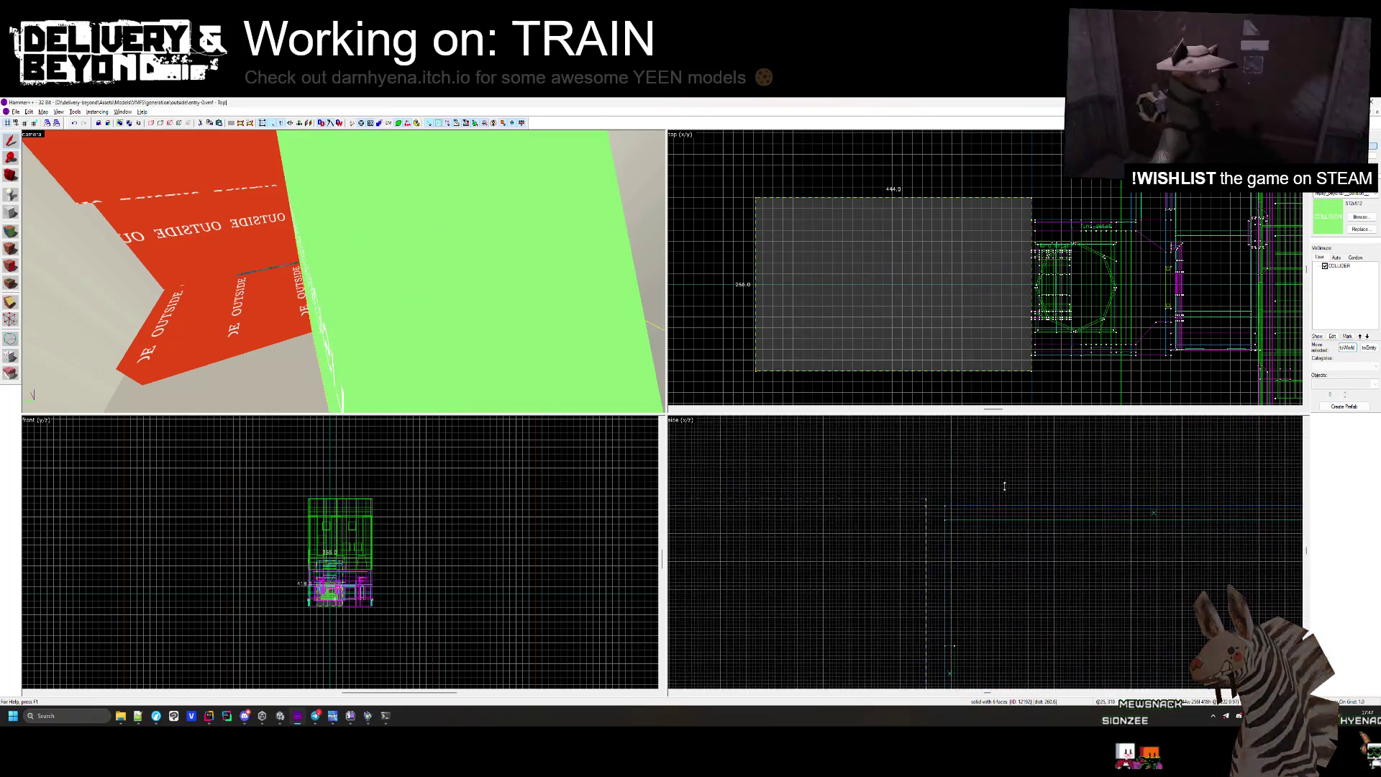
Return the collision block to 184 high, then delete it from entry-0.
{"action": "key", "text": "Escape"}
{"action": "key", "text": "z"}
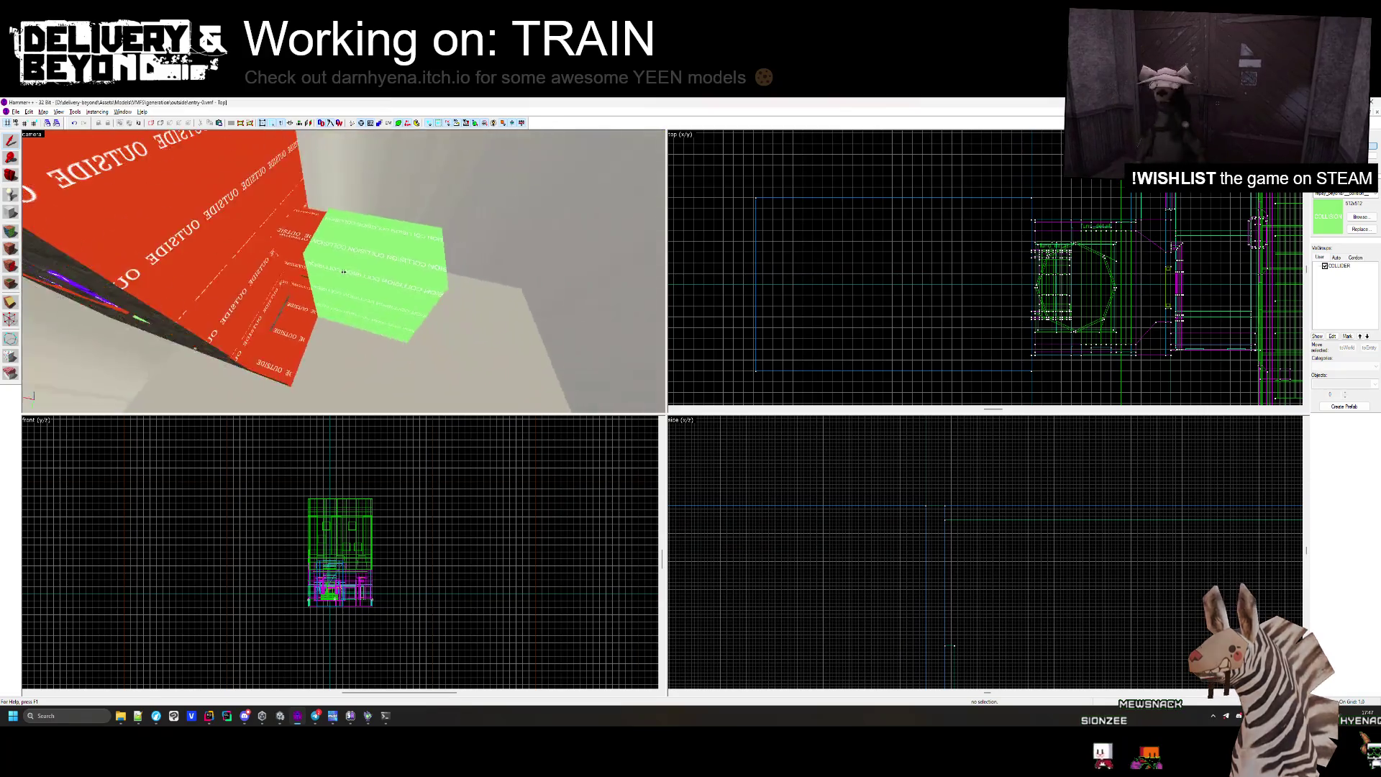
{"action": "left_click", "coordinate": [346, 276]}
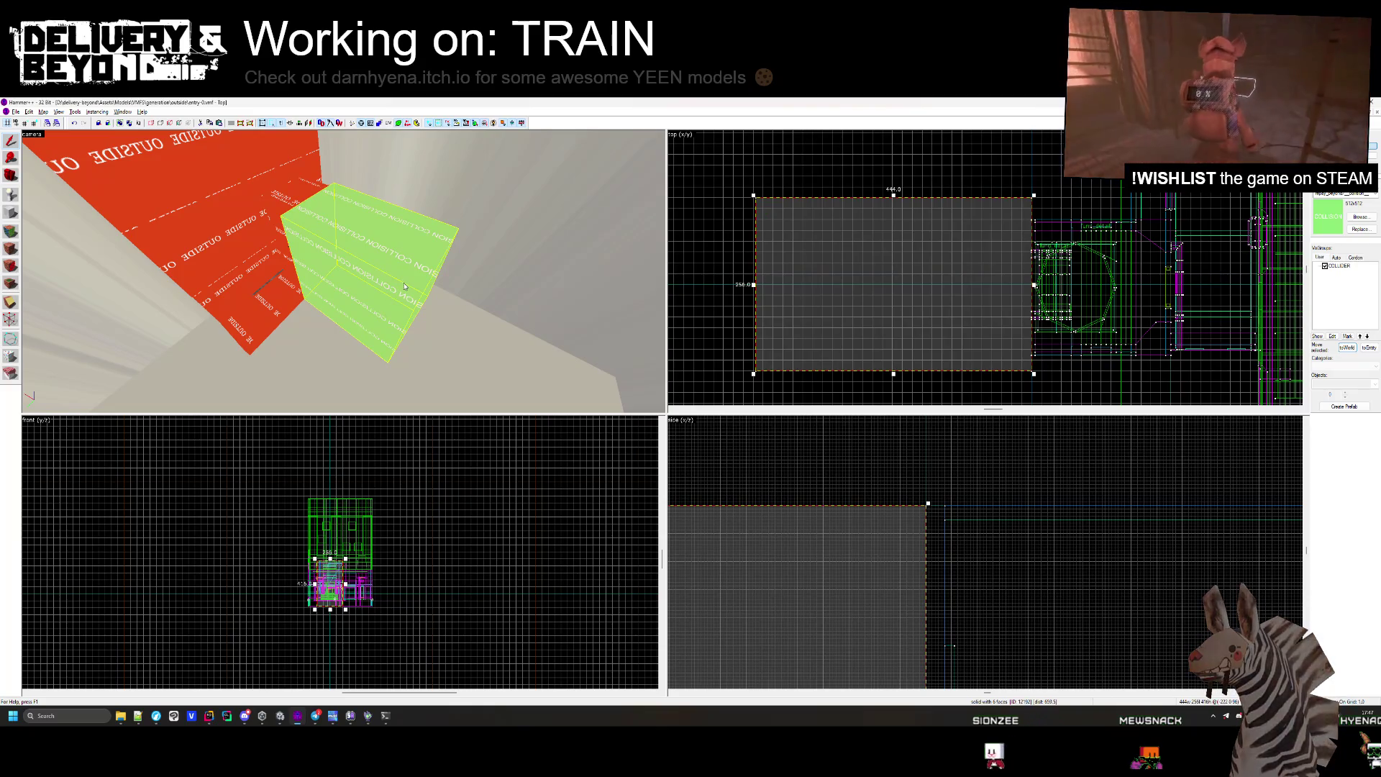
{"action": "key", "text": "ctrl+z"}
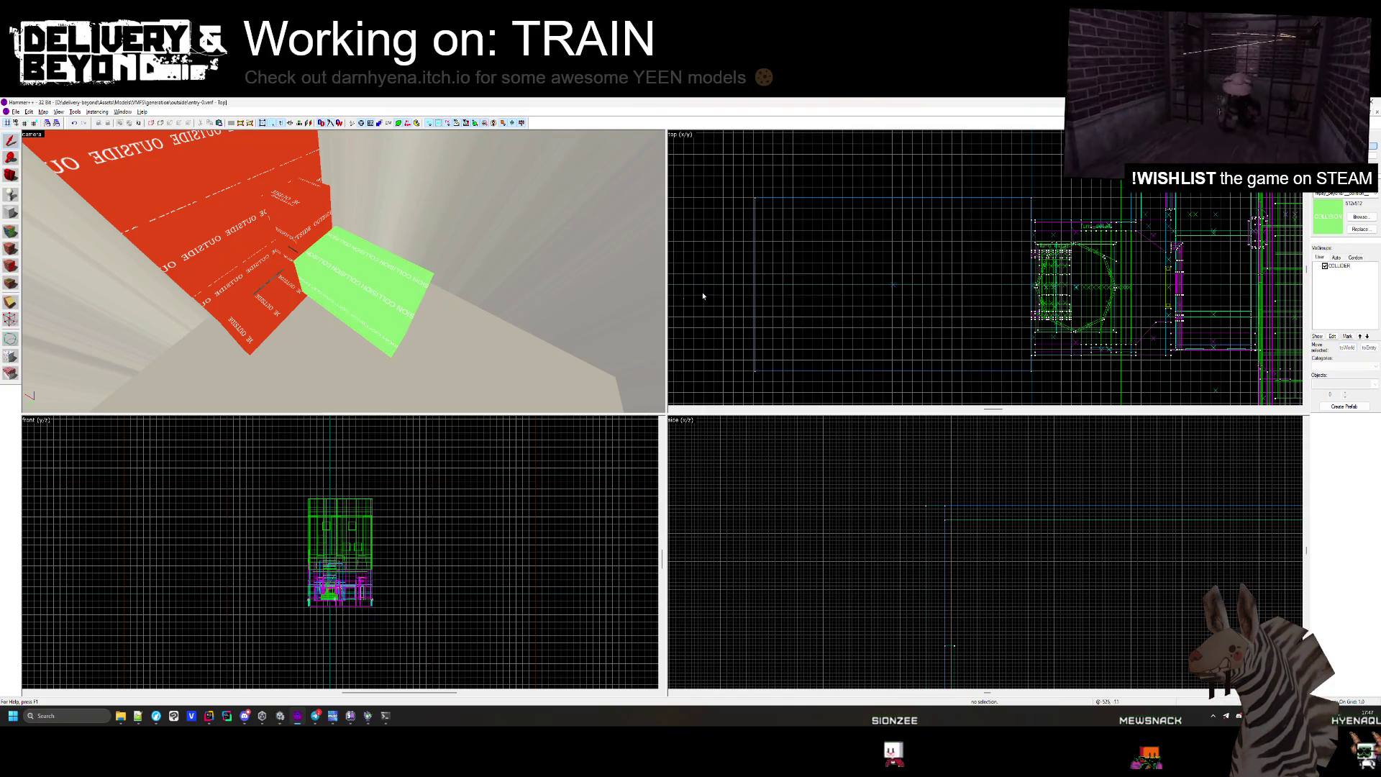
{"action": "key", "text": "Delete"}
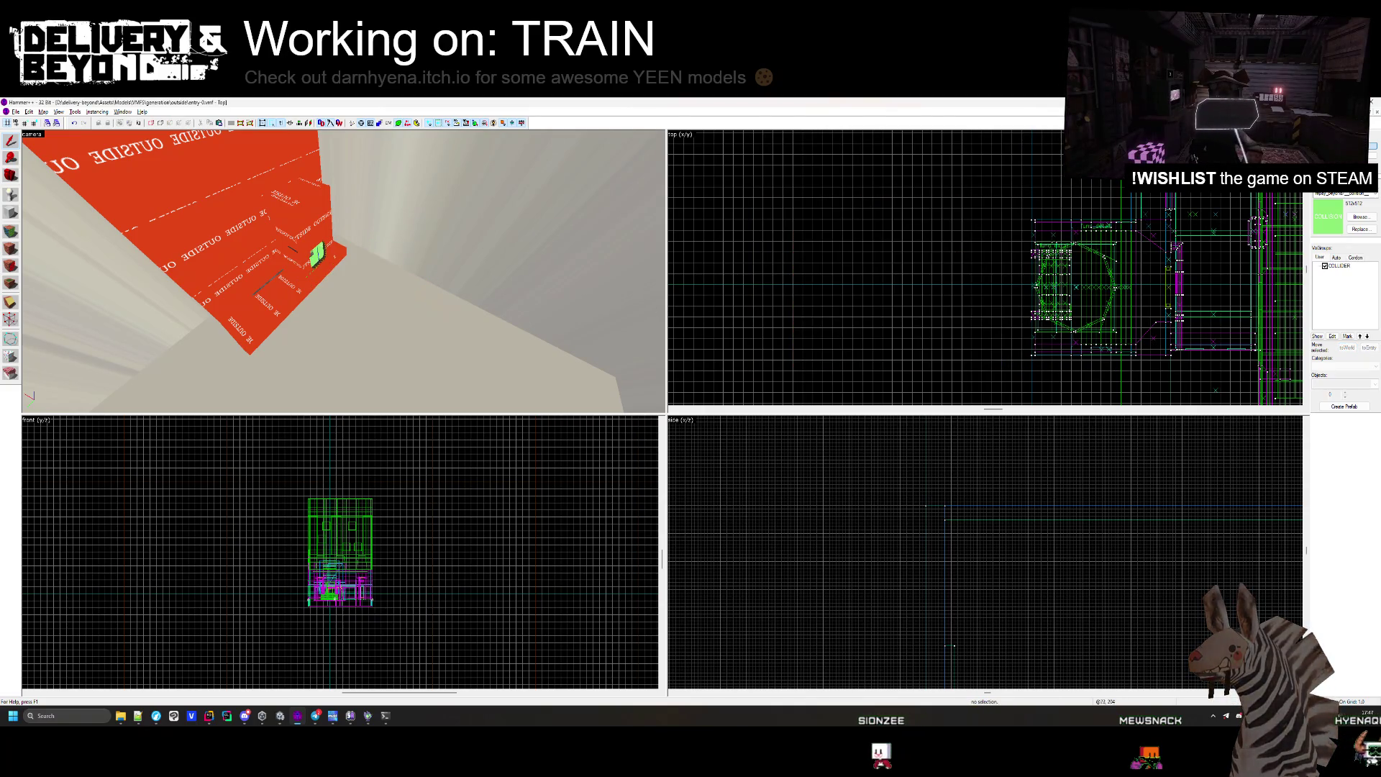
Open the spaceship map from the File menu.
{"action": "left_click", "coordinate": [15, 112]}
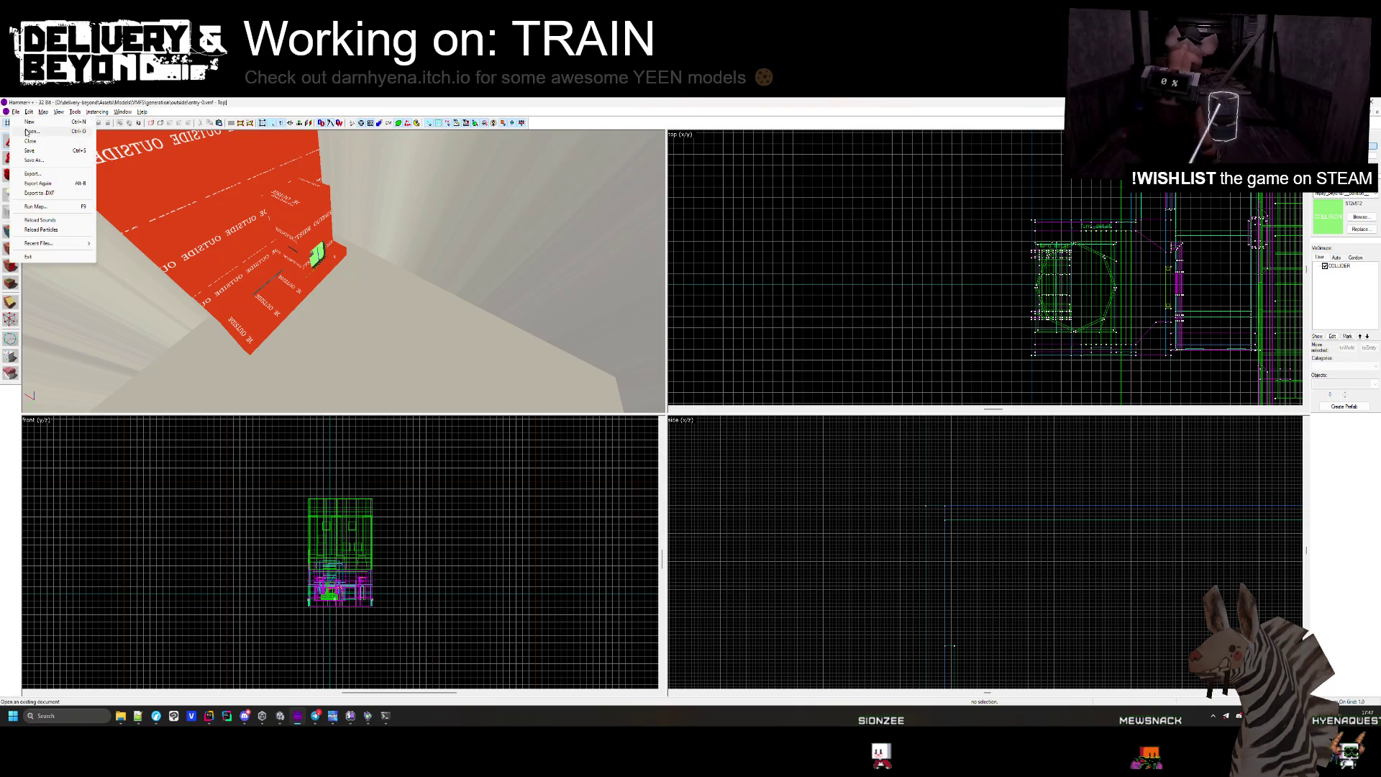
{"action": "left_click", "coordinate": [25, 133]}
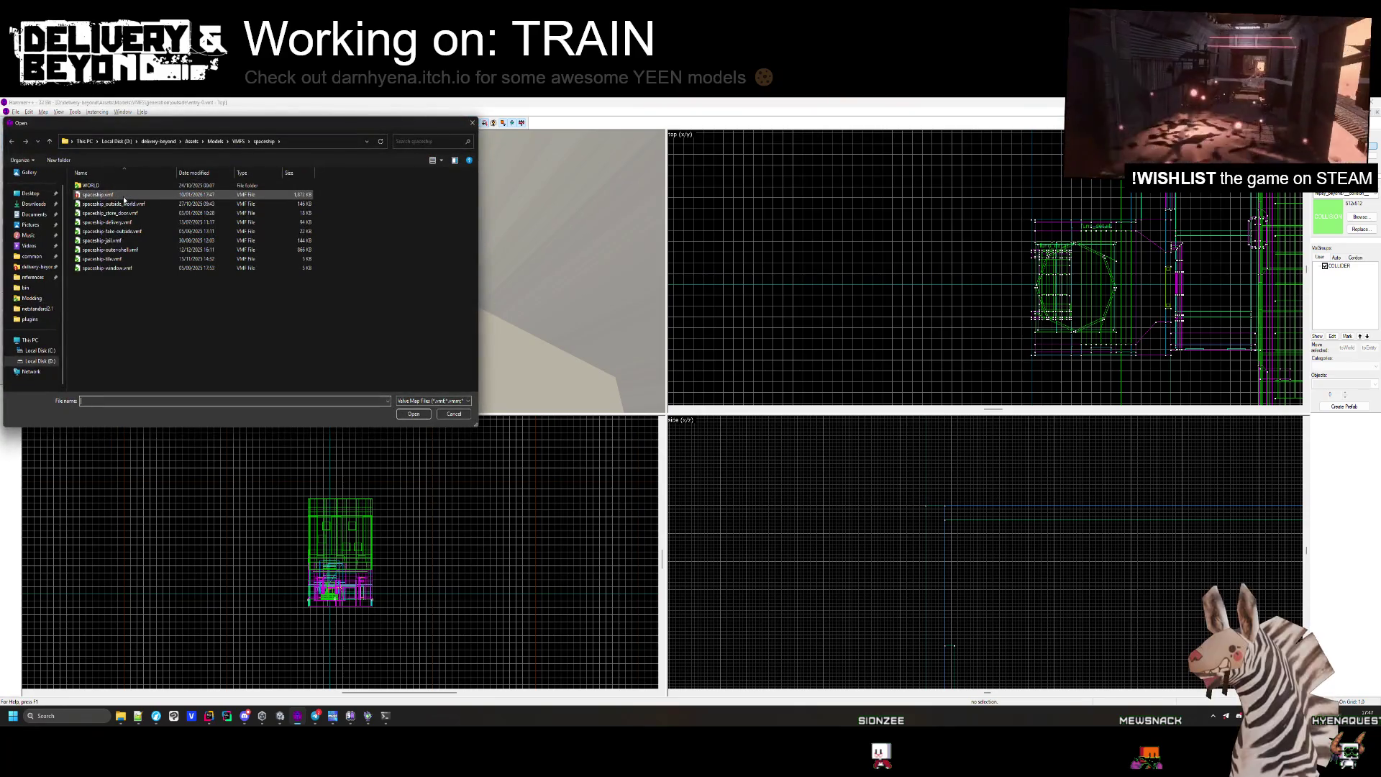
{"action": "double_click", "coordinate": [101, 194]}
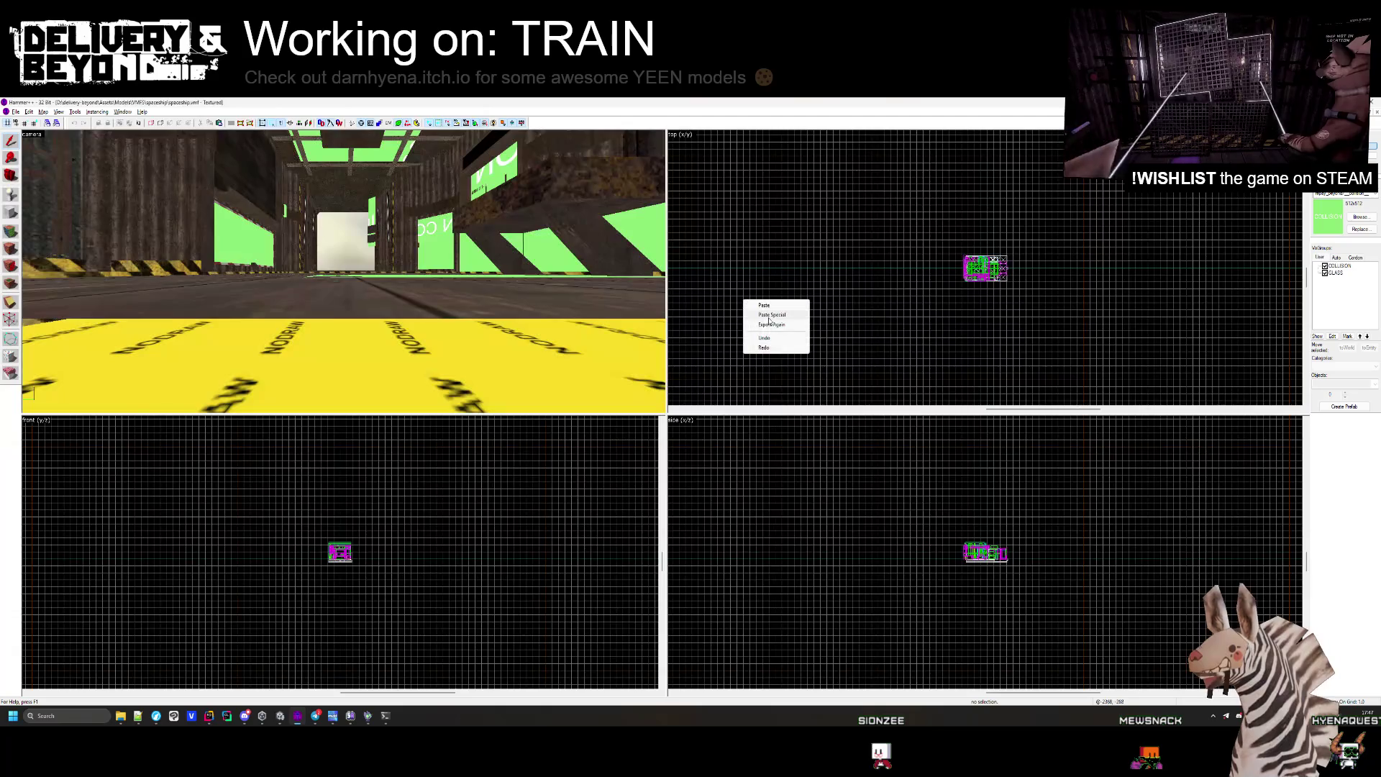
Paste the collision block into the spaceship map and zoom the view around it.
{"action": "left_click", "coordinate": [764, 305]}
{"action": "scroll", "coordinate": [1000, 259], "scroll_direction": "up", "scroll_amount": 5}
{"action": "scroll", "coordinate": [1030, 248], "scroll_direction": "up", "scroll_amount": 4}
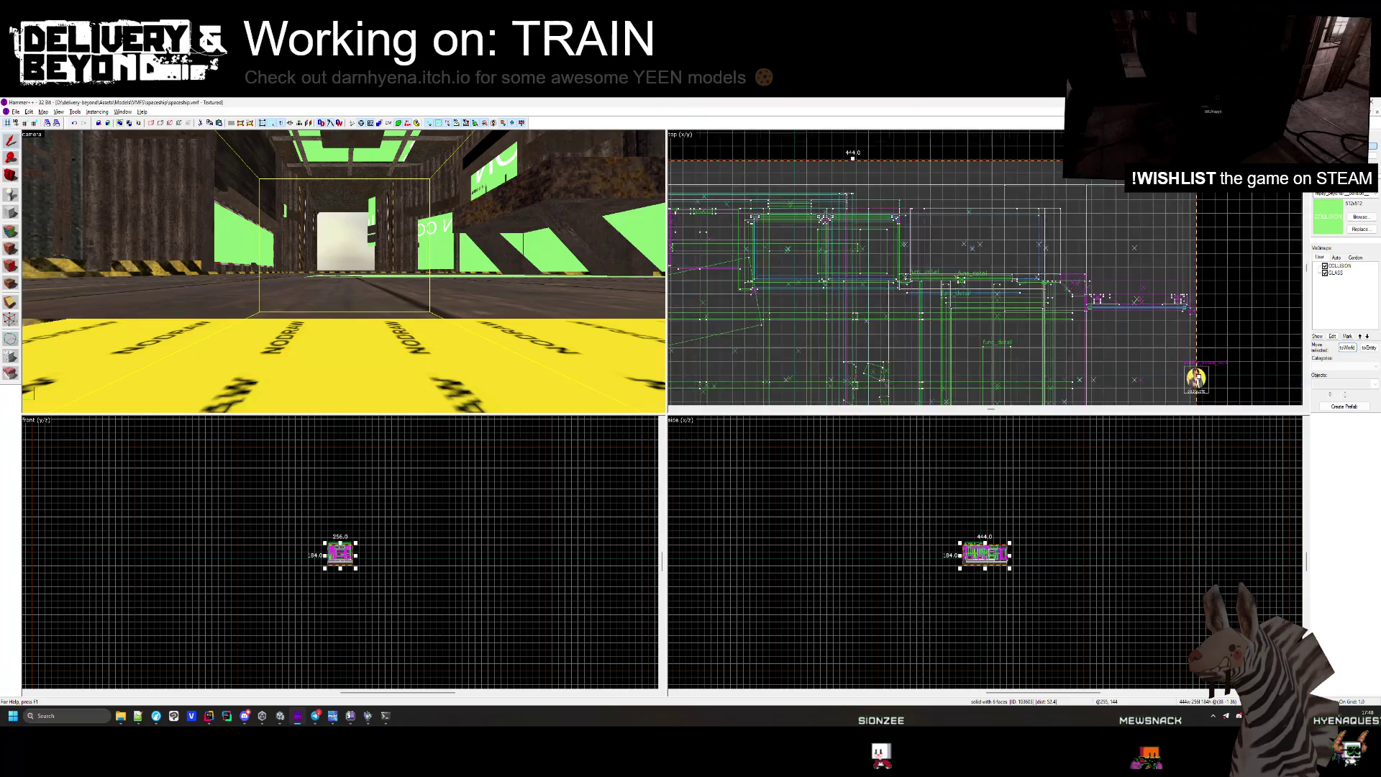
{"action": "scroll", "coordinate": [1144, 216], "scroll_direction": "down", "scroll_amount": 3}
{"action": "scroll", "coordinate": [1144, 252], "scroll_direction": "up", "scroll_amount": 5}
{"action": "scroll", "coordinate": [1182, 217], "scroll_direction": "up", "scroll_amount": 3}
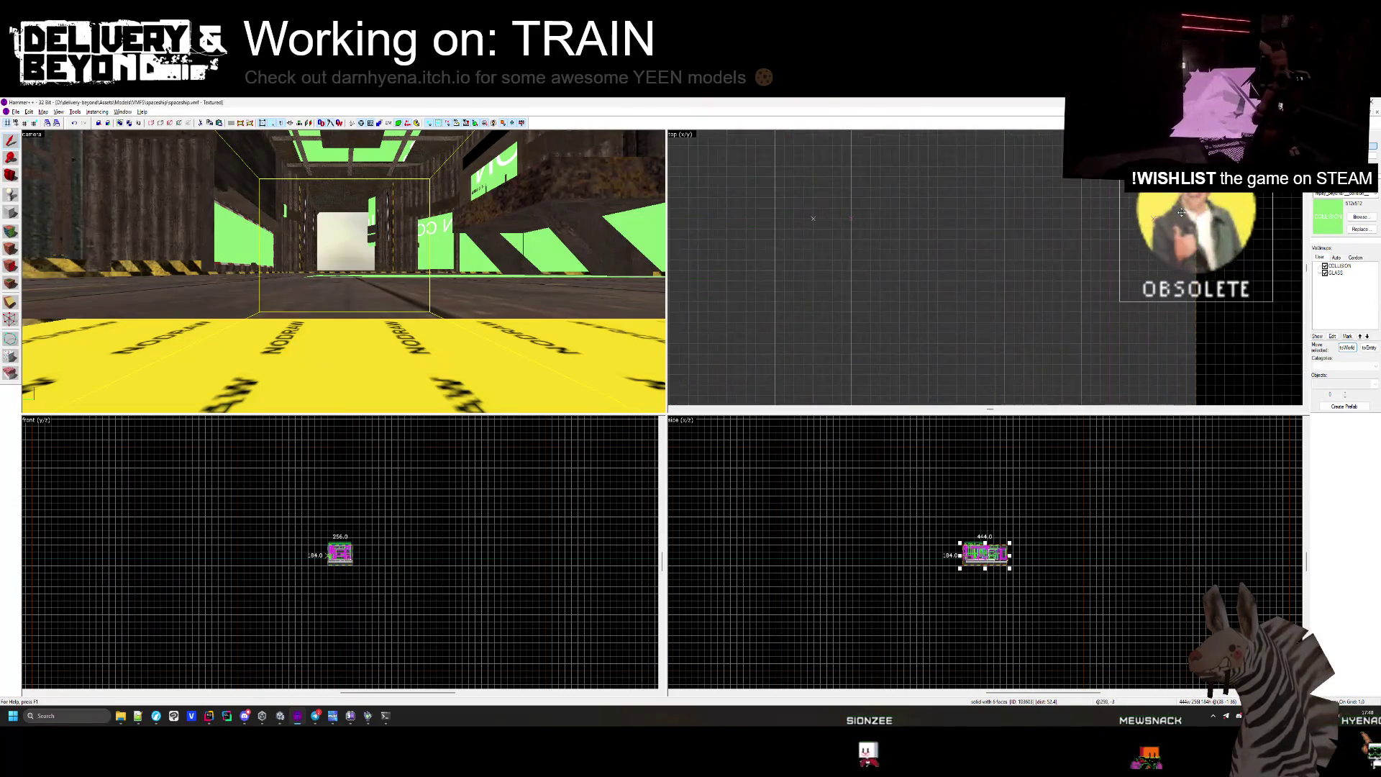
{"action": "scroll", "coordinate": [1182, 206], "scroll_direction": "down", "scroll_amount": 5}
{"action": "scroll", "coordinate": [1151, 208], "scroll_direction": "up", "scroll_amount": 2}
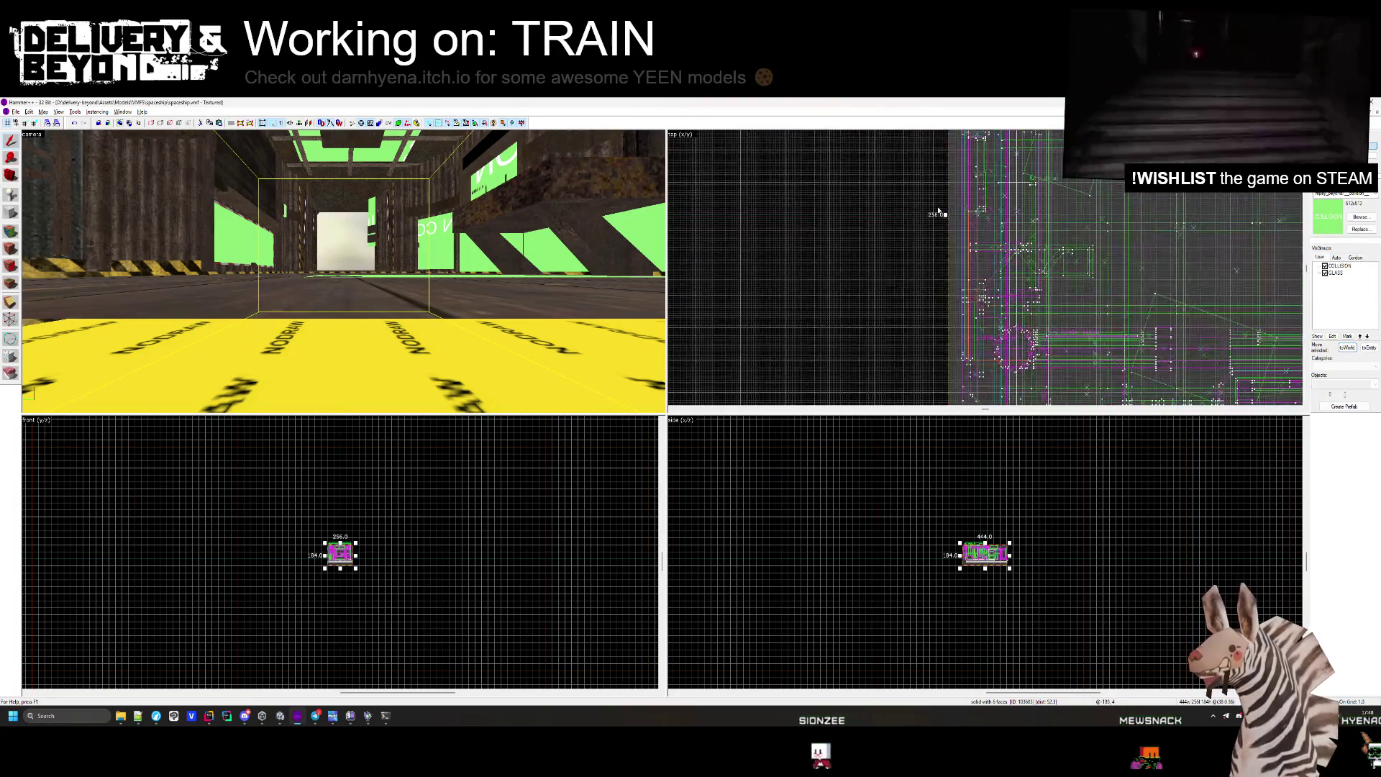
{"action": "scroll", "coordinate": [1140, 206], "scroll_direction": "down", "scroll_amount": 3}
{"action": "scroll", "coordinate": [1140, 207], "scroll_direction": "up", "scroll_amount": 5}
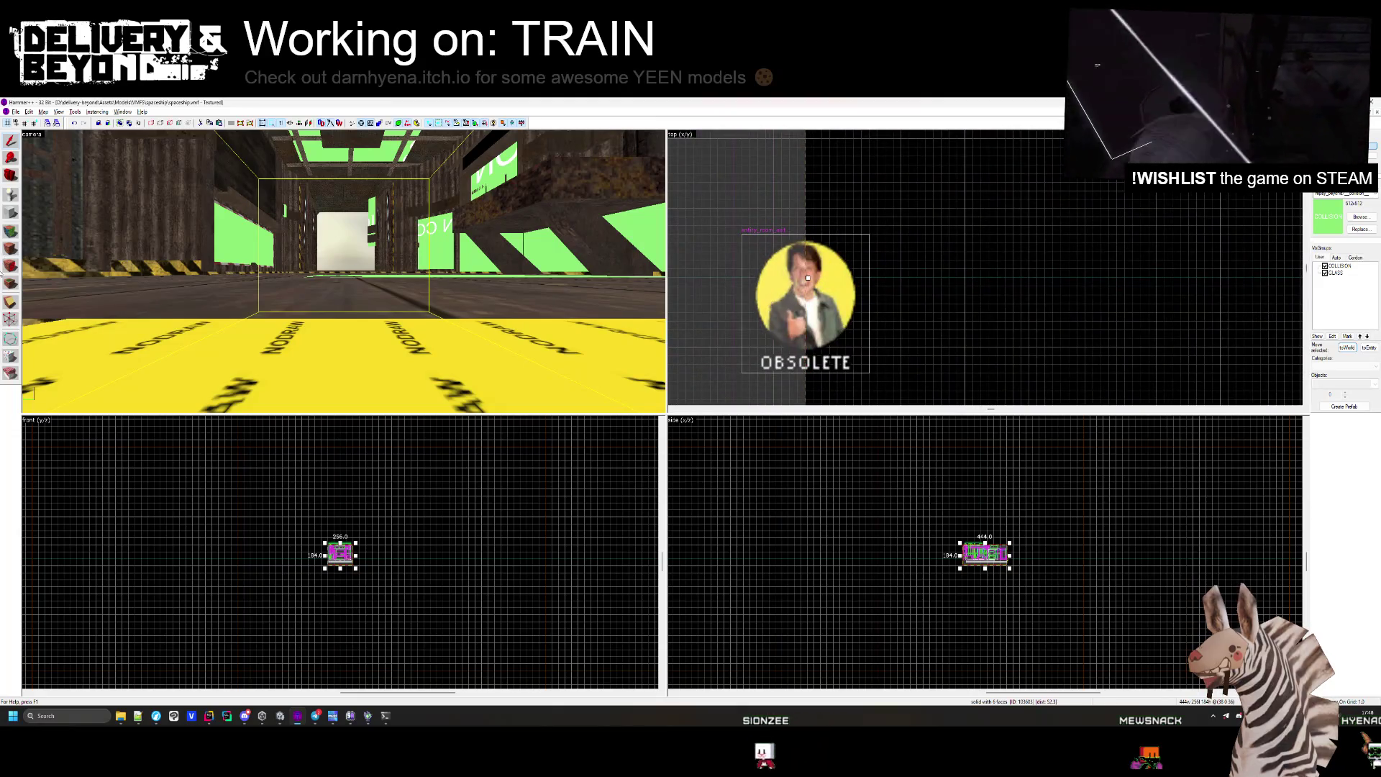
{"action": "scroll", "coordinate": [874, 285], "scroll_direction": "up", "scroll_amount": 2}
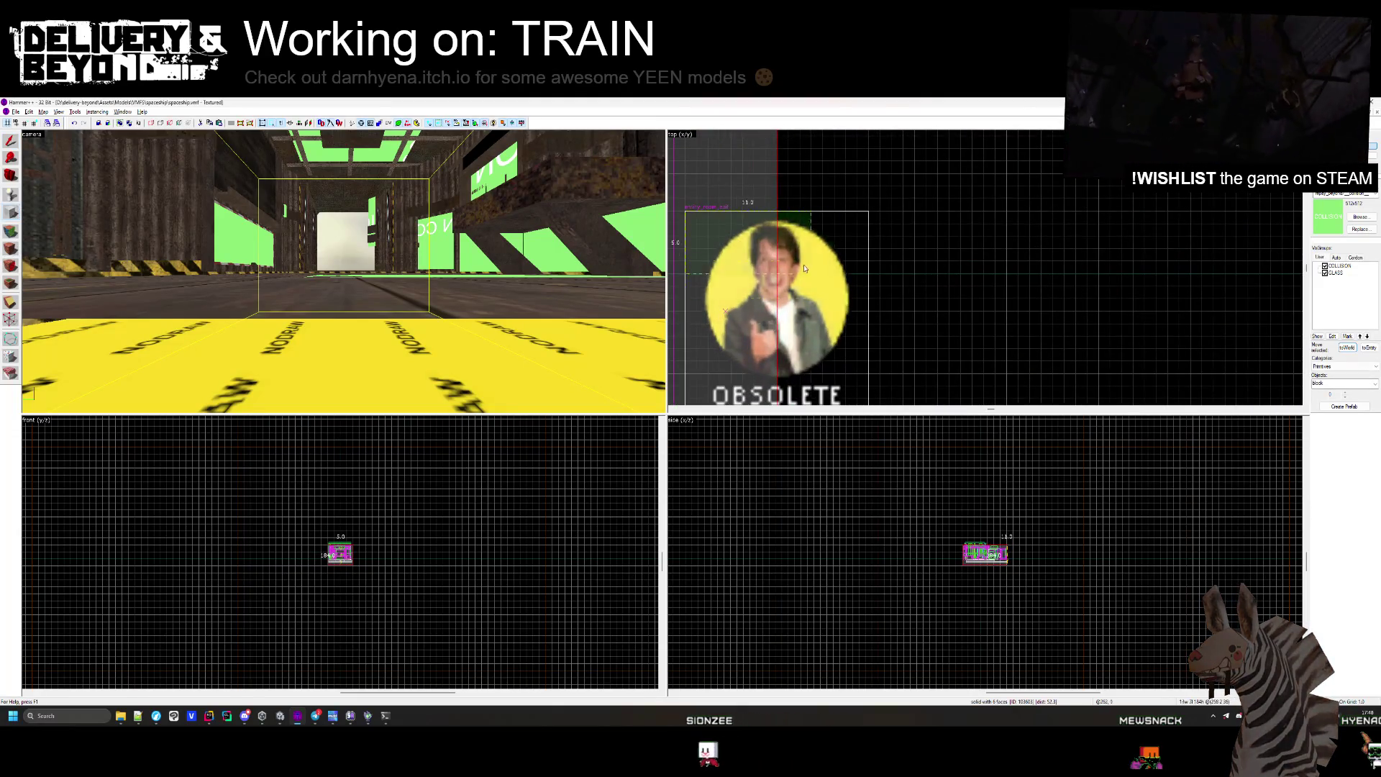
{"action": "scroll", "coordinate": [805, 268], "scroll_direction": "down", "scroll_amount": 2}
{"action": "scroll", "coordinate": [999, 540], "scroll_direction": "up", "scroll_amount": 5}
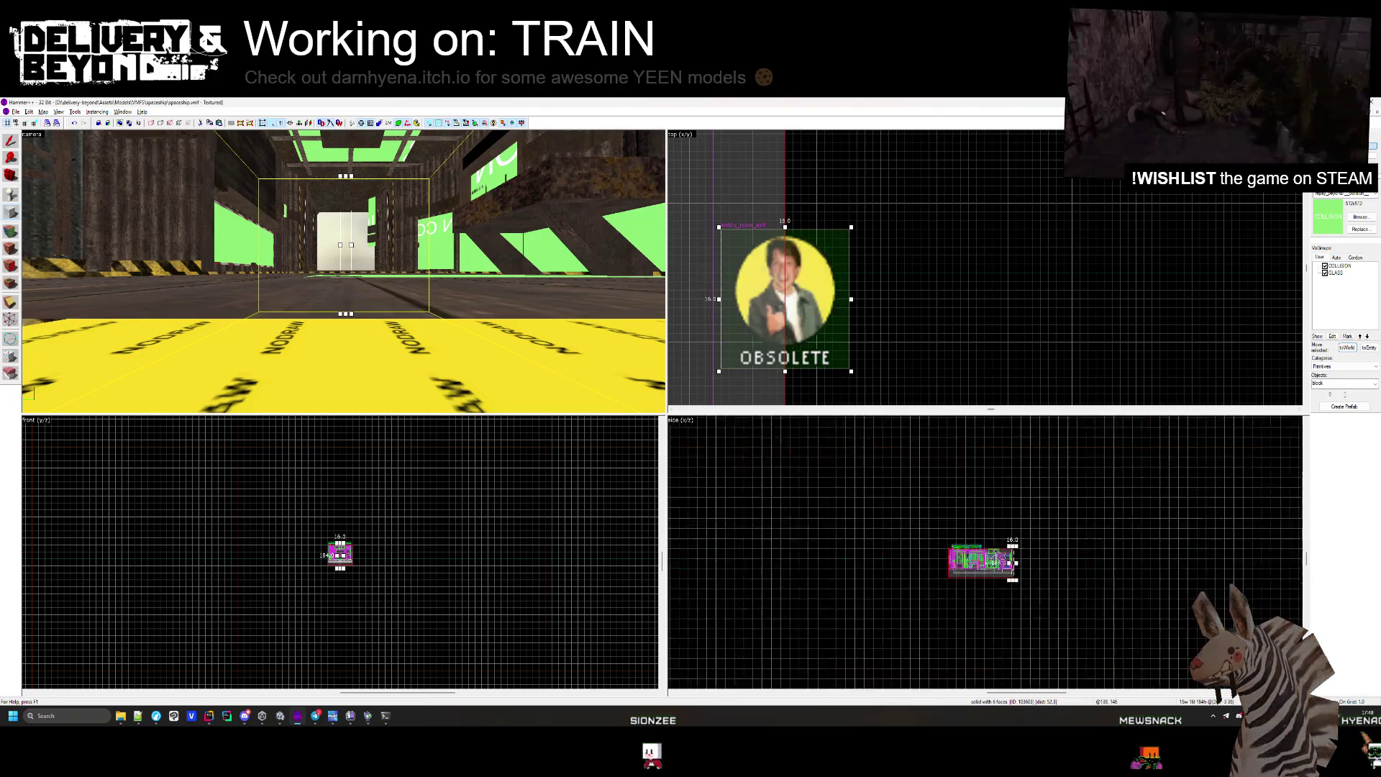
{"action": "scroll", "coordinate": [1064, 619], "scroll_direction": "up", "scroll_amount": 4}
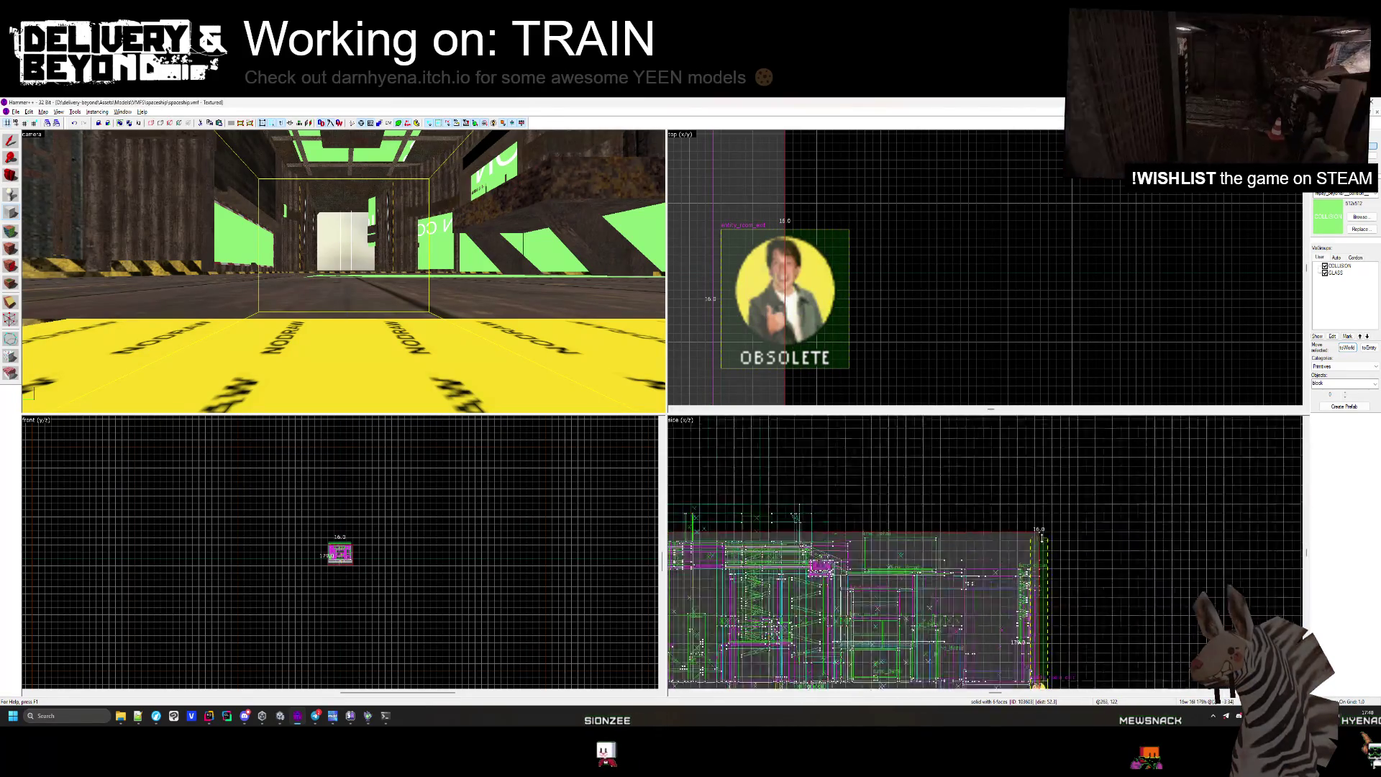
Select the green collision solid and center the 2D views and 3D camera on it.
{"action": "left_click", "coordinate": [1087, 612]}
{"action": "scroll", "coordinate": [1072, 628], "scroll_direction": "down", "scroll_amount": 2}
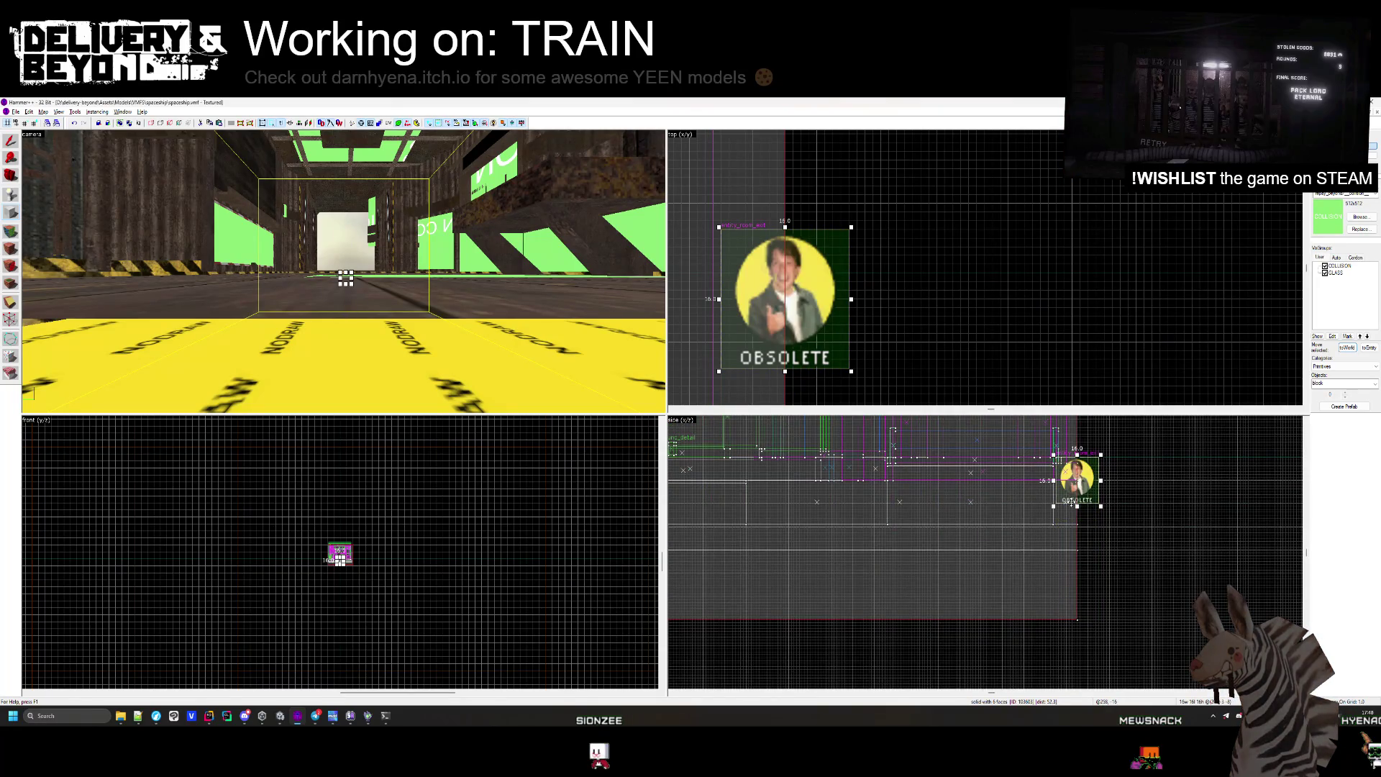
{"action": "left_click", "coordinate": [973, 462]}
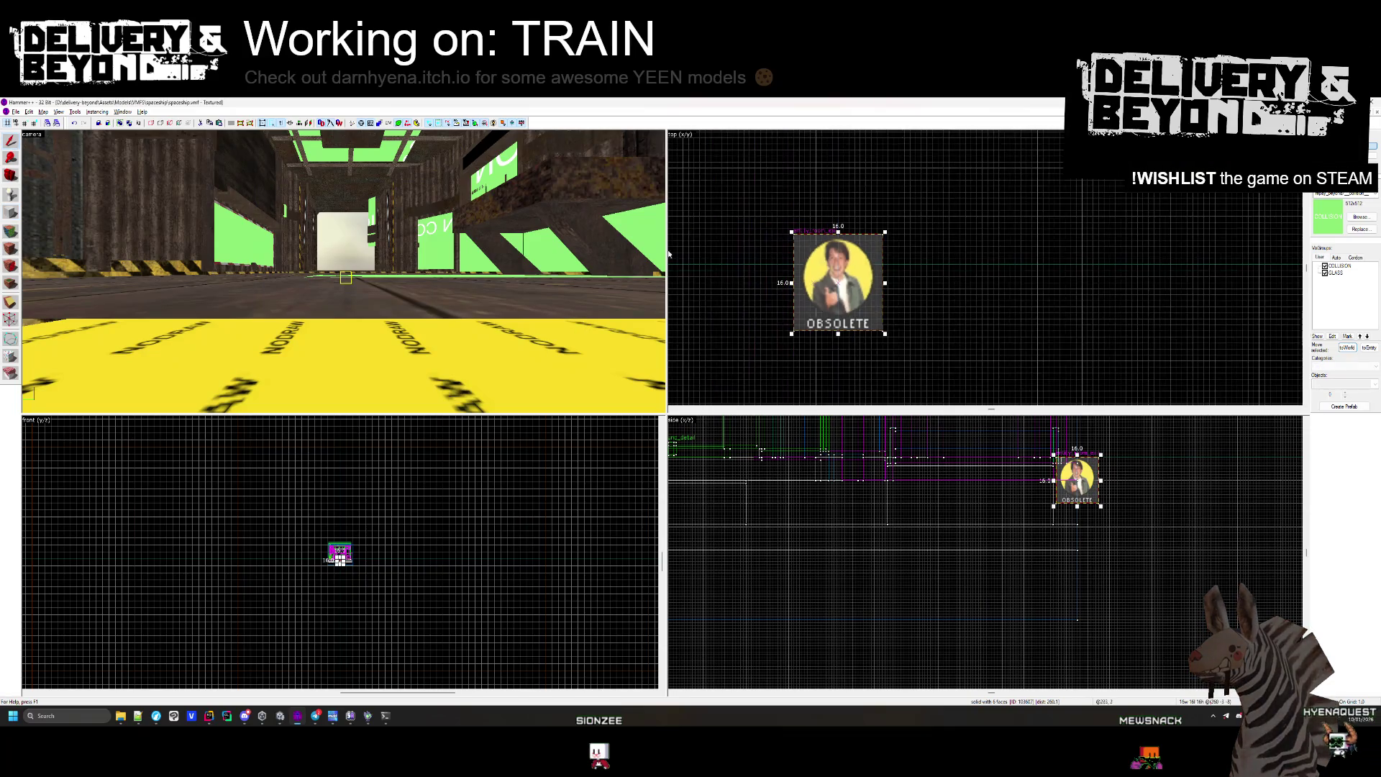
{"action": "key", "text": "ctrl+e"}
{"action": "key", "text": "ctrl+shift+e"}
Select the collision brush spanning the whole ship and zoom to check its extents.
{"action": "left_click", "coordinate": [335, 325]}
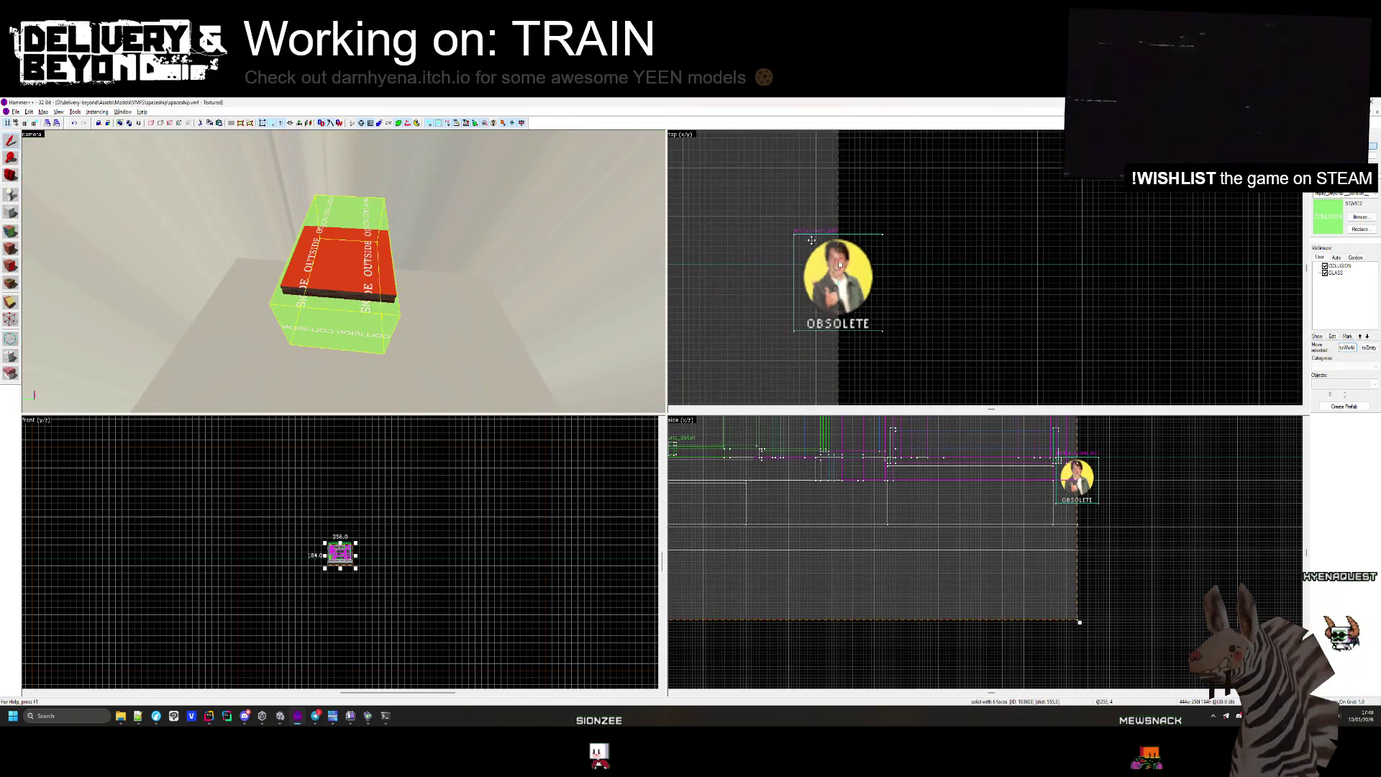
{"action": "scroll", "coordinate": [861, 268], "scroll_direction": "down", "scroll_amount": 5}
{"action": "scroll", "coordinate": [1092, 651], "scroll_direction": "down", "scroll_amount": 3}
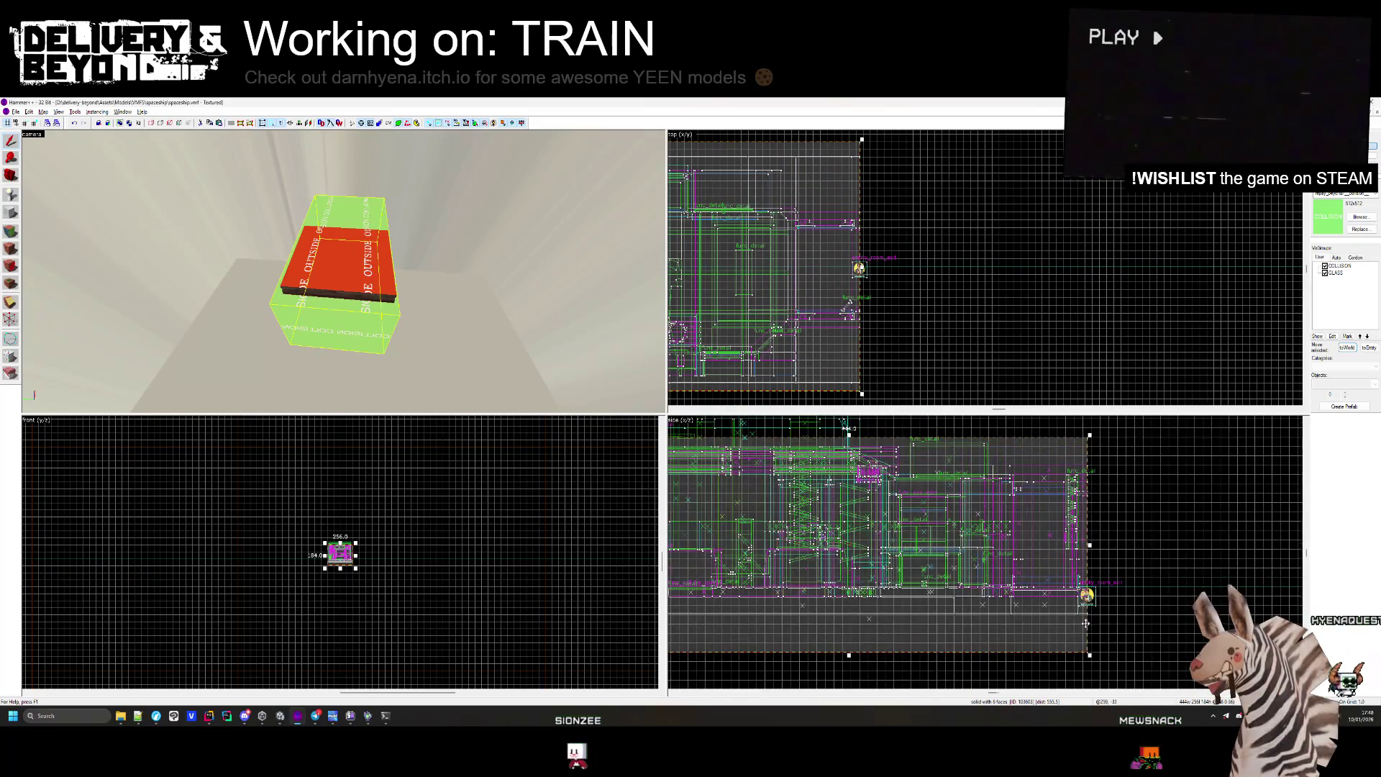
{"action": "scroll", "coordinate": [1082, 651], "scroll_direction": "up", "scroll_amount": 3}
{"action": "left_click", "coordinate": [1082, 601]}
{"action": "scroll", "coordinate": [1178, 644], "scroll_direction": "down", "scroll_amount": 3}
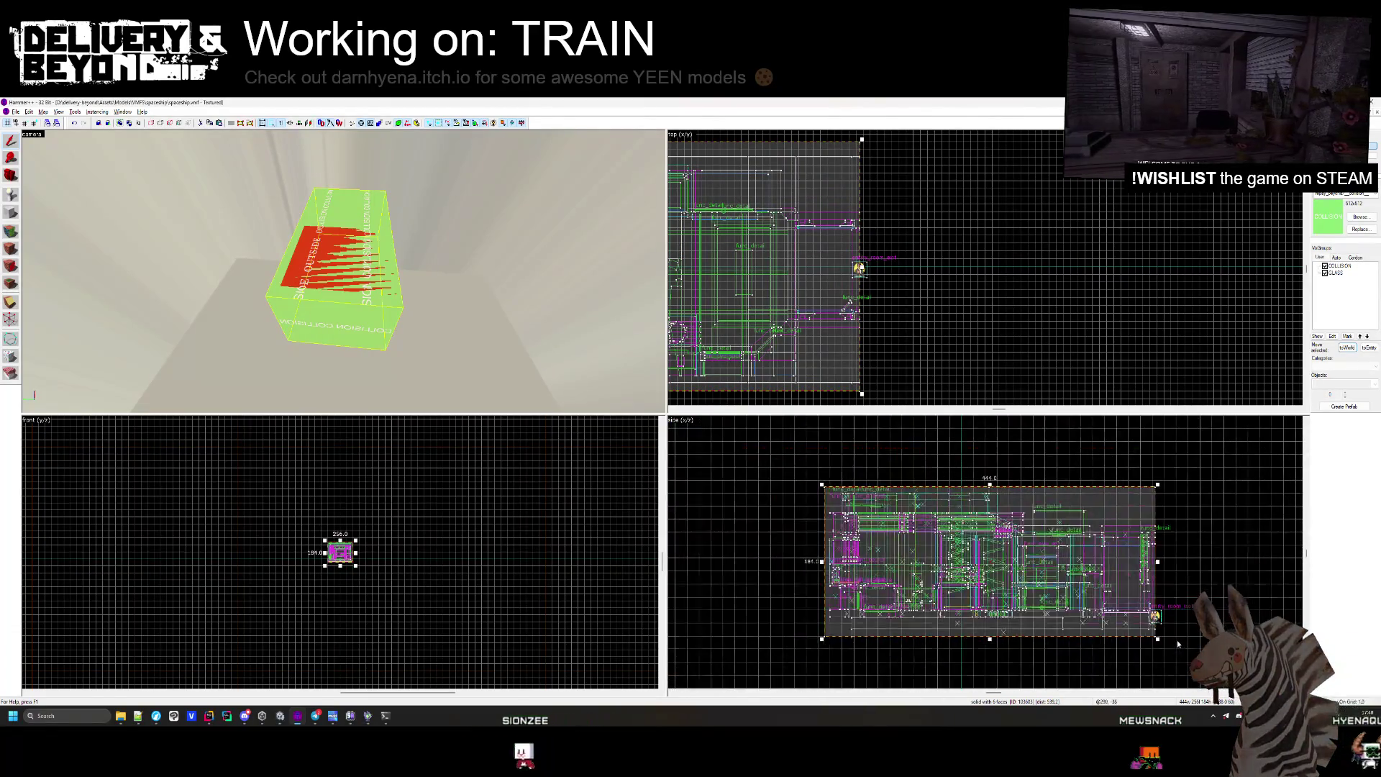
{"action": "scroll", "coordinate": [1170, 638], "scroll_direction": "up", "scroll_amount": 3}
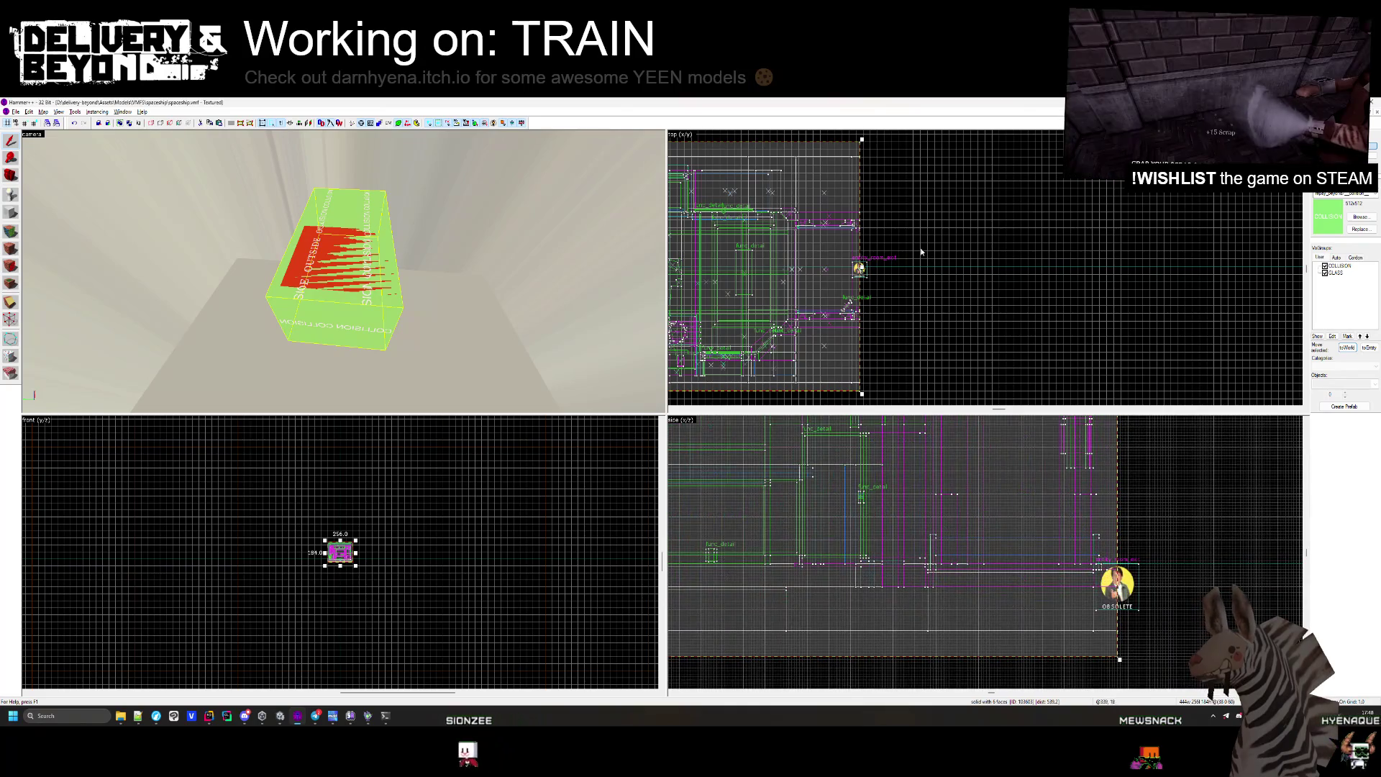
{"action": "scroll", "coordinate": [889, 284], "scroll_direction": "up", "scroll_amount": 4}
{"action": "scroll", "coordinate": [888, 284], "scroll_direction": "down", "scroll_amount": 3}
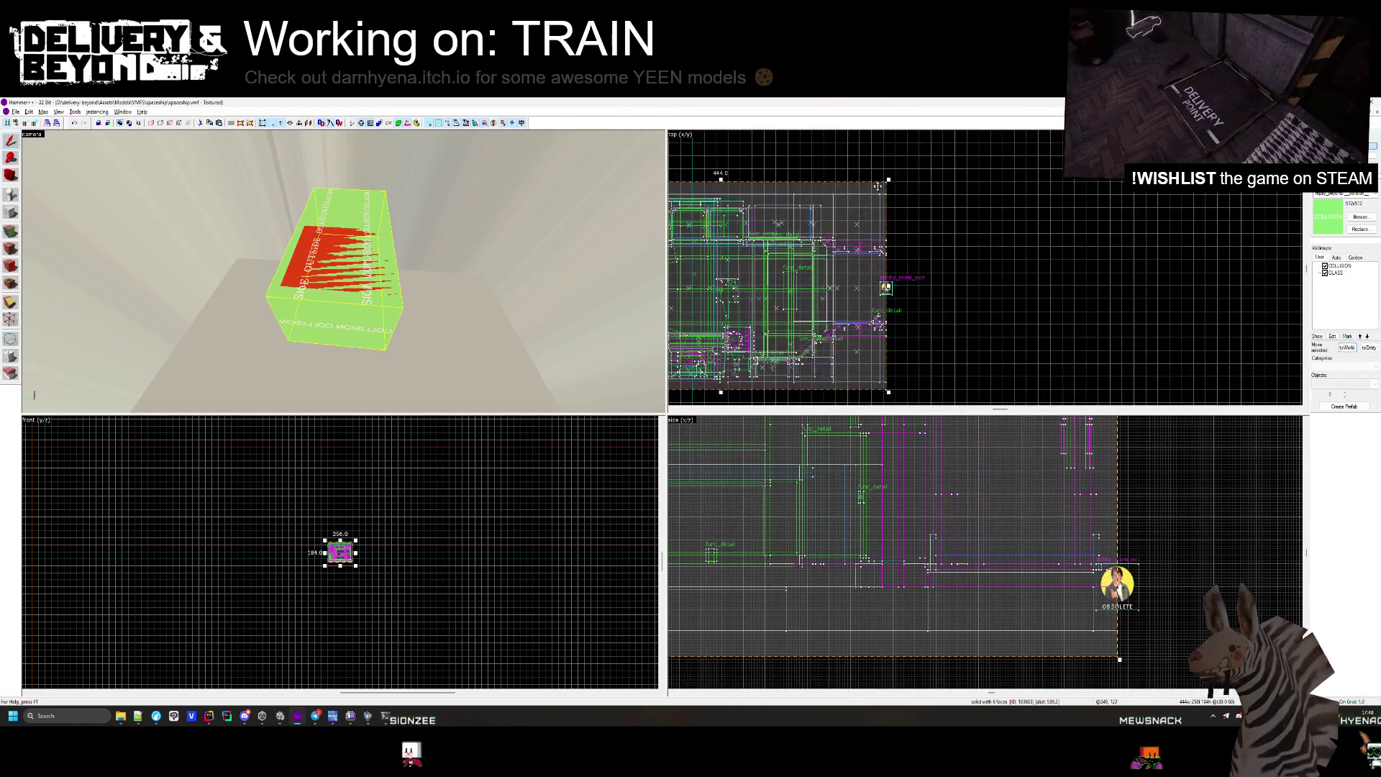
{"action": "scroll", "coordinate": [885, 201], "scroll_direction": "up", "scroll_amount": 2}
{"action": "scroll", "coordinate": [899, 230], "scroll_direction": "down", "scroll_amount": 2}
{"action": "scroll", "coordinate": [914, 266], "scroll_direction": "up", "scroll_amount": 4}
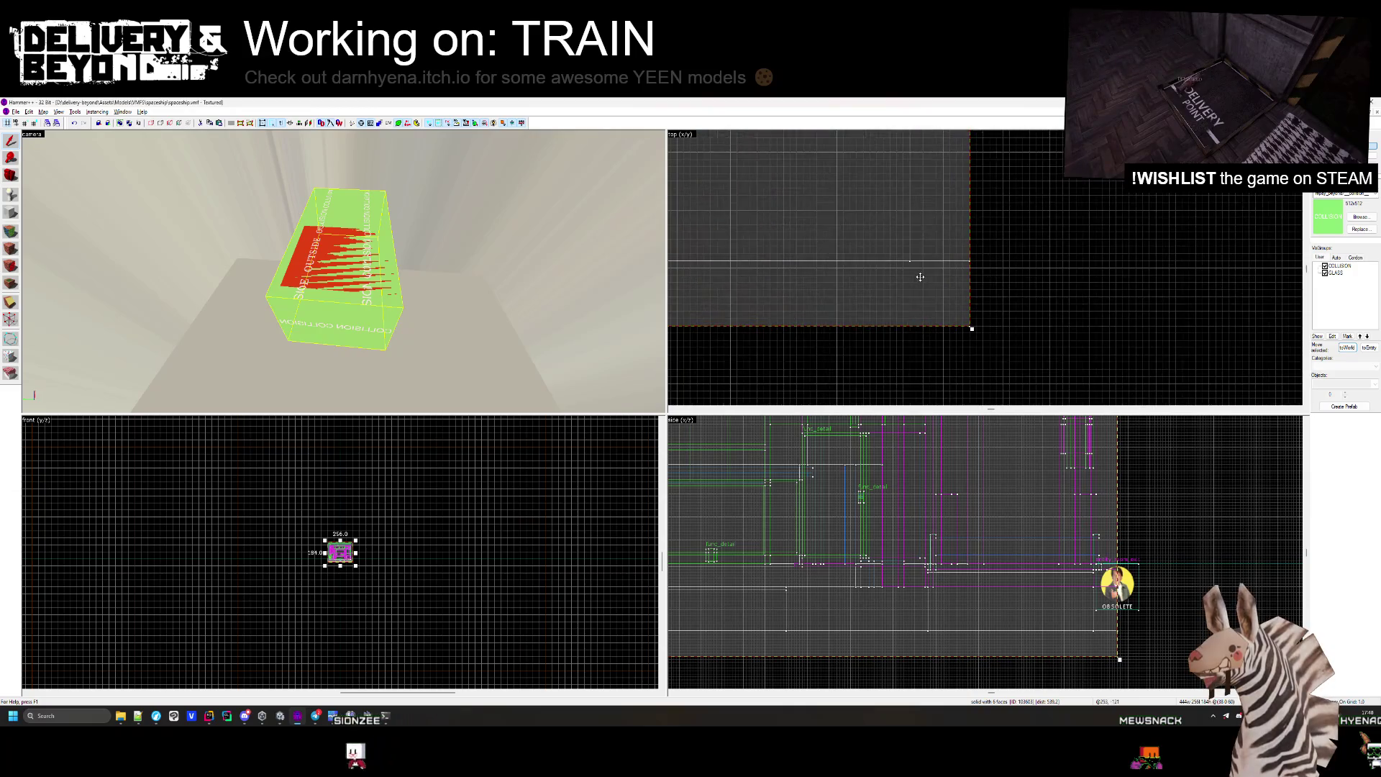
Deselect, then reselect the collision box and compare its bounds against the ship.
{"action": "key", "text": "Escape"}
{"action": "left_click", "coordinate": [920, 289]}
{"action": "scroll", "coordinate": [943, 331], "scroll_direction": "down", "scroll_amount": 5}
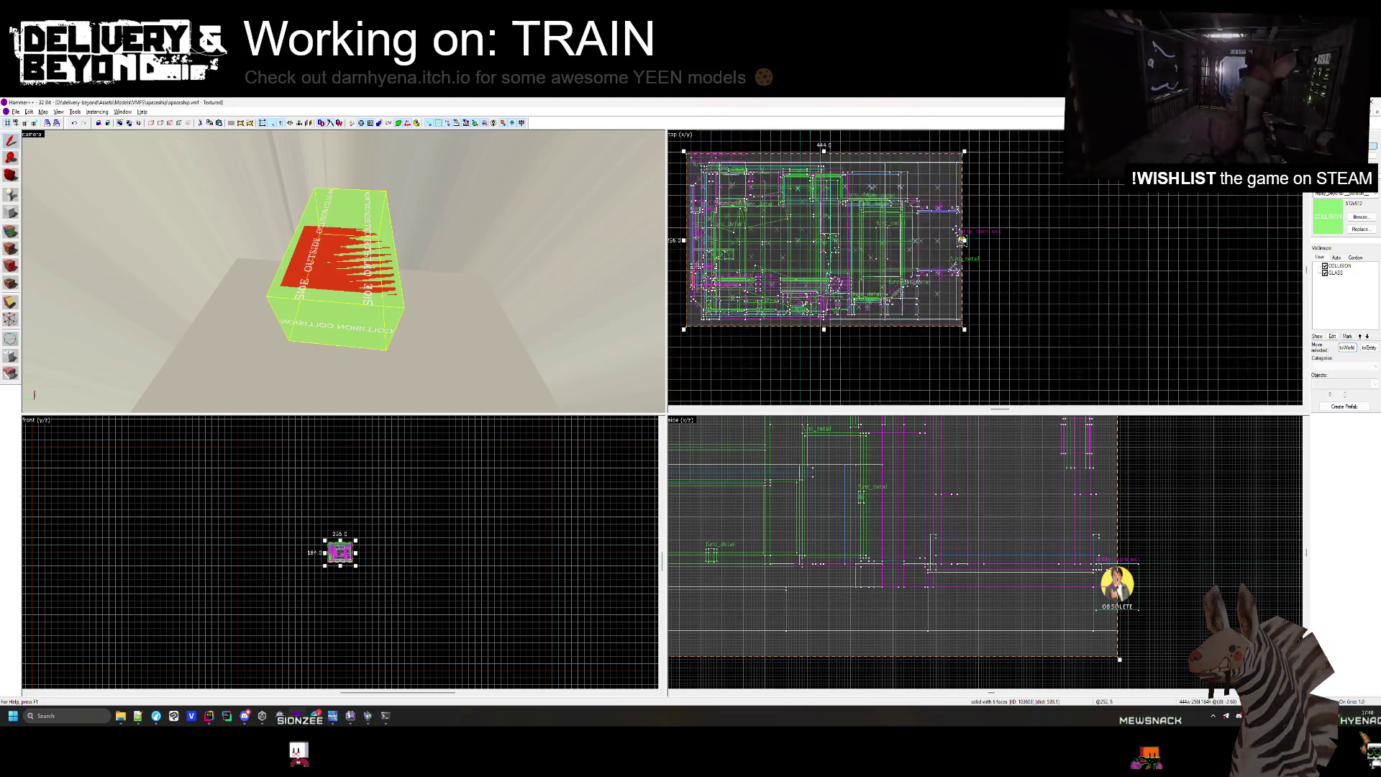
{"action": "scroll", "coordinate": [961, 237], "scroll_direction": "up", "scroll_amount": 5}
{"action": "scroll", "coordinate": [964, 252], "scroll_direction": "down", "scroll_amount": 4}
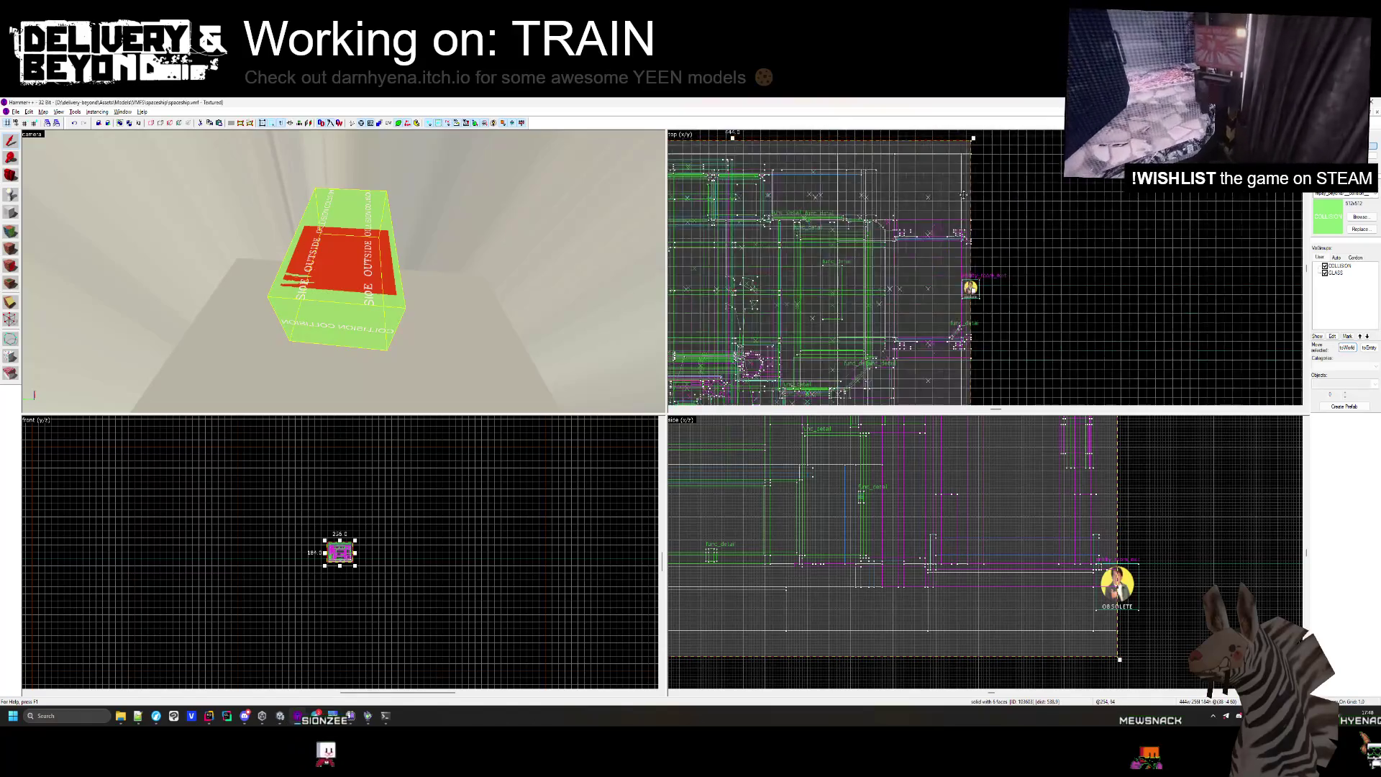
{"action": "scroll", "coordinate": [964, 323], "scroll_direction": "up", "scroll_amount": 4}
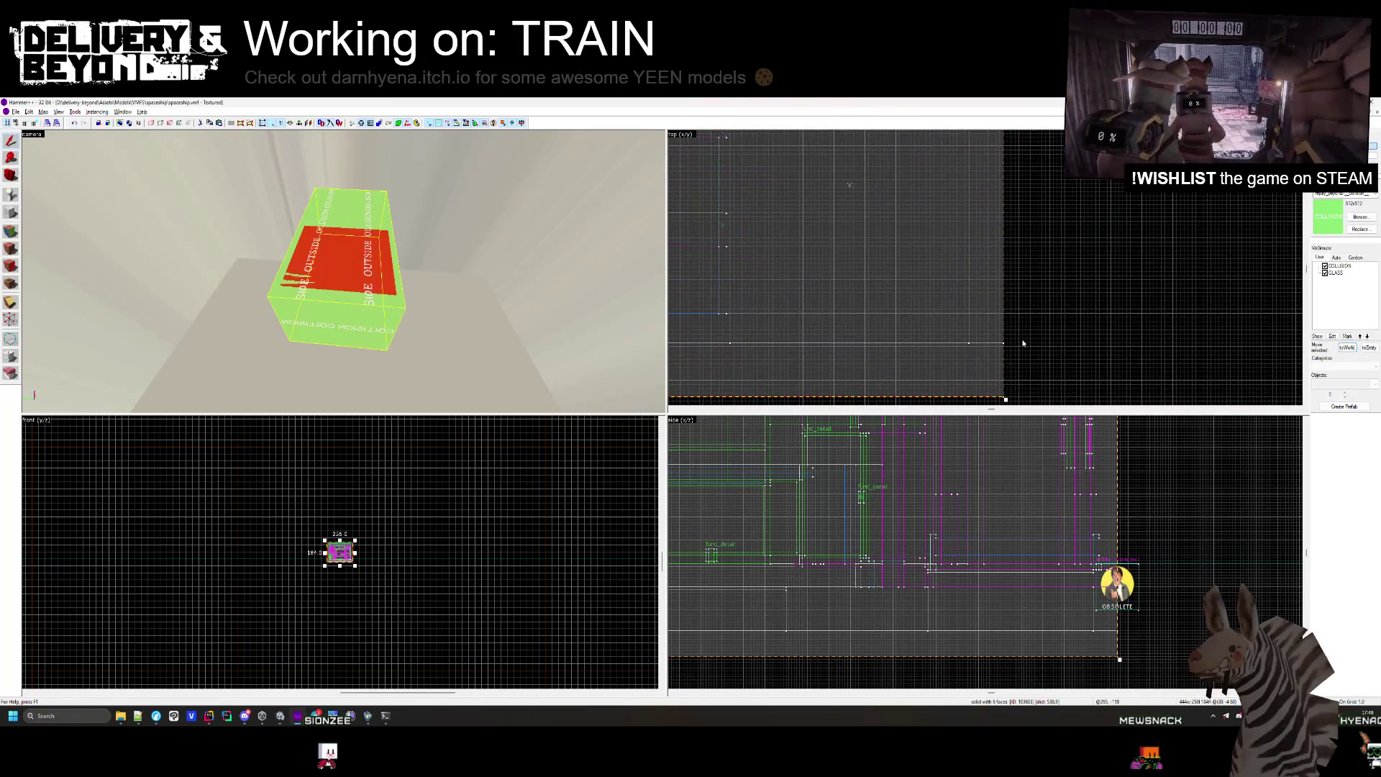
{"action": "scroll", "coordinate": [1028, 345], "scroll_direction": "down", "scroll_amount": 4}
{"action": "scroll", "coordinate": [838, 268], "scroll_direction": "up", "scroll_amount": 4}
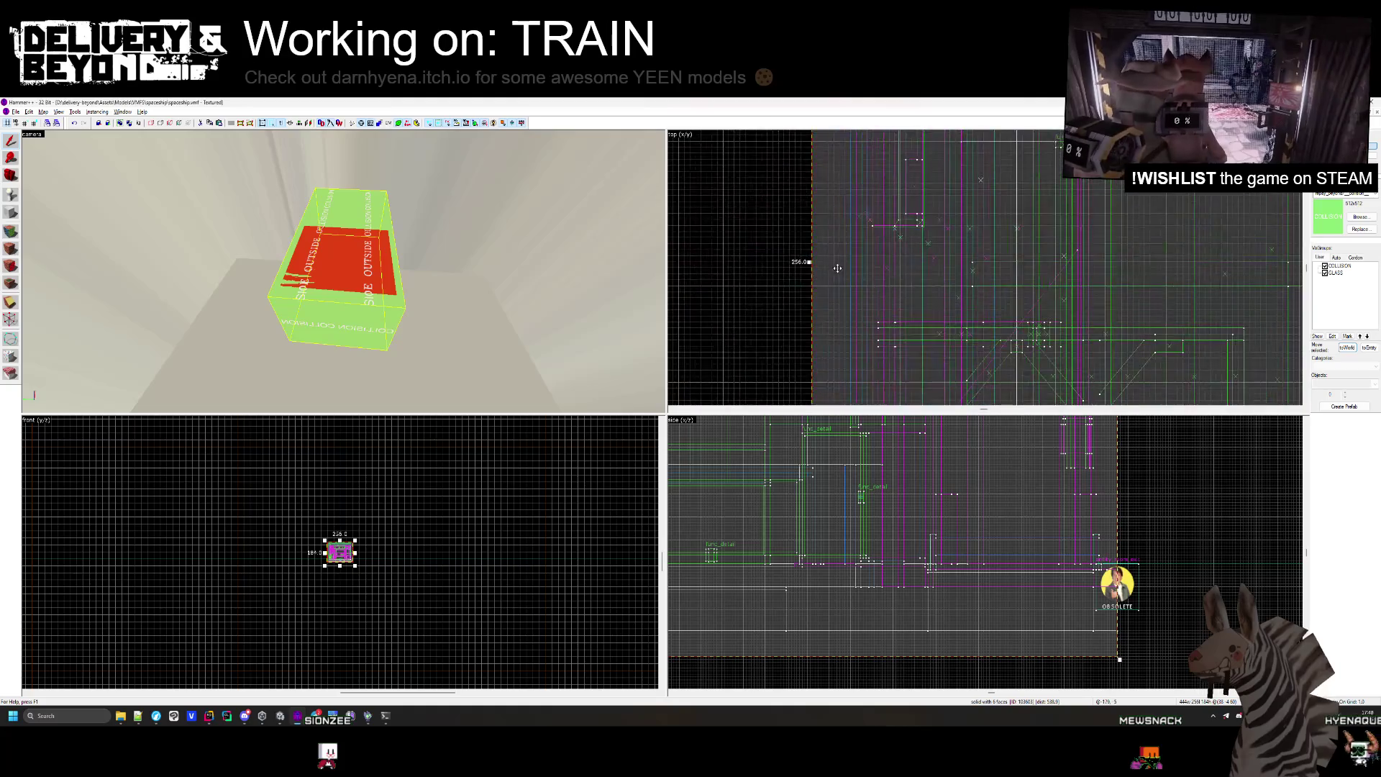
{"action": "scroll", "coordinate": [838, 268], "scroll_direction": "down", "scroll_amount": 4}
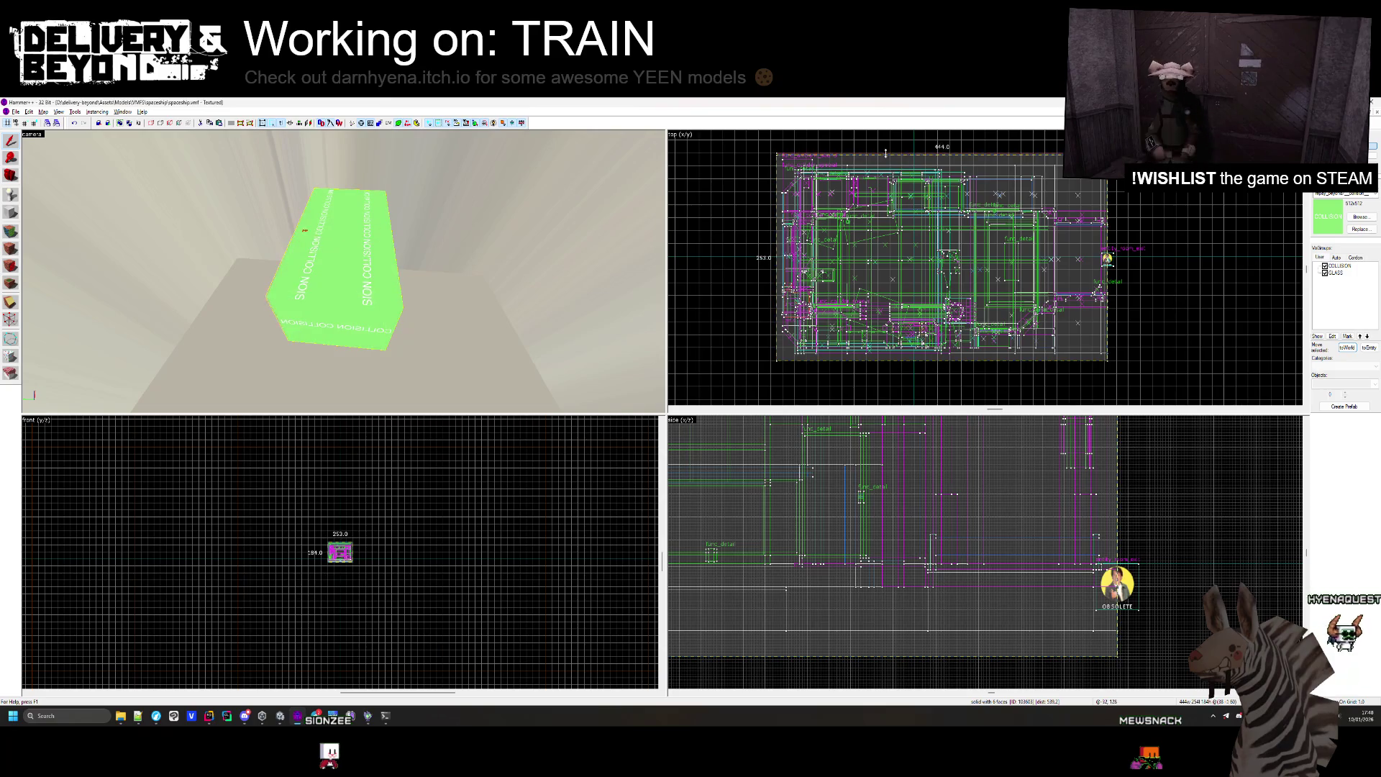
{"action": "scroll", "coordinate": [849, 157], "scroll_direction": "up", "scroll_amount": 4}
{"action": "scroll", "coordinate": [848, 157], "scroll_direction": "down", "scroll_amount": 4}
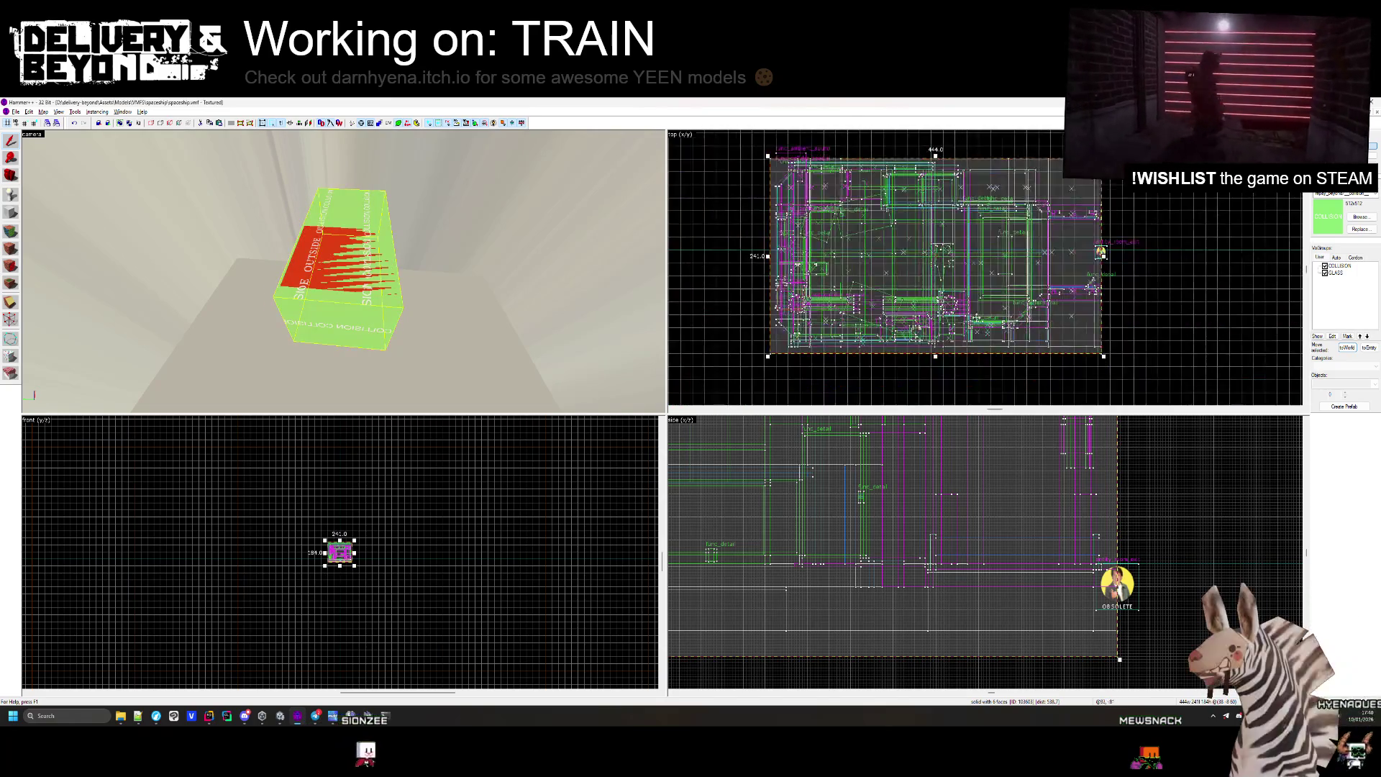
{"action": "scroll", "coordinate": [951, 320], "scroll_direction": "up", "scroll_amount": 4}
{"action": "scroll", "coordinate": [953, 314], "scroll_direction": "up", "scroll_amount": 8}
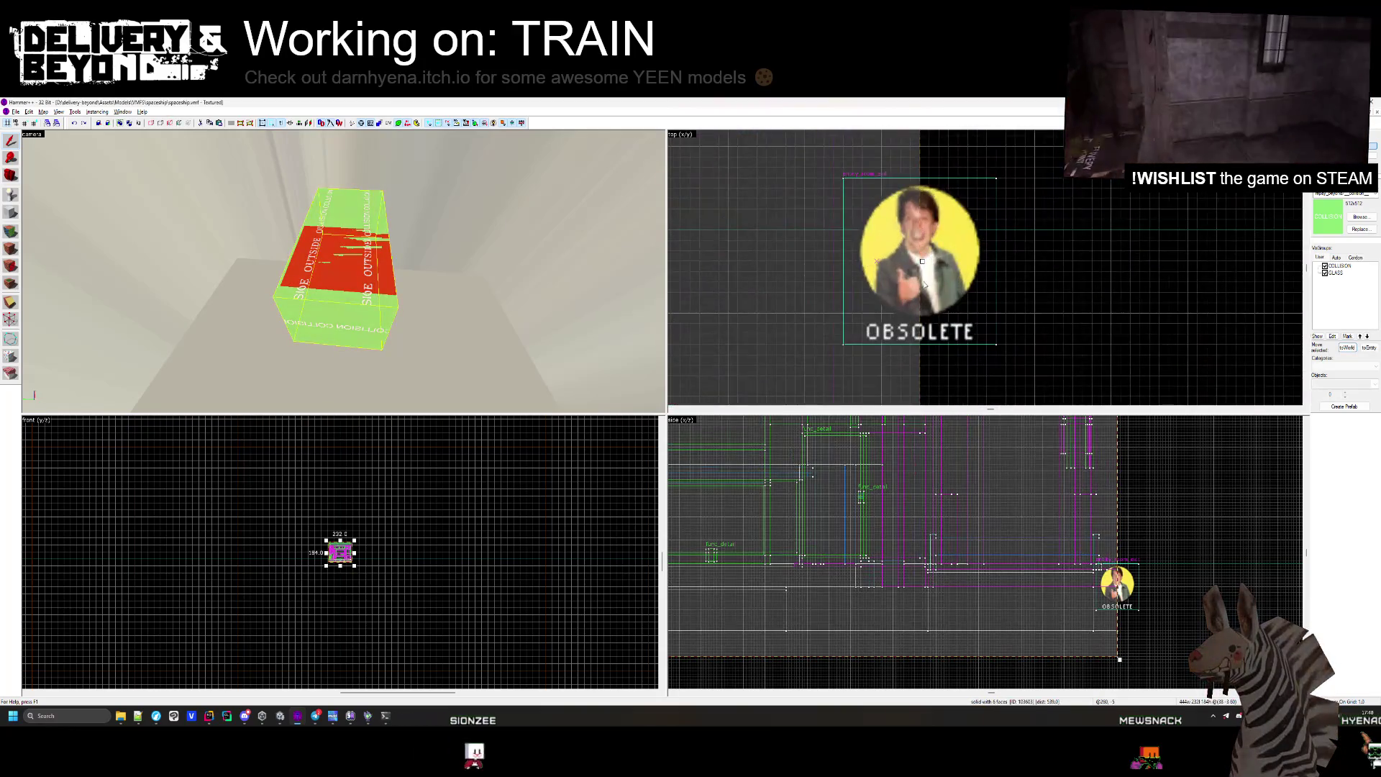
{"action": "scroll", "coordinate": [926, 262], "scroll_direction": "down", "scroll_amount": 5}
{"action": "scroll", "coordinate": [928, 288], "scroll_direction": "up", "scroll_amount": 2}
{"action": "scroll", "coordinate": [928, 289], "scroll_direction": "up", "scroll_amount": 3}
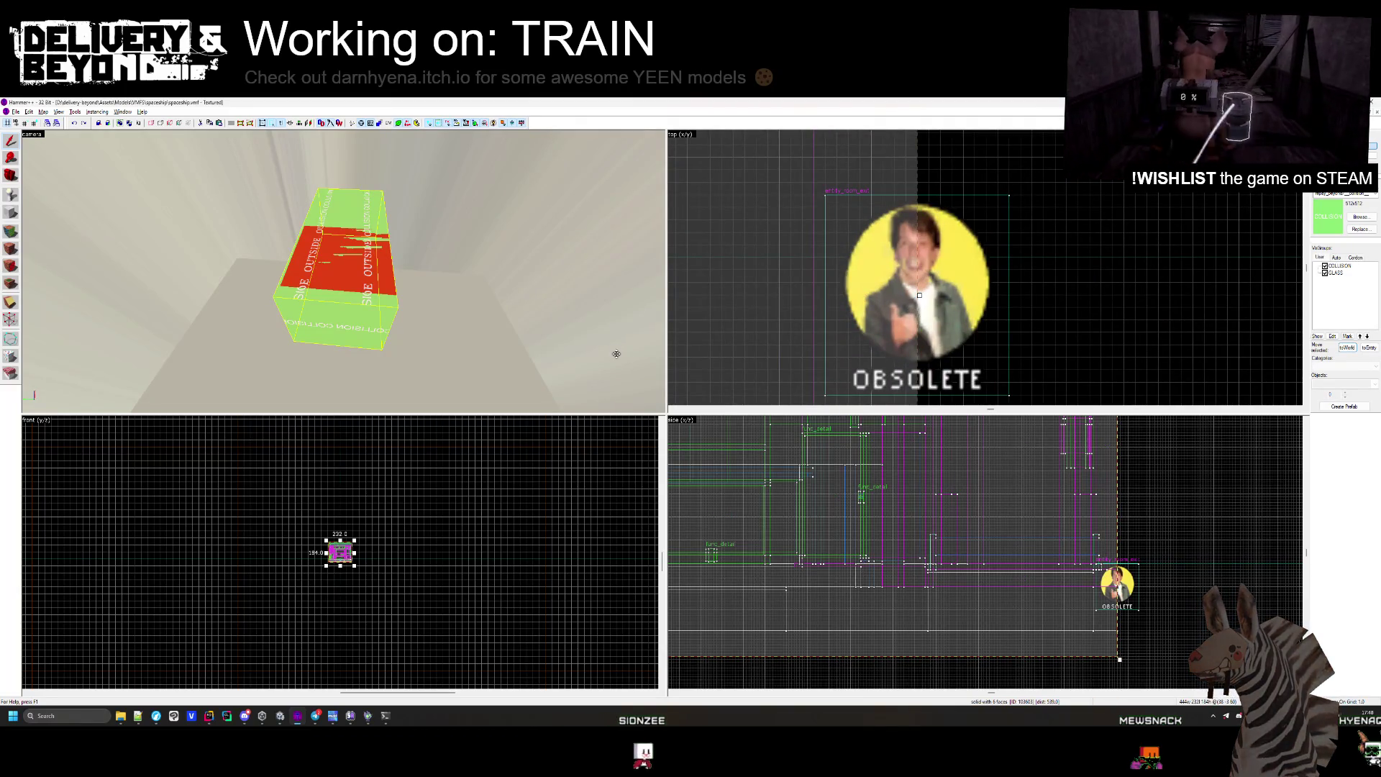
Inspect the small green entity on the box in 3D, then switch to the entry-0 map.
{"action": "key", "text": "z"}
{"action": "key", "text": "w"}
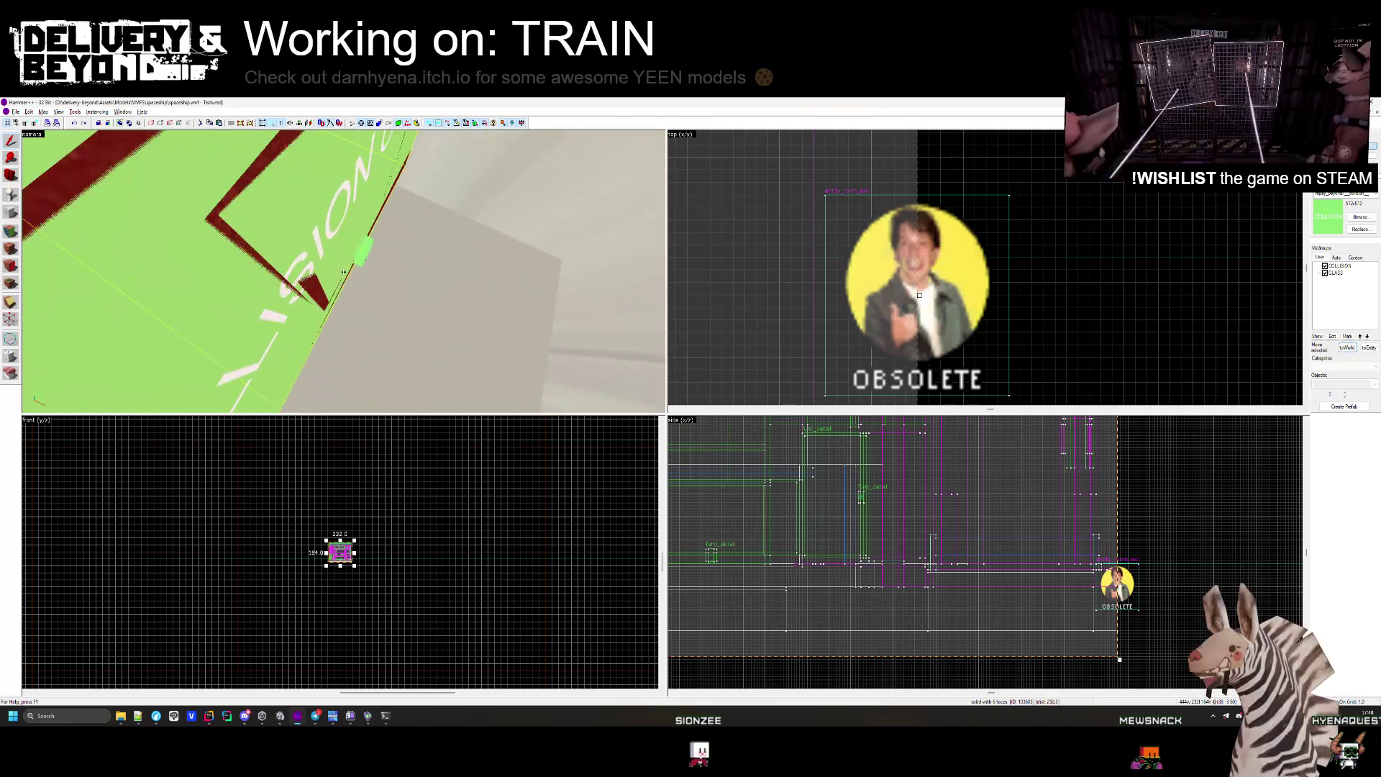
{"action": "left_click", "coordinate": [363, 262]}
{"action": "key", "text": "Escape"}
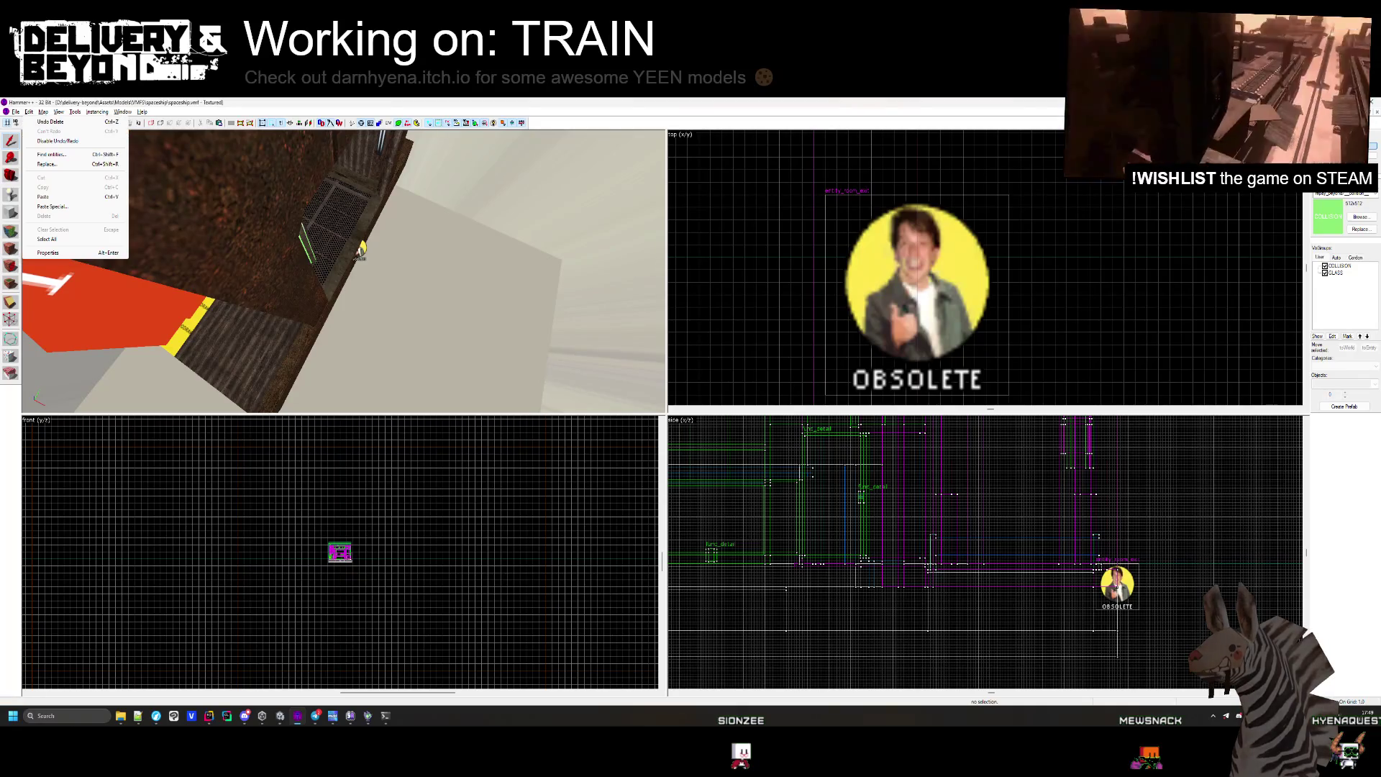
{"action": "key", "text": "ctrl+Tab"}
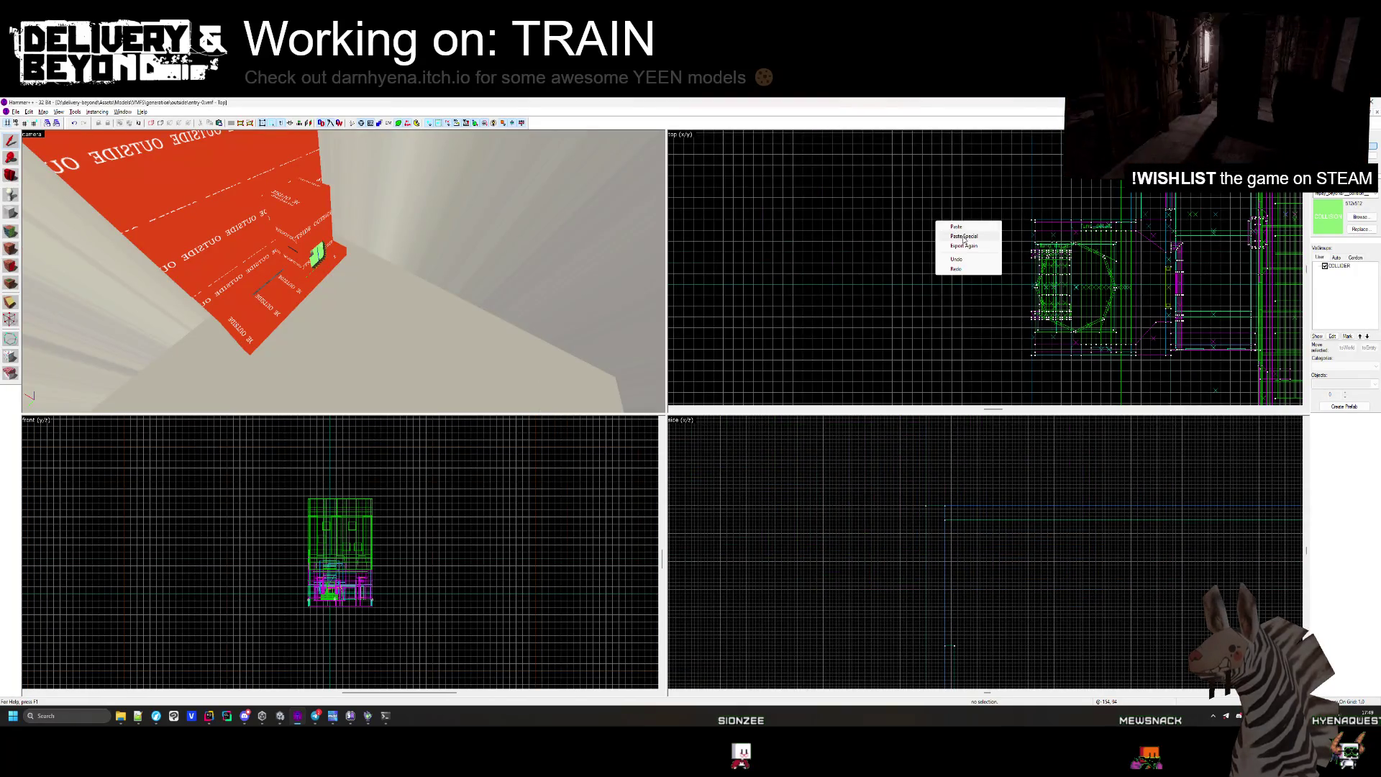